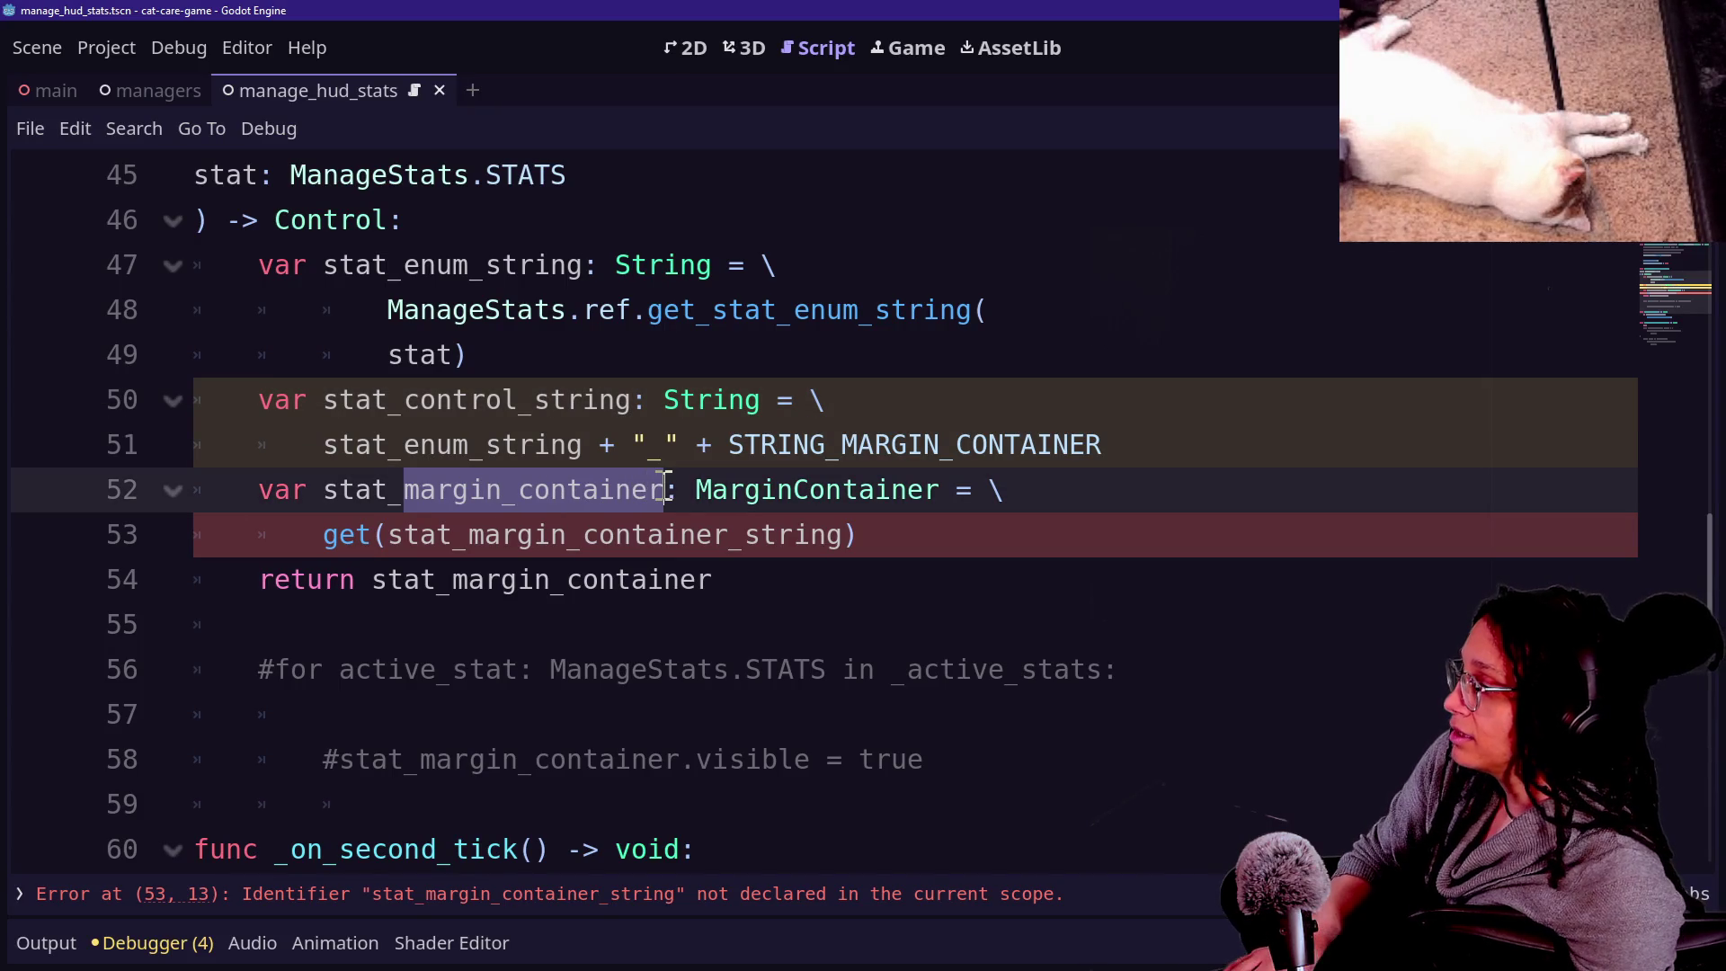
# Add a control_string: String parameter on a new line in the function signature.
pyautogui.write('control:')
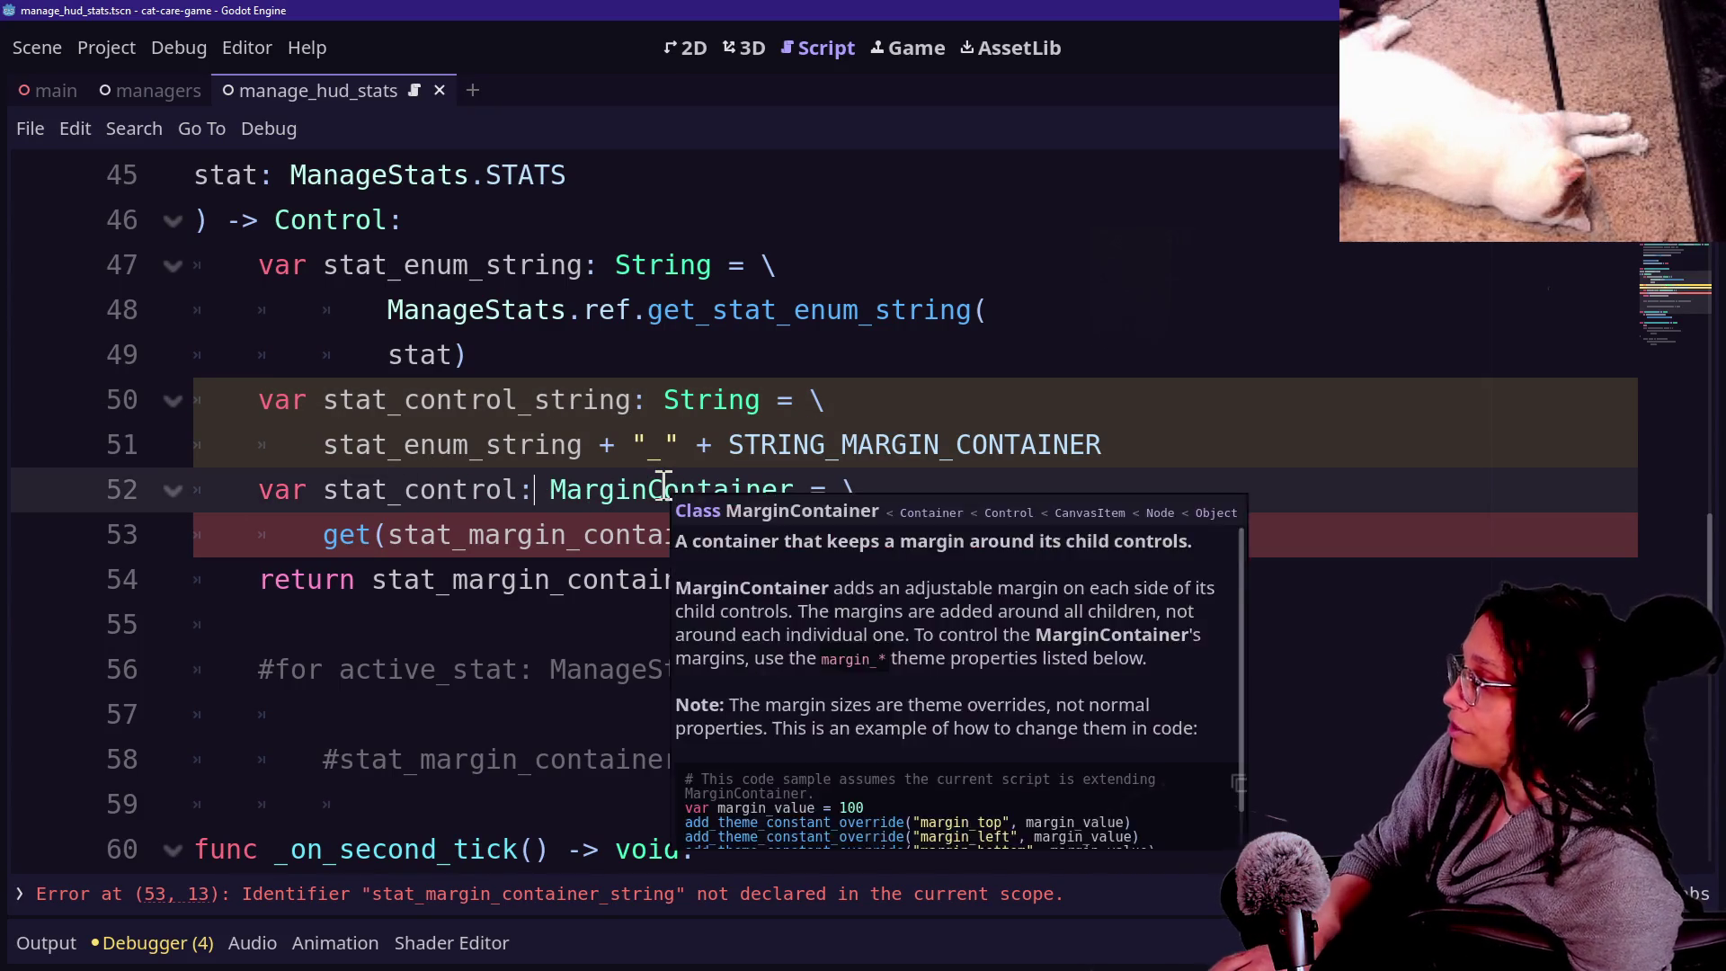
pyautogui.moveTo(454, 400); pyautogui.dragTo(454, 354)
pyautogui.scroll(2, 451, 385)
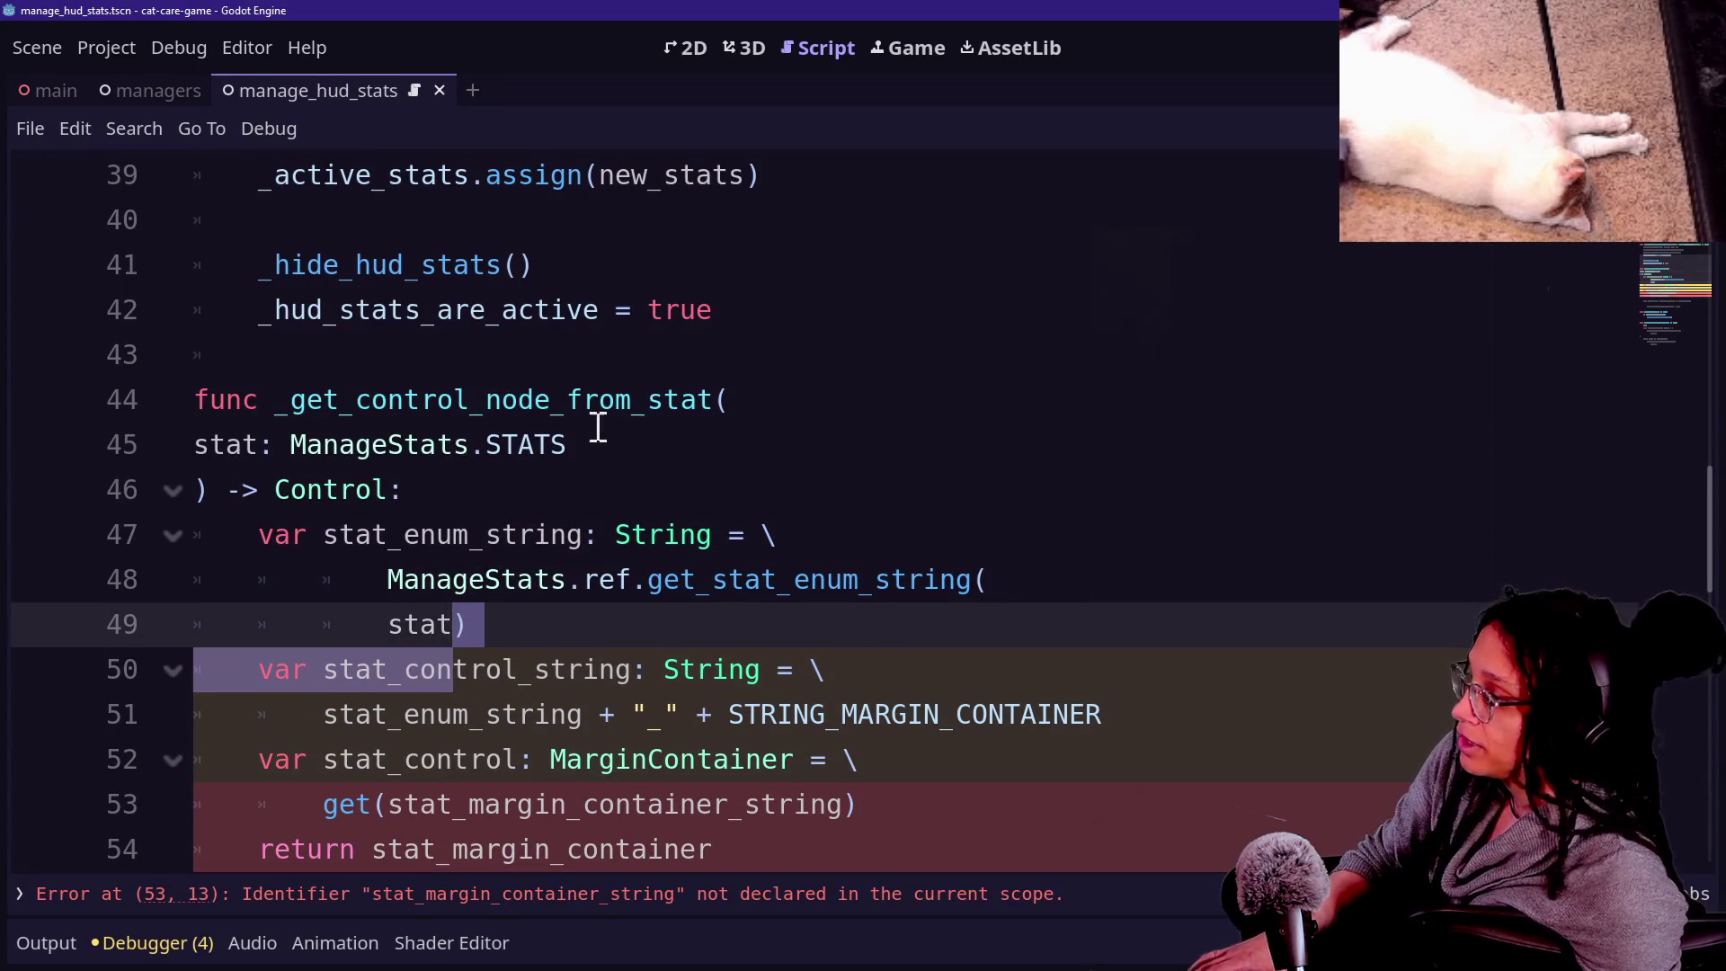
pyautogui.click(589, 430)
pyautogui.press('Return')
pyautogui.write('control_string: String,')
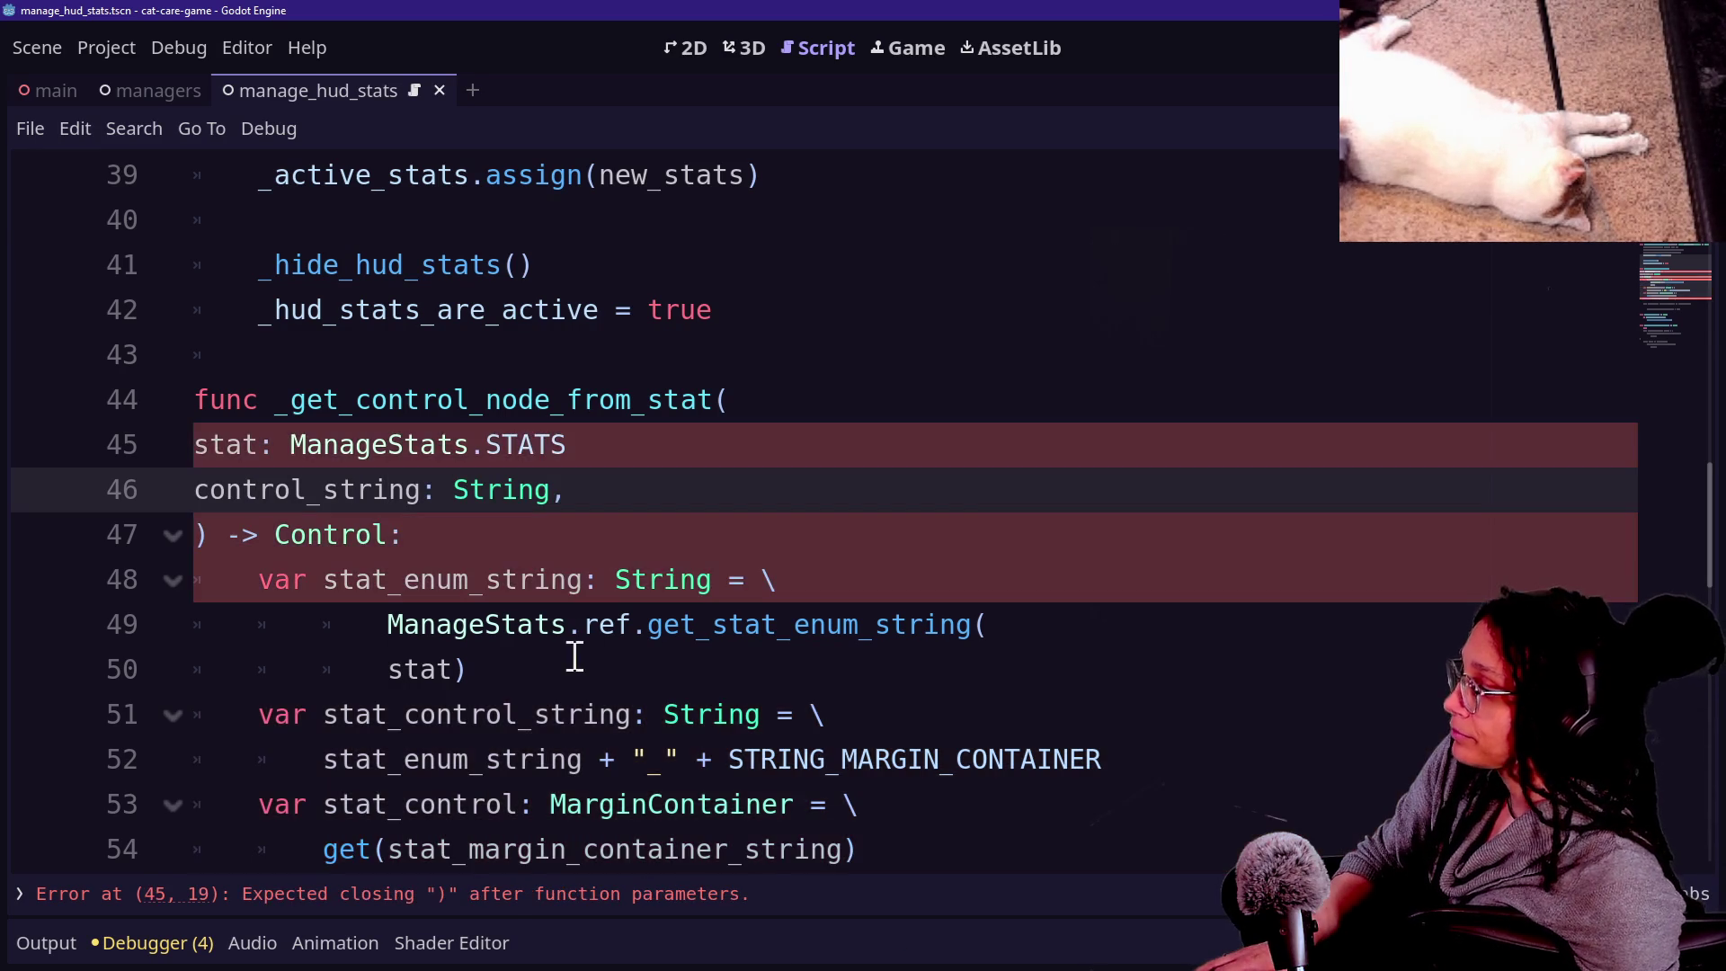
# Replace STRING_MARGIN_CONTAINER with control_string and add a comma after the stat parameter.
pyautogui.scroll(-1, 576, 653)
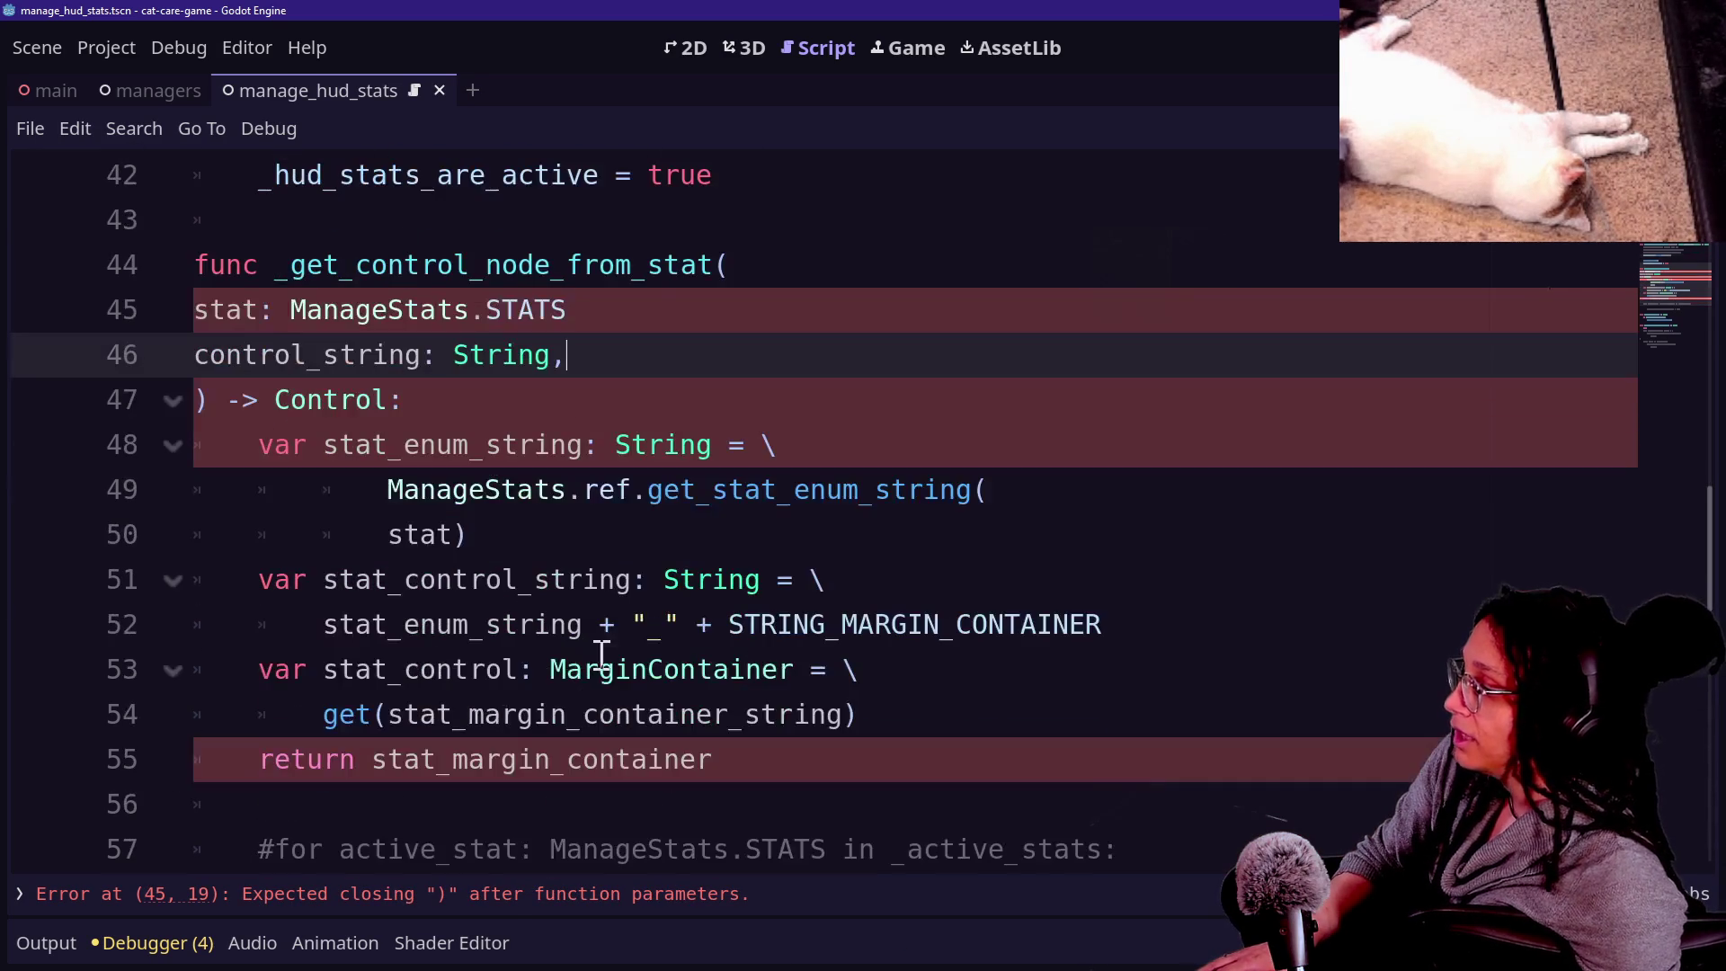
pyautogui.doubleClick(750, 621)
pyautogui.write('control')
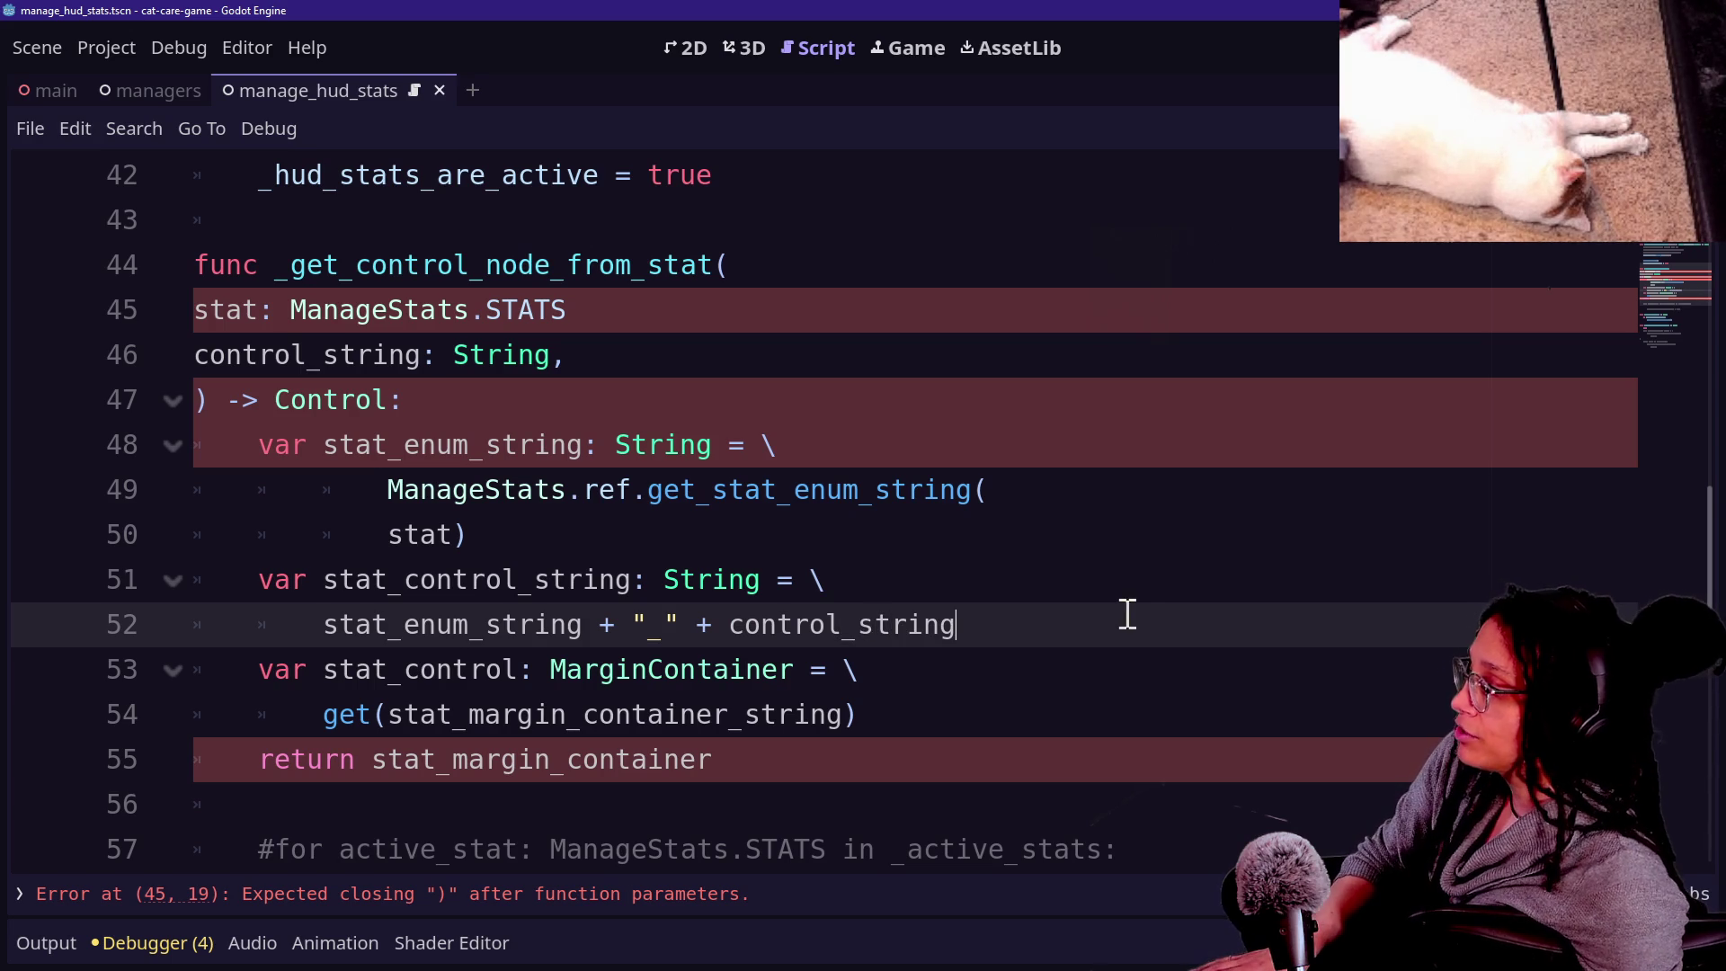
pyautogui.click(565, 490)
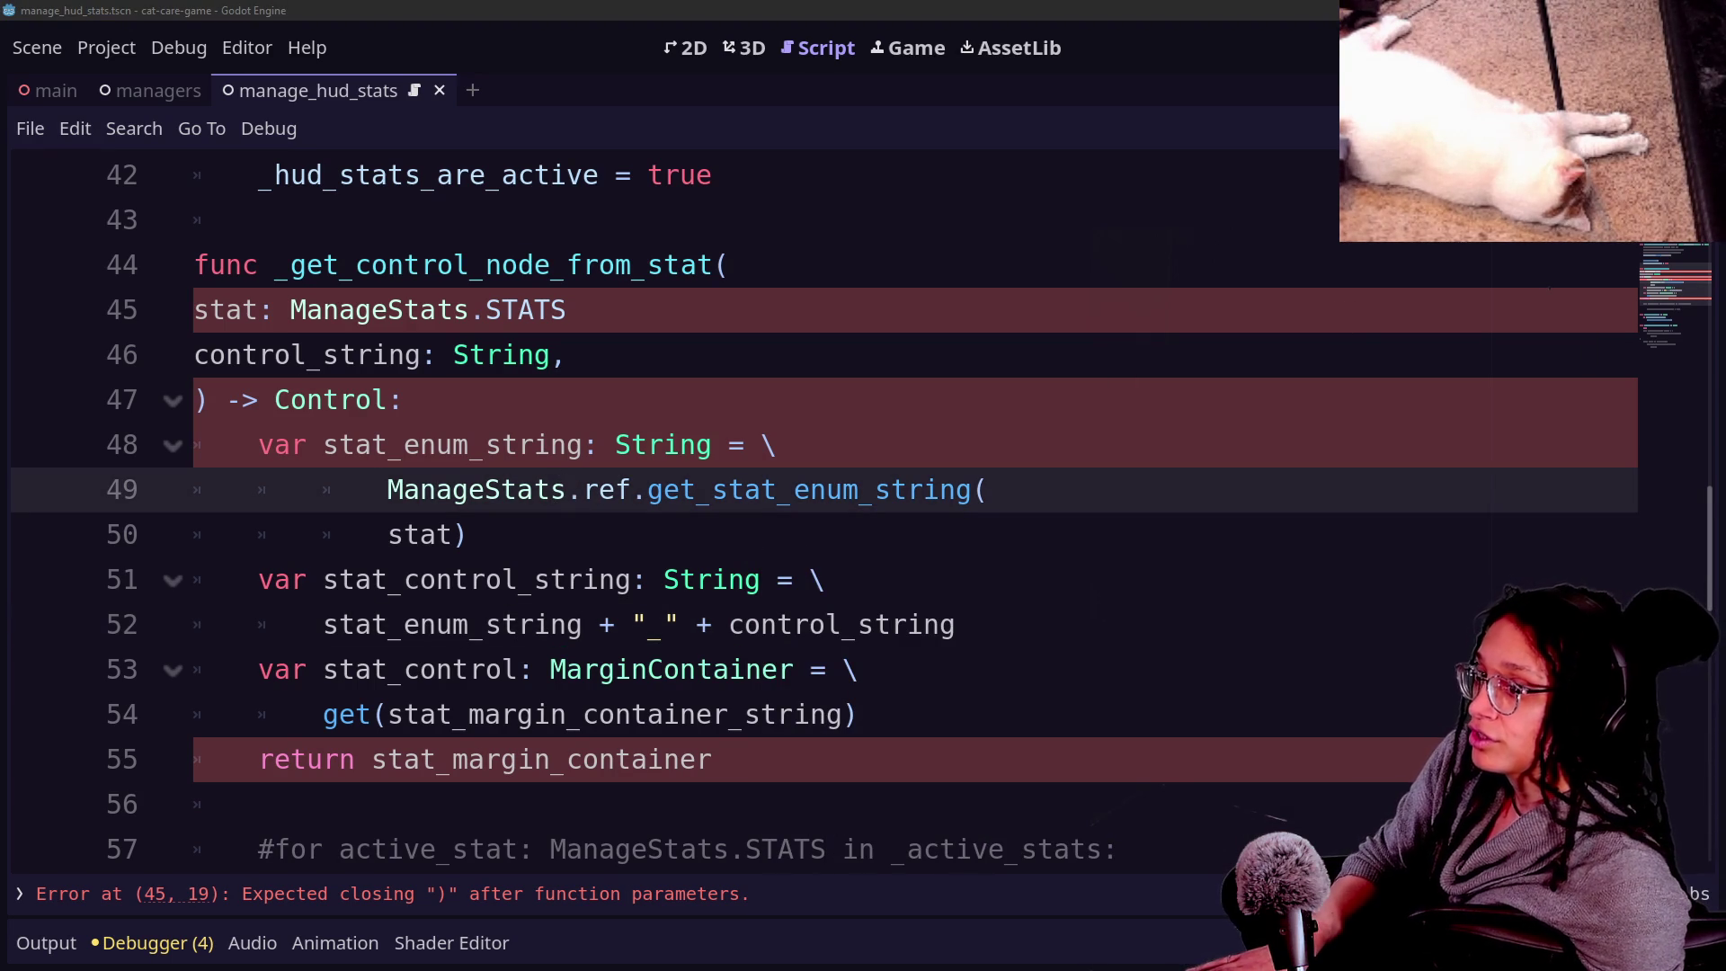
pyautogui.click(863, 516)
pyautogui.press('Down')
pyautogui.press('Down')
pyautogui.press('Down')
pyautogui.click(785, 580)
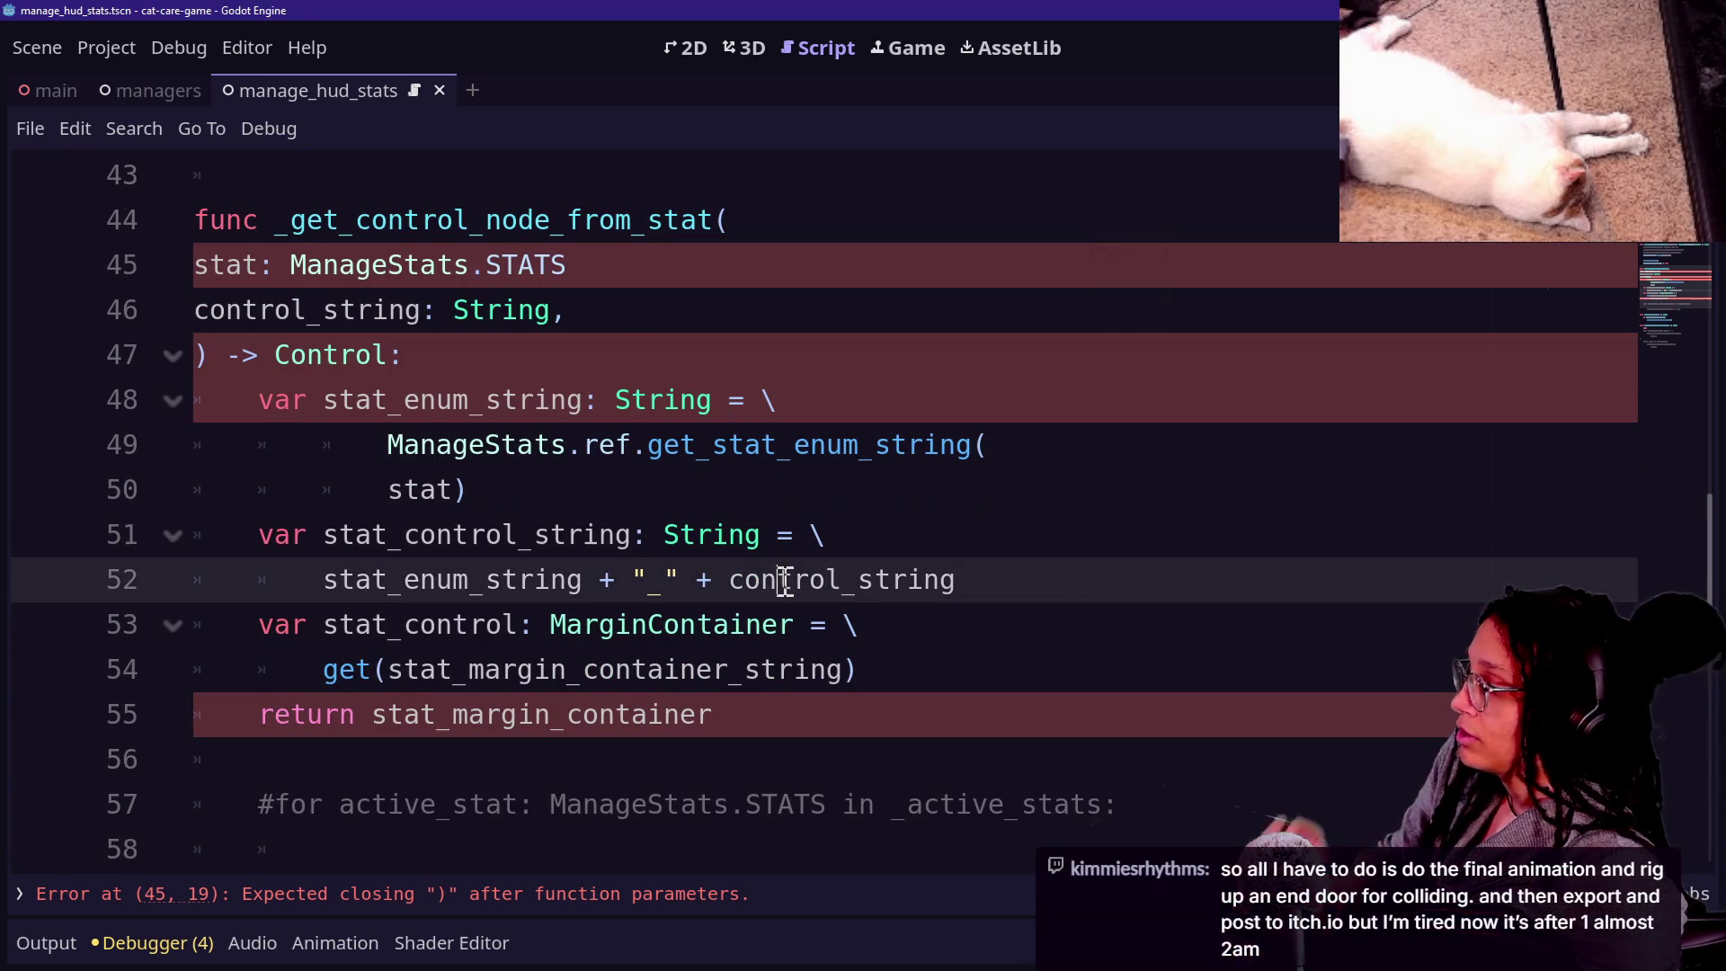
pyautogui.click(645, 359)
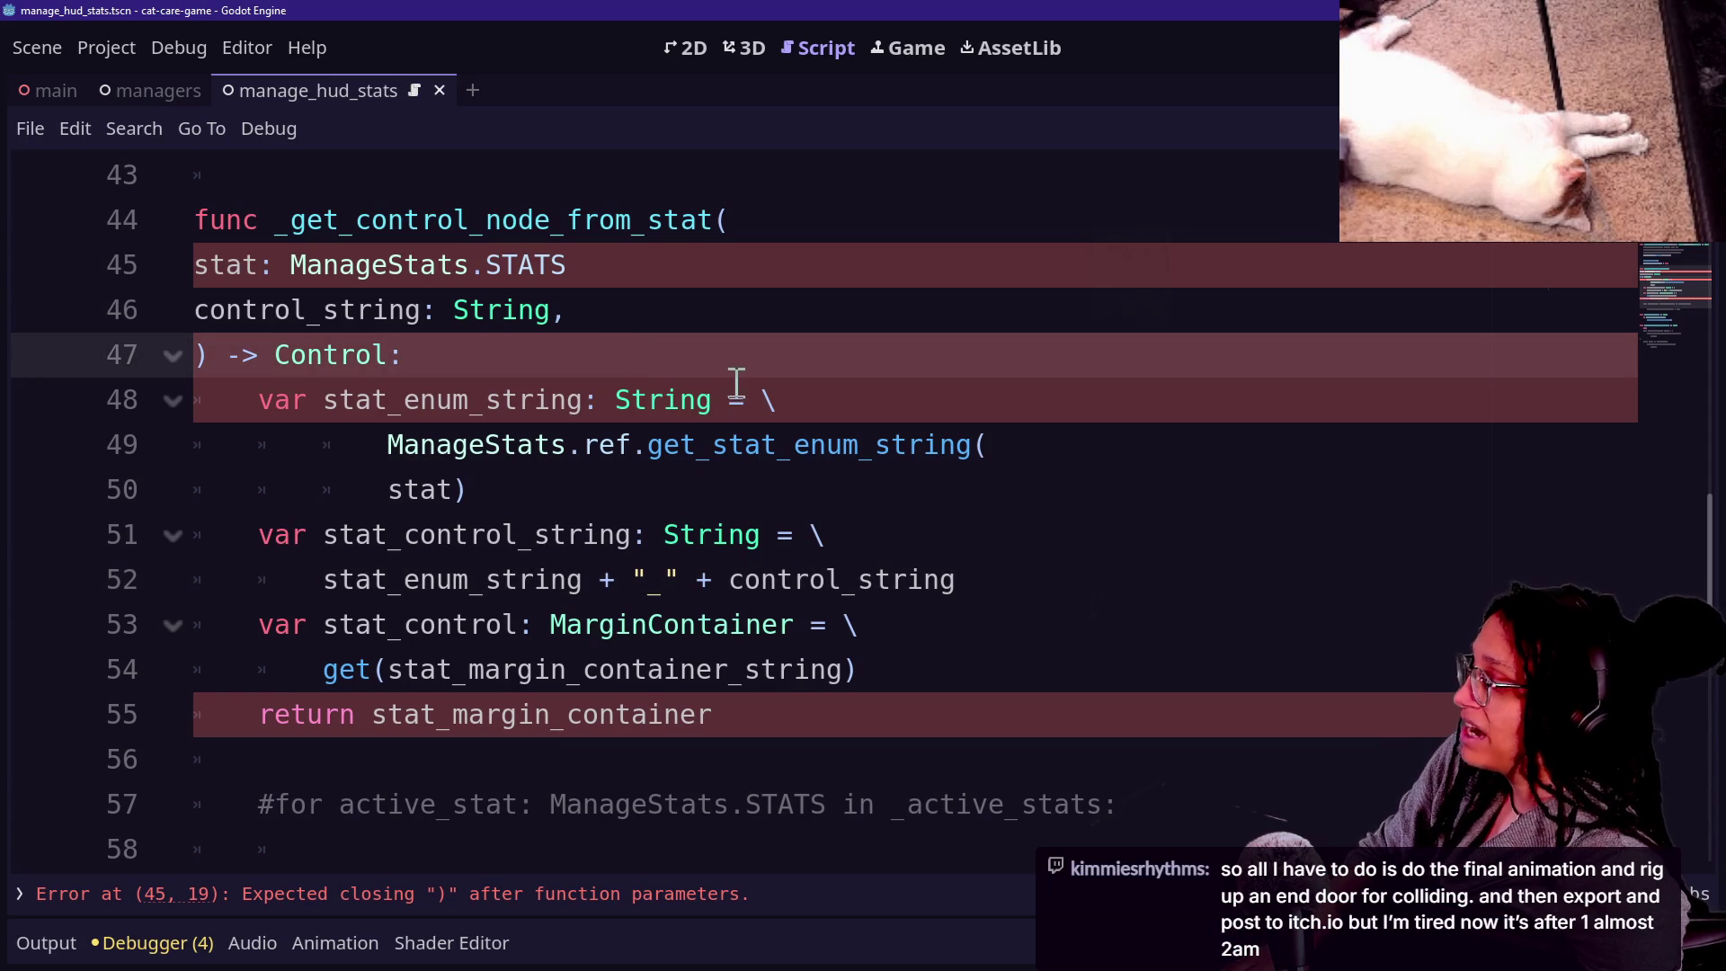
pyautogui.click(656, 231)
pyautogui.click(653, 253)
pyautogui.write(',')
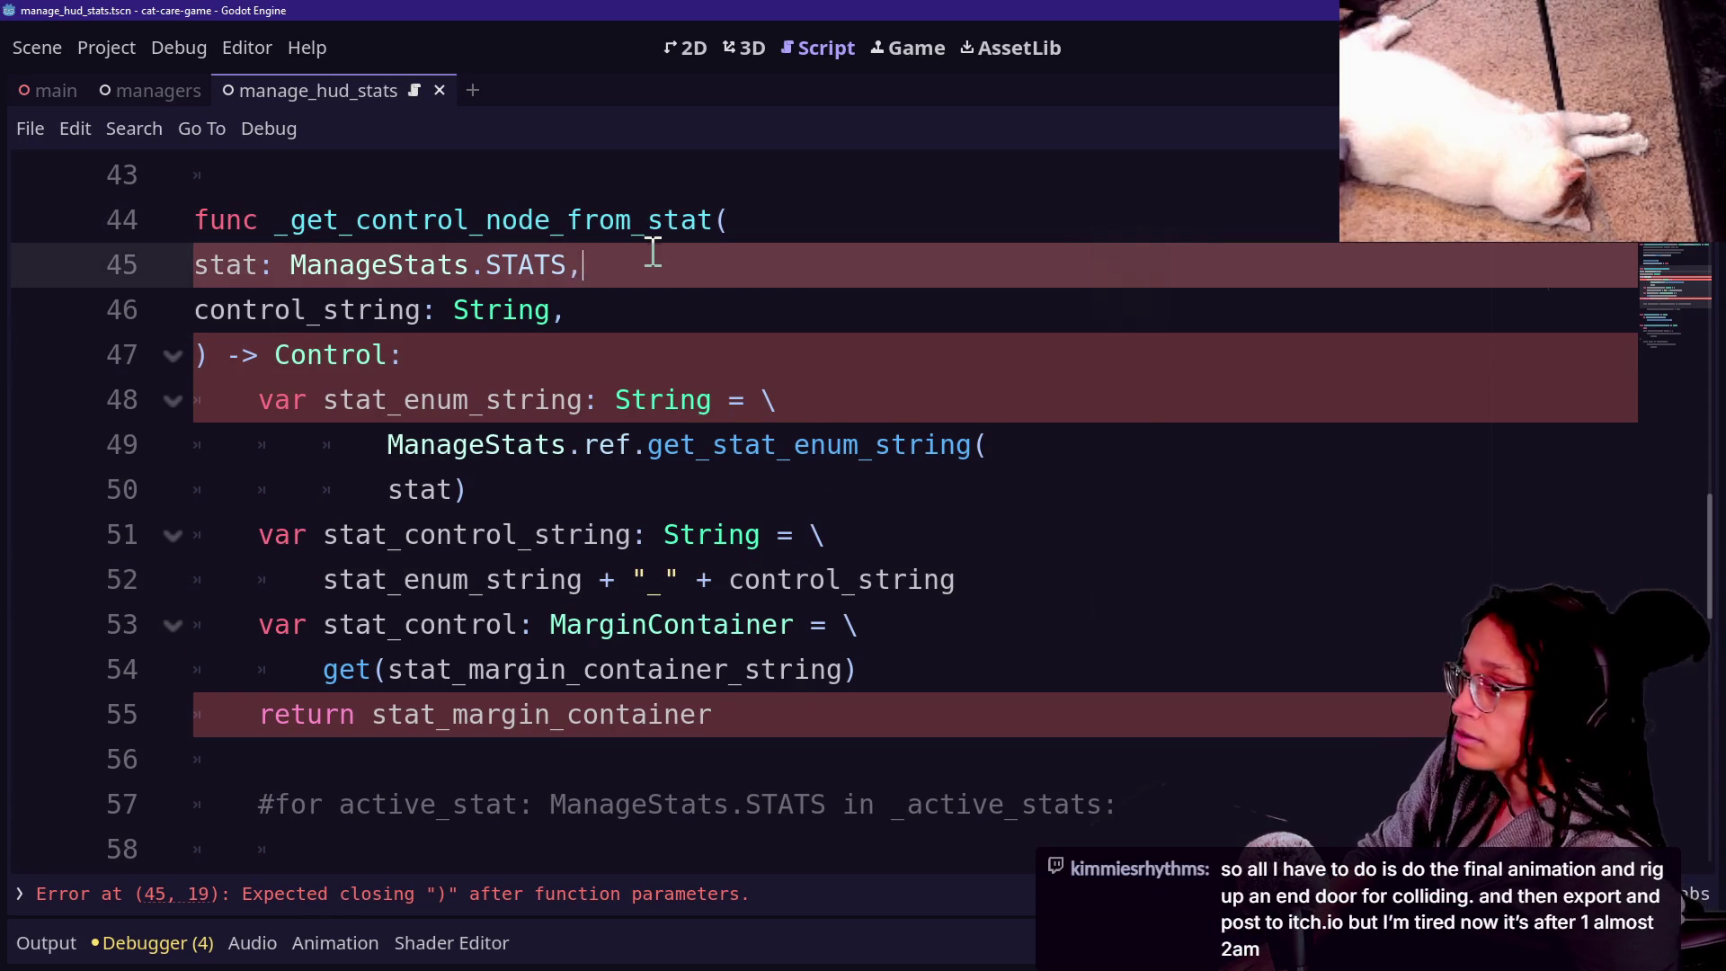
pyautogui.click(574, 474)
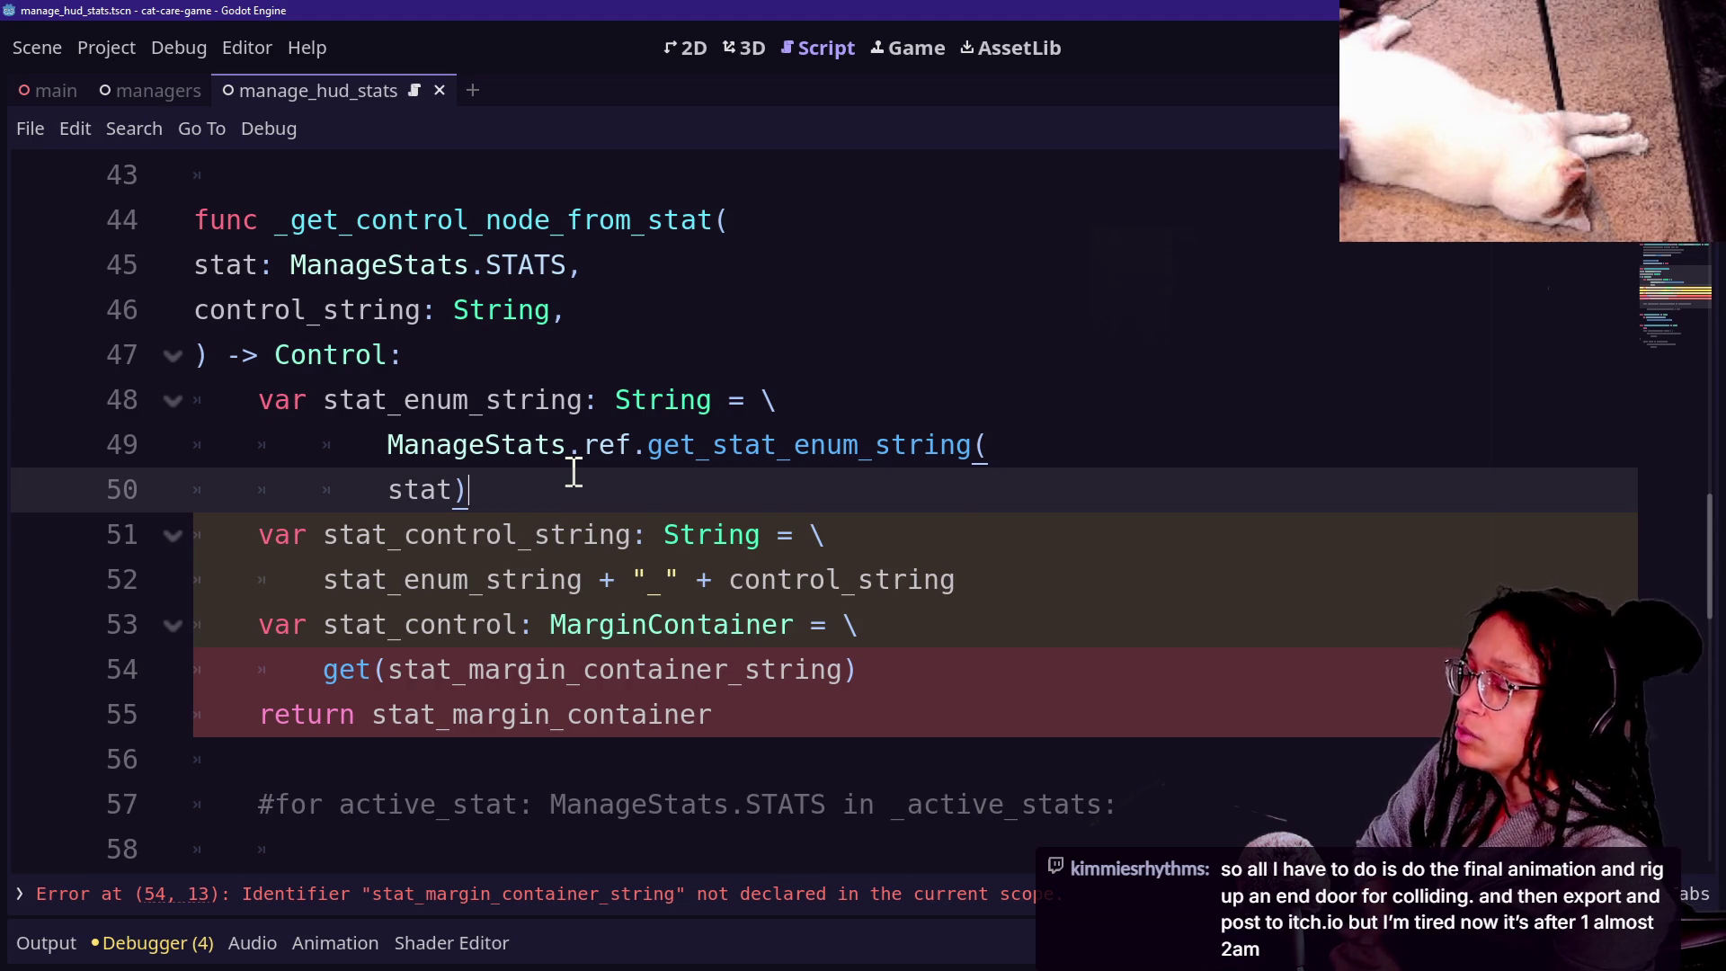
# Make the get call fetch stat_control_string instead of the old margin-container name.
pyautogui.click(674, 580)
pyautogui.press('Down')
pyautogui.press('Down')
pyautogui.press('Down')
pyautogui.press('Down')
pyautogui.click(747, 547)
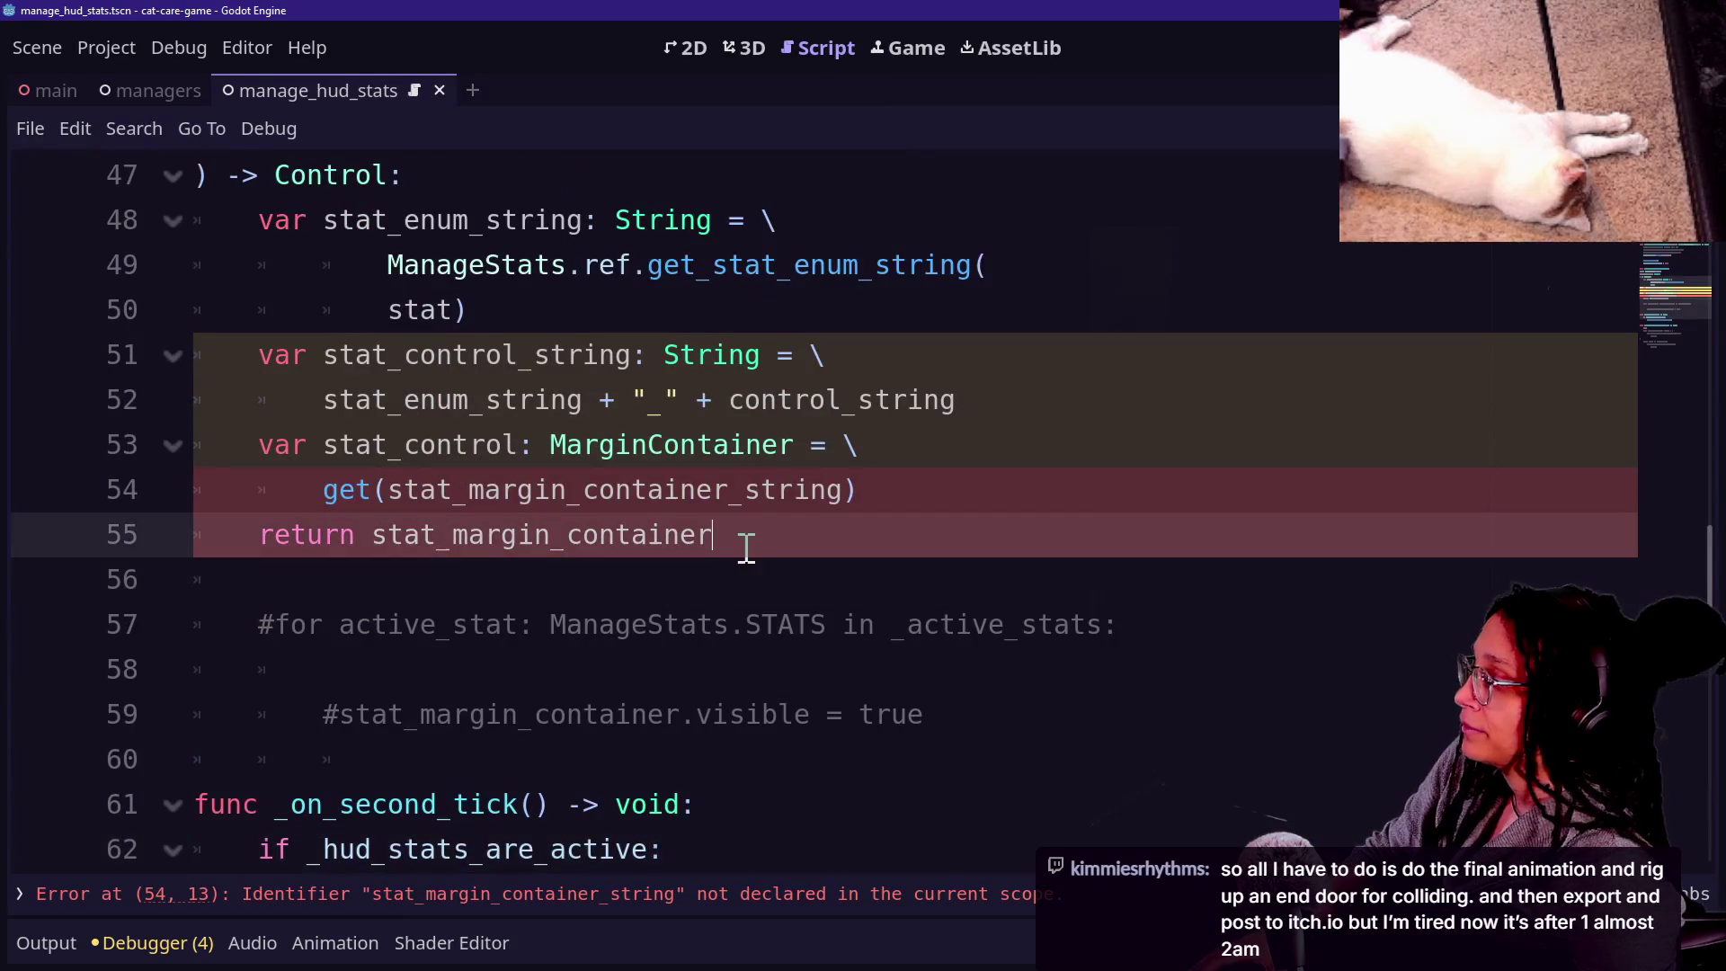
pyautogui.click(919, 499)
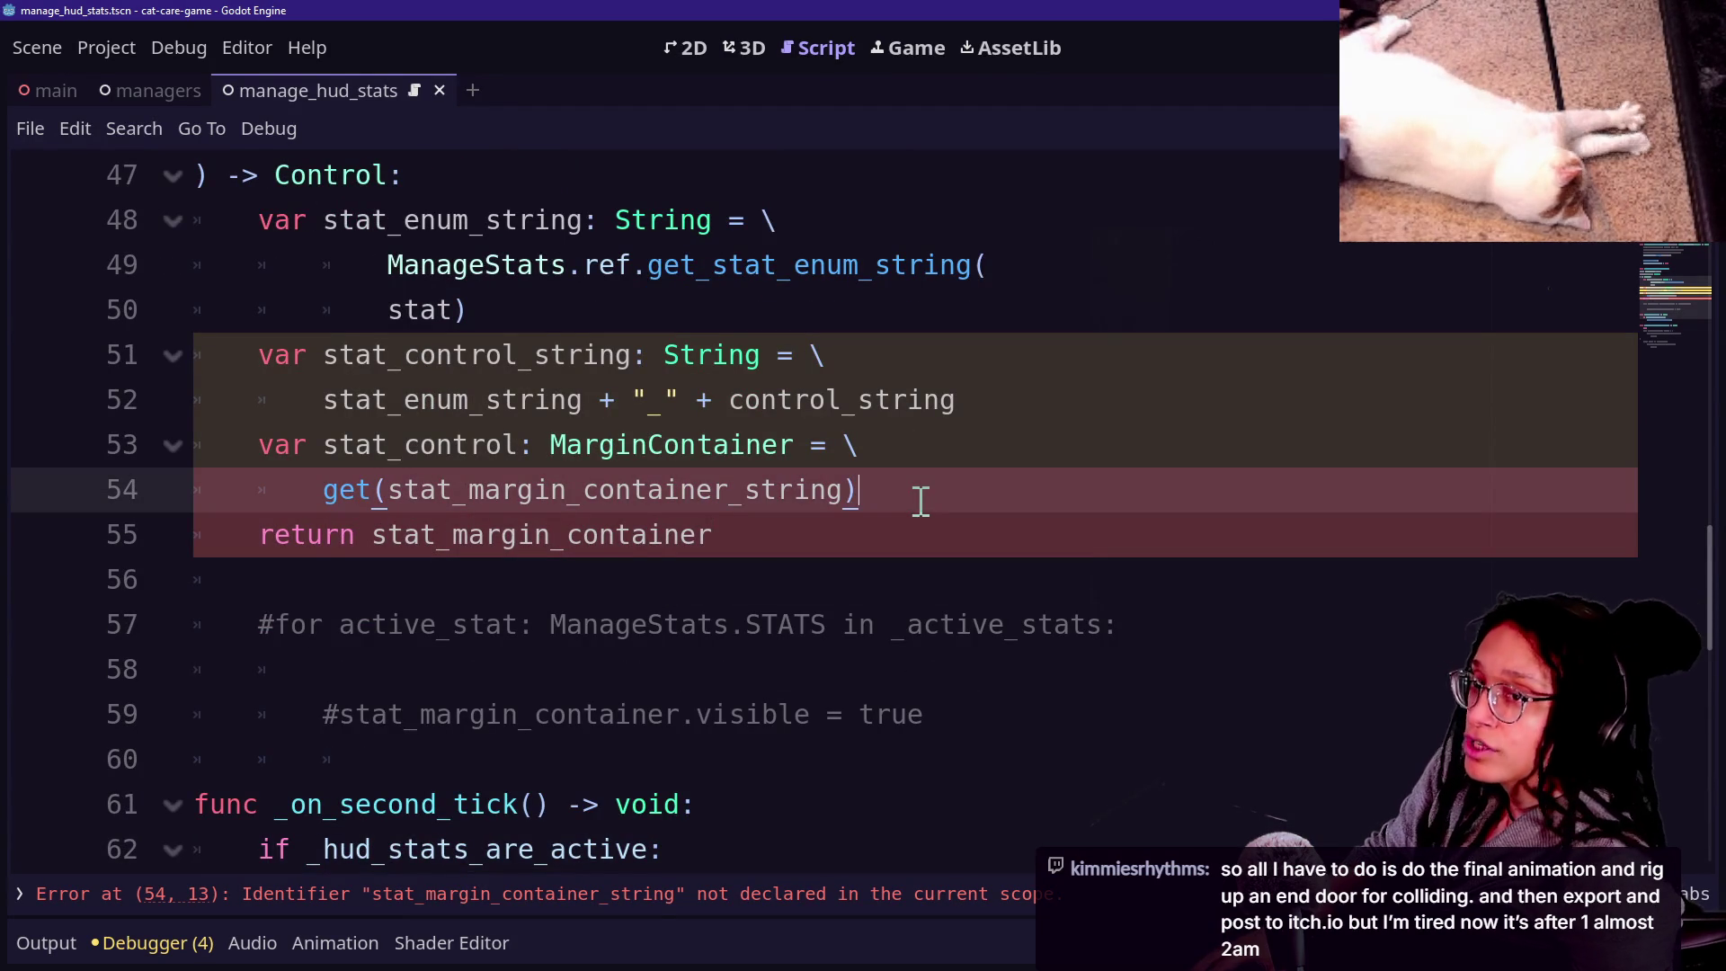
pyautogui.click(551, 490)
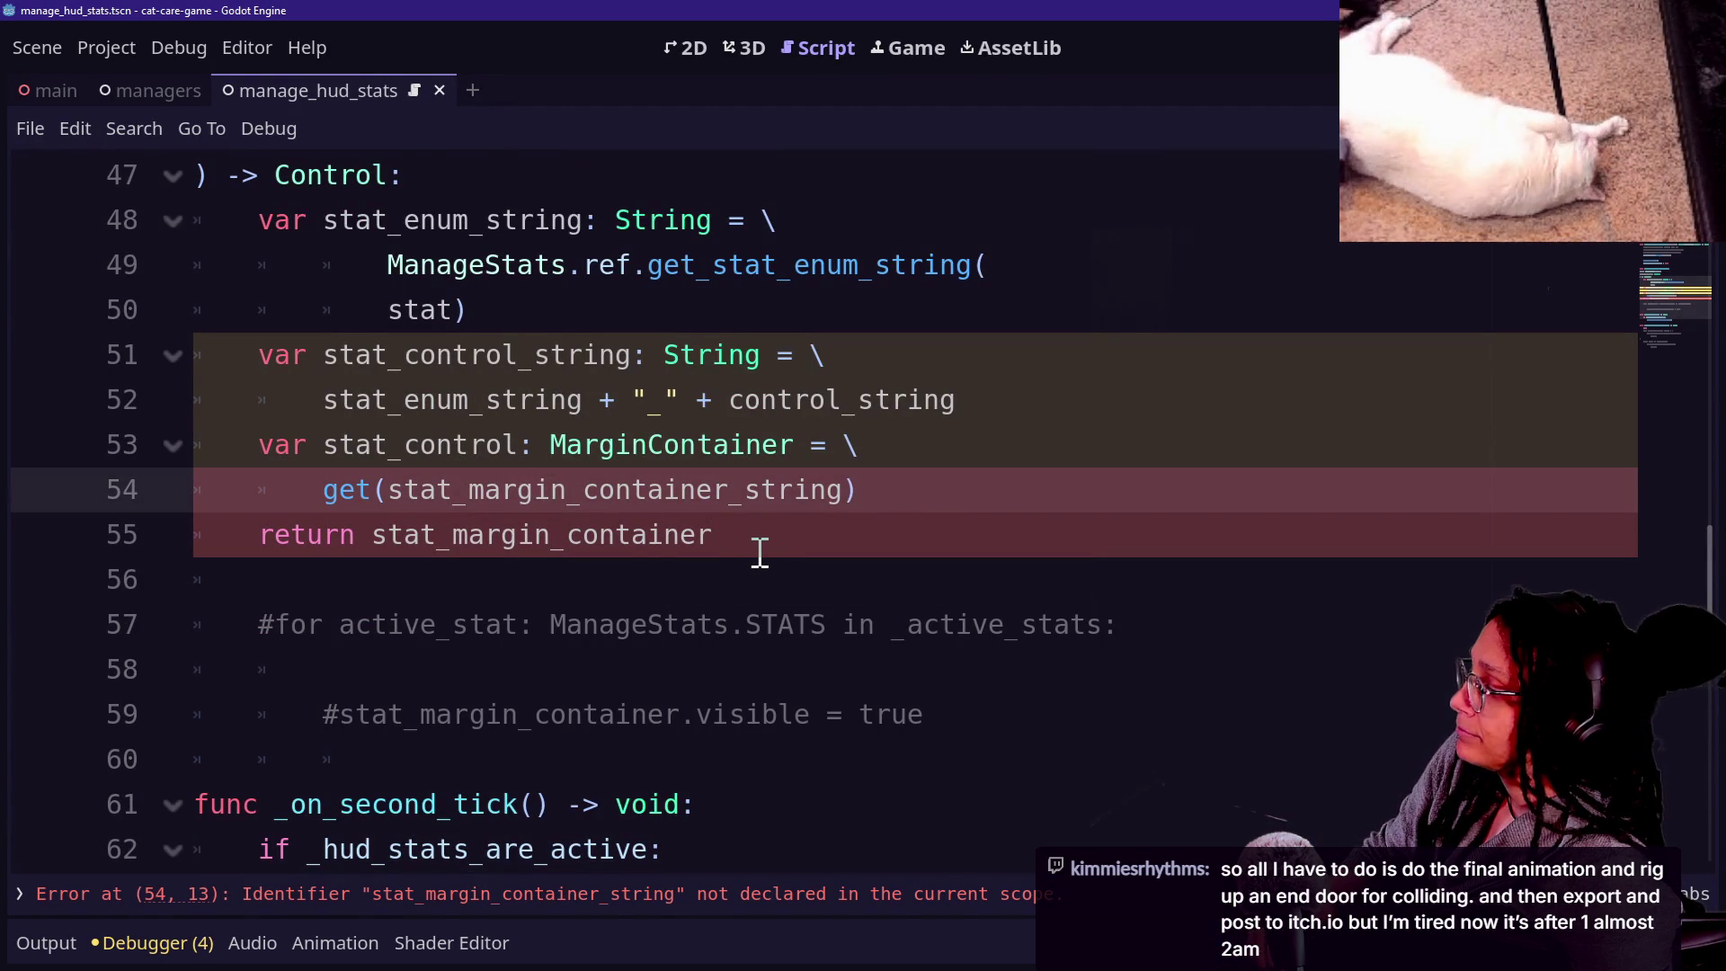
pyautogui.moveTo(485, 490); pyautogui.dragTo(713, 486)
pyautogui.press('BackSpace')
pyautogui.press('BackSpace')
pyautogui.press('BackSpace')
pyautogui.write('_control')
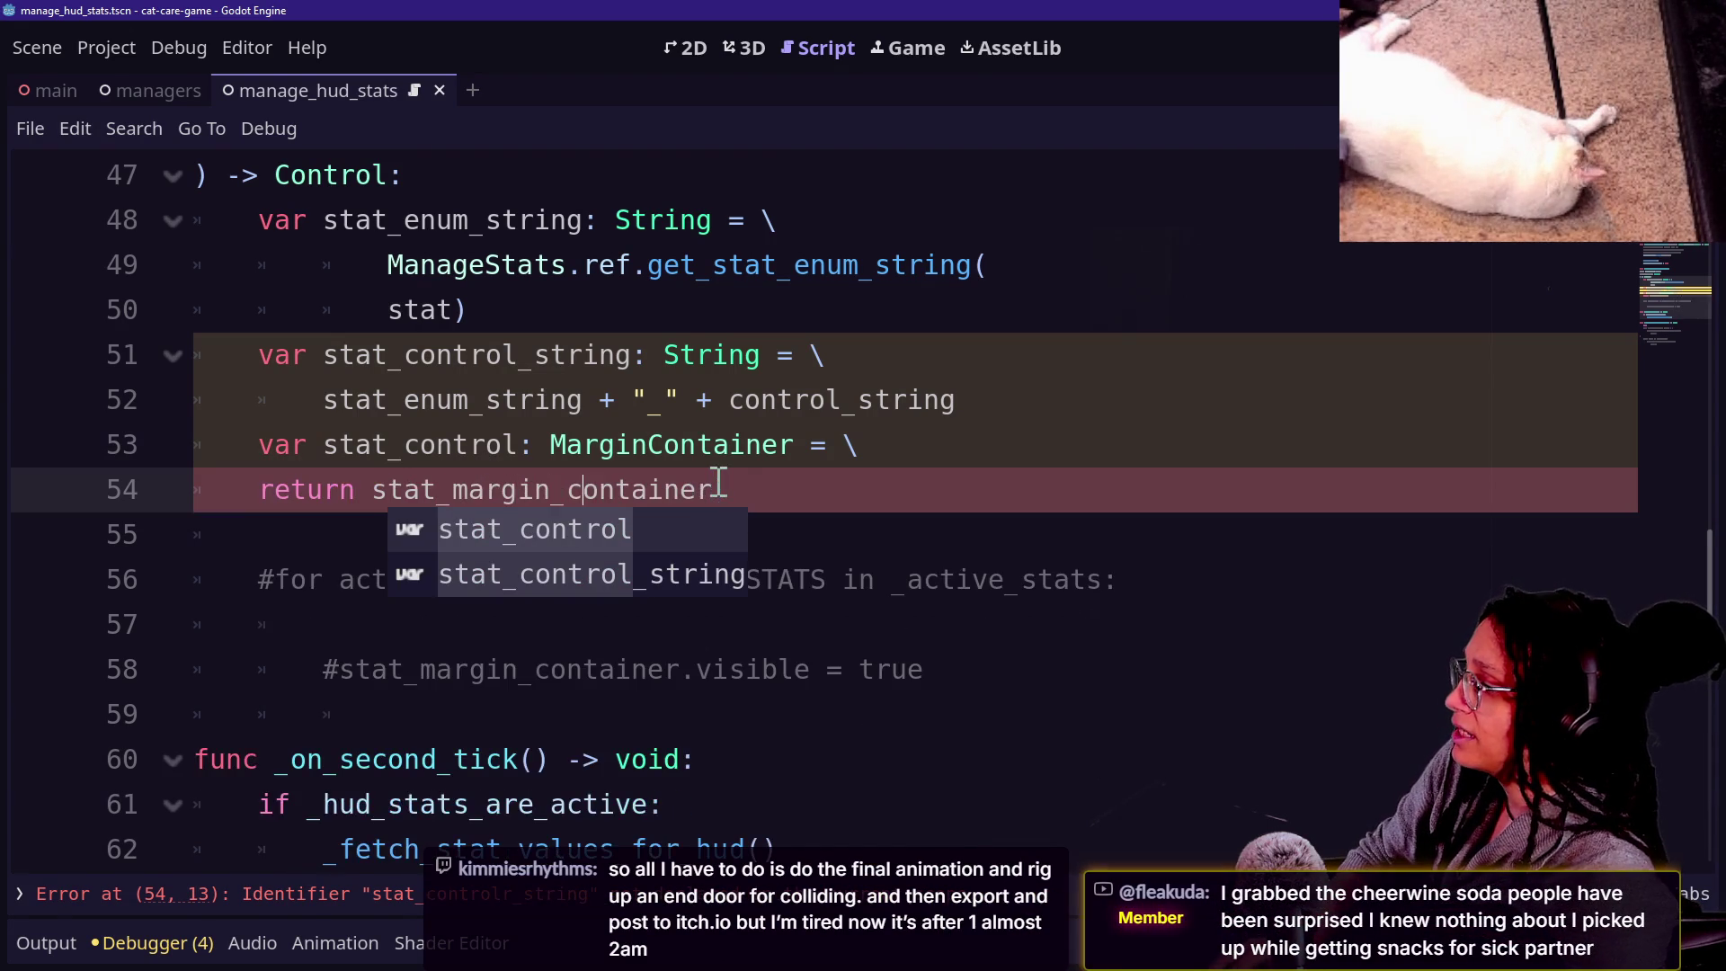
pyautogui.press('Delete')
pyautogui.click(618, 396)
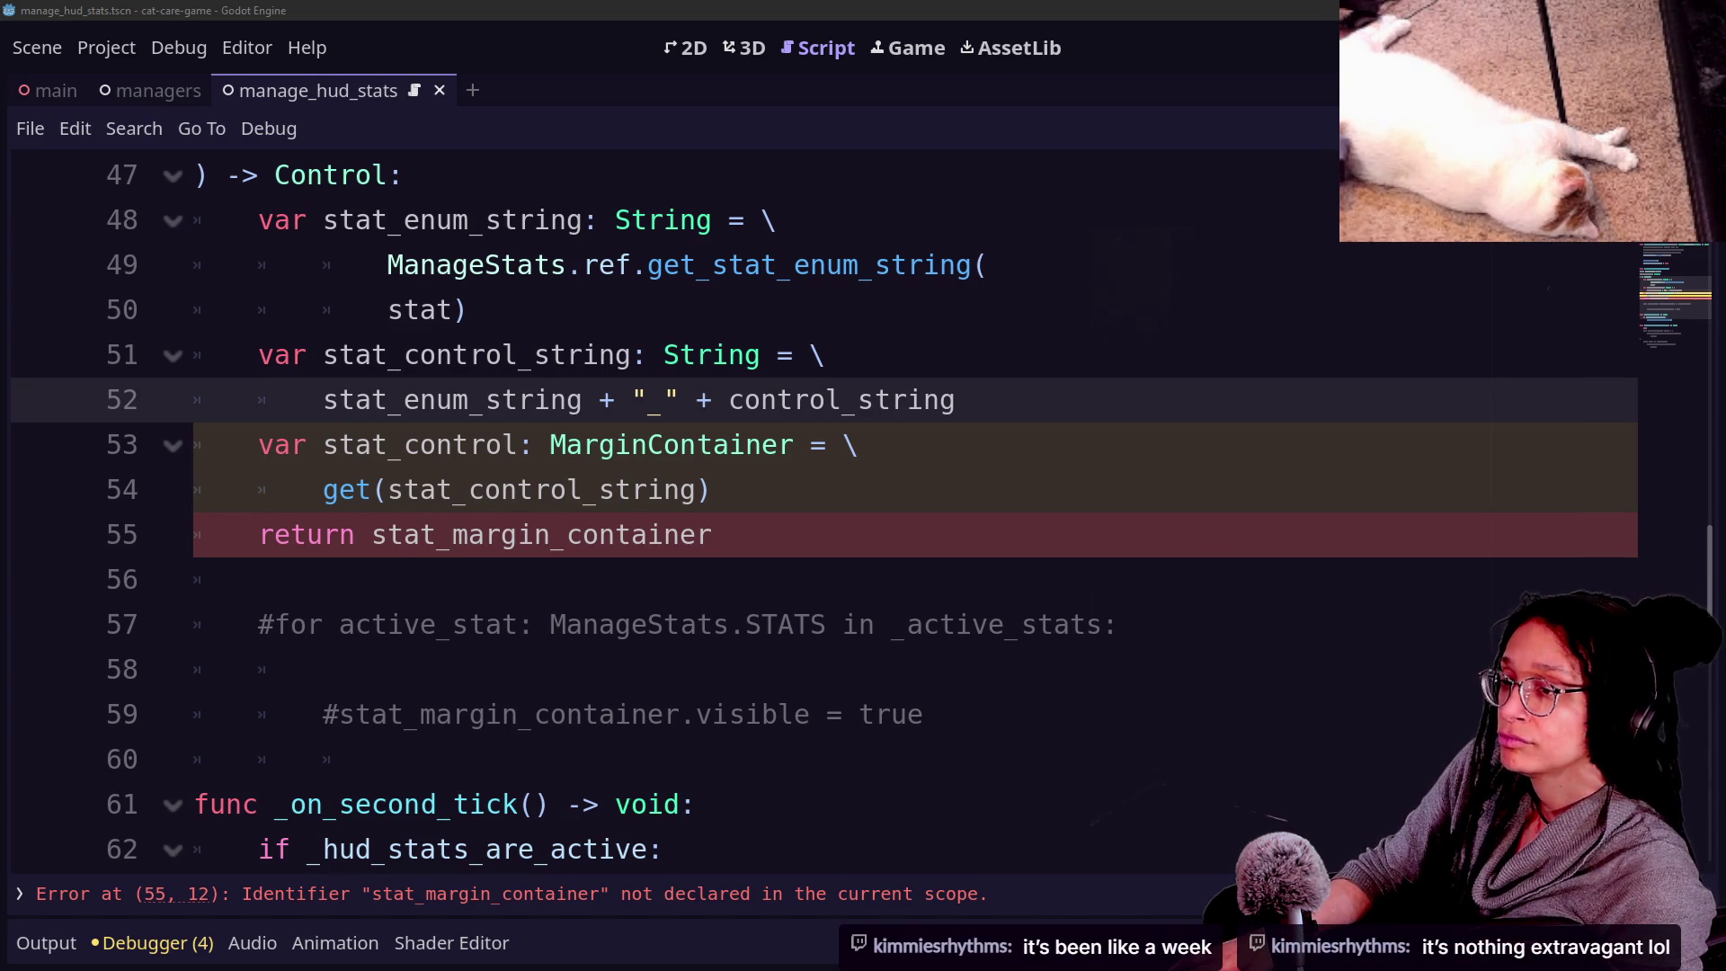
pyautogui.click(987, 483)
# Change stat_control's type from MarginContainer to Control.
pyautogui.click(963, 458)
pyautogui.click(940, 508)
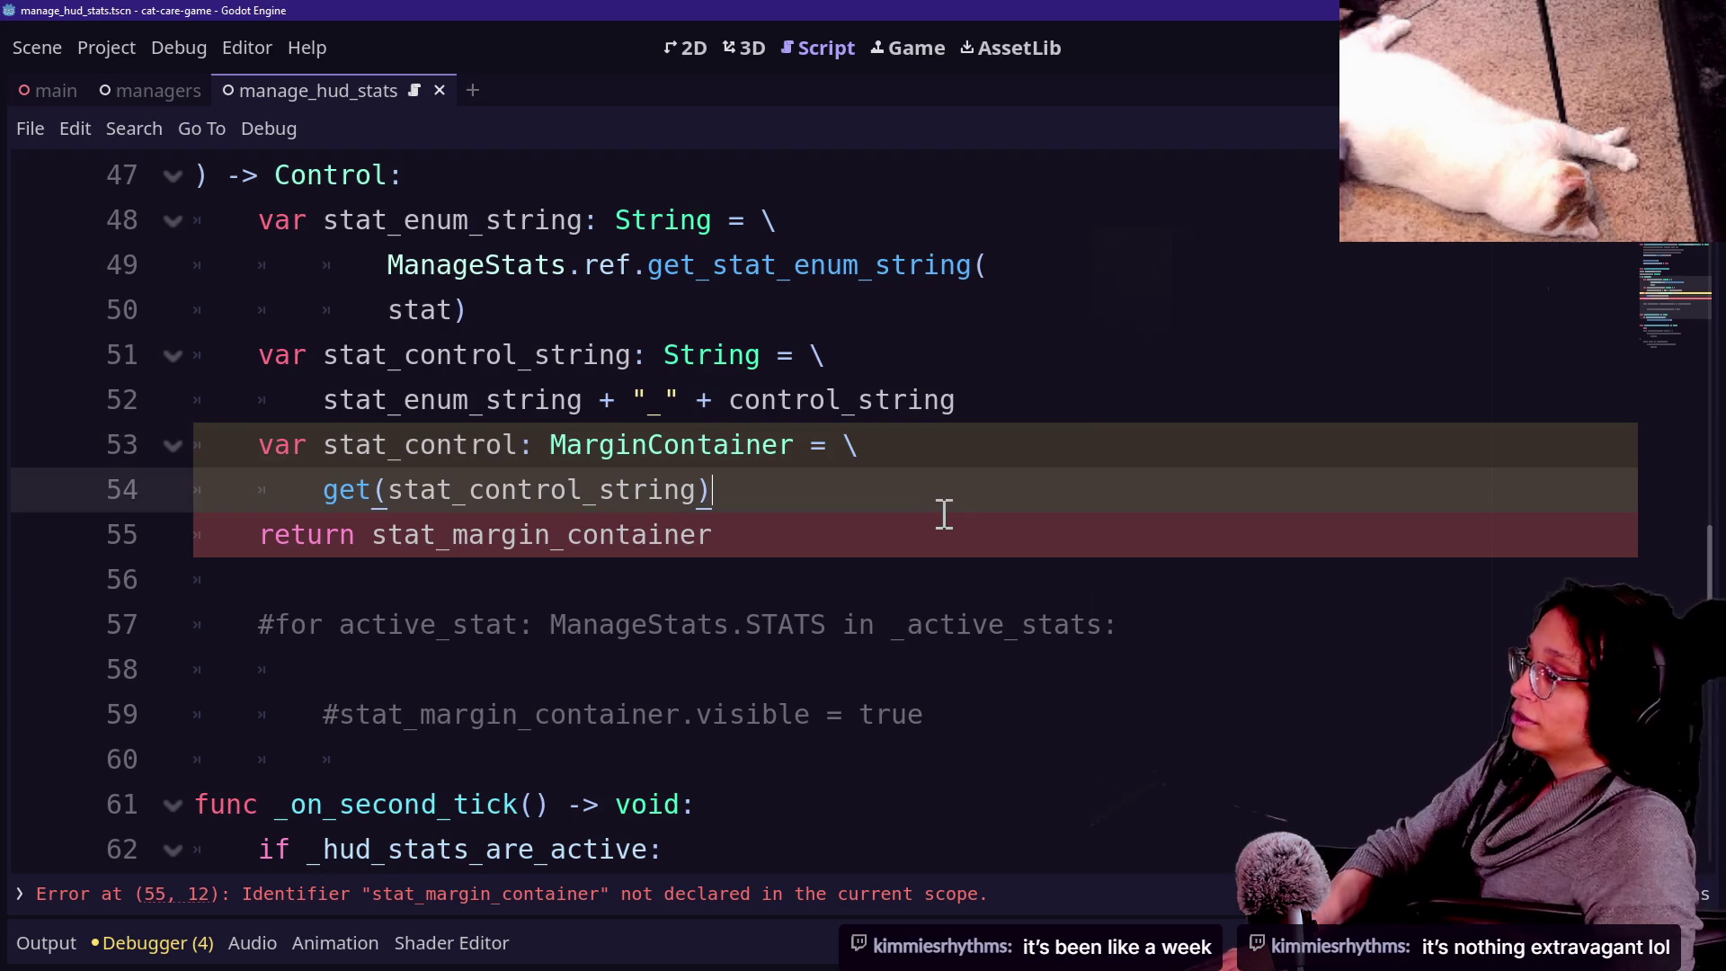
pyautogui.click(946, 538)
pyautogui.press('Up')
pyautogui.press('Up')
pyautogui.press('Up')
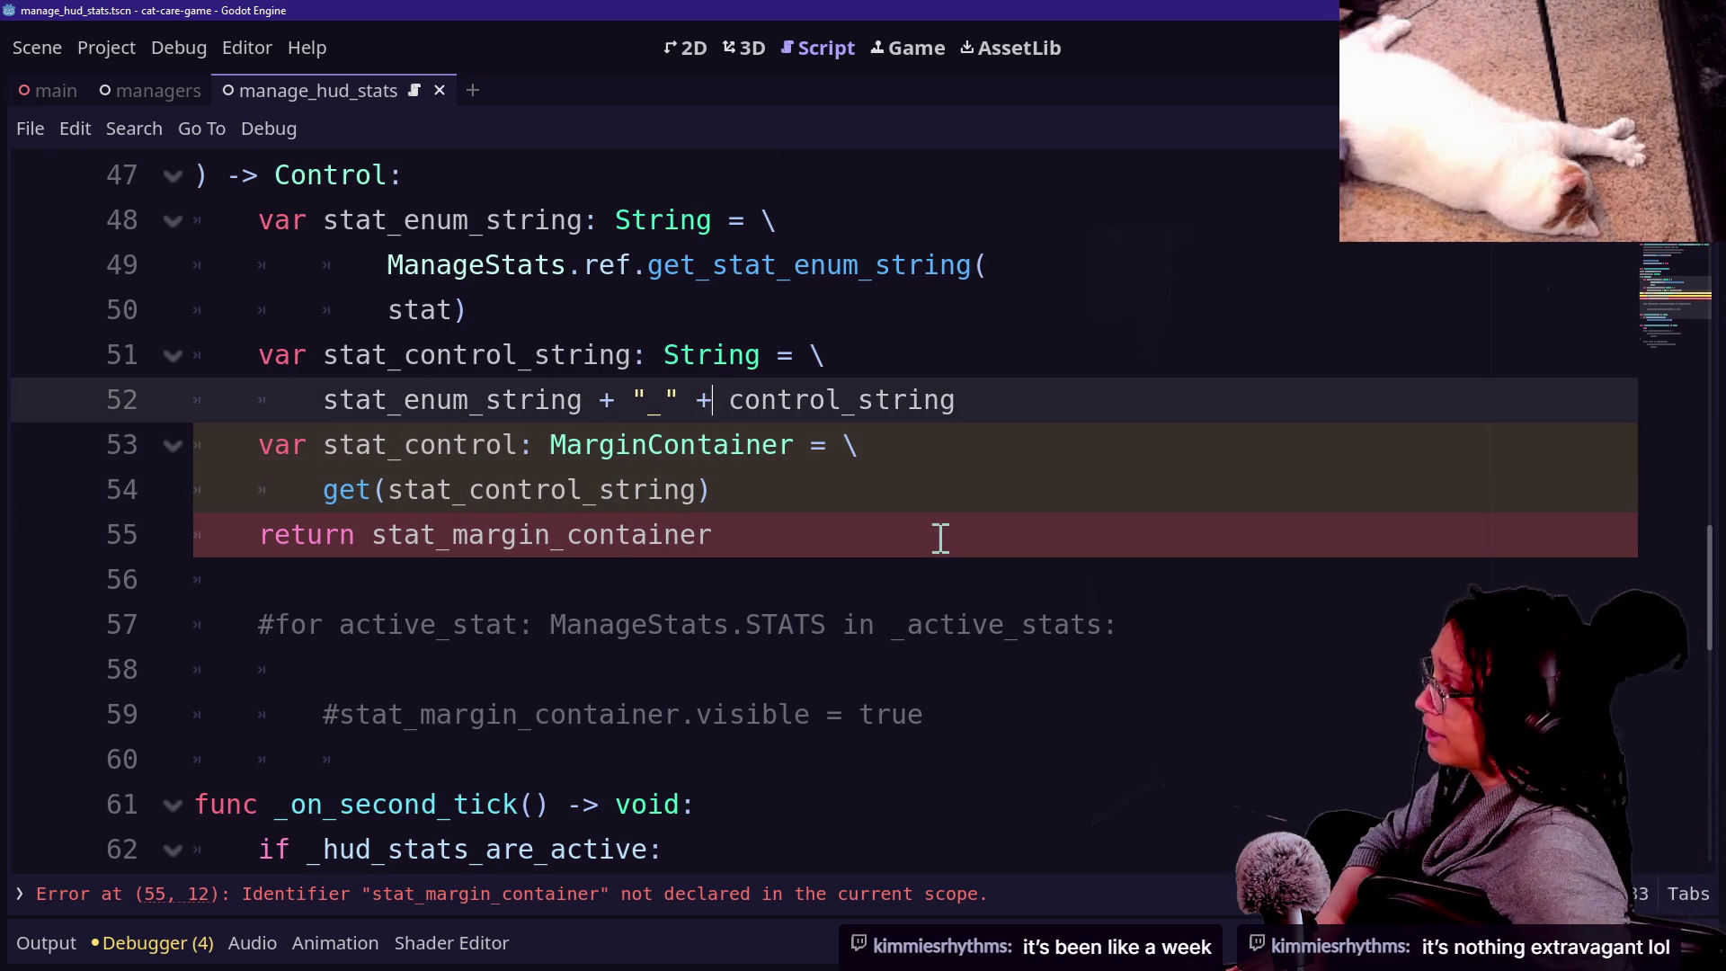
pyautogui.doubleClick(683, 446)
pyautogui.write('Control')
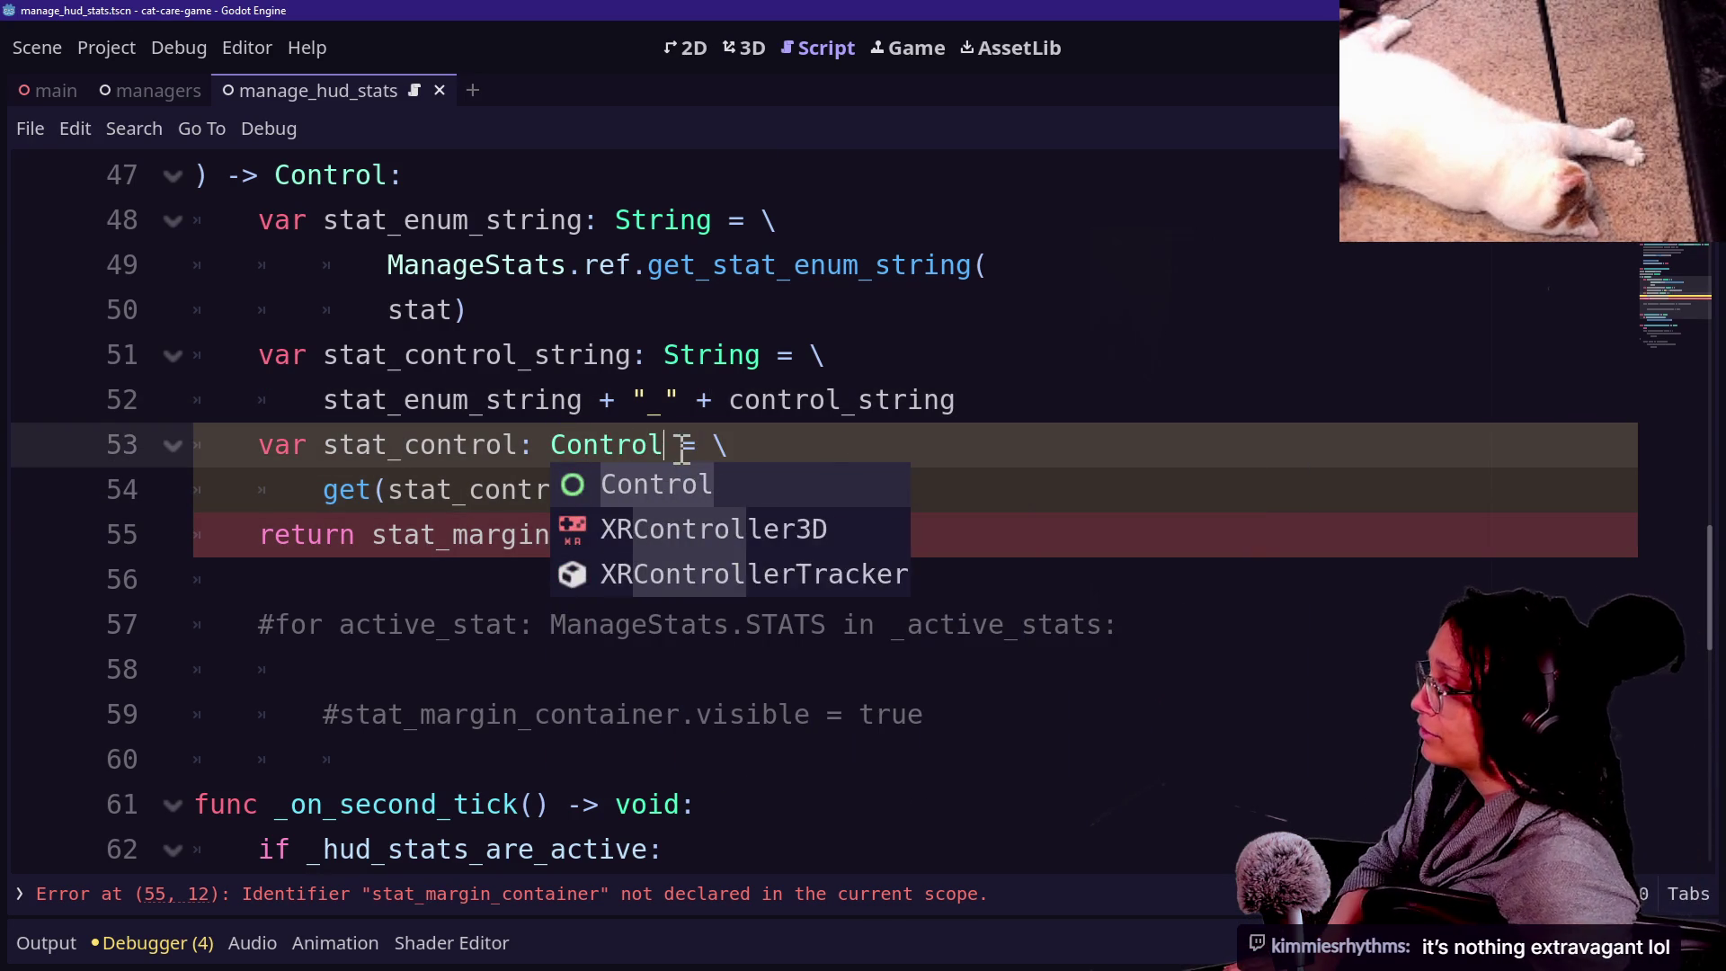
pyautogui.click(402, 357)
# Return stat_control instead of stat_margin_container and save the script.
pyautogui.press('Down')
pyautogui.press('Down')
pyautogui.press('Down')
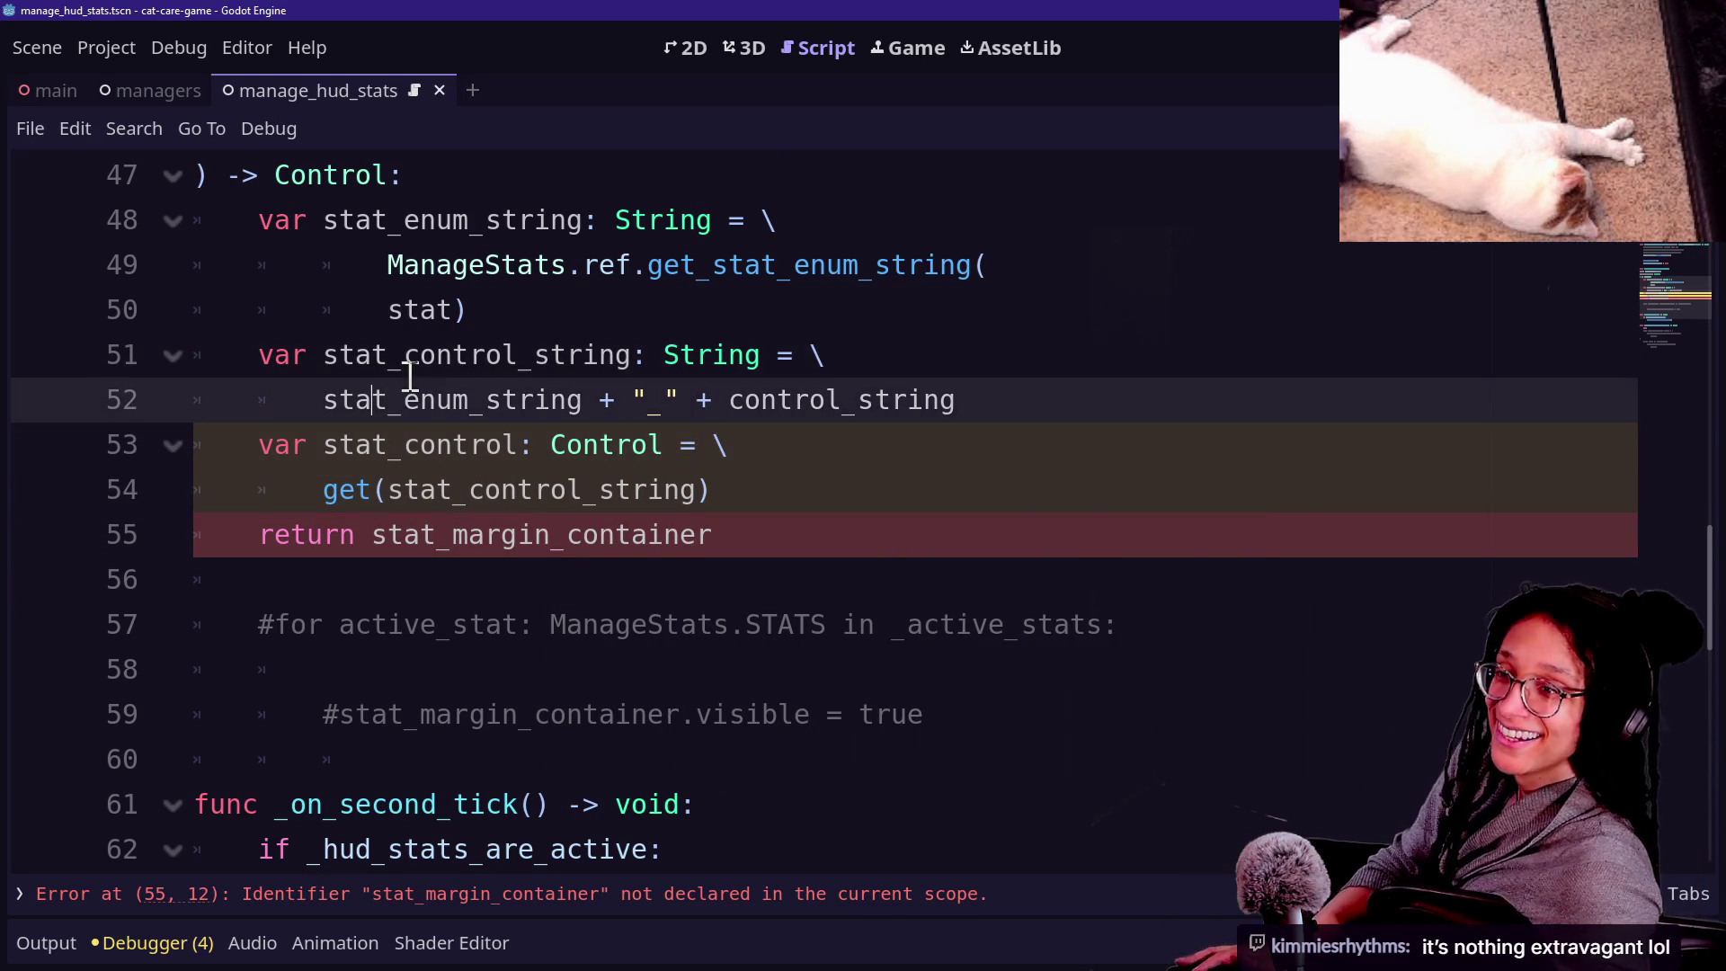
pyautogui.click(848, 458)
pyautogui.press('Left')
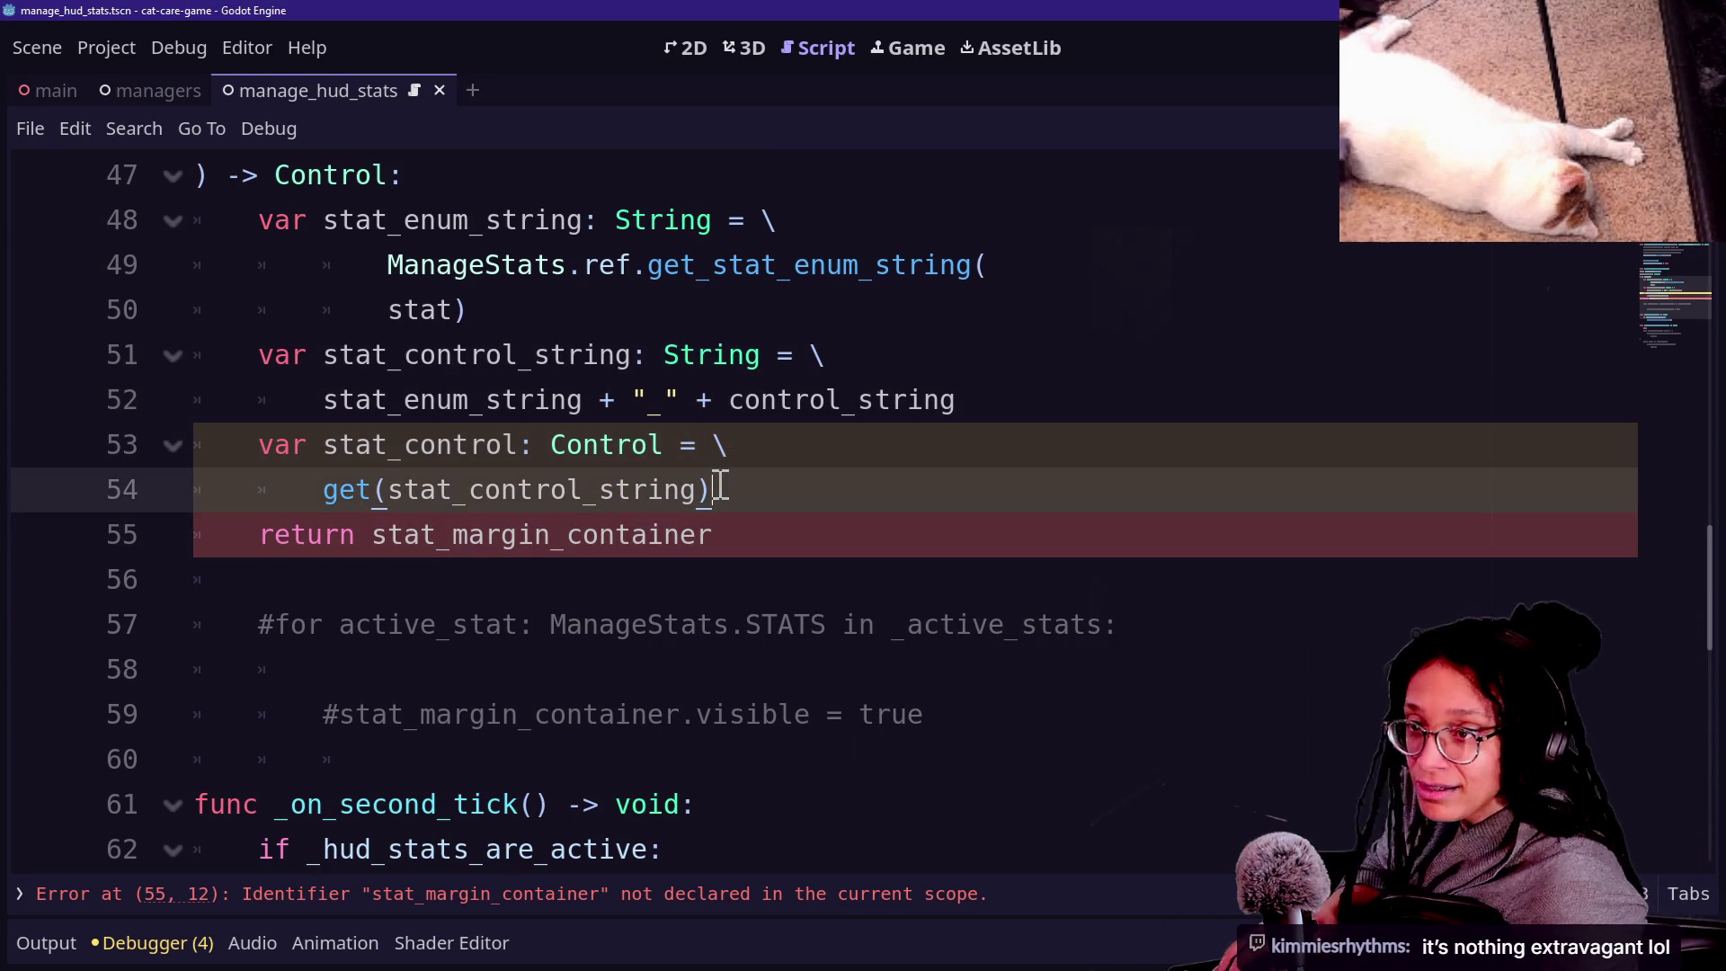
pyautogui.press('Down')
pyautogui.press('Down')
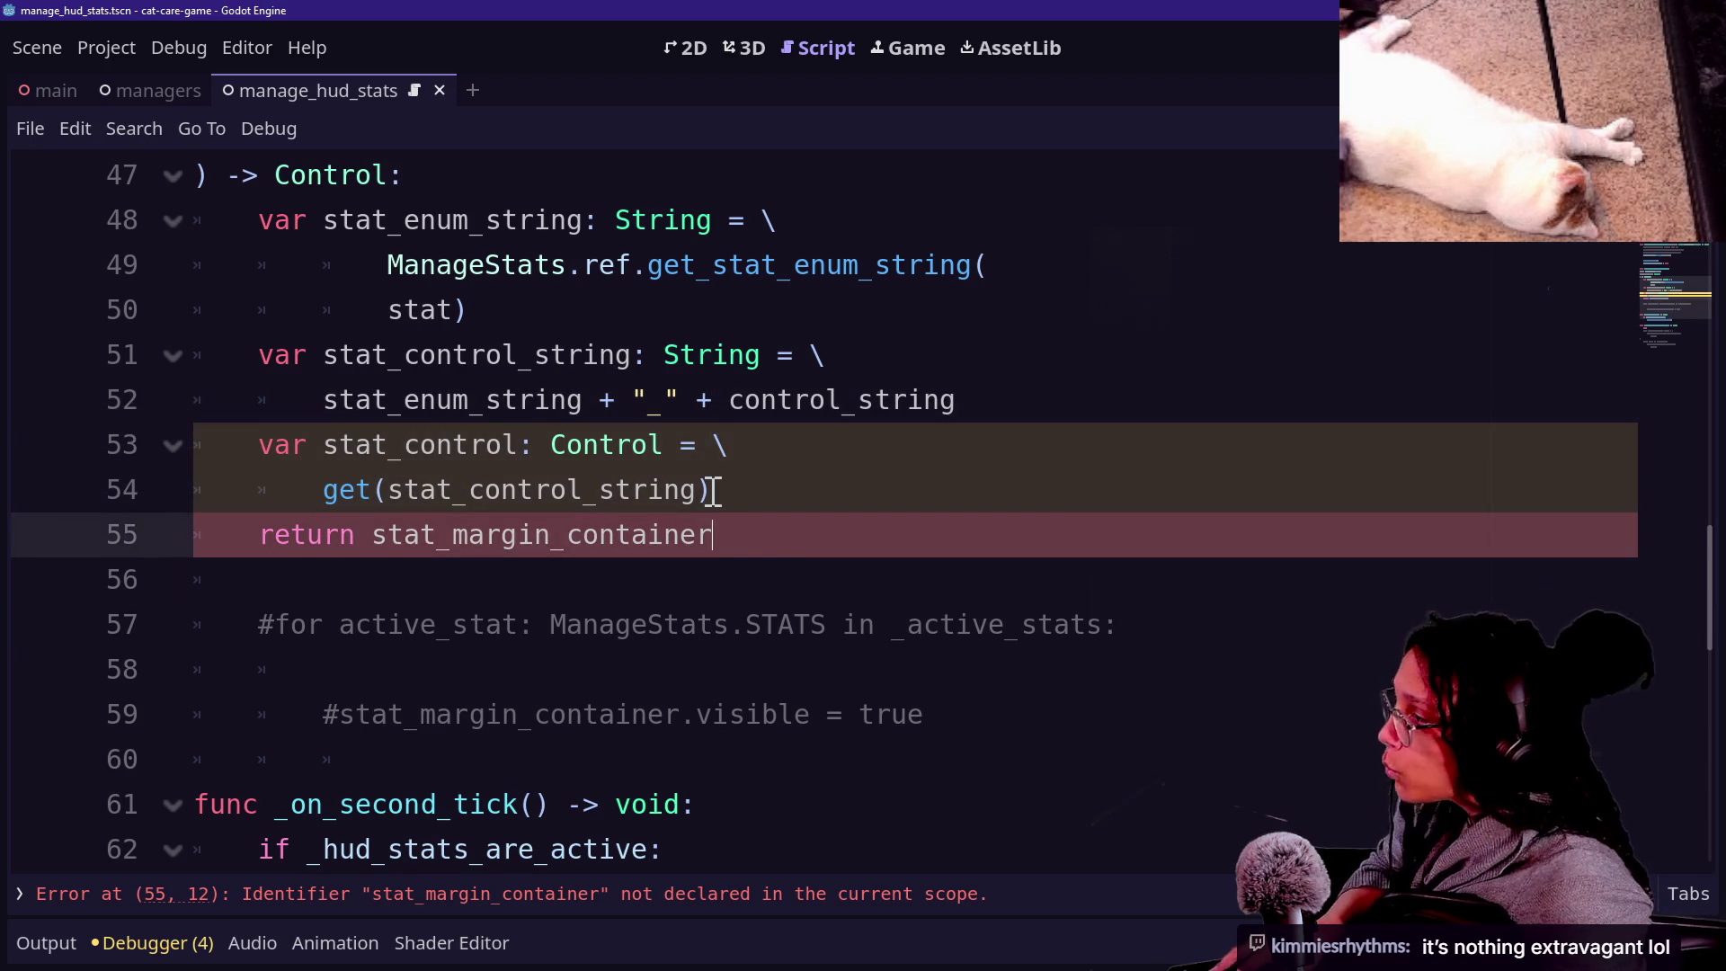
pyautogui.scroll(1, 736, 491)
pyautogui.click(732, 644)
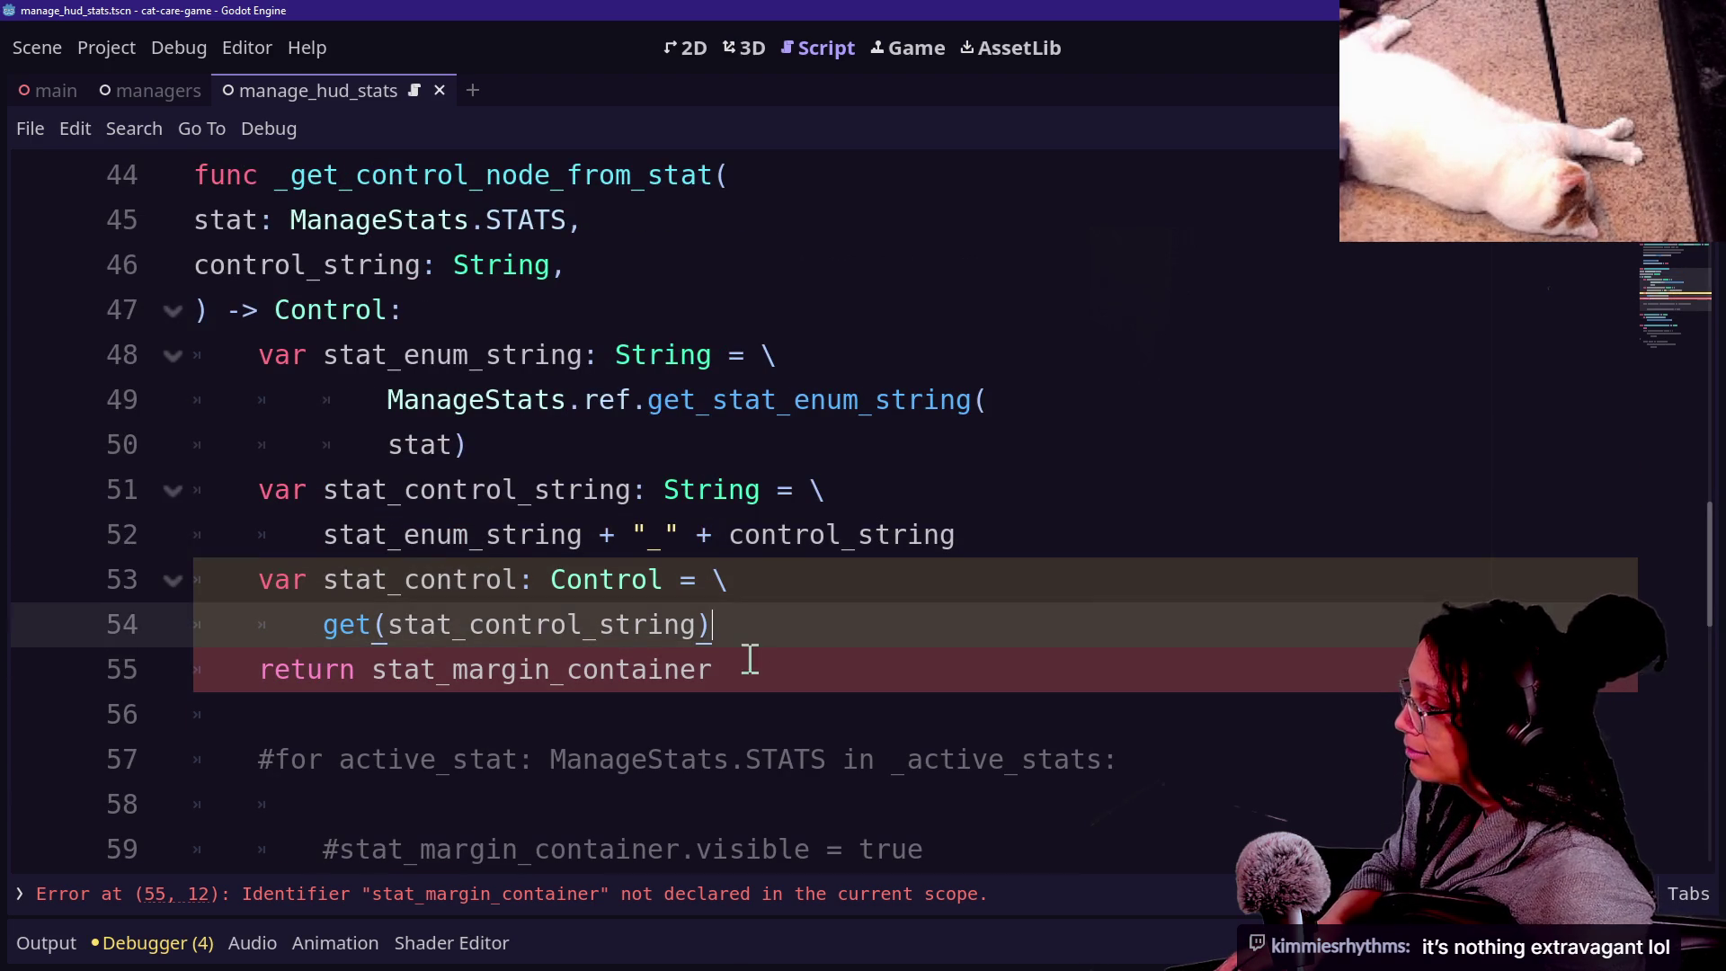
pyautogui.click(754, 661)
pyautogui.moveTo(703, 667); pyautogui.dragTo(409, 667)
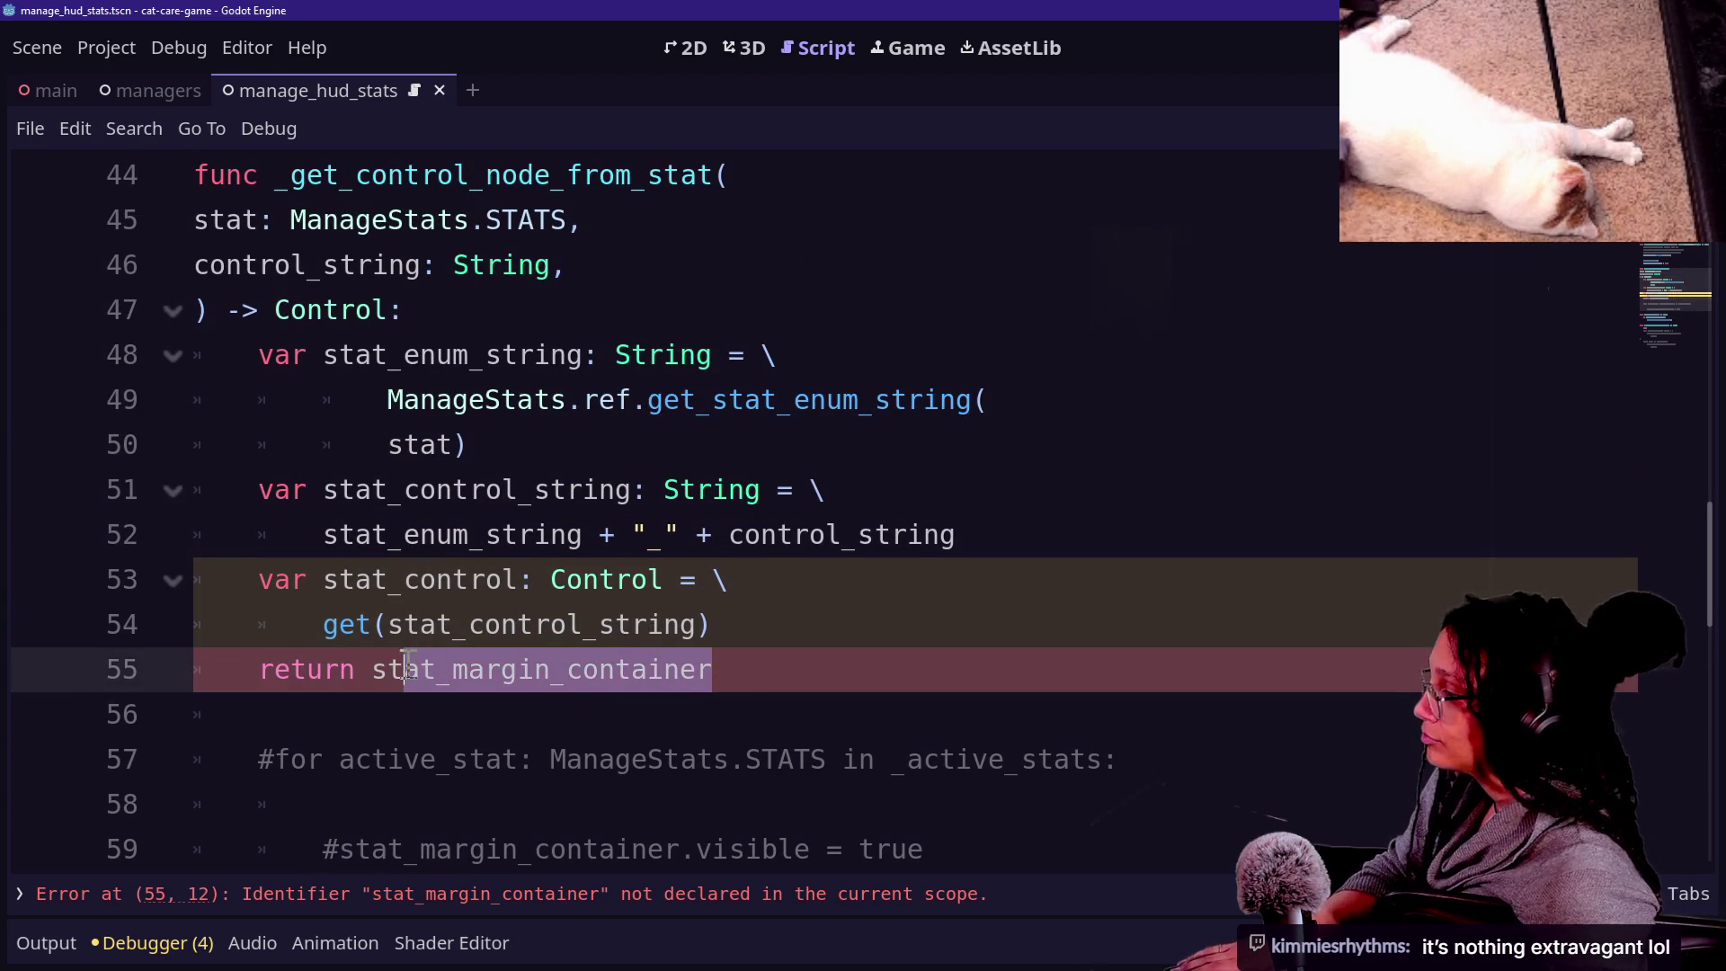
pyautogui.press('BackSpace')
pyautogui.write('l')
pyautogui.click(586, 551)
pyautogui.hotkey('ctrl', 's')
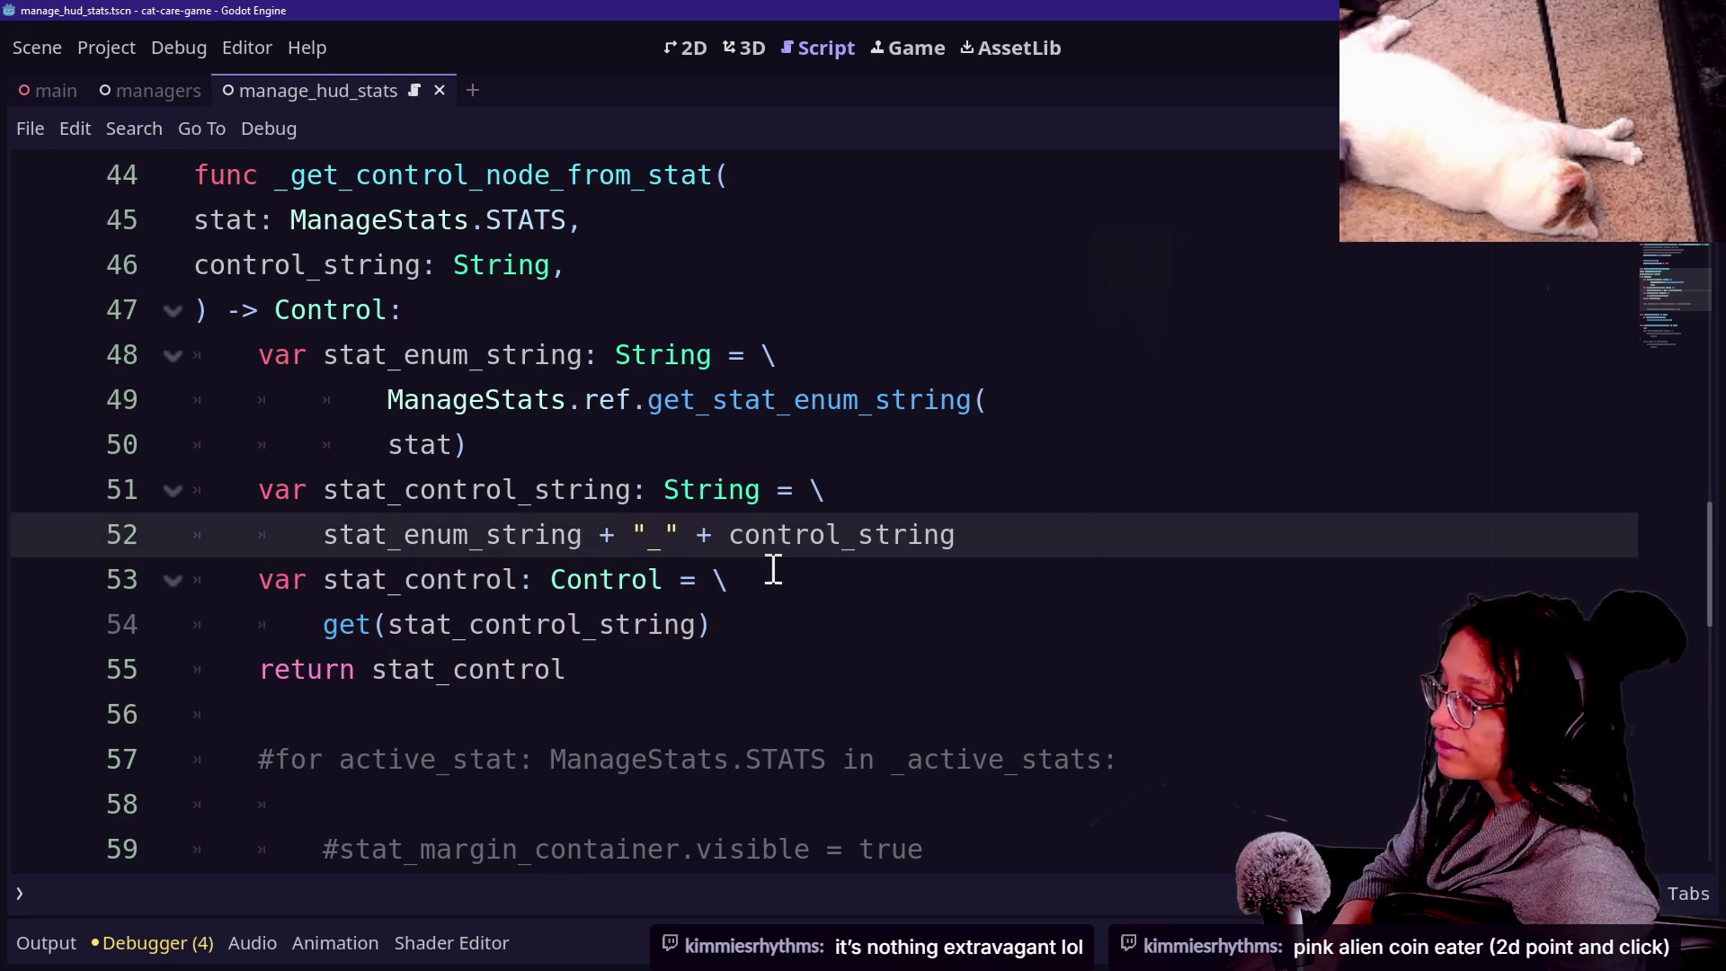
# Move the caret to the empty line after the return statement.
pyautogui.press('Down')
pyautogui.press('Down')
pyautogui.press('Down')
pyautogui.press('Up')
pyautogui.press('Up')
pyautogui.press('Up')
pyautogui.press('Up')
pyautogui.press('Up')
pyautogui.press('Up')
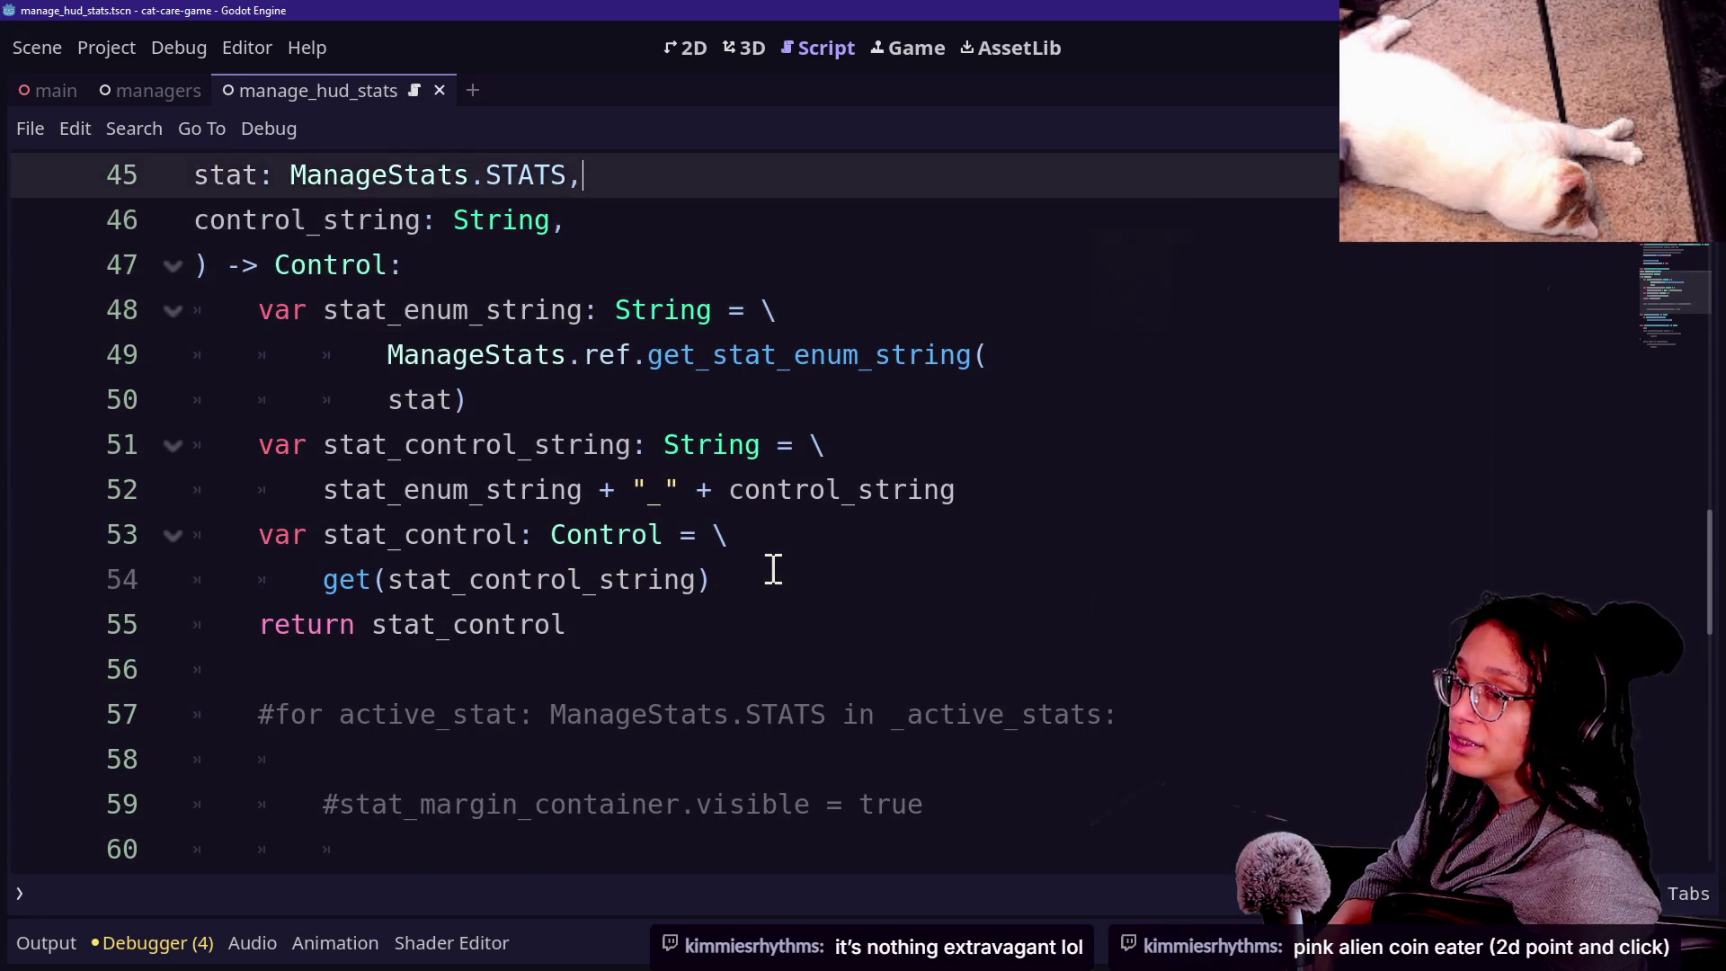
pyautogui.press('Up')
pyautogui.press('Up')
pyautogui.press('Up')
pyautogui.press('Down')
pyautogui.press('Down')
pyautogui.press('Up')
pyautogui.press('Down')
pyautogui.press('Down')
pyautogui.press('Down')
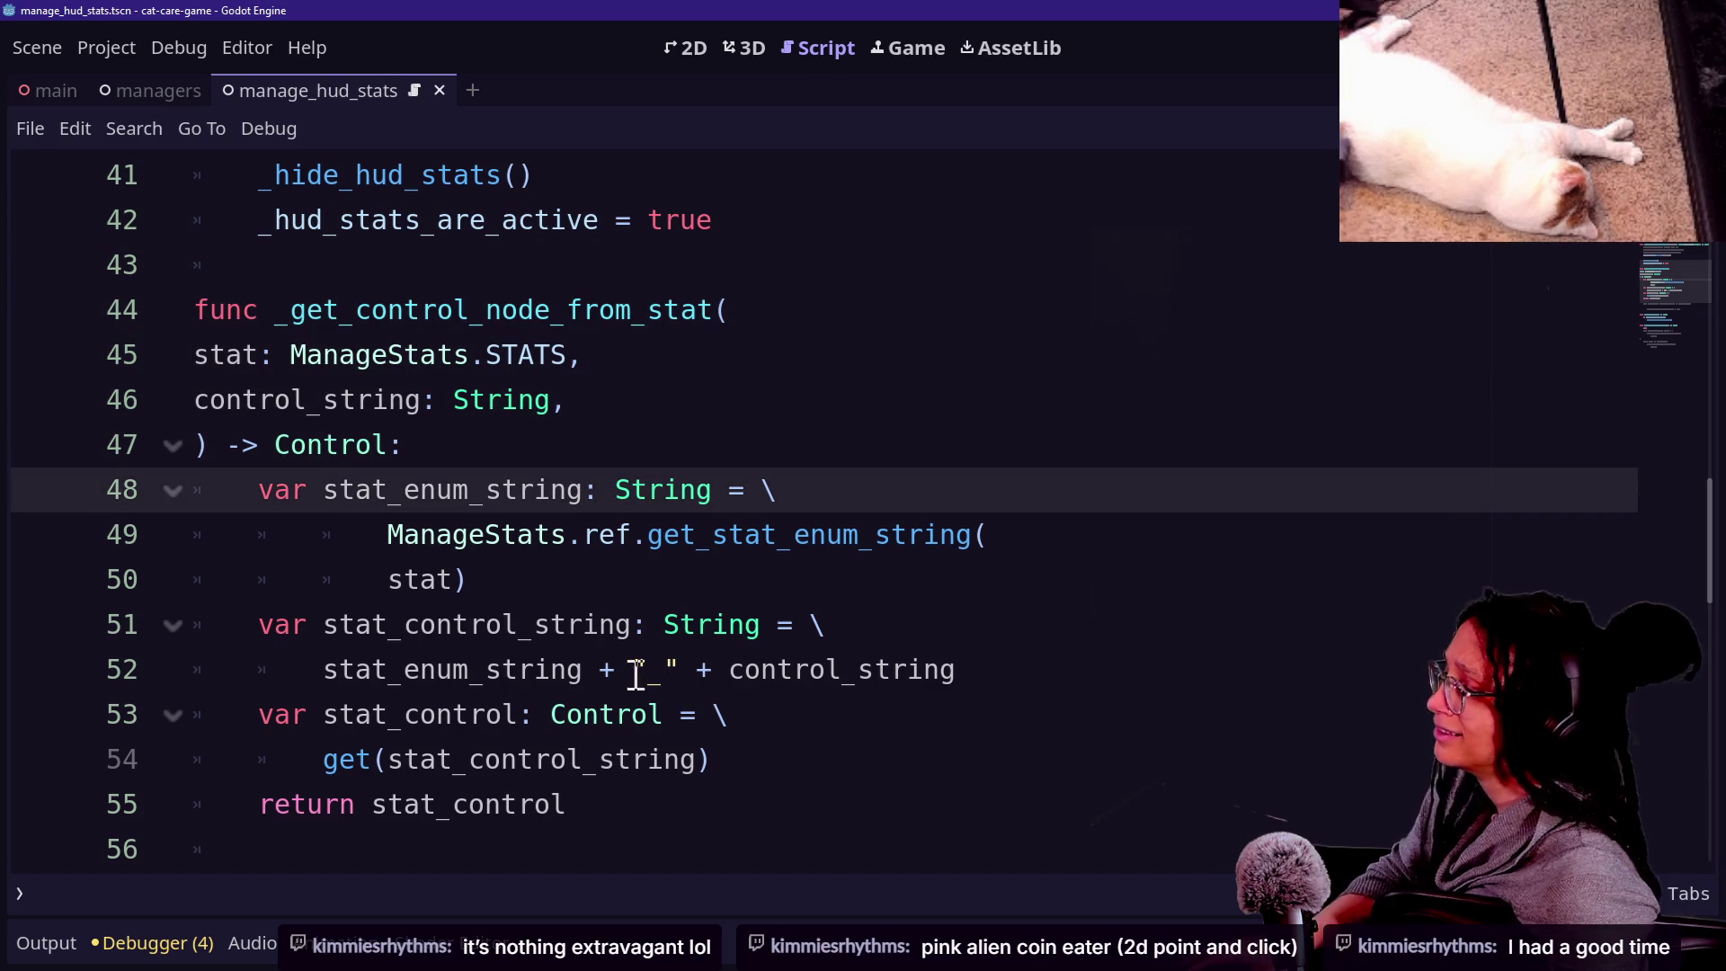
pyautogui.click(576, 836)
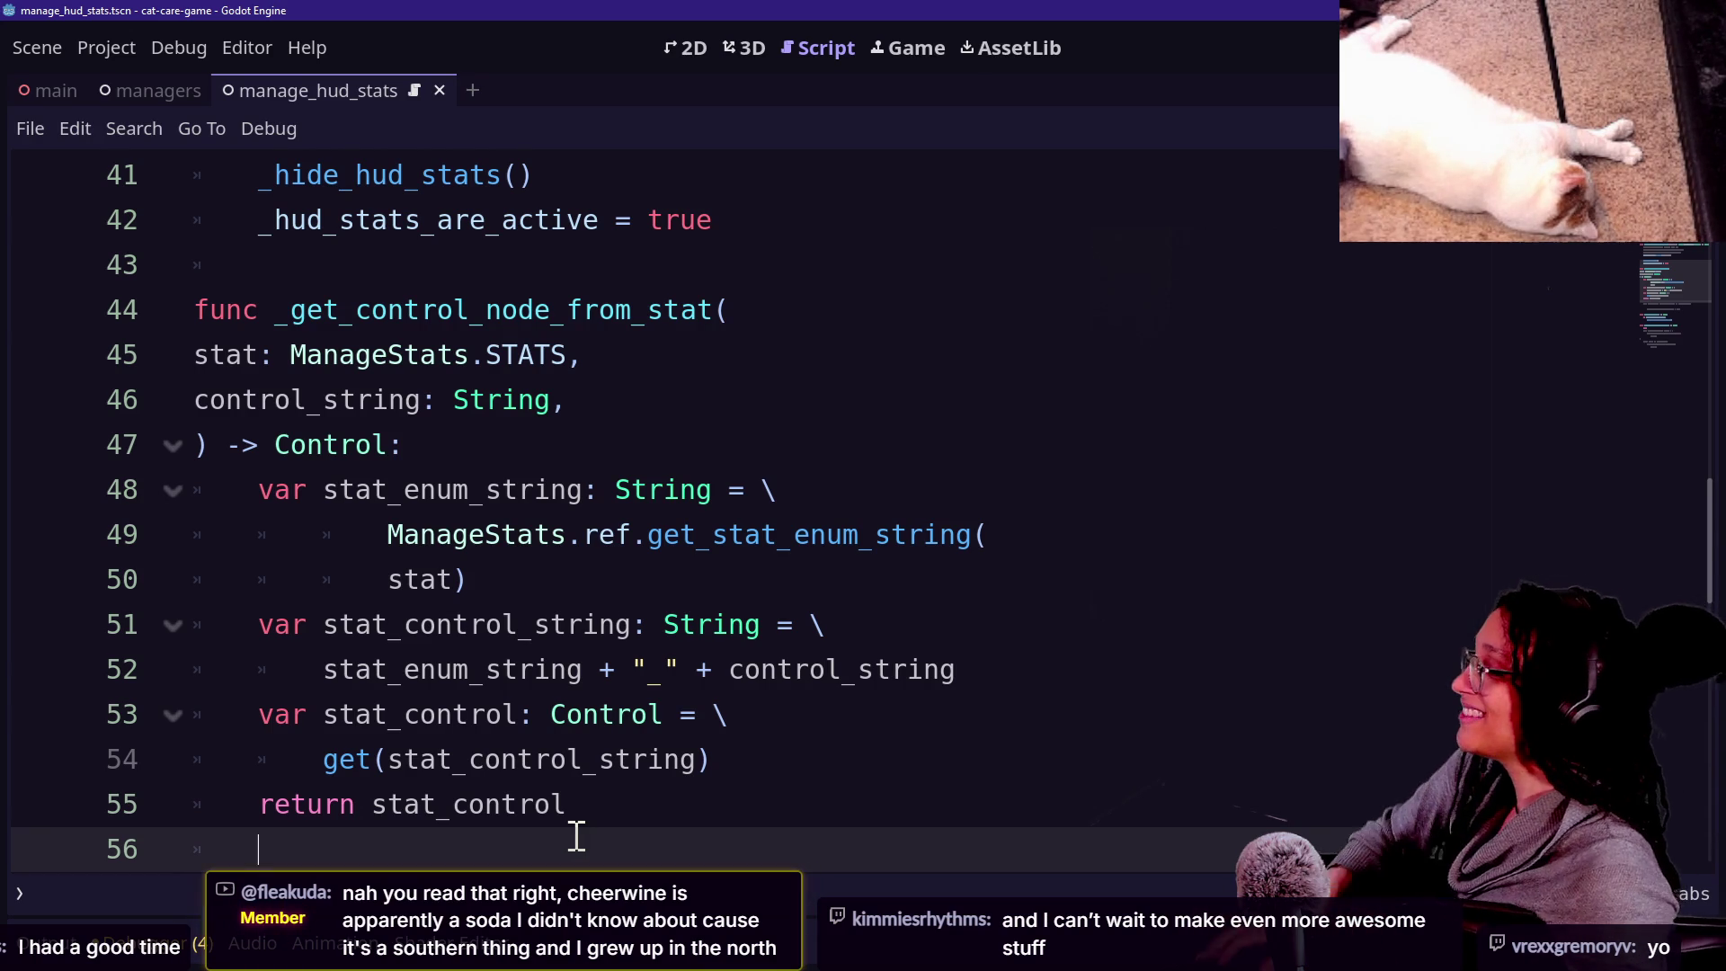
pyautogui.press('Down')
pyautogui.press('Down')
pyautogui.press('Up')
pyautogui.press('Up')
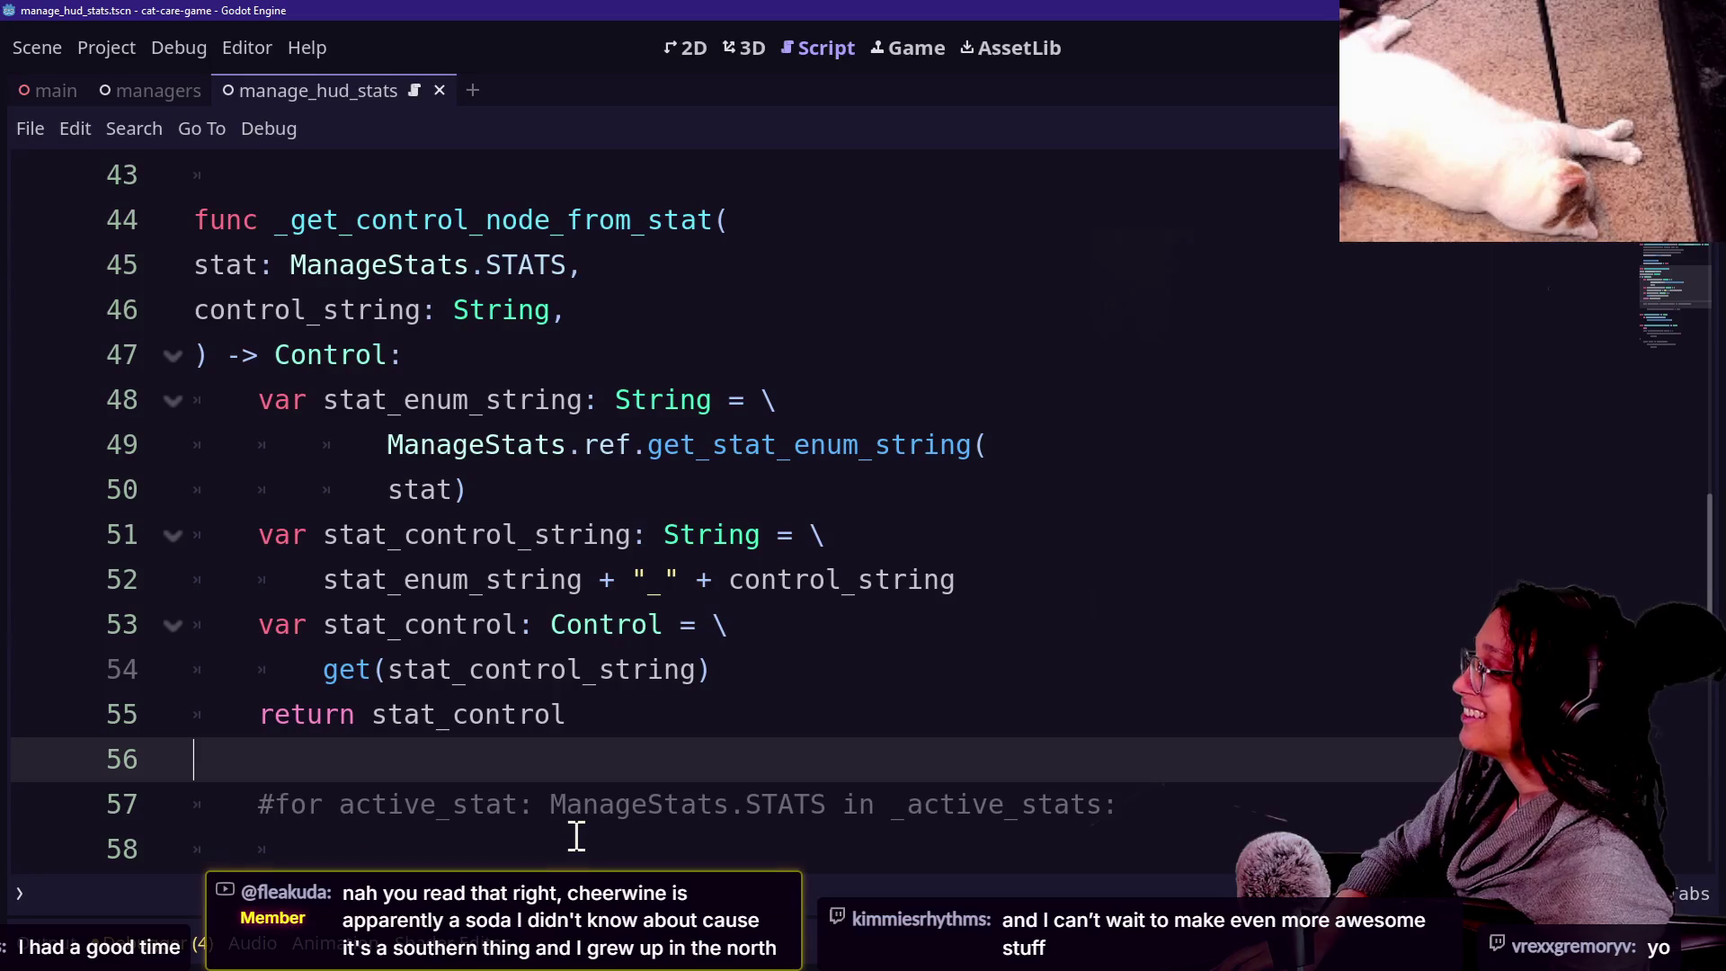
pyautogui.scroll(-2, 767, 725)
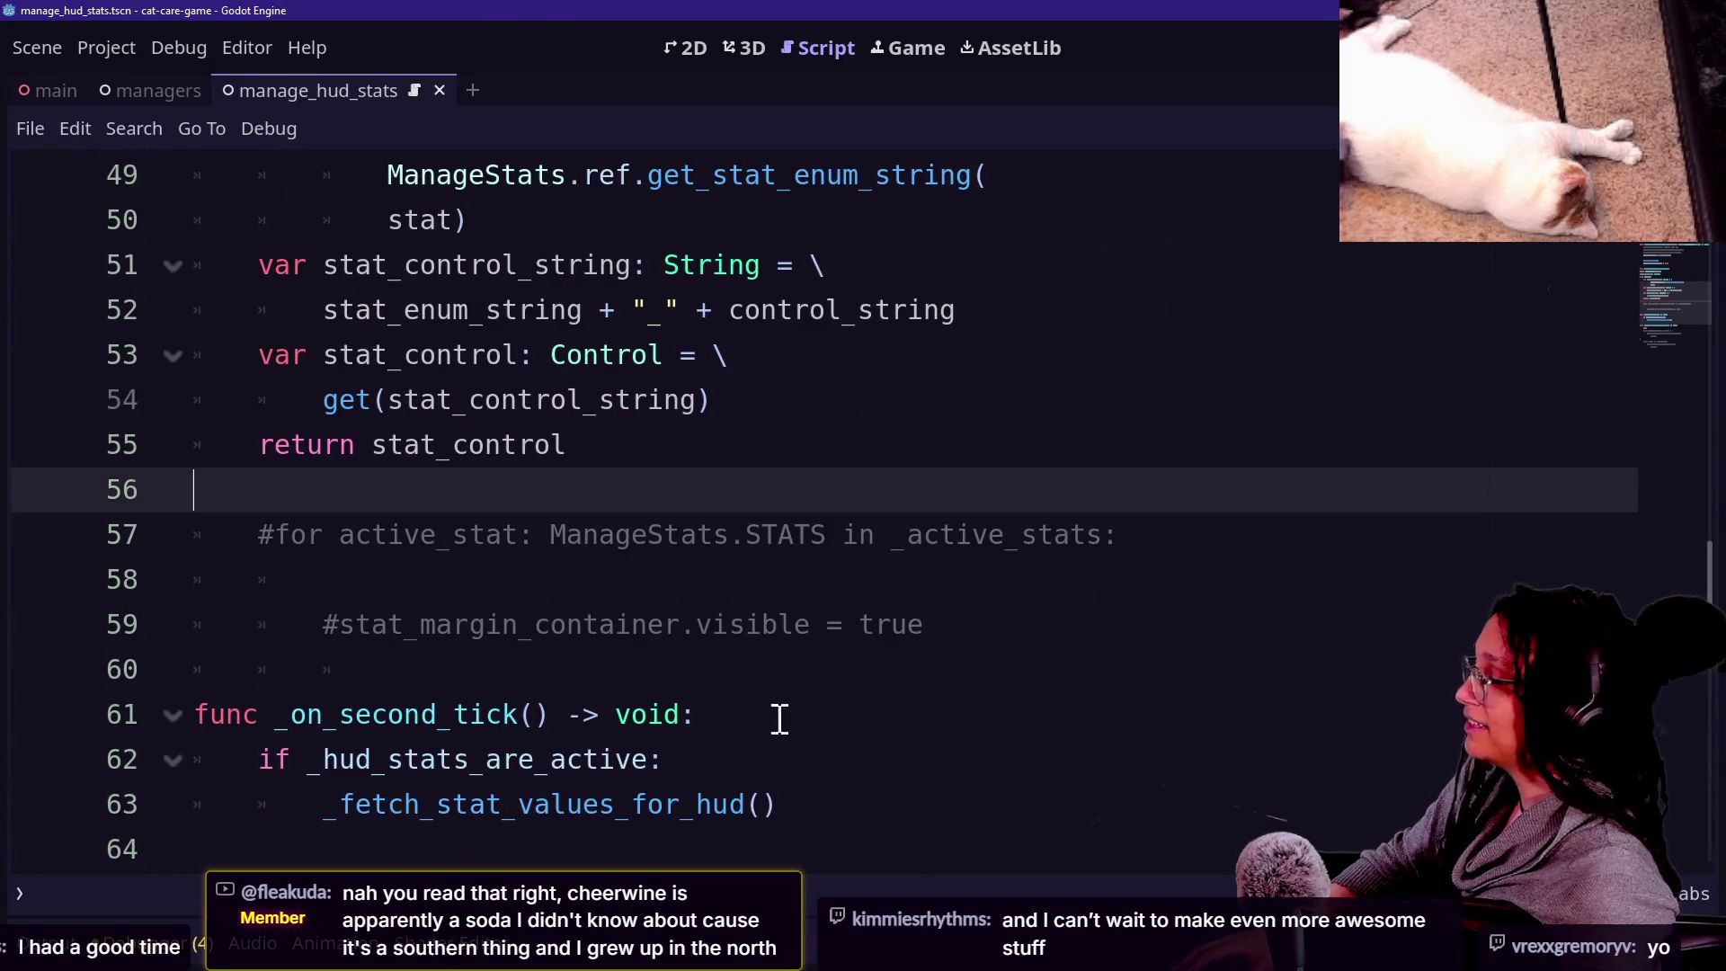
# Delete the commented-out loop lines and save.
pyautogui.moveTo(968, 632); pyautogui.dragTo(971, 501)
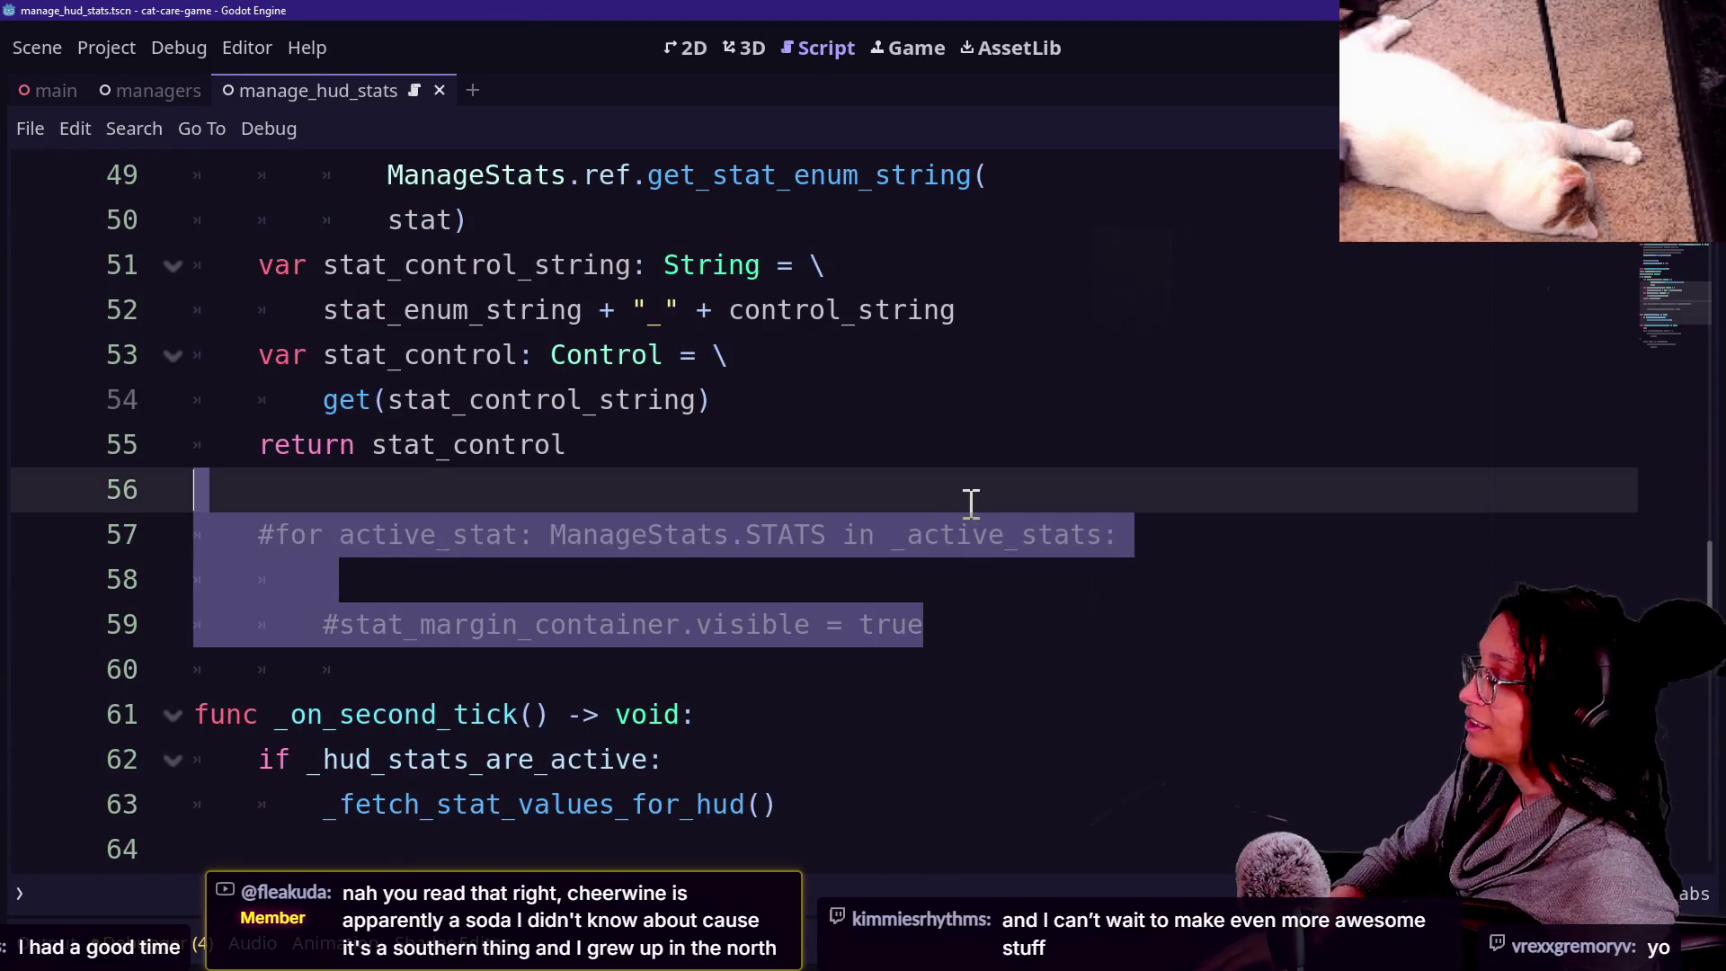
pyautogui.press('BackSpace')
pyautogui.press('BackSpace')
pyautogui.scroll(4, 971, 501)
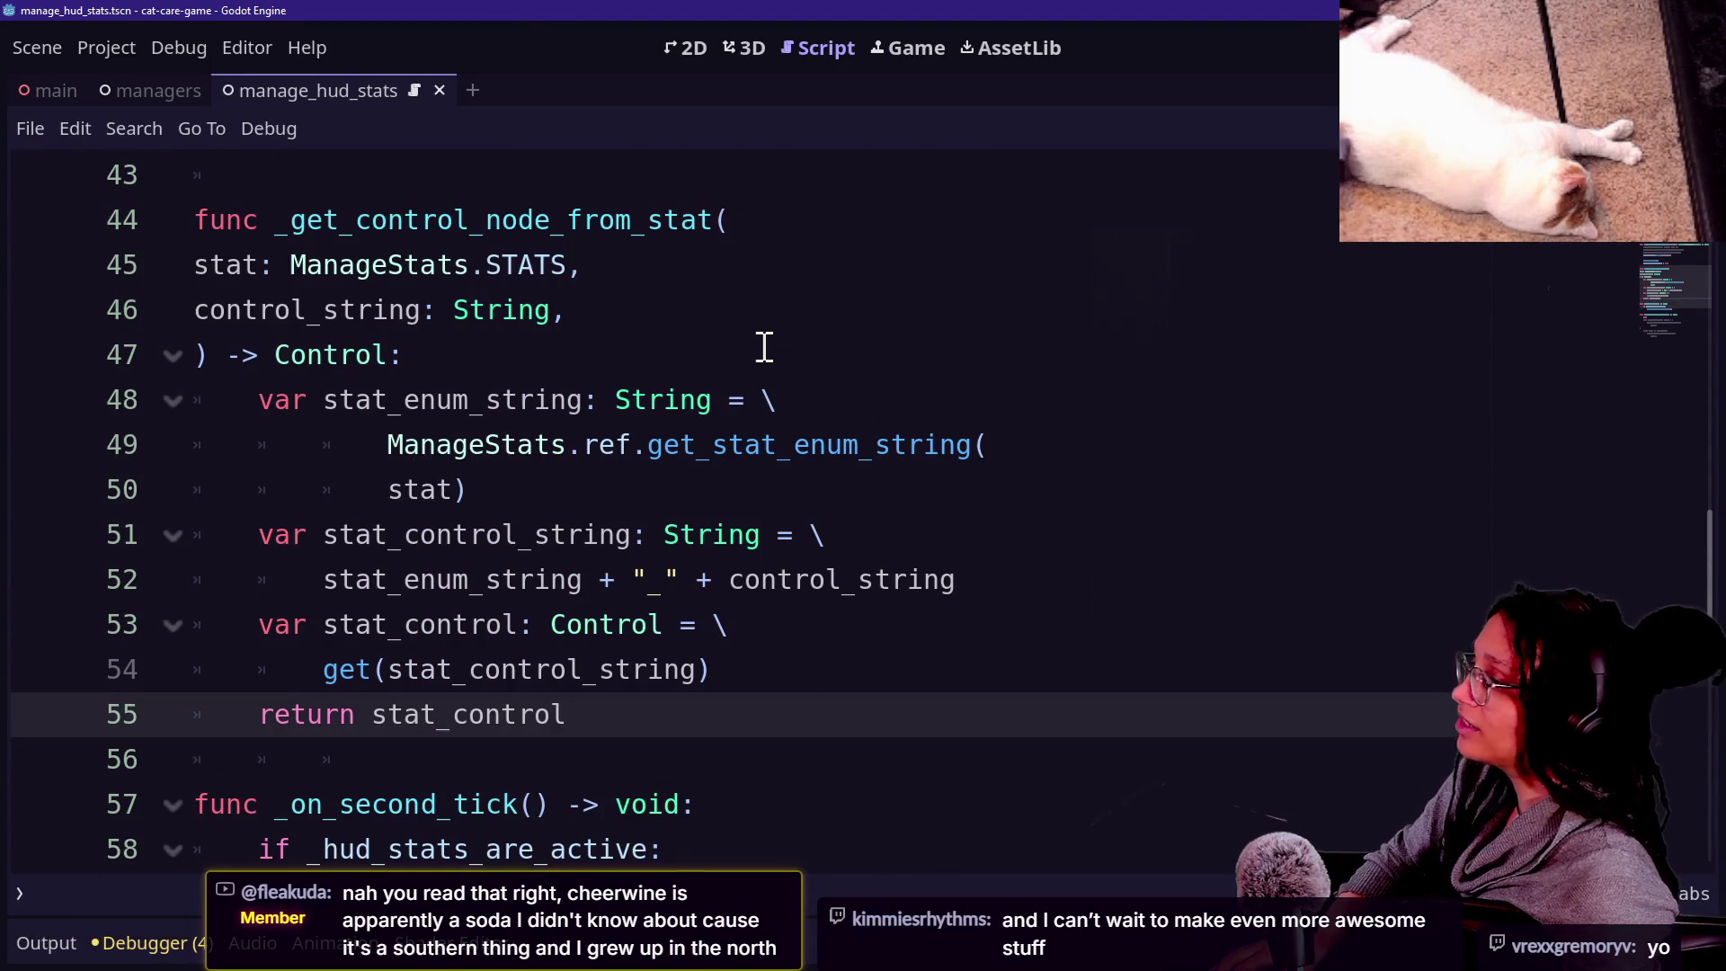
pyautogui.scroll(-3, 855, 401)
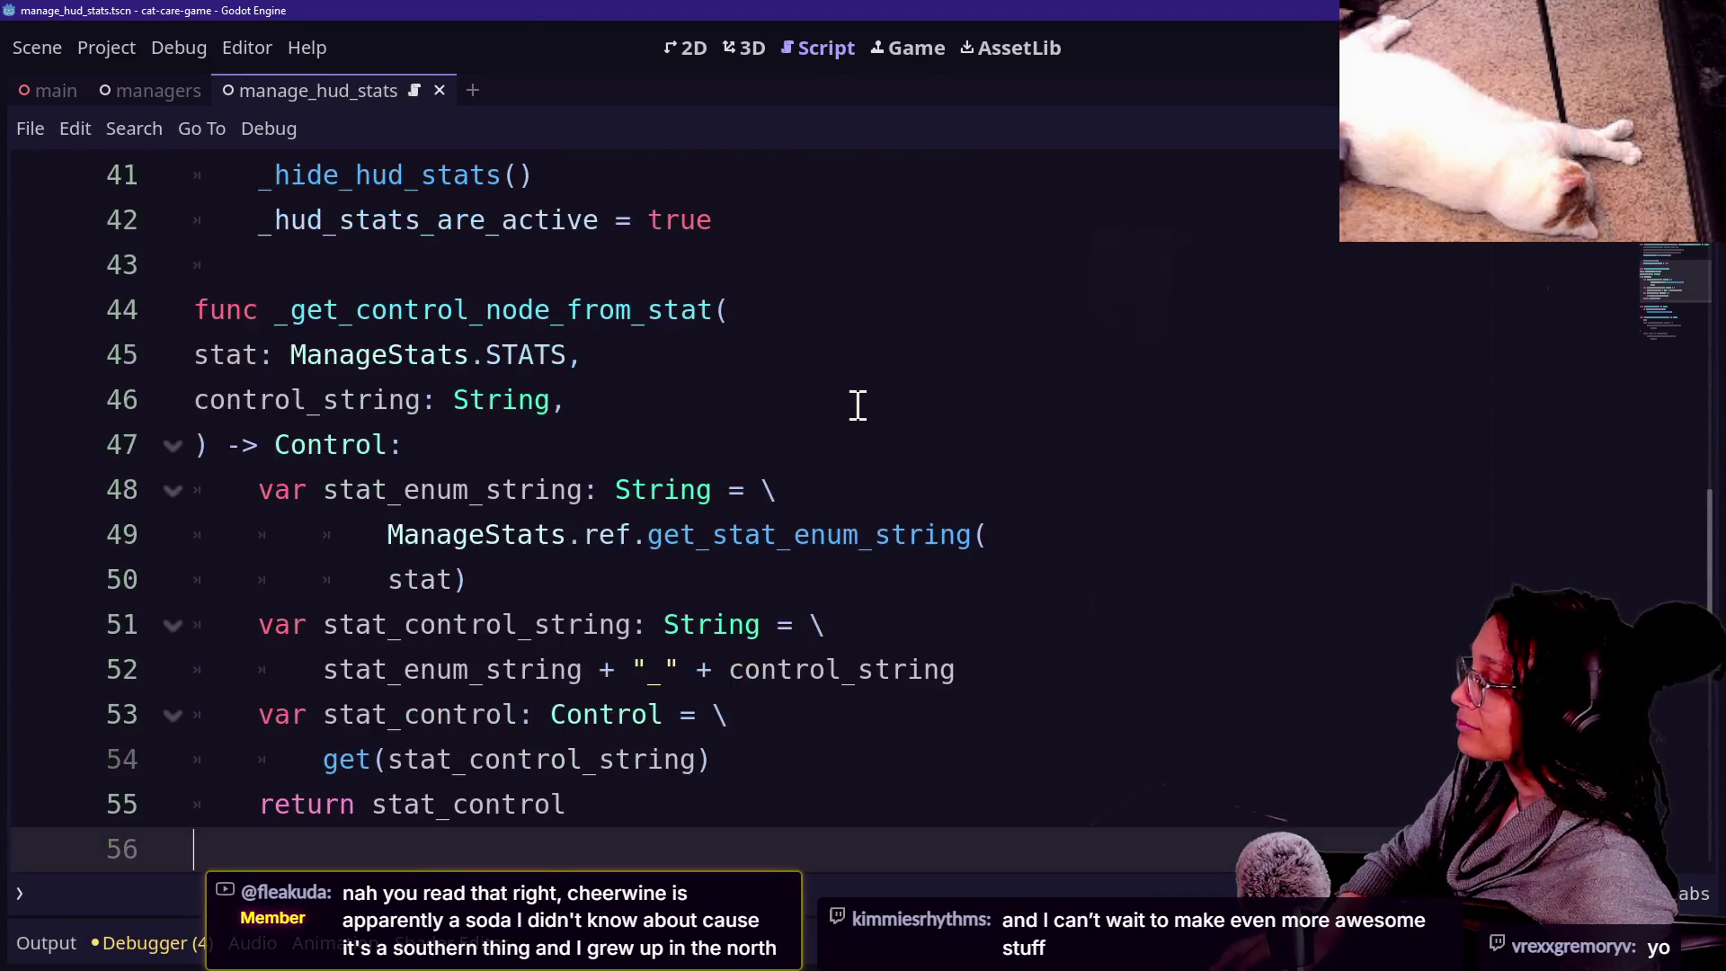
pyautogui.hotkey('ctrl', 'z')
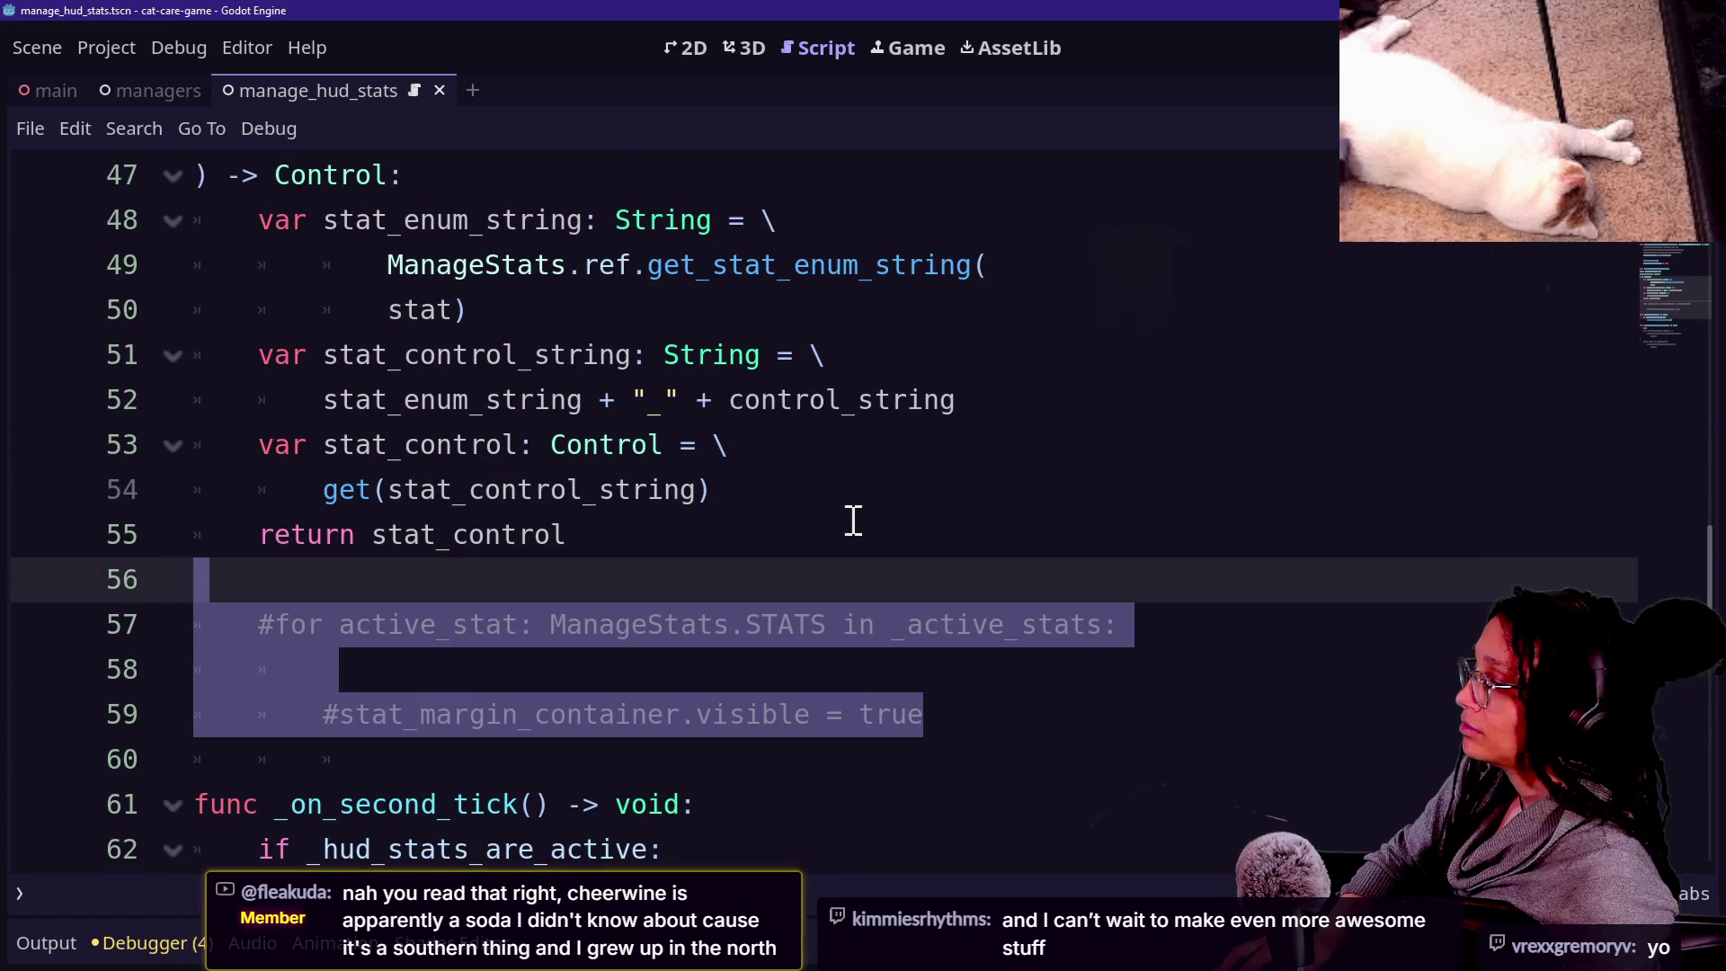
pyautogui.press('BackSpace')
pyautogui.press('BackSpace')
pyautogui.hotkey('ctrl', 's')
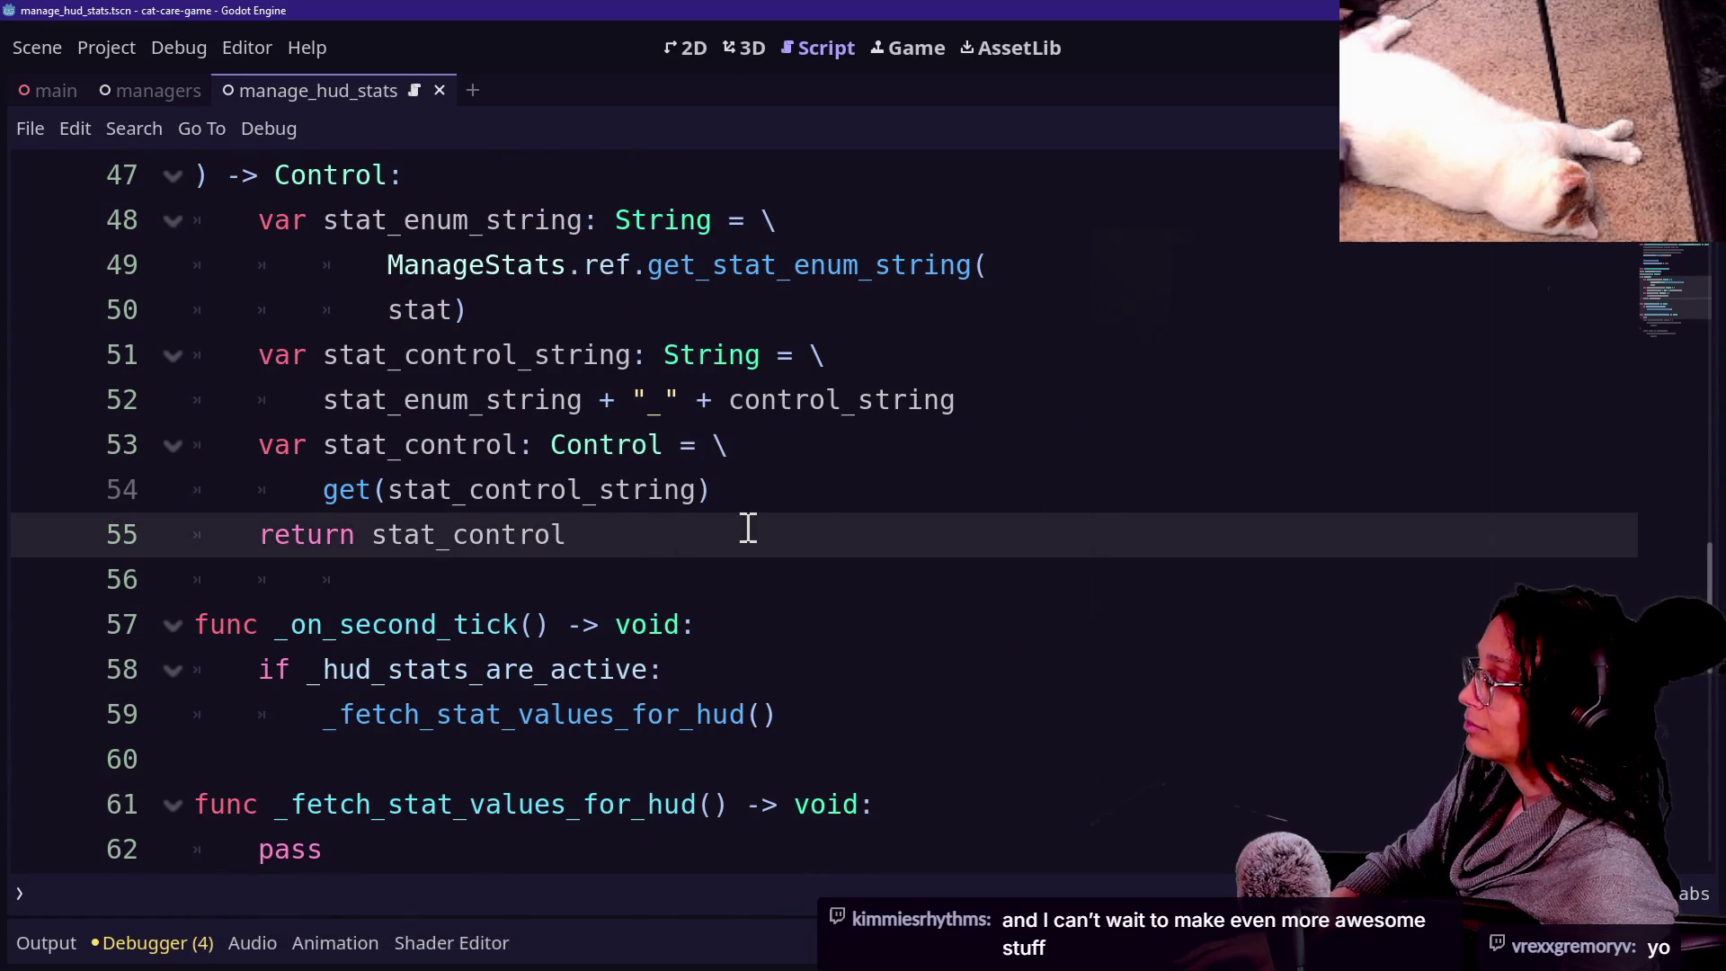
# Dedent the get_stat_enum_string call lines by one level.
pyautogui.scroll(3, 744, 521)
pyautogui.click(605, 575)
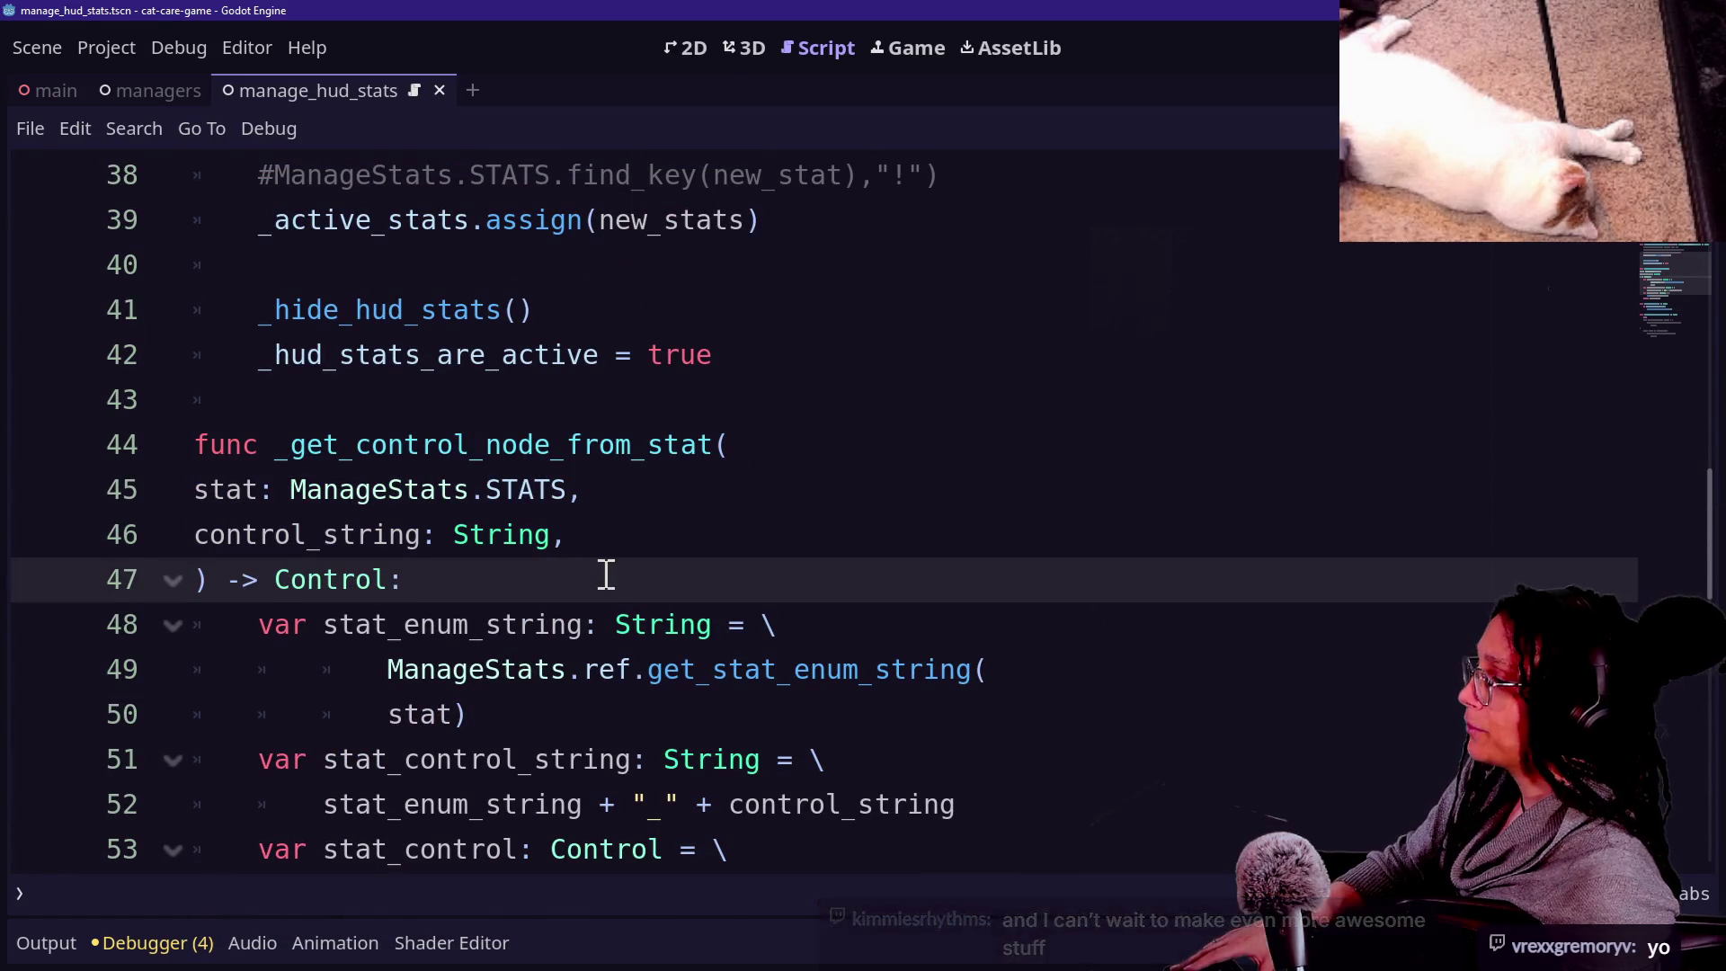
pyautogui.scroll(-2, 515, 351)
pyautogui.scroll(1, 520, 351)
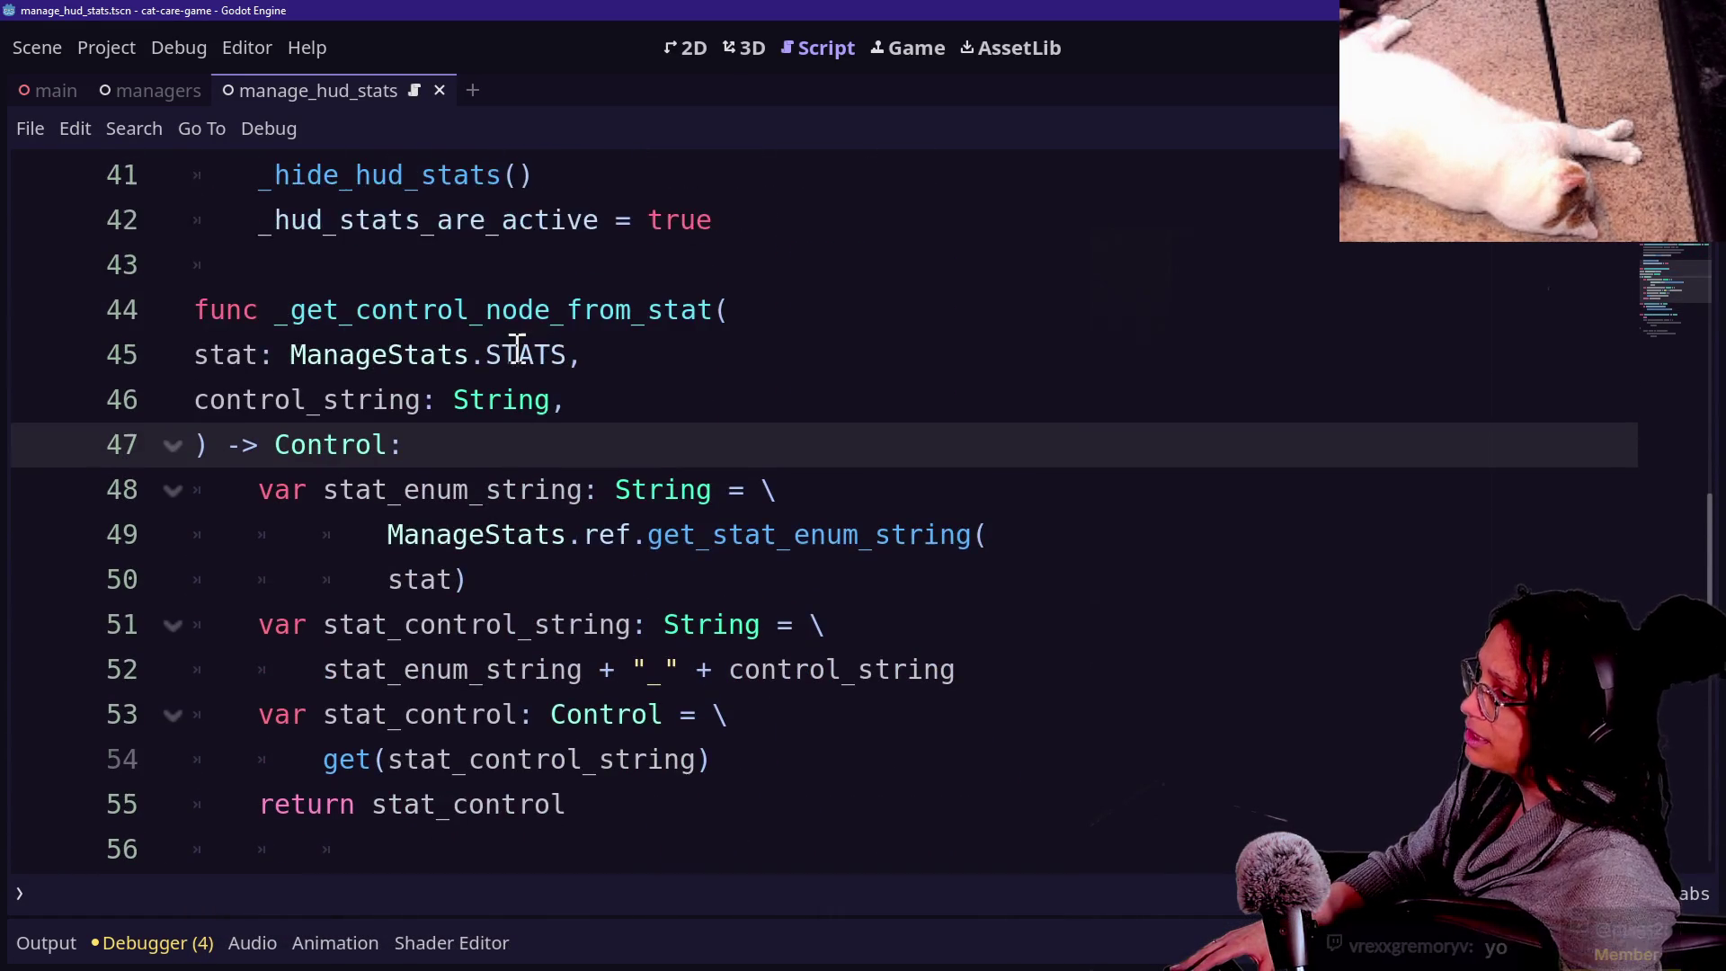
pyautogui.moveTo(340, 325); pyautogui.dragTo(508, 328)
pyautogui.click(512, 329)
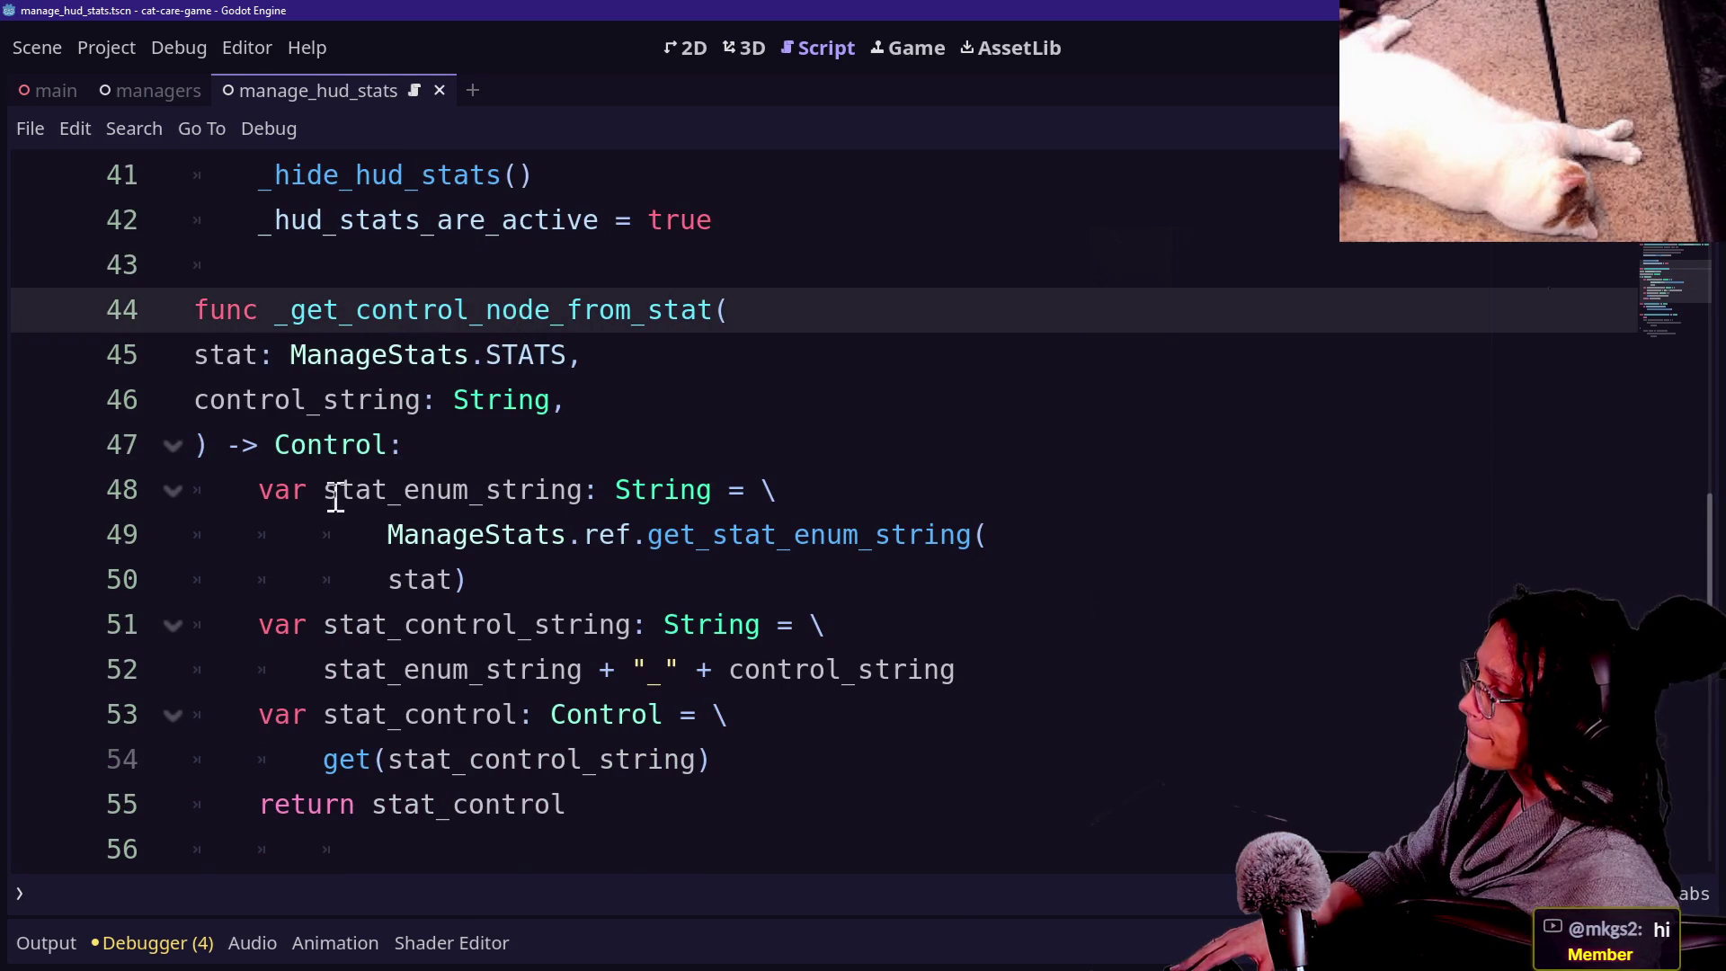
pyautogui.scroll(-2, 360, 449)
pyautogui.scroll(1, 363, 422)
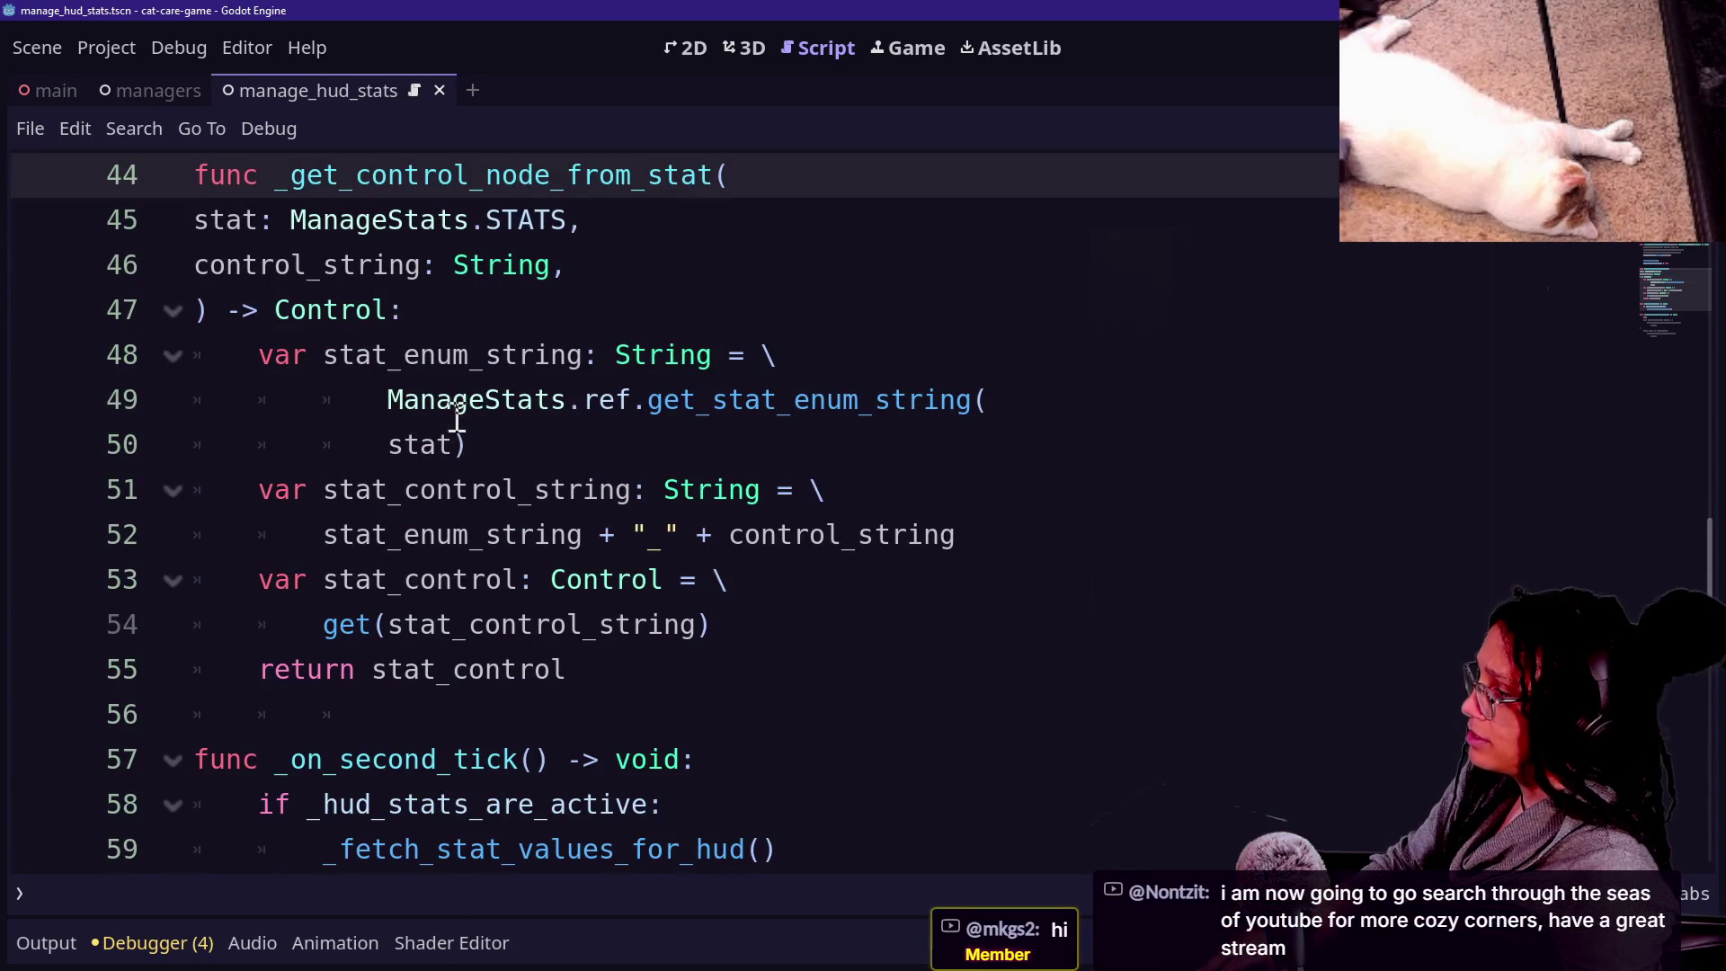
pyautogui.moveTo(386, 400); pyautogui.dragTo(462, 443)
pyautogui.hotkey('shift', 'Tab')
pyautogui.click(353, 354)
# Review the signature's parameters and start a ## doc comment line above the function.
pyautogui.moveTo(289, 220)
pyautogui.mouseDown()
pyautogui.moveTo(459, 254)
pyautogui.moveTo(620, 231)
pyautogui.mouseUp()
pyautogui.click(622, 232)
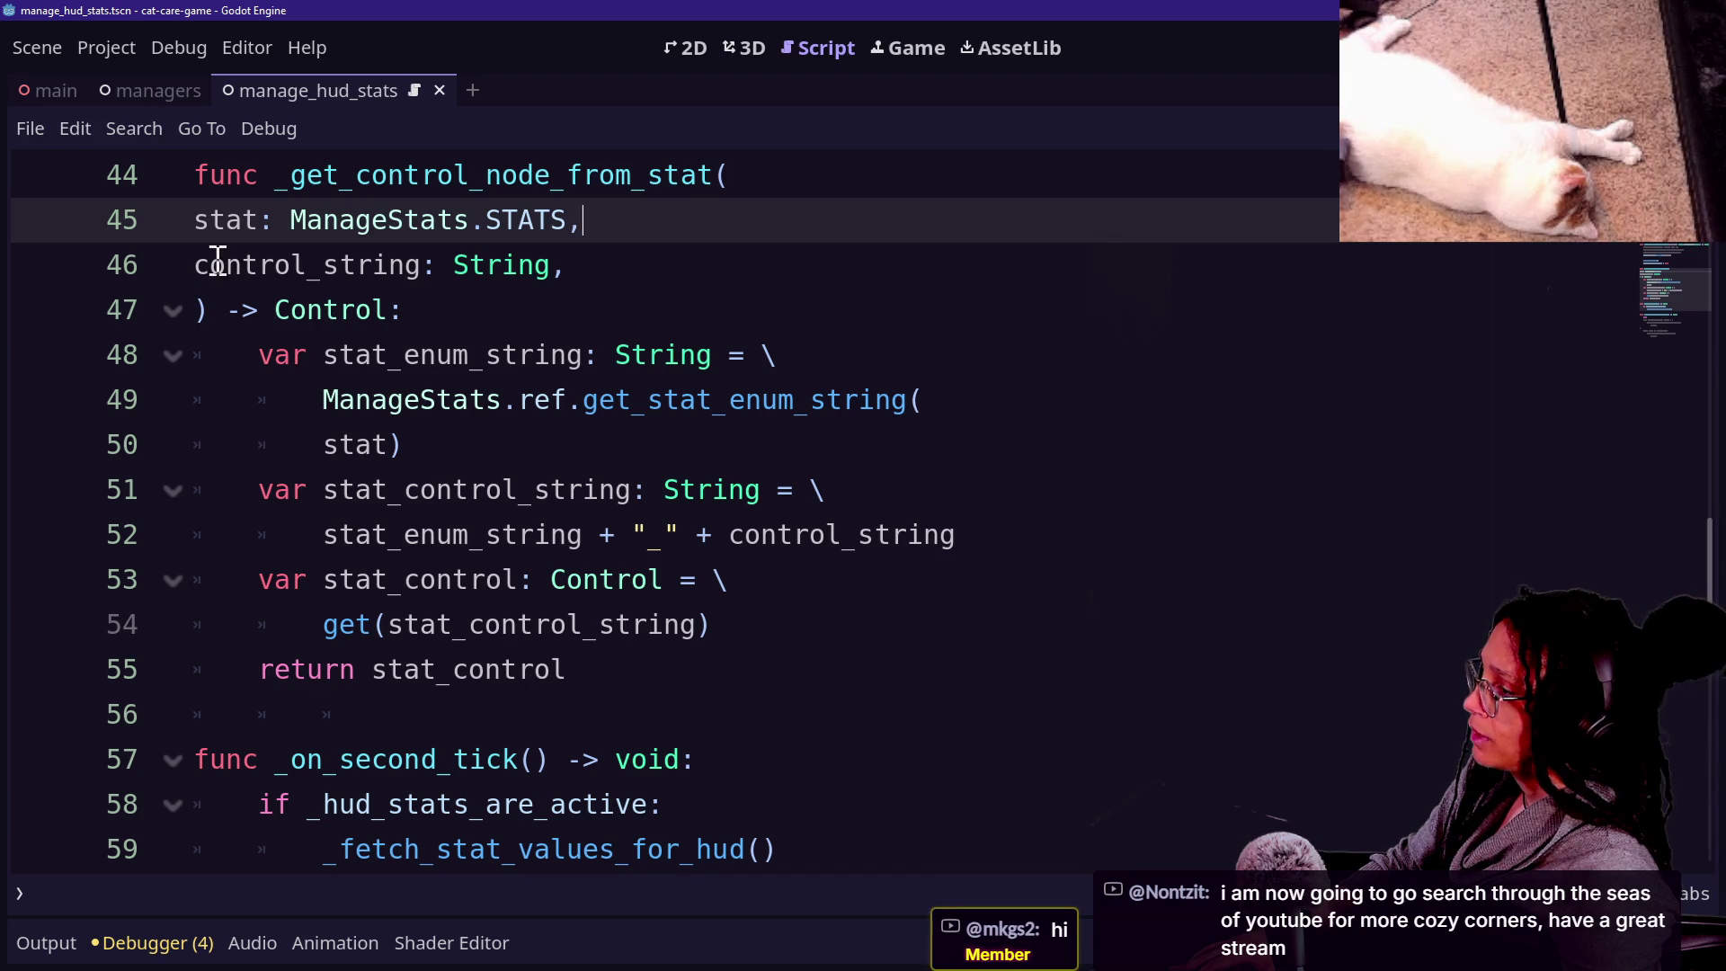
pyautogui.moveTo(199, 261)
pyautogui.mouseDown()
pyautogui.moveTo(543, 262)
pyautogui.moveTo(666, 281)
pyautogui.mouseUp()
pyautogui.click(668, 281)
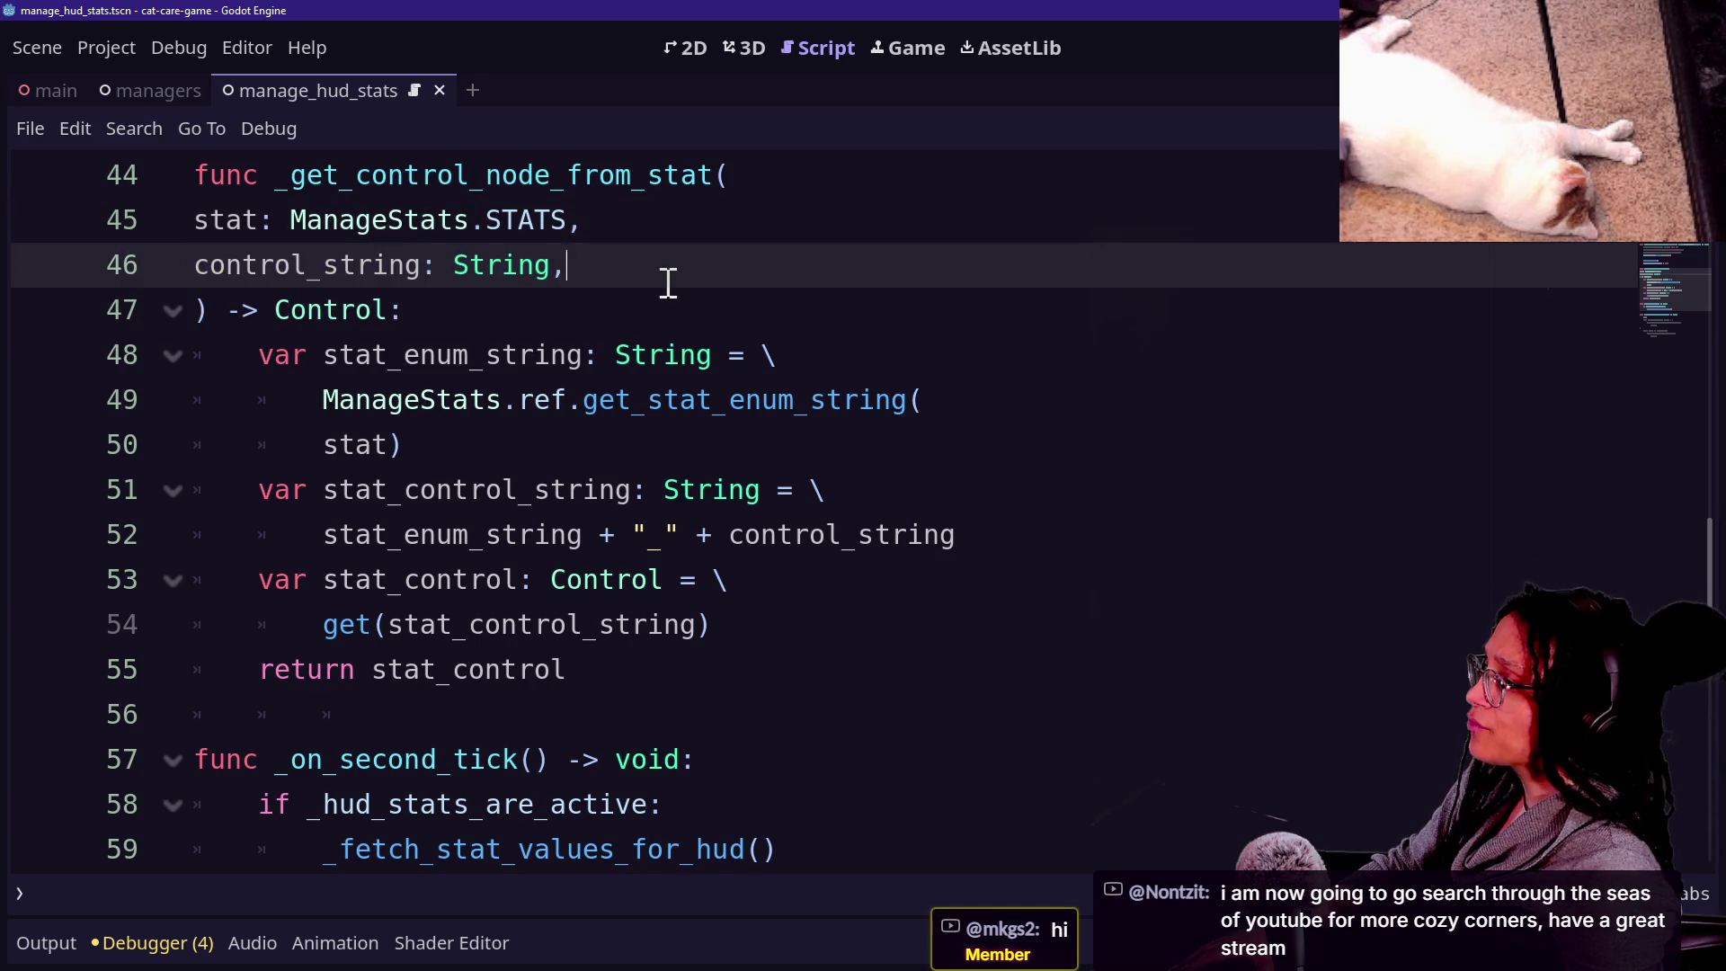
pyautogui.click(558, 308)
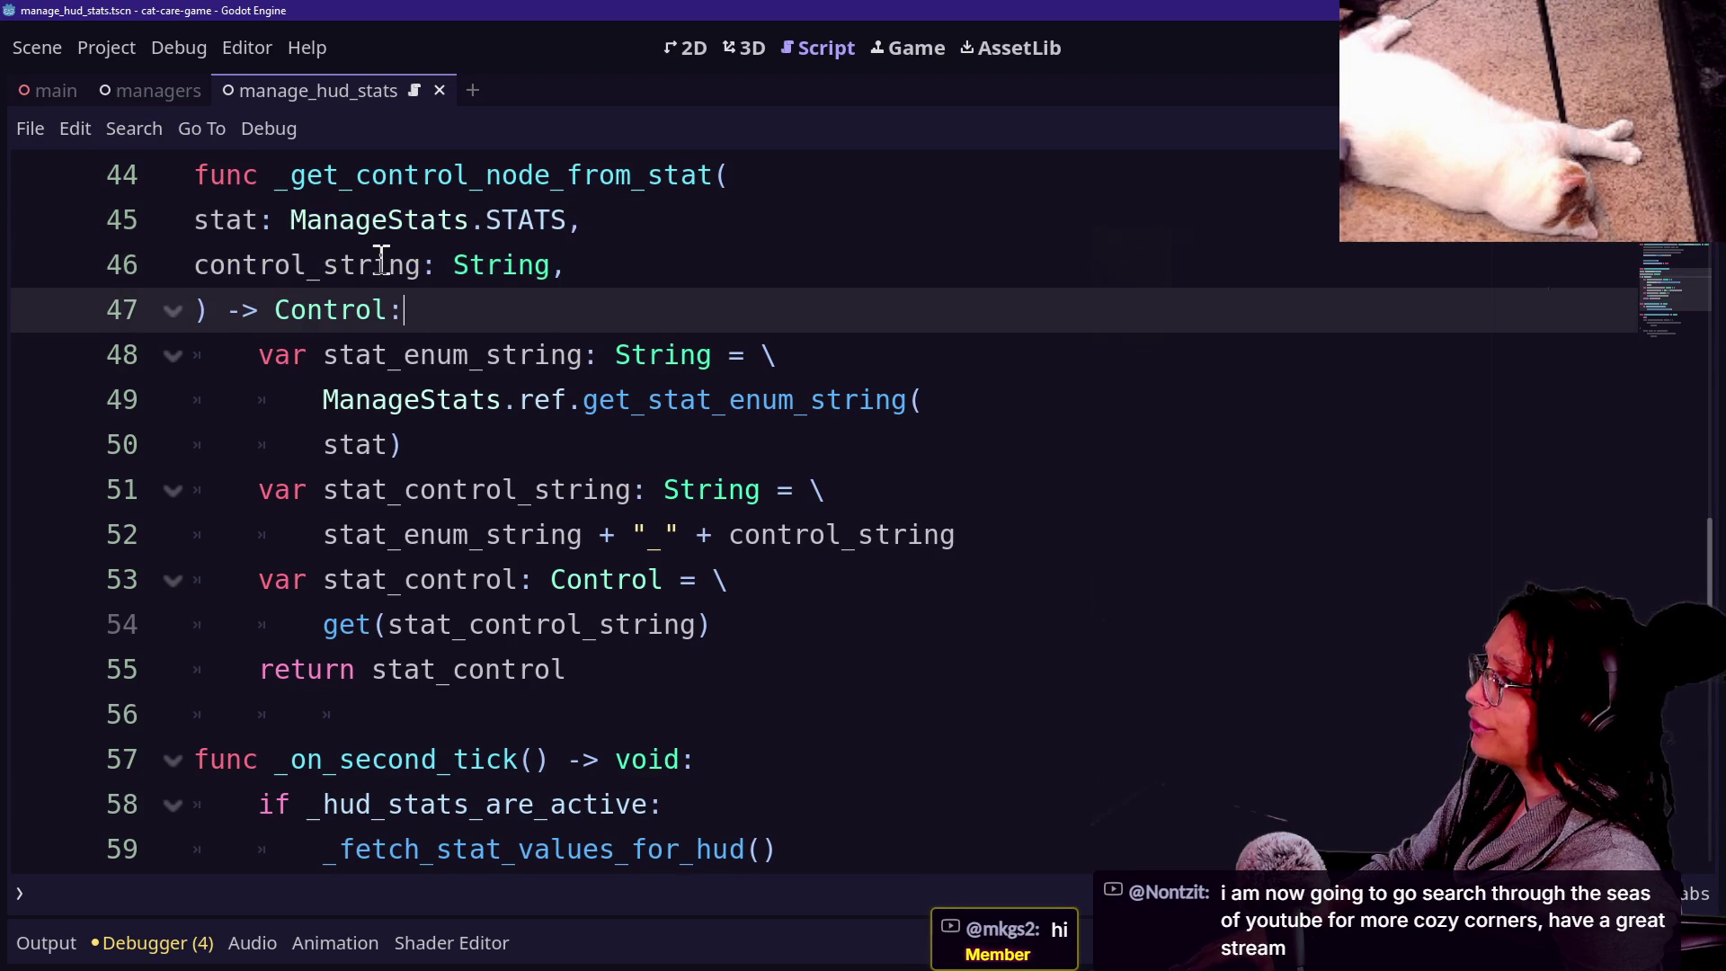
pyautogui.scroll(2, 381, 259)
pyautogui.click(386, 266)
pyautogui.press('Return')
pyautogui.write('##')
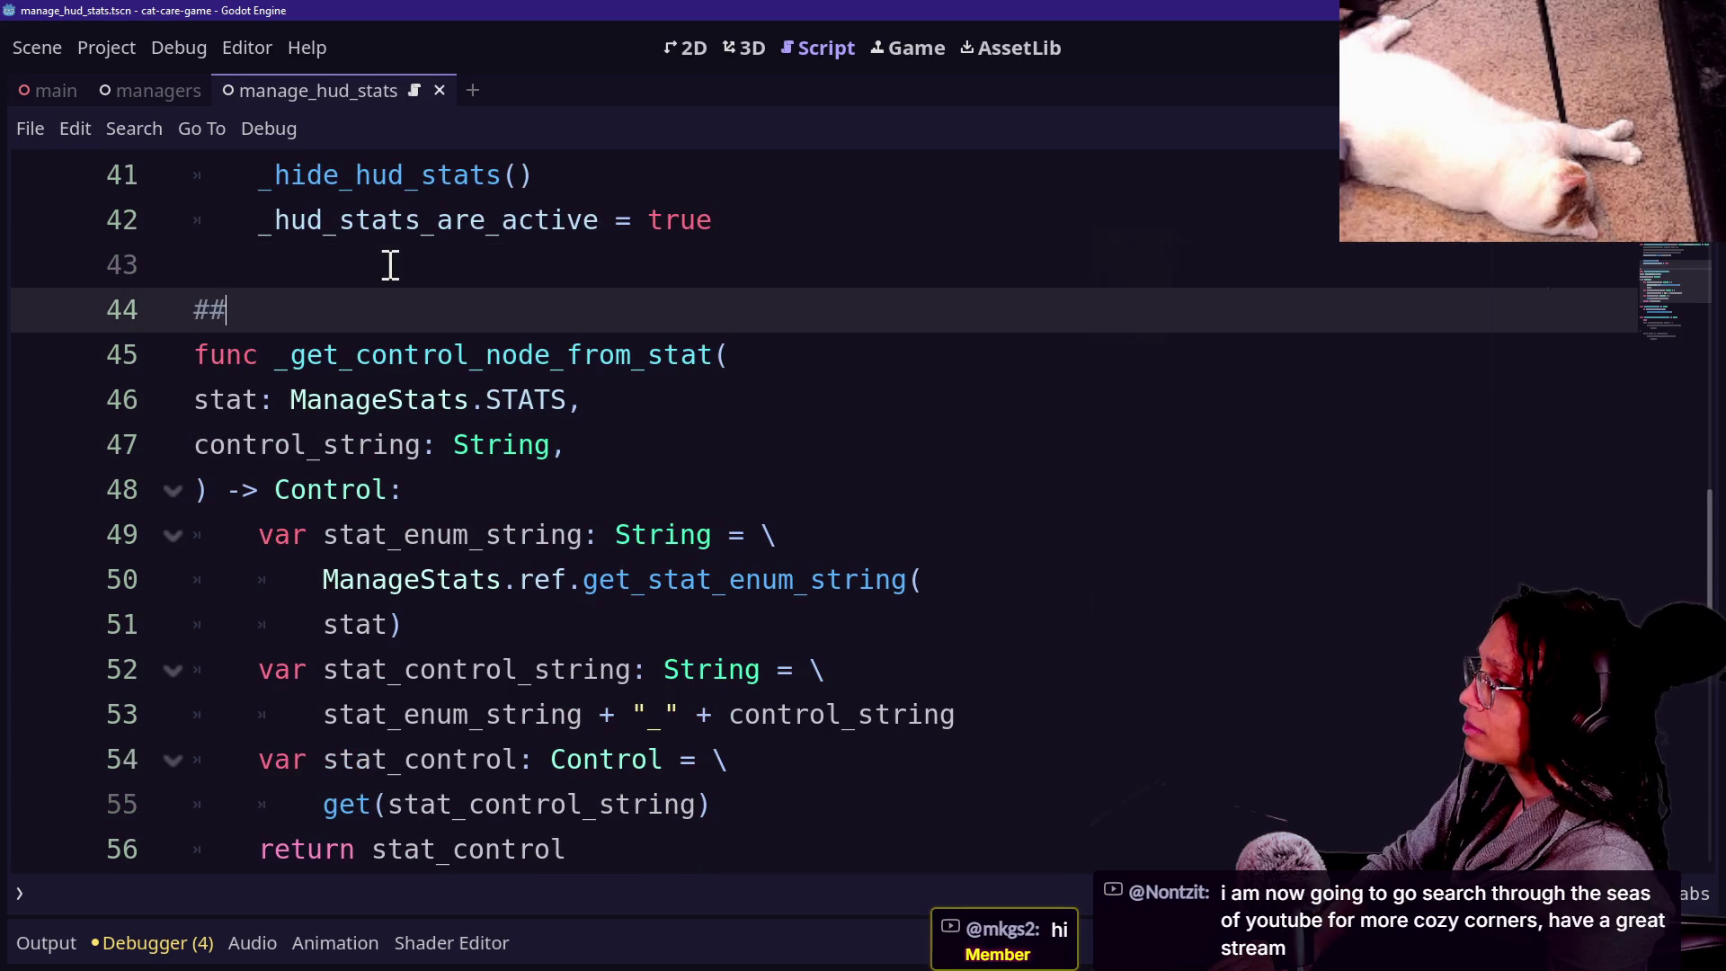
pyautogui.write('[')
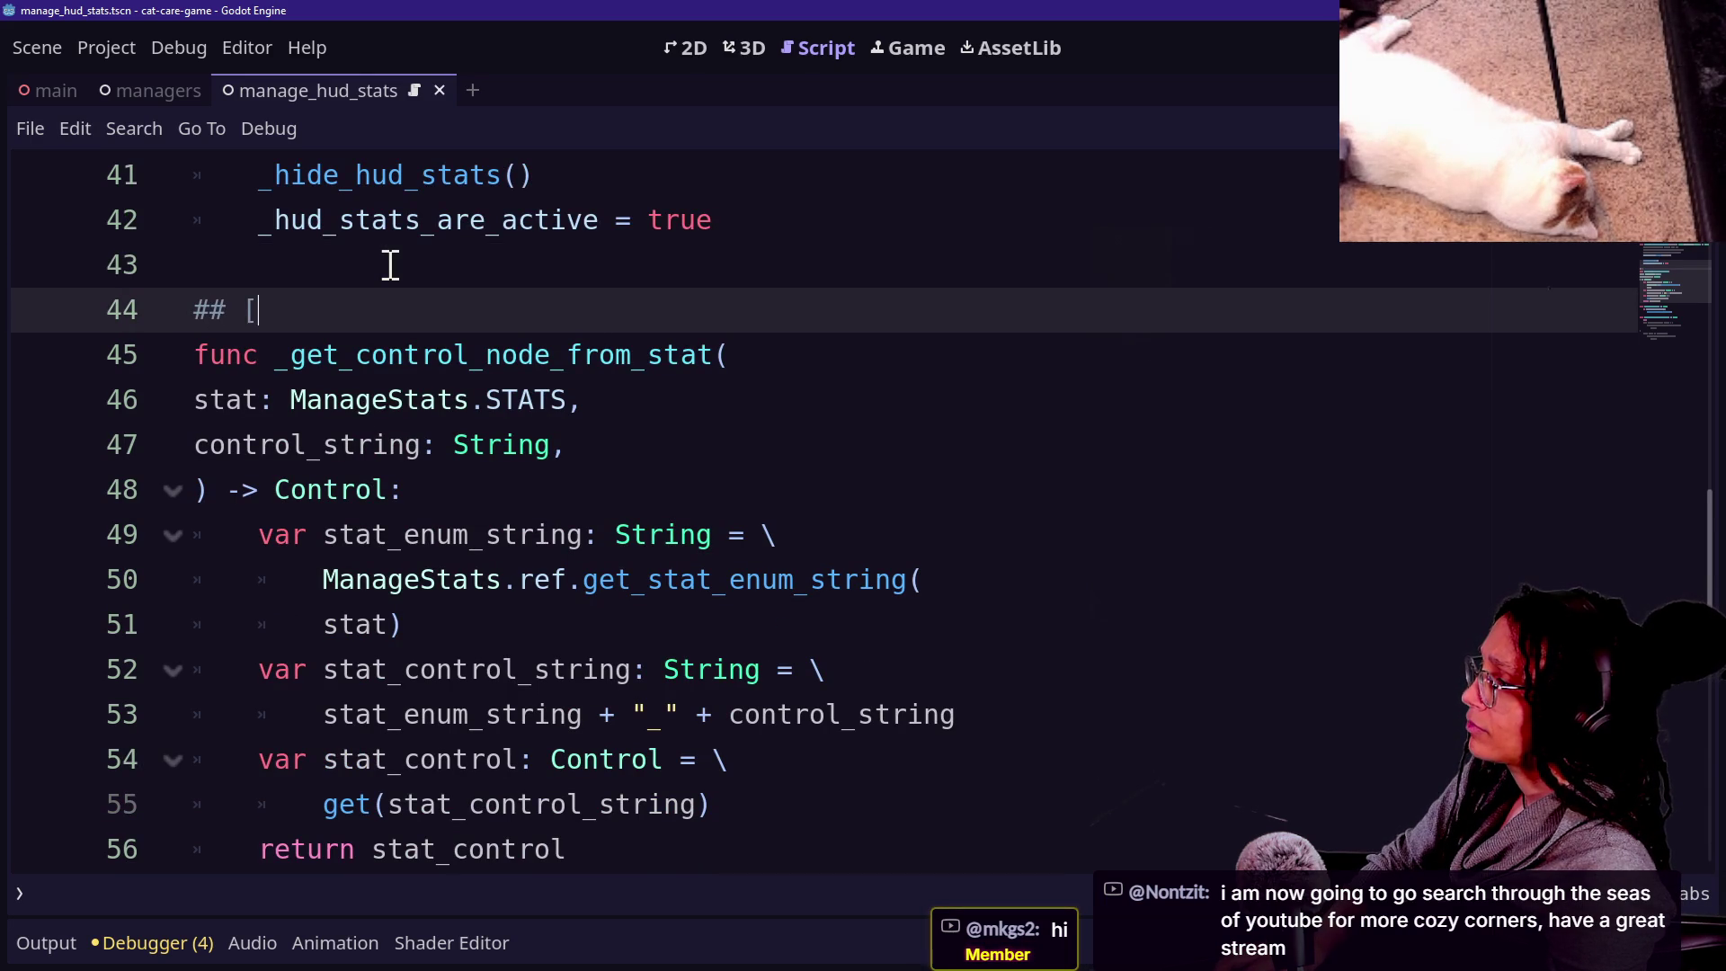
pyautogui.write('param contro')
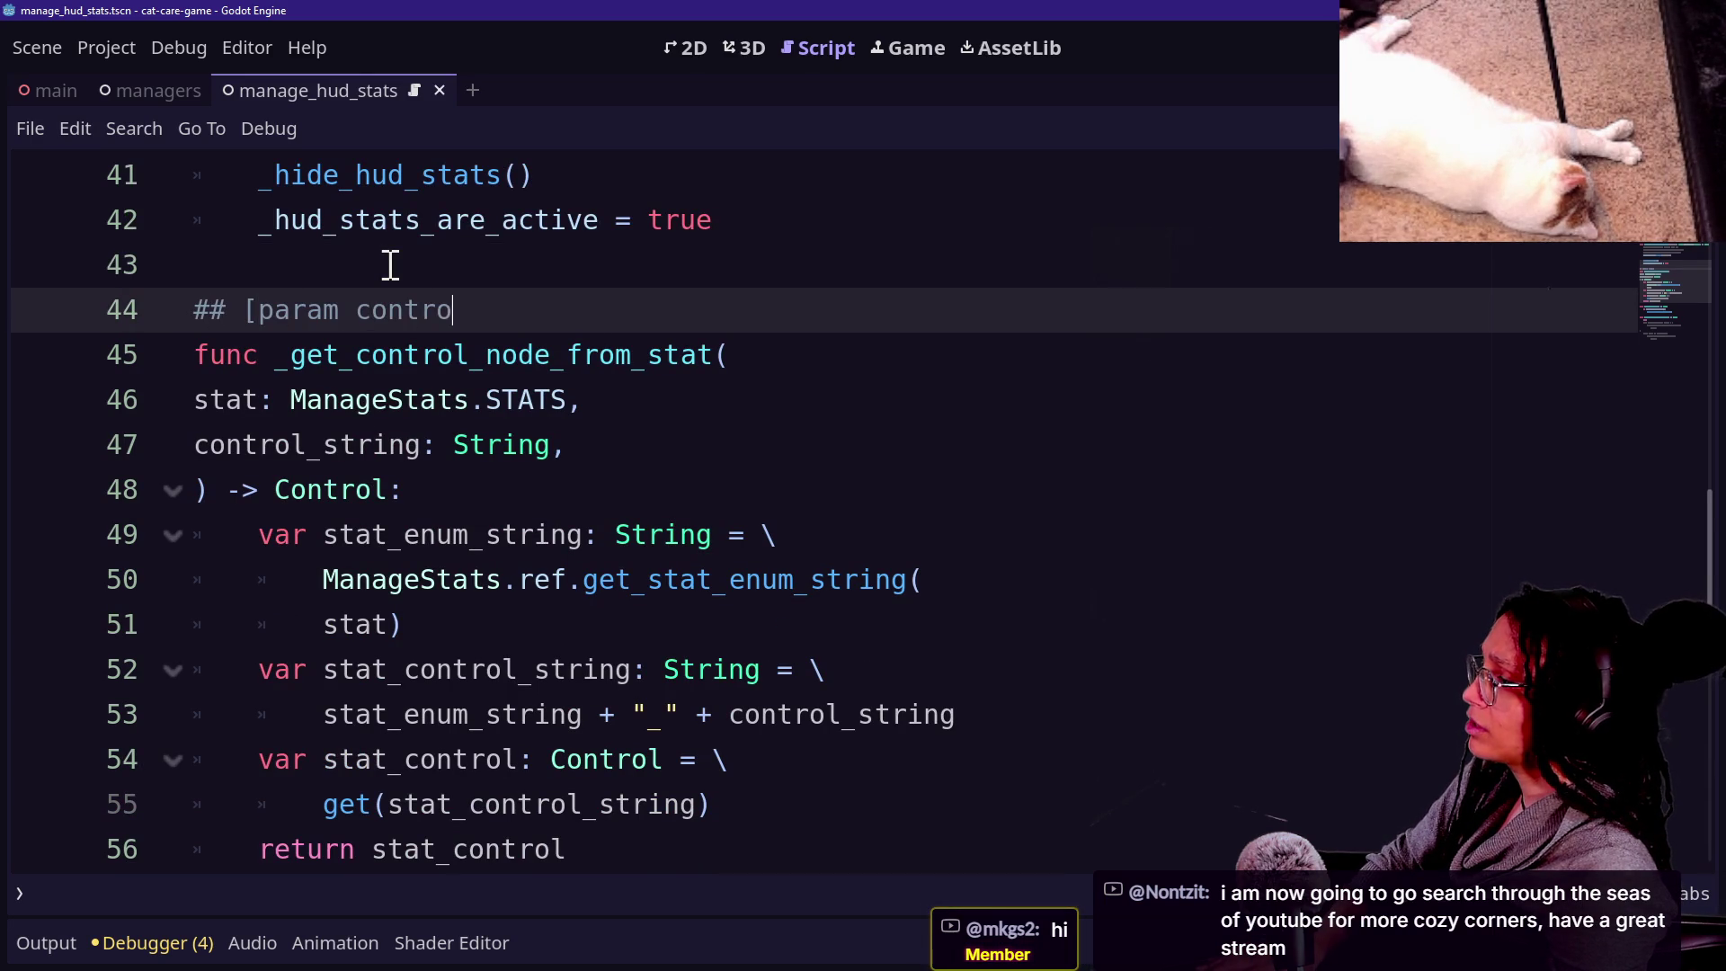
pyautogui.write('l_string] s')
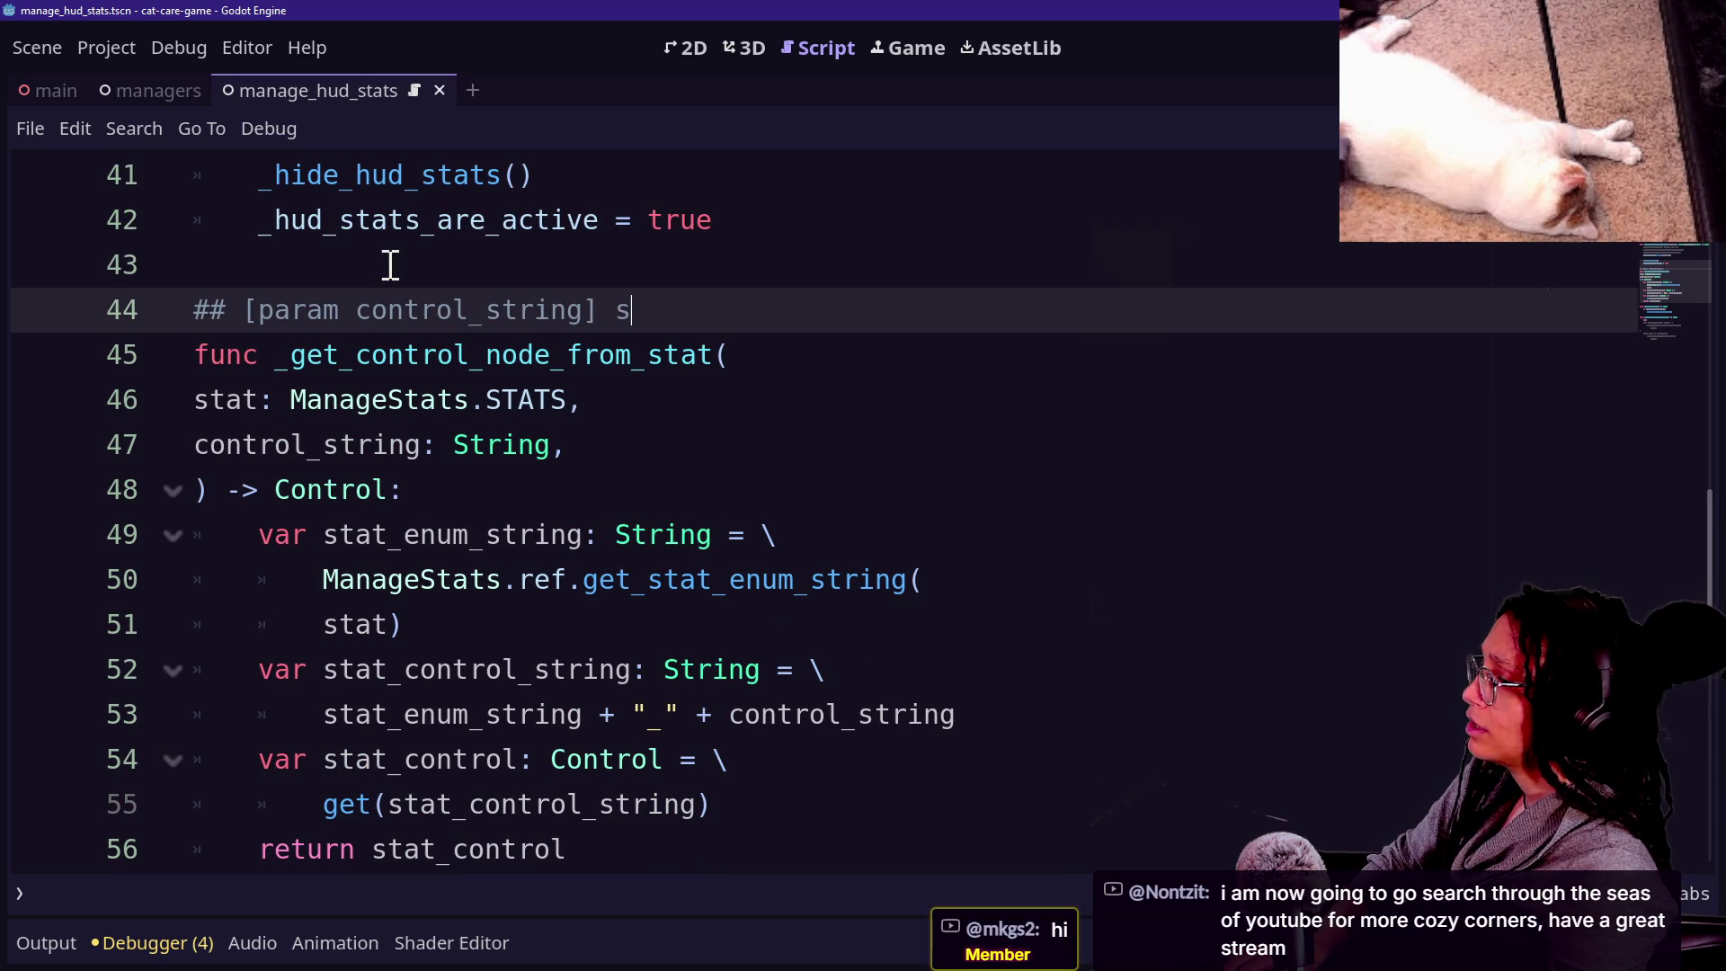
# Write the doc comment: '[param control_string] should match the suffix of the desired control node in the scene tree.'.
pyautogui.write('ch a ')
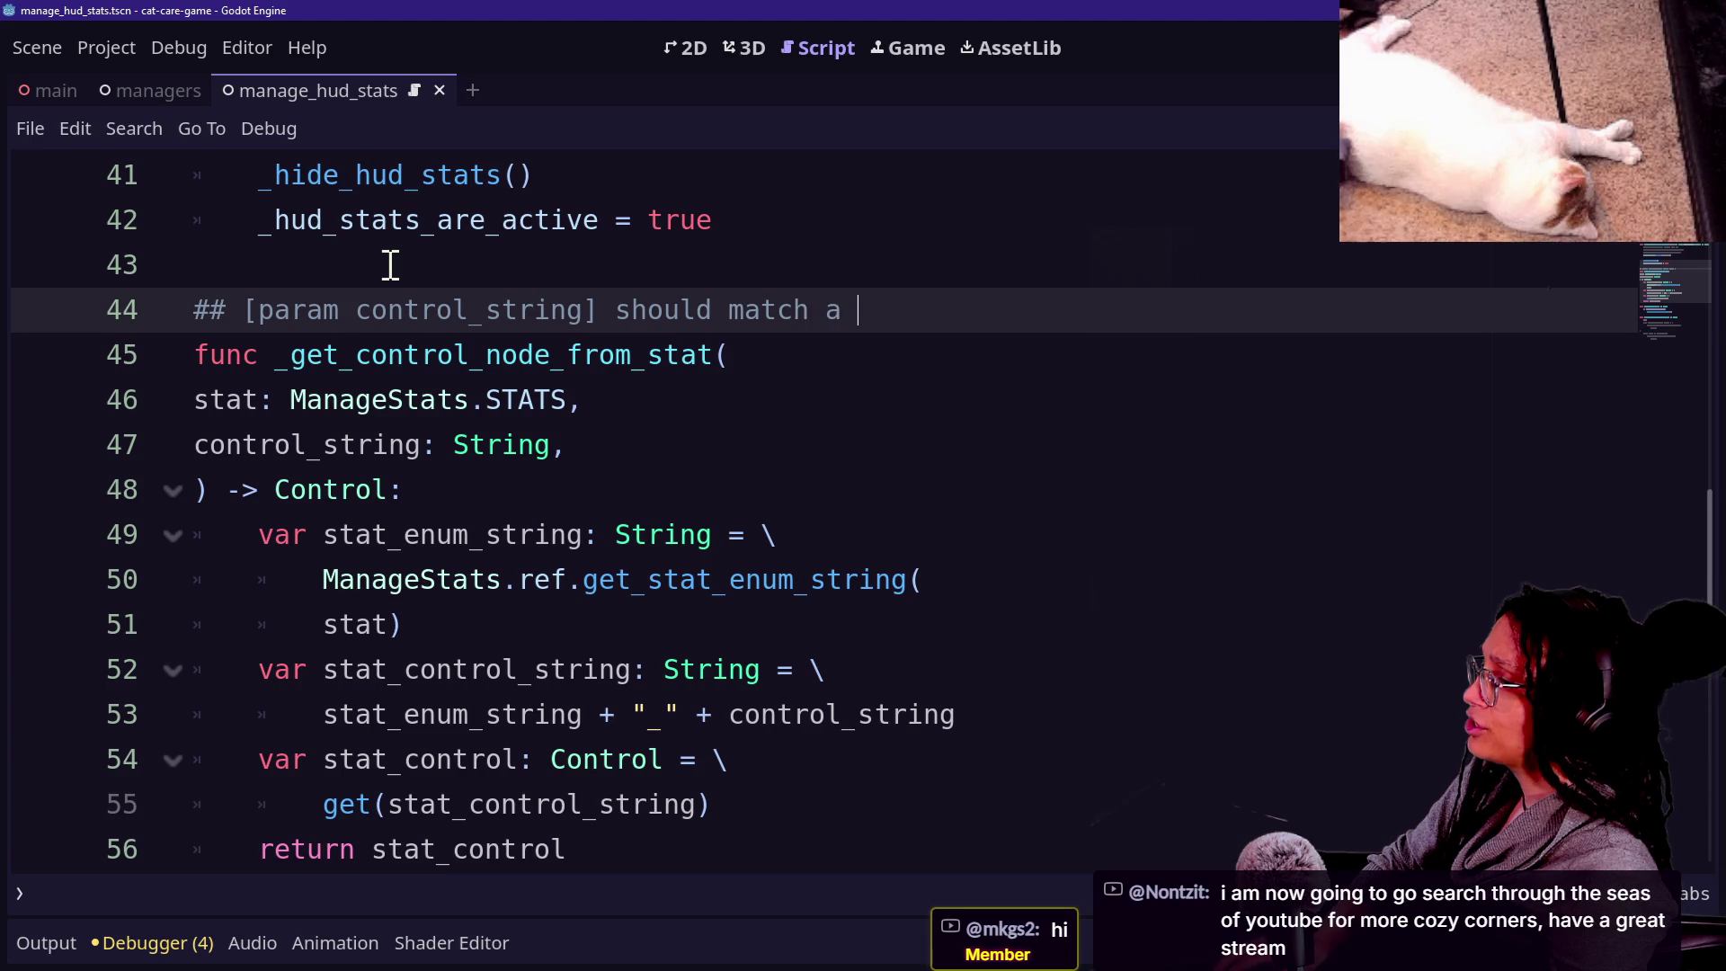
pyautogui.write('const')
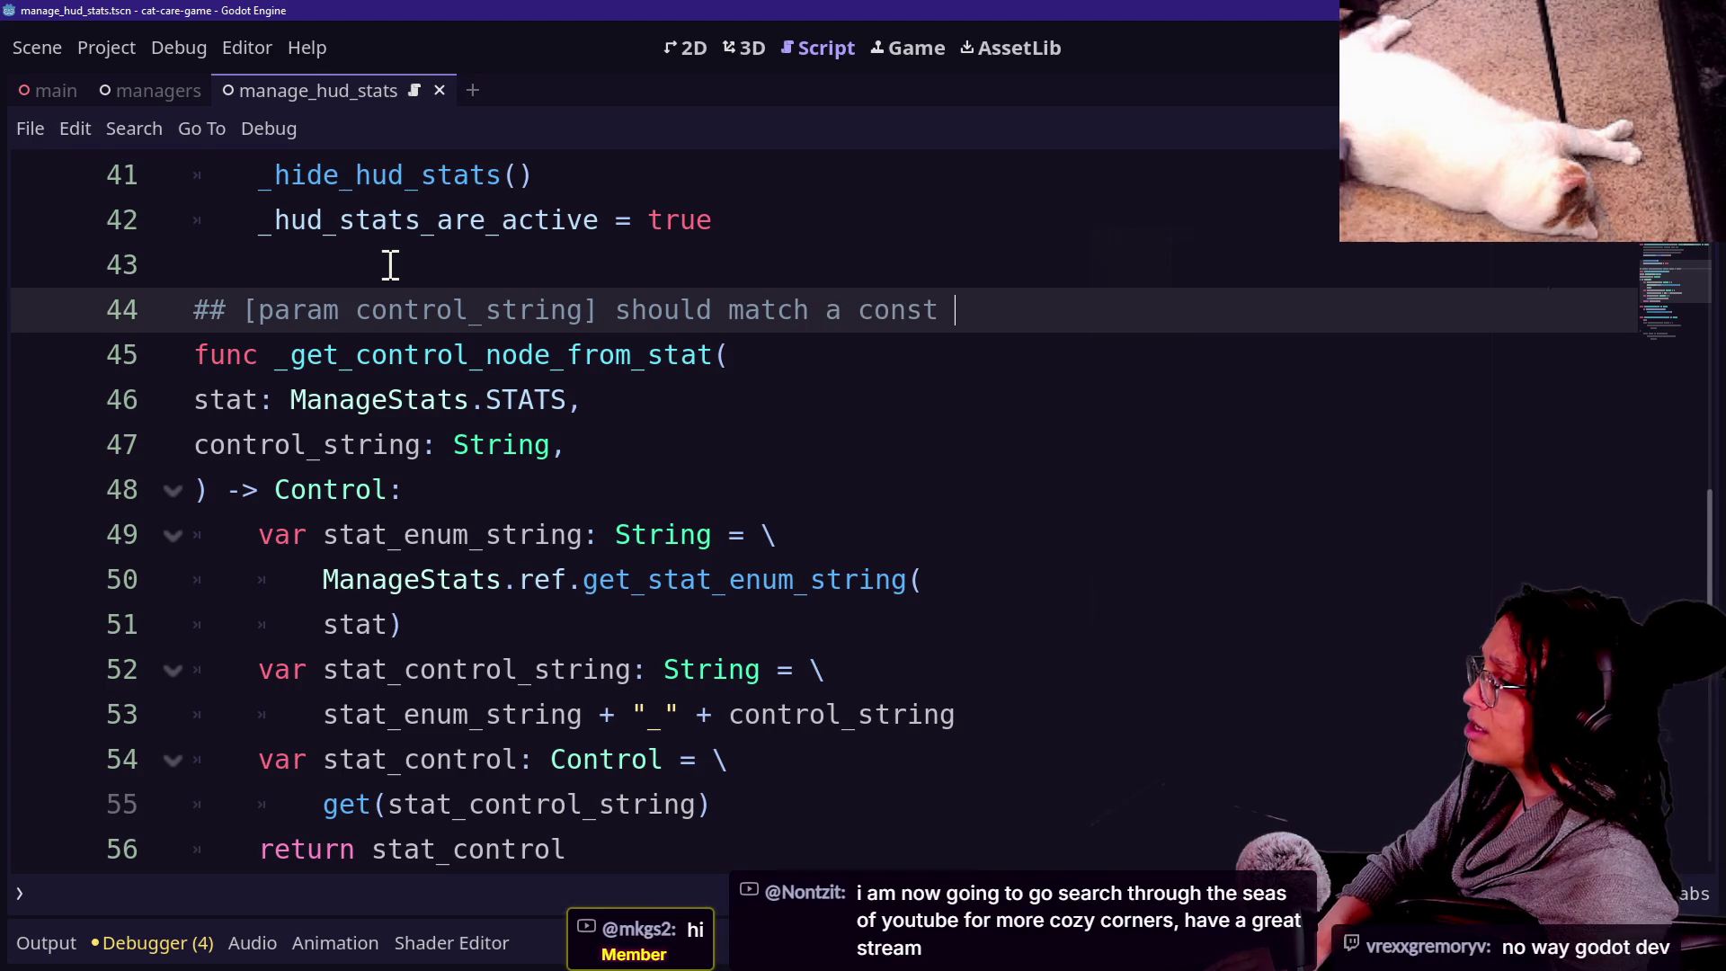
pyautogui.press('BackSpace')
pyautogui.write('ant')
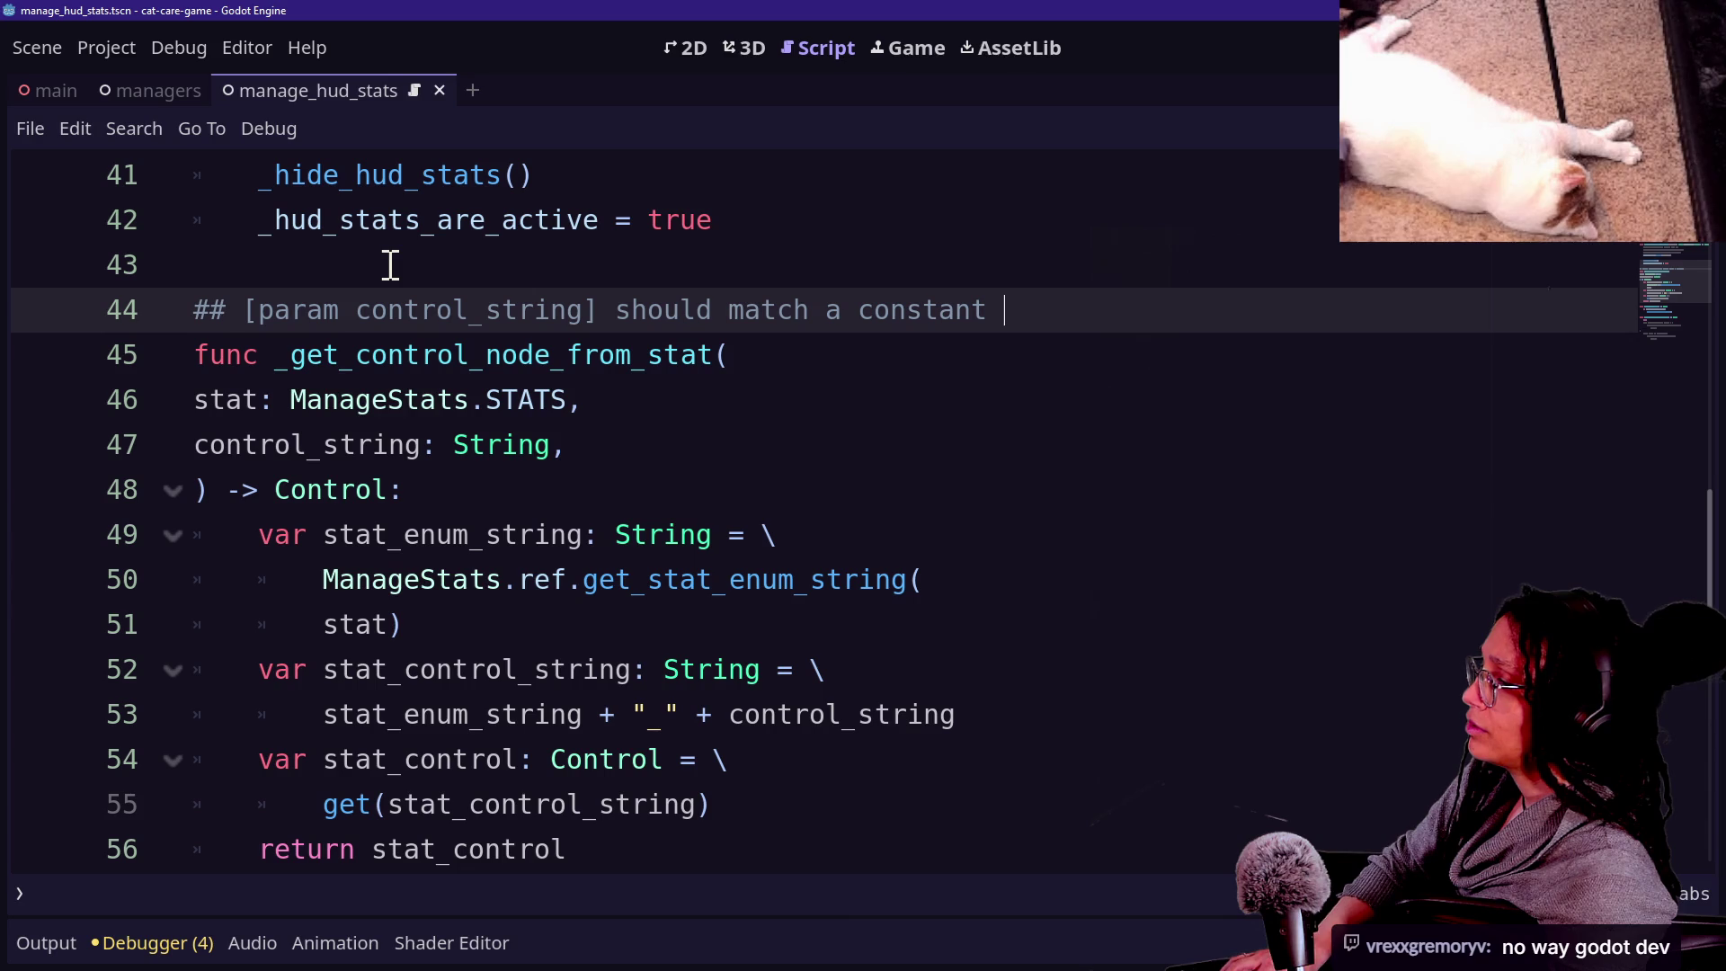
pyautogui.press('BackSpace')
pyautogui.press('BackSpace')
pyautogui.press('BackSpace')
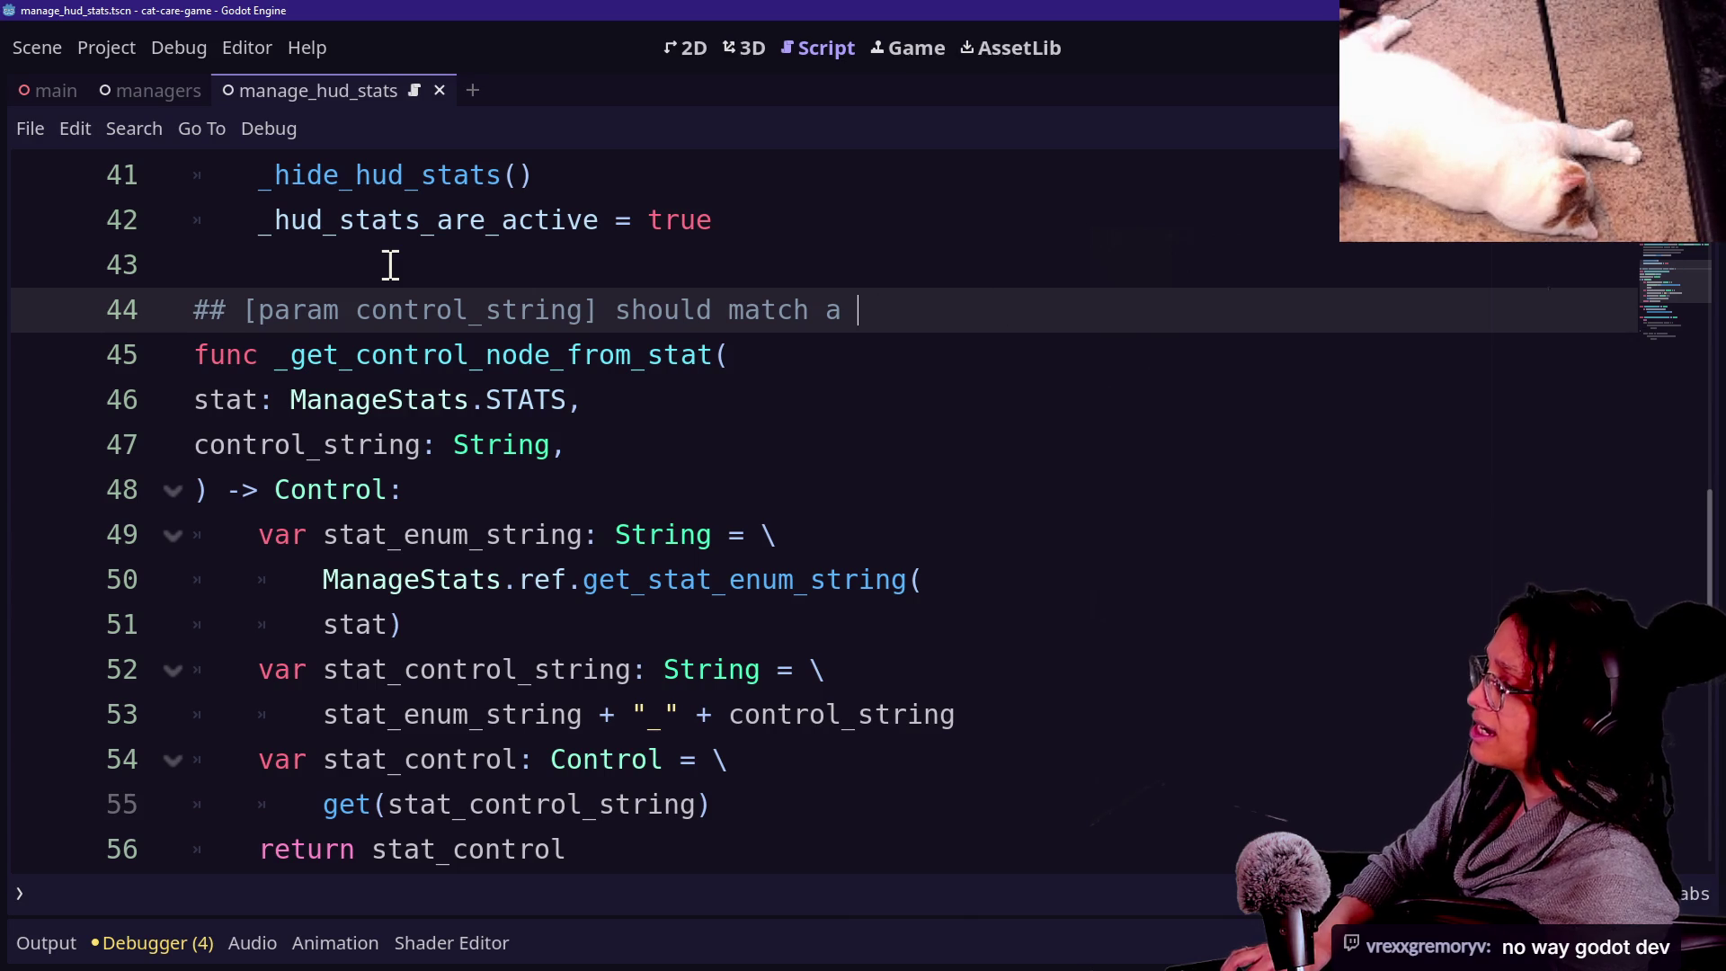
pyautogui.write('ps')
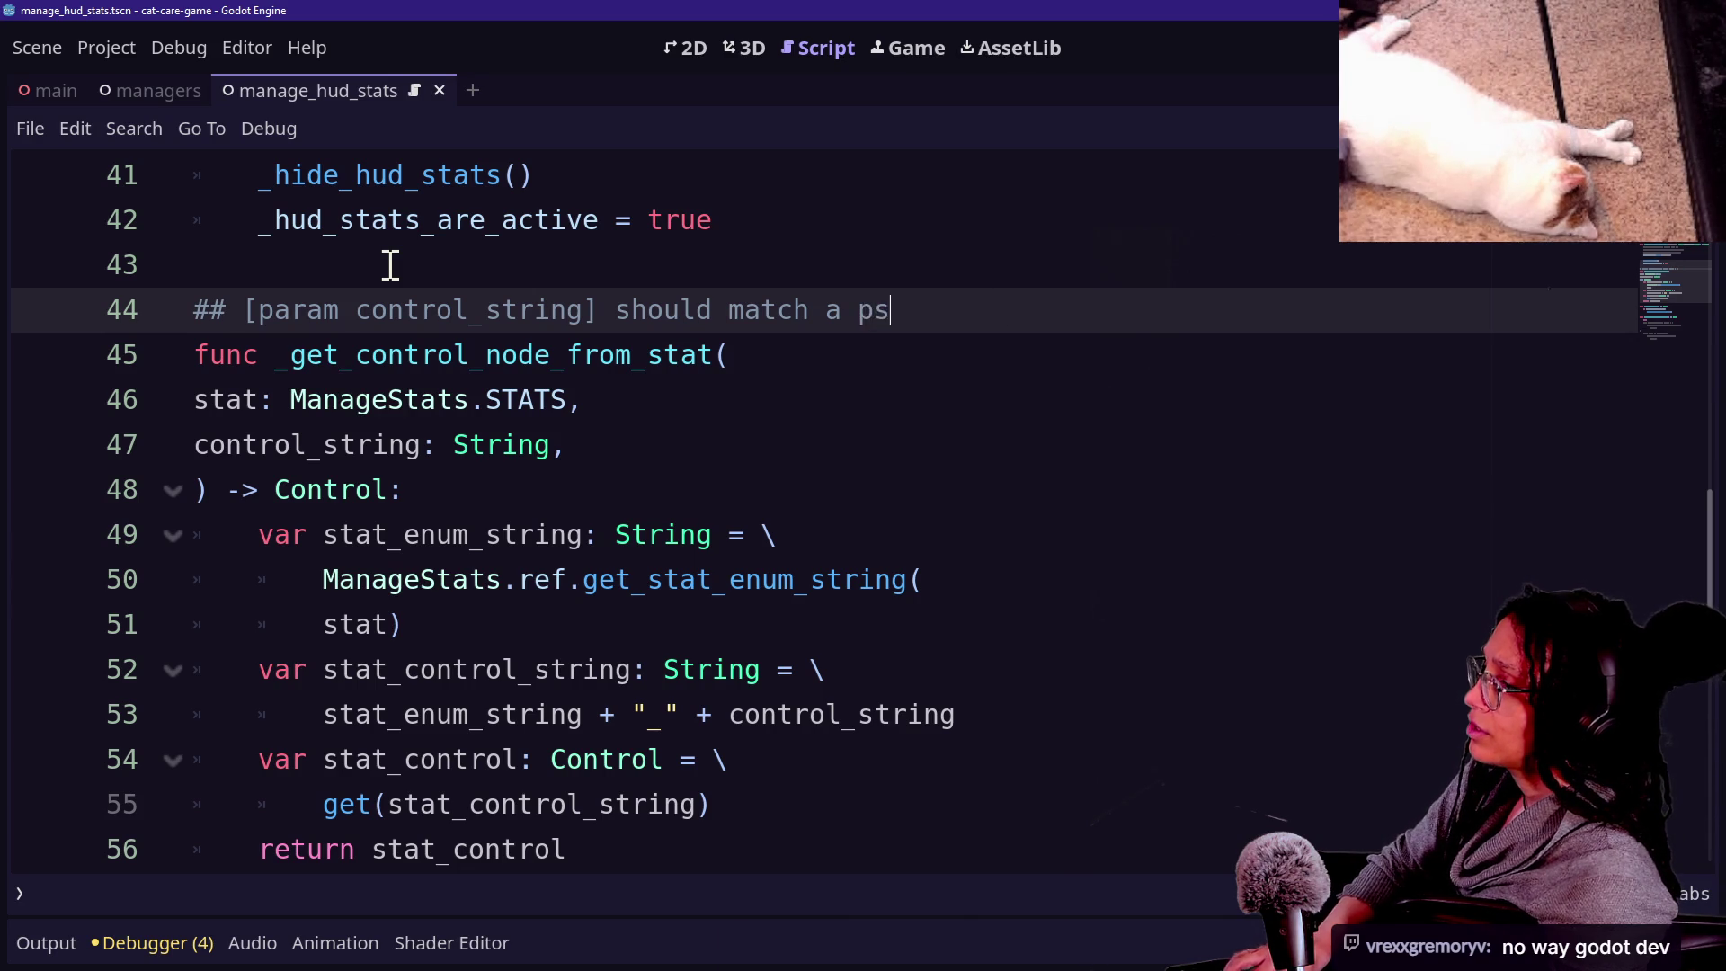
pyautogui.press('BackSpace')
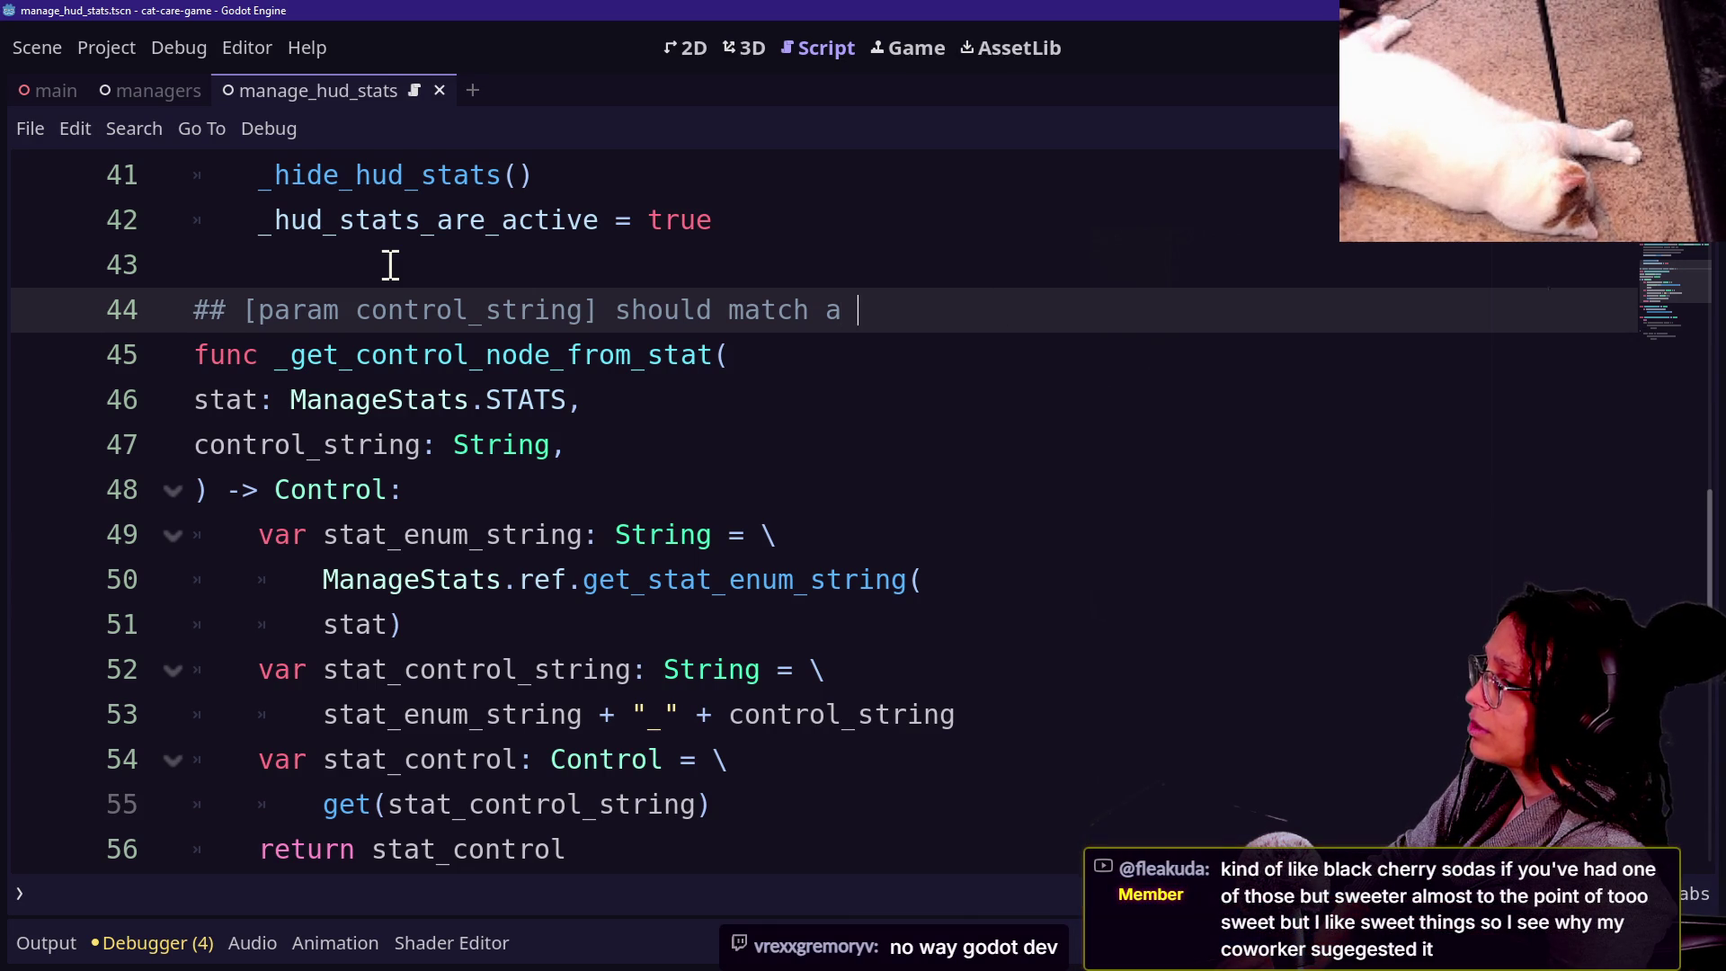
pyautogui.write('suffix ')
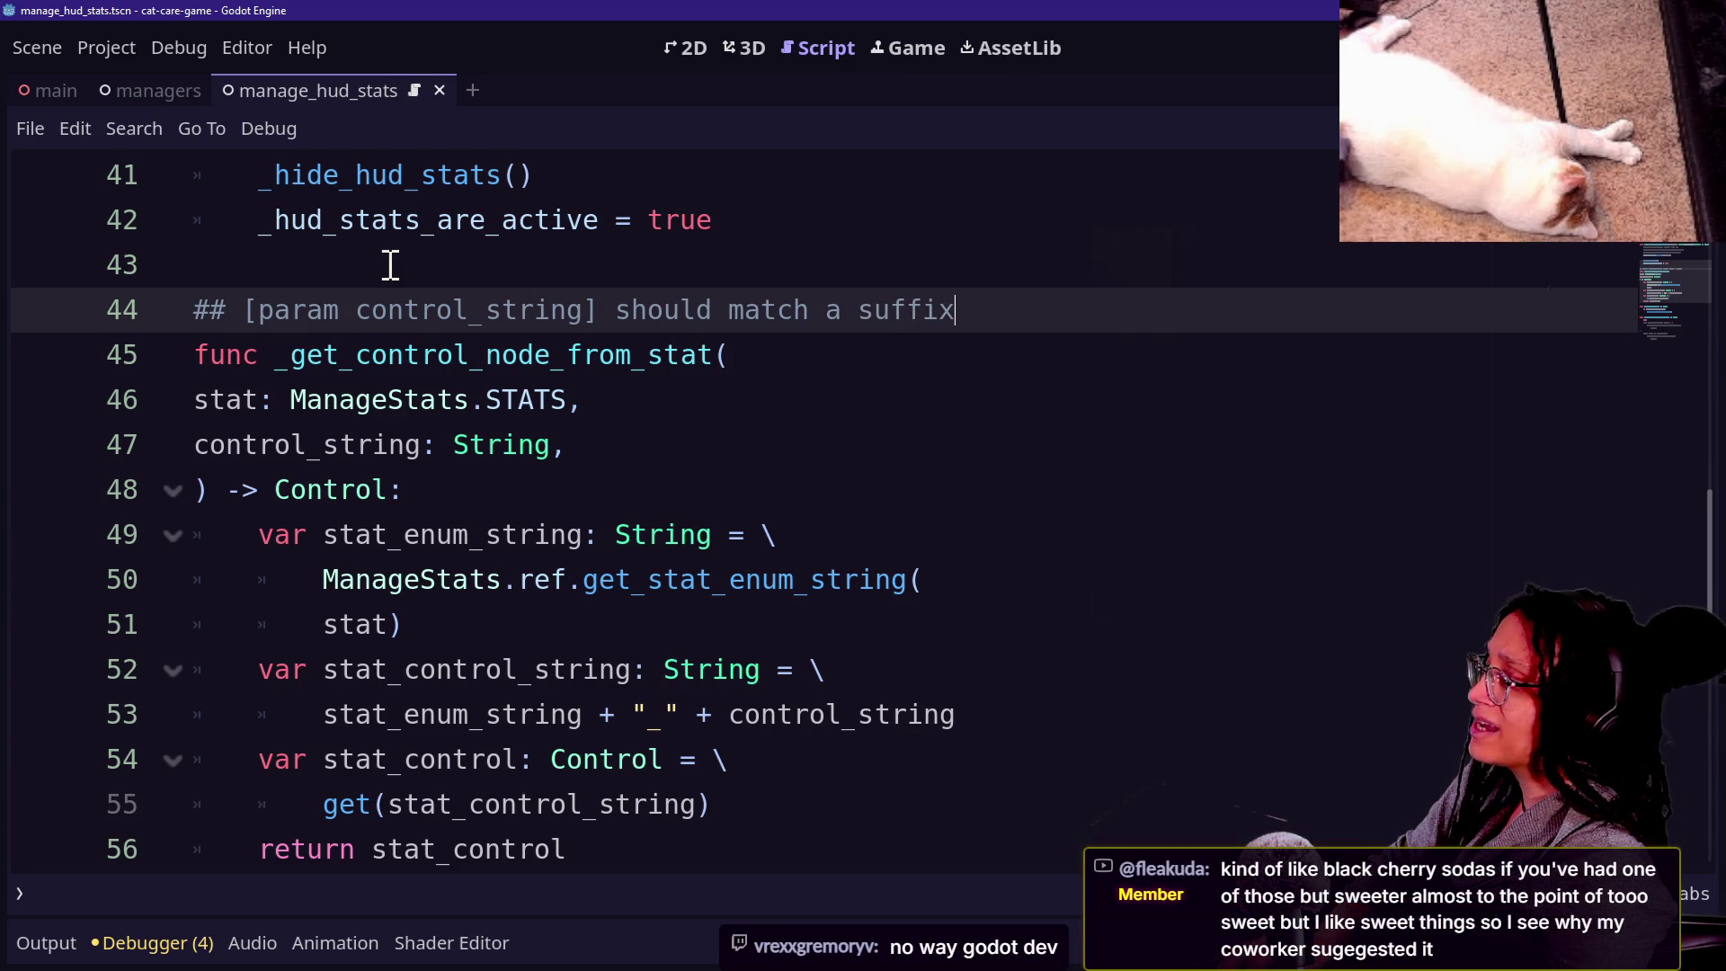
pyautogui.write('th')
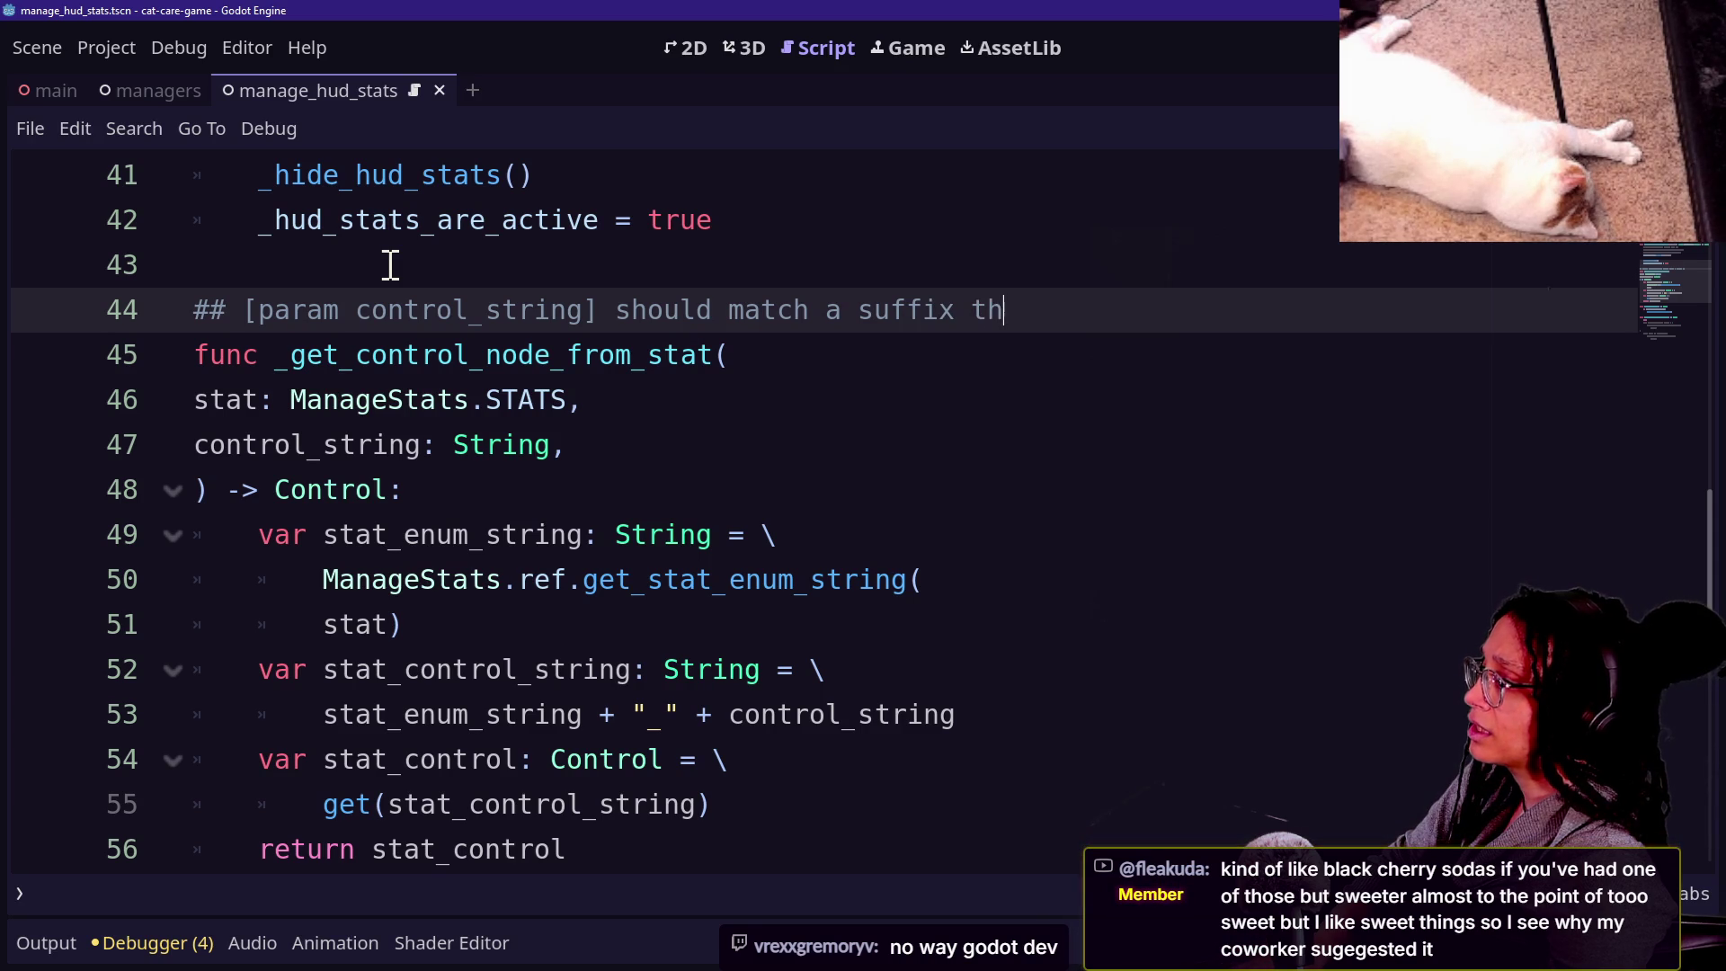
pyautogui.press('BackSpace')
pyautogui.press('BackSpace')
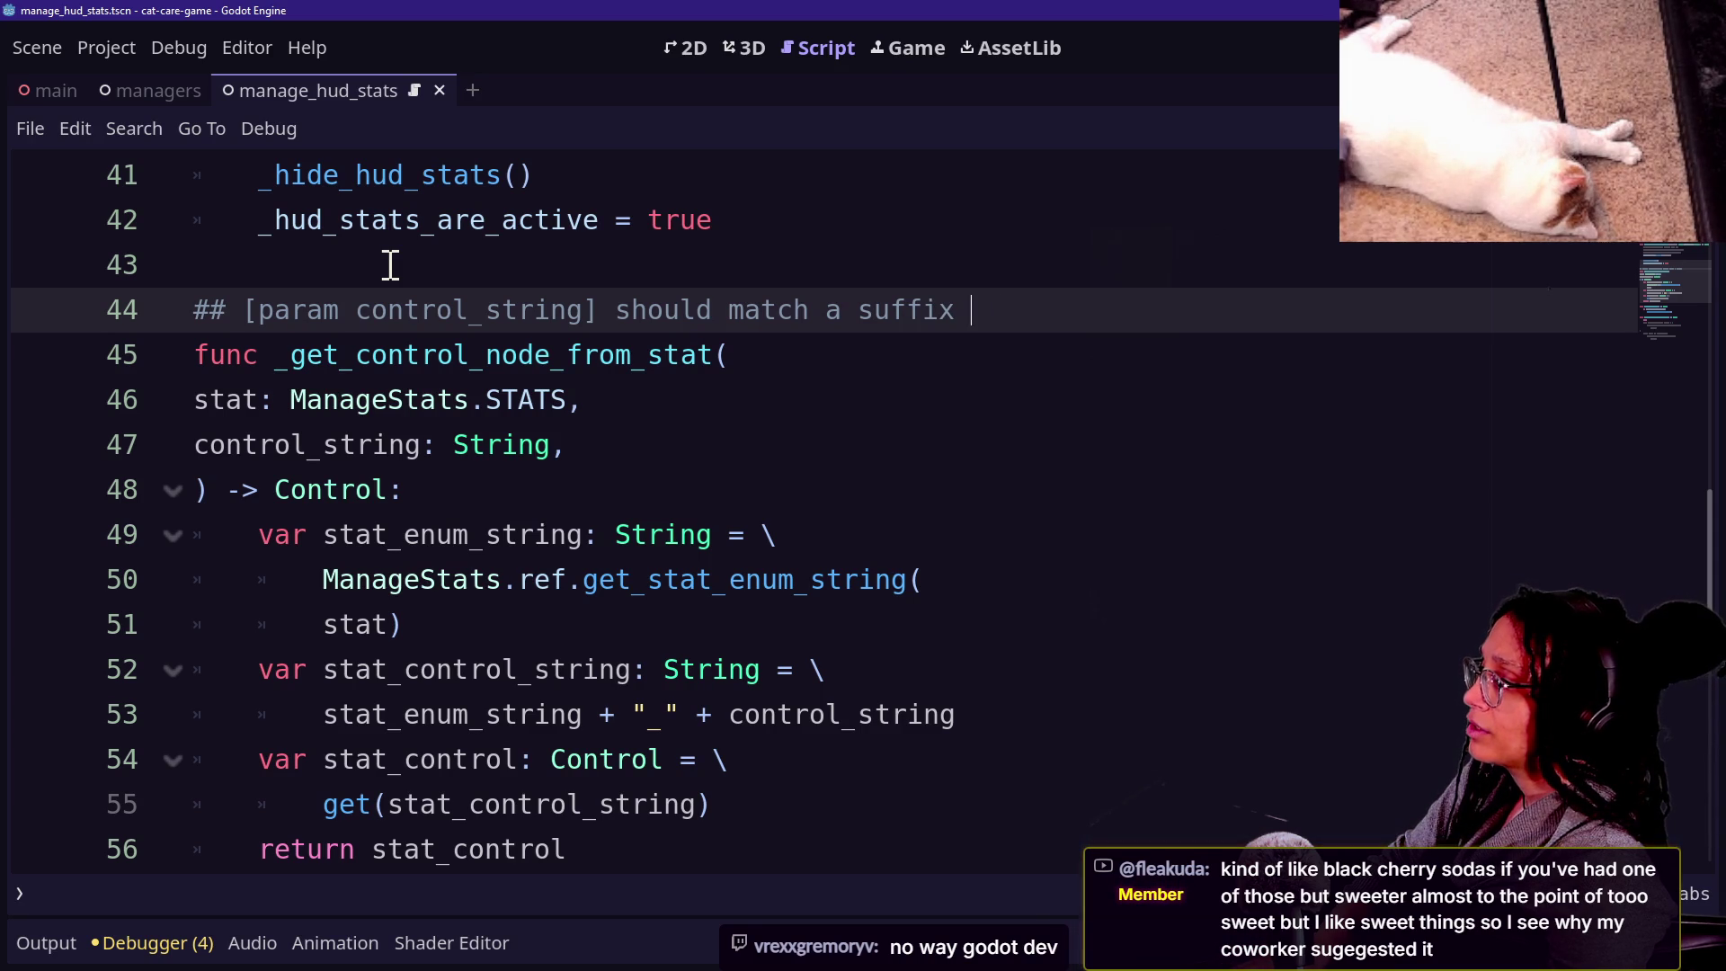
pyautogui.write('of ')
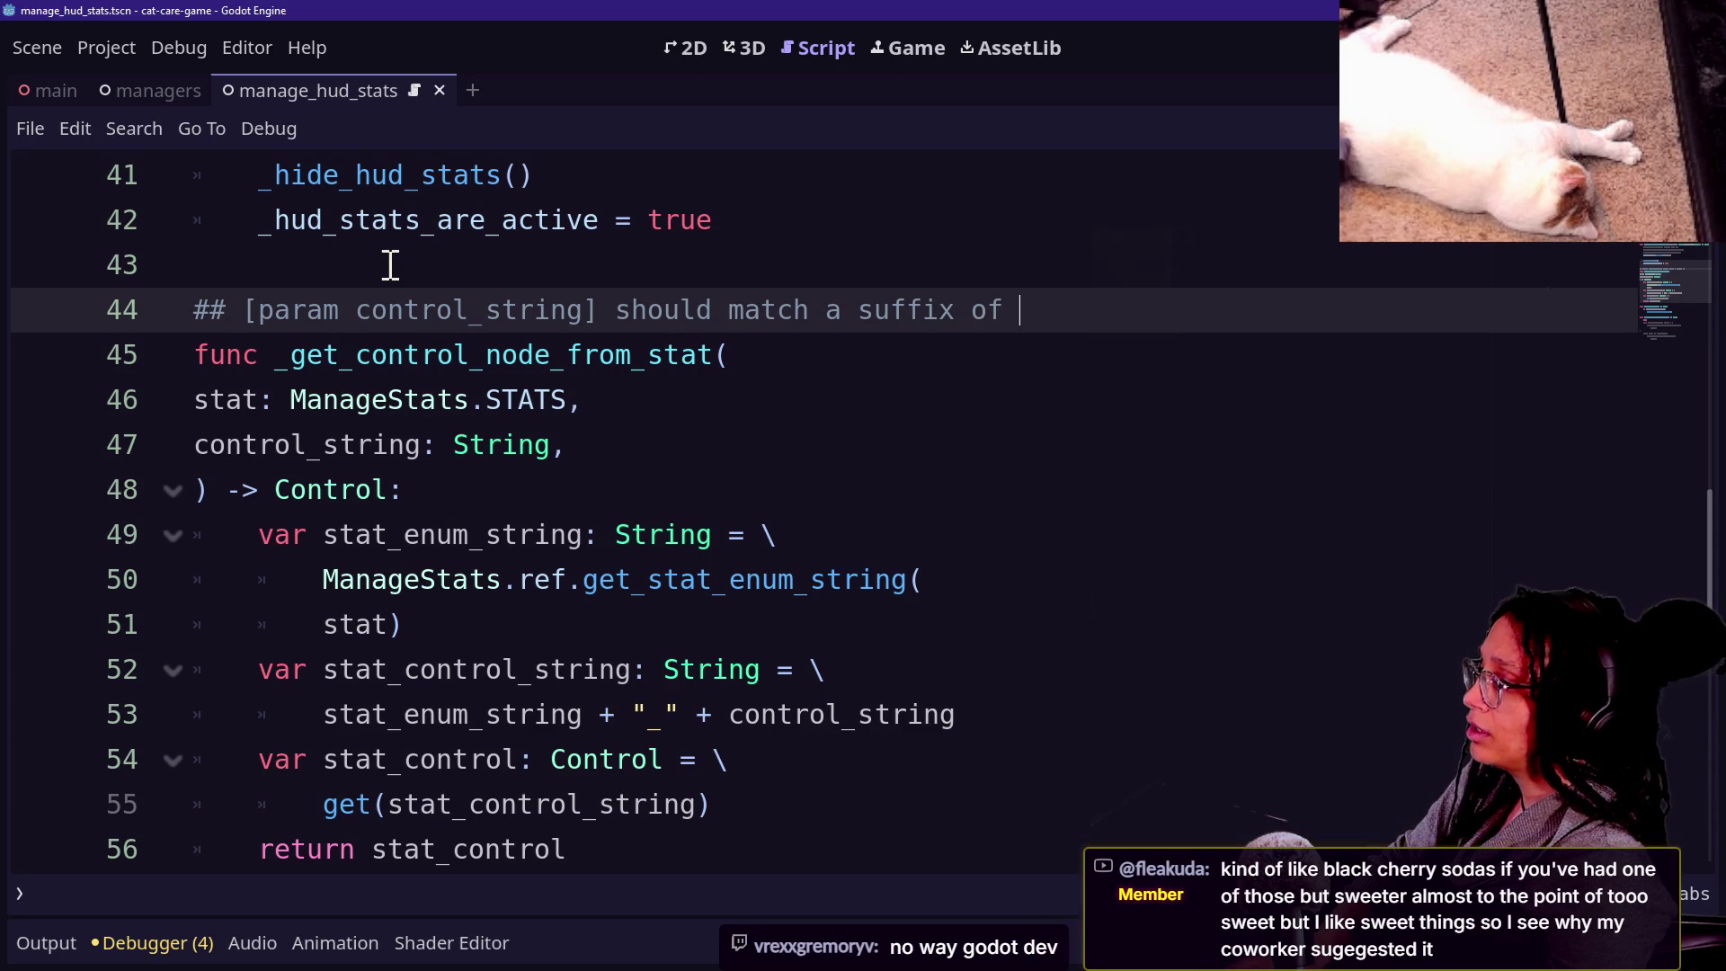
pyautogui.write('a Con')
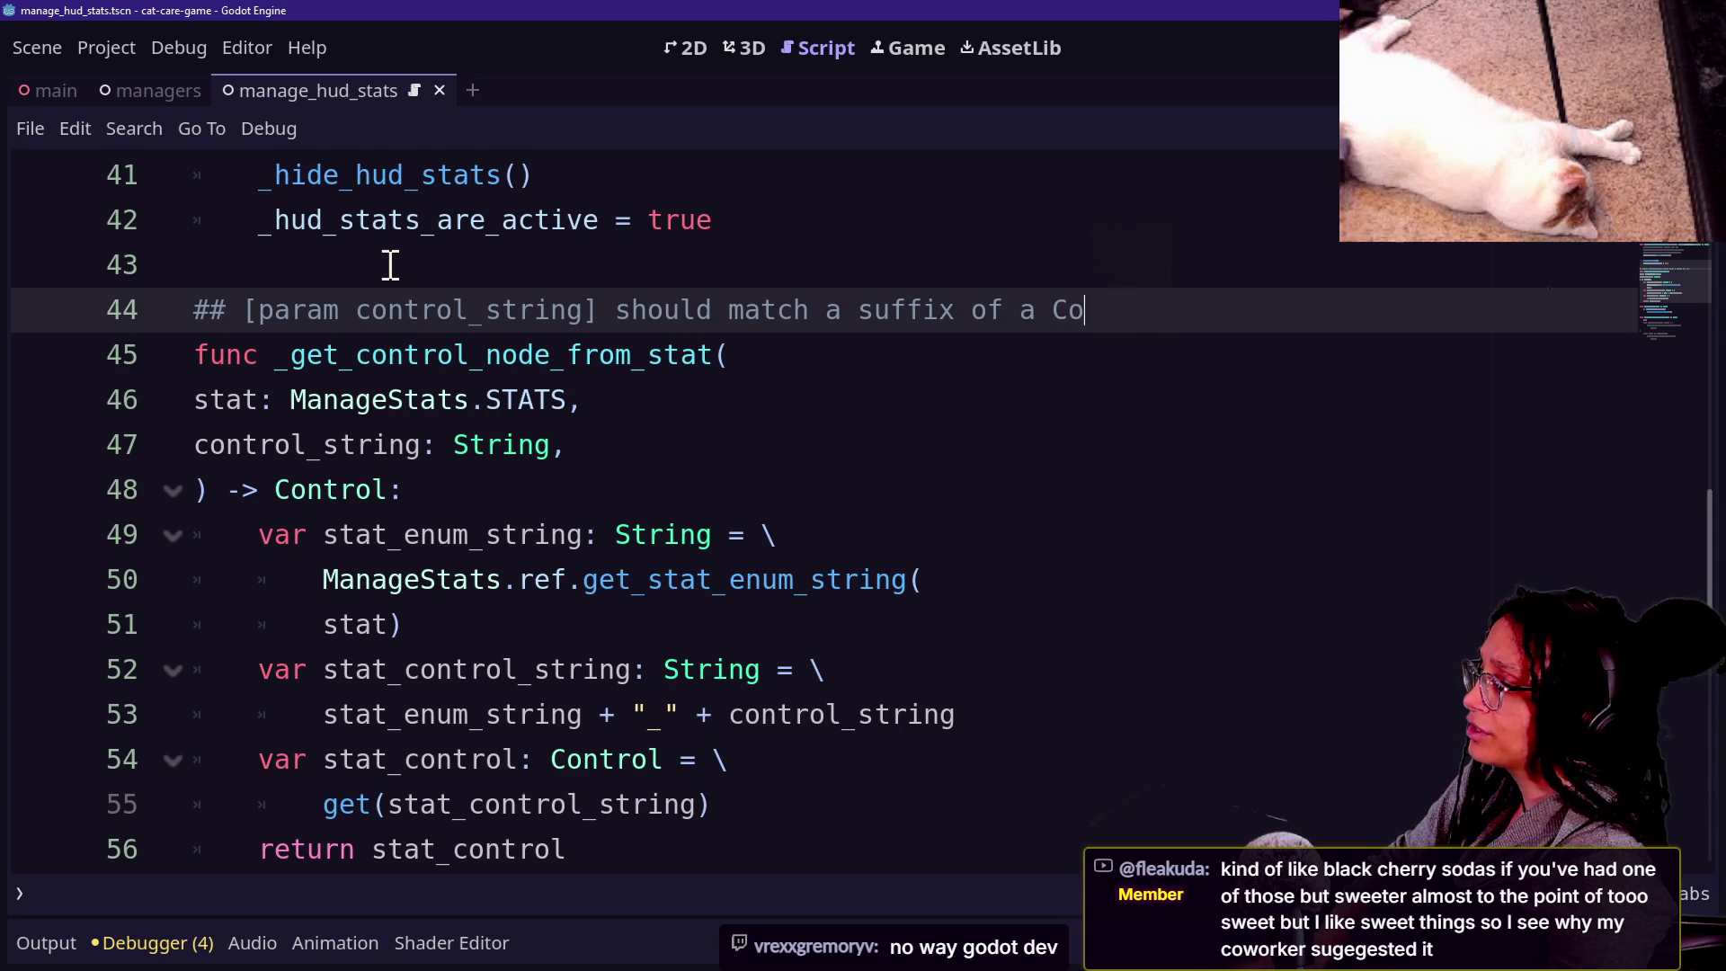
pyautogui.press('BackSpace')
pyautogui.press('BackSpace')
pyautogui.press('BackSpace')
pyautogui.write('he suf')
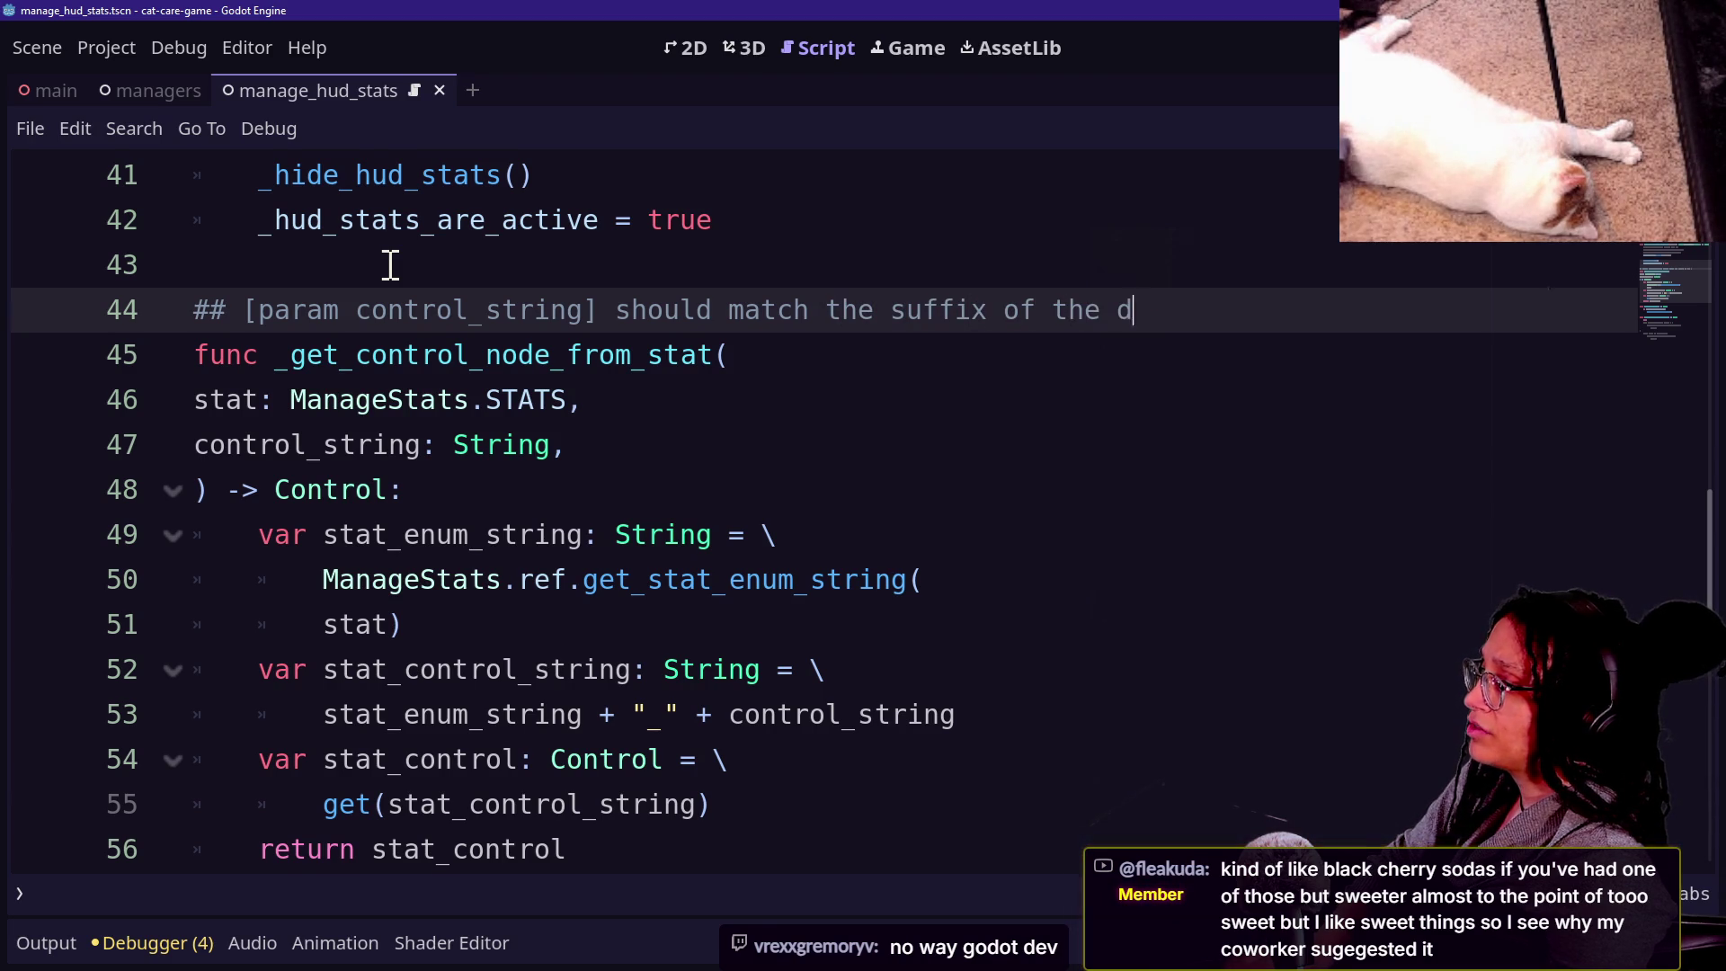
pyautogui.write('ontro')
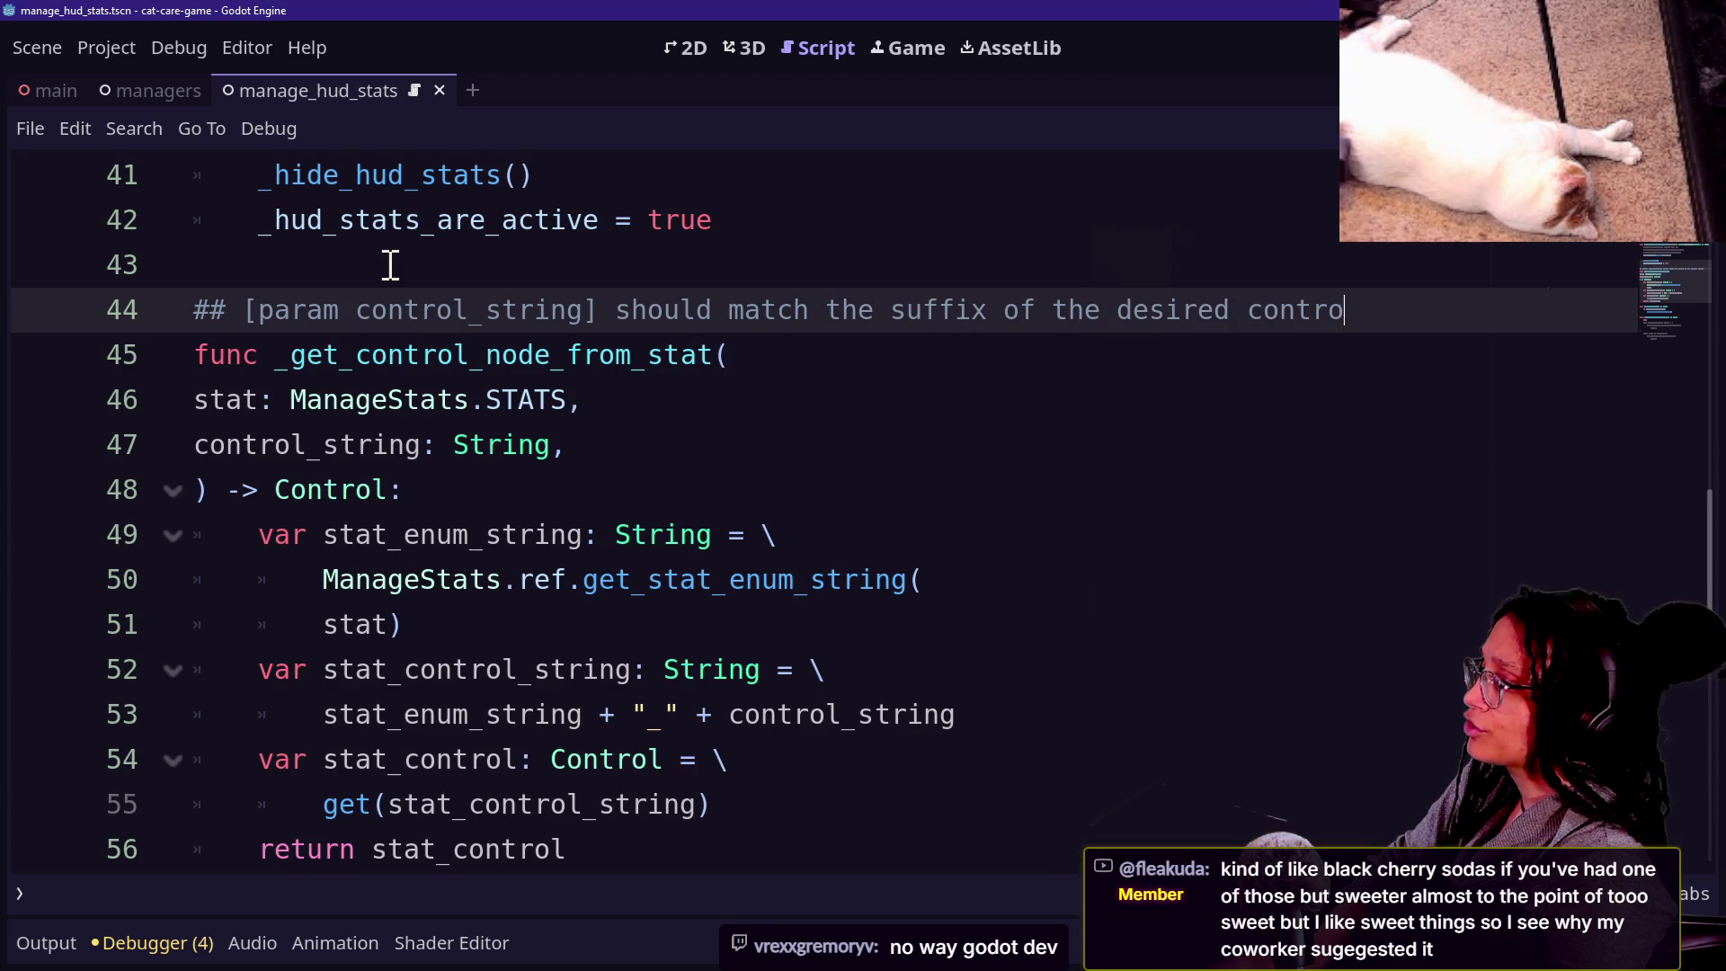
pyautogui.write('ene tree.')
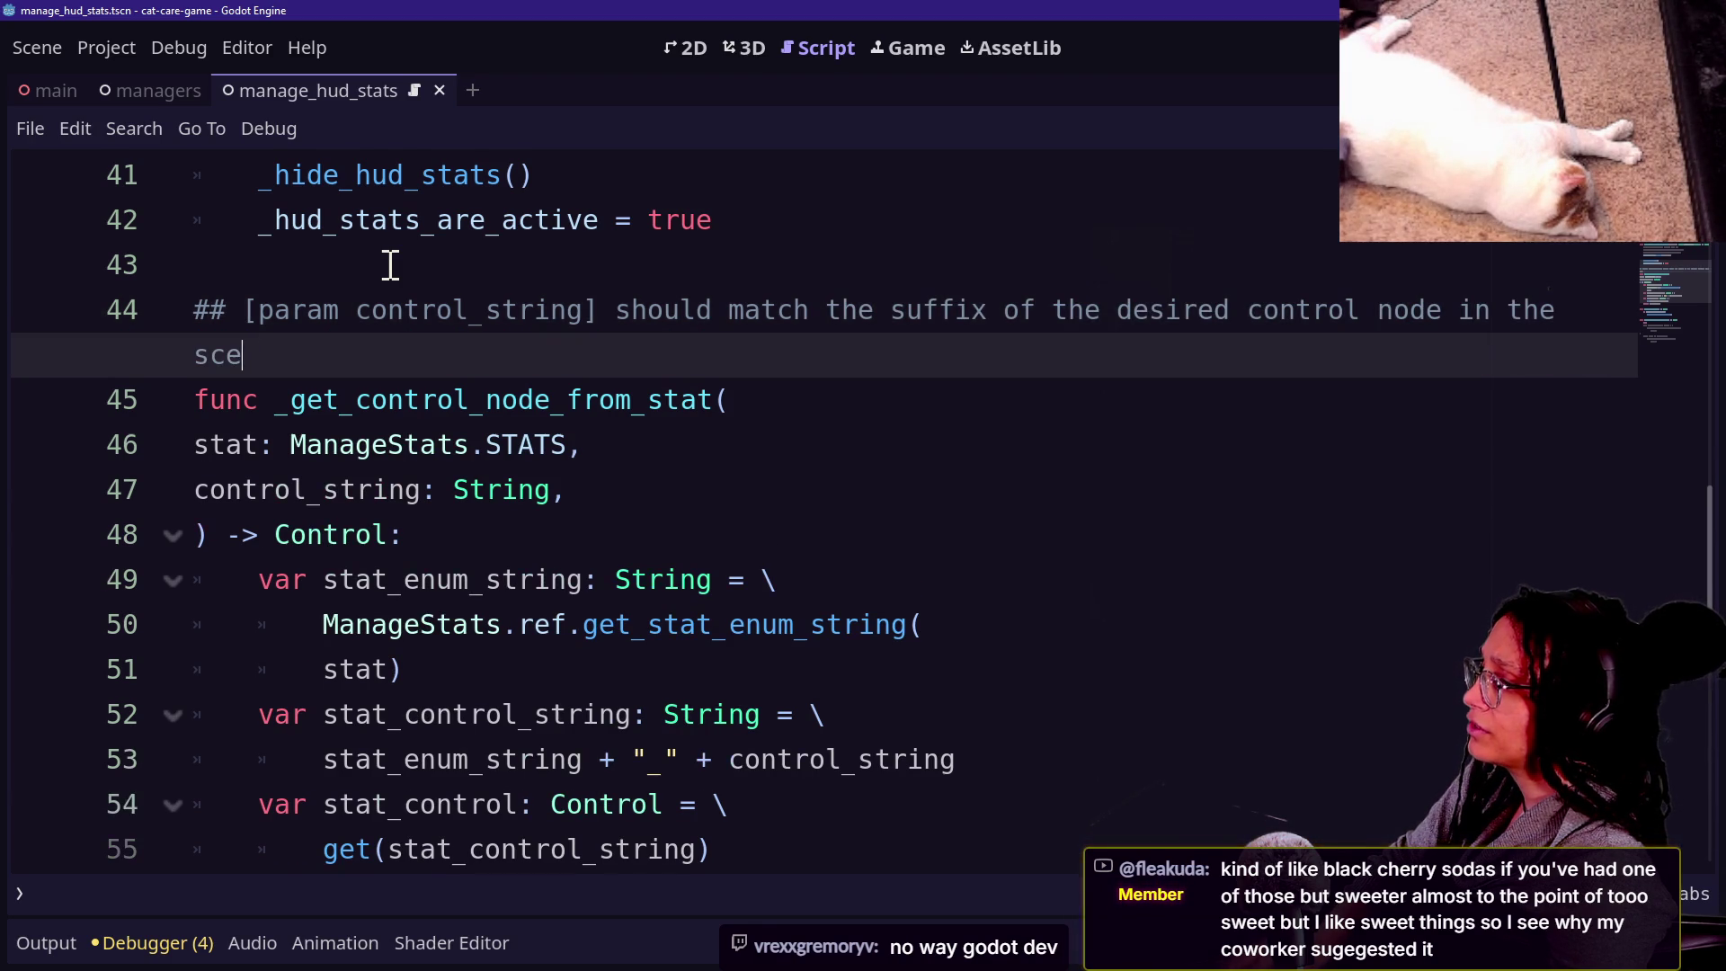
pyautogui.press('Return')
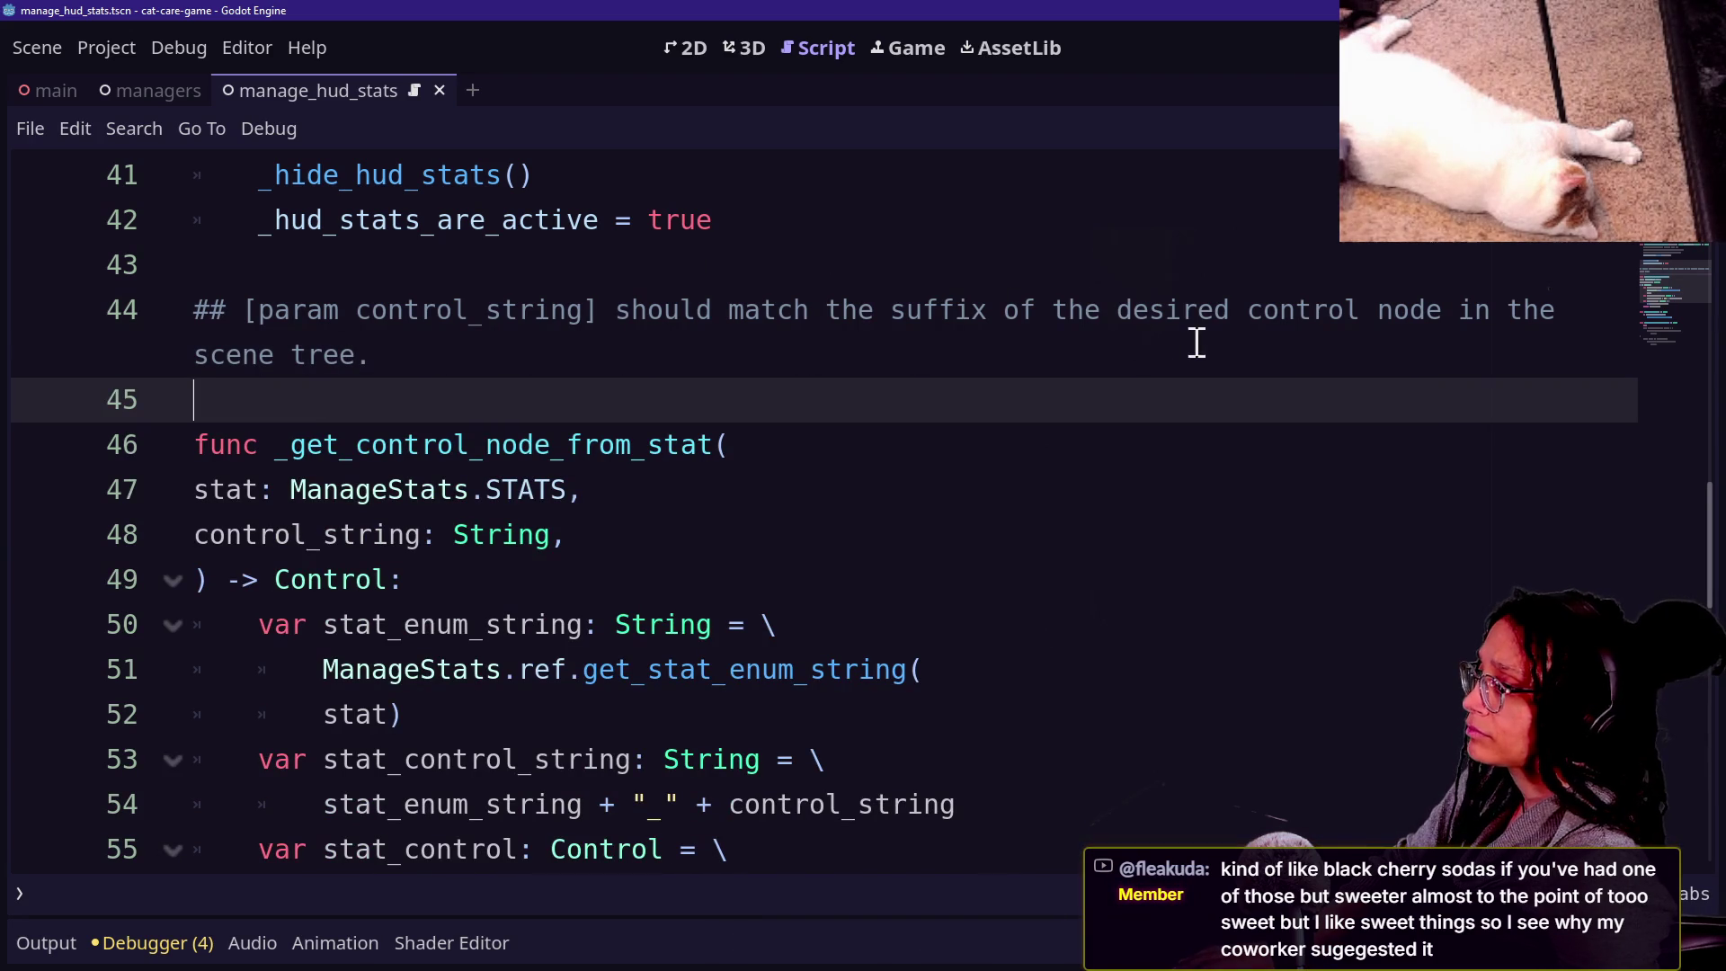
# Change the comment to reference [Control] and end with [SceneTree].
pyautogui.click(1259, 305)
pyautogui.write('C')
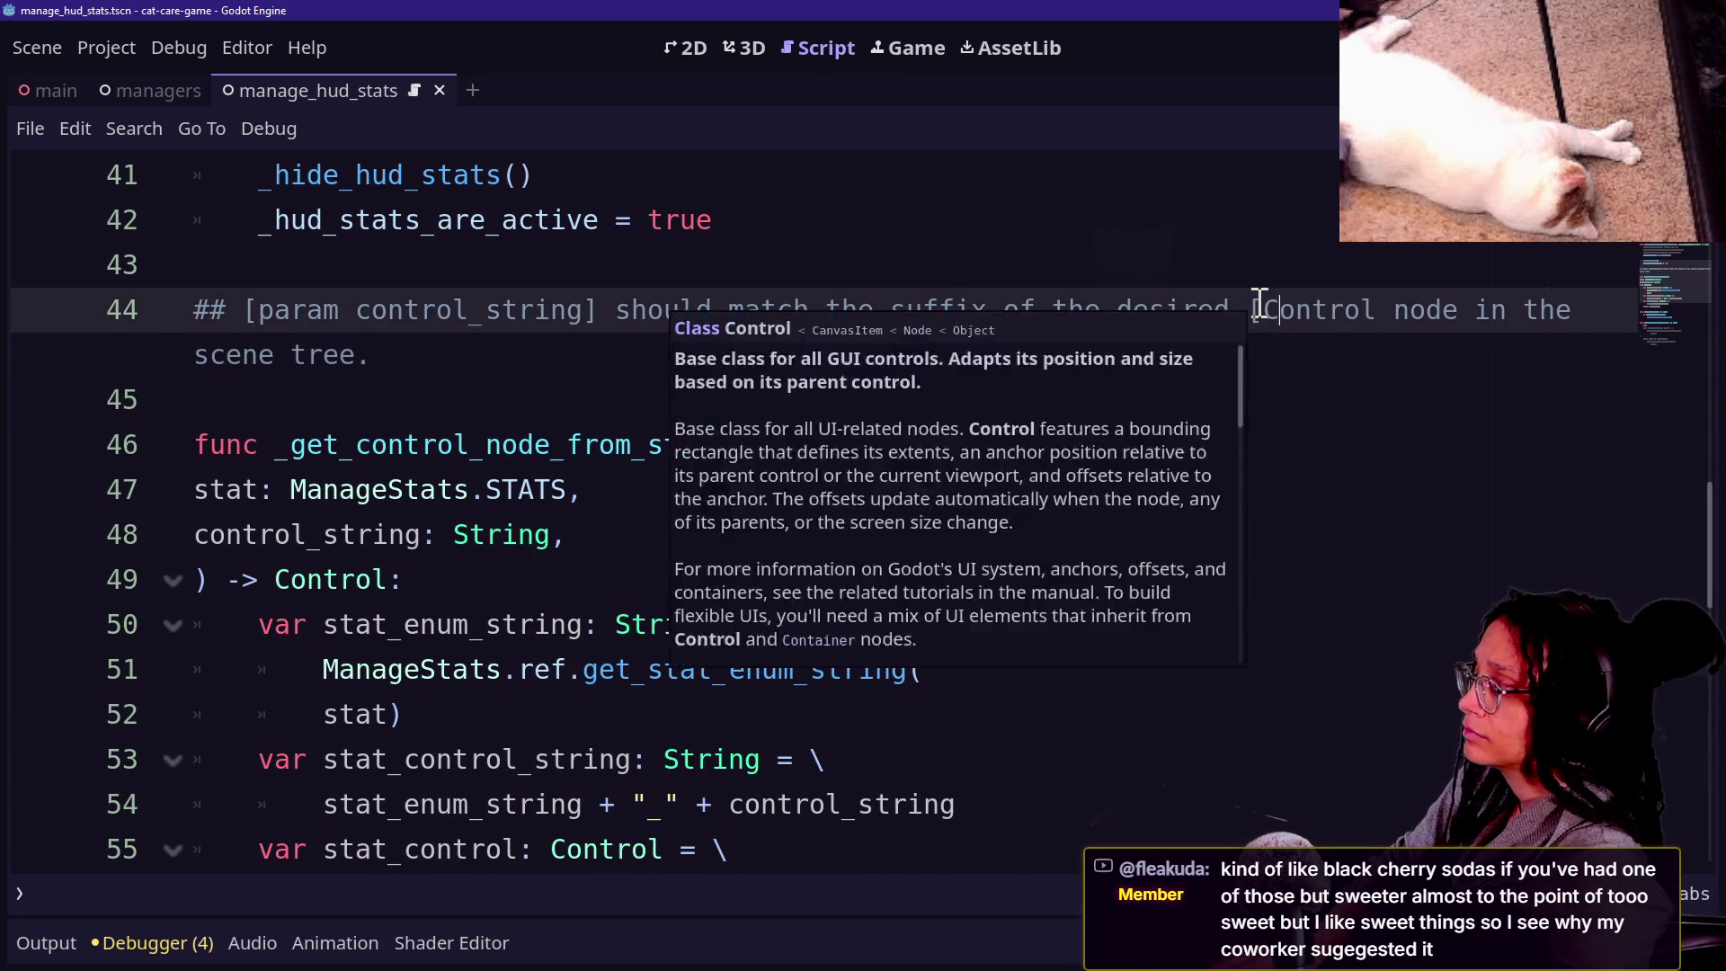
pyautogui.press('Right')
pyautogui.press('Right')
pyautogui.press('Right')
pyautogui.write(']')
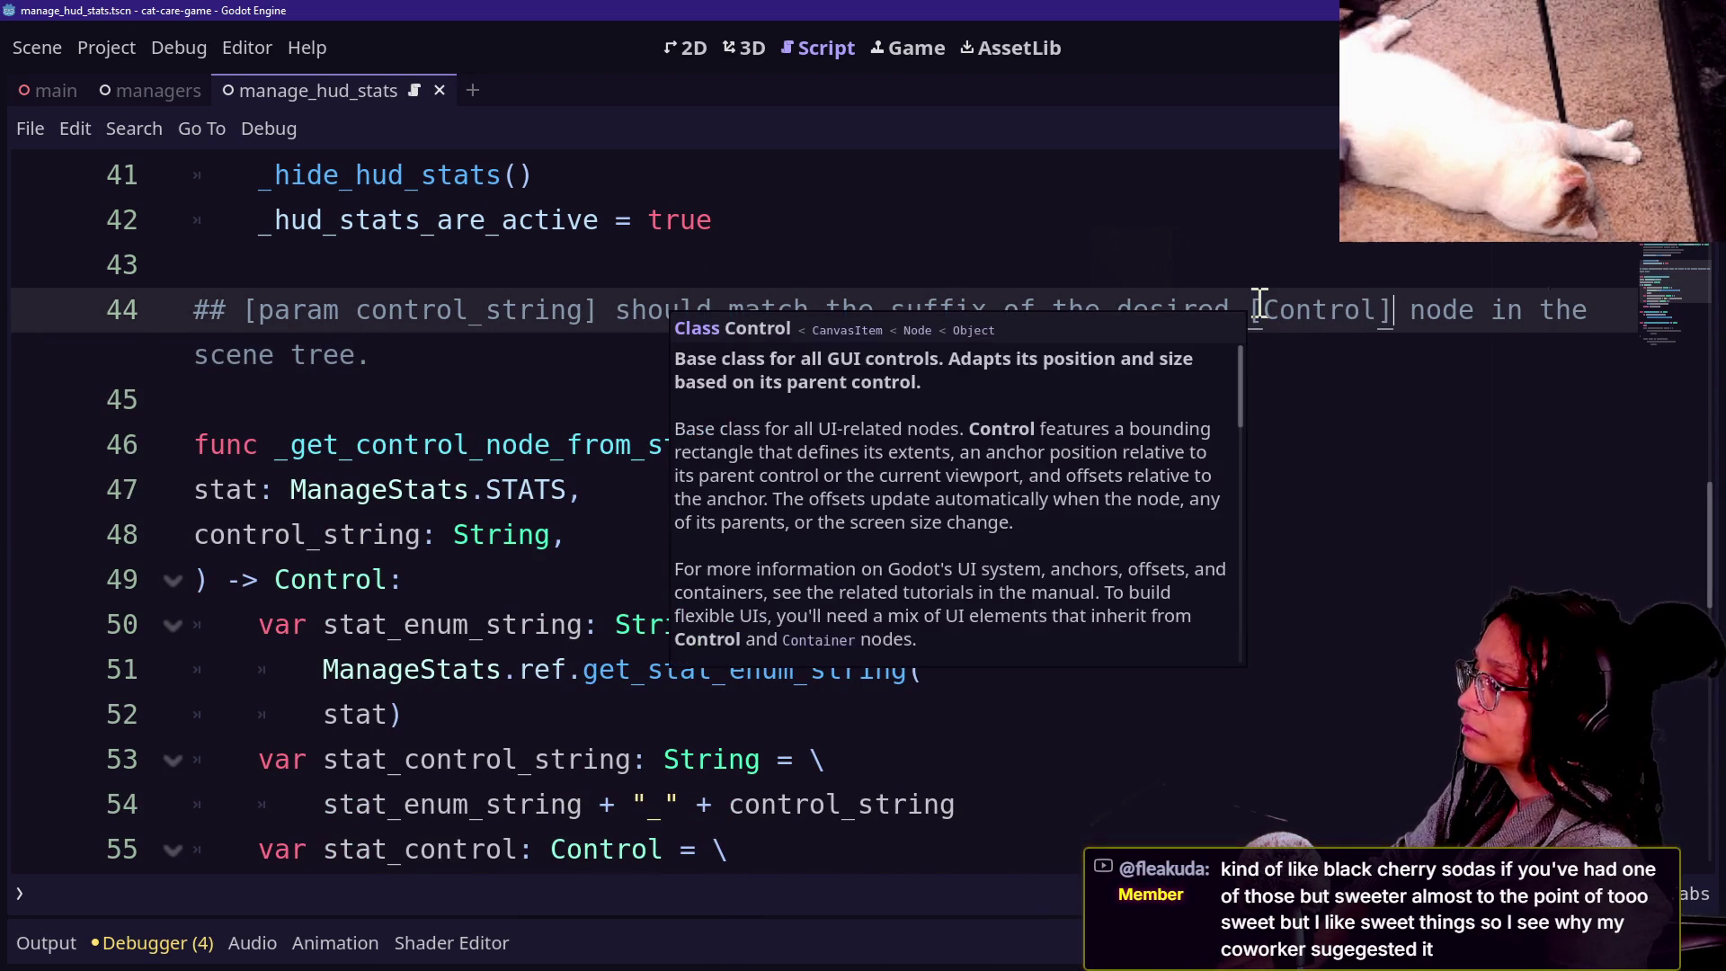
pyautogui.click(416, 350)
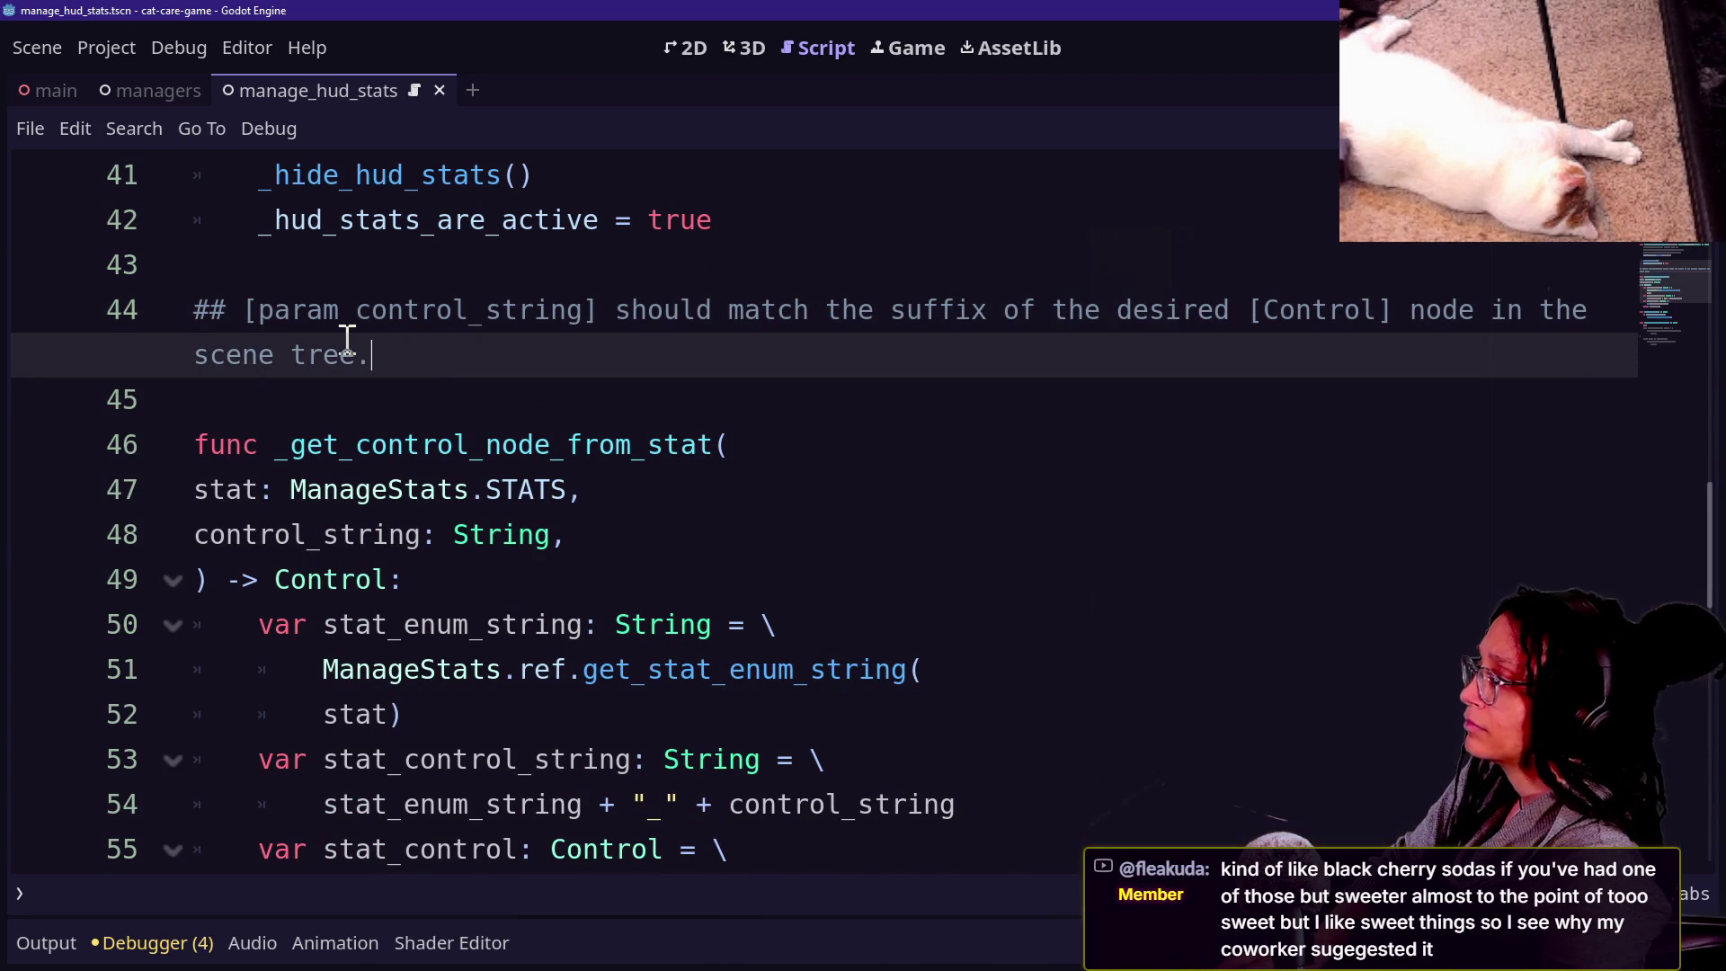
pyautogui.press('BackSpace')
pyautogui.press('BackSpace')
pyautogui.press('BackSpace')
pyautogui.press('BackSpace')
pyautogui.press('BackSpace')
pyautogui.press('BackSpace')
pyautogui.write('[Scene')
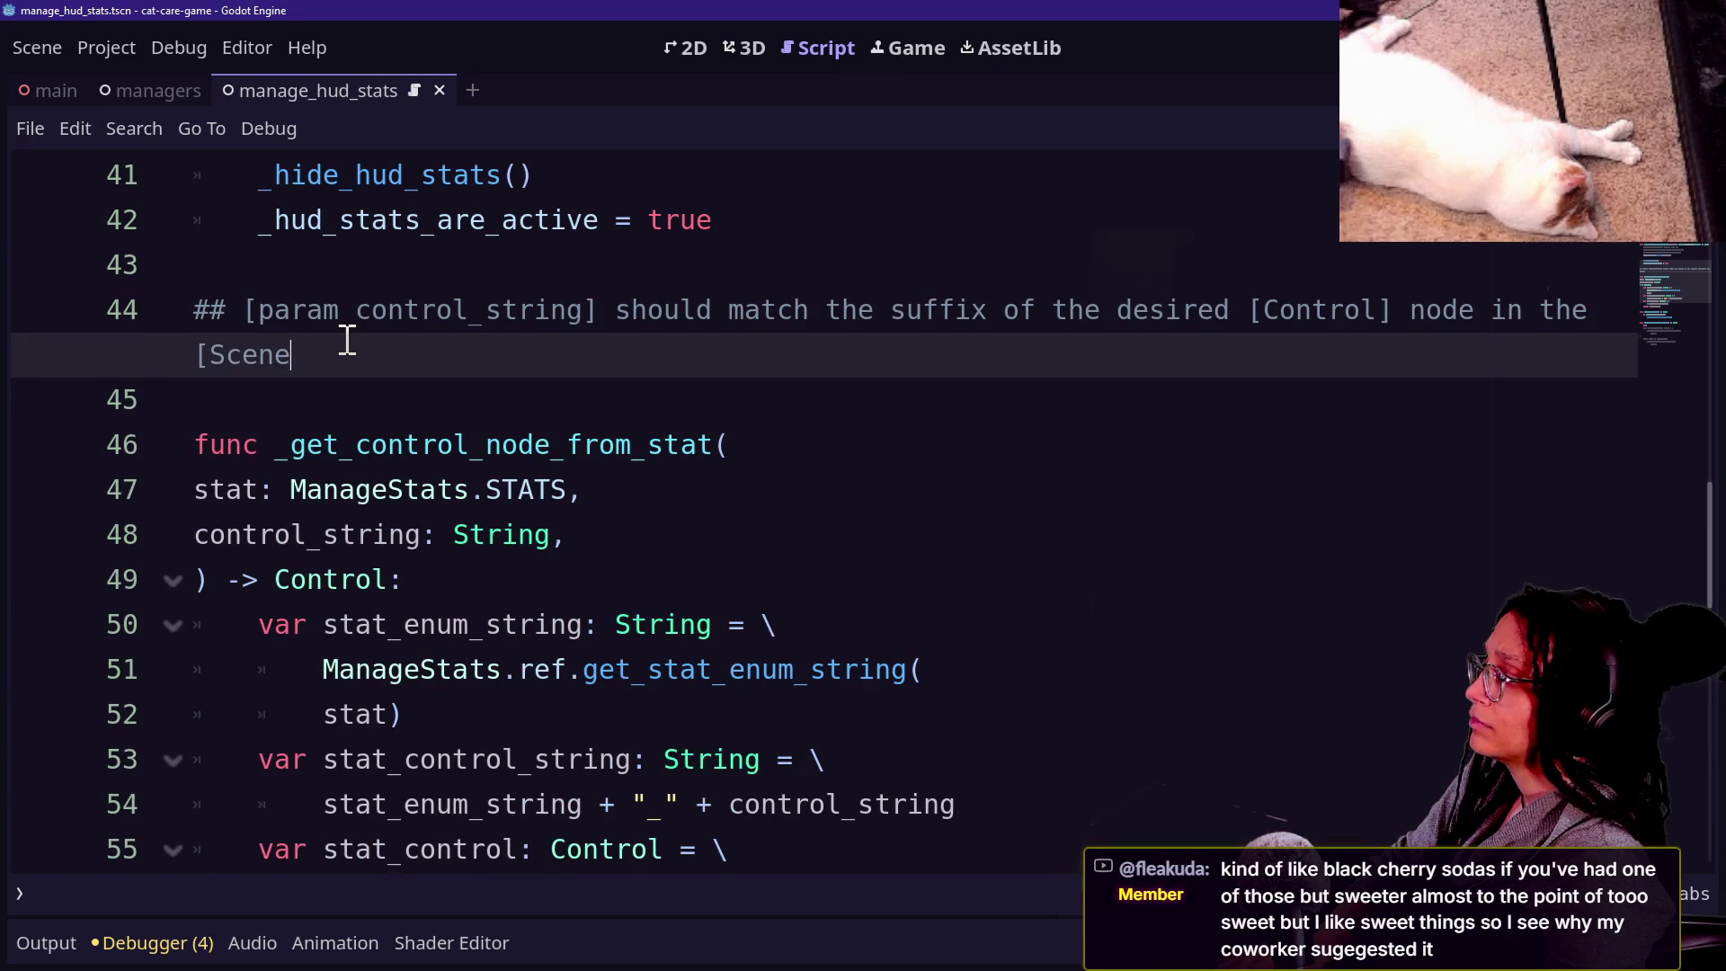
pyautogui.write('Tree].')
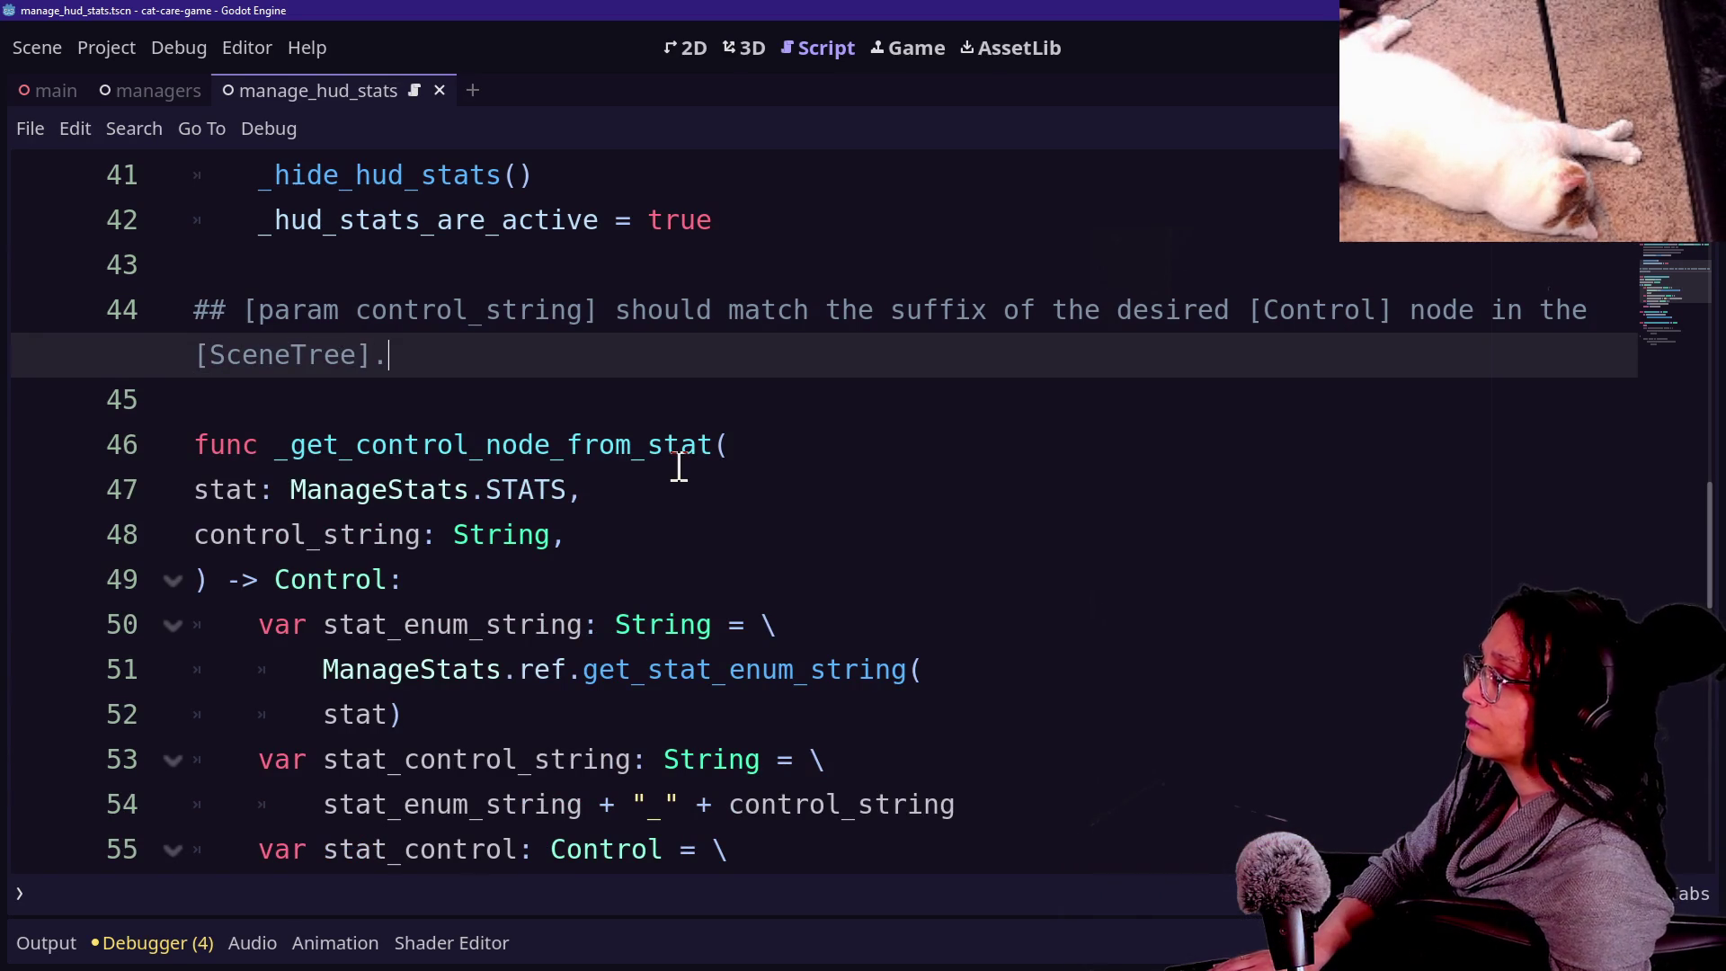
pyautogui.click(426, 450)
# Insert 'current' before [SceneTree] and scroll back up through the script.
pyautogui.scroll(-1, 419, 476)
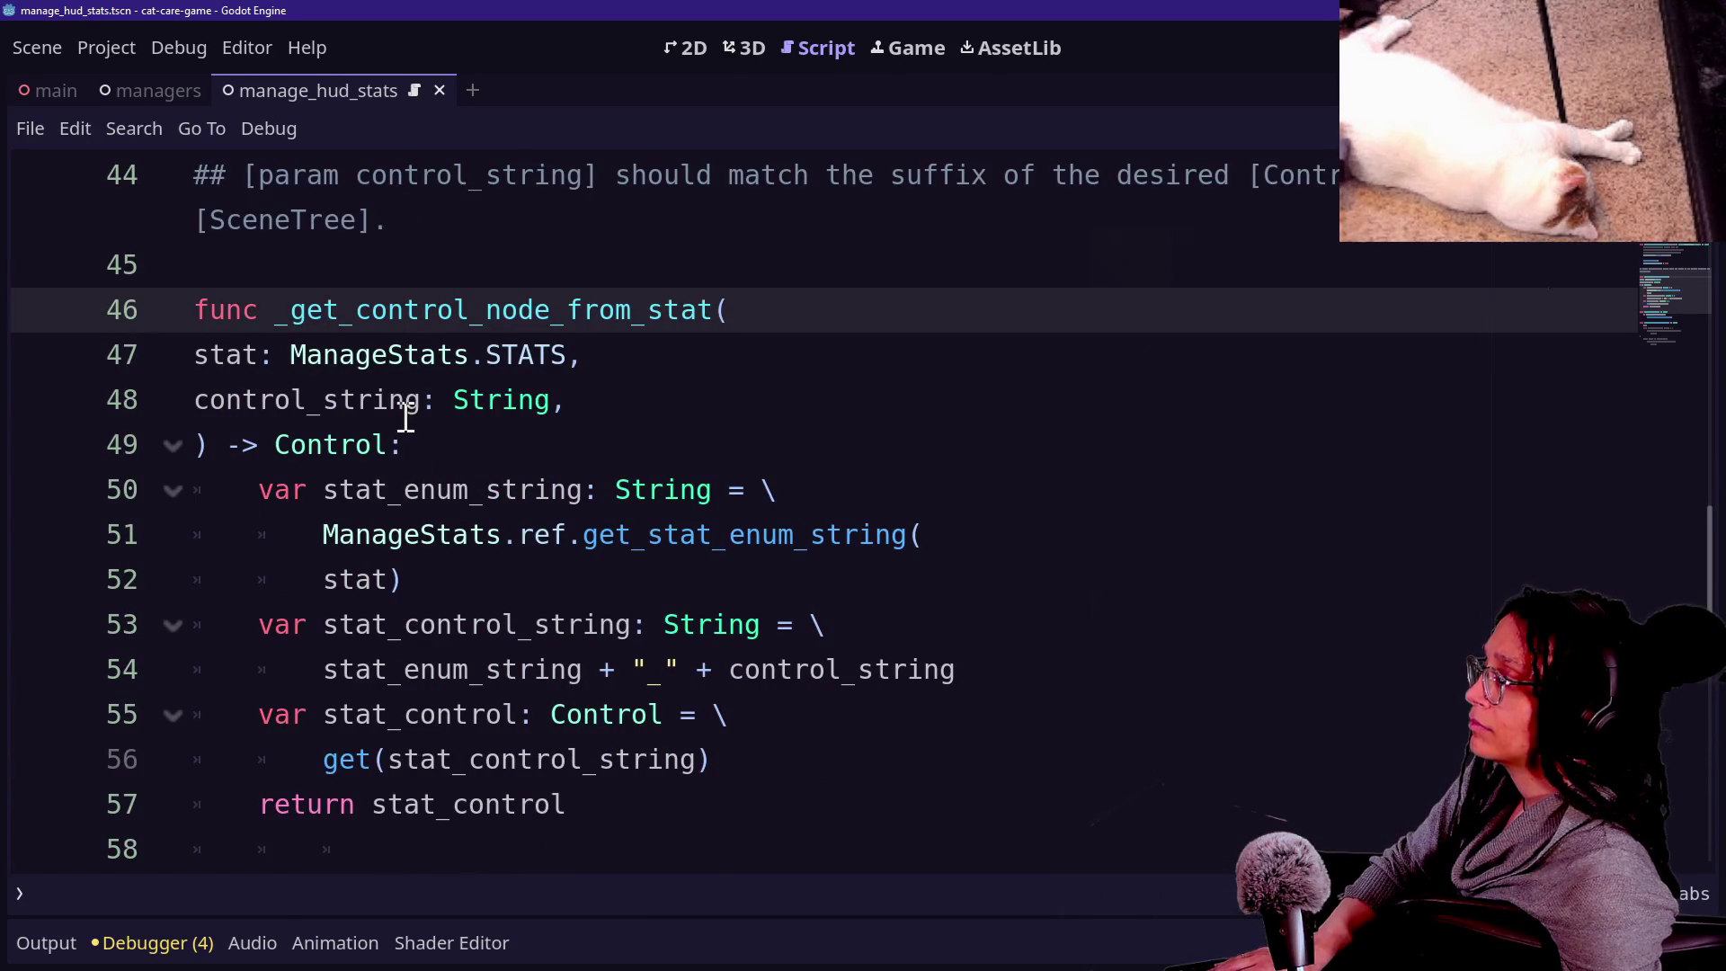
pyautogui.click(197, 221)
pyautogui.write('c')
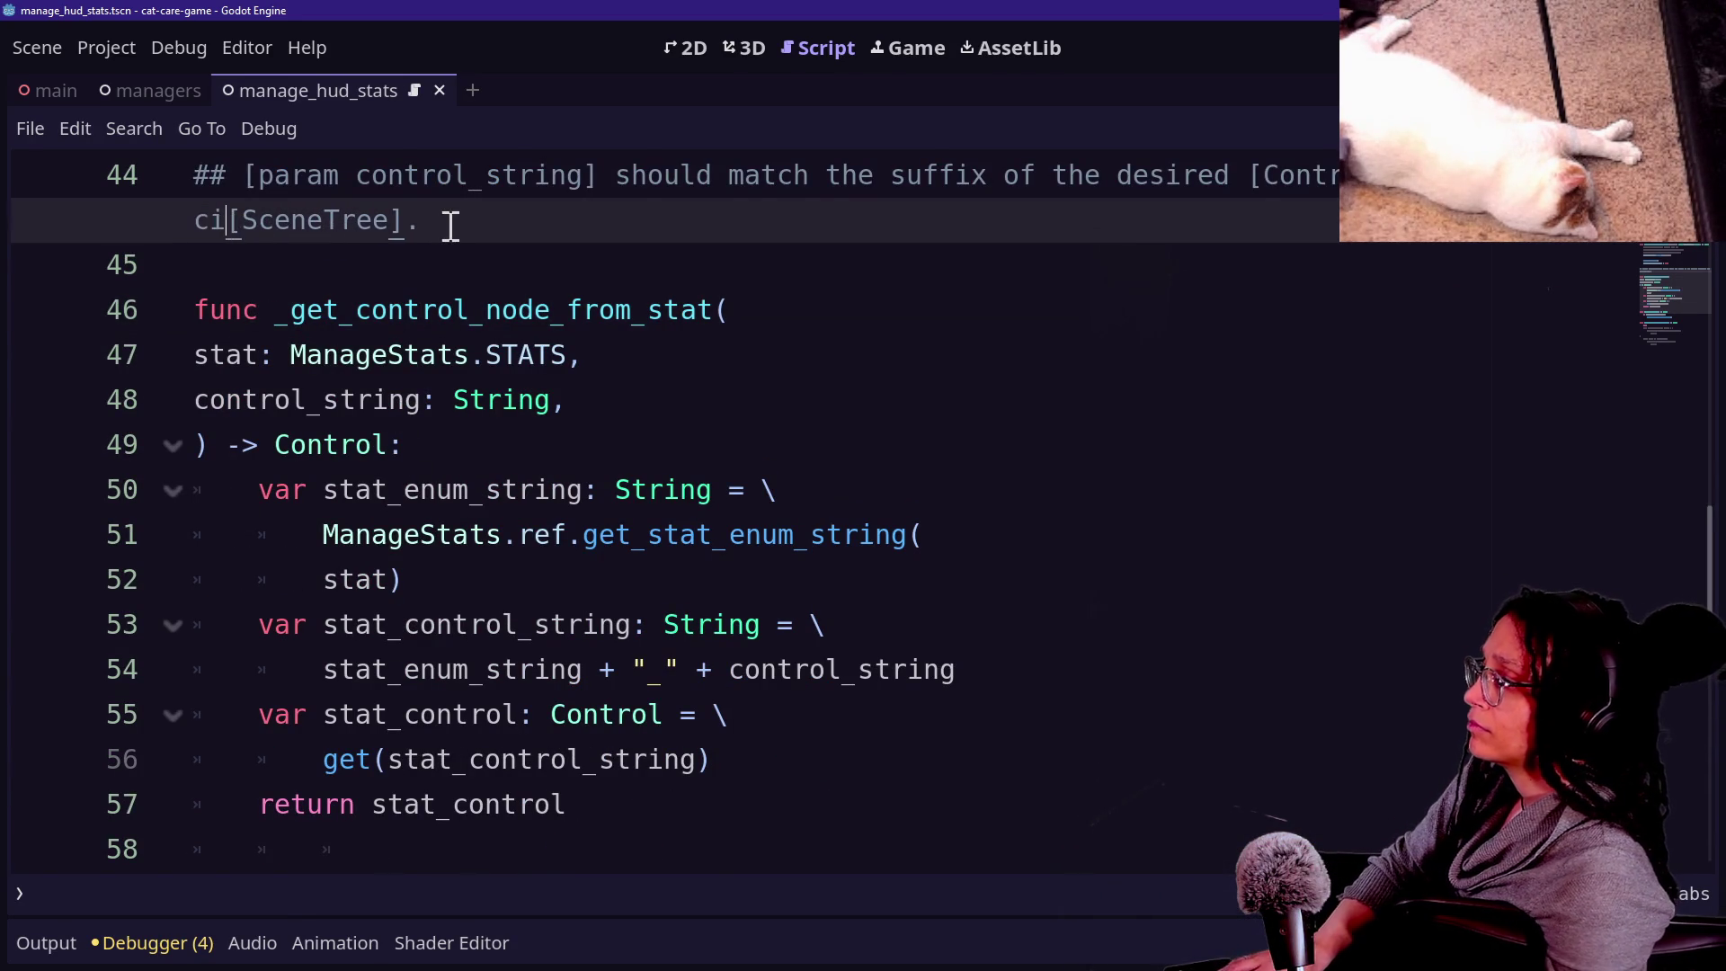
pyautogui.write('urrent')
pyautogui.click(563, 400)
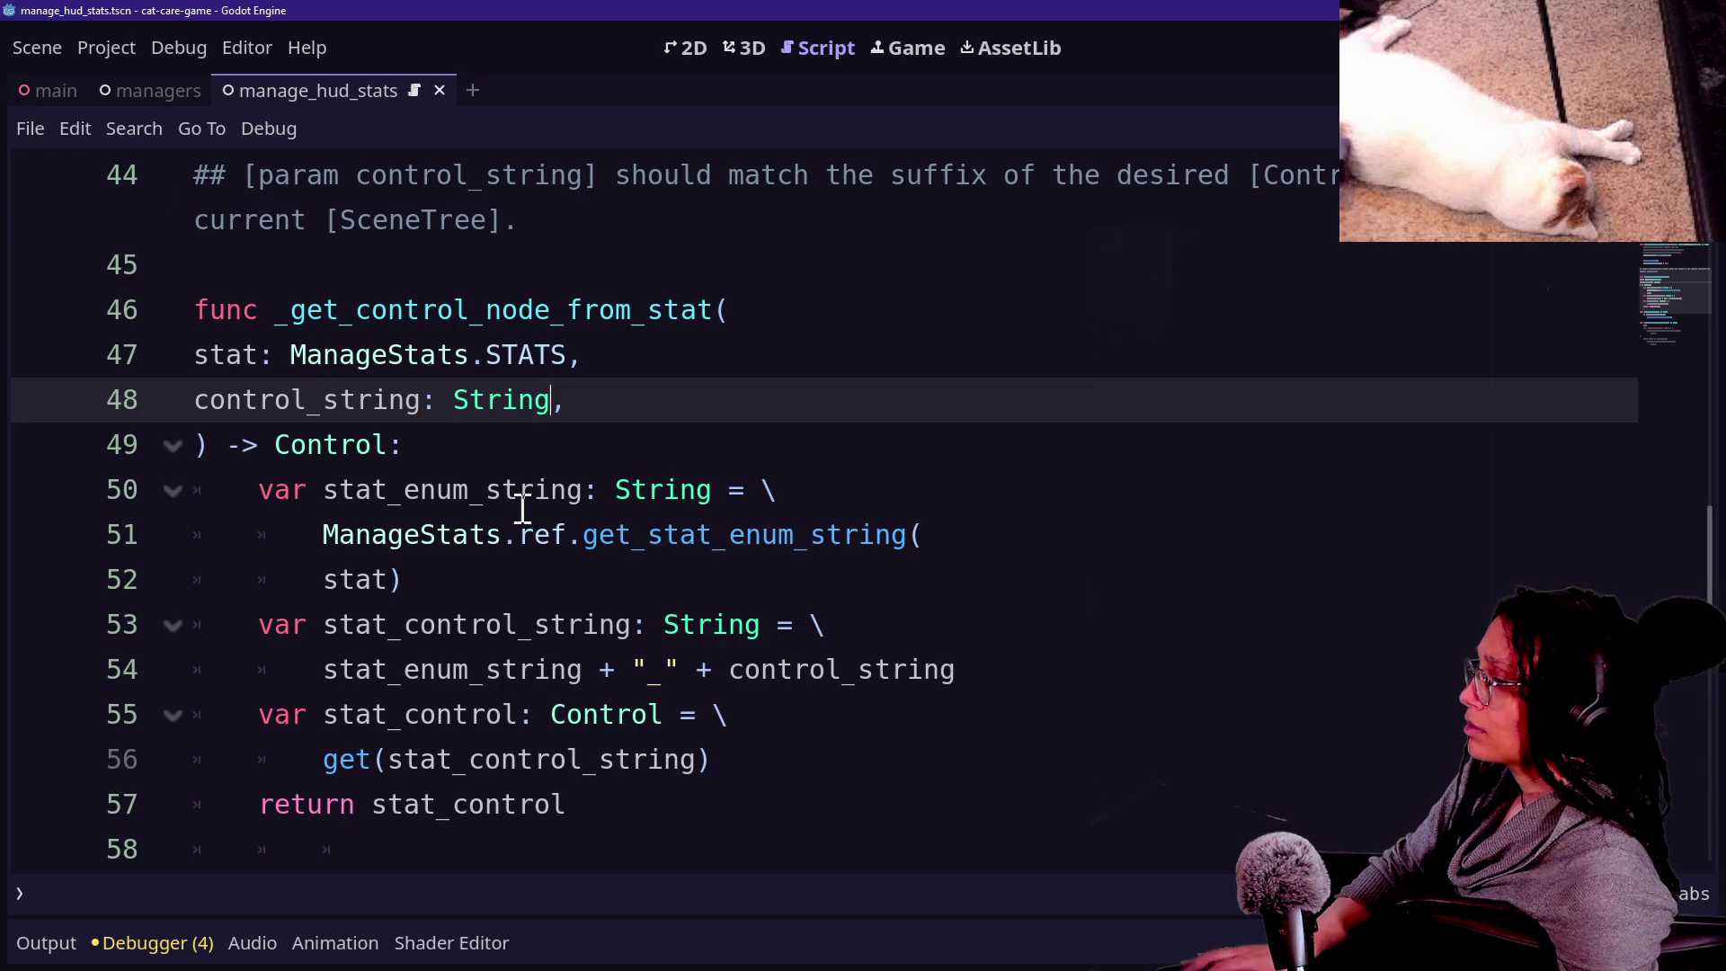
pyautogui.scroll(-1, 544, 522)
pyautogui.click(802, 666)
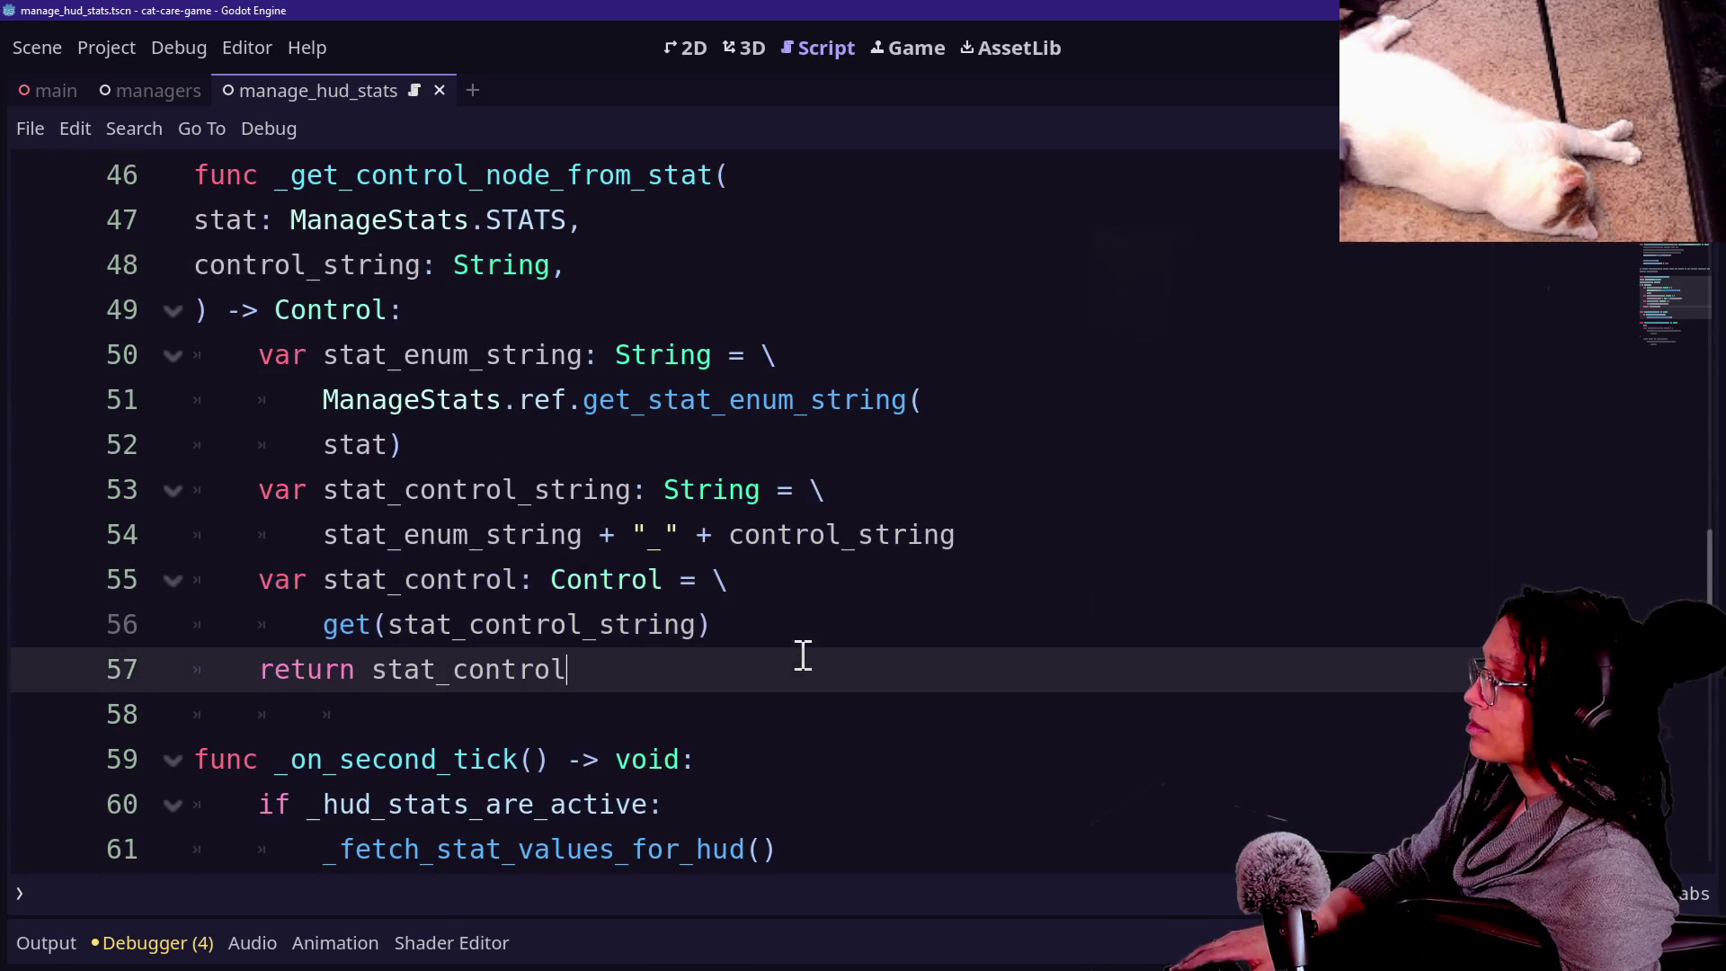
pyautogui.scroll(-3, 645, 598)
pyautogui.scroll(5, 419, 570)
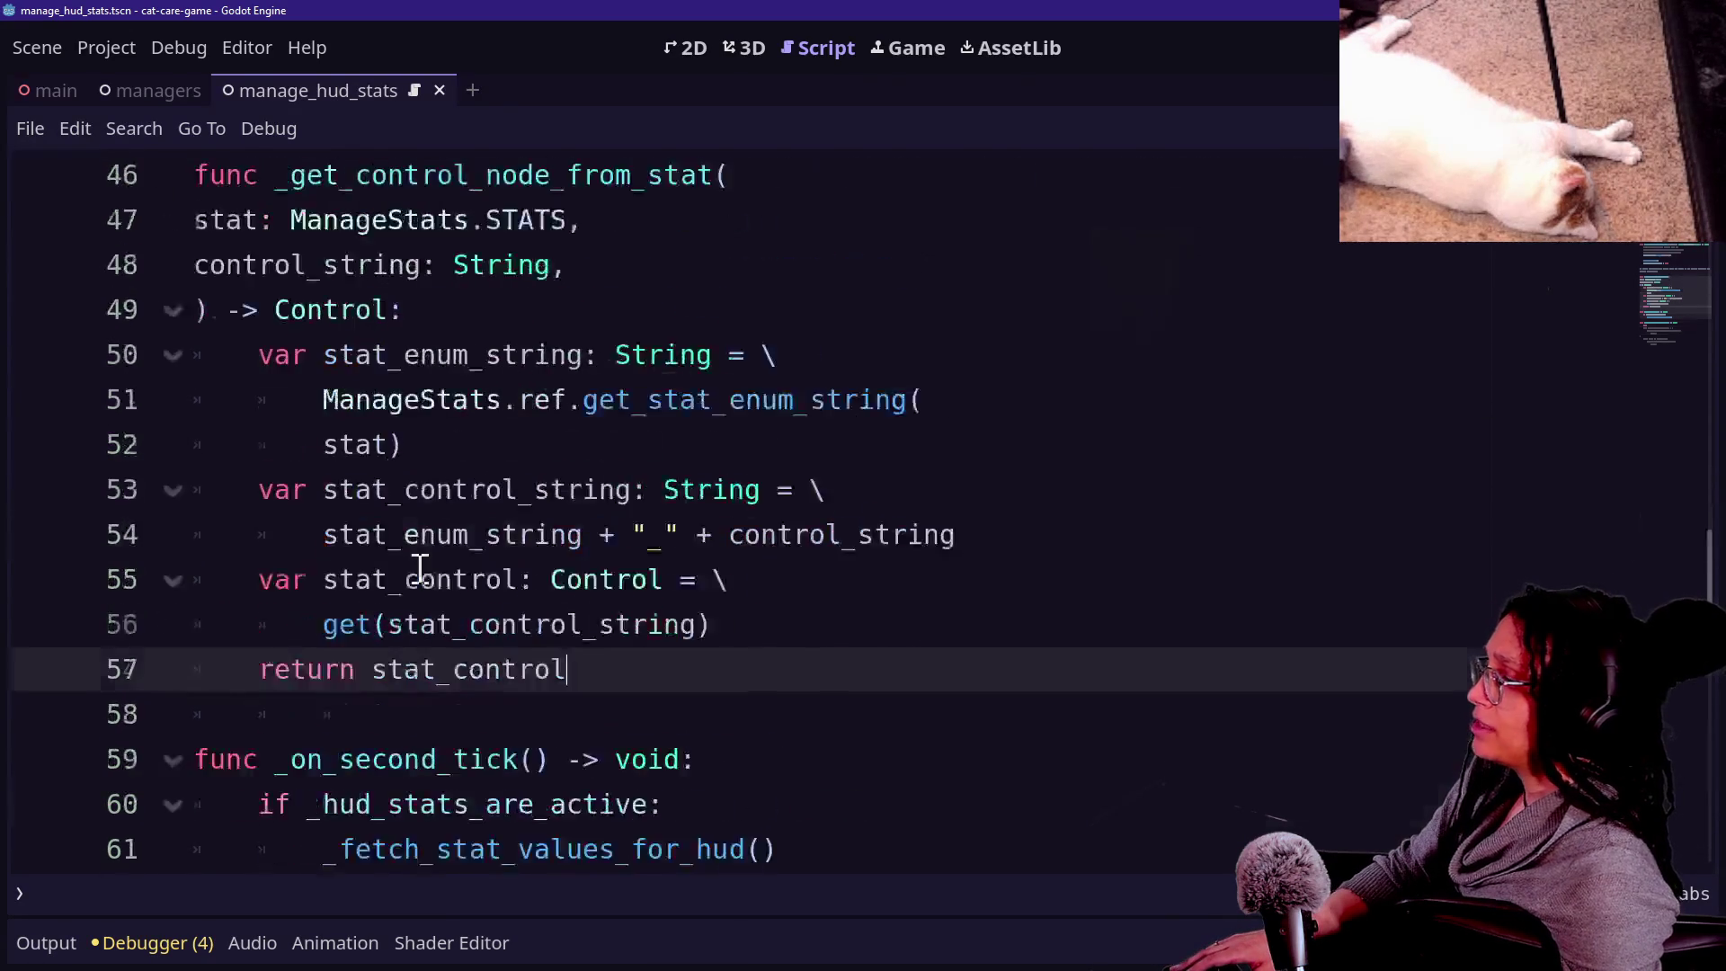
pyautogui.scroll(3, 420, 569)
pyautogui.moveTo(436, 444); pyautogui.dragTo(664, 580)
pyautogui.click(663, 579)
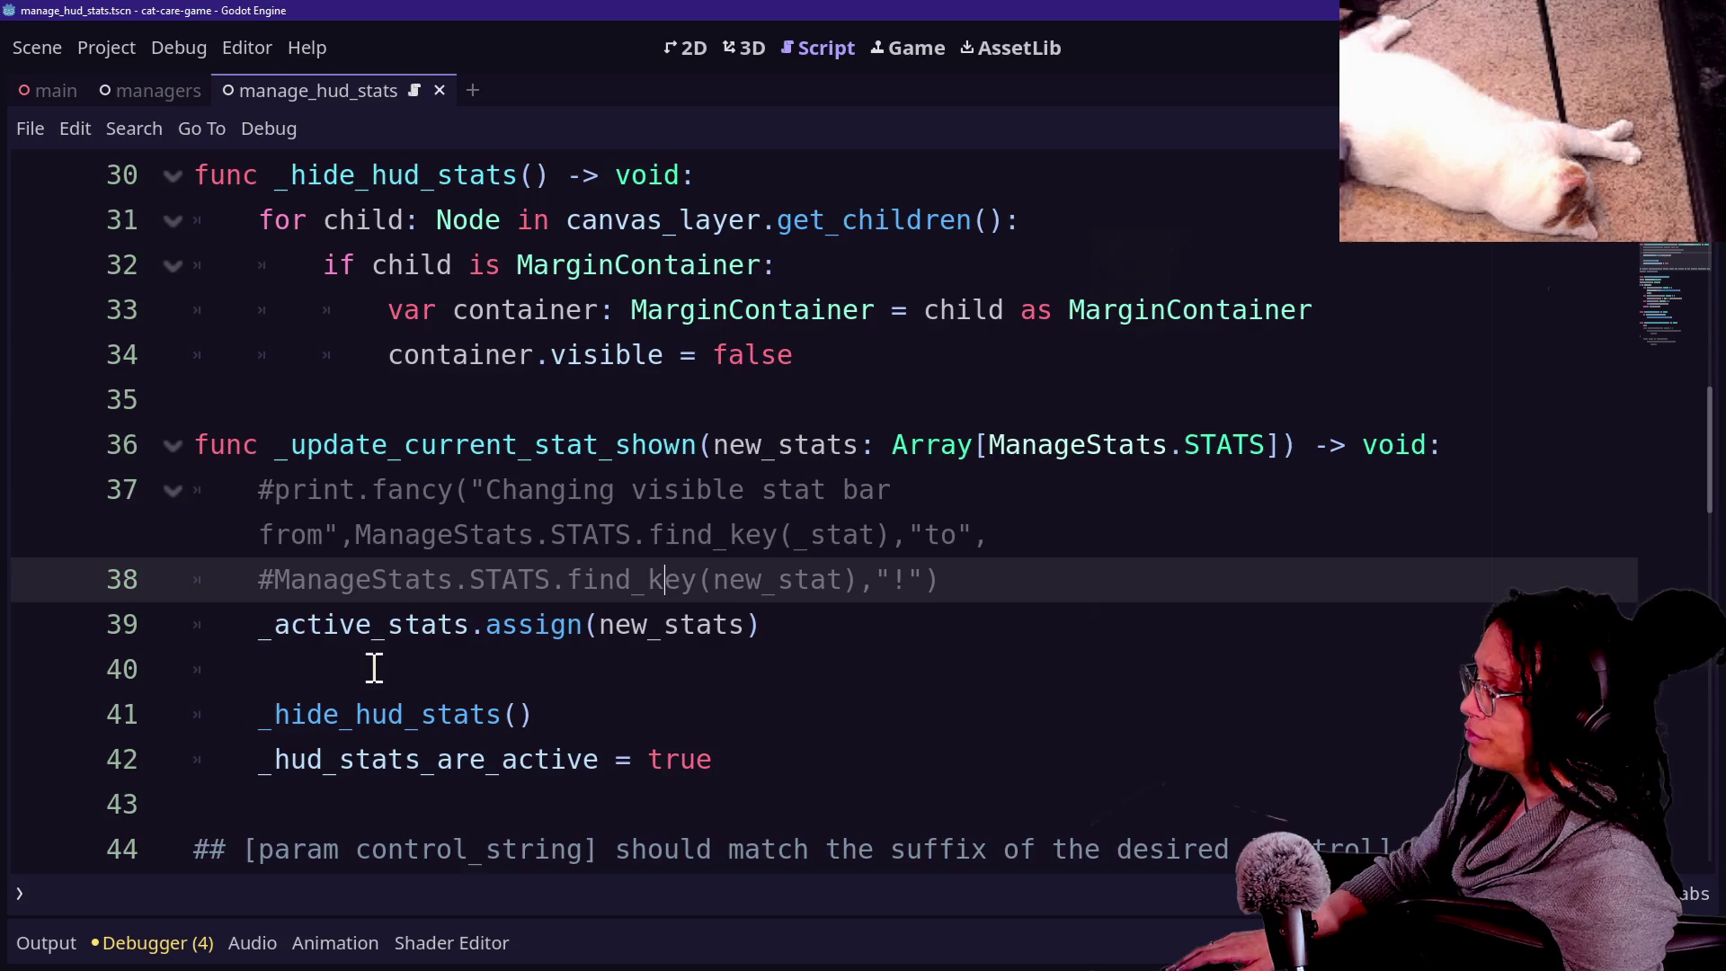
# Open new blank lines below the visible = true line on line 42.
pyautogui.scroll(-4, 374, 667)
pyautogui.scroll(2, 374, 665)
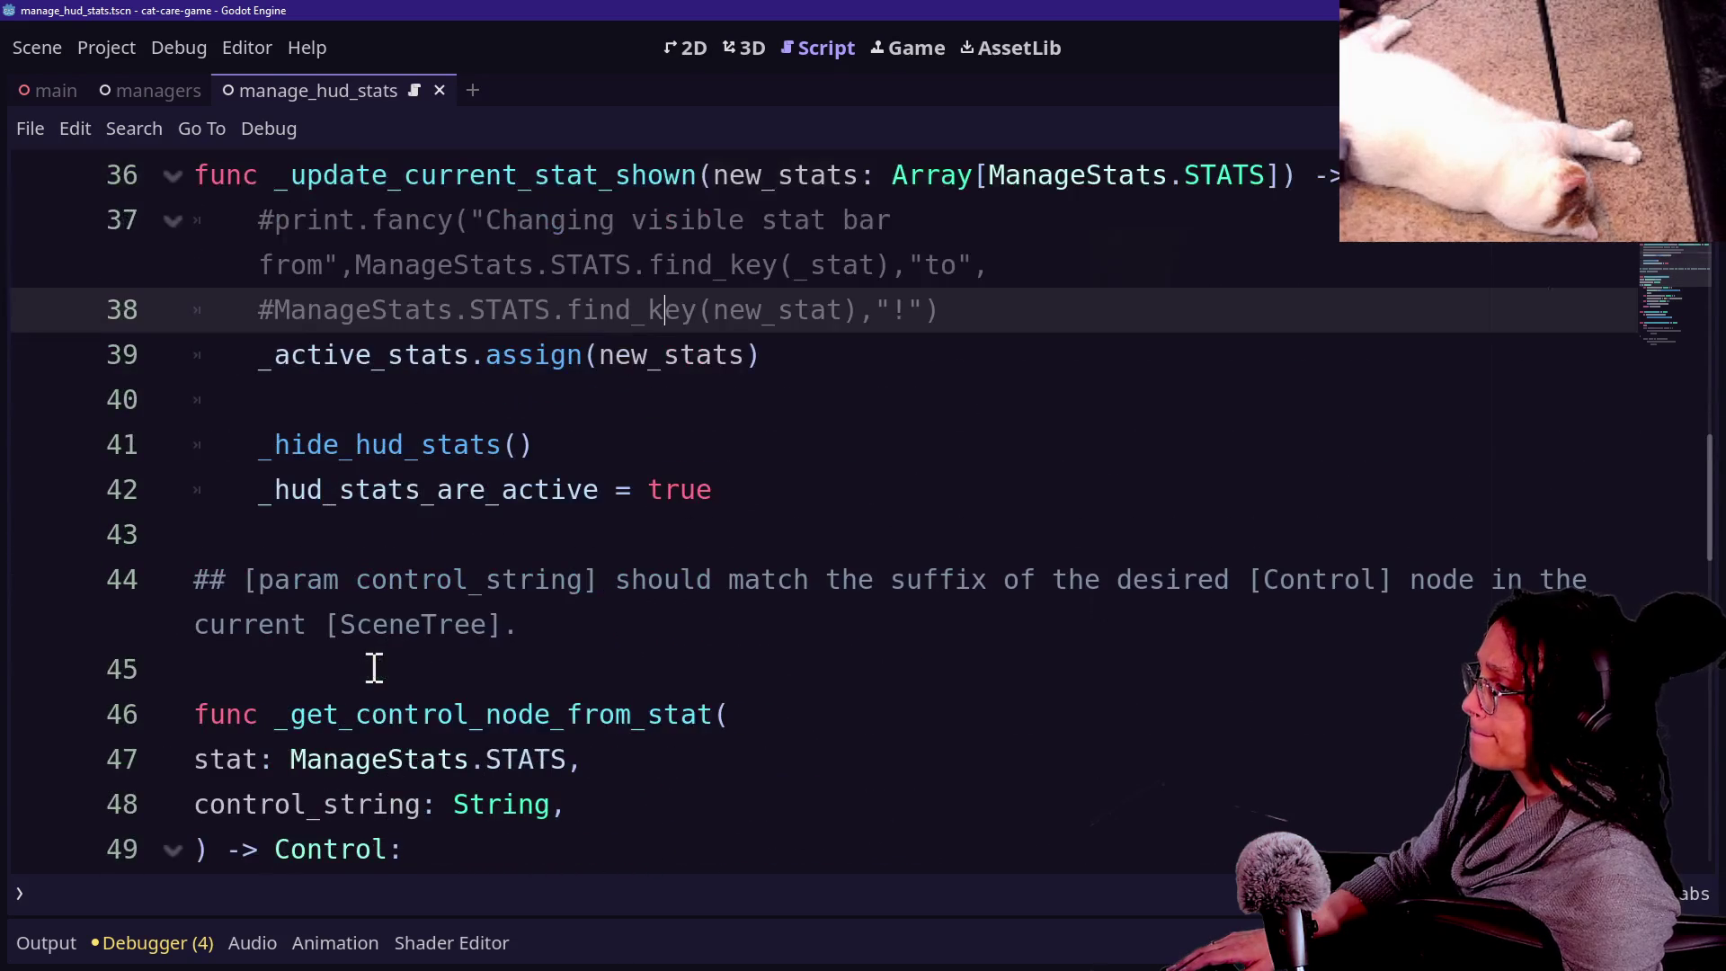
pyautogui.click(859, 525)
pyautogui.click(854, 512)
pyautogui.press('Return')
pyautogui.press('Return')
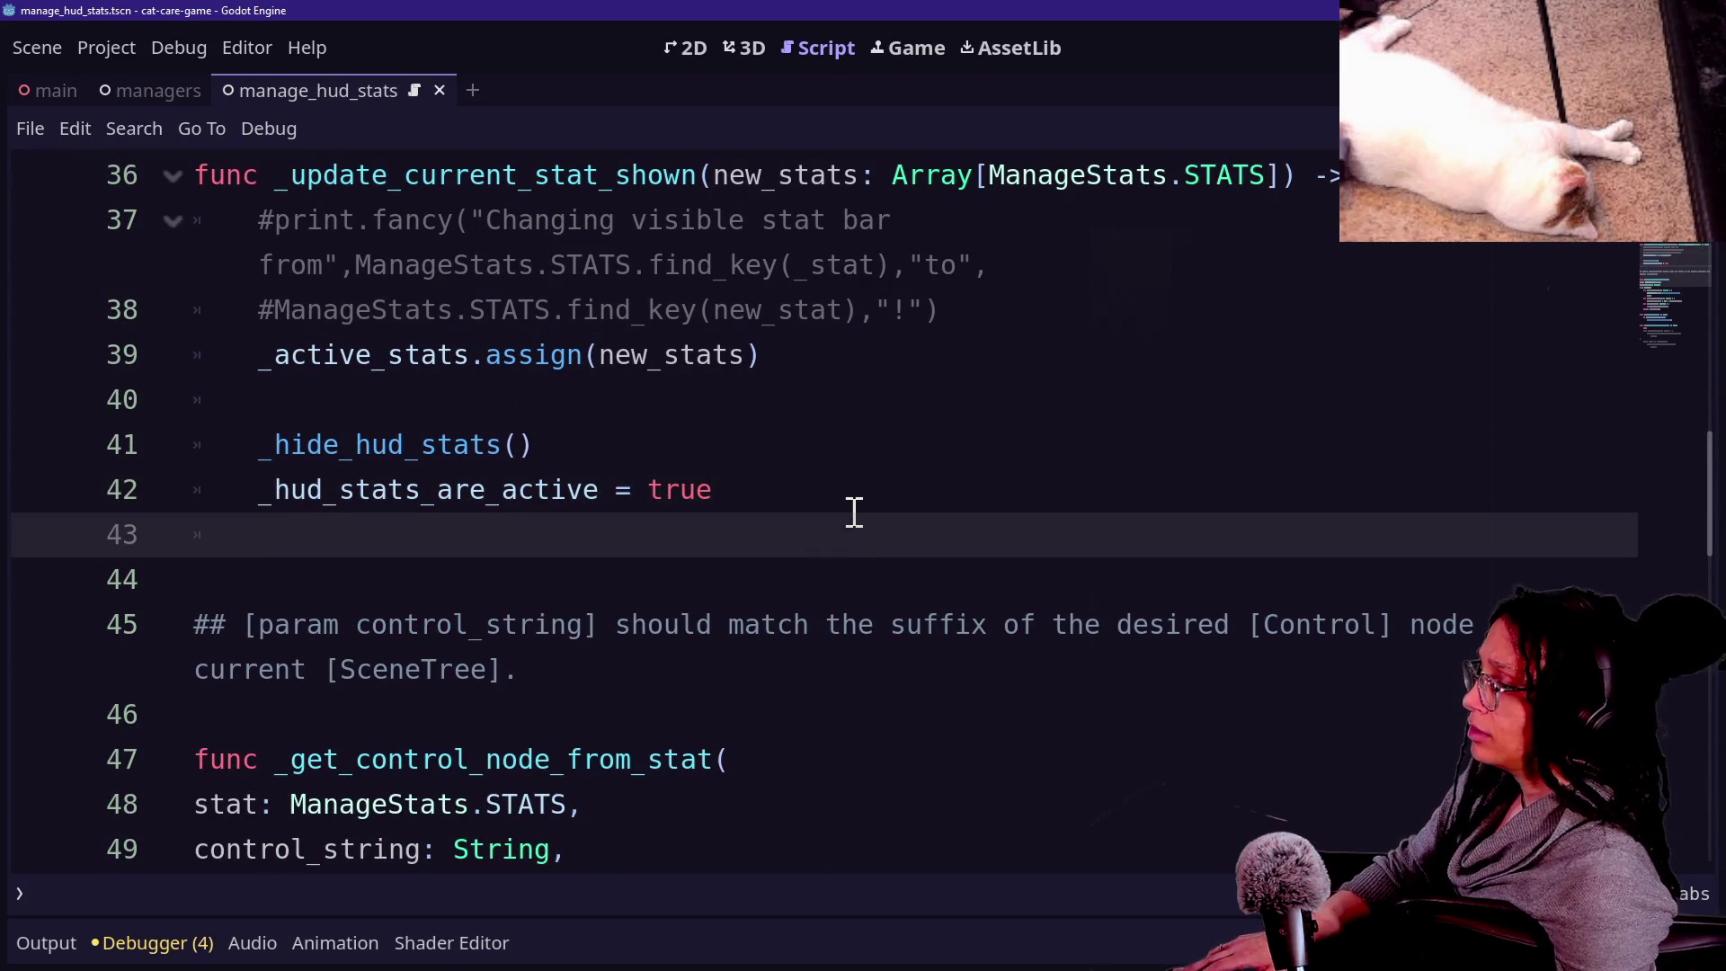
pyautogui.click(854, 511)
pyautogui.hotkey('shift', 'Up')
pyautogui.hotkey('shift', 'Up')
pyautogui.hotkey('shift', 'Up')
pyautogui.hotkey('shift', 'End')
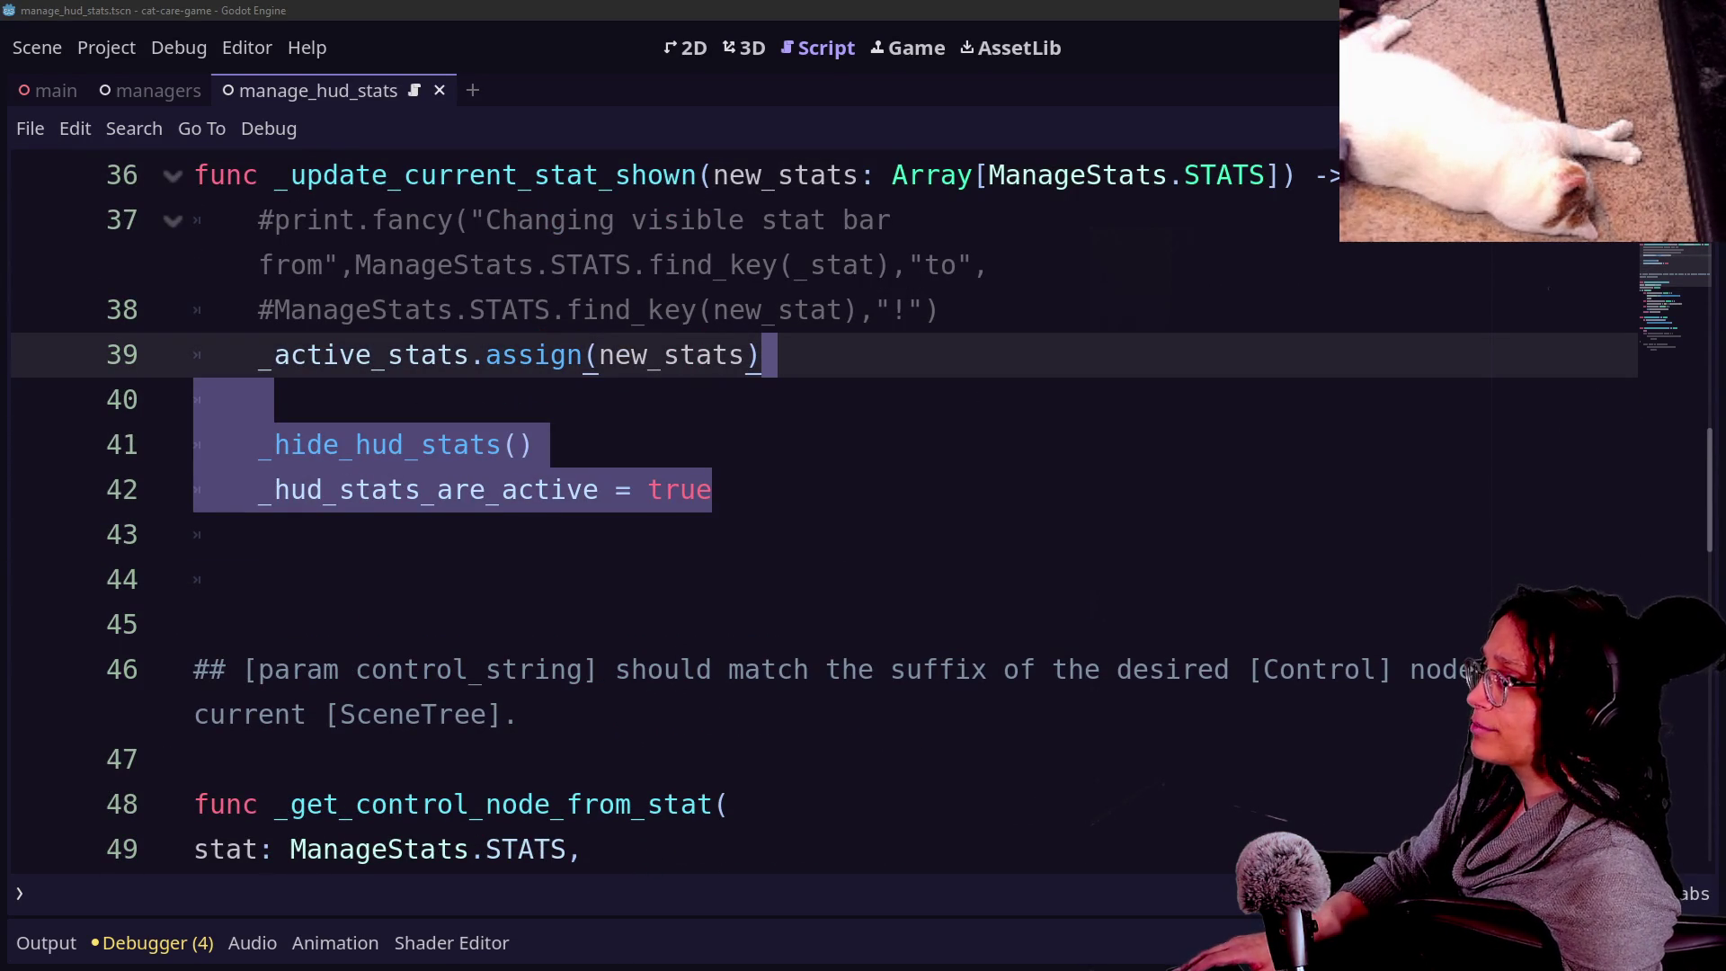
pyautogui.click(894, 548)
pyautogui.click(902, 570)
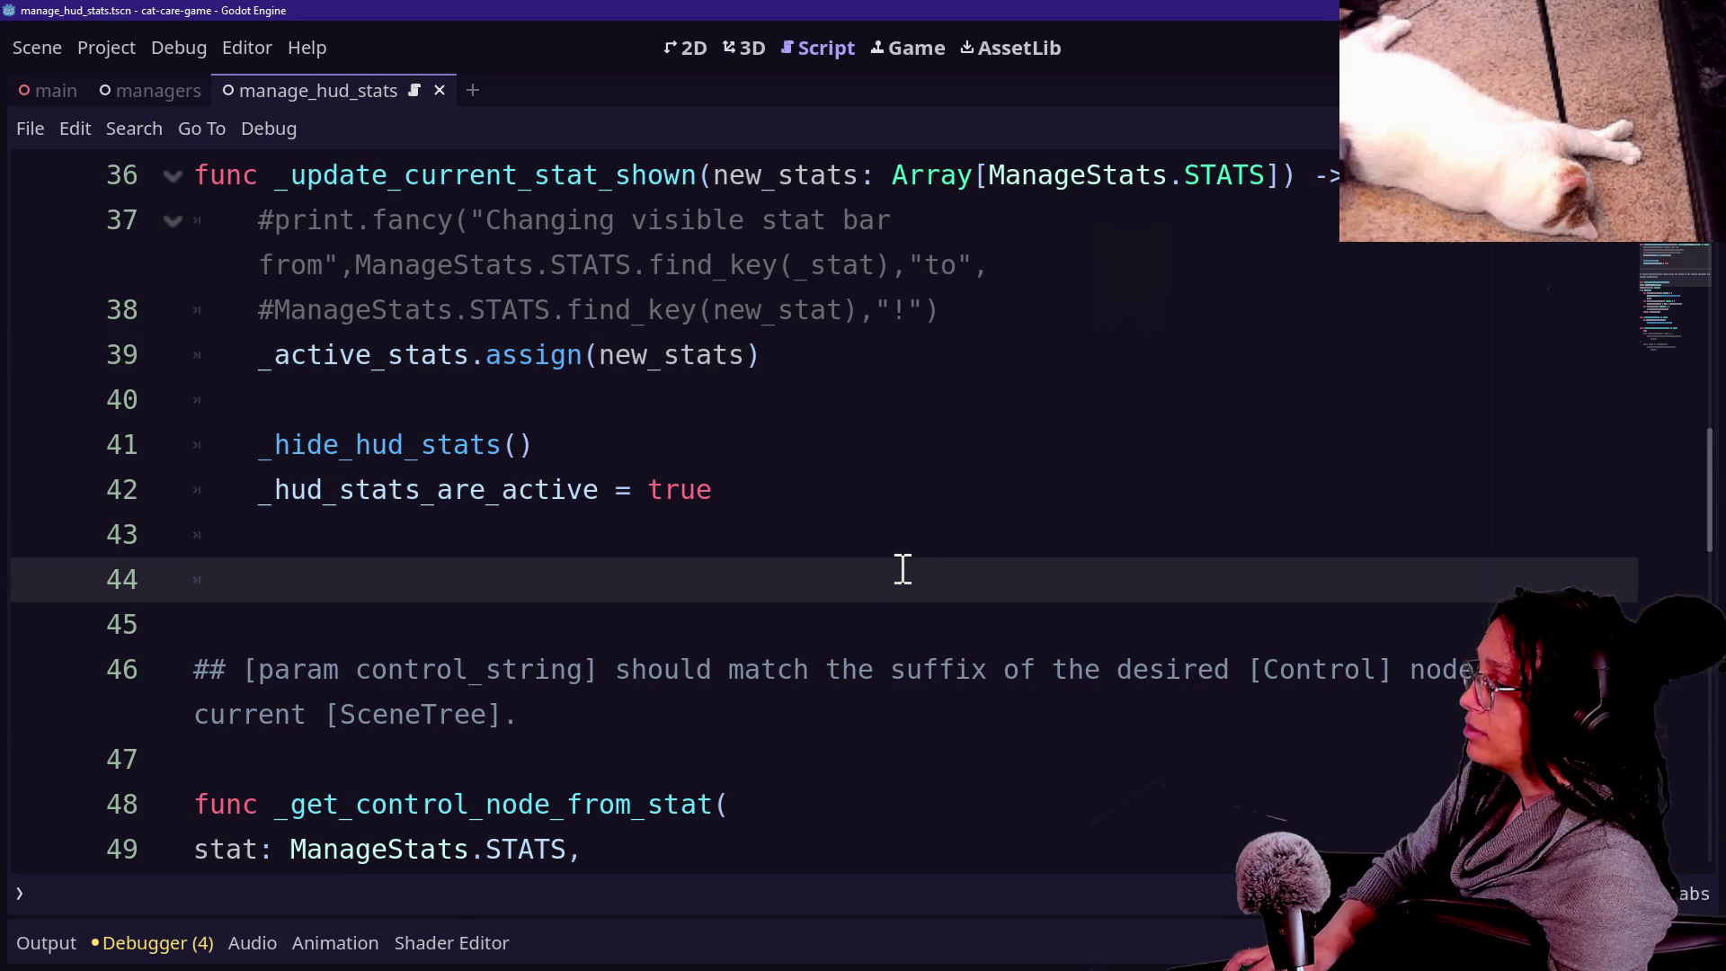
# Declare var stat_margin_container: MarginContainer = \ continuing with _get_control_node_from_stat( on an indented line.
pyautogui.write('var sta')
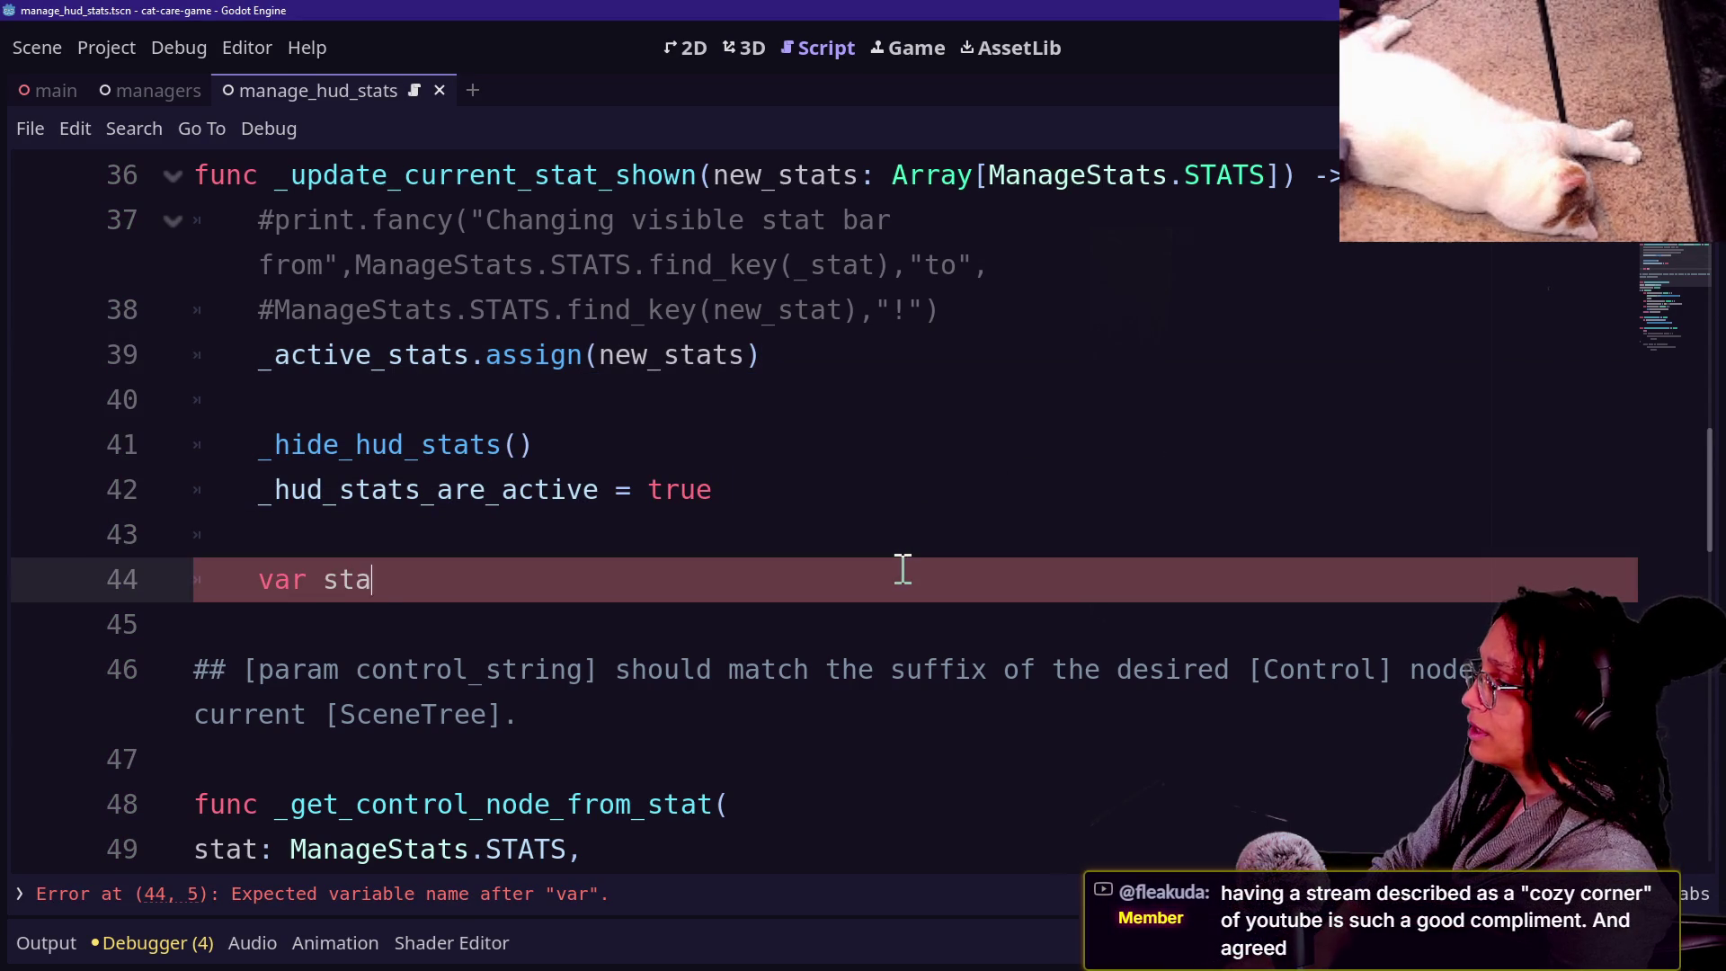
pyautogui.write('t_margin_container:')
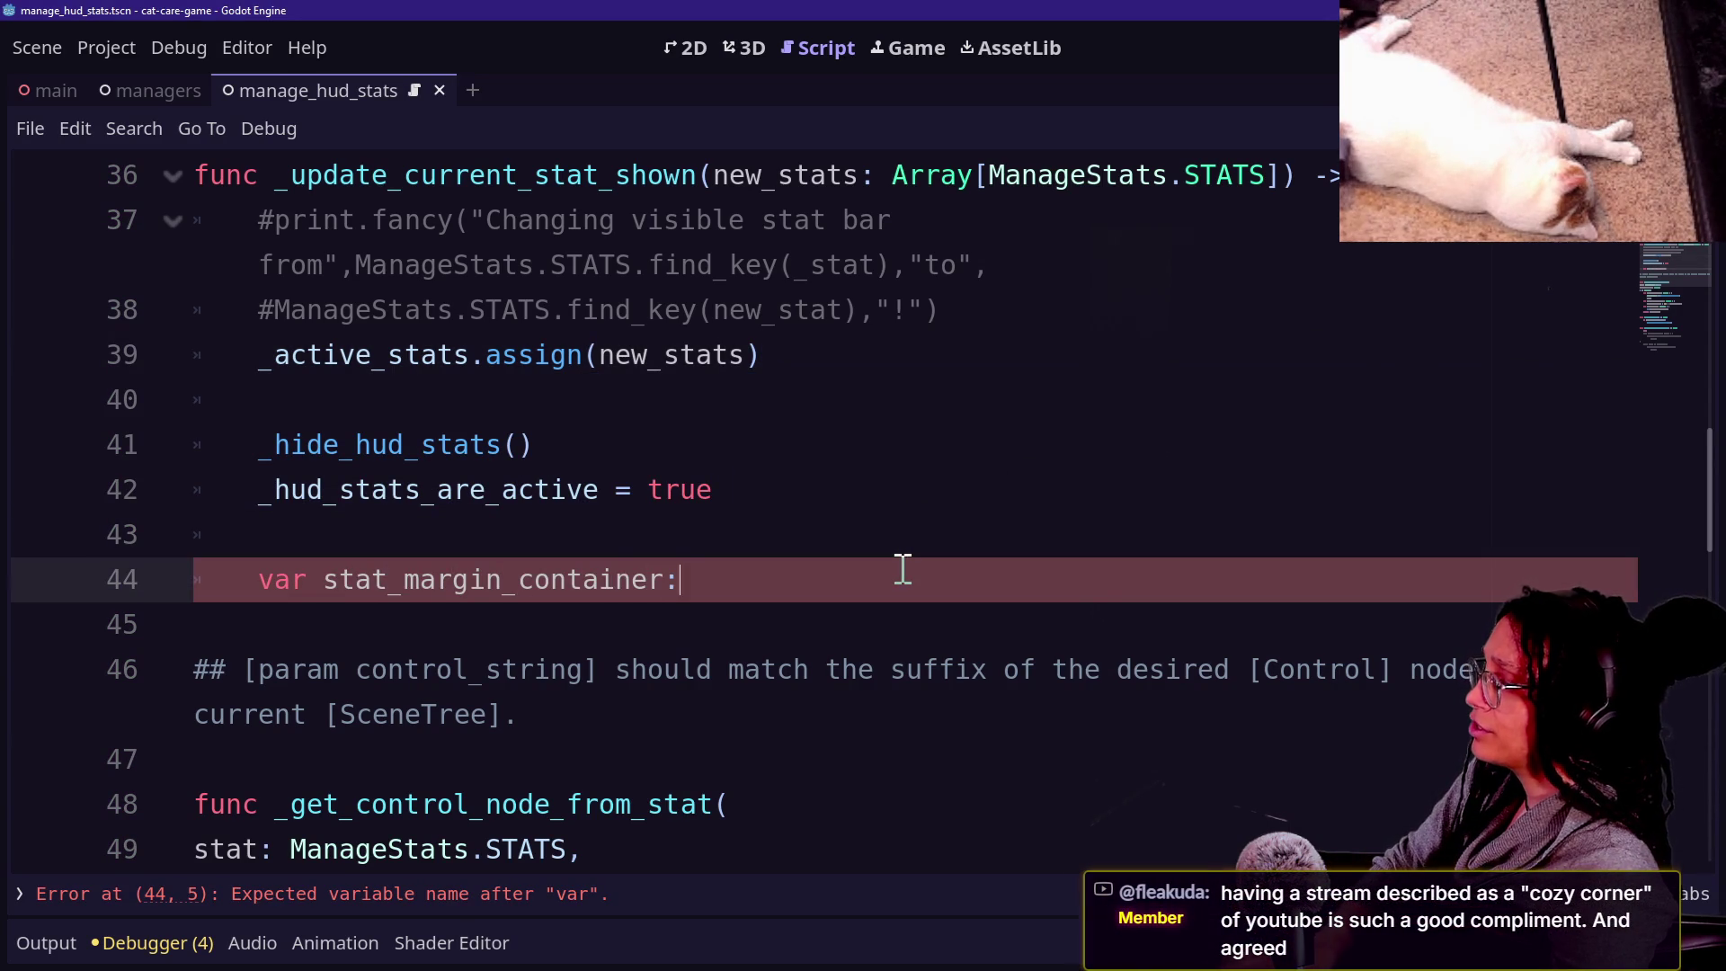
pyautogui.write(' Margin_c')
pyautogui.press('BackSpace')
pyautogui.press('BackSpace')
pyautogui.write('Con')
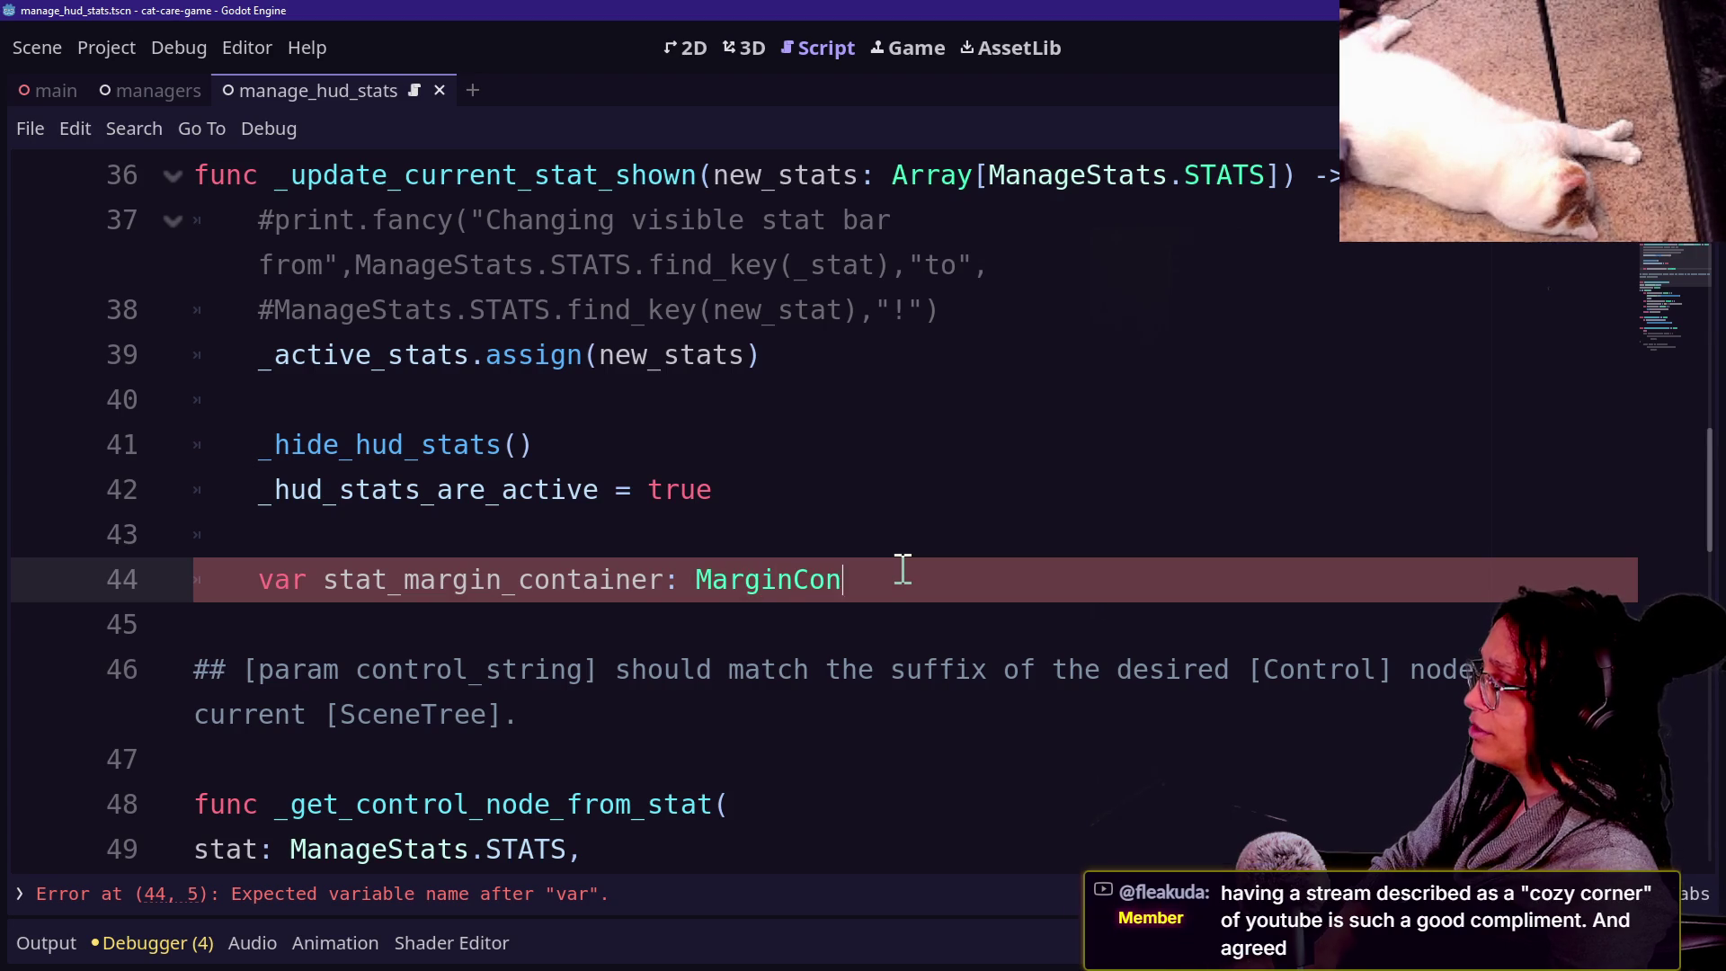
pyautogui.write('tainer = \\')
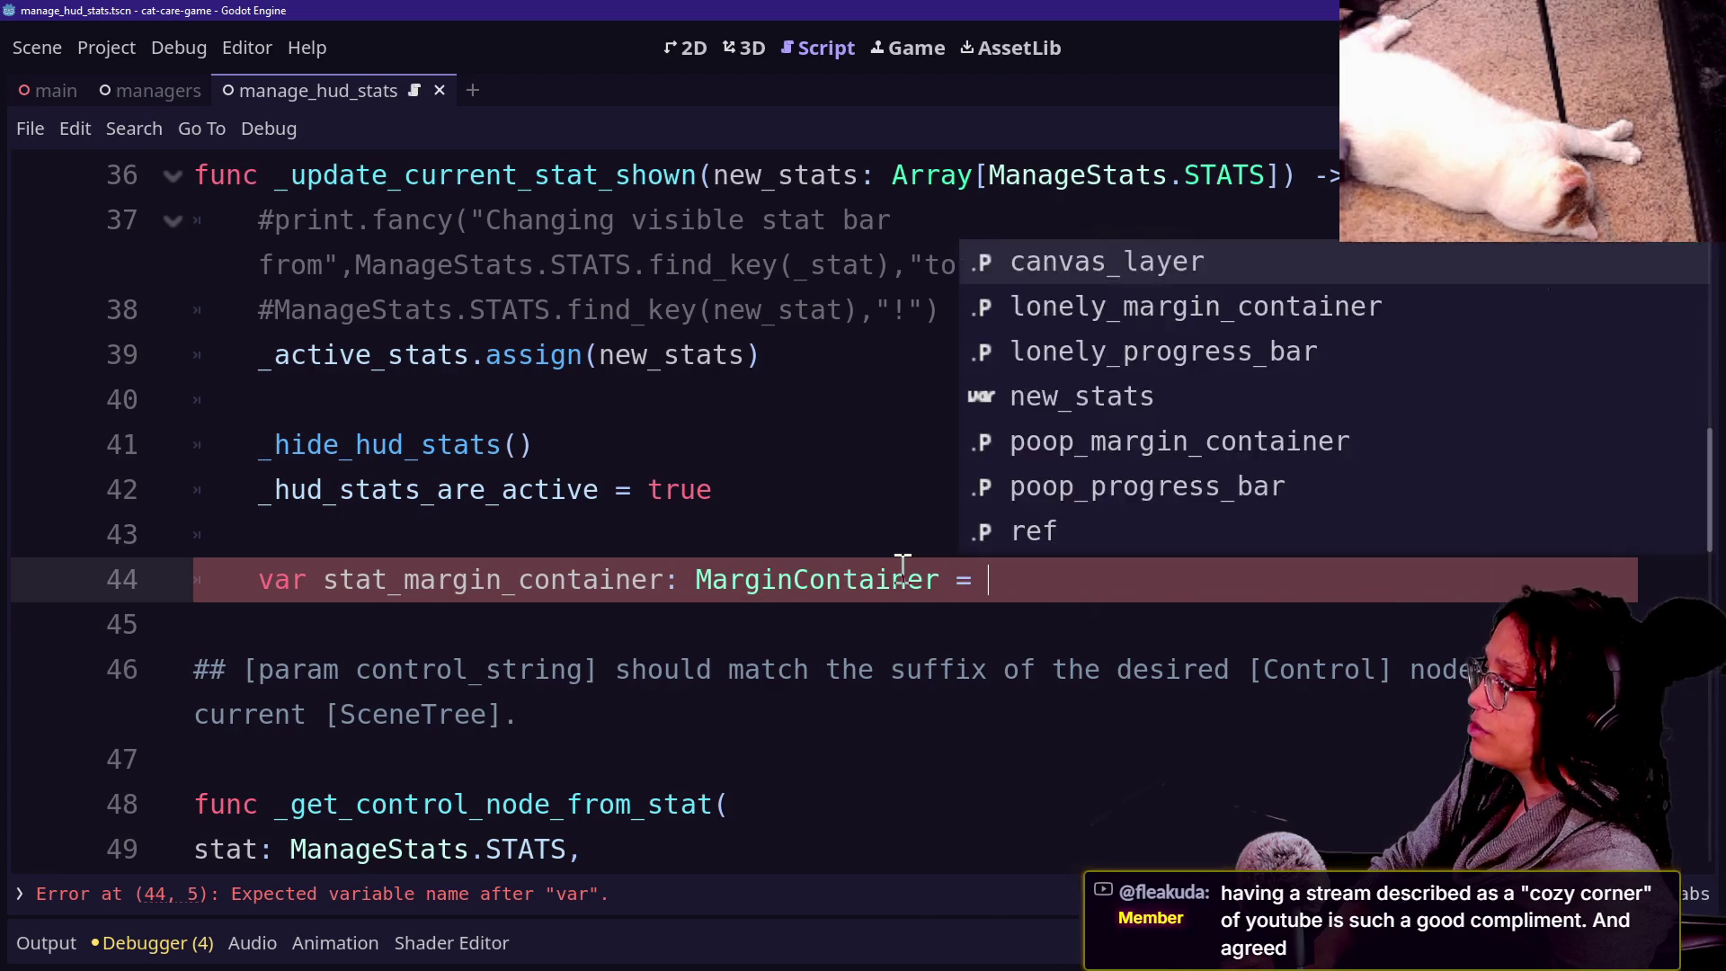
pyautogui.press('Return')
pyautogui.press('Tab')
pyautogui.moveTo(903, 567)
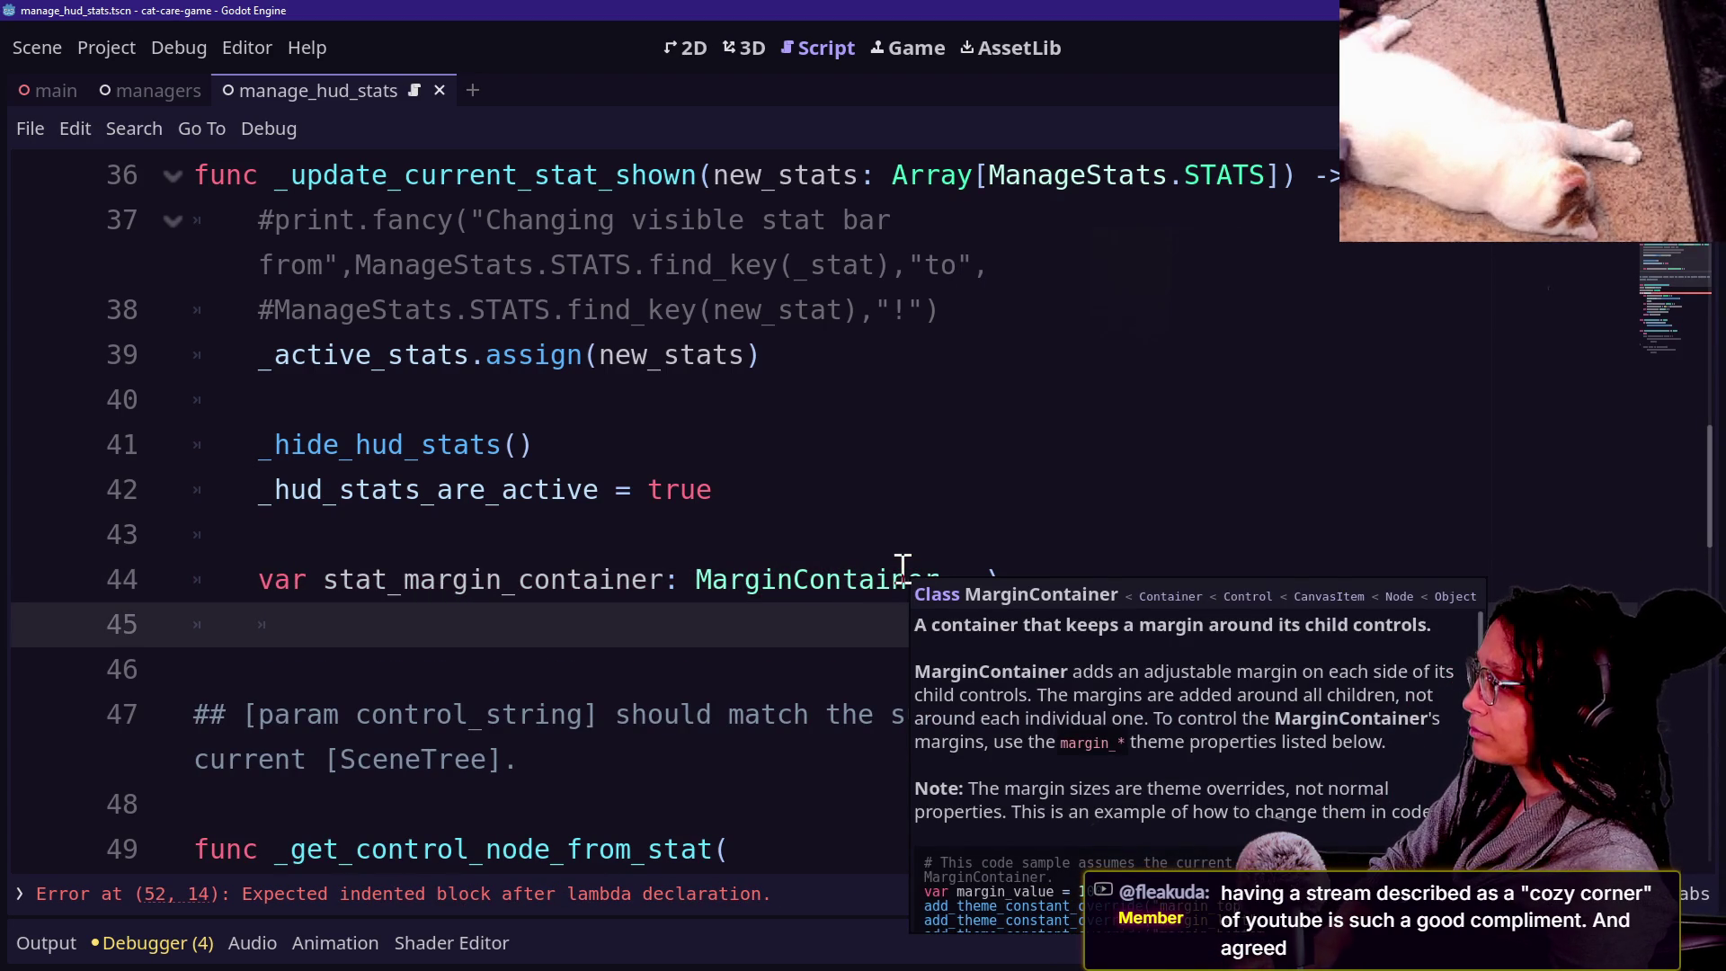
pyautogui.write('_get')
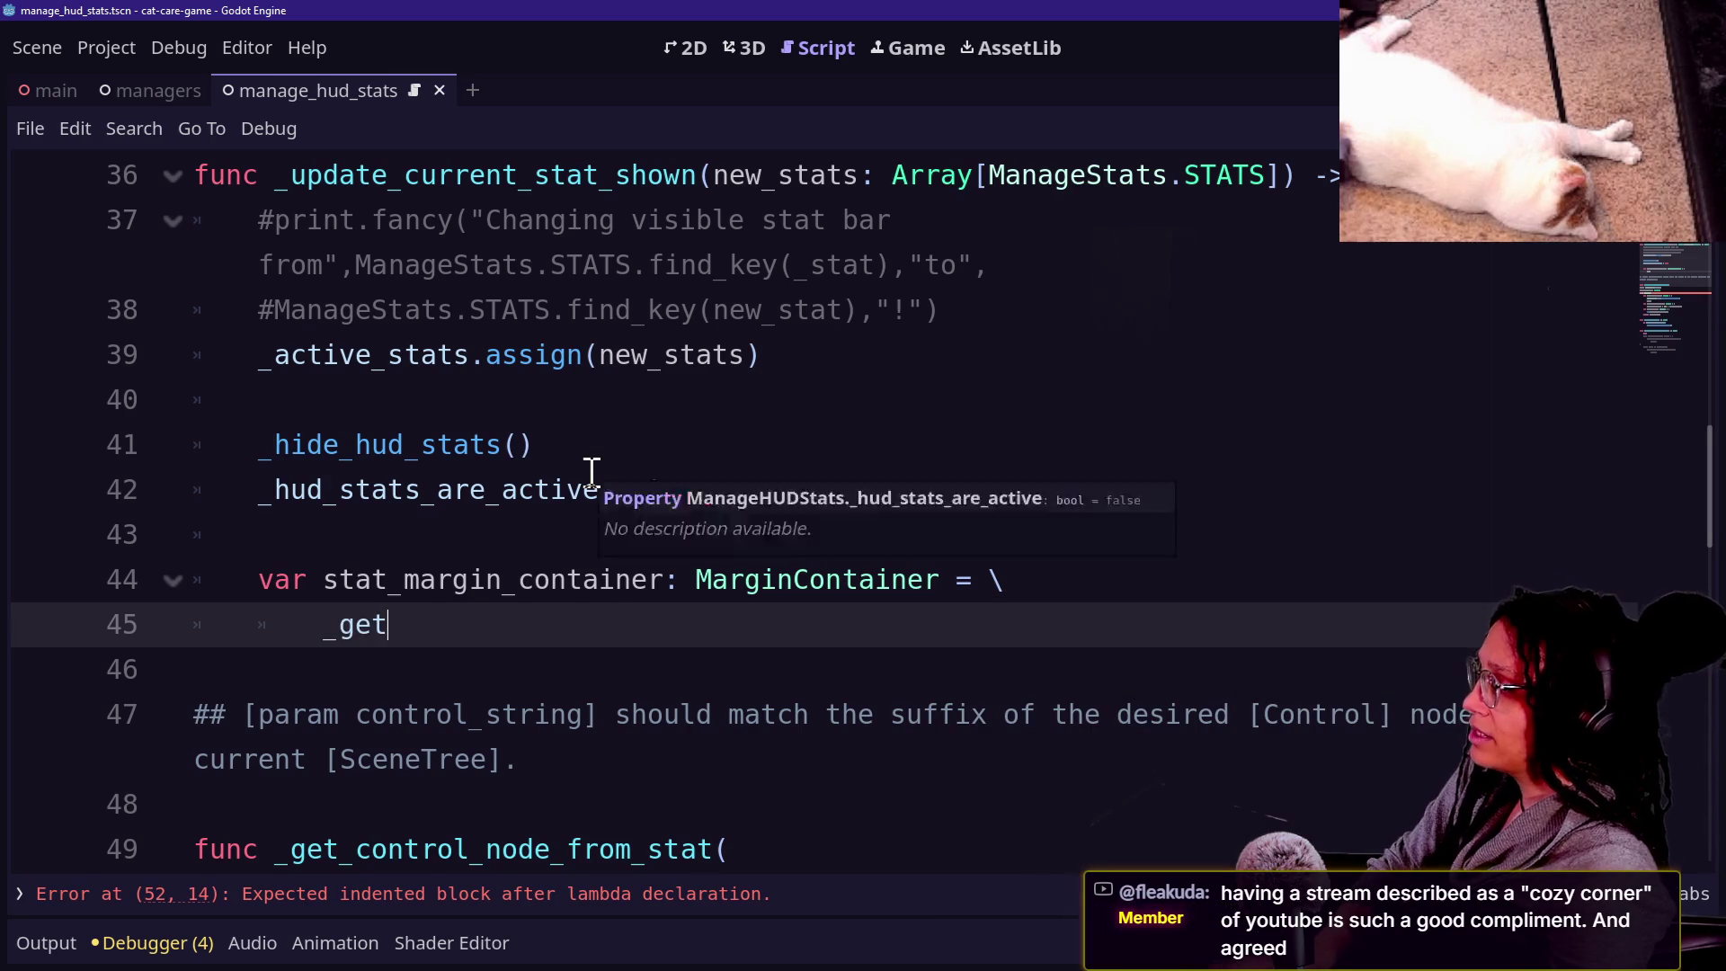
pyautogui.press('Return')
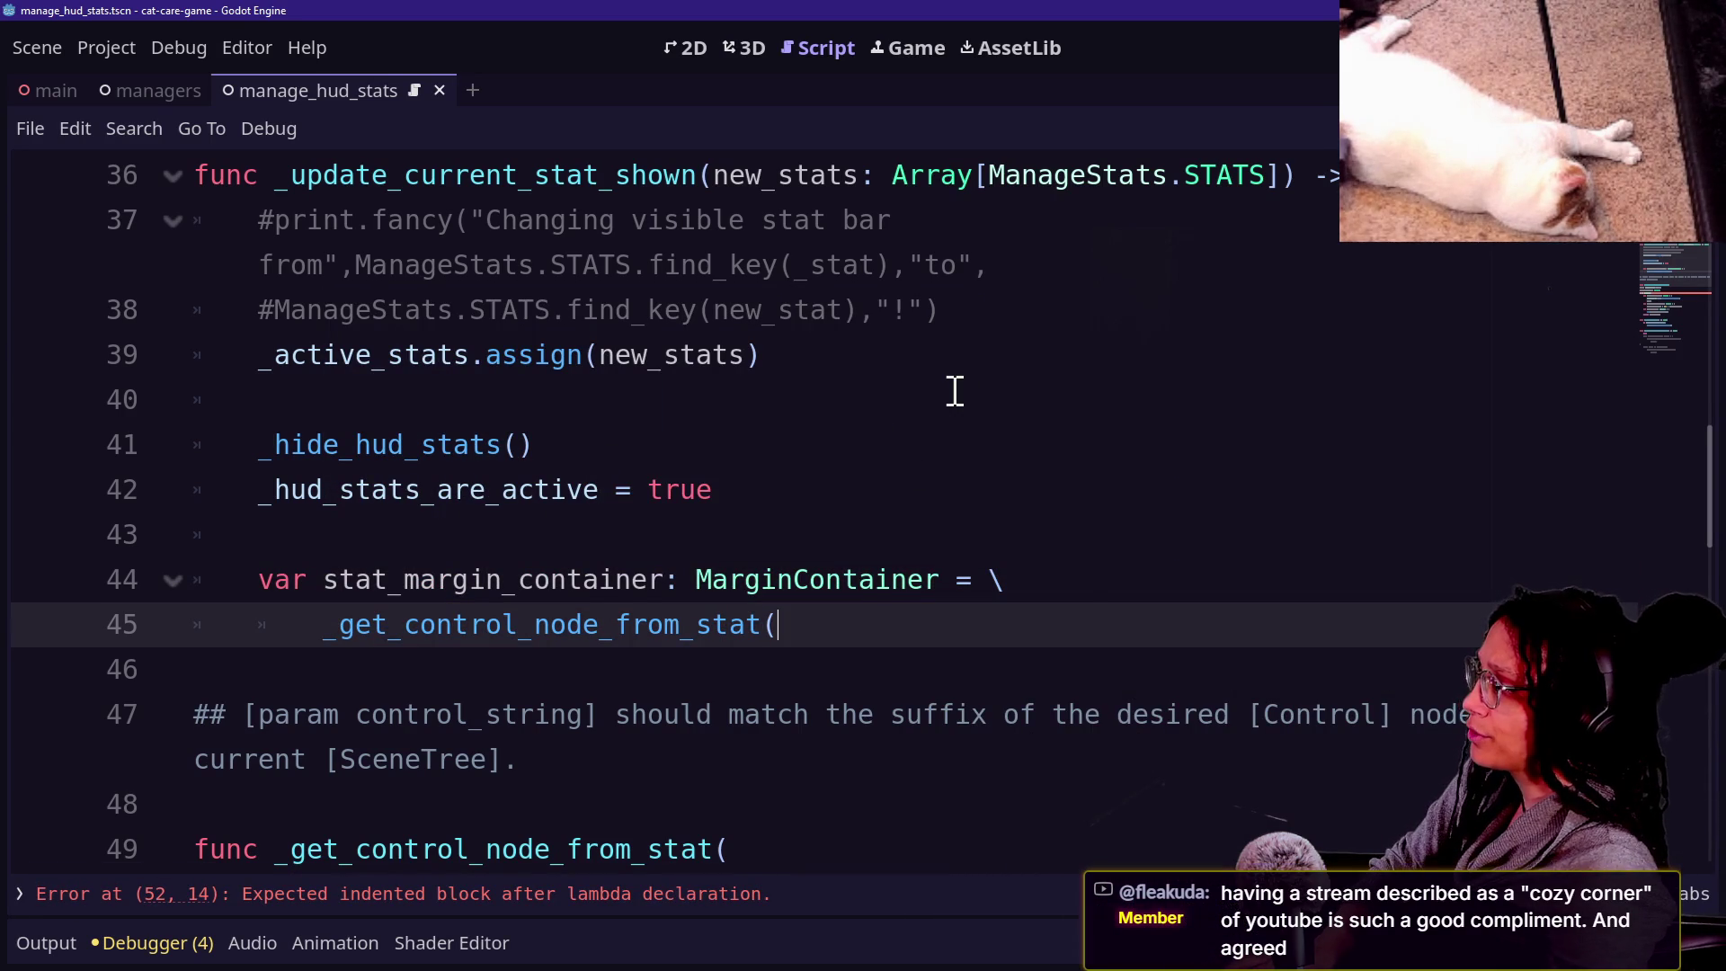
# Paste the commented for active_stat: ManageStats.STATS in _active_stats: loop with its visible line, then uncomment both.
pyautogui.click(820, 521)
pyautogui.press('Return')
pyautogui.write('for')
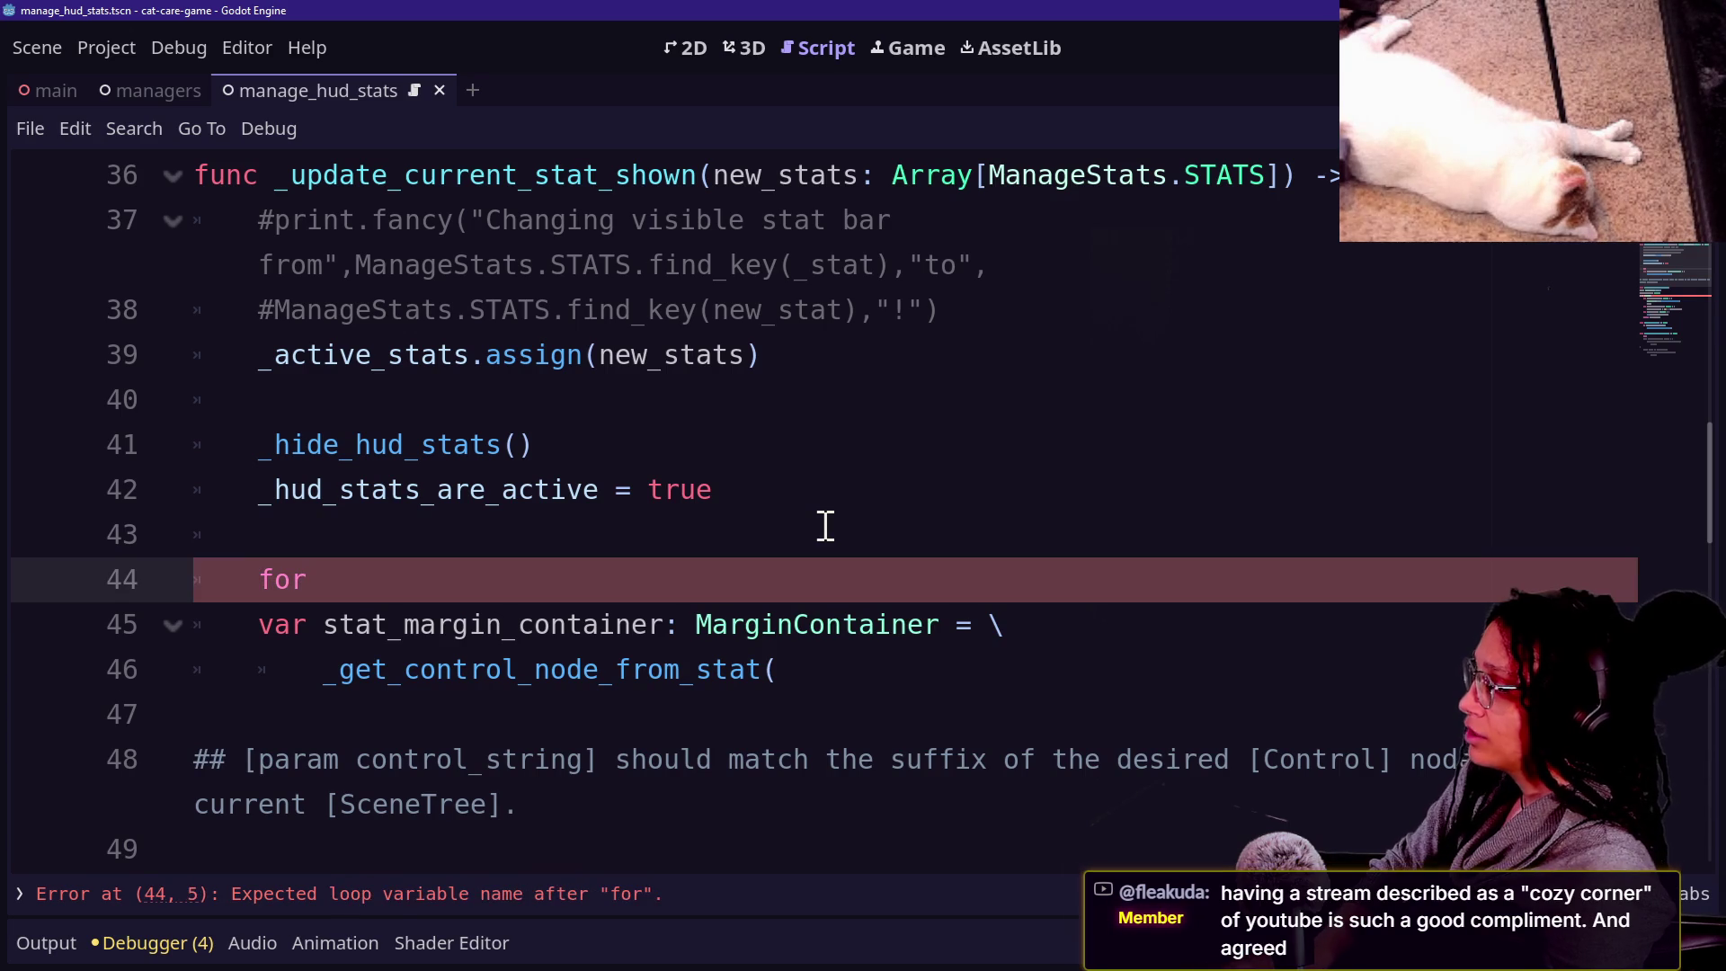
pyautogui.write('#for active_stat: ManageStats.STATS in _active_stats: \t \t\t#stat_margin_container.visible = true')
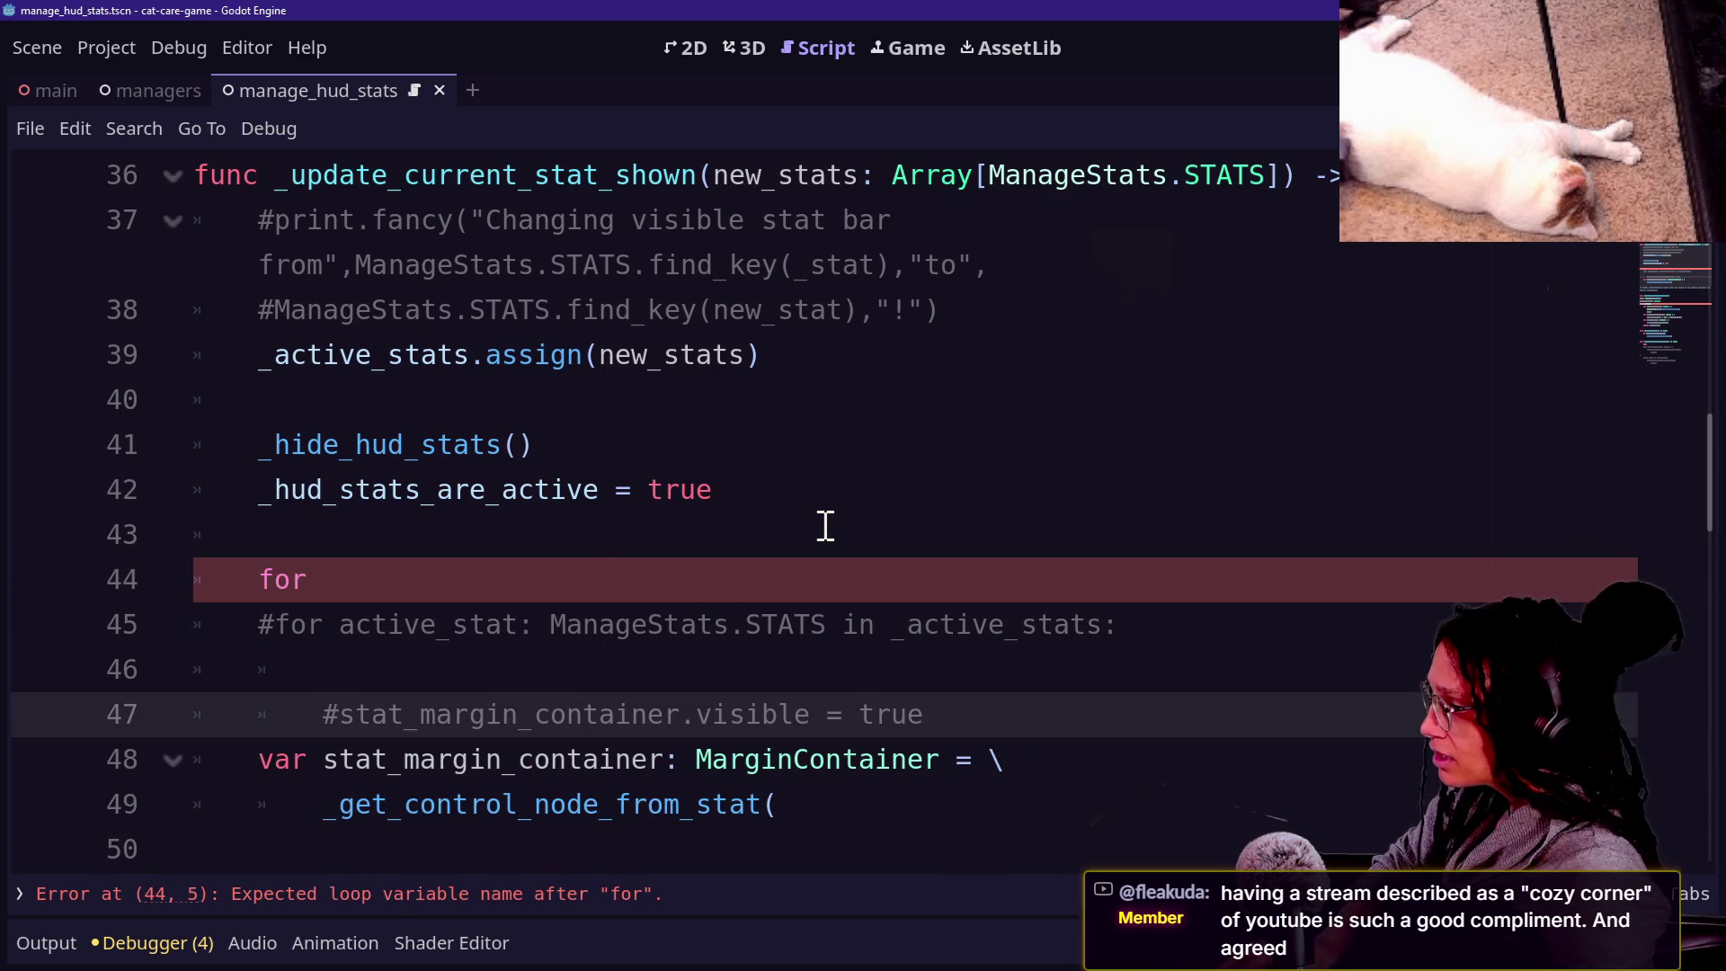
pyautogui.click(513, 570)
pyautogui.press('BackSpace')
pyautogui.press('BackSpace')
pyautogui.press('BackSpace')
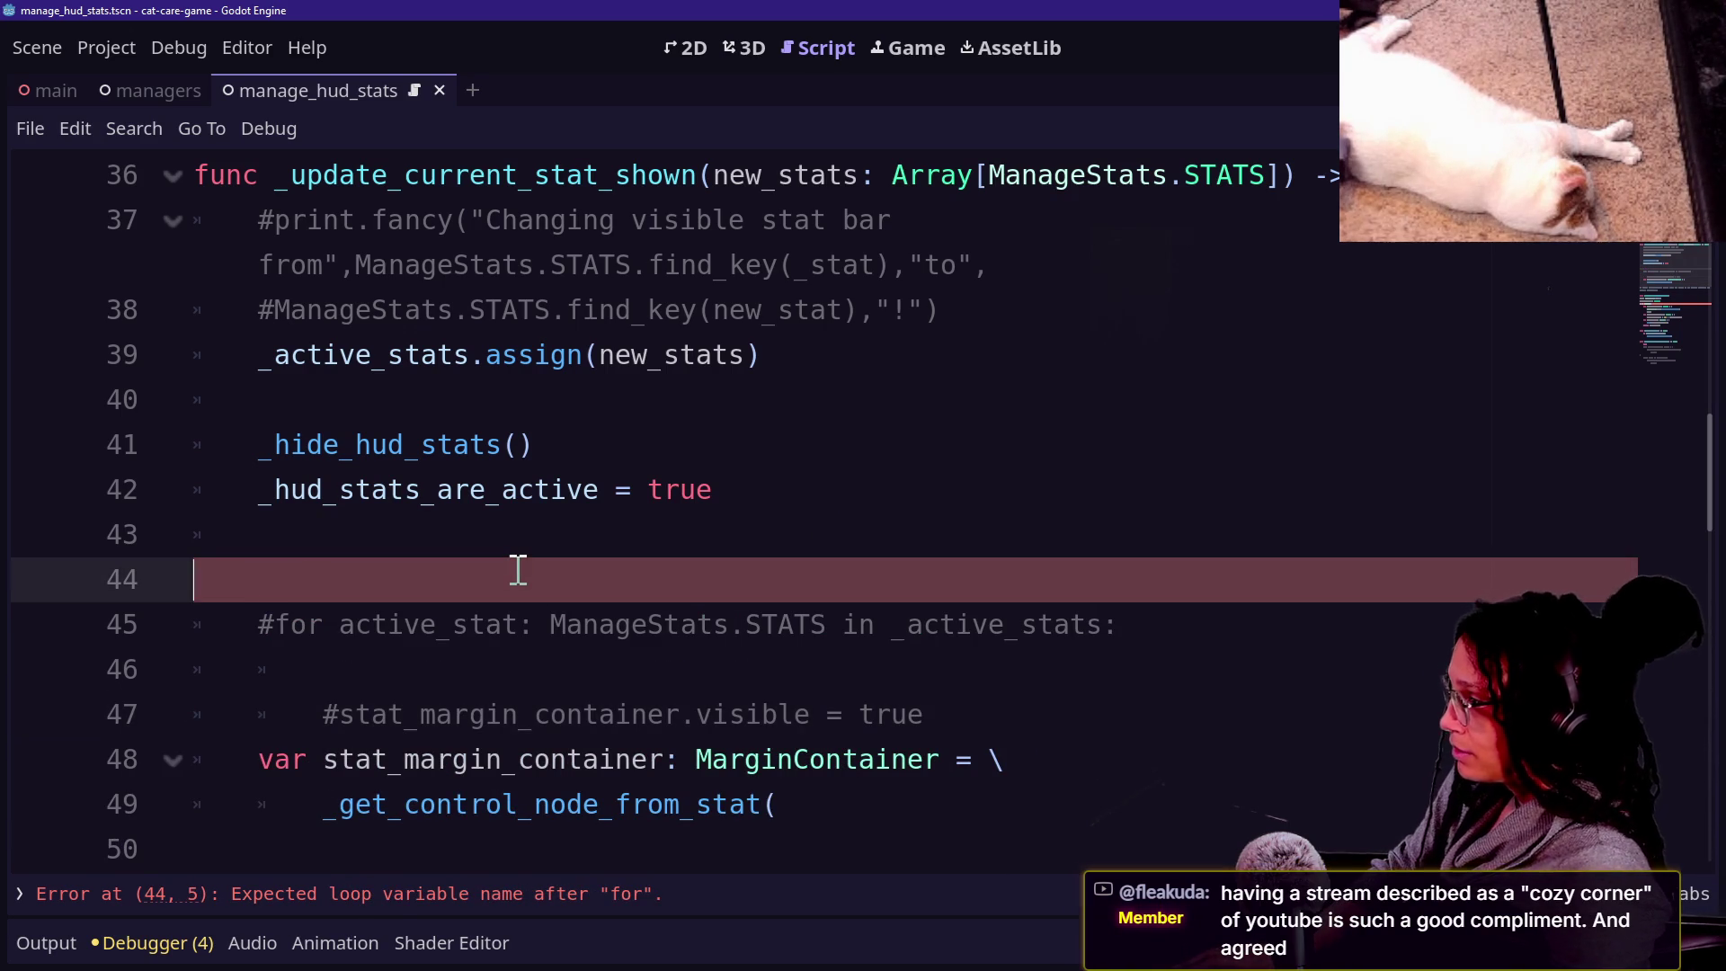
pyautogui.press('BackSpace')
pyautogui.moveTo(532, 576); pyautogui.dragTo(536, 605)
pyautogui.press('BackSpace')
pyautogui.hotkey('ctrl', 'z')
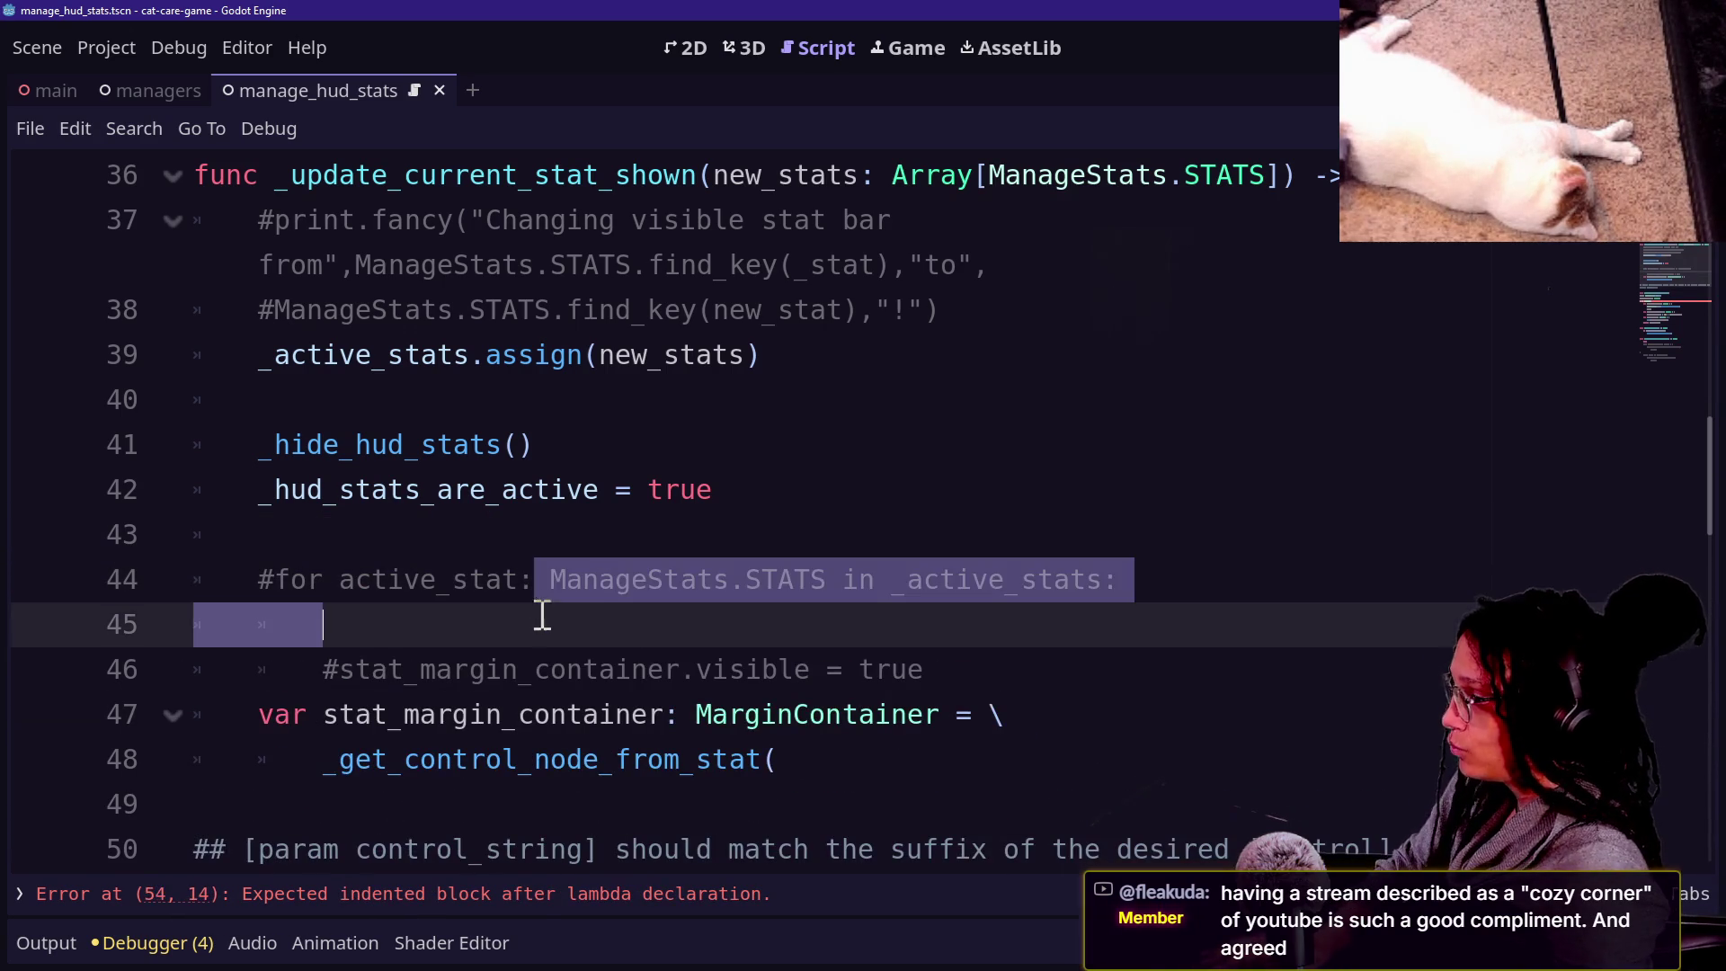
pyautogui.click(542, 611)
pyautogui.press('BackSpace')
pyautogui.press('BackSpace')
pyautogui.press('BackSpace')
pyautogui.moveTo(544, 617); pyautogui.dragTo(536, 584)
pyautogui.hotkey('ctrl', 'k')
# Add a blank line below the loop's visibility line.
pyautogui.moveTo(888, 580); pyautogui.dragTo(890, 625)
pyautogui.click(975, 620)
pyautogui.press('Return')
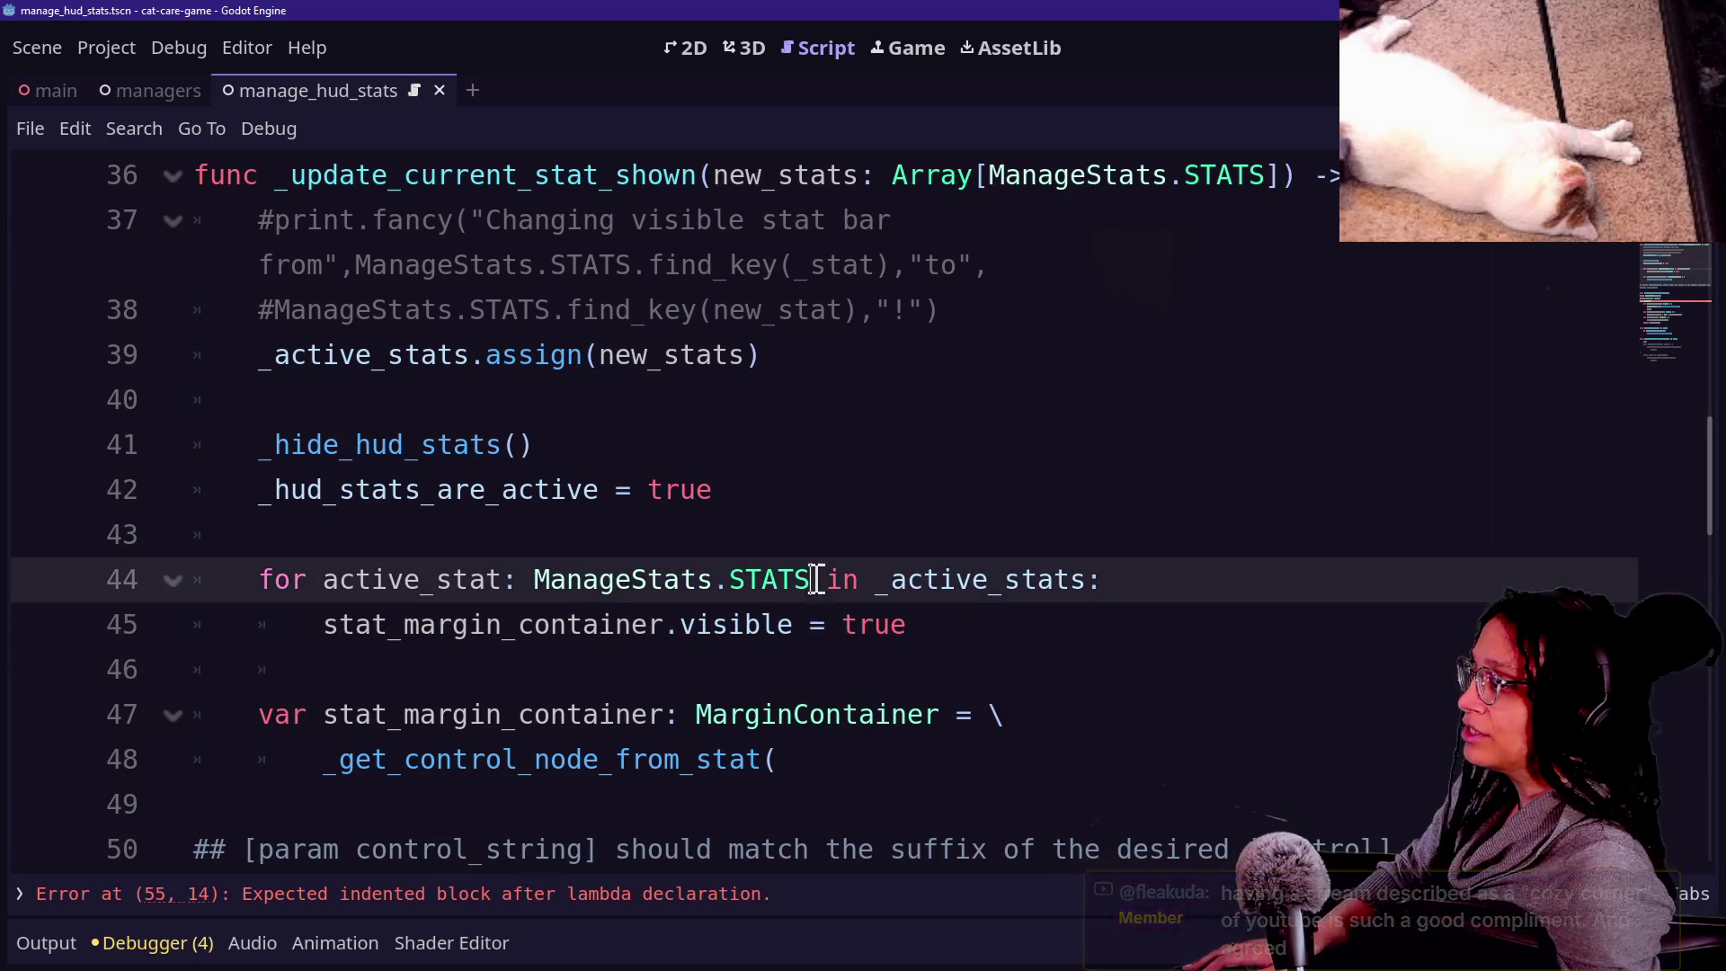
pyautogui.click(886, 678)
pyautogui.click(813, 579)
pyautogui.click(1015, 628)
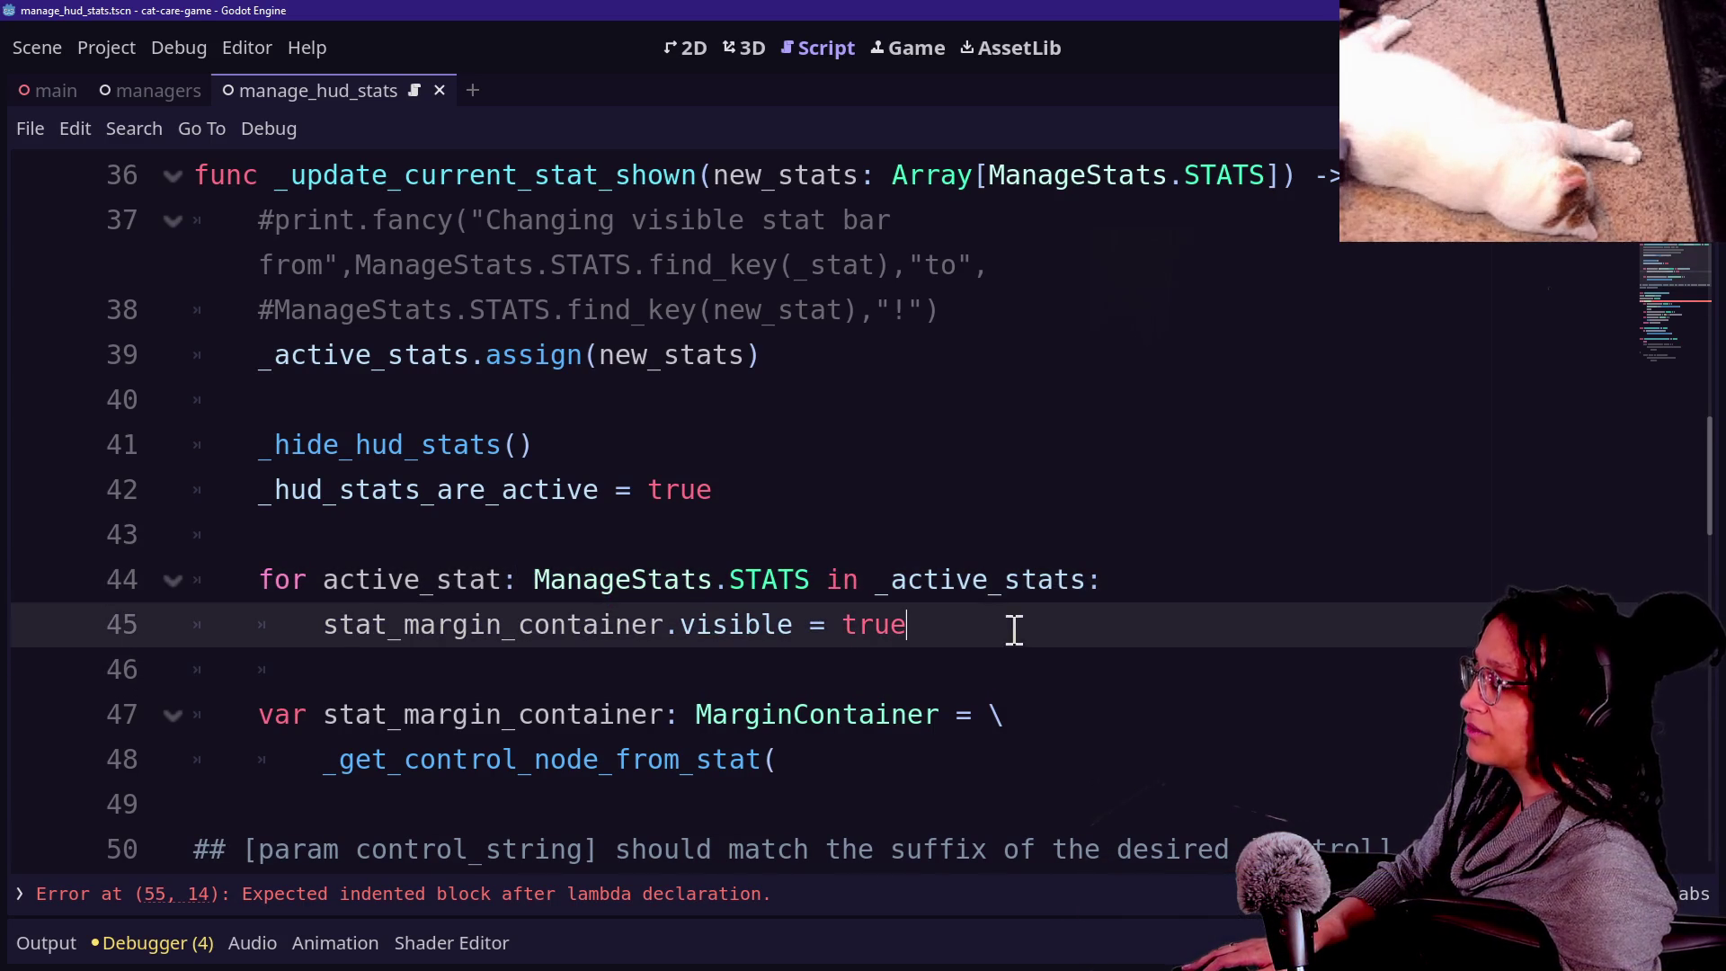
pyautogui.click(559, 364)
pyautogui.click(605, 680)
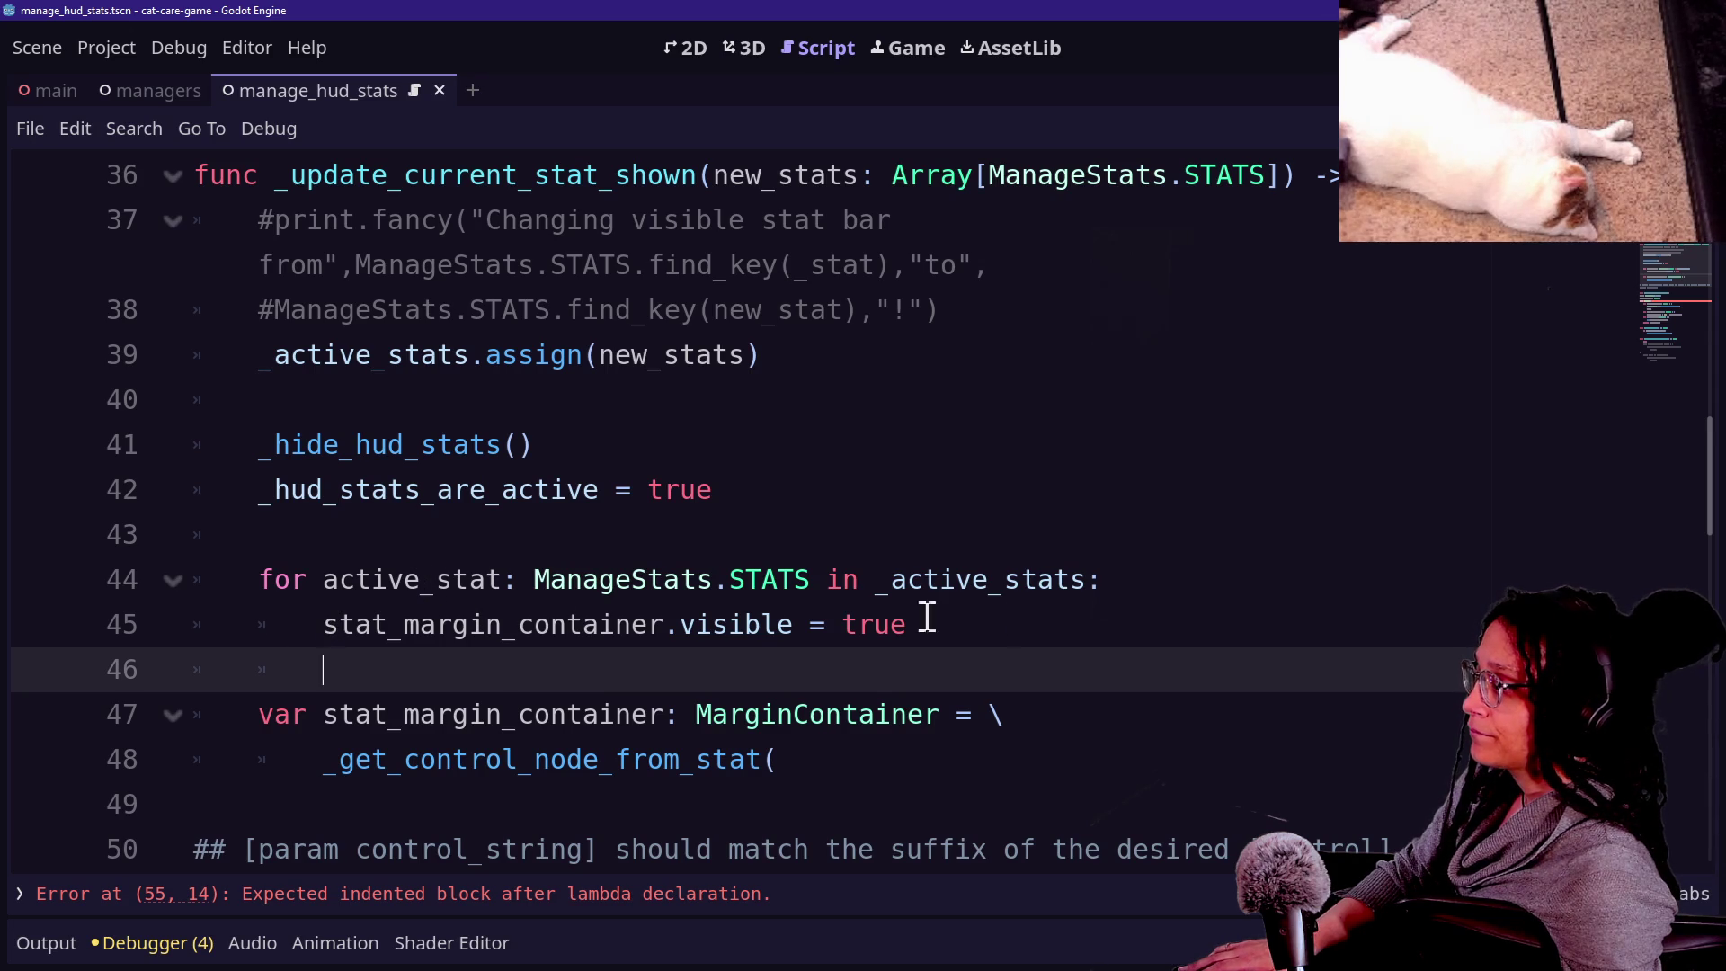
# Move the stat_margin_container declaration lines into the loop and indent the call line.
pyautogui.moveTo(958, 775); pyautogui.dragTo(980, 697)
pyautogui.hotkey('ctrl', 'c')
pyautogui.click(995, 729)
pyautogui.press('BackSpace')
pyautogui.hotkey('ctrl', 'v')
pyautogui.click(404, 655)
pyautogui.press('Tab')
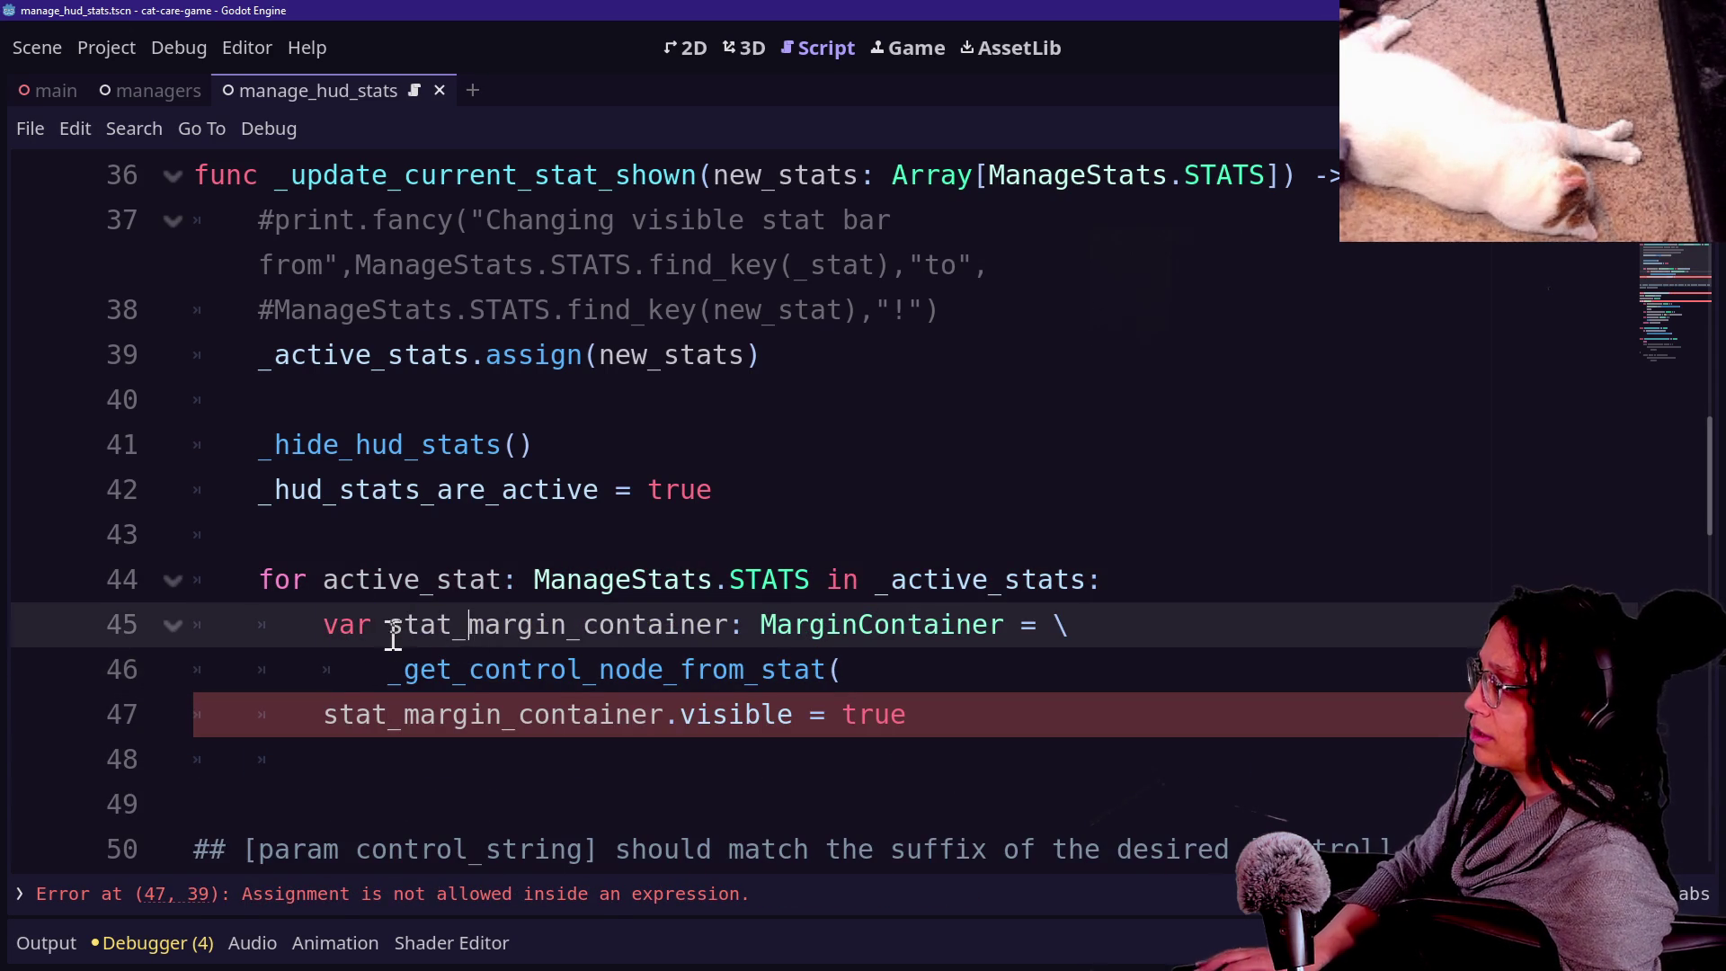
# Pass active_stat and STRING_MARGIN_CONTAINER to _get_control_node_from_stat and close the parenthesis.
pyautogui.click(883, 670)
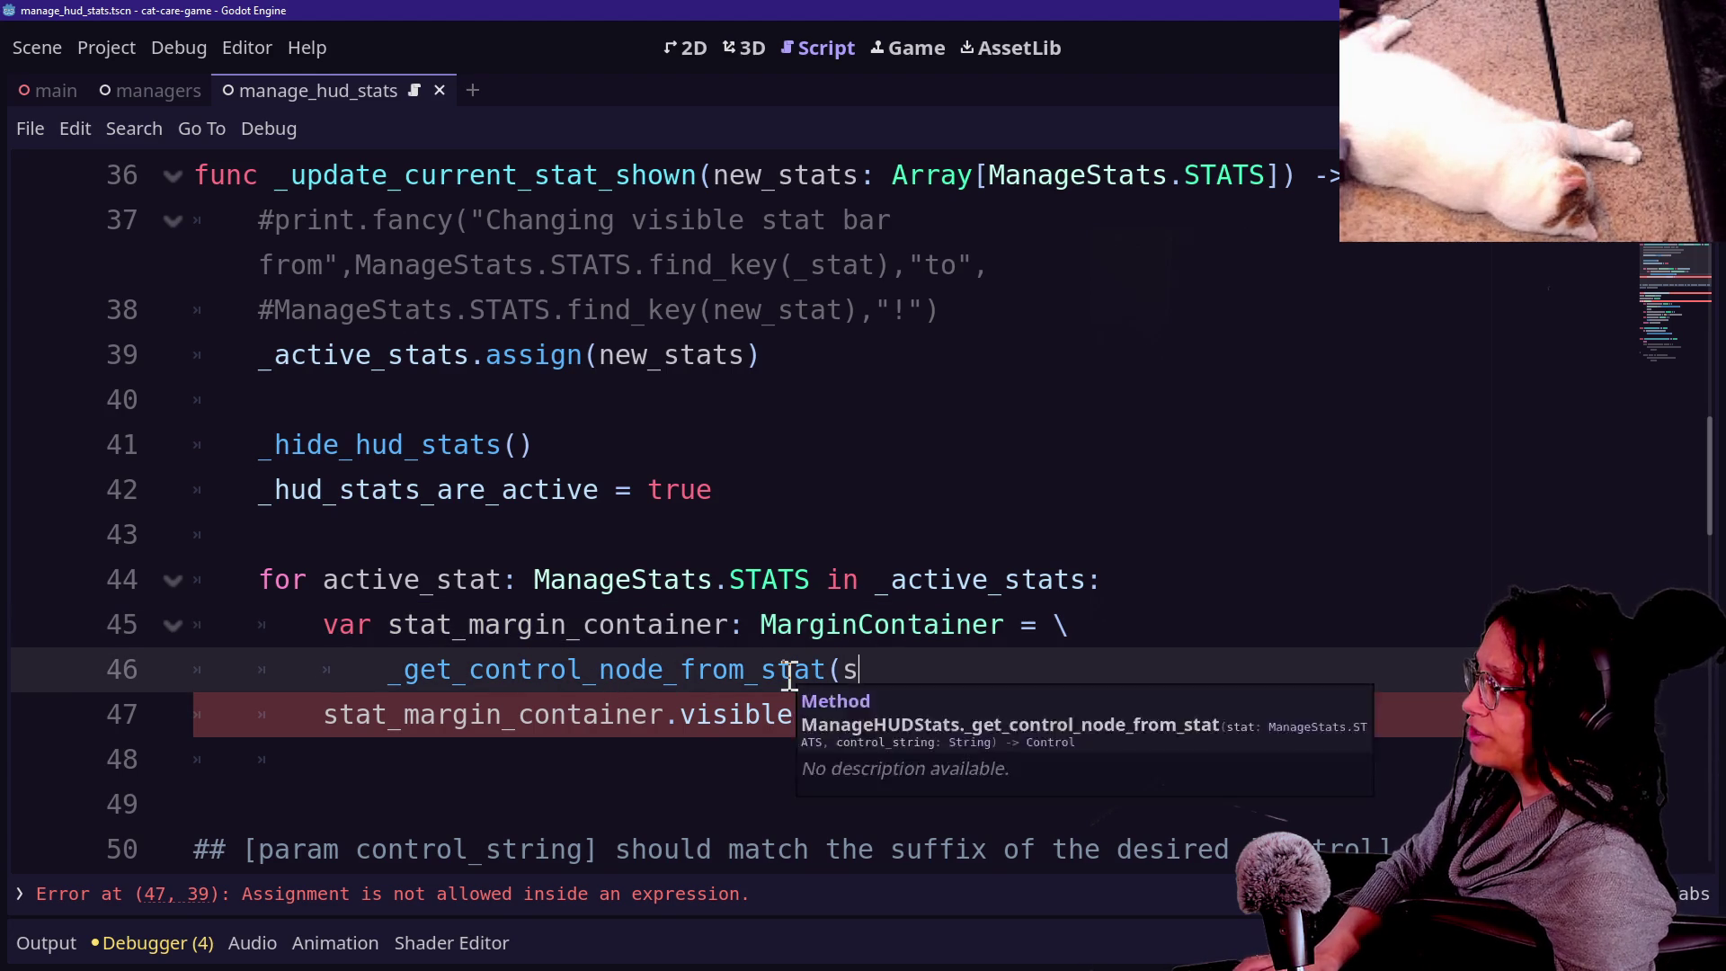
pyautogui.write('t')
pyautogui.press('BackSpace')
pyautogui.press('BackSpace')
pyautogui.press('Return')
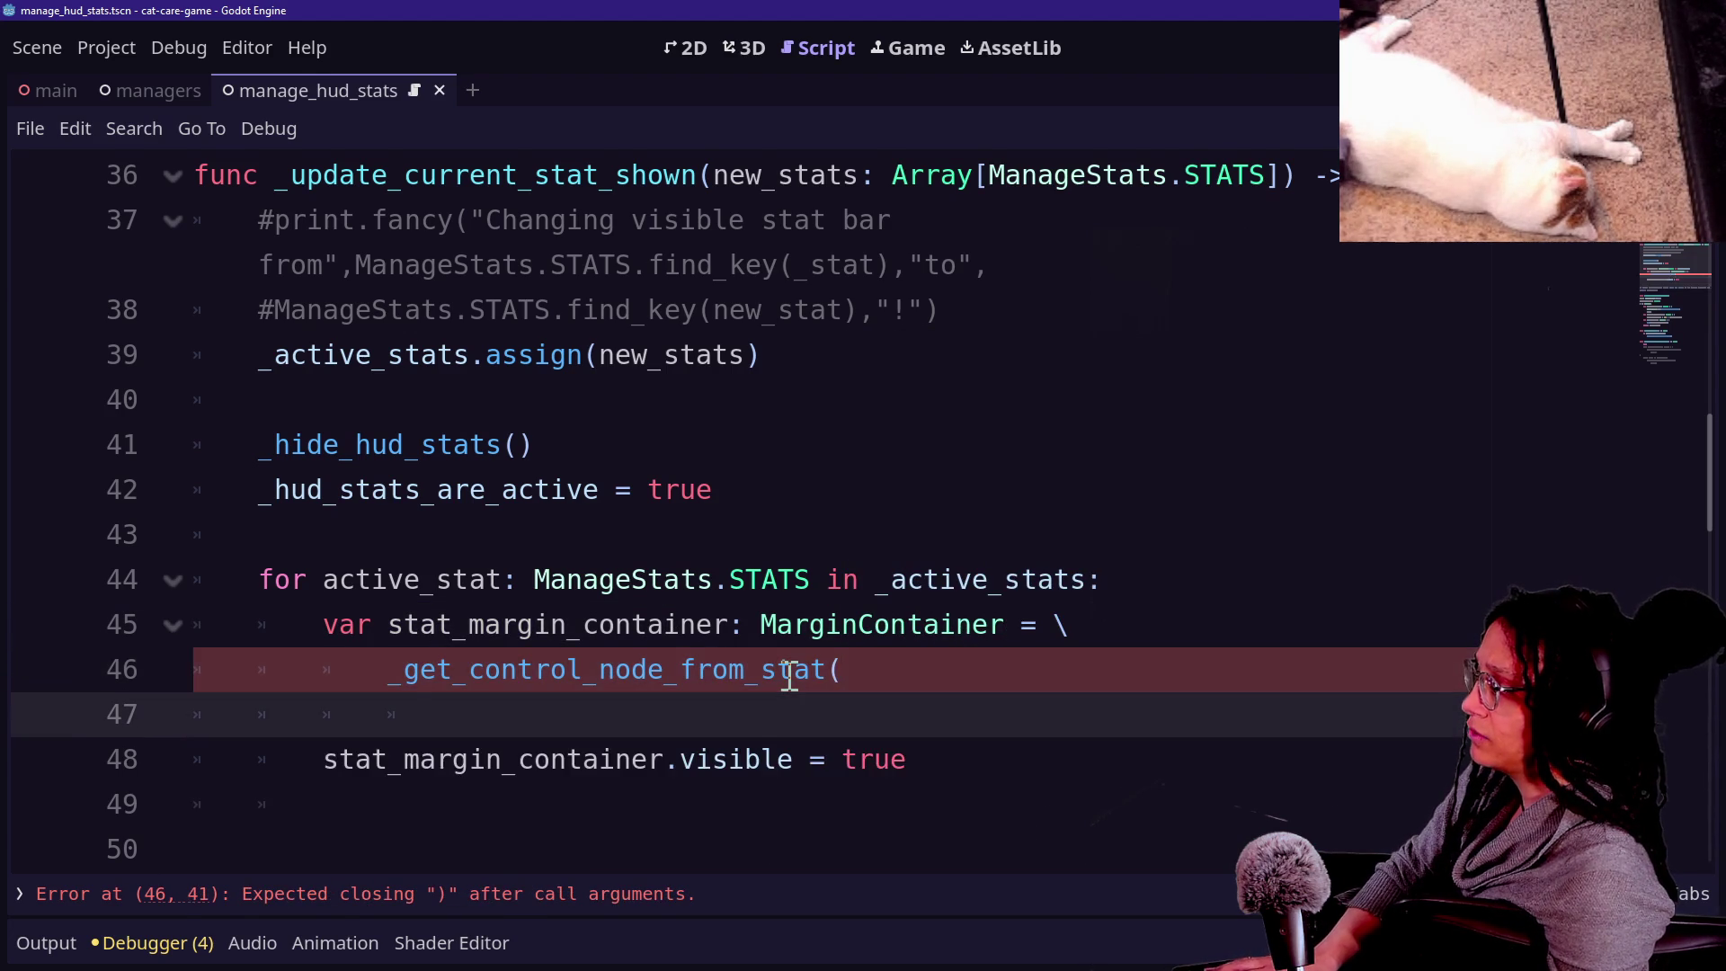
pyautogui.write('s')
pyautogui.press('BackSpace')
pyautogui.write('active_stat,')
pyautogui.press('Return')
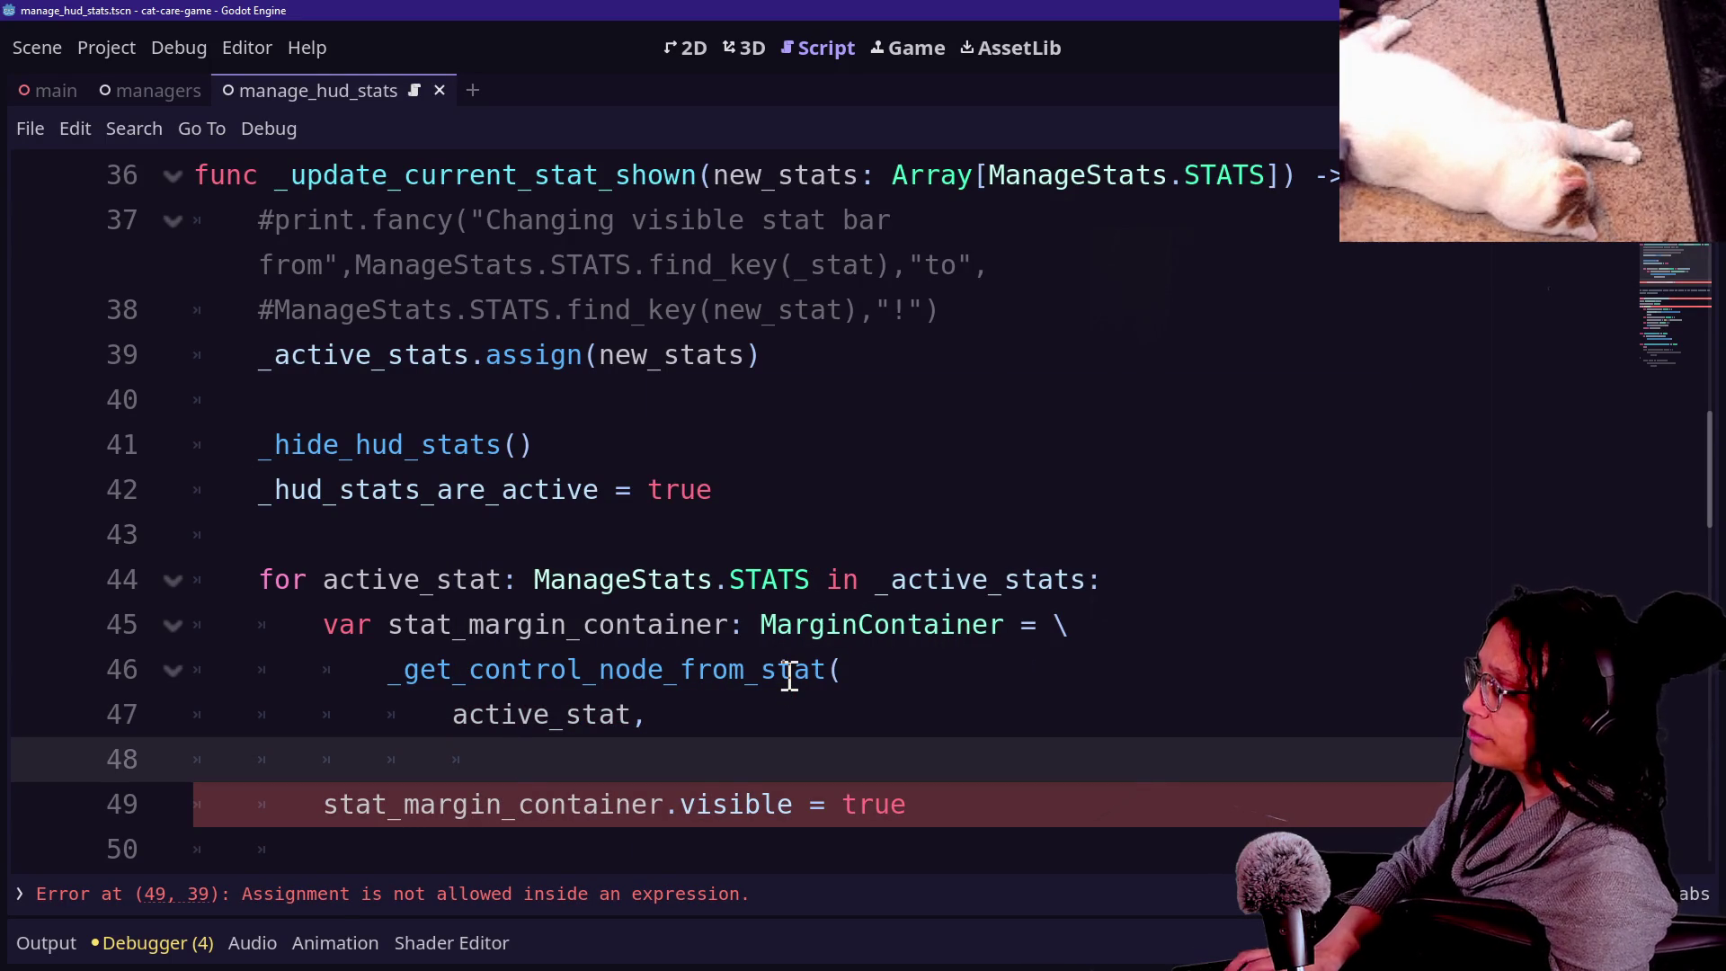
pyautogui.write('STRING')
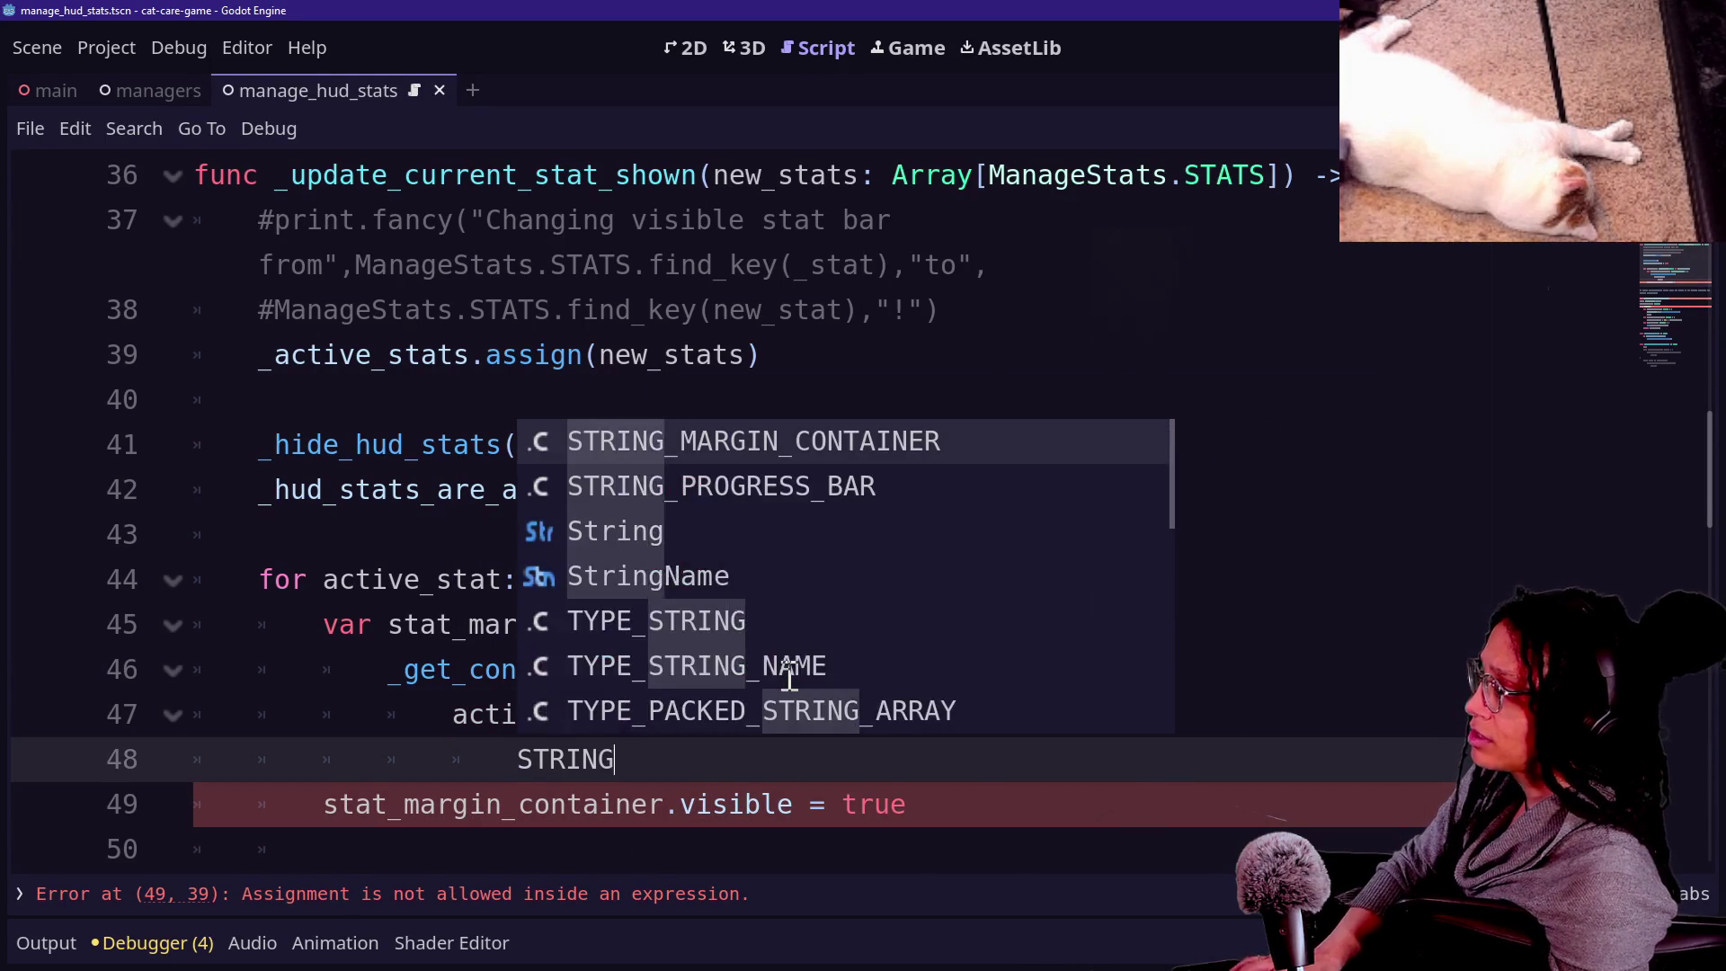
pyautogui.press('Return')
pyautogui.click(791, 674)
pyautogui.write(')')
pyautogui.press('BackSpace')
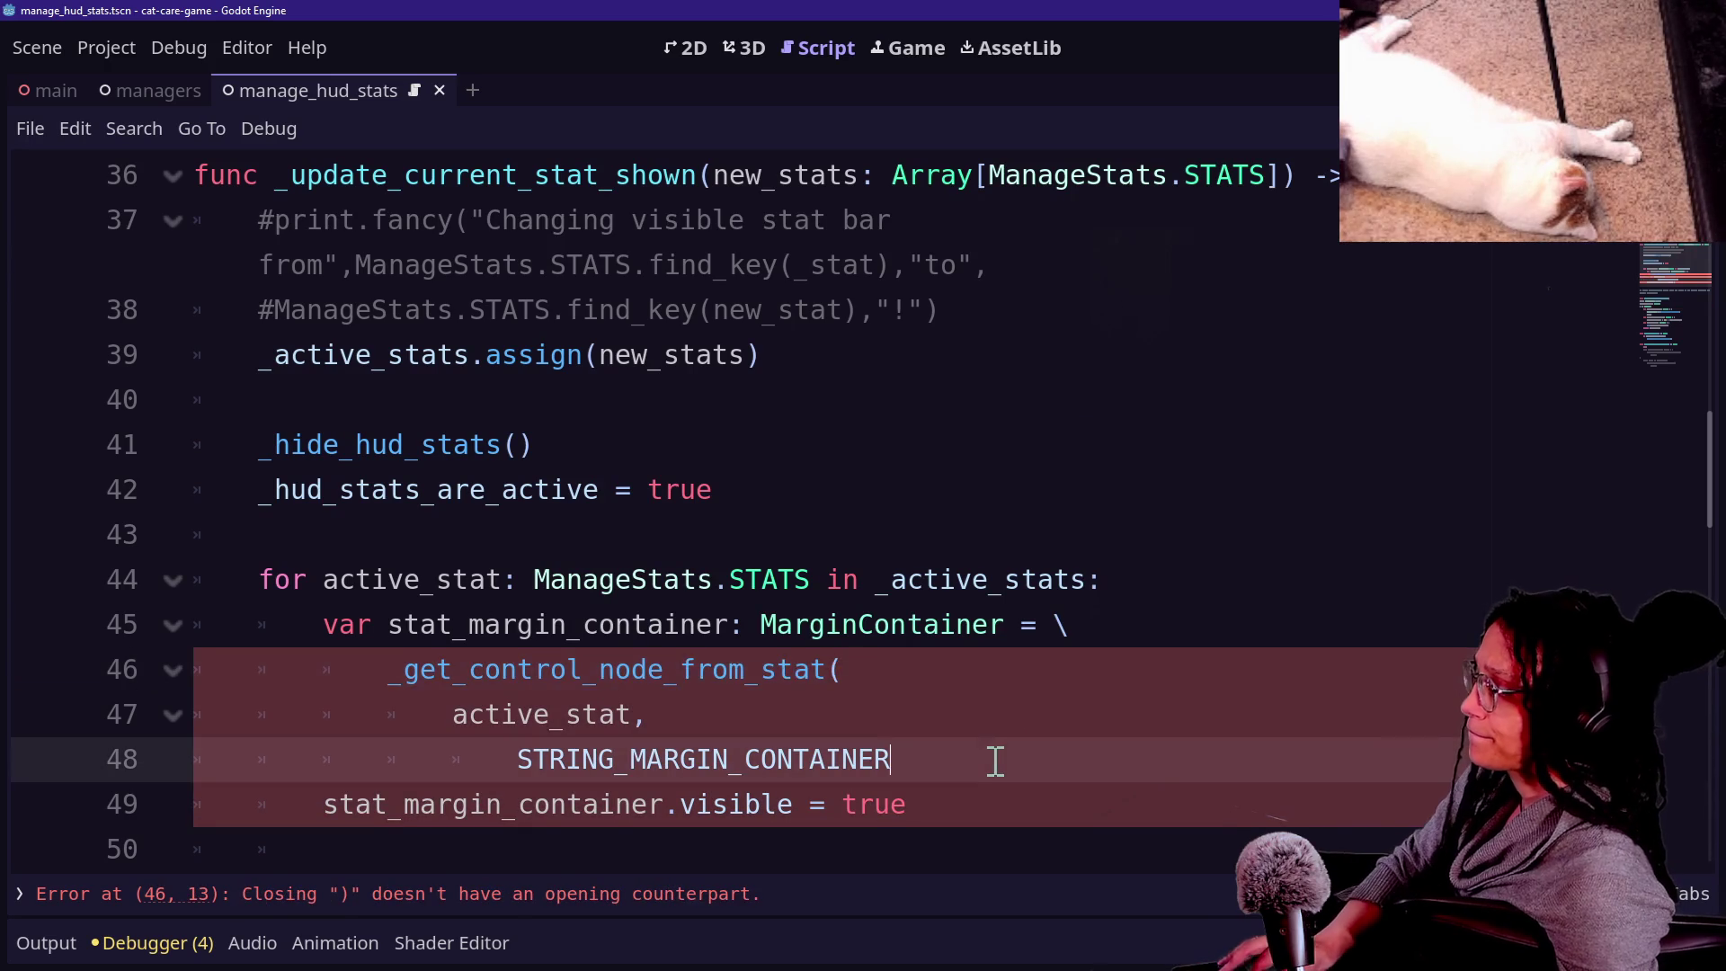
pyautogui.click(994, 759)
pyautogui.write(')')
# Insert blank lines around stat_margin_container.visible = true.
pyautogui.scroll(-1, 795, 680)
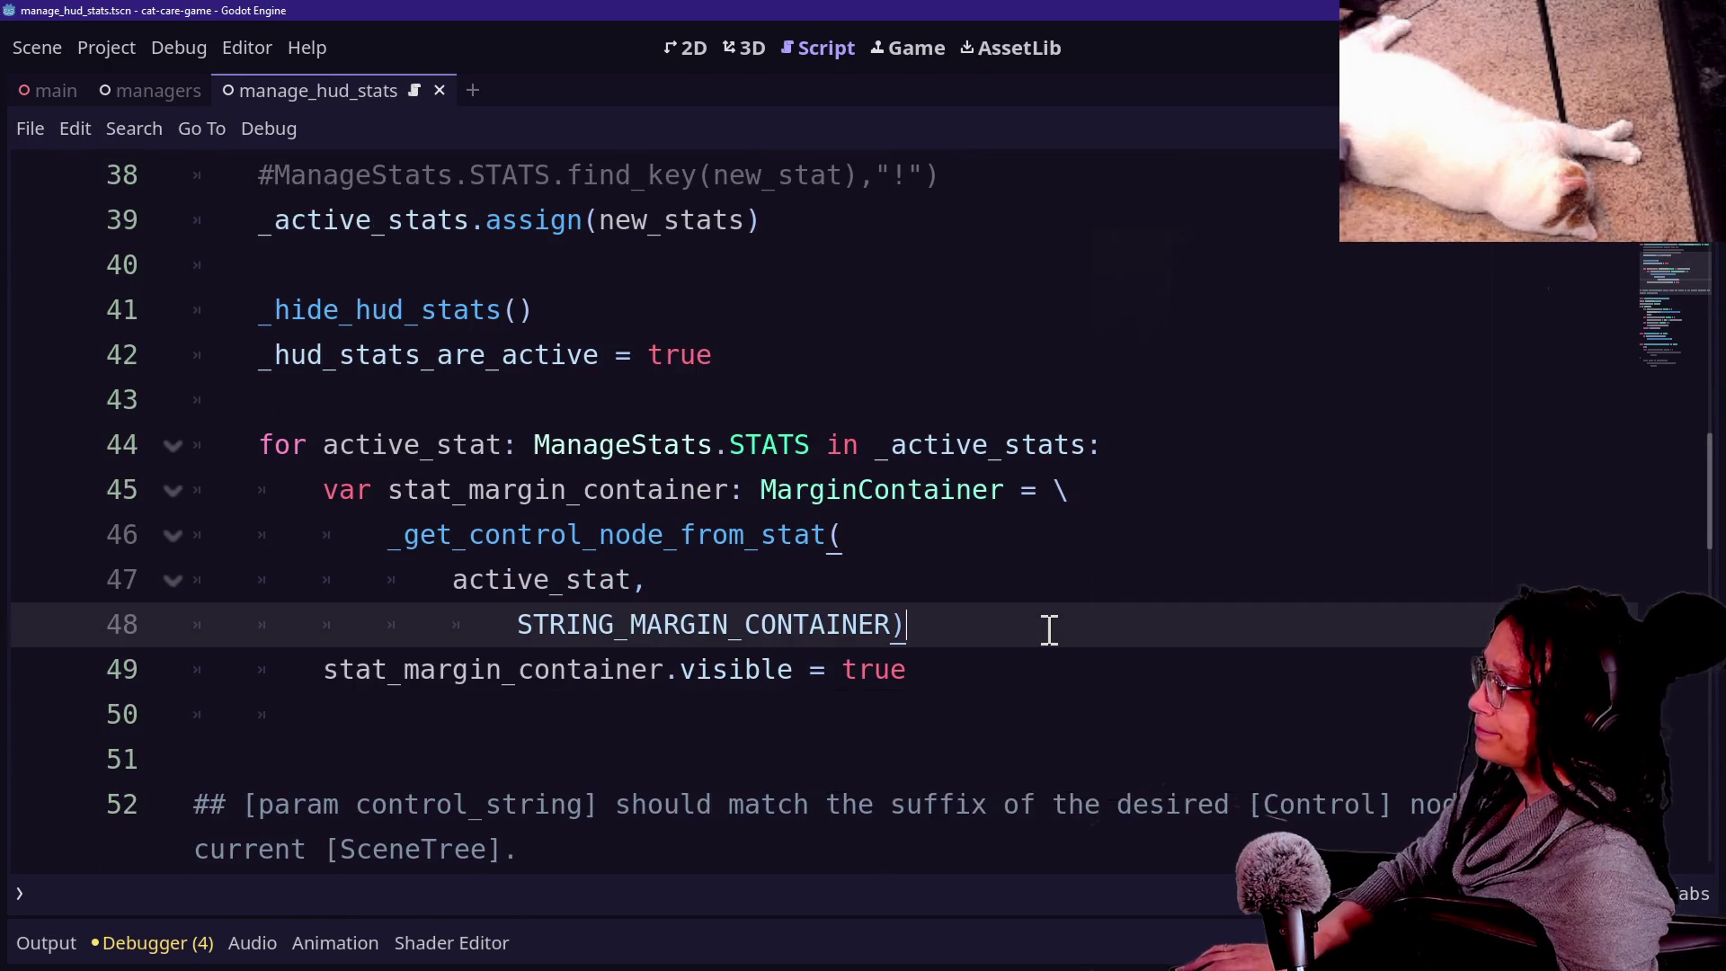
pyautogui.press('Return')
pyautogui.moveTo(405, 719); pyautogui.dragTo(493, 726)
pyautogui.press('Down')
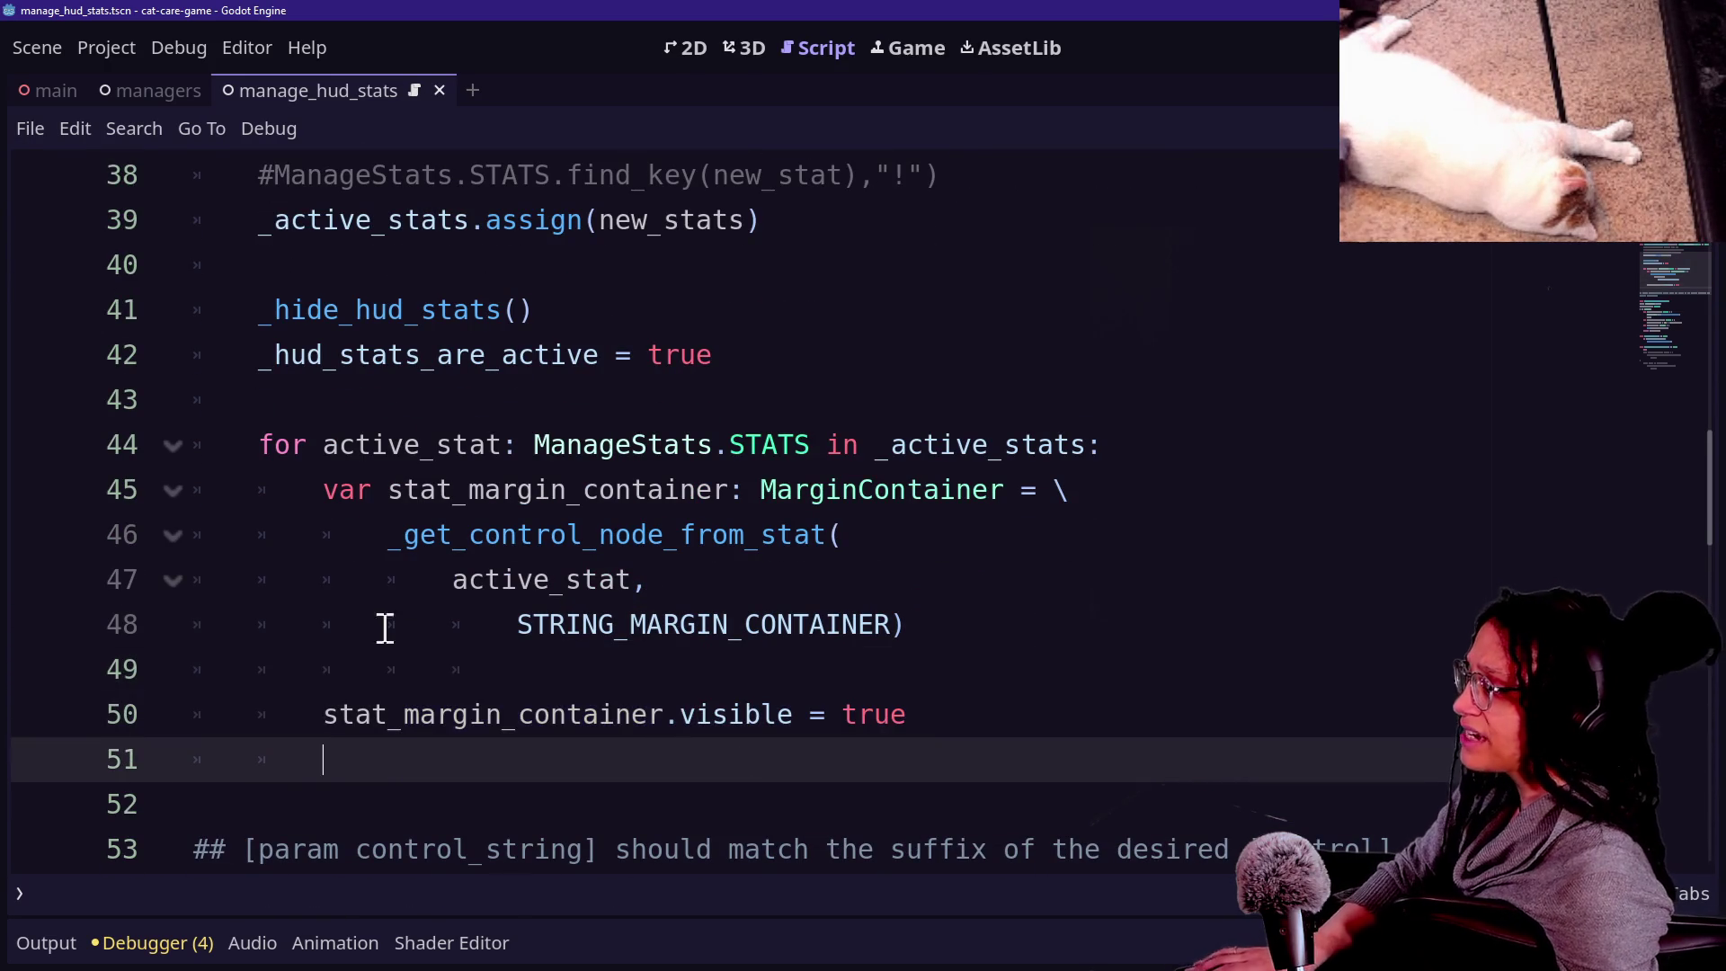
pyautogui.click(389, 611)
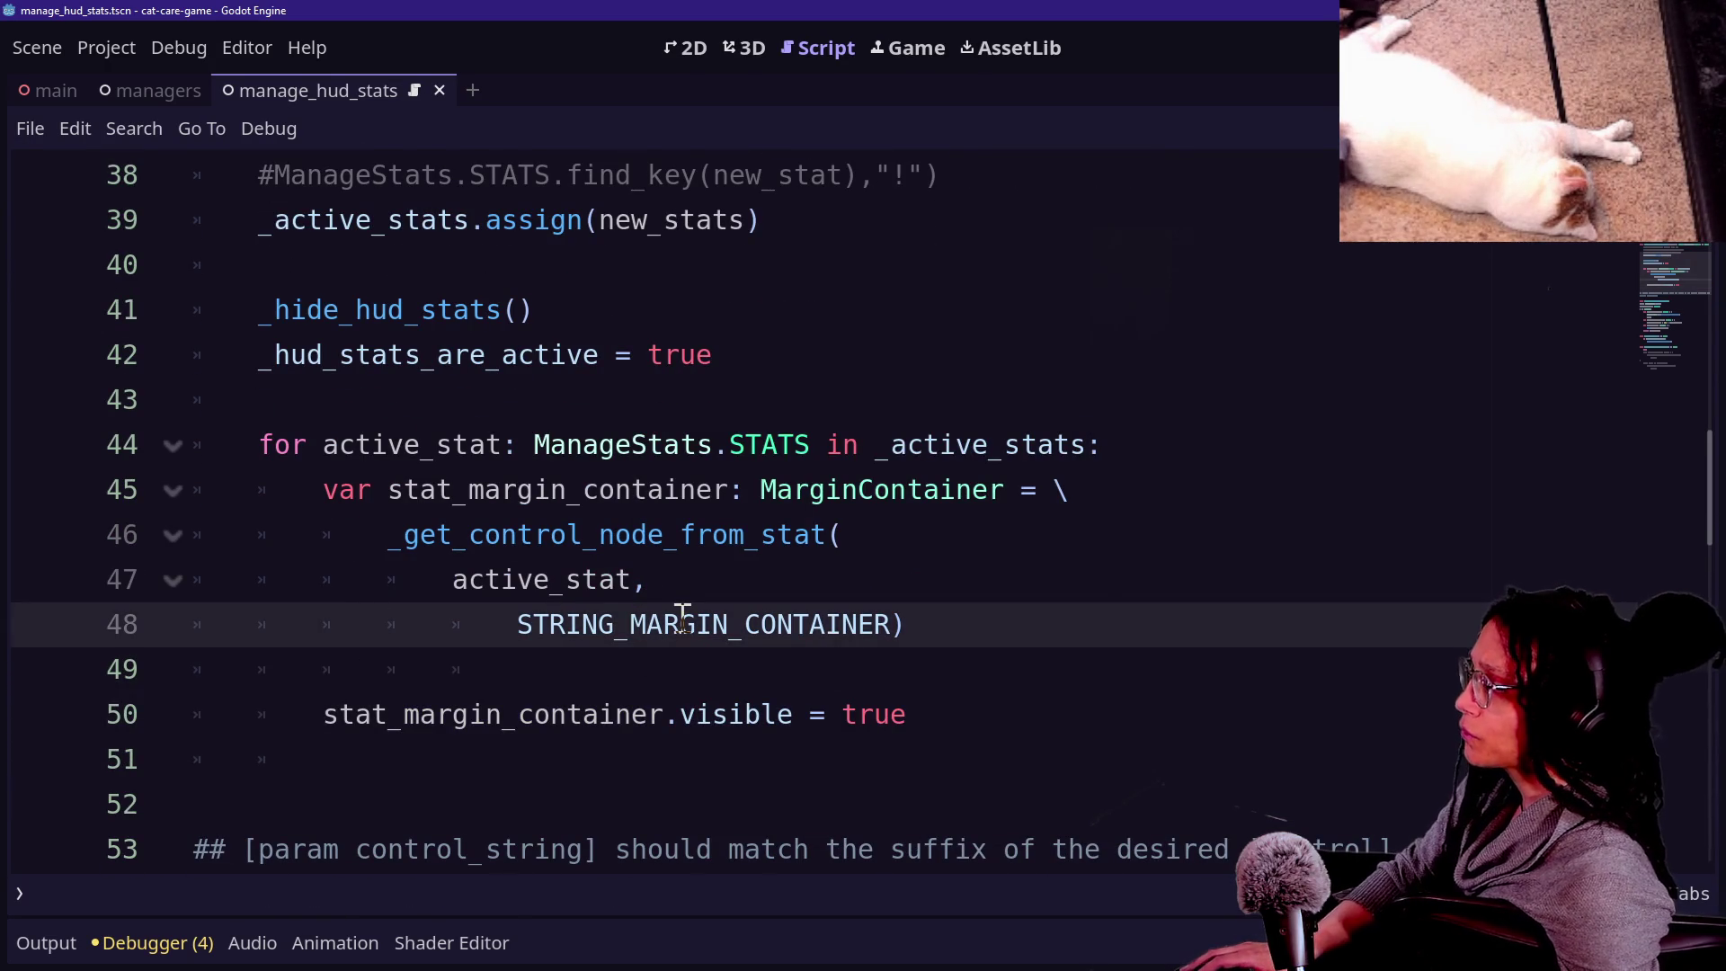
# Delete the extra blank line above the ## doc comment.
pyautogui.scroll(3, 683, 616)
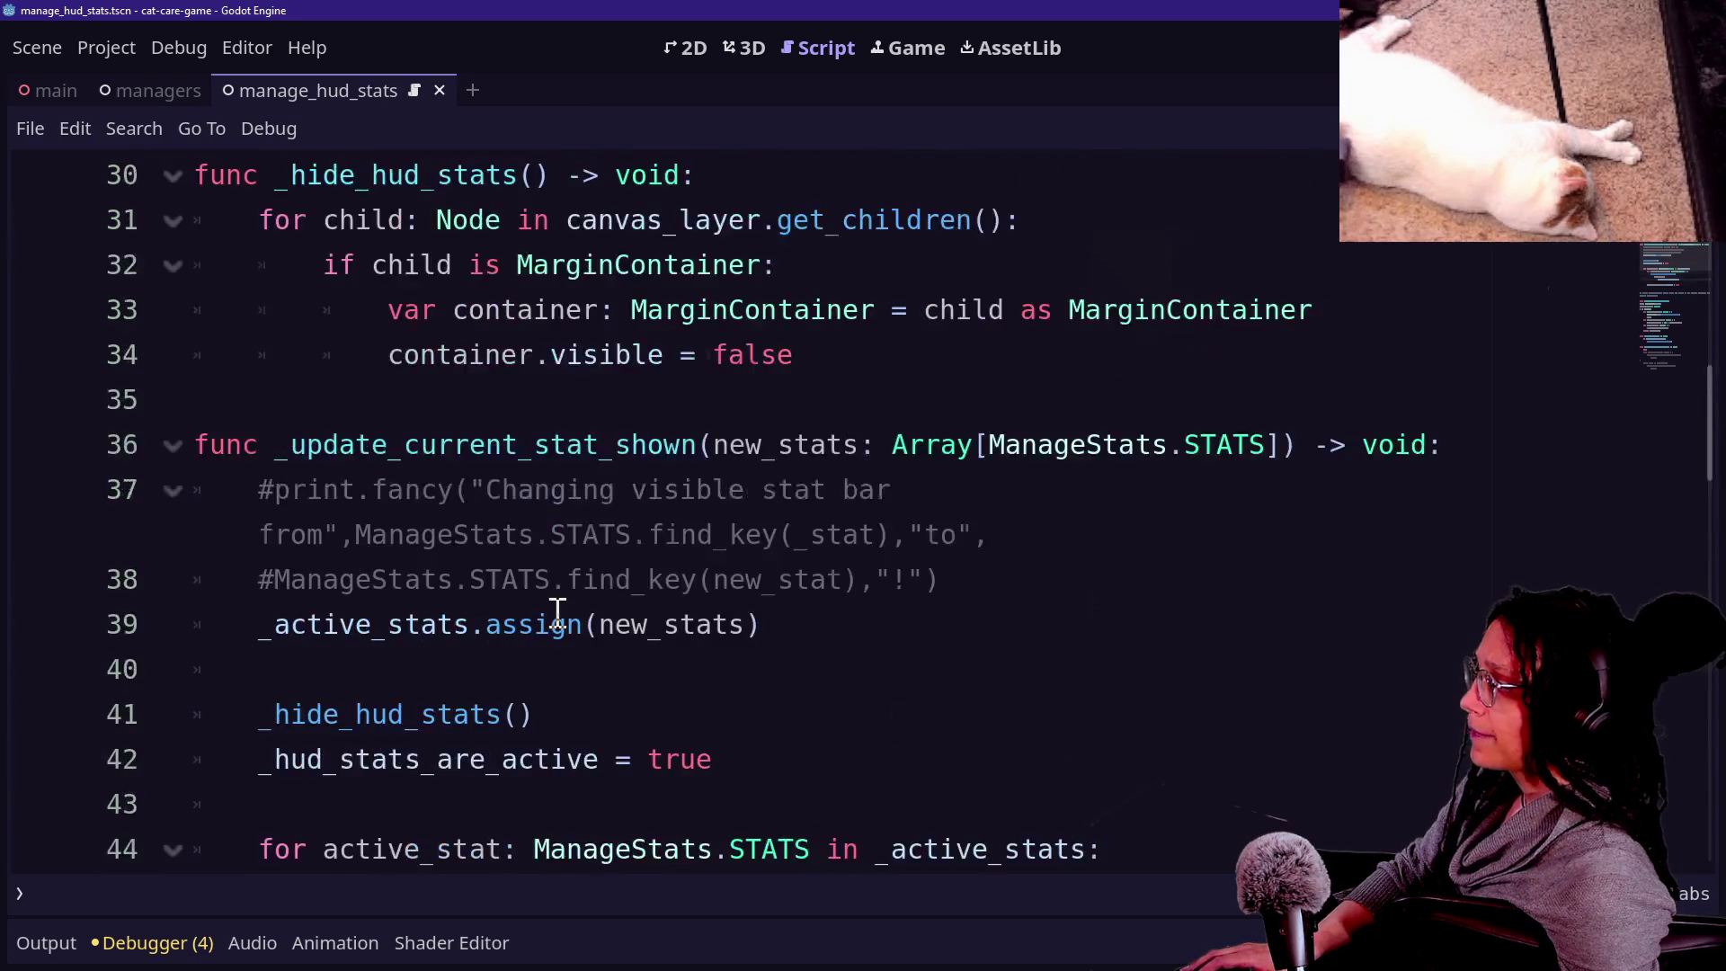
pyautogui.scroll(-6, 557, 611)
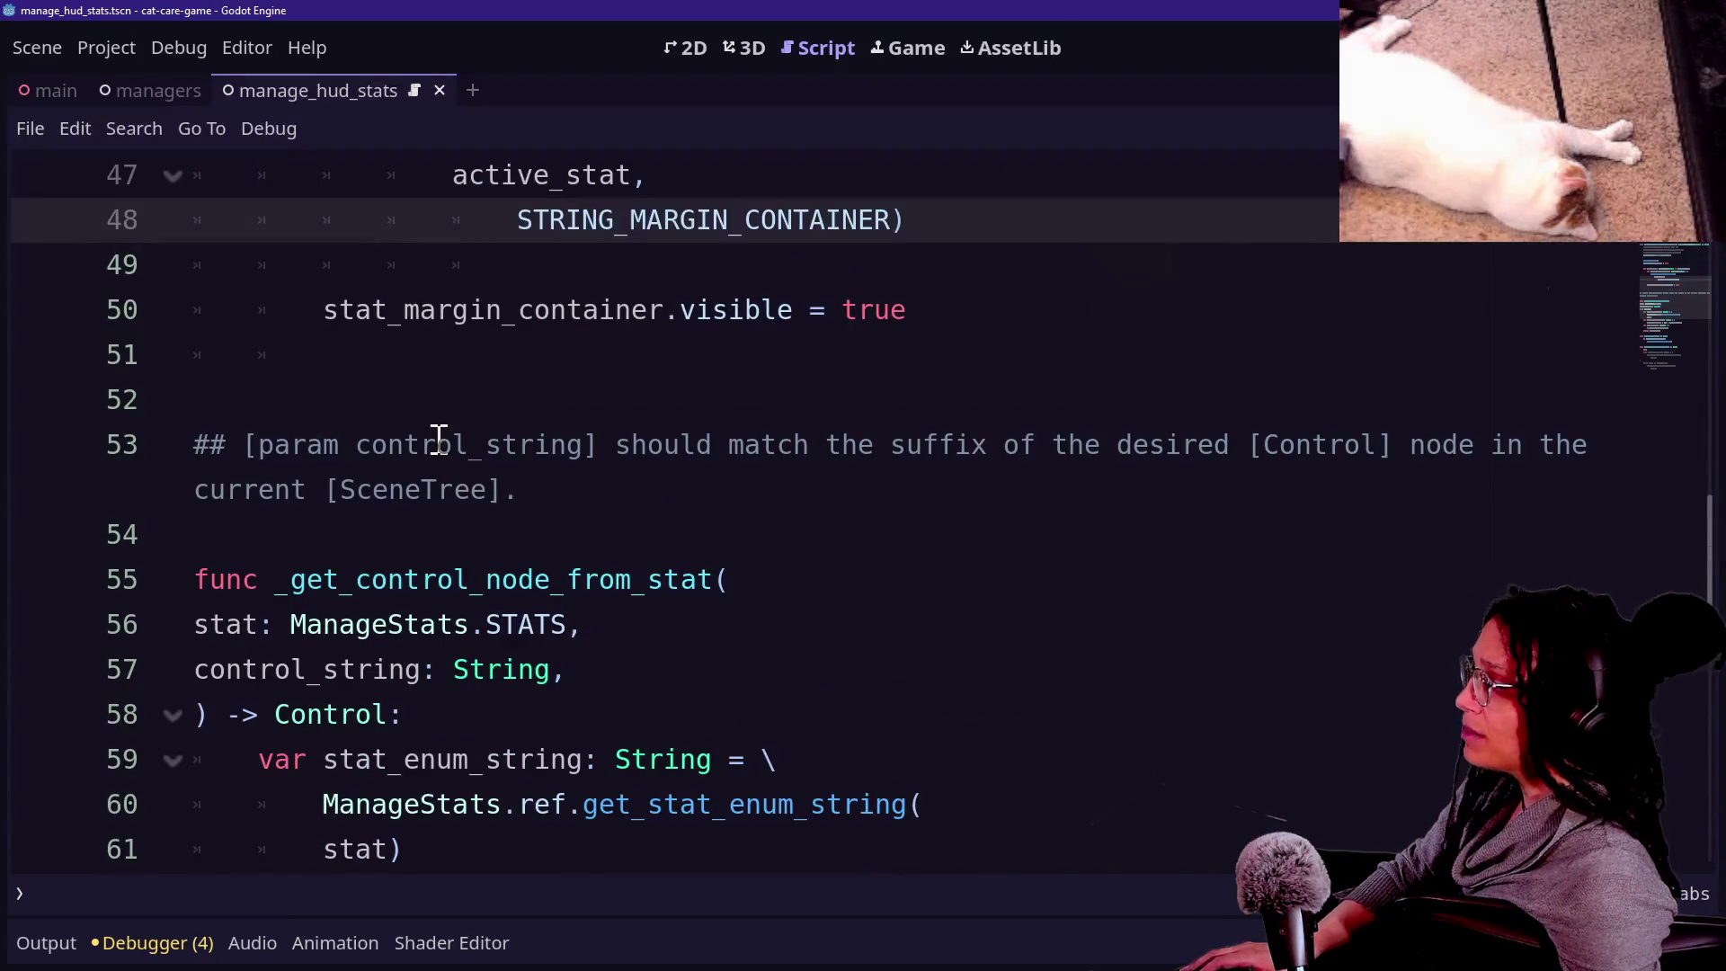
pyautogui.click(552, 533)
pyautogui.press('BackSpace')
# Delete the pass line from _fetch_stat_values_for_hud.
pyautogui.scroll(-5, 552, 531)
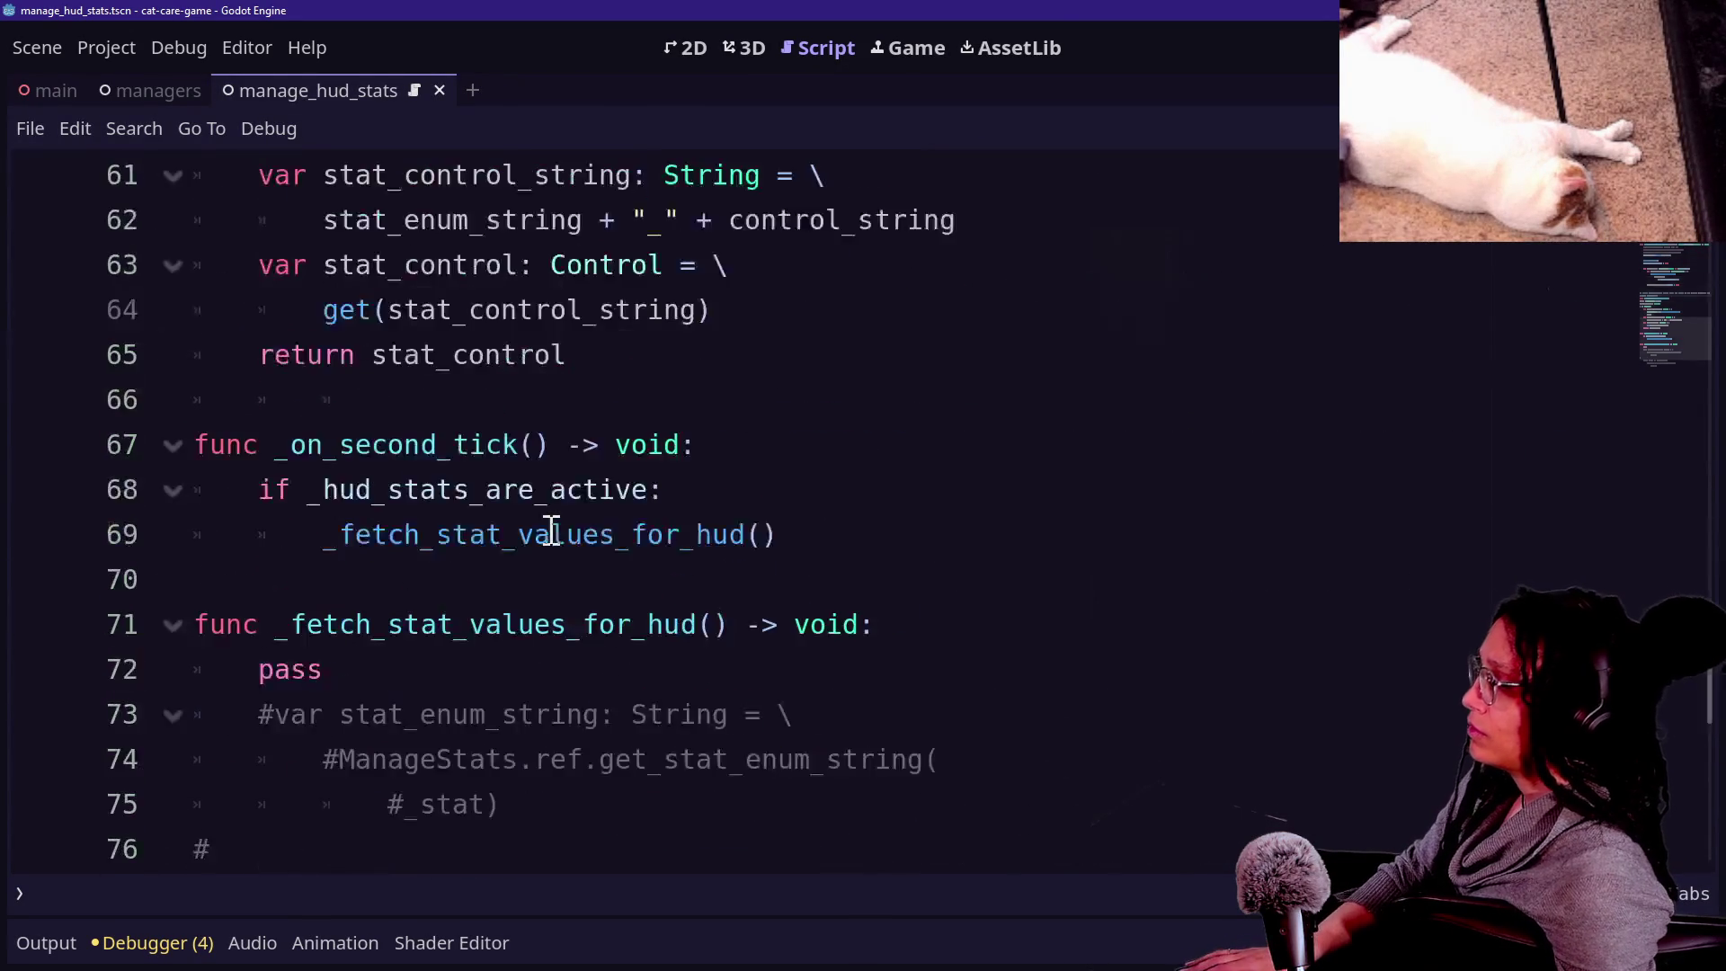
pyautogui.scroll(-1, 551, 532)
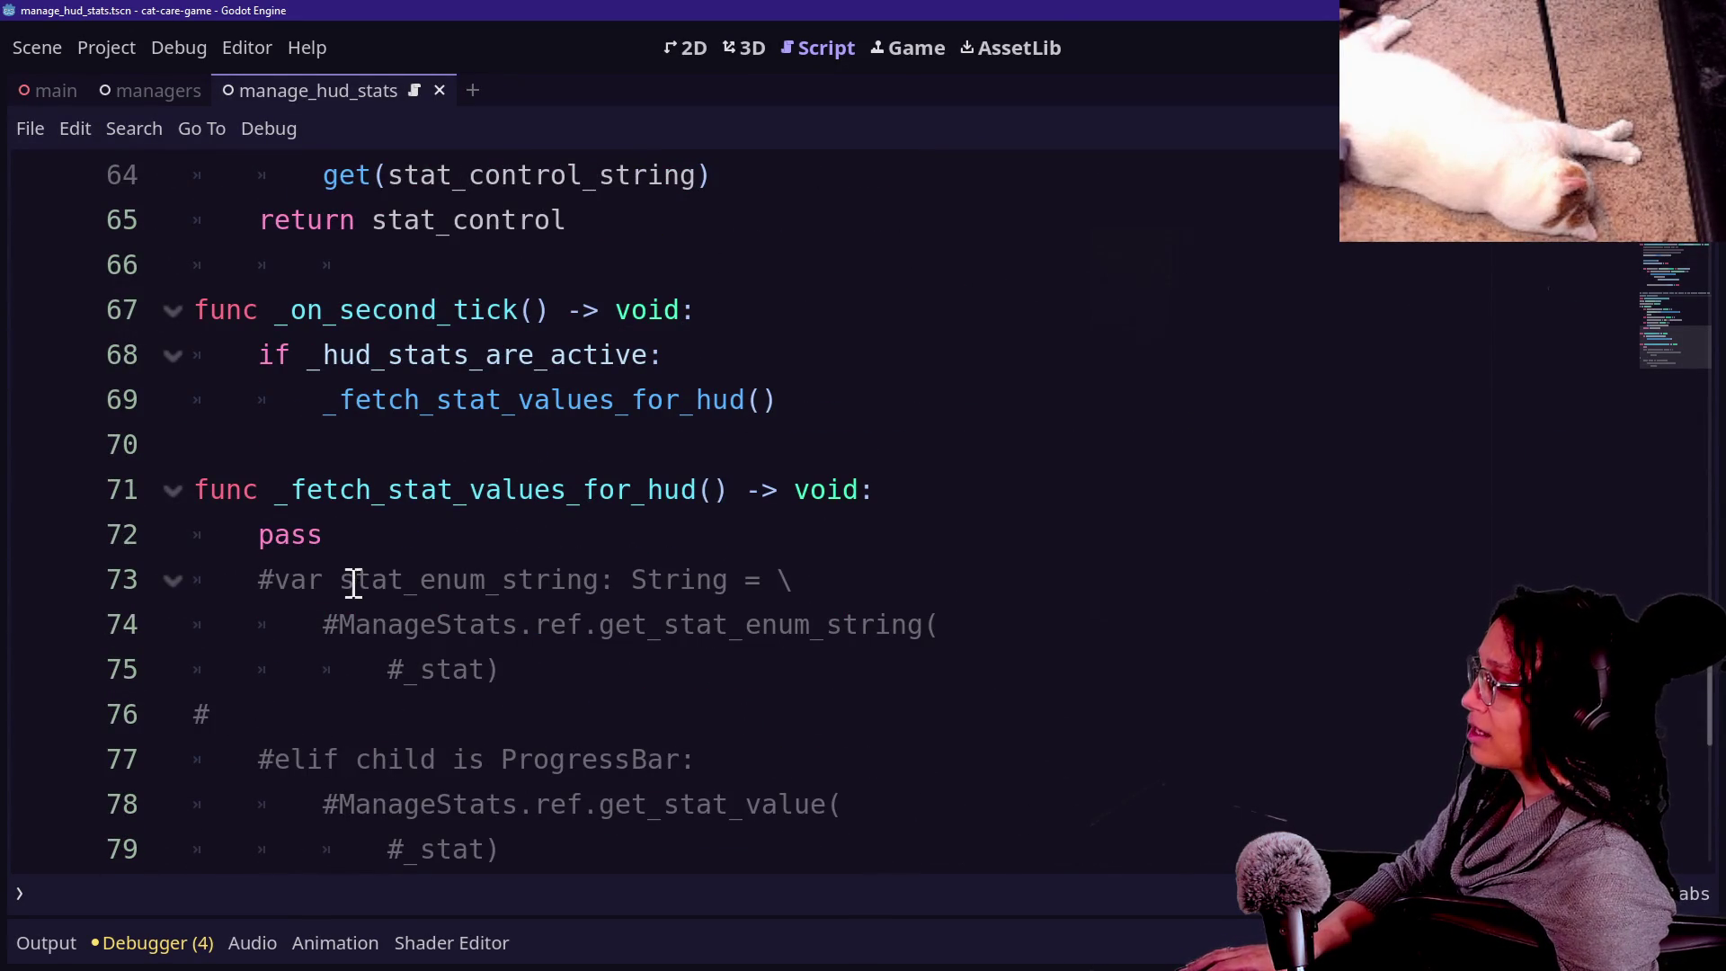
pyautogui.scroll(-1, 358, 569)
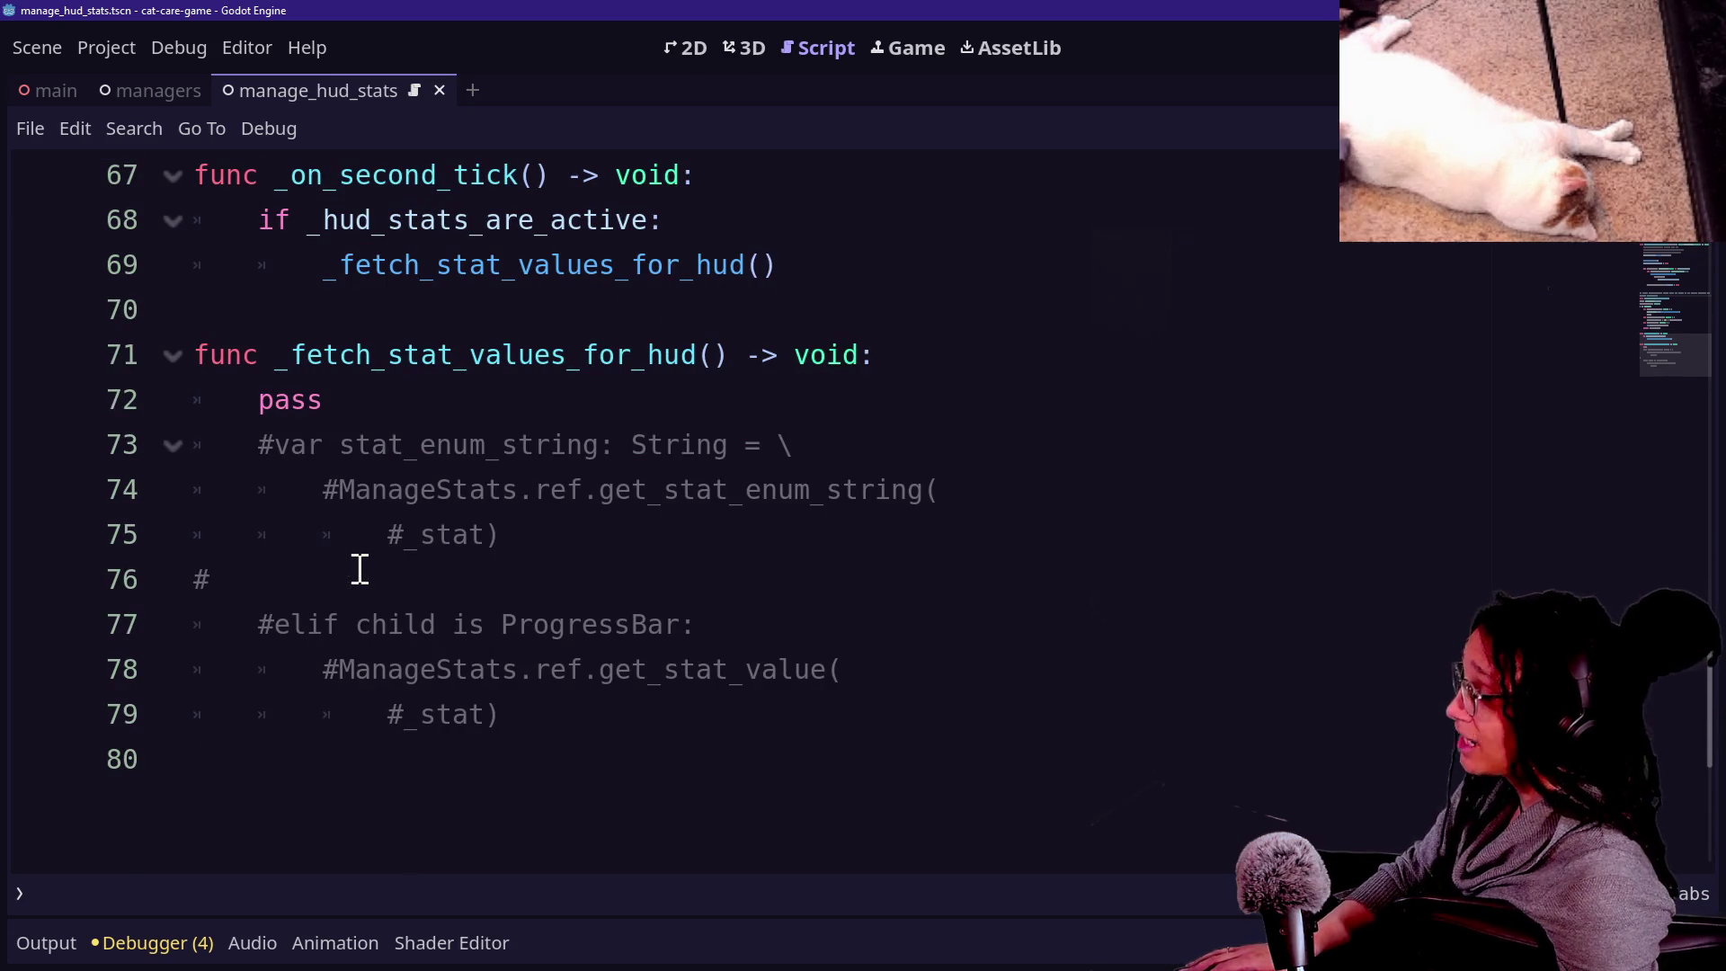
pyautogui.scroll(1, 359, 556)
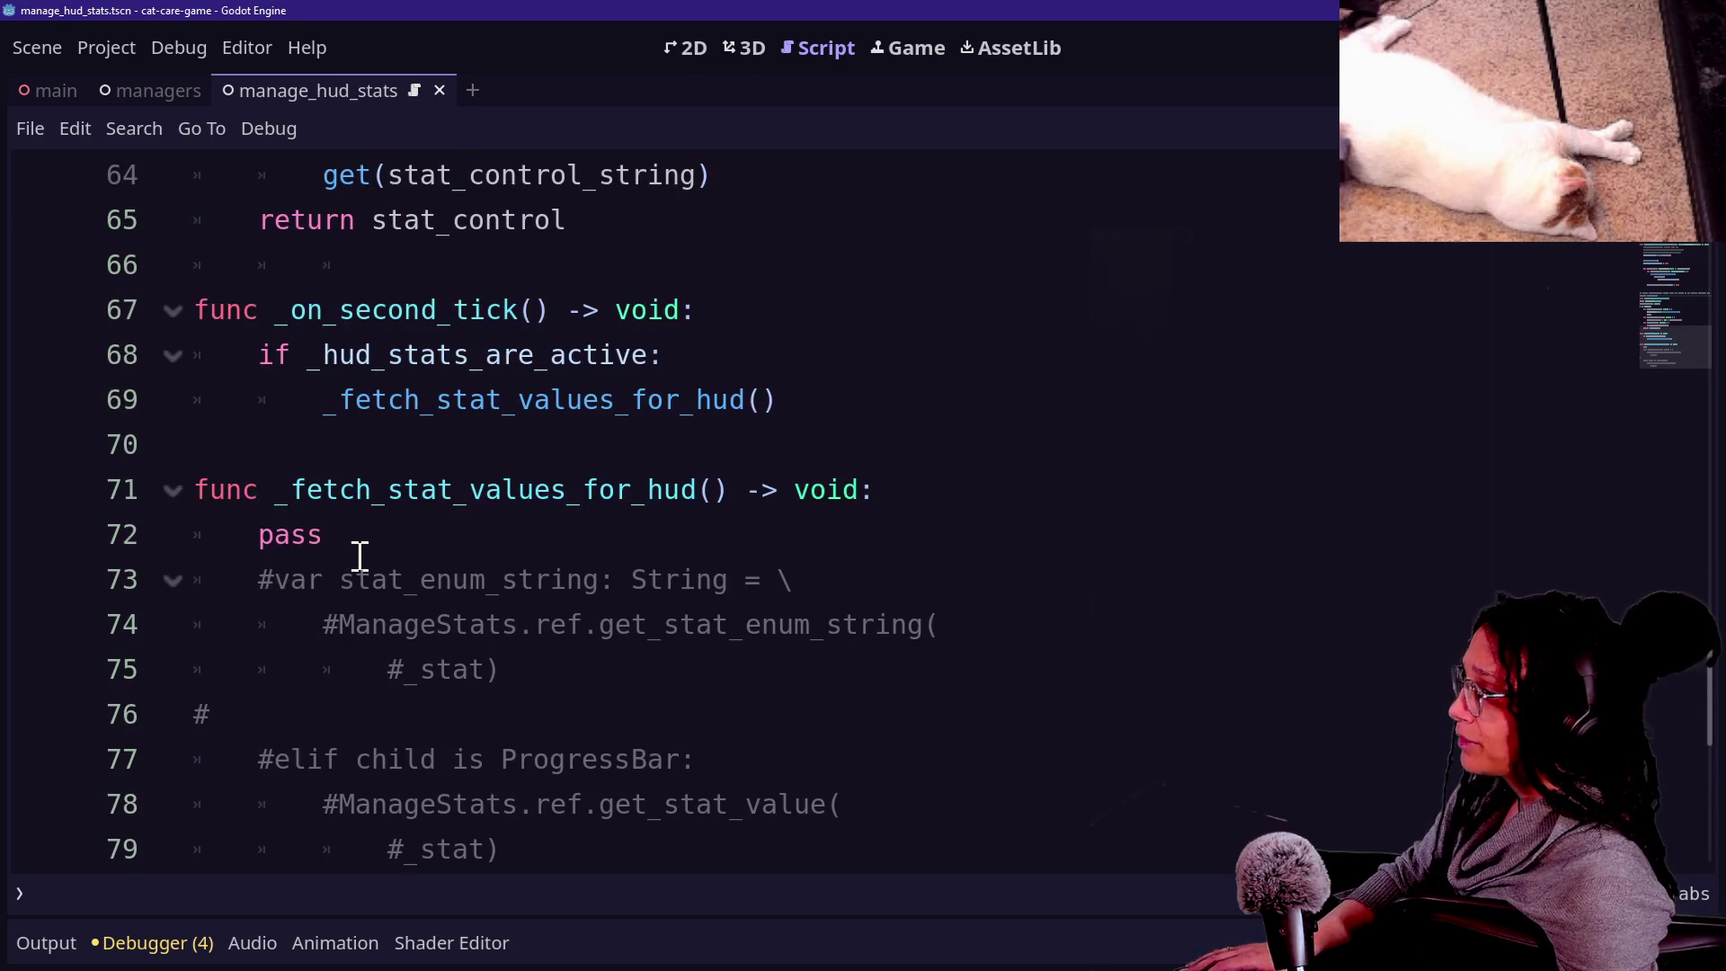
pyautogui.click(748, 364)
pyautogui.moveTo(294, 408); pyautogui.dragTo(871, 427)
pyautogui.click(872, 426)
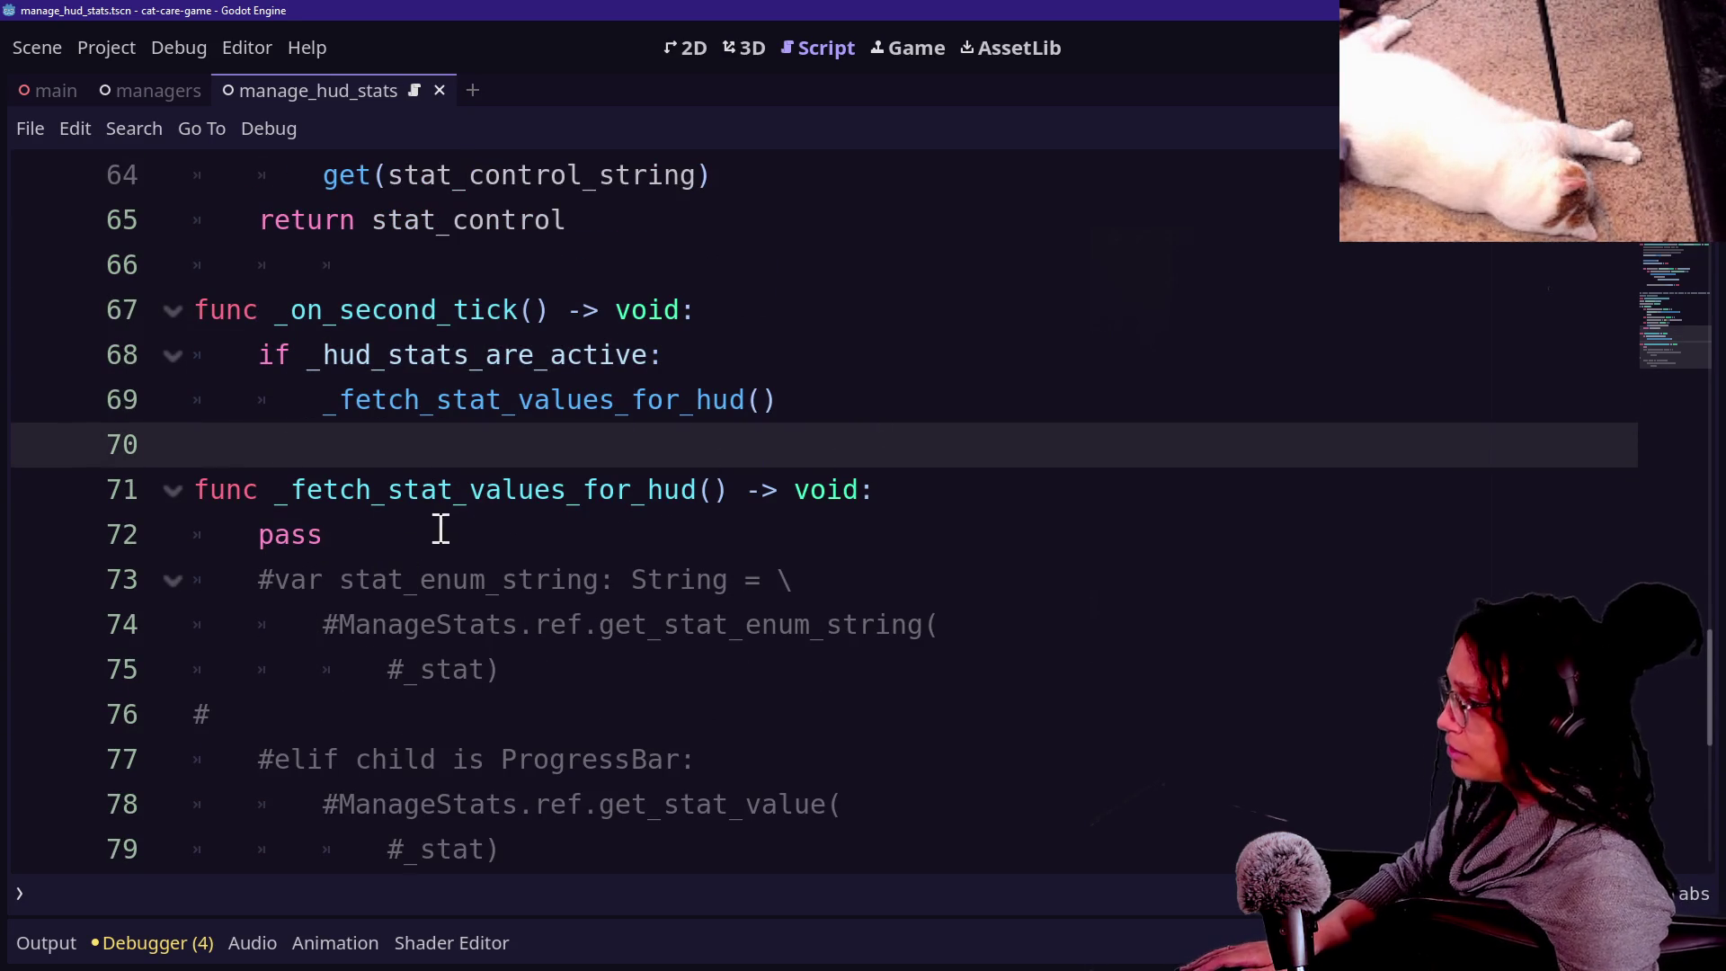
pyautogui.moveTo(416, 563)
pyautogui.mouseDown()
pyautogui.moveTo(221, 521)
pyautogui.moveTo(694, 725)
pyautogui.moveTo(724, 786)
pyautogui.moveTo(759, 675)
pyautogui.moveTo(772, 811)
pyautogui.moveTo(787, 725)
pyautogui.mouseUp()
pyautogui.press('BackSpace')
pyautogui.press('BackSpace')
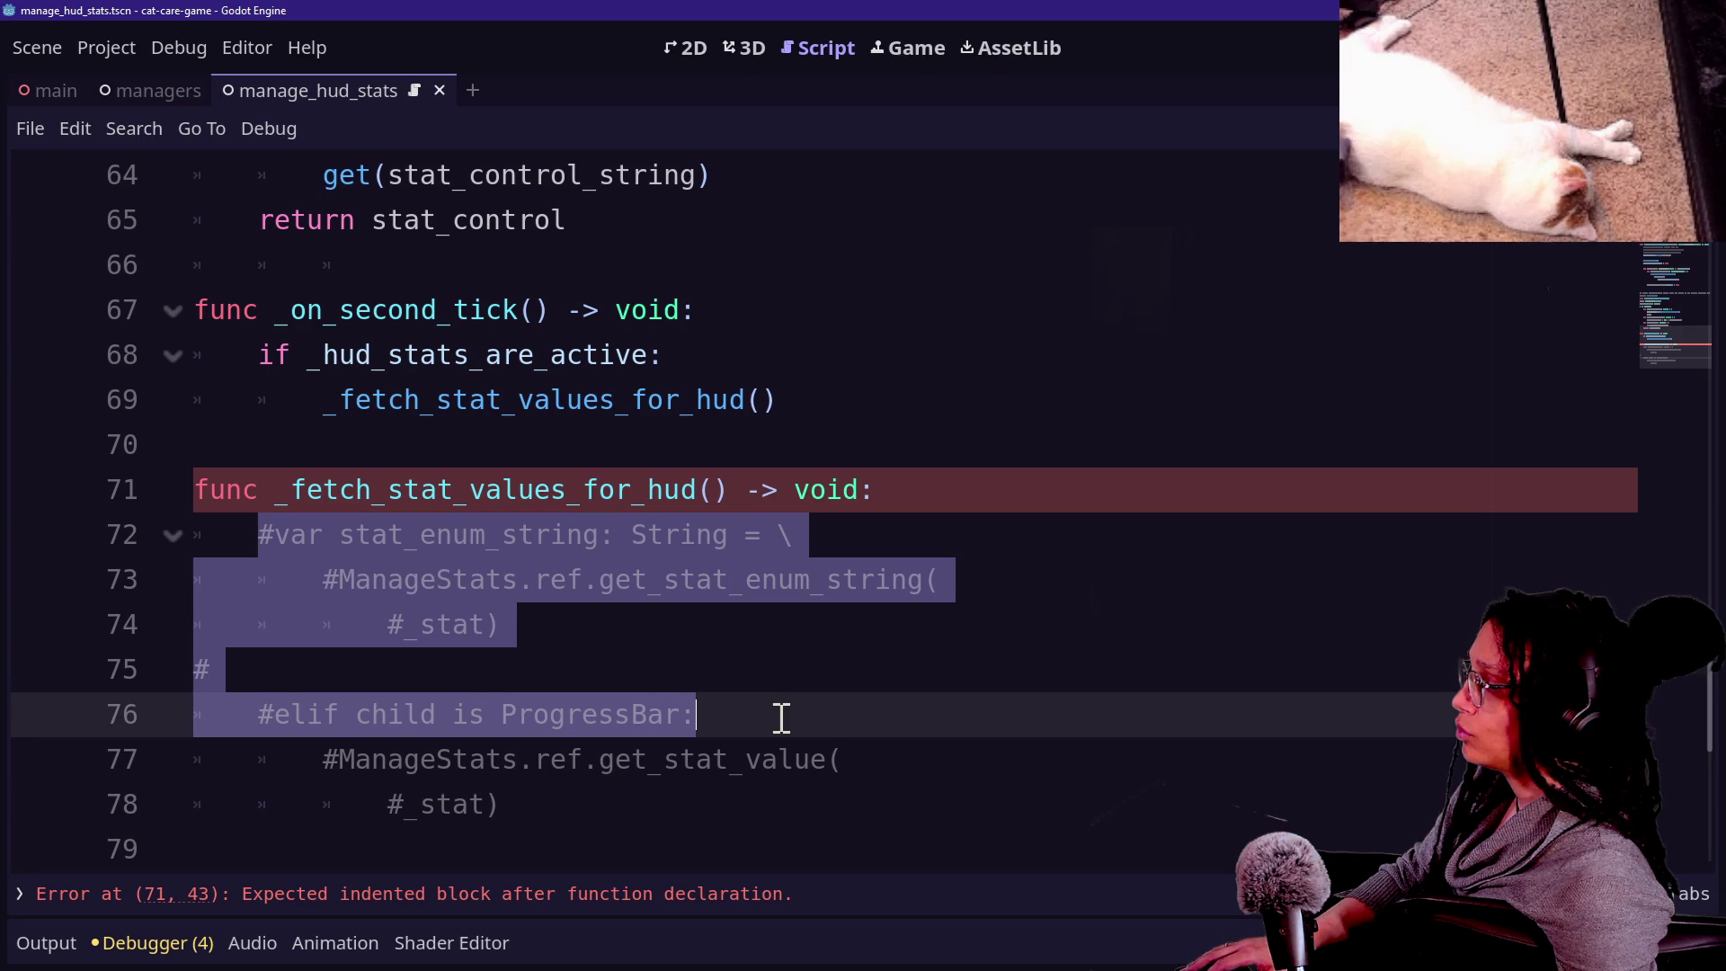
# Uncomment the get_stat_value(_stat) lines and delete the older commented lines above them.
pyautogui.click(782, 717)
pyautogui.moveTo(623, 798)
pyautogui.mouseDown()
pyautogui.moveTo(398, 800)
pyautogui.moveTo(347, 764)
pyautogui.mouseUp()
pyautogui.click(299, 759)
pyautogui.press('Delete')
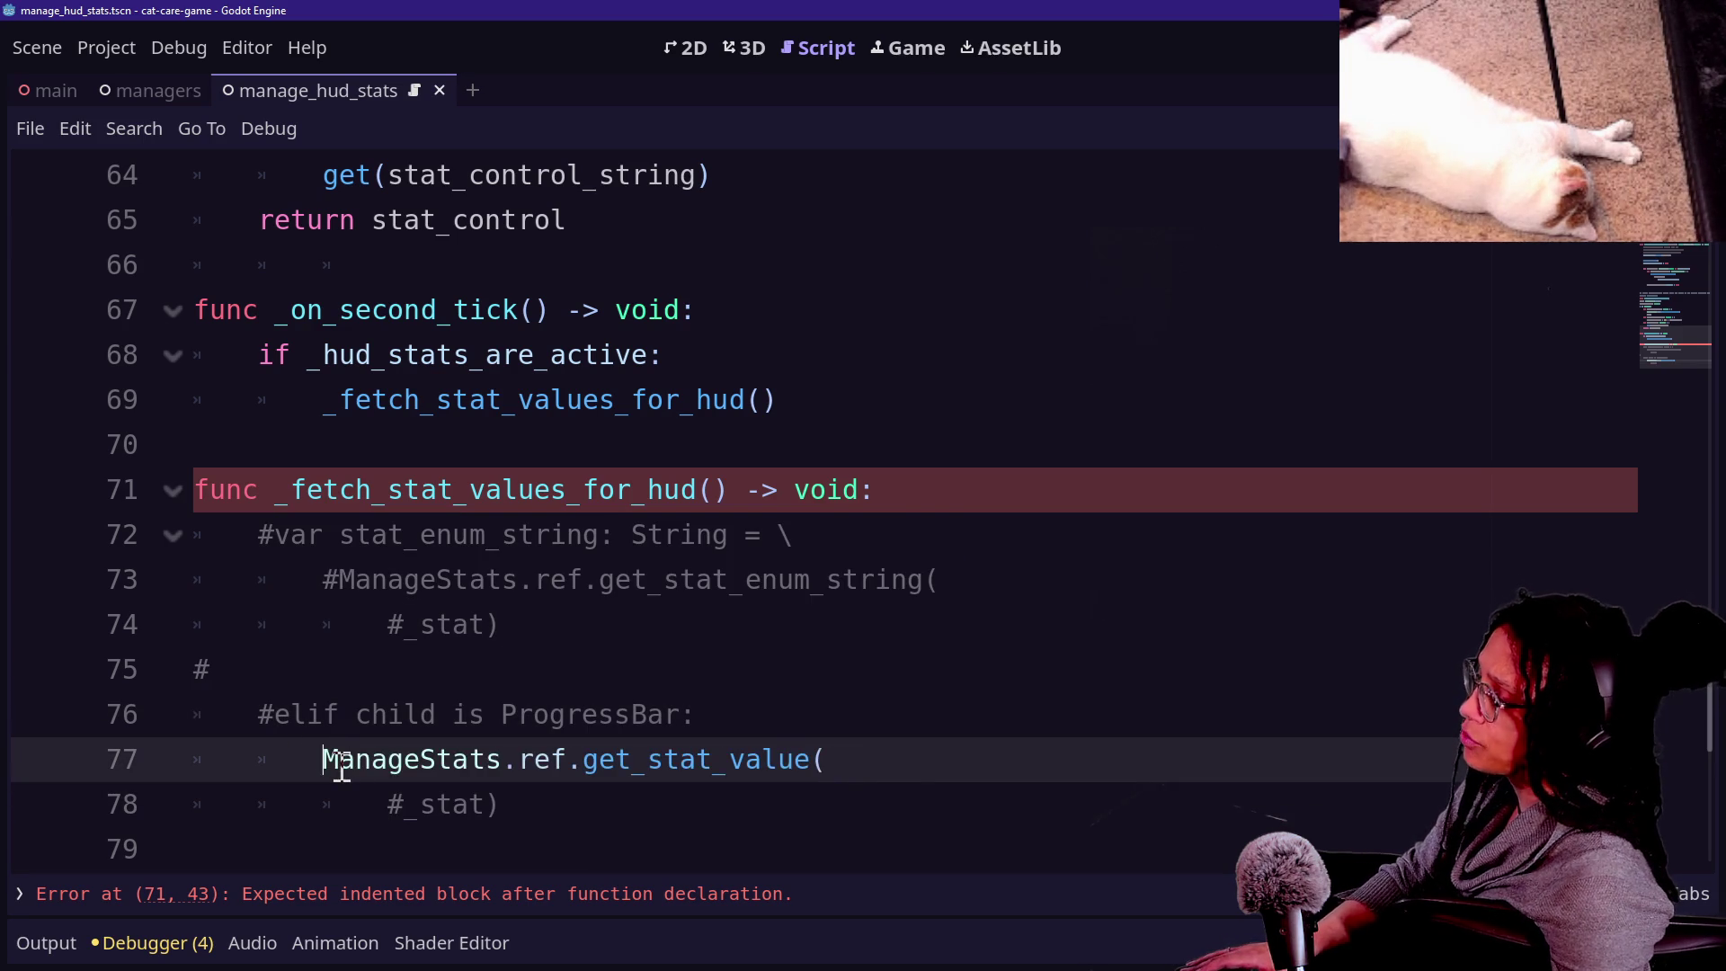
pyautogui.click(421, 807)
pyautogui.press('BackSpace')
pyautogui.moveTo(316, 764)
pyautogui.mouseDown()
pyautogui.moveTo(521, 805)
pyautogui.moveTo(512, 771)
pyautogui.mouseUp()
pyautogui.click(521, 796)
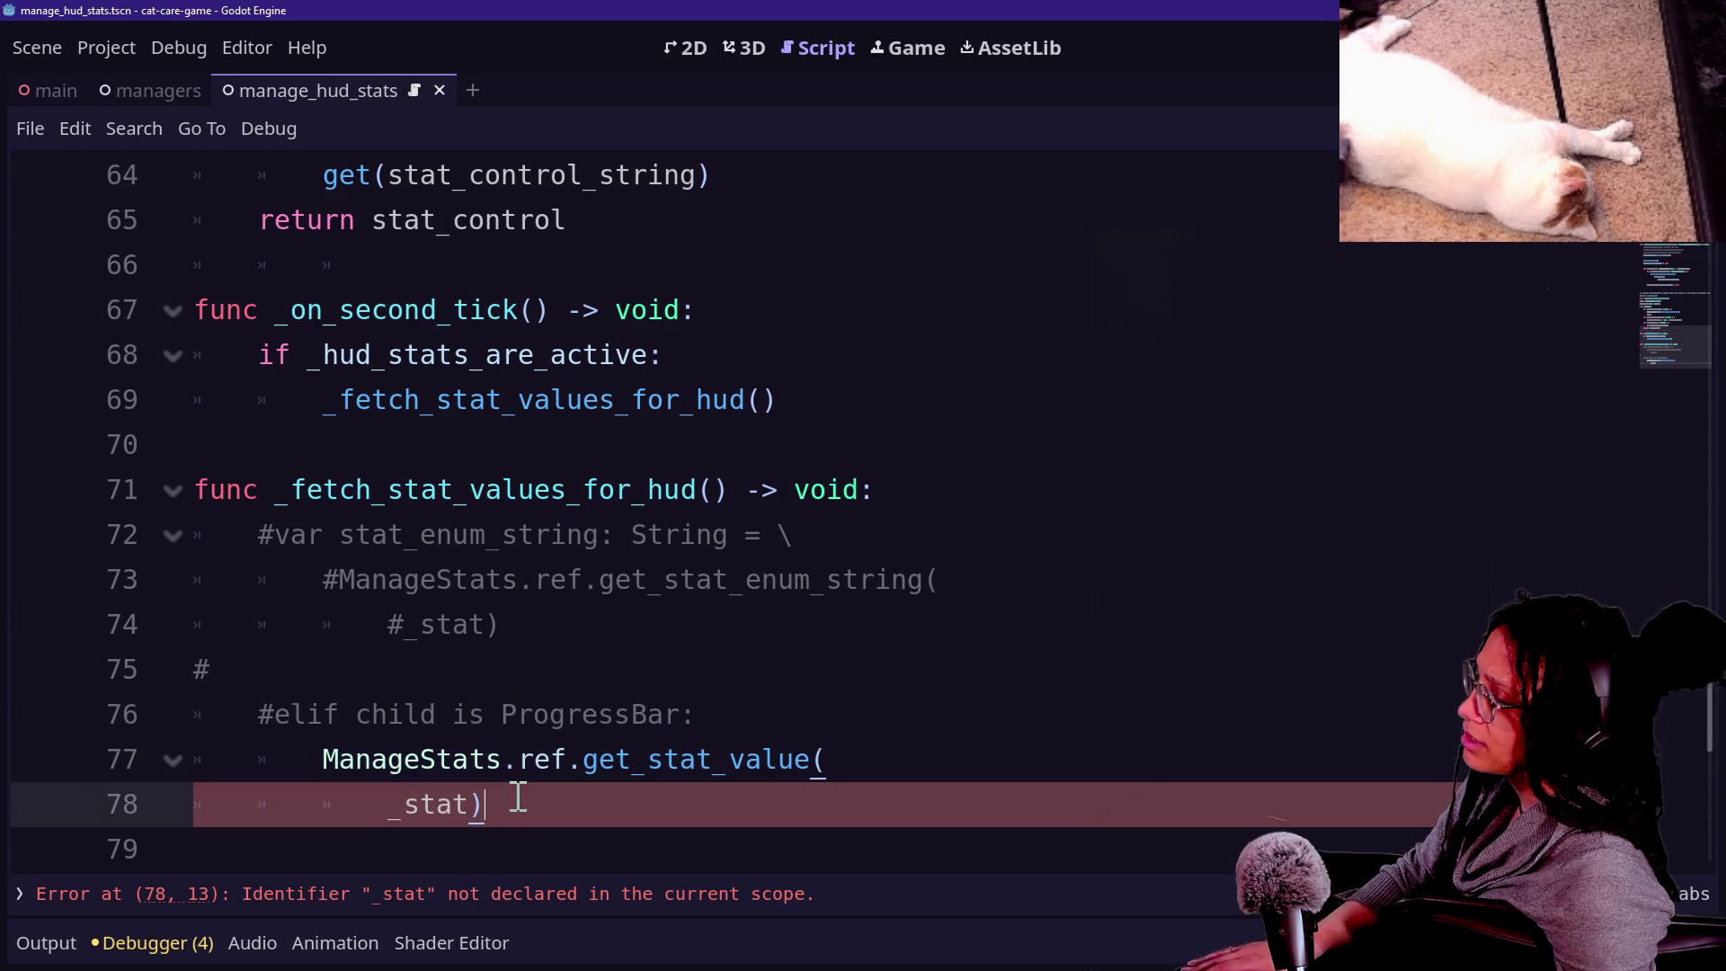
pyautogui.moveTo(336, 756); pyautogui.dragTo(540, 801)
pyautogui.click(539, 801)
pyautogui.keyDown('shift'); pyautogui.click(360, 681); pyautogui.keyUp('shift')
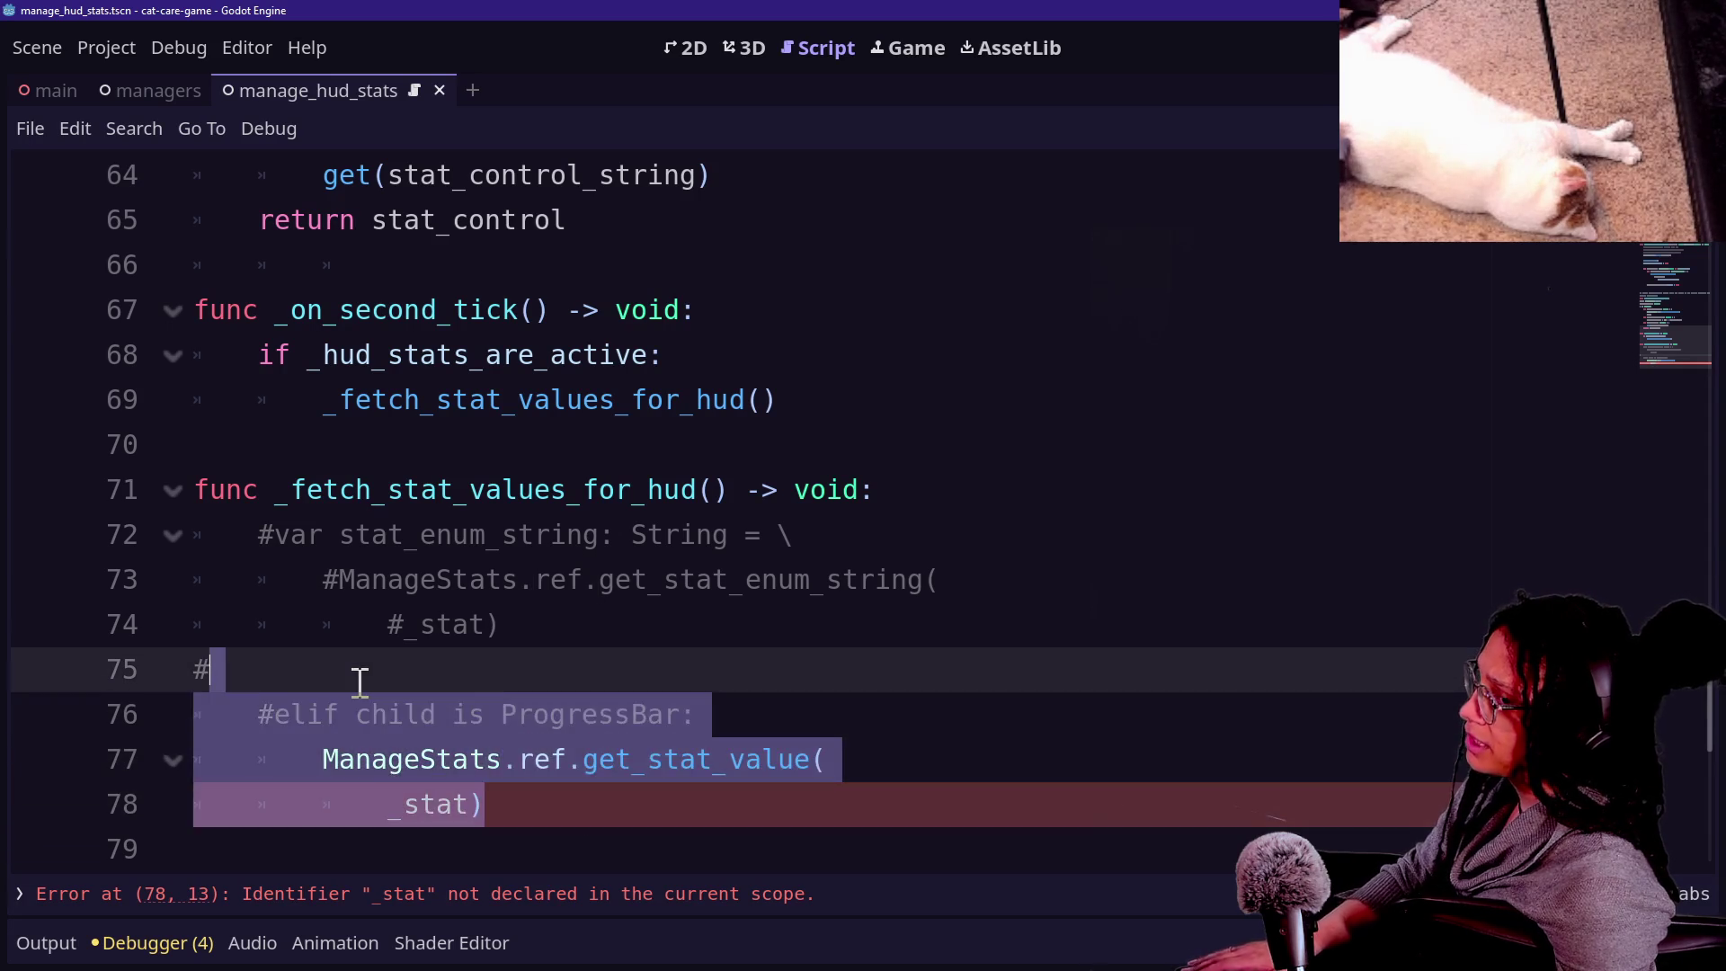
pyautogui.moveTo(315, 720)
pyautogui.mouseDown()
pyautogui.moveTo(308, 744)
pyautogui.moveTo(243, 489)
pyautogui.moveTo(259, 526)
pyautogui.mouseUp()
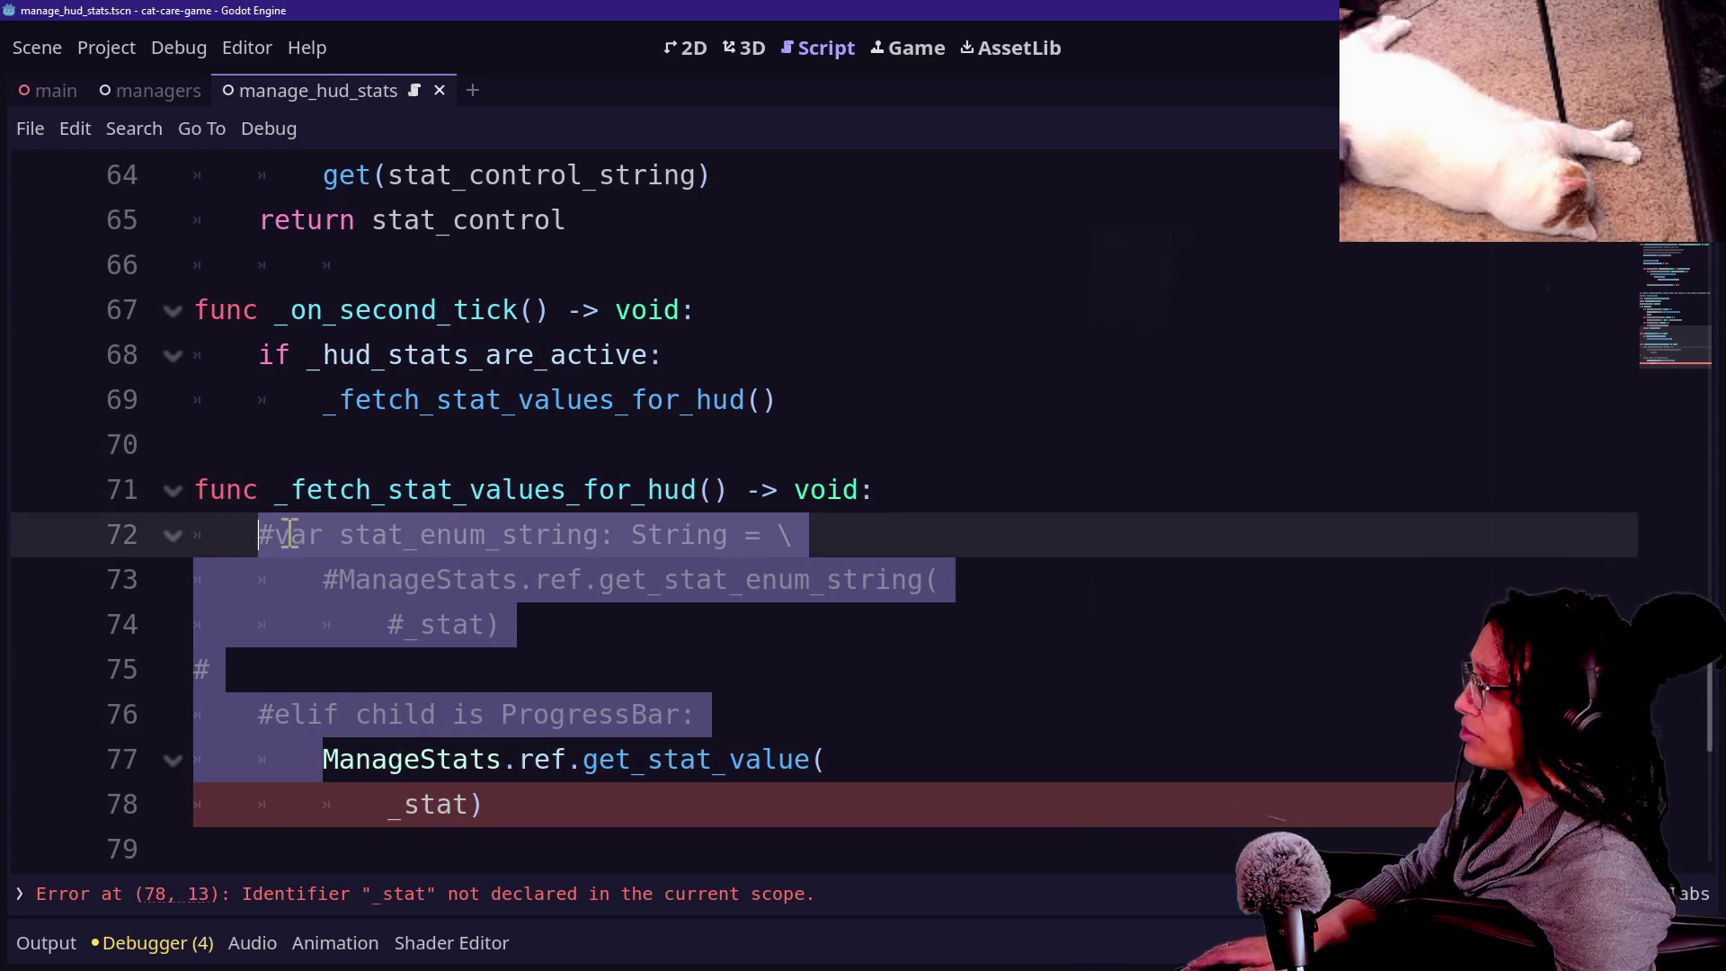
pyautogui.press('BackSpace')
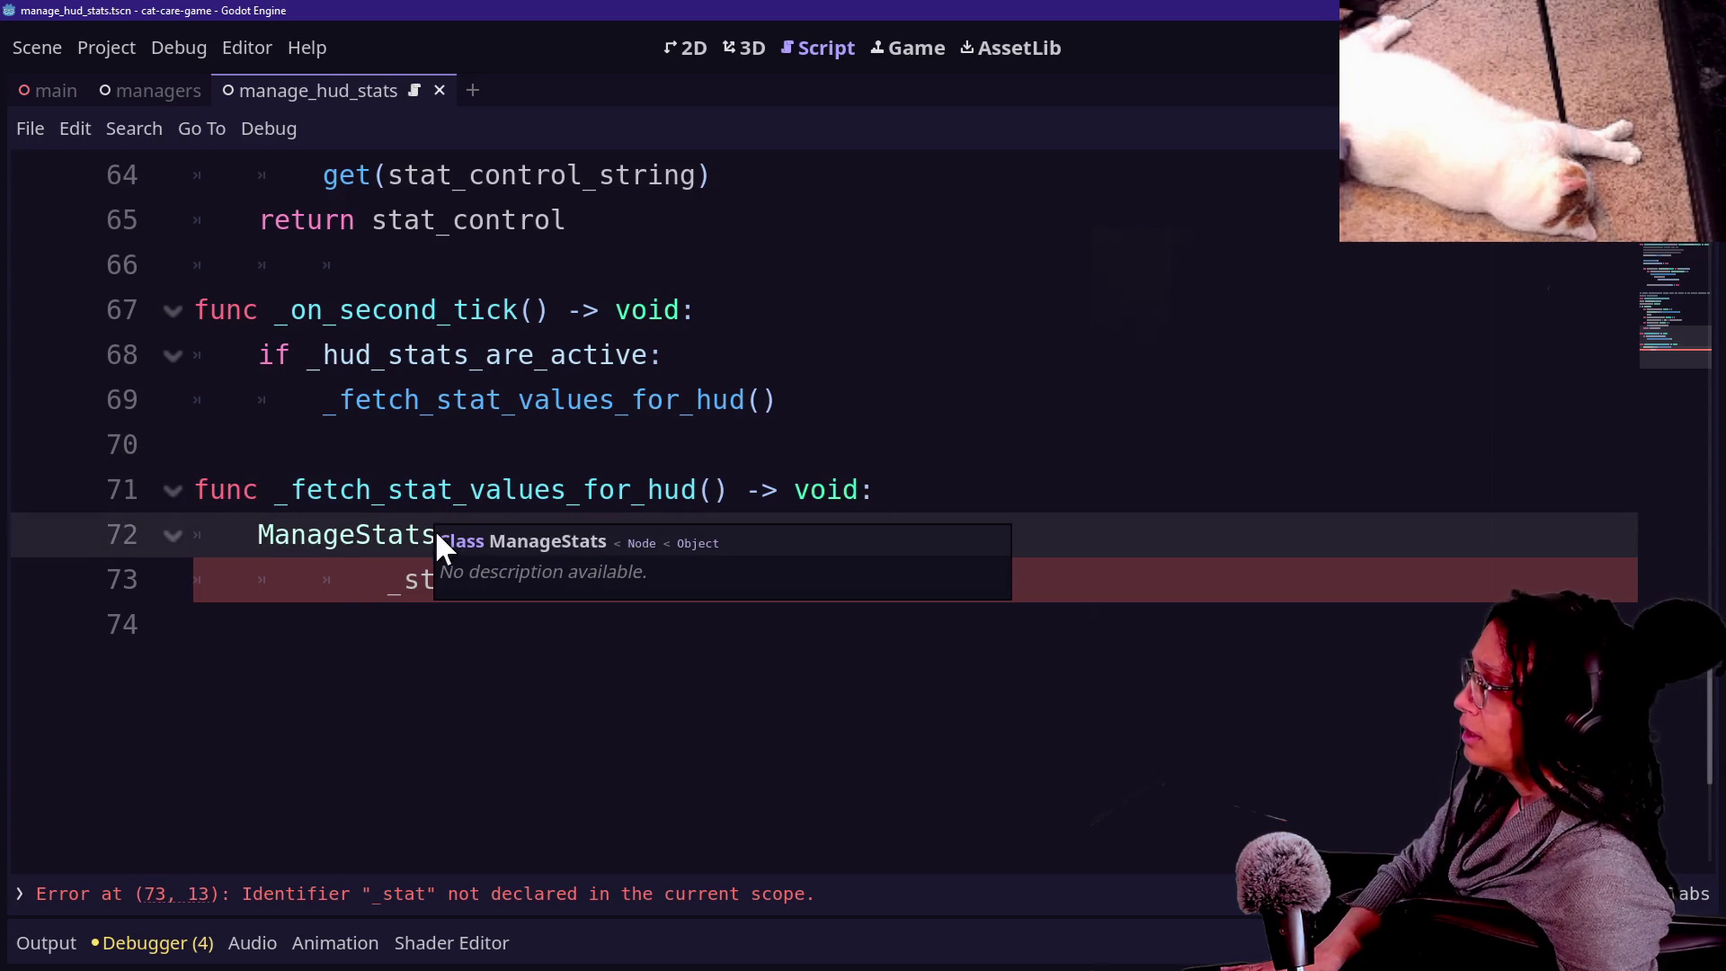
# Join the call into one line, comment it with Ctrl+K, and add an indented empty line above.
pyautogui.click(363, 581)
pyautogui.press('BackSpace')
pyautogui.press('BackSpace')
pyautogui.press('BackSpace')
pyautogui.press('BackSpace')
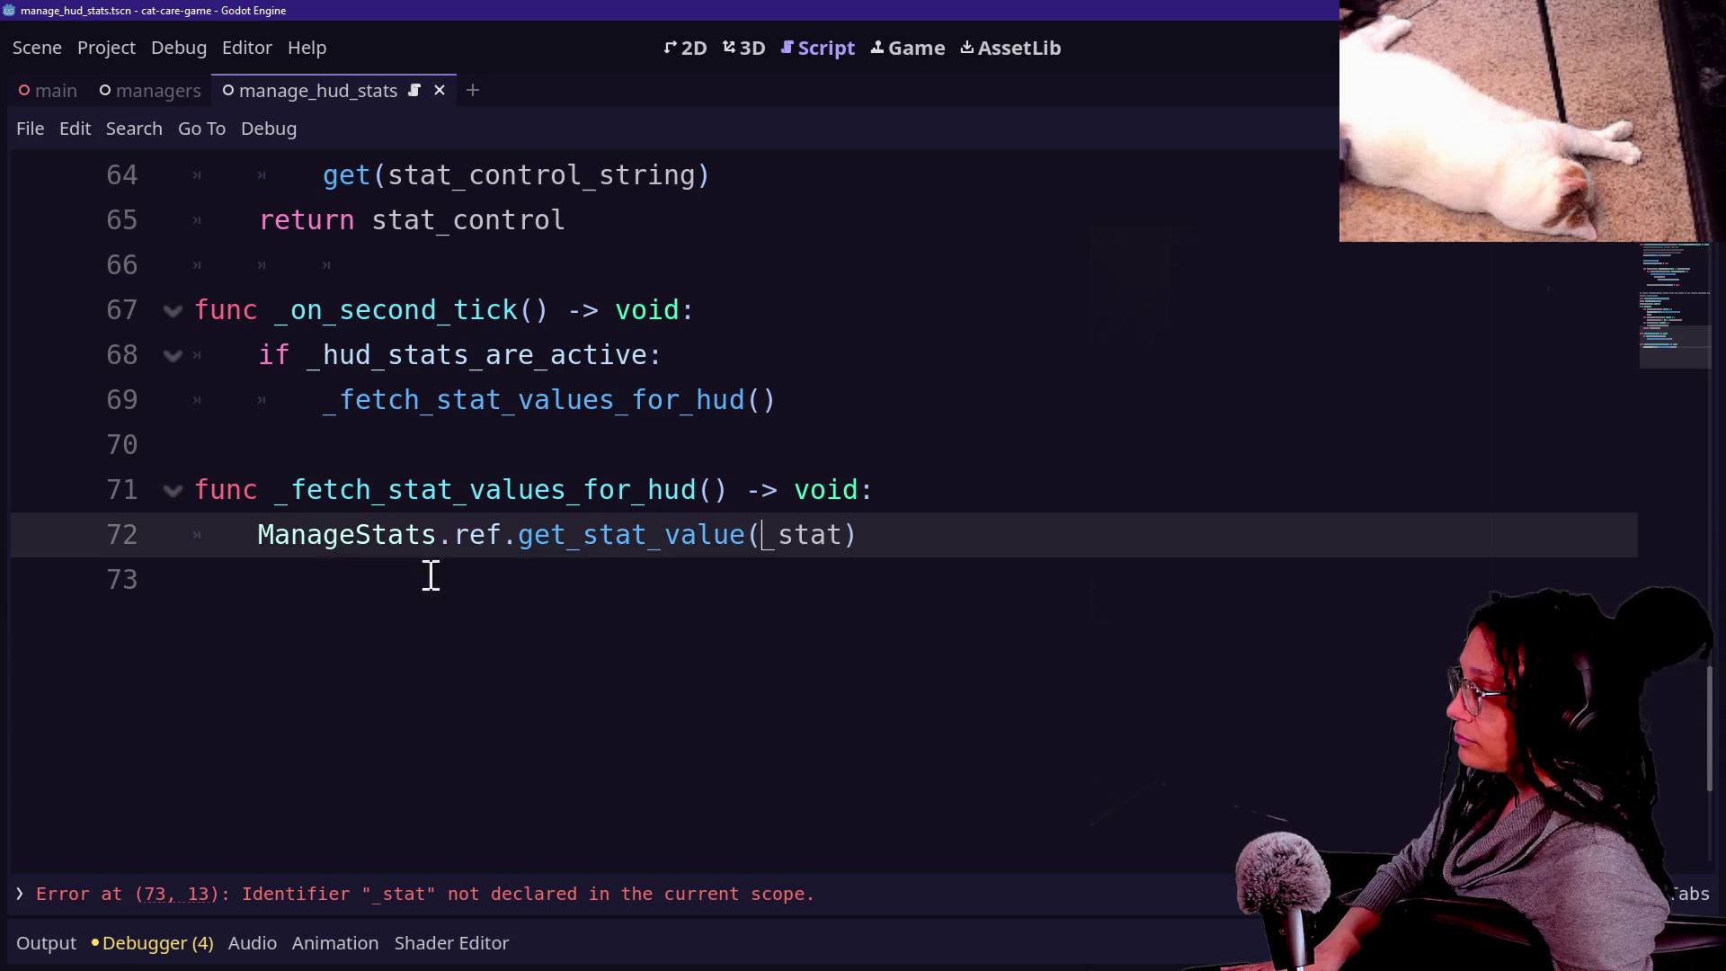
pyautogui.click(288, 530)
pyautogui.hotkey('ctrl', 'k')
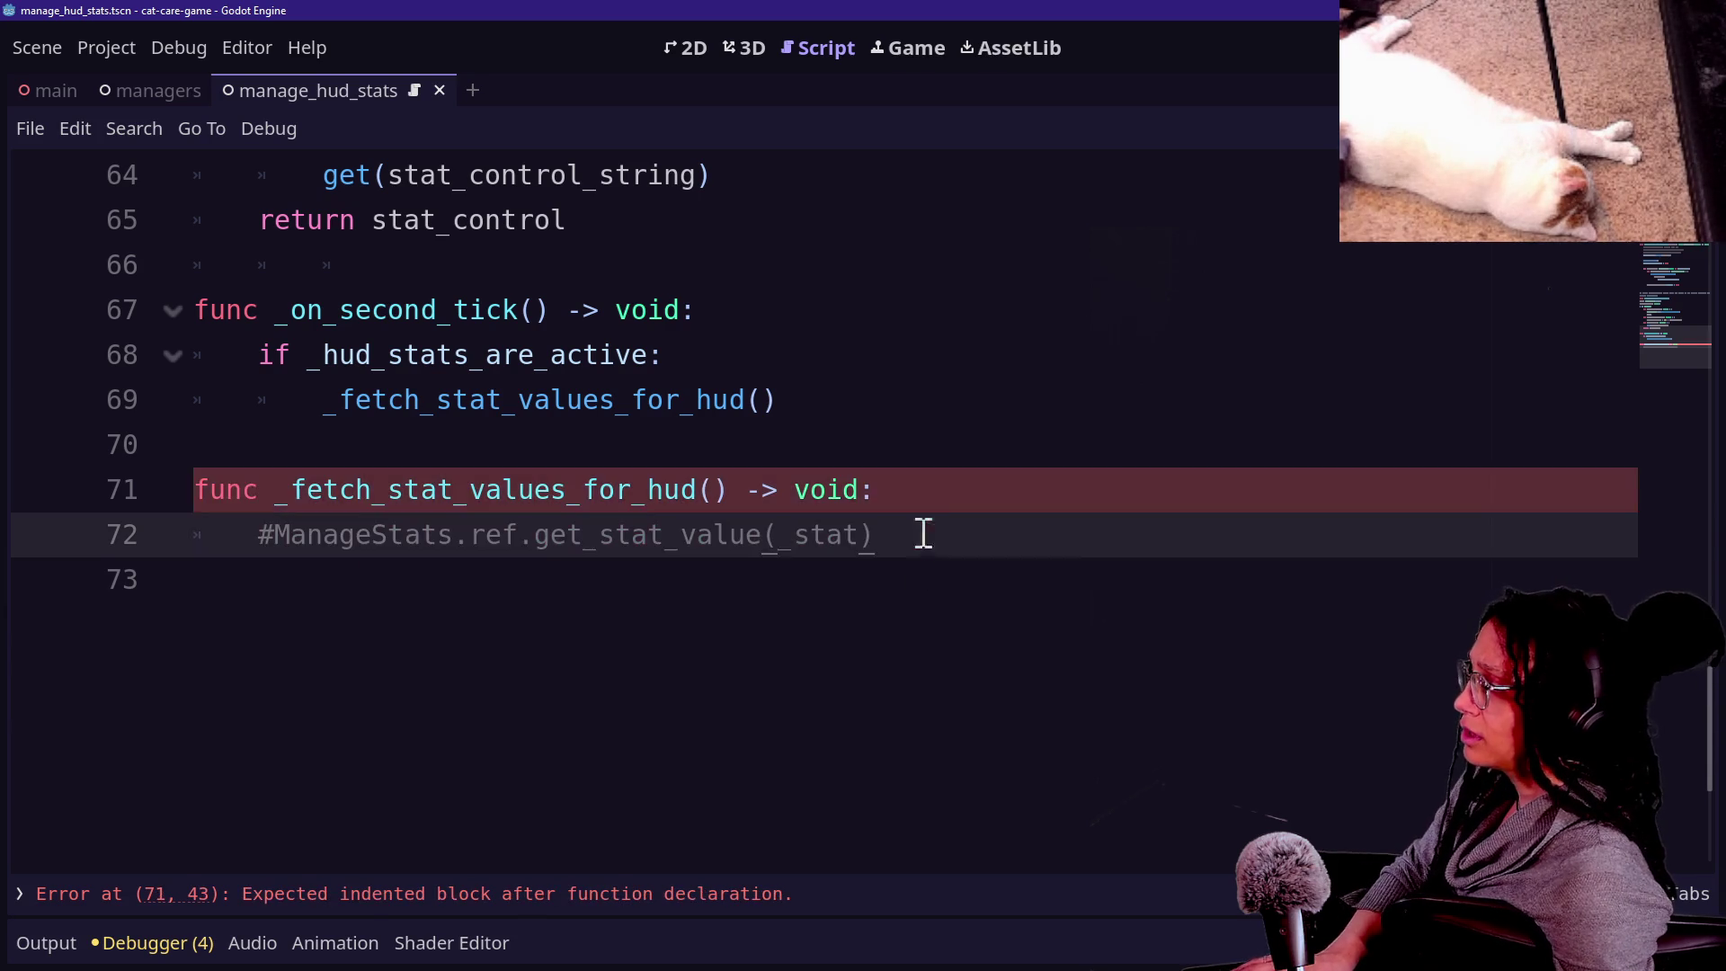
pyautogui.click(918, 493)
pyautogui.press('Return')
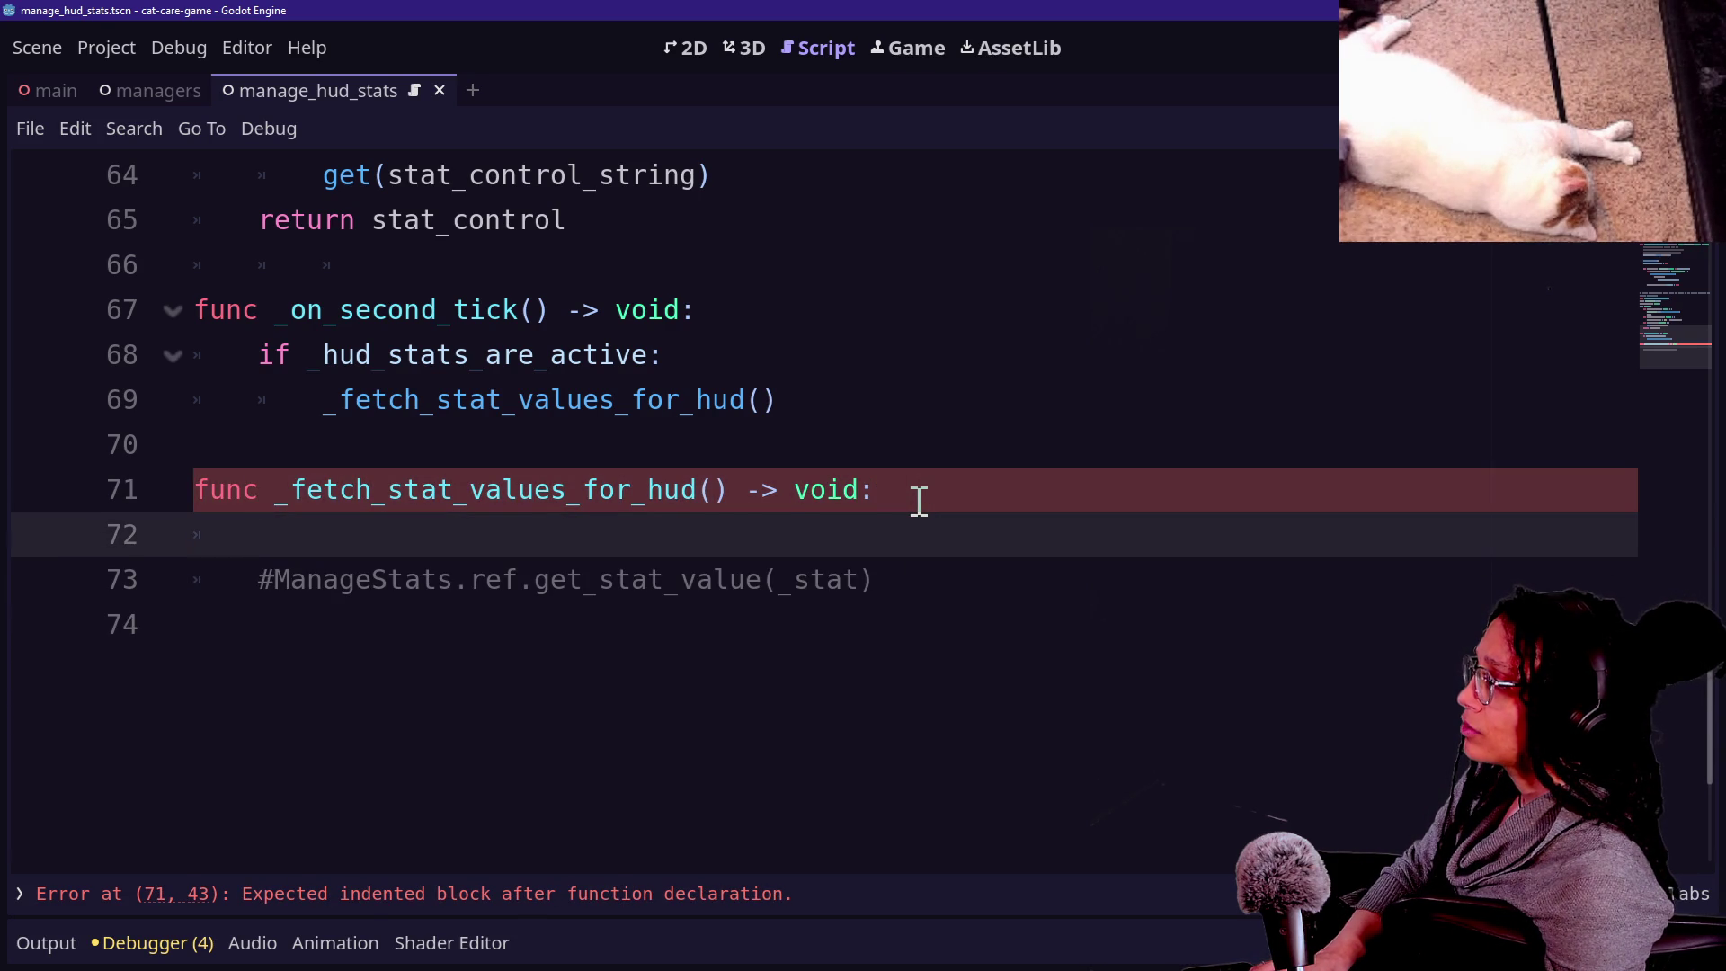
pyautogui.scroll(2, 919, 502)
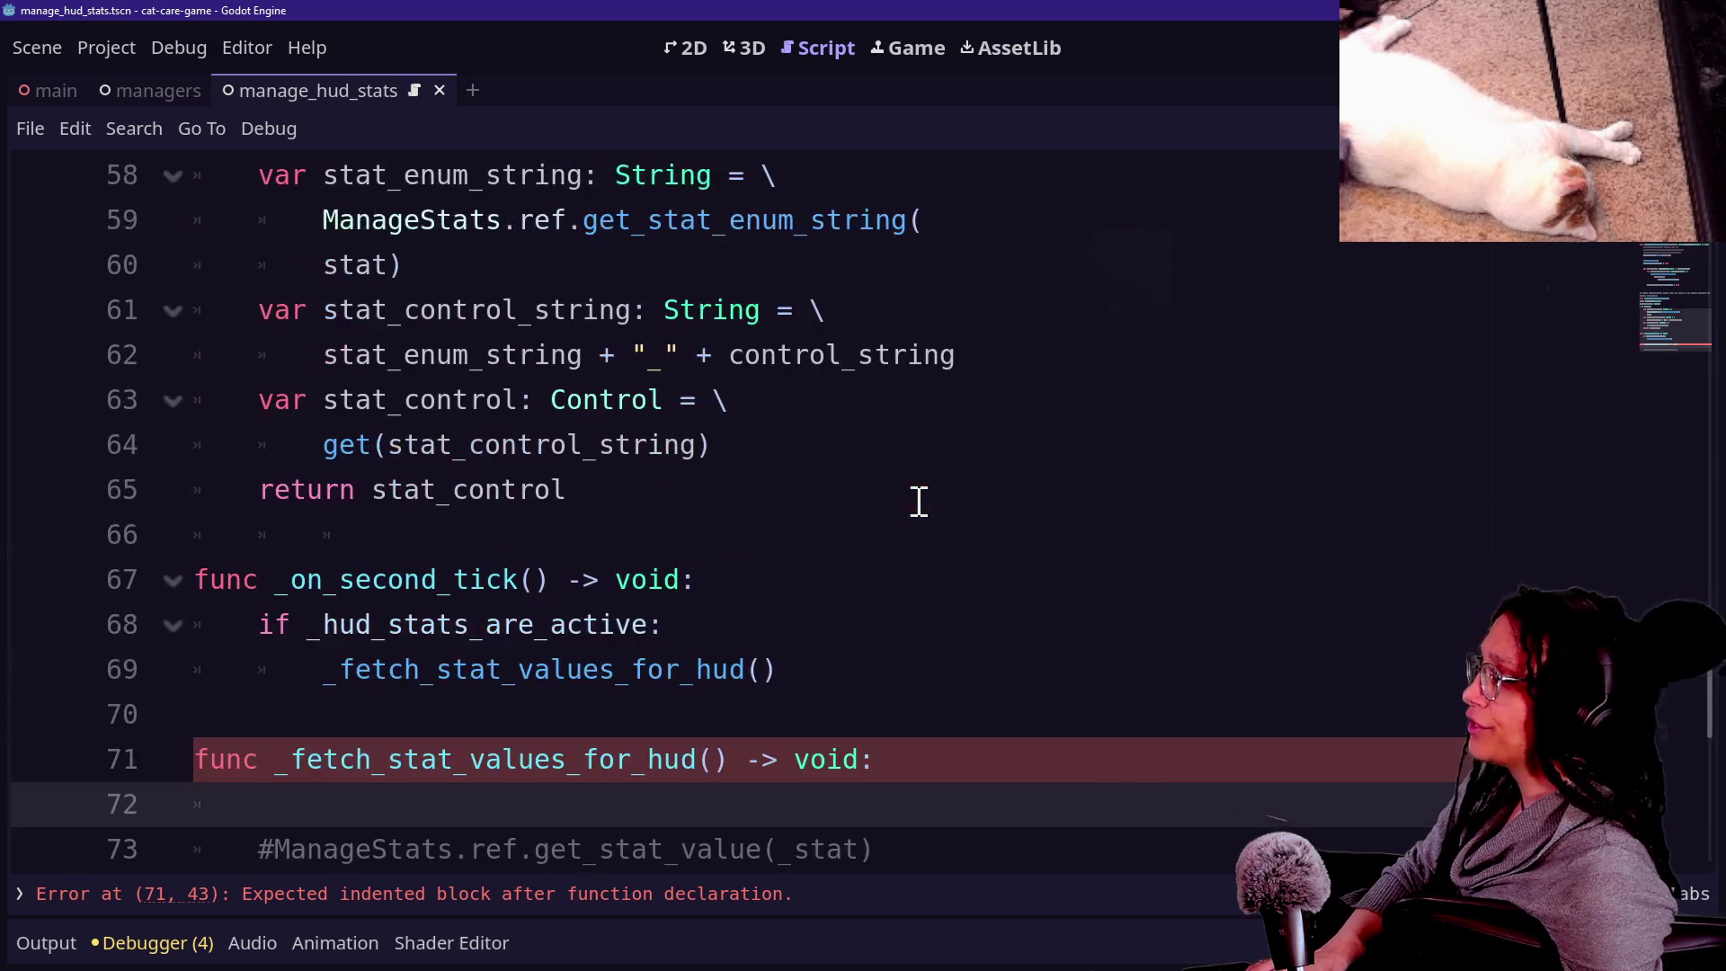
# Start a for loop on the function's empty line, then delete the unfinished attempt.
pyautogui.scroll(2, 919, 502)
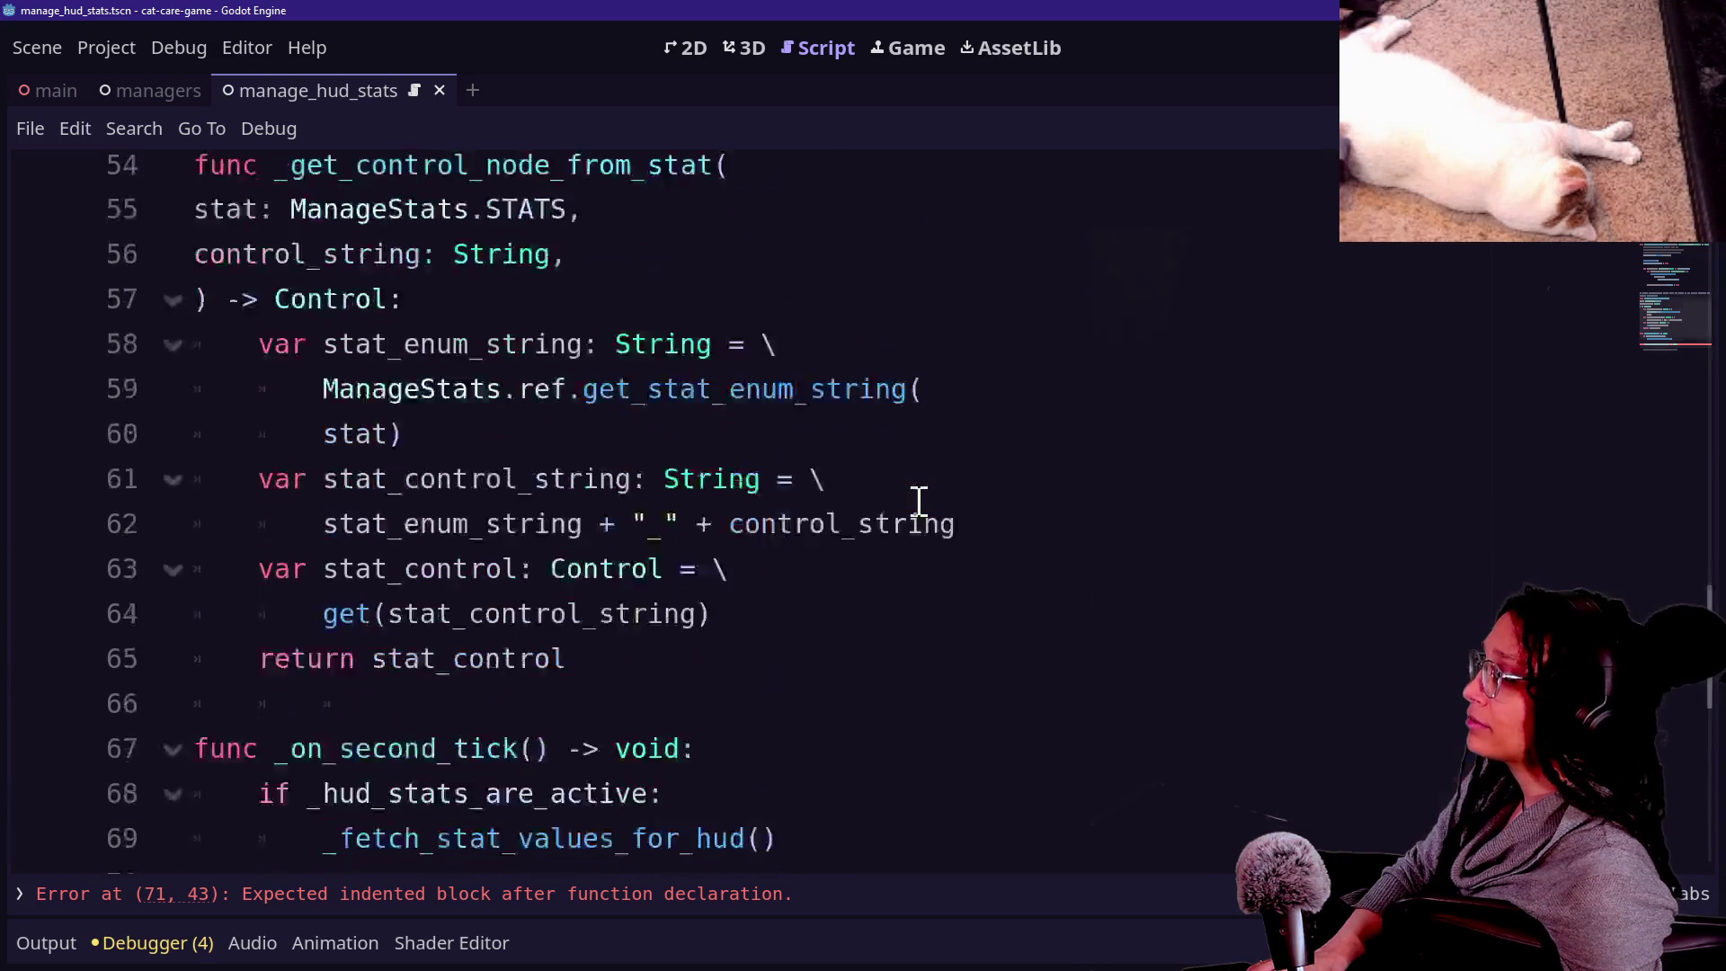
pyautogui.scroll(-3, 918, 502)
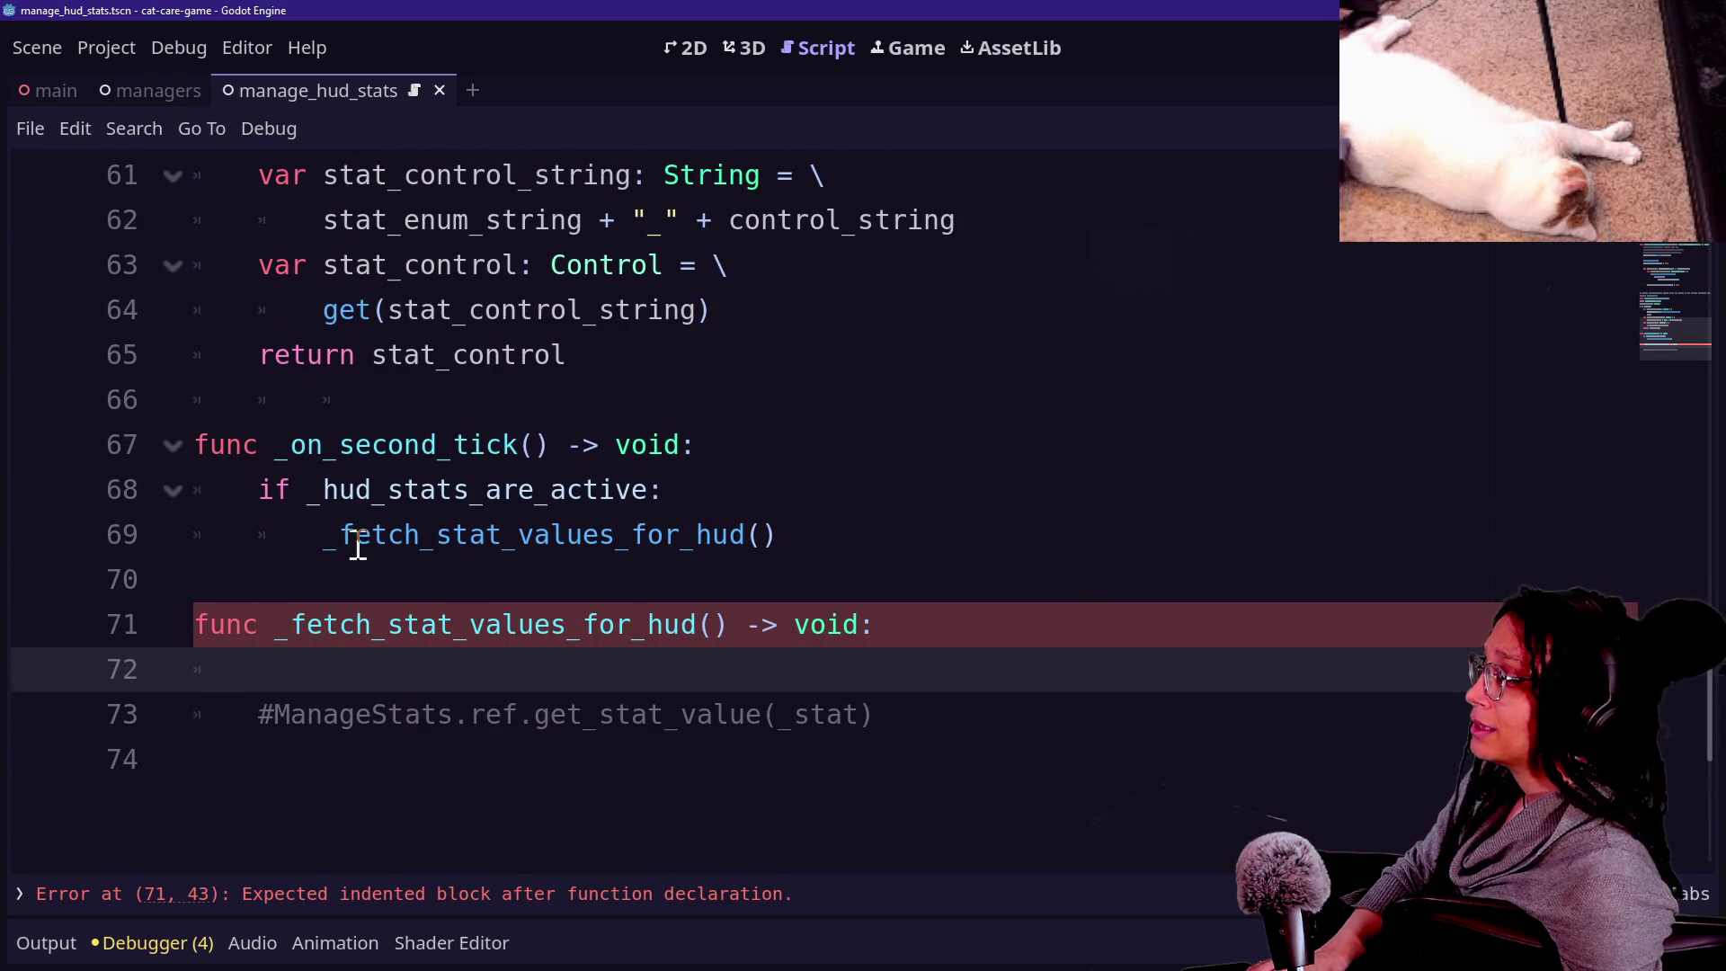
pyautogui.click(320, 531)
pyautogui.click(583, 534)
pyautogui.click(758, 509)
pyautogui.click(748, 532)
pyautogui.click(737, 505)
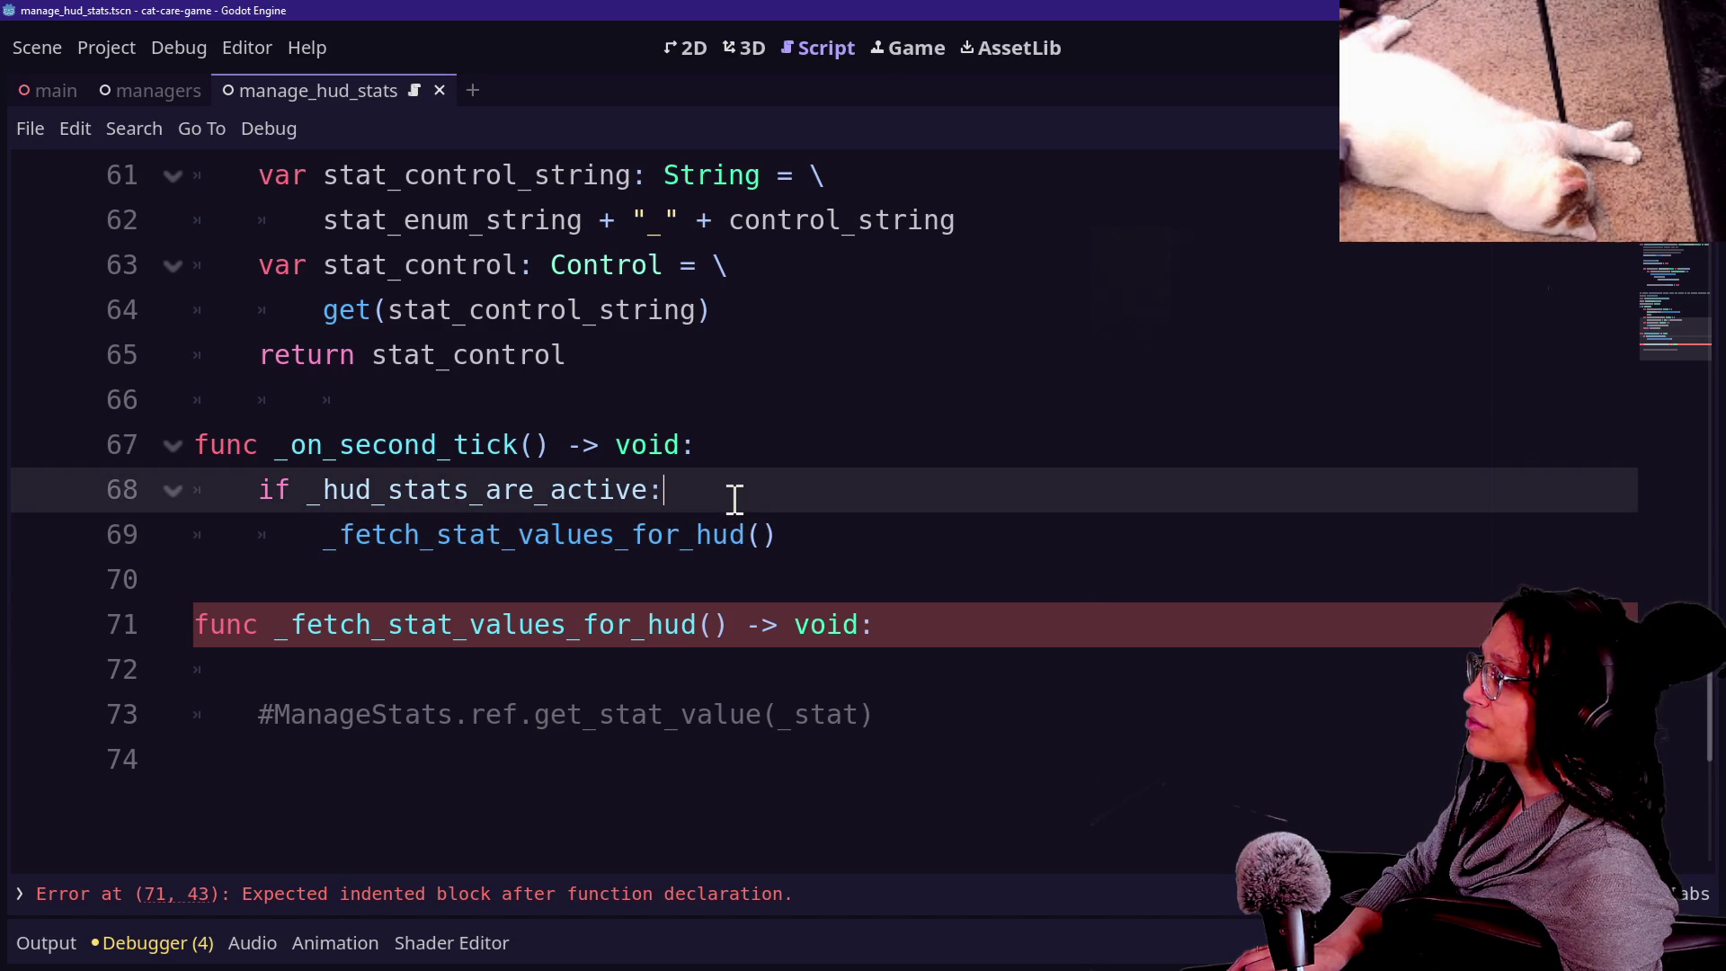
pyautogui.click(686, 718)
pyautogui.click(683, 670)
pyautogui.write('f-')
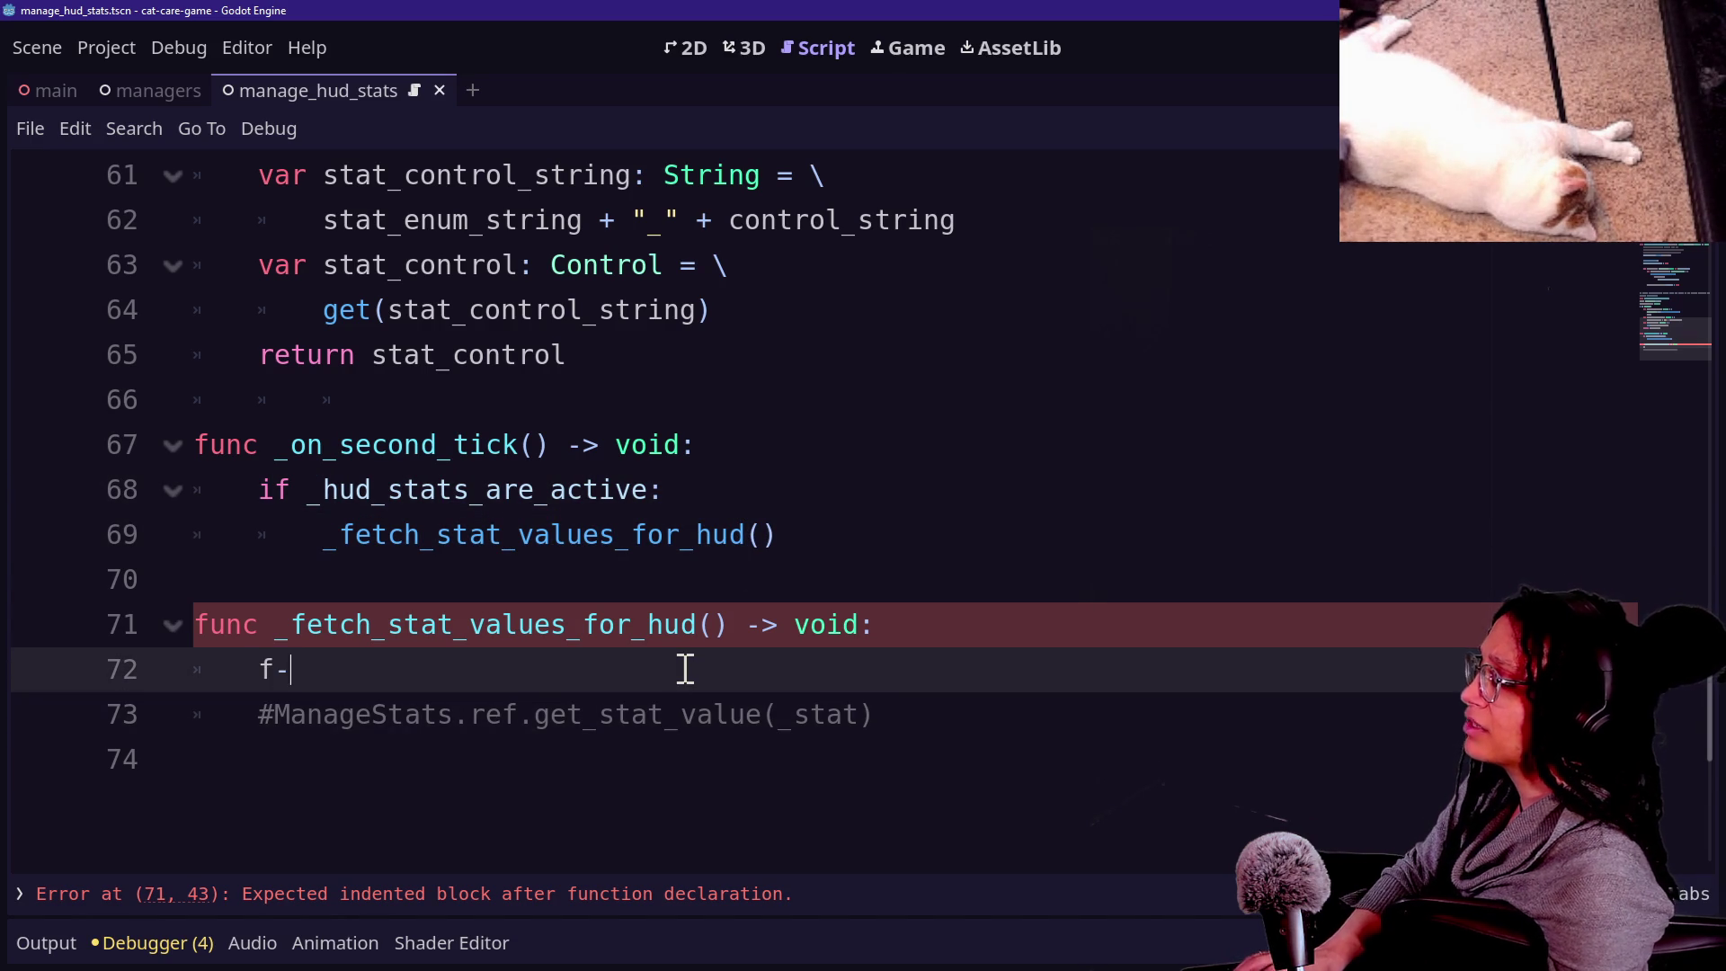
pyautogui.press('BackSpace')
pyautogui.write('0r')
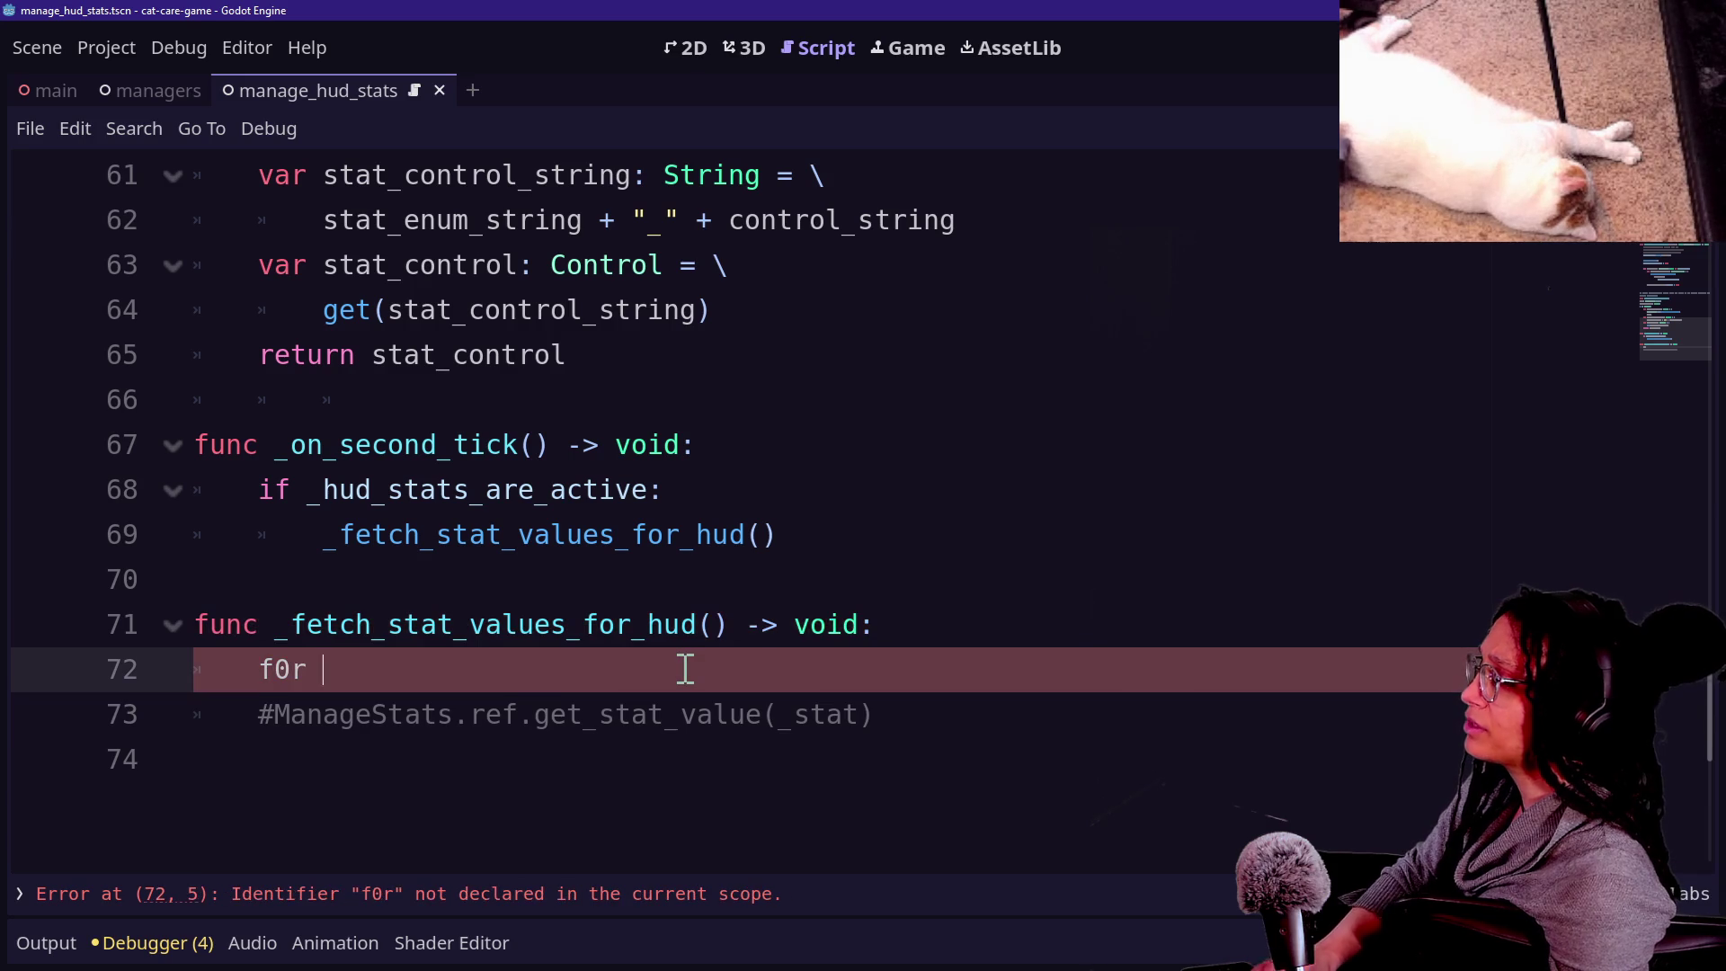
pyautogui.press('BackSpace')
pyautogui.write('or f')
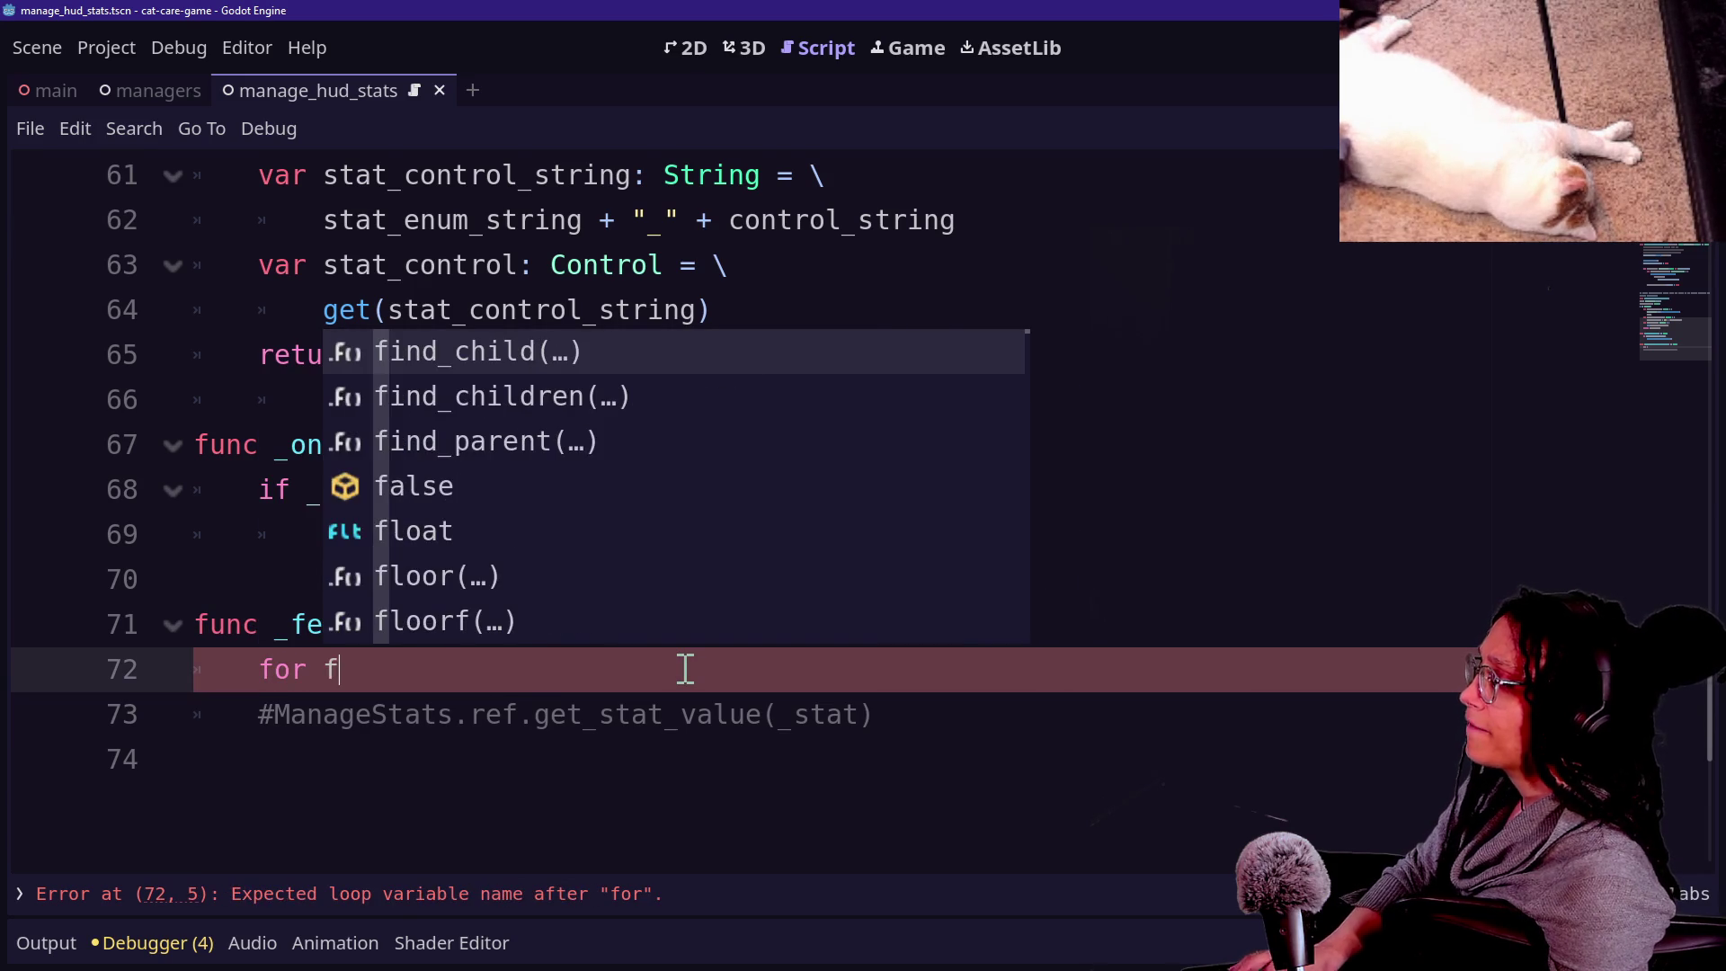
pyautogui.press('BackSpace')
pyautogui.click(724, 766)
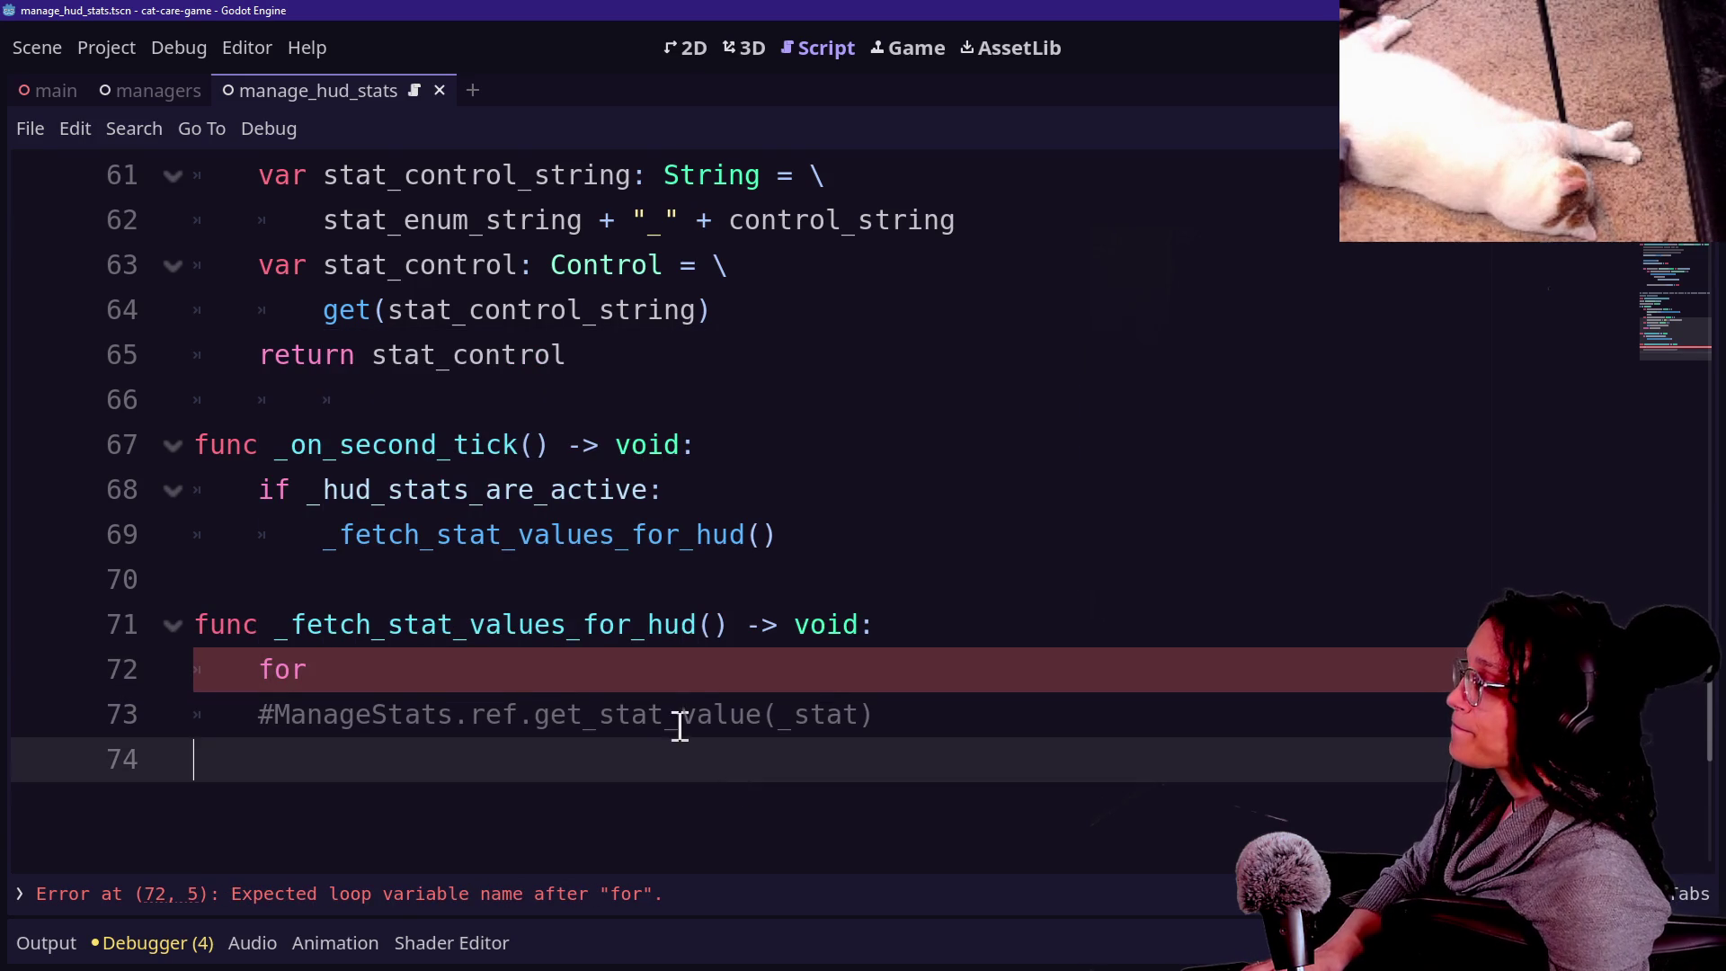
pyautogui.click(1164, 690)
pyautogui.press('BackSpace')
pyautogui.press('BackSpace')
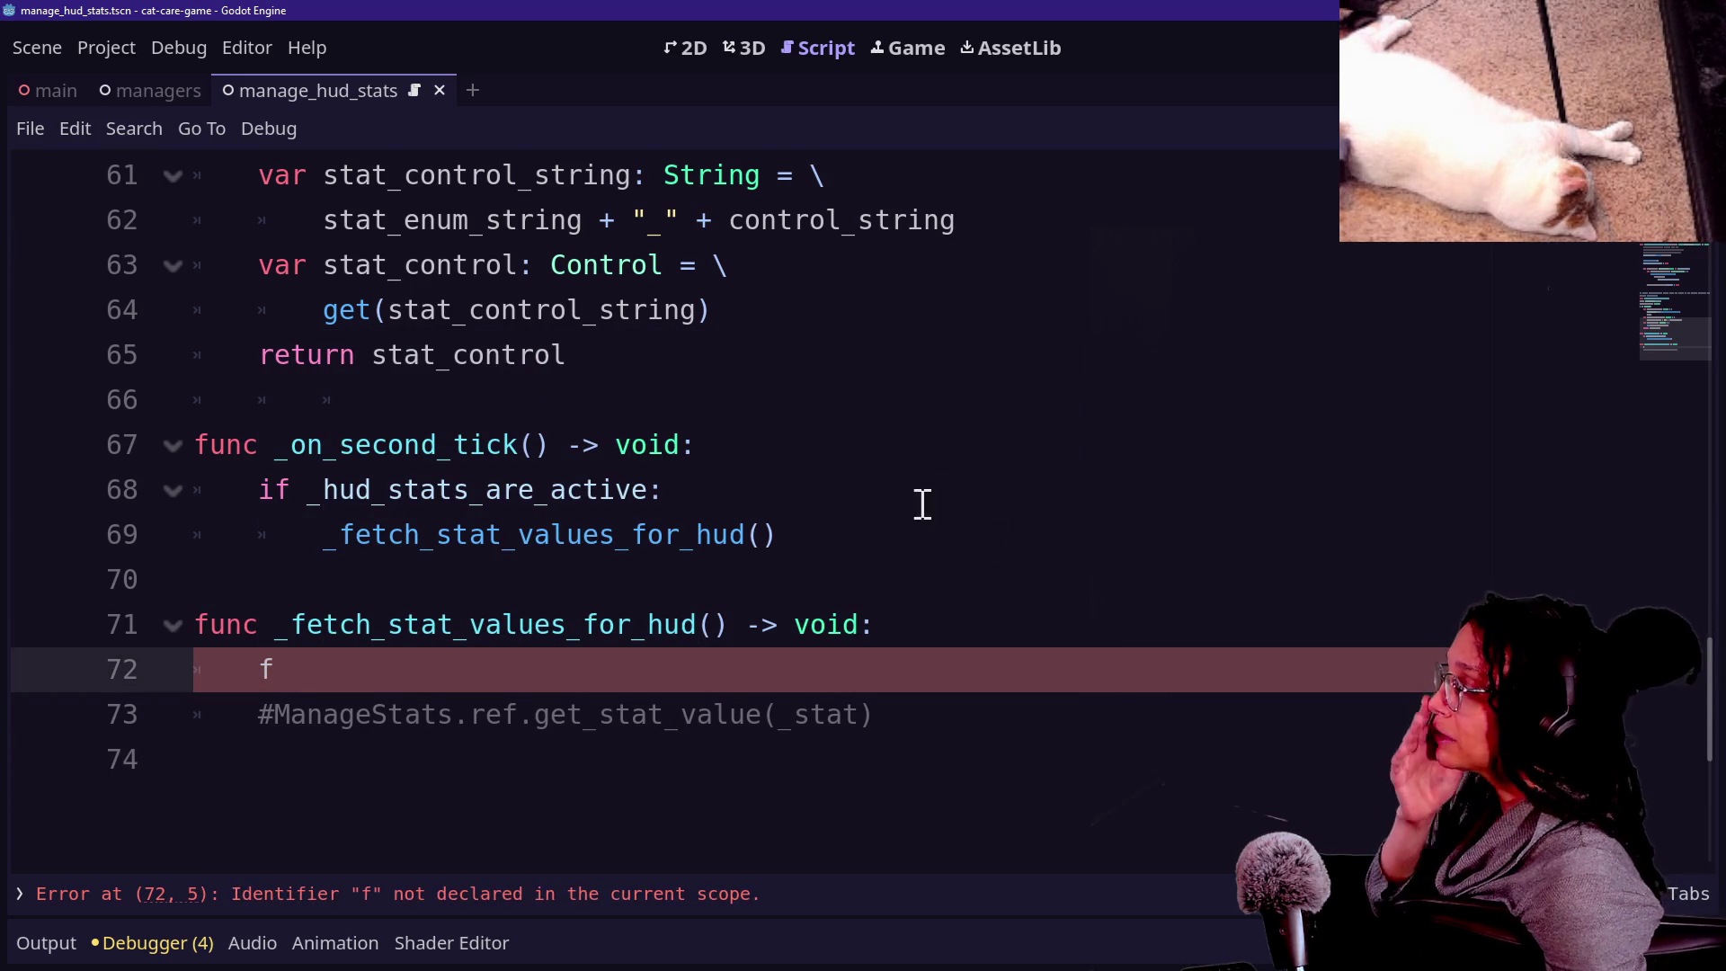
# Add for active_stat: ManageStats.STATS in _active_stats: inside the _hud_stats_are_active if block.
pyautogui.click(836, 460)
pyautogui.click(835, 489)
pyautogui.press('Return')
pyautogui.write('for ')
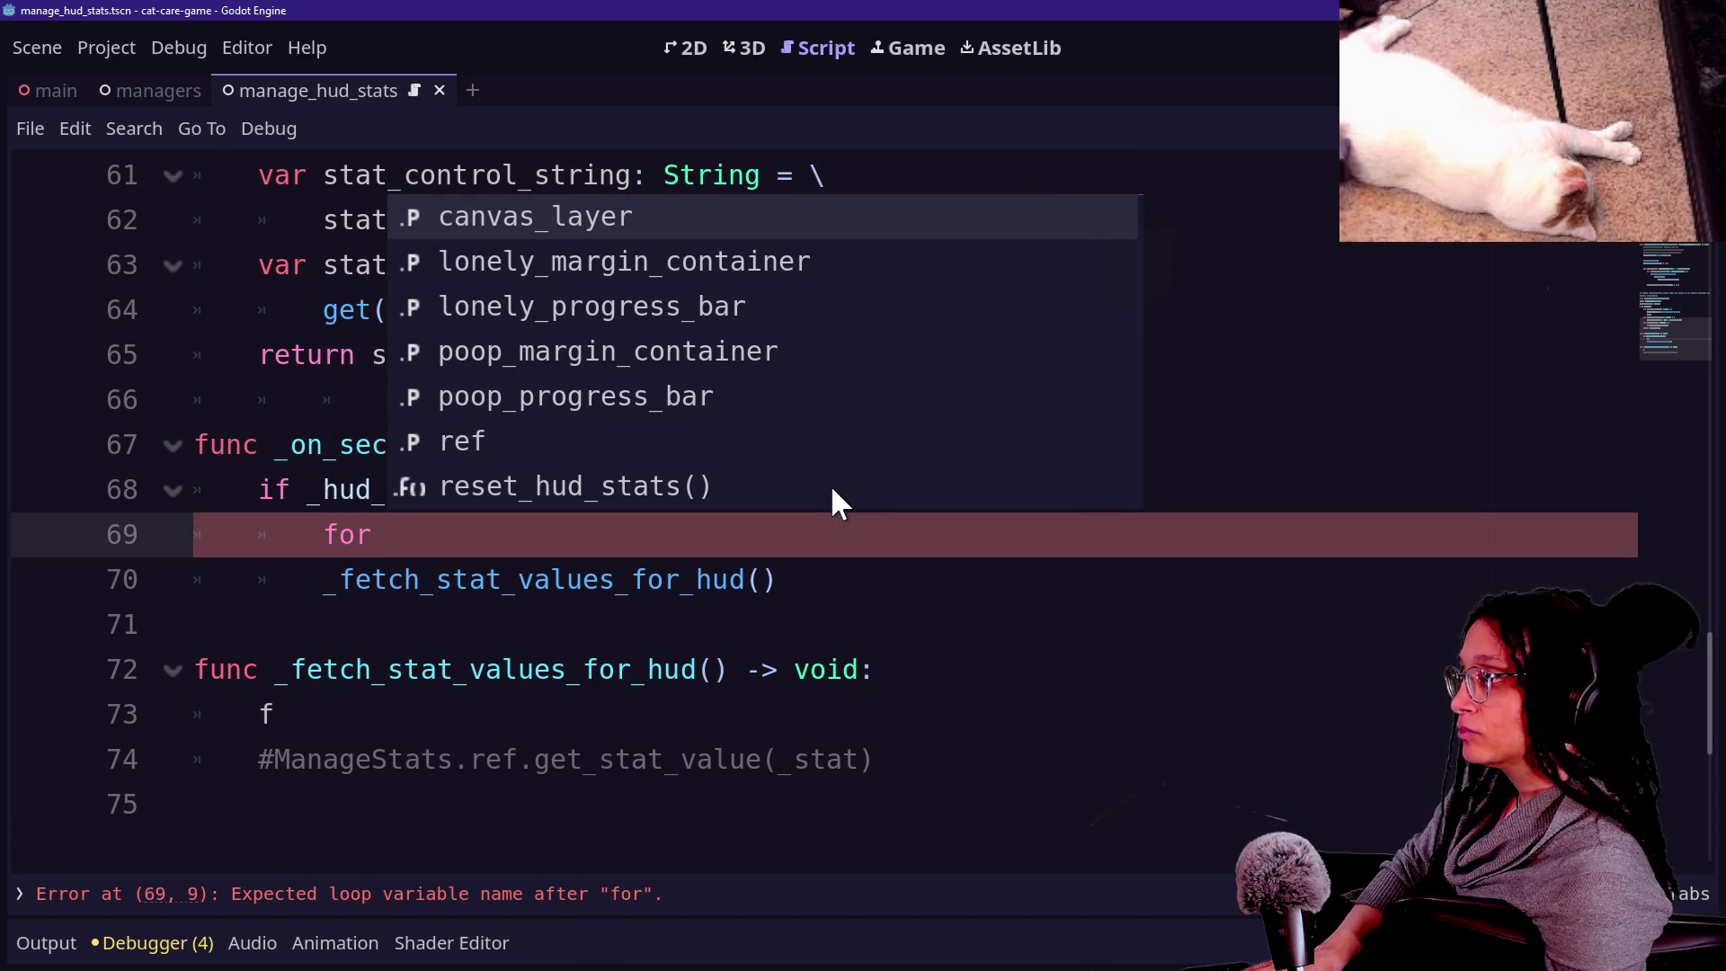
pyautogui.write('active_st')
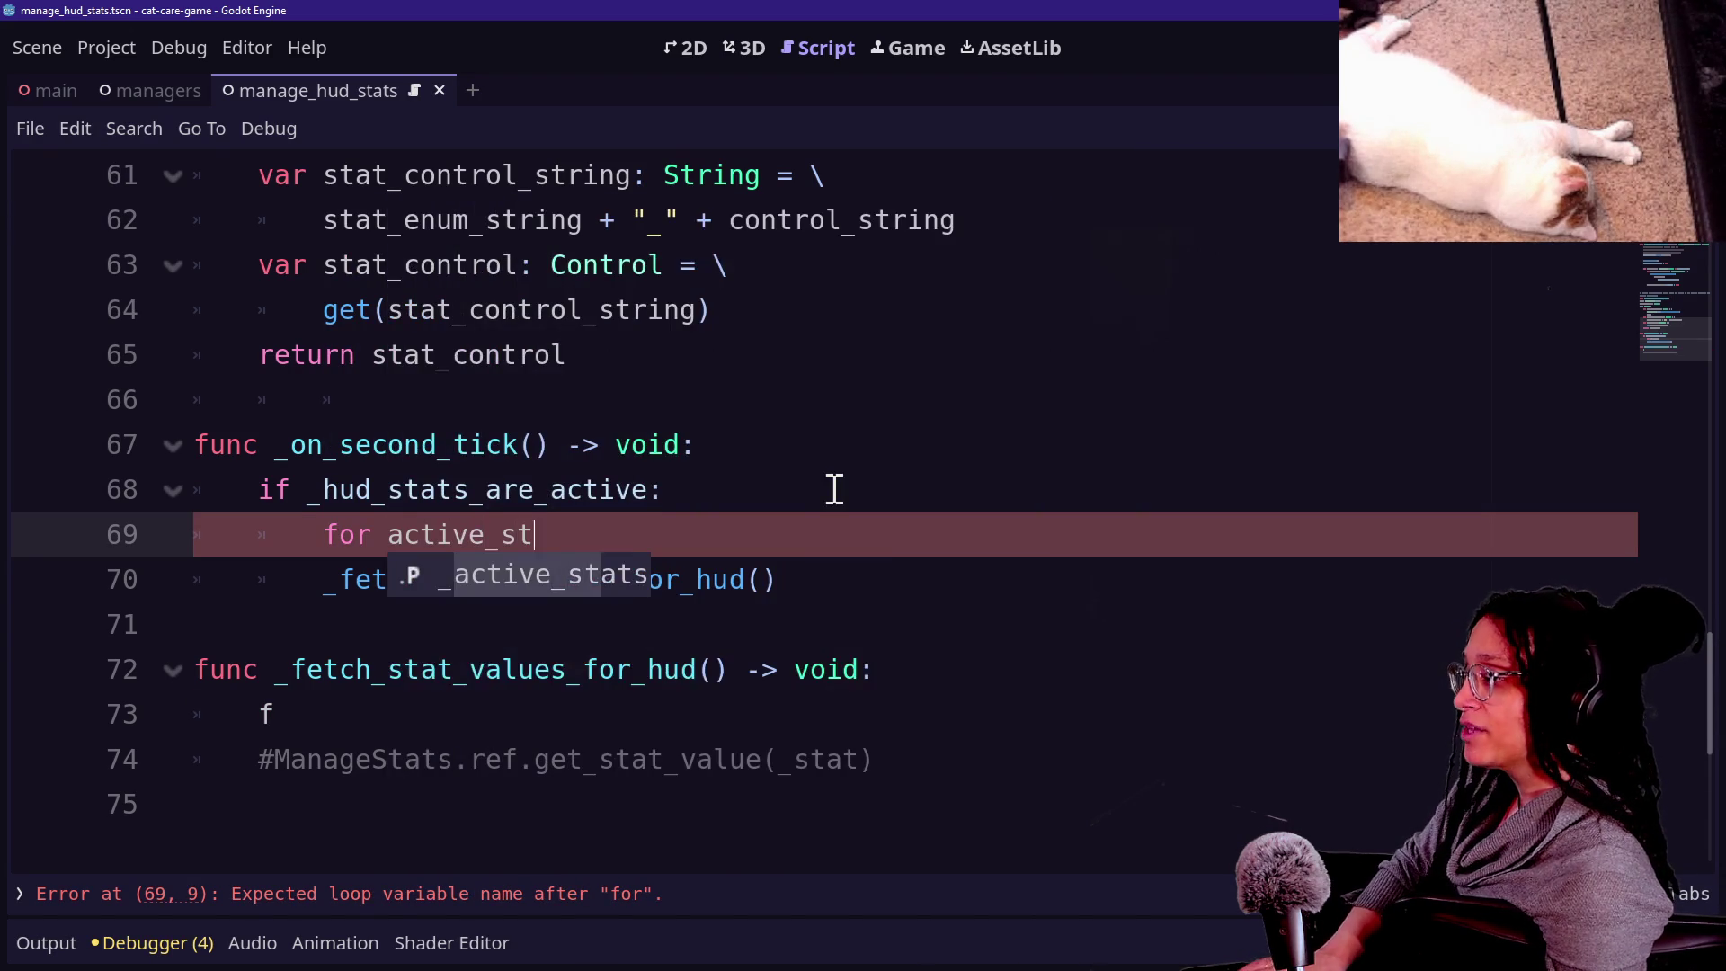
pyautogui.write('at: ')
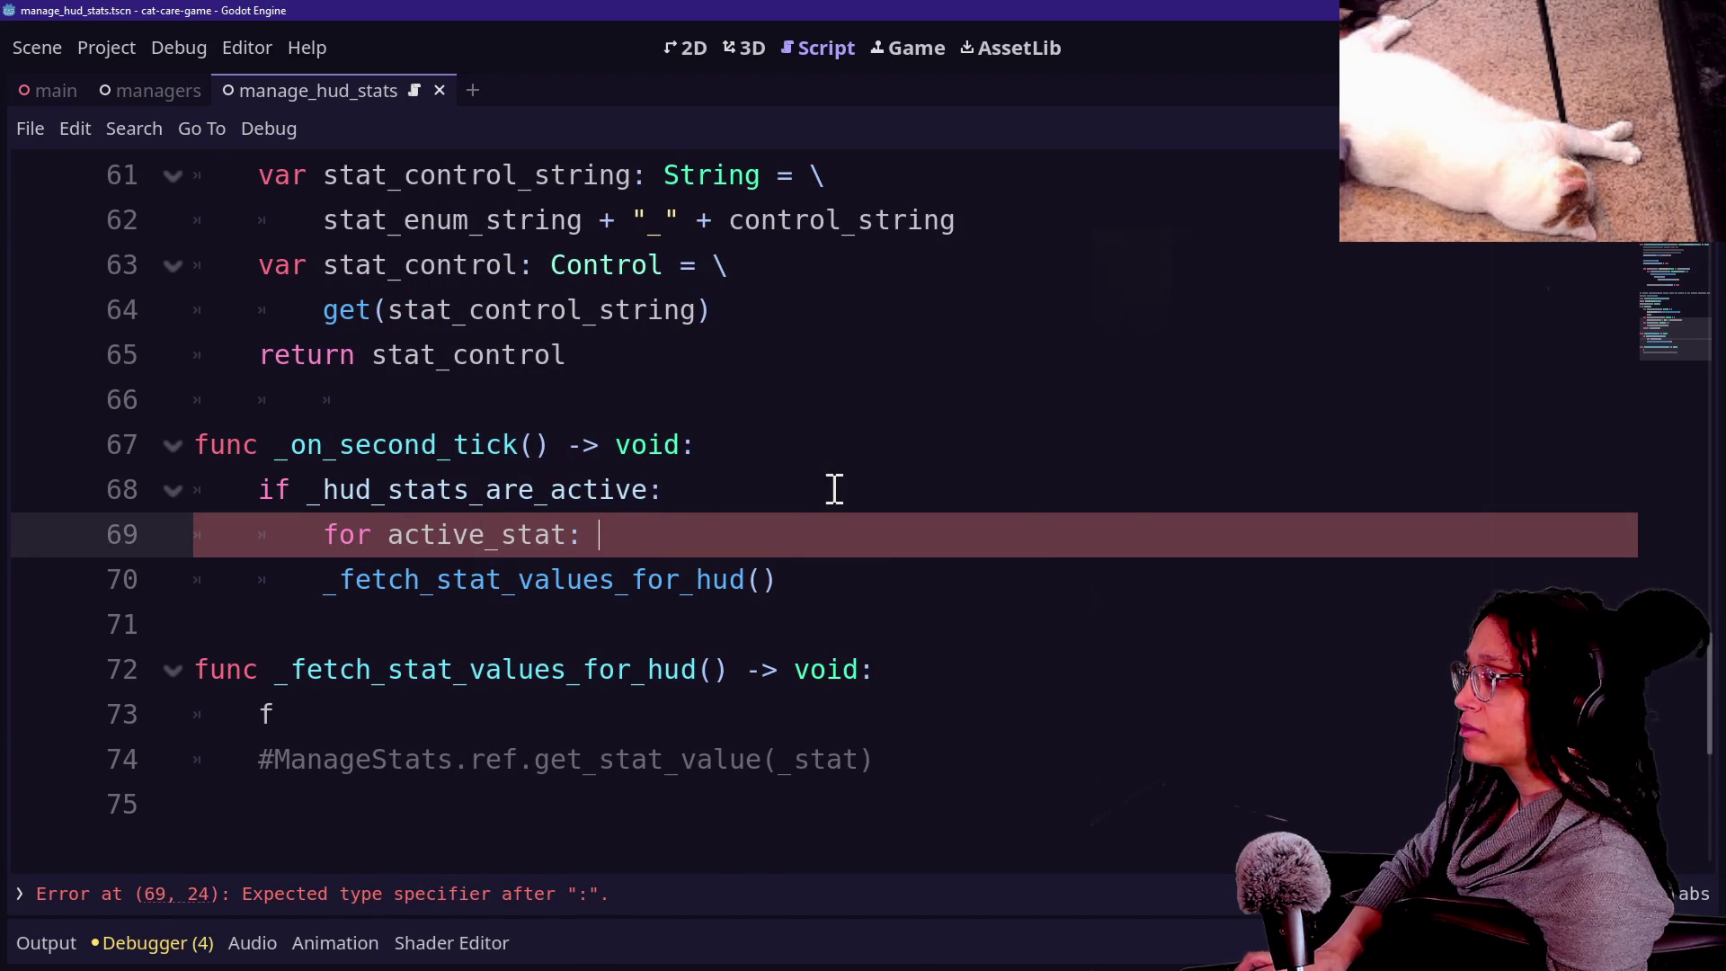
pyautogui.write('ManageStats.')
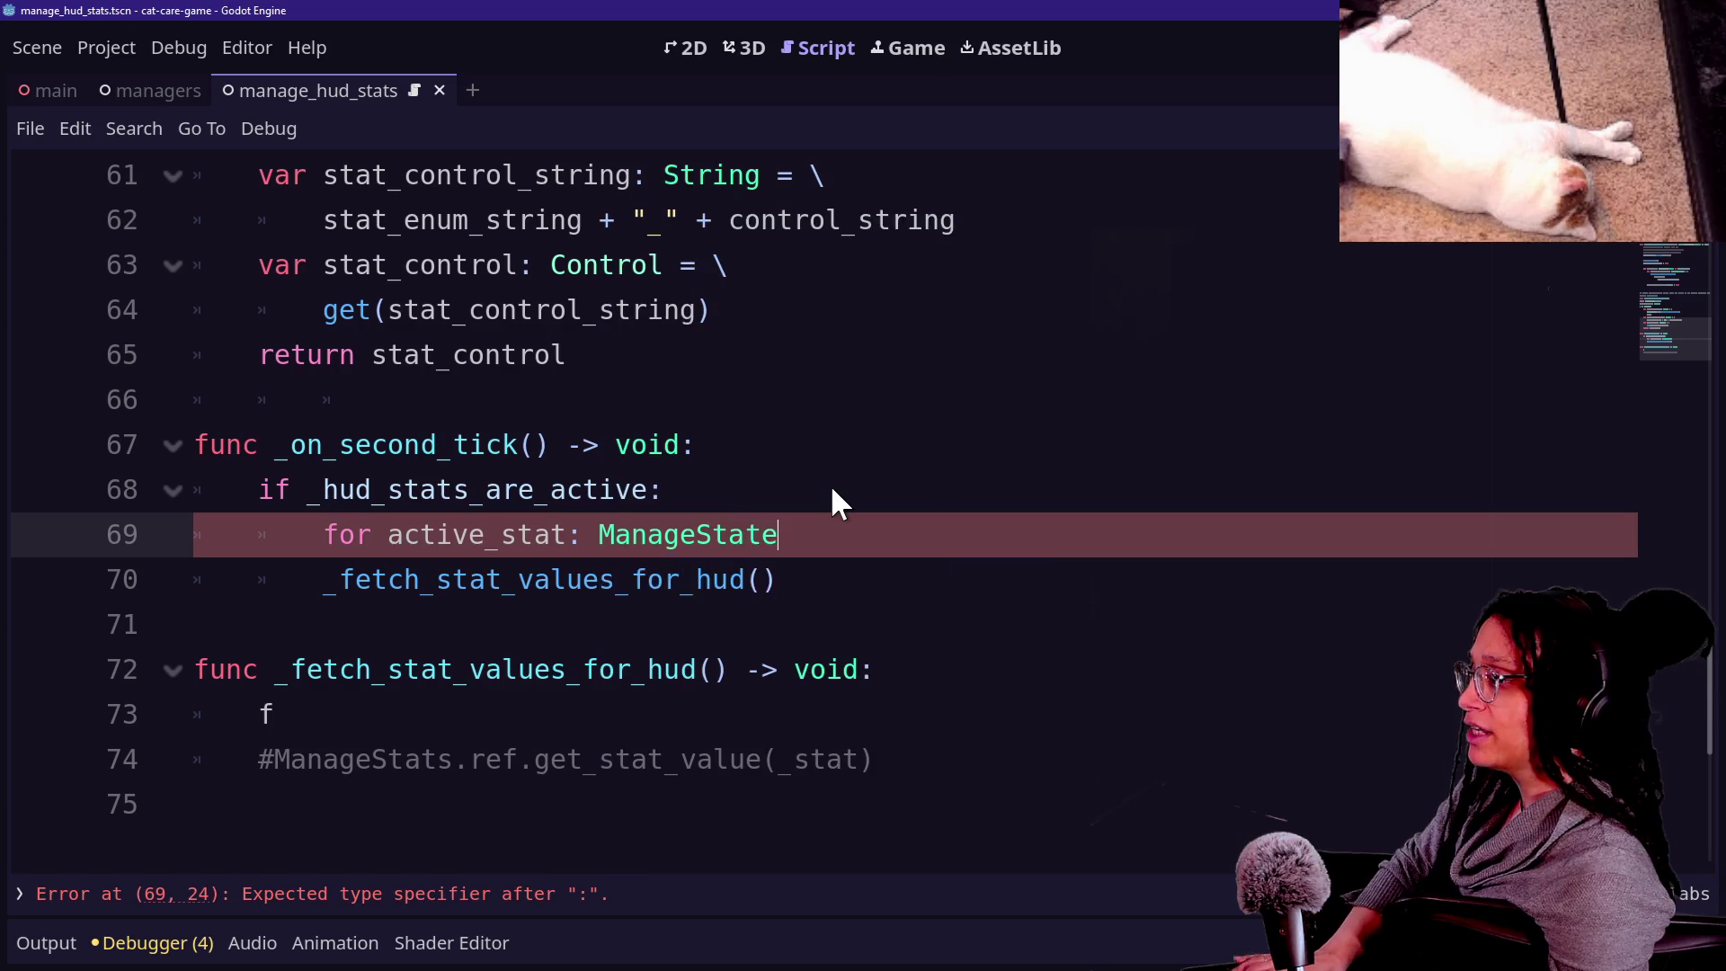
pyautogui.write('ST')
pyautogui.press('Return')
pyautogui.write('in _')
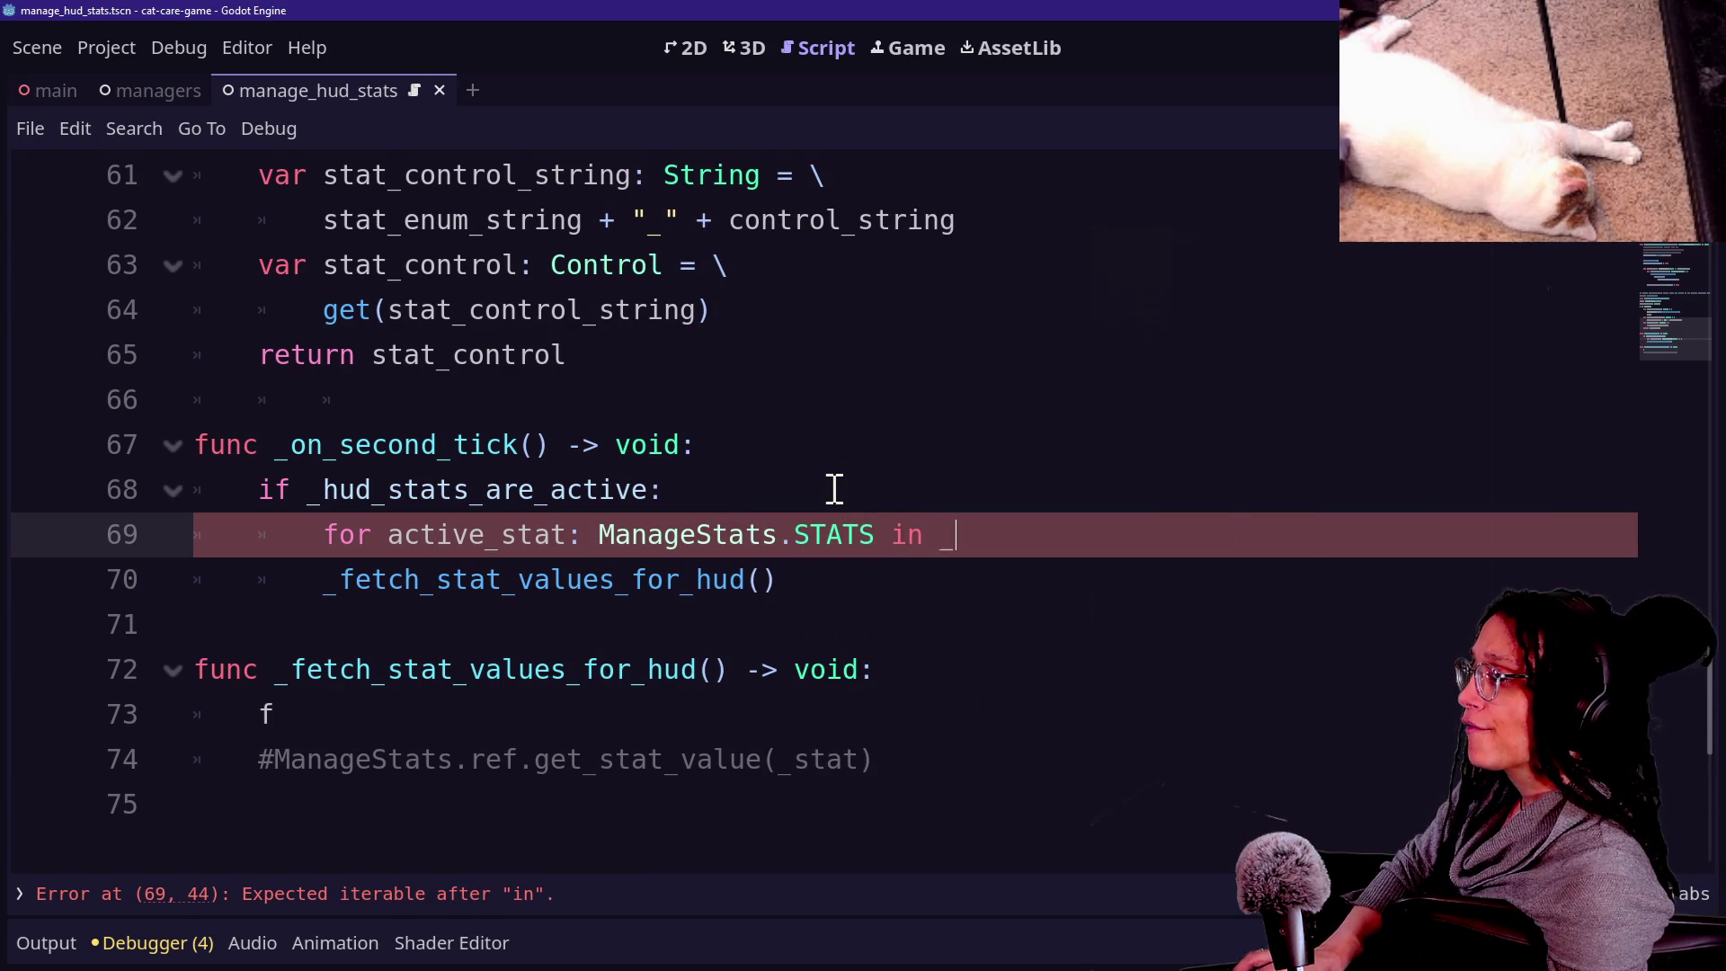
pyautogui.write('active_stats:')
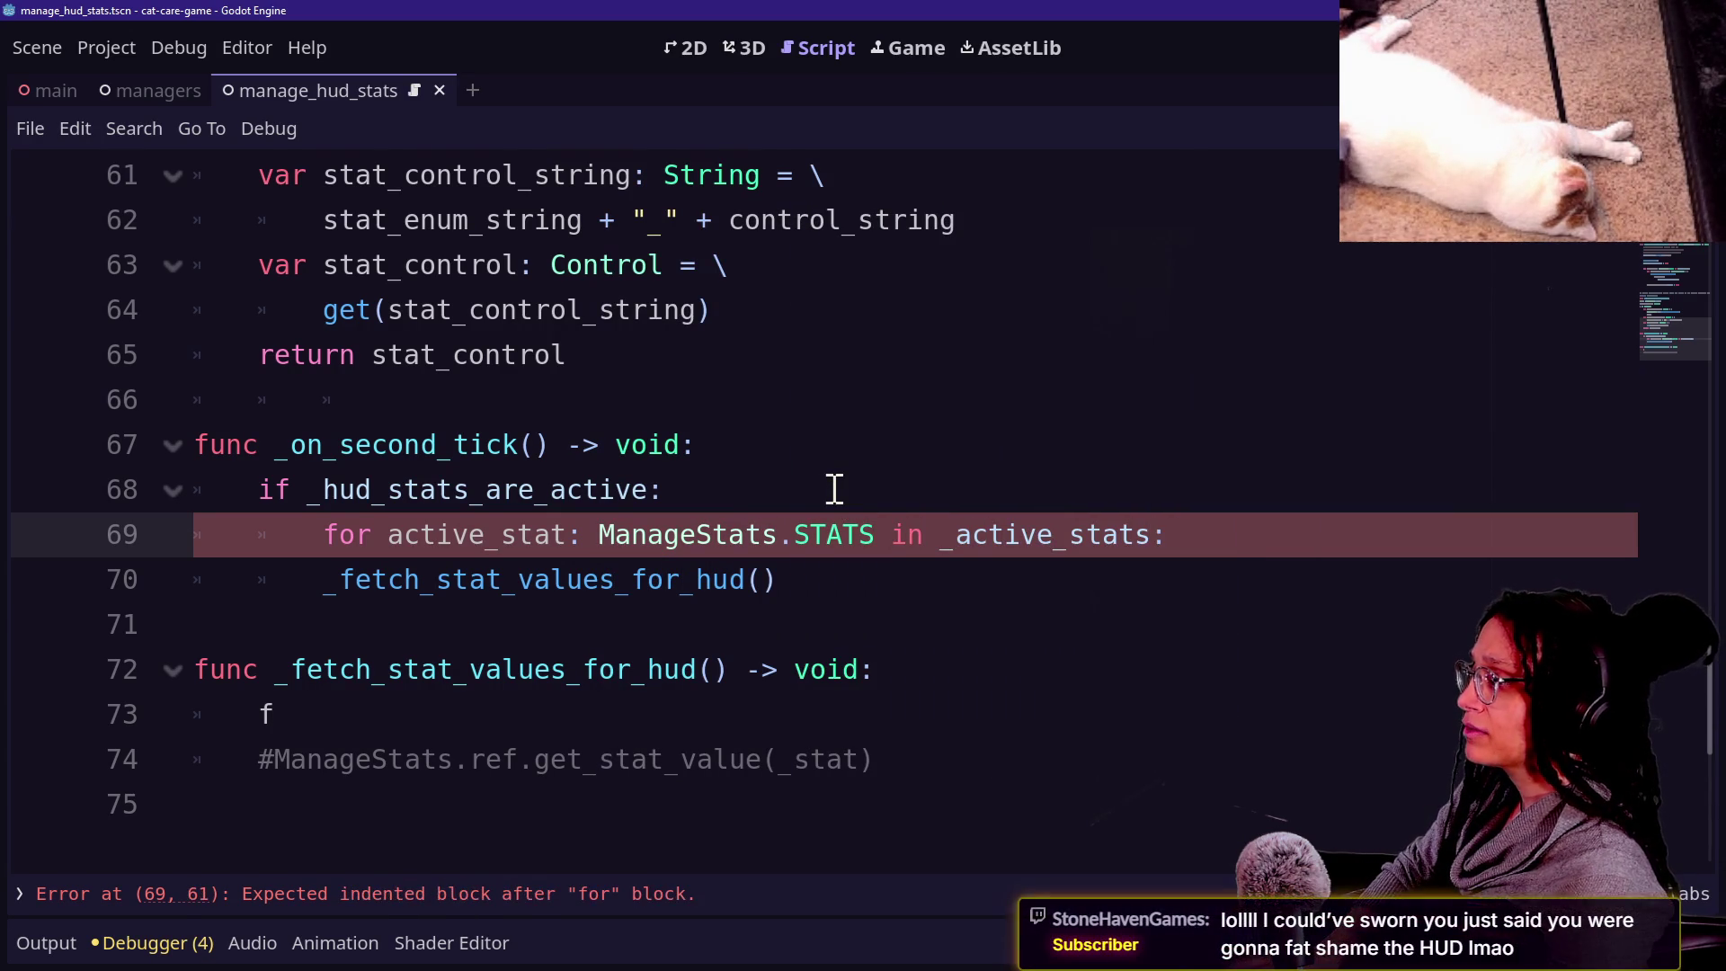
pyautogui.press('Return')
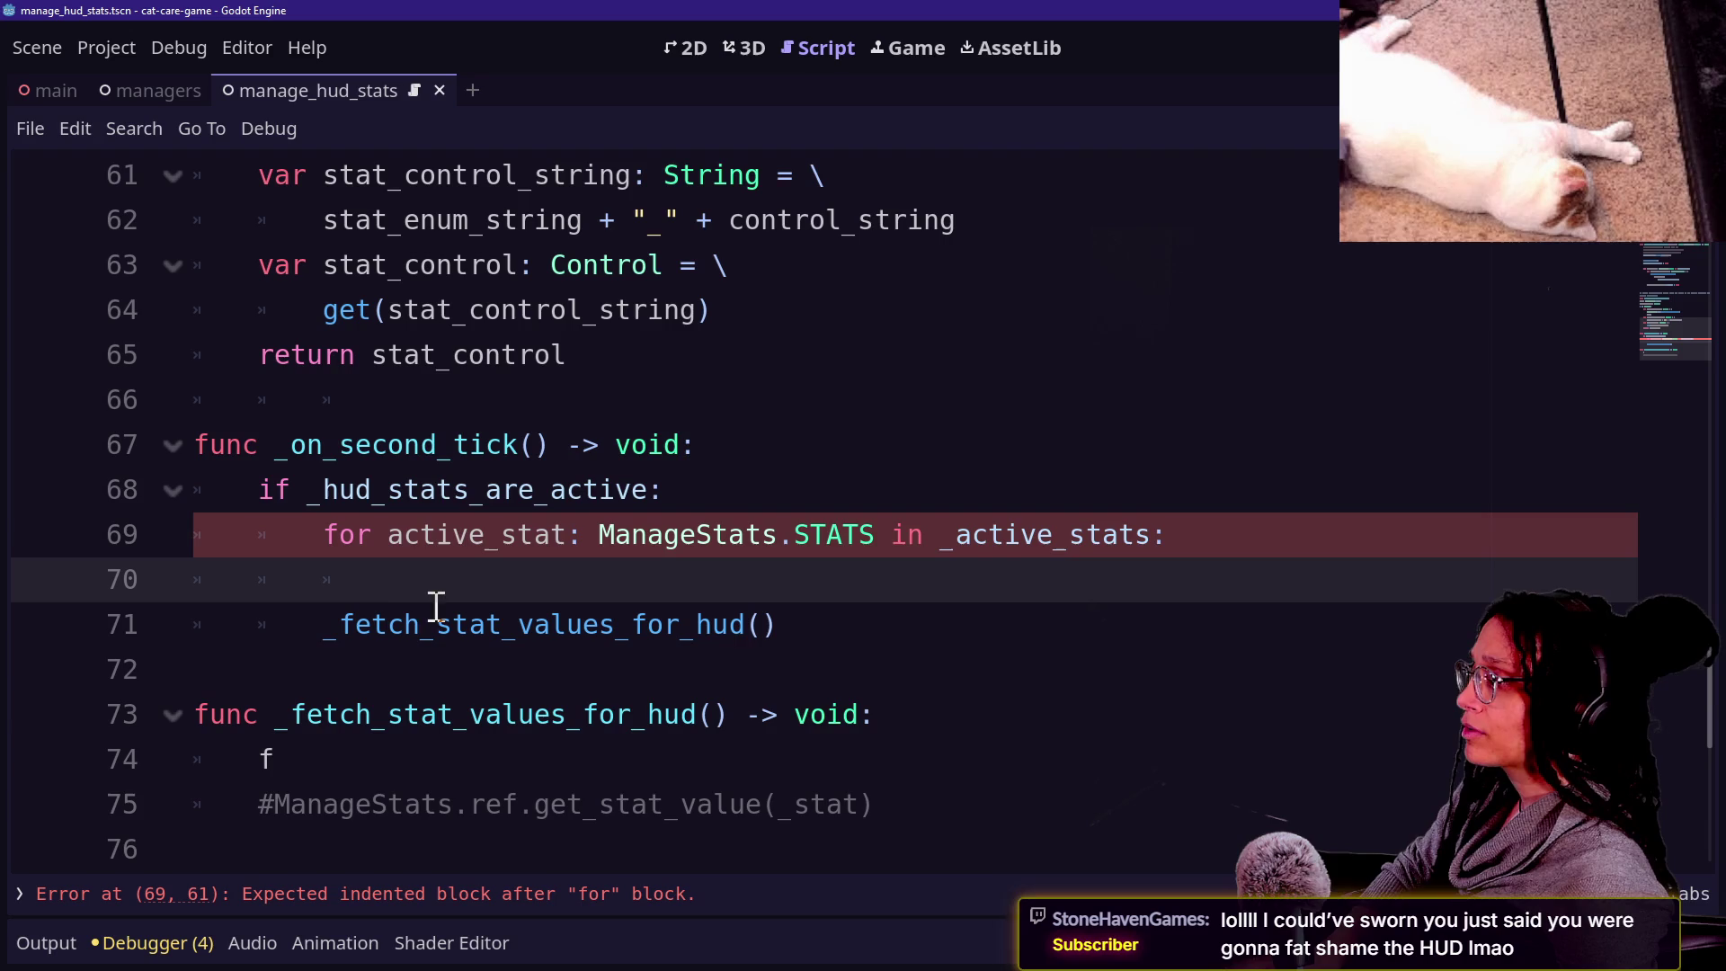
# Begin var stat_progress_bar: ProgressBar = \ in the loop, continuing onto a new line.
pyautogui.scroll(2, 700, 562)
pyautogui.scroll(1, 700, 562)
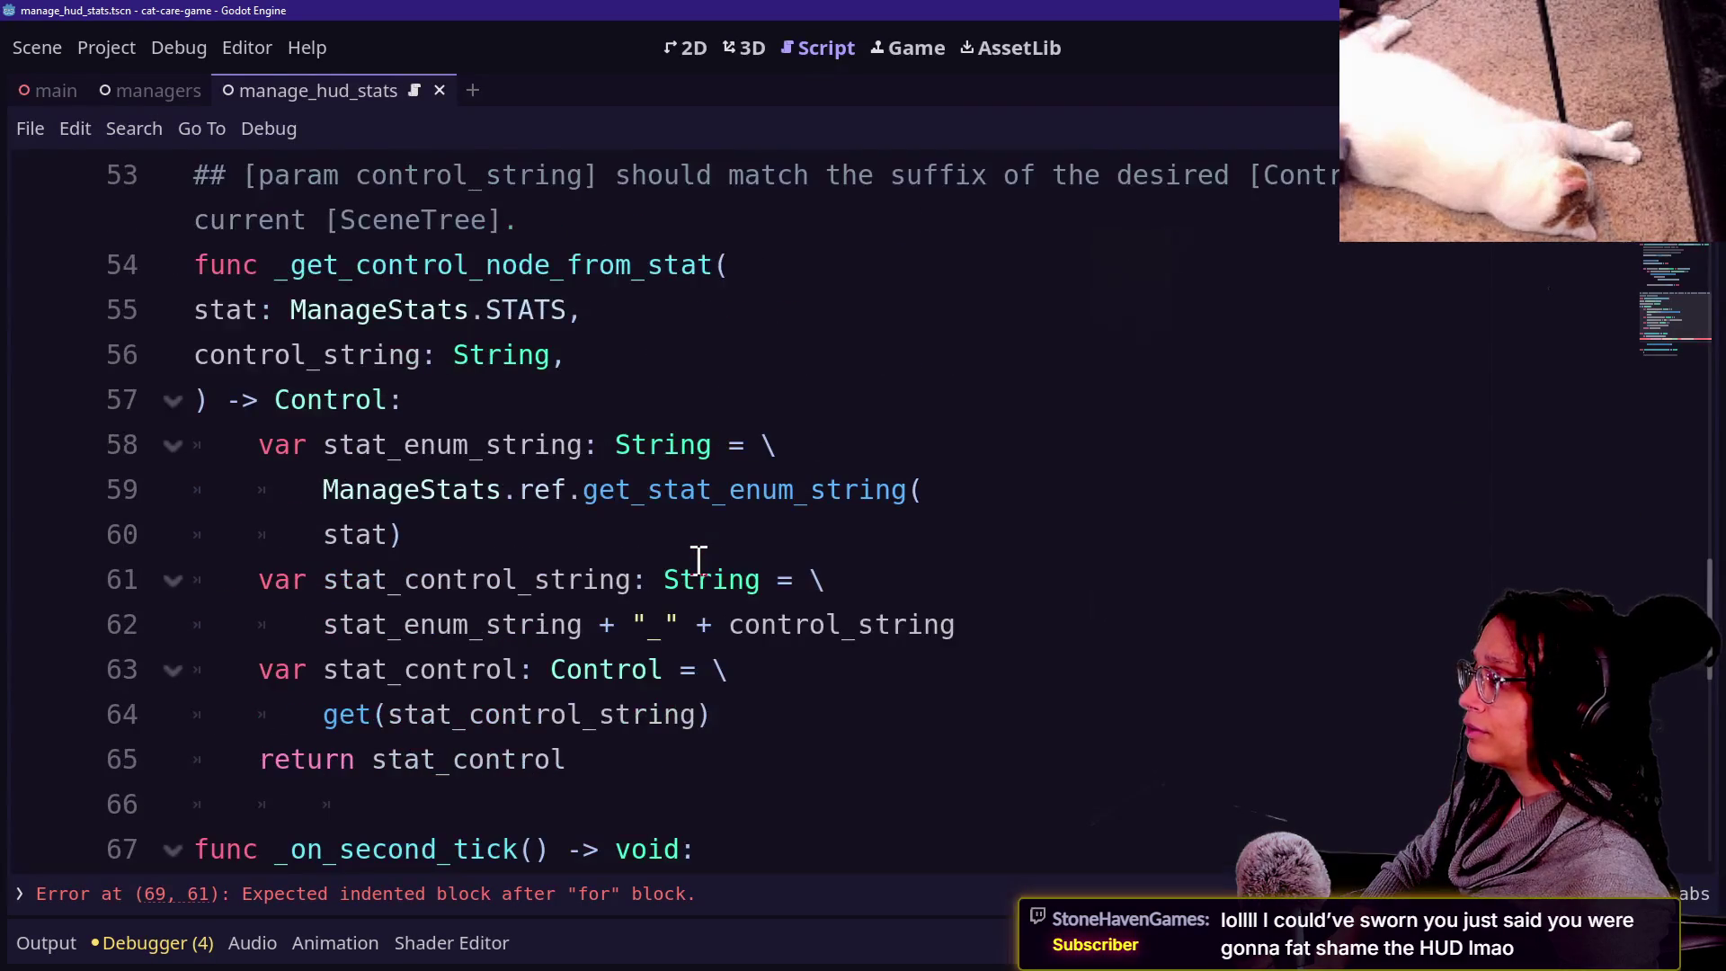
pyautogui.scroll(-3, 698, 558)
pyautogui.write('var ')
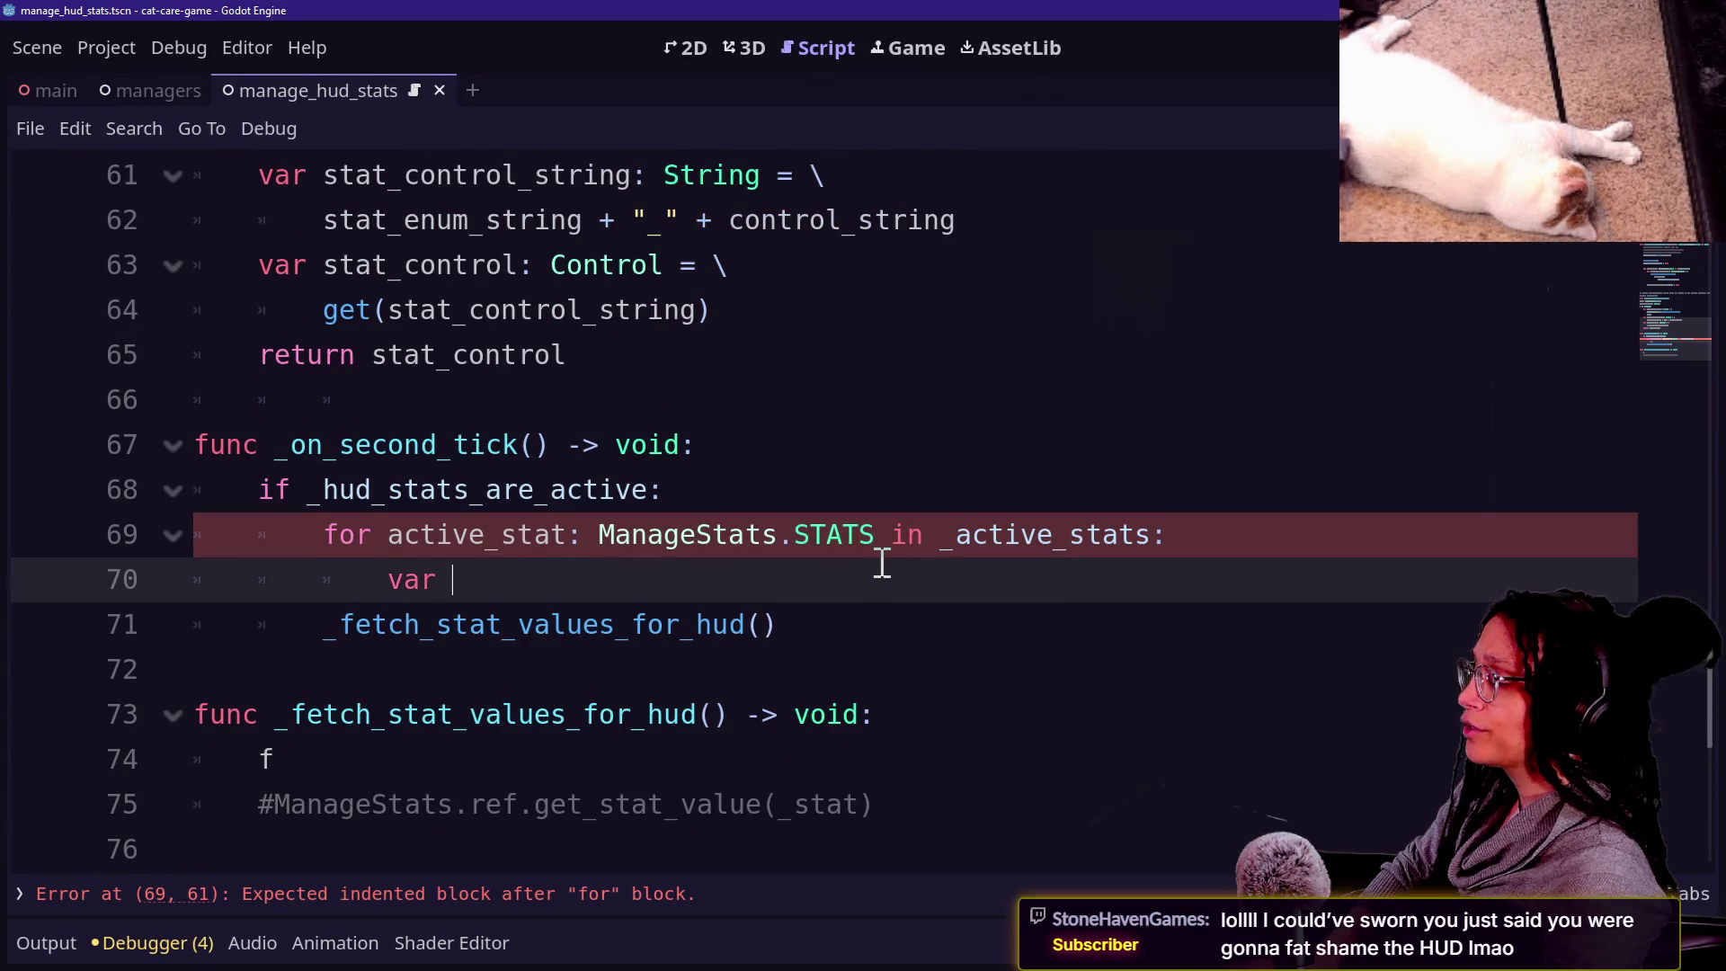
pyautogui.write('stat_progress_bar')
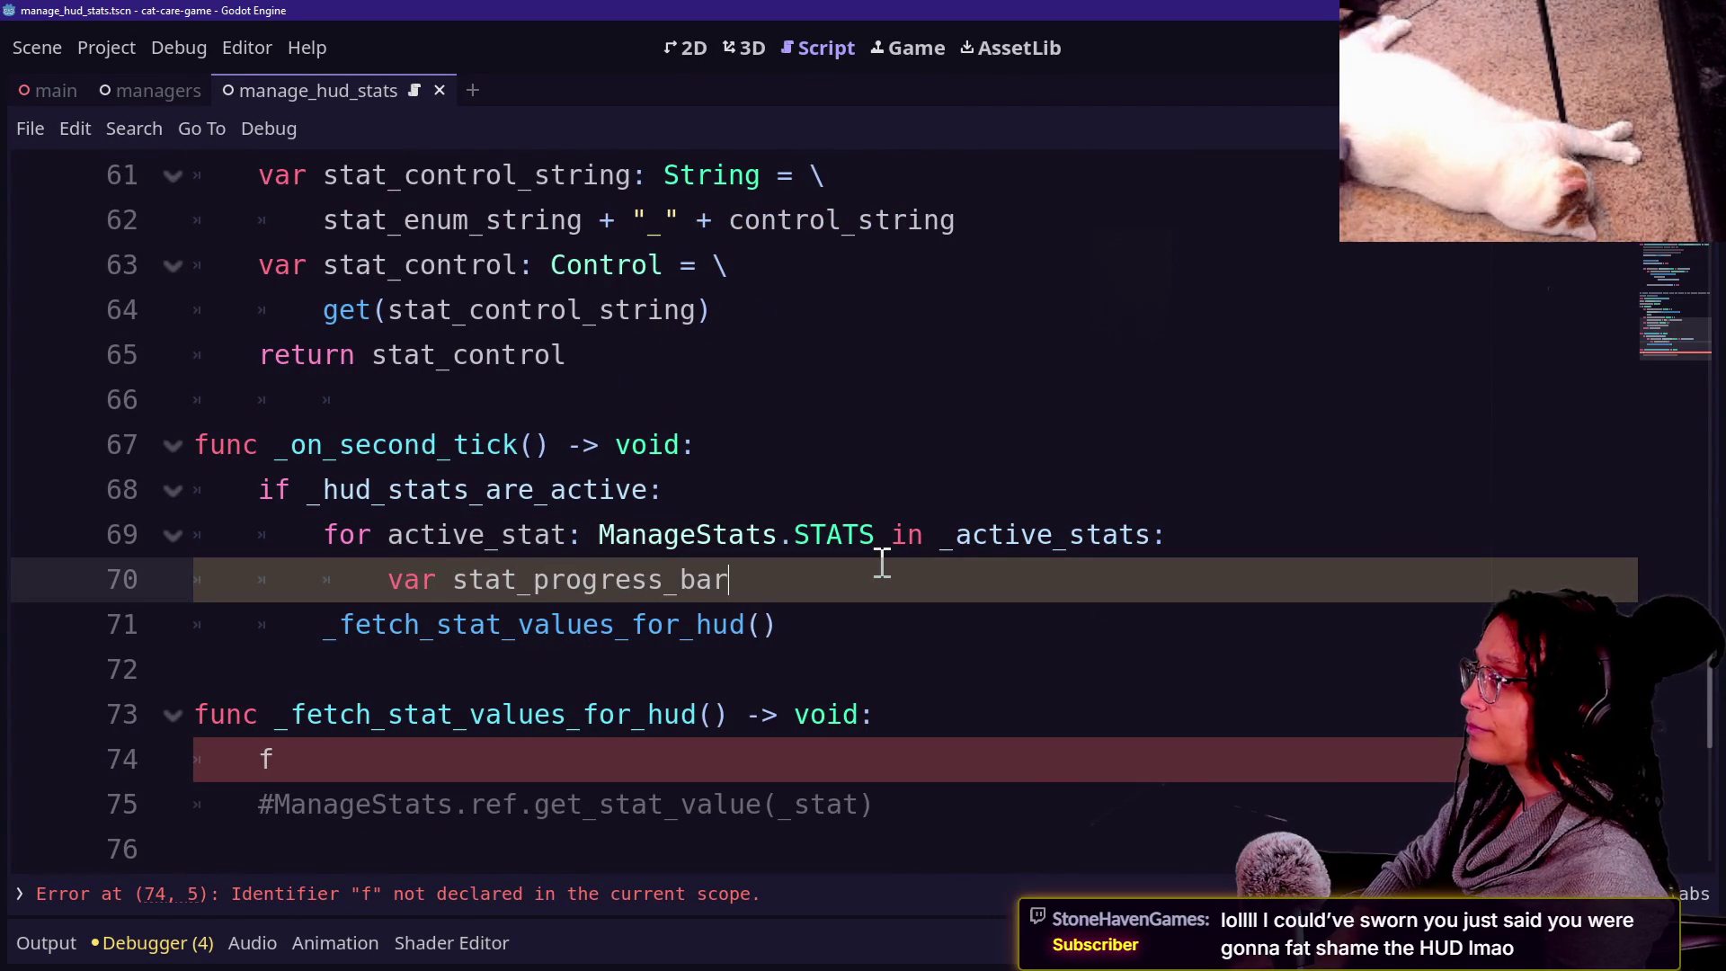
pyautogui.press('BackSpace')
pyautogui.write('r')
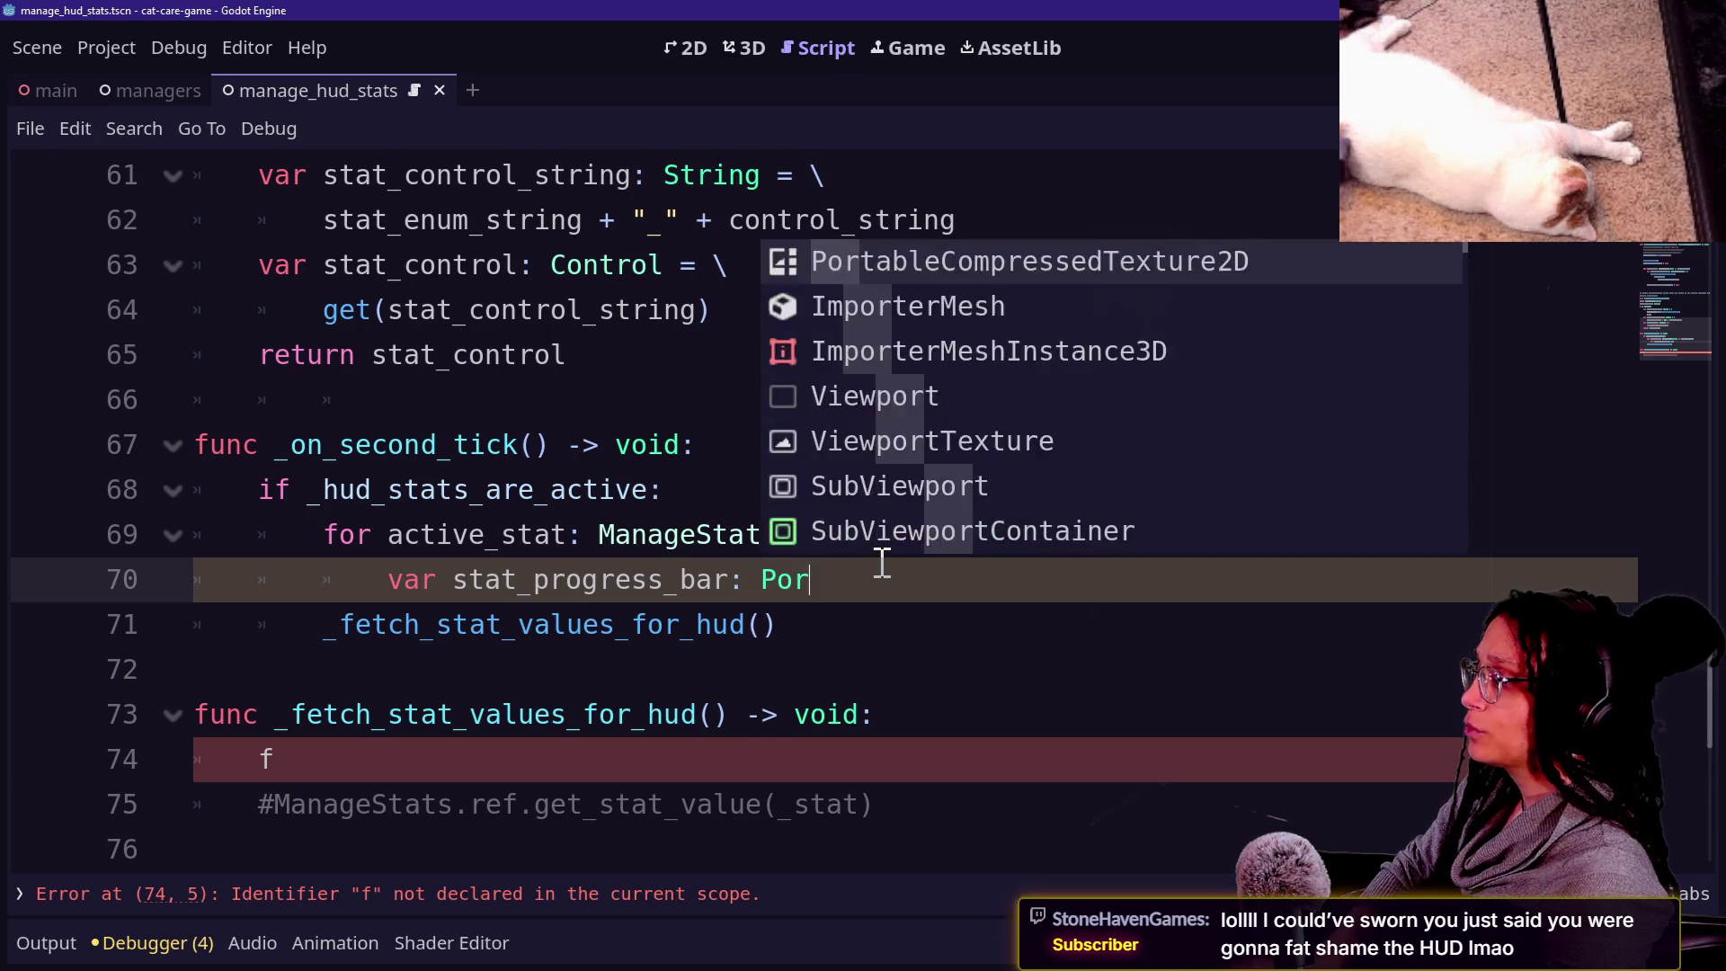
pyautogui.press('BackSpace')
pyautogui.press('BackSpace')
pyautogui.write('rogressBar')
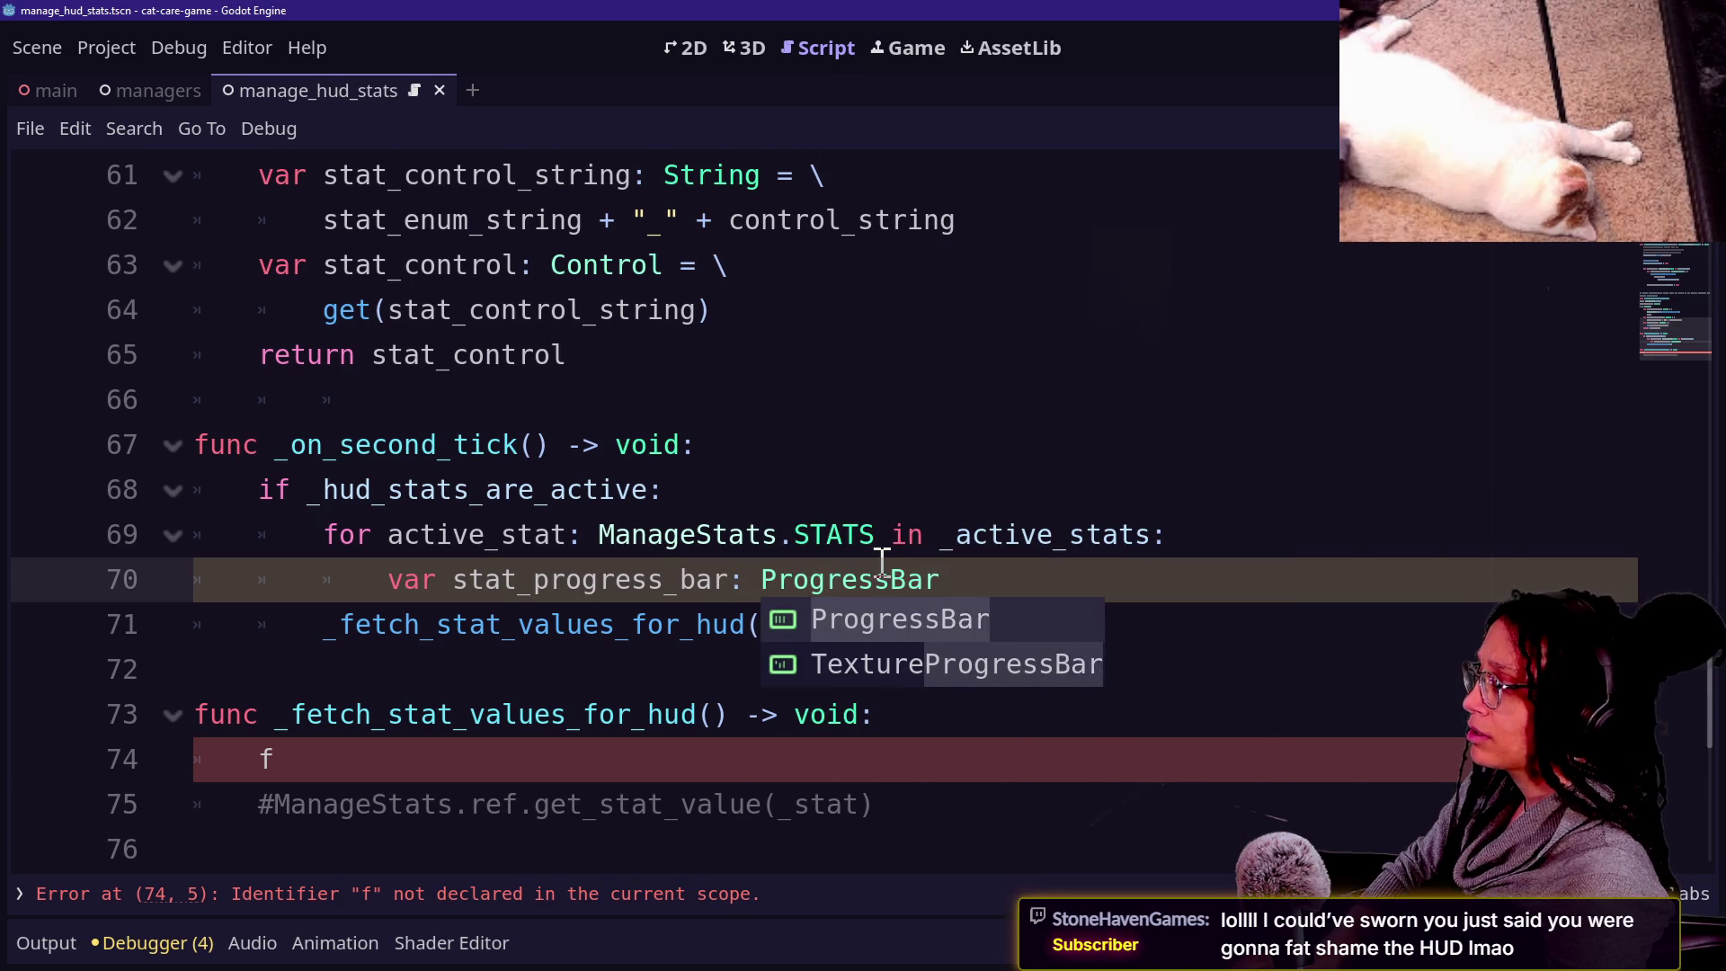
pyautogui.write(' = \\')
pyautogui.press('Return')
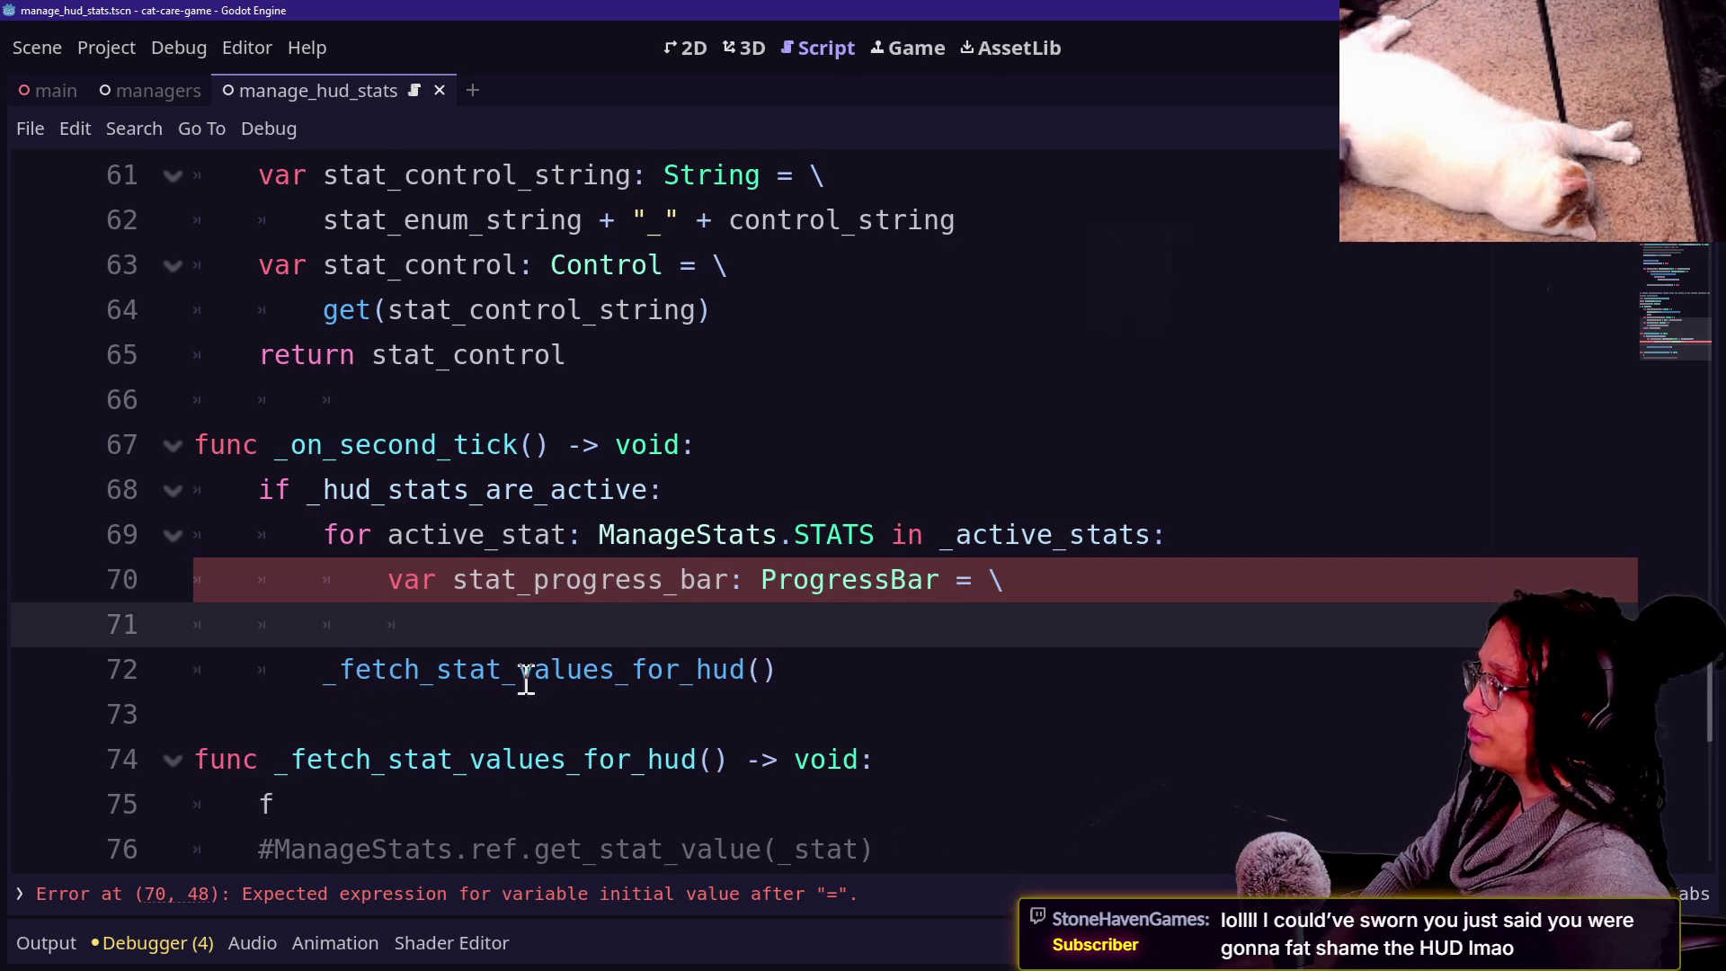
# Assign stat_progress_bar from _get_control_node_from_stat(active_stat, STRING_PROGRESS_BAR), with the second argument on an indented line.
pyautogui.scroll(3, 649, 558)
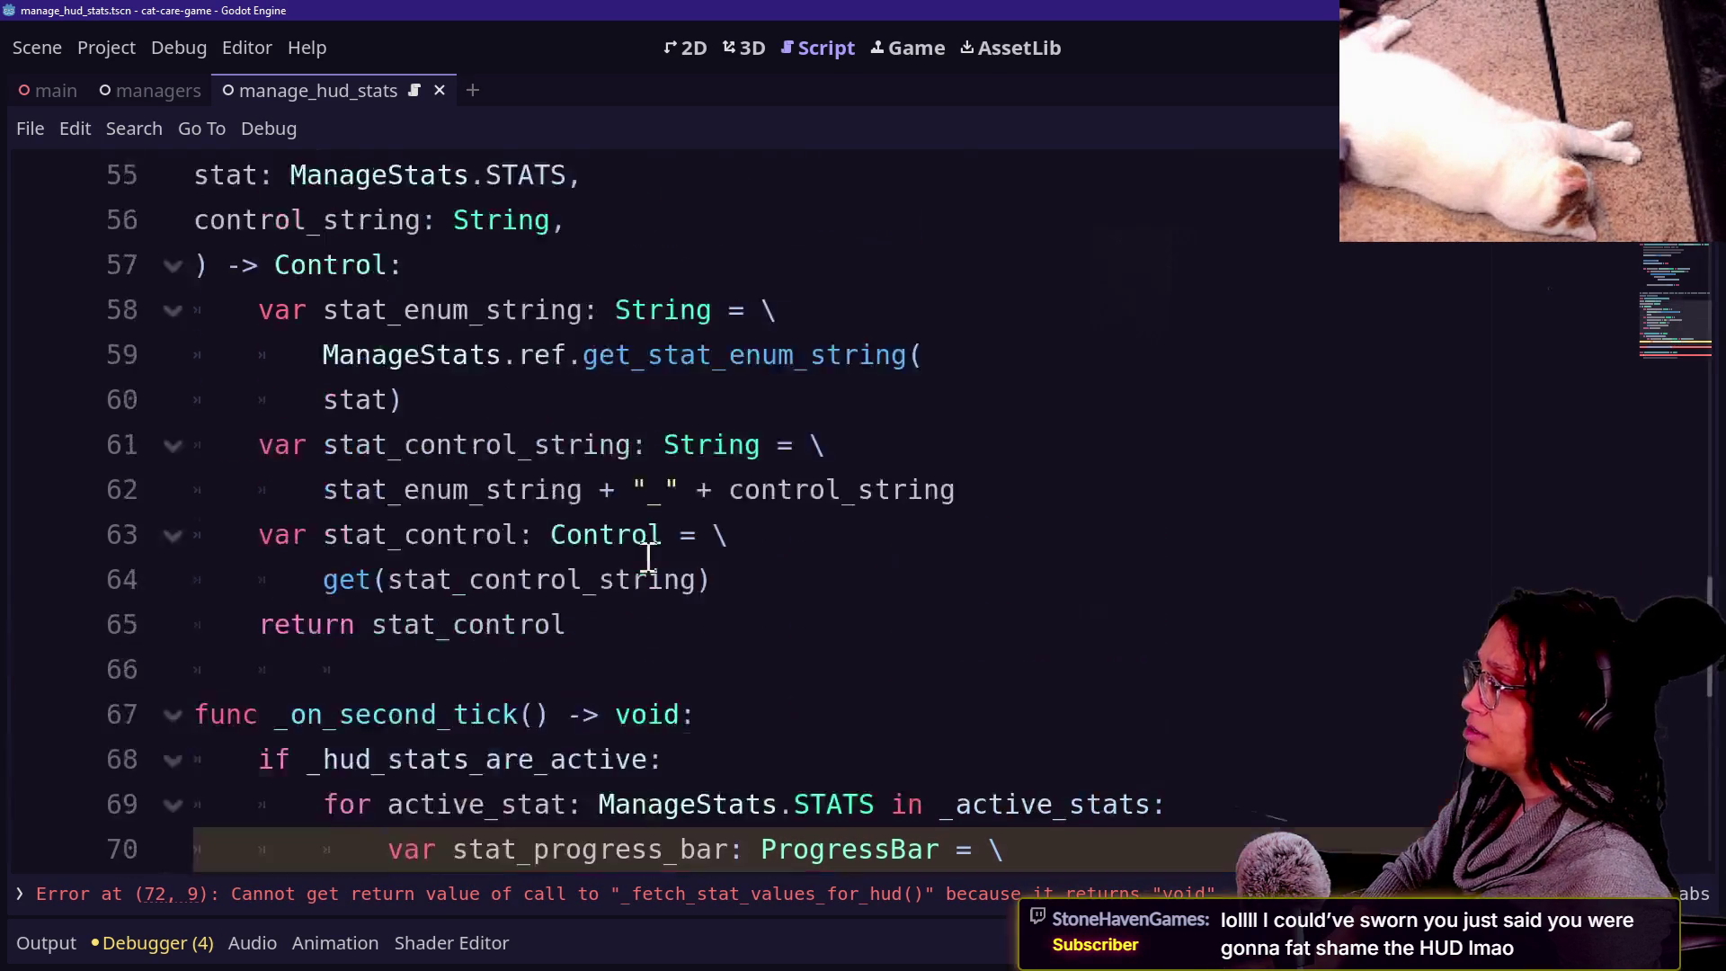
pyautogui.scroll(-3, 648, 558)
pyautogui.write('_get_c')
pyautogui.press('Return')
pyautogui.press('Return')
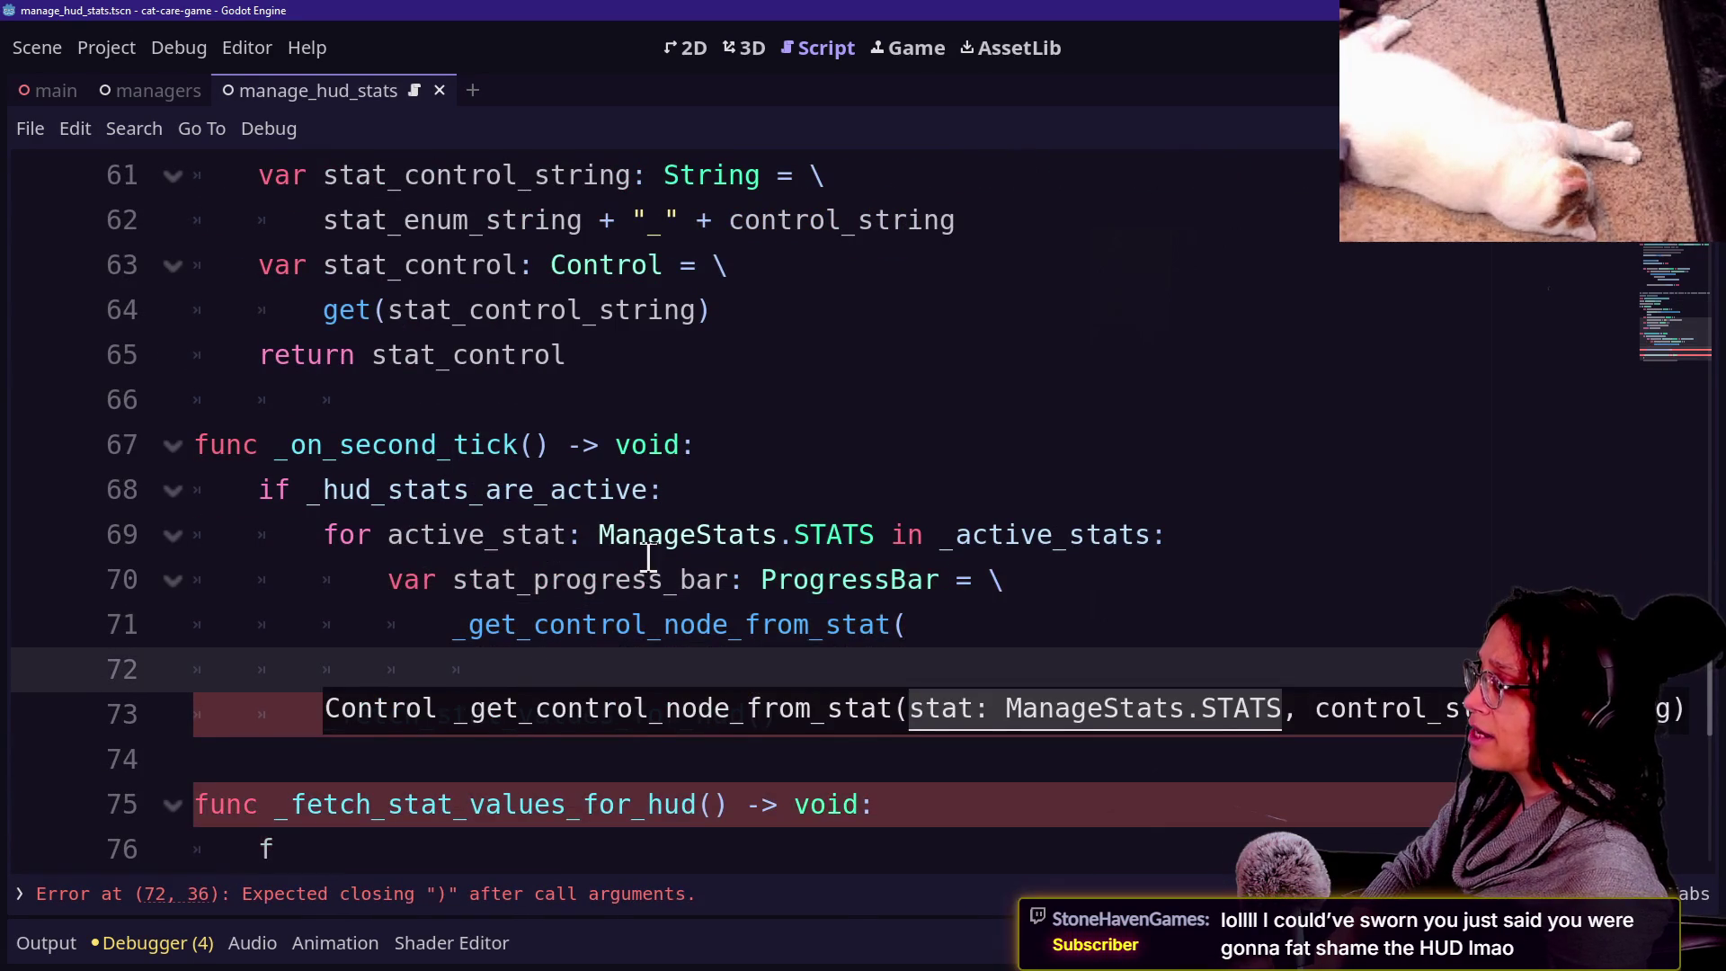
pyautogui.write('activate')
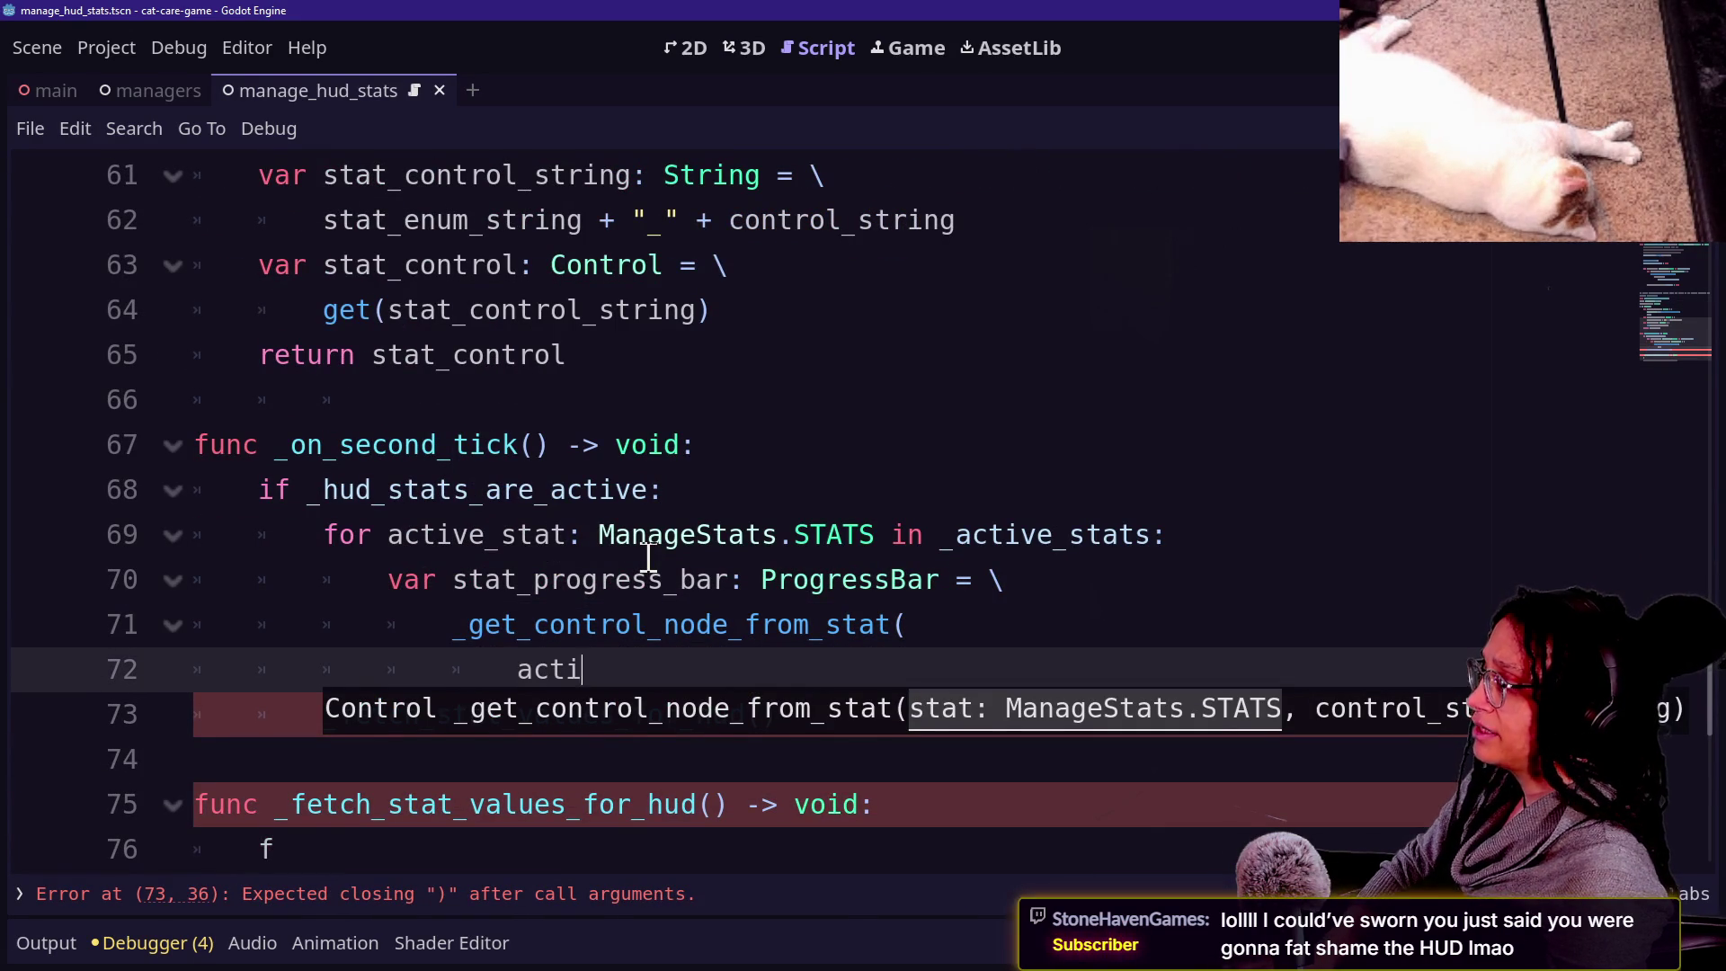
pyautogui.press('BackSpace')
pyautogui.press('BackSpace')
pyautogui.press('BackSpace')
pyautogui.write('e_stat,')
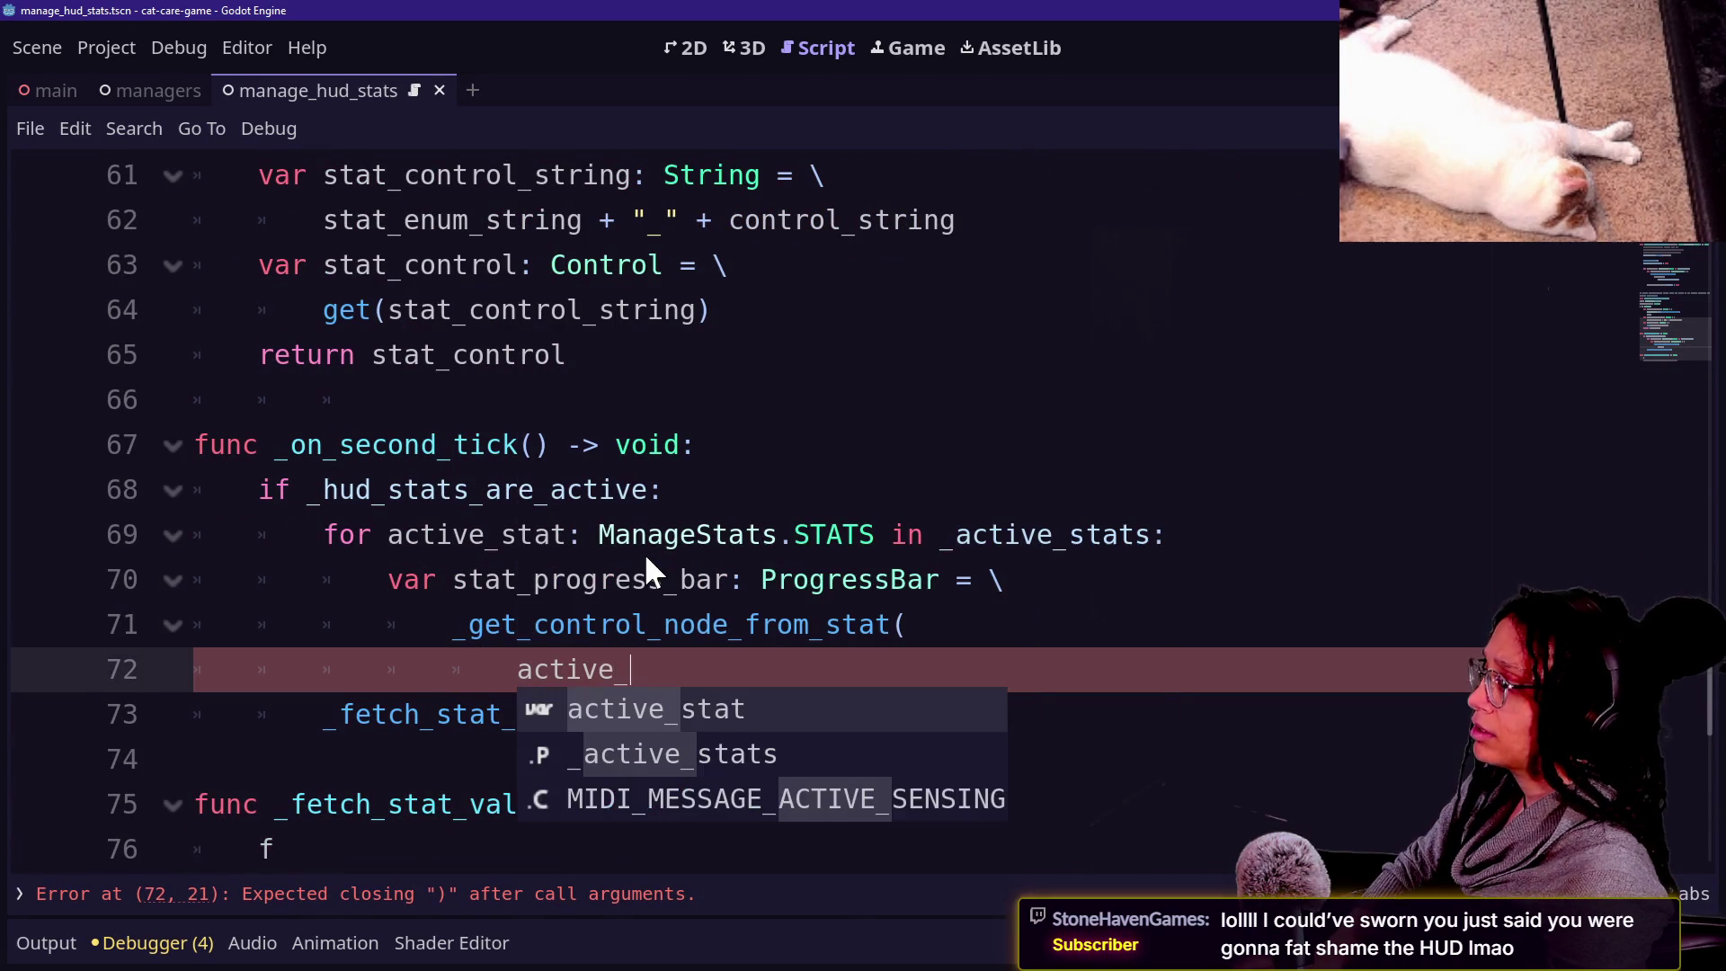
pyautogui.press('Return')
pyautogui.press('Tab')
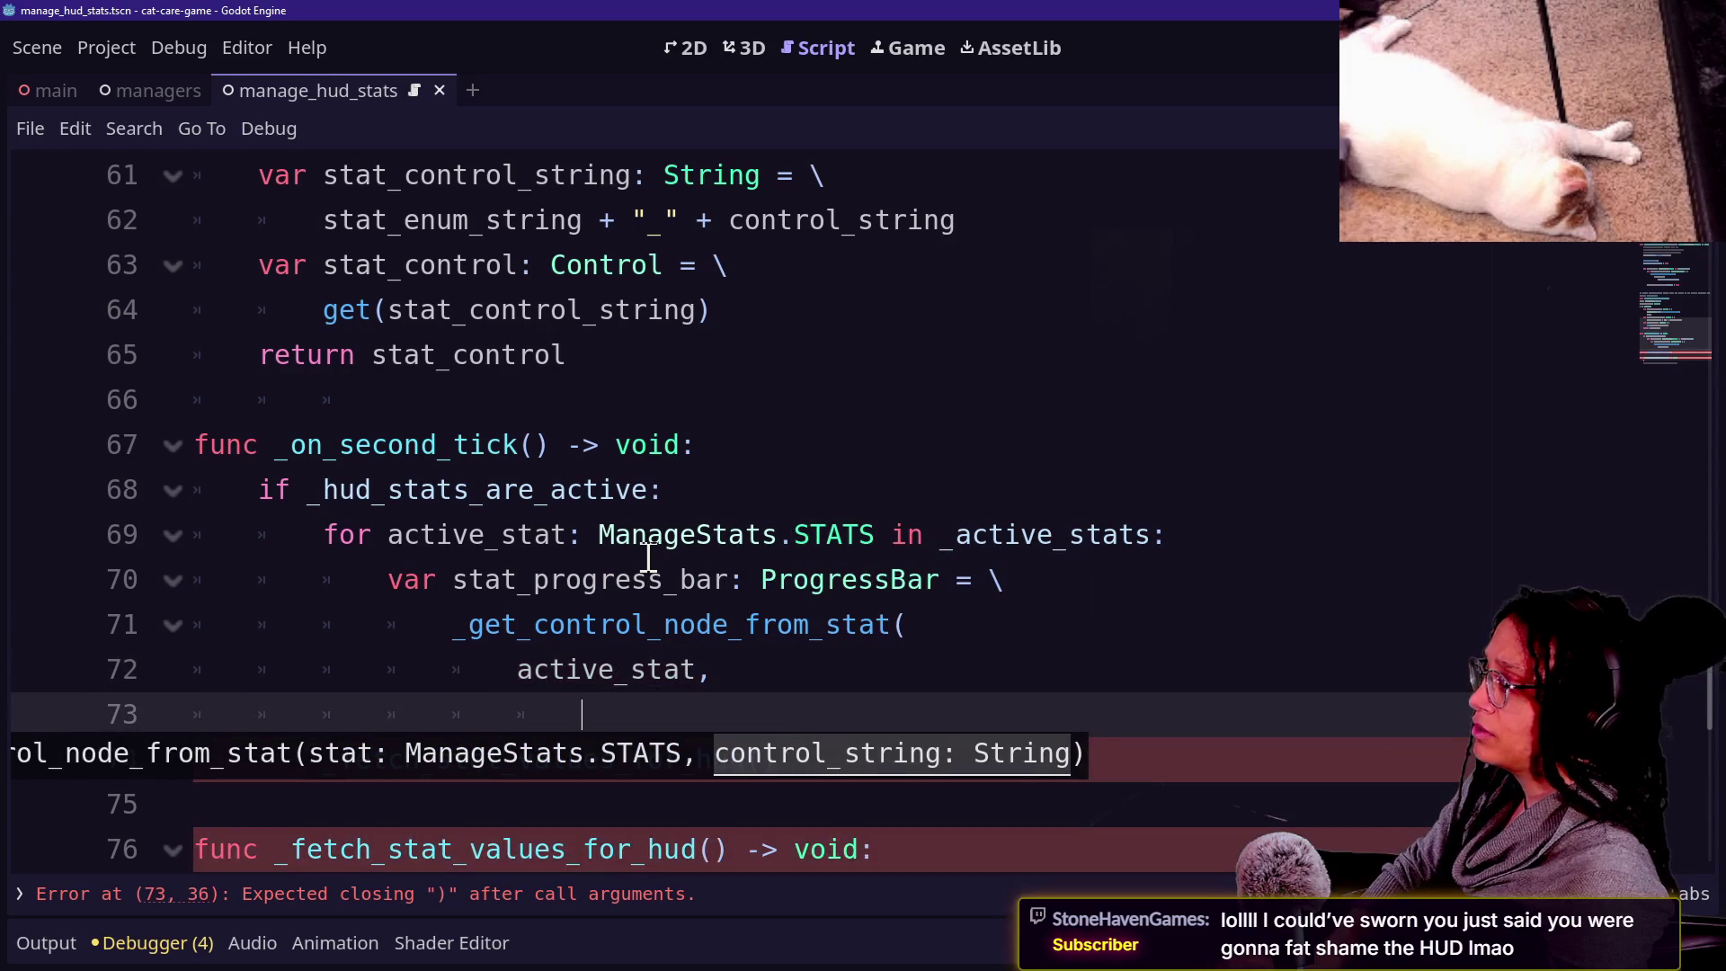
pyautogui.write('STRING_')
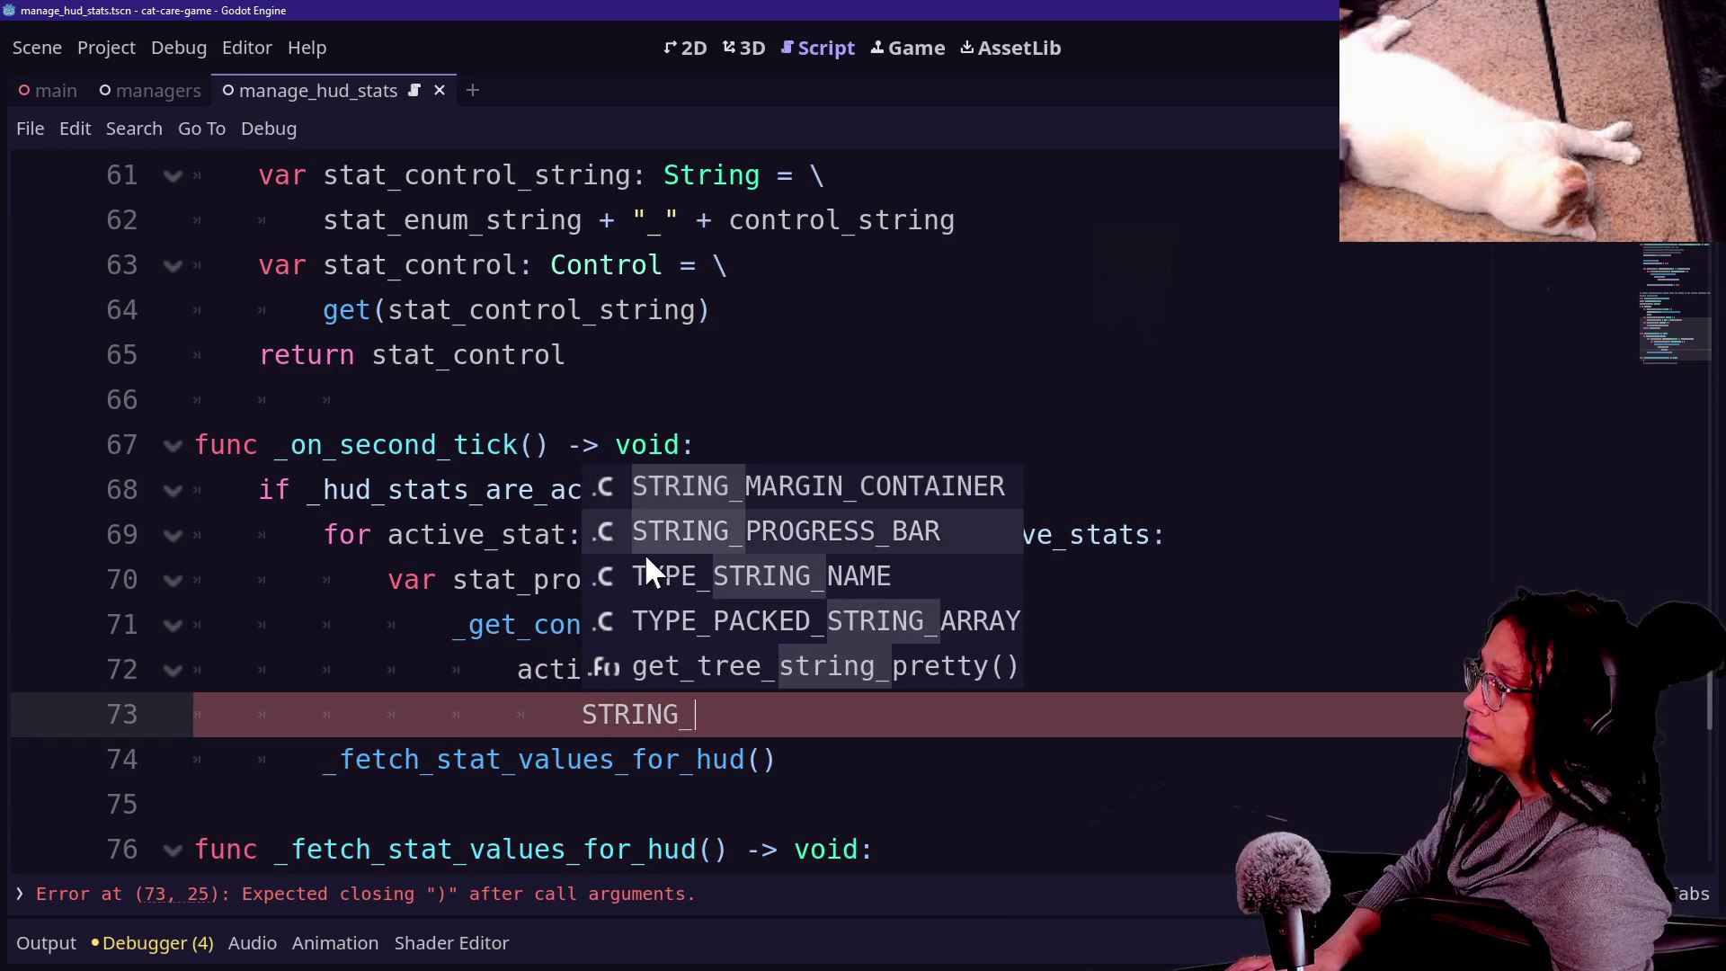
pyautogui.click(644, 552)
pyautogui.write(')')
# Add a blank line after the assignment and indent the fetch call into the for loop.
pyautogui.scroll(-1, 591, 612)
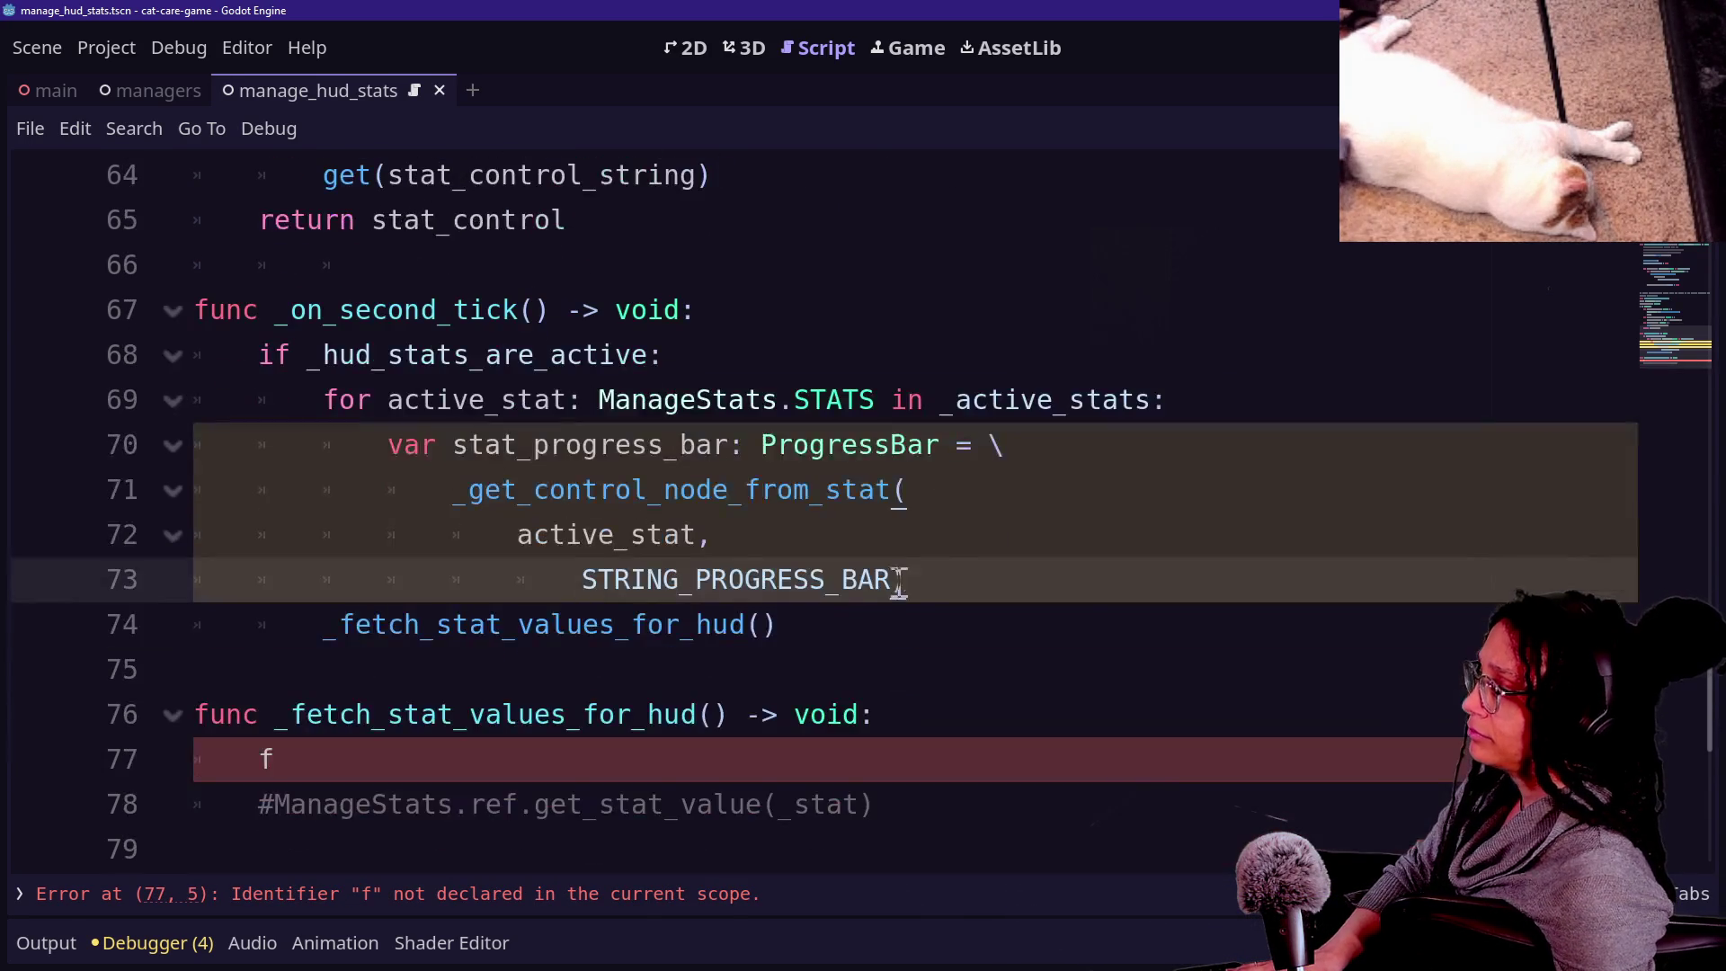
pyautogui.press('Return')
pyautogui.press('BackSpace')
pyautogui.press('BackSpace')
pyautogui.press('BackSpace')
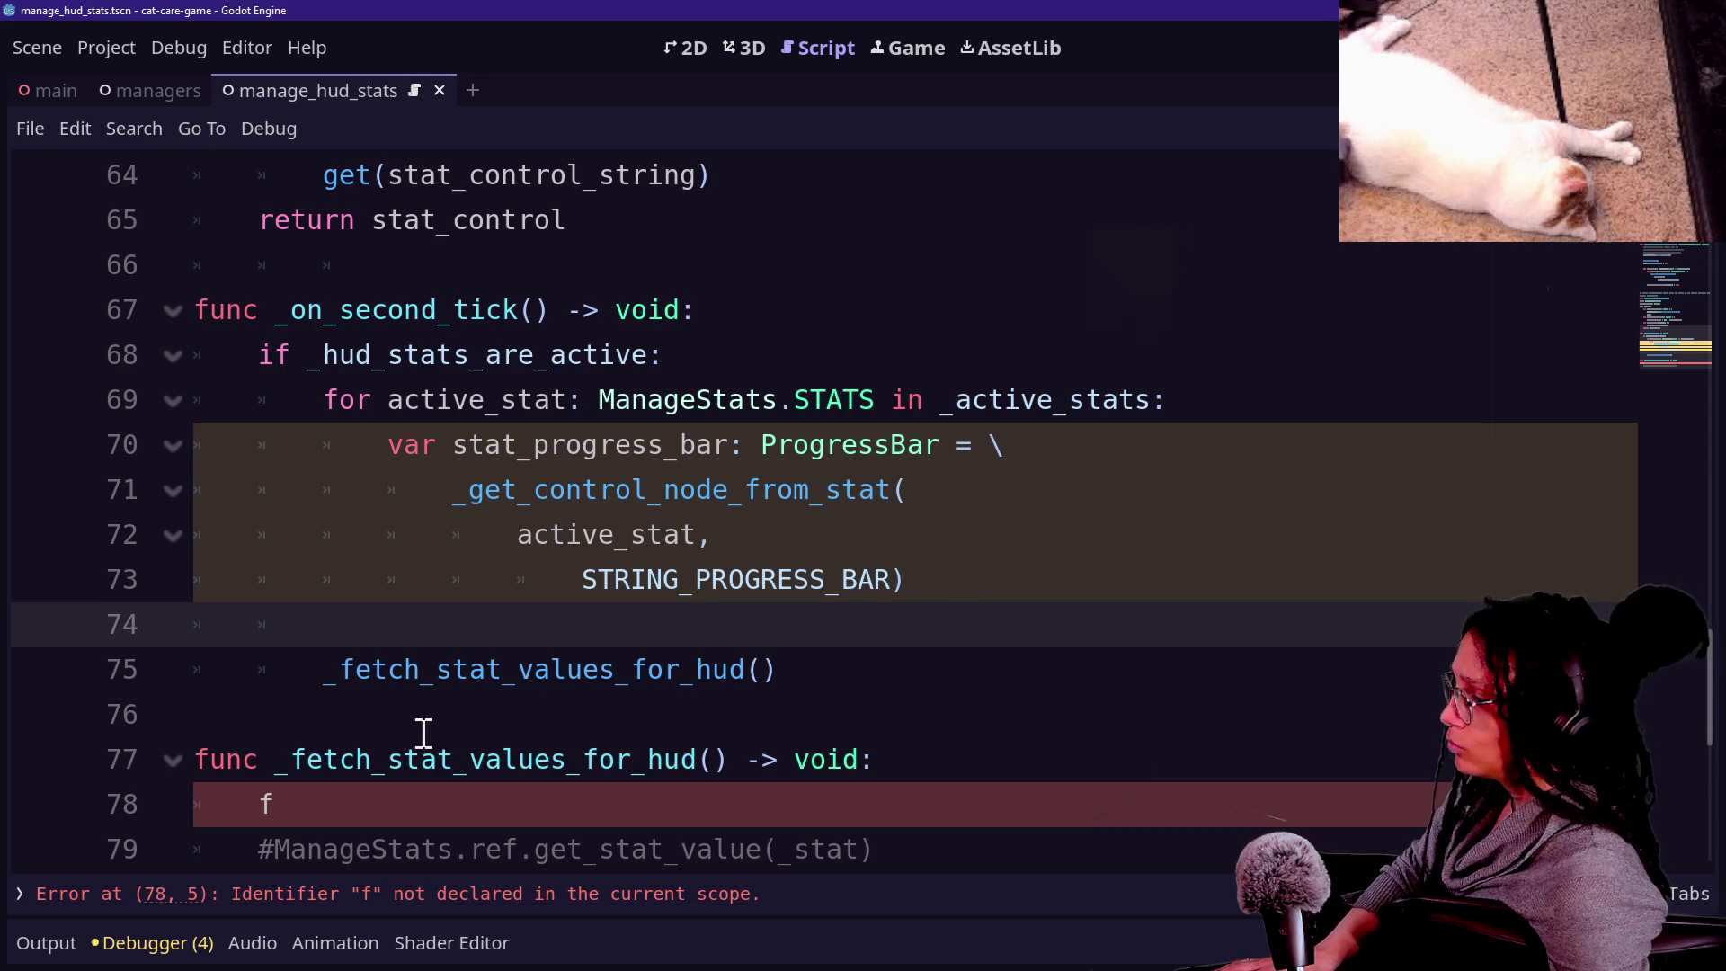
pyautogui.click(306, 683)
pyautogui.press('Tab')
# Rename _fetch_stat_values_for_hud to _fetch_stat_value_for_hud in both the call and the definition.
pyautogui.click(570, 627)
pyautogui.click(426, 654)
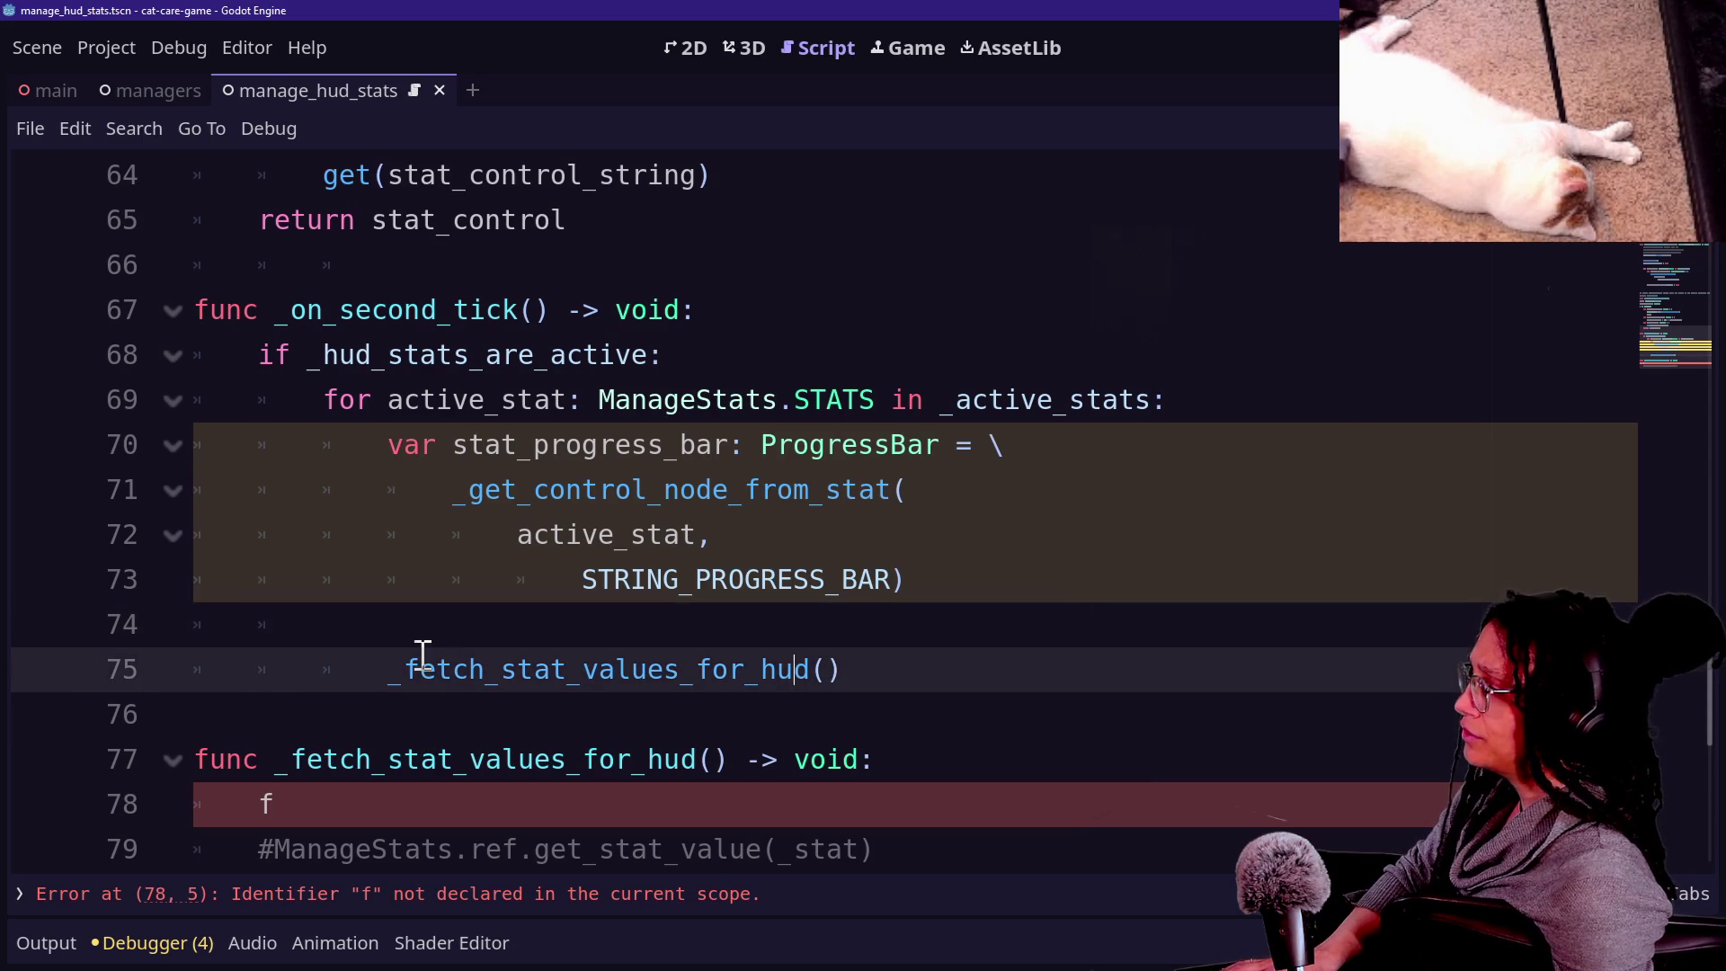
pyautogui.press('Delete')
pyautogui.click(790, 663)
pyautogui.click(557, 761)
pyautogui.press('Delete')
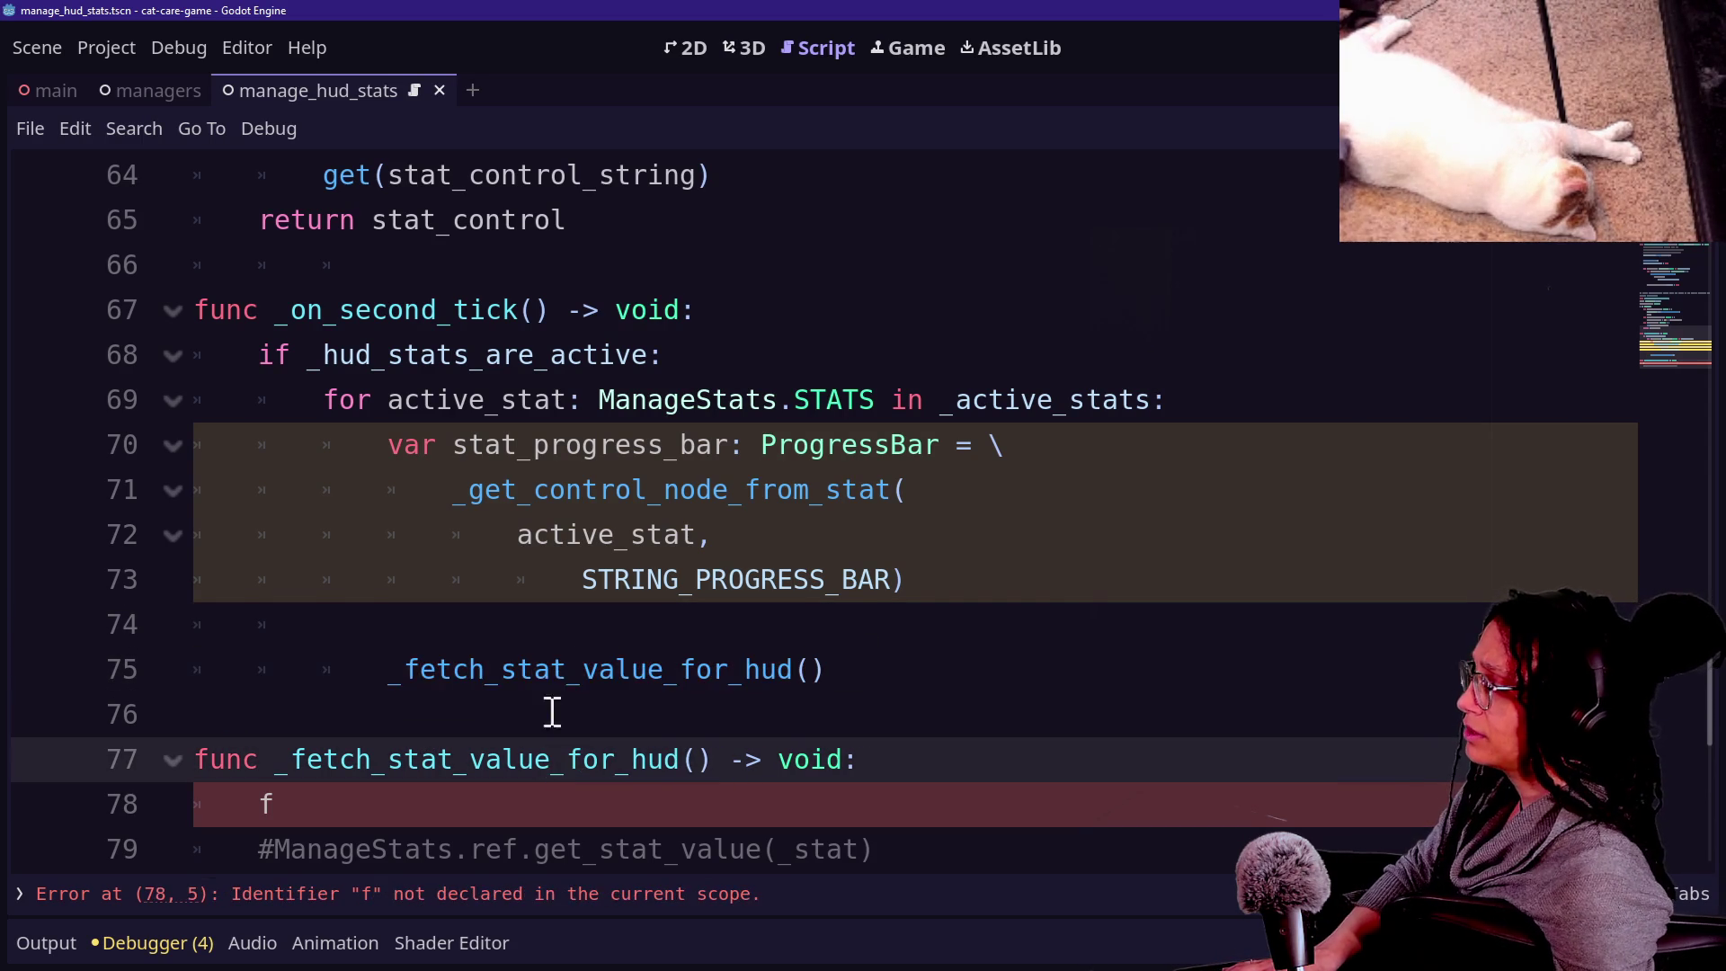
# Review the loop body, including the stat_progress_bar assignment on lines 70 to 73.
pyautogui.click(670, 677)
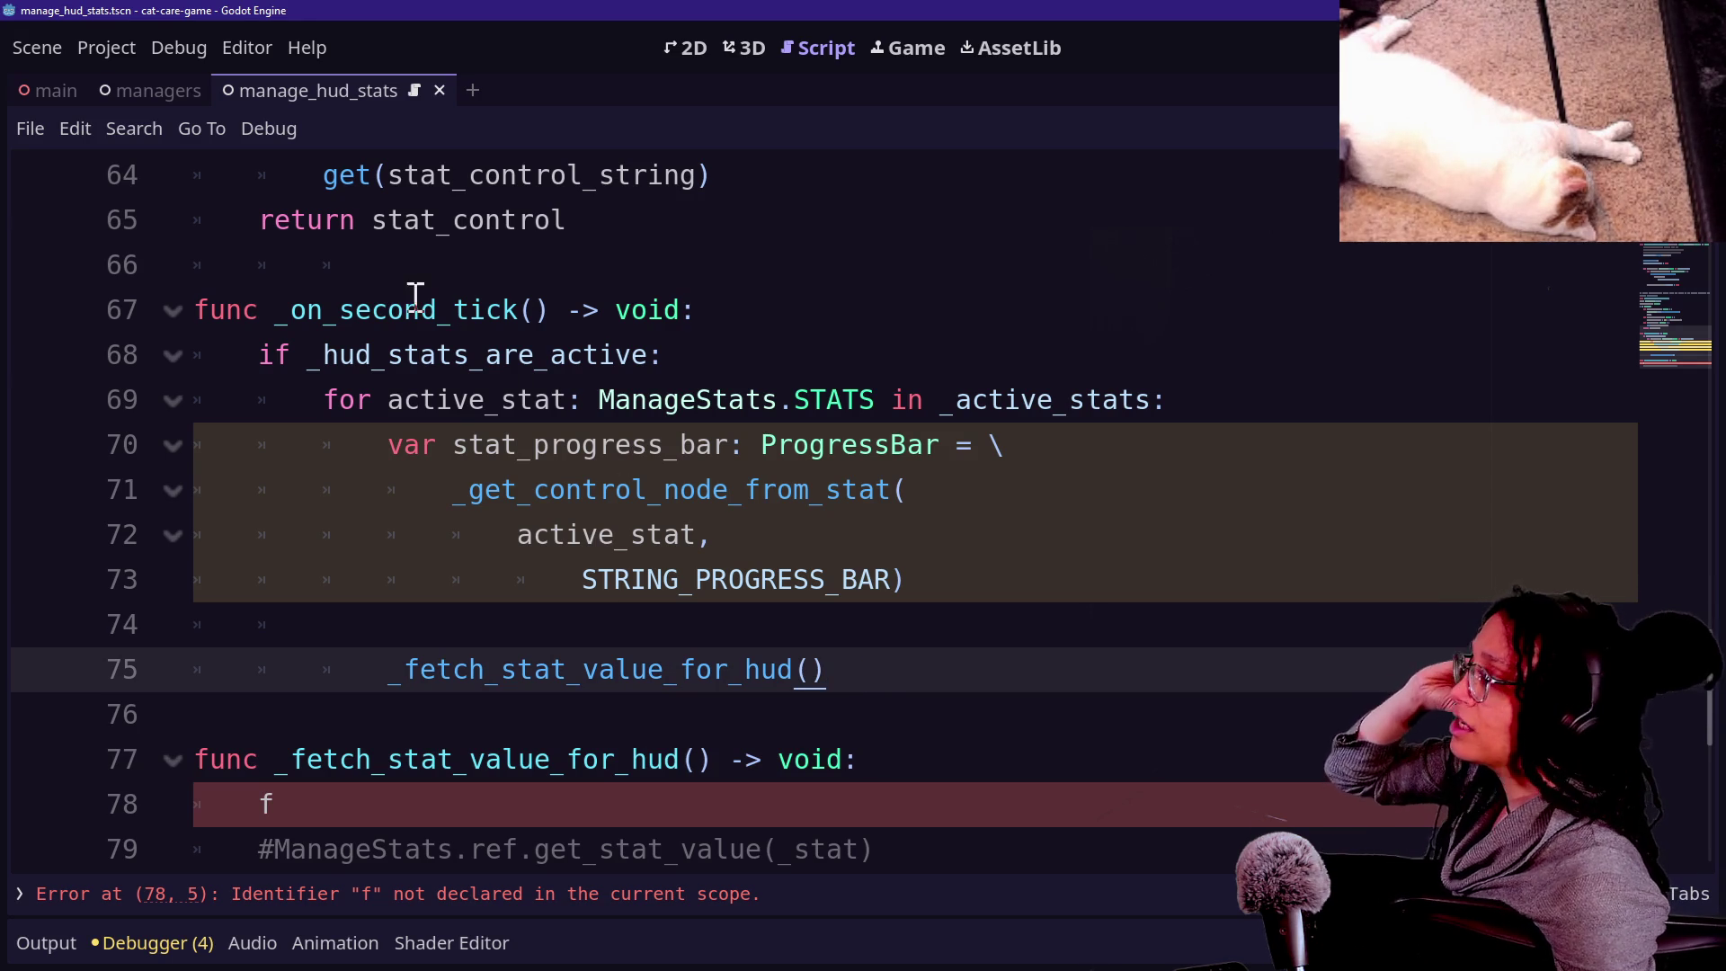
pyautogui.moveTo(259, 309); pyautogui.dragTo(621, 339)
pyautogui.click(455, 490)
pyautogui.moveTo(374, 360); pyautogui.dragTo(701, 570)
pyautogui.click(431, 354)
pyautogui.click(587, 494)
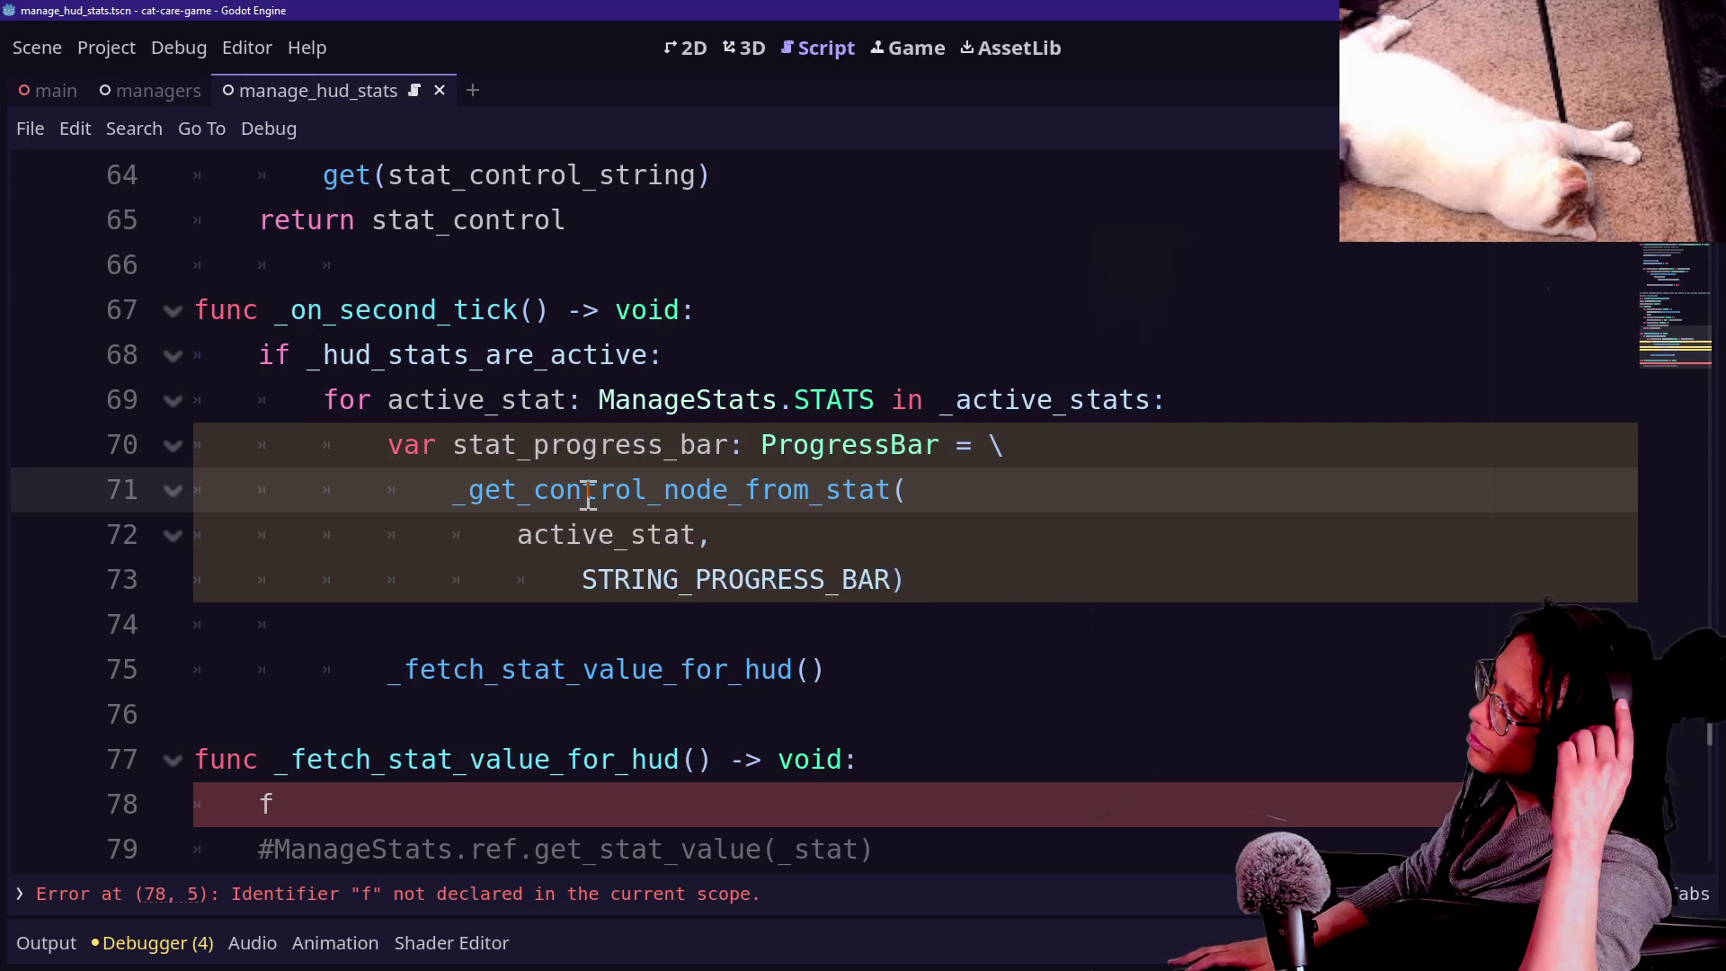
pyautogui.moveTo(586, 495)
pyautogui.click(894, 676)
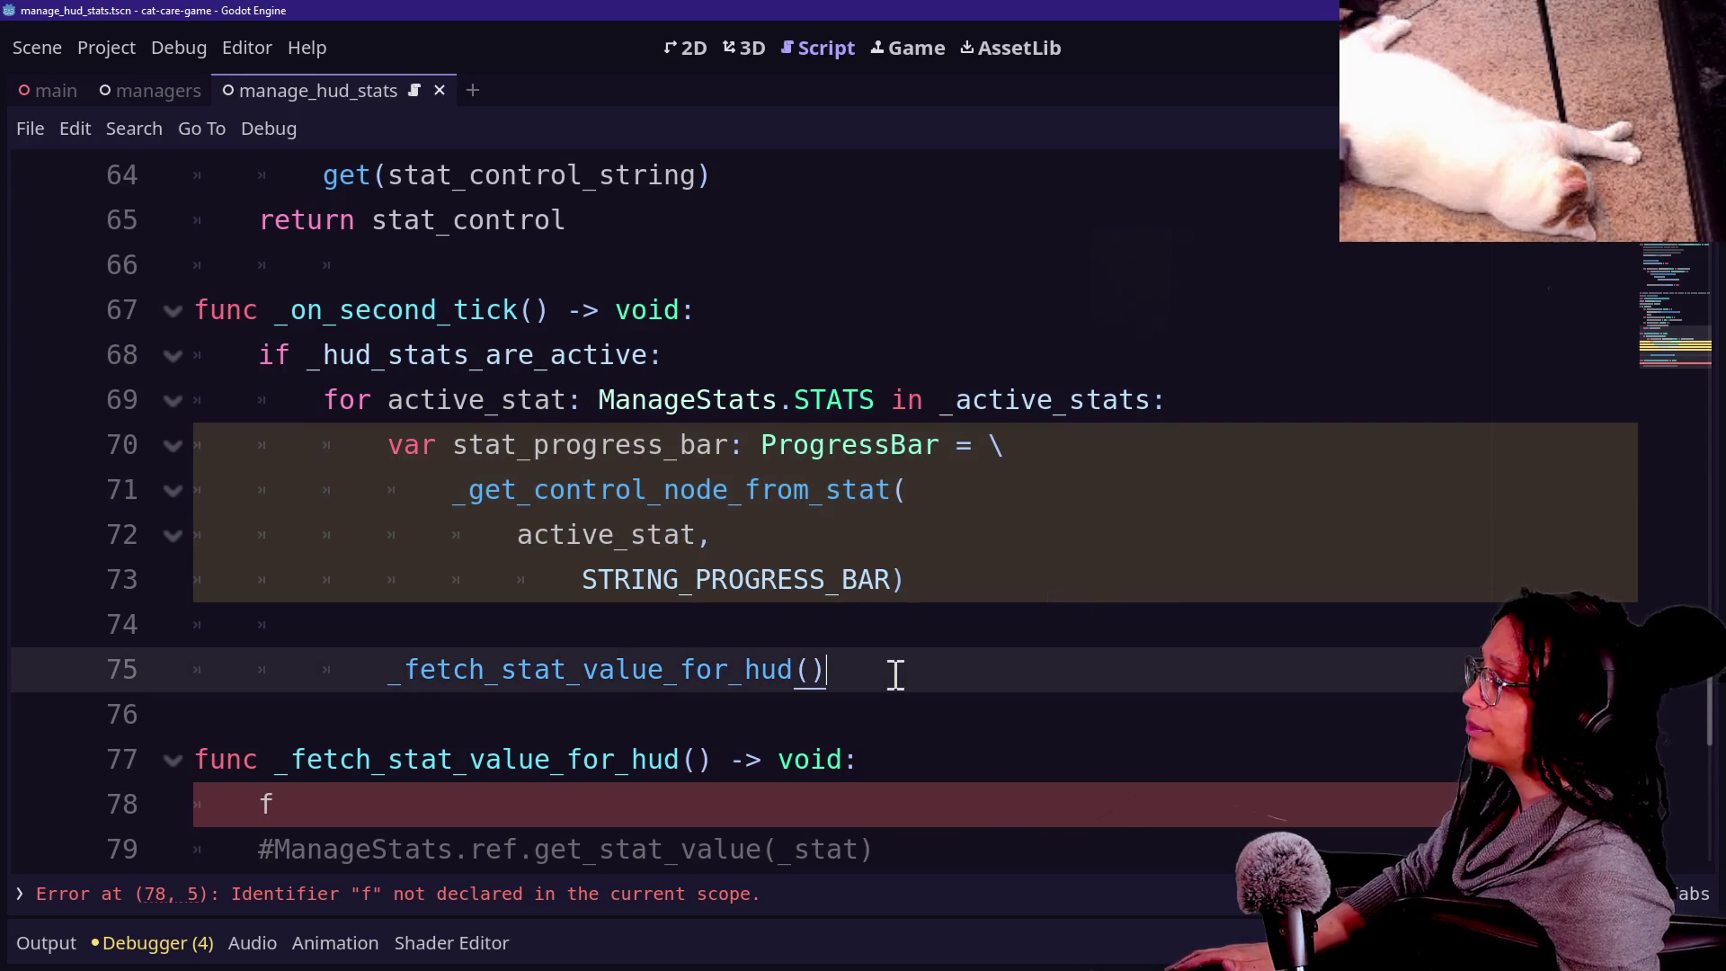
pyautogui.click(845, 633)
pyautogui.moveTo(600, 445)
pyautogui.mouseDown()
pyautogui.moveTo(838, 544)
pyautogui.moveTo(852, 615)
pyautogui.mouseUp()
pyautogui.moveTo(632, 445)
pyautogui.mouseDown()
pyautogui.moveTo(982, 532)
pyautogui.moveTo(975, 589)
pyautogui.mouseUp()
pyautogui.click(861, 653)
pyautogui.press('Down')
pyautogui.press('Up')
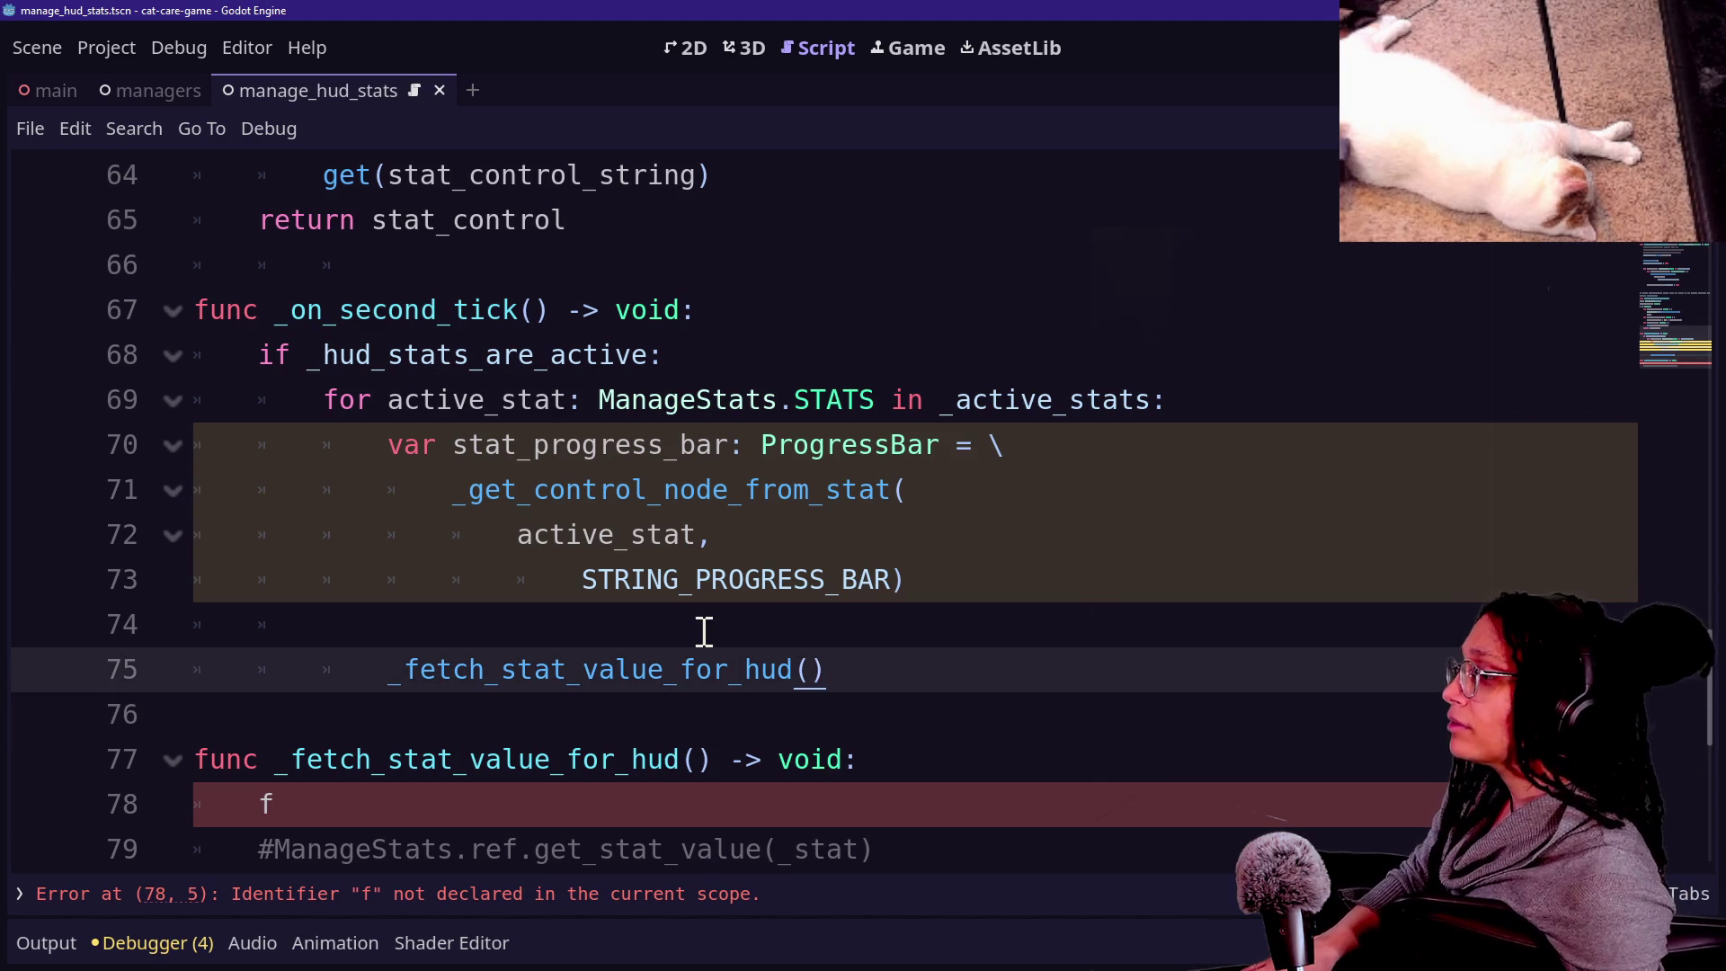
pyautogui.press('Down')
pyautogui.press('Down')
pyautogui.press('Down')
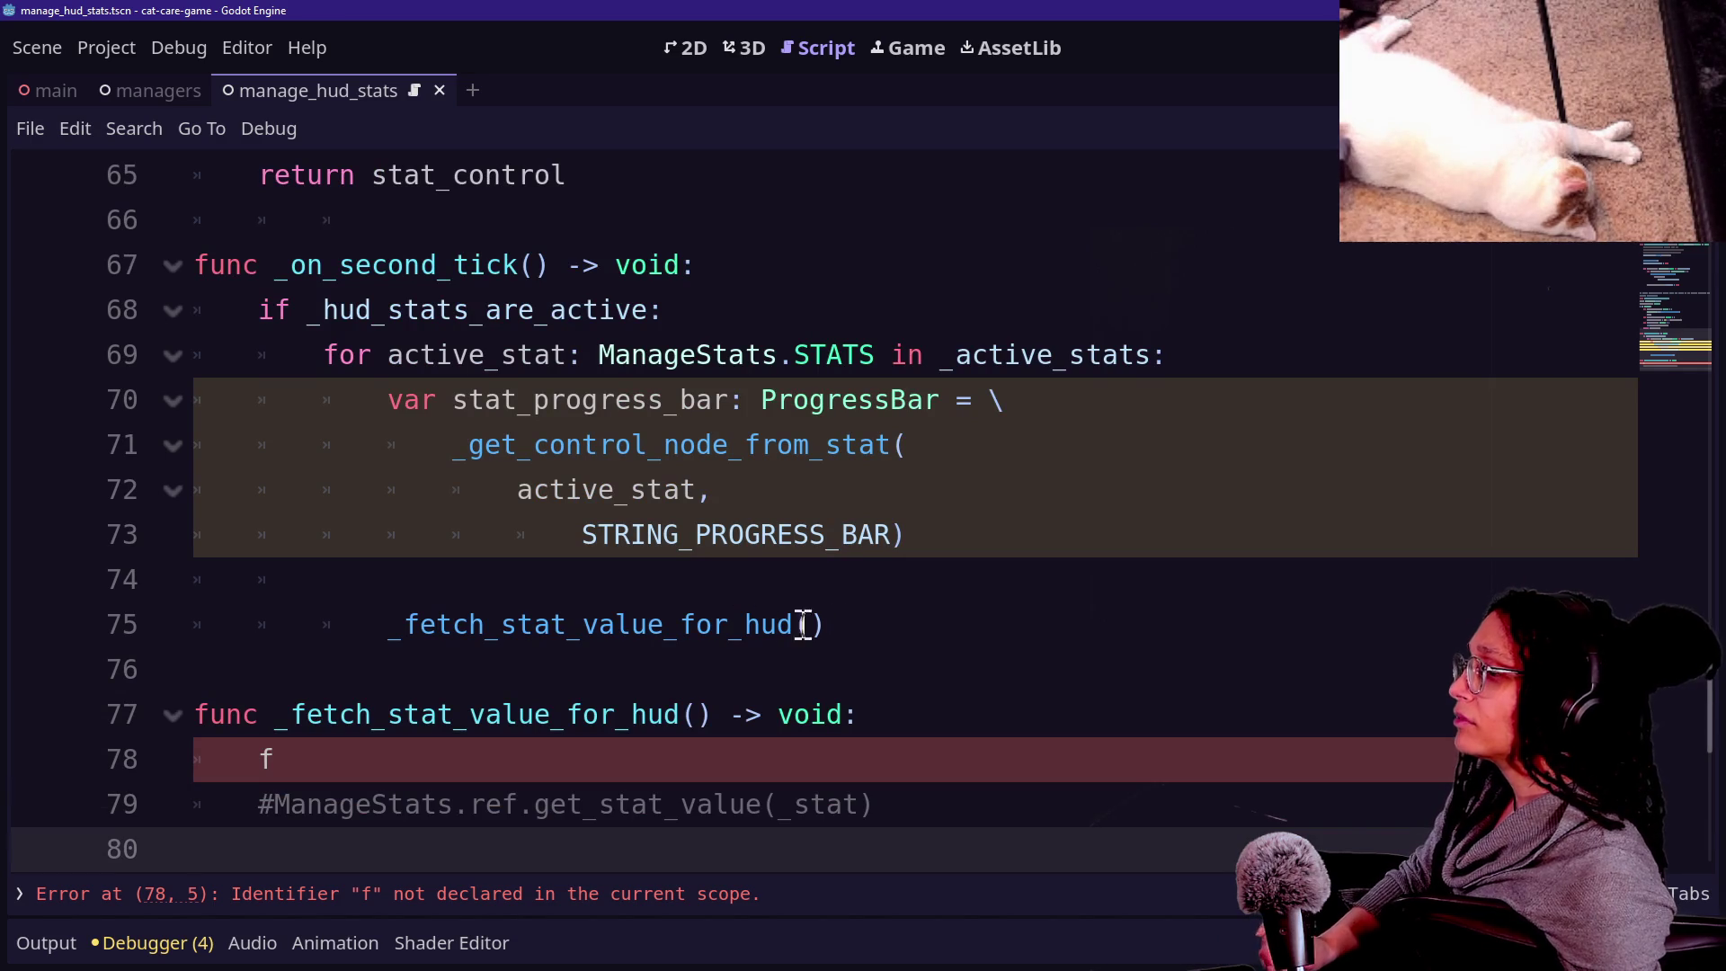
# Add progress_bar to both the call and the definition, typed as ProgressBar in the definition.
pyautogui.click(817, 621)
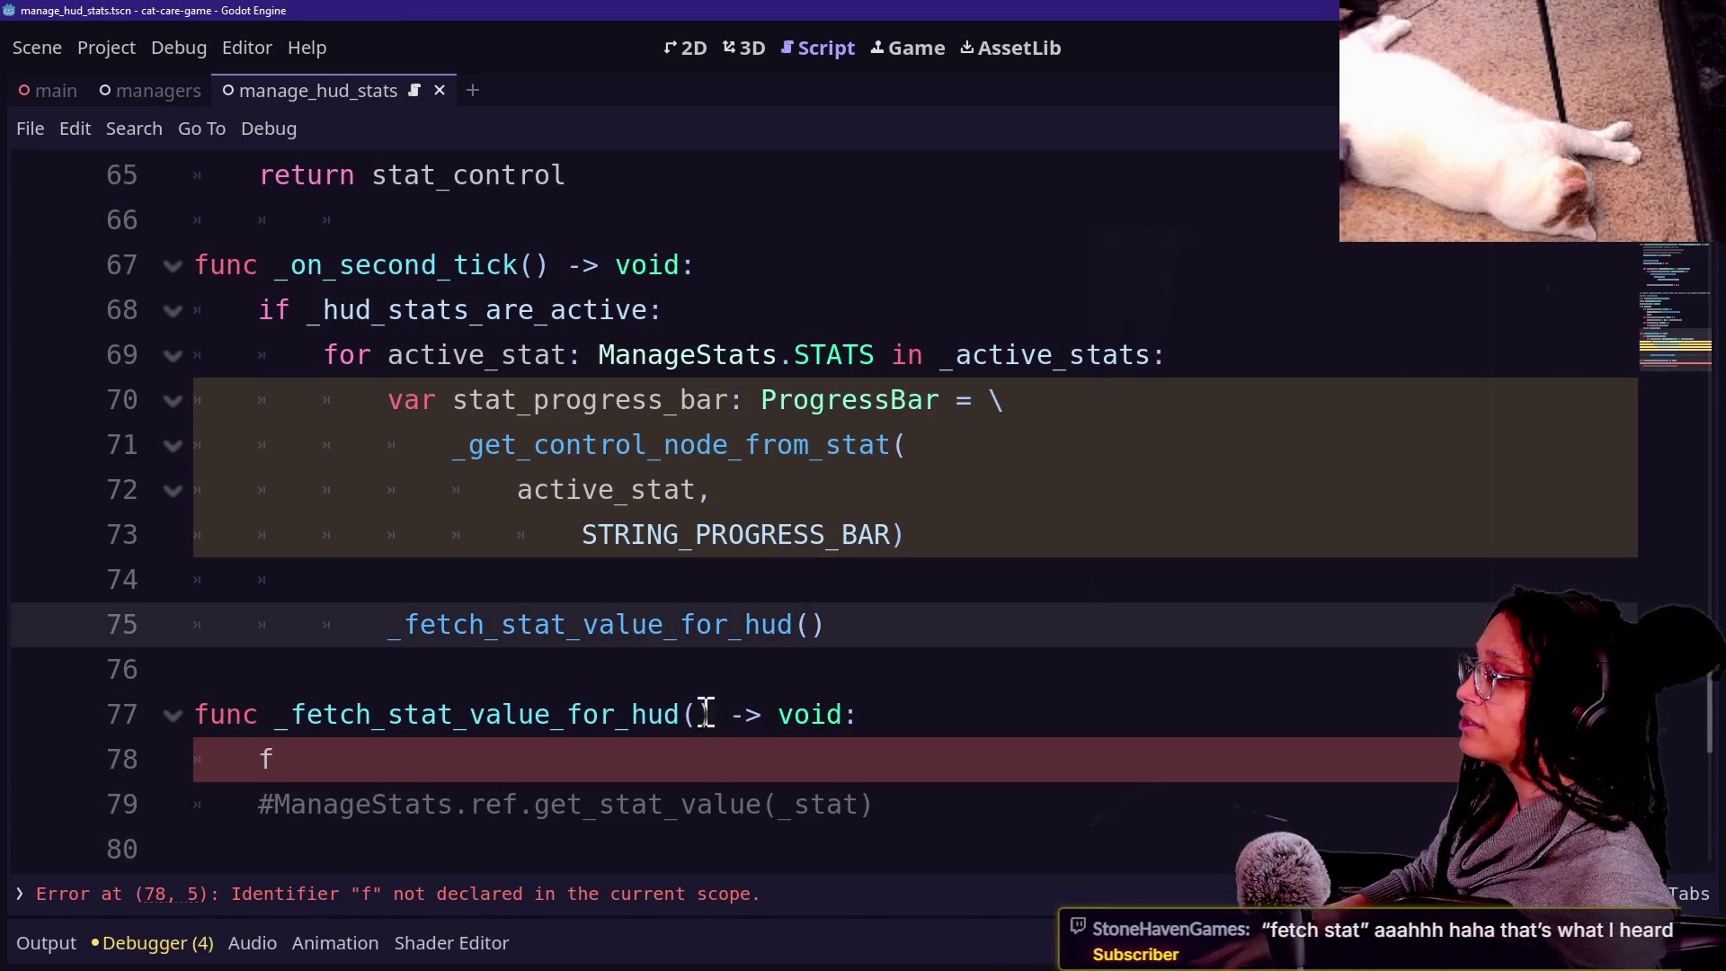
pyautogui.keyDown('alt'); pyautogui.click(751, 710); pyautogui.keyUp('alt')
pyautogui.write('progress')
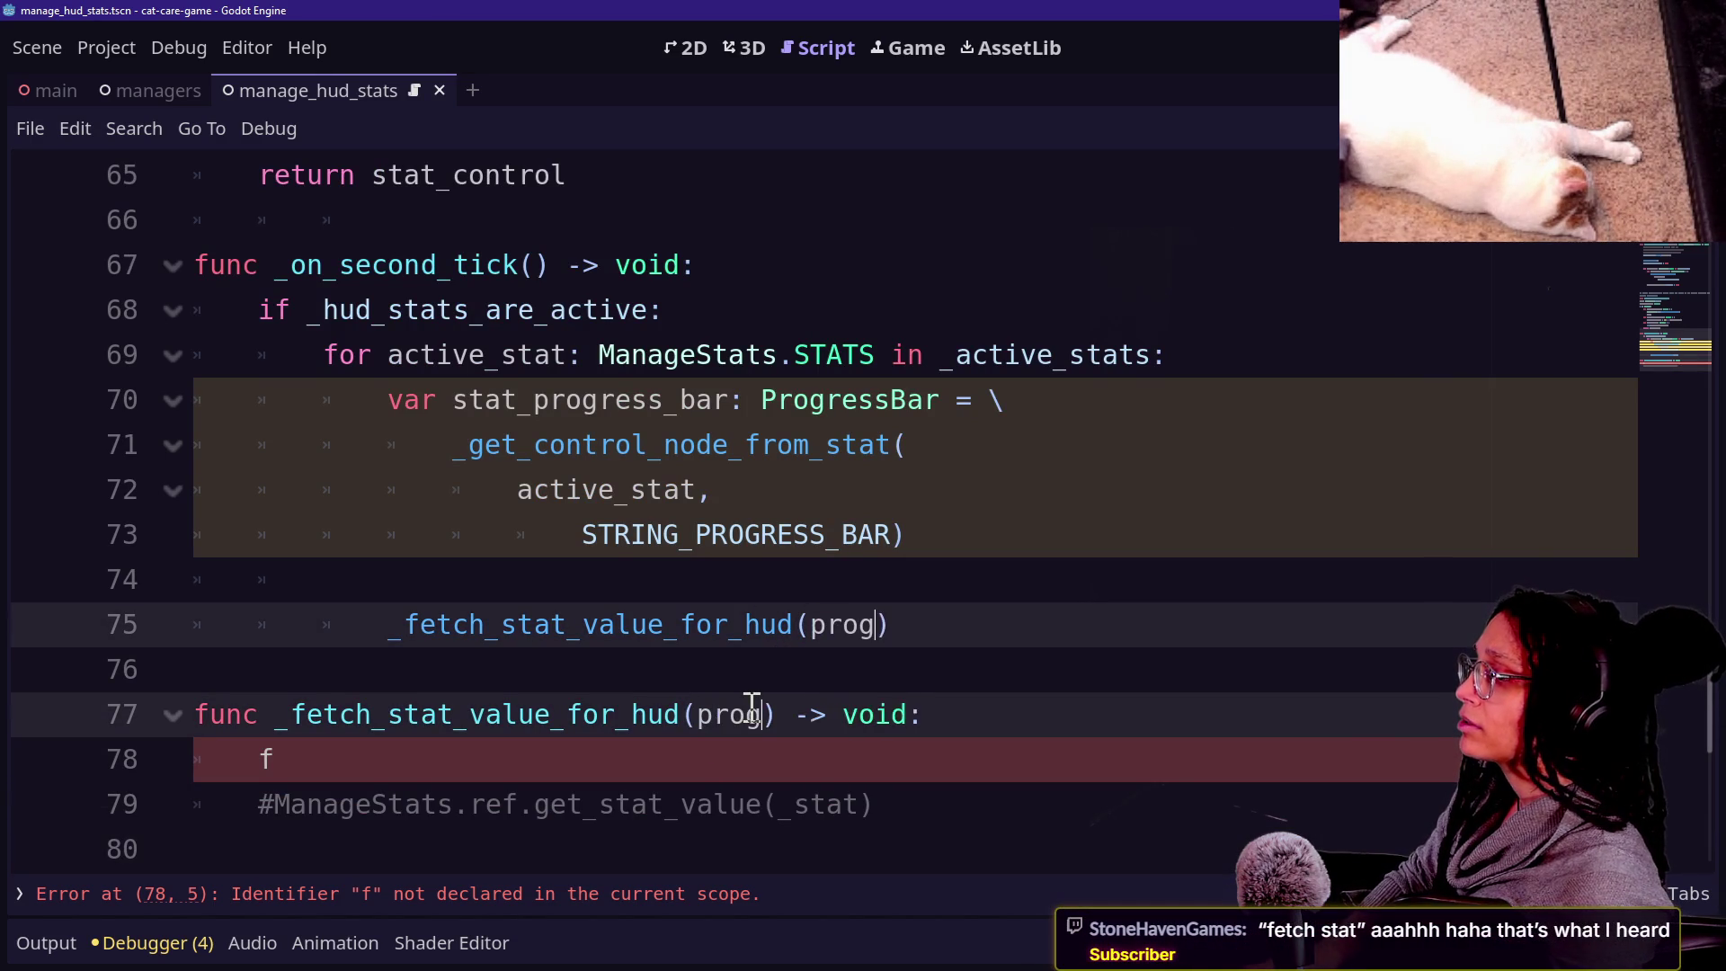
pyautogui.write('_bar')
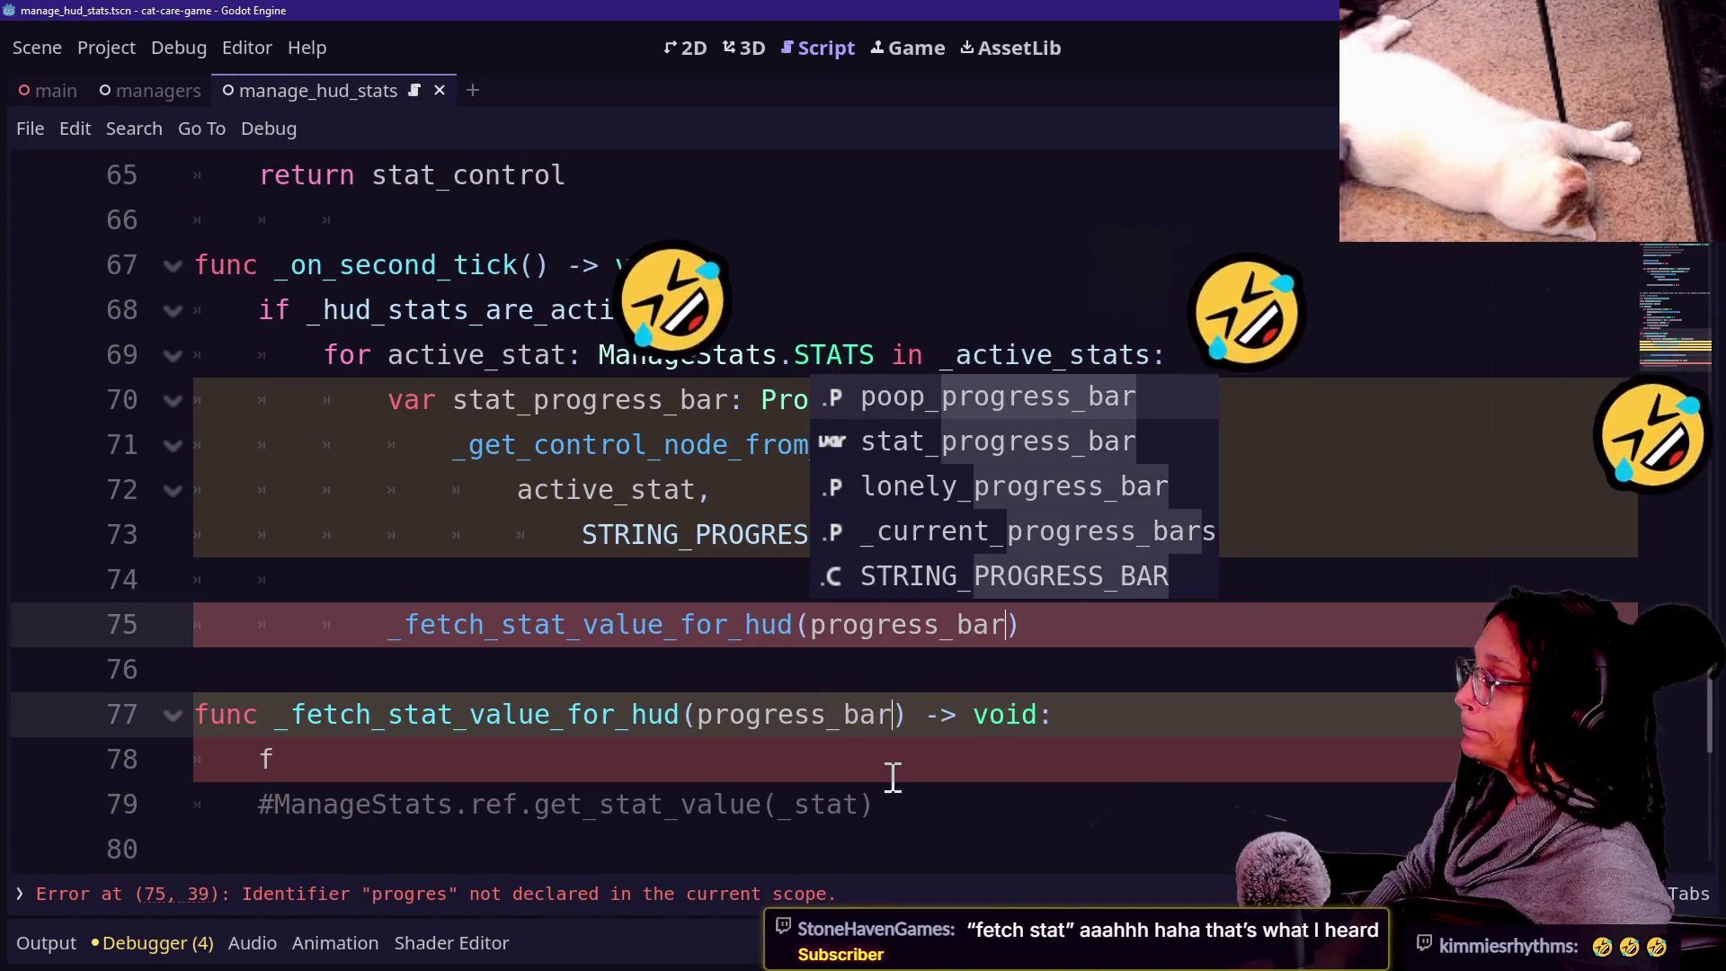
pyautogui.press('Escape')
pyautogui.write(': Profr')
pyautogui.press('BackSpace')
pyautogui.press('BackSpace')
pyautogui.write('gressBar')
pyautogui.moveTo(875, 715); pyautogui.dragTo(194, 670)
# Pass stat_progress_bar in the call and put the parameter and closing parenthesis on separate lines.
pyautogui.click(992, 621)
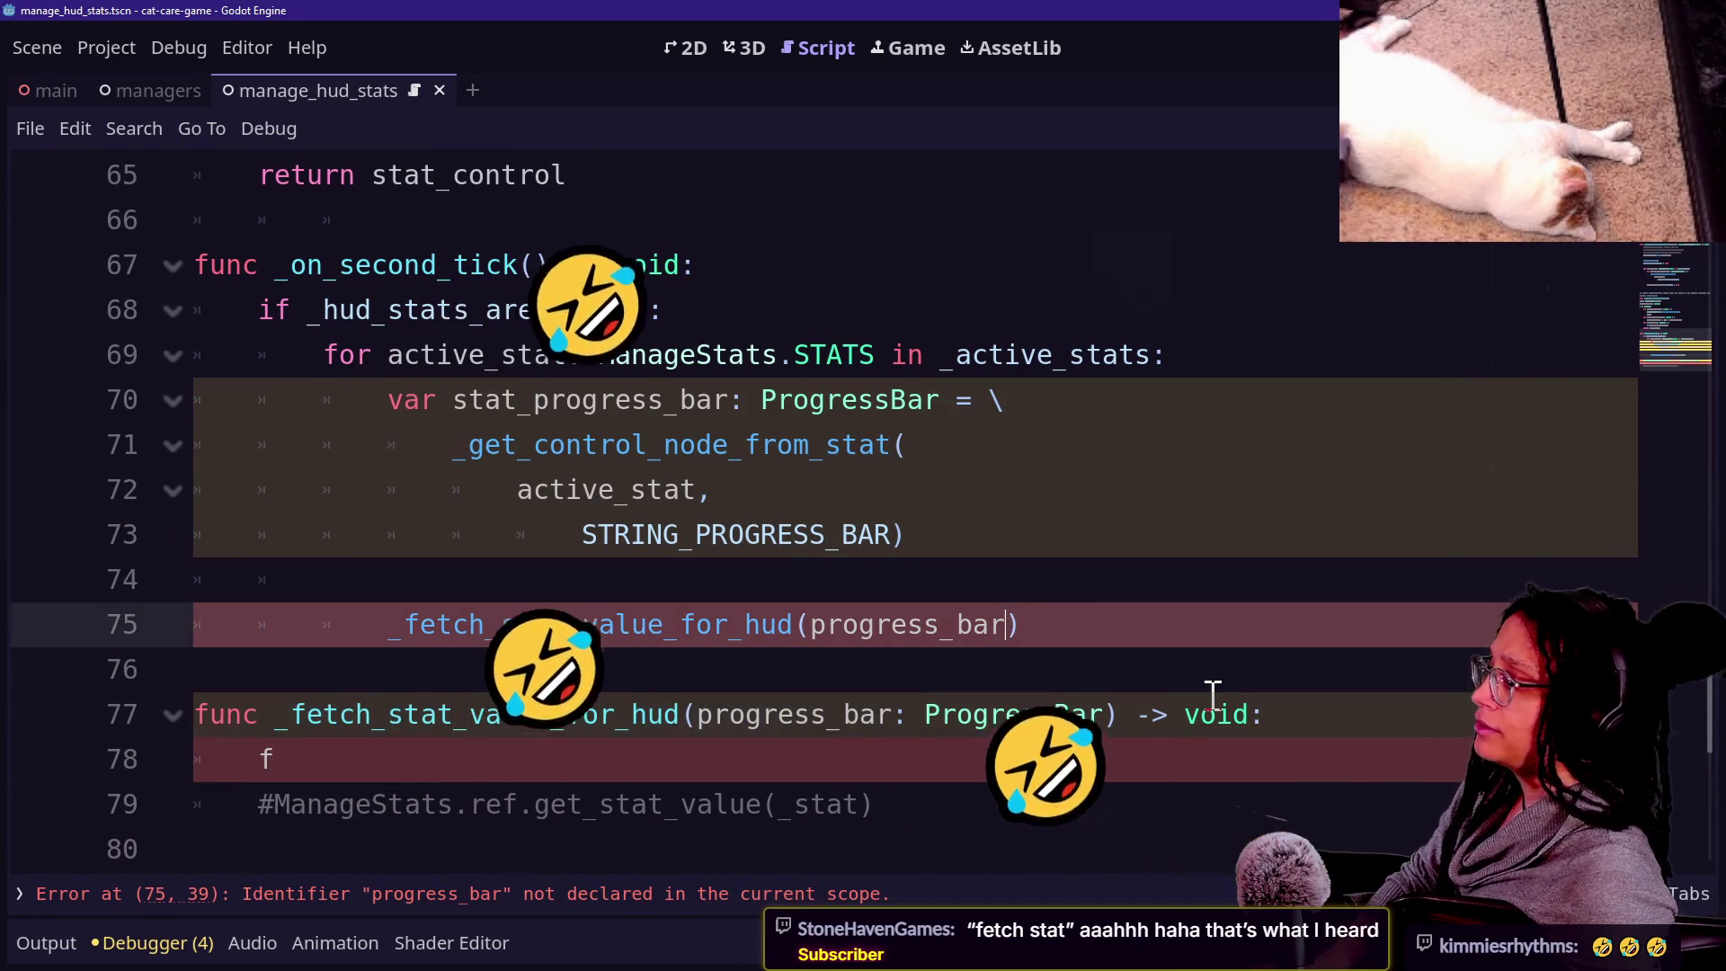
pyautogui.press('Left')
pyautogui.press('Left')
pyautogui.press('Left')
pyautogui.write('stat_')
pyautogui.click(629, 713)
pyautogui.scroll(-1, 1000, 728)
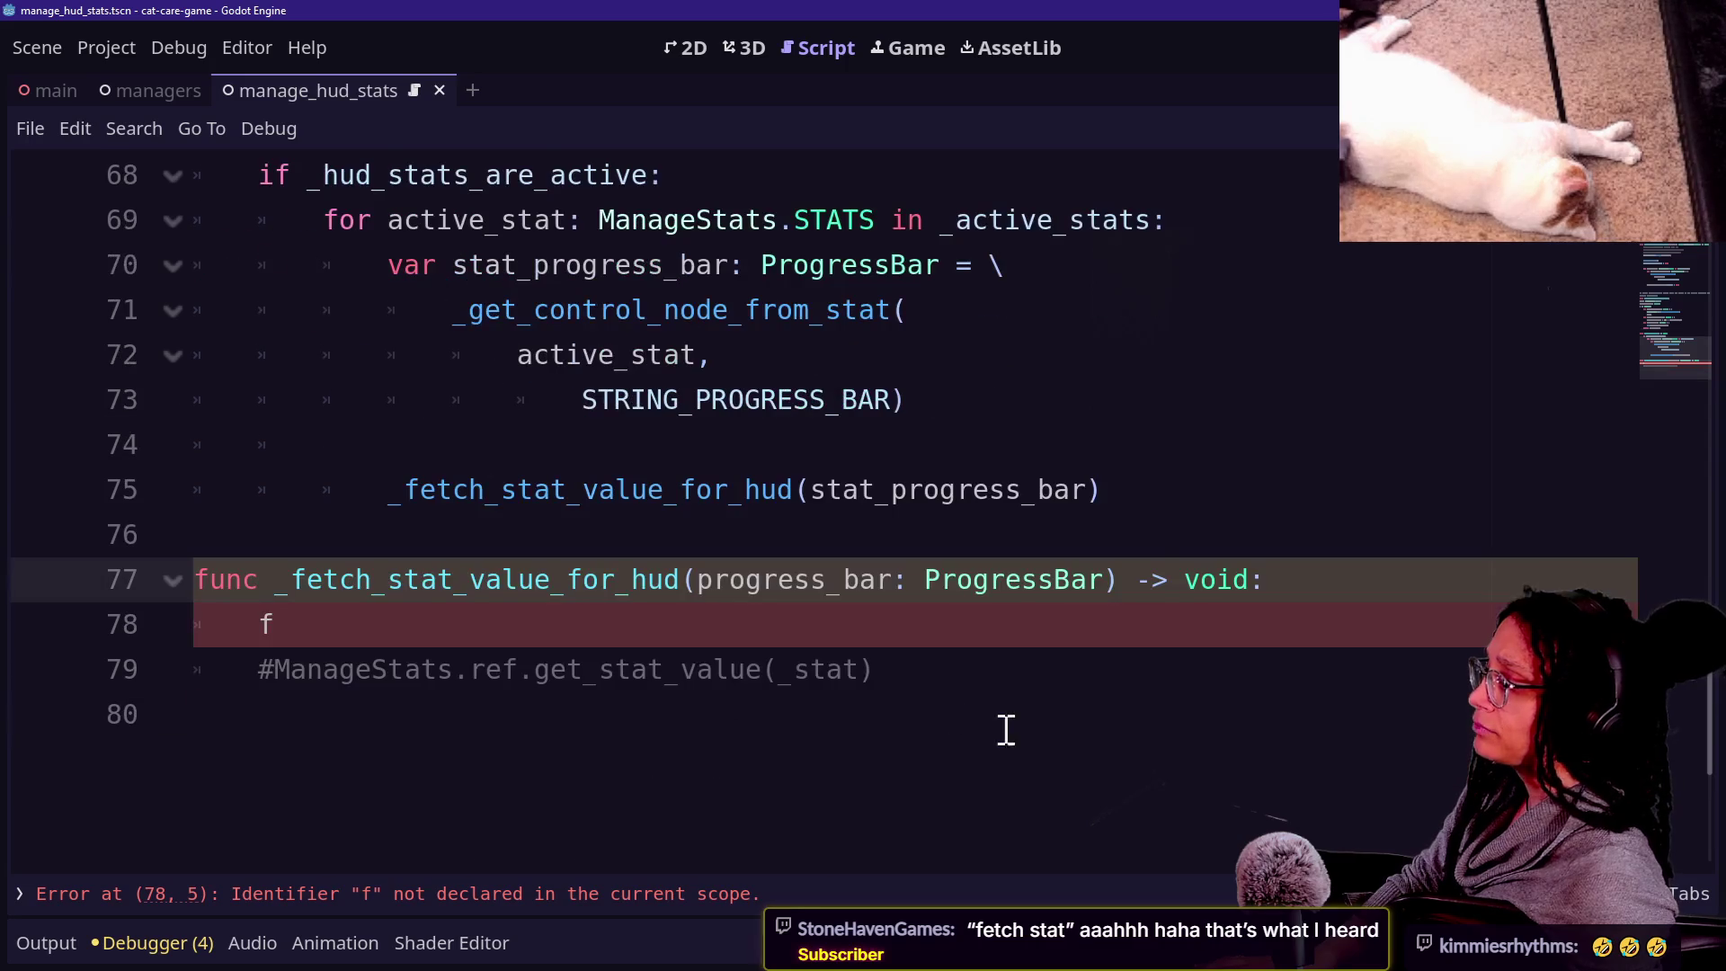
pyautogui.press('Return')
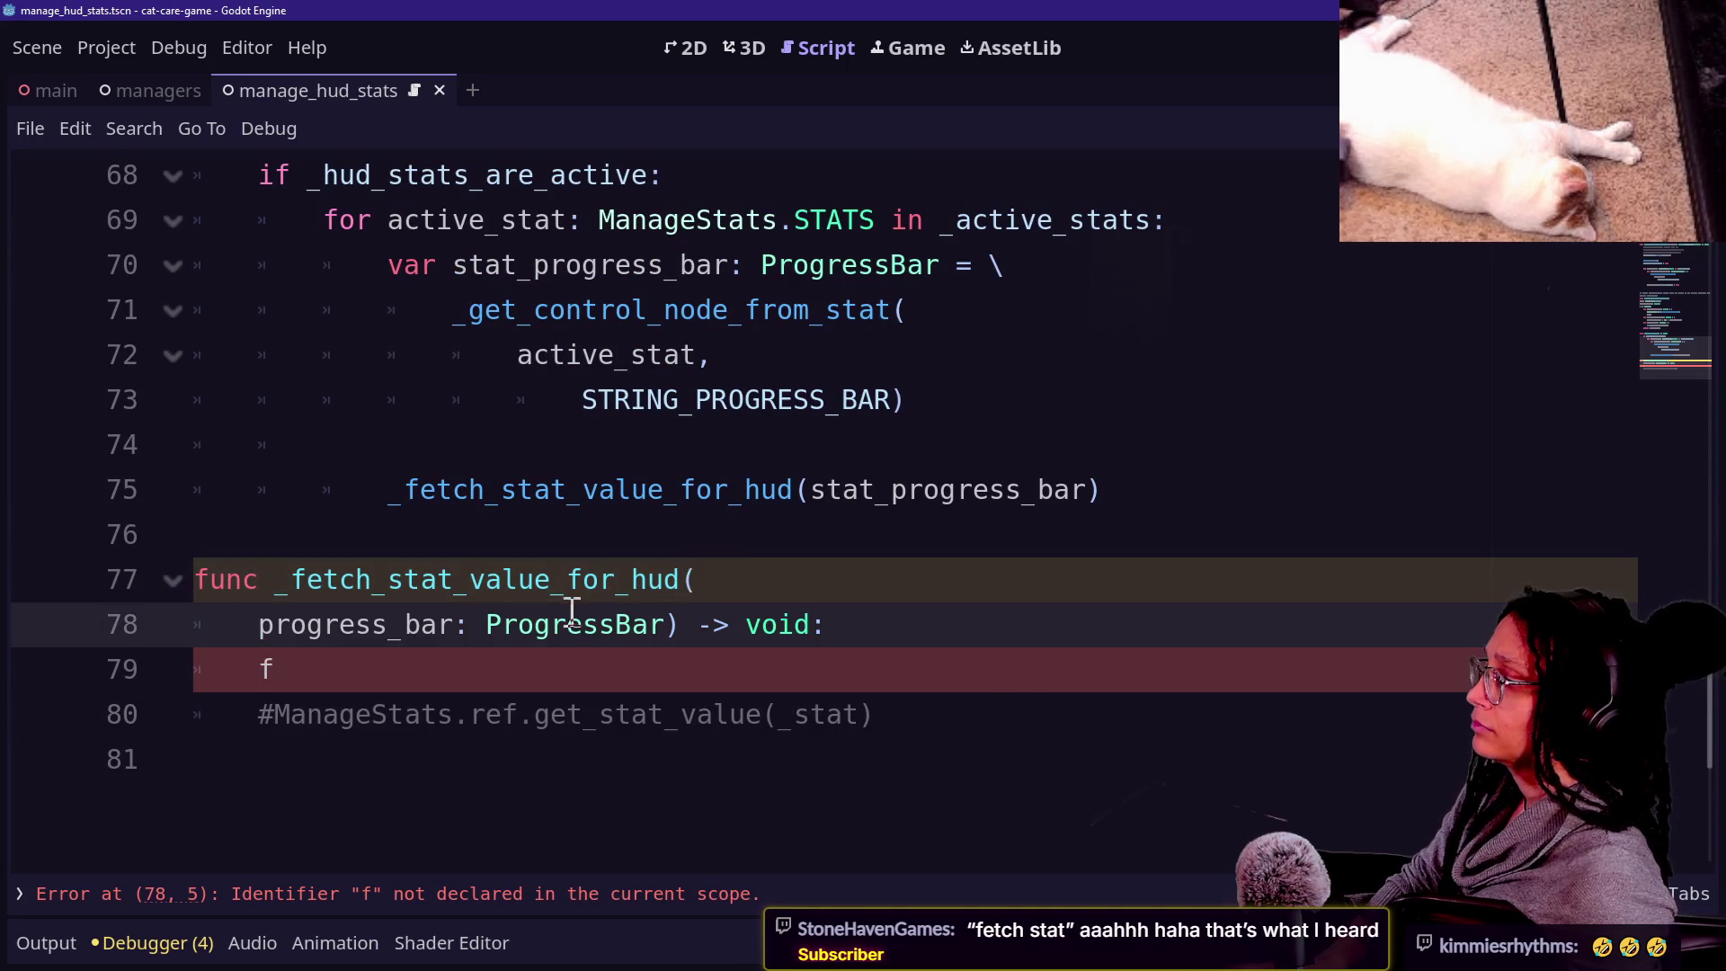
pyautogui.press('BackSpace')
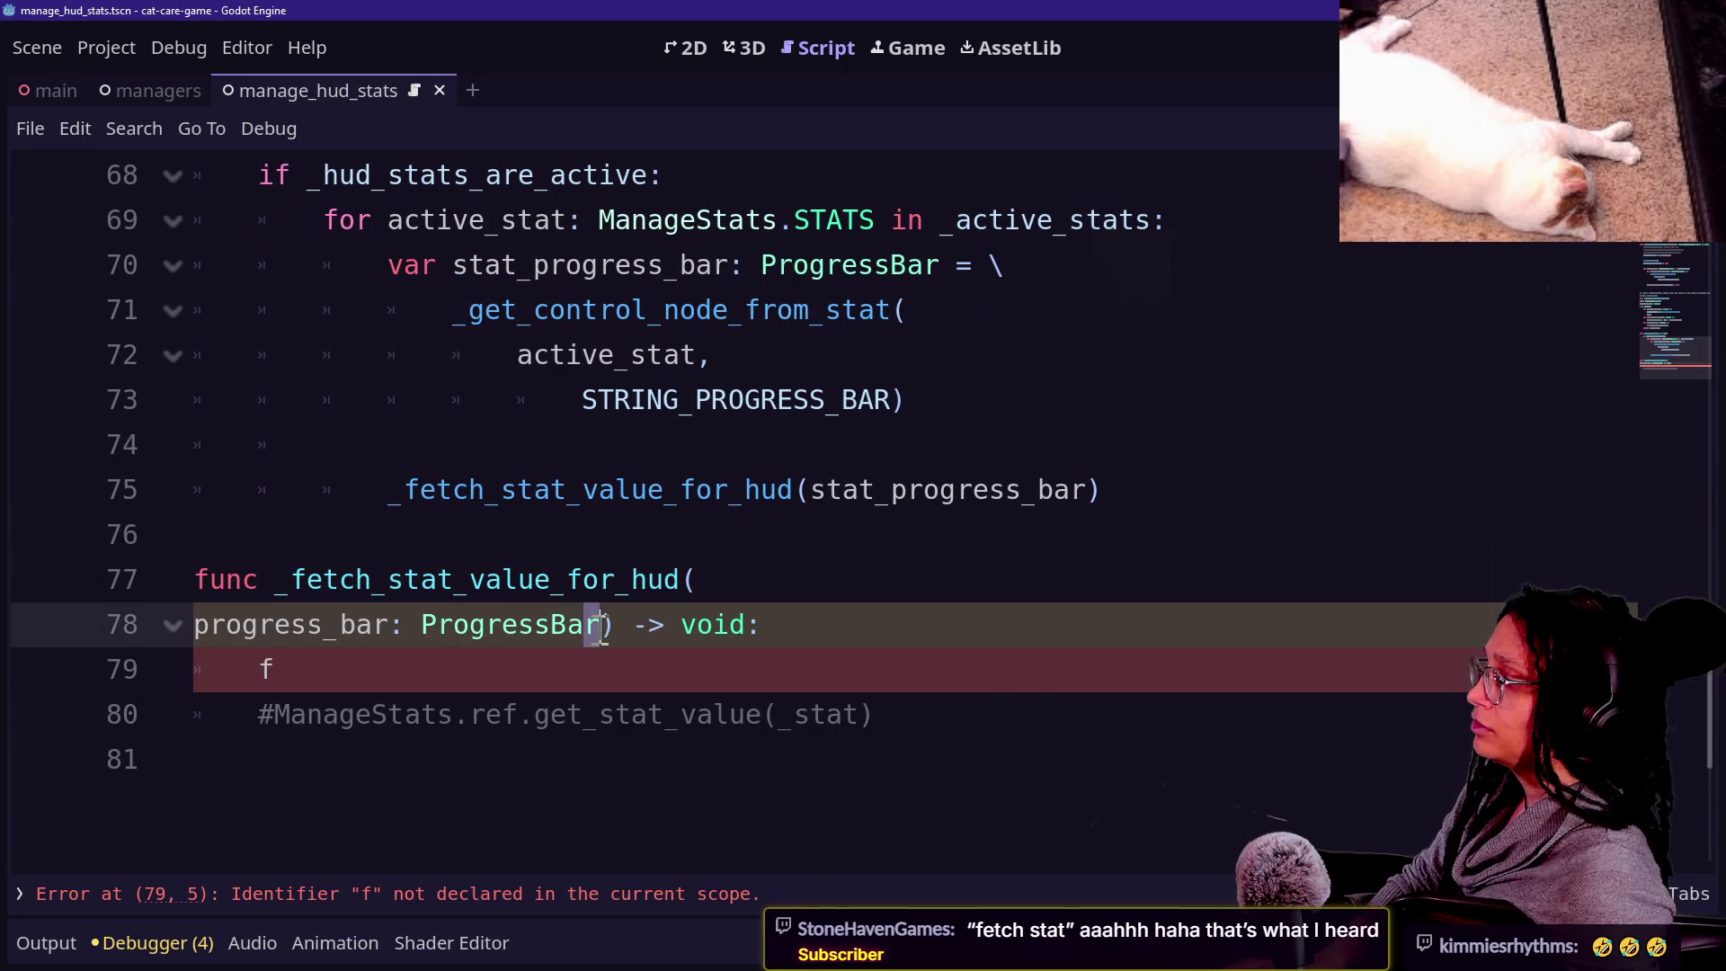
pyautogui.click(601, 624)
pyautogui.press('Return')
pyautogui.press('BackSpace')
pyautogui.press('Return')
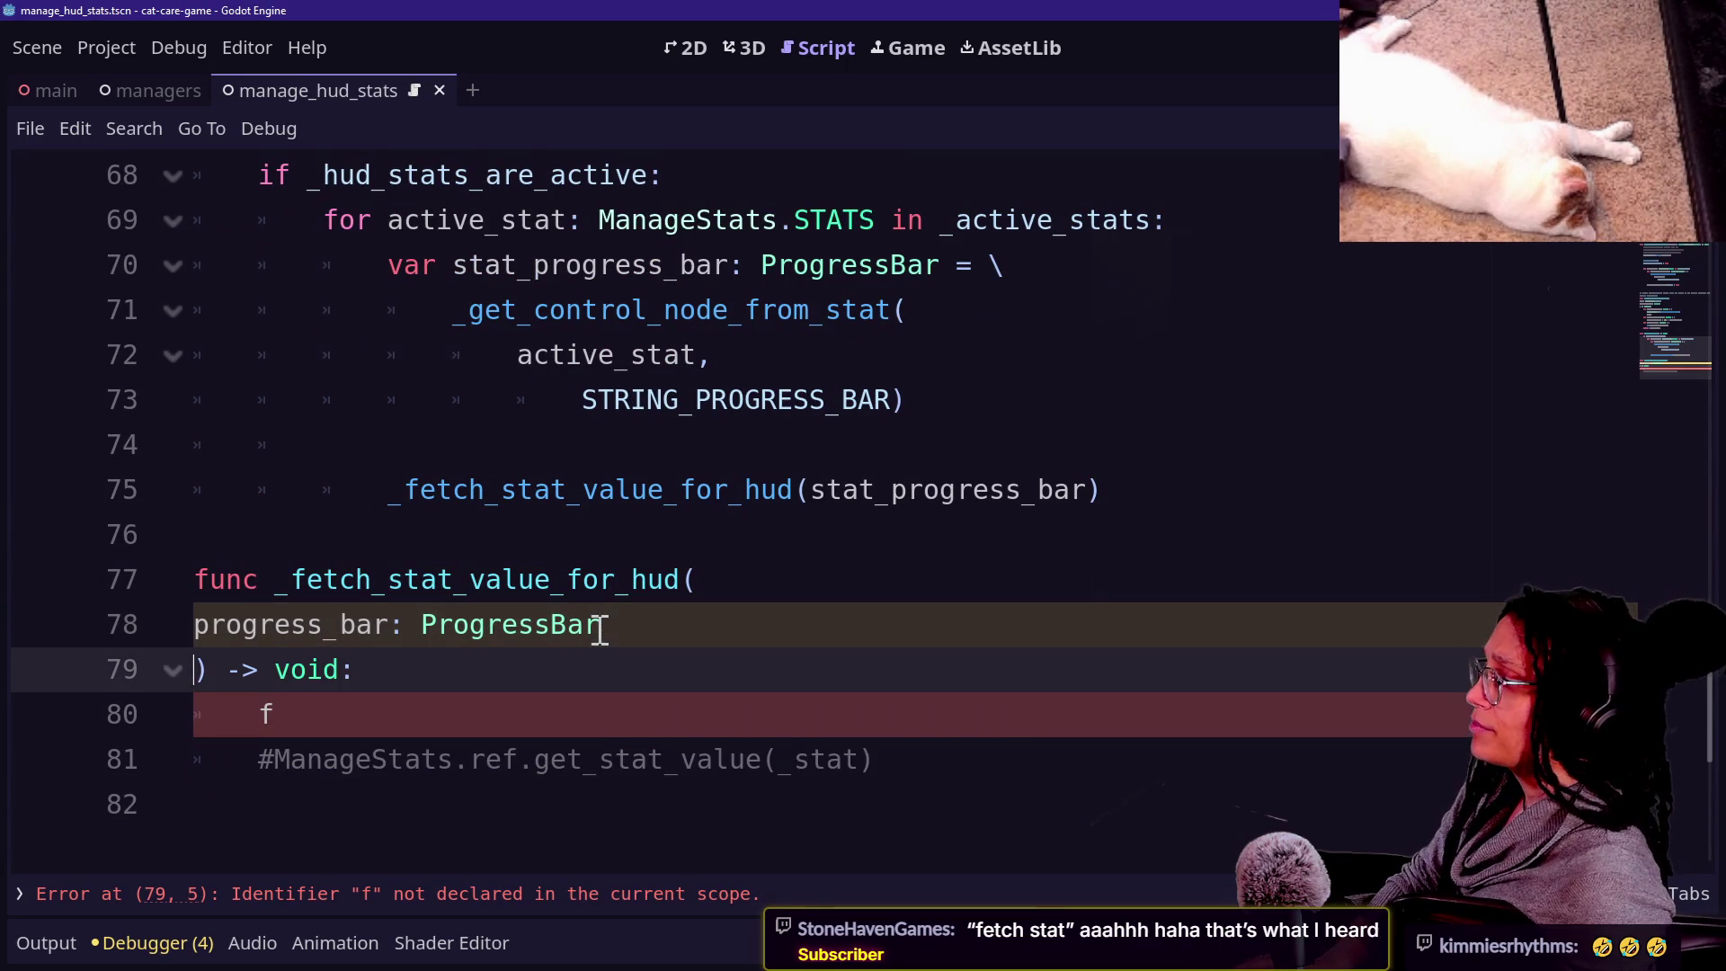
# Add a stat: ManageStats.STATS parameter before progress_bar and begin passing active_stat in the call.
pyautogui.click(507, 700)
pyautogui.press('Down')
pyautogui.press('Down')
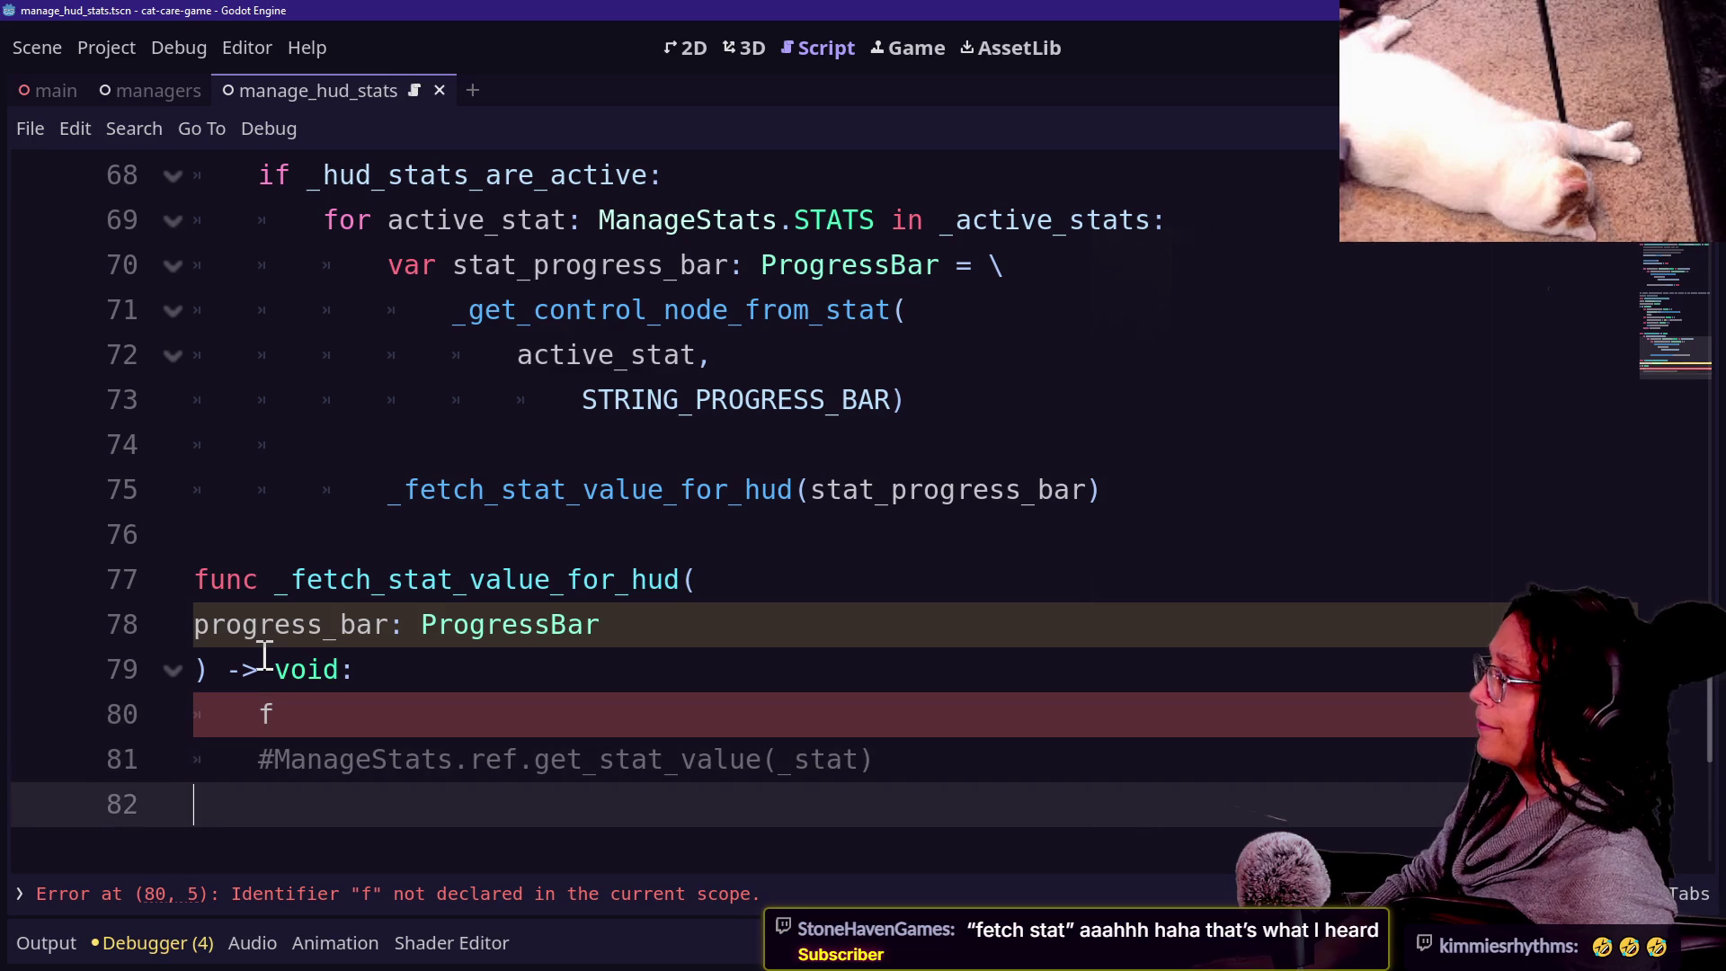
pyautogui.click(362, 704)
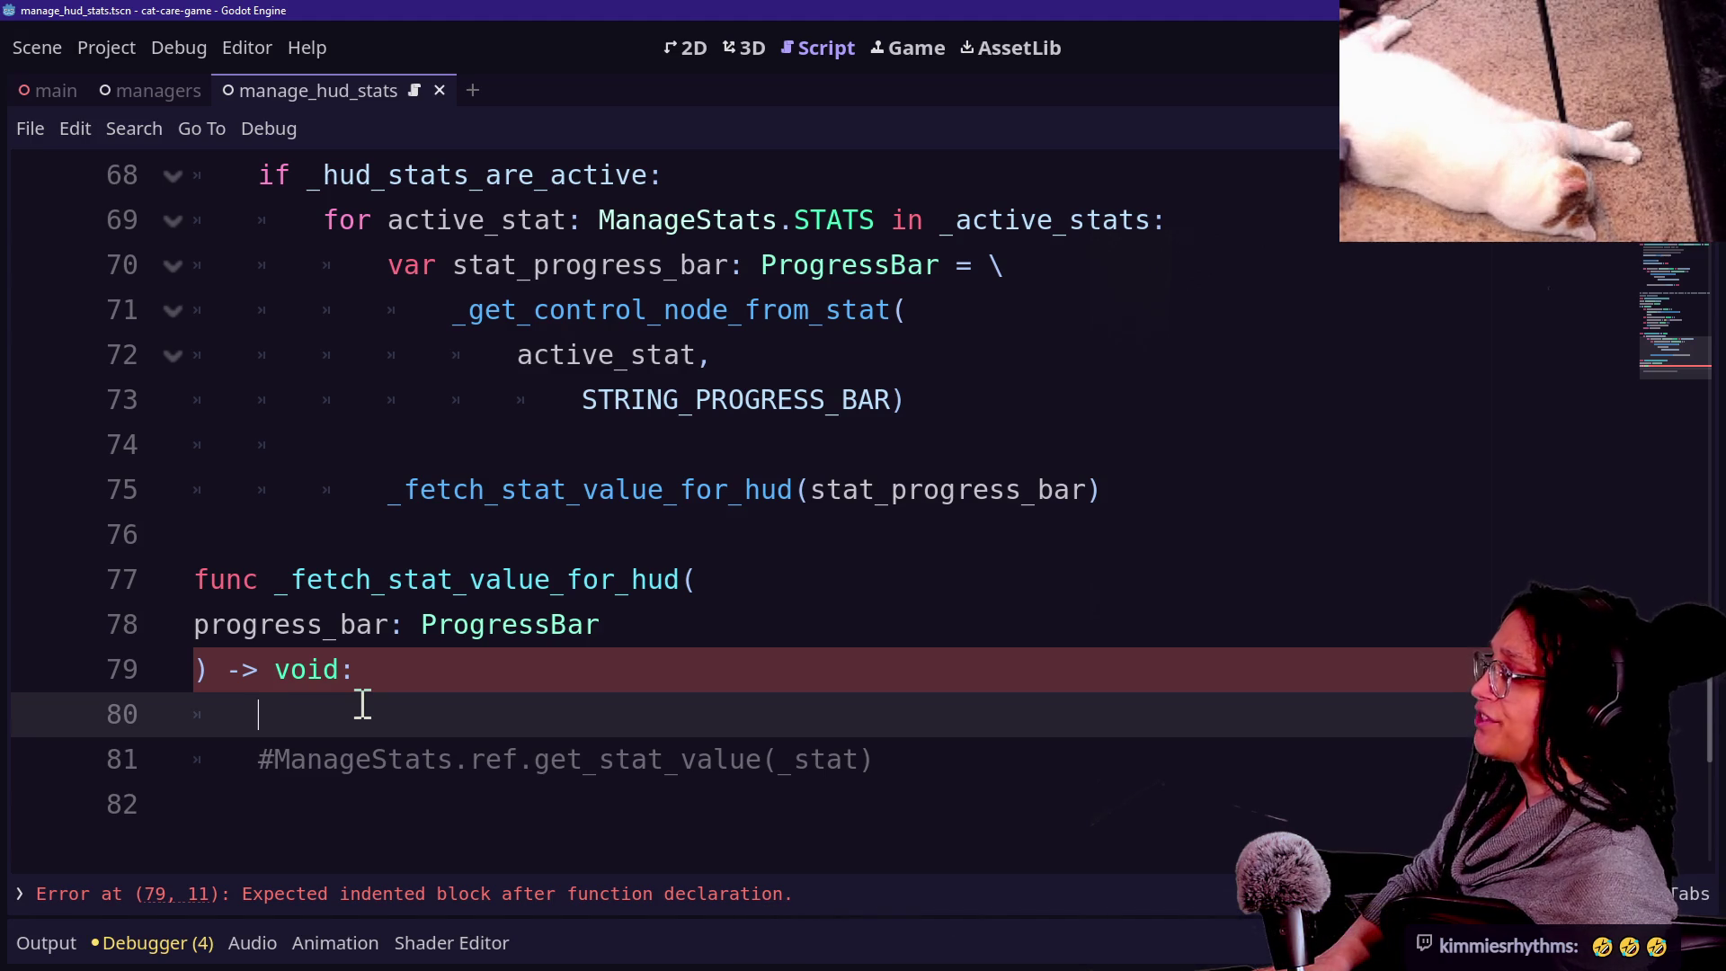
pyautogui.click(658, 620)
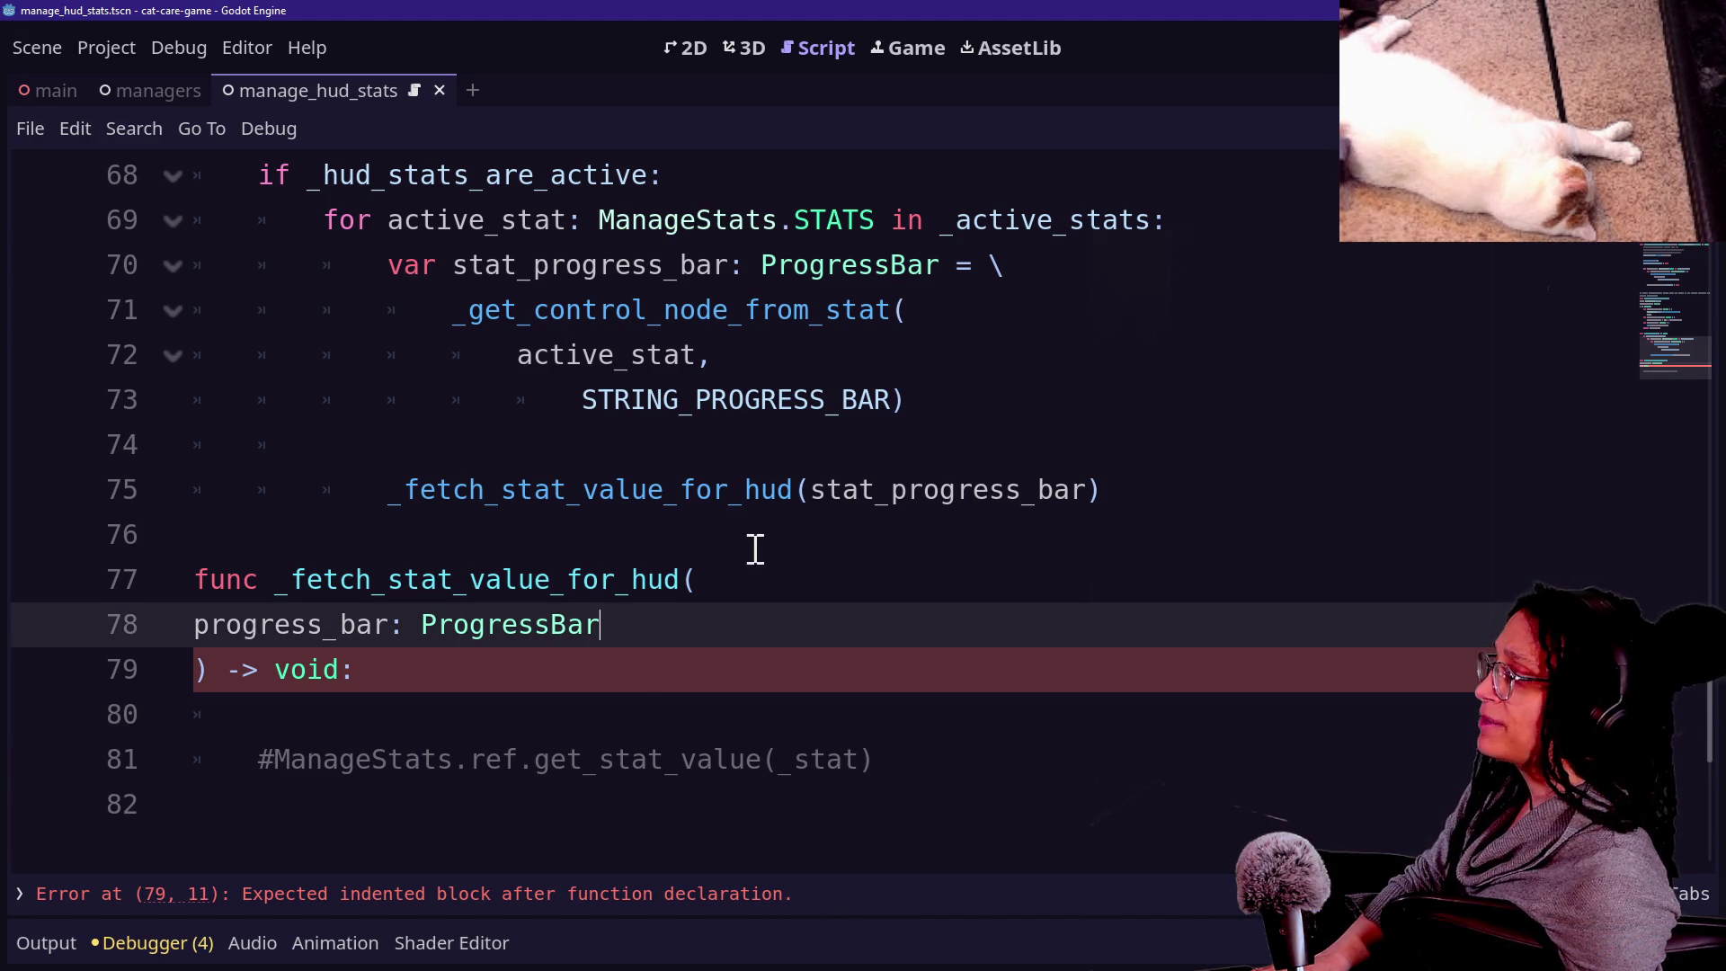
pyautogui.click(750, 578)
pyautogui.press('Return')
pyautogui.write('stat')
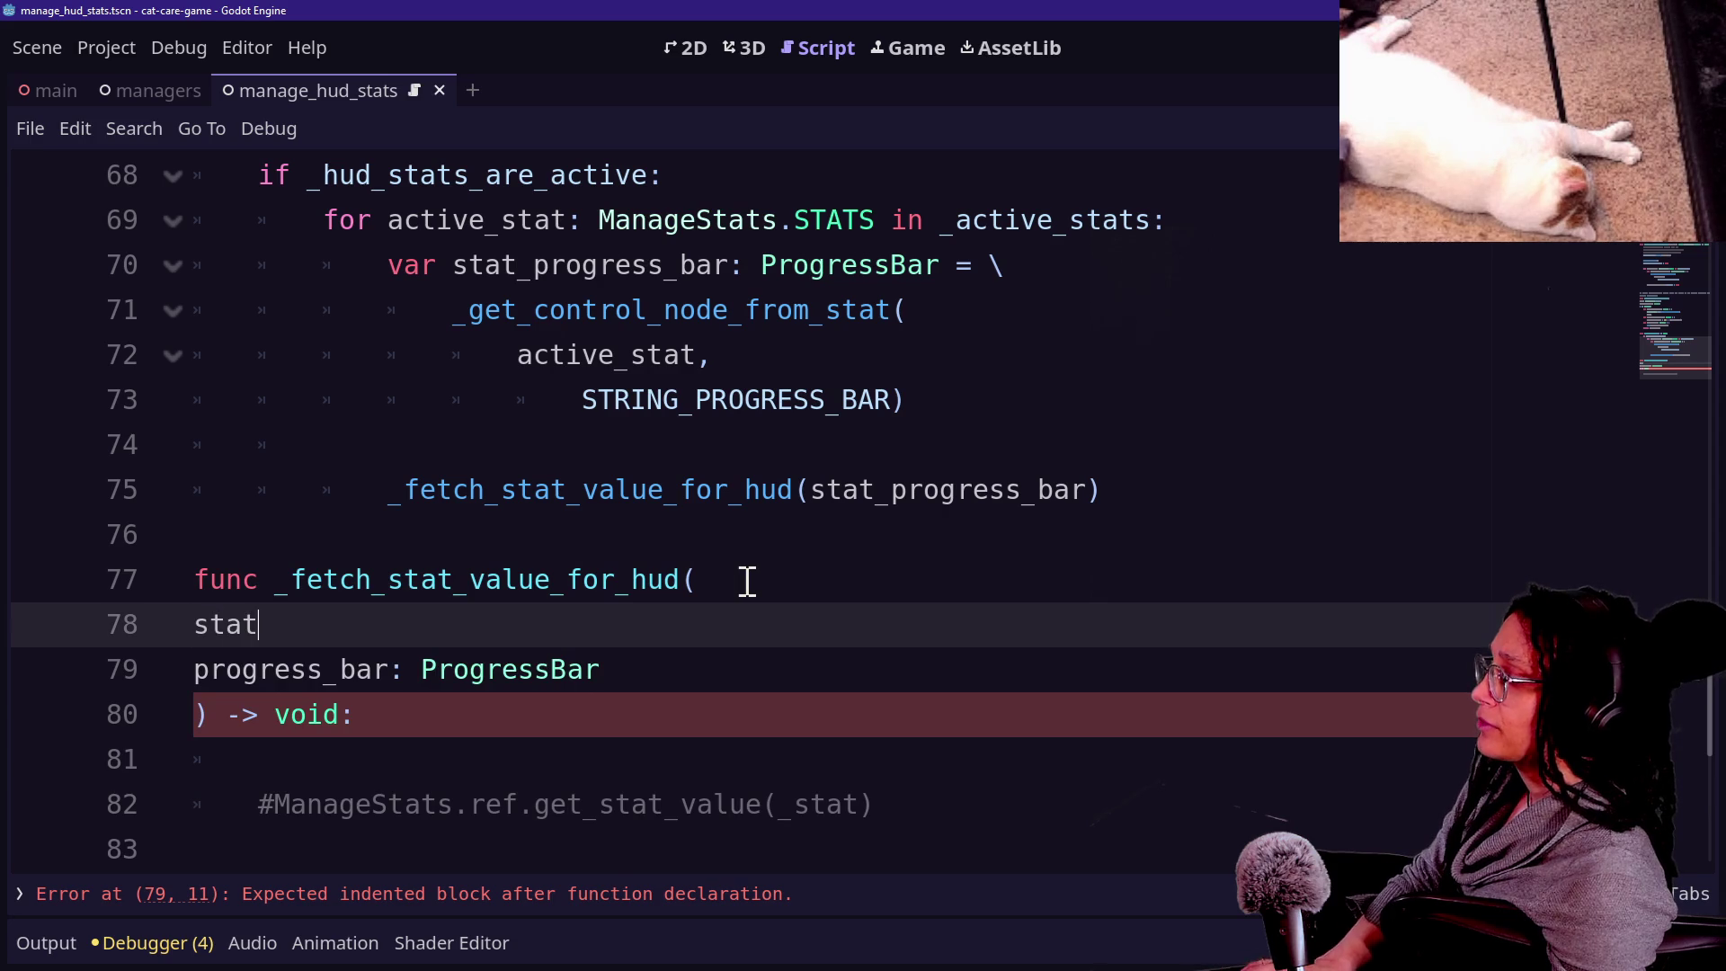
pyautogui.write(': ManageS')
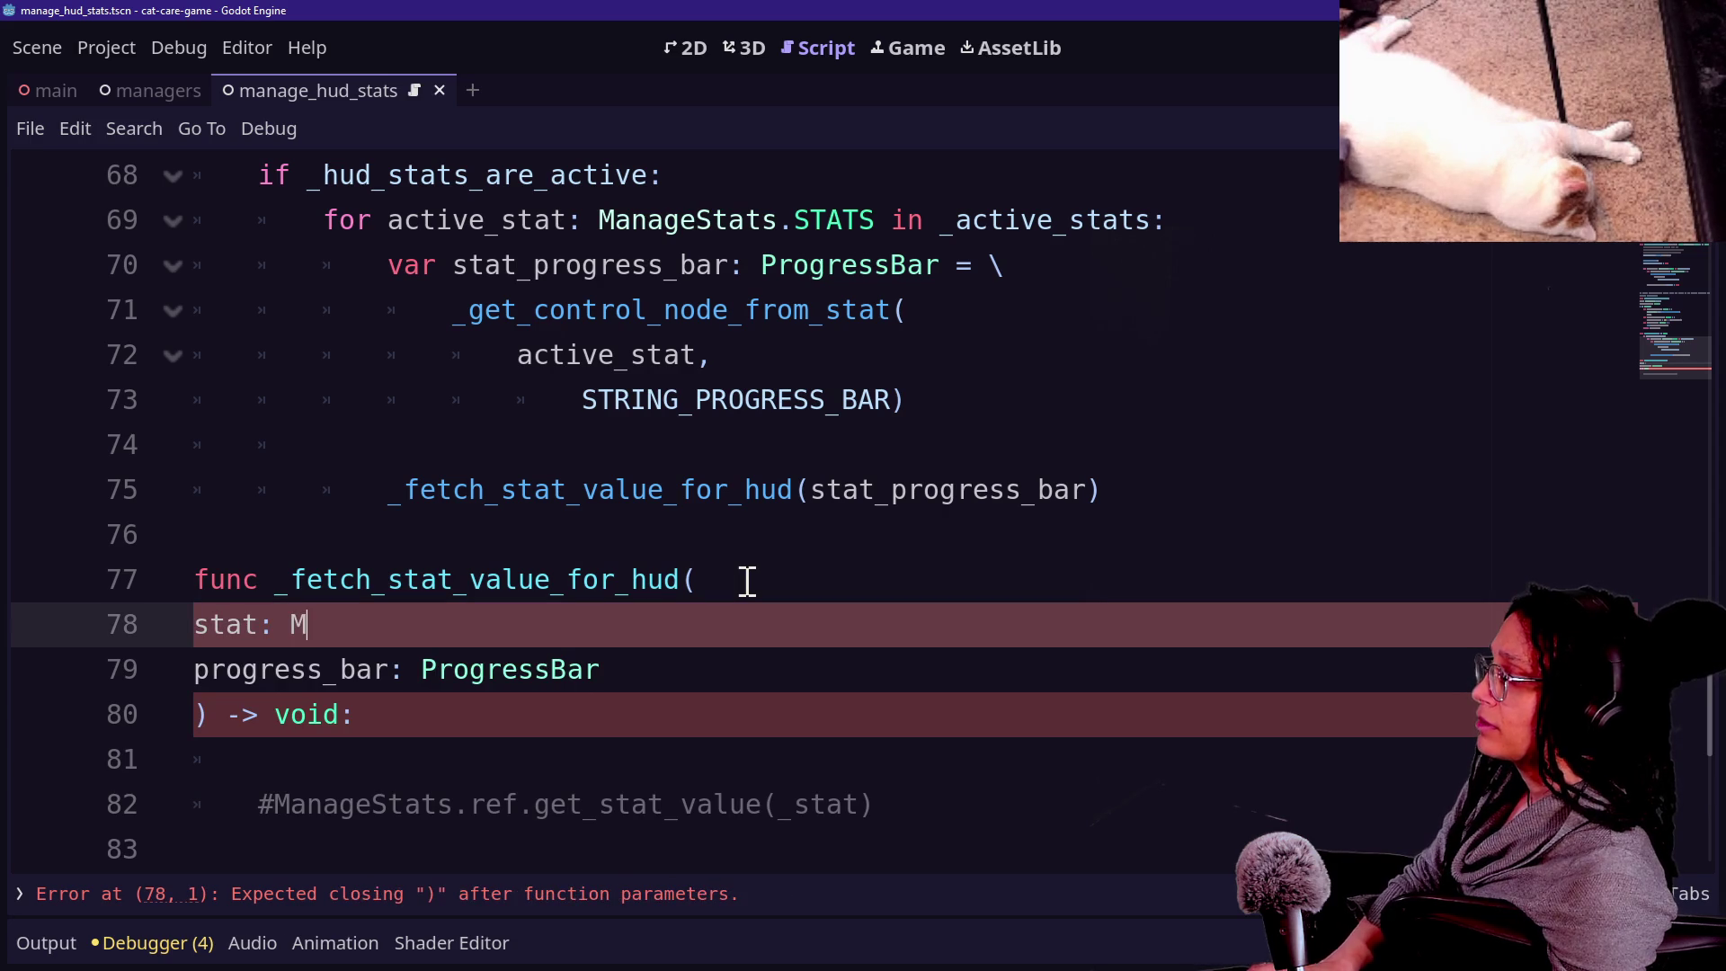
pyautogui.write('tat')
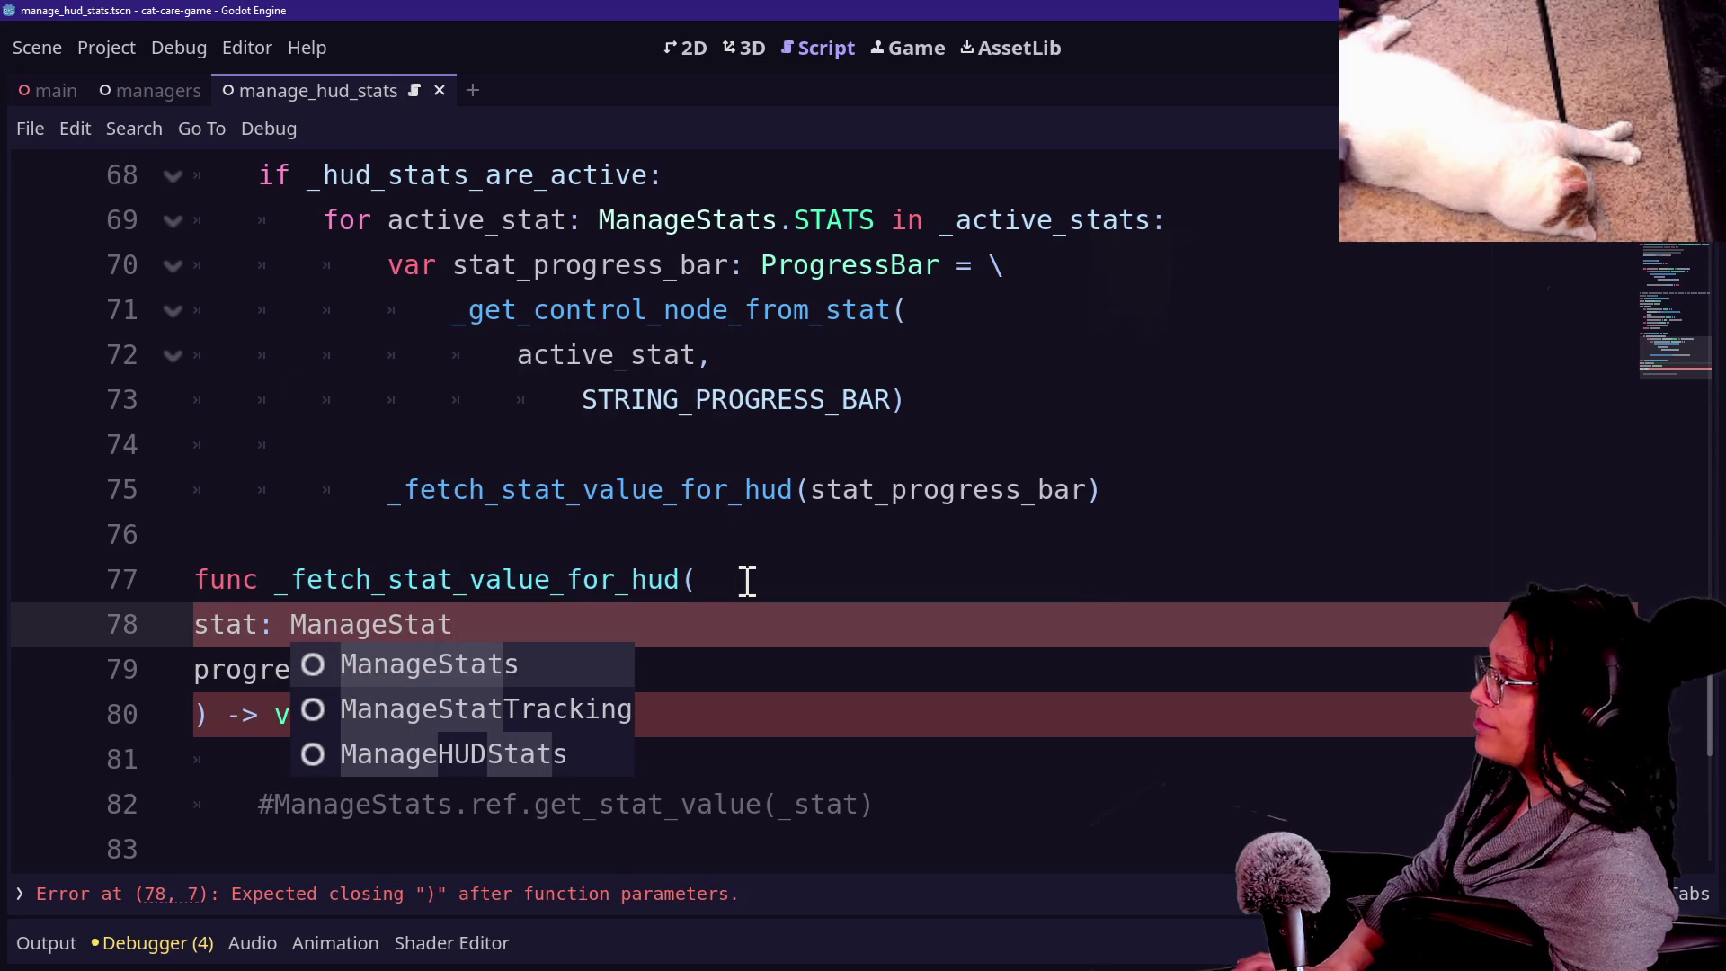
pyautogui.write('s')
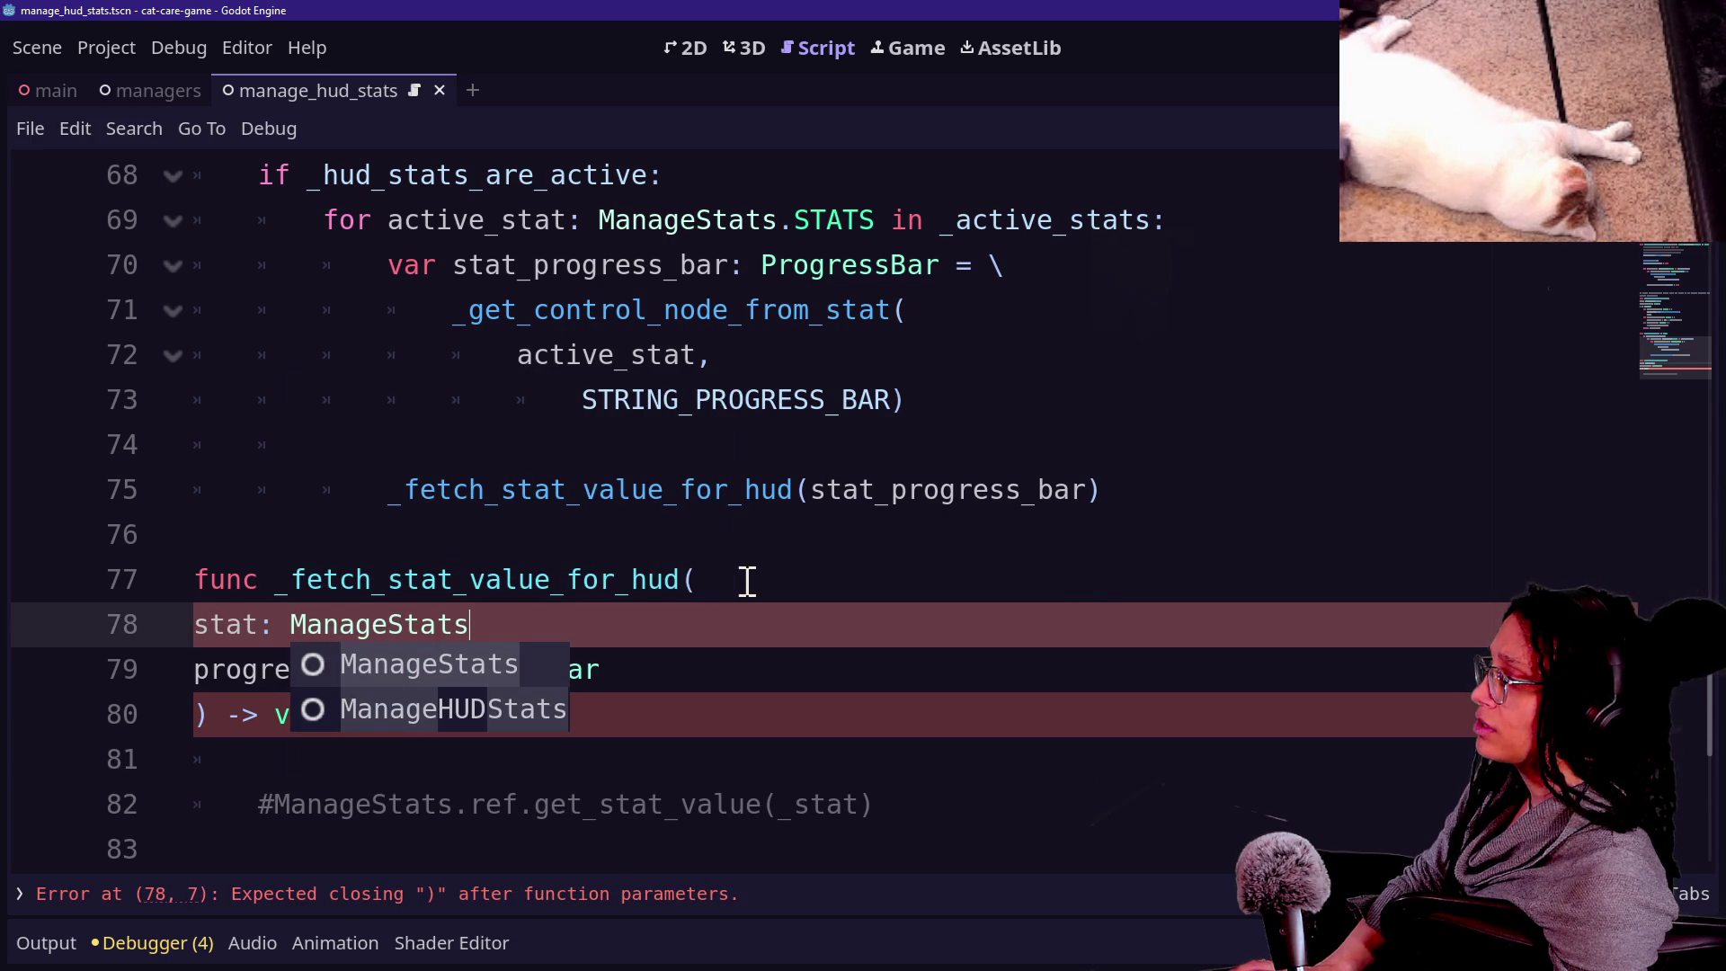
pyautogui.write('.STATS')
pyautogui.click(599, 641)
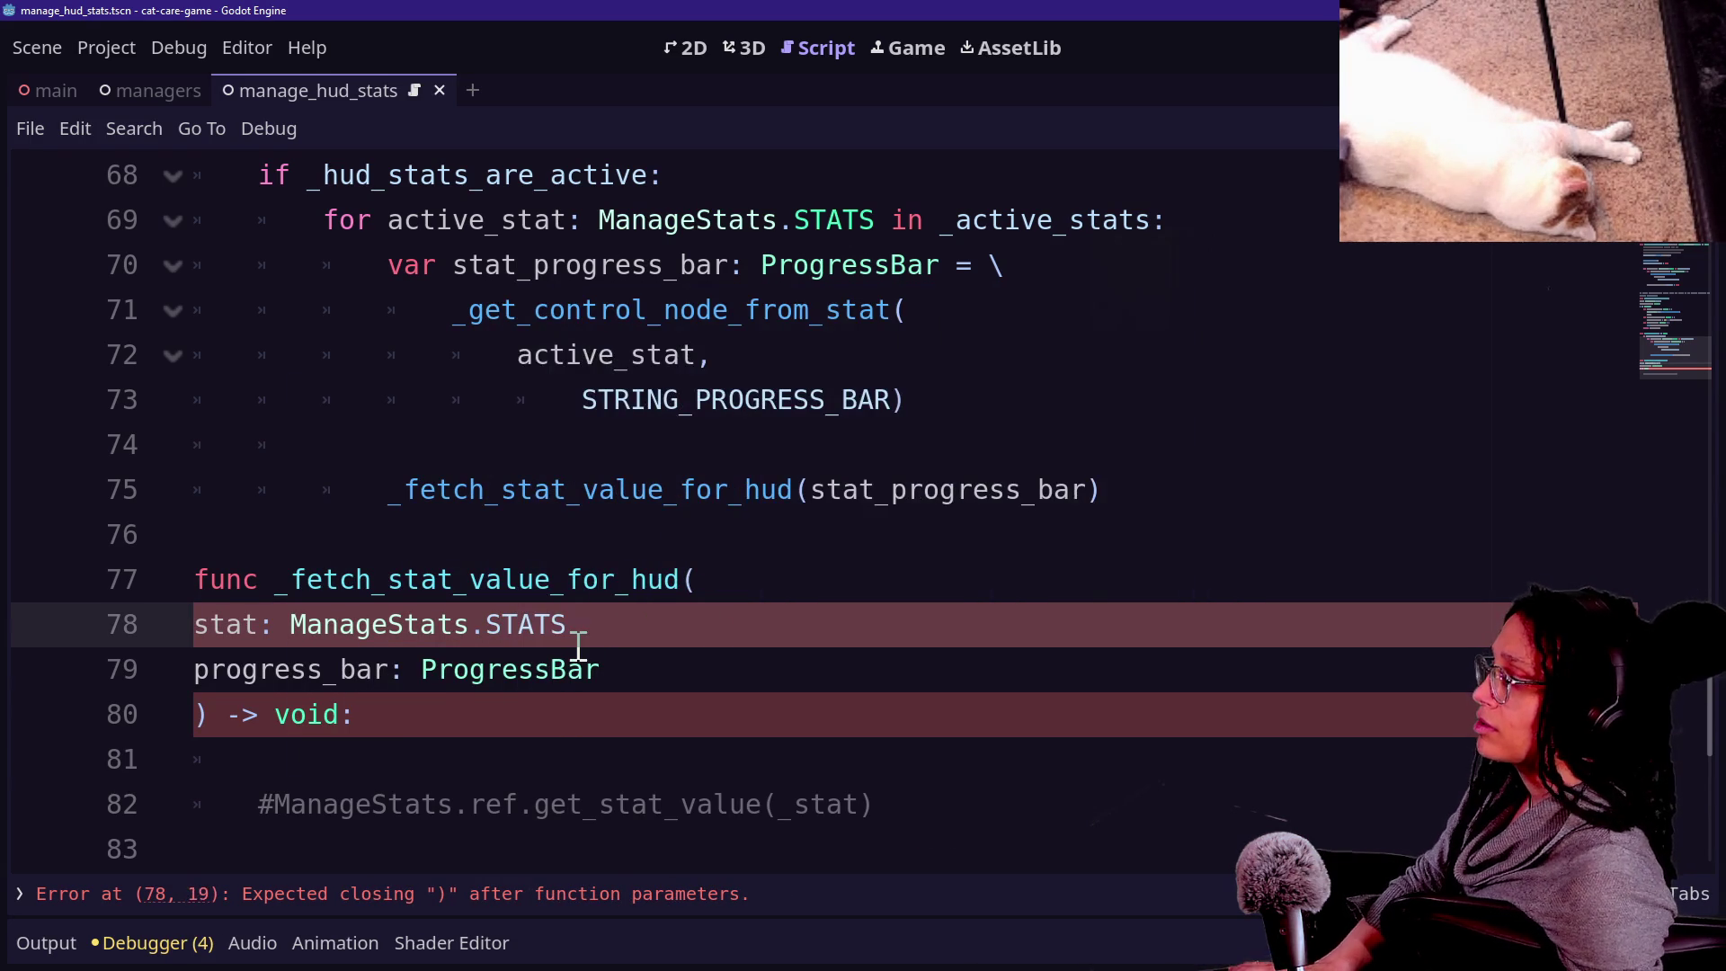
pyautogui.write(',')
pyautogui.click(815, 490)
pyautogui.write('activ')
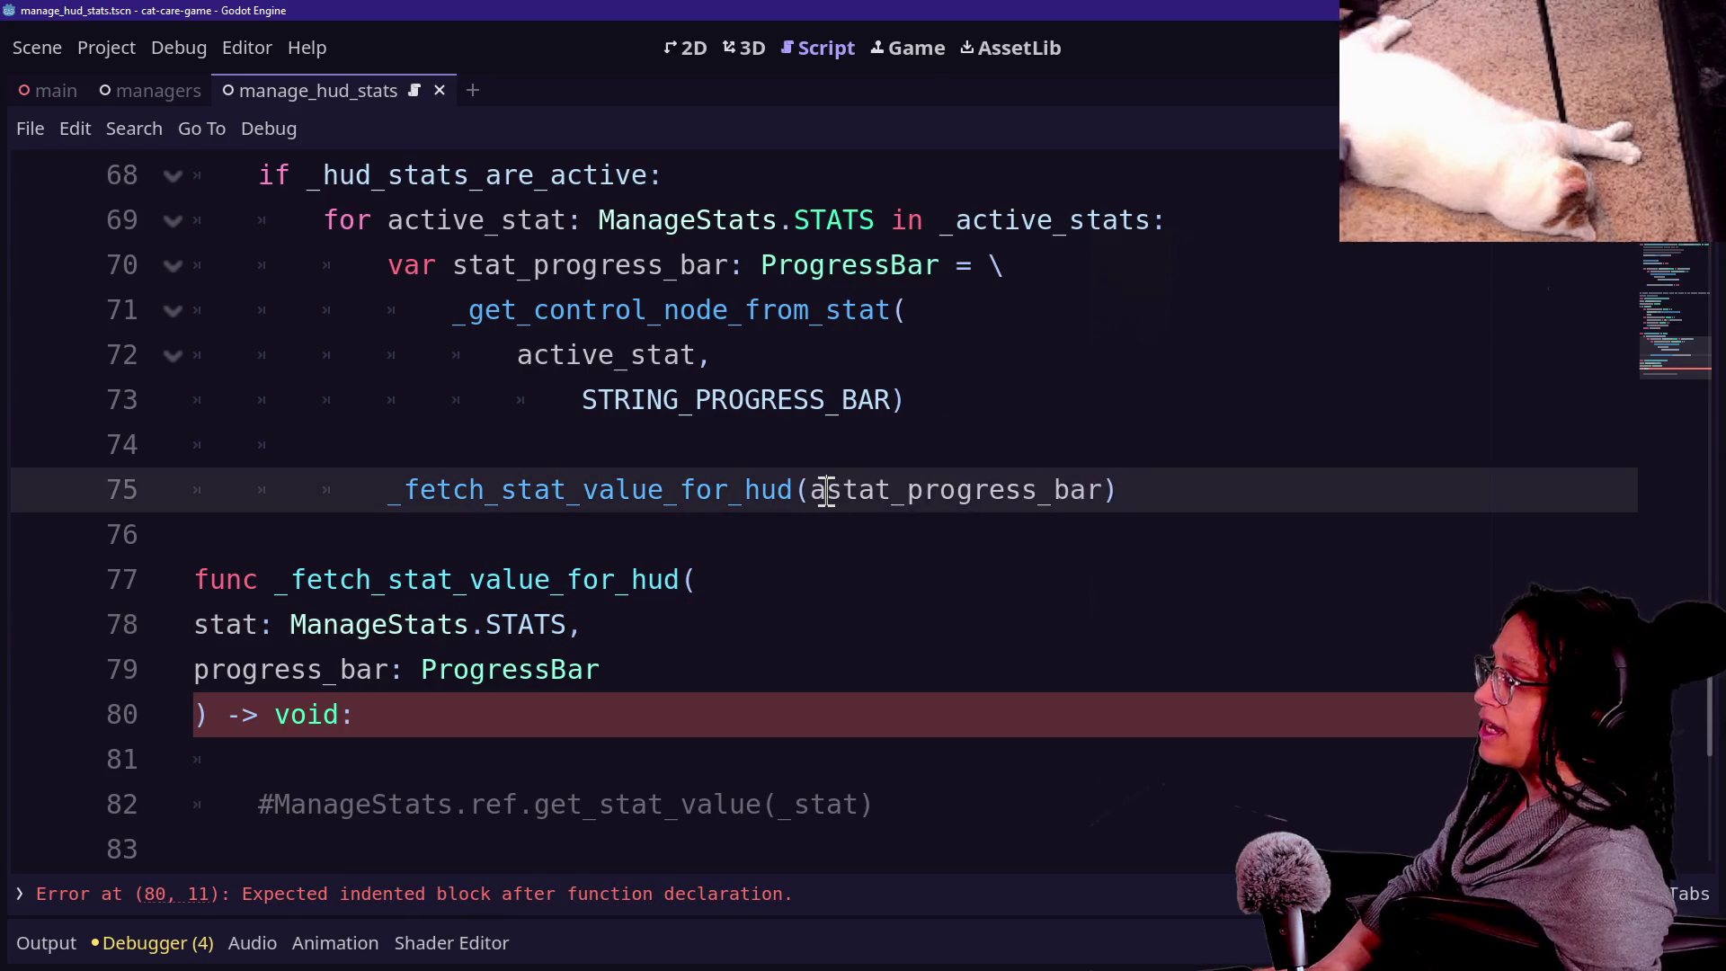
pyautogui.write('e_stat,')
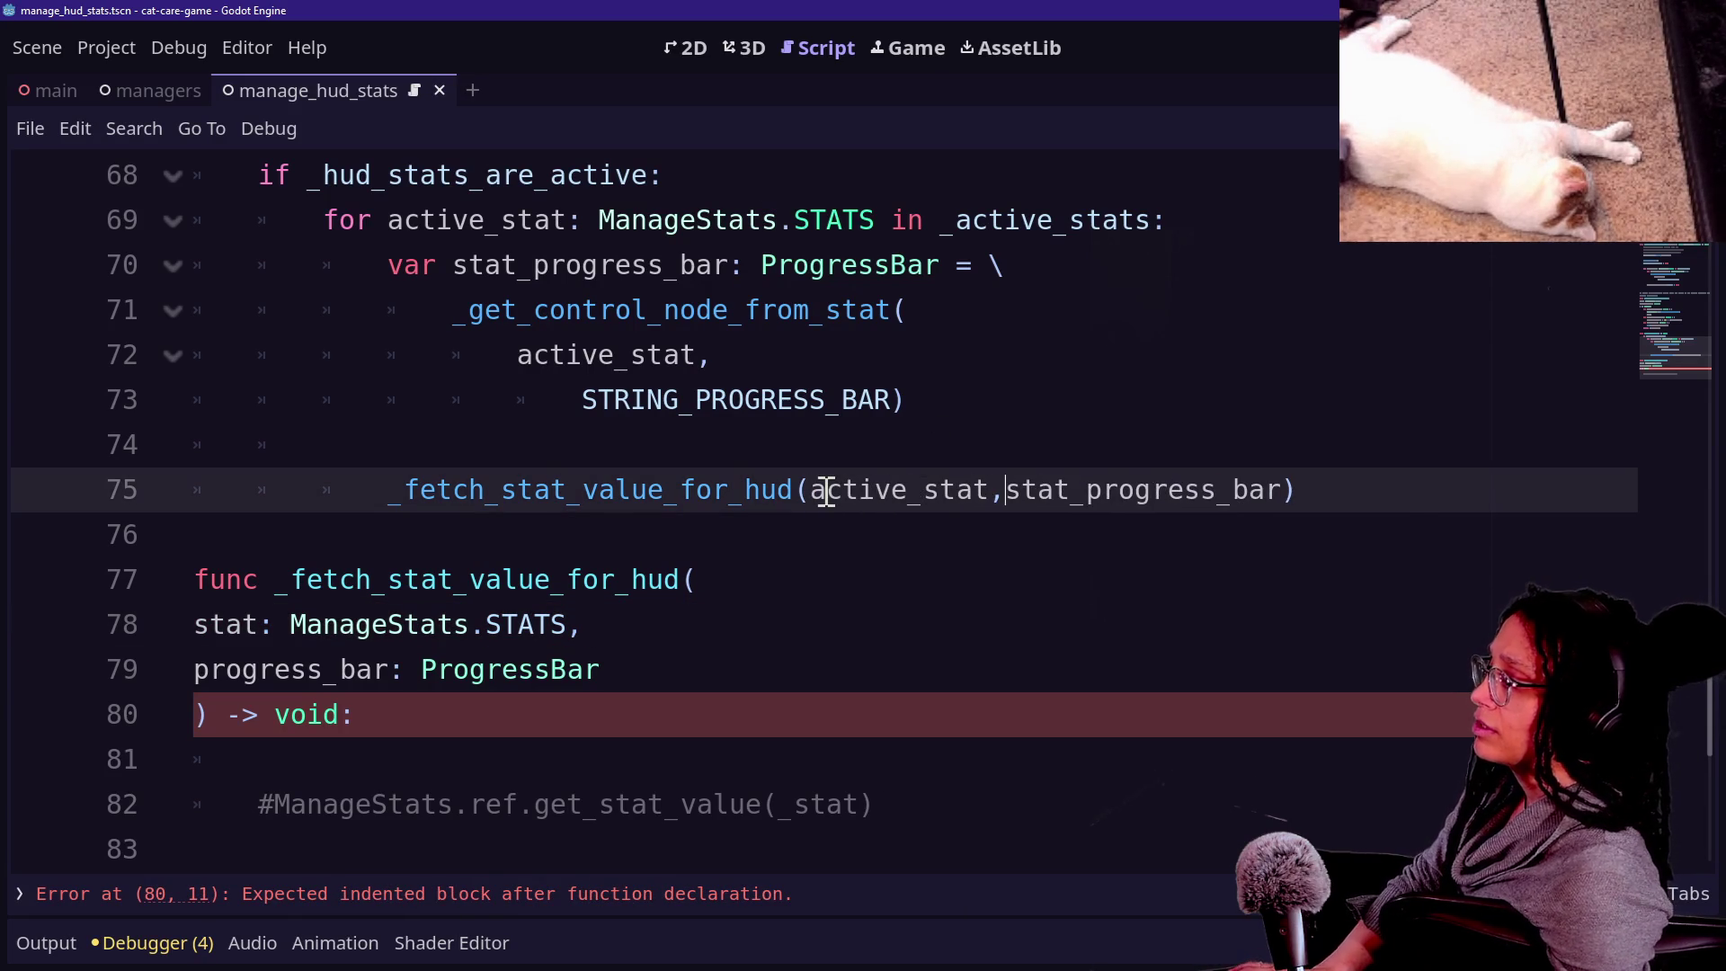
# Put active_stat and stat_progress_bar on their own indented lines inside the _fetch_stat_value_for_hud call.
pyautogui.click(814, 491)
pyautogui.press('Return')
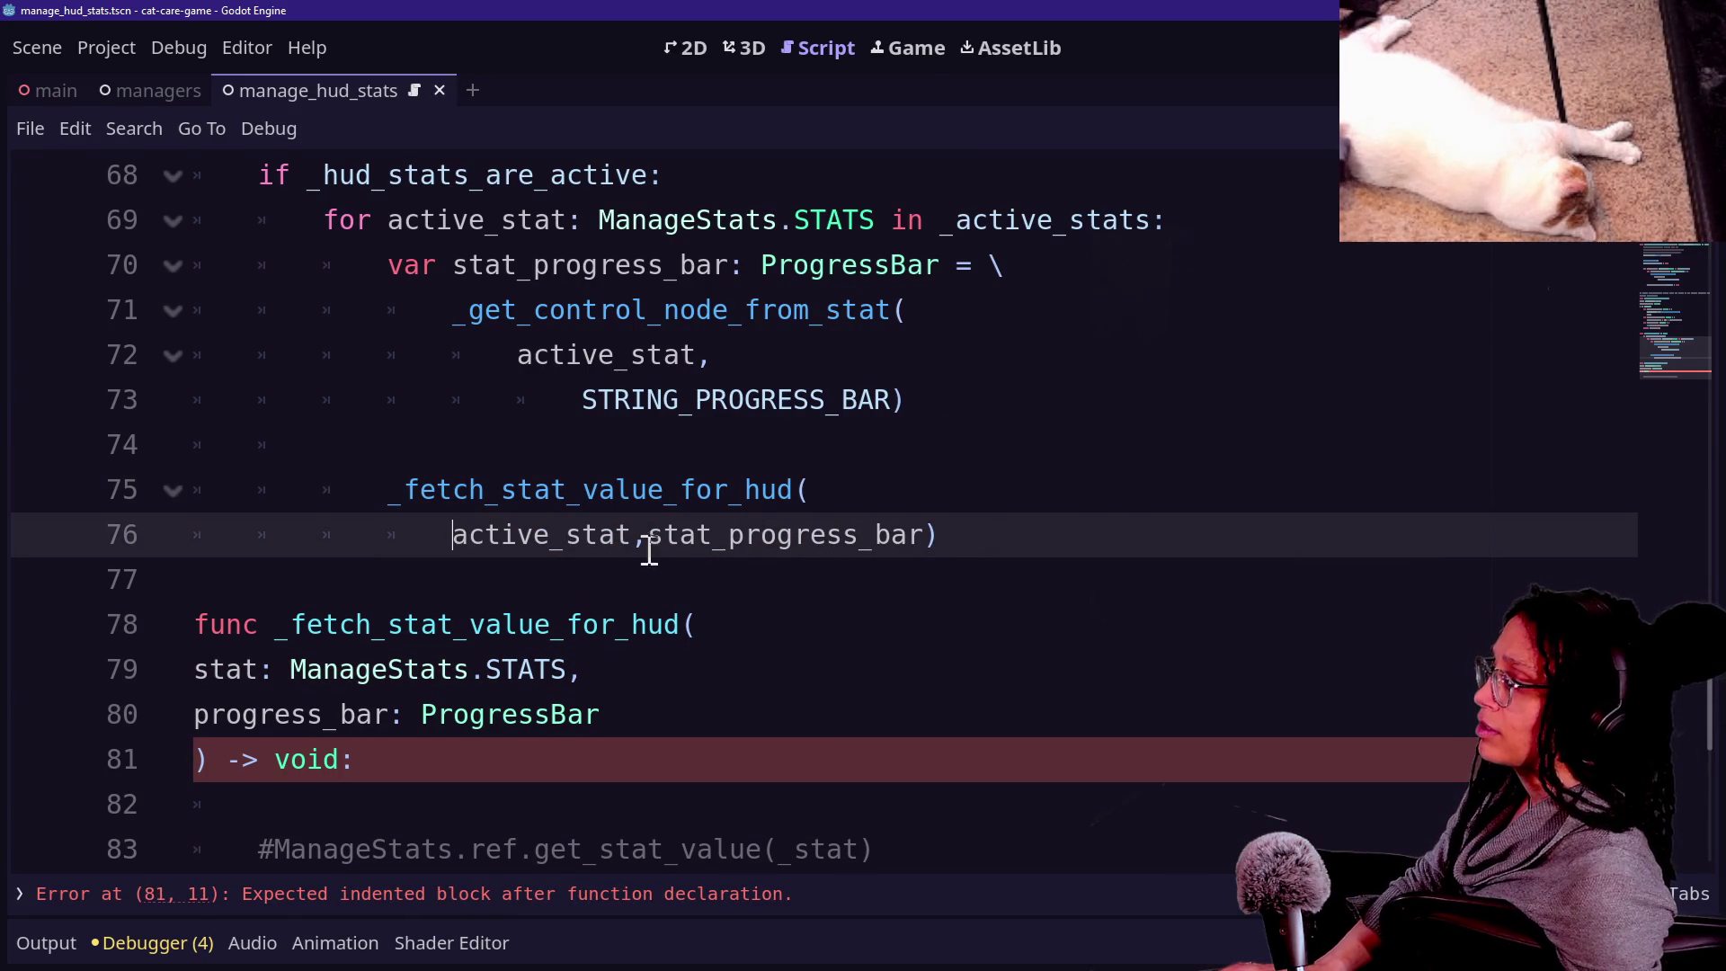
pyautogui.click(650, 537)
pyautogui.press('Return')
pyautogui.press('Tab')
pyautogui.click(821, 575)
pyautogui.scroll(-2, 706, 665)
# Uncomment the get_stat_value line and make it assign progress_bar.value in the function body.
pyautogui.click(458, 589)
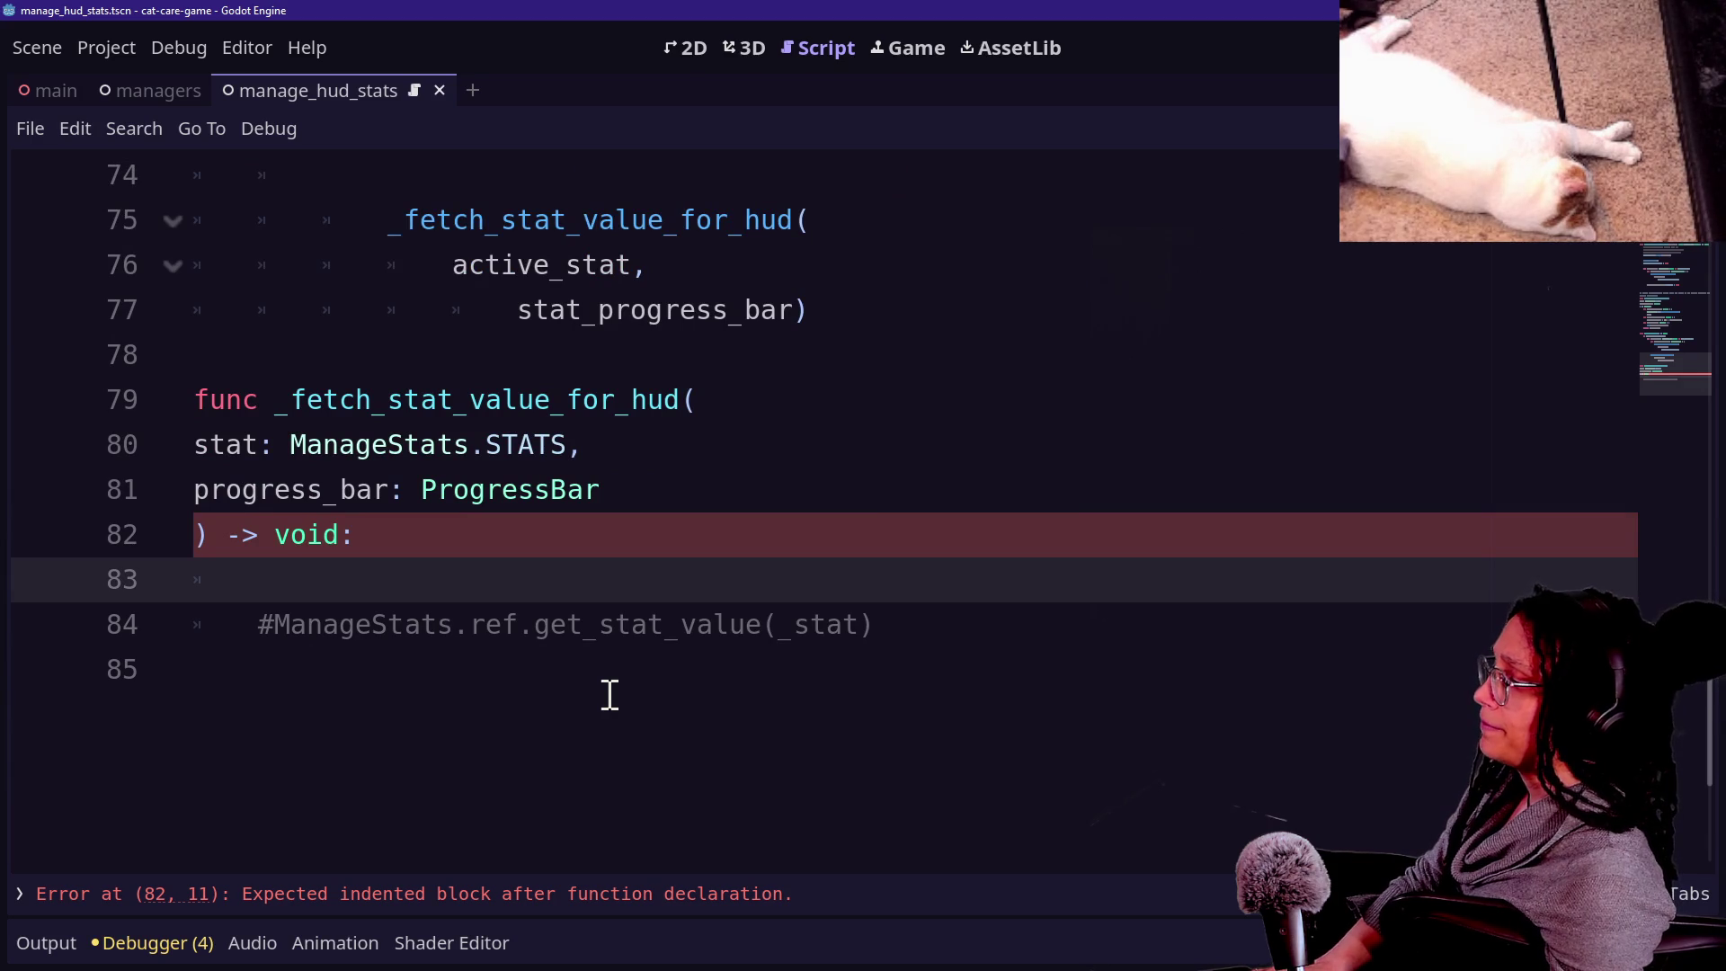
pyautogui.press('Down')
pyautogui.press('Right')
pyautogui.press('BackSpace')
pyautogui.press('BackSpace')
pyautogui.press('BackSpace')
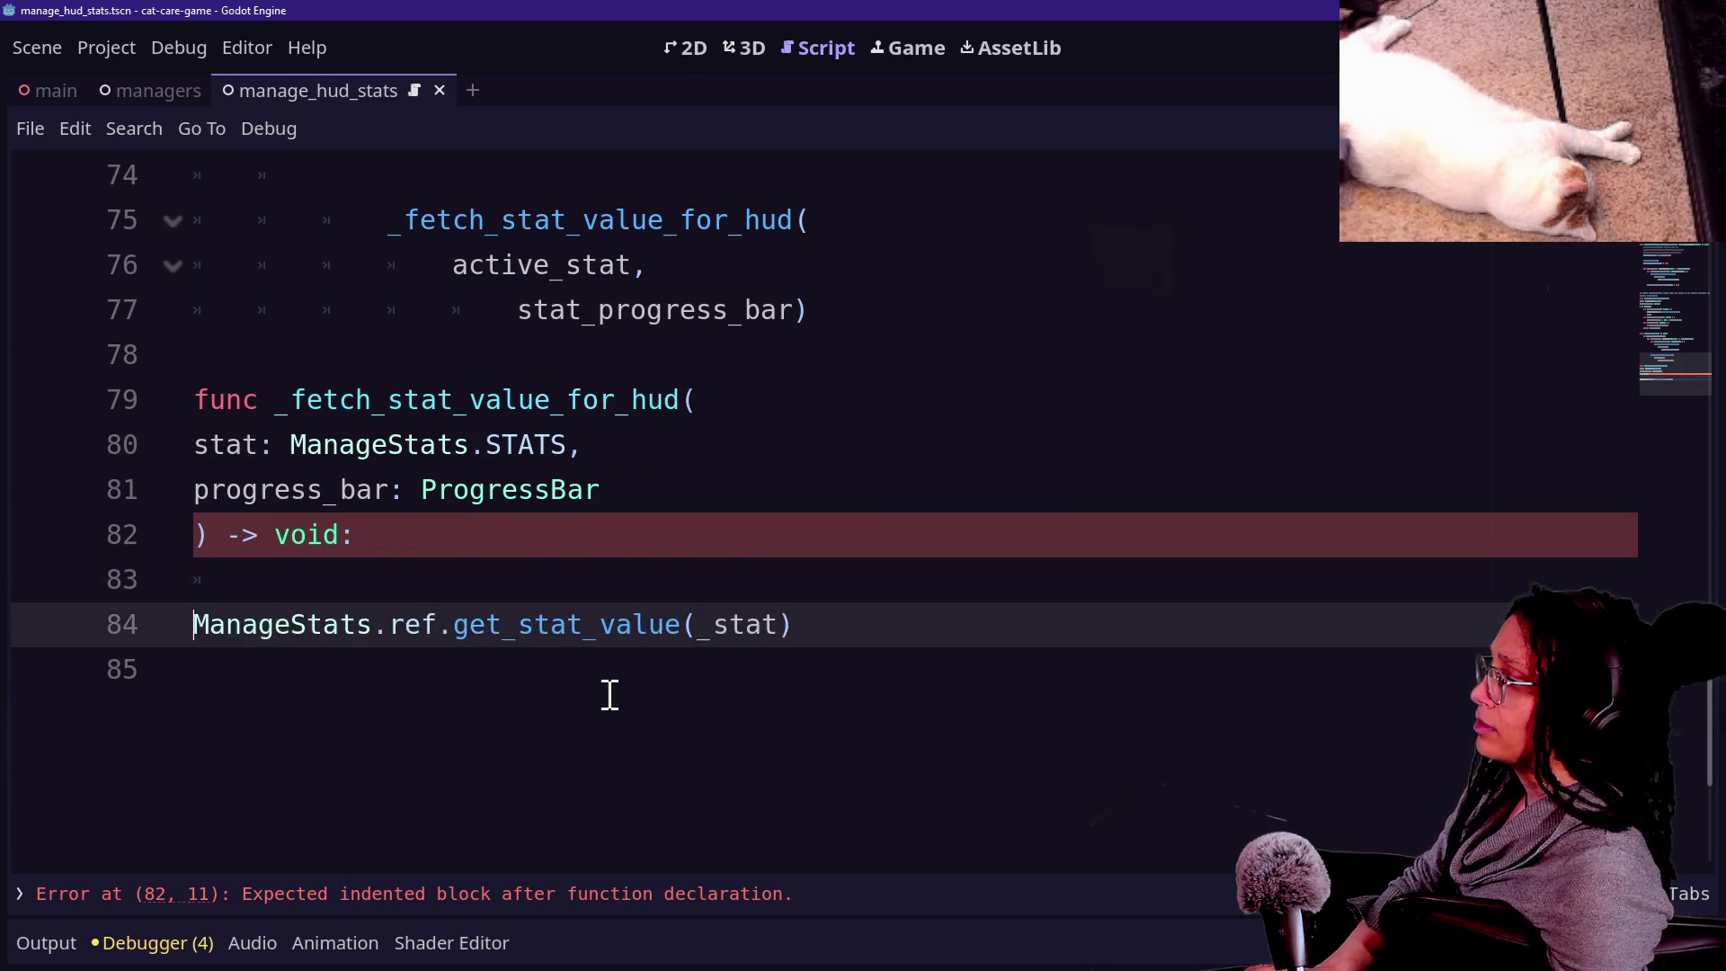
pyautogui.write('progress_bar')
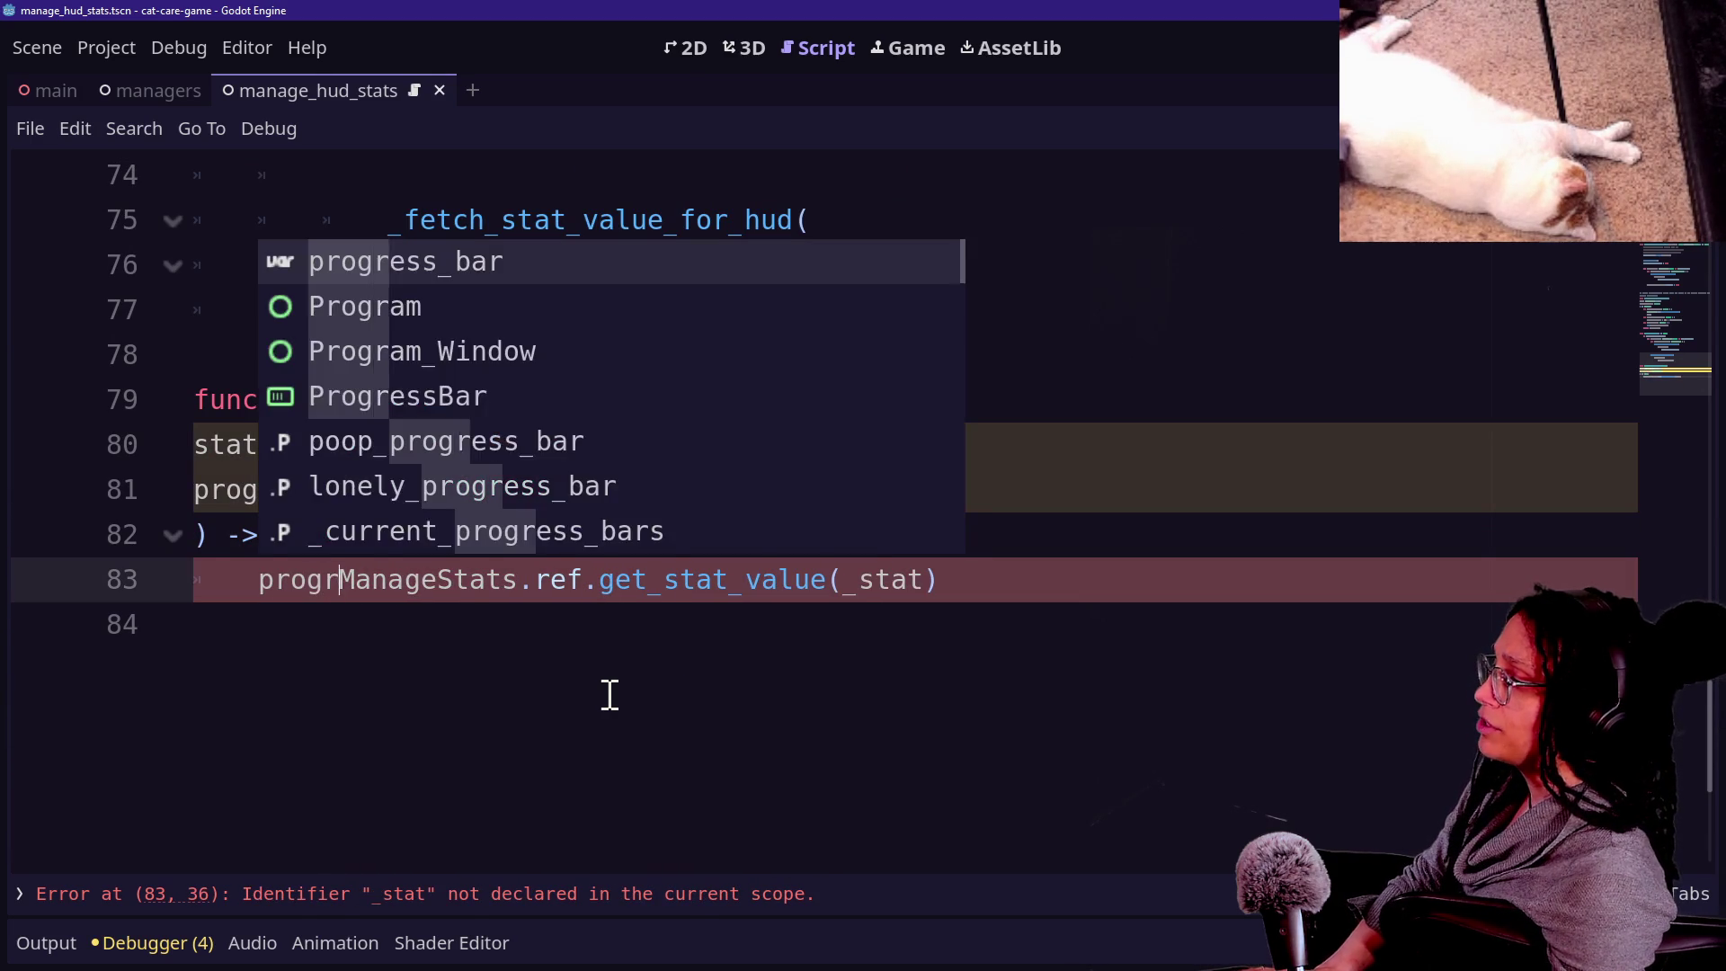
pyautogui.write('.va;ue')
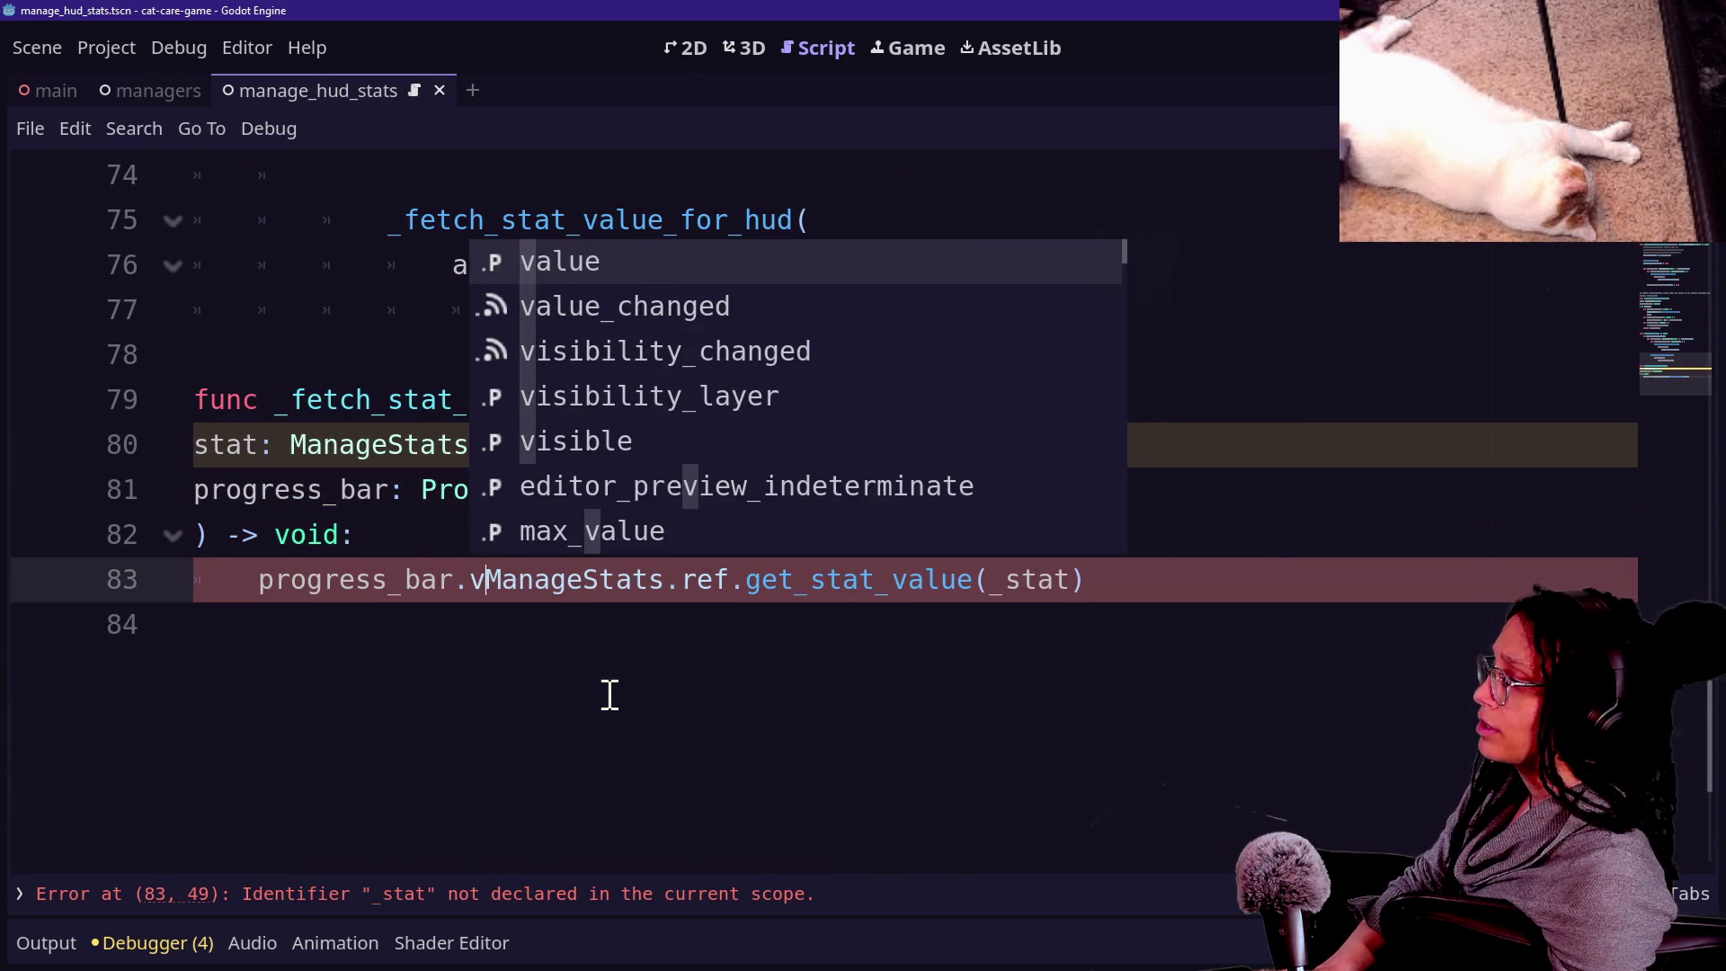
pyautogui.press('BackSpace')
pyautogui.press('BackSpace')
pyautogui.press('BackSpace')
pyautogui.write('lue =')
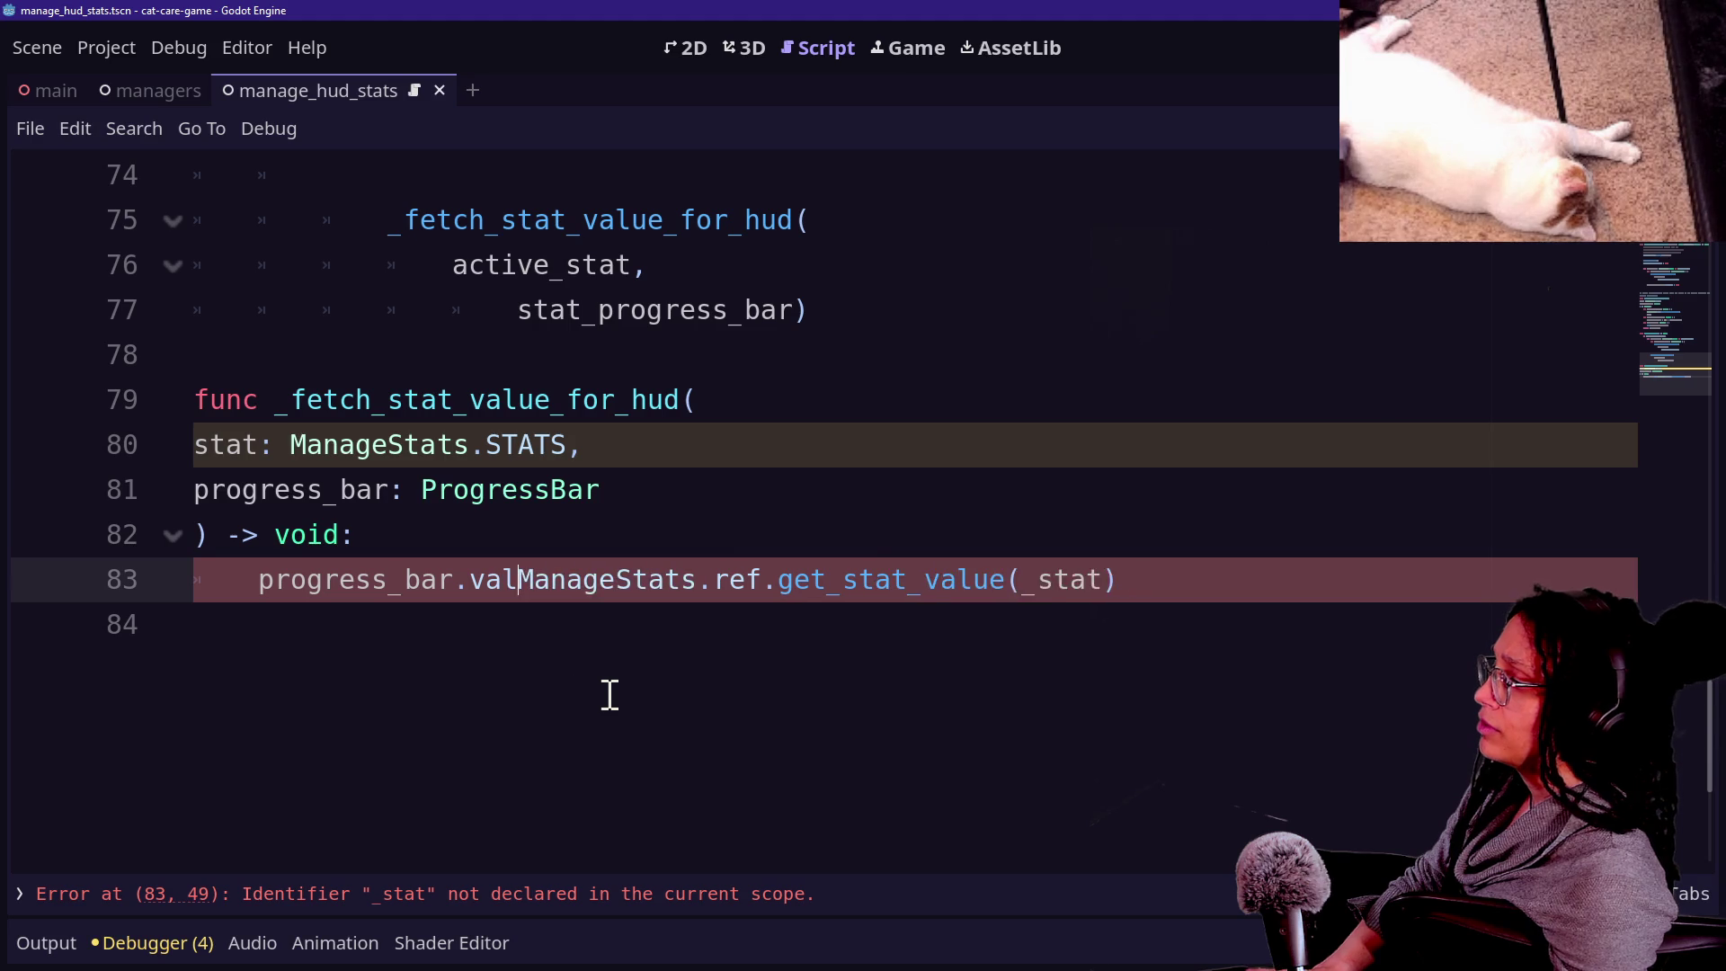
pyautogui.click(778, 793)
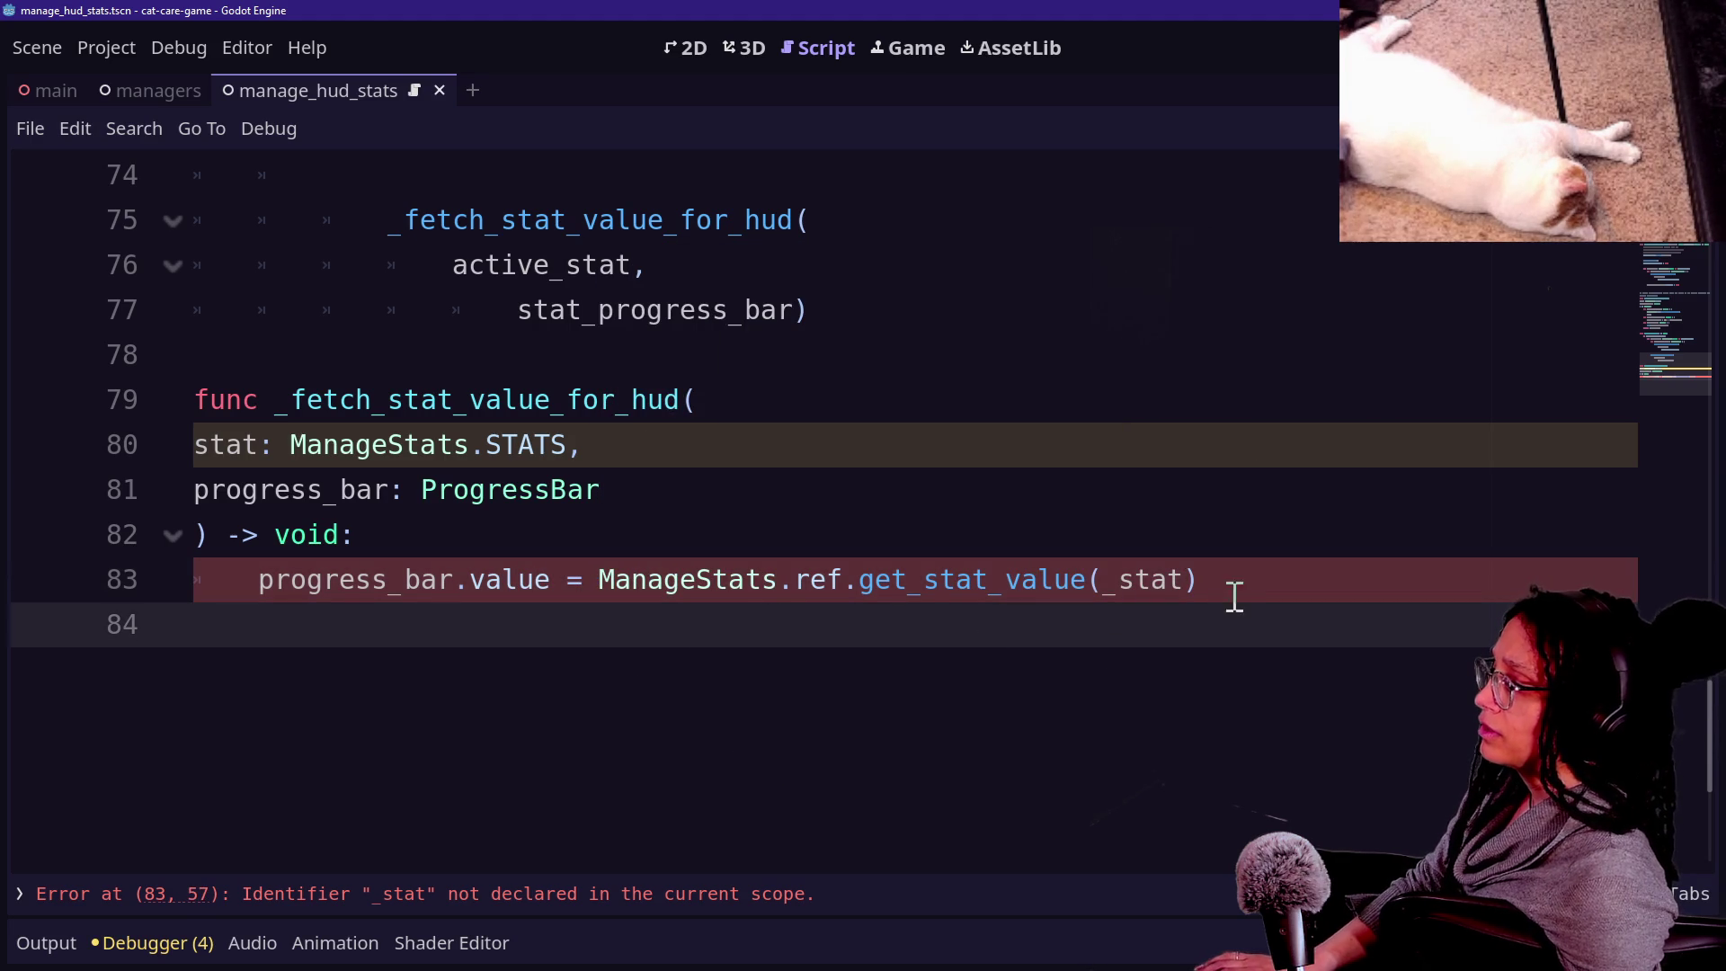
# Change the get_stat_value argument from _stat to stat, matching the parameter name.
pyautogui.click(1169, 580)
pyautogui.press('BackSpace')
pyautogui.press('BackSpace')
pyautogui.press('BackSpace')
pyautogui.press('BackSpace')
pyautogui.press('BackSpace')
pyautogui.write('active_sta')
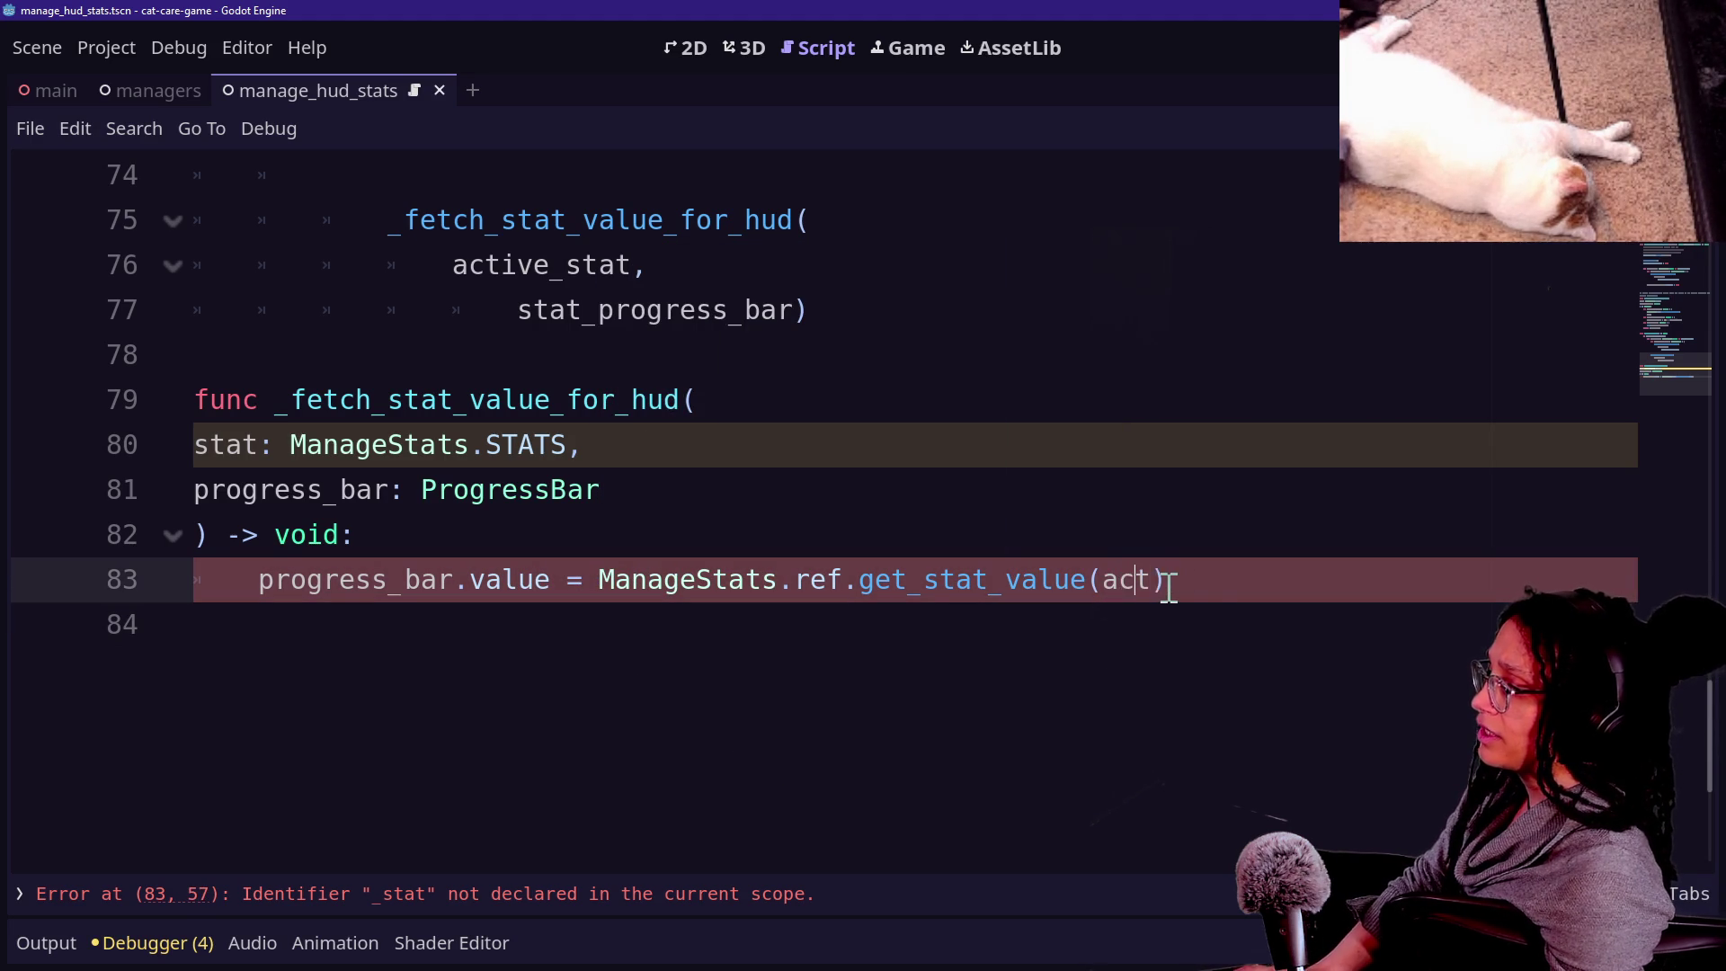
pyautogui.click(964, 534)
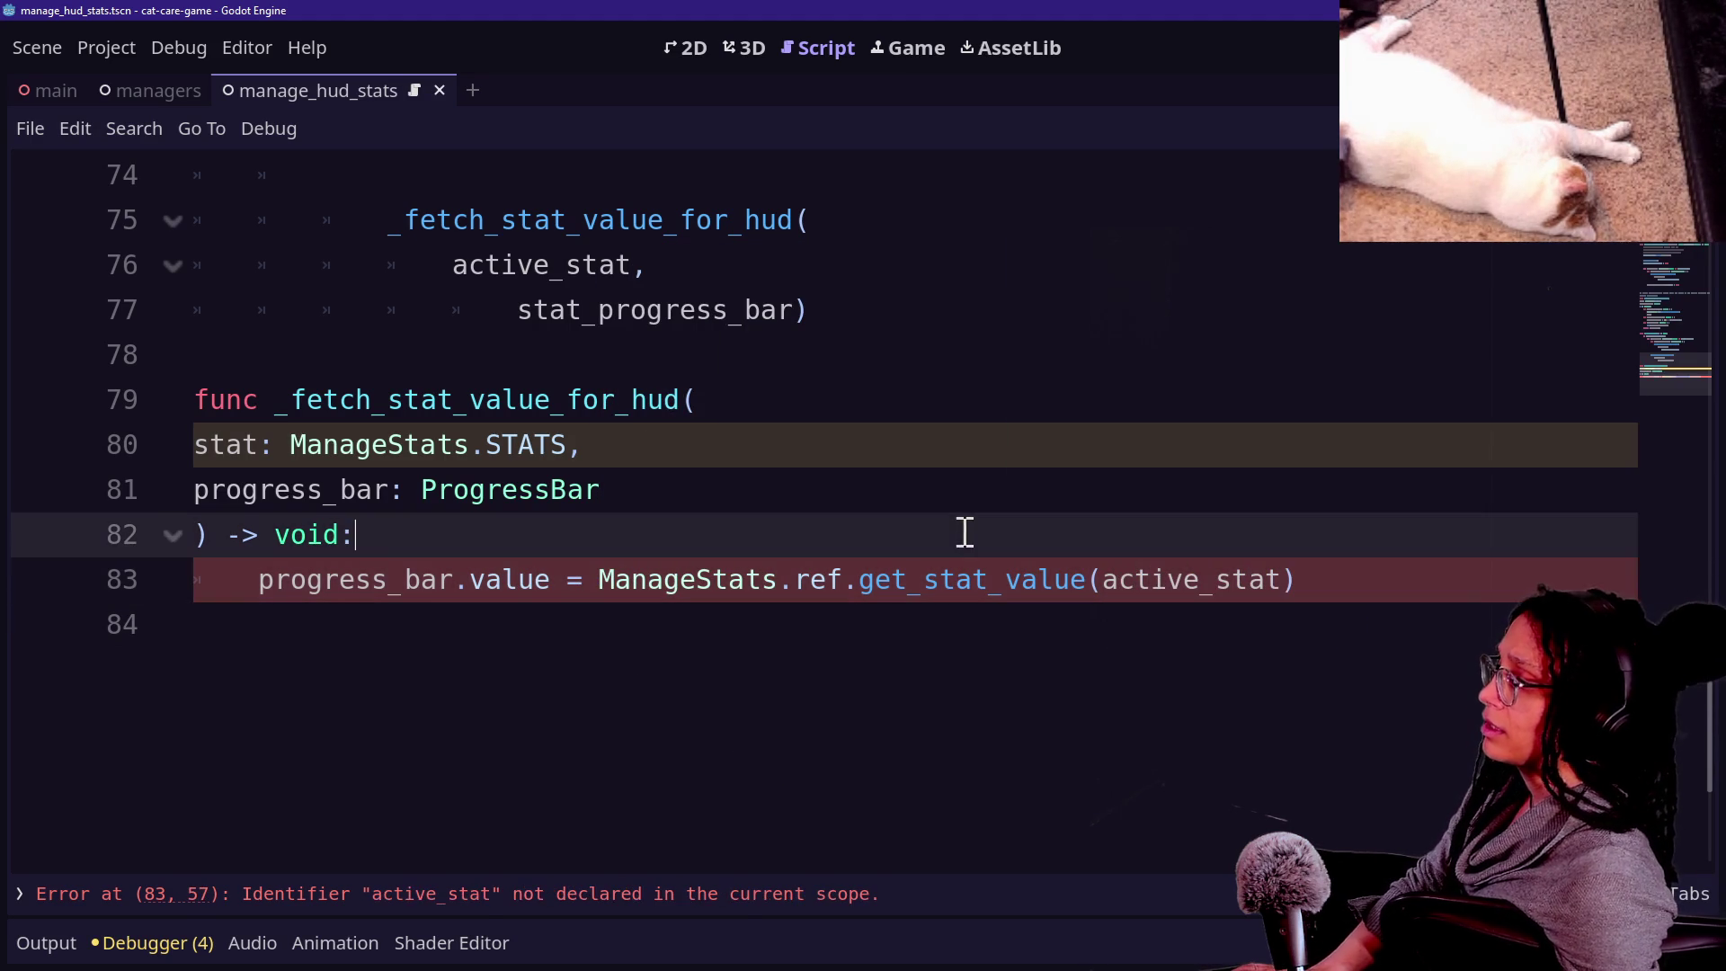
pyautogui.click(643, 450)
pyautogui.click(1206, 590)
pyautogui.press('BackSpace')
pyautogui.press('BackSpace')
pyautogui.press('BackSpace')
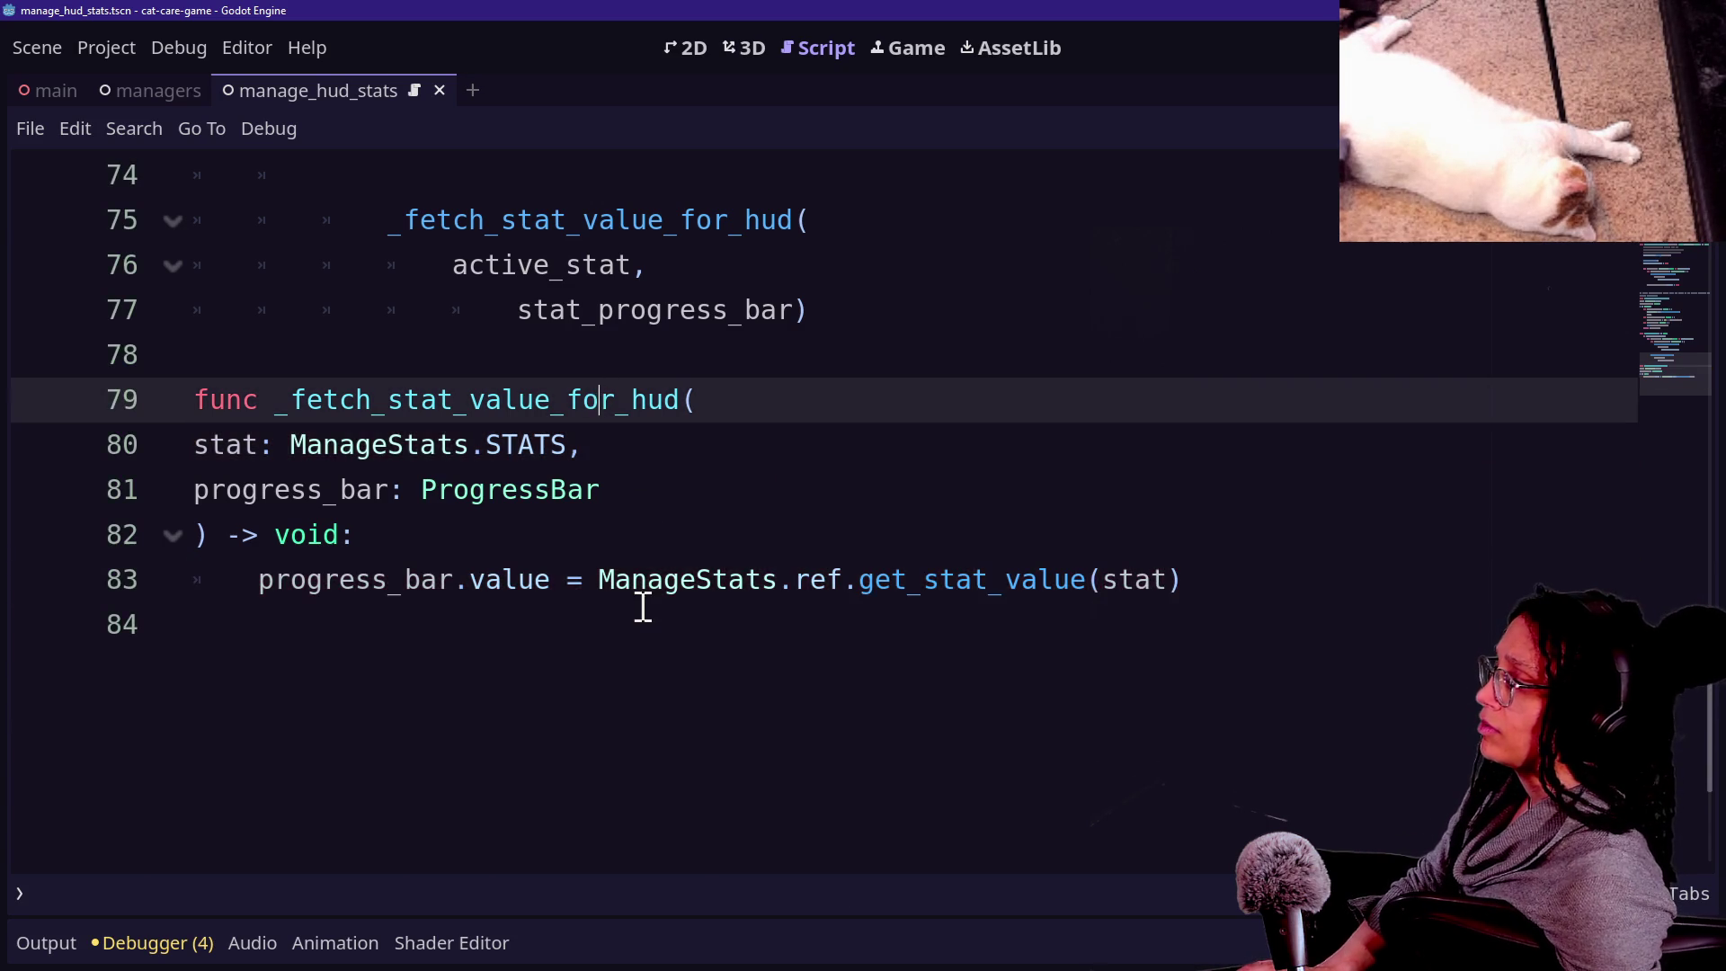
# Review the HUD state variables near the top, including the _current_progress_bars declaration.
pyautogui.scroll(15, 639, 606)
pyautogui.scroll(6, 643, 609)
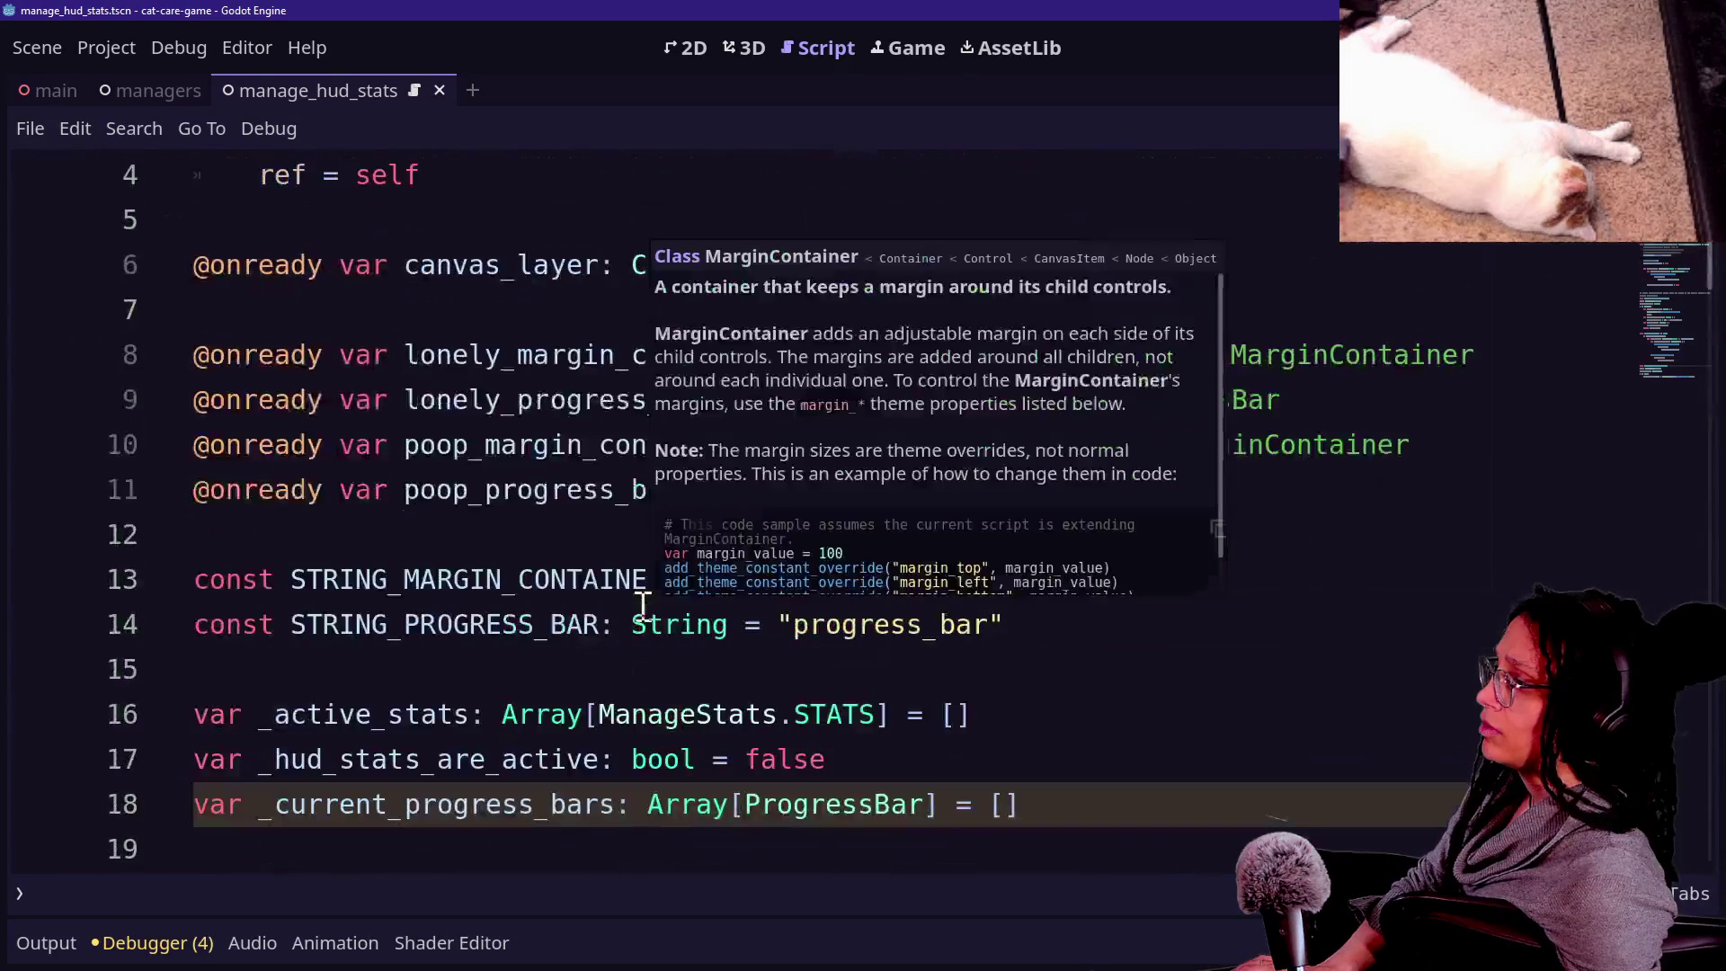
pyautogui.click(899, 745)
pyautogui.scroll(-2, 899, 745)
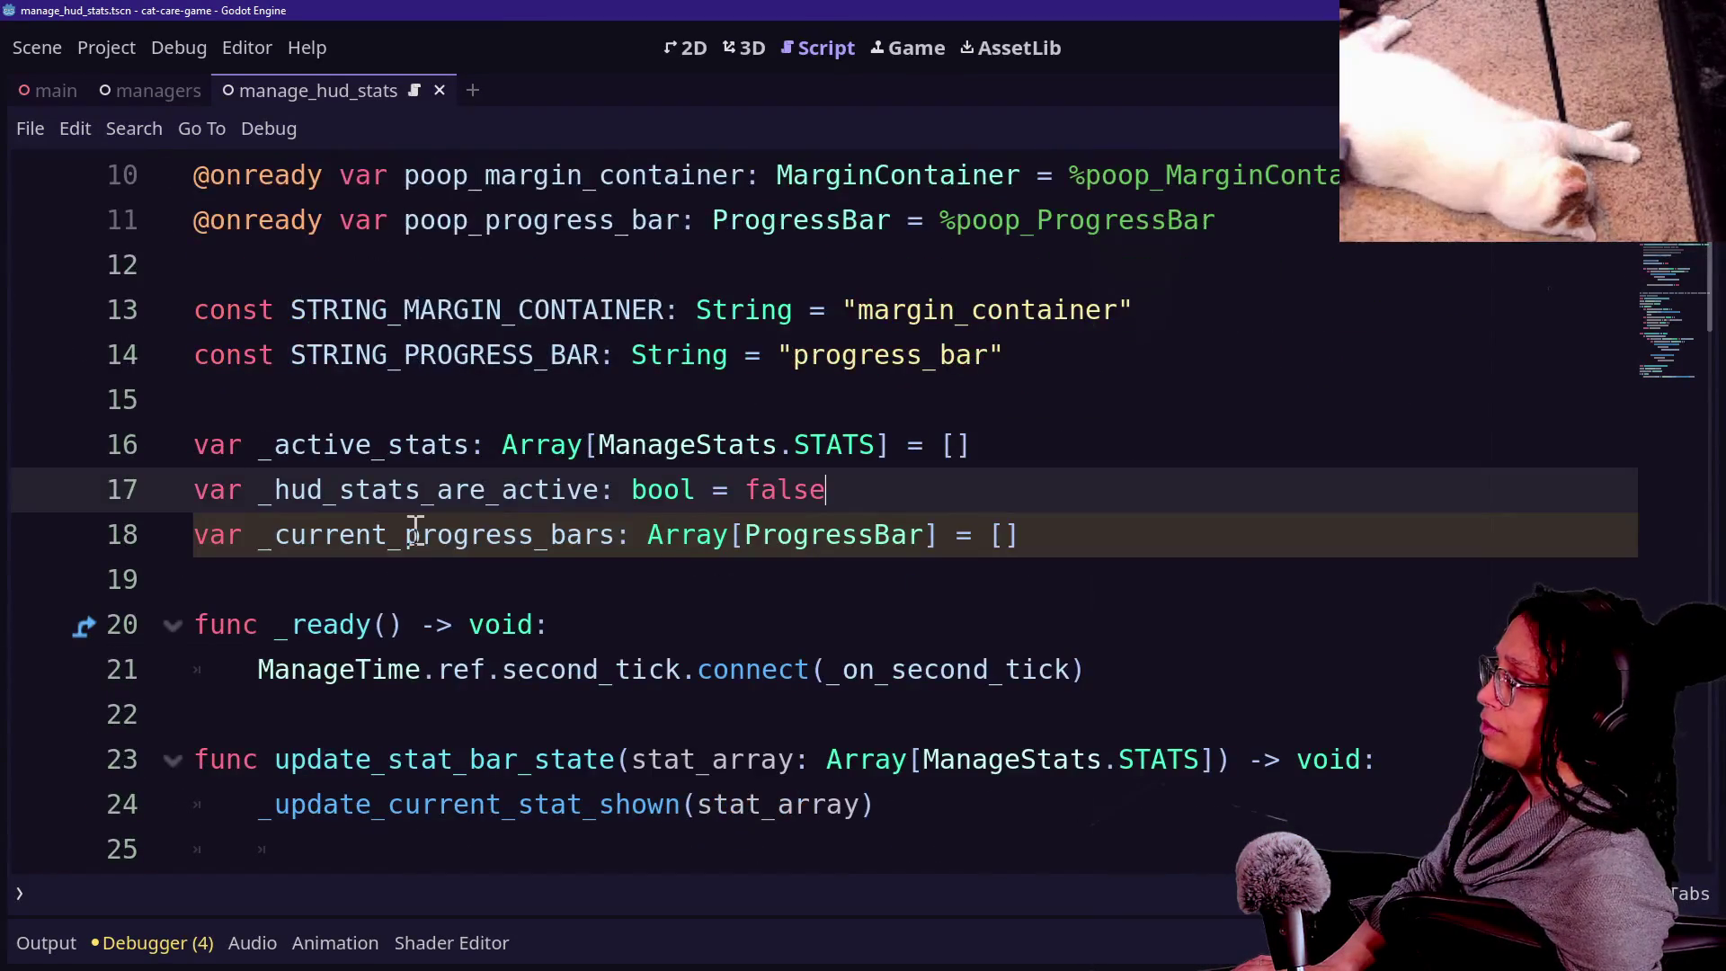
pyautogui.click(583, 538)
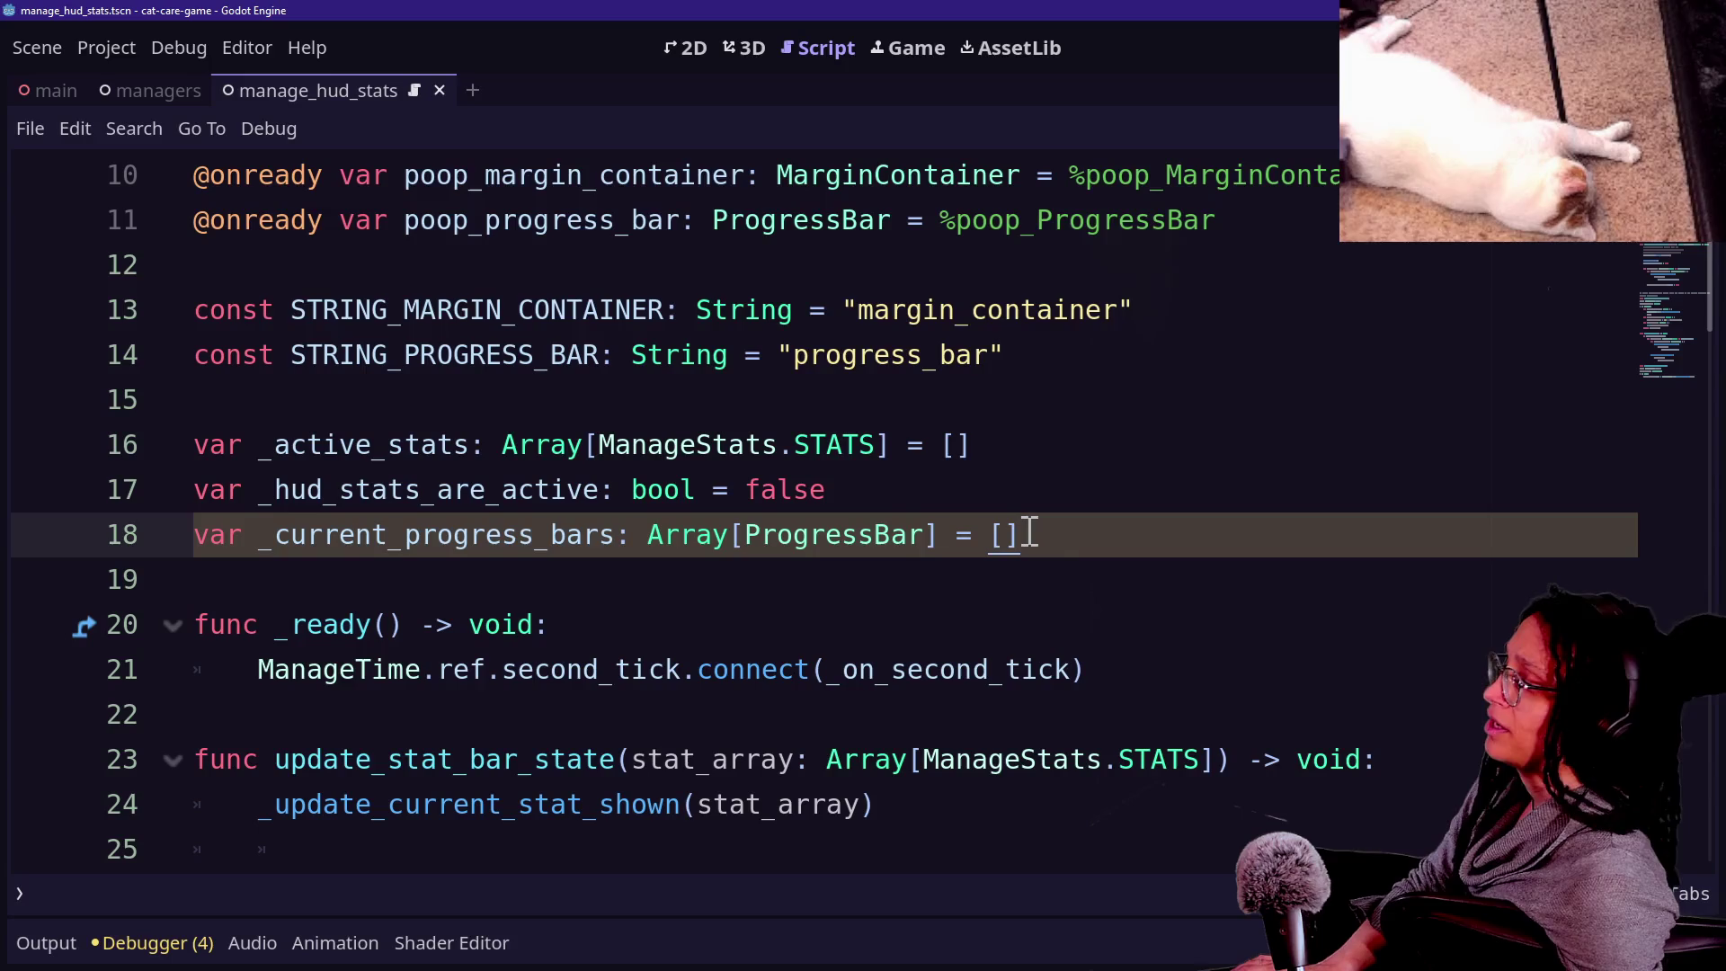
pyautogui.scroll(-14, 1030, 531)
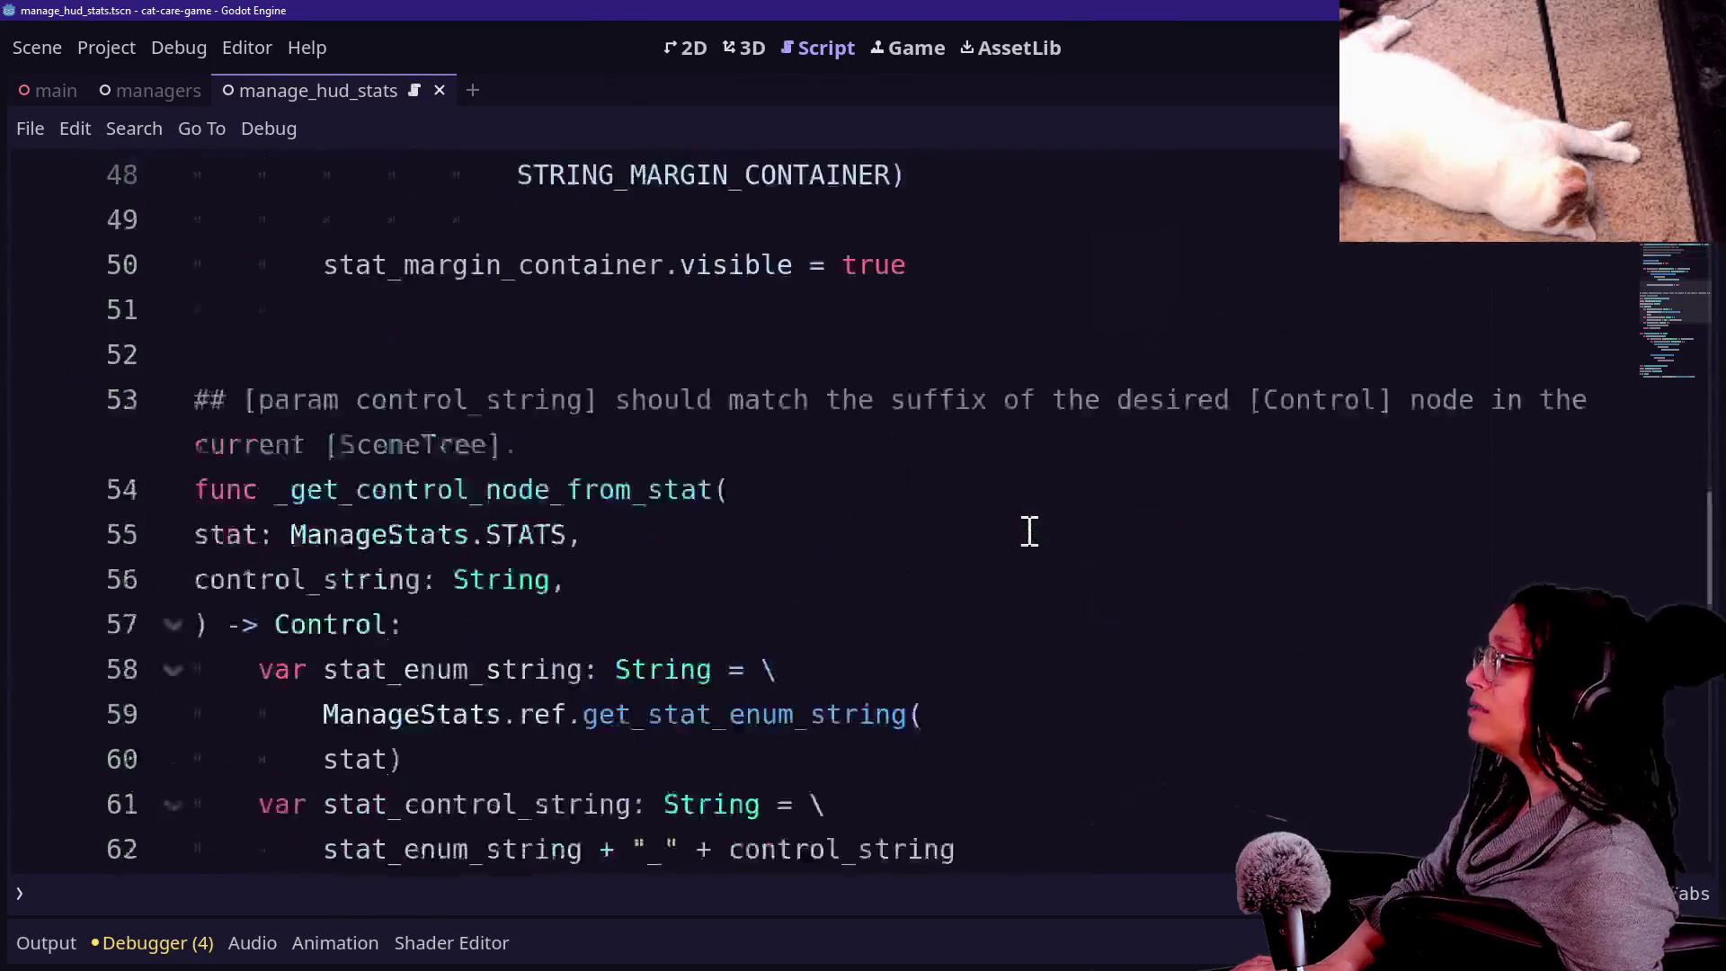
pyautogui.scroll(-9, 1029, 531)
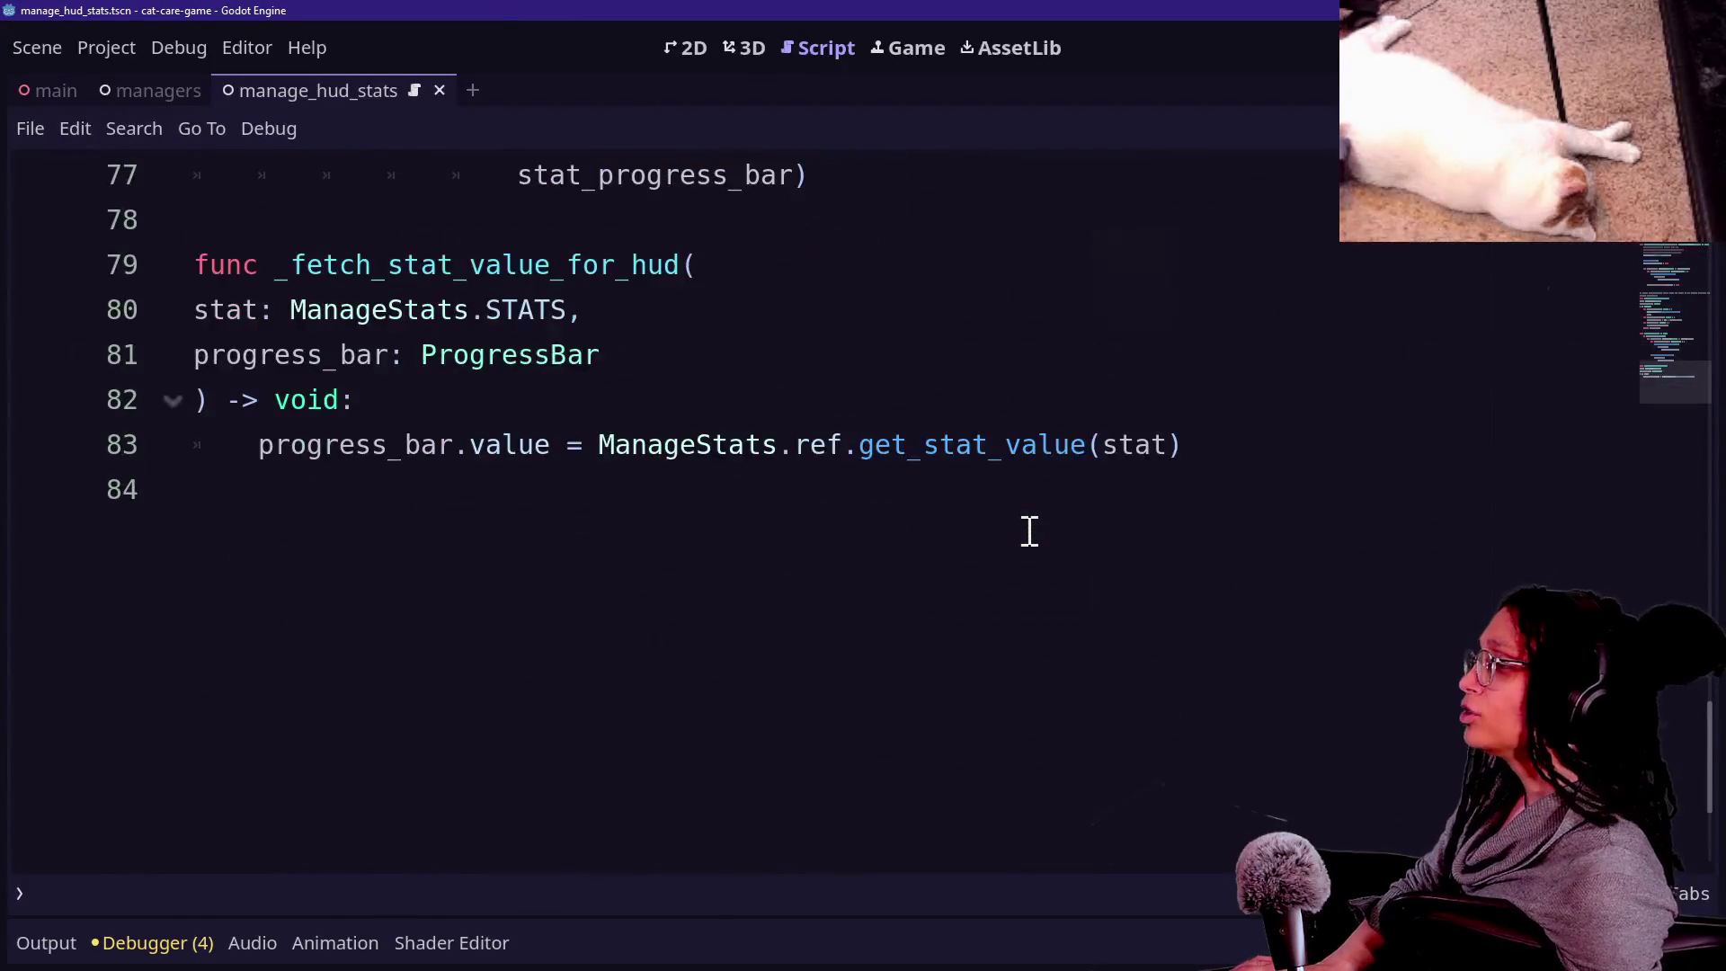
pyautogui.scroll(3, 645, 366)
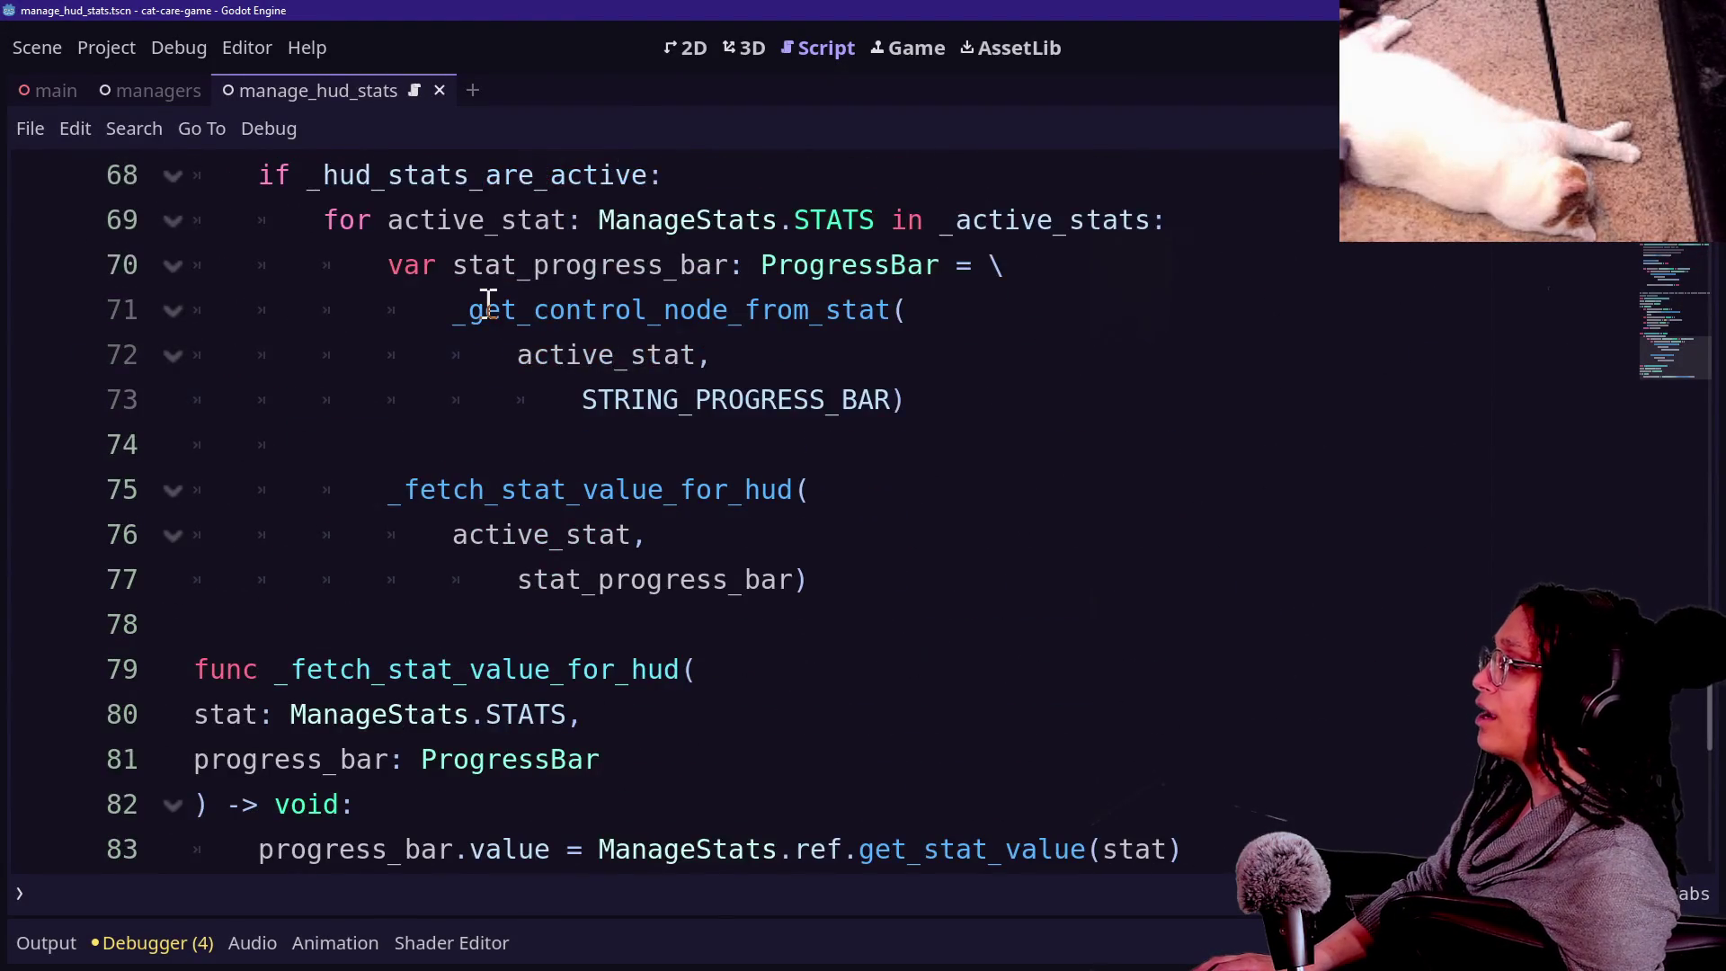
pyautogui.scroll(1, 488, 300)
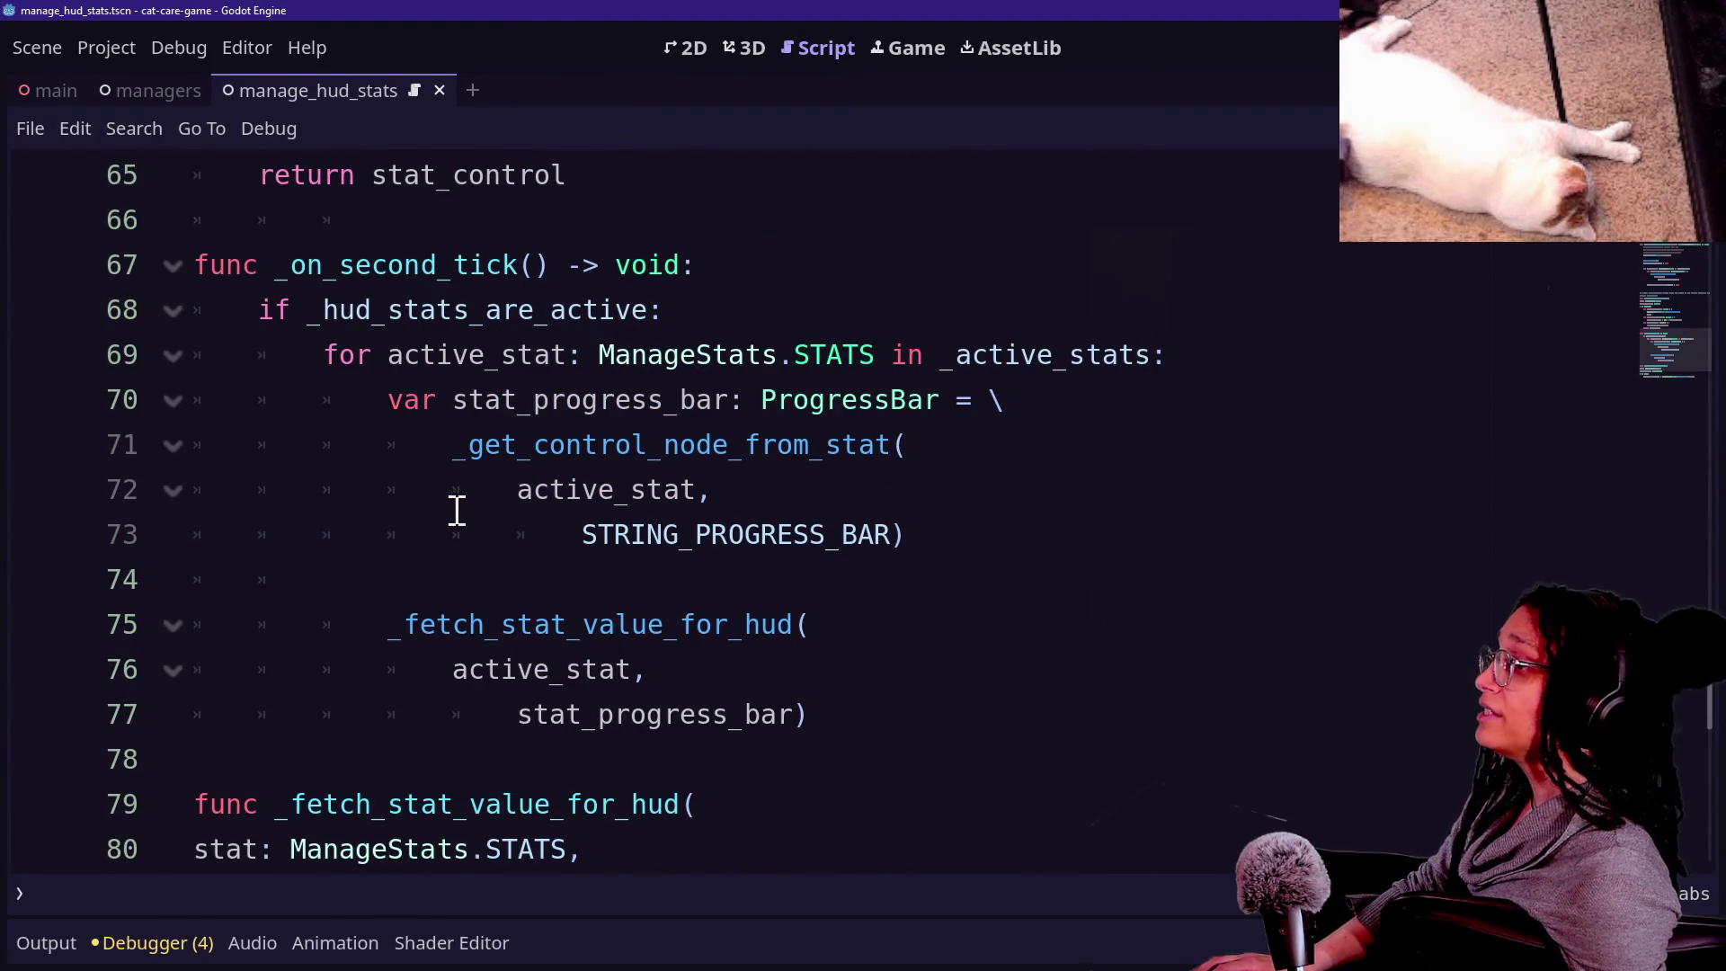
# Review the _on_second_tick loop body: the progress bar lookup and the fetch call's closing bracket.
pyautogui.click(404, 401)
pyautogui.click(886, 710)
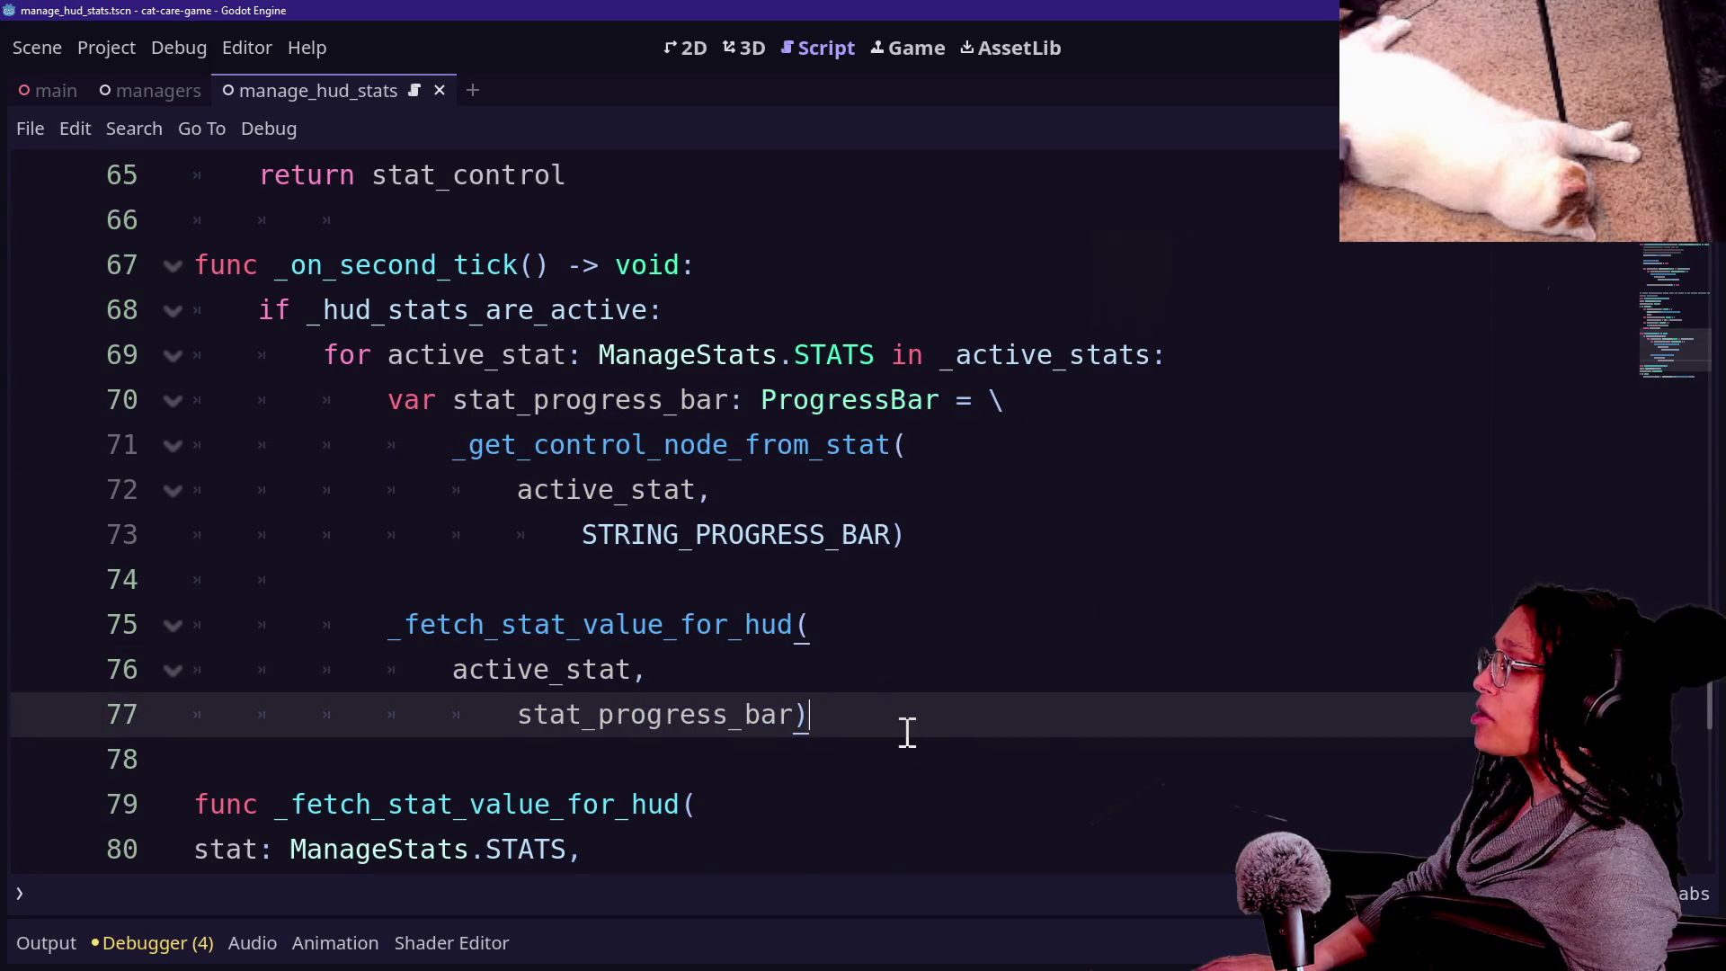
pyautogui.scroll(-2, 598, 562)
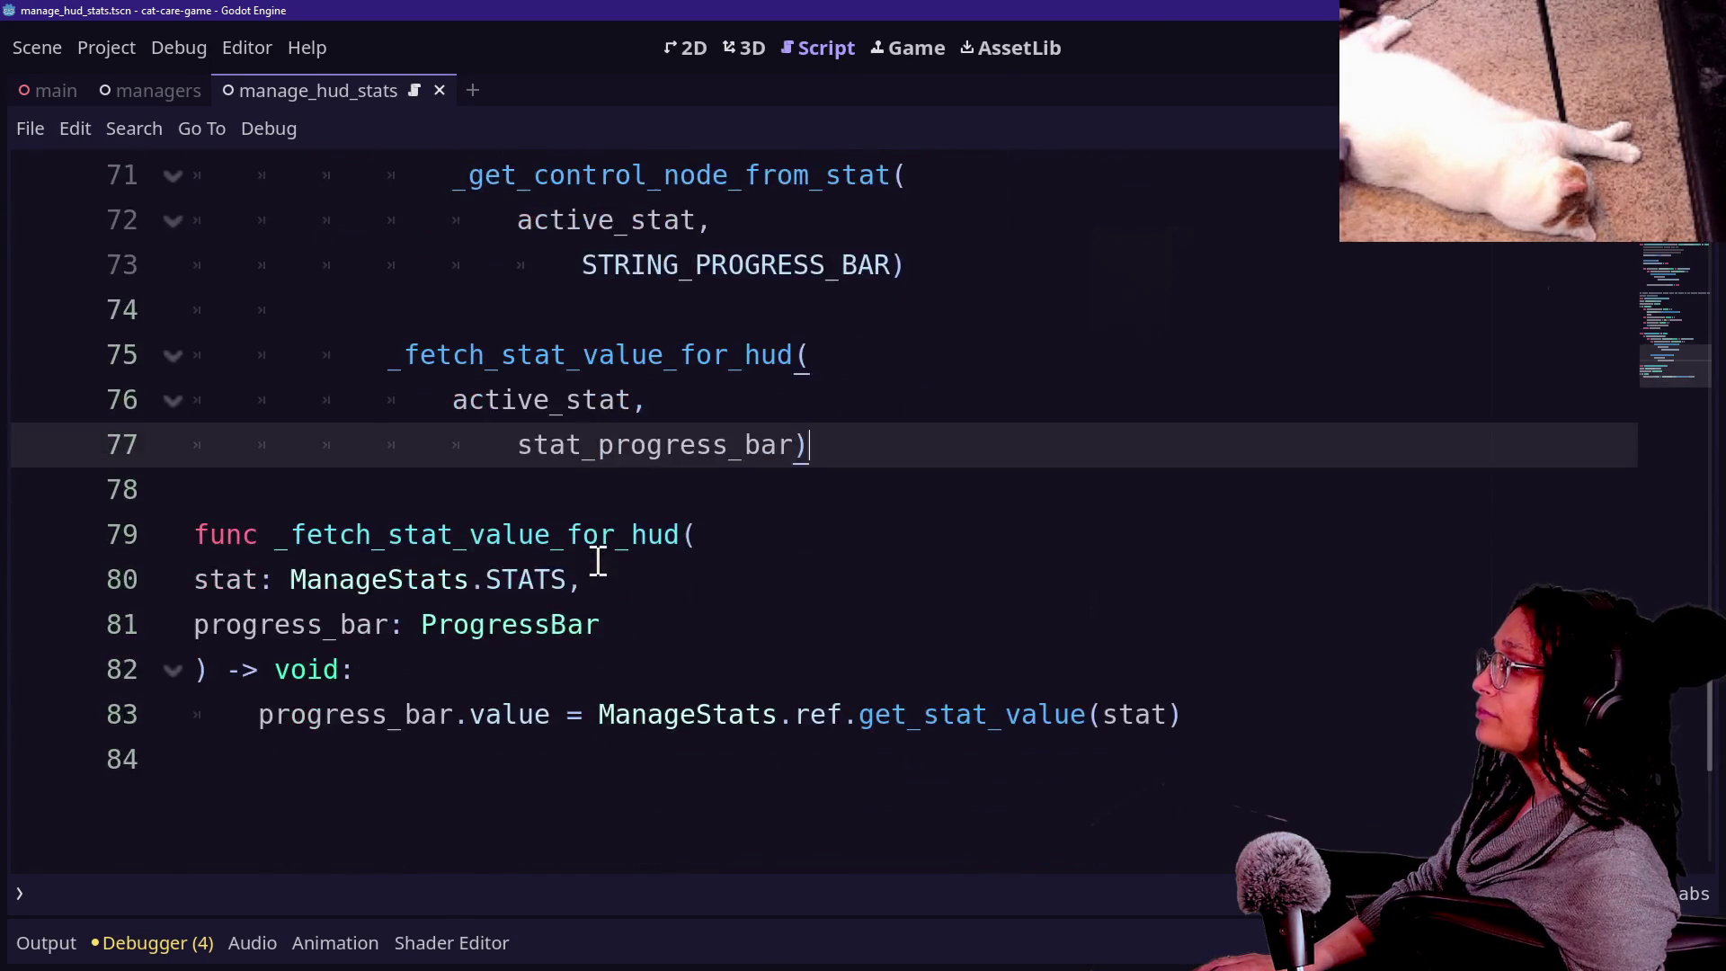
pyautogui.scroll(6, 598, 562)
pyautogui.scroll(-4, 598, 562)
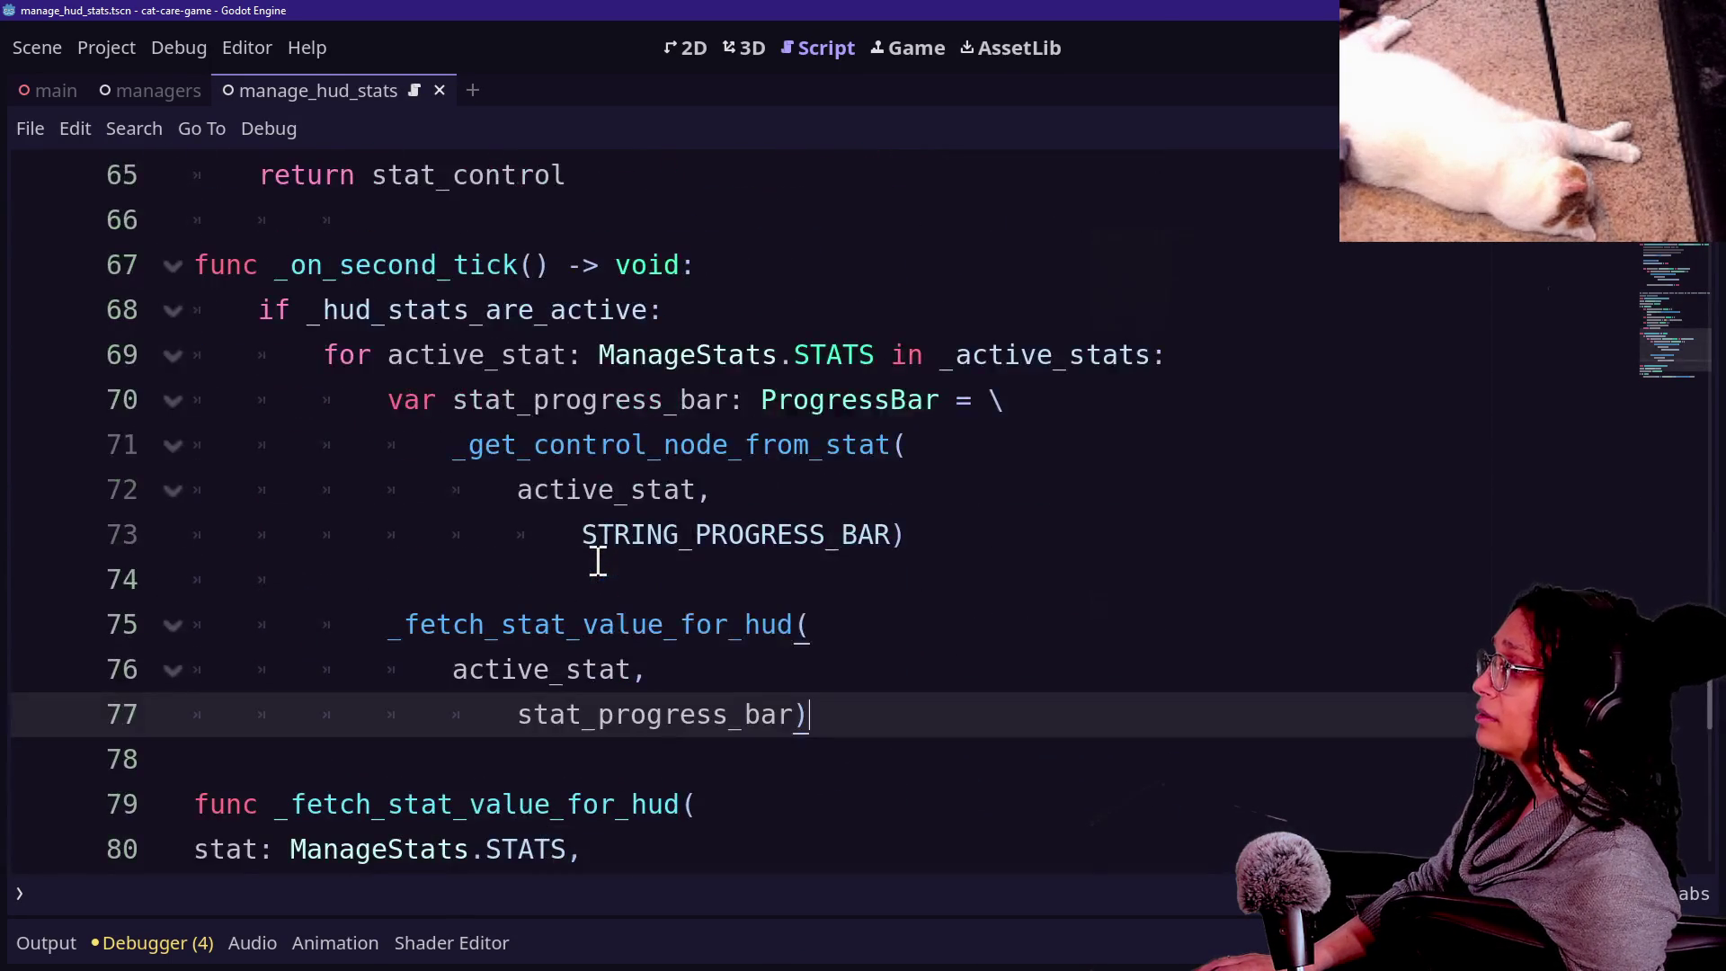
pyautogui.scroll(-2, 598, 562)
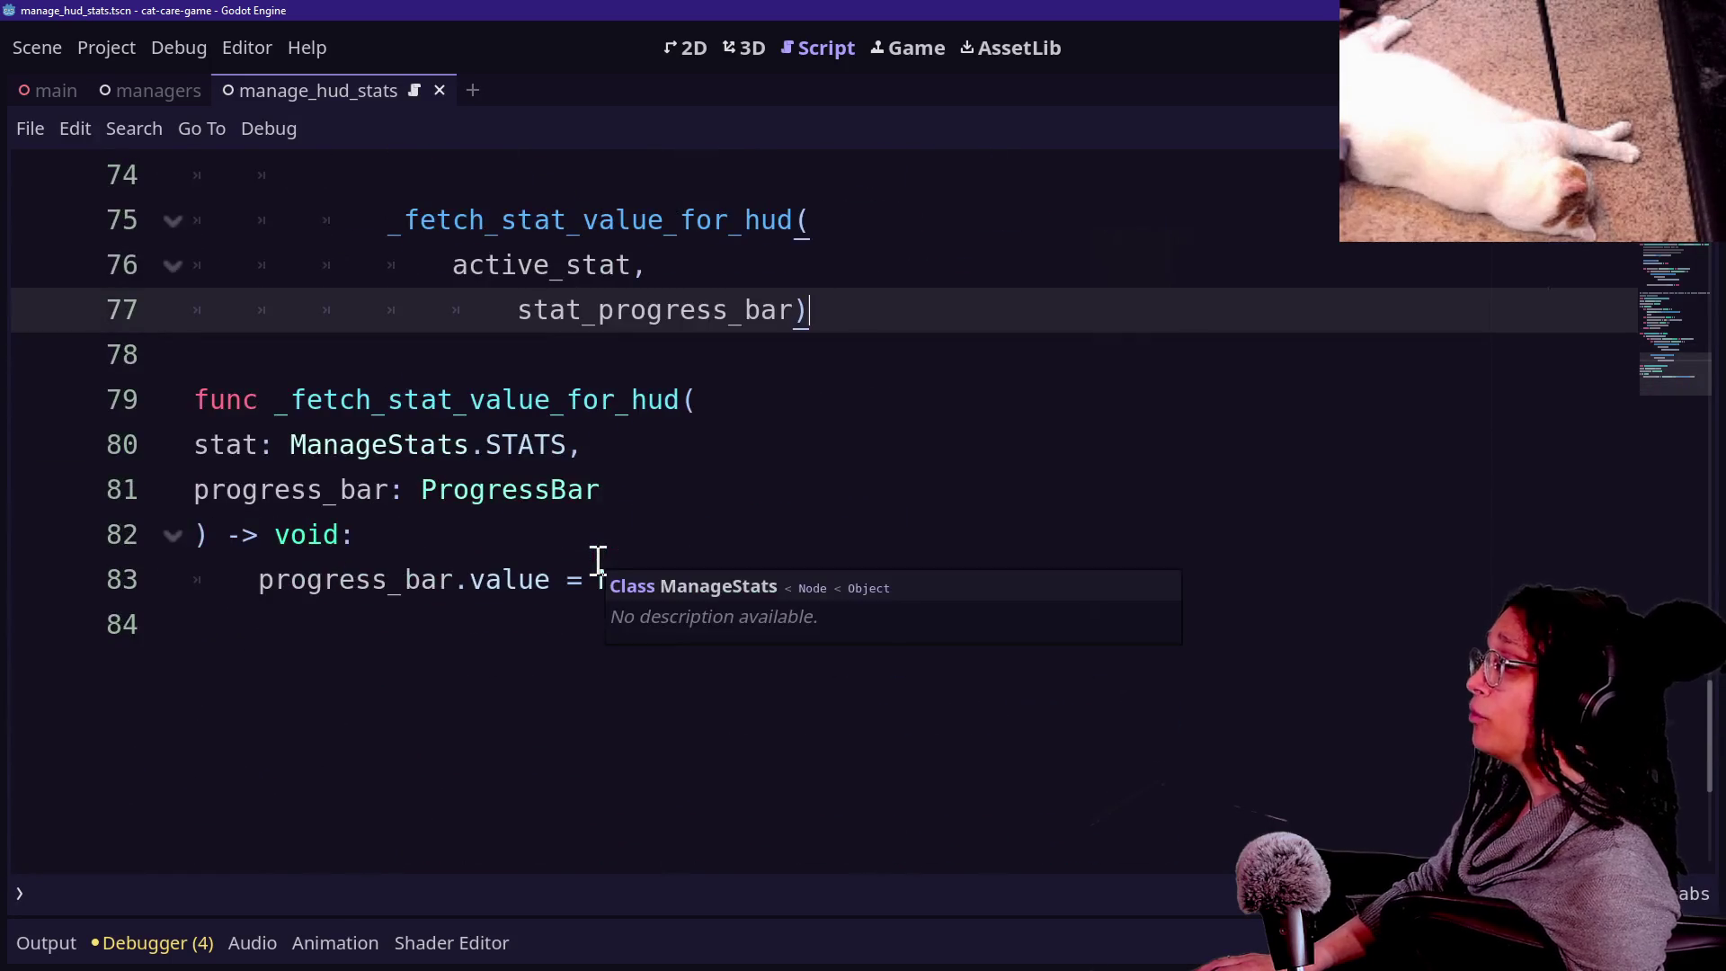
pyautogui.scroll(2, 597, 559)
pyautogui.scroll(1, 598, 560)
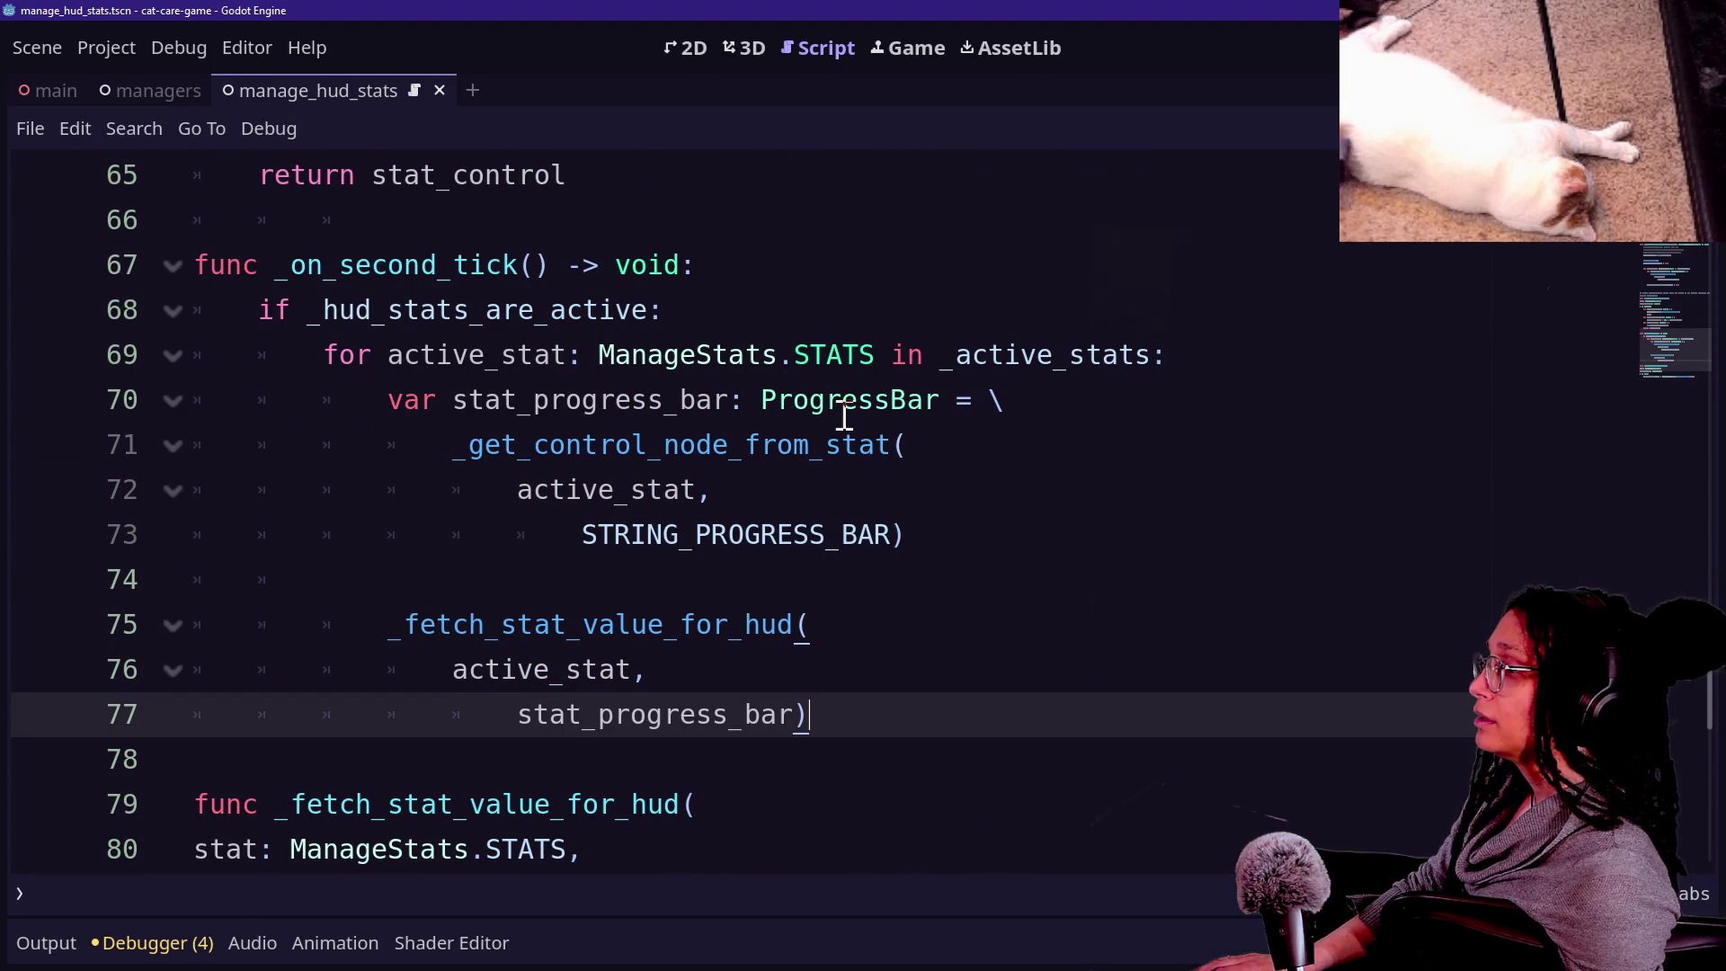
pyautogui.moveTo(774, 405); pyautogui.dragTo(1271, 609)
pyautogui.click(1151, 547)
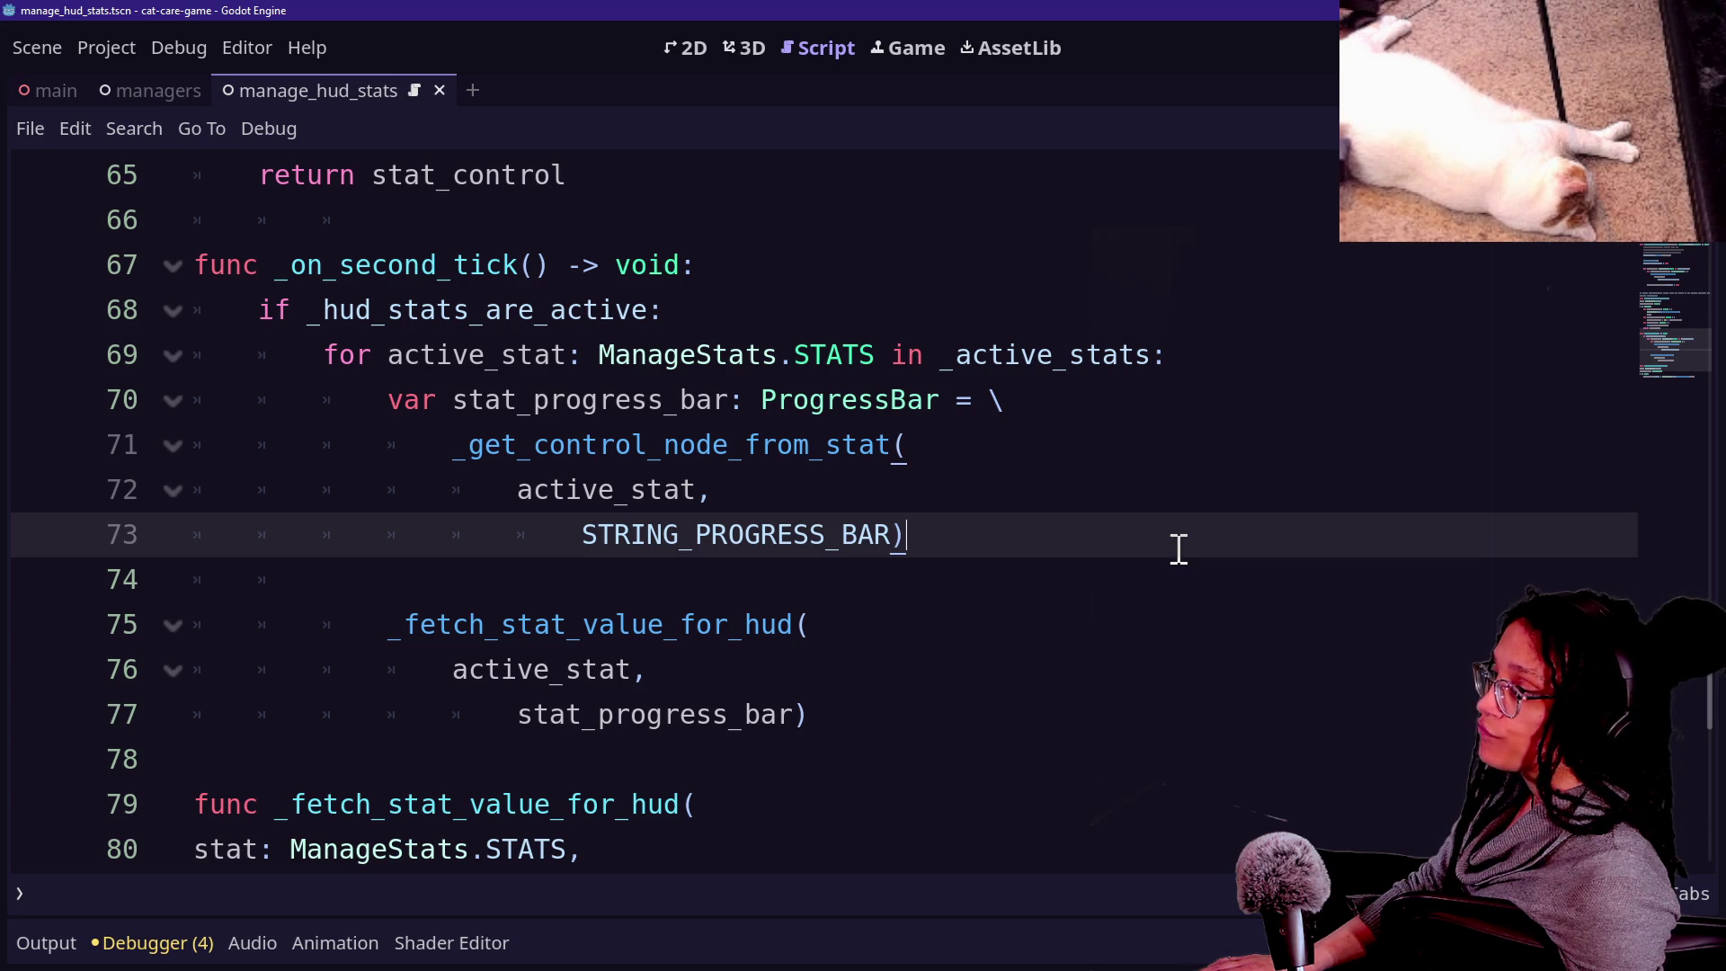
# Compare the progress bar assignment with the _get_control_node_from_stat code above, then select the loop again.
pyautogui.click(1168, 393)
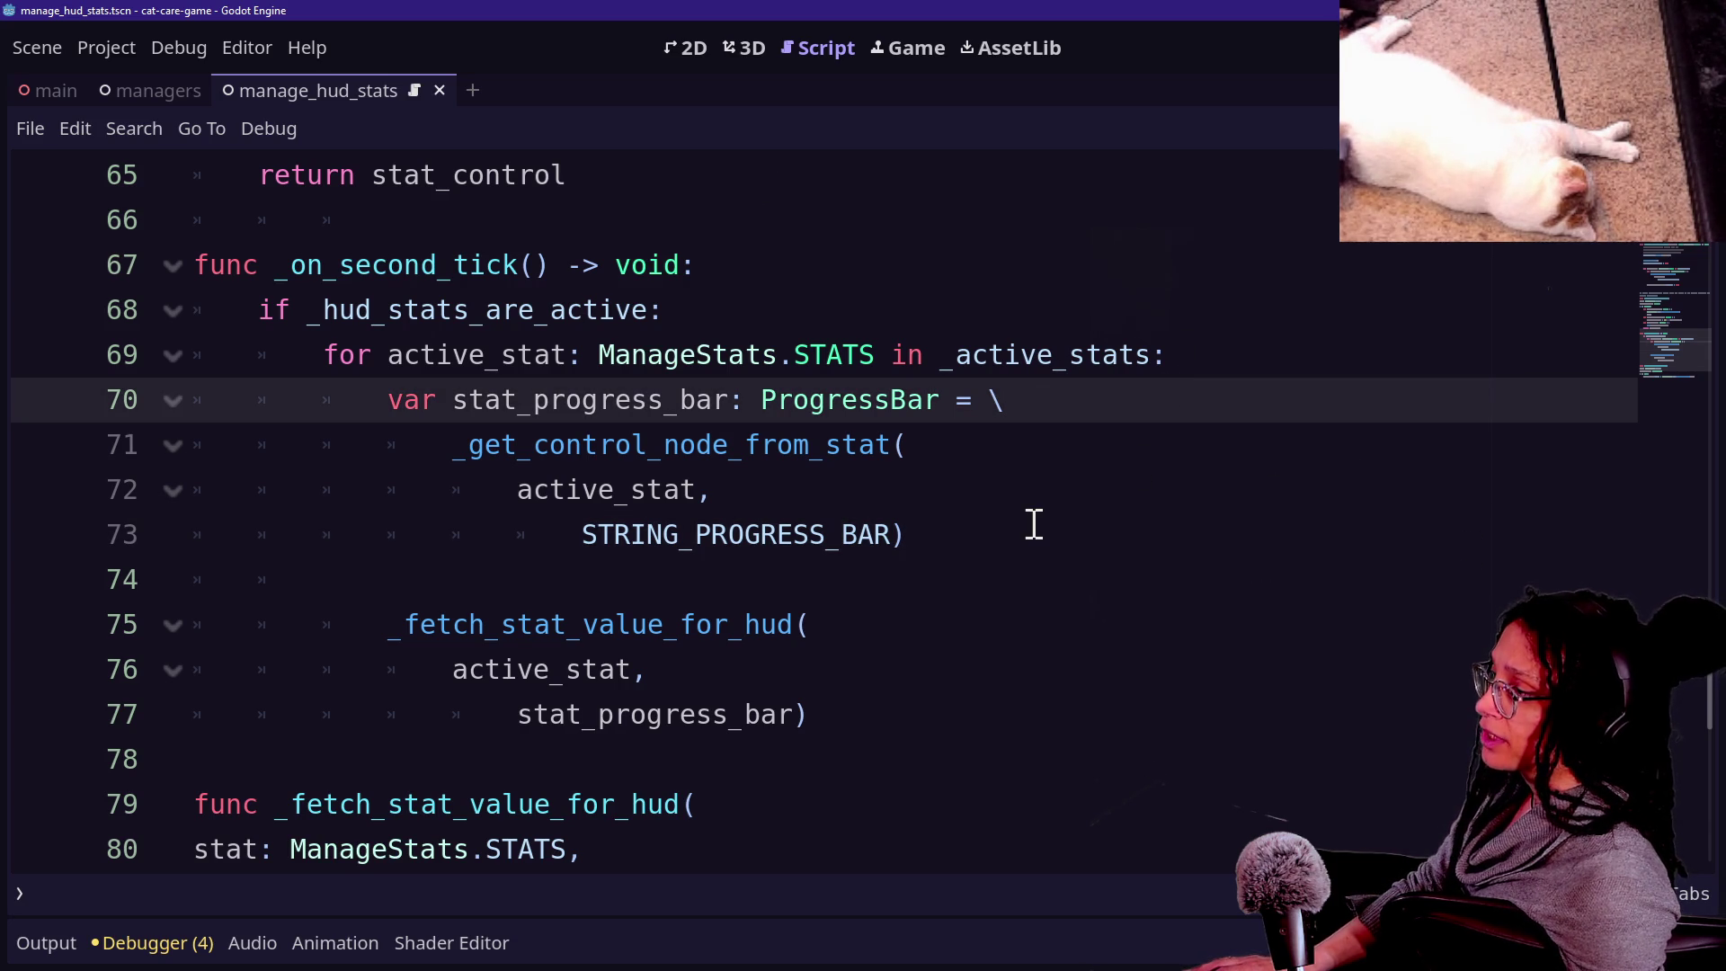
pyautogui.scroll(3, 1034, 524)
pyautogui.scroll(4, 544, 330)
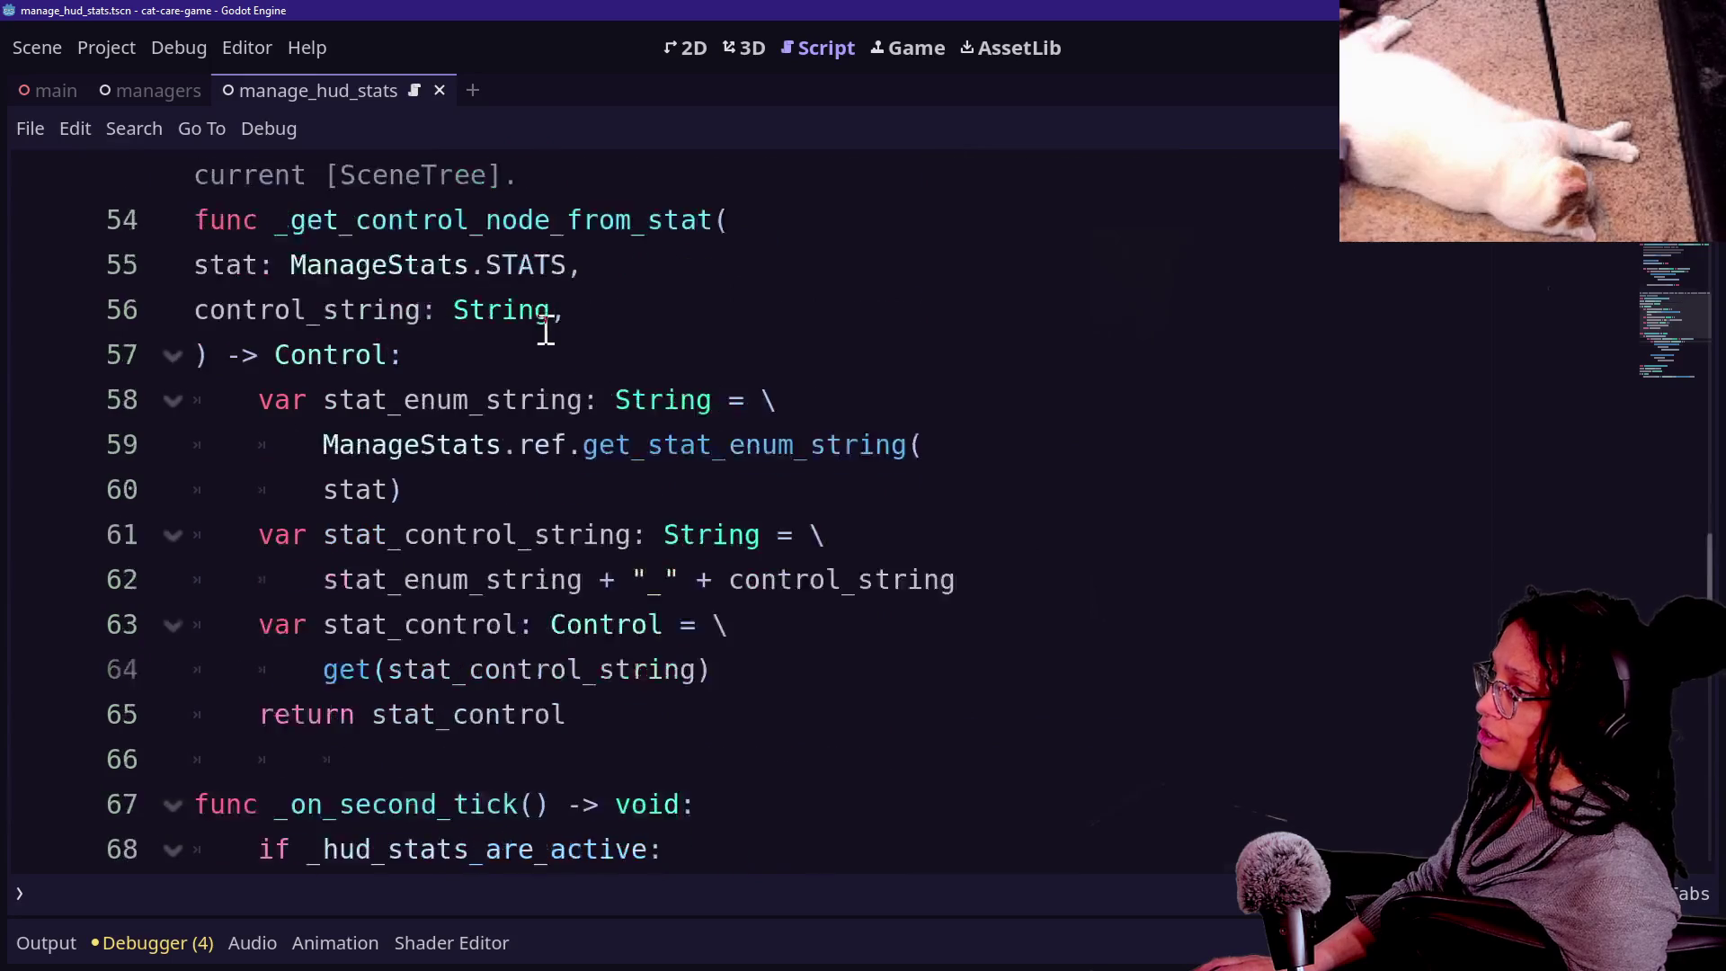
pyautogui.scroll(2, 544, 331)
pyautogui.moveTo(360, 264); pyautogui.dragTo(840, 640)
pyautogui.click(840, 641)
pyautogui.scroll(-7, 840, 641)
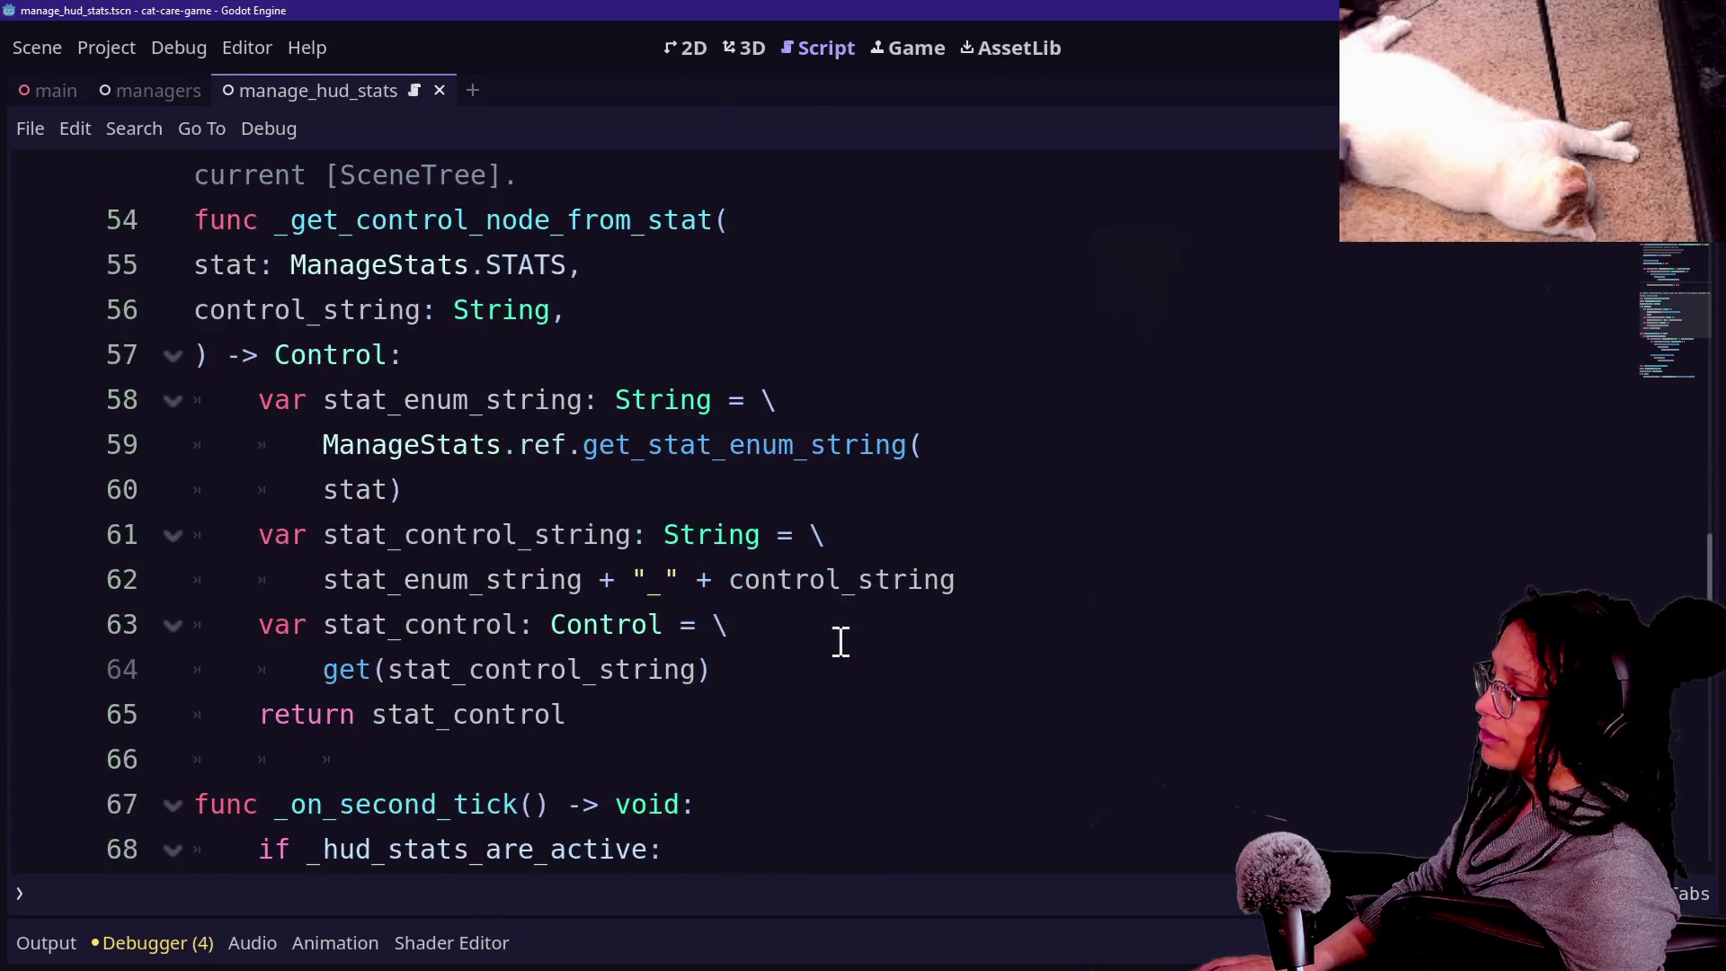
pyautogui.scroll(-2, 840, 640)
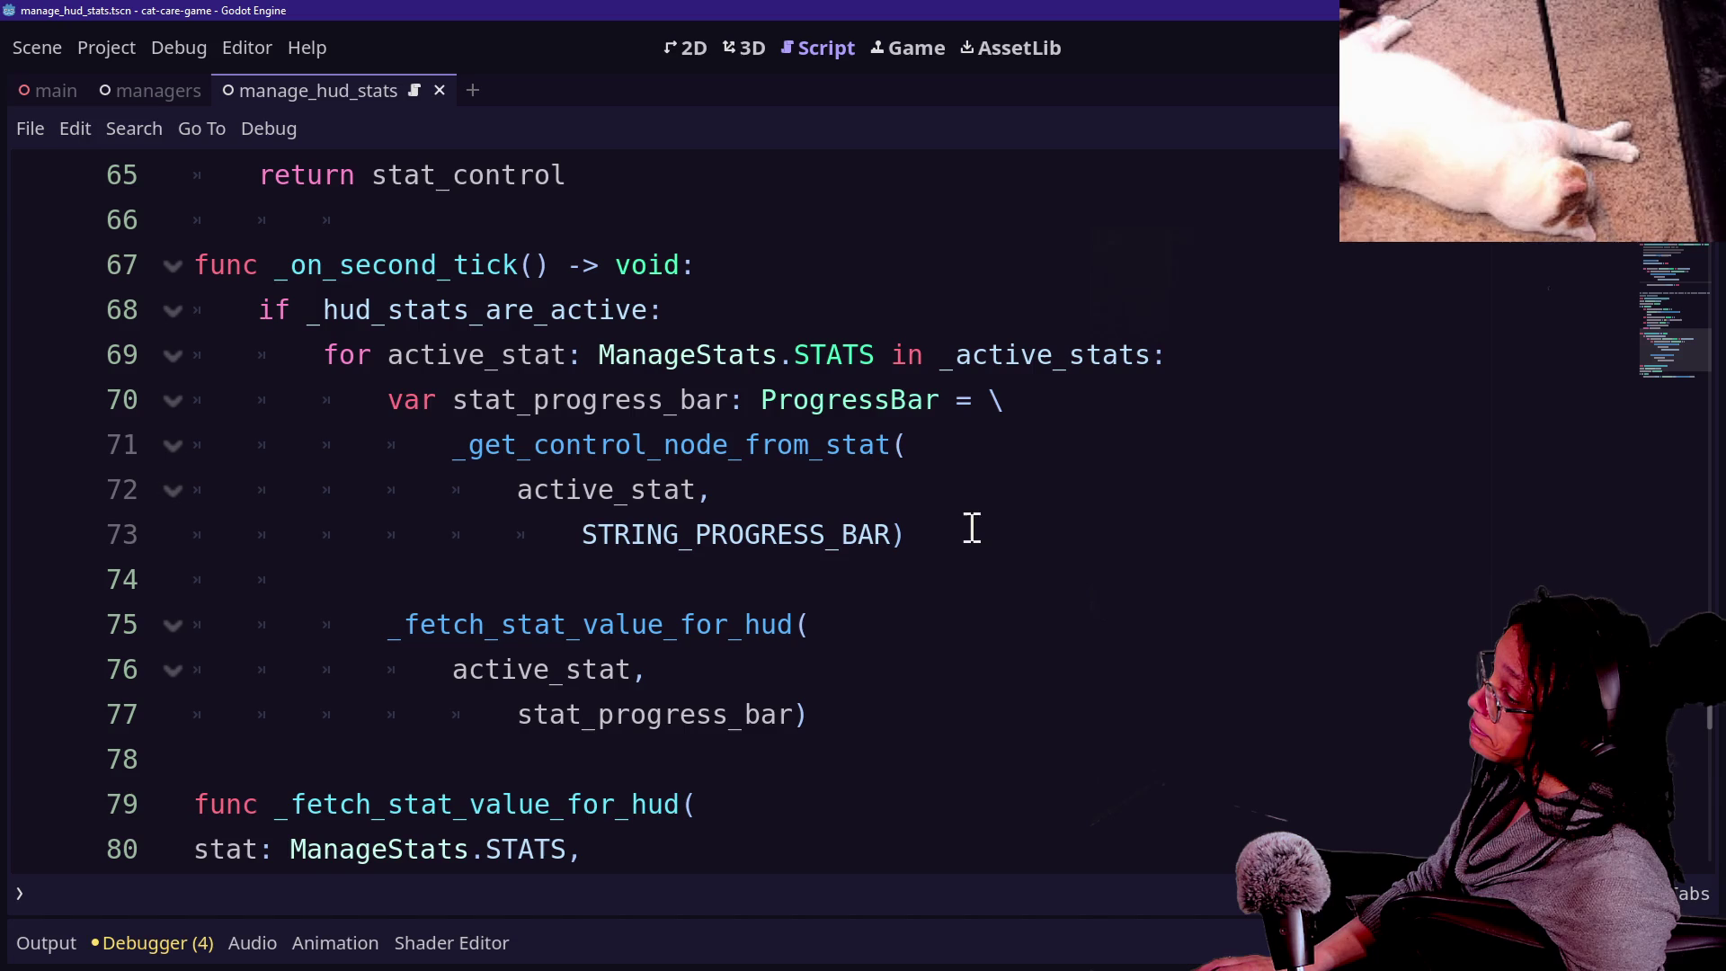
pyautogui.moveTo(968, 536)
pyautogui.mouseDown()
pyautogui.moveTo(966, 357)
pyautogui.moveTo(983, 324)
pyautogui.mouseUp()
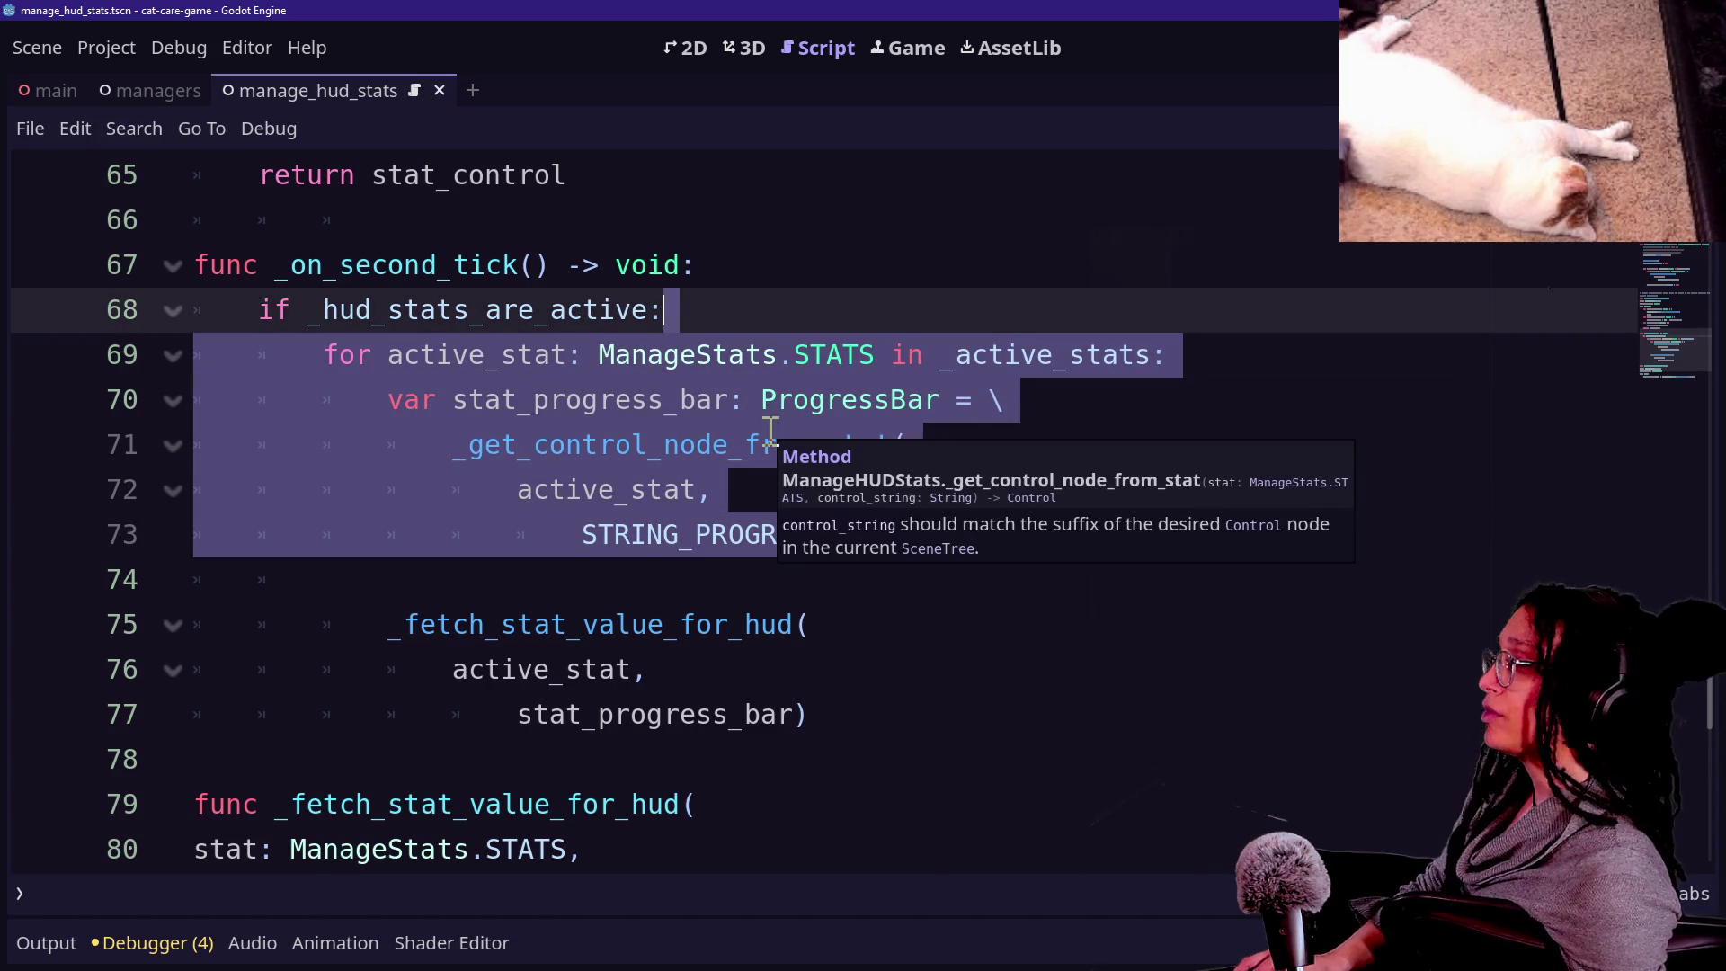
# Cut the progress-bar lookup for-loop out of _on_second_tick.
pyautogui.scroll(2, 770, 432)
pyautogui.scroll(1, 770, 431)
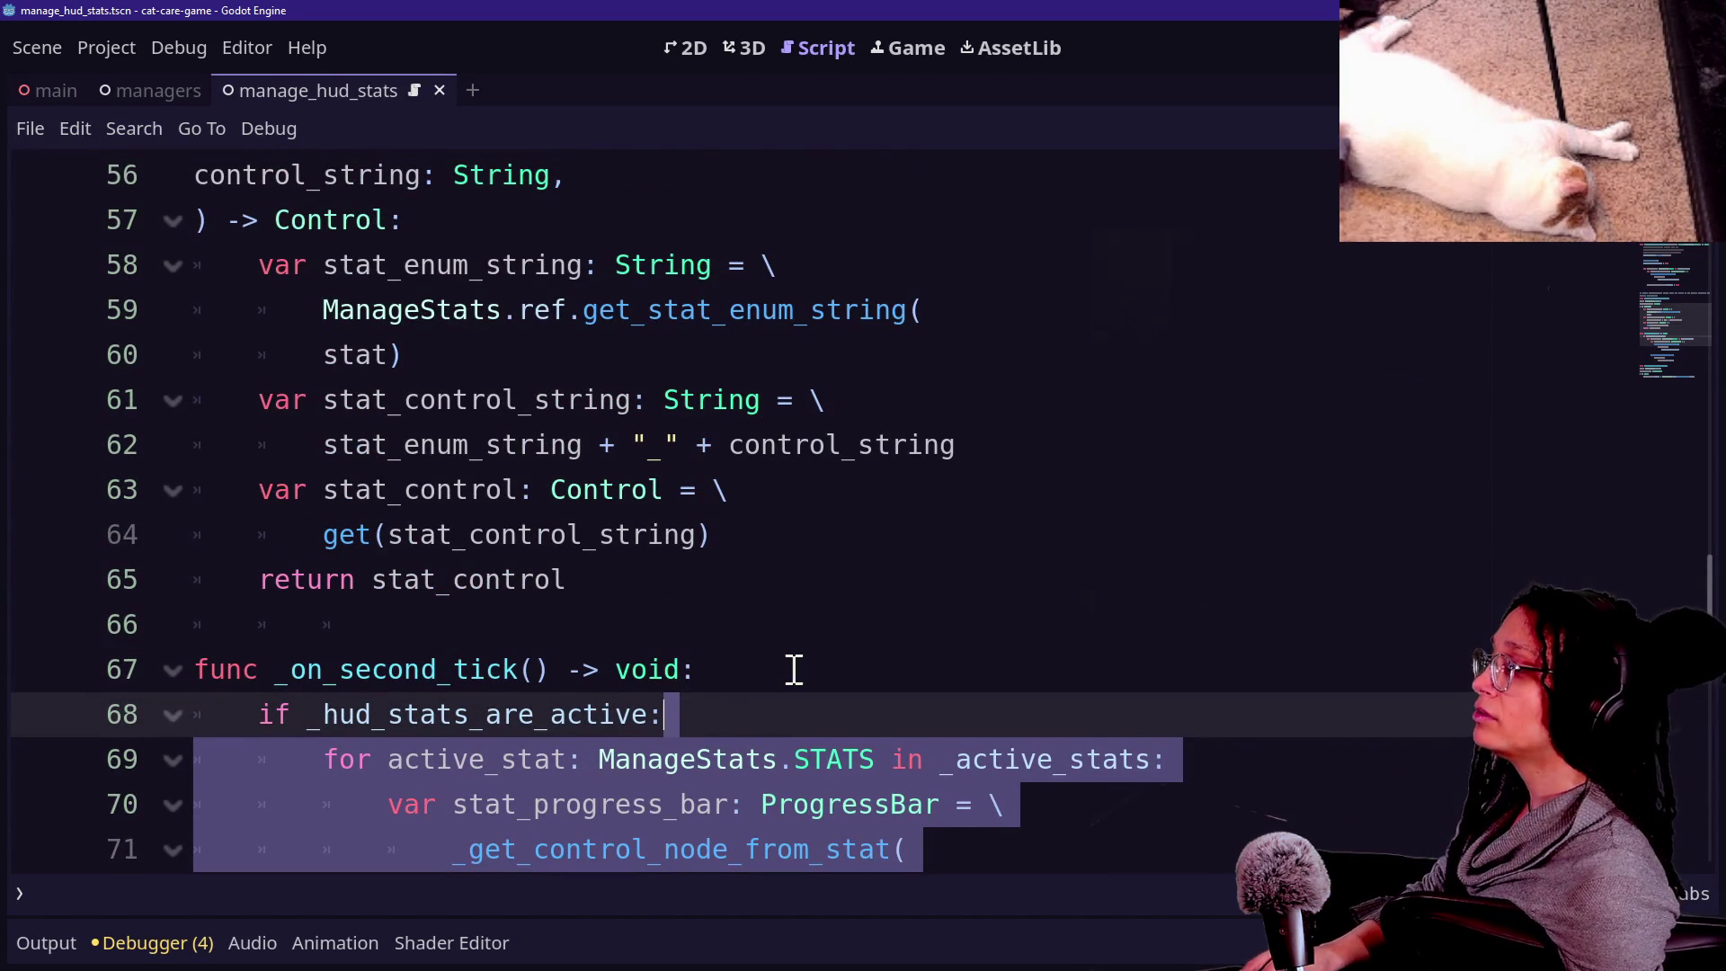
pyautogui.scroll(1, 792, 671)
pyautogui.scroll(-3, 792, 669)
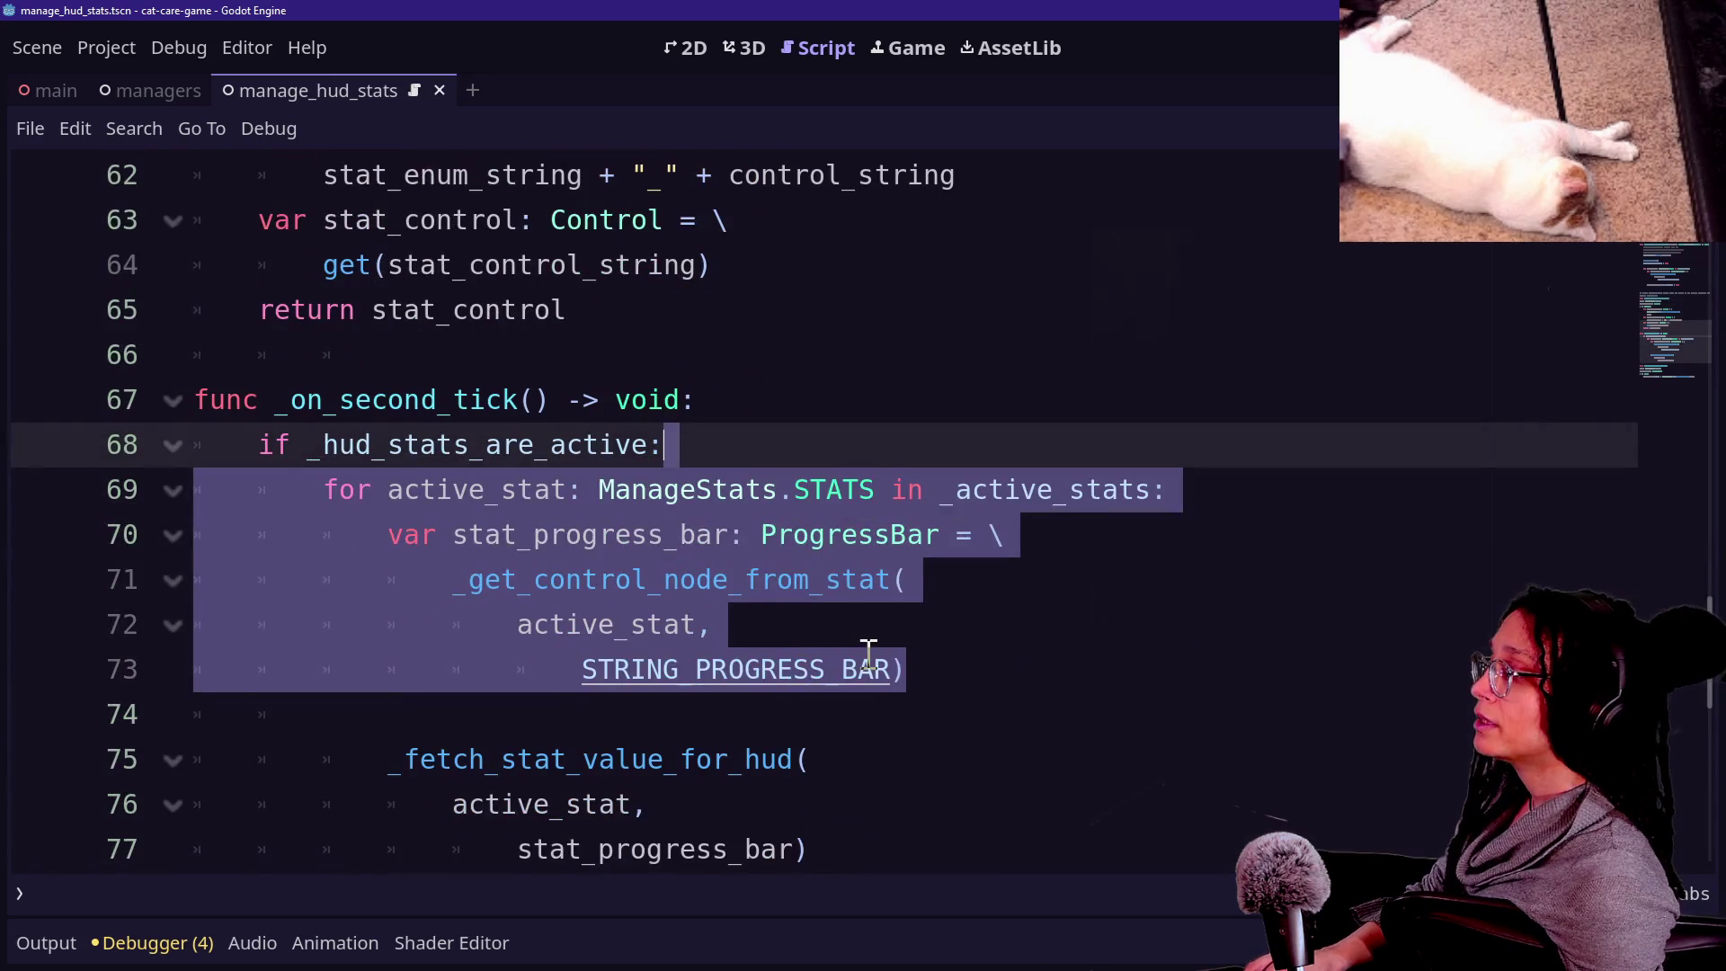
pyautogui.press('Delete')
# Paste the loop into _update_current_stat_shown below the visible = true line.
pyautogui.scroll(20, 867, 666)
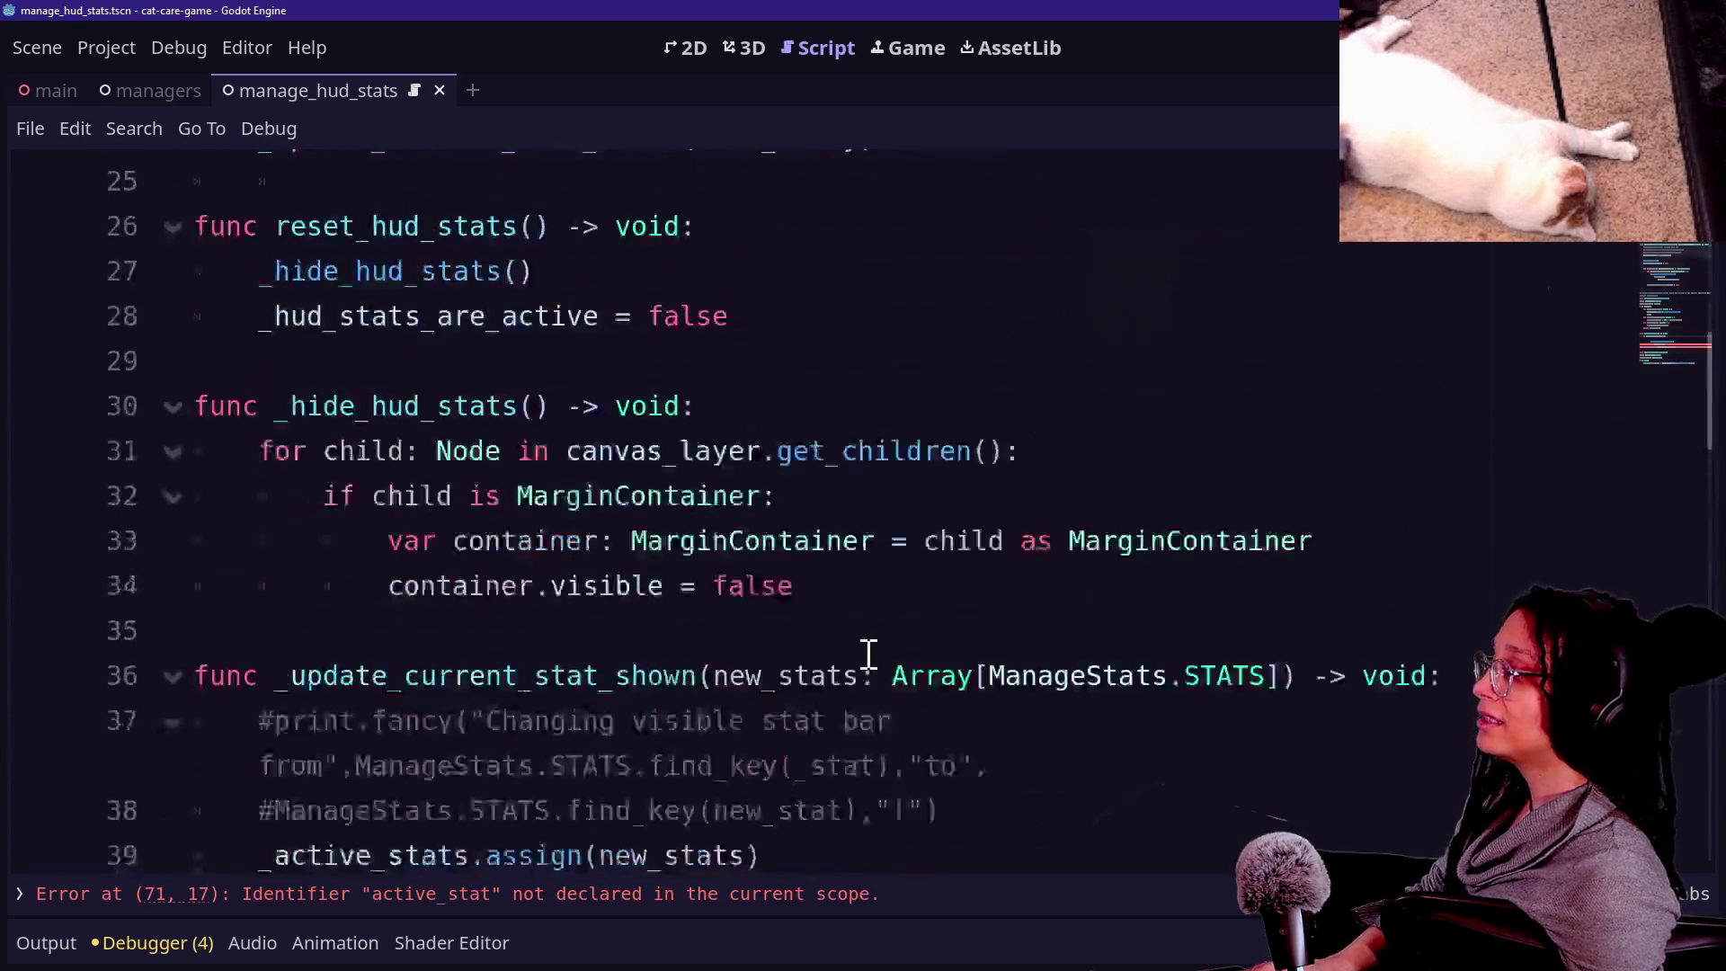
pyautogui.scroll(-9, 877, 663)
pyautogui.scroll(1, 988, 573)
pyautogui.scroll(-4, 994, 654)
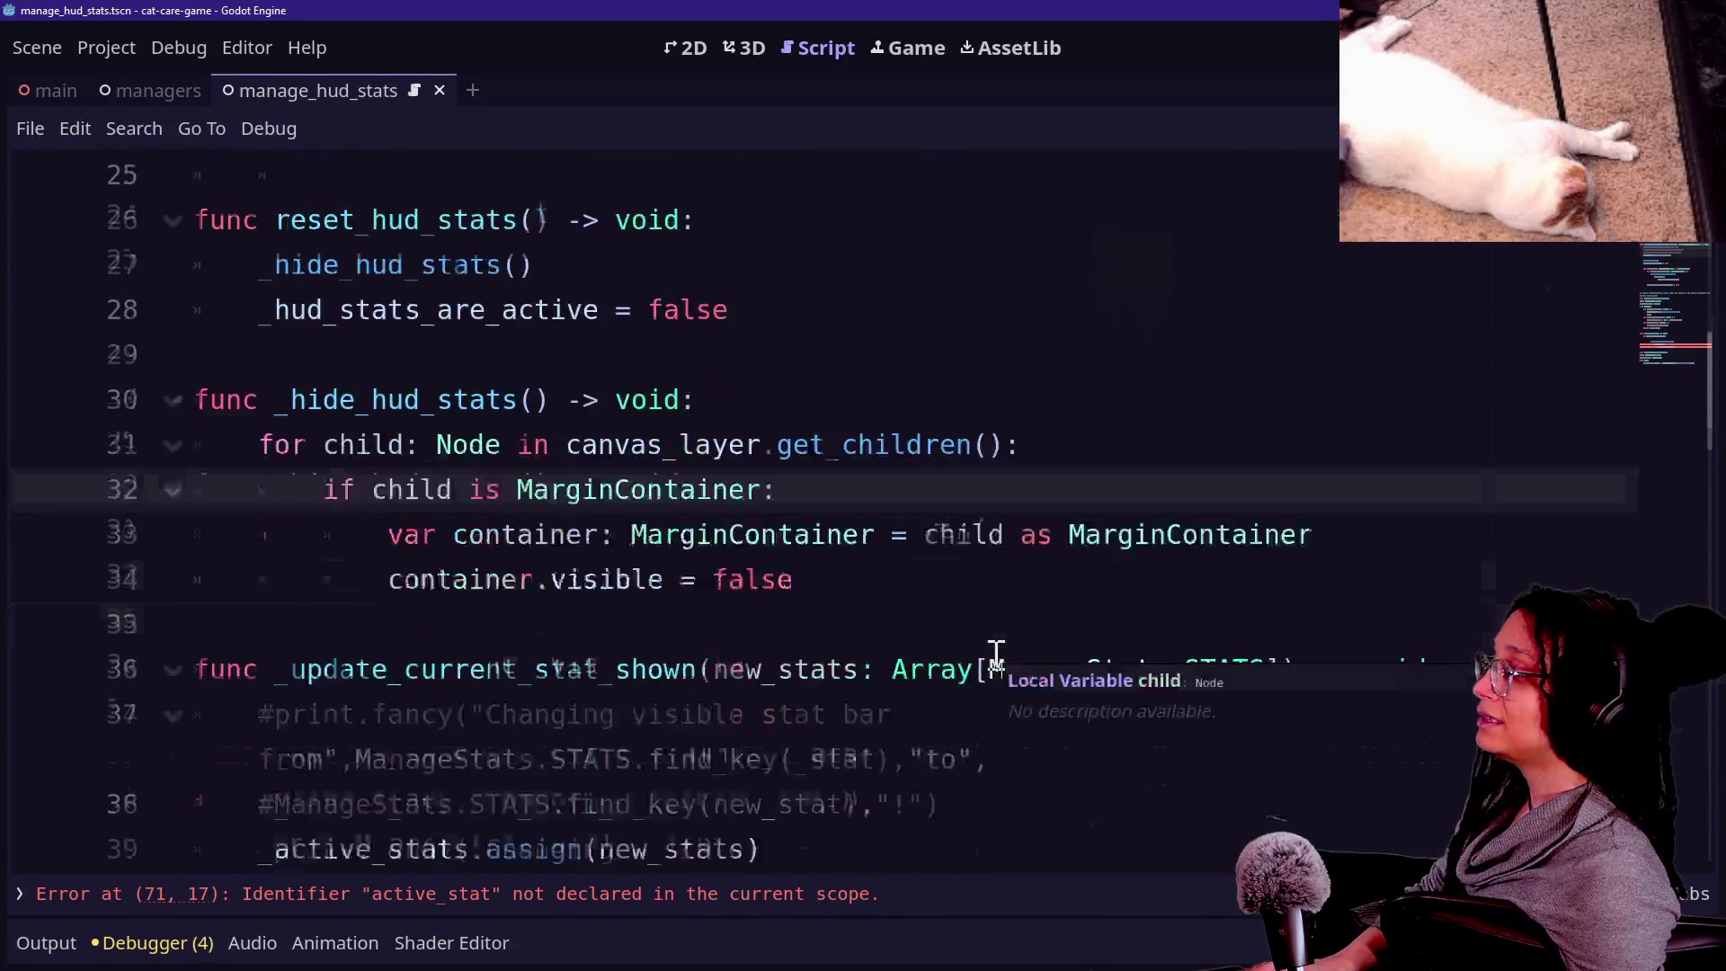
pyautogui.scroll(4, 997, 654)
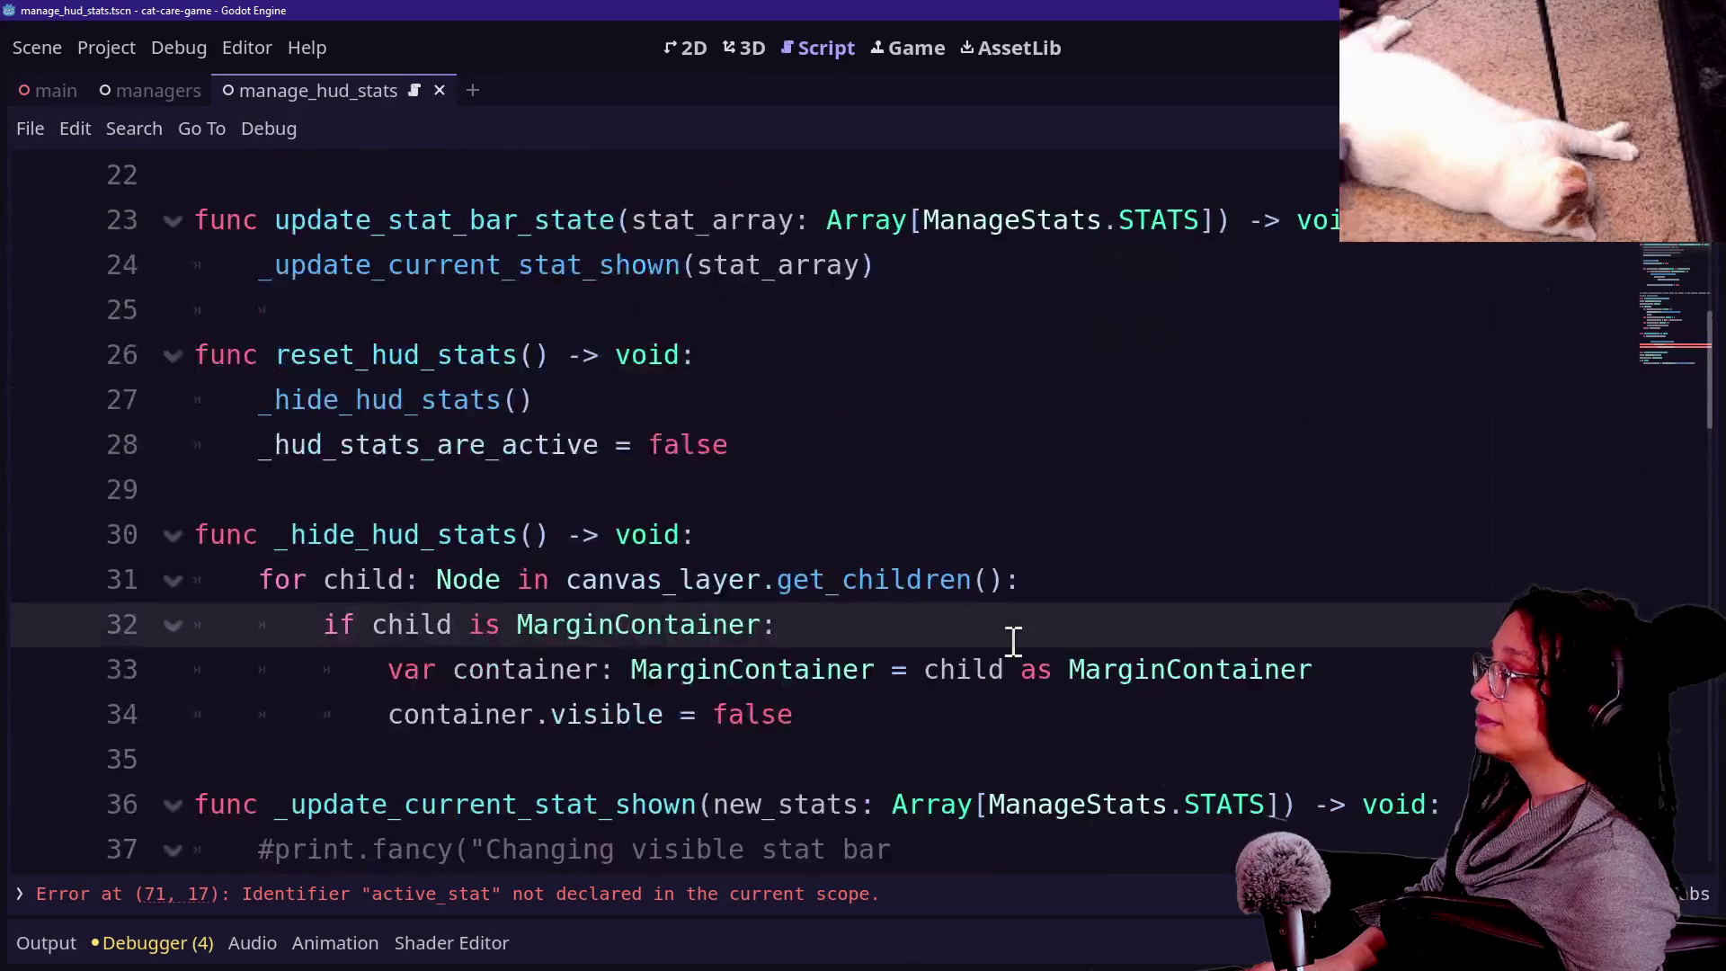
pyautogui.scroll(-5, 994, 670)
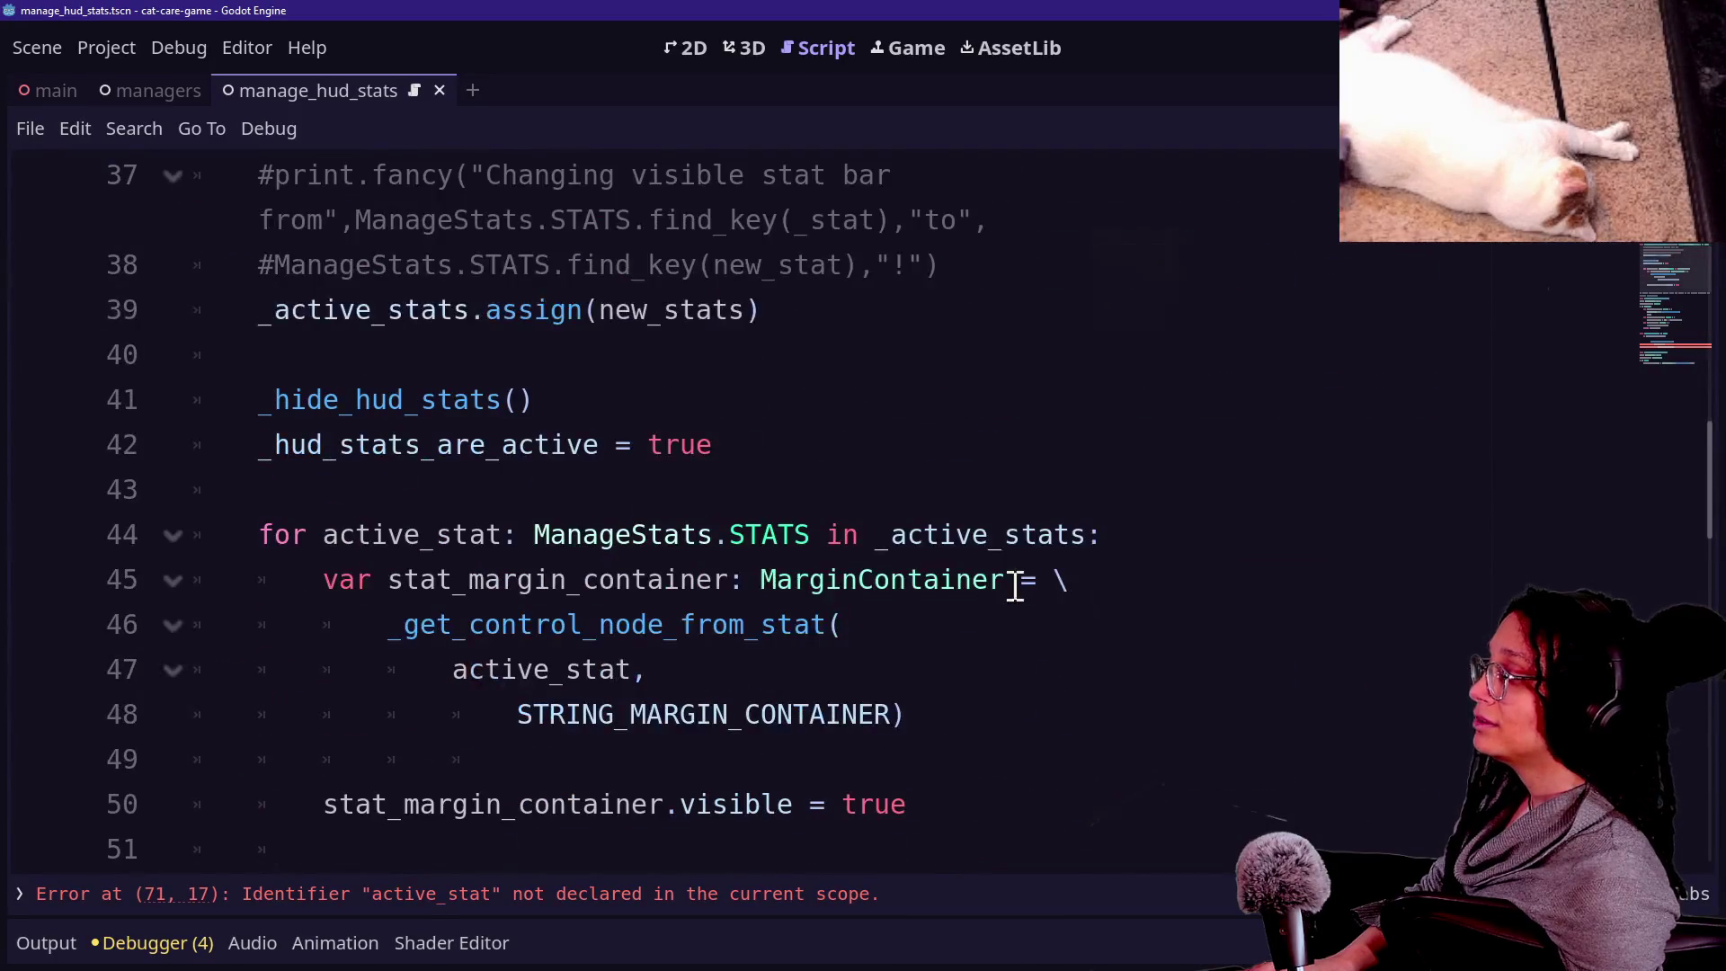
pyautogui.click(959, 771)
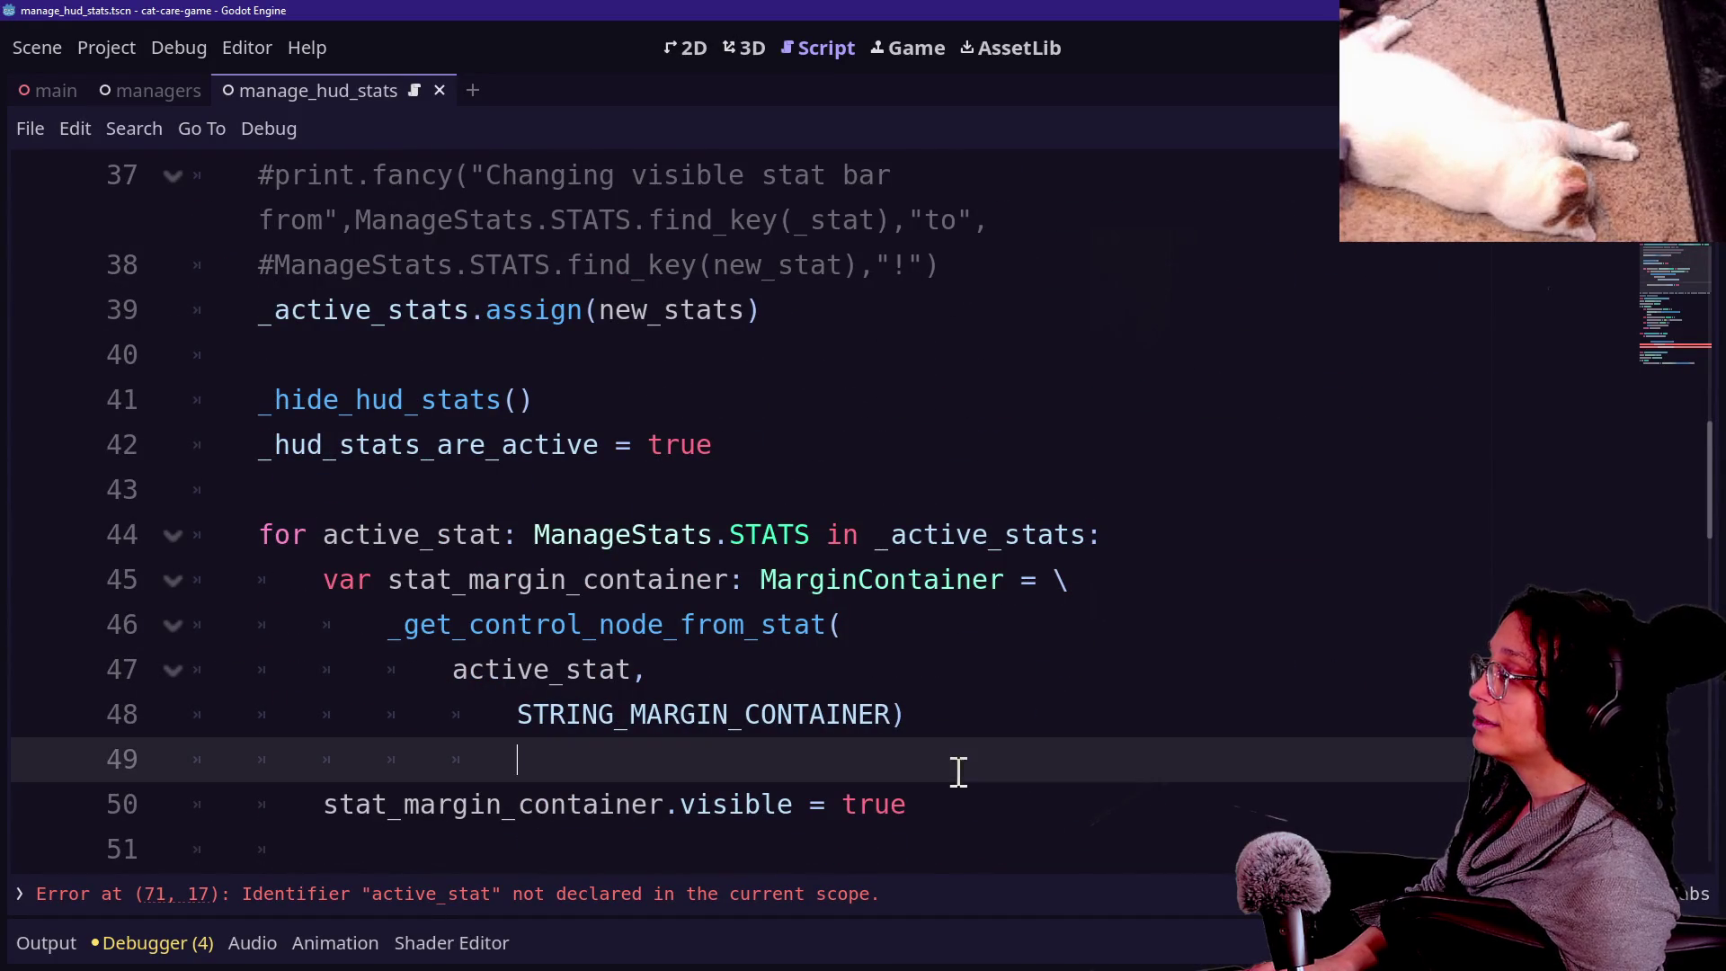
pyautogui.click(960, 806)
pyautogui.press('Down')
pyautogui.press('Down')
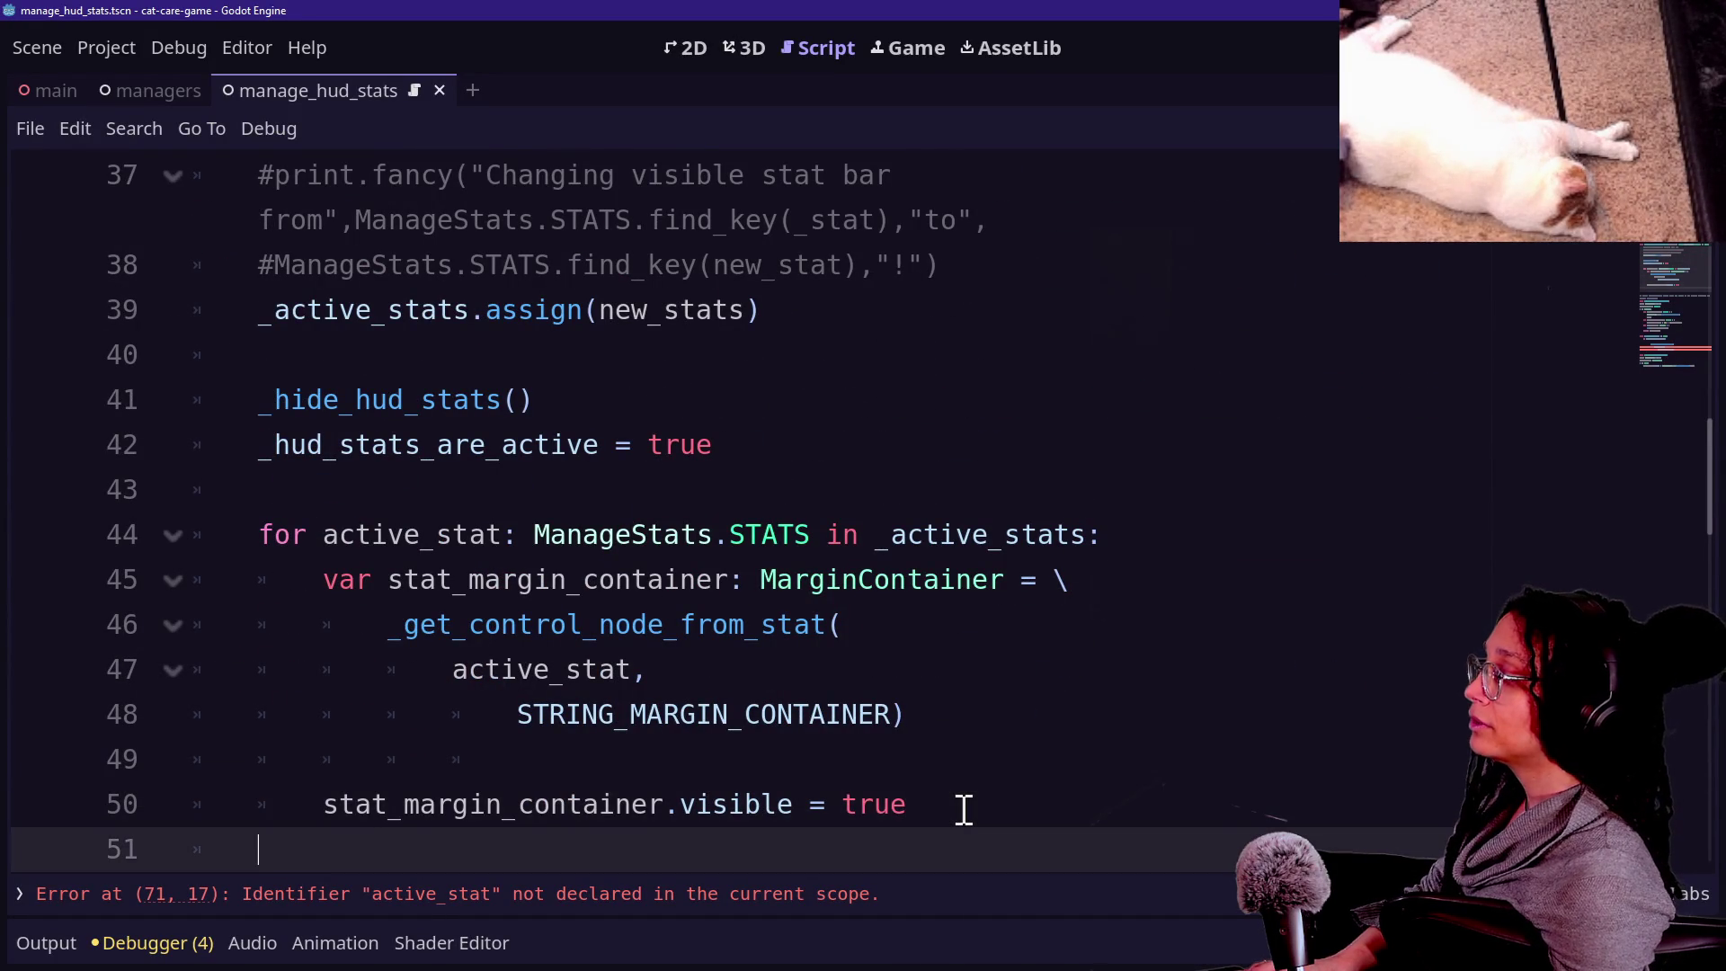
pyautogui.hotkey('ctrl', 'v')
# Dedent the pasted loop one level and remove the extra blank line above it.
pyautogui.click(504, 667)
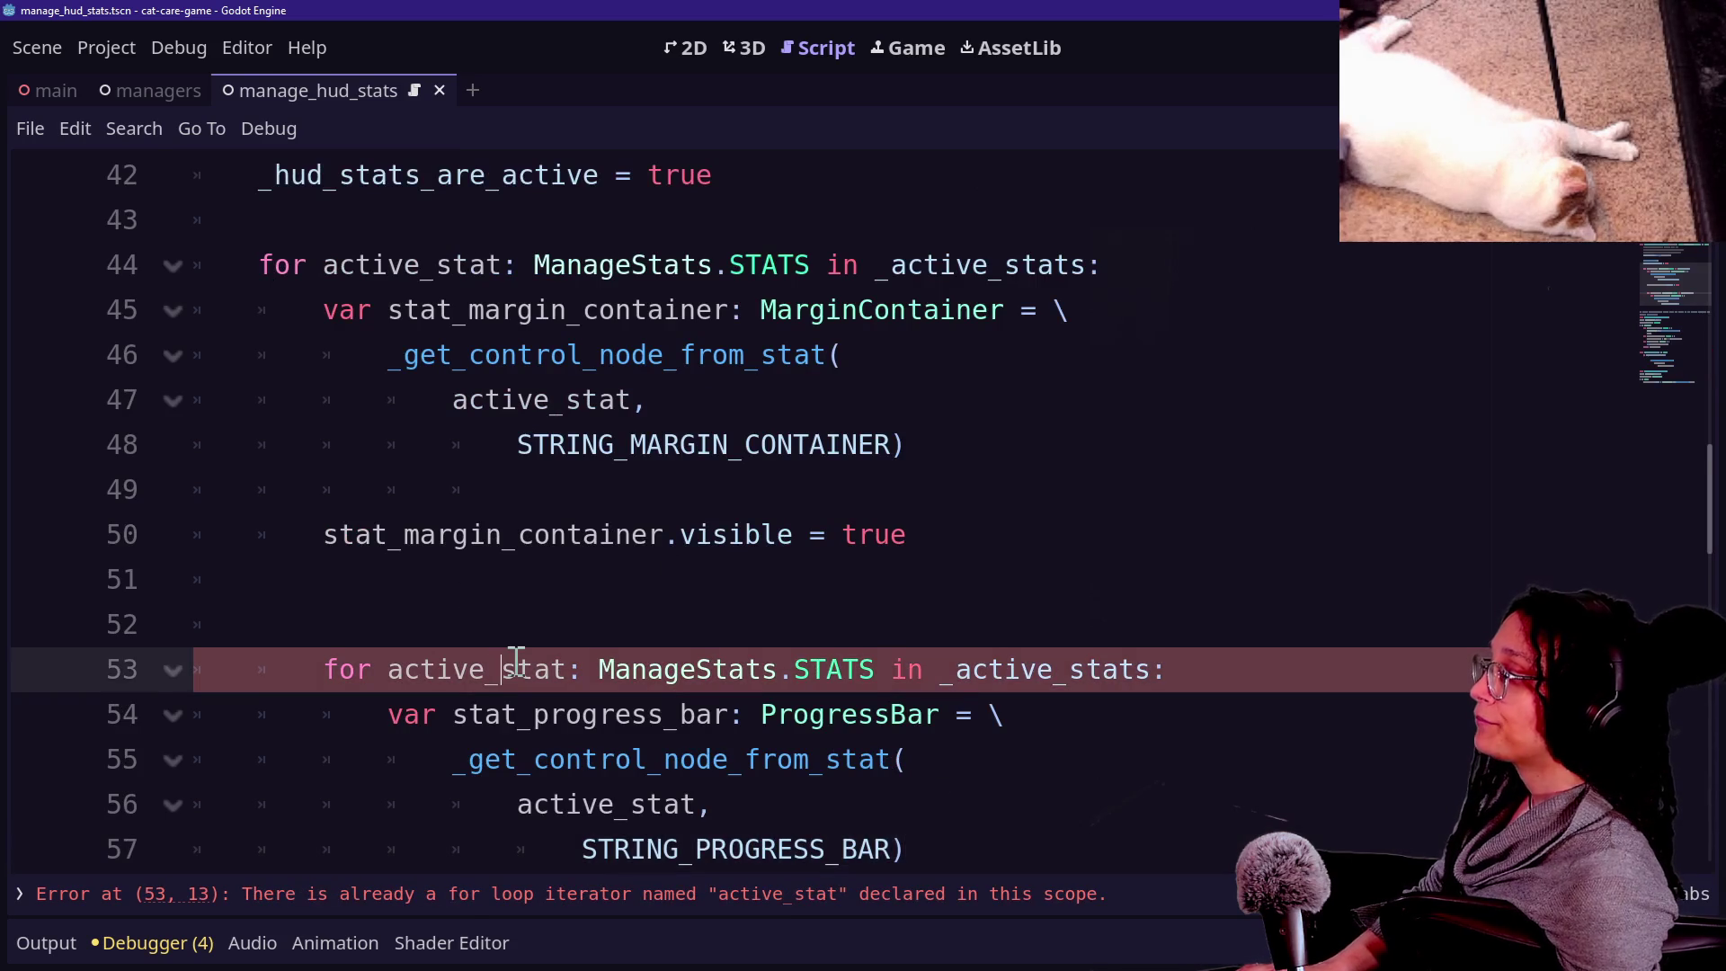
pyautogui.scroll(-1, 575, 693)
pyautogui.keyDown('shift'); pyautogui.click(630, 710); pyautogui.keyUp('shift')
pyautogui.hotkey('shift', 'Tab')
pyautogui.scroll(2, 544, 387)
pyautogui.click(842, 575)
pyautogui.scroll(-2, 607, 474)
pyautogui.click(693, 685)
pyautogui.click(455, 509)
pyautogui.press('BackSpace')
pyautogui.press('BackSpace')
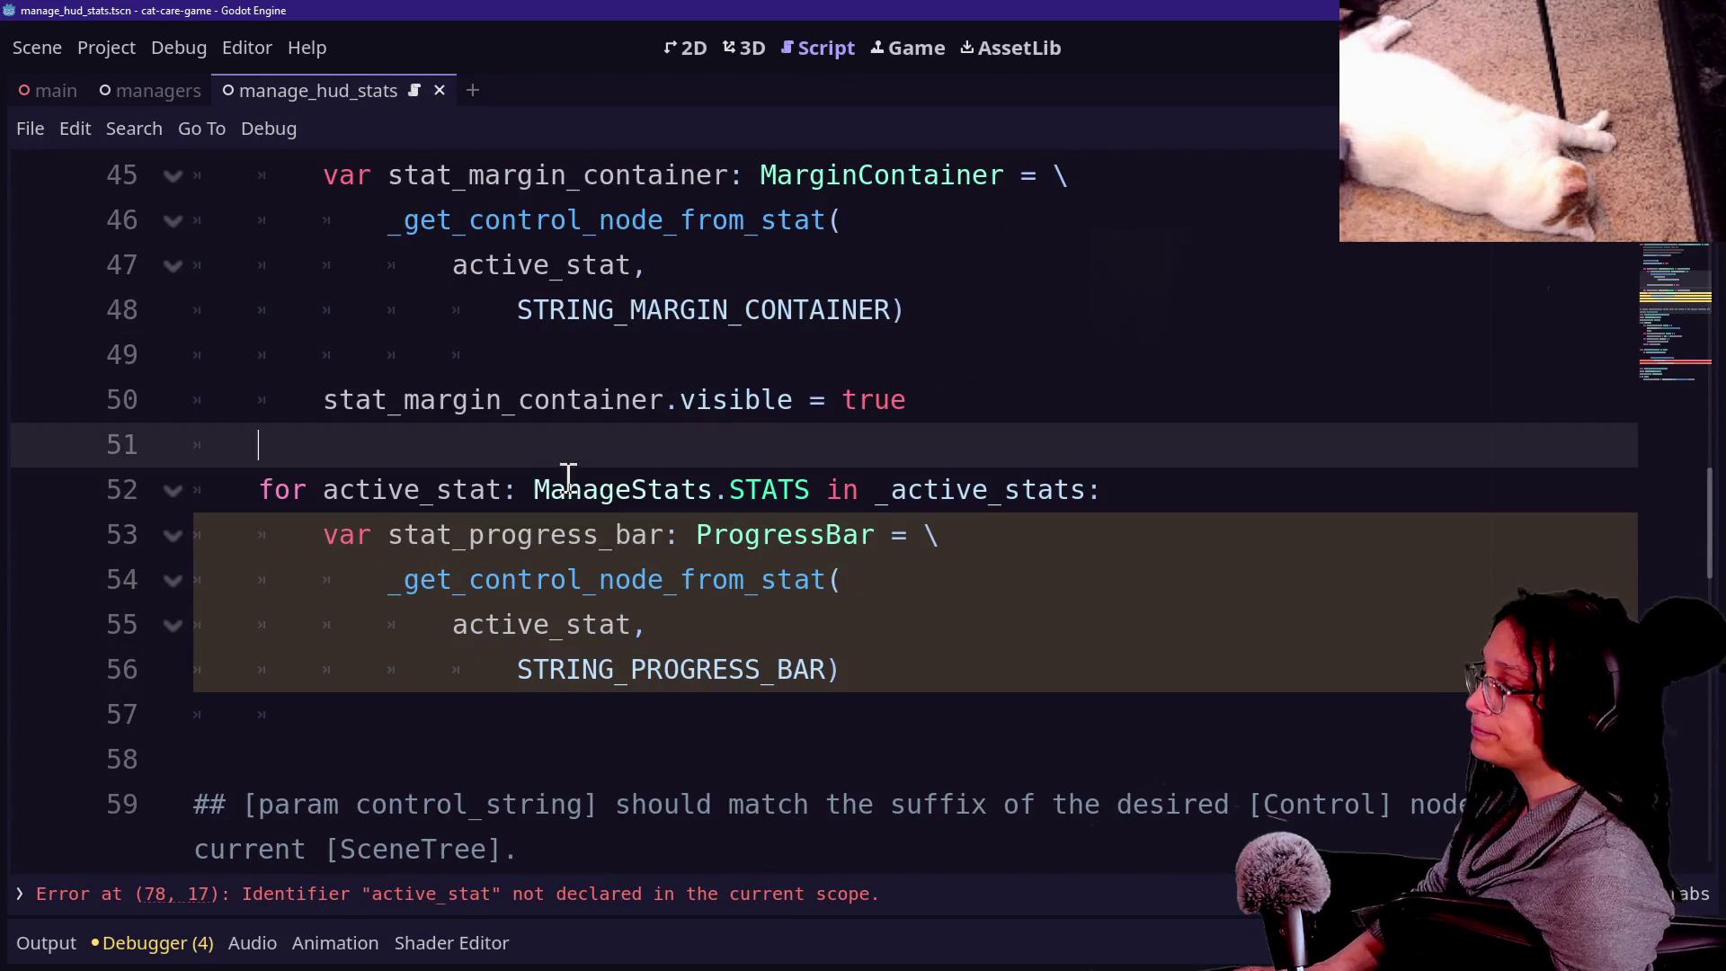
# Add _current_progress_bars.append(stat_progress_bar) inside the loop after the progress-bar lookup.
pyautogui.click(423, 537)
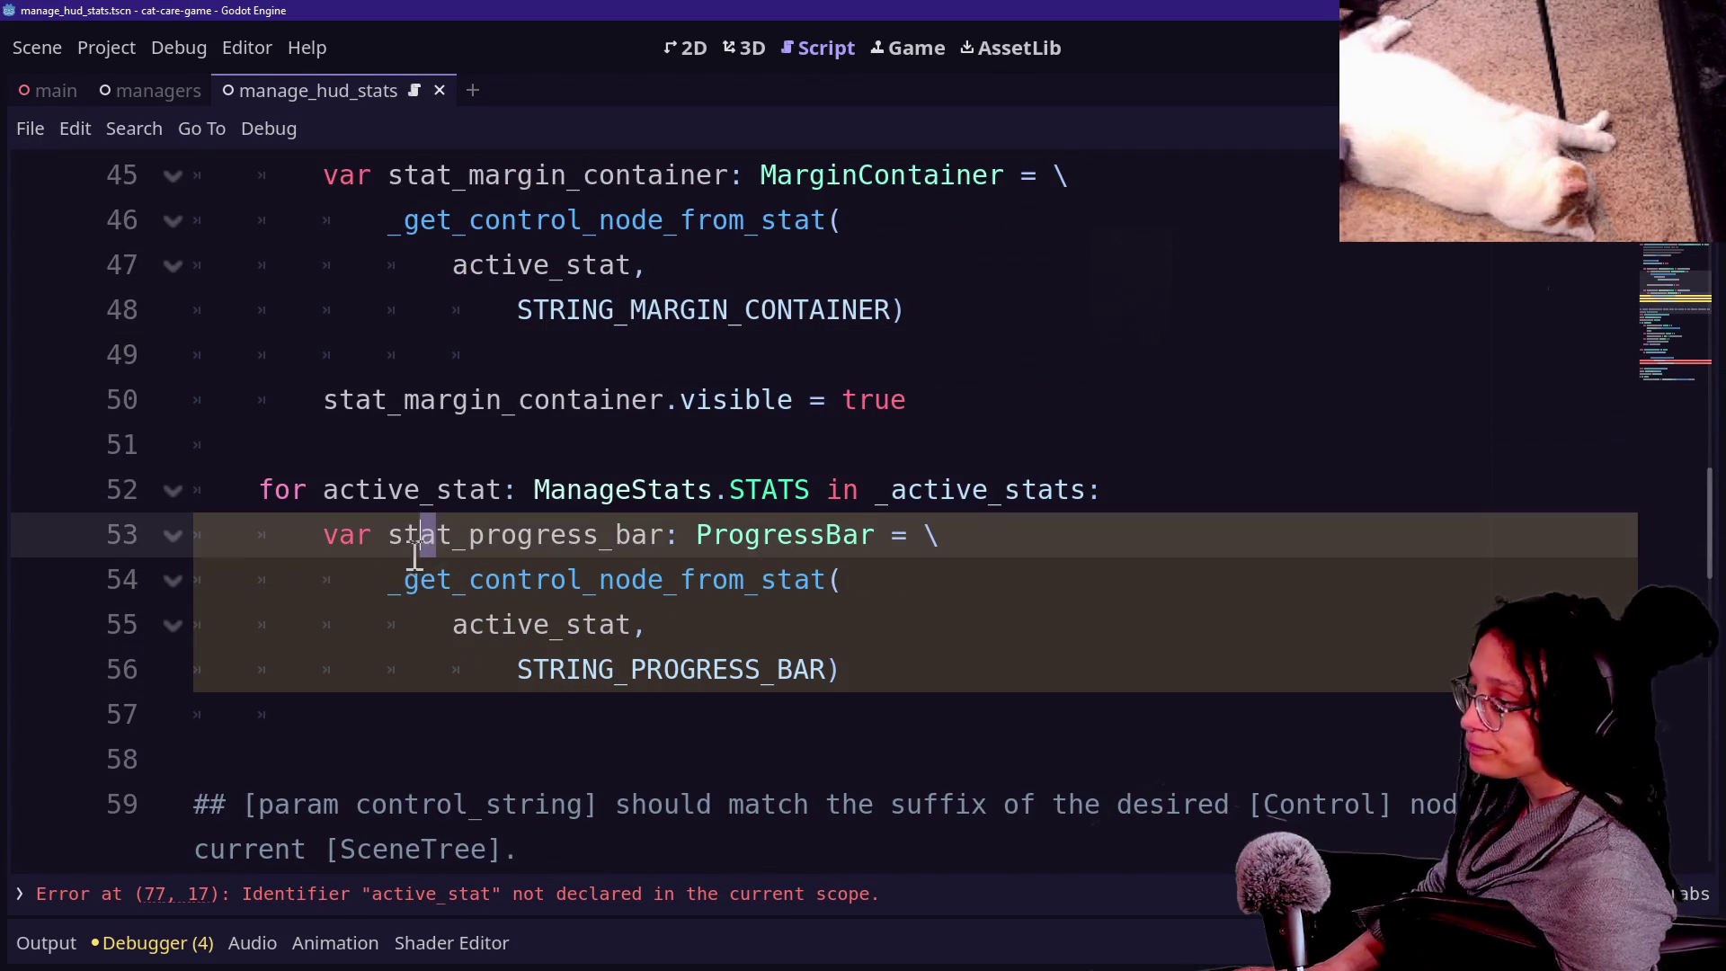
pyautogui.click(869, 670)
pyautogui.press('Return')
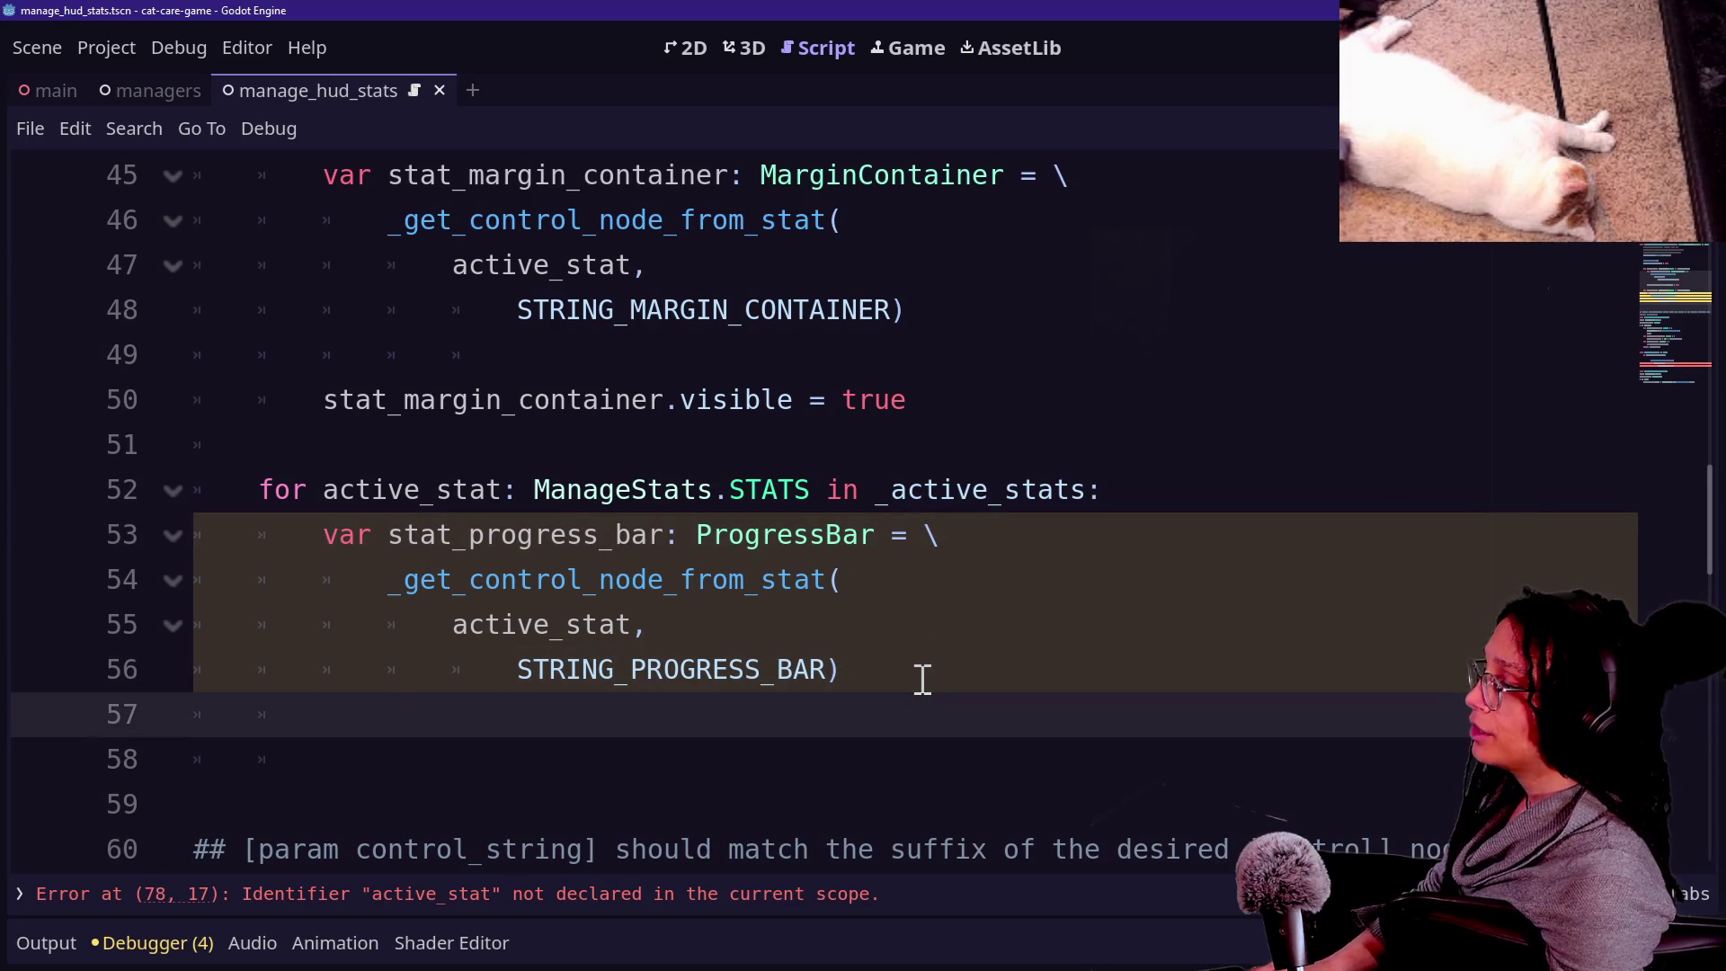
pyautogui.write('curren')
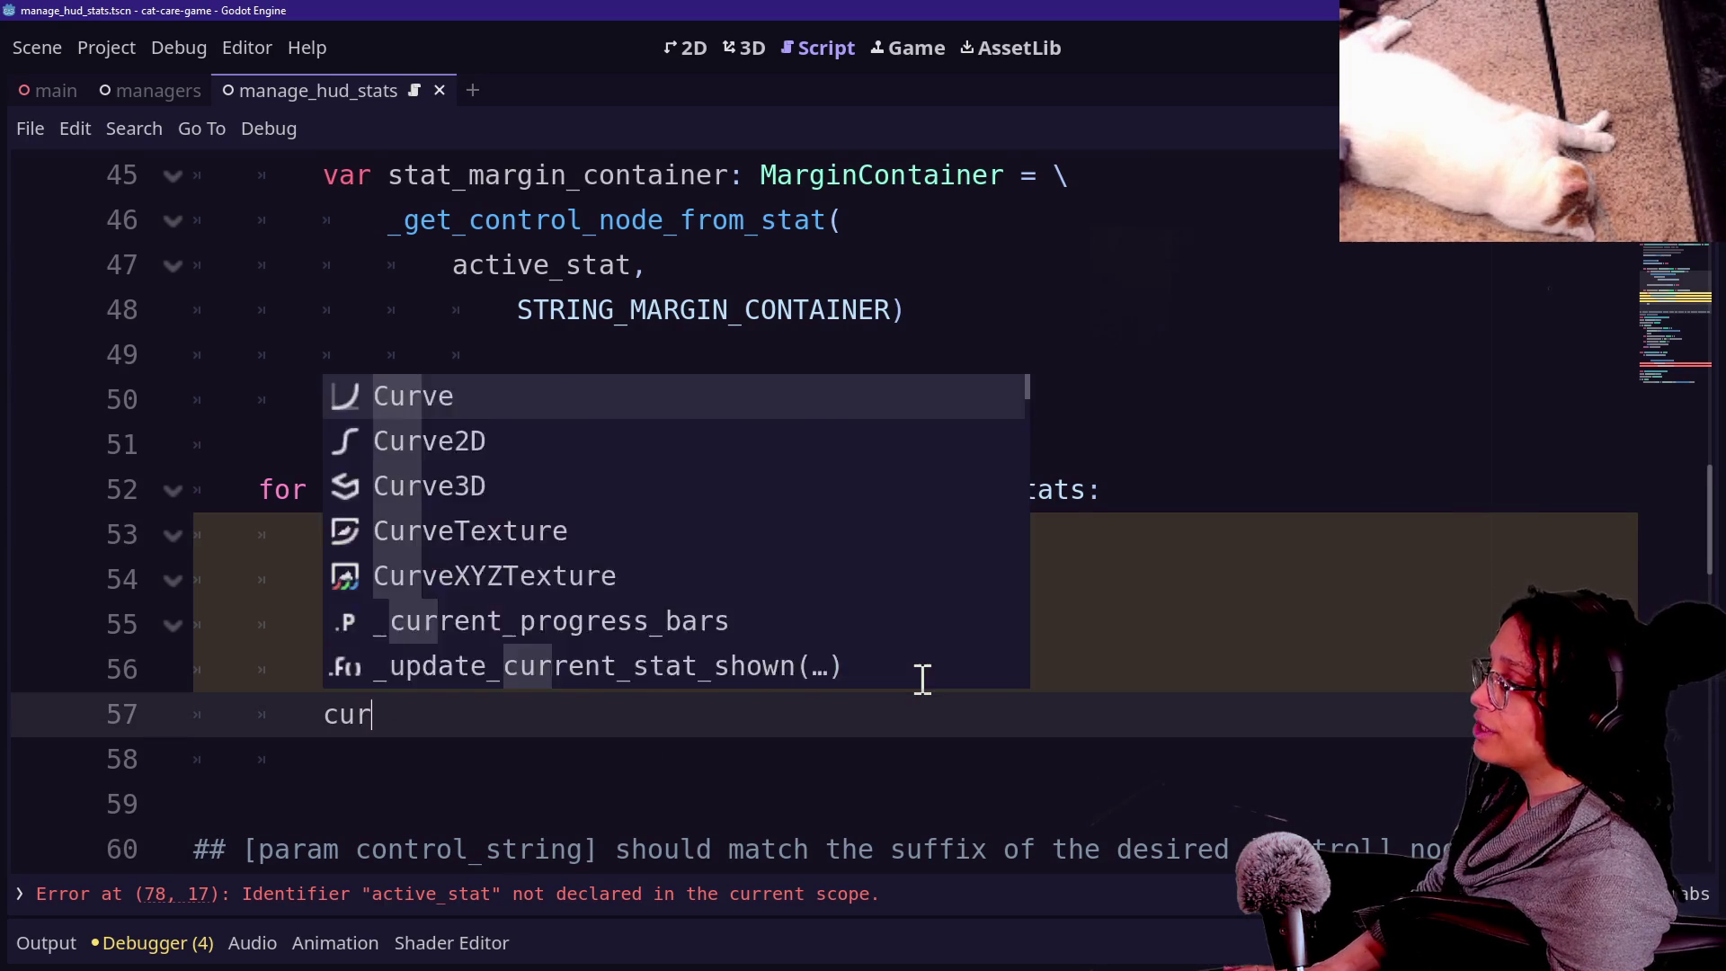
pyautogui.press('Return')
pyautogui.write('appe')
pyautogui.press('Return')
pyautogui.write('stat_progress_bar)')
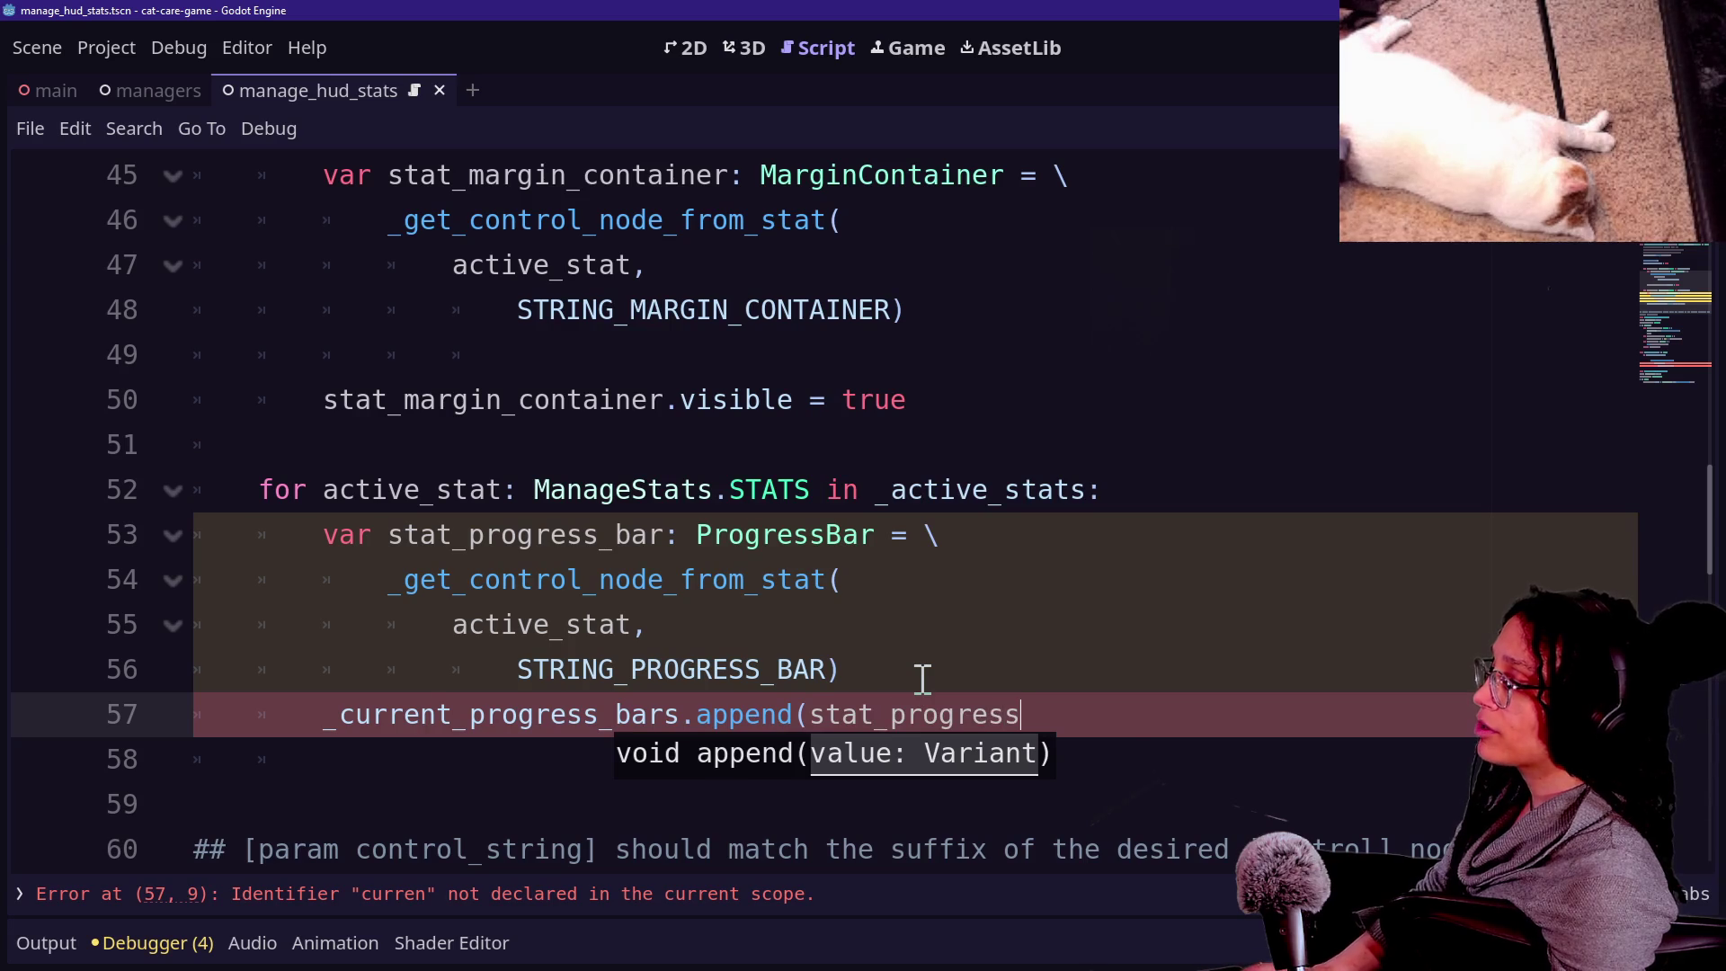
pyautogui.click(559, 749)
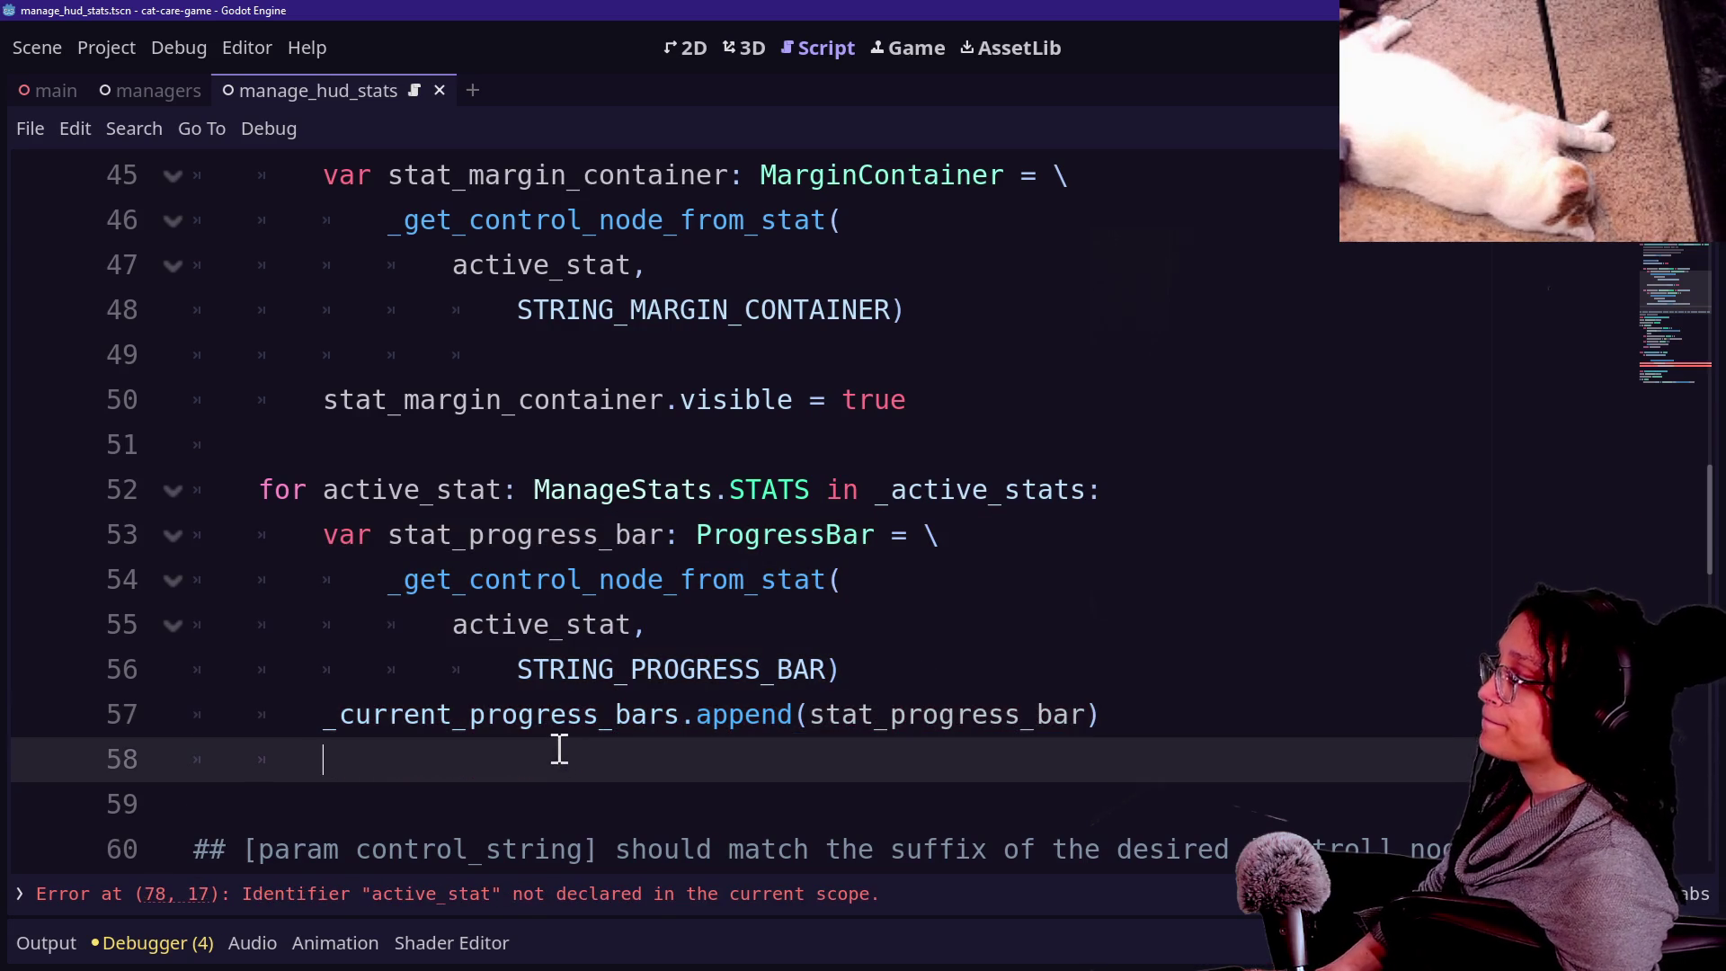
pyautogui.click(936, 678)
pyautogui.click(506, 544)
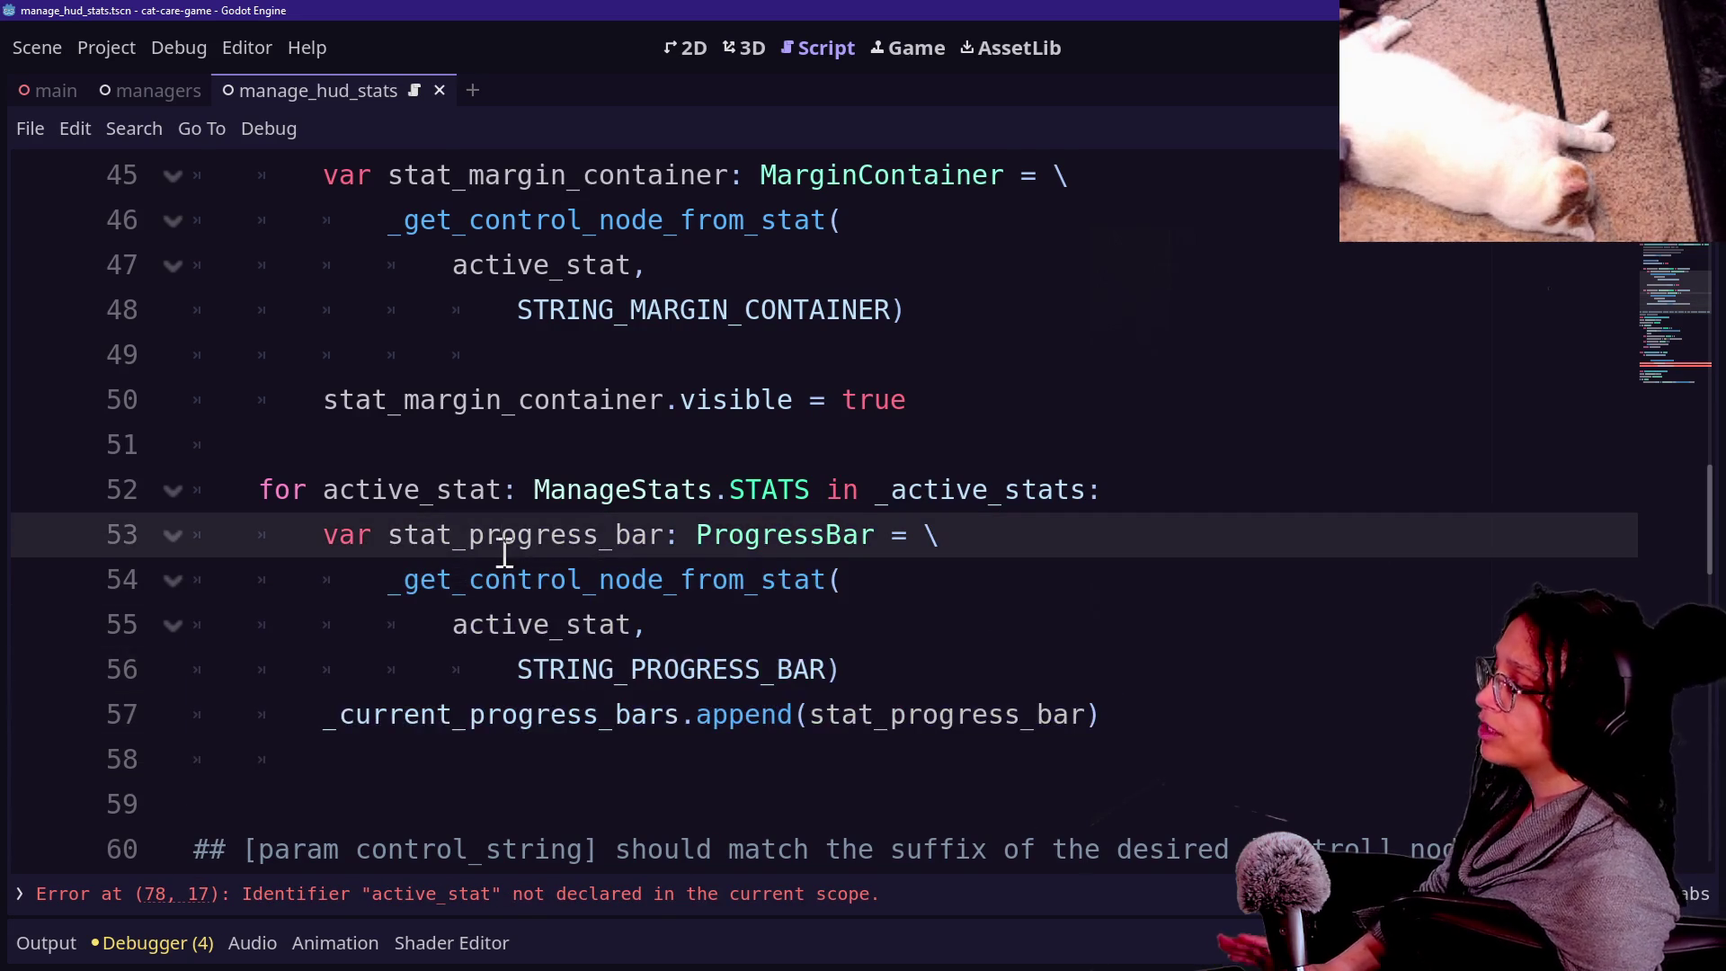
pyautogui.scroll(-2, 505, 551)
pyautogui.scroll(-2, 503, 552)
pyautogui.scroll(-4, 348, 568)
# Delete the leftover empty line in _on_second_tick and dedent the _fetch_stat_value_for_hud call.
pyautogui.moveTo(305, 355); pyautogui.dragTo(805, 534)
pyautogui.click(698, 444)
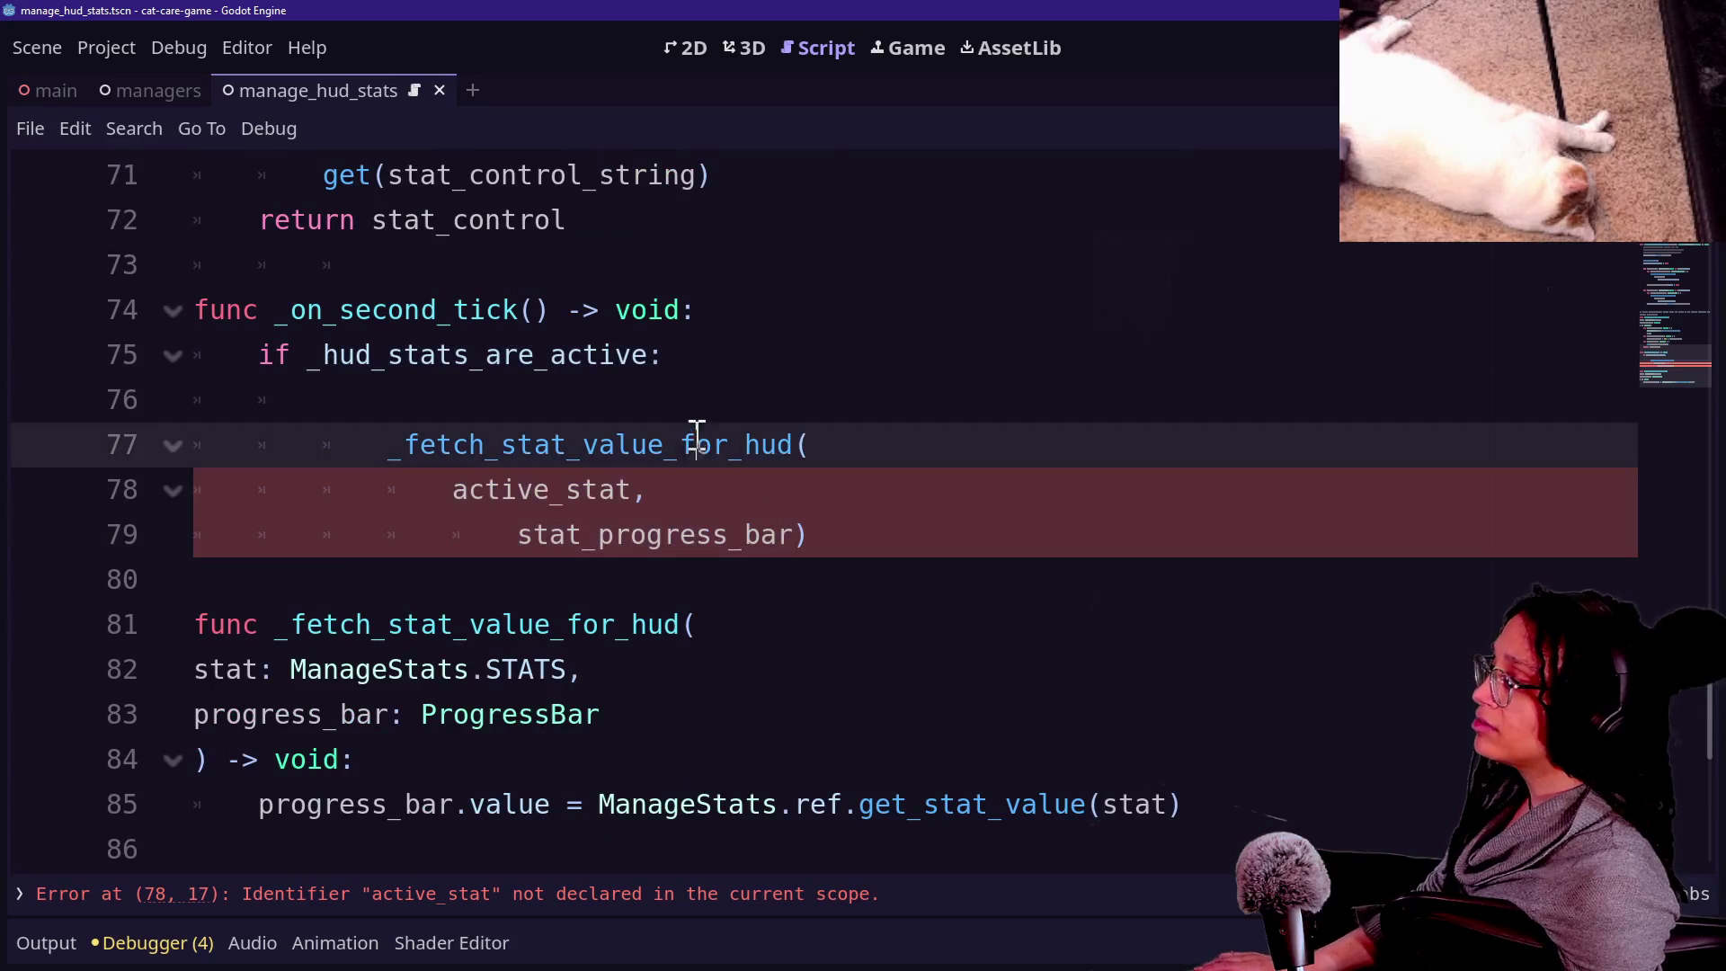
pyautogui.click(710, 414)
pyautogui.press('BackSpace')
pyautogui.press('BackSpace')
pyautogui.moveTo(700, 402); pyautogui.dragTo(736, 483)
pyautogui.hotkey('shift', 'Tab')
# Try stripping the fetch call's arguments and writing an 'active_stat in' loop header, then undo.
pyautogui.click(711, 402)
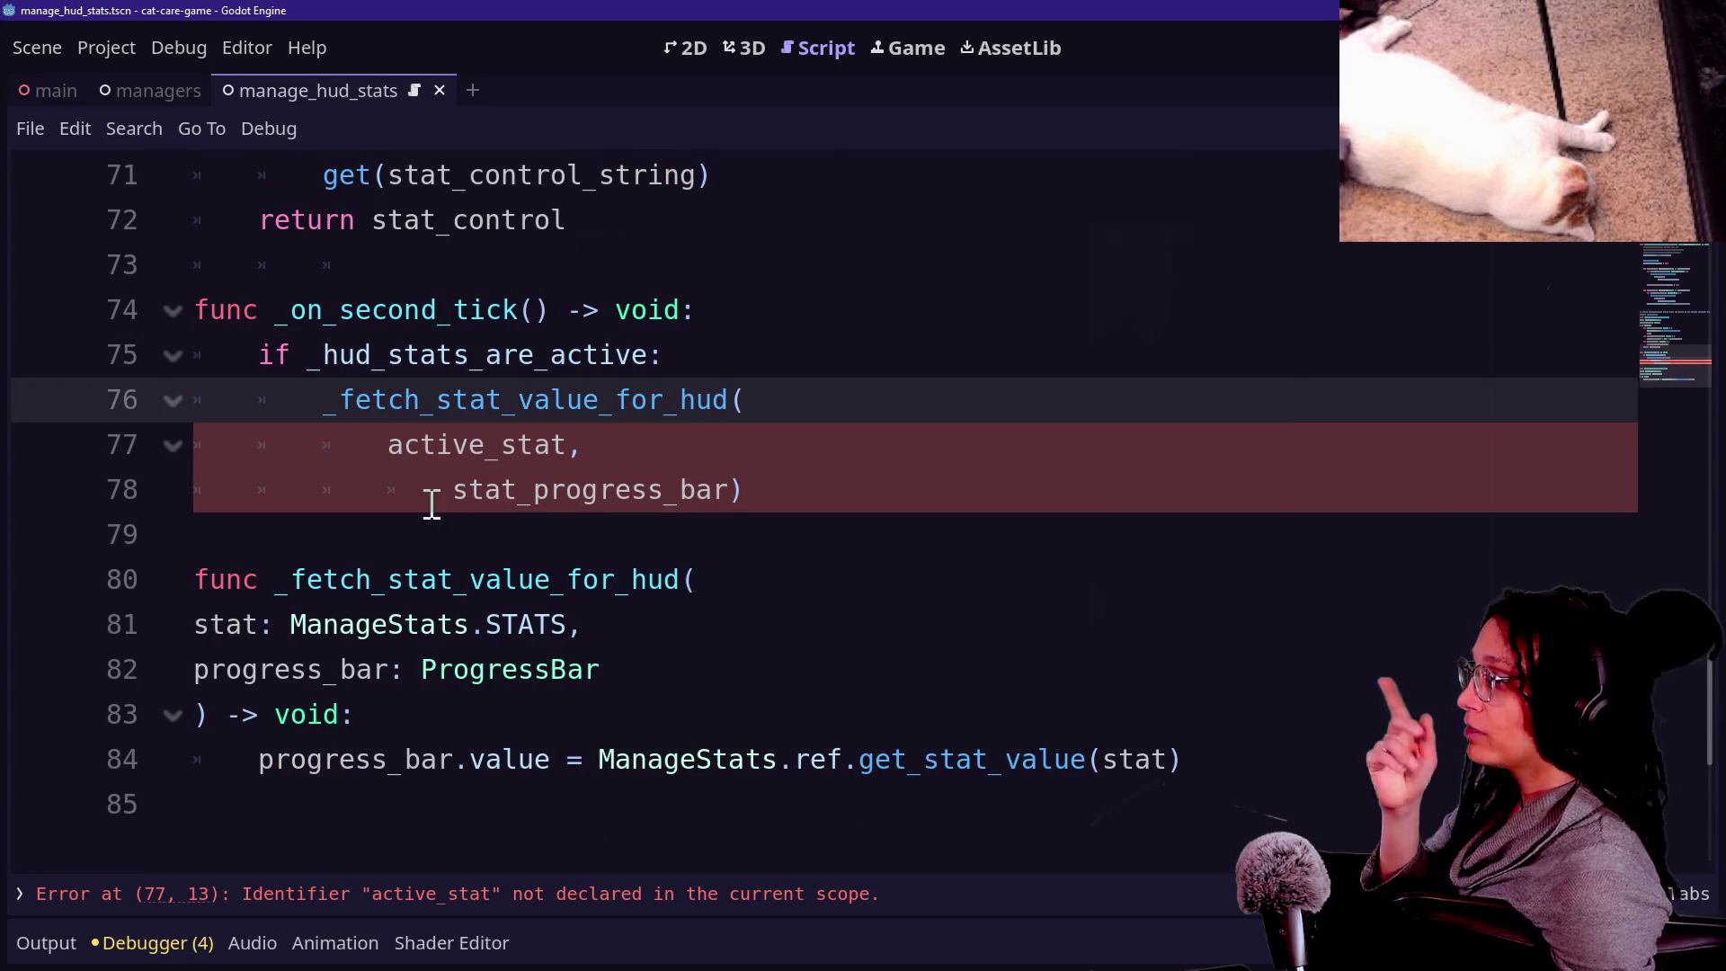
pyautogui.moveTo(431, 501); pyautogui.dragTo(759, 485)
pyautogui.press('BackSpace')
pyautogui.press('BackSpace')
pyautogui.press('BackSpace')
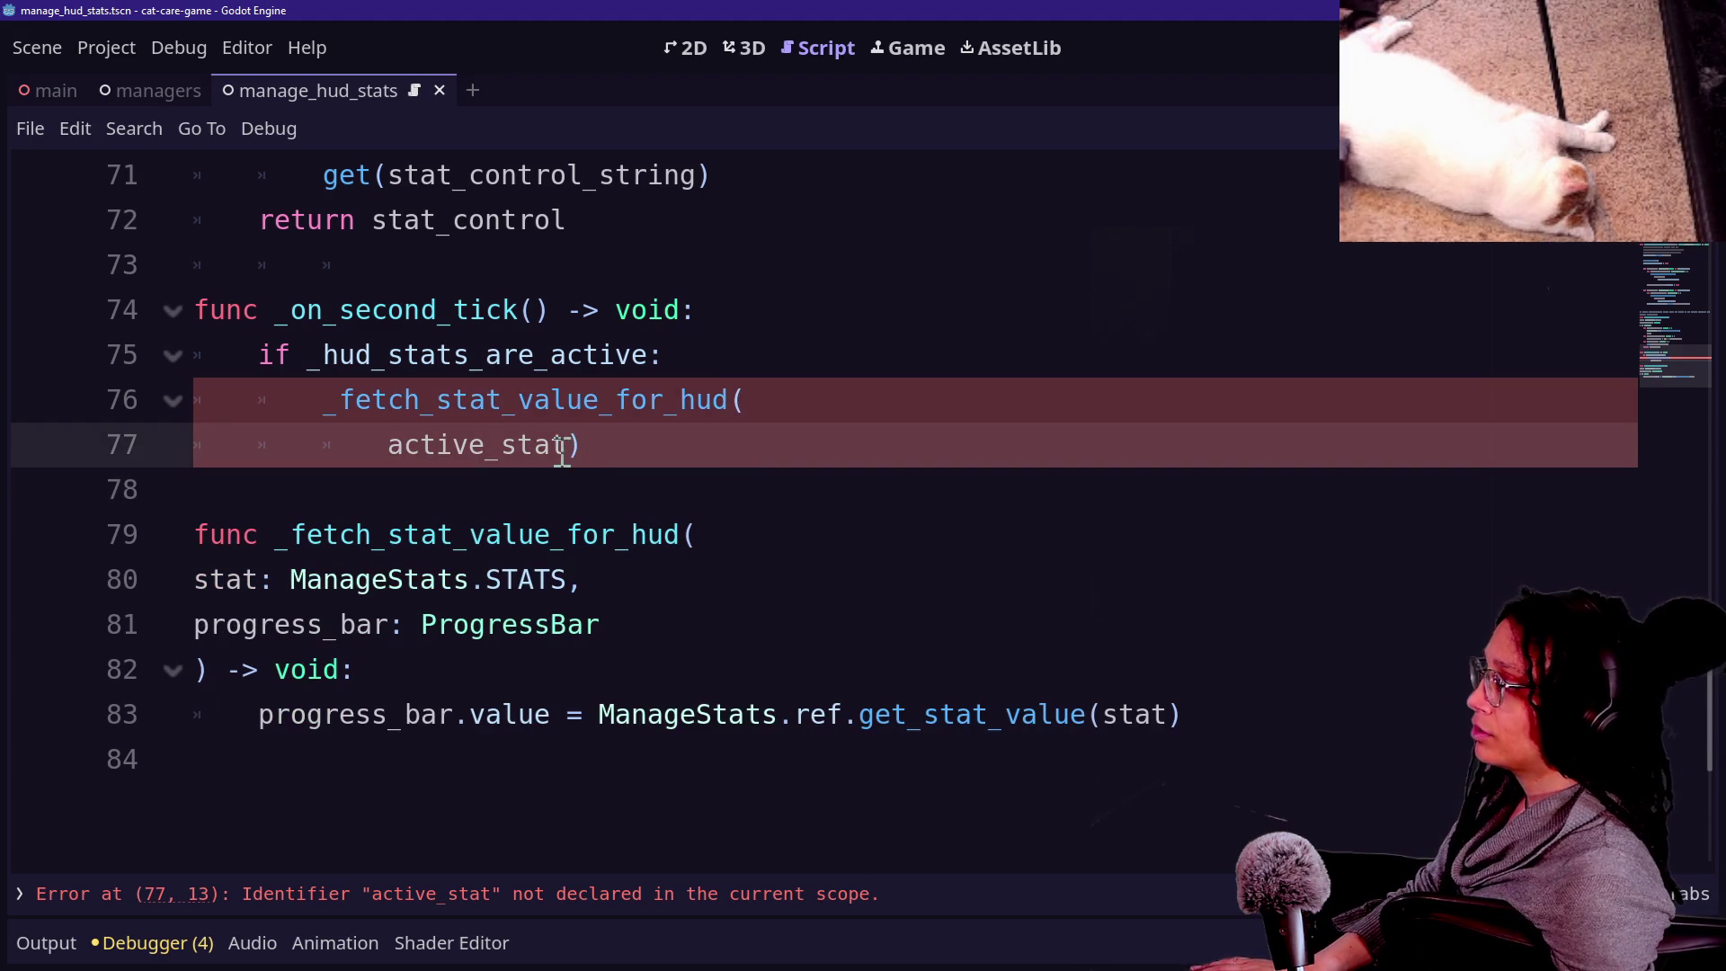
pyautogui.moveTo(580, 446); pyautogui.dragTo(748, 399)
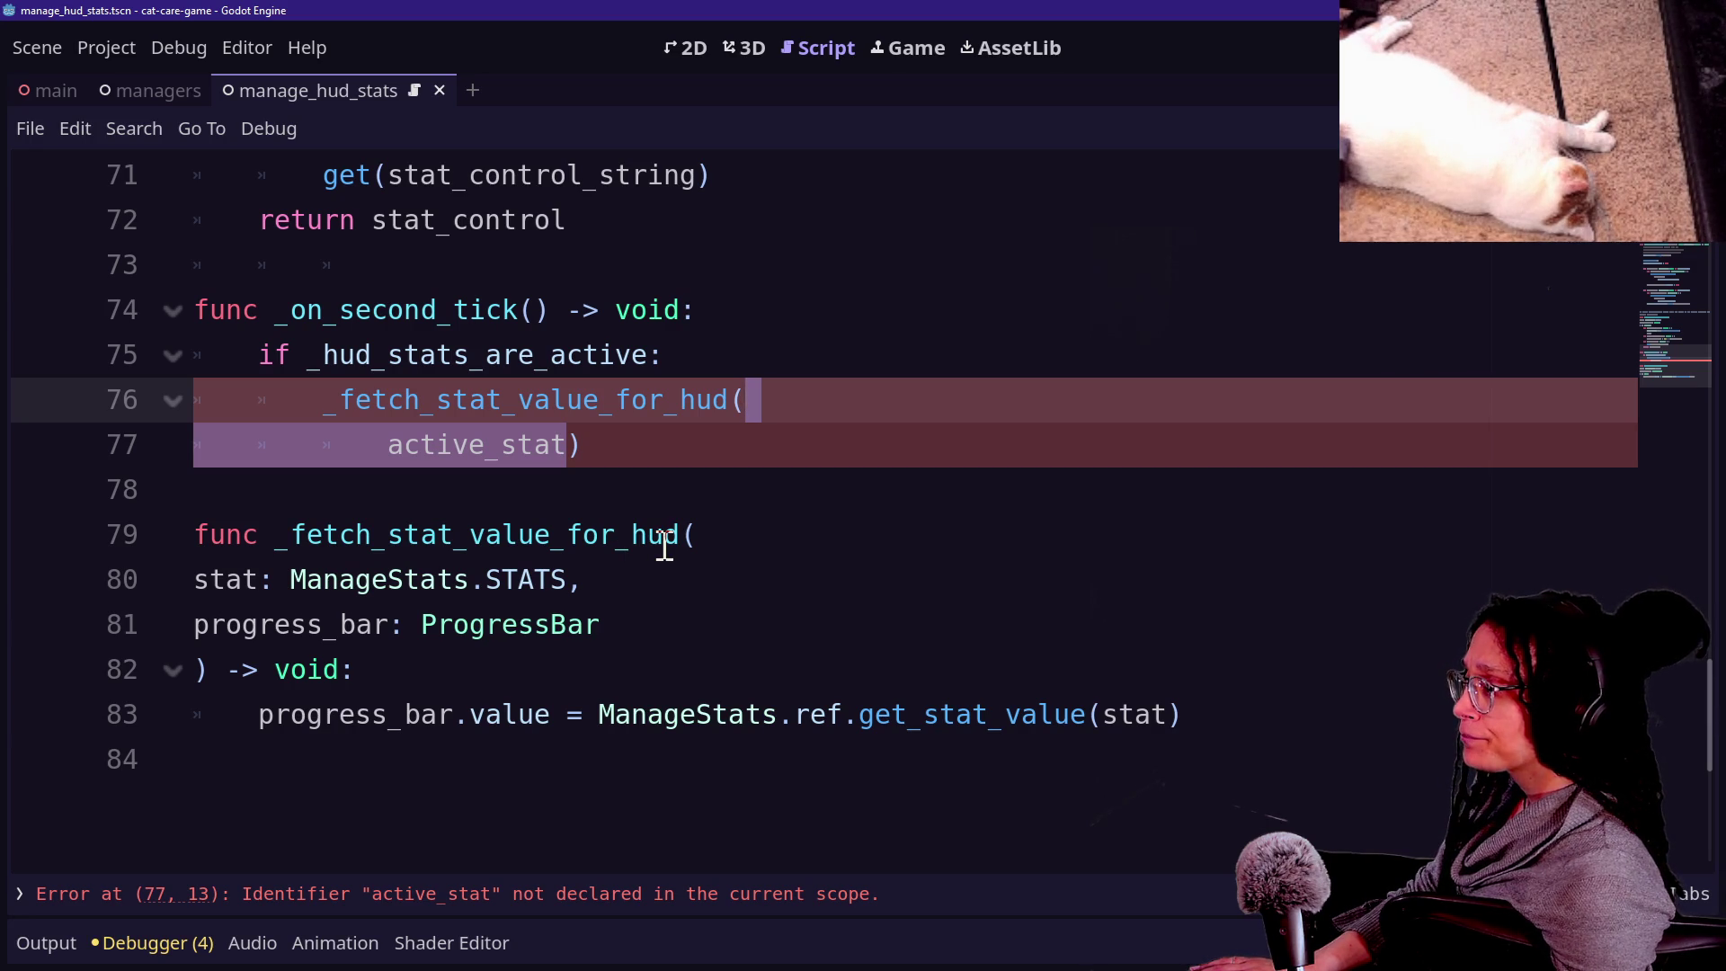
pyautogui.press('BackSpace')
pyautogui.click(784, 368)
pyautogui.press('Return')
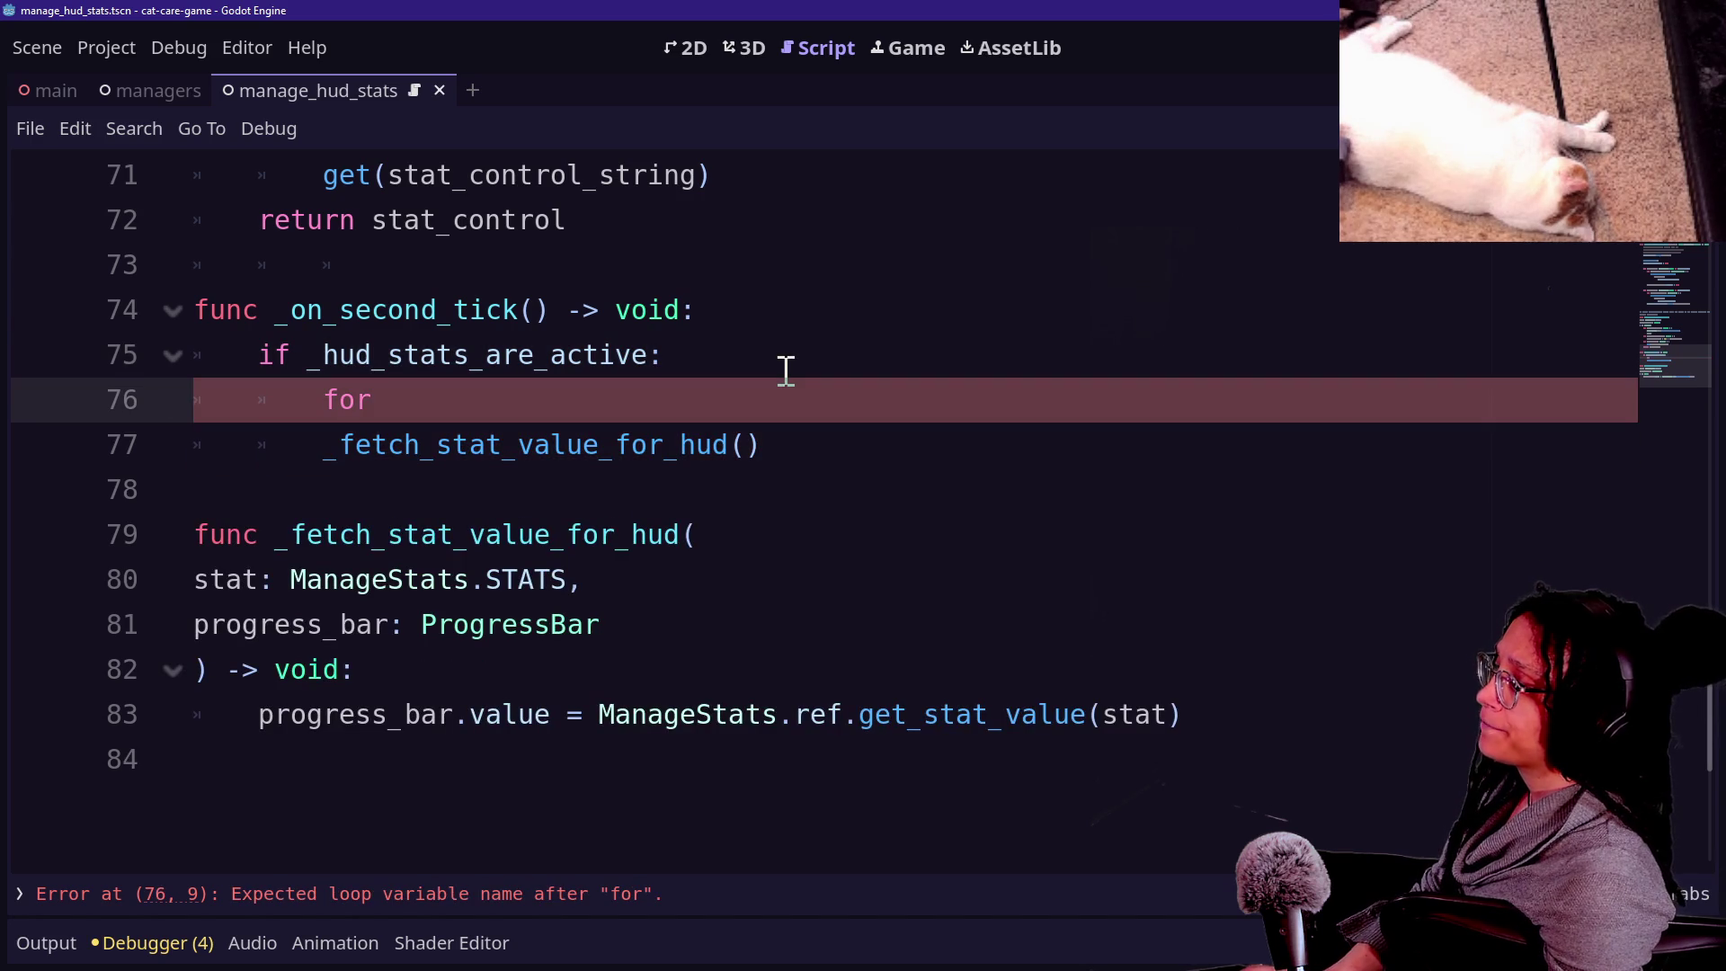
pyautogui.write('ac')
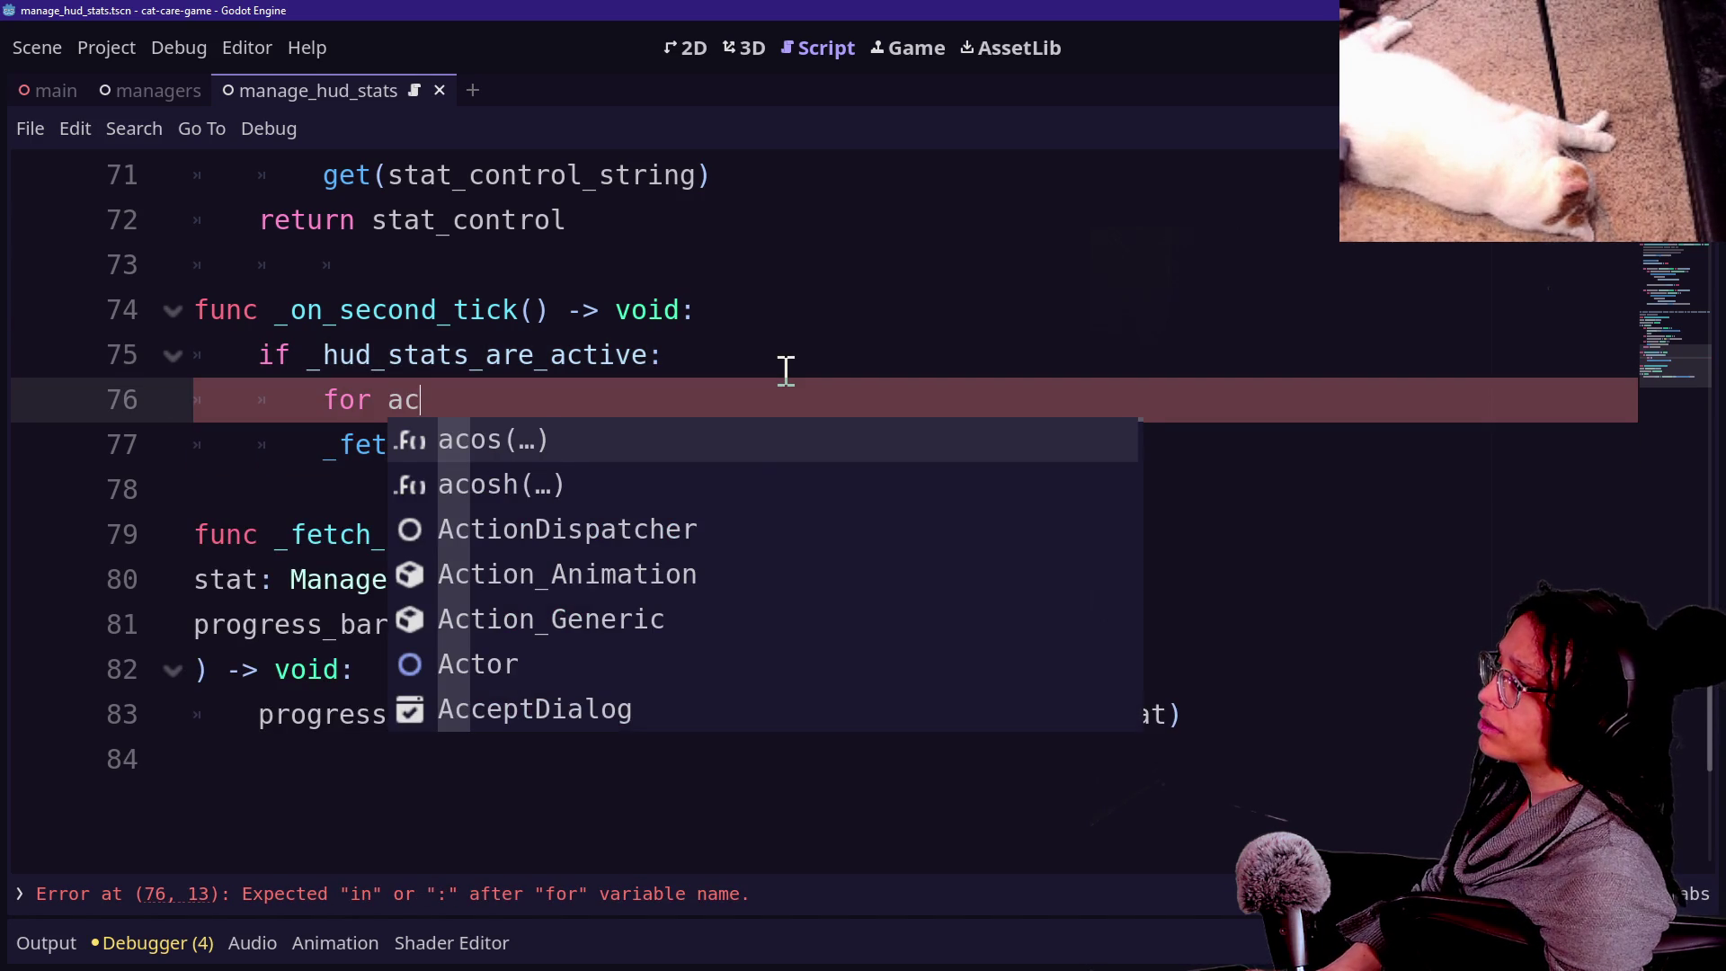
pyautogui.write('tive_stat in')
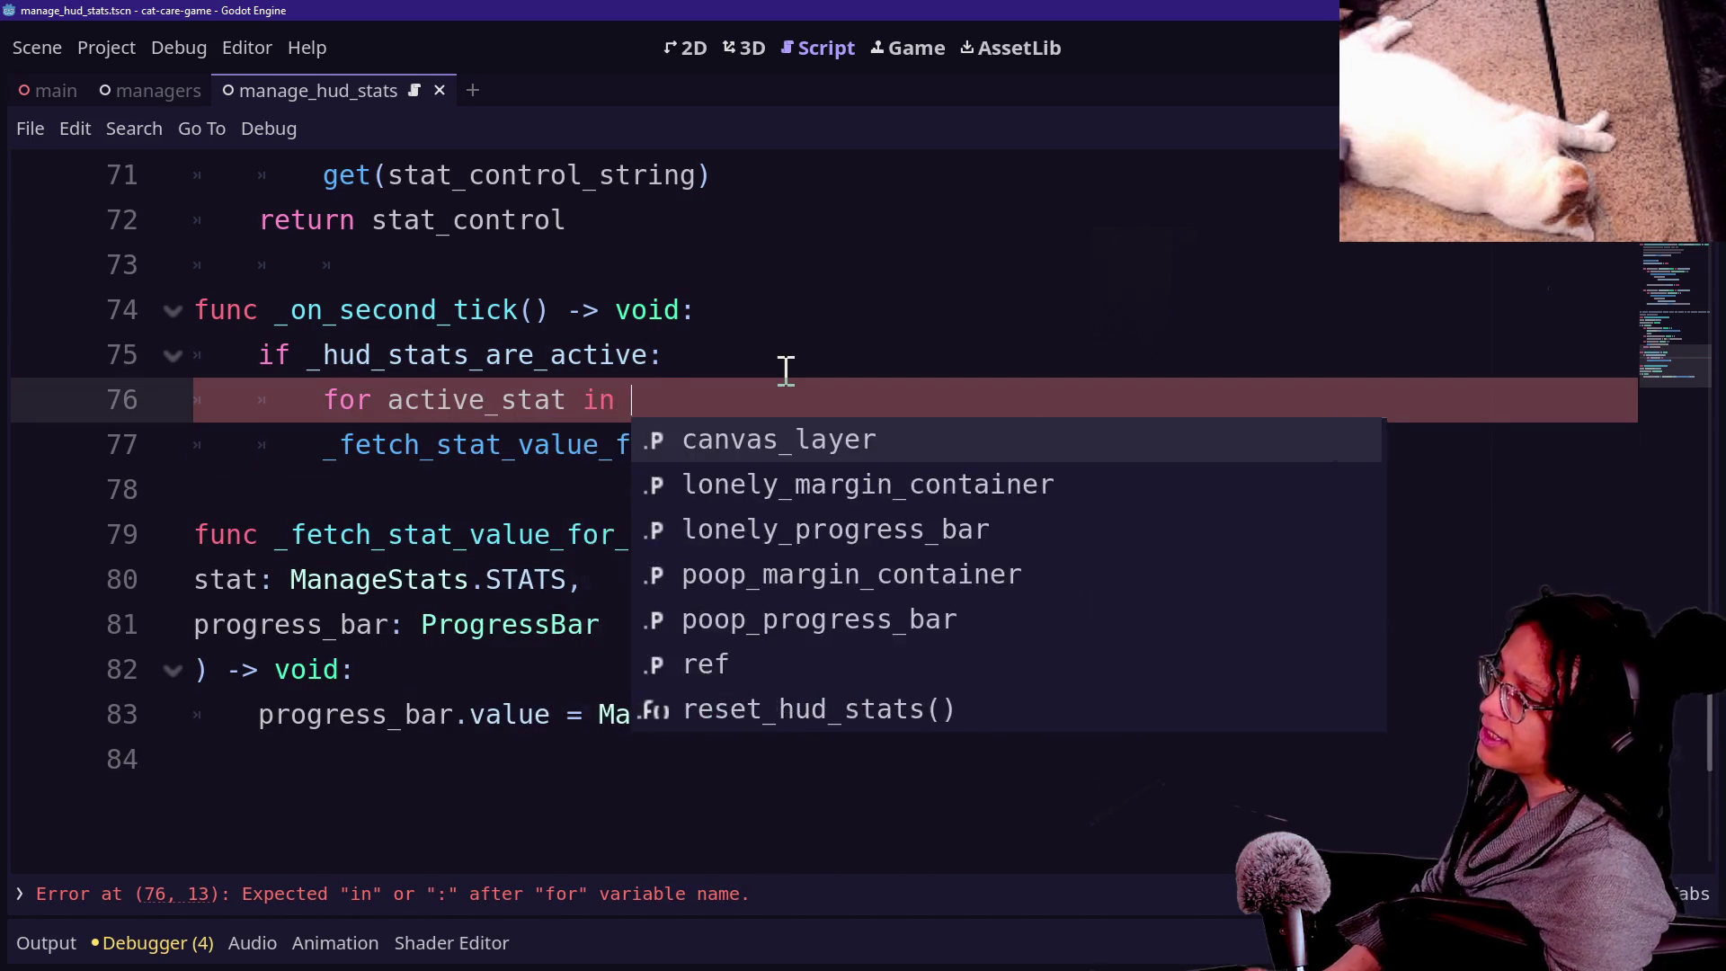
pyautogui.hotkey('ctrl', 'z')
pyautogui.hotkey('ctrl', 'z')
pyautogui.hotkey('ctrl', 'z')
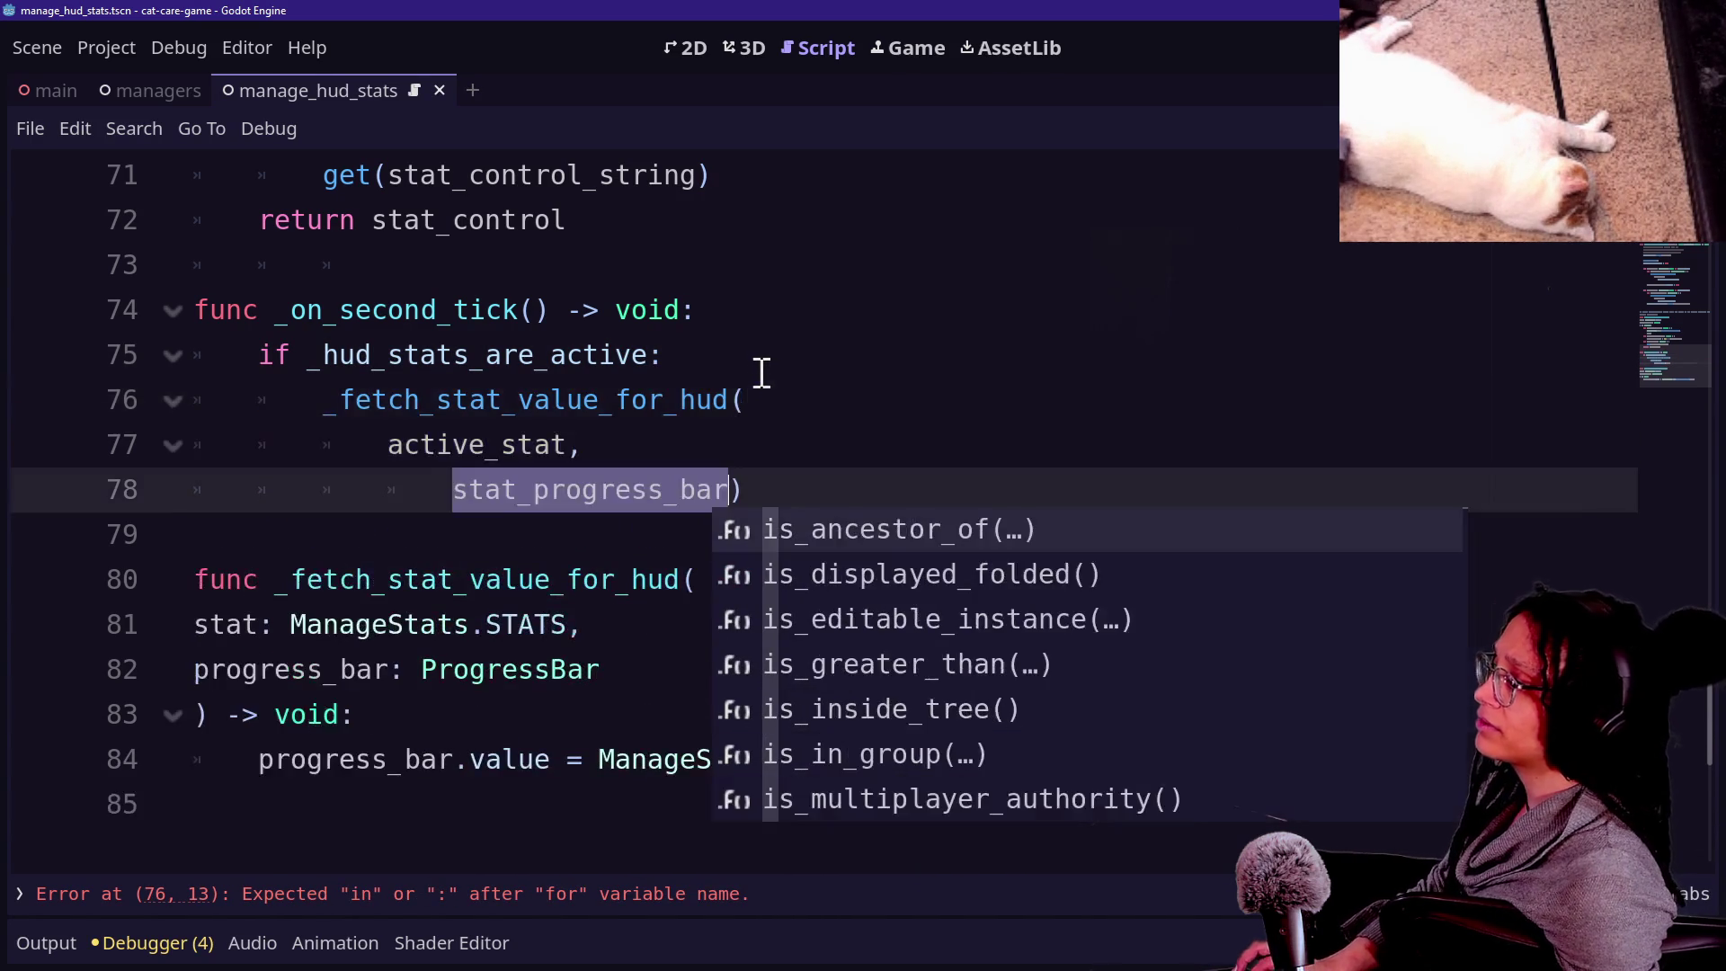
pyautogui.hotkey('ctrl', 'z')
# Grab the 'for active_stat' header from _update_current_stat_shown, then return to _on_second_tick's empty line.
pyautogui.scroll(5, 753, 367)
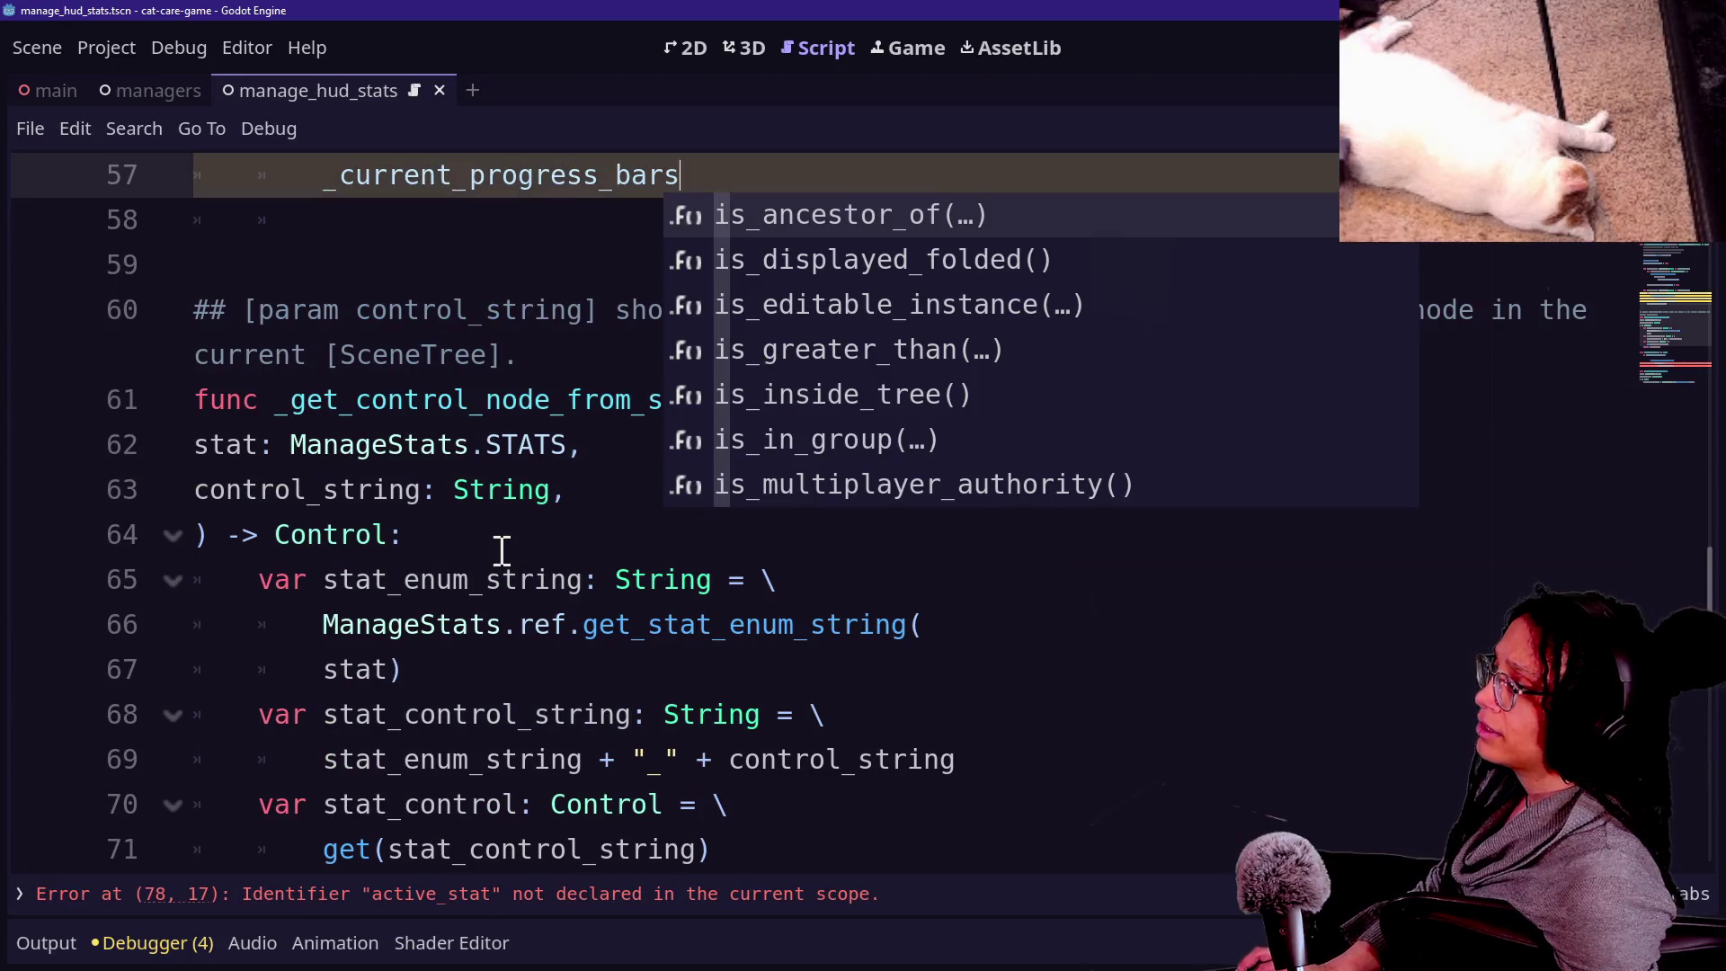
pyautogui.scroll(-1, 502, 550)
pyautogui.scroll(-4, 501, 551)
pyautogui.scroll(8, 502, 550)
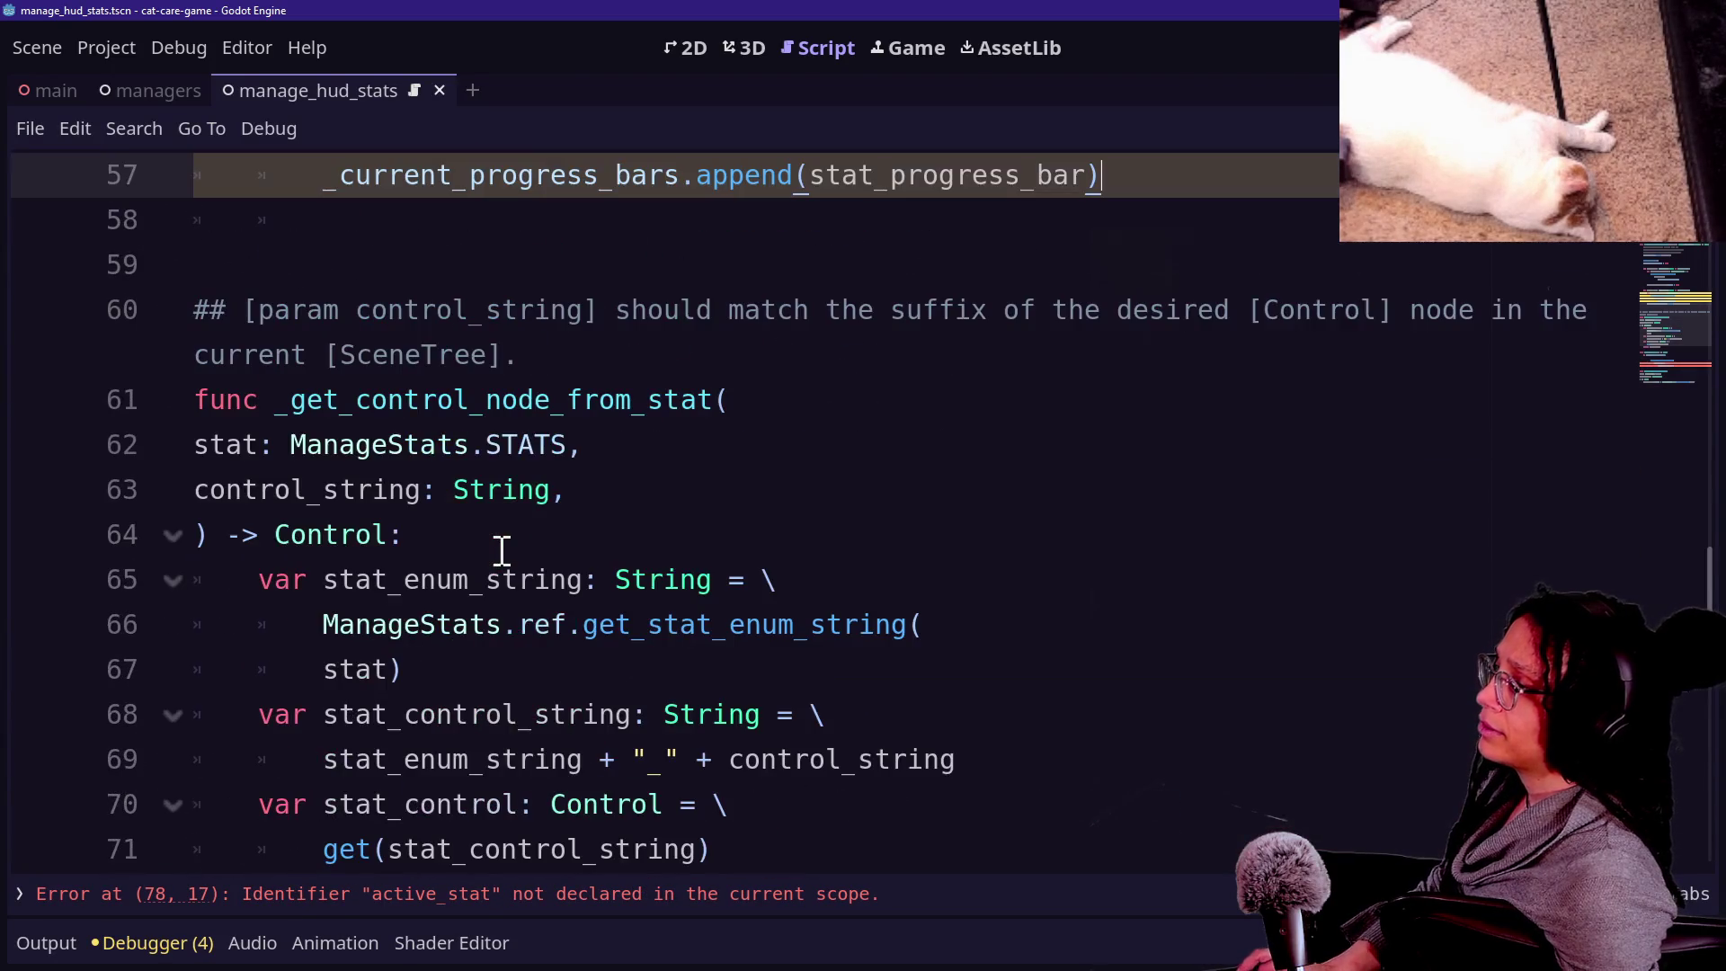
pyautogui.moveTo(1131, 364)
pyautogui.mouseDown()
pyautogui.moveTo(374, 359)
pyautogui.moveTo(261, 376)
pyautogui.moveTo(259, 359)
pyautogui.moveTo(1156, 376)
pyautogui.mouseUp()
pyautogui.hotkey('ctrl', 'c')
pyautogui.hotkey('ctrl', 'z')
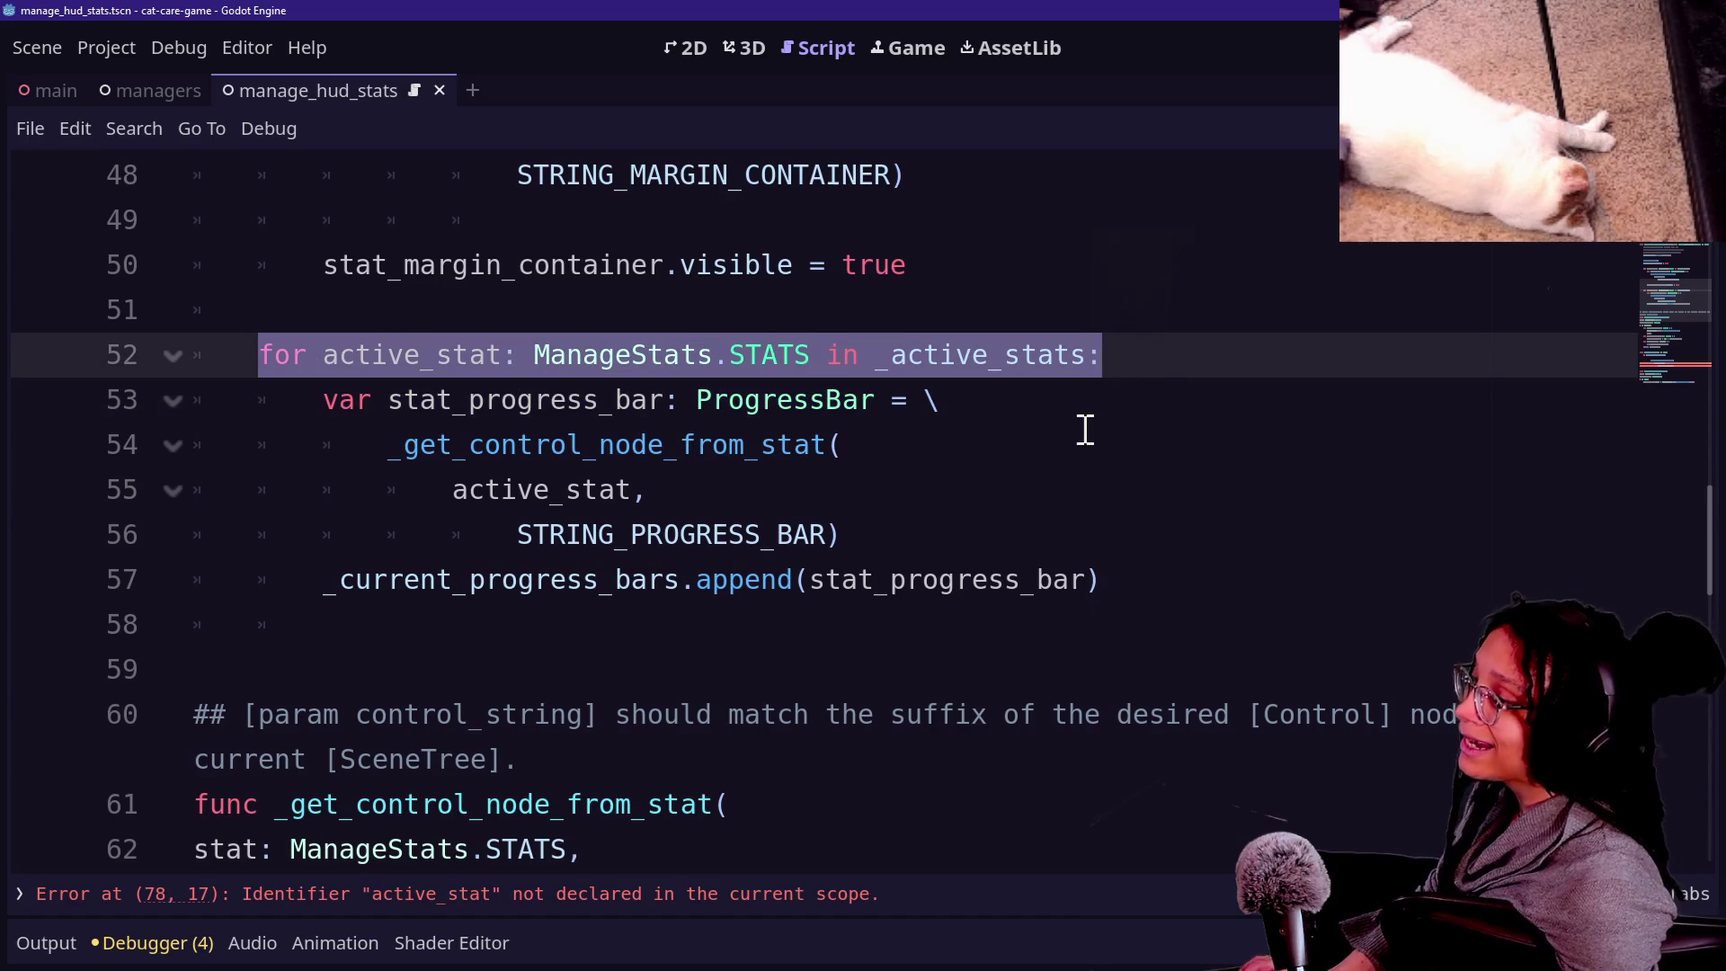
pyautogui.scroll(-1, 640, 632)
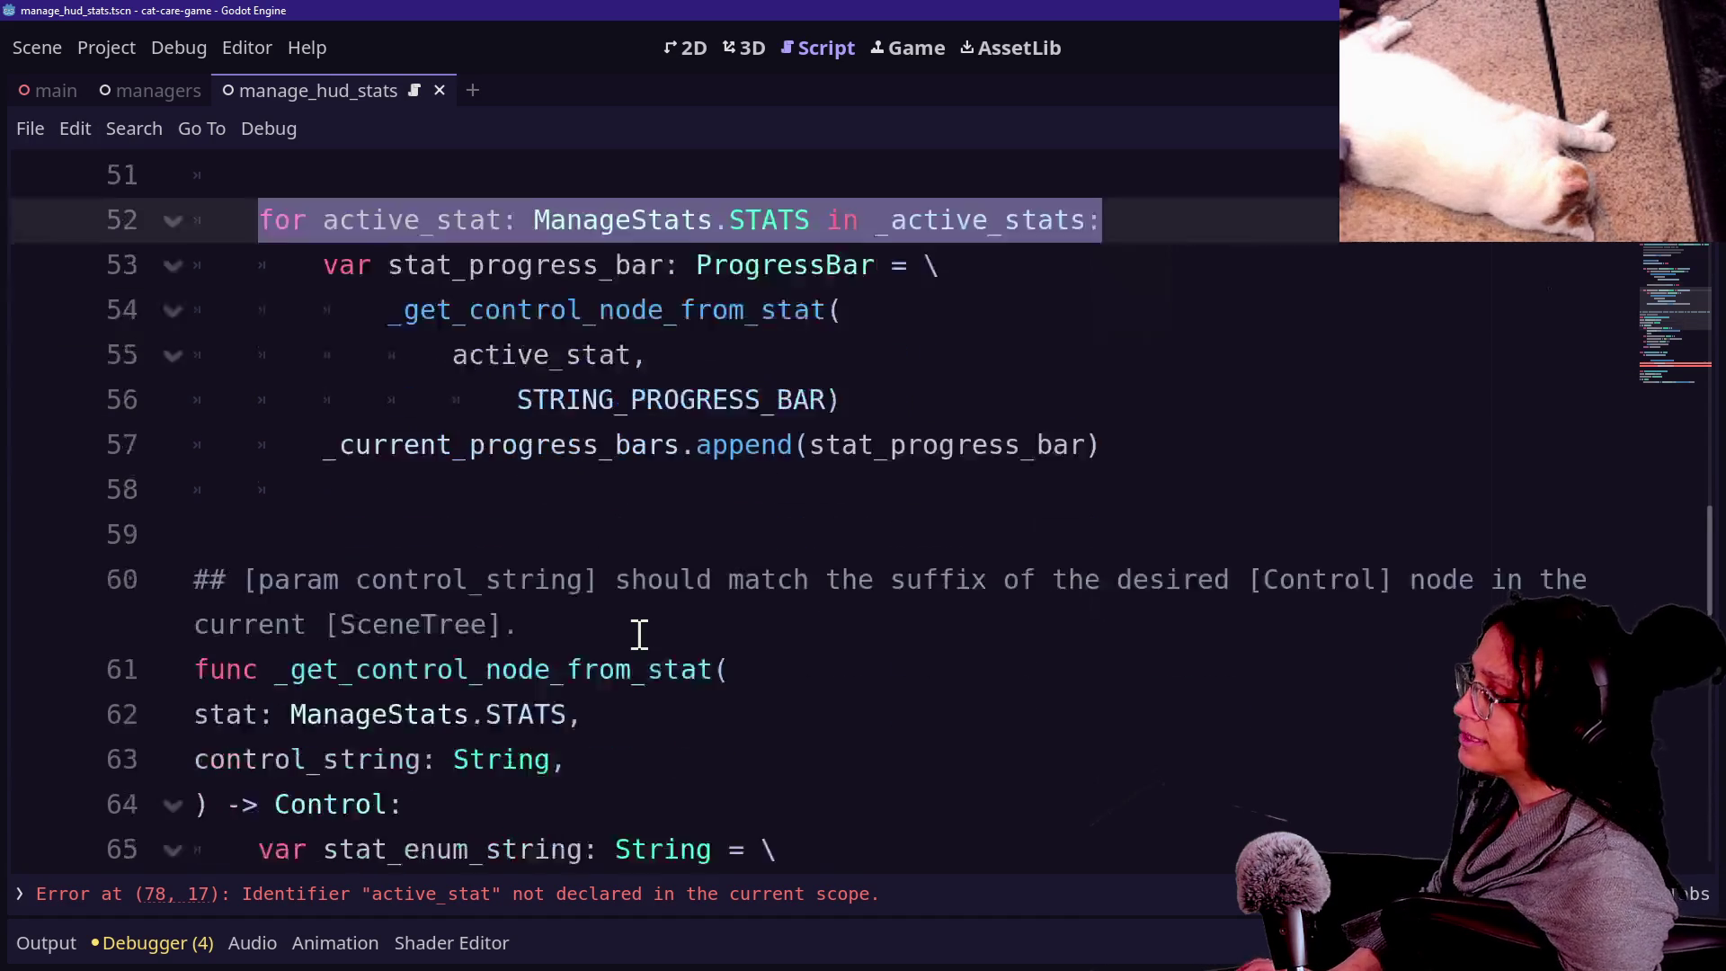
pyautogui.scroll(-6, 640, 632)
pyautogui.click(623, 540)
# Paste the loop over _active_stats into _on_second_tick and drop the call's stat_progress_bar argument.
pyautogui.hotkey('ctrl', 'v')
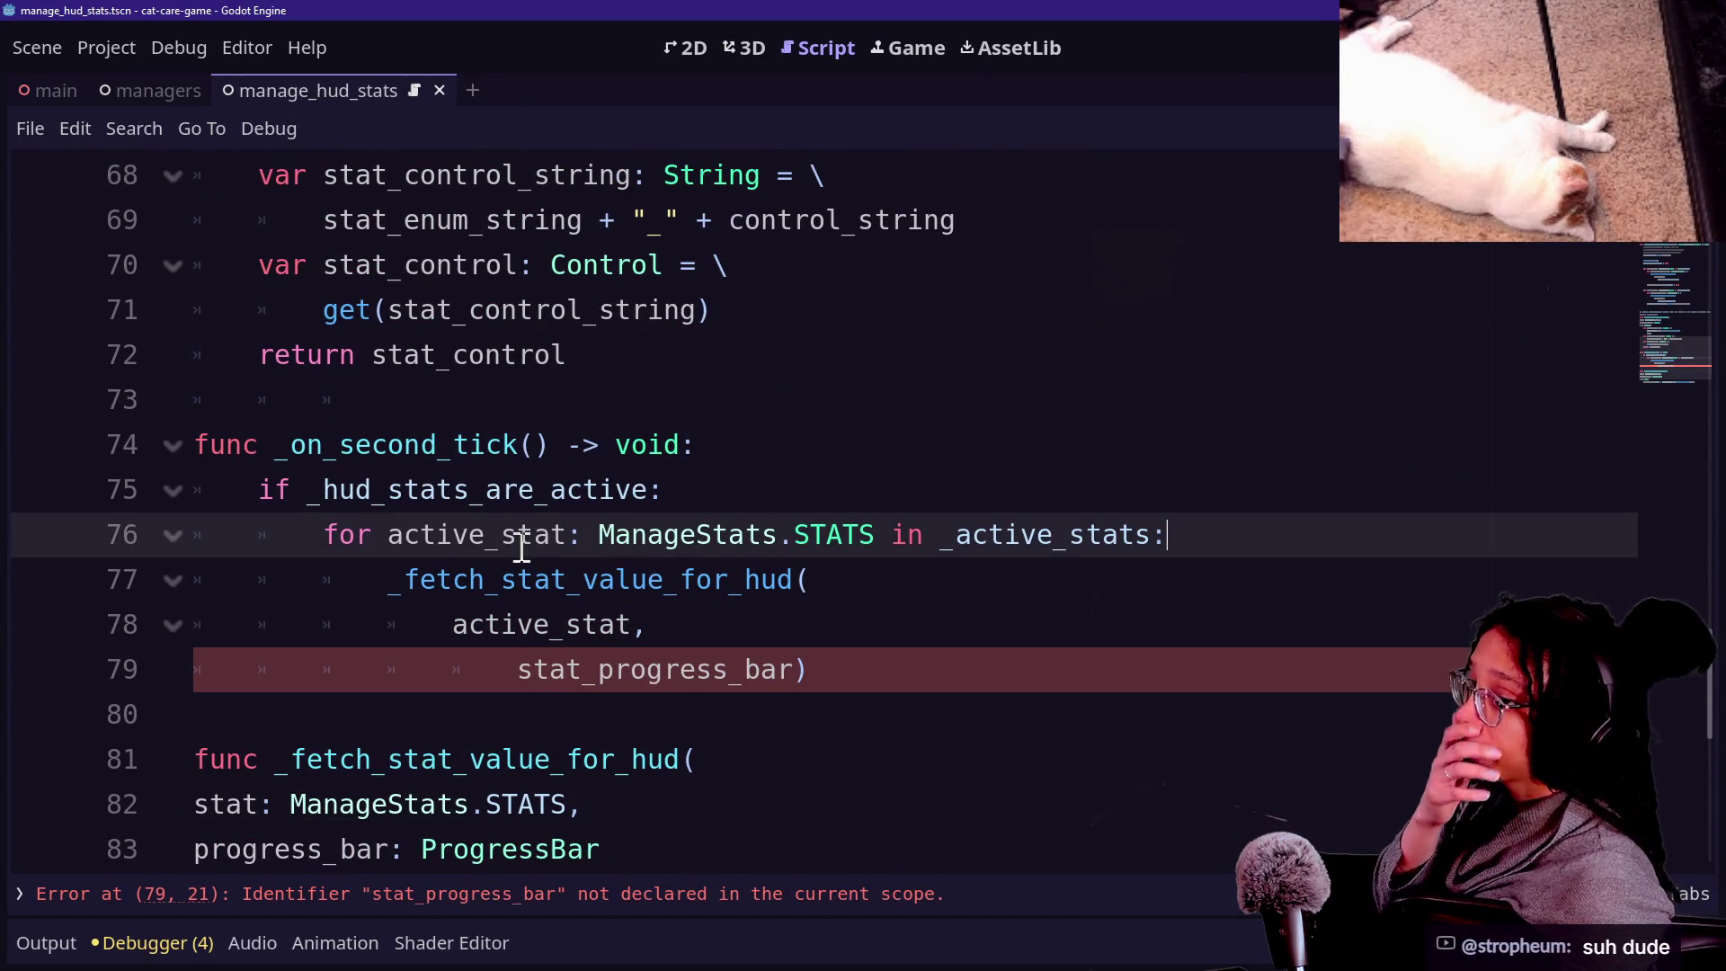
pyautogui.click(292, 511)
pyautogui.click(416, 544)
pyautogui.click(416, 563)
pyautogui.click(357, 533)
pyautogui.scroll(-1, 1007, 606)
pyautogui.click(645, 492)
pyautogui.doubleClick(791, 455)
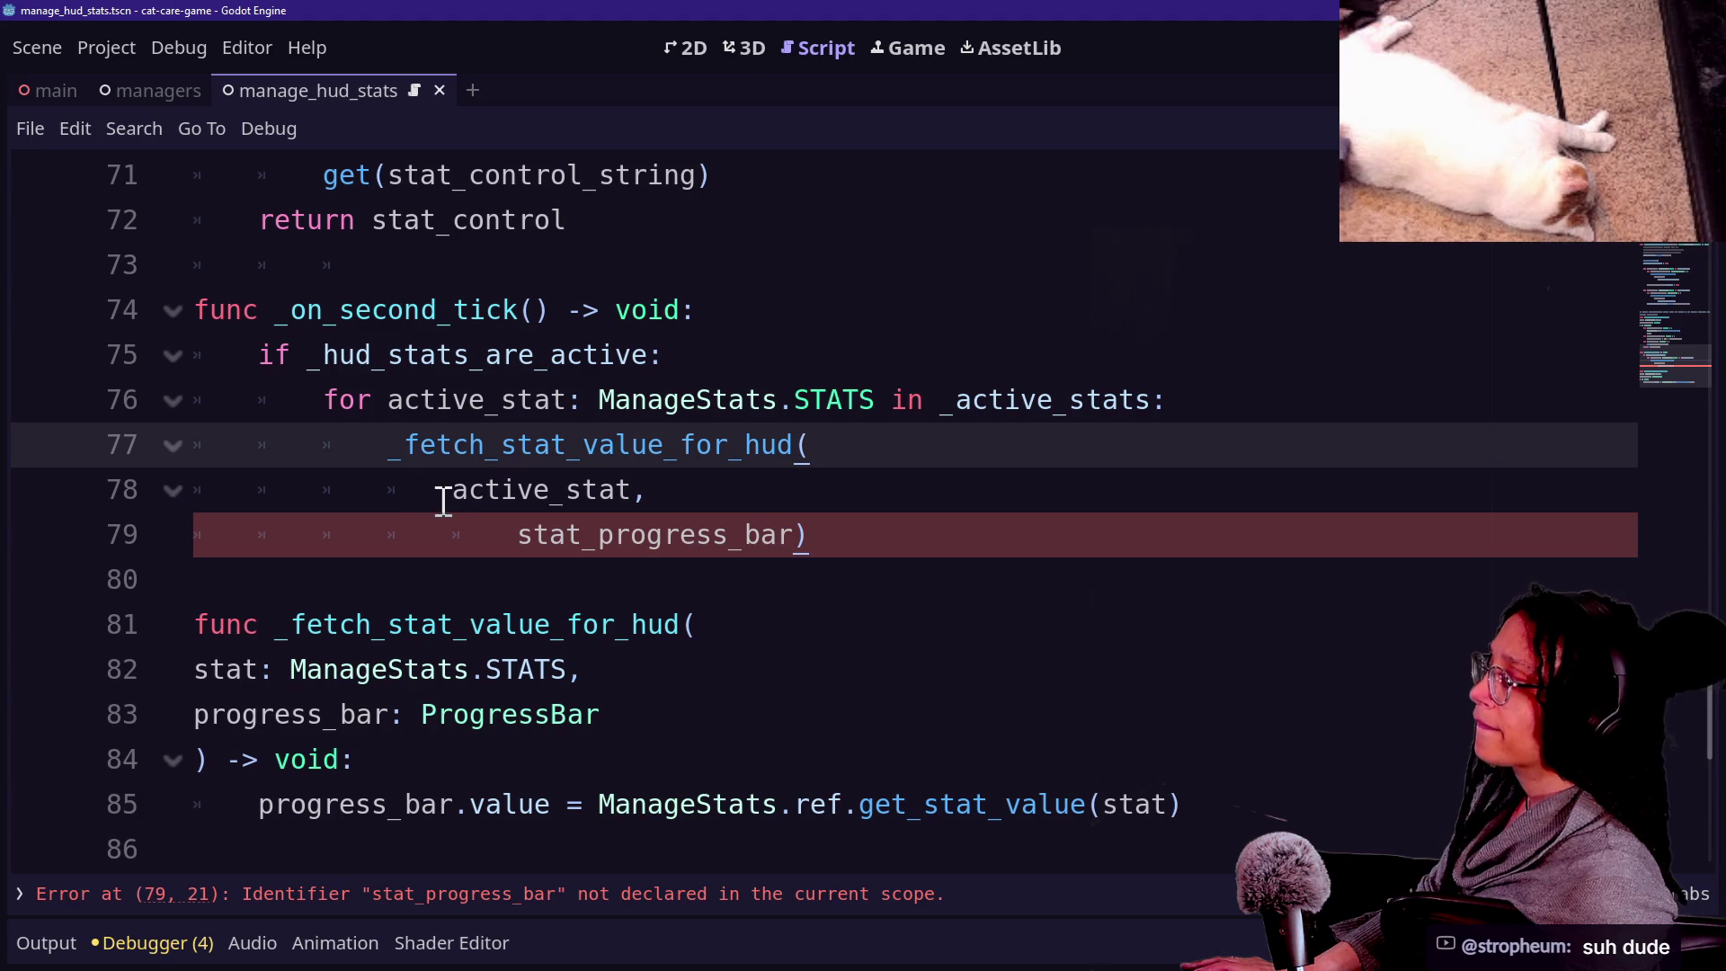
pyautogui.moveTo(491, 545); pyautogui.dragTo(792, 533)
pyautogui.press('BackSpace')
pyautogui.press('BackSpace')
pyautogui.press('BackSpace')
pyautogui.press('BackSpace')
pyautogui.press('BackSpace')
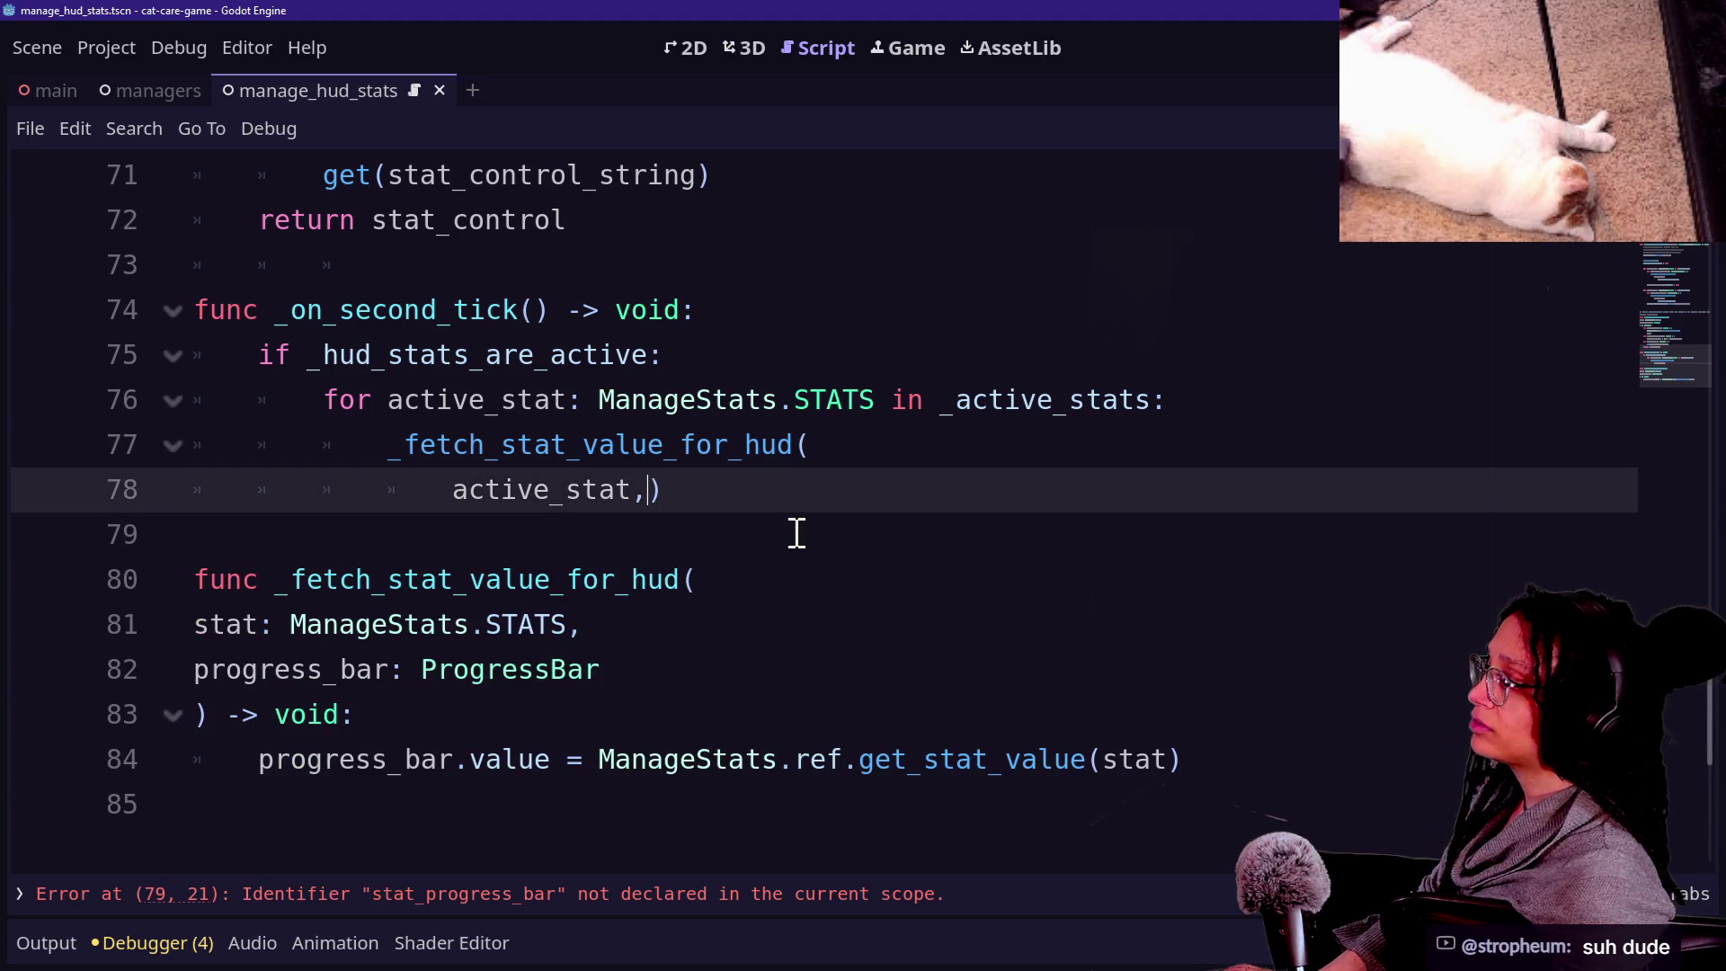
# Delete the 'progress_bar: ProgressBar' parameter from _fetch_stat_value_for_hud and add a blank body line.
pyautogui.click(488, 509)
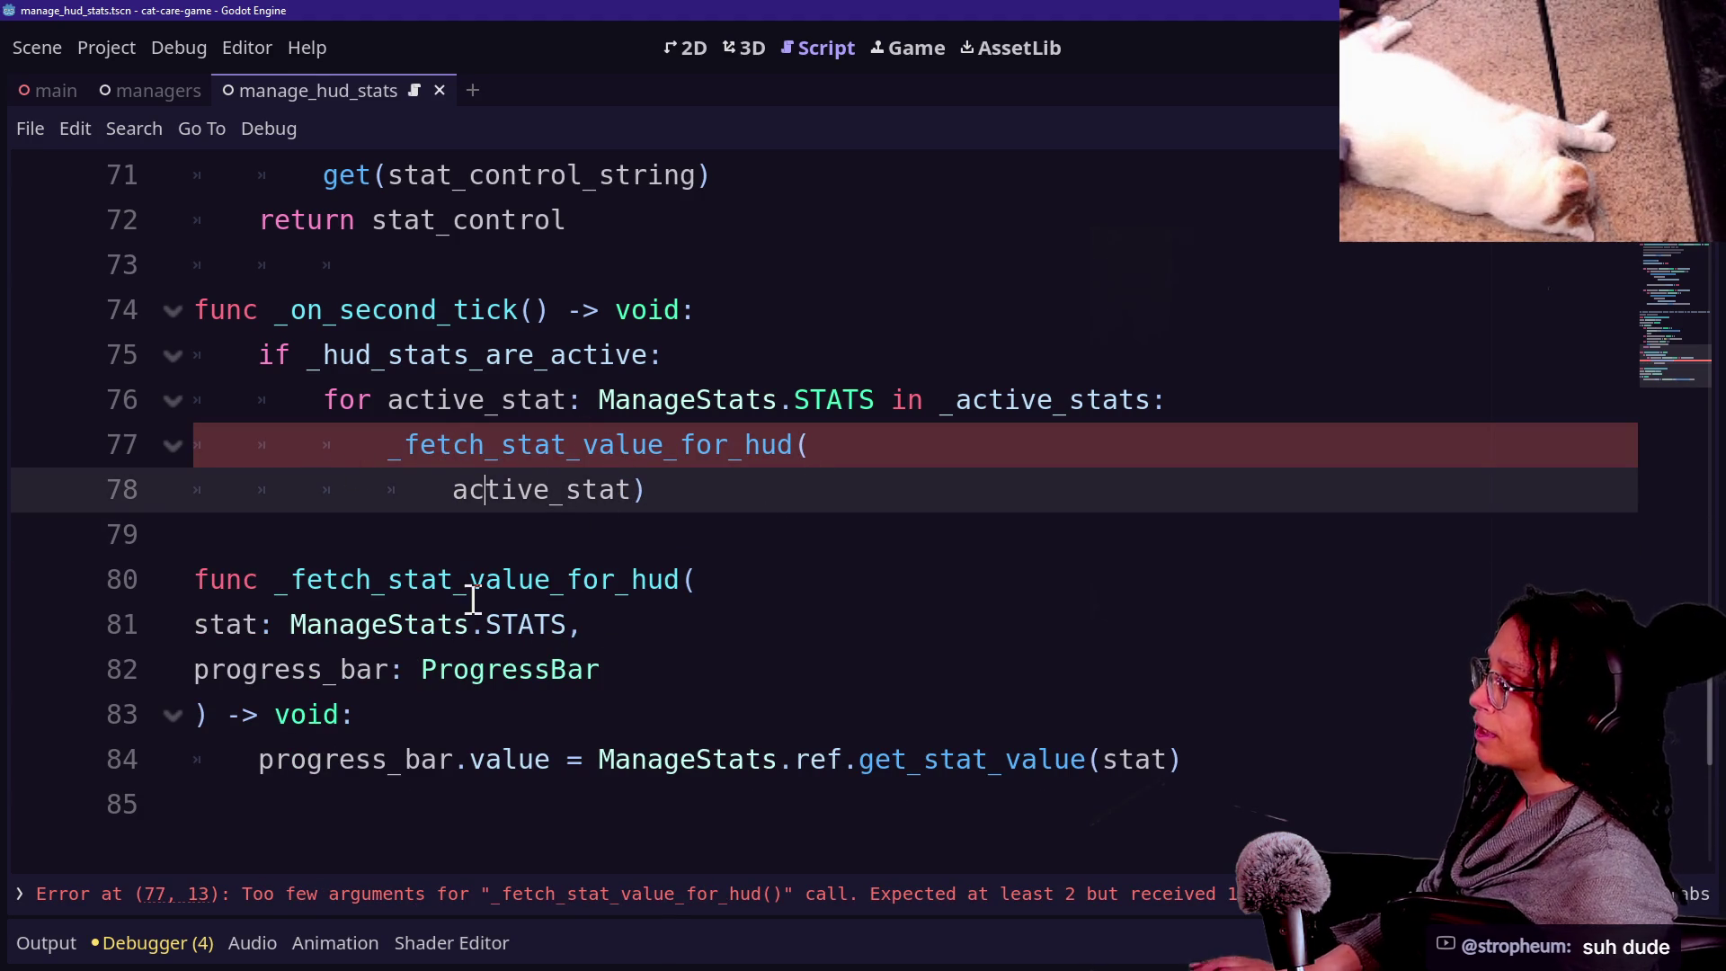
pyautogui.moveTo(460, 674)
pyautogui.mouseDown()
pyautogui.moveTo(656, 686)
pyautogui.moveTo(143, 693)
pyautogui.mouseUp()
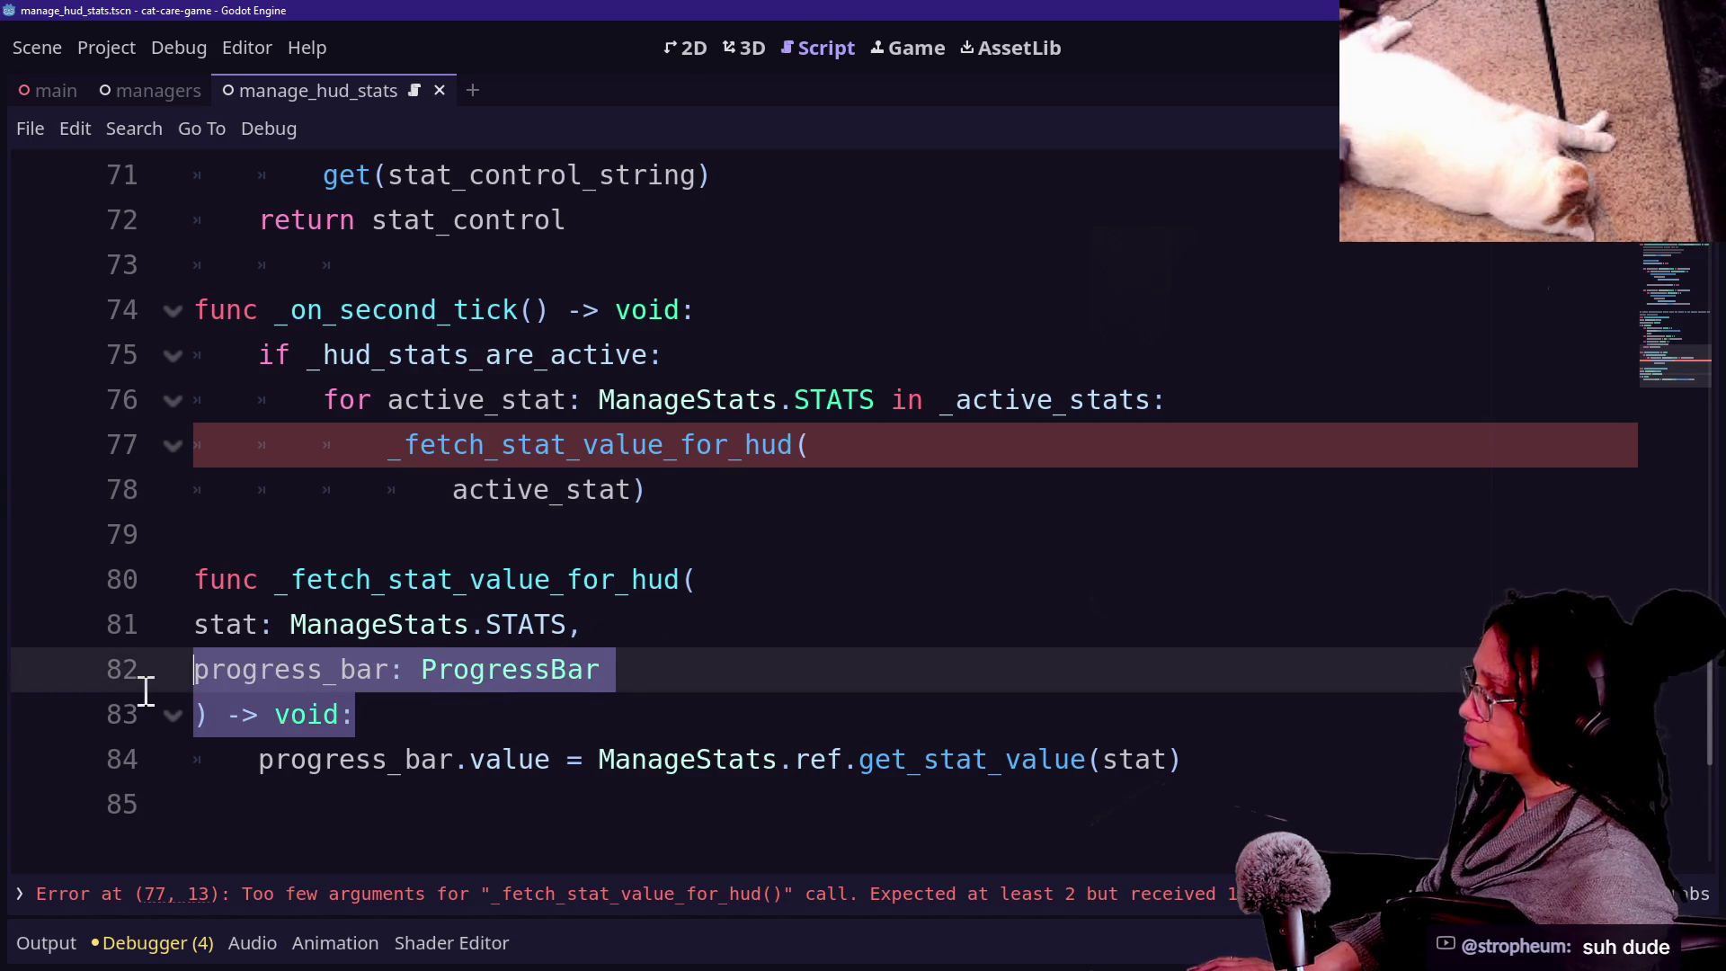
pyautogui.click(567, 663)
pyautogui.doubleClick(465, 661)
pyautogui.moveTo(465, 661); pyautogui.dragTo(173, 663)
pyautogui.press('BackSpace')
pyautogui.press('BackSpace')
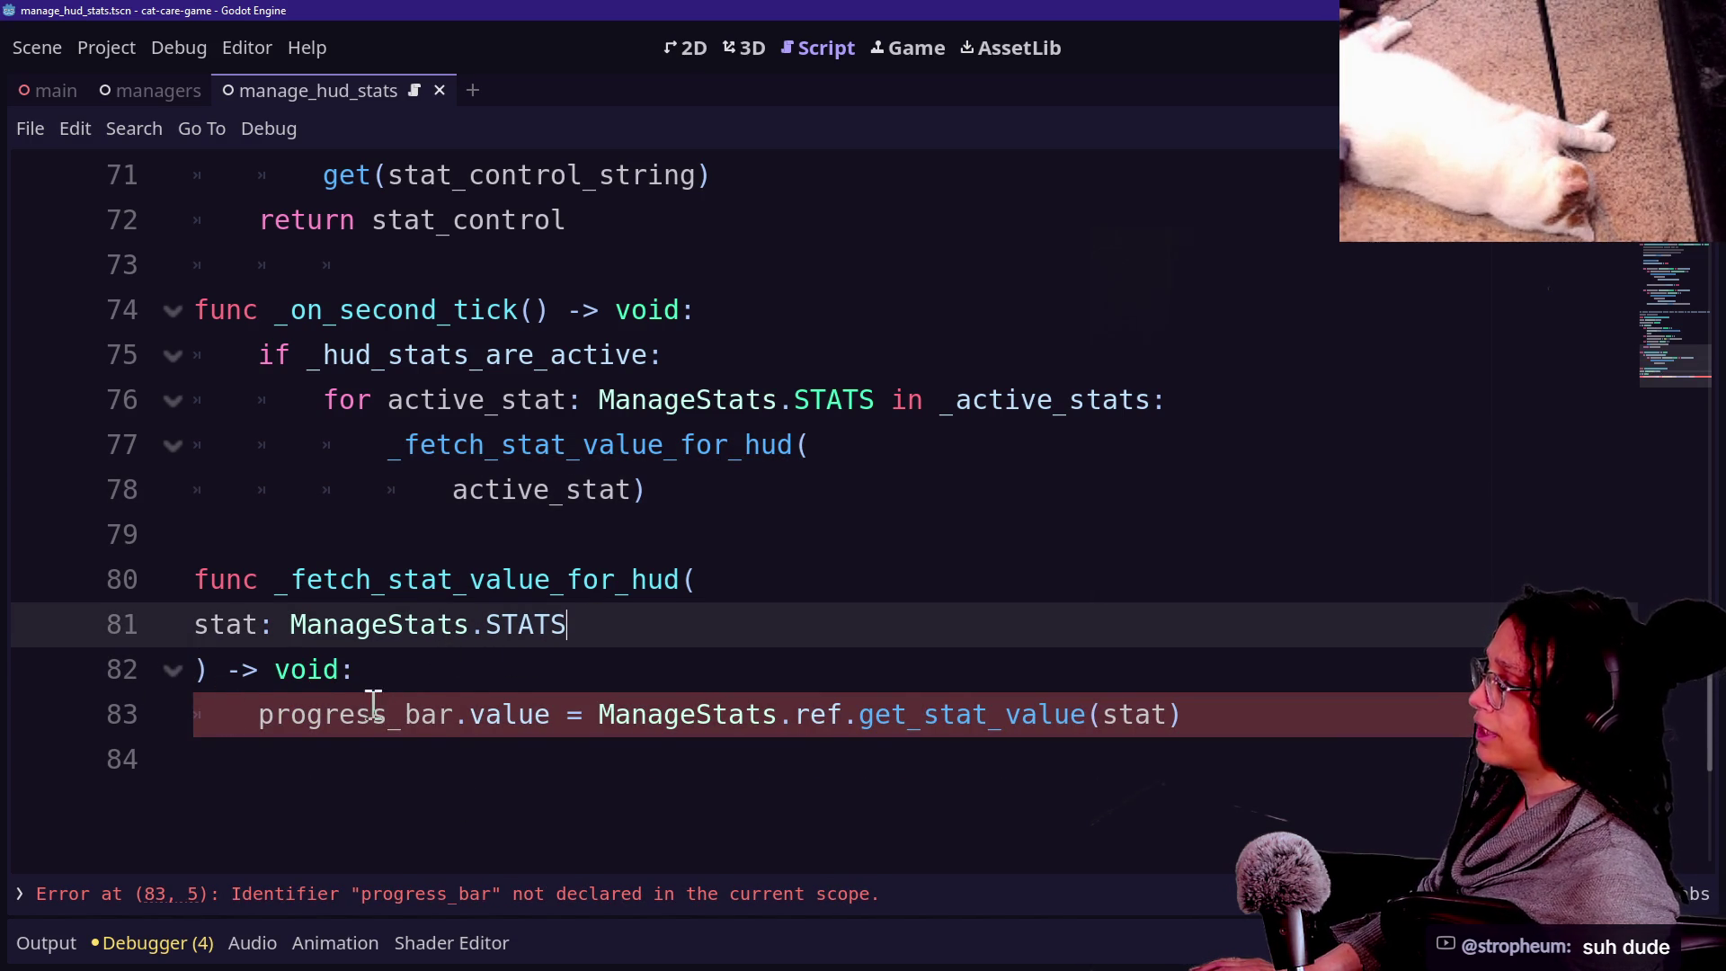
pyautogui.click(497, 651)
pyautogui.press('Return')
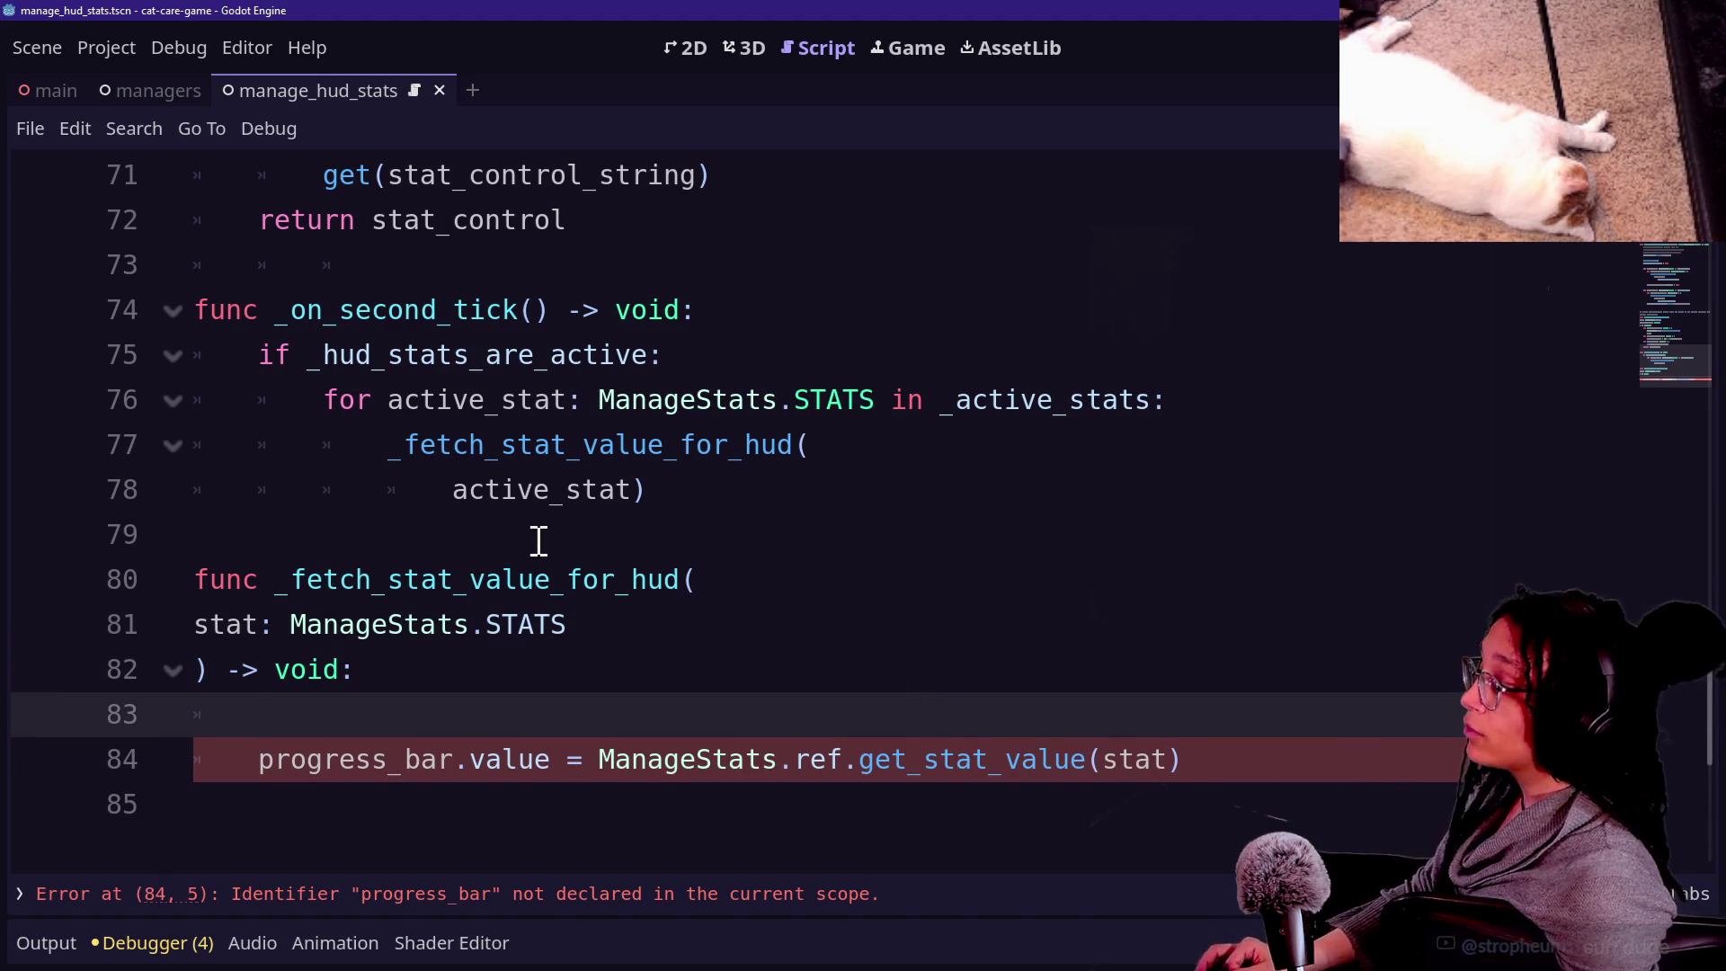
# Review the edited script, then begin undoing the recent changes.
pyautogui.moveTo(355, 739); pyautogui.dragTo(455, 763)
pyautogui.click(521, 771)
pyautogui.click(494, 717)
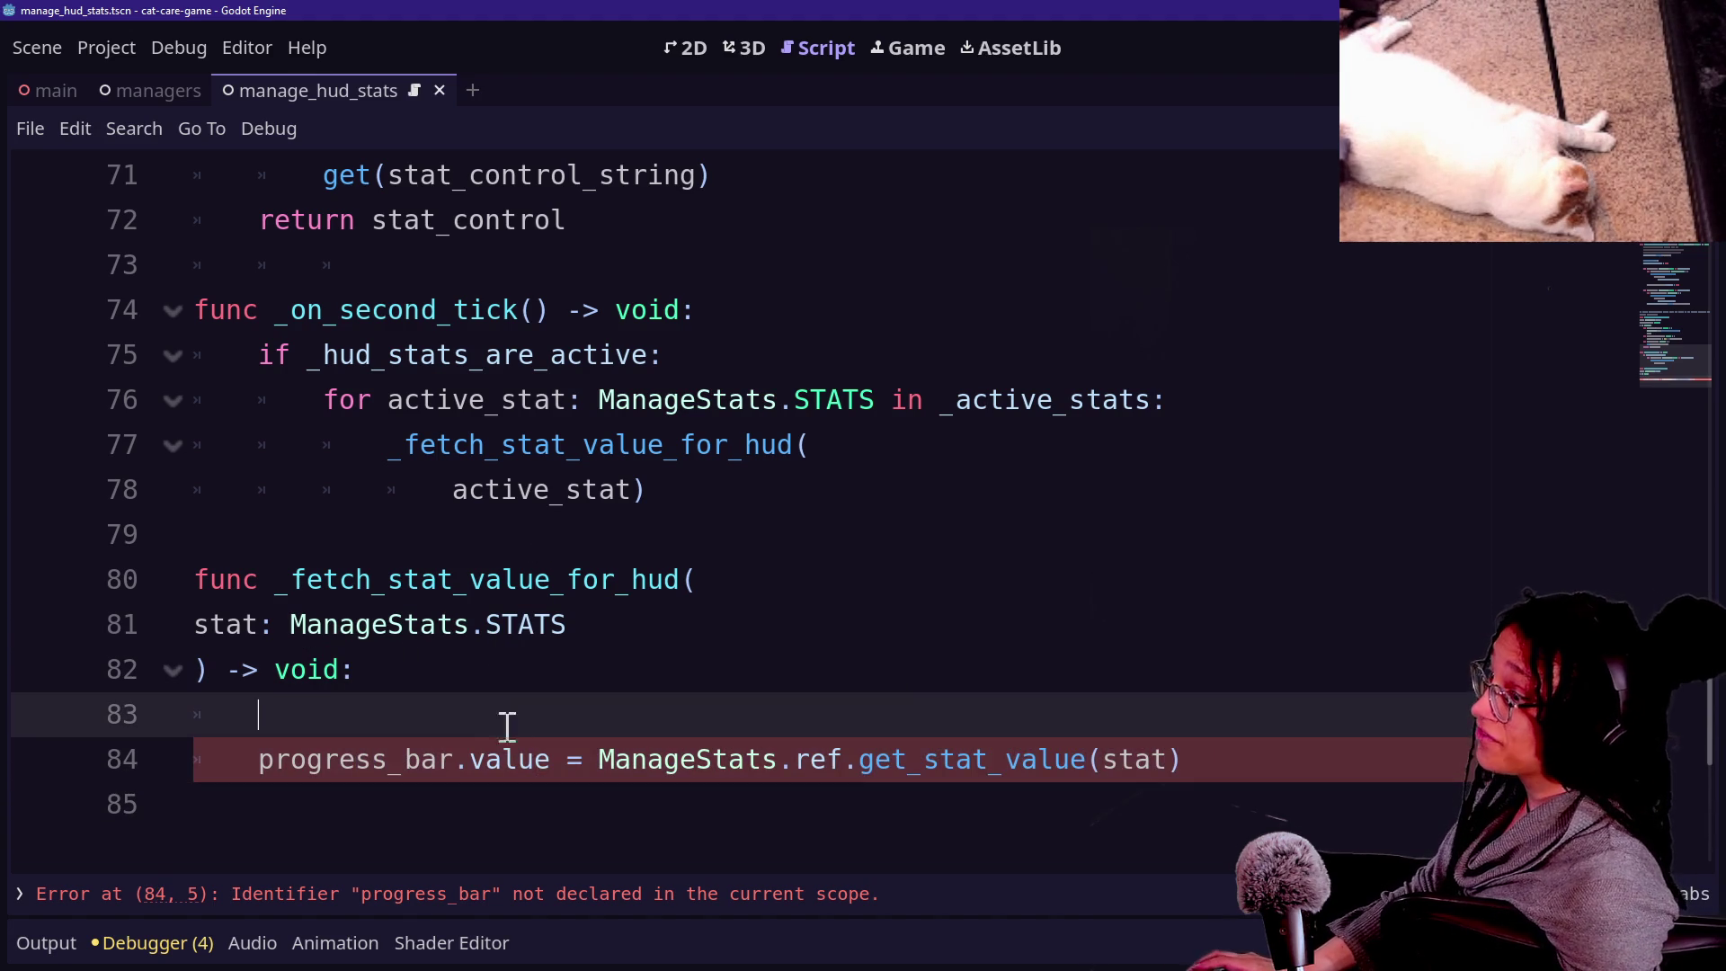
pyautogui.scroll(3, 533, 740)
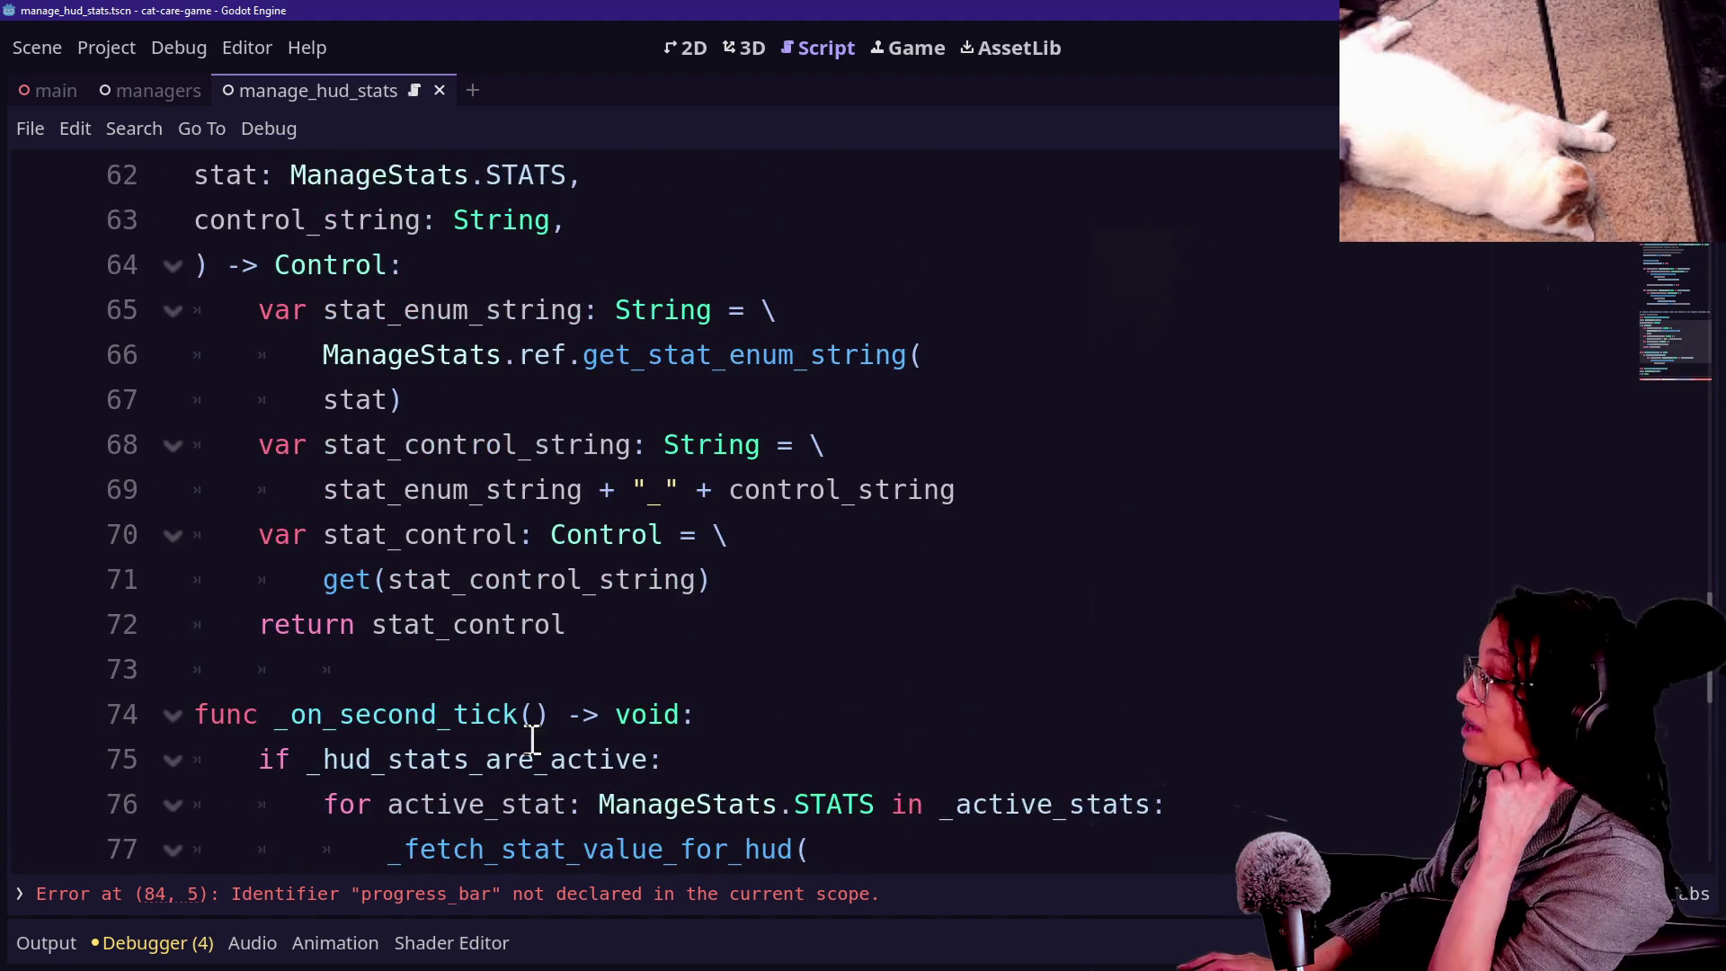
pyautogui.scroll(-2, 532, 739)
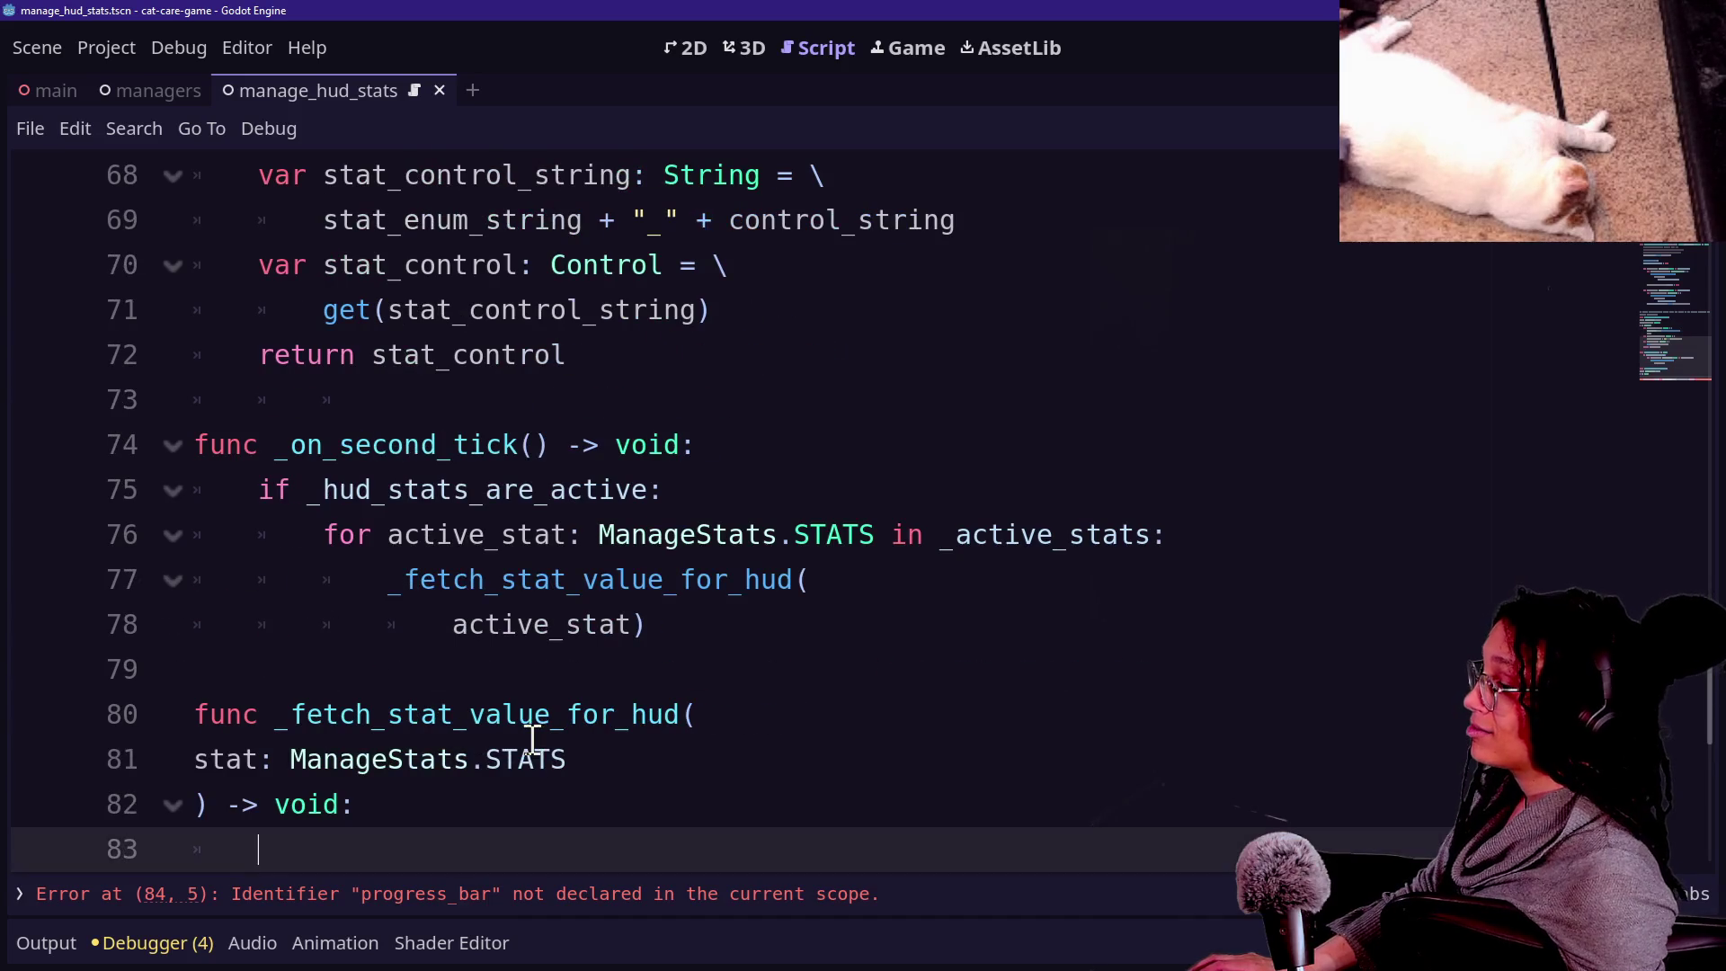
pyautogui.scroll(4, 532, 760)
pyautogui.scroll(3, 532, 764)
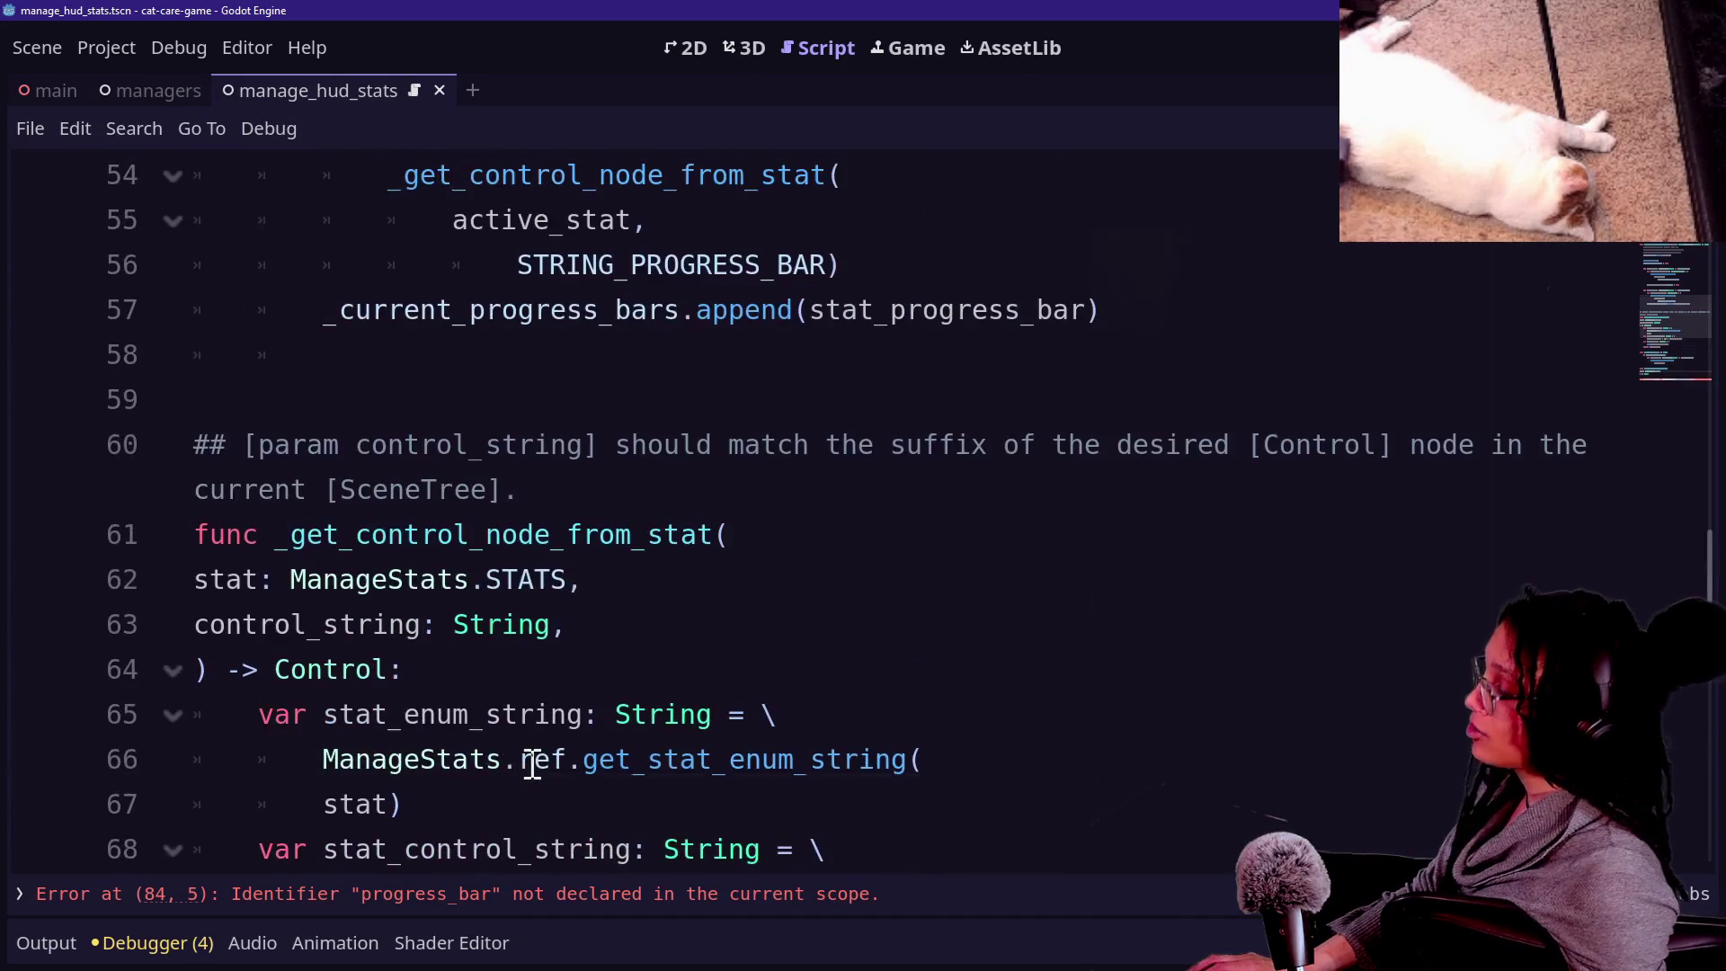
pyautogui.scroll(-7, 533, 764)
pyautogui.scroll(-1, 533, 763)
pyautogui.scroll(3, 532, 763)
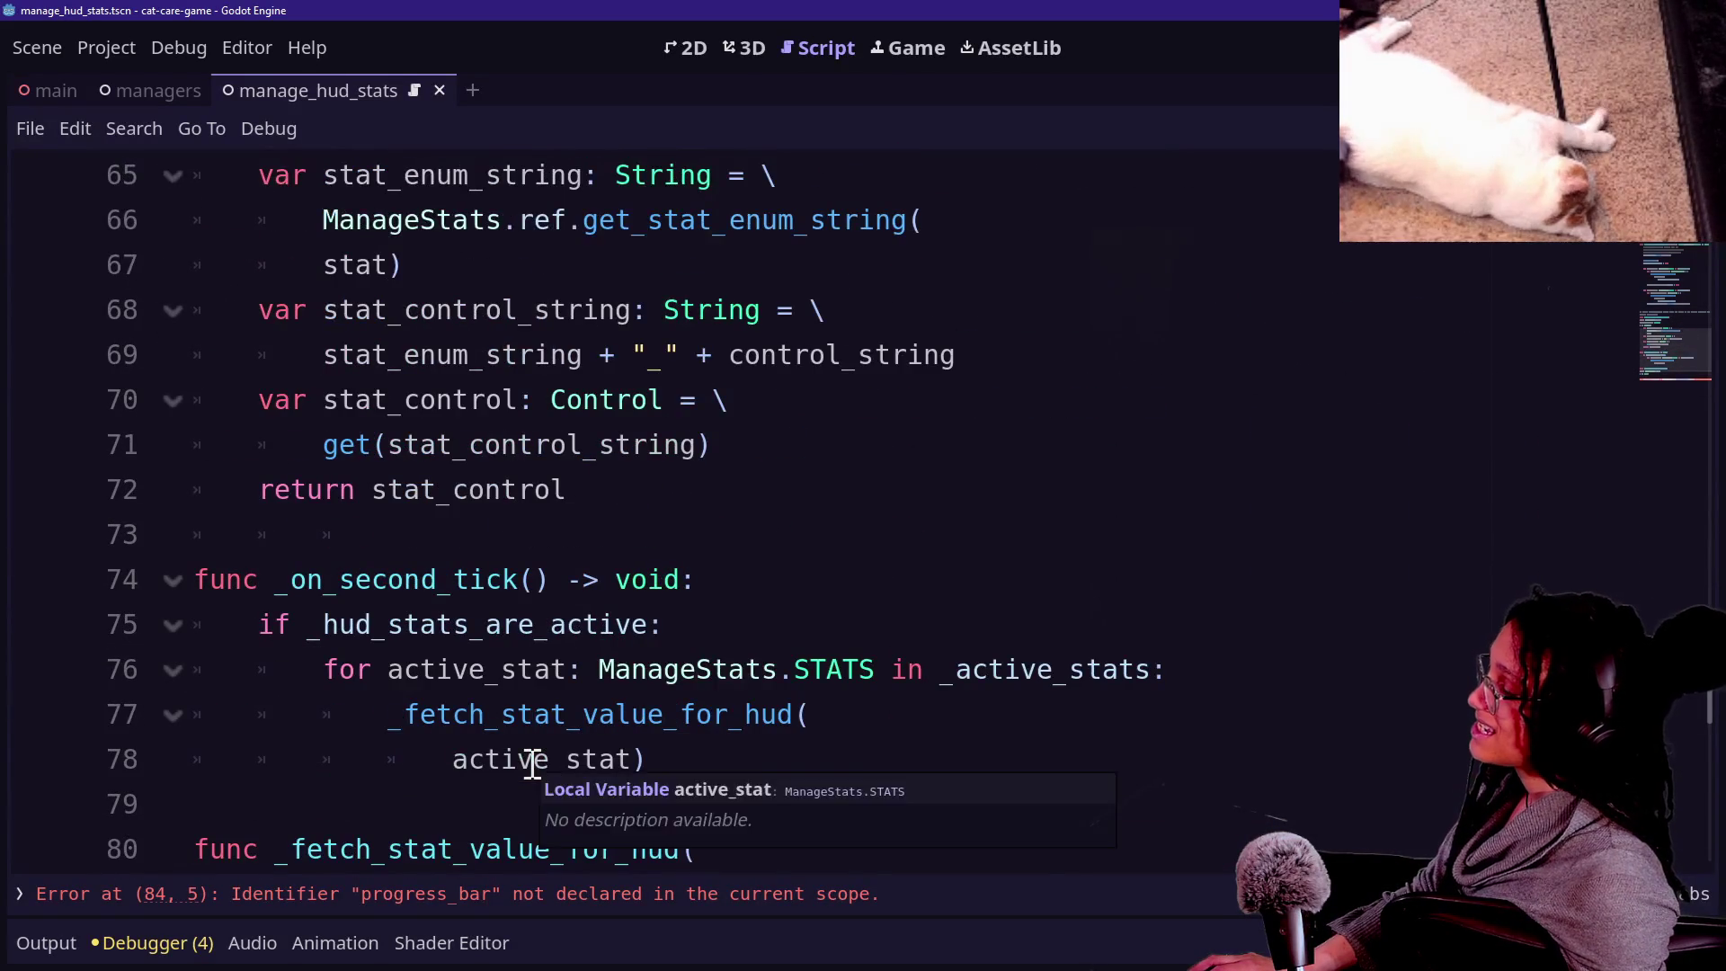
pyautogui.scroll(6, 533, 762)
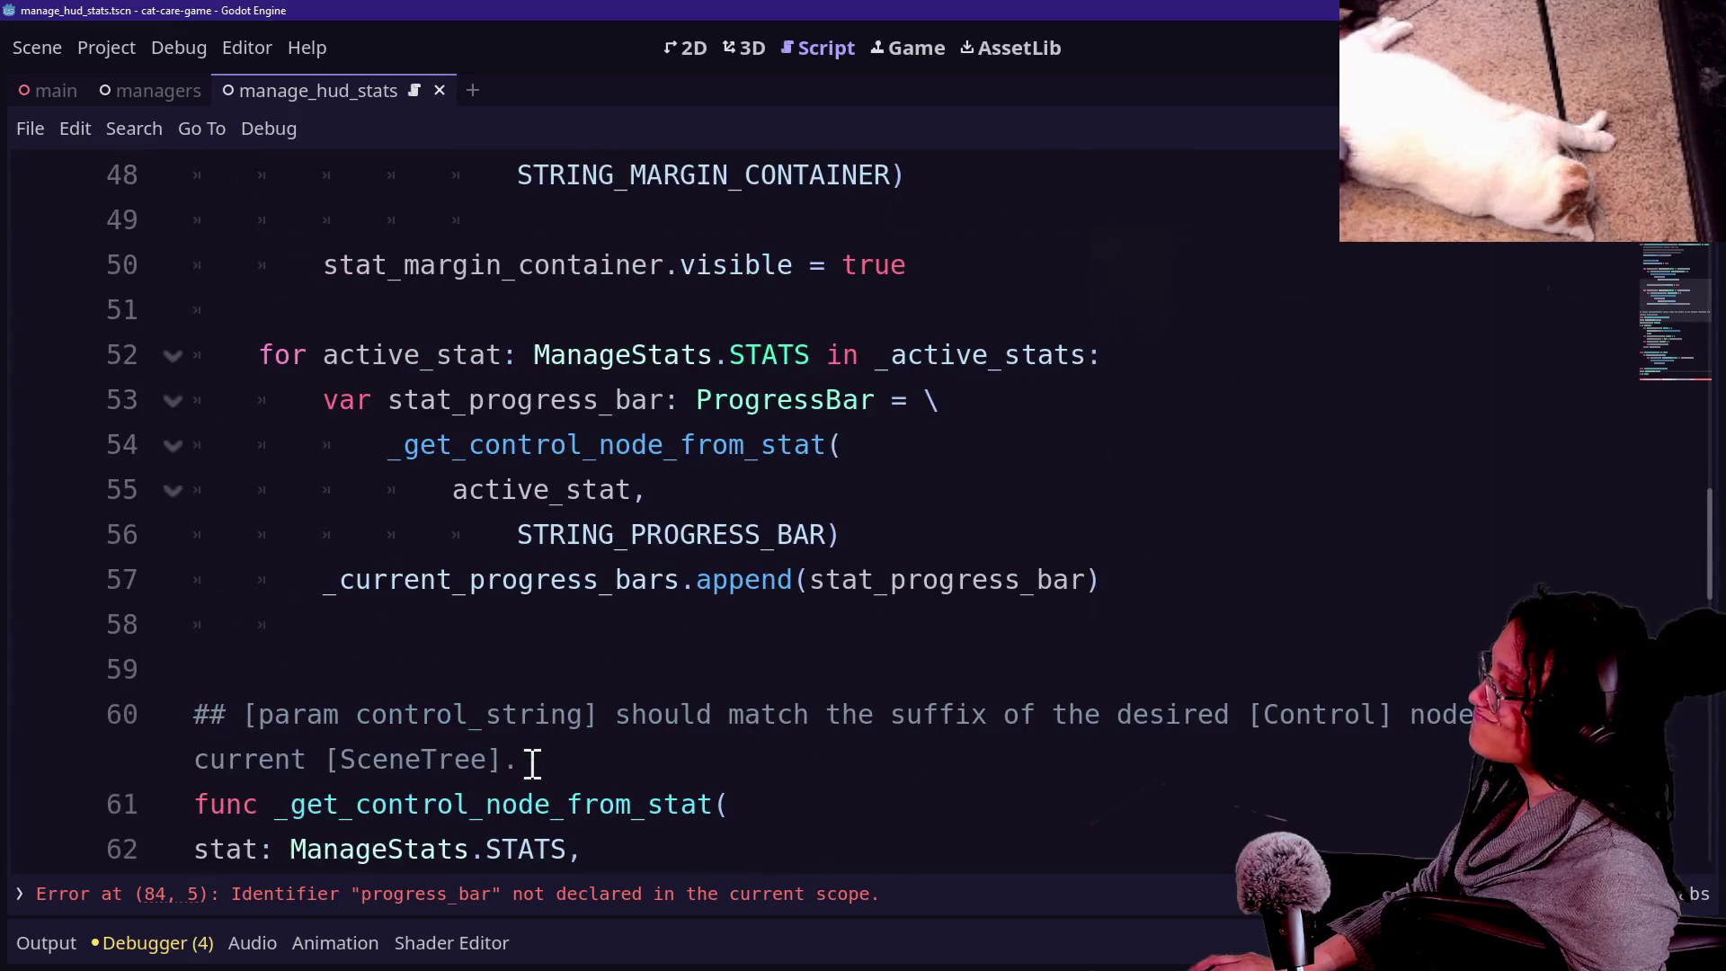
pyautogui.scroll(-6, 533, 764)
pyautogui.hotkey('ctrl', 'z')
pyautogui.hotkey('ctrl', 'z')
pyautogui.hotkey('ctrl', 'z')
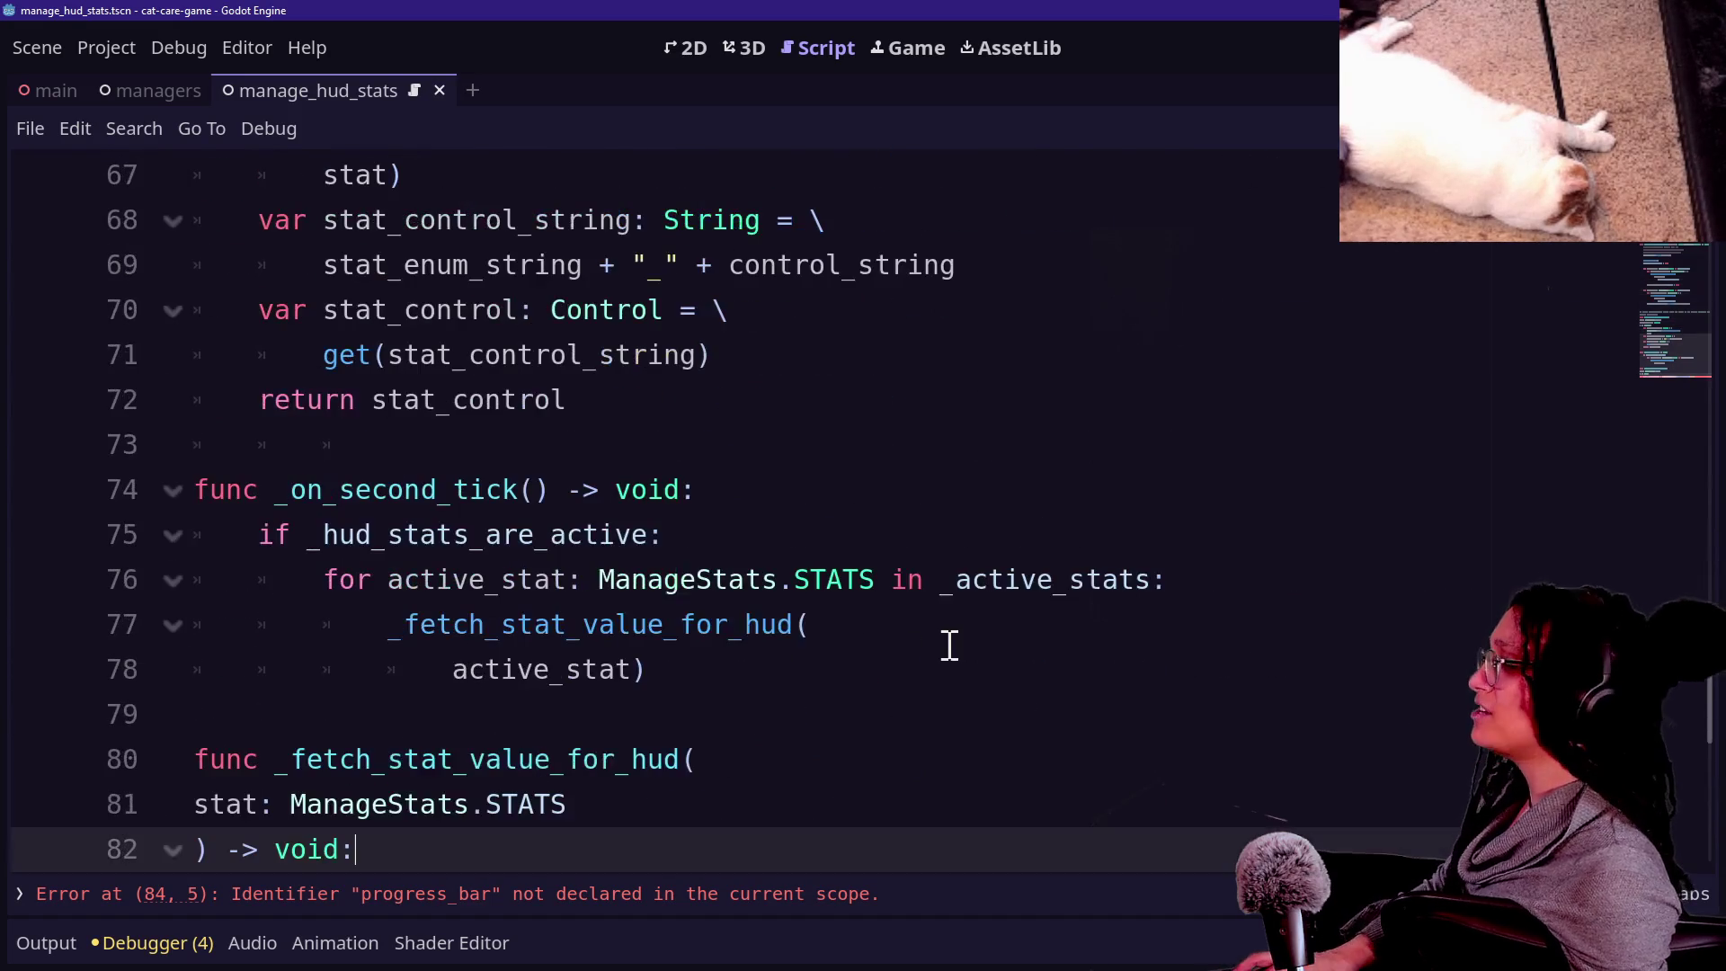
# Undo and redo back to the progress-bar version, with get_stat_value taking stat.
pyautogui.hotkey('ctrl', 'z')
pyautogui.hotkey('ctrl', 'z')
pyautogui.hotkey('ctrl', 'z')
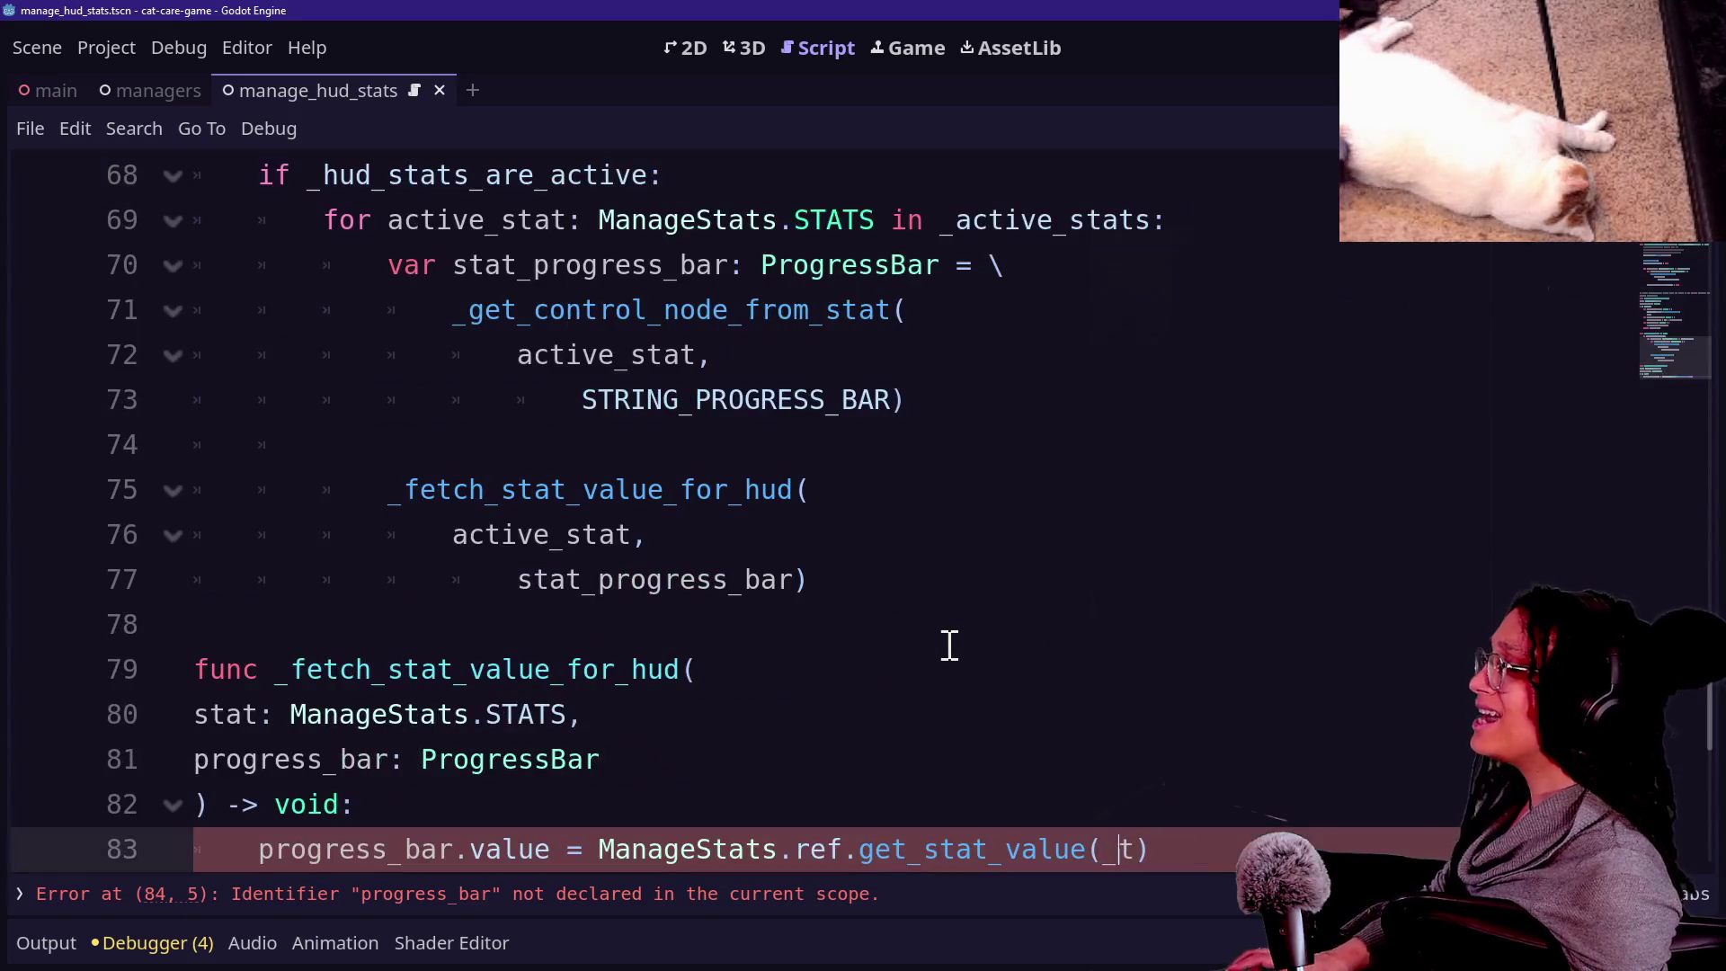
pyautogui.hotkey('ctrl', 'z')
pyautogui.hotkey('ctrl', 'z')
pyautogui.hotkey('ctrl', 'z')
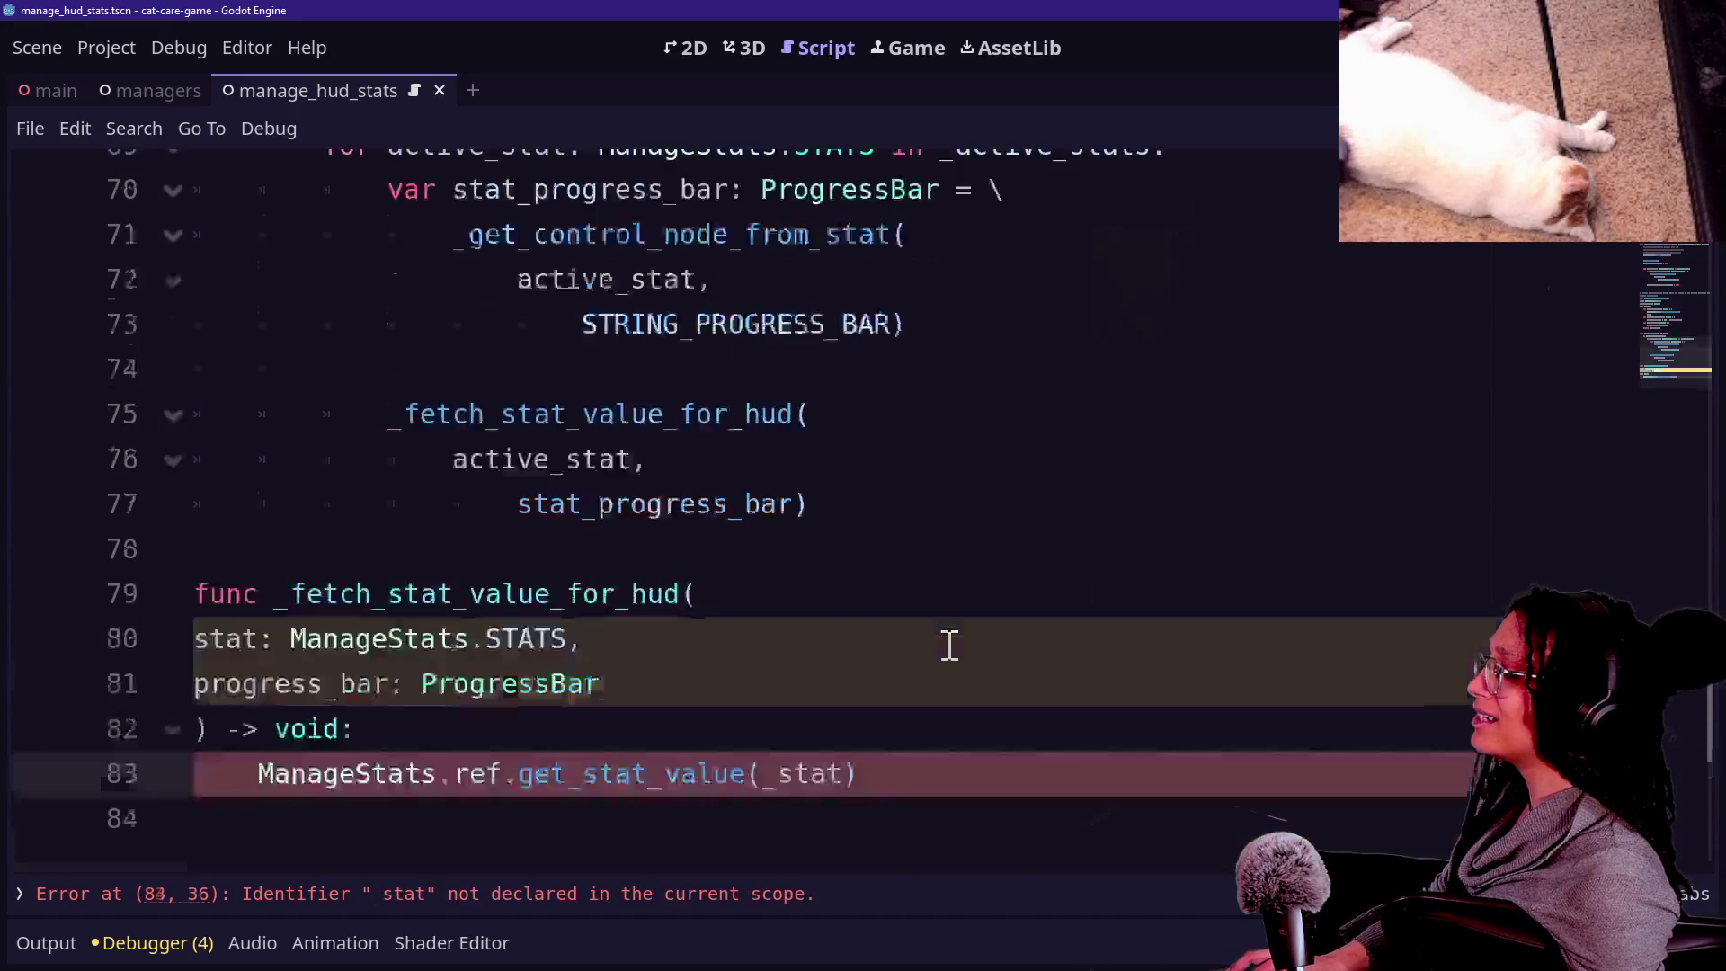
pyautogui.hotkey('ctrl', 'z')
pyautogui.hotkey('ctrl', 'z')
pyautogui.hotkey('ctrl', 'z')
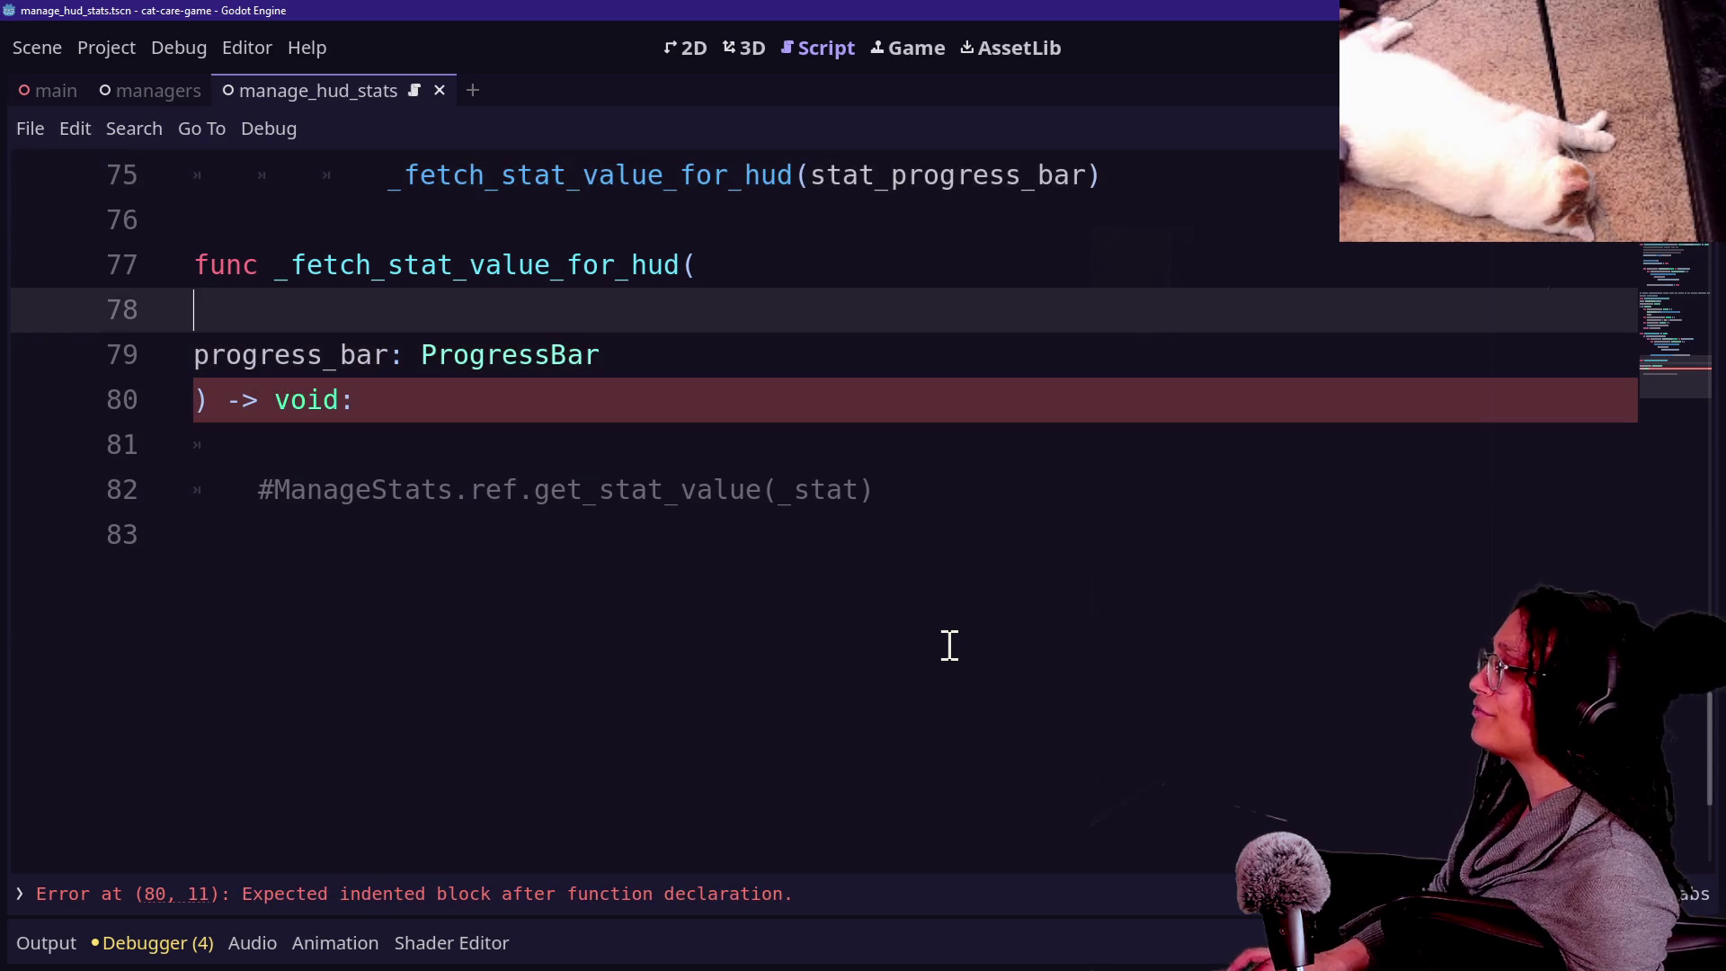
pyautogui.hotkey('ctrl', 'shift', 'z')
pyautogui.hotkey('ctrl', 'shift', 'z')
pyautogui.hotkey('ctrl', 'shift', 'z')
pyautogui.hotkey('ctrl', 'z')
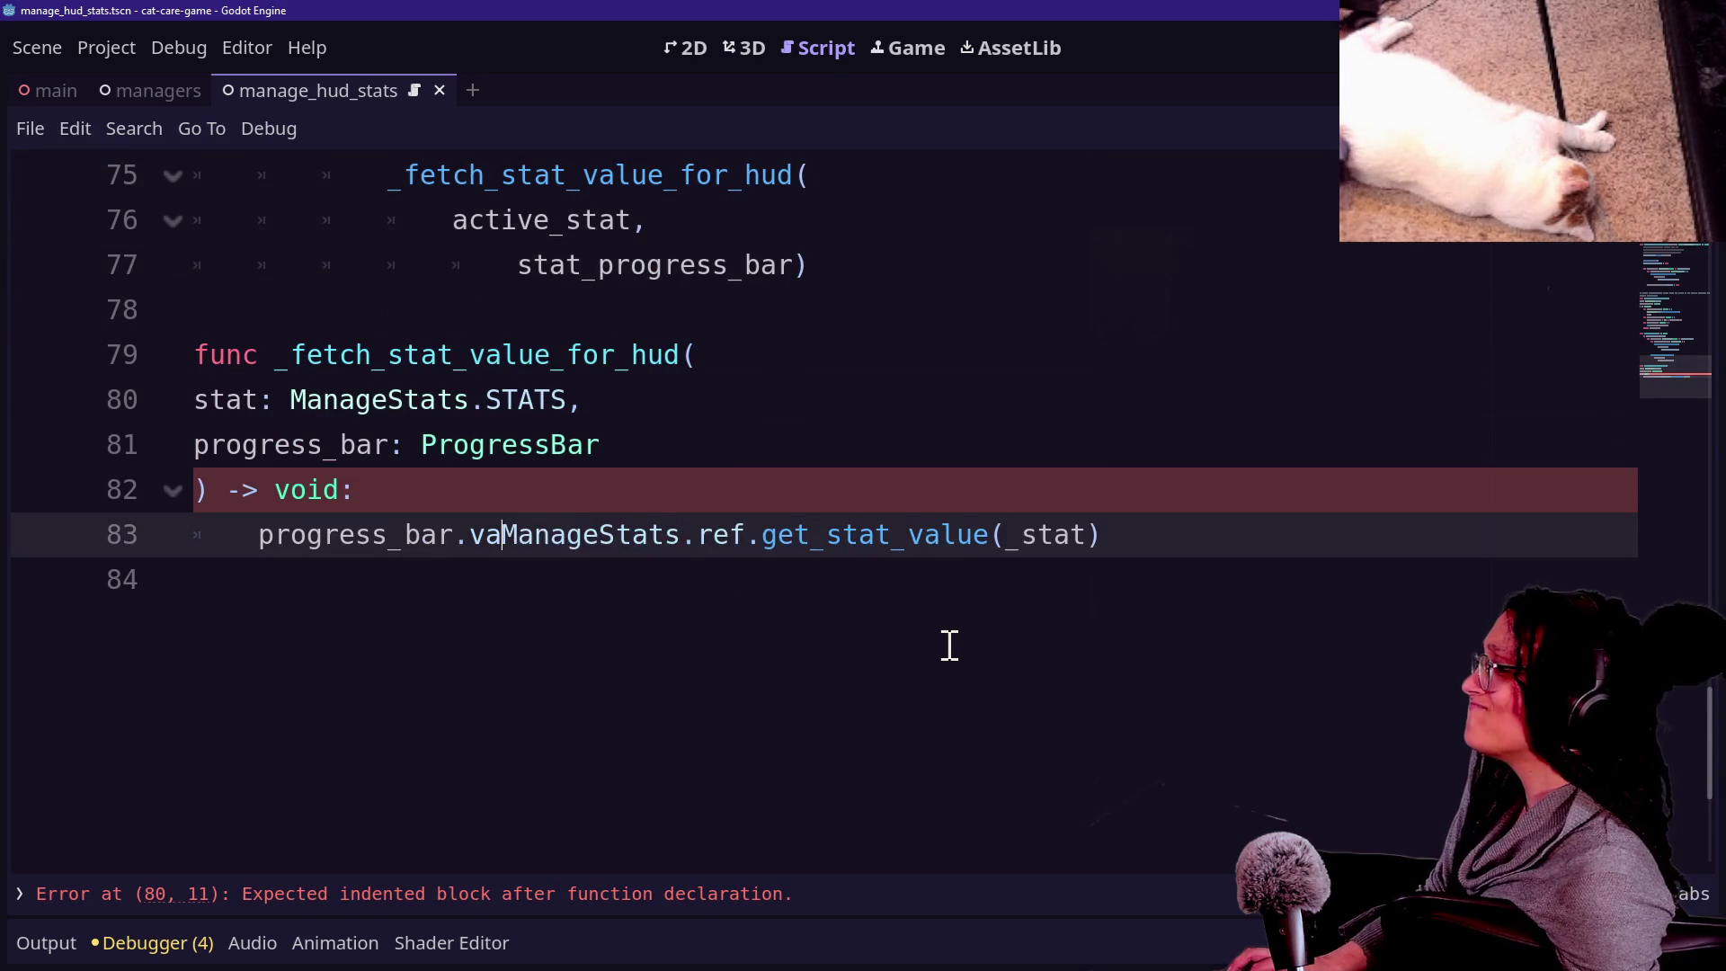
pyautogui.hotkey('ctrl', 'shift', 'z')
pyautogui.hotkey('ctrl', 'shift', 'z')
pyautogui.hotkey('ctrl', 'z')
pyautogui.hotkey('ctrl', 'shift', 'z')
pyautogui.hotkey('ctrl', 'shift', 'z')
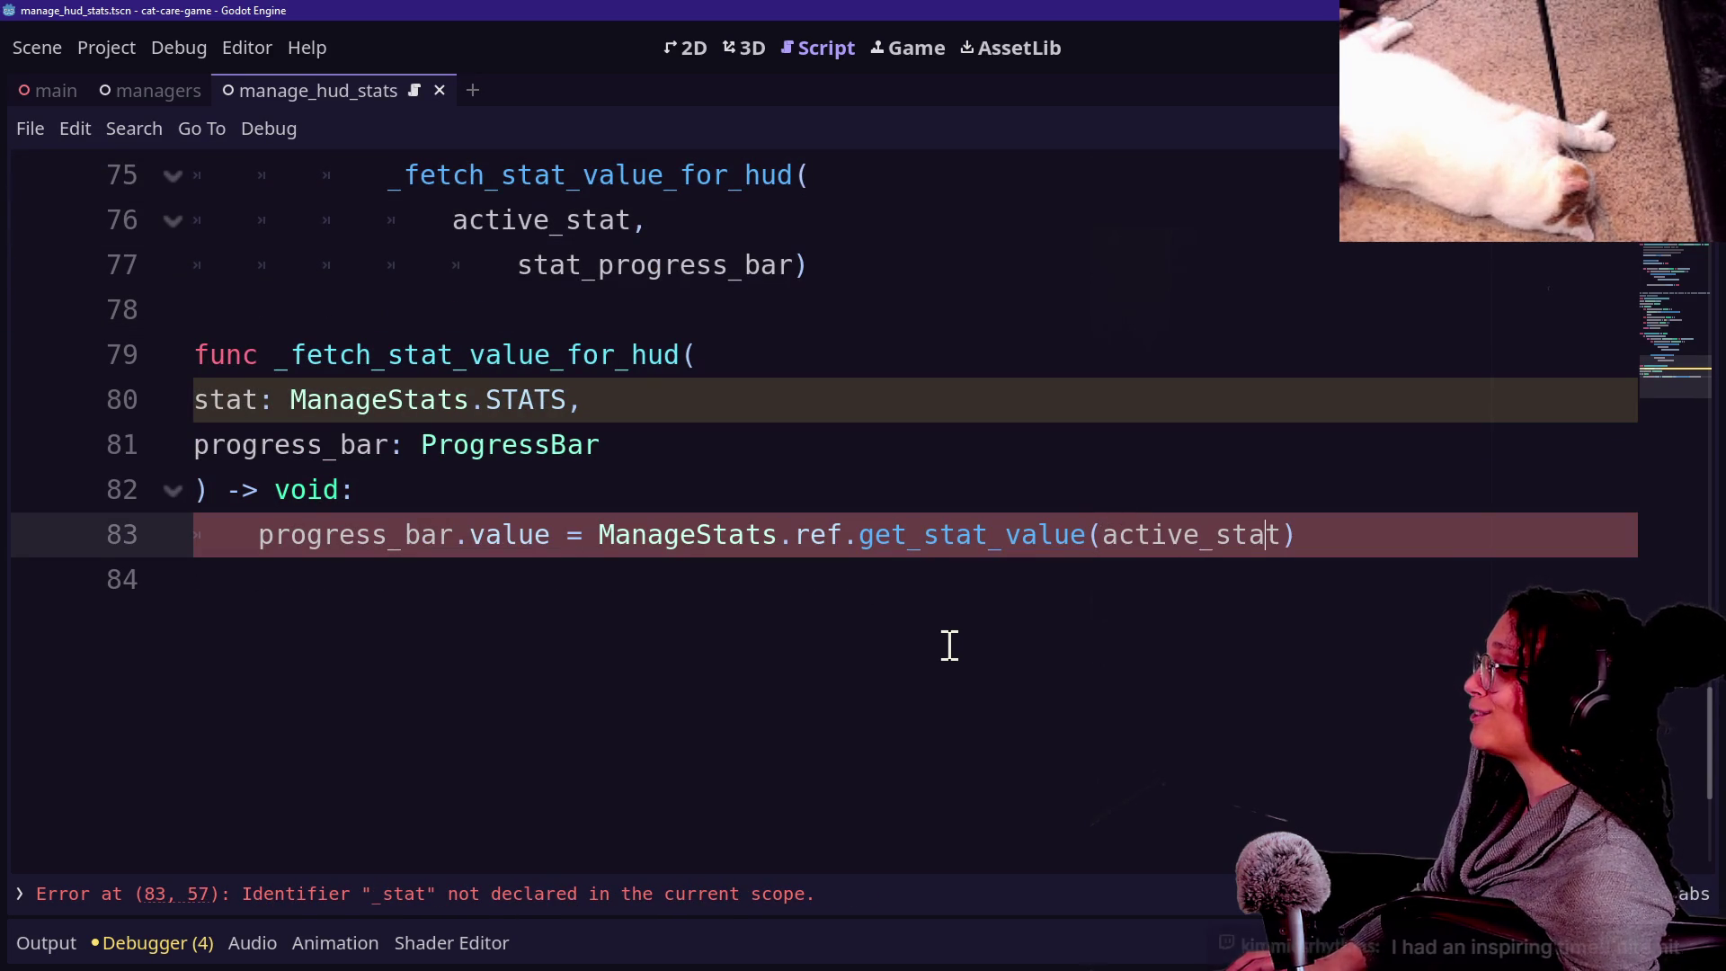
pyautogui.hotkey('ctrl', 'z')
pyautogui.press('BackSpace')
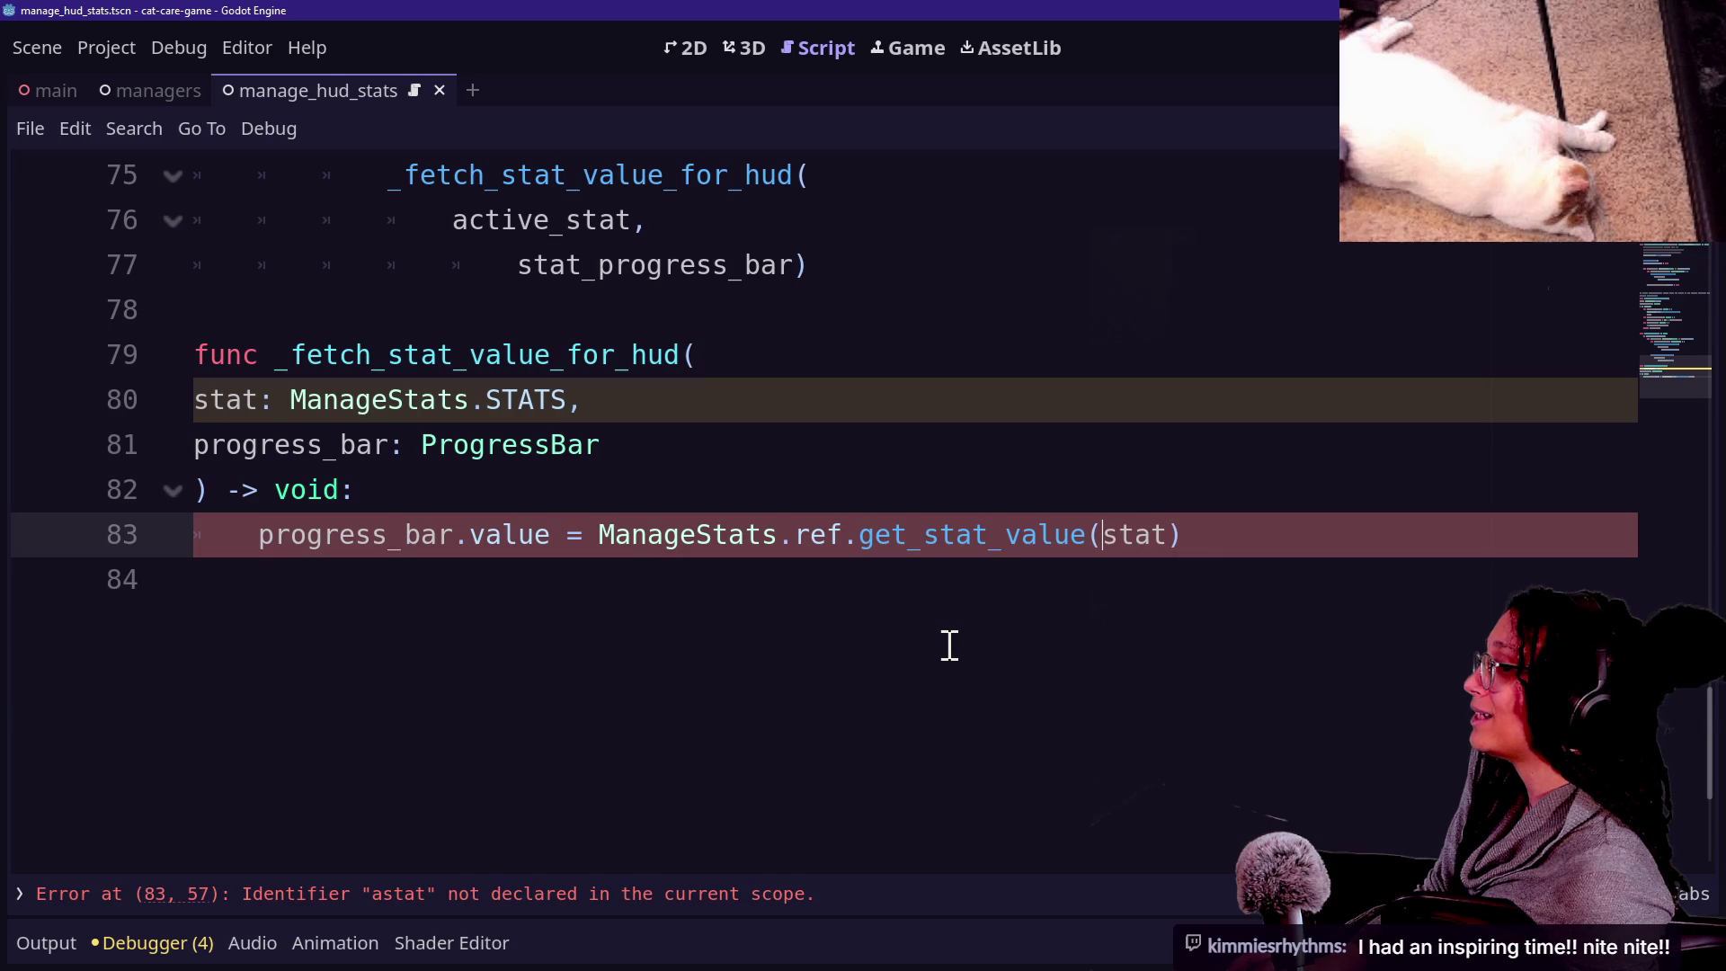
# Delete the _current_progress_bars declaration at the top of the script.
pyautogui.scroll(10, 949, 645)
pyautogui.scroll(13, 950, 646)
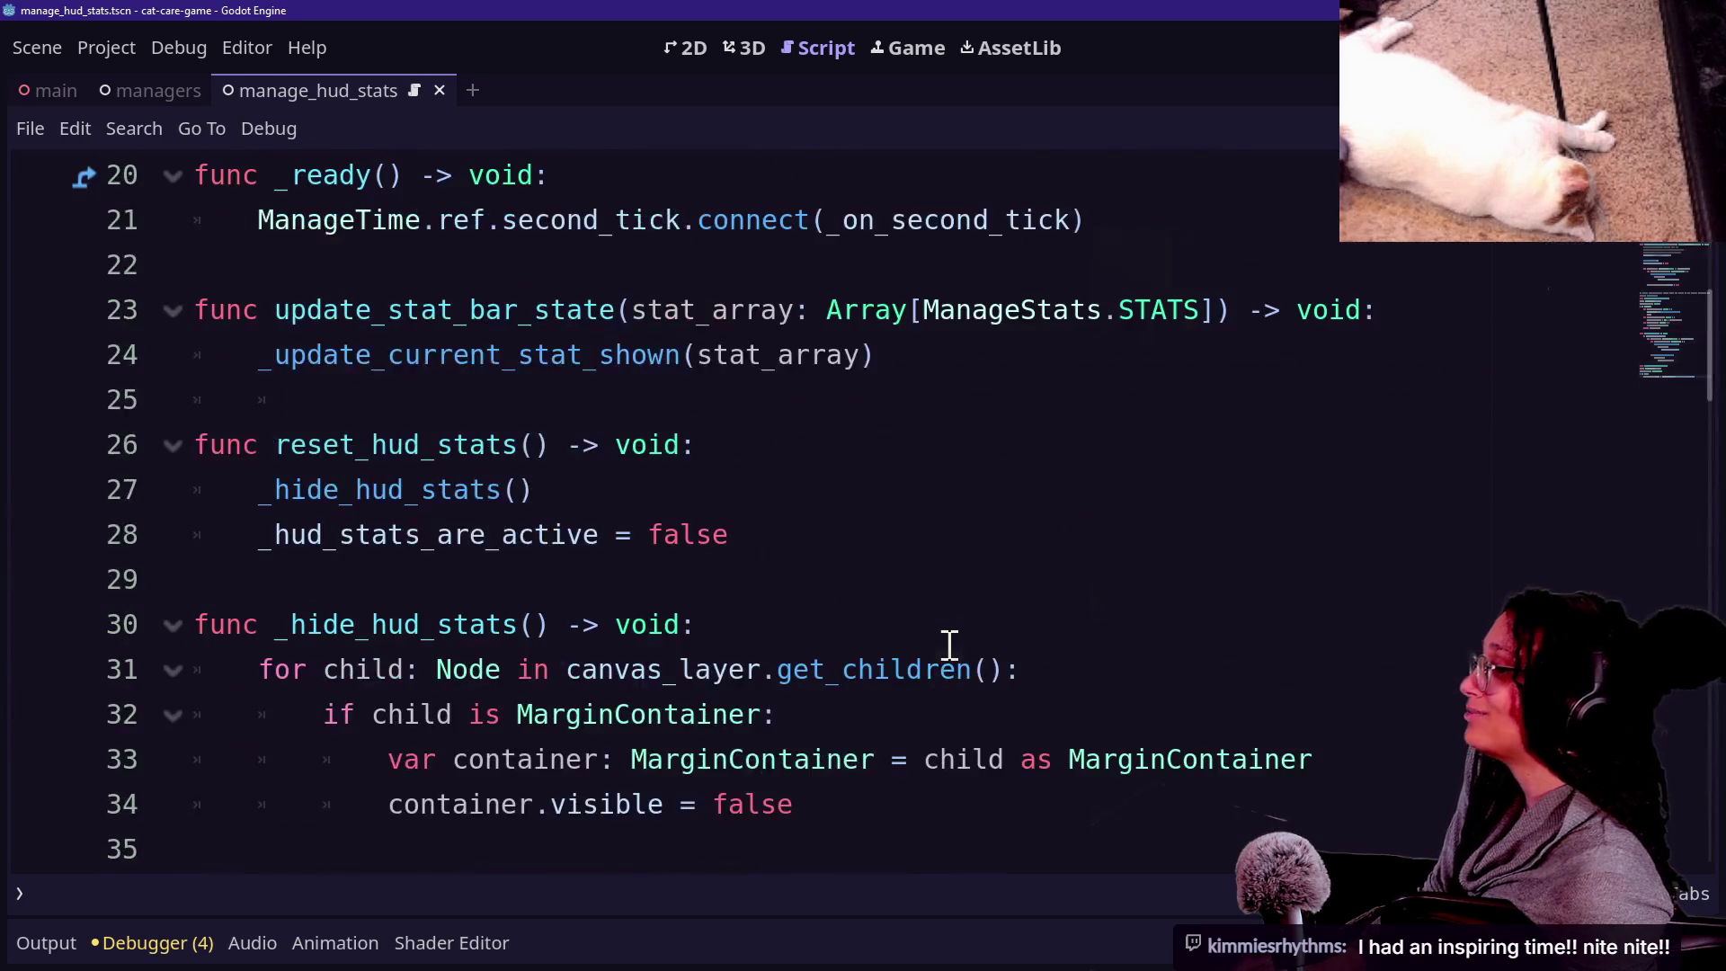
pyautogui.scroll(-3, 1082, 385)
pyautogui.moveTo(1081, 384); pyautogui.dragTo(1073, 366)
pyautogui.press('BackSpace')
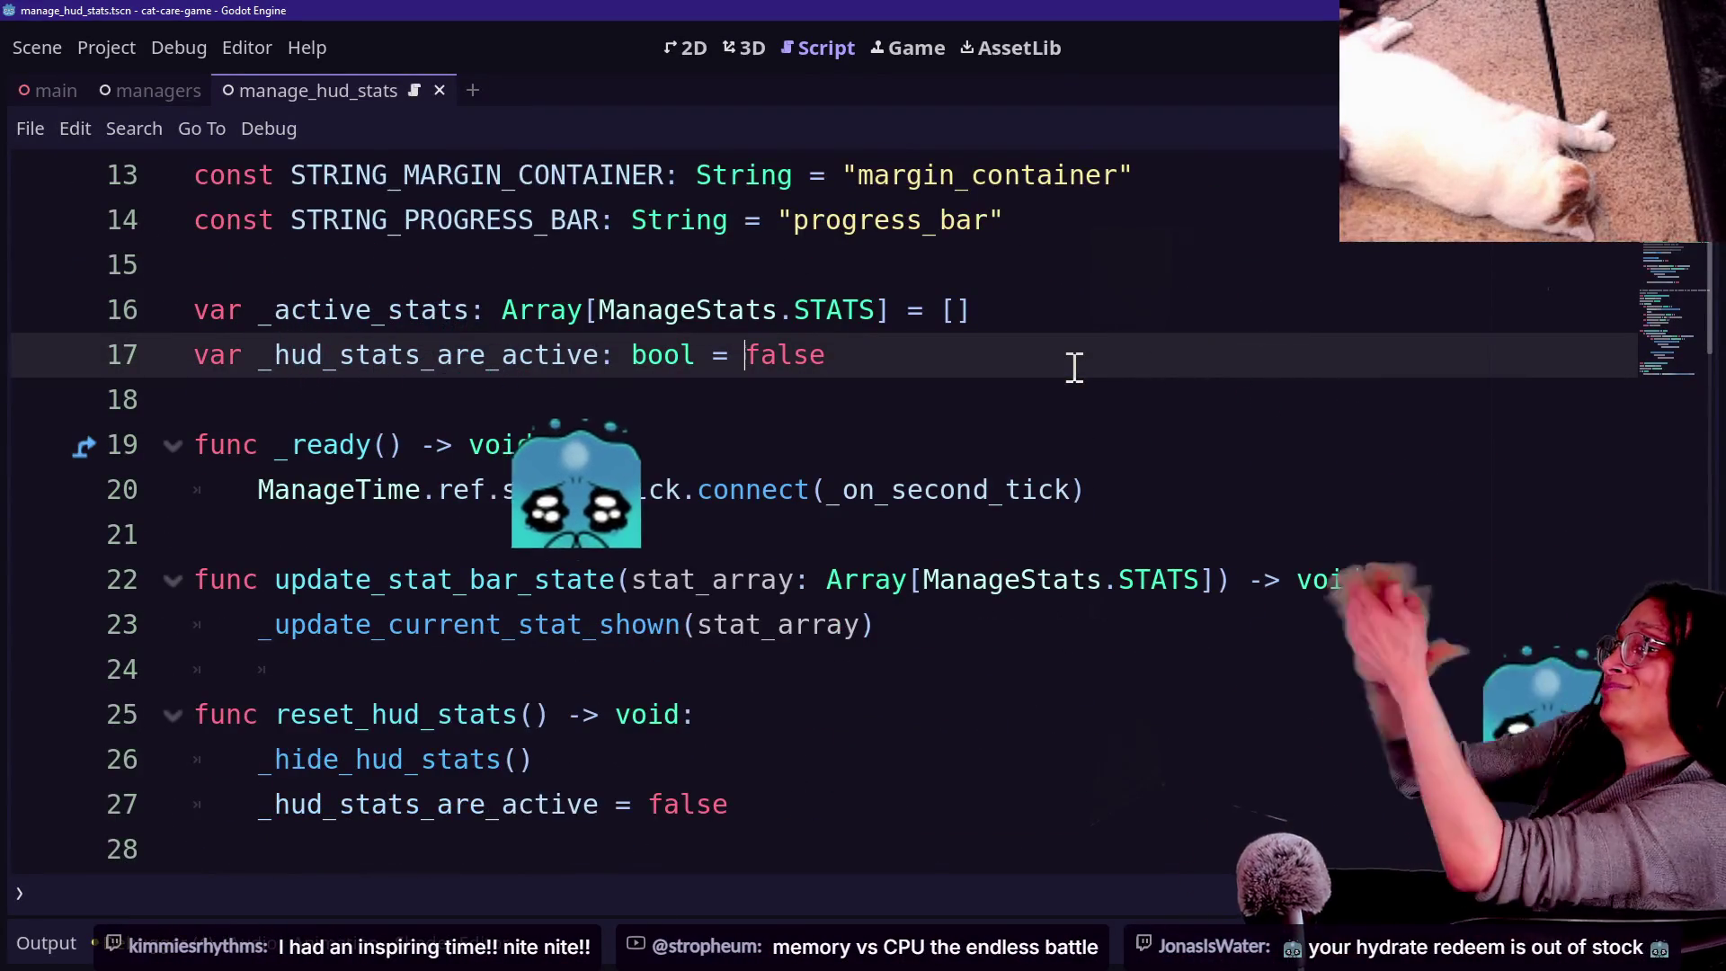
pyautogui.hotkey('ctrl', 'Left')
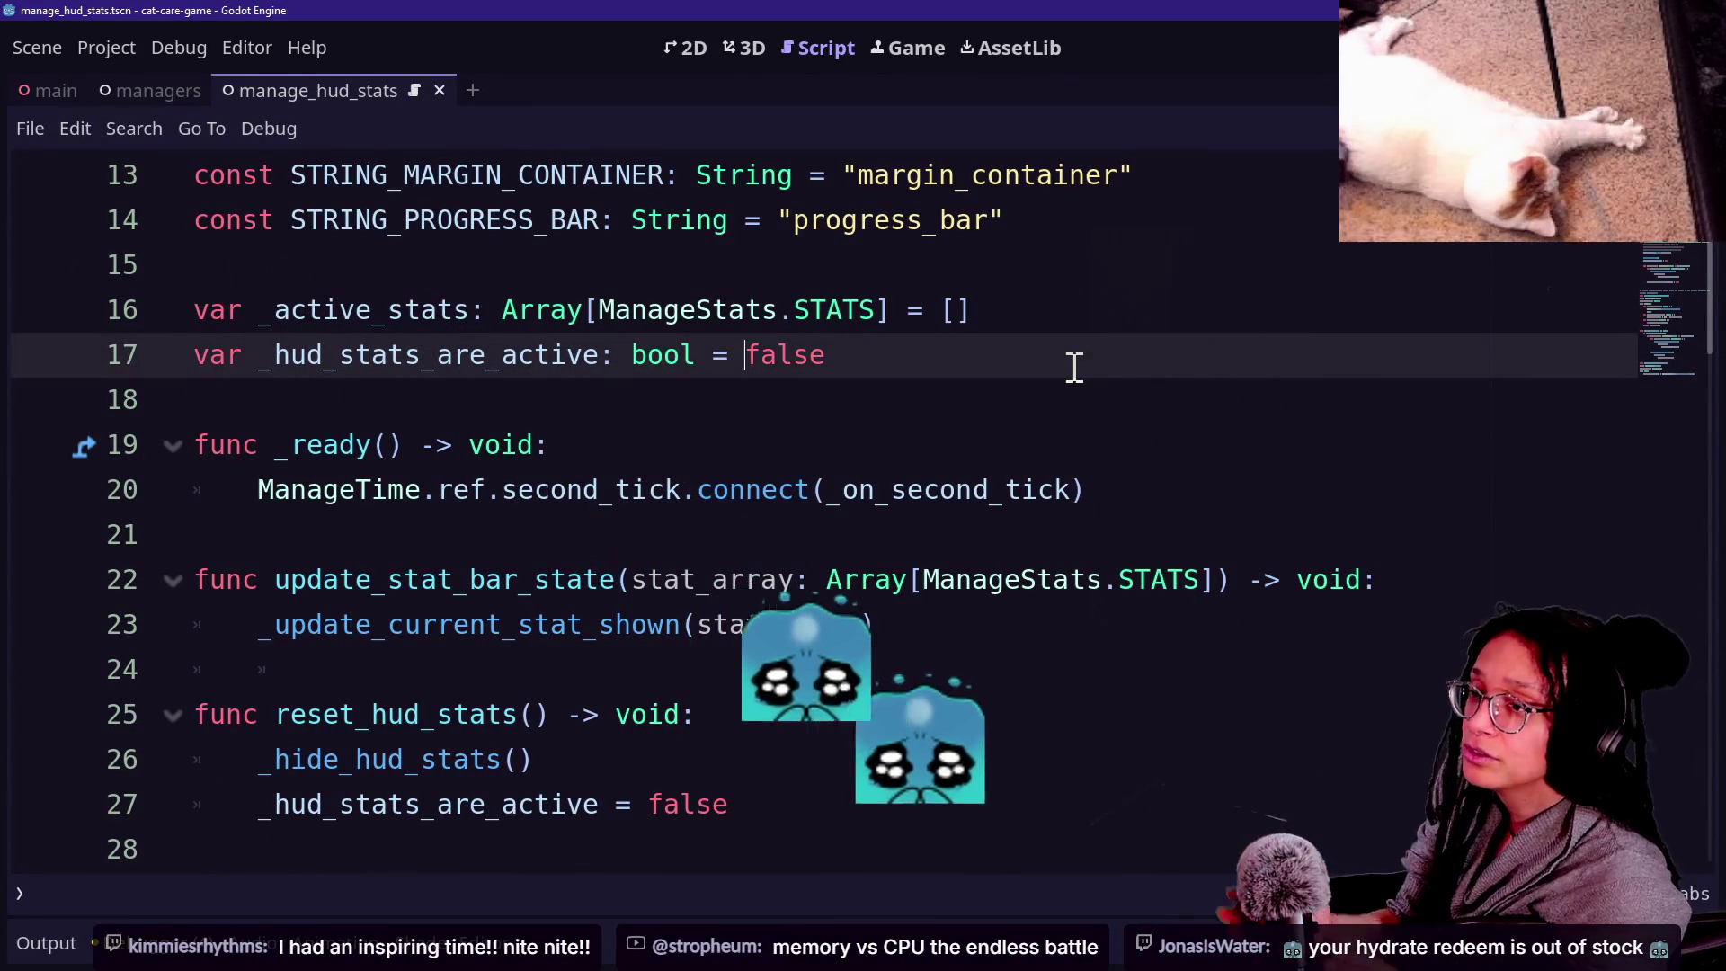
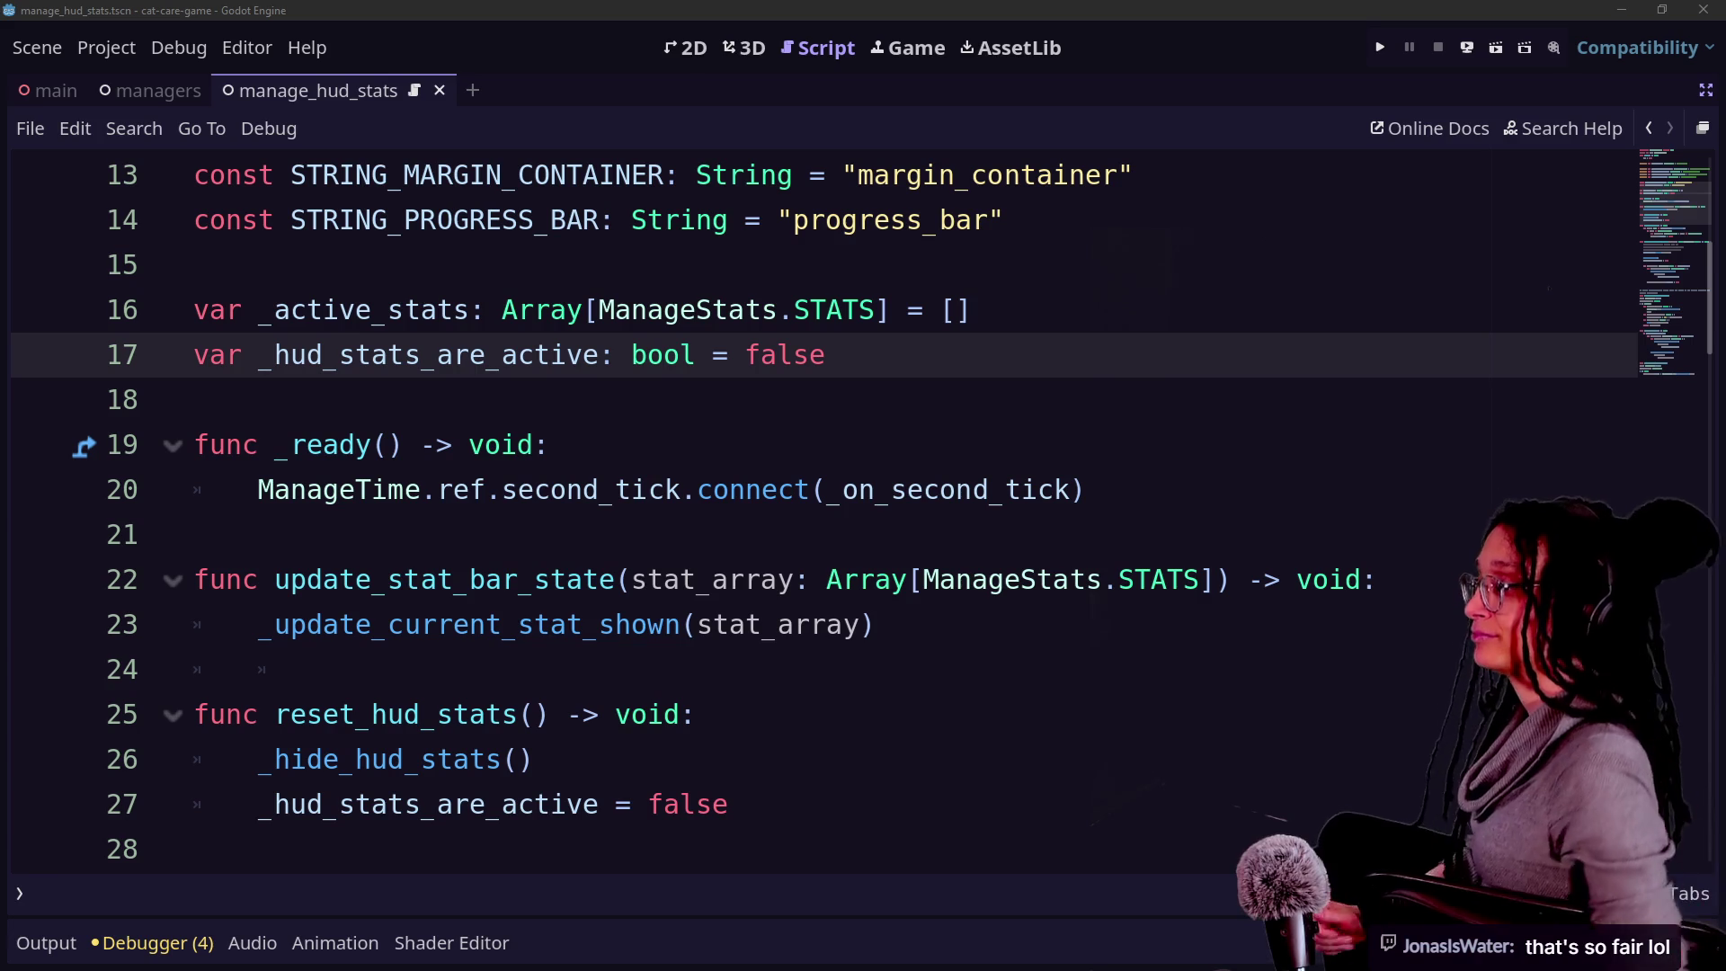
# Place the caret on line 20 and scroll through the manage_hud_stats script.
pyautogui.click(883, 489)
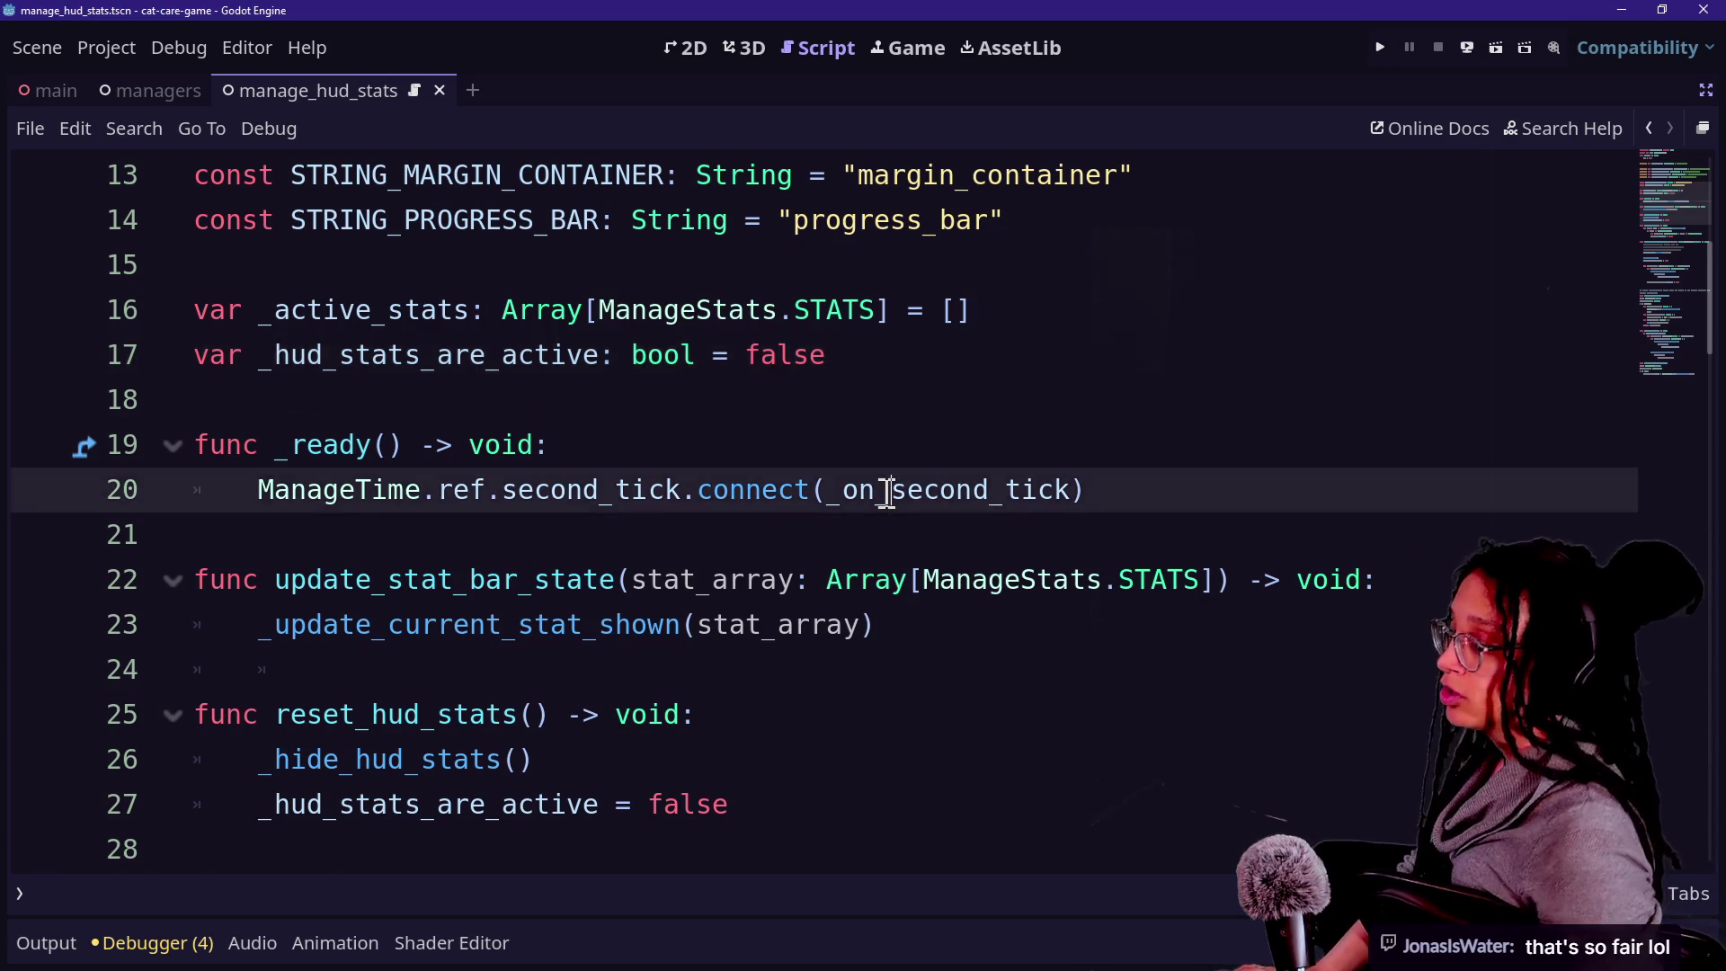
pyautogui.scroll(-2, 882, 489)
pyautogui.scroll(3, 882, 489)
pyautogui.scroll(-13, 886, 494)
pyautogui.scroll(-12, 886, 494)
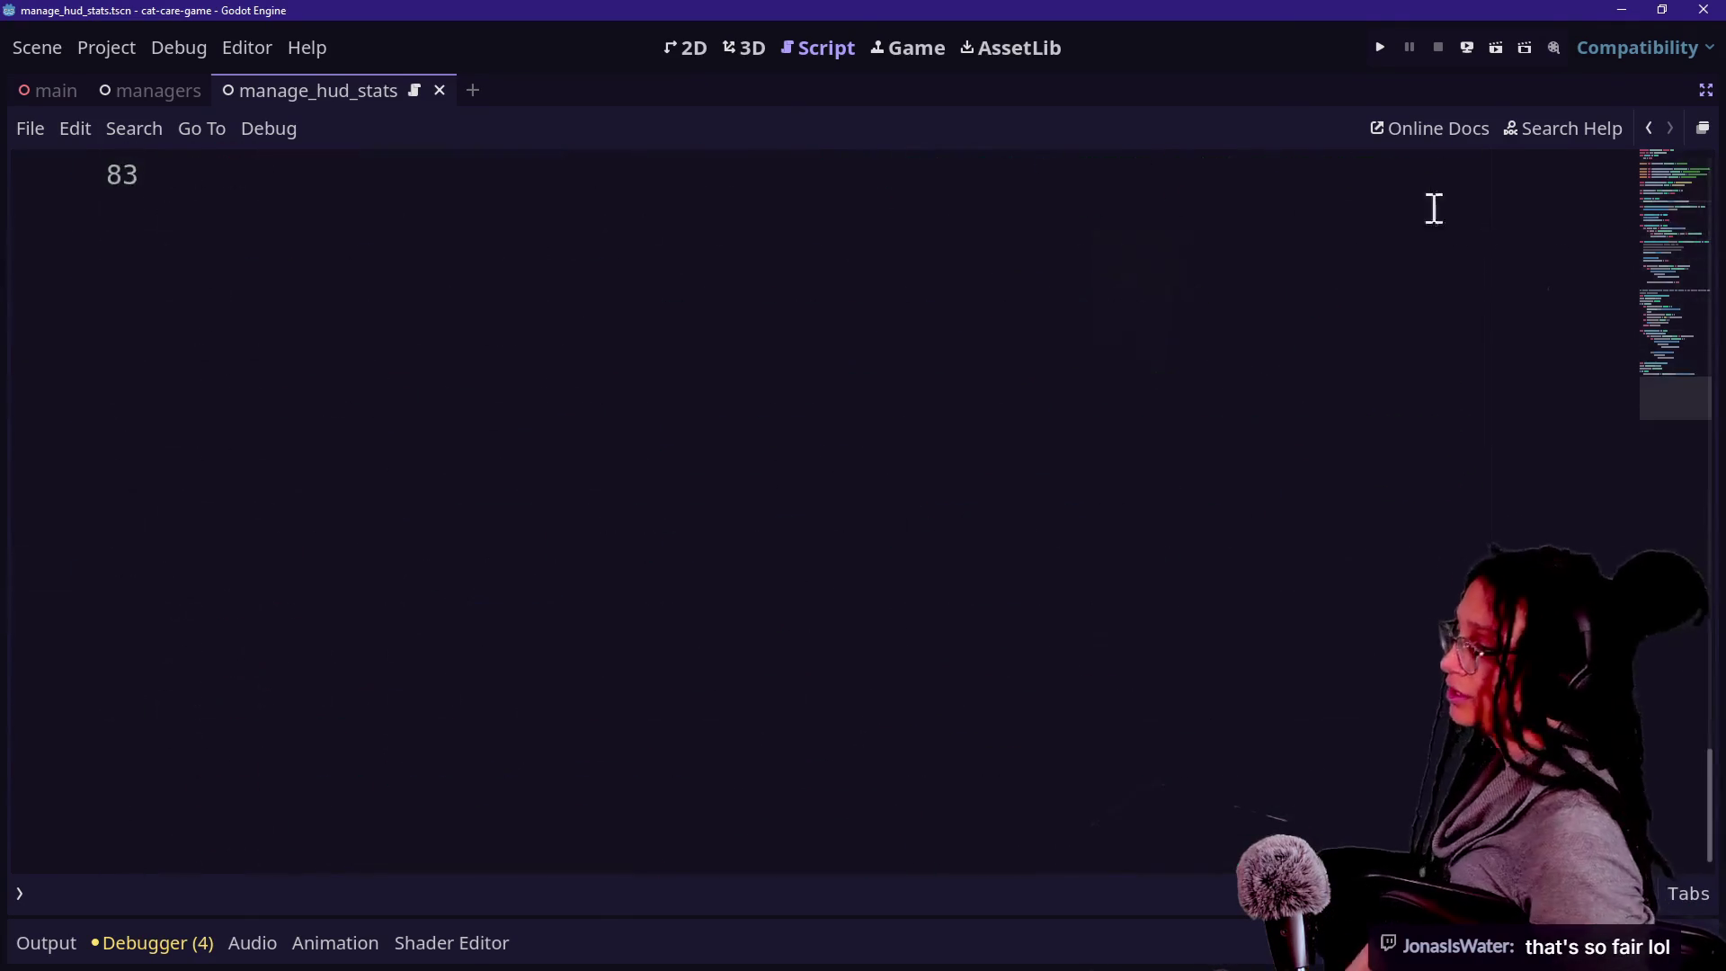
# Test-run the game: visit the litter box, zoom to the couch, make the cat lie down, then stop.
pyautogui.click(1380, 46)
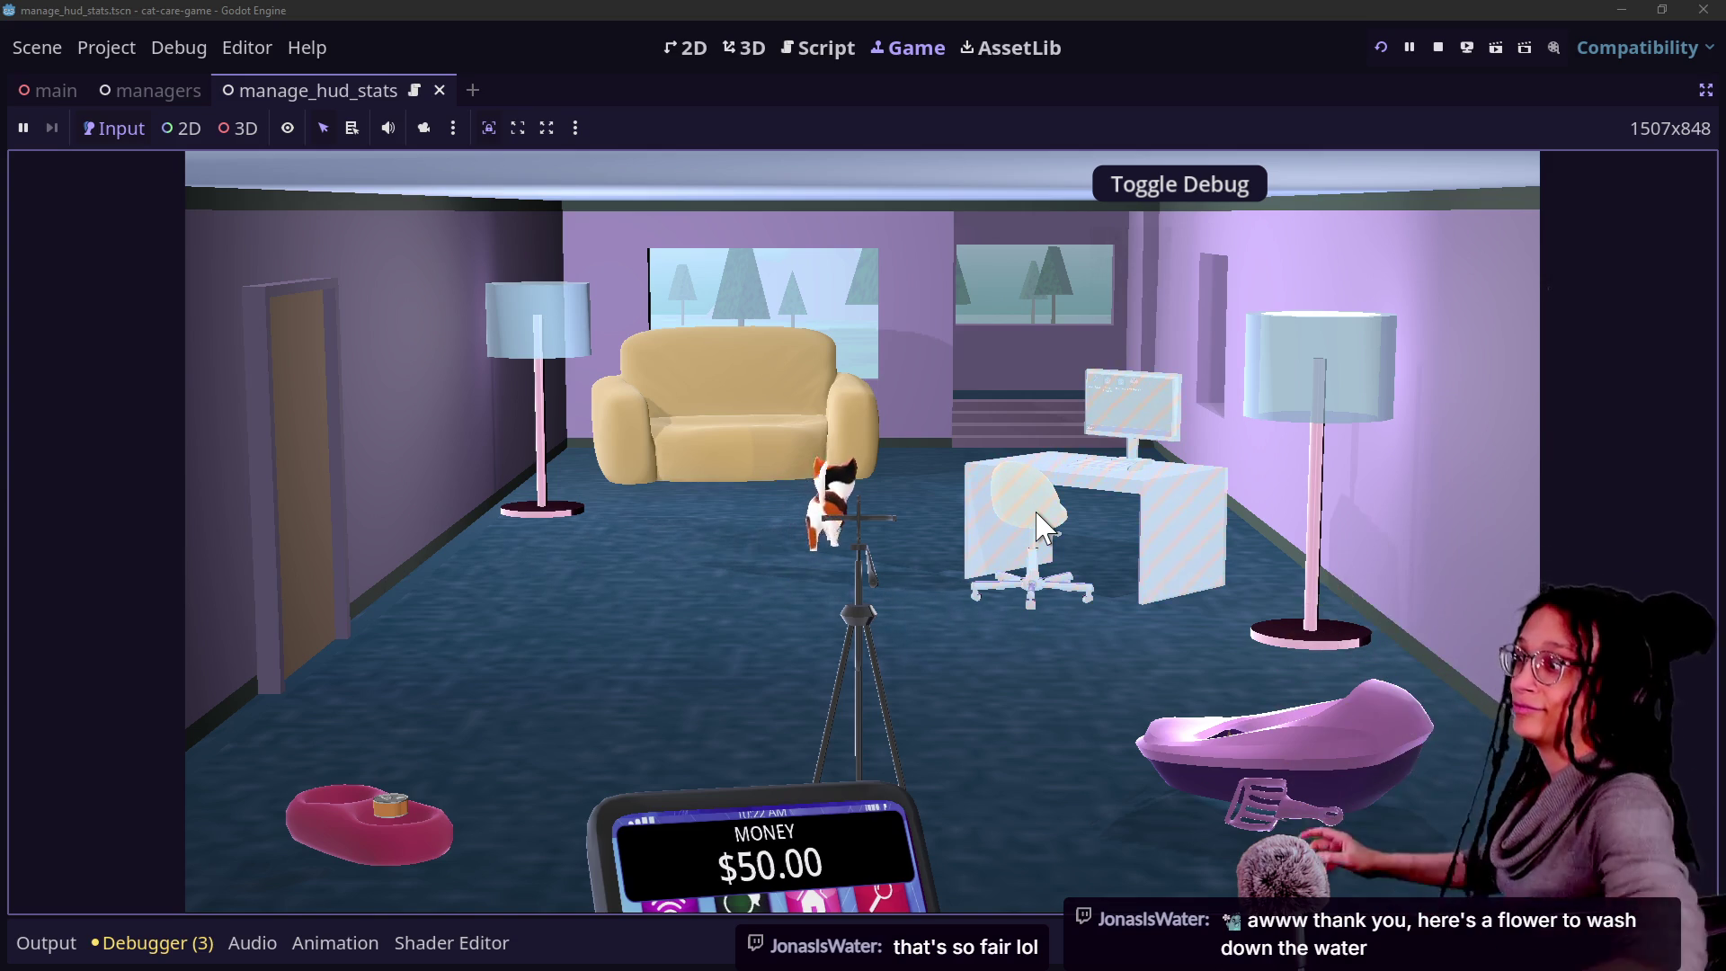
pyautogui.click(1238, 715)
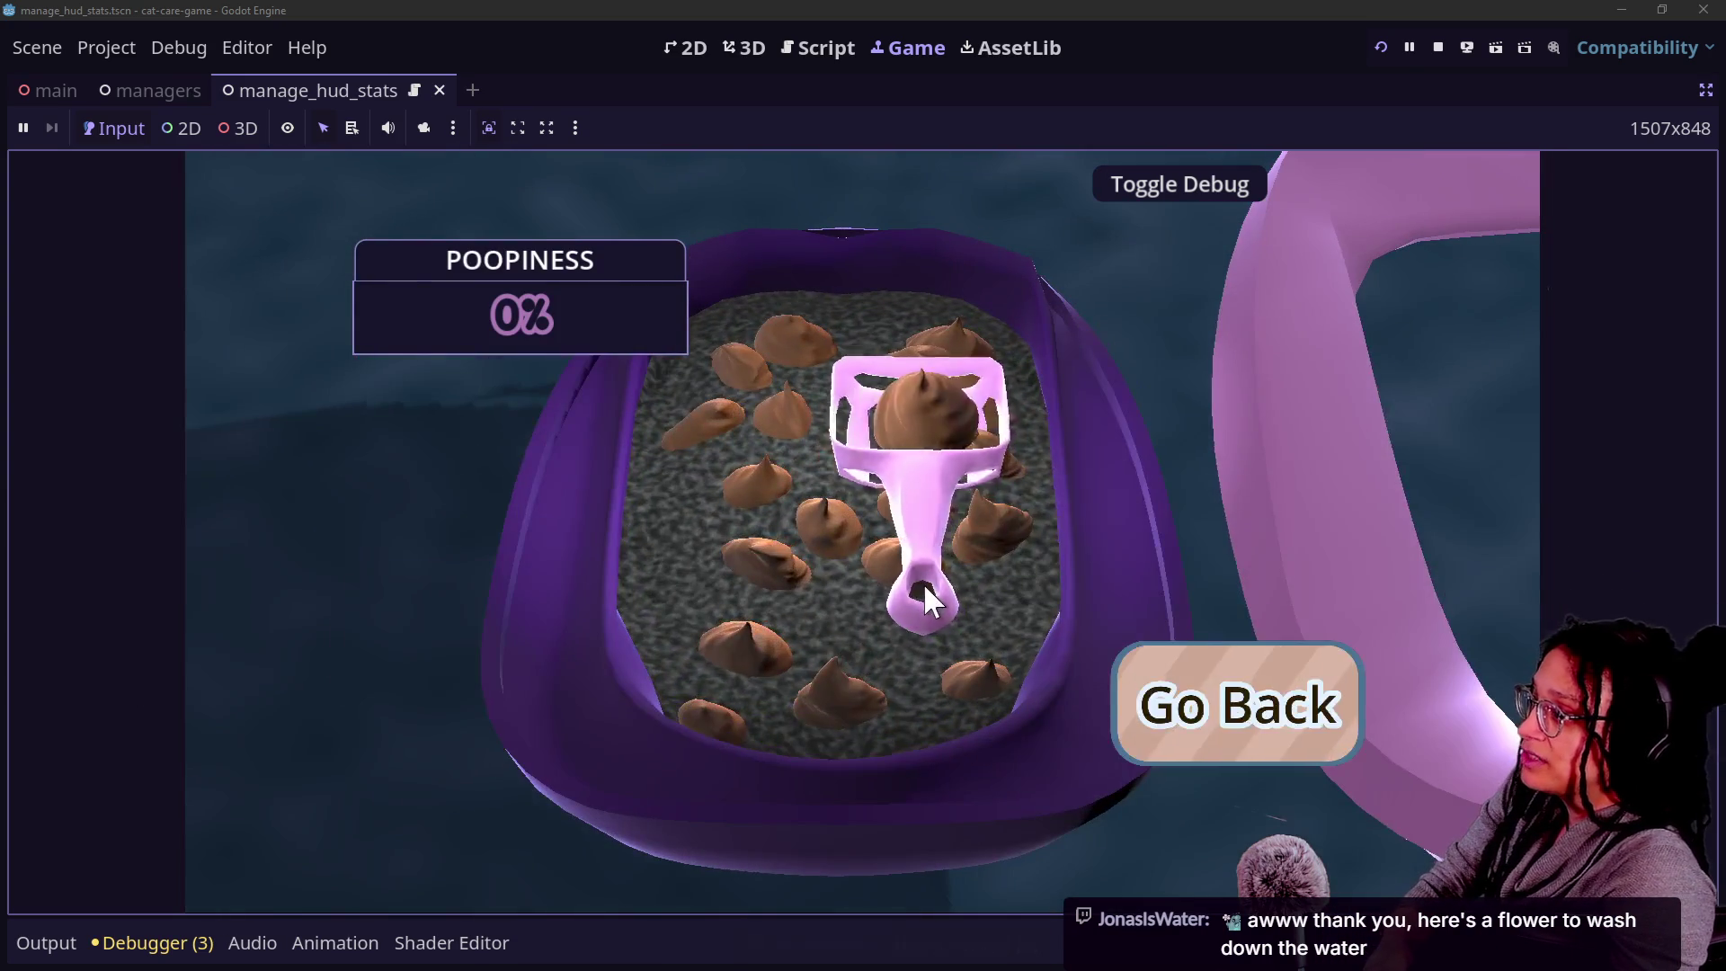
pyautogui.click(1169, 675)
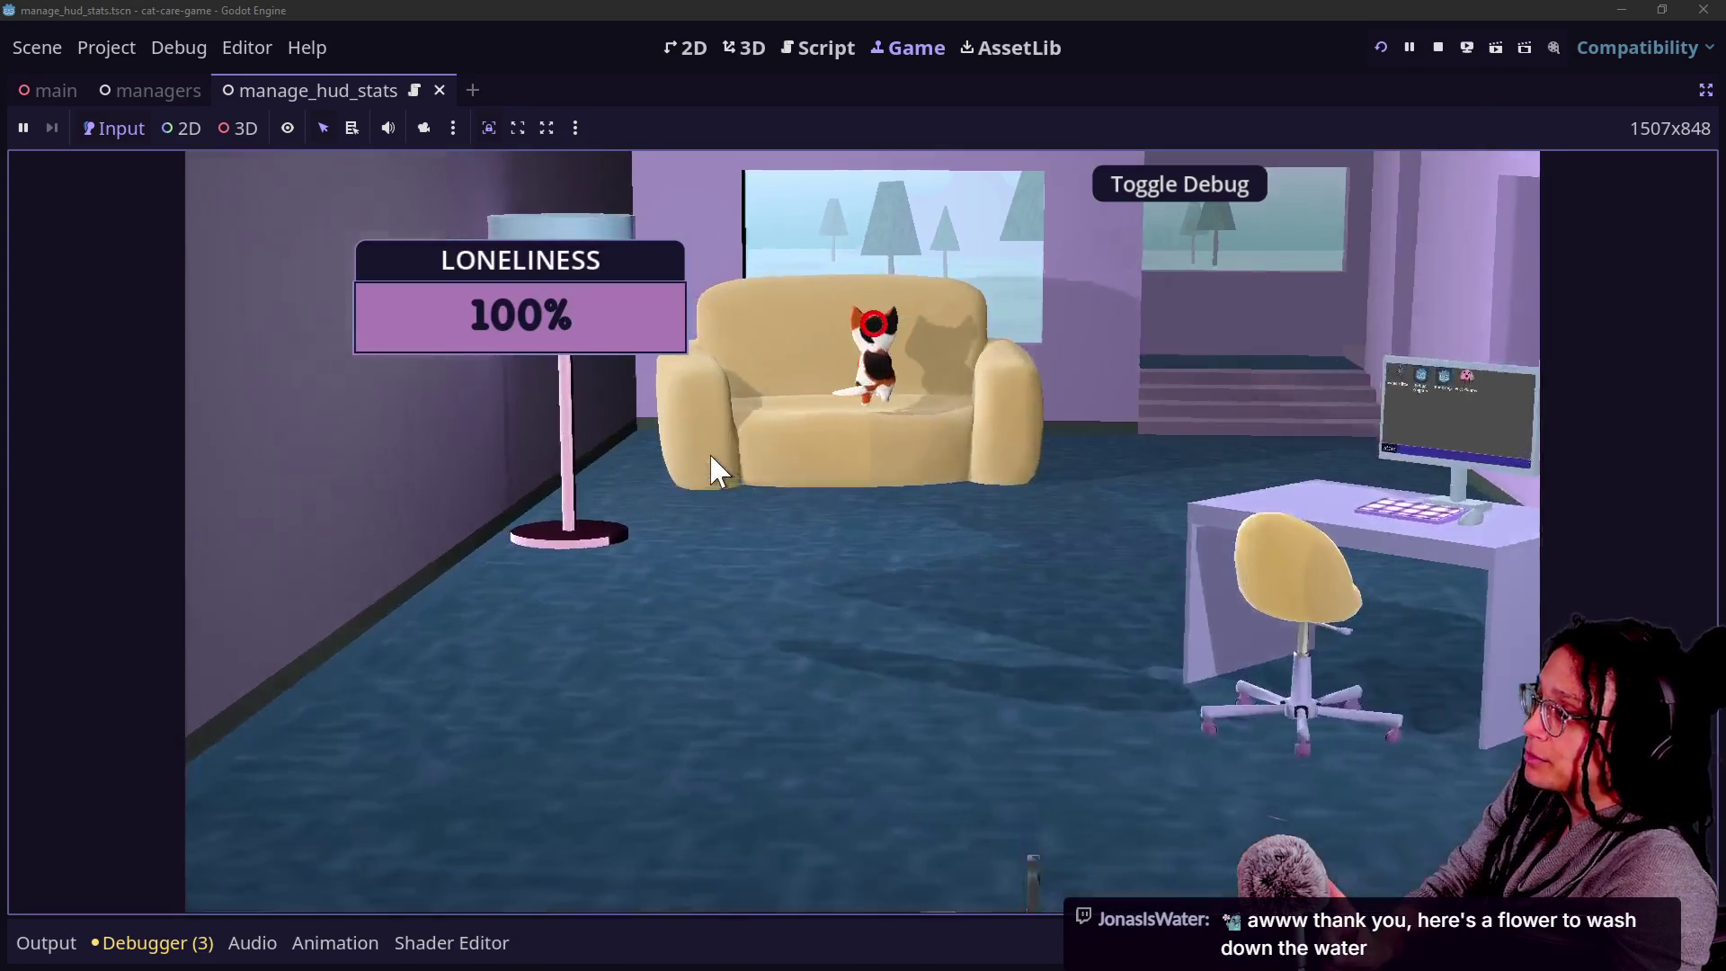
pyautogui.click(709, 451)
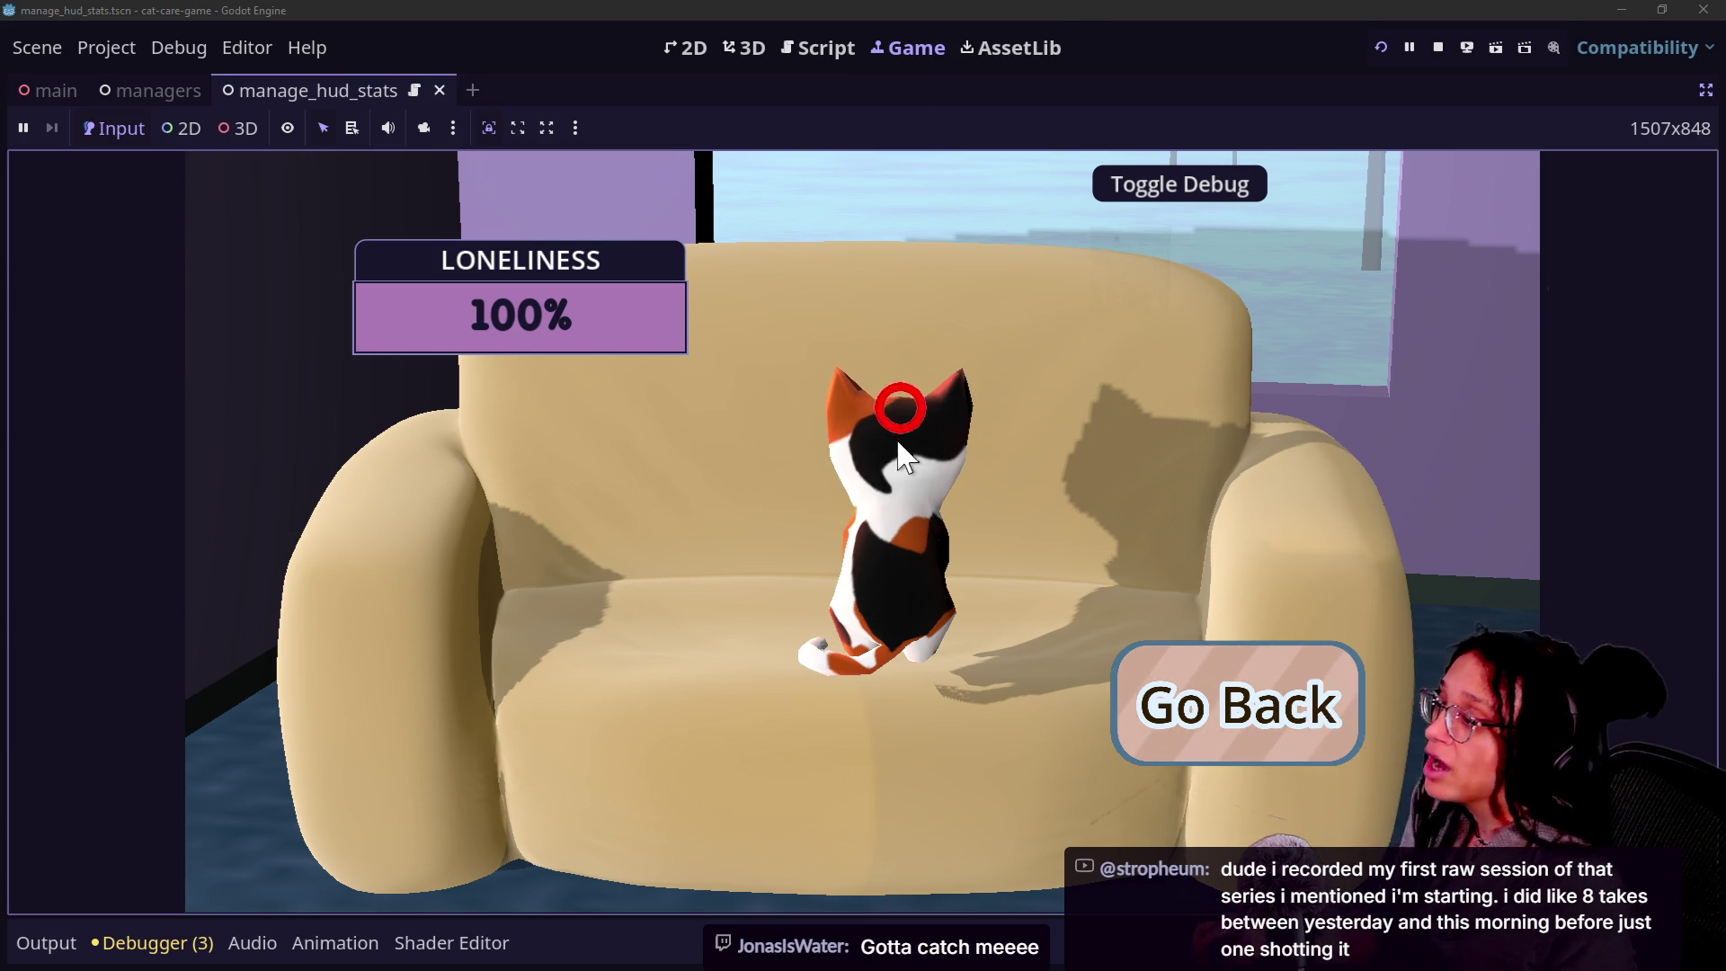
pyautogui.click(905, 387)
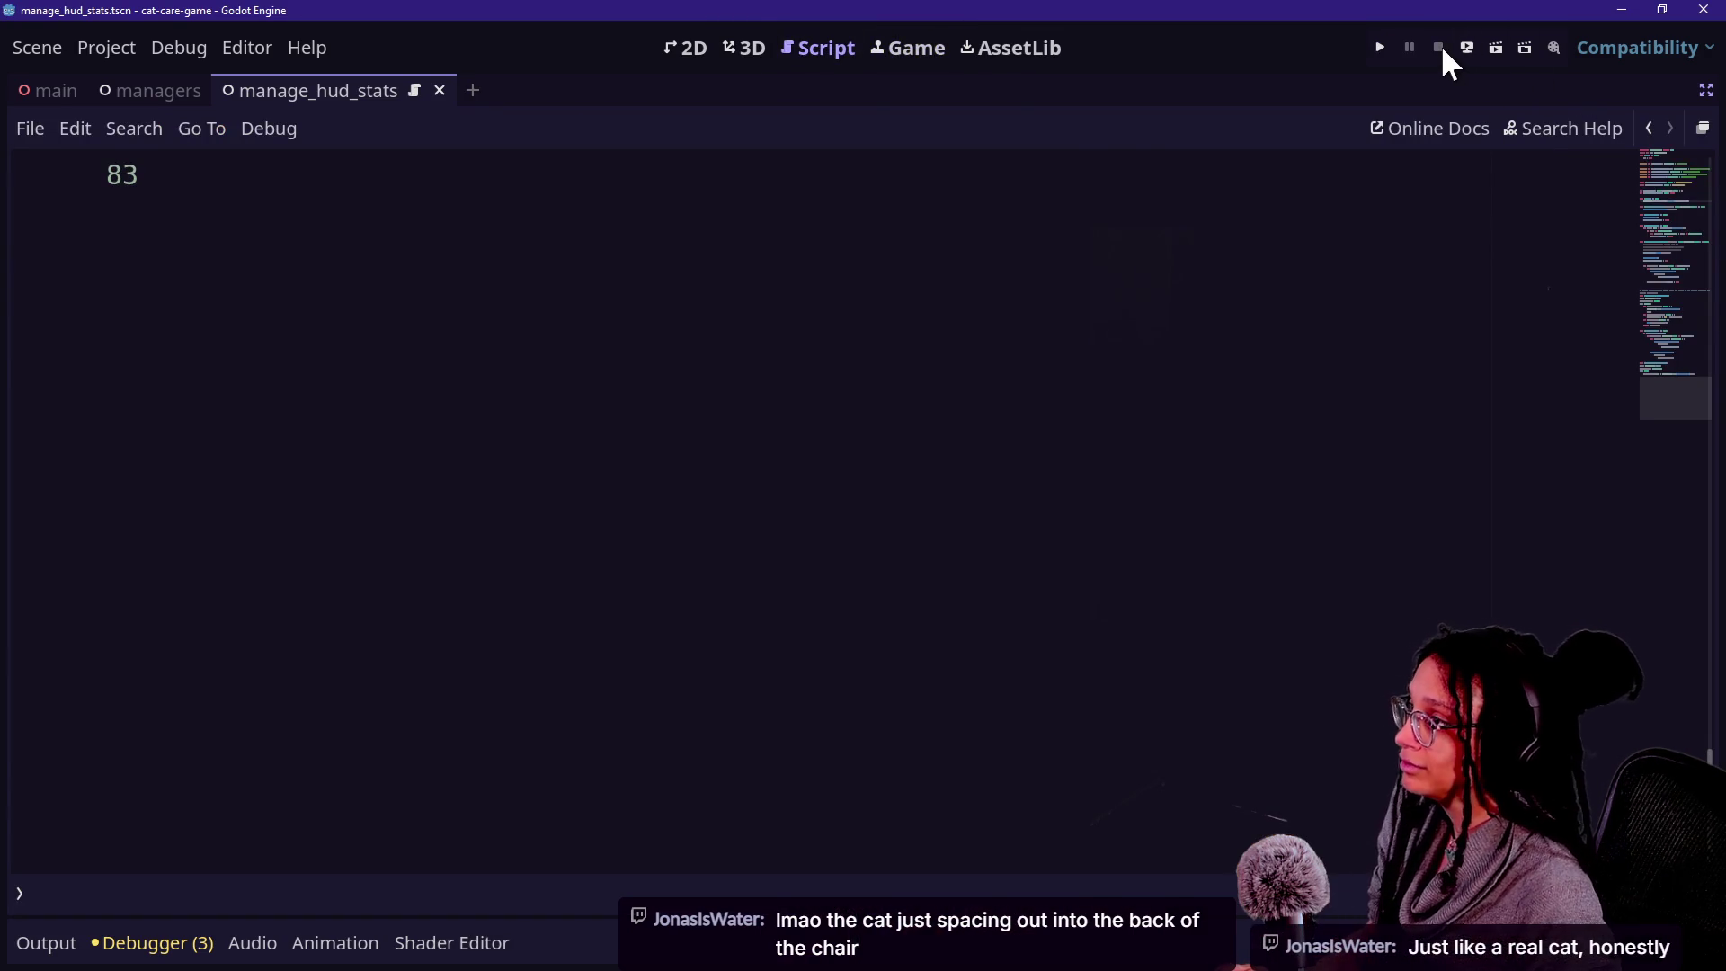
pyautogui.click(1439, 45)
# Switch to the 3D view and back to the manage_hud_stats script, scrolling through it.
pyautogui.click(750, 49)
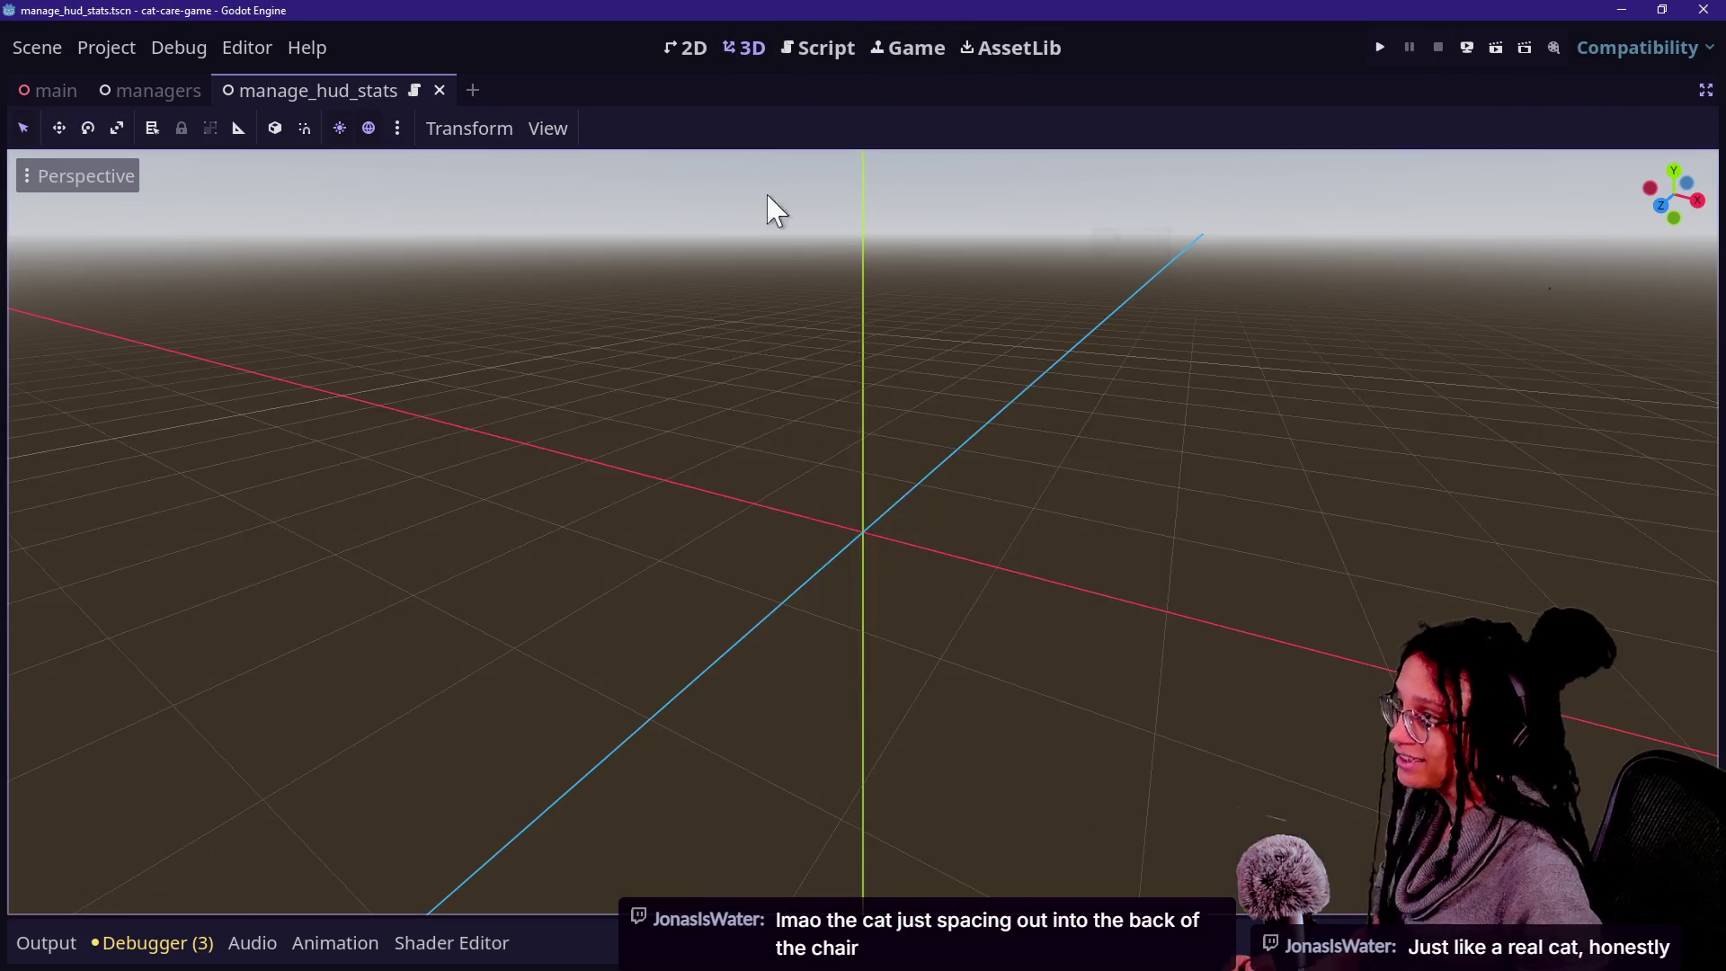
pyautogui.click(803, 61)
pyautogui.scroll(20, 881, 432)
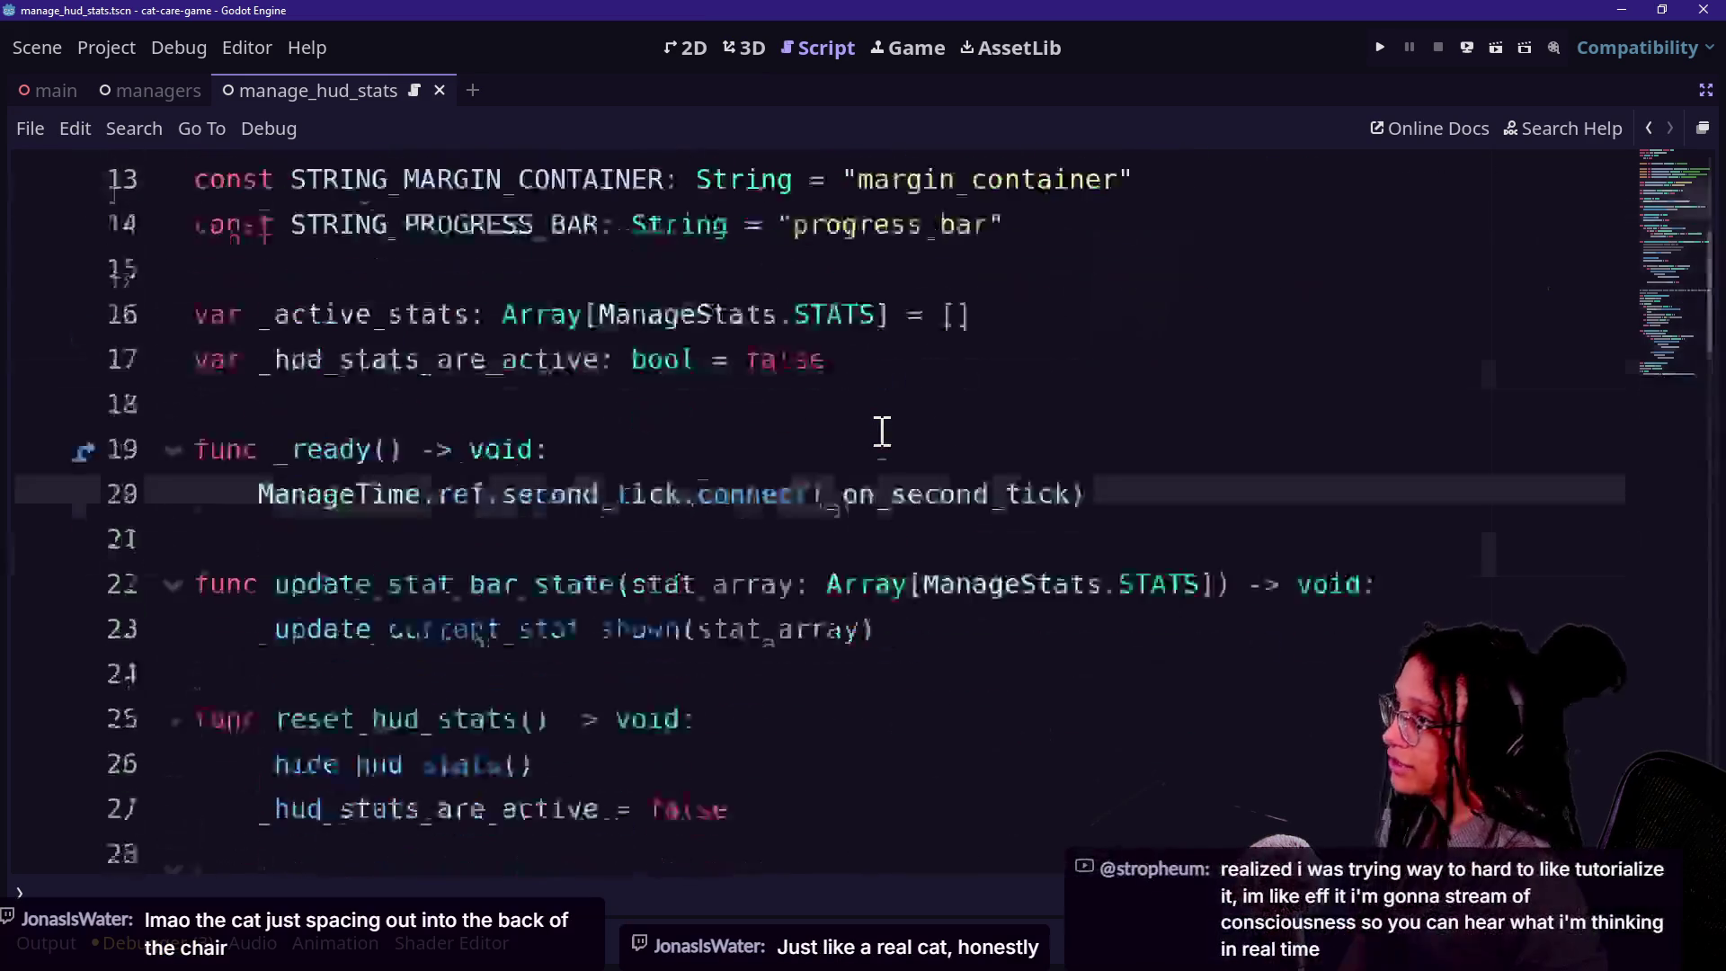
pyautogui.scroll(-4, 882, 432)
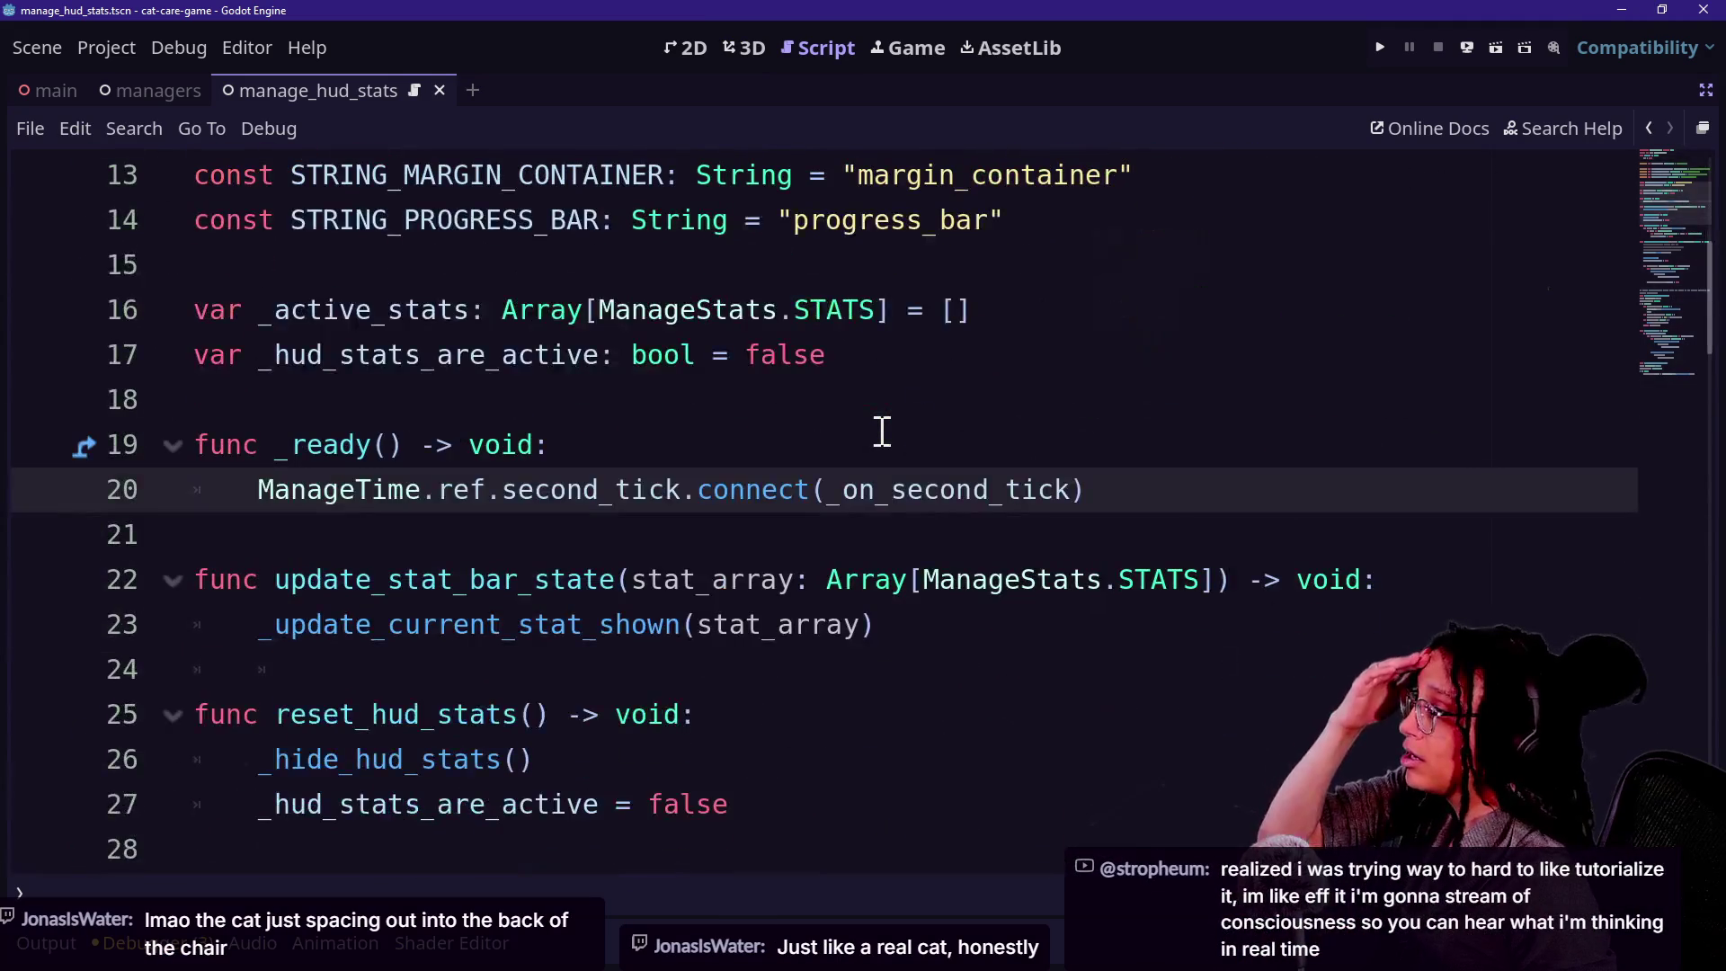
pyautogui.scroll(-2, 882, 432)
pyautogui.scroll(6, 882, 432)
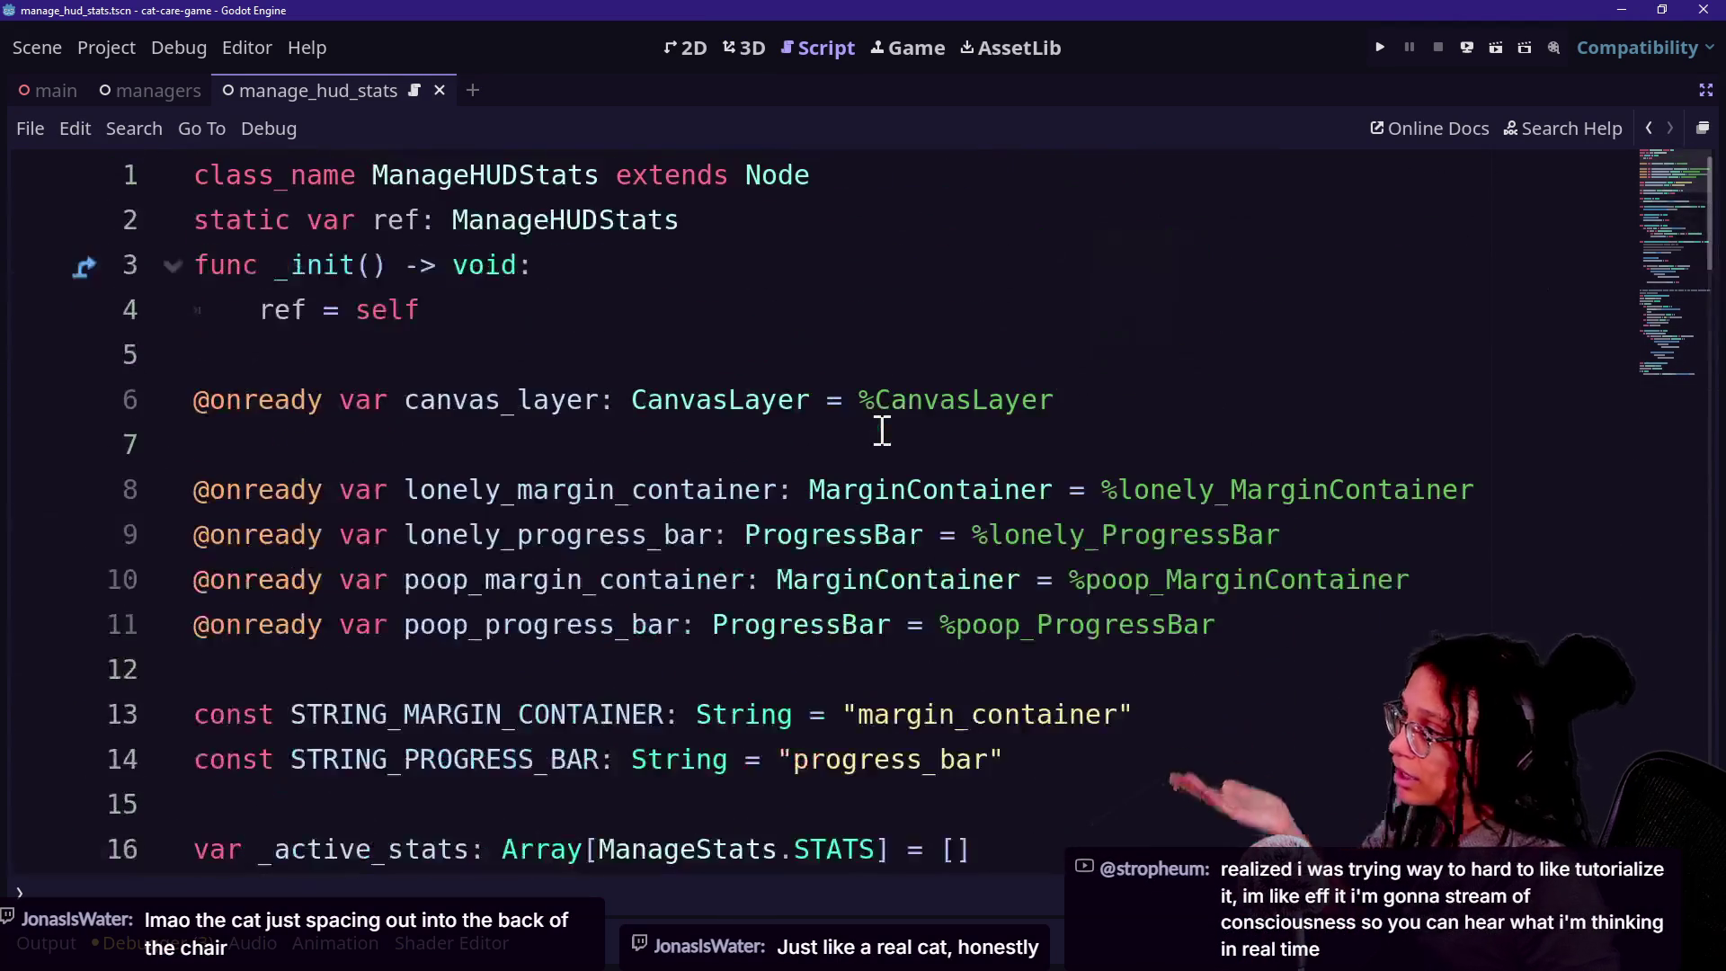
pyautogui.scroll(-1, 882, 432)
# Select the progress_bar string on line 14 and turn distraction-free mode off.
pyautogui.click(880, 479)
pyautogui.press('Down')
pyautogui.press('Down')
pyautogui.press('Down')
pyautogui.moveTo(194, 579); pyautogui.dragTo(844, 660)
pyautogui.click(843, 659)
pyautogui.moveTo(846, 579); pyautogui.dragTo(1137, 580)
pyautogui.click(806, 625)
pyautogui.hotkey('shift', 'End')
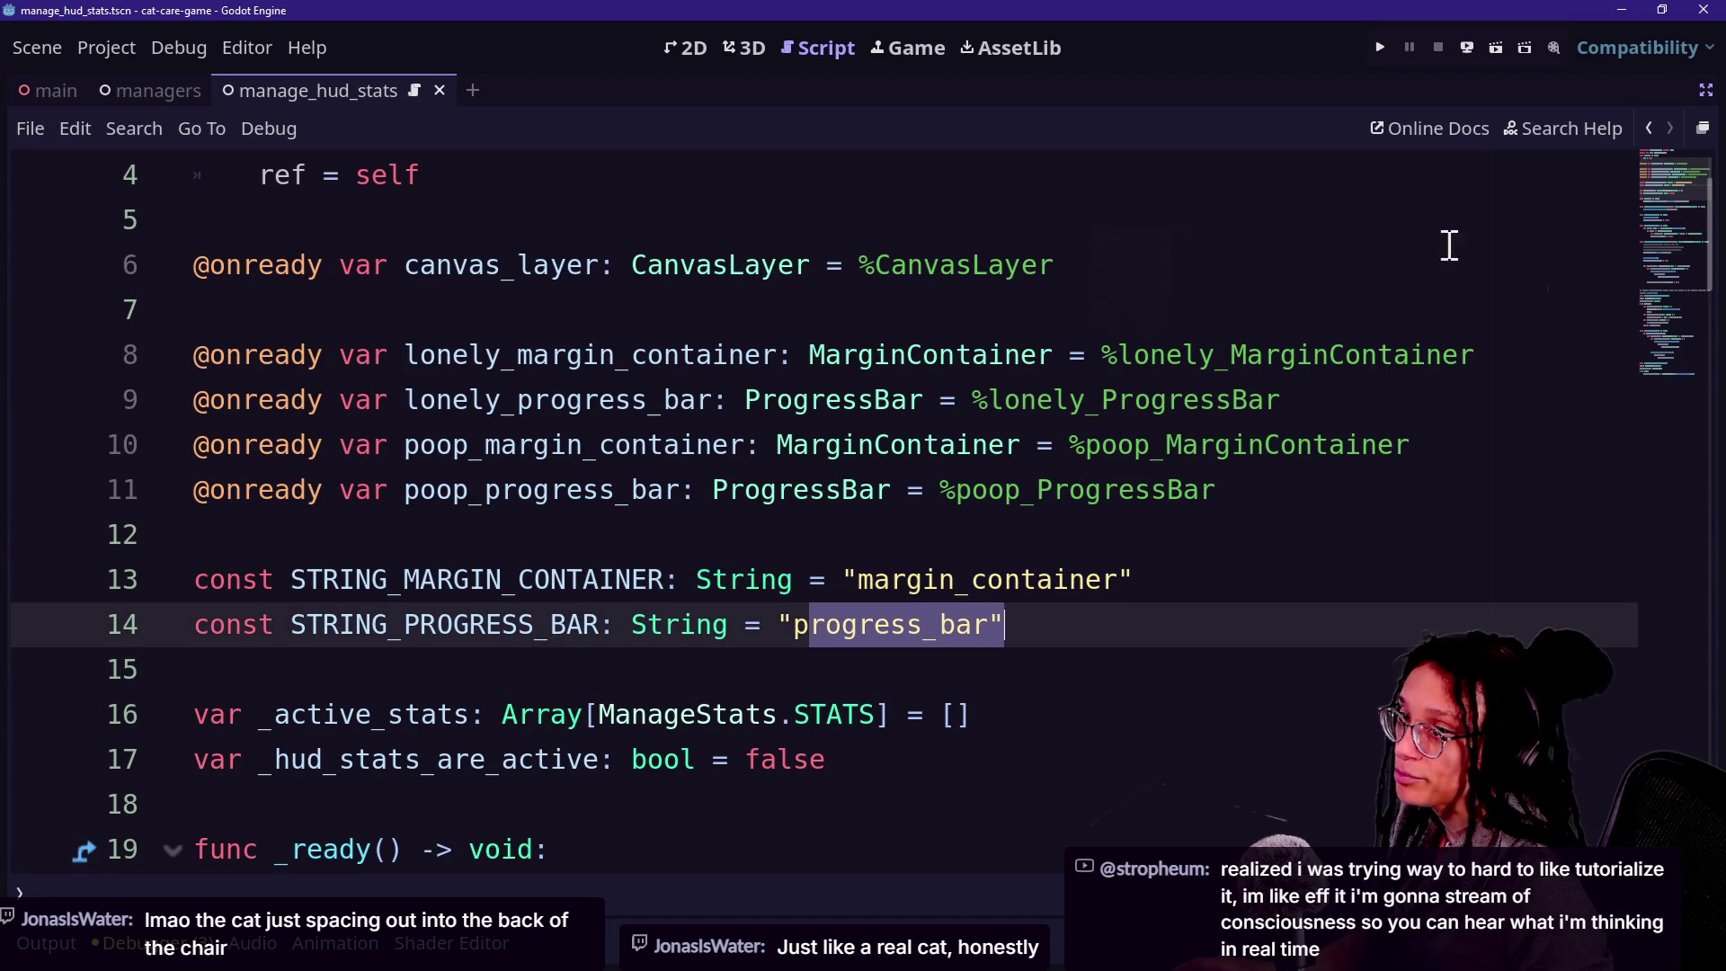
pyautogui.click(1707, 90)
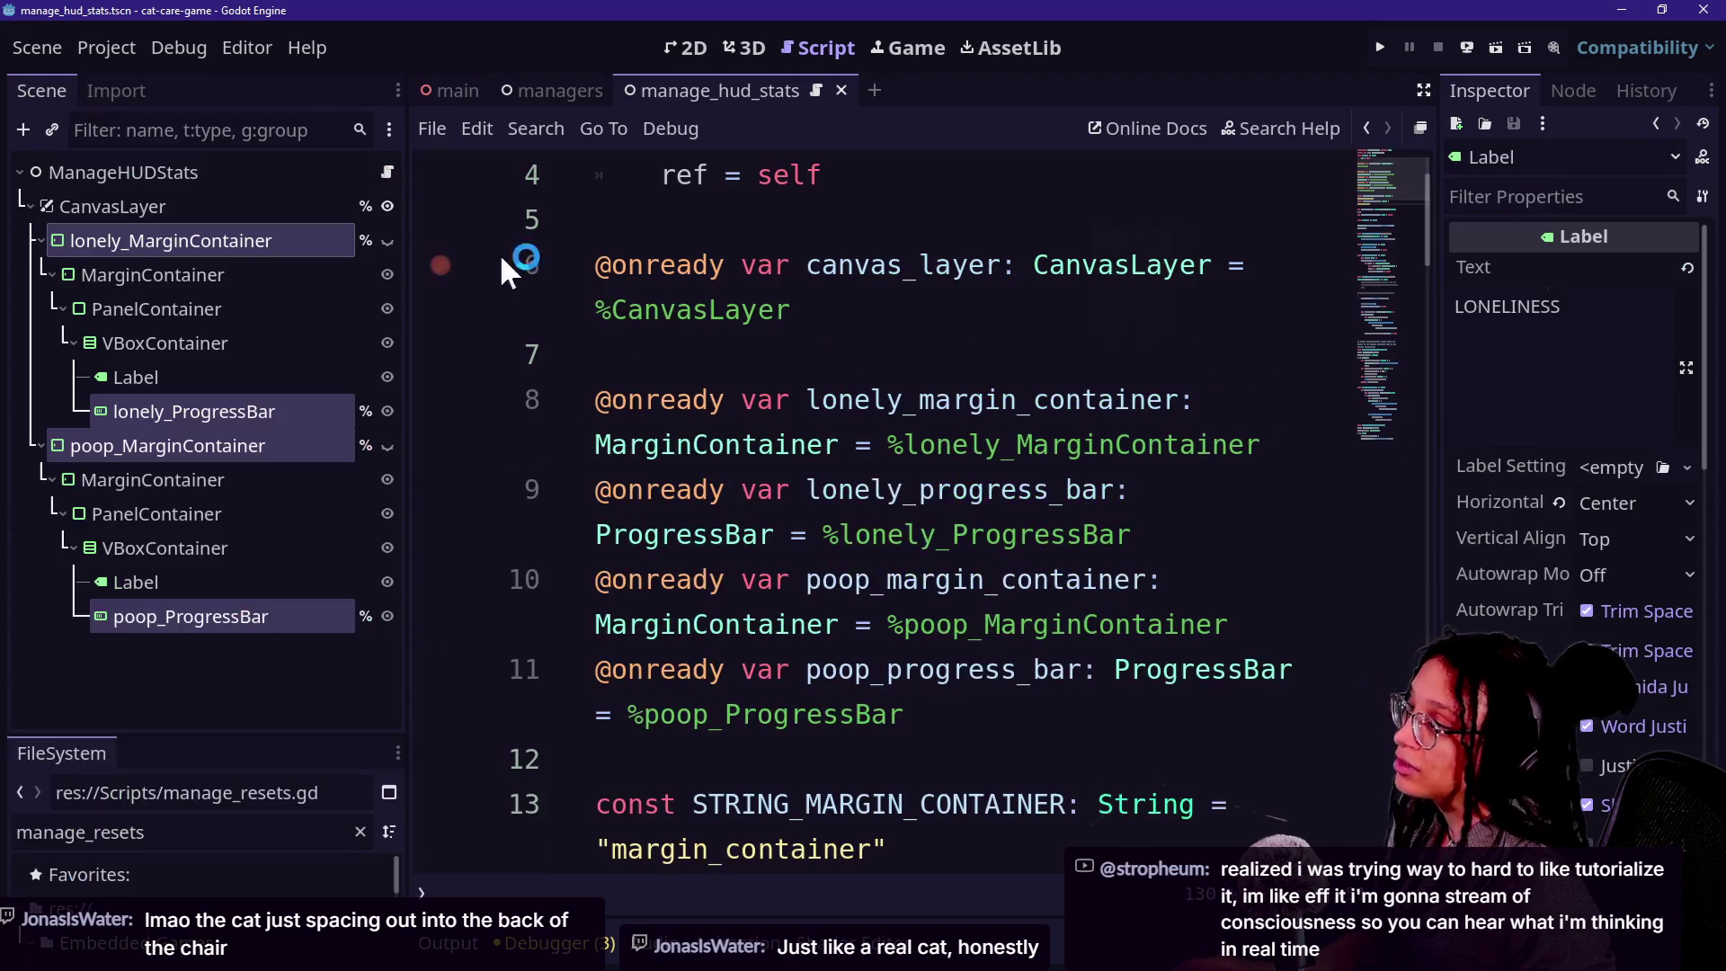
pyautogui.click(63, 308)
pyautogui.click(62, 306)
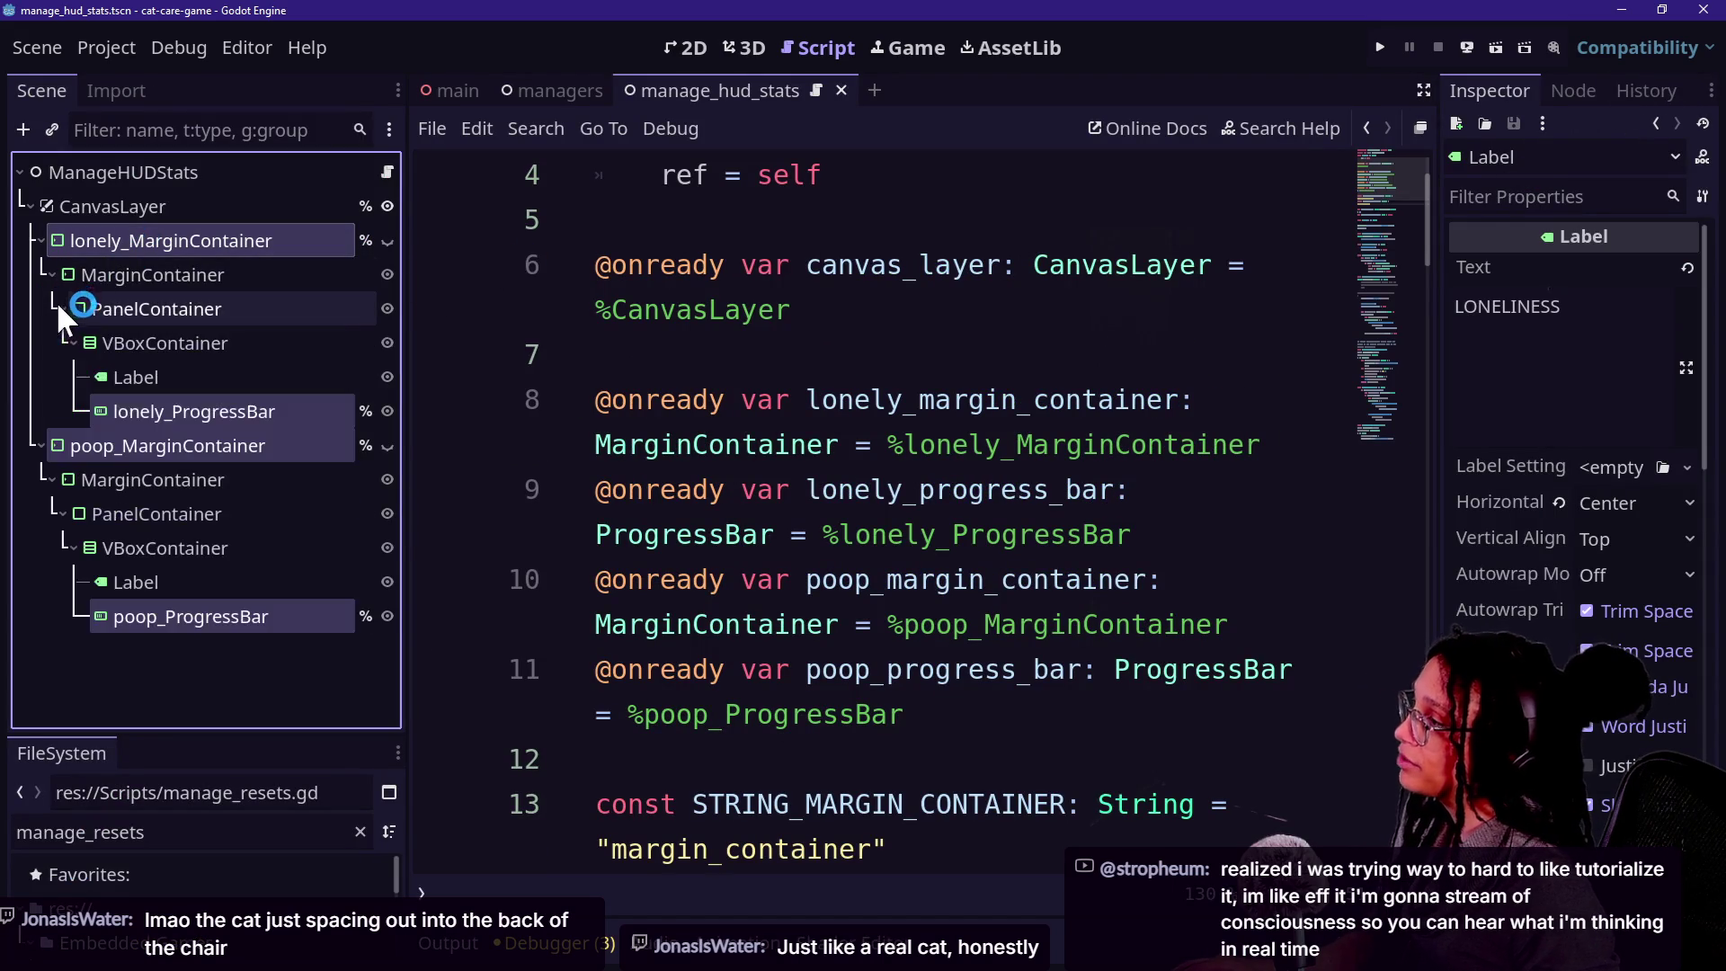
pyautogui.click(90, 309)
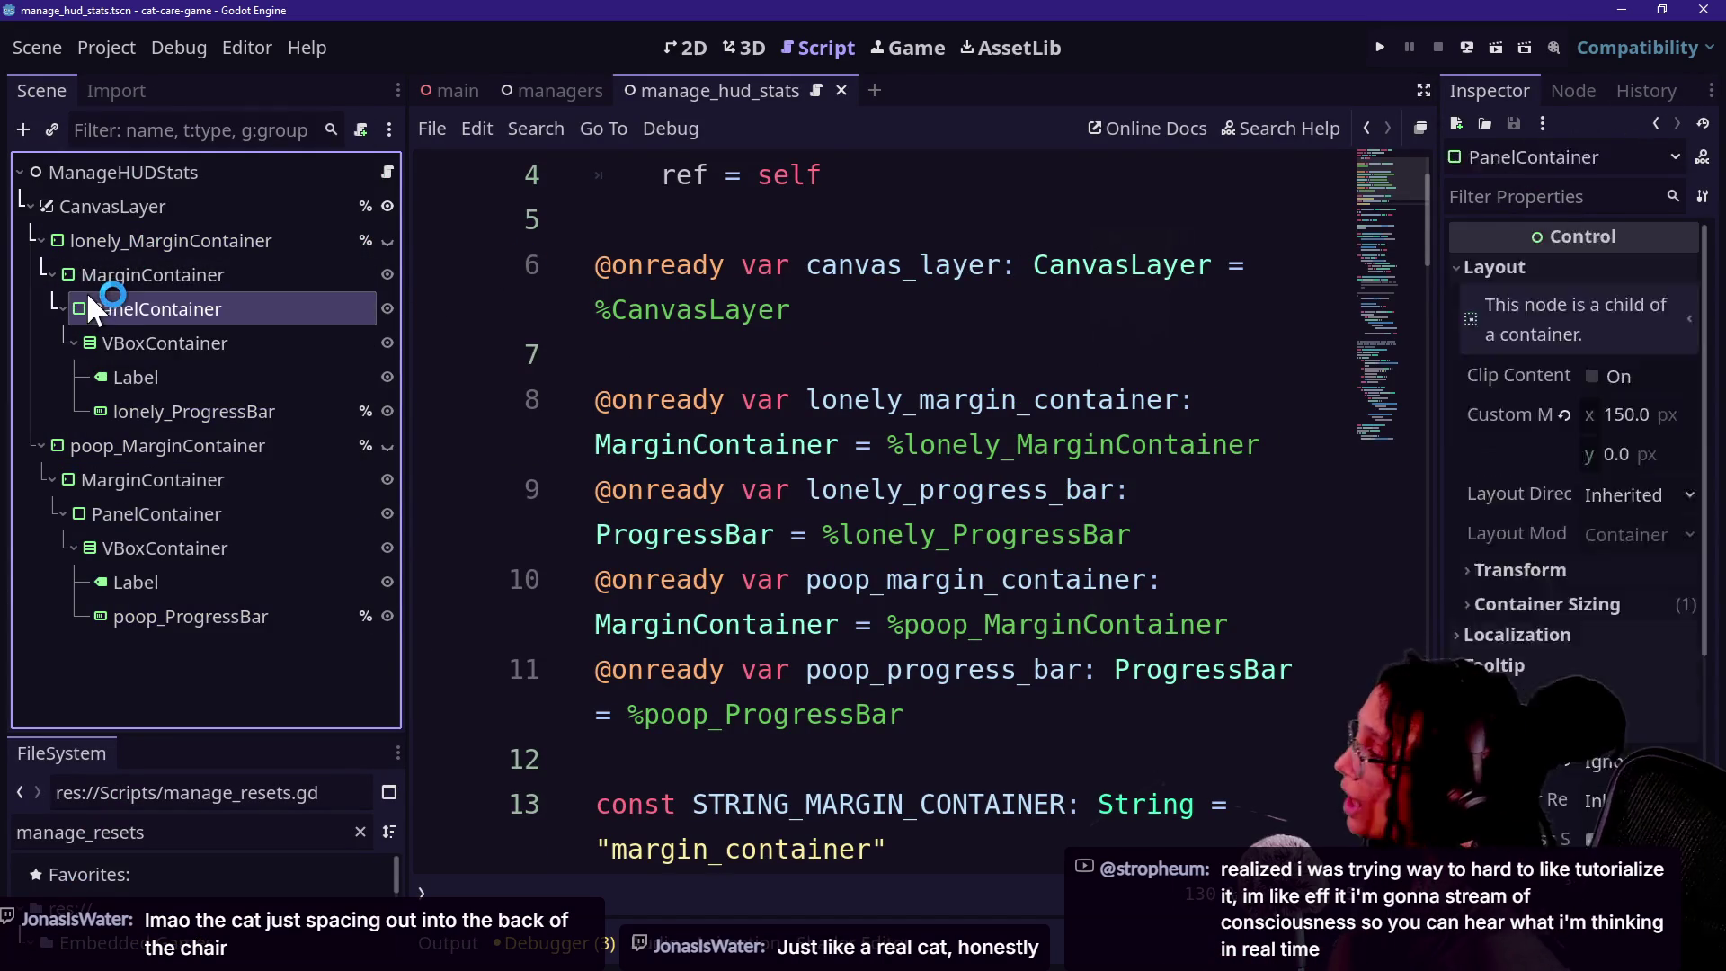
pyautogui.click(131, 340)
pyautogui.click(192, 204)
pyautogui.click(193, 238)
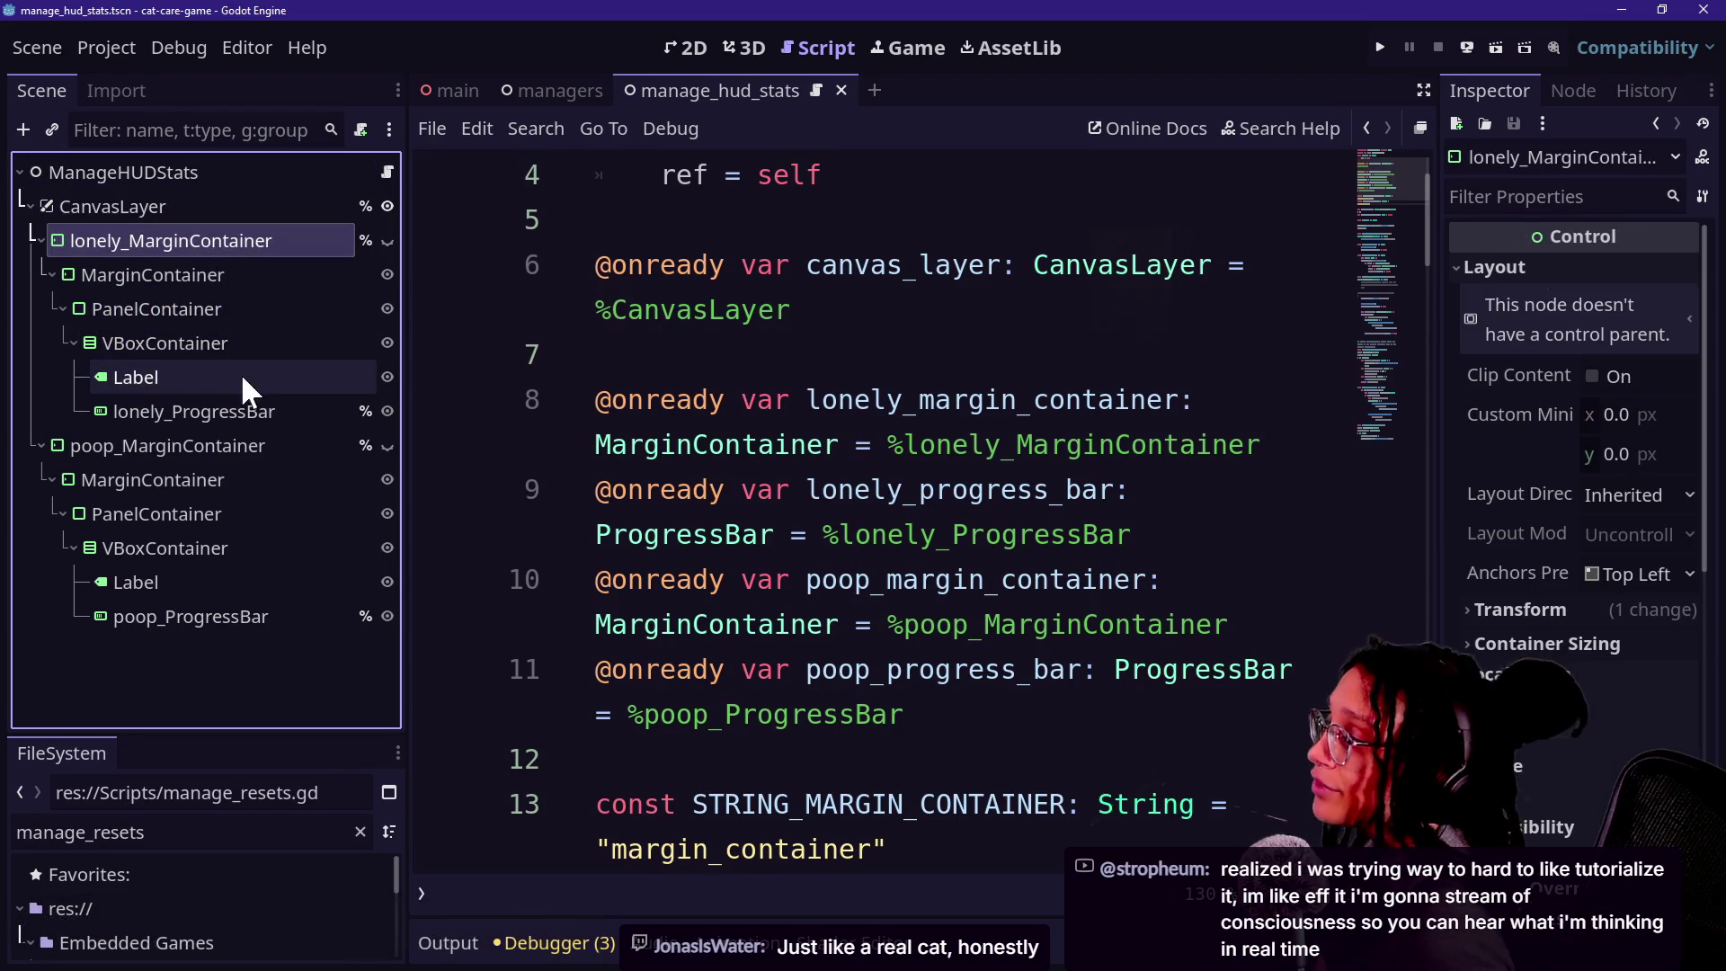
pyautogui.click(260, 547)
pyautogui.click(263, 600)
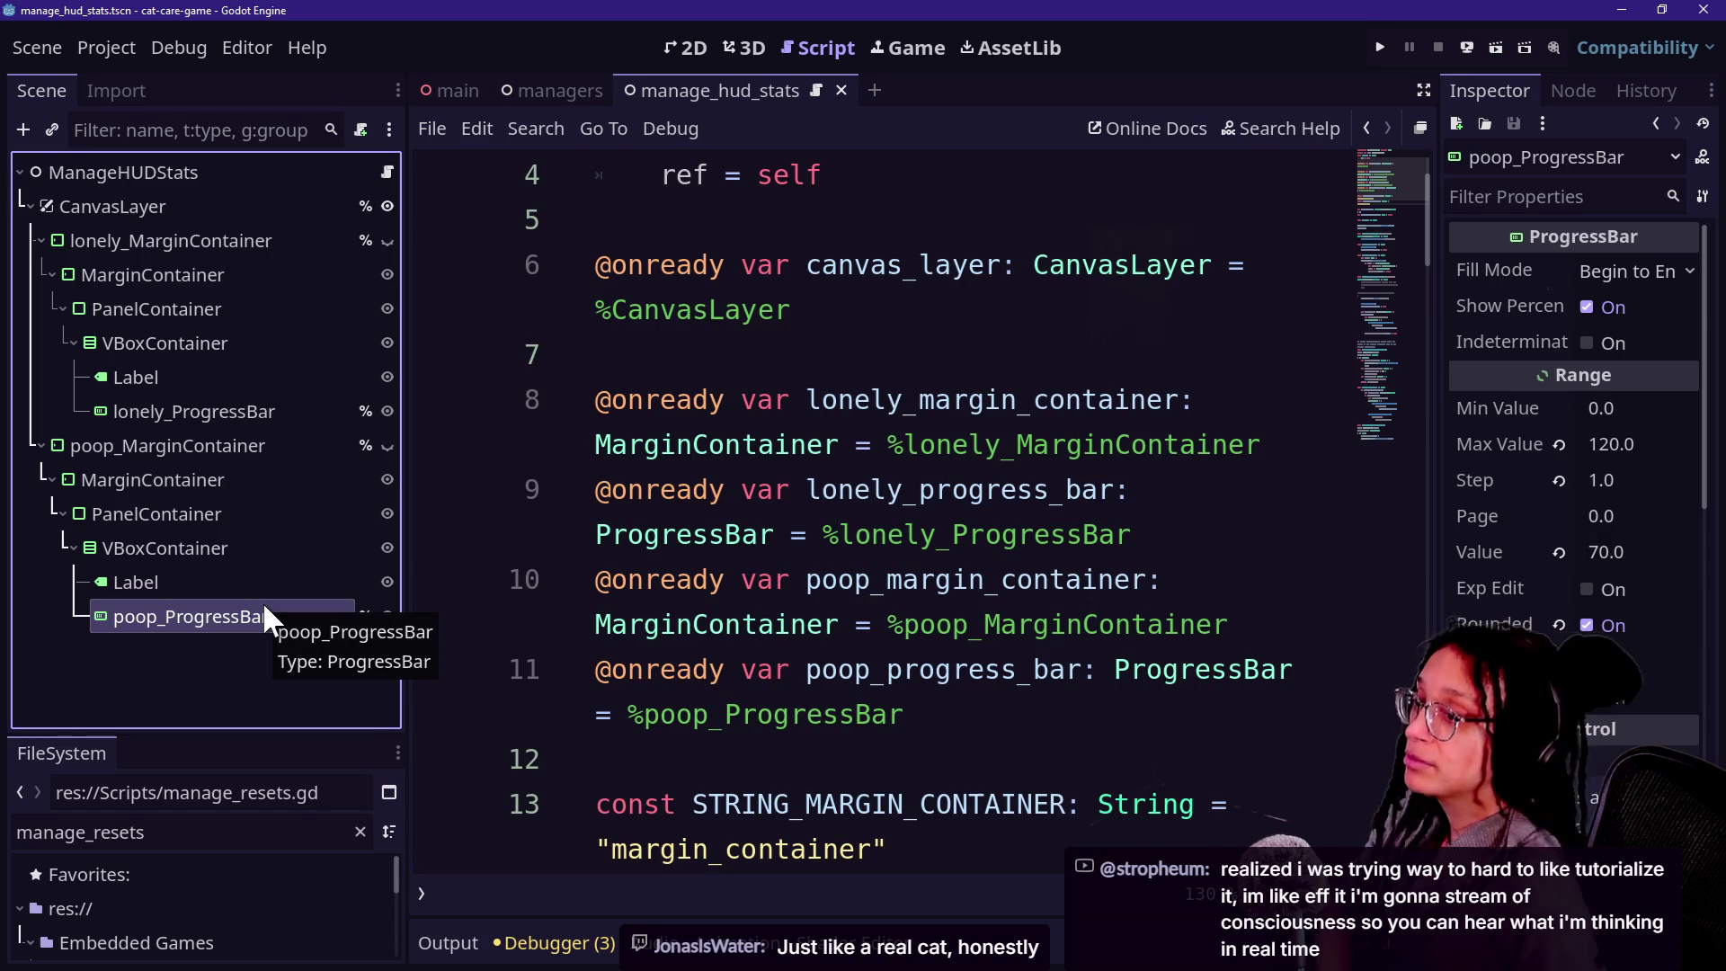
pyautogui.click(269, 551)
pyautogui.click(280, 305)
pyautogui.click(299, 252)
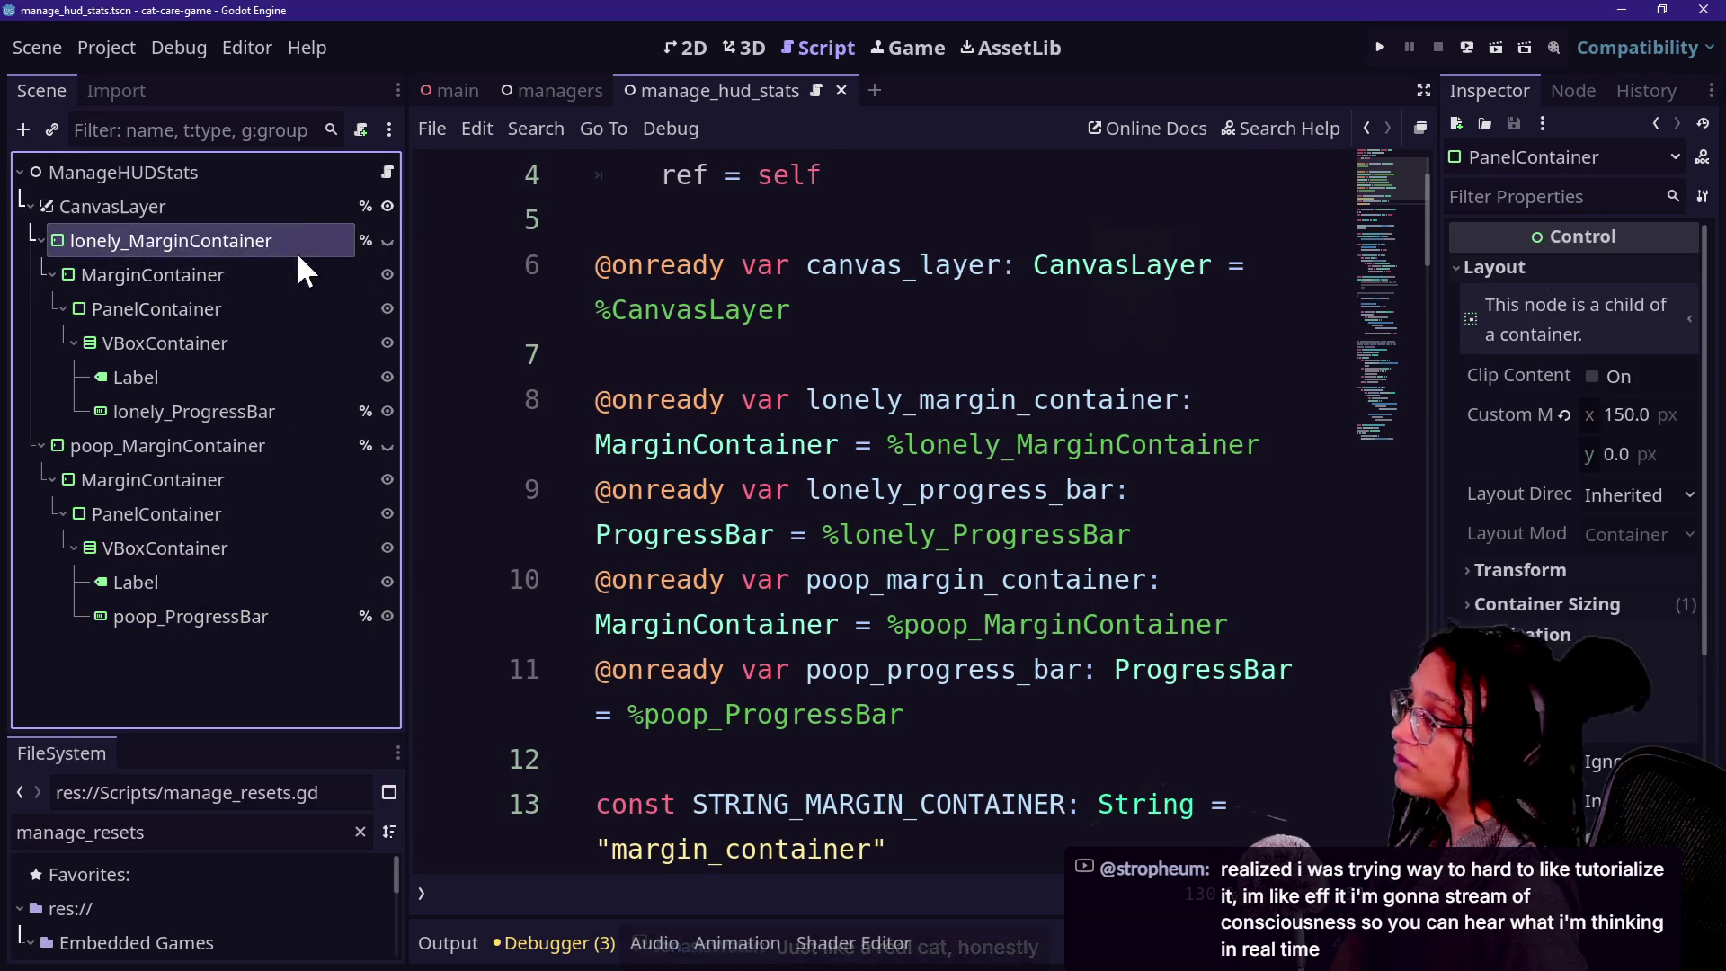
pyautogui.click(301, 212)
pyautogui.click(311, 181)
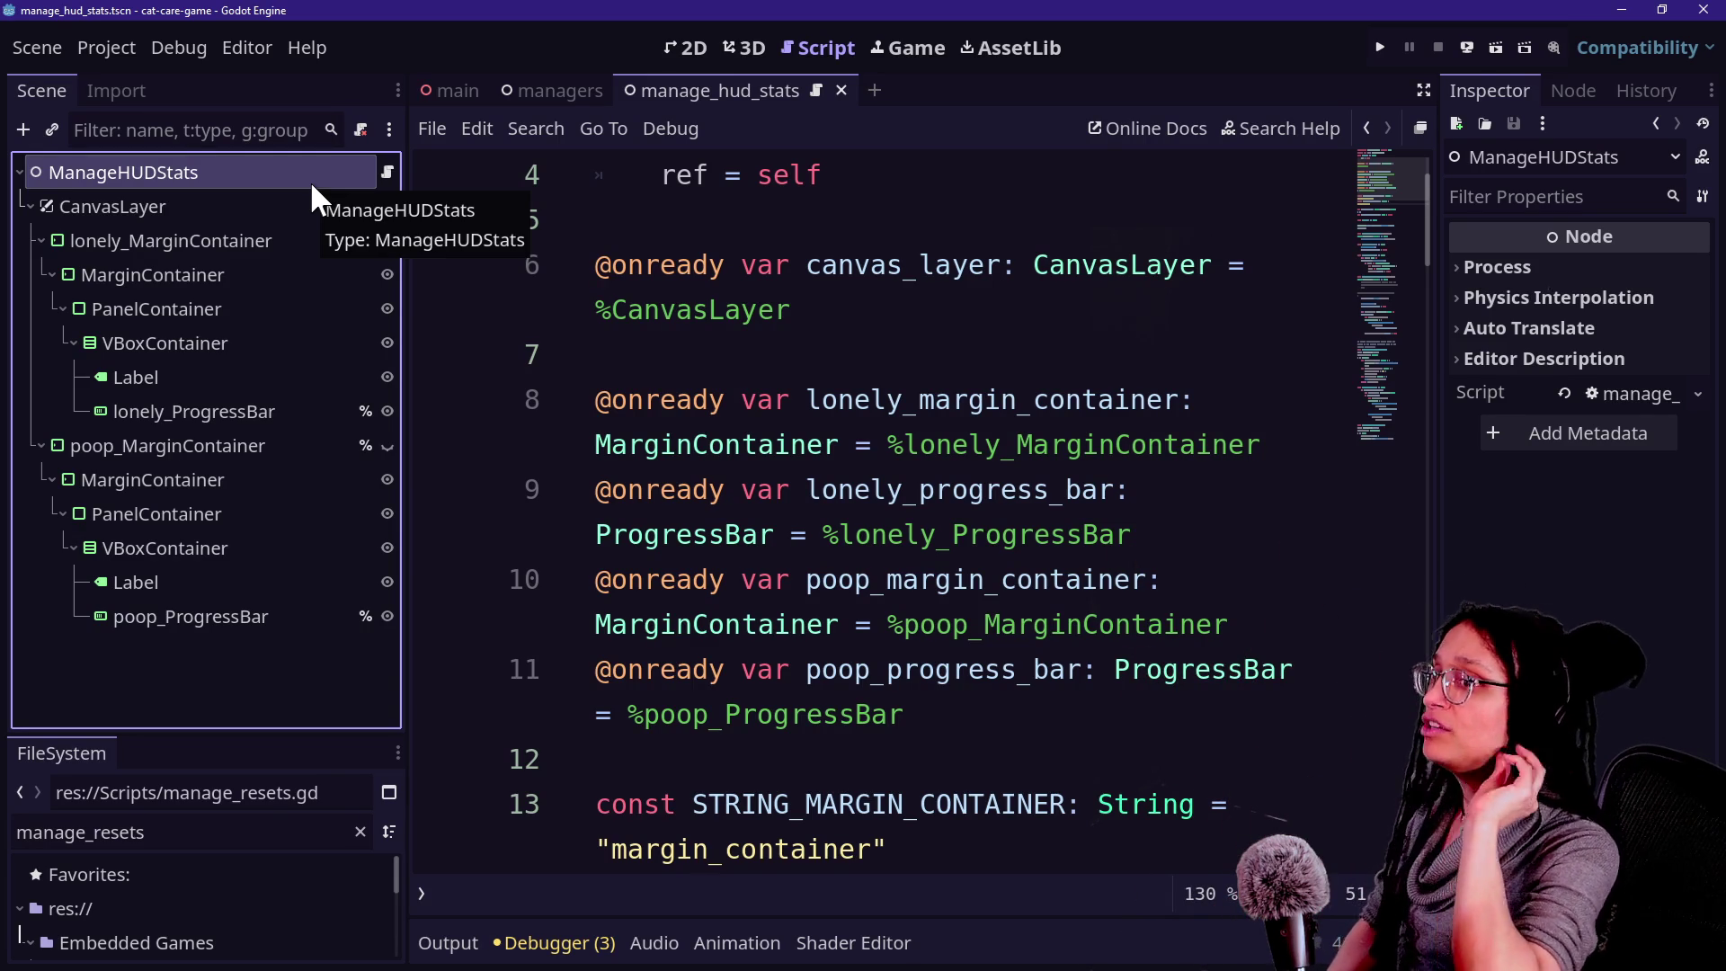
pyautogui.click(144, 379)
pyautogui.click(185, 301)
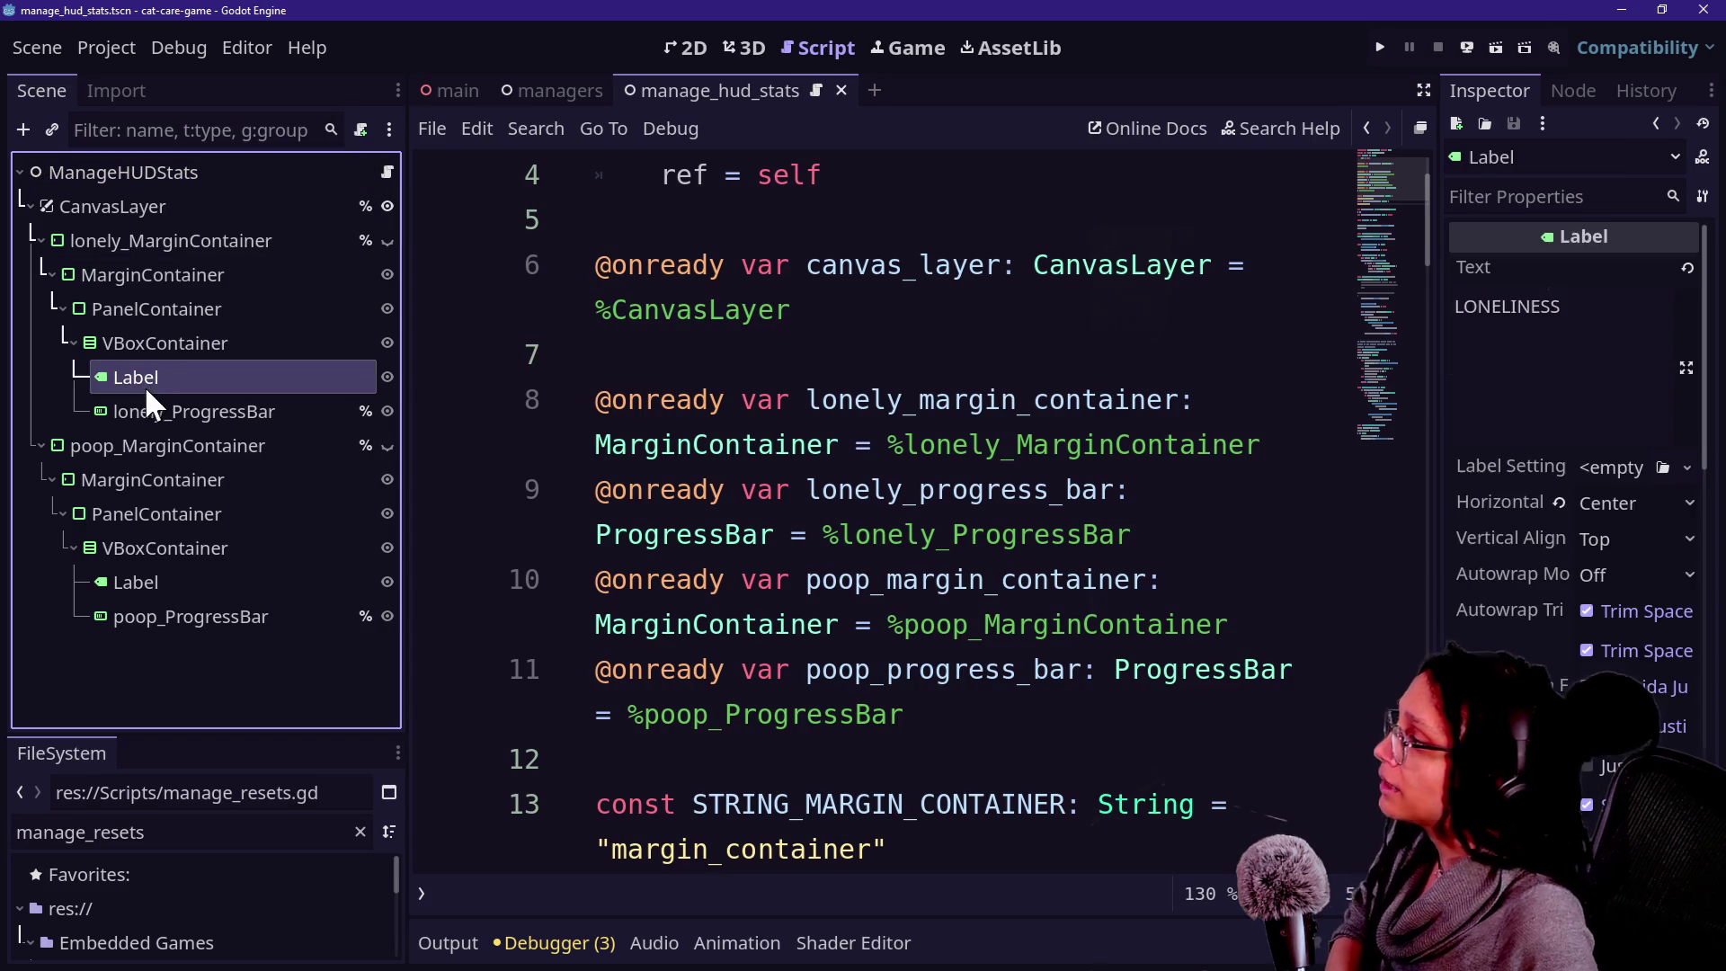
pyautogui.click(194, 270)
pyautogui.click(150, 244)
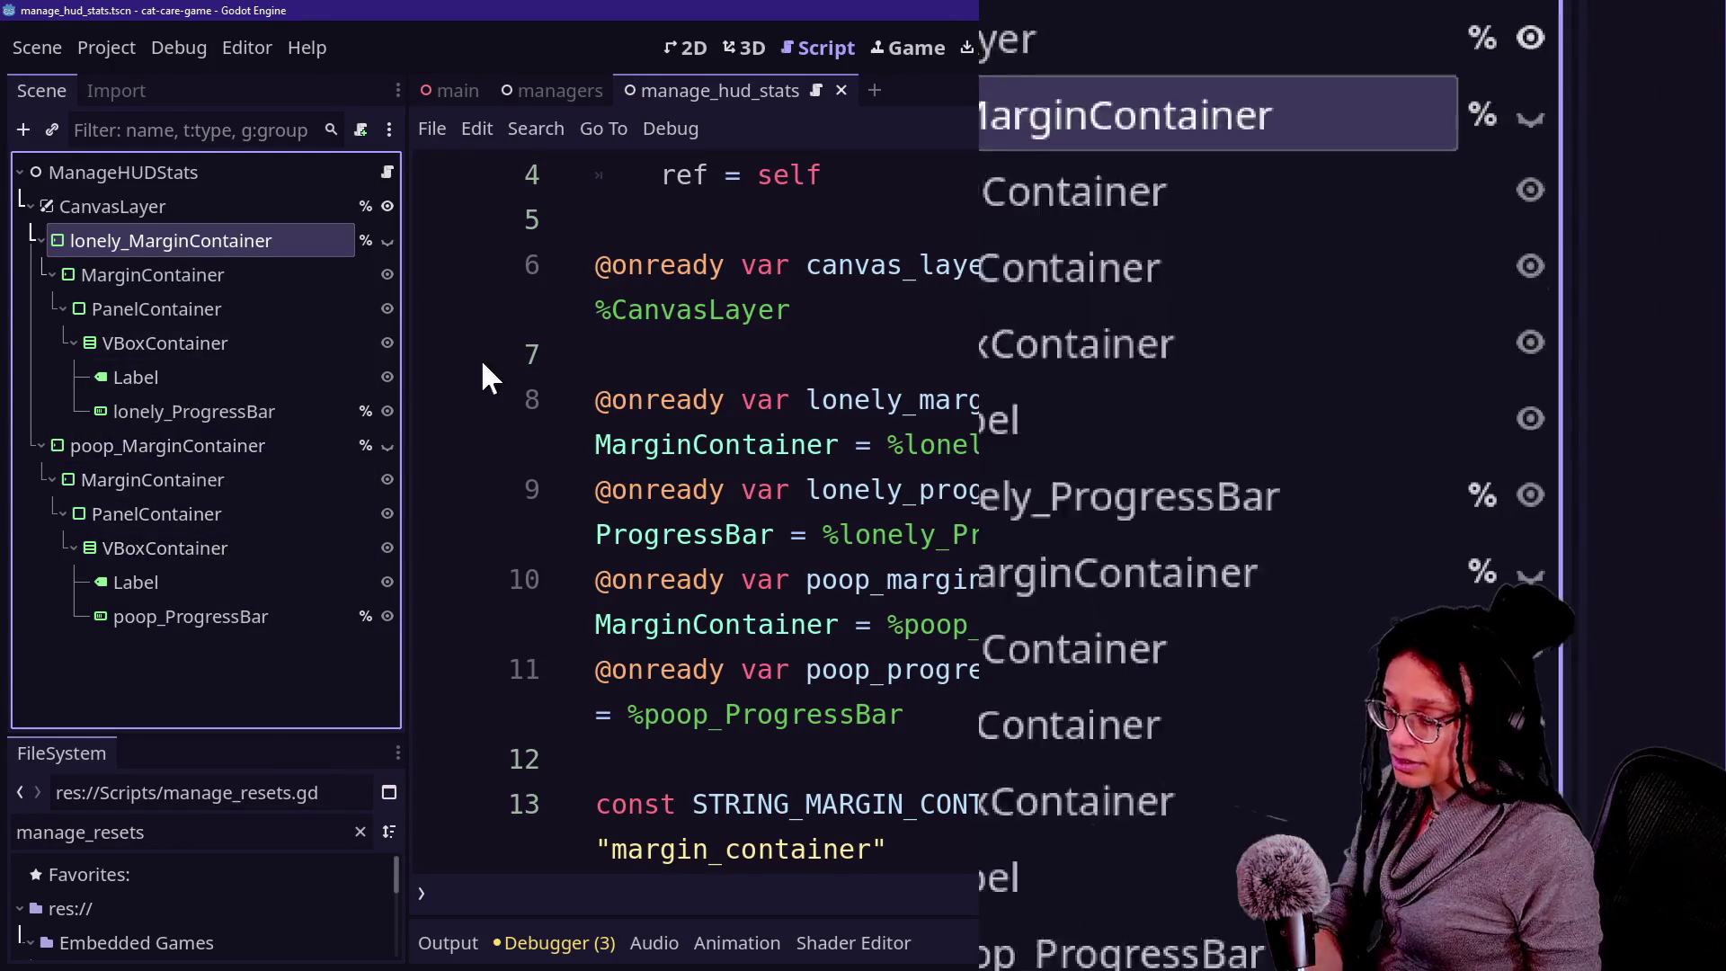
pyautogui.scroll(2, 864, 306)
pyautogui.scroll(-3, 899, 286)
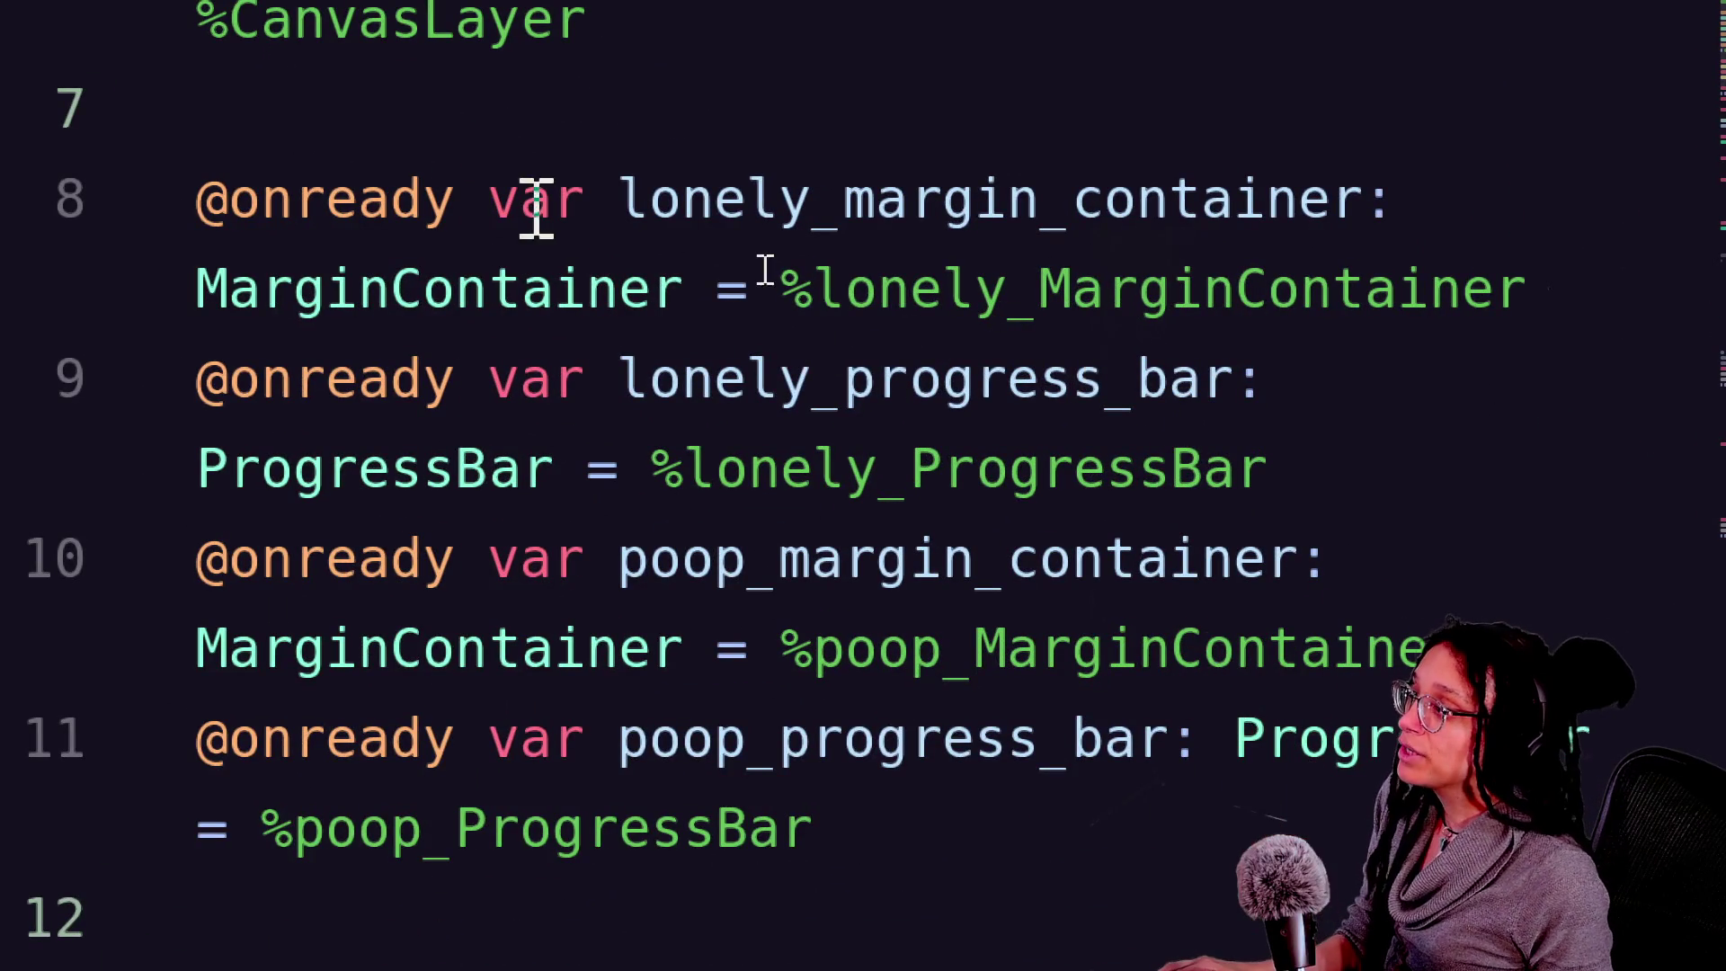
pyautogui.moveTo(843, 206); pyautogui.dragTo(1364, 206)
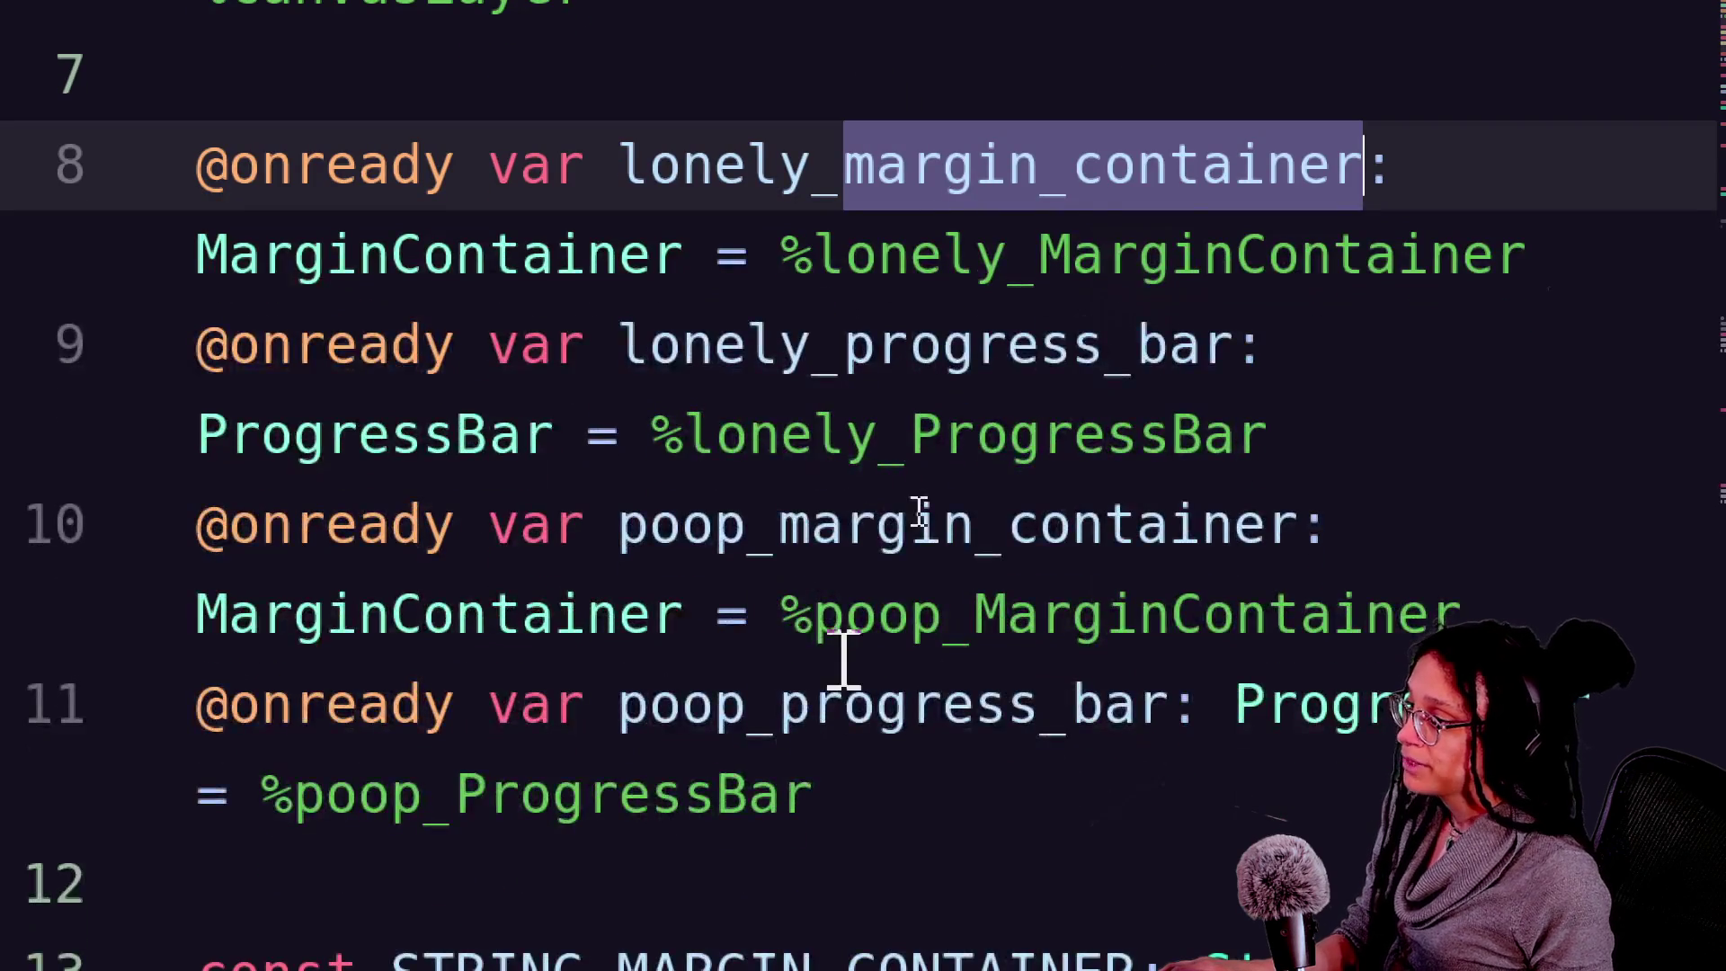
pyautogui.moveTo(779, 705)
pyautogui.mouseDown()
pyautogui.moveTo(1338, 710)
pyautogui.moveTo(1188, 710)
pyautogui.mouseUp()
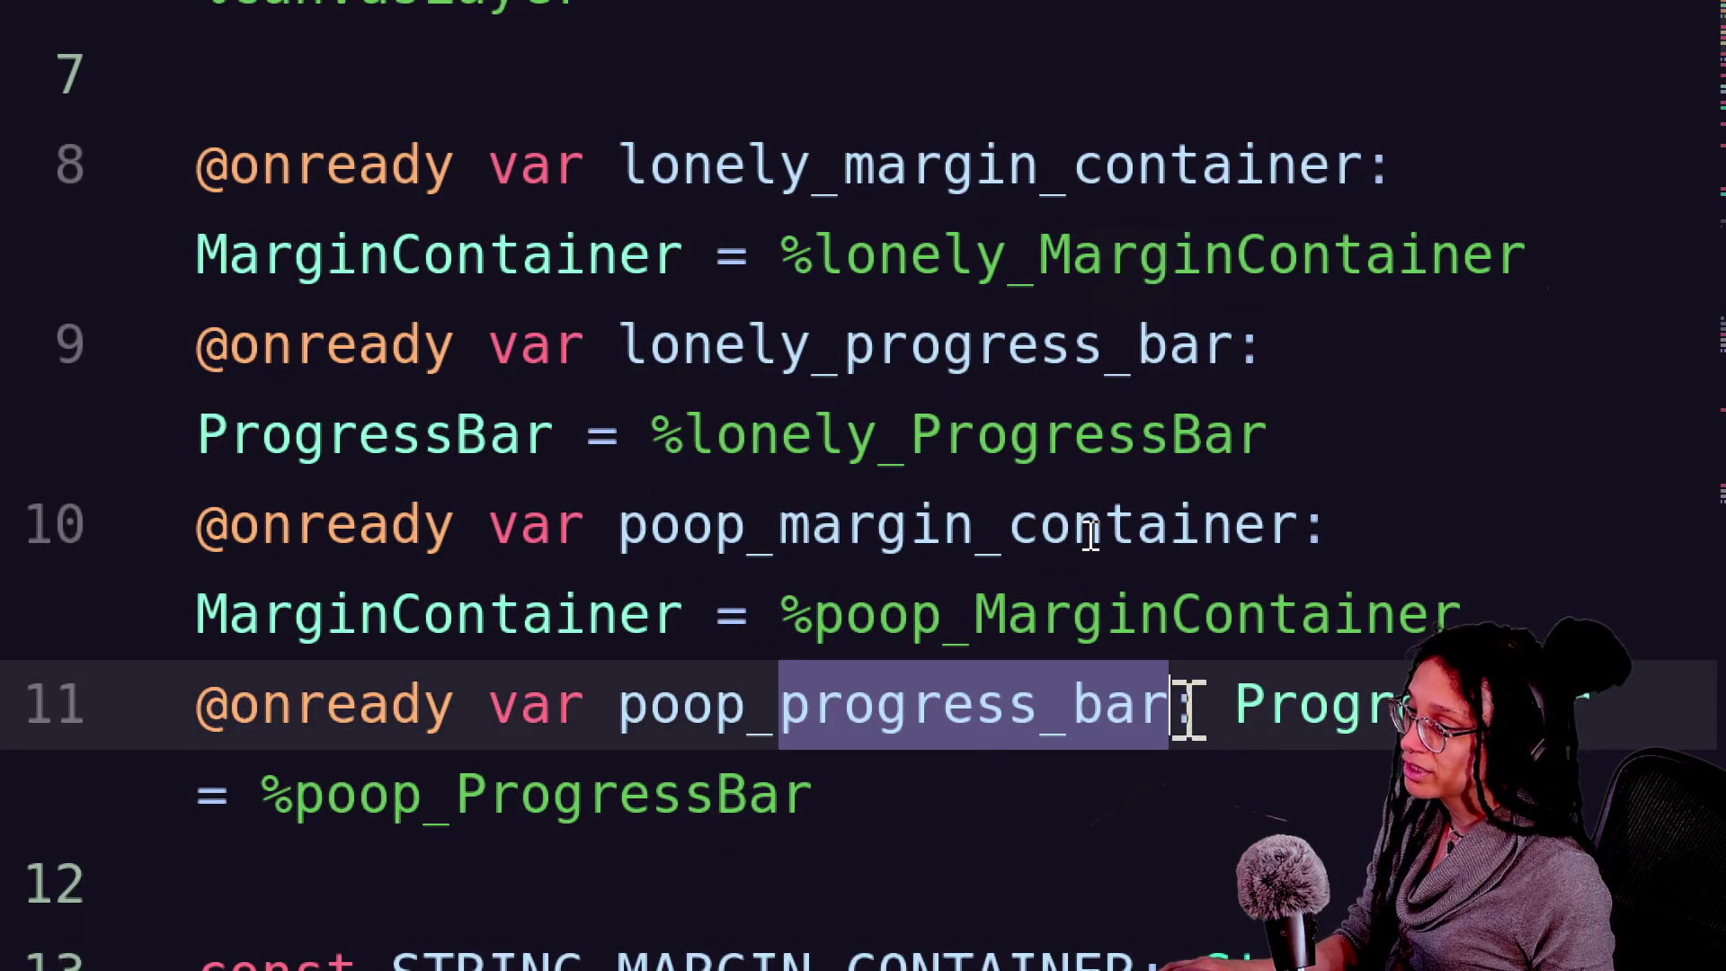
pyautogui.click(1038, 711)
pyautogui.click(617, 532)
pyautogui.moveTo(617, 533); pyautogui.dragTo(714, 531)
pyautogui.moveTo(619, 347); pyautogui.dragTo(855, 347)
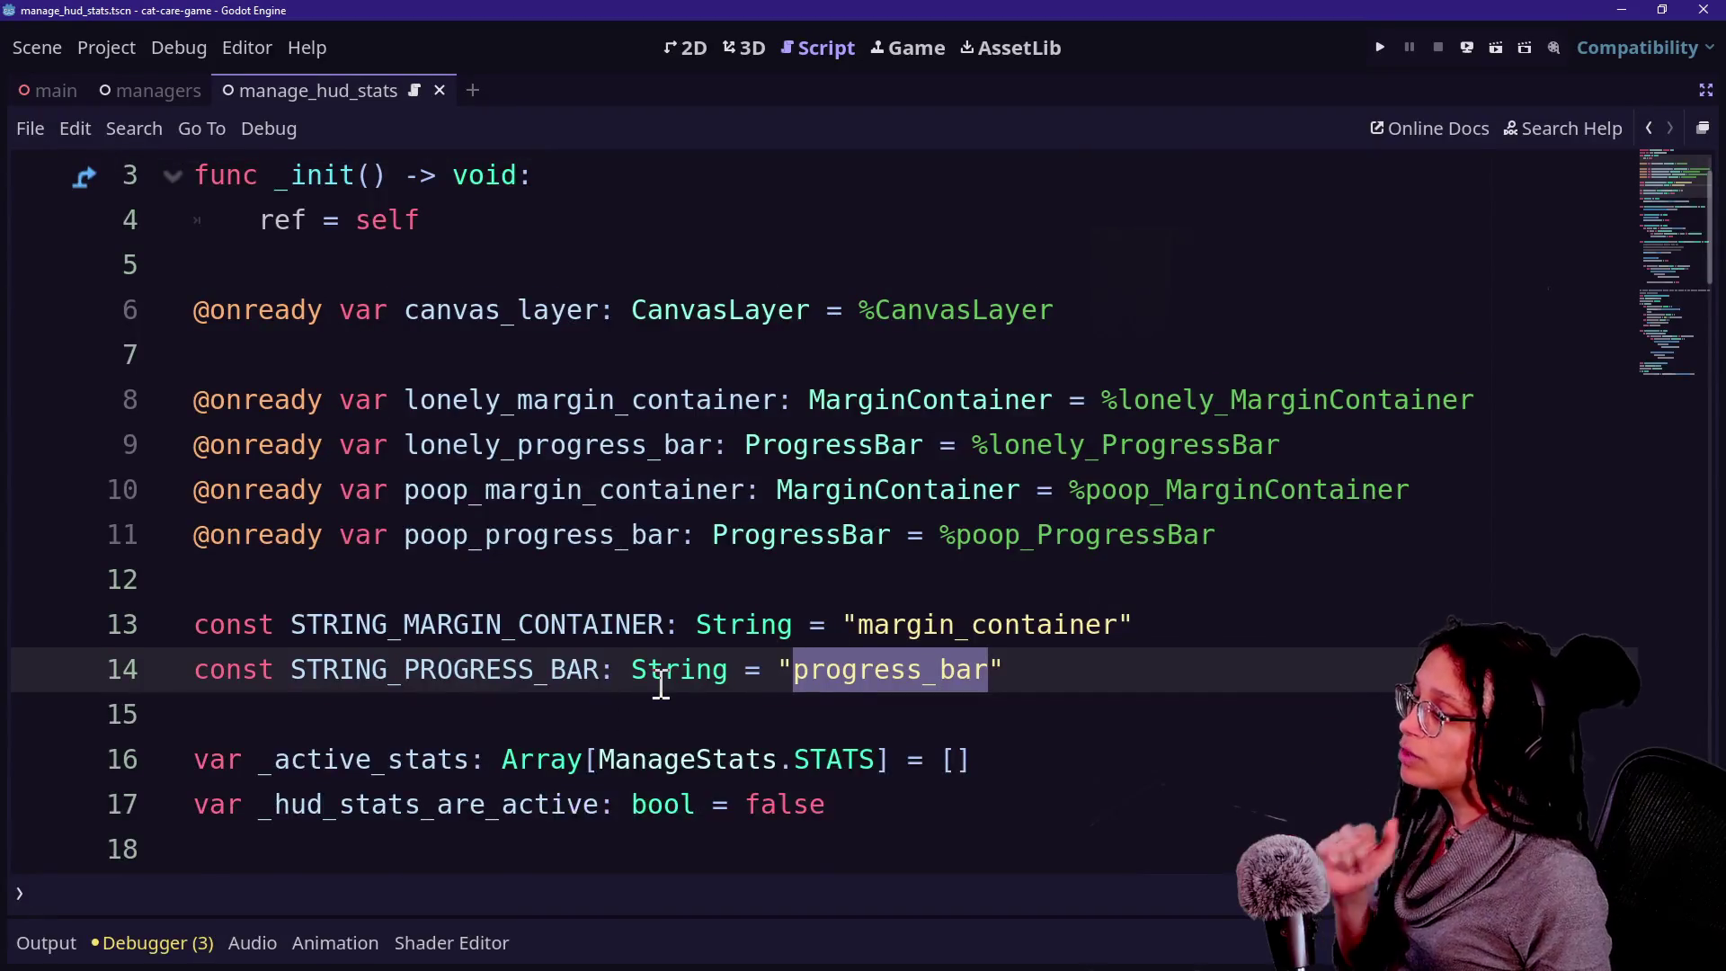
pyautogui.scroll(-1, 662, 683)
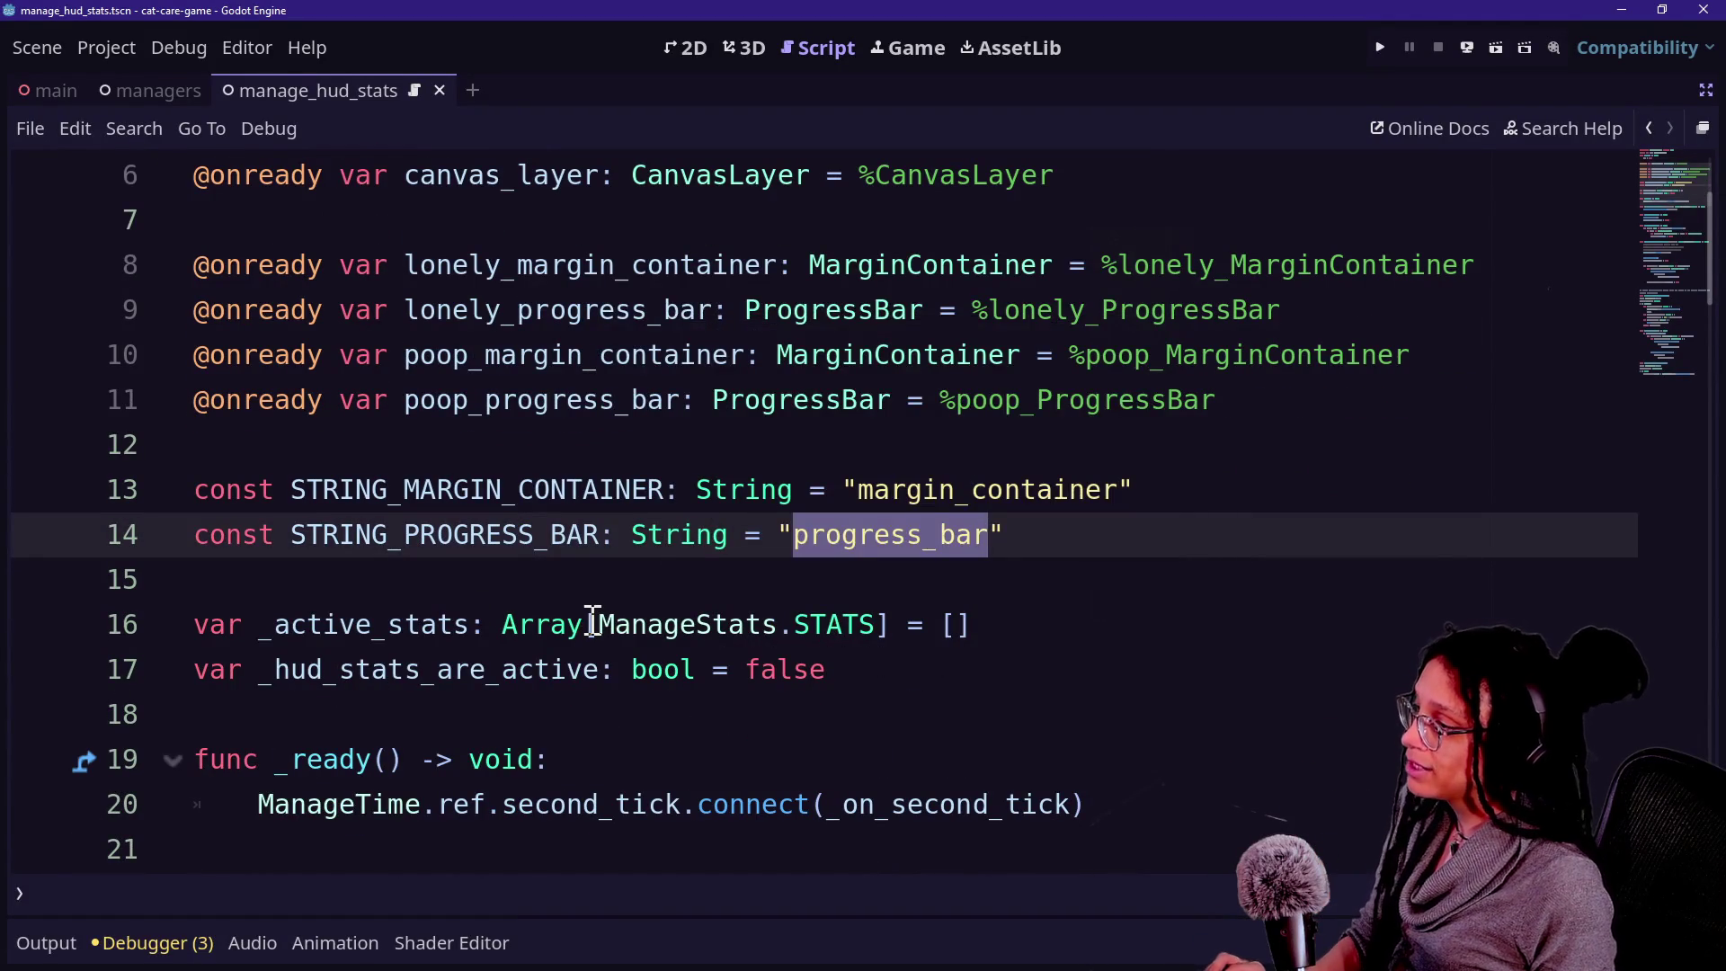
# Jump to ManageStats from line 16 and inspect the STATS enum: hunger, thirst, lonely, bored, poop.
pyautogui.click(593, 623)
pyautogui.click(614, 669)
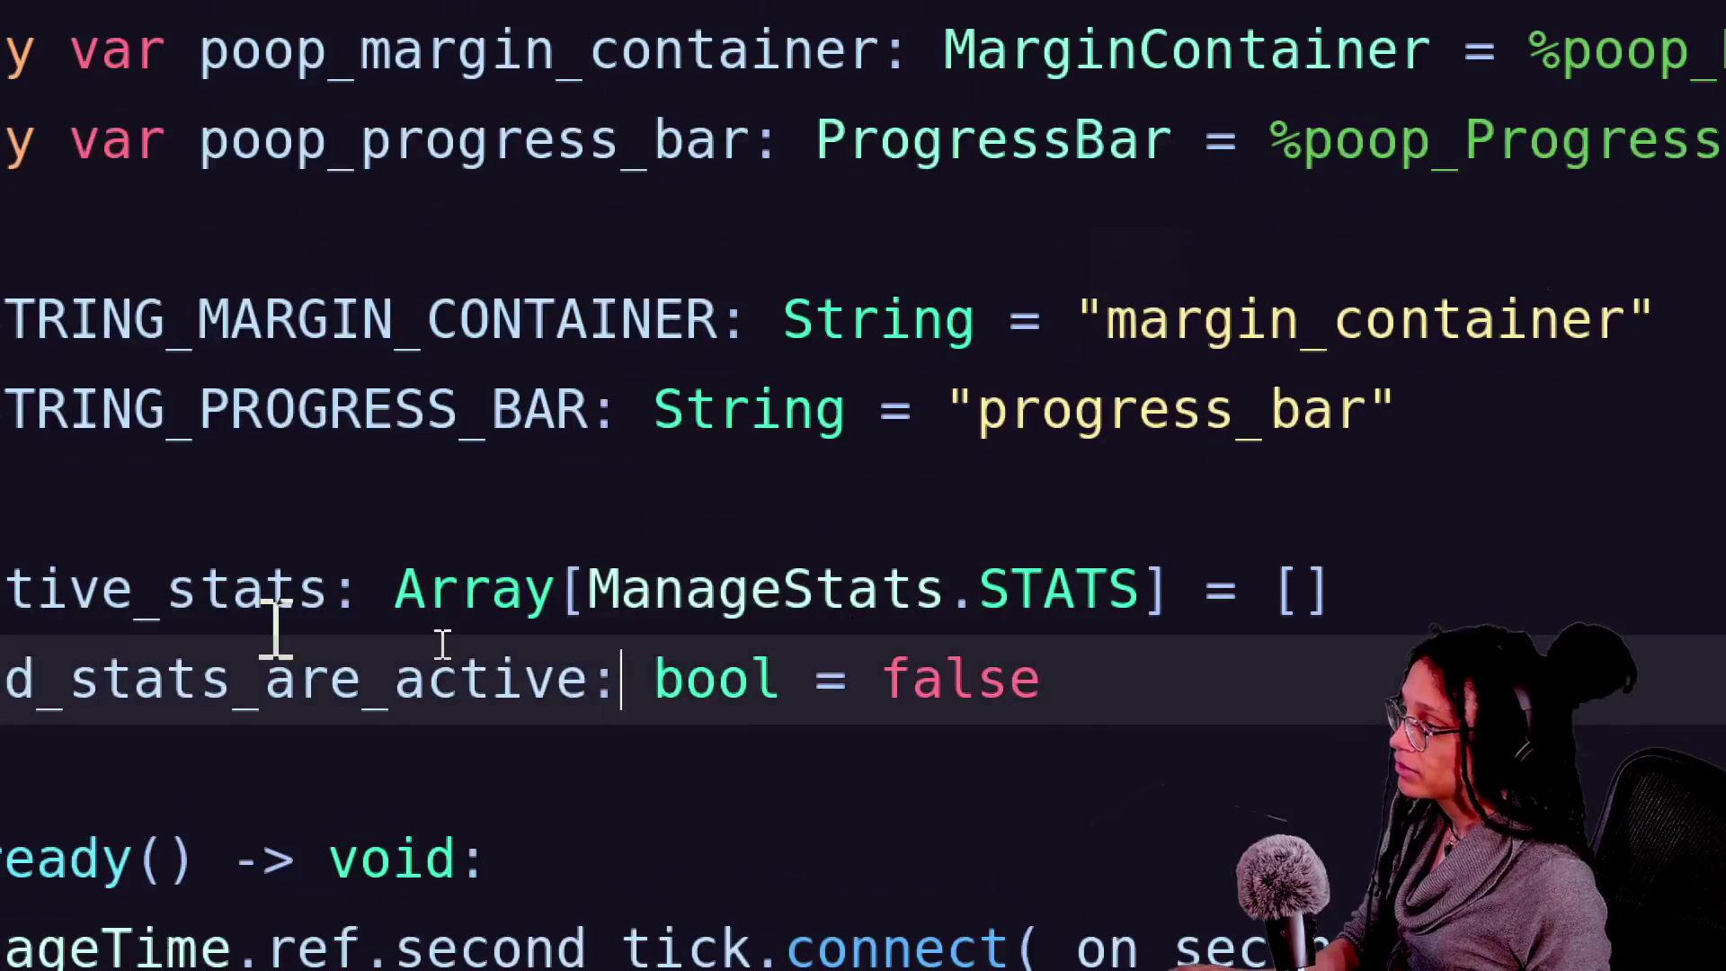
pyautogui.keyDown('ctrl'); pyautogui.click(755, 594); pyautogui.keyUp('ctrl')
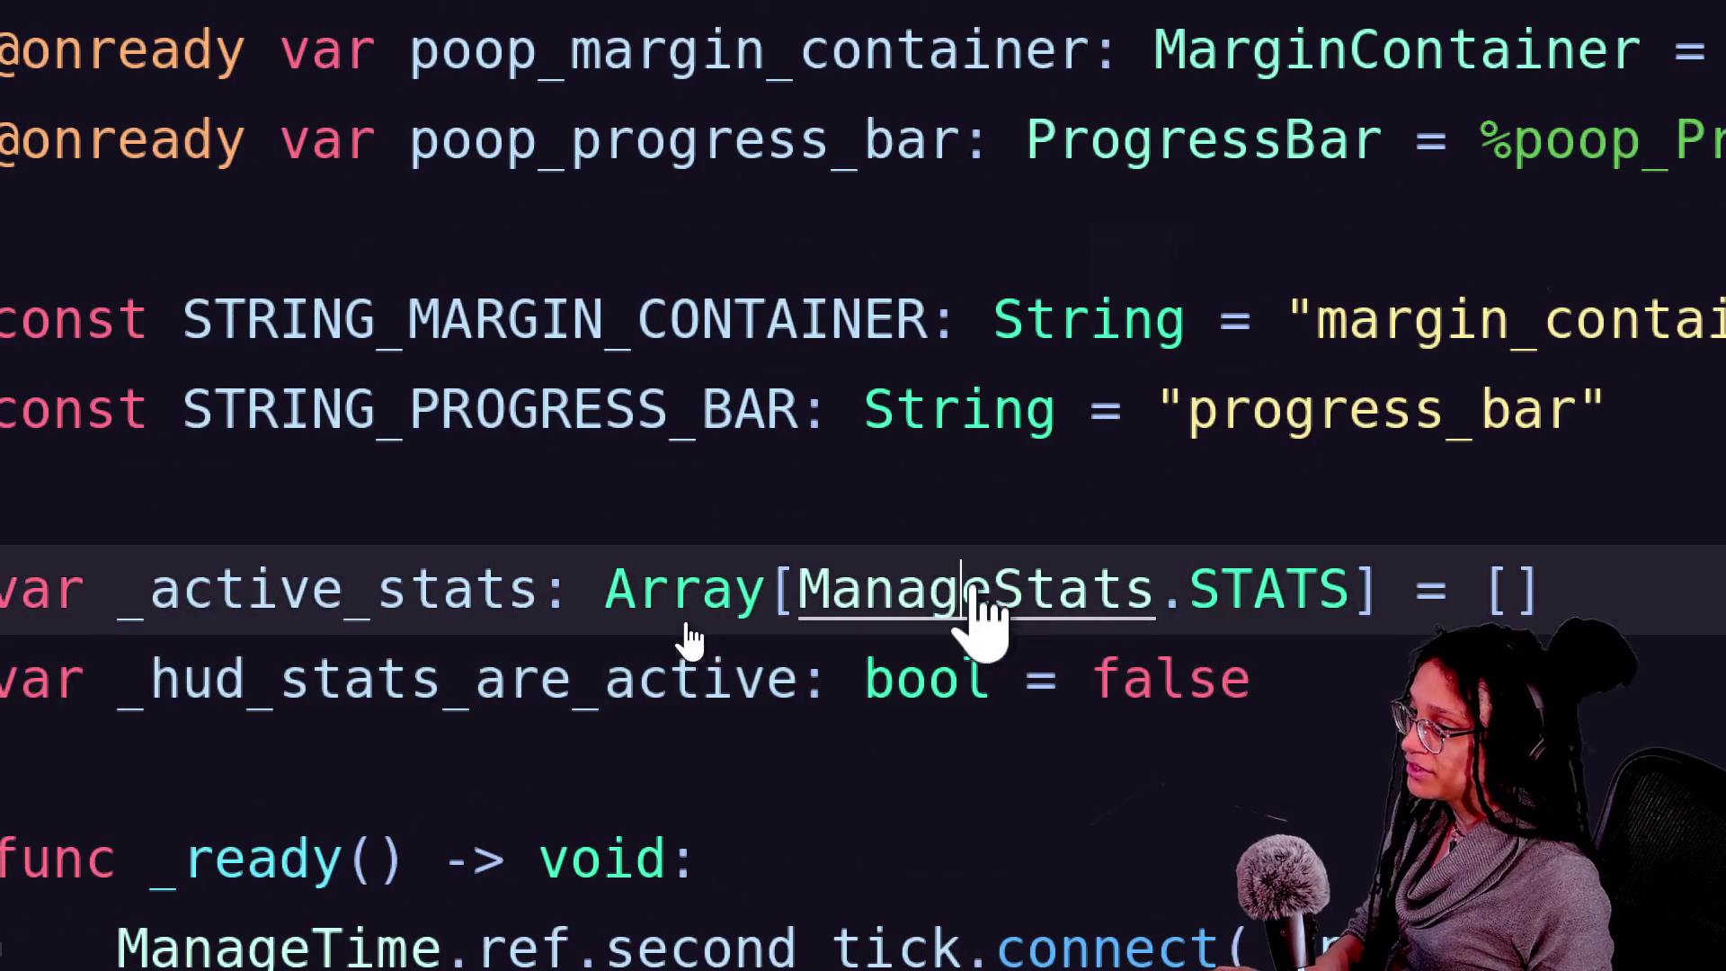
pyautogui.doubleClick(431, 508)
pyautogui.moveTo(654, 679)
pyautogui.mouseDown()
pyautogui.moveTo(501, 694)
pyautogui.moveTo(443, 732)
pyautogui.moveTo(524, 769)
pyautogui.mouseUp()
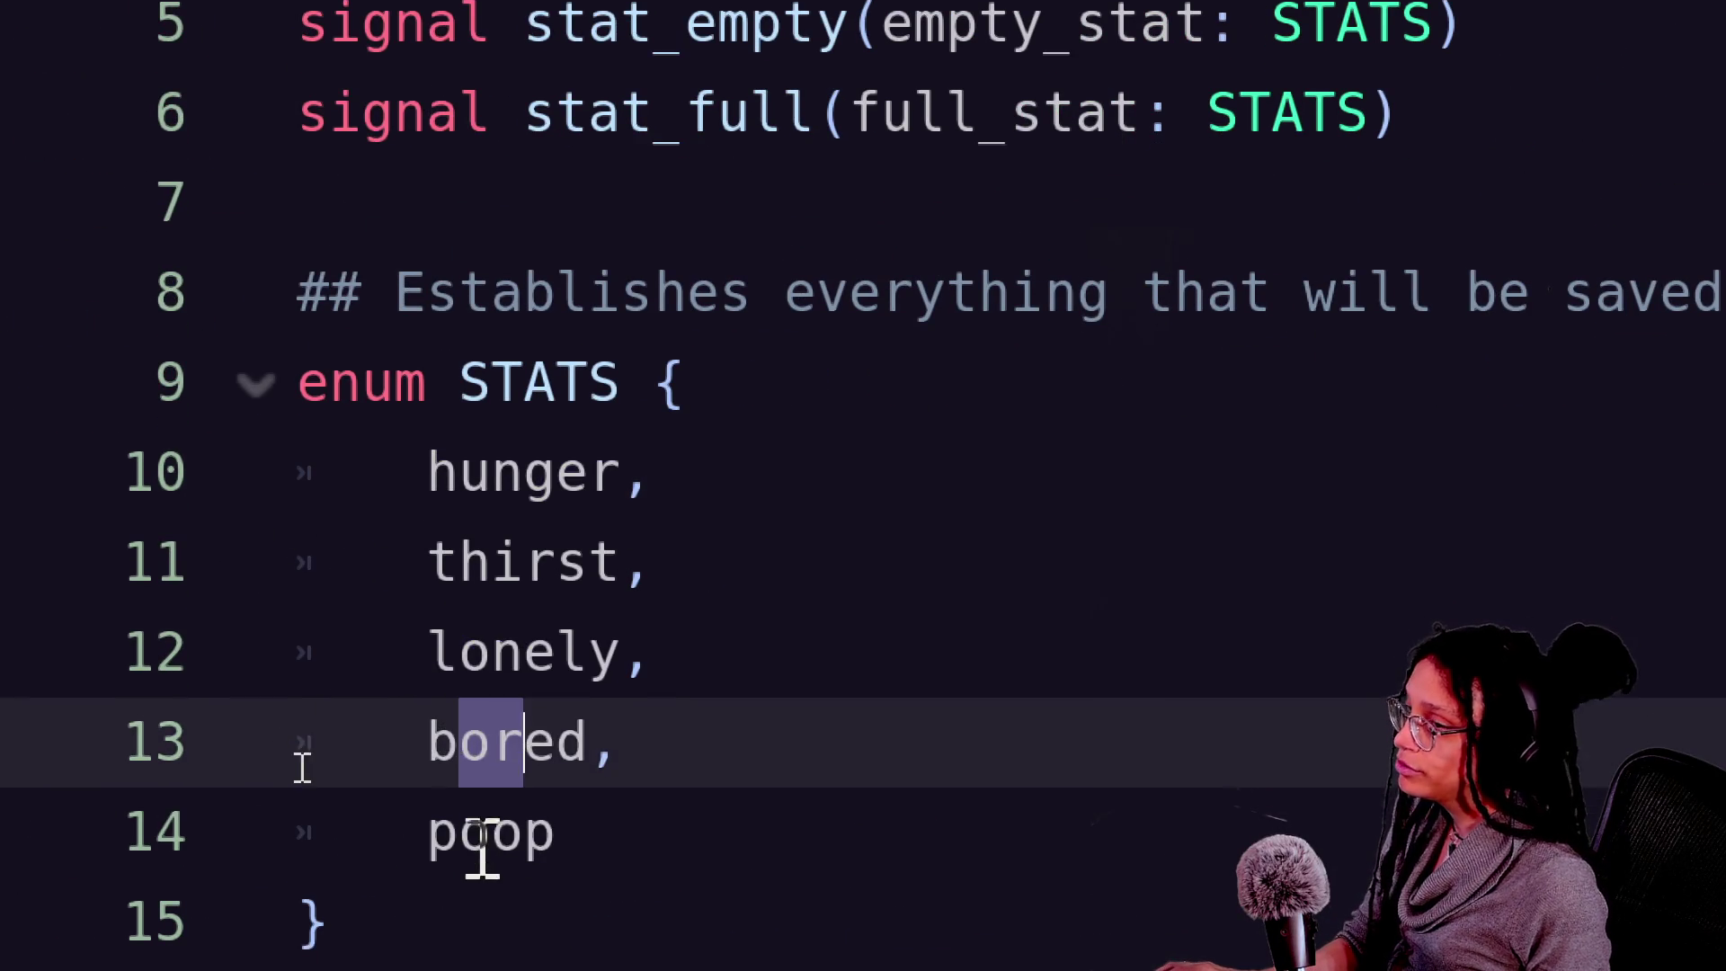
pyautogui.click(483, 849)
pyautogui.moveTo(491, 661); pyautogui.dragTo(558, 674)
pyautogui.scroll(-1, 384, 850)
pyautogui.moveTo(428, 738); pyautogui.dragTo(526, 739)
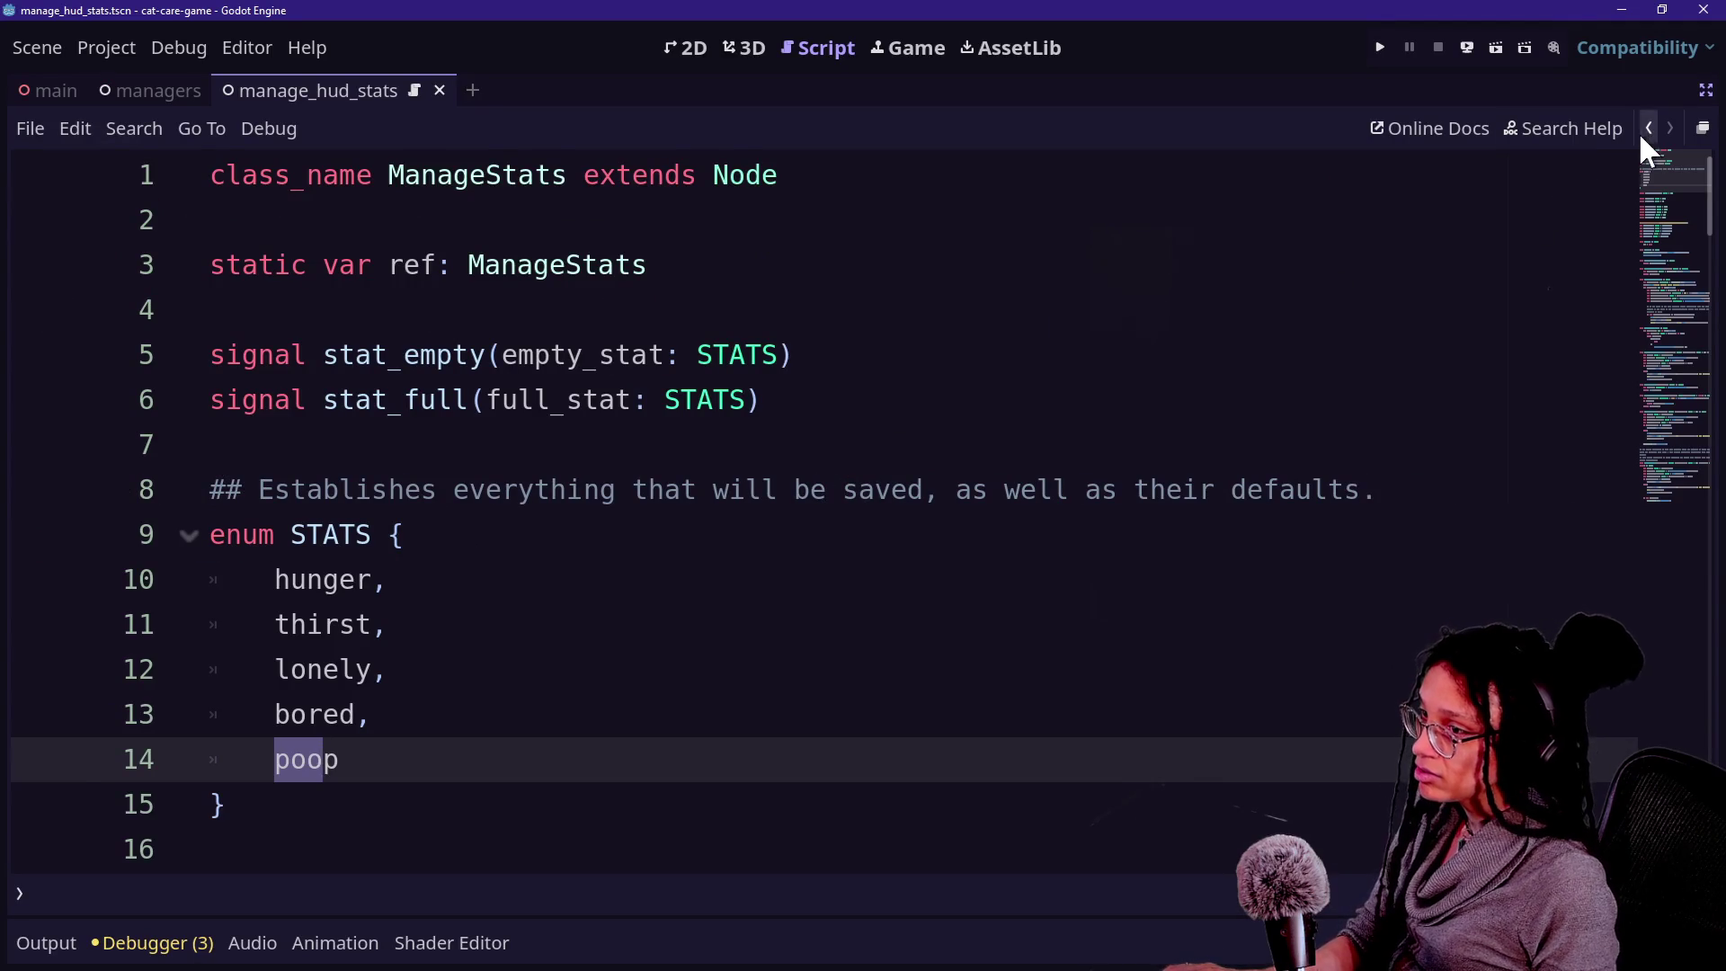
pyautogui.click(1645, 129)
pyautogui.scroll(-3, 762, 596)
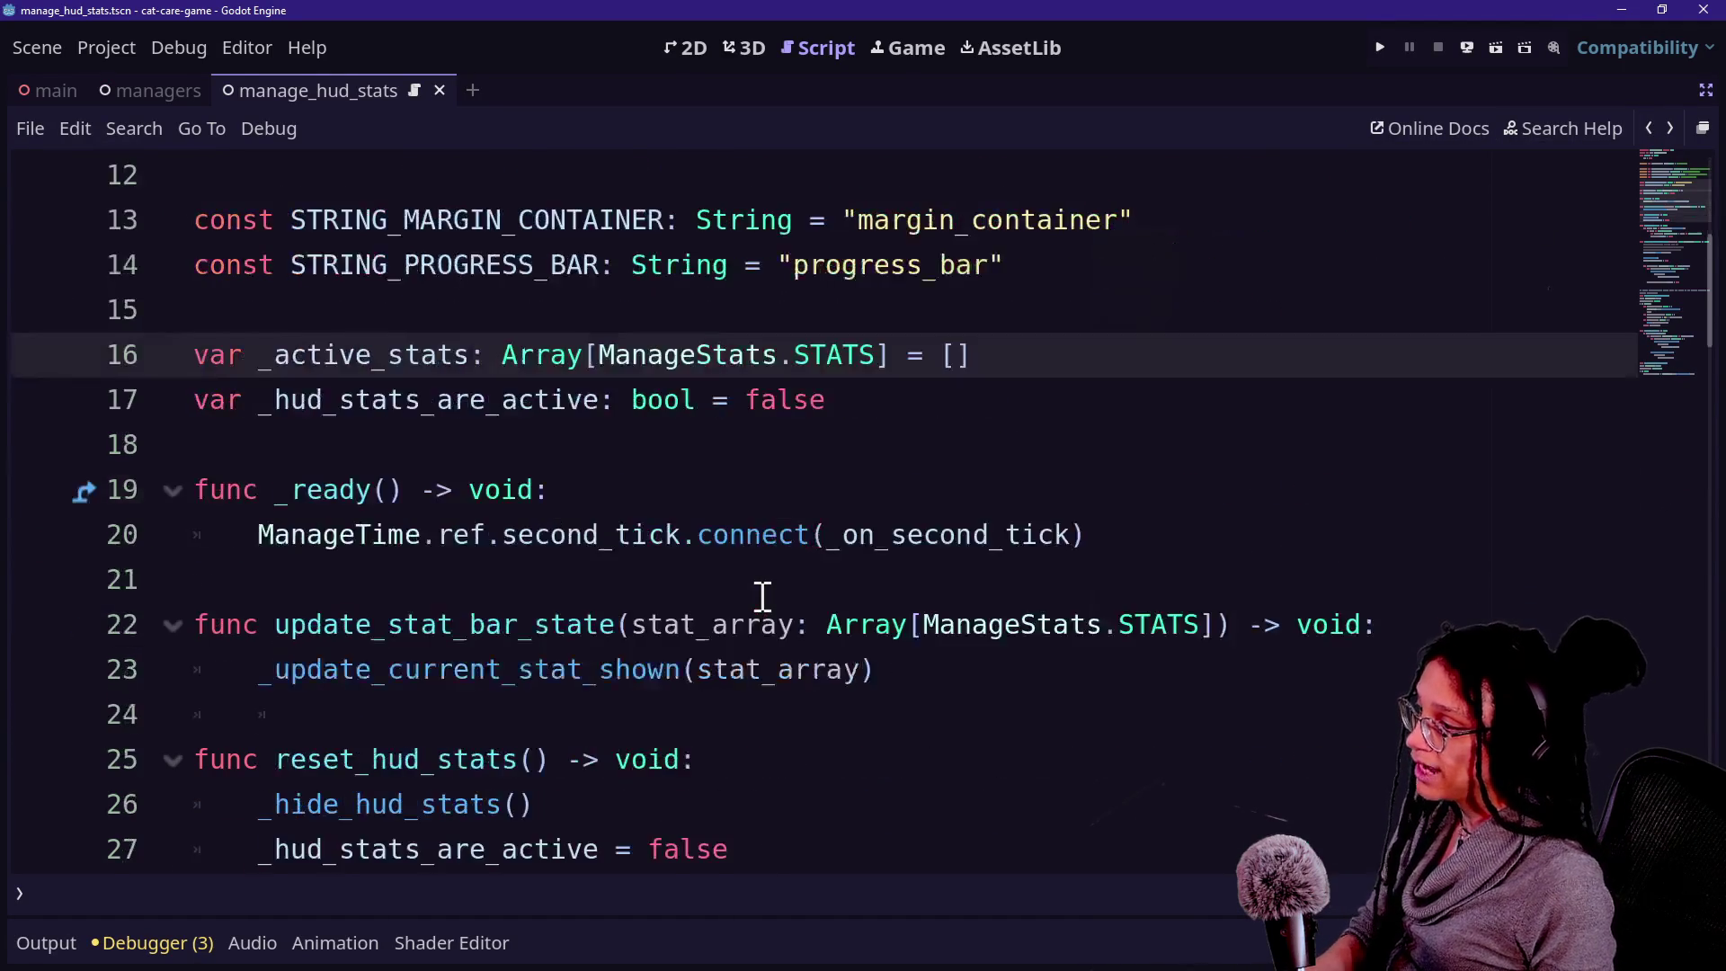
pyautogui.scroll(4, 763, 597)
pyautogui.click(404, 489)
pyautogui.doubleClick(409, 489)
pyautogui.moveTo(421, 445); pyautogui.dragTo(483, 450)
pyautogui.scroll(-6, 456, 511)
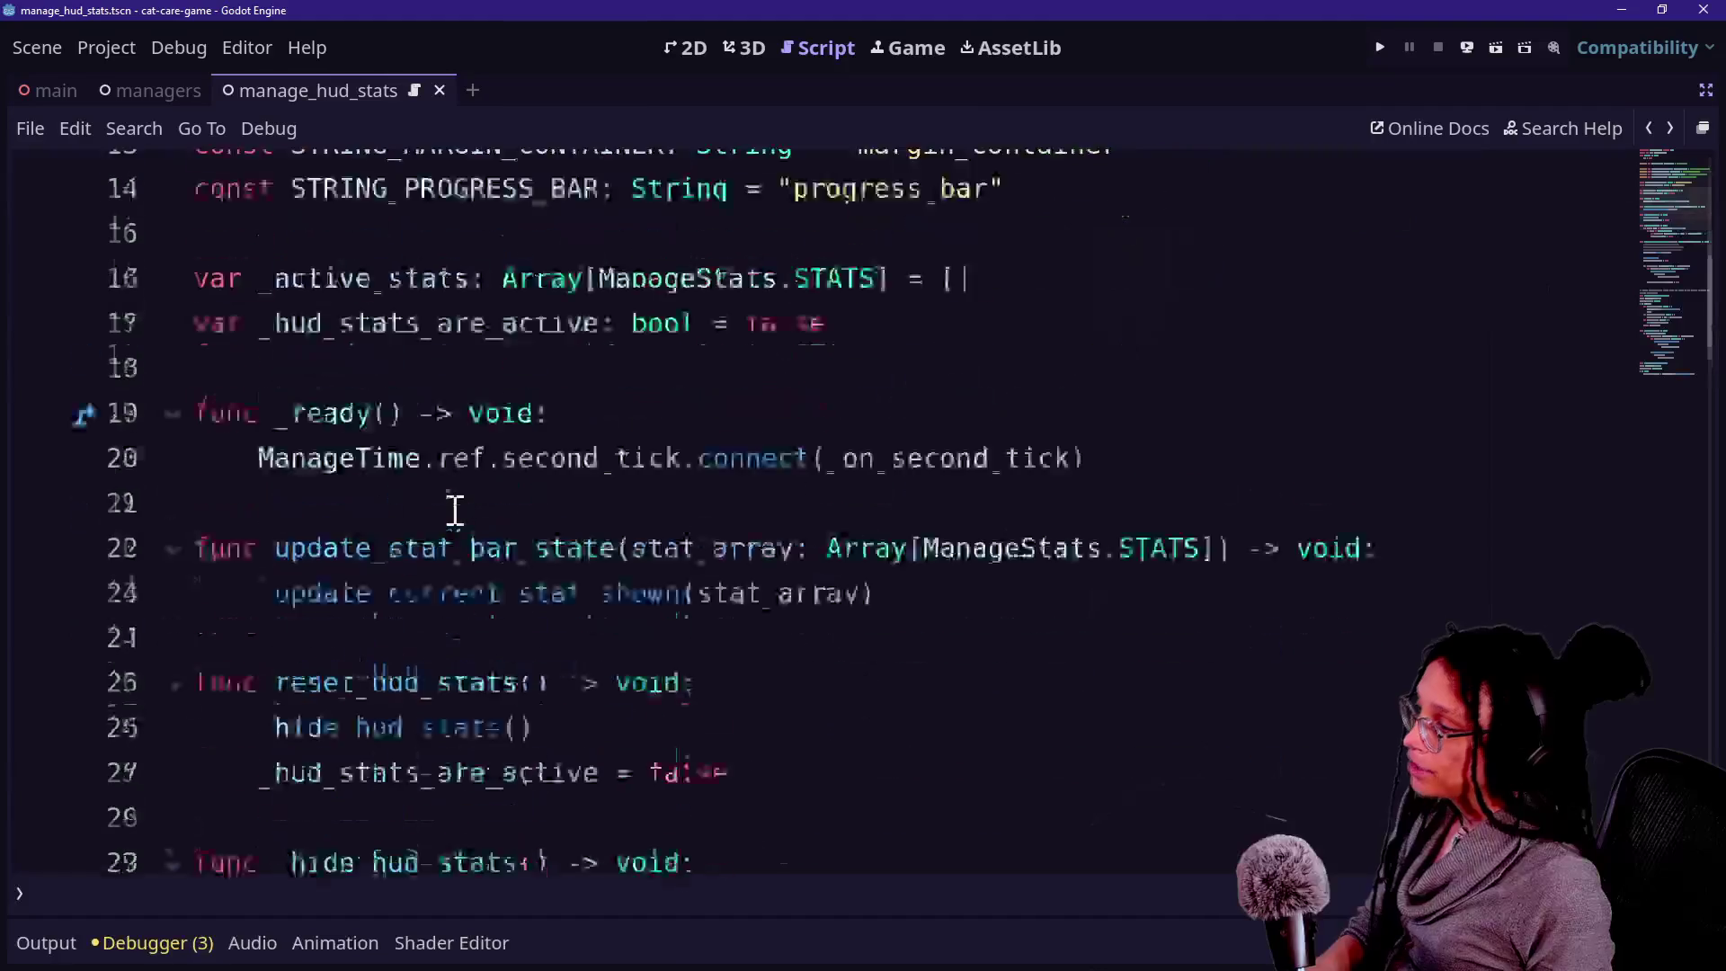
pyautogui.scroll(-1, 456, 511)
pyautogui.scroll(2, 456, 511)
pyautogui.scroll(-1, 455, 511)
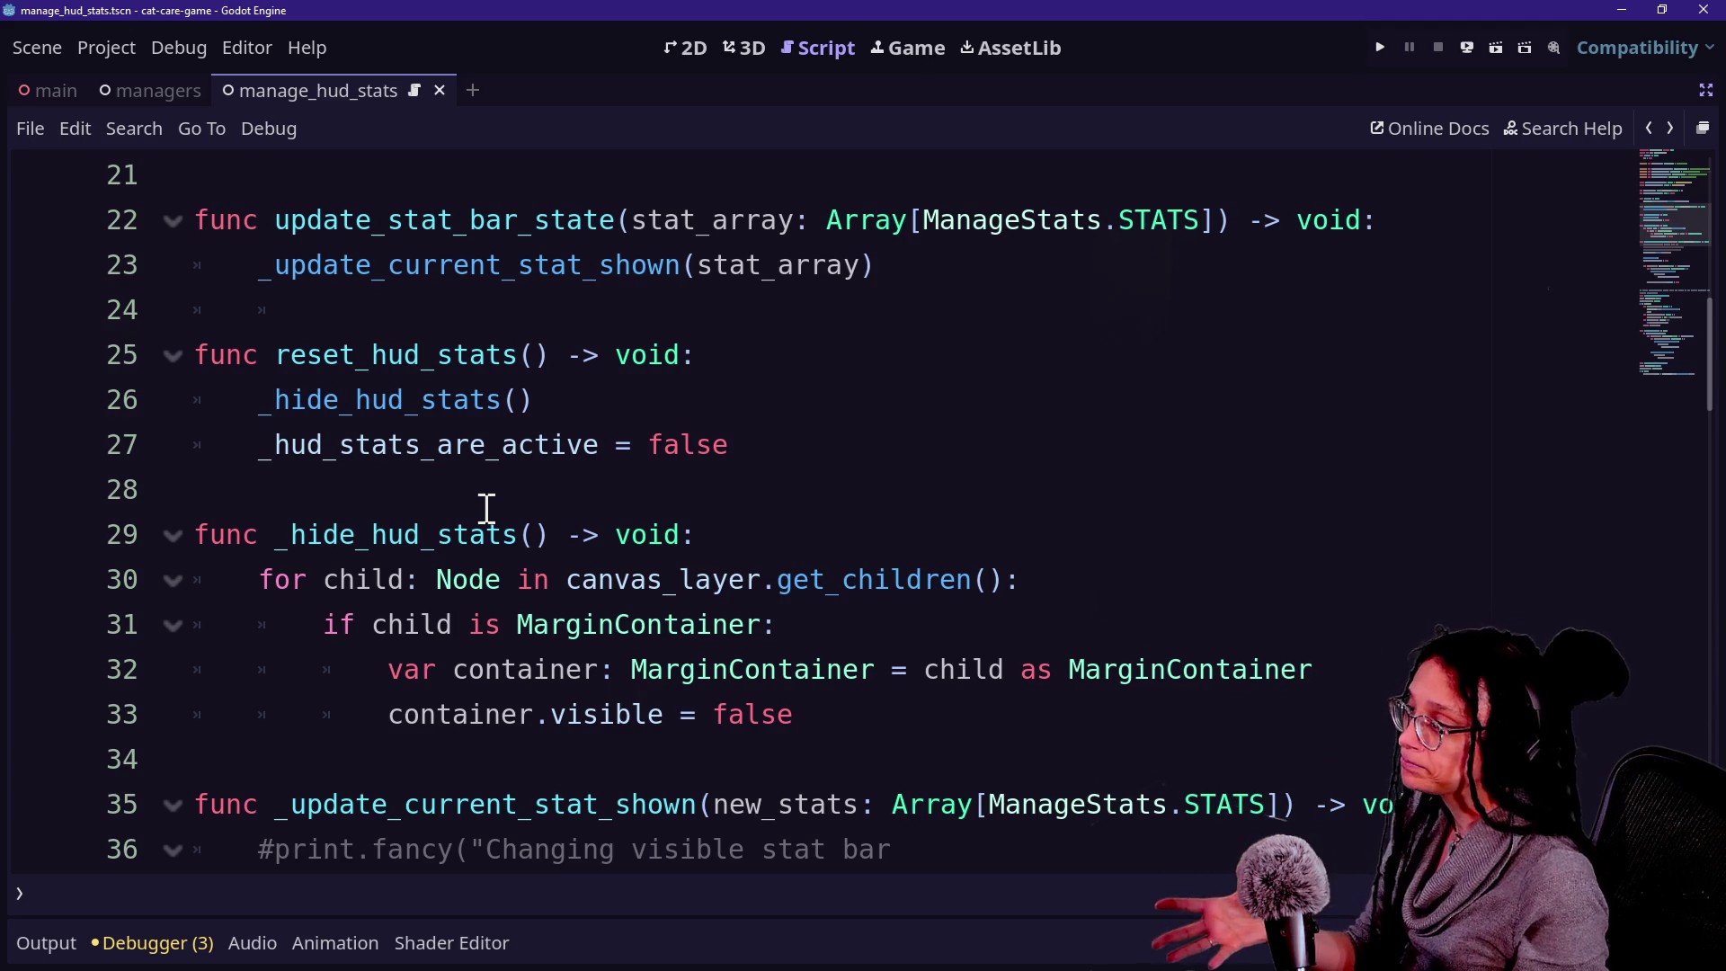
pyautogui.scroll(3, 486, 510)
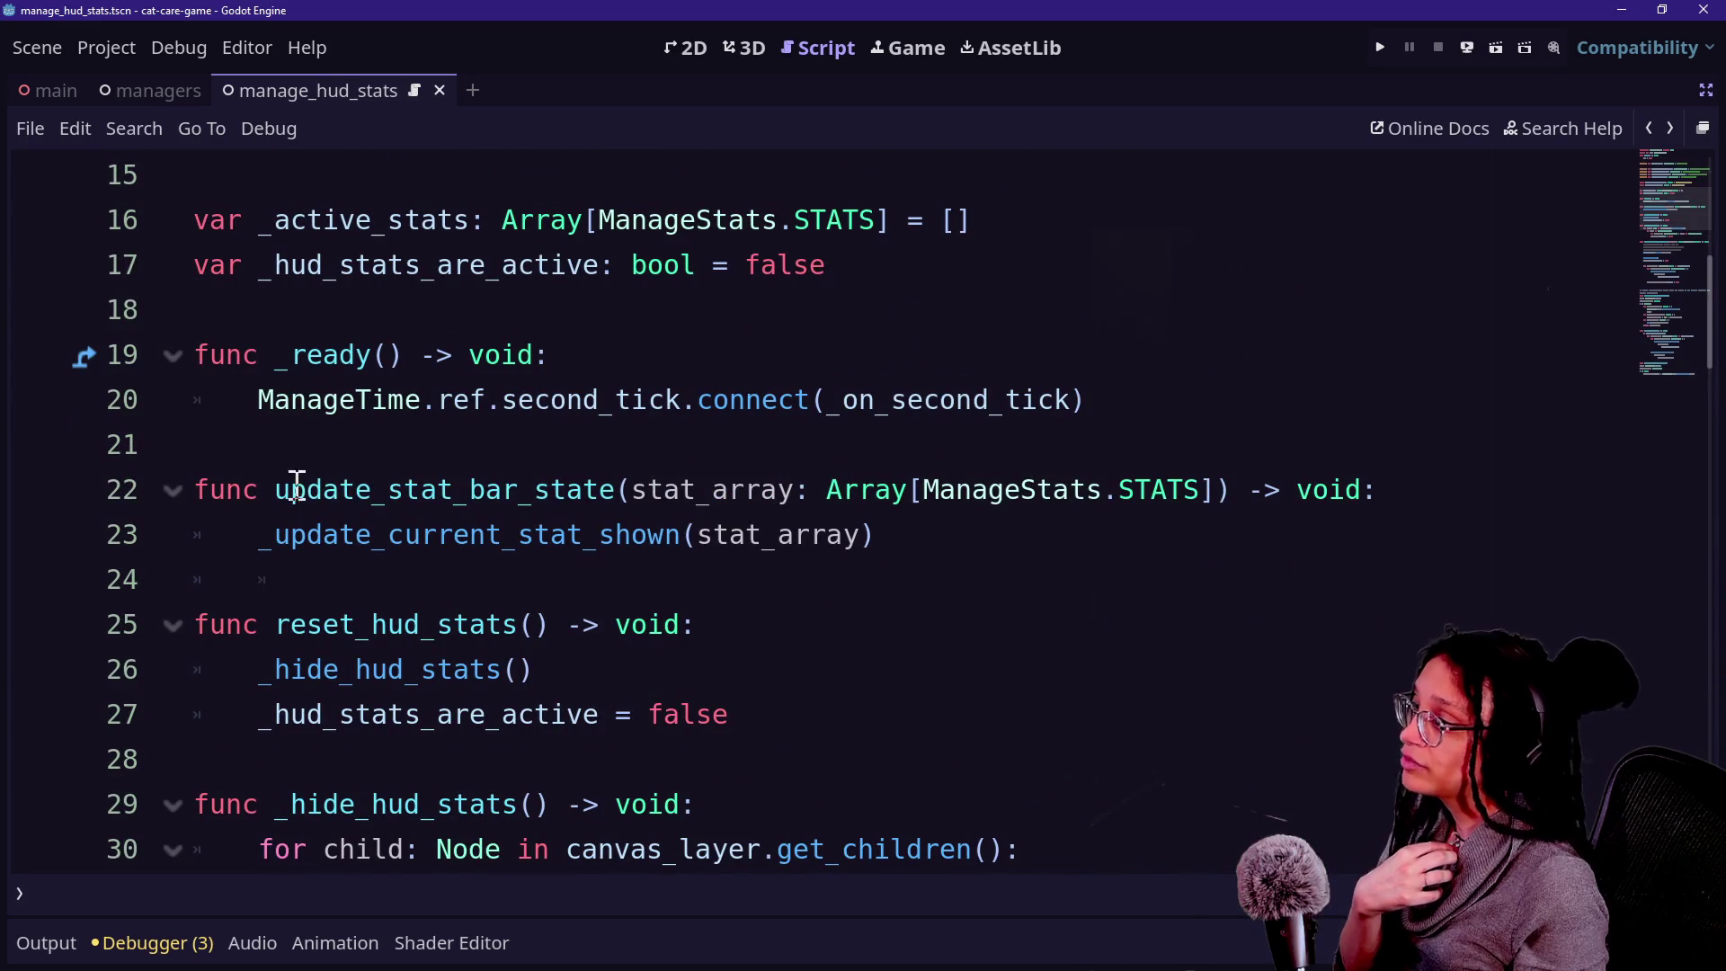
pyautogui.moveTo(306, 489); pyautogui.dragTo(693, 489)
pyautogui.click(719, 489)
pyautogui.moveTo(292, 489); pyautogui.dragTo(456, 489)
pyautogui.press('Up')
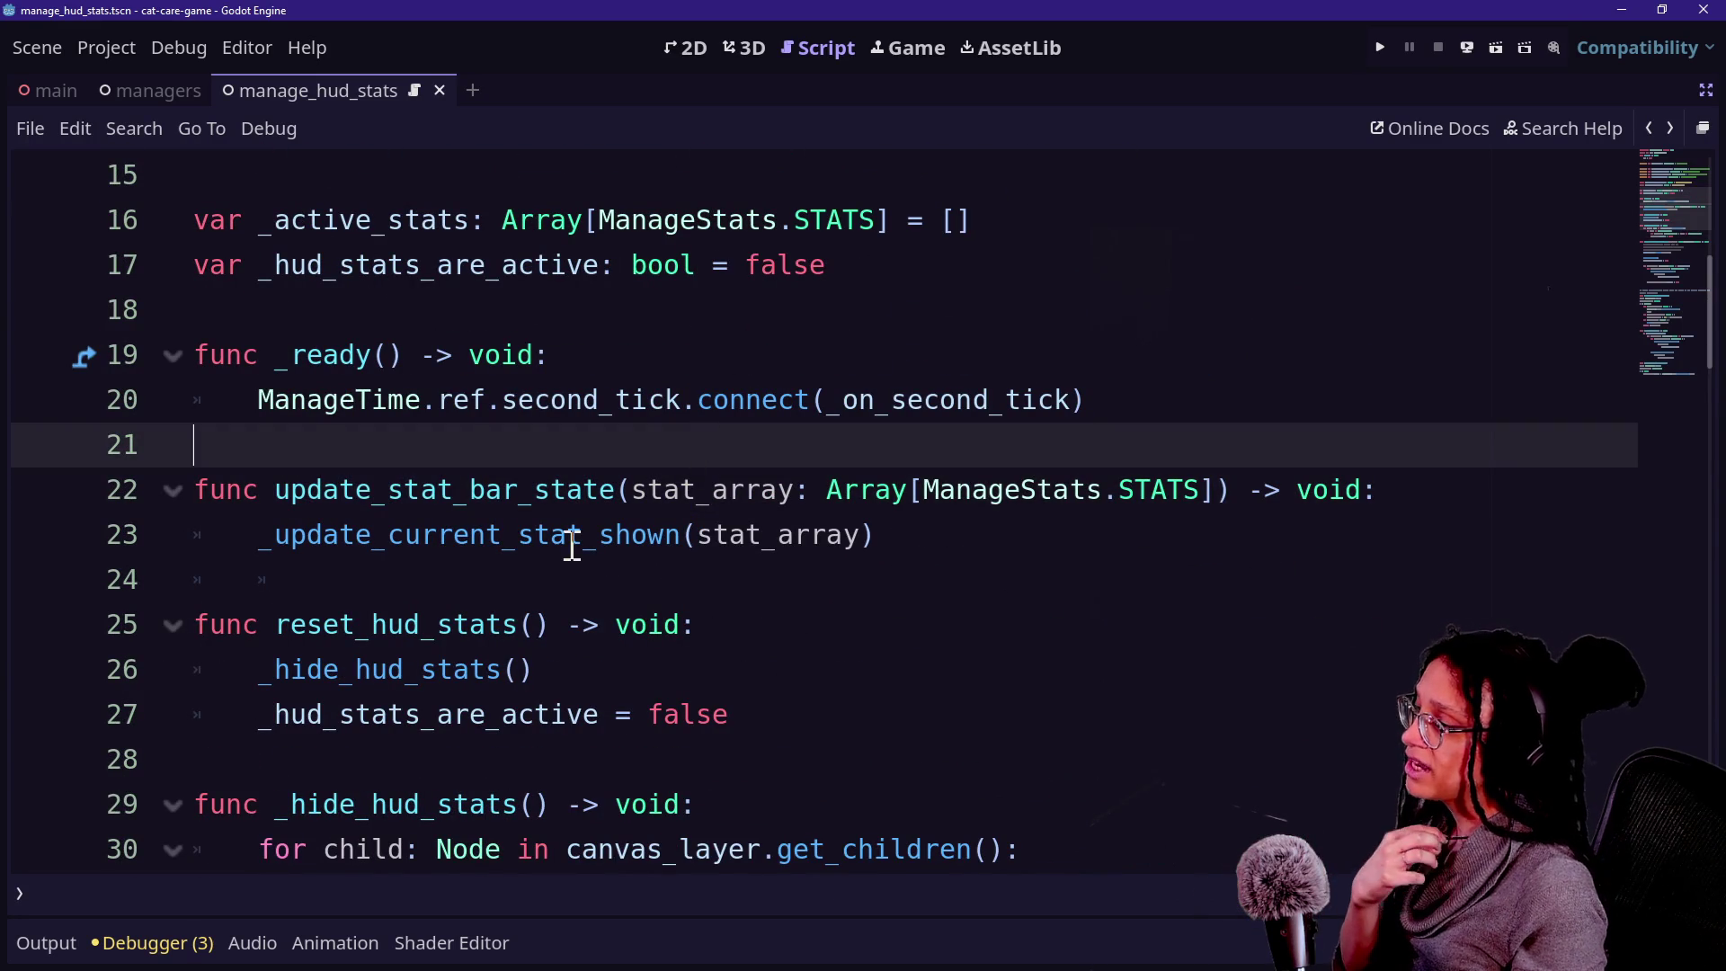
pyautogui.moveTo(635, 492)
pyautogui.mouseDown()
pyautogui.moveTo(760, 475)
pyautogui.moveTo(1148, 489)
pyautogui.moveTo(771, 535)
pyautogui.mouseUp()
pyautogui.click(1148, 488)
pyautogui.click(652, 492)
pyautogui.moveTo(634, 492); pyautogui.dragTo(1122, 492)
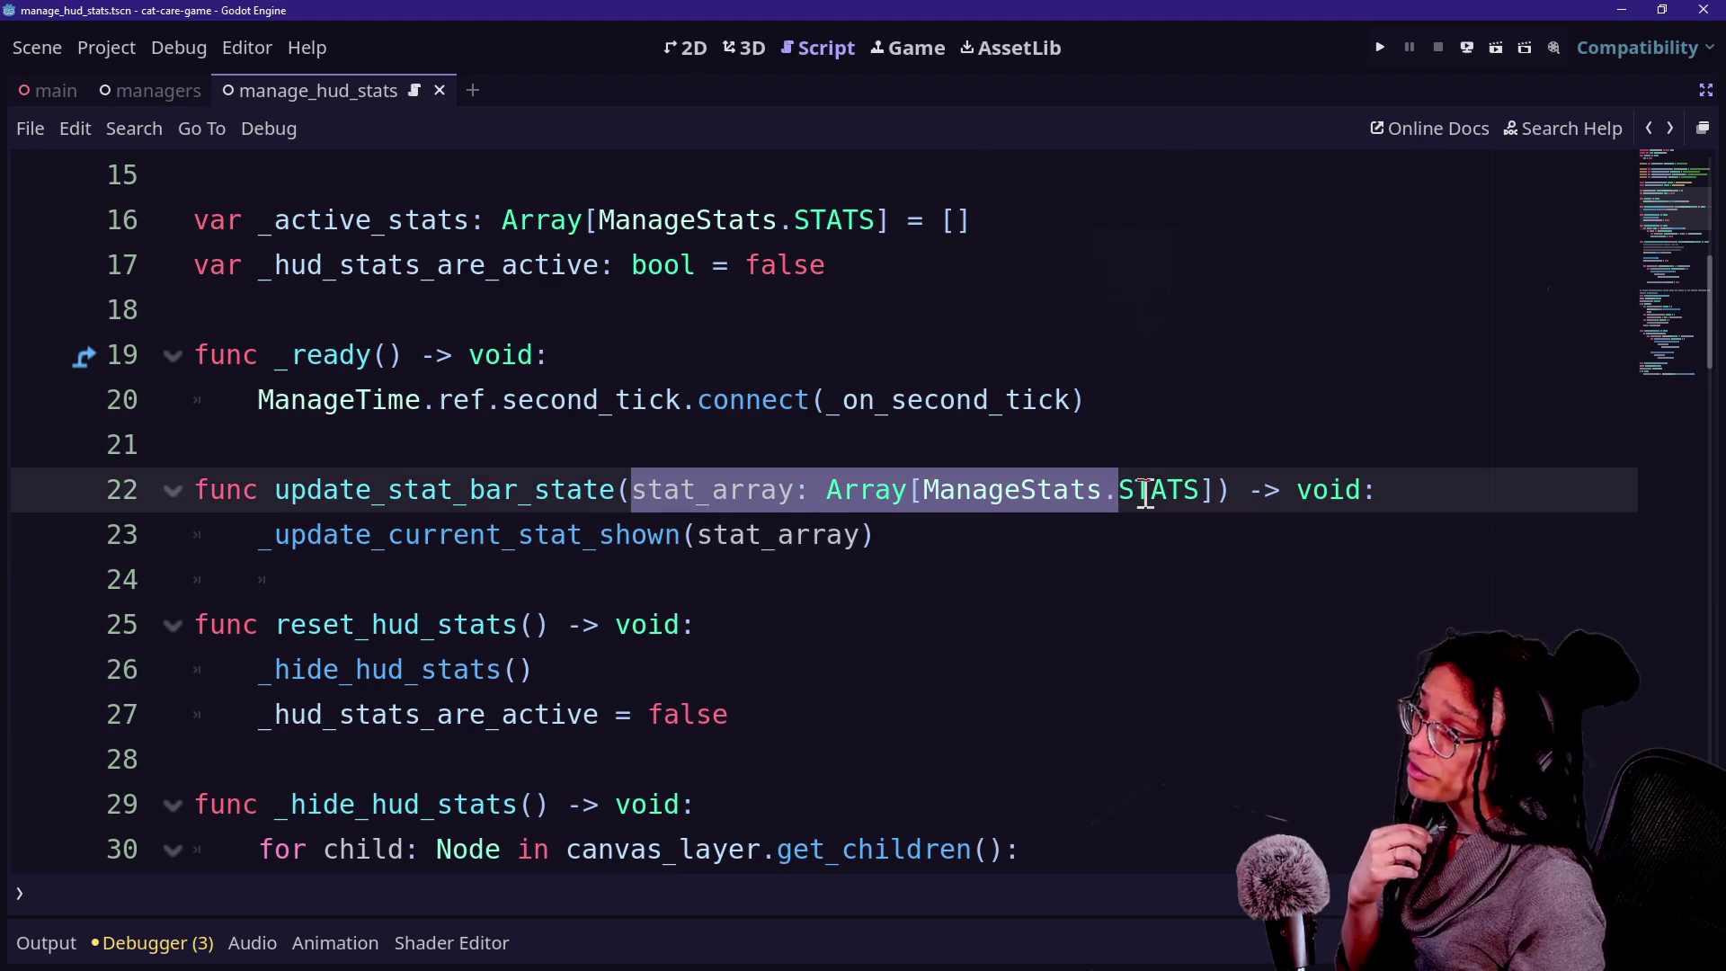
pyautogui.moveTo(1140, 491)
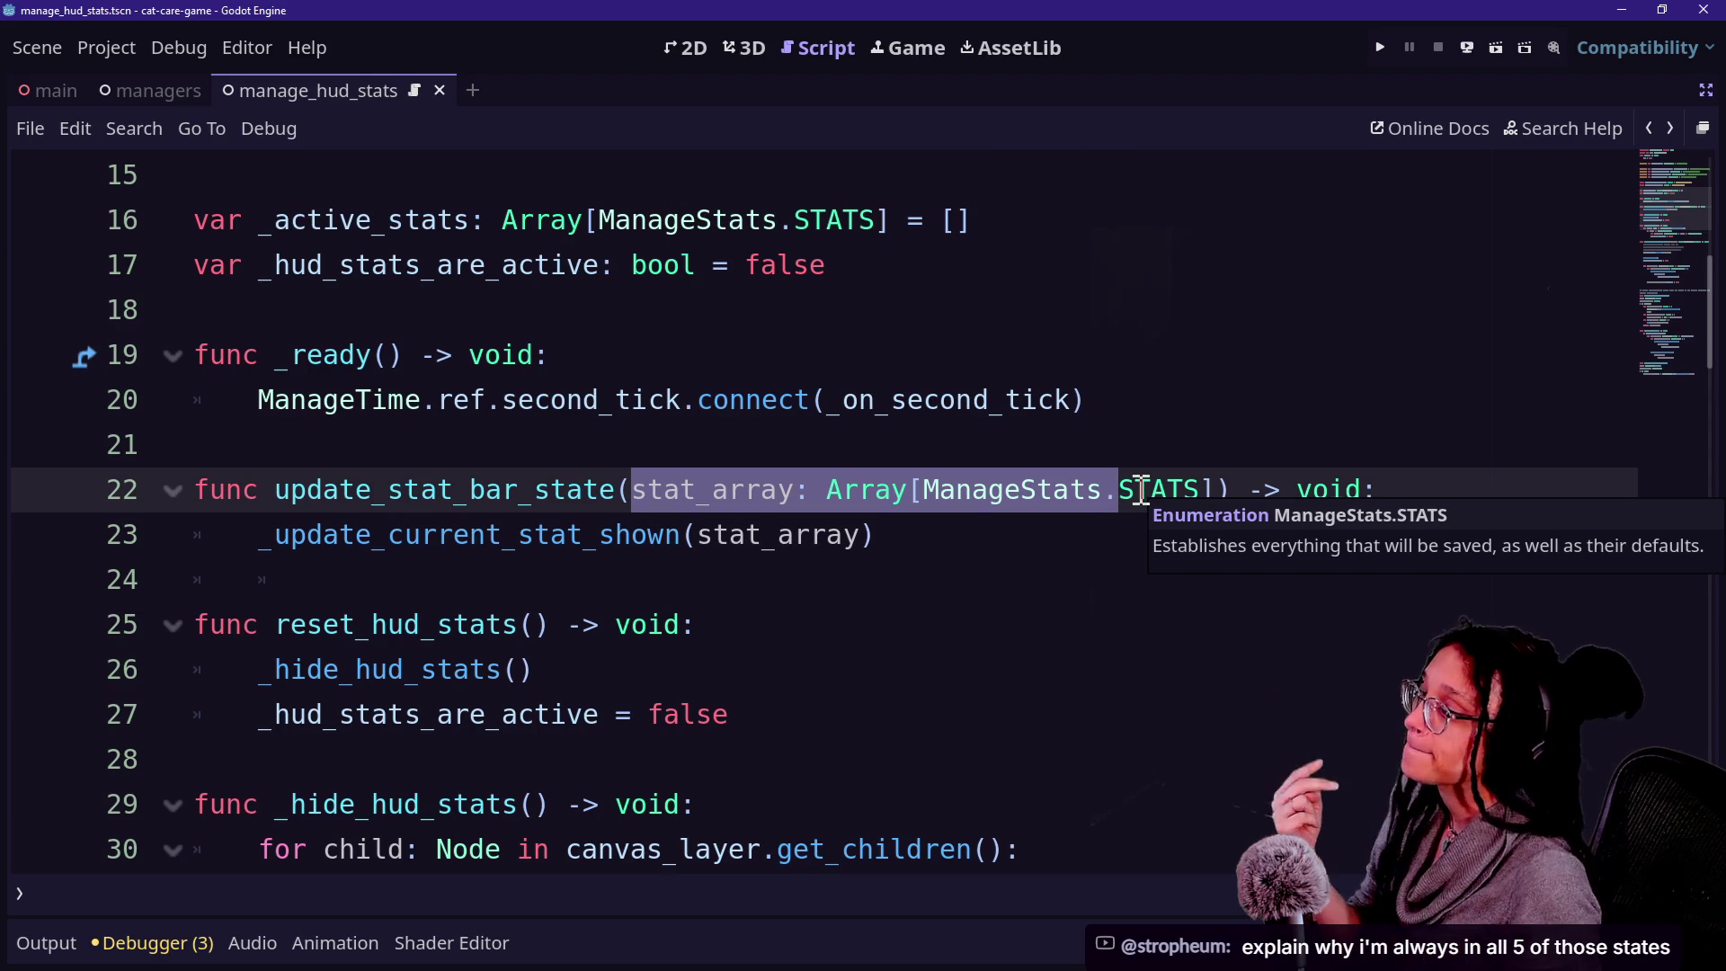
# Scroll from the _update_current_stat_shown call down to its definition.
pyautogui.click(552, 537)
pyautogui.scroll(-1, 447, 548)
pyautogui.scroll(-2, 447, 548)
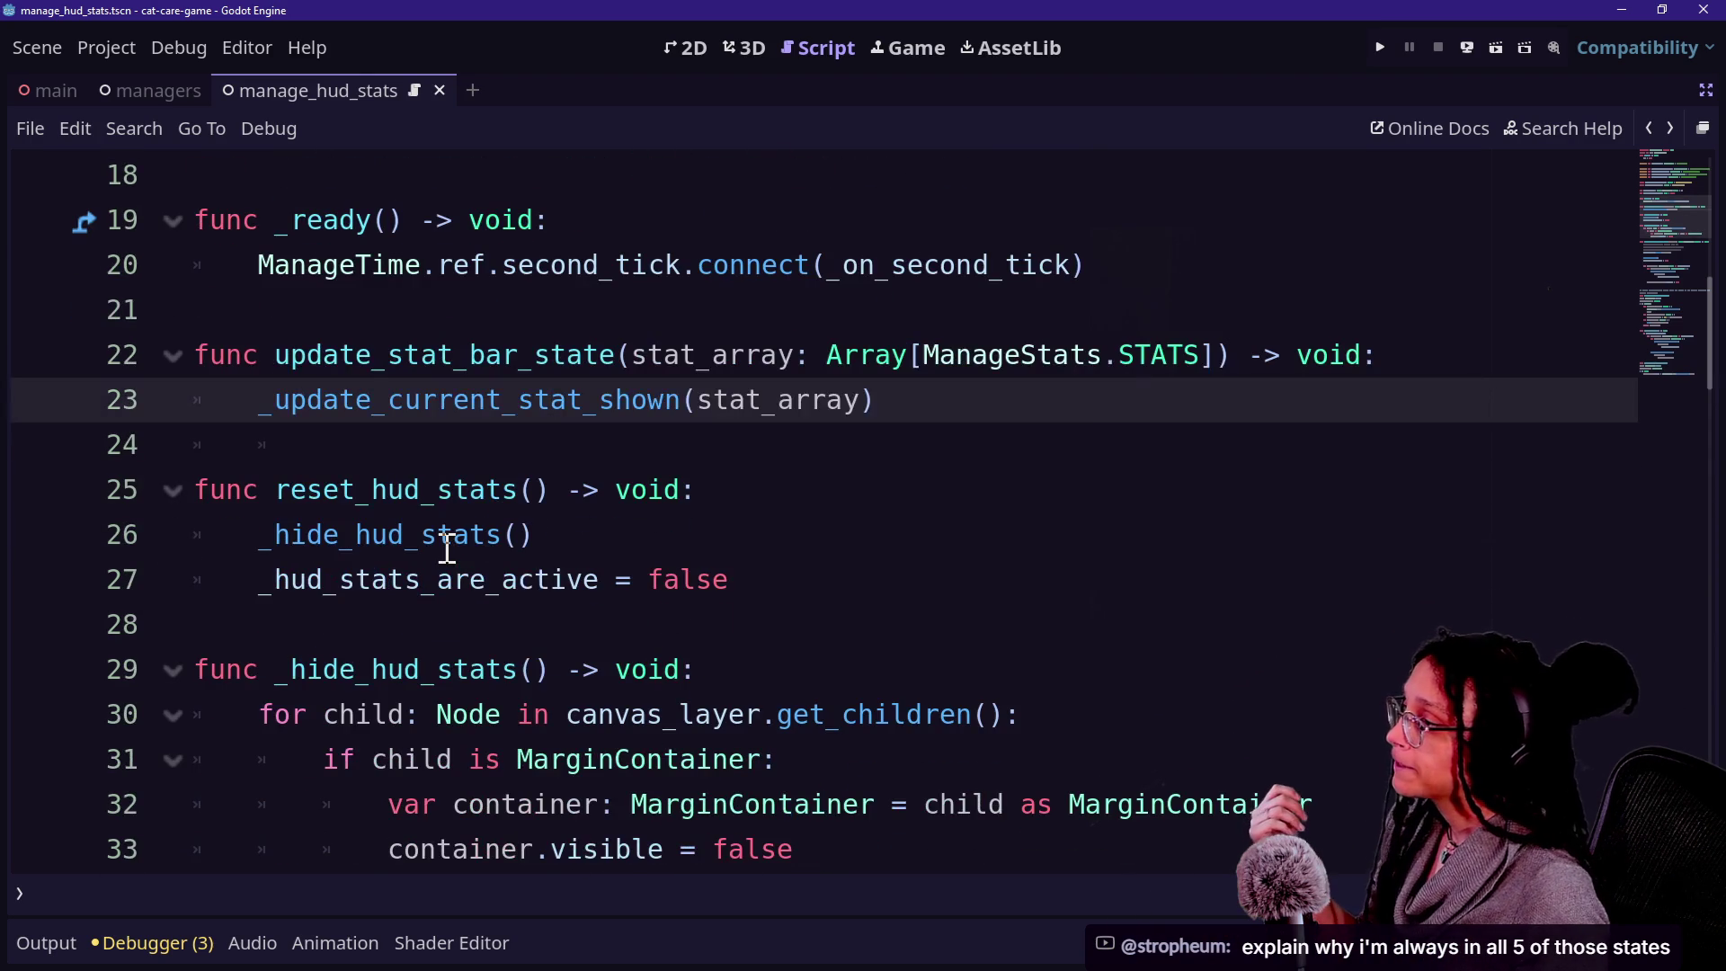
pyautogui.scroll(-3, 405, 564)
pyautogui.scroll(-3, 405, 564)
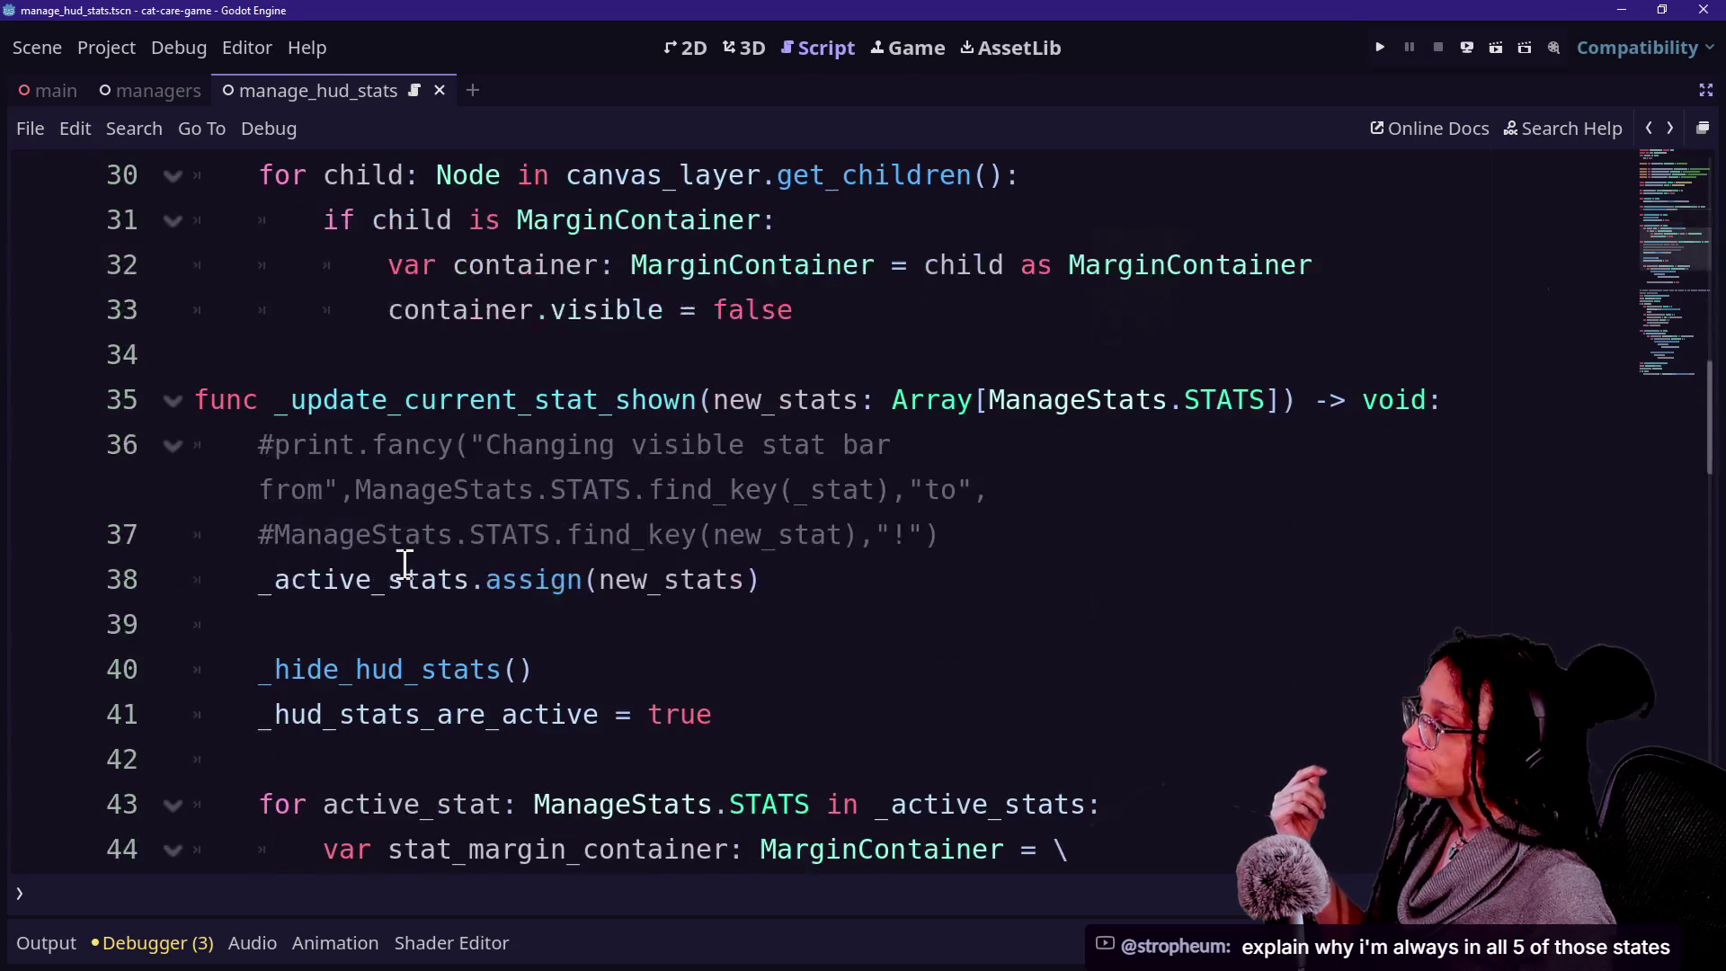
pyautogui.click(733, 402)
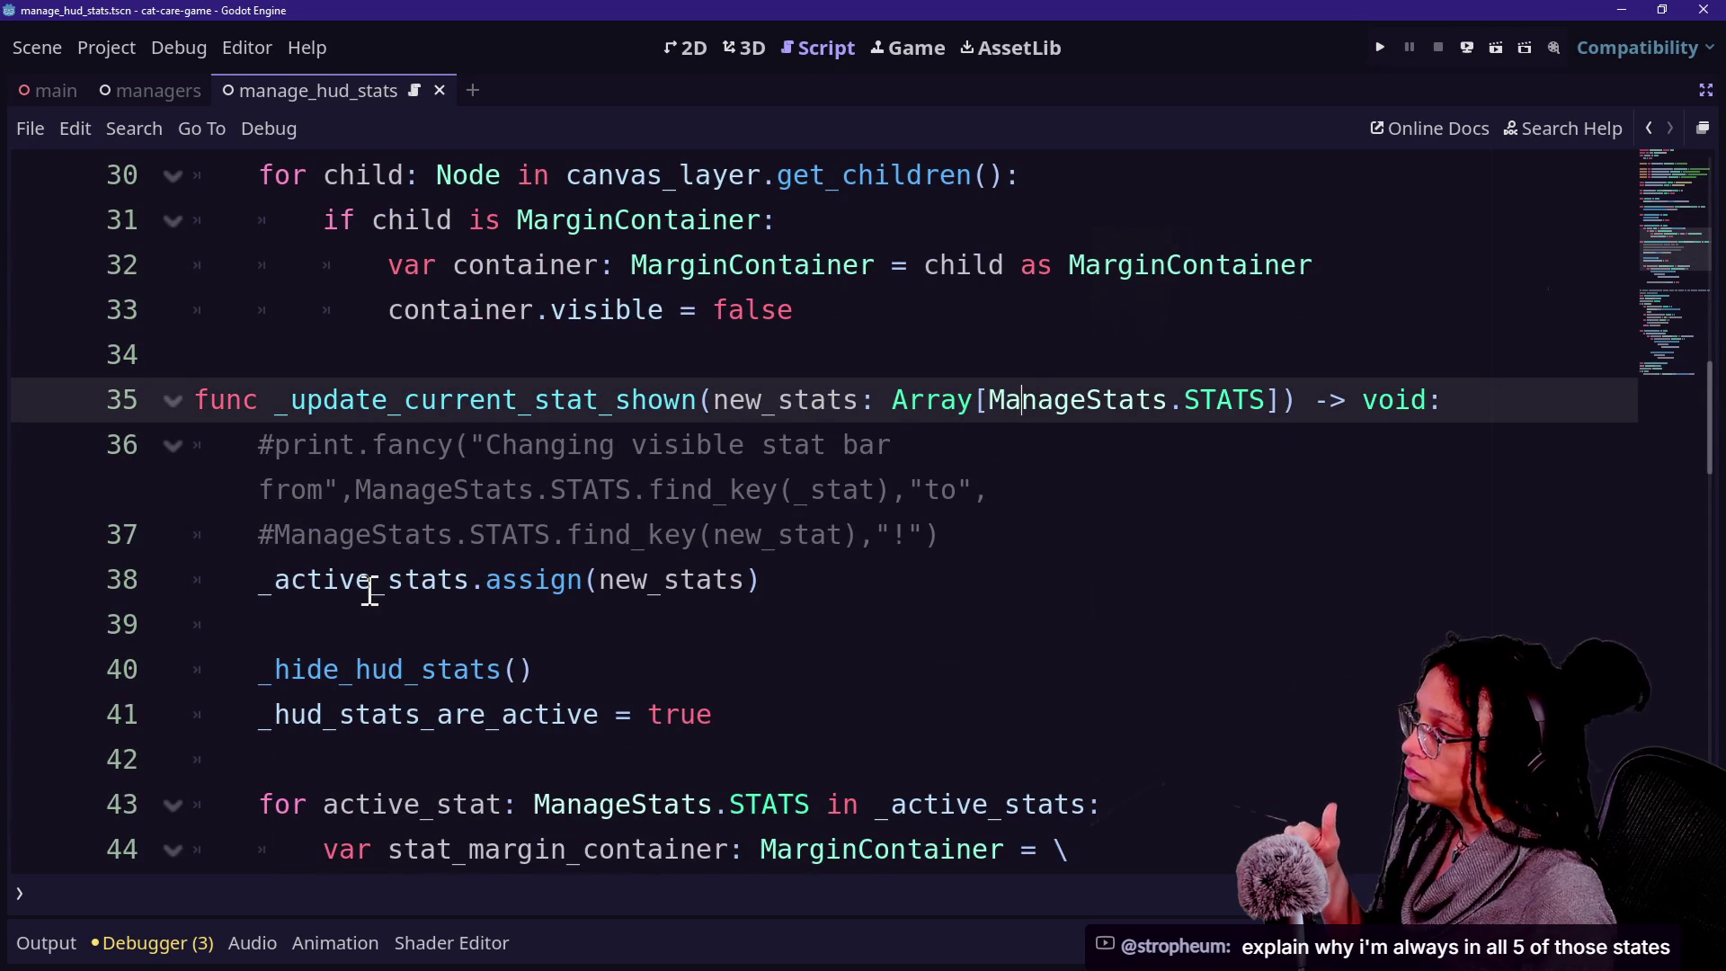
# Review the commented print line and the _active_stats assignment around line 38.
pyautogui.click(273, 583)
pyautogui.click(980, 531)
pyautogui.click(900, 569)
pyautogui.click(378, 612)
pyautogui.click(258, 575)
pyautogui.moveTo(258, 570)
pyautogui.mouseDown()
pyautogui.moveTo(844, 537)
pyautogui.moveTo(336, 536)
pyautogui.moveTo(308, 570)
pyautogui.mouseUp()
pyautogui.click(834, 566)
pyautogui.click(309, 570)
pyautogui.press('Down')
pyautogui.press('Down')
pyautogui.press('Down')
pyautogui.press('Down')
pyautogui.press('Down')
pyautogui.press('Down')
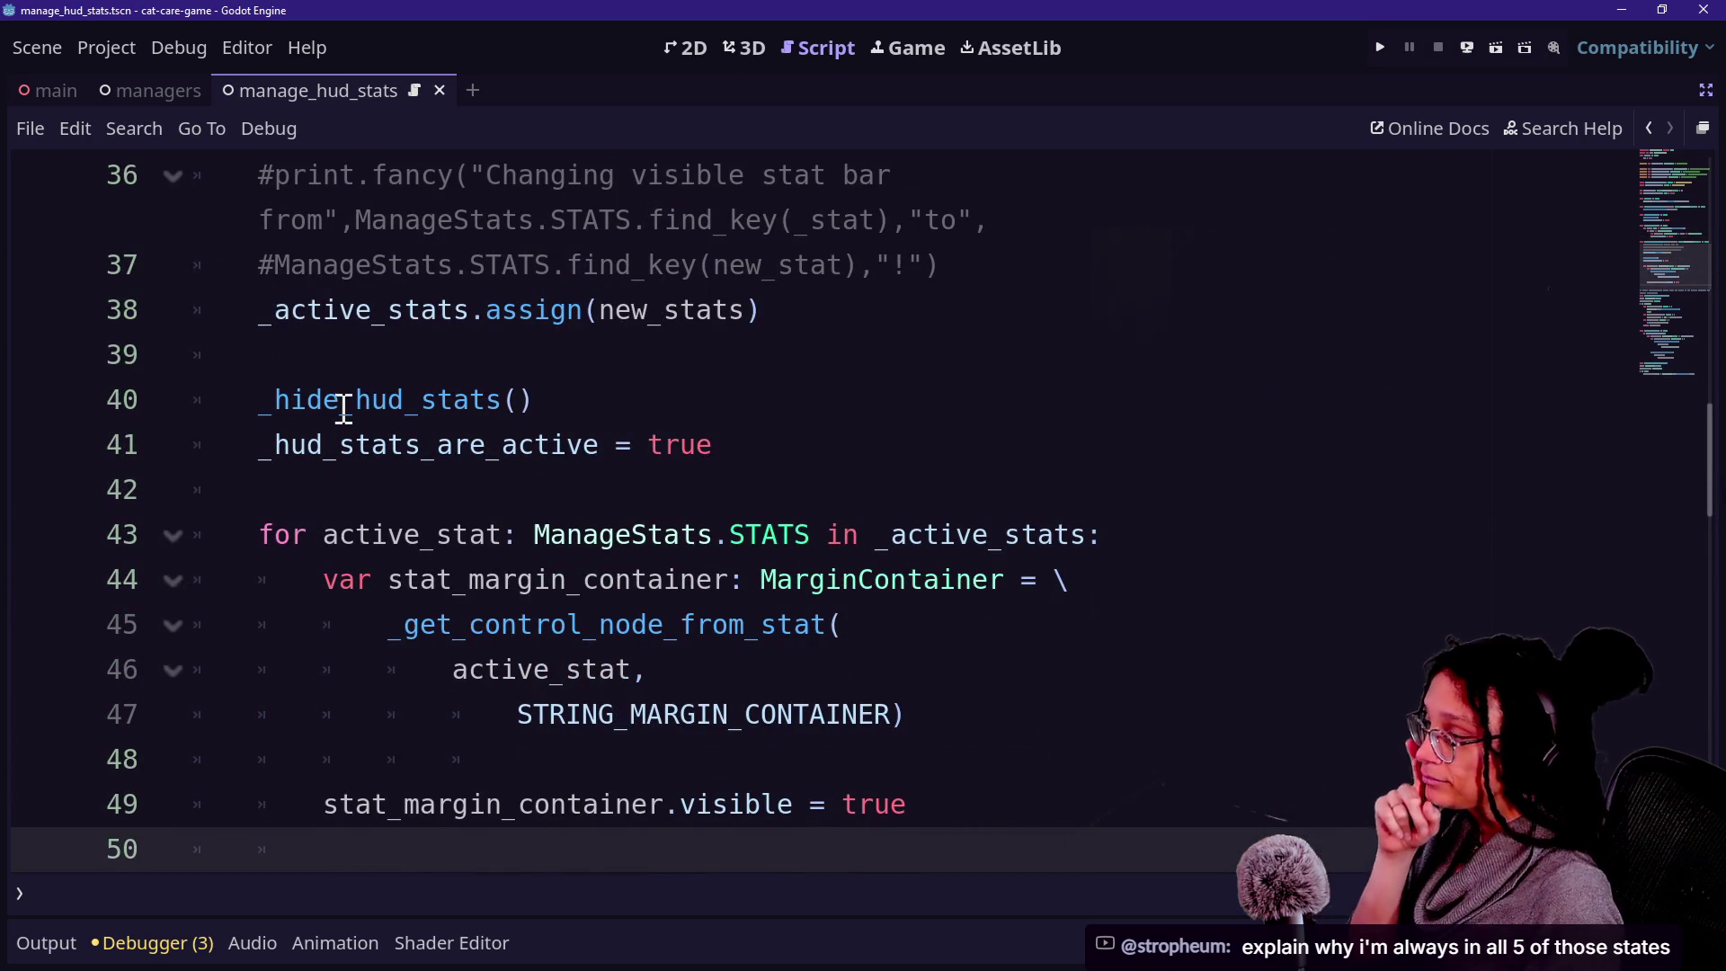
# Review the _hide_hud_stats call and the _hud_stats_are_active assignment.
pyautogui.click(278, 396)
pyautogui.click(636, 374)
pyautogui.moveTo(534, 399)
pyautogui.mouseDown()
pyautogui.moveTo(286, 399)
pyautogui.moveTo(795, 412)
pyautogui.moveTo(362, 474)
pyautogui.mouseUp()
pyautogui.click(298, 399)
pyautogui.click(933, 404)
pyautogui.click(348, 445)
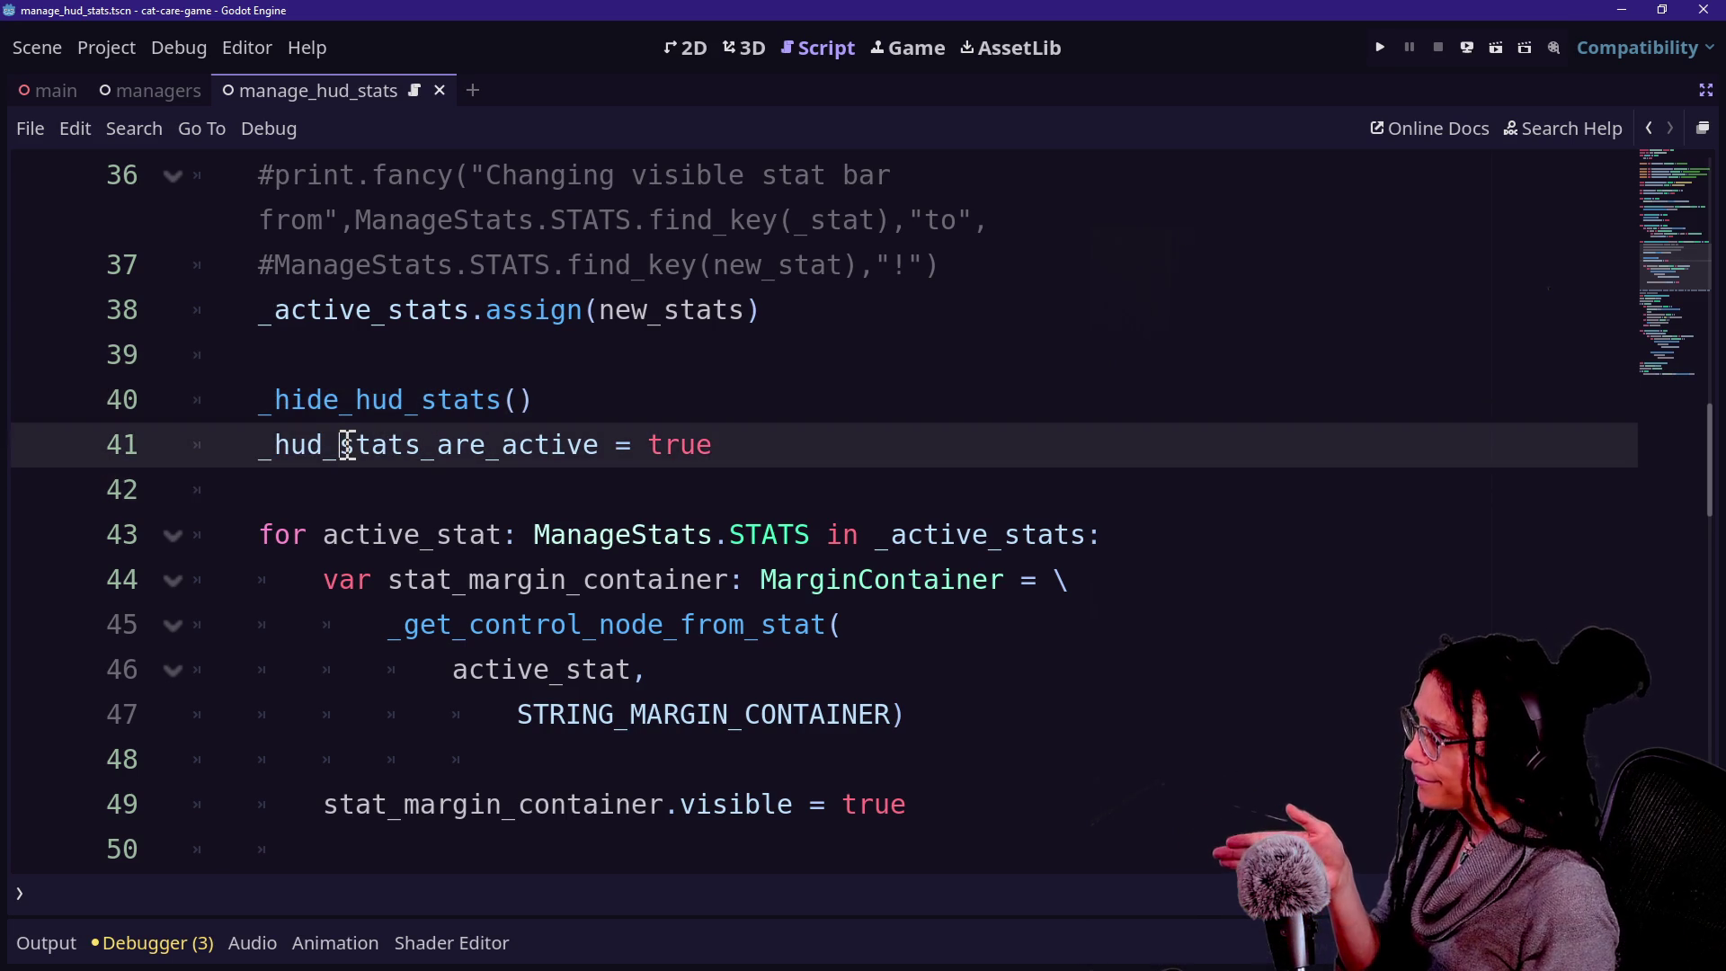
# Review the stats loop and its stat_margin_container MarginContainer declaration.
pyautogui.keyDown('shift'); pyautogui.click(401, 536); pyautogui.keyUp('shift')
pyautogui.press('Down')
pyautogui.press('Down')
pyautogui.press('Up')
pyautogui.press('Up')
pyautogui.click(828, 580)
pyautogui.press('Down')
pyautogui.press('Down')
pyautogui.press('Down')
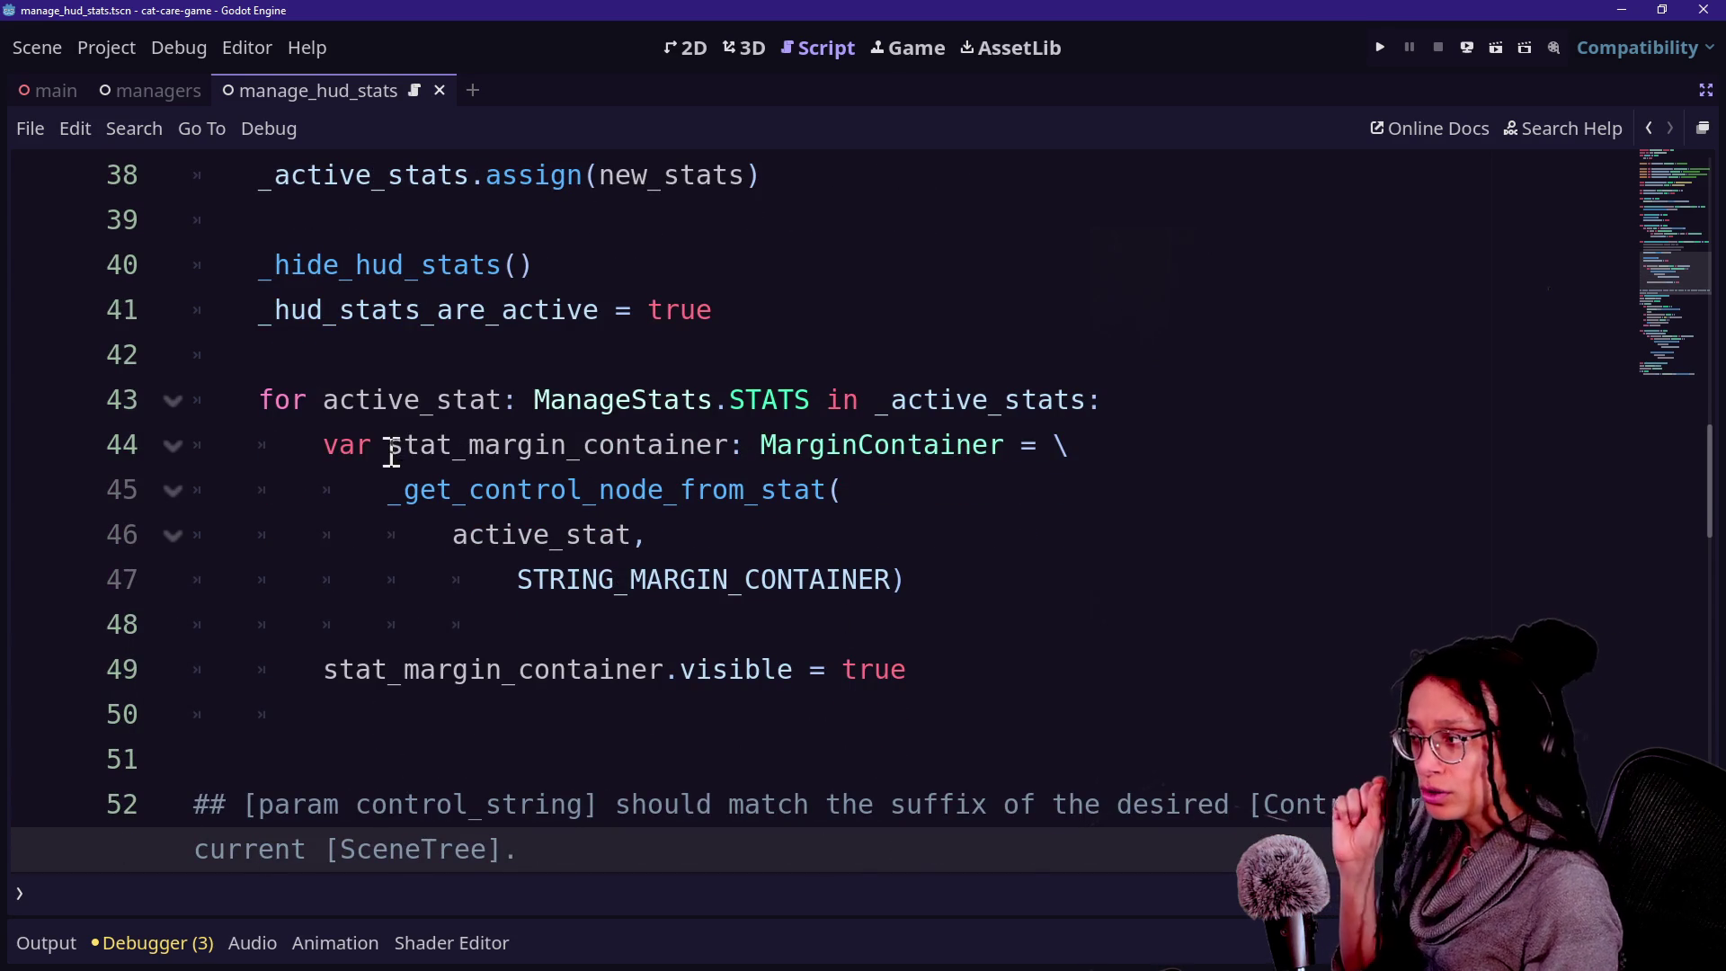
pyautogui.moveTo(392, 445); pyautogui.dragTo(795, 442)
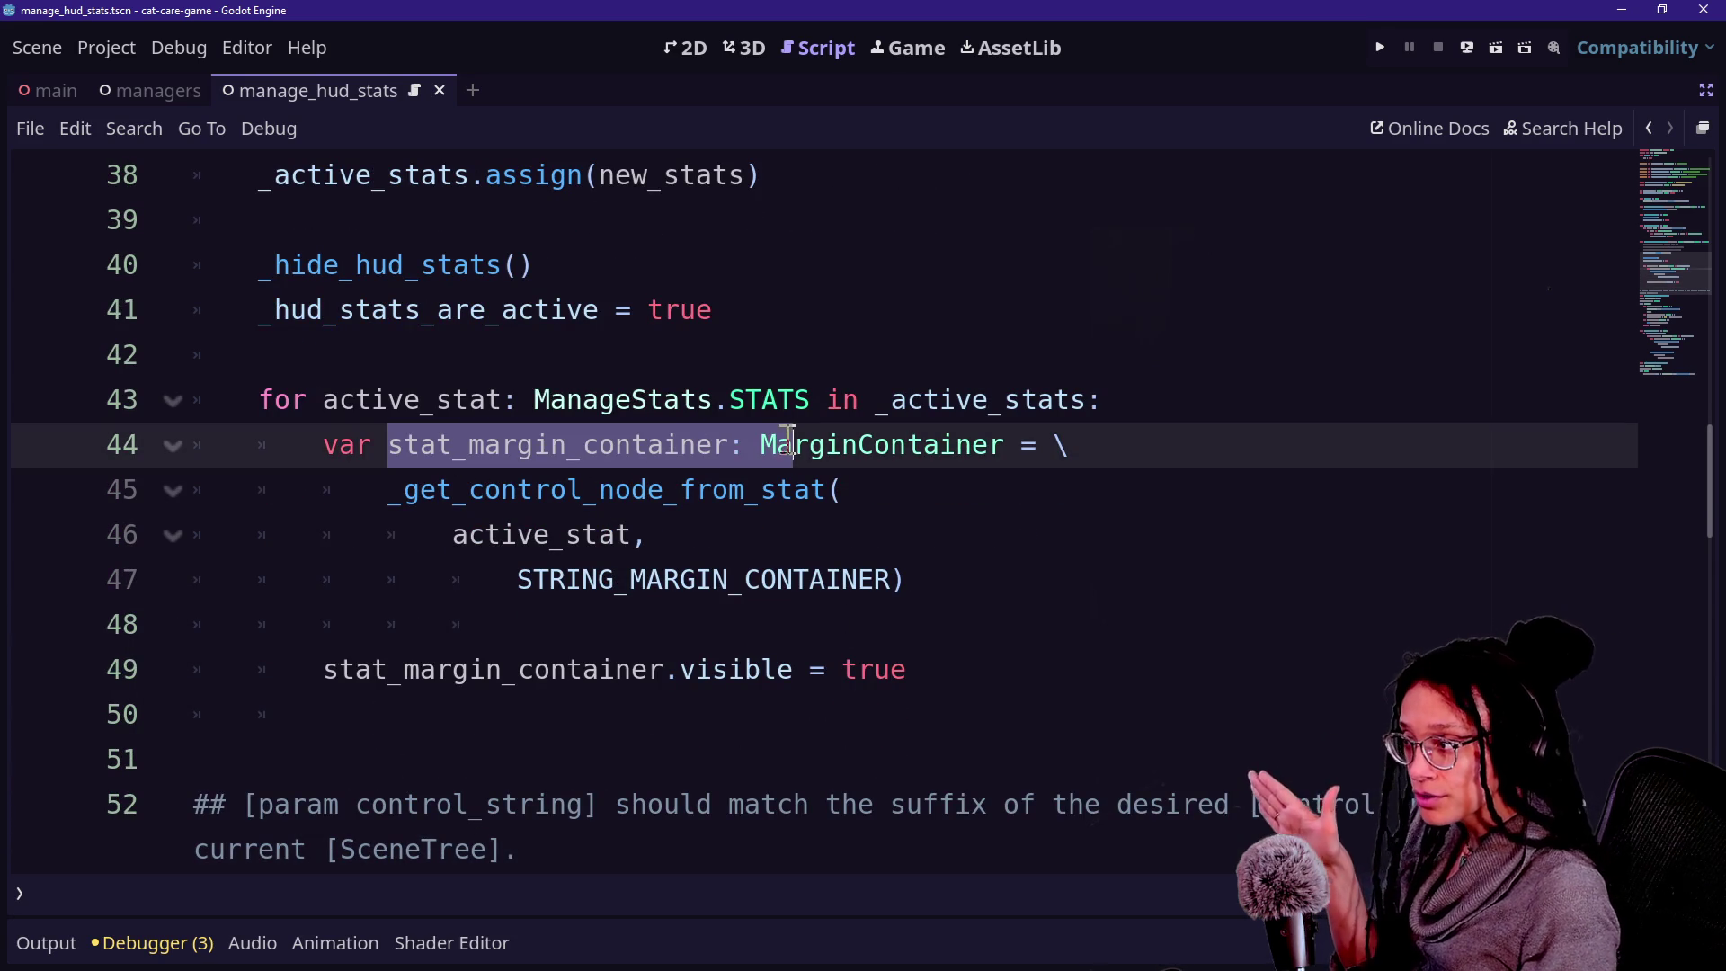
pyautogui.click(775, 443)
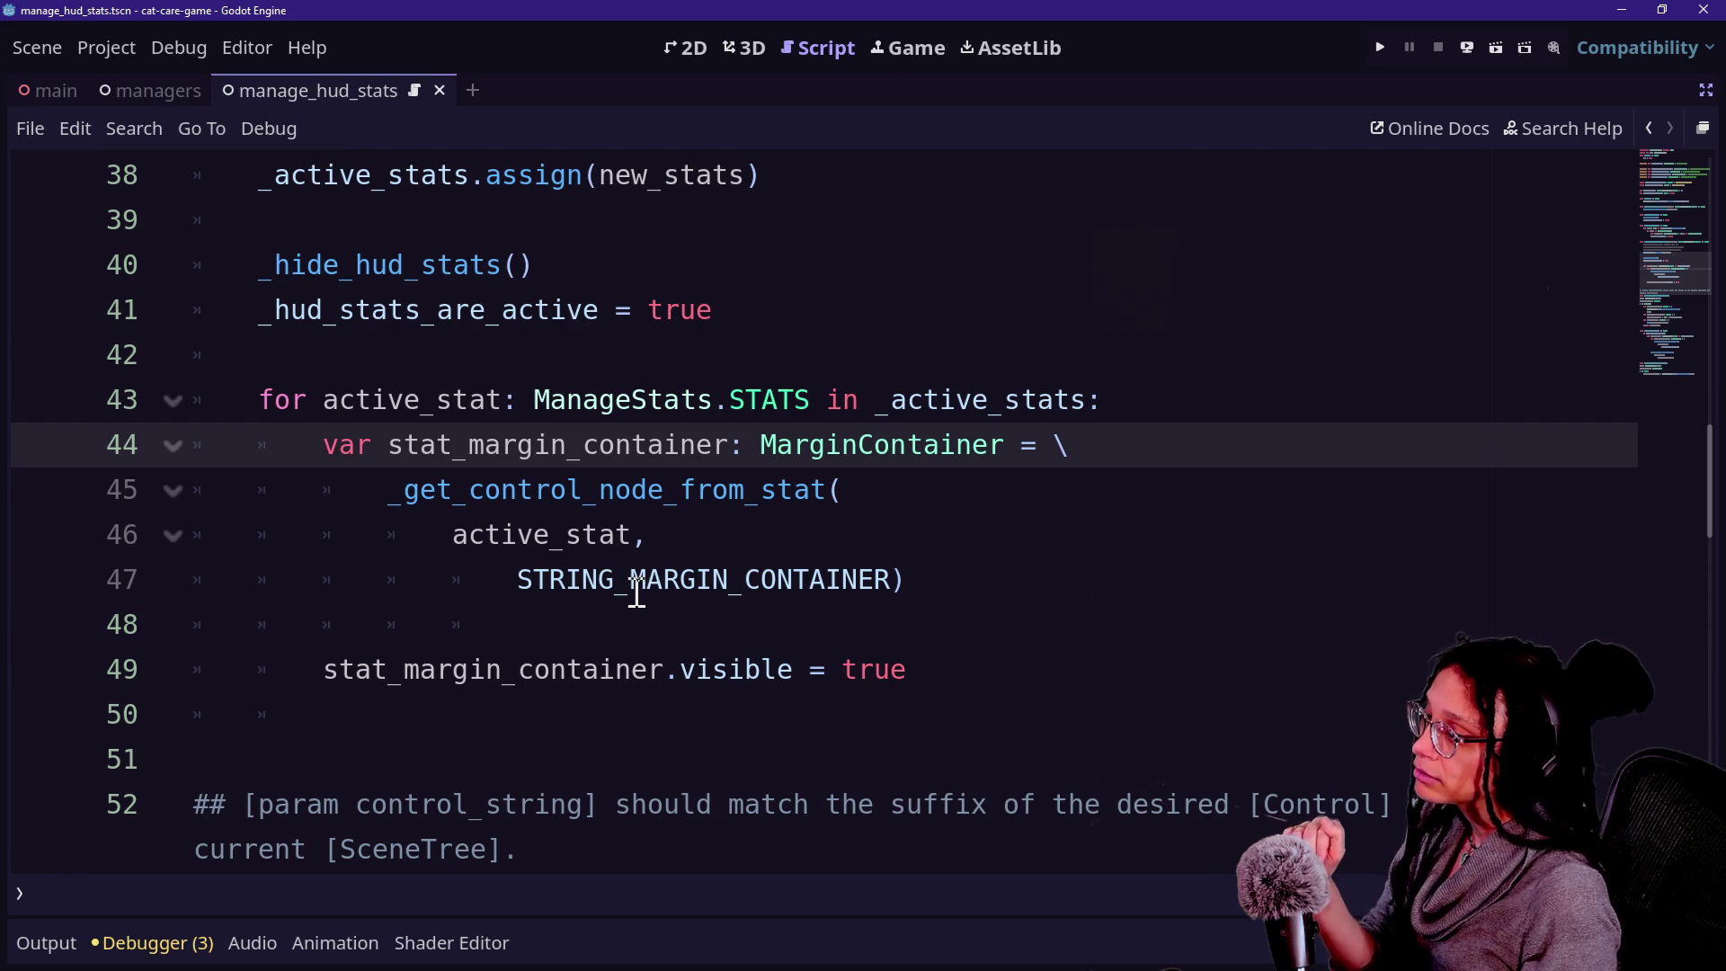
# Jump to the _get_control_node_from_stat definition and review the STRING_MARGIN_CONTAINER constant.
pyautogui.keyDown('ctrl'); pyautogui.click(463, 500); pyautogui.keyUp('ctrl')
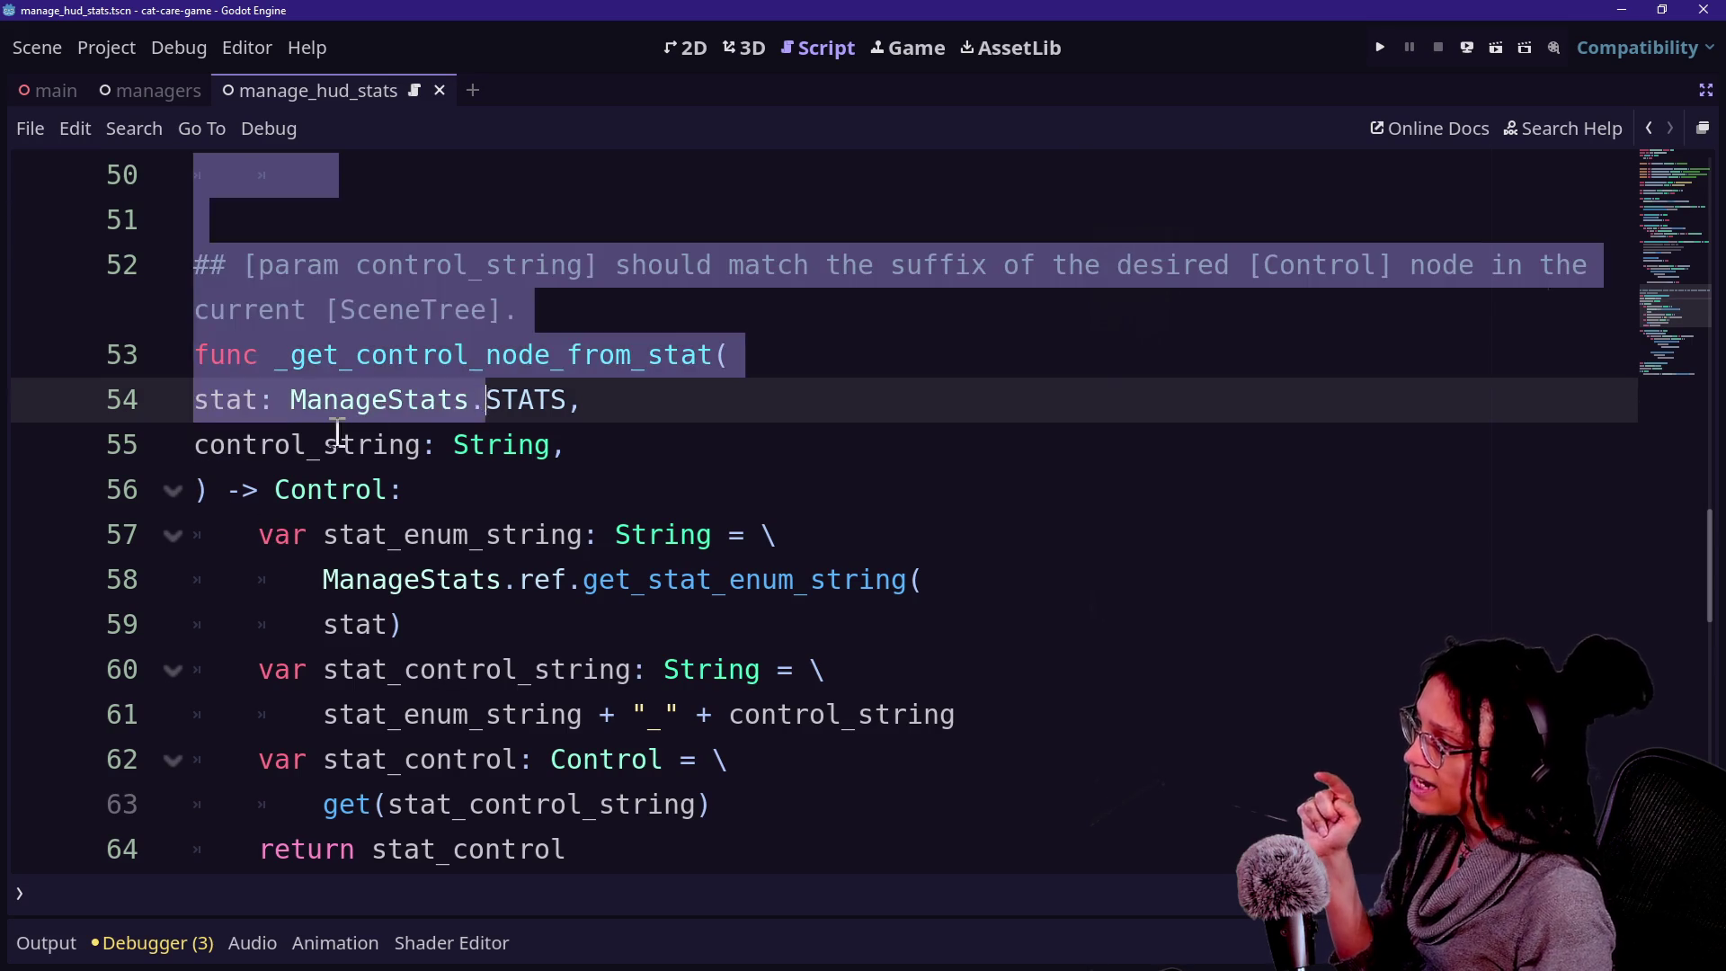
pyautogui.scroll(4, 339, 428)
pyautogui.scroll(1, 342, 425)
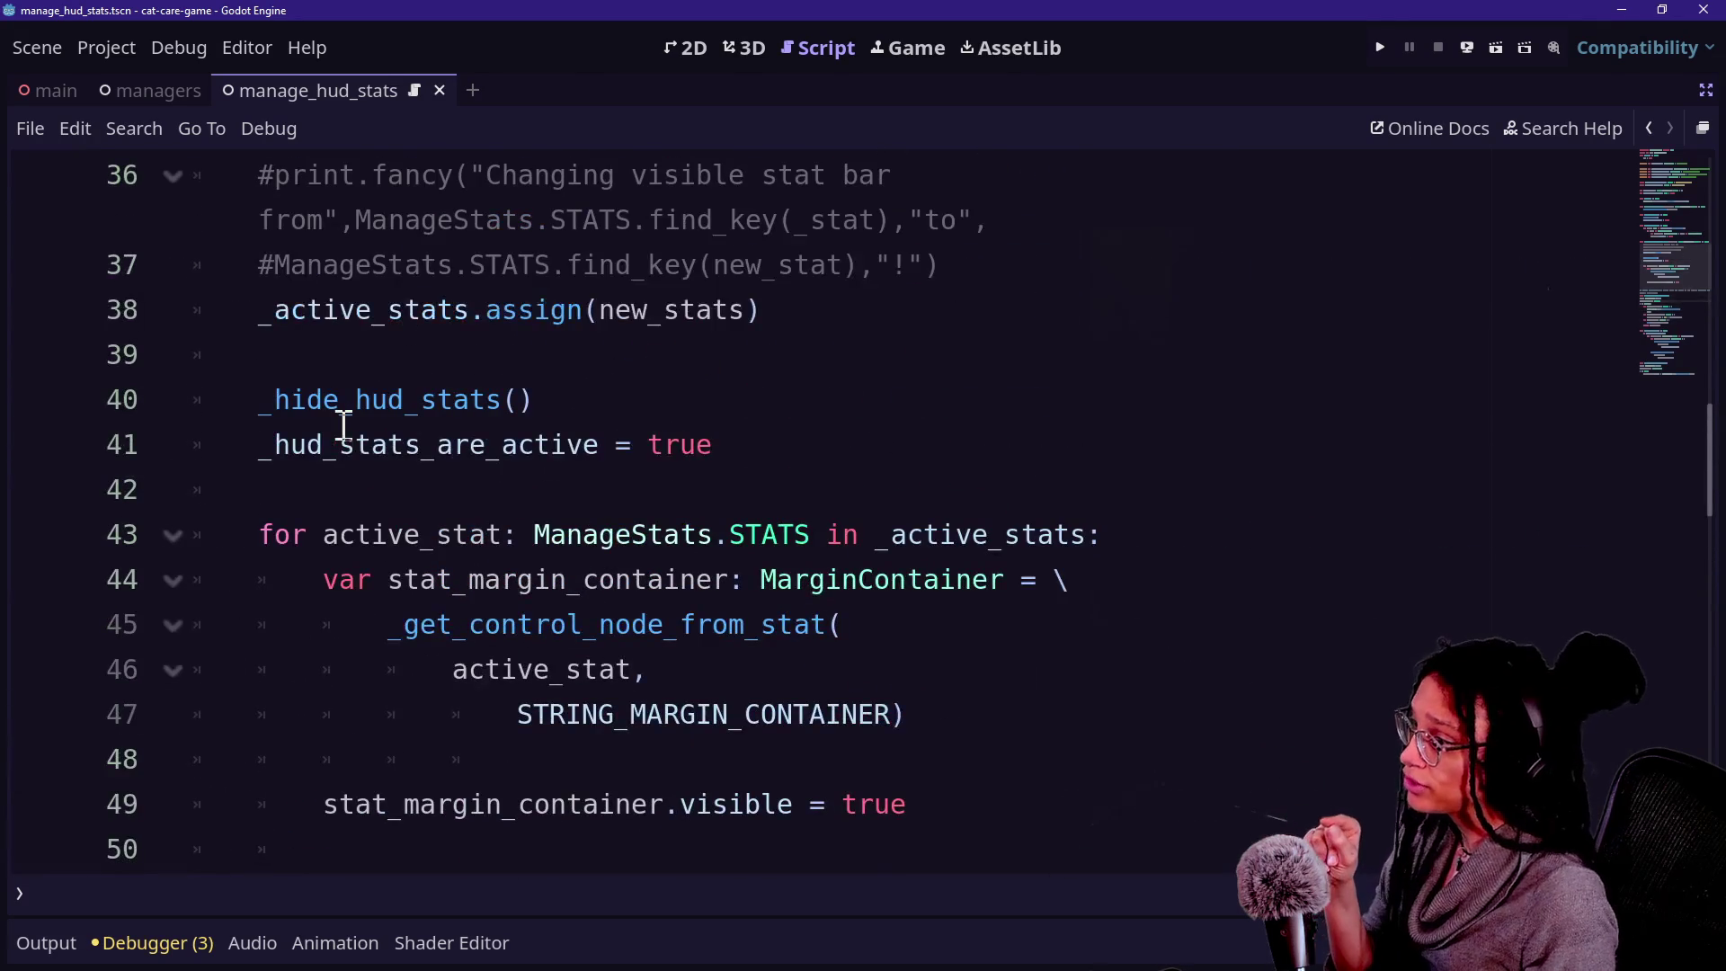
pyautogui.moveTo(517, 719); pyautogui.dragTo(863, 725)
pyautogui.click(861, 725)
pyautogui.scroll(-5, 859, 727)
pyautogui.scroll(-1, 417, 707)
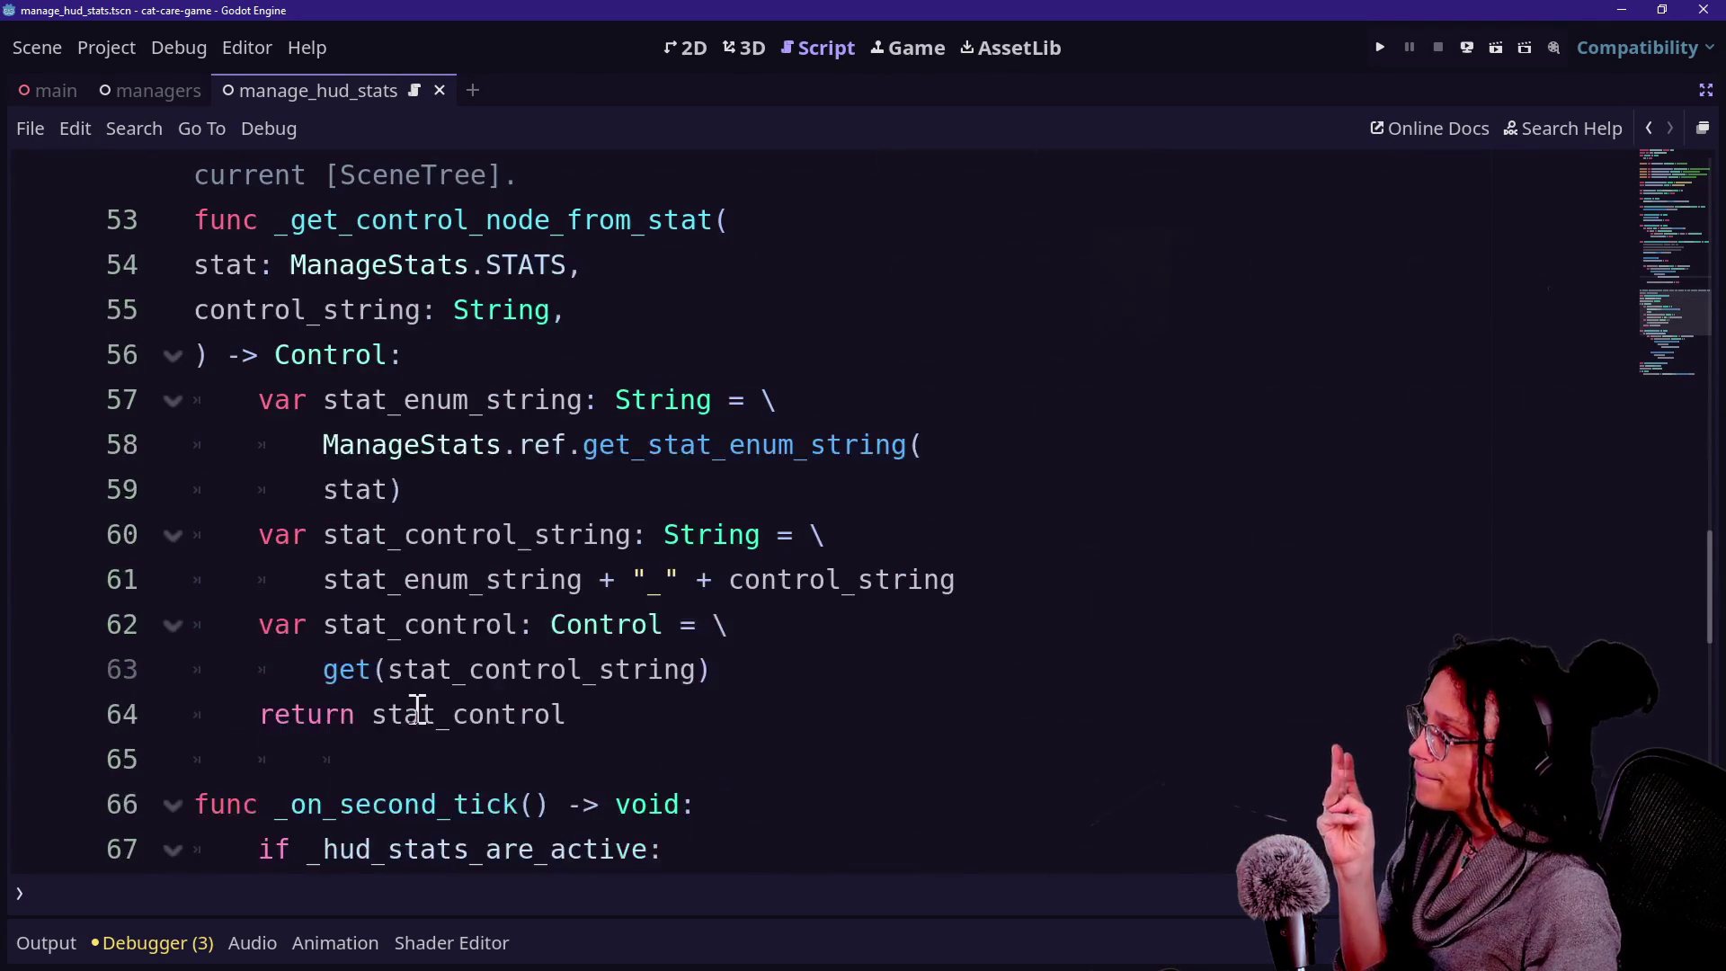
# Indent the stat) continuation line 59 one level deeper under the ManageStats call.
pyautogui.click(509, 444)
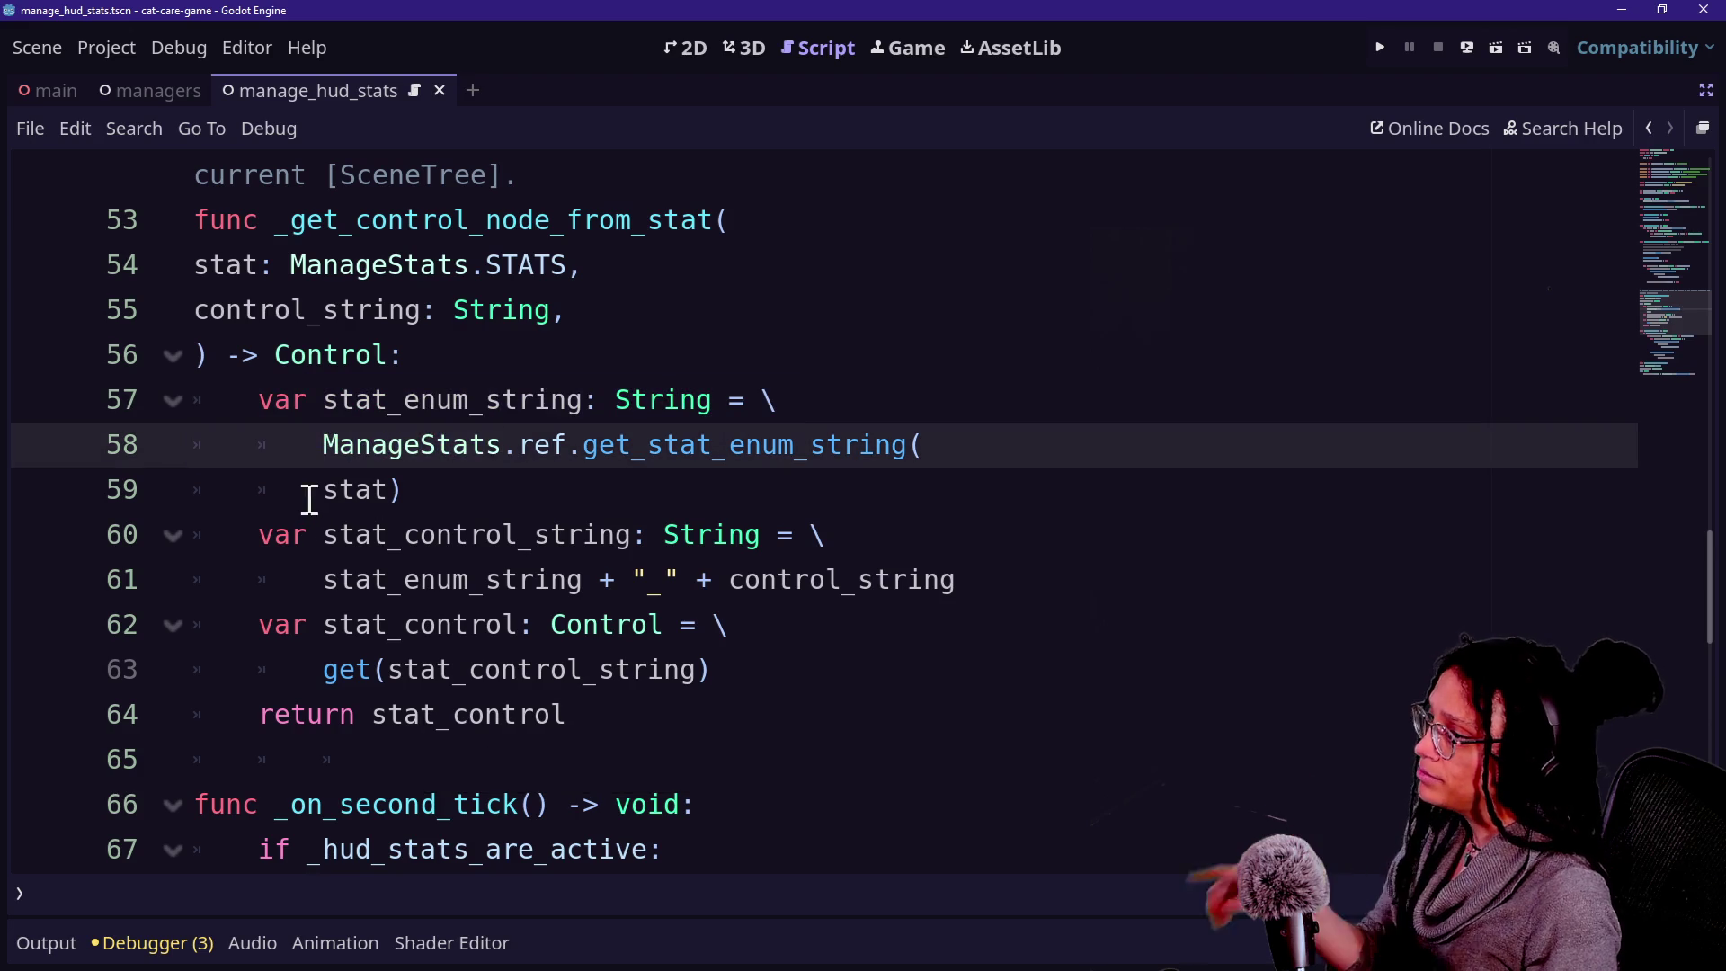
pyautogui.click(309, 500)
pyautogui.press('Tab')
pyautogui.click(446, 464)
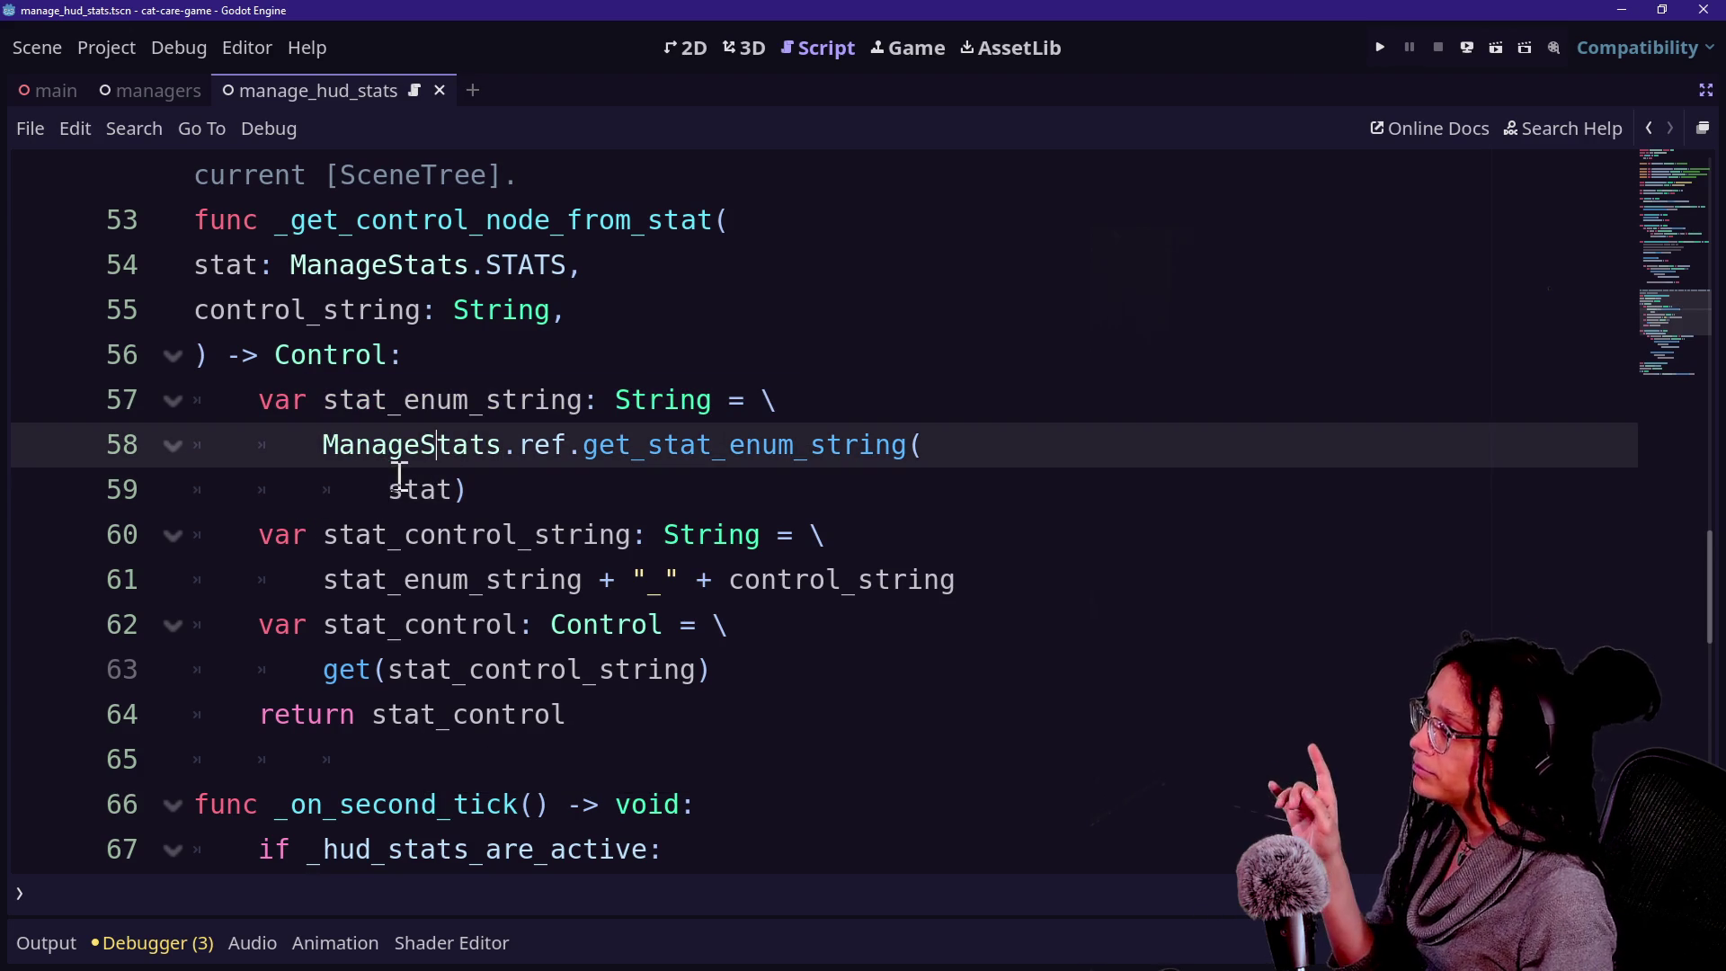
# Review the STATS parameter, _enum_string lookup and string-joining lines 60–61.
pyautogui.moveTo(282, 264); pyautogui.dragTo(506, 261)
pyautogui.moveTo(389, 400); pyautogui.dragTo(586, 401)
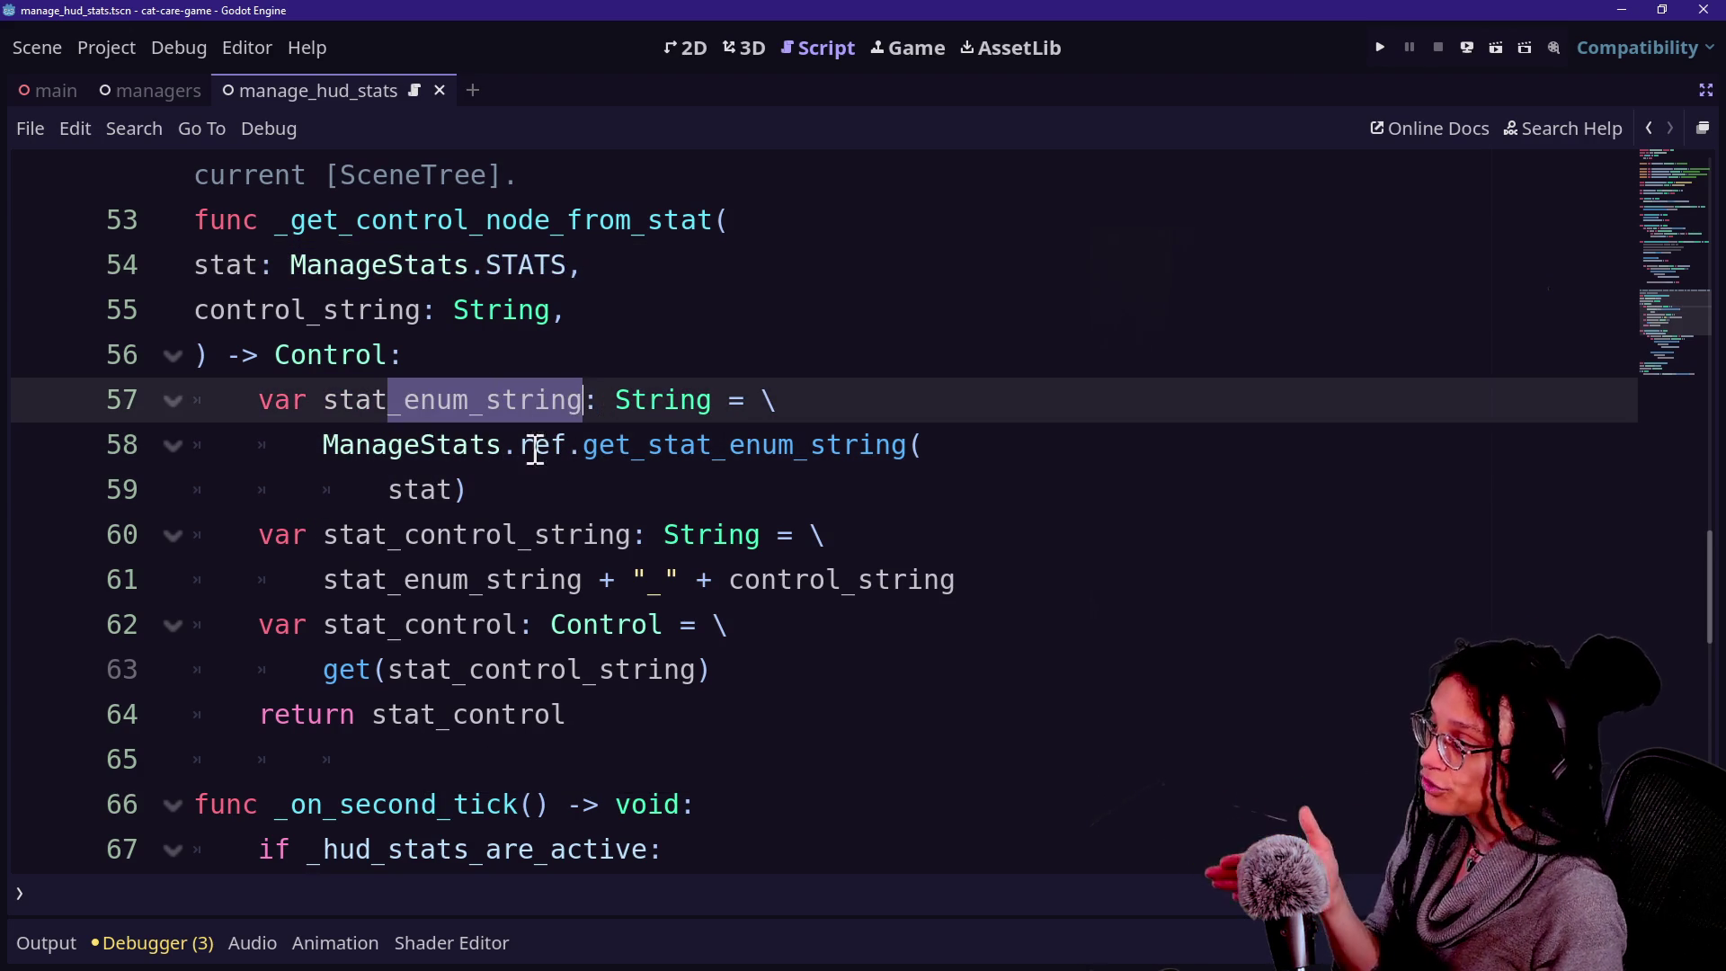
pyautogui.click(359, 451)
pyautogui.click(453, 487)
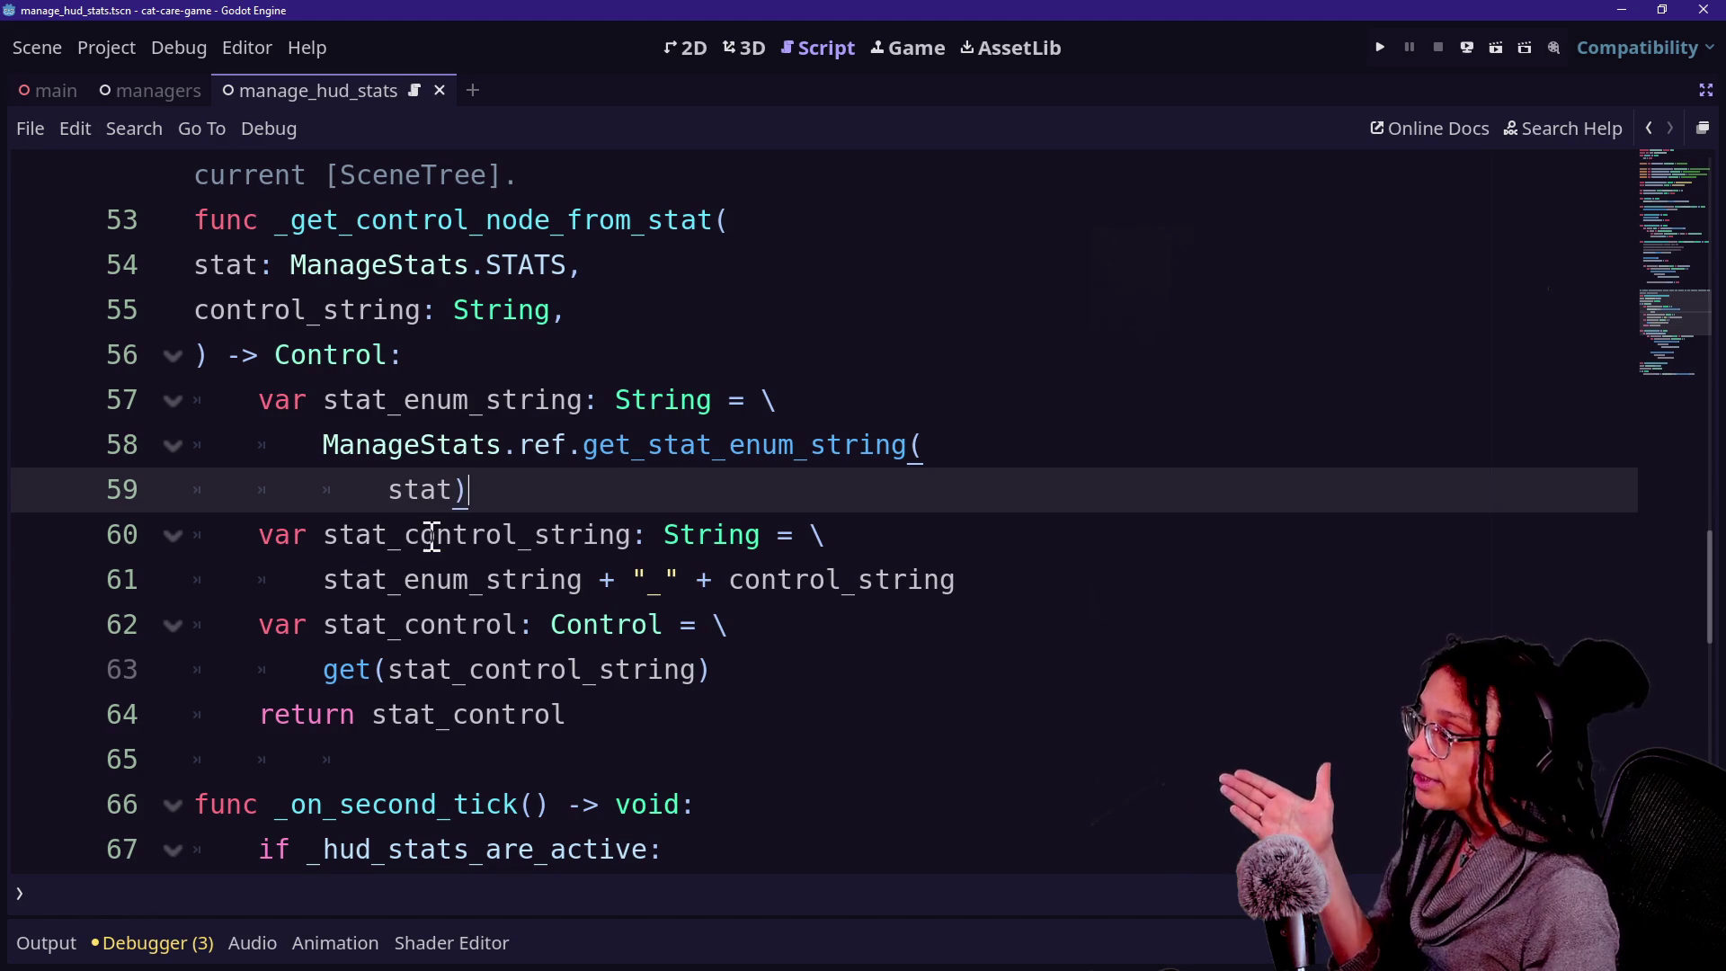
pyautogui.moveTo(341, 581)
pyautogui.mouseDown()
pyautogui.moveTo(585, 539)
pyautogui.moveTo(579, 575)
pyautogui.moveTo(376, 620)
pyautogui.mouseUp()
pyautogui.moveTo(636, 578); pyautogui.dragTo(989, 608)
pyautogui.click(742, 576)
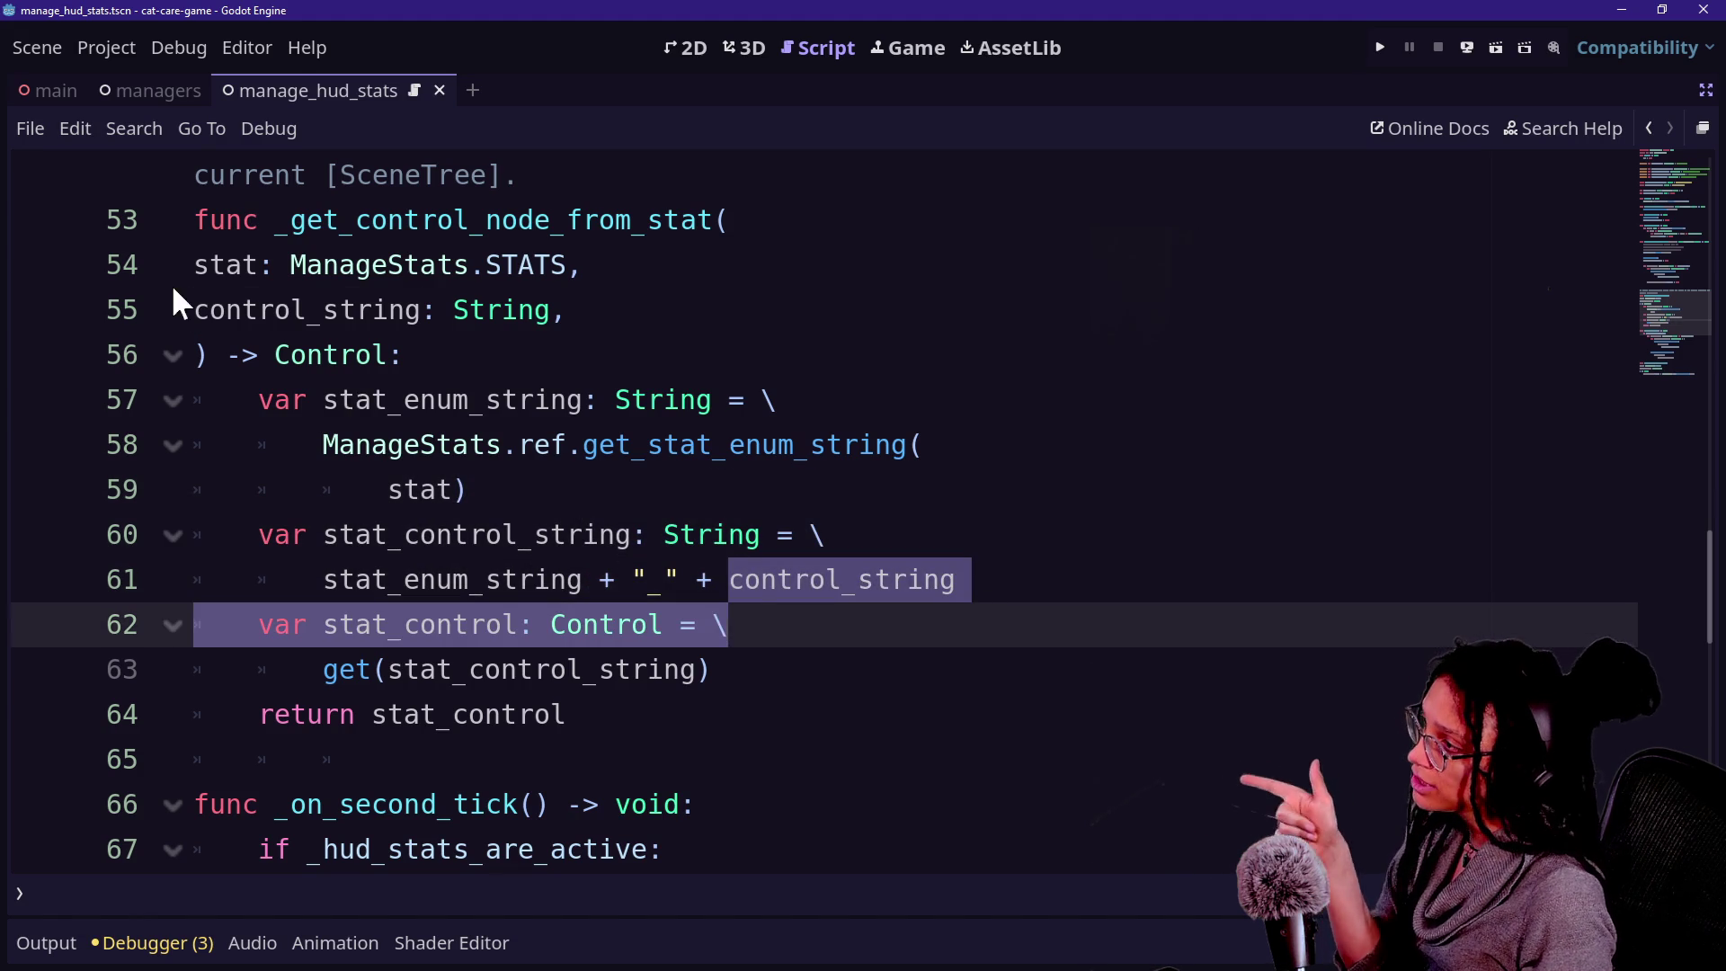
# Trace the control_string parameter through get() to the returned stat_control.
pyautogui.moveTo(221, 330); pyautogui.dragTo(235, 274)
pyautogui.click(290, 307)
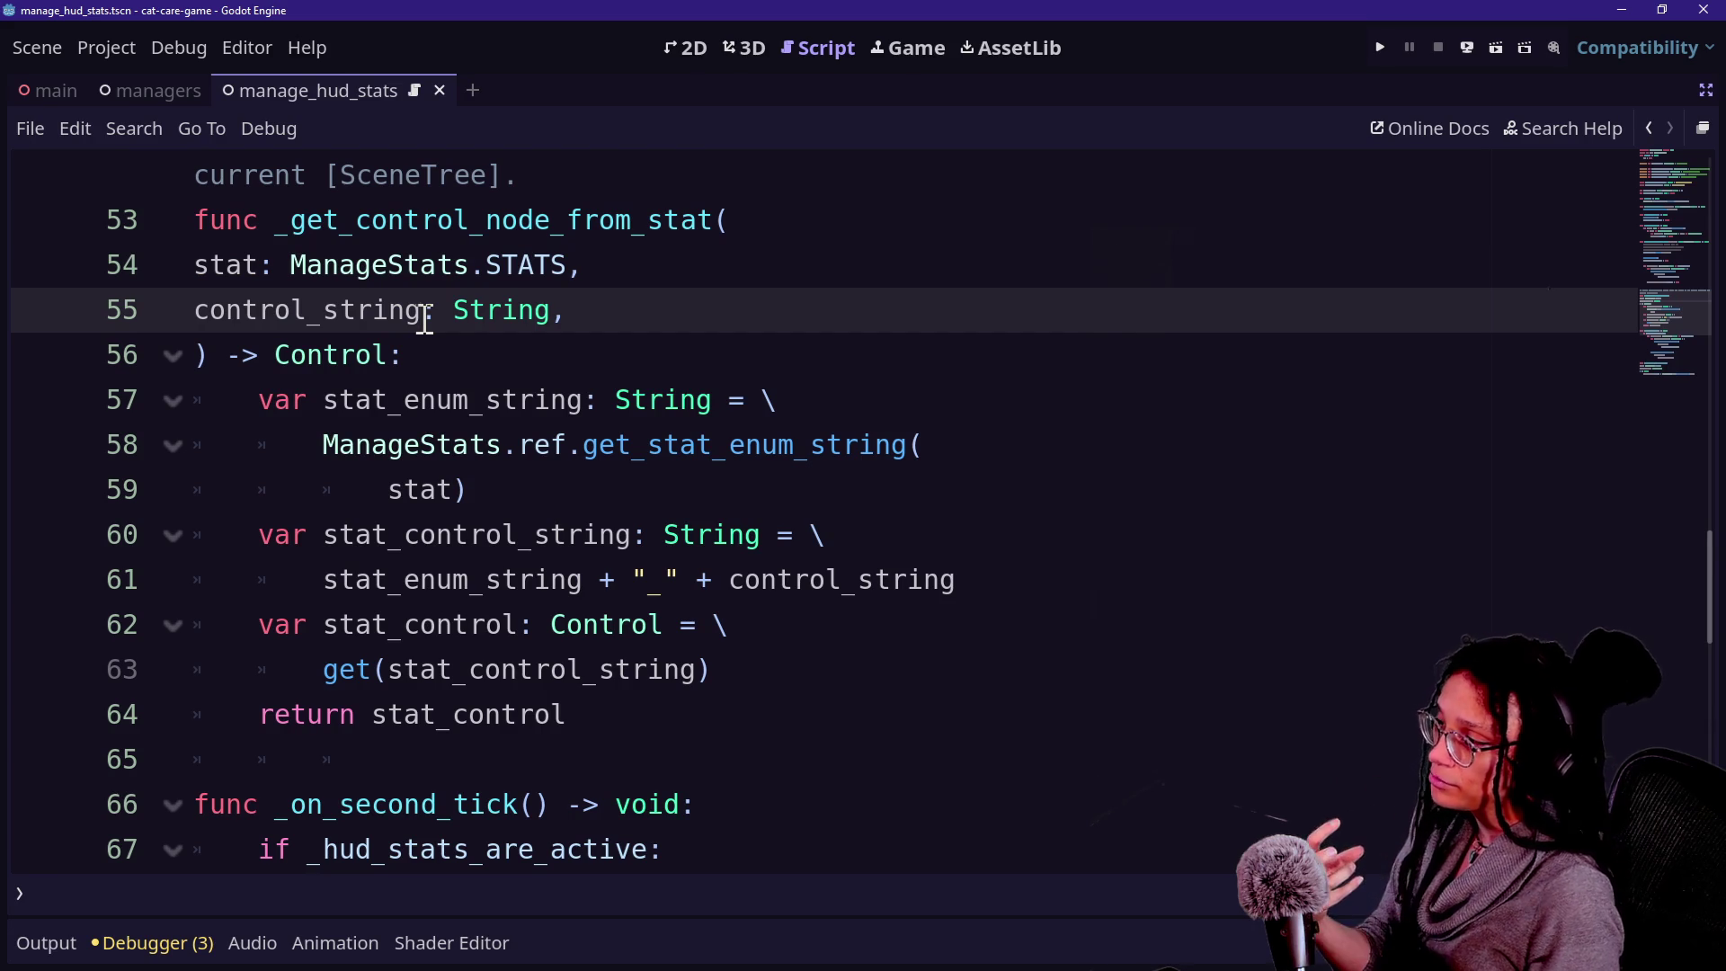
pyautogui.moveTo(307, 683); pyautogui.dragTo(669, 670)
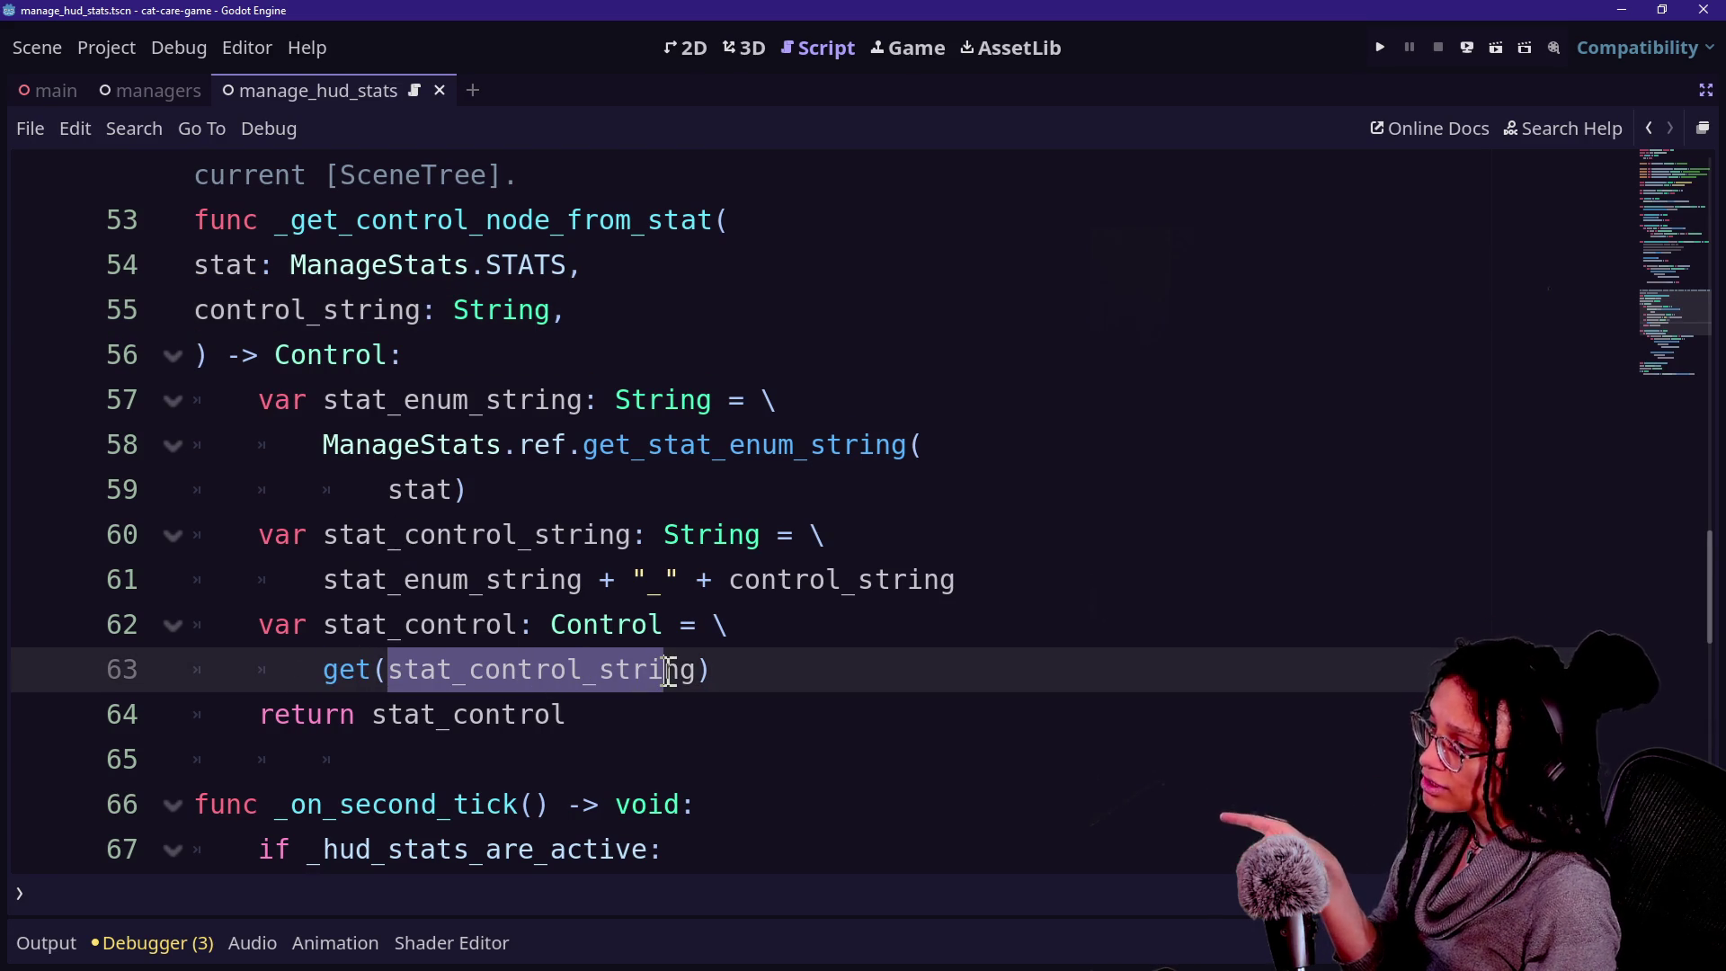
pyautogui.click(301, 720)
pyautogui.click(609, 702)
pyautogui.scroll(4, 609, 702)
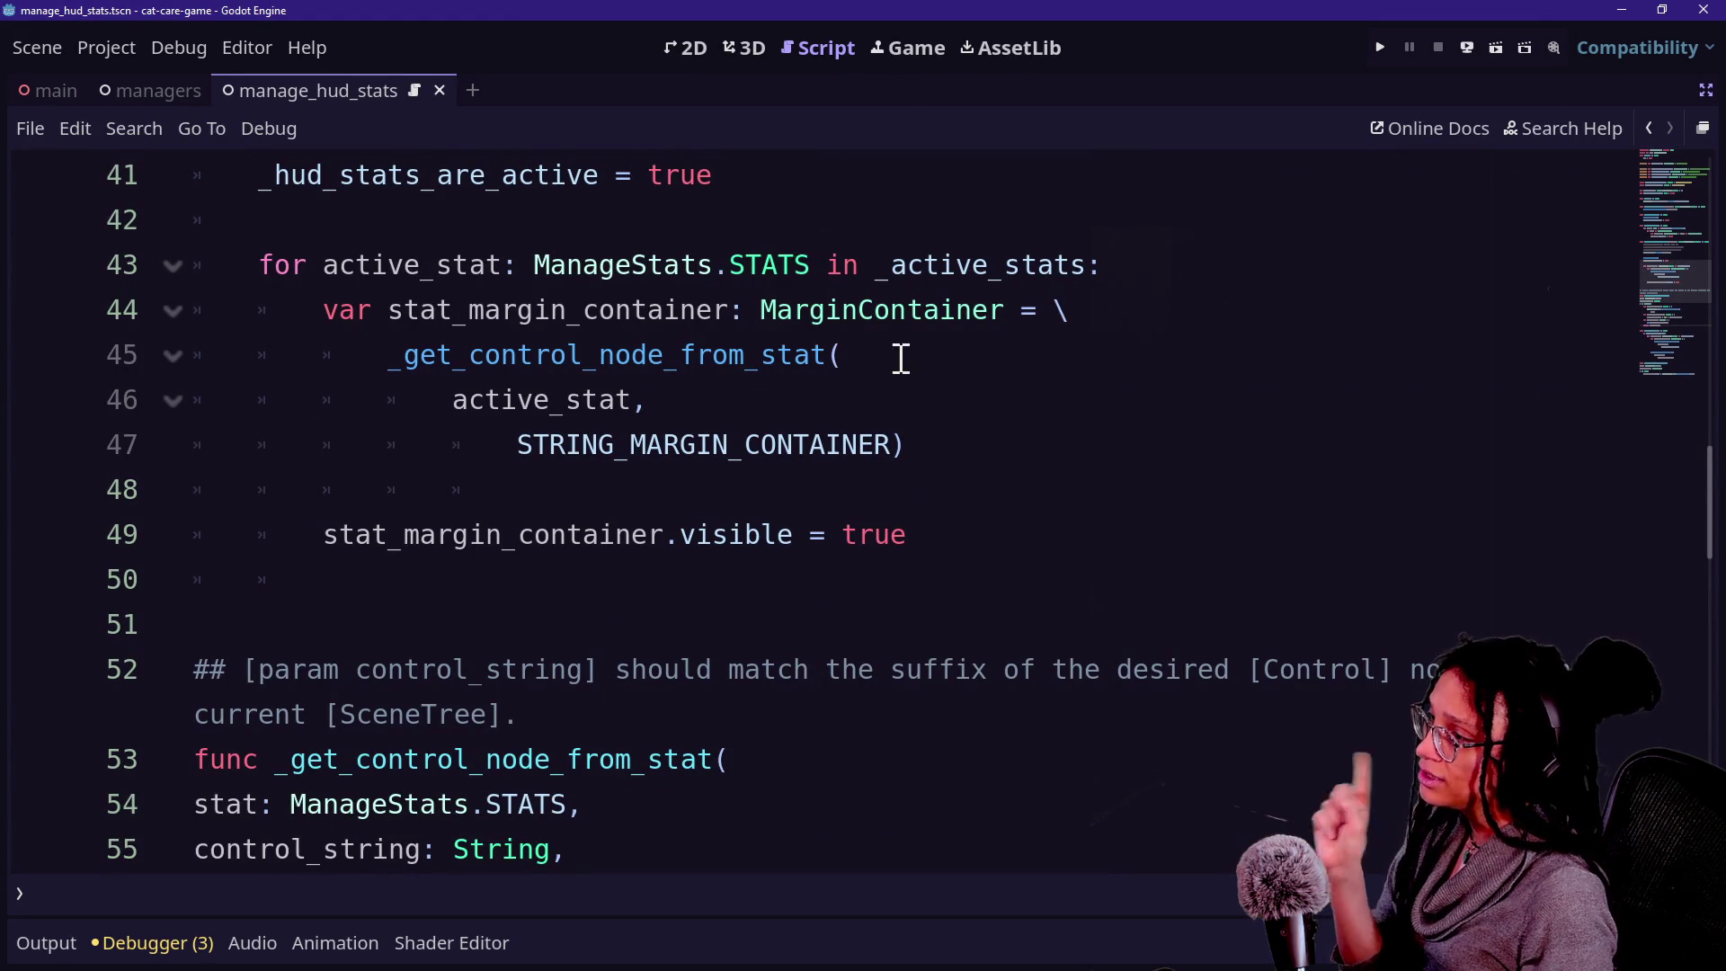
pyautogui.click(934, 447)
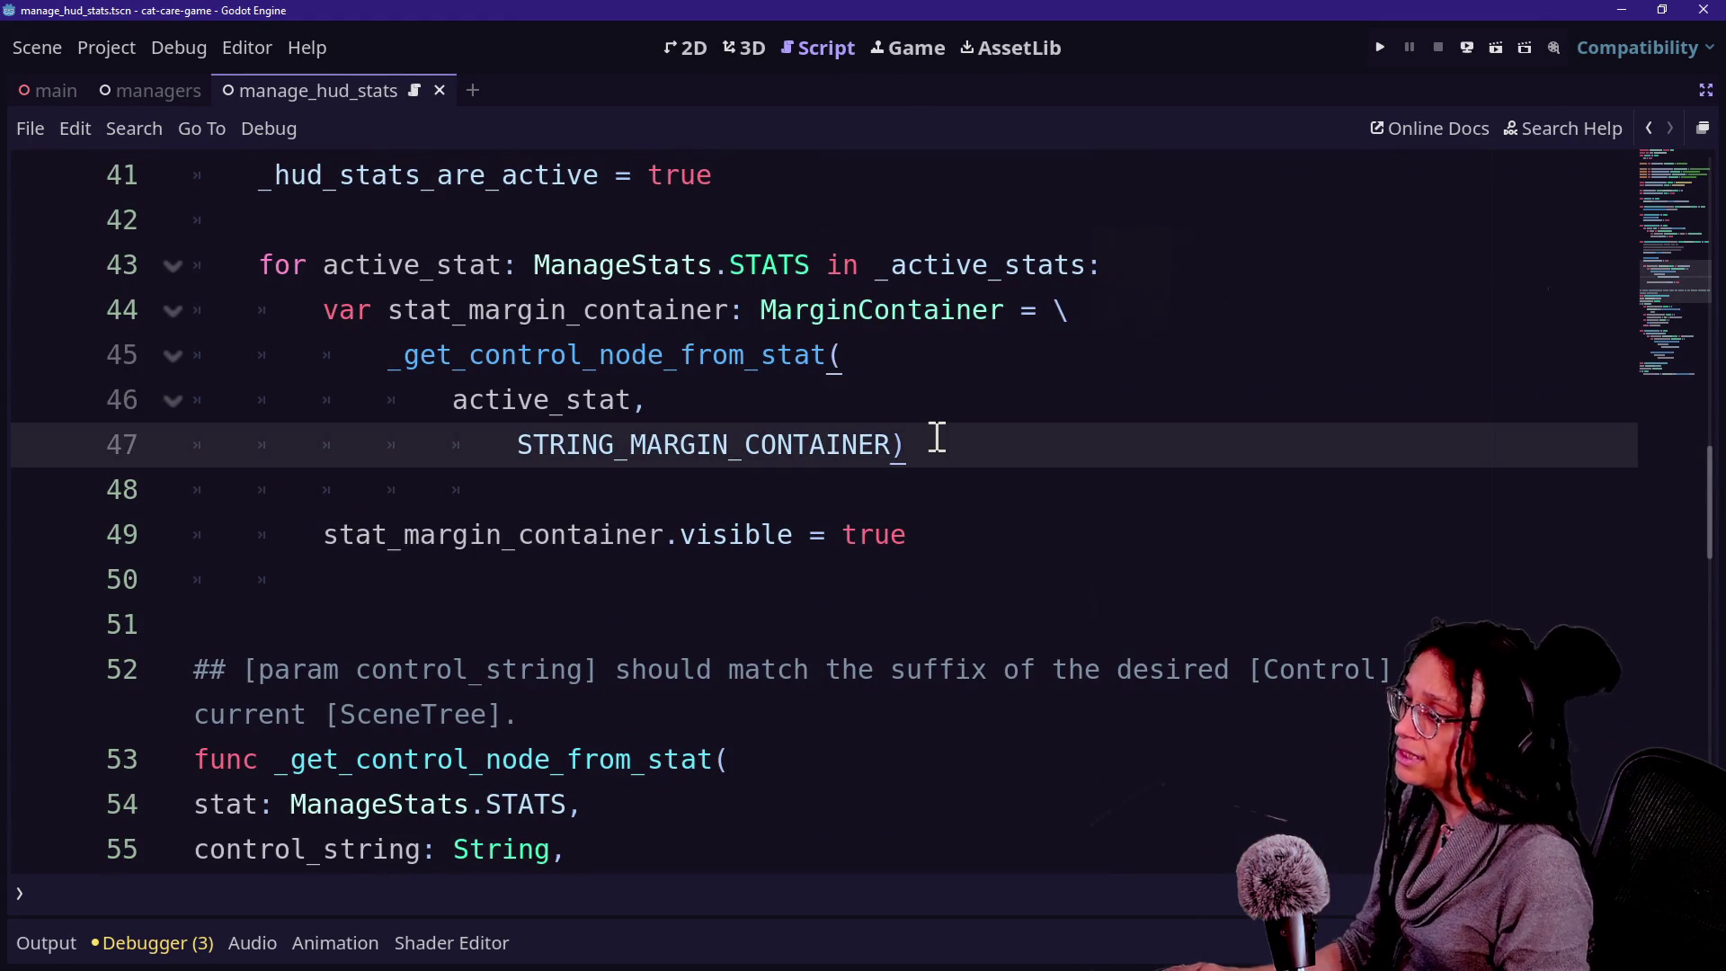
pyautogui.write(' \\')
pyautogui.press('Return')
pyautogui.write('as ')
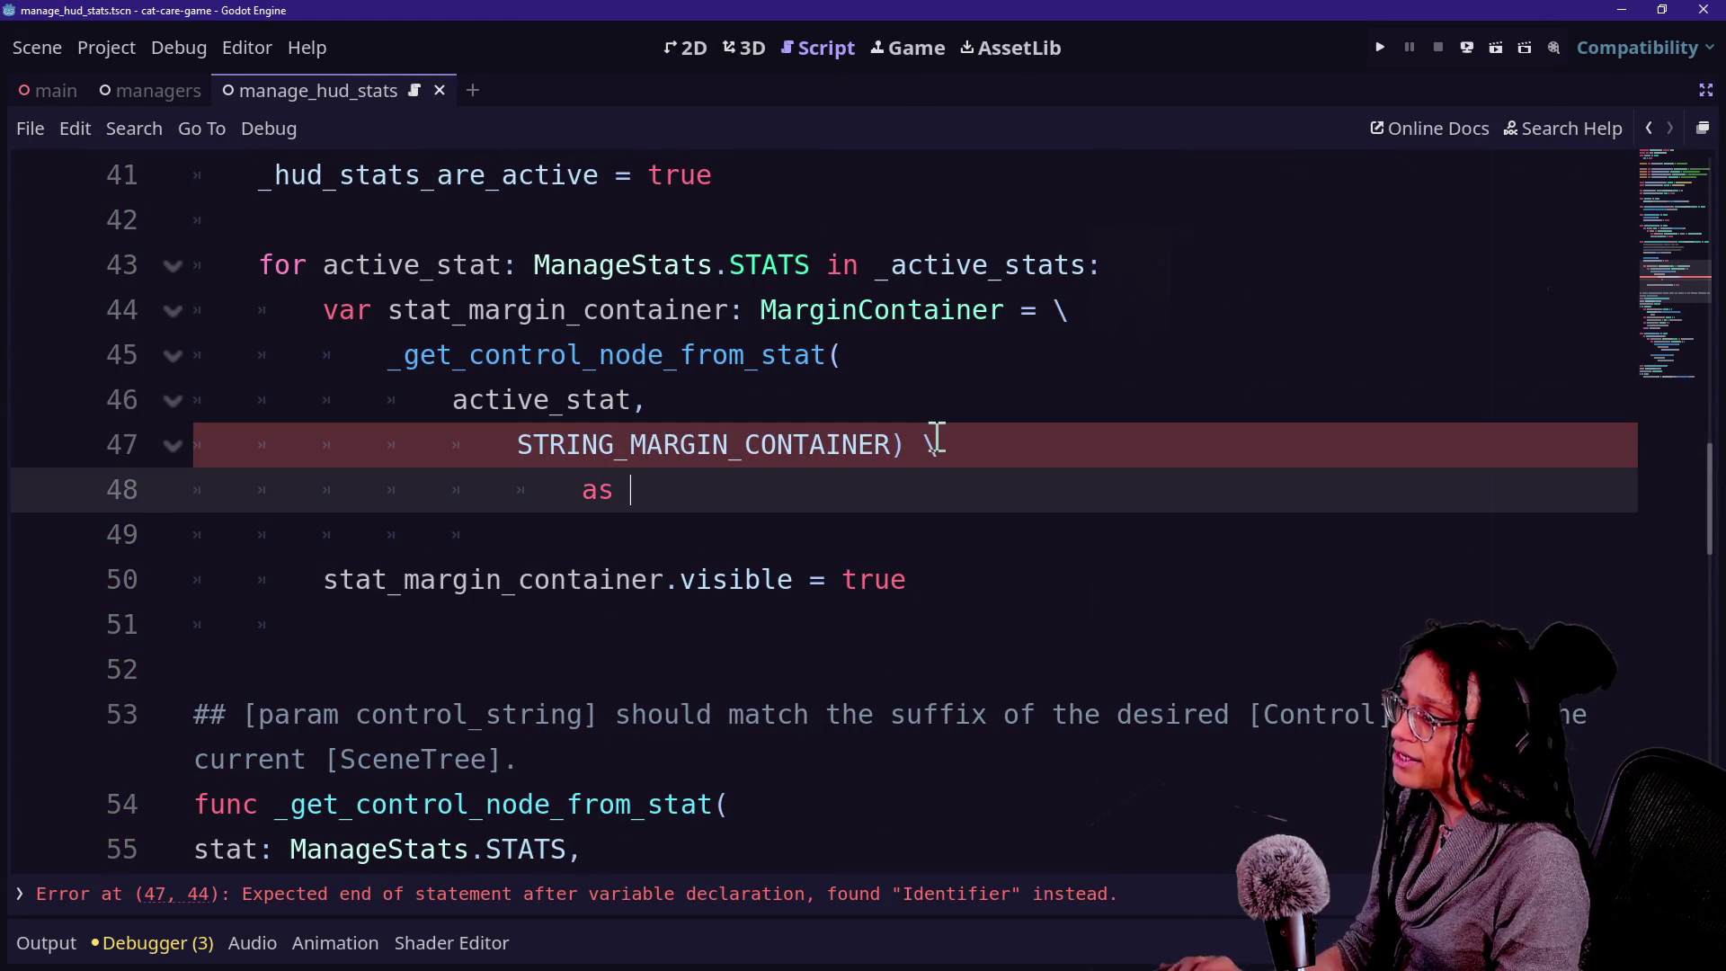
pyautogui.write('MarginContainer')
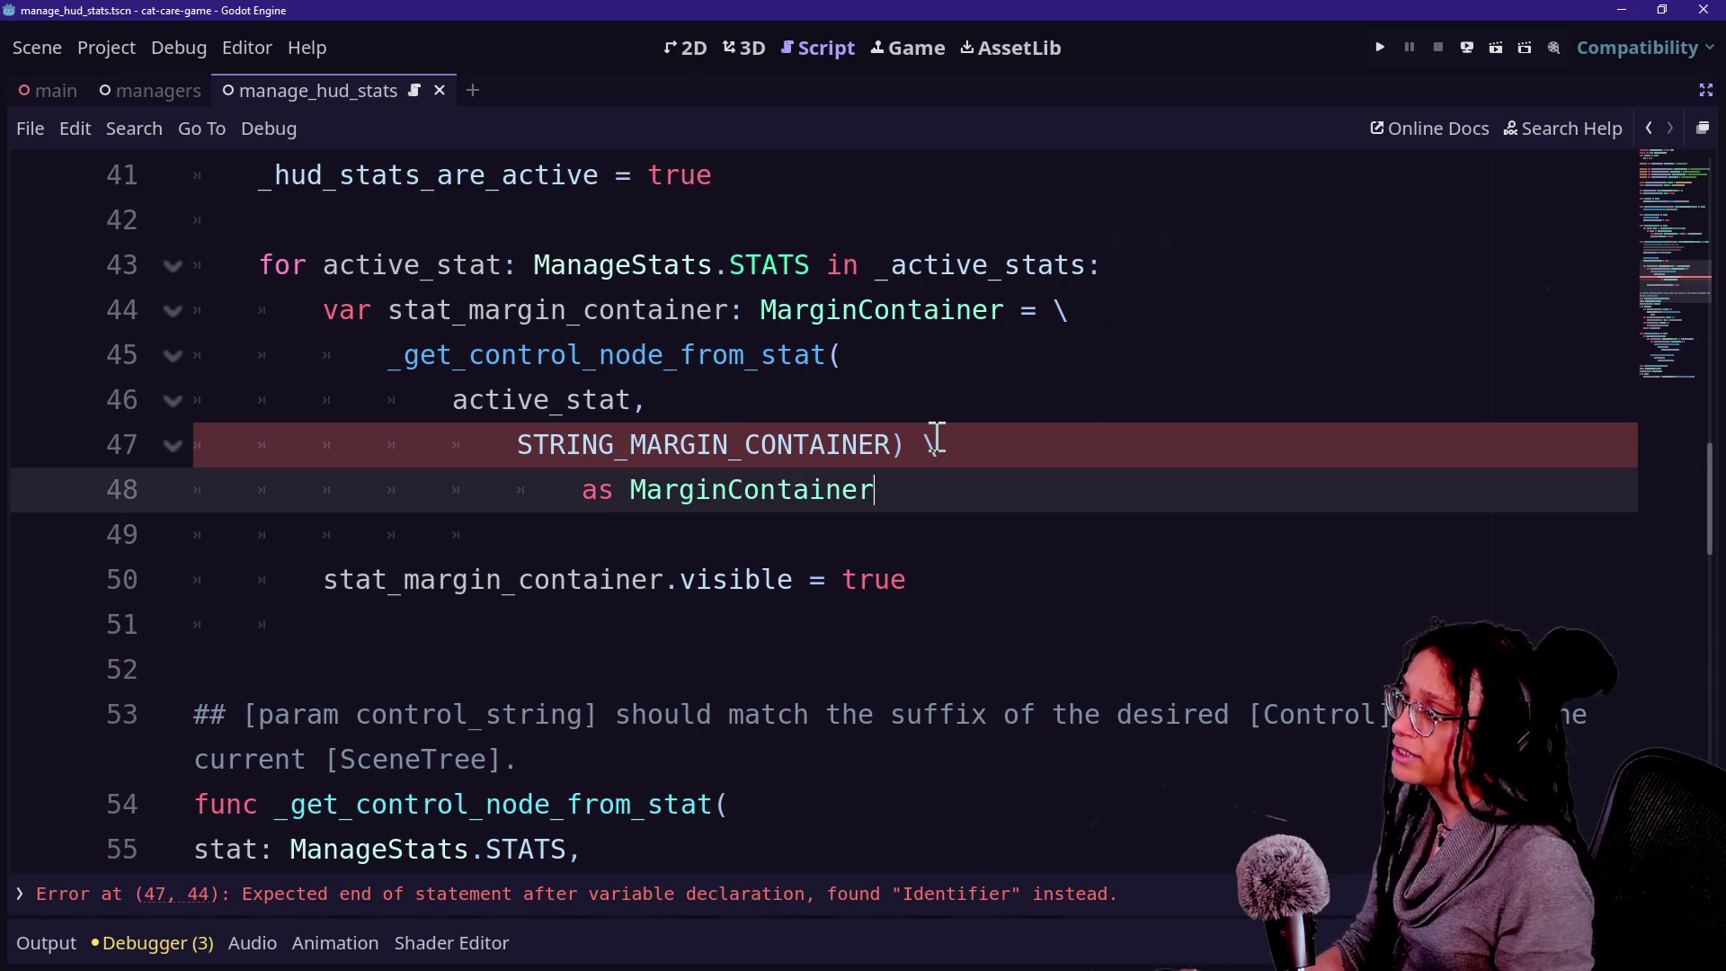
pyautogui.click(580, 309)
pyautogui.hotkey('ctrl', 's')
pyautogui.click(986, 700)
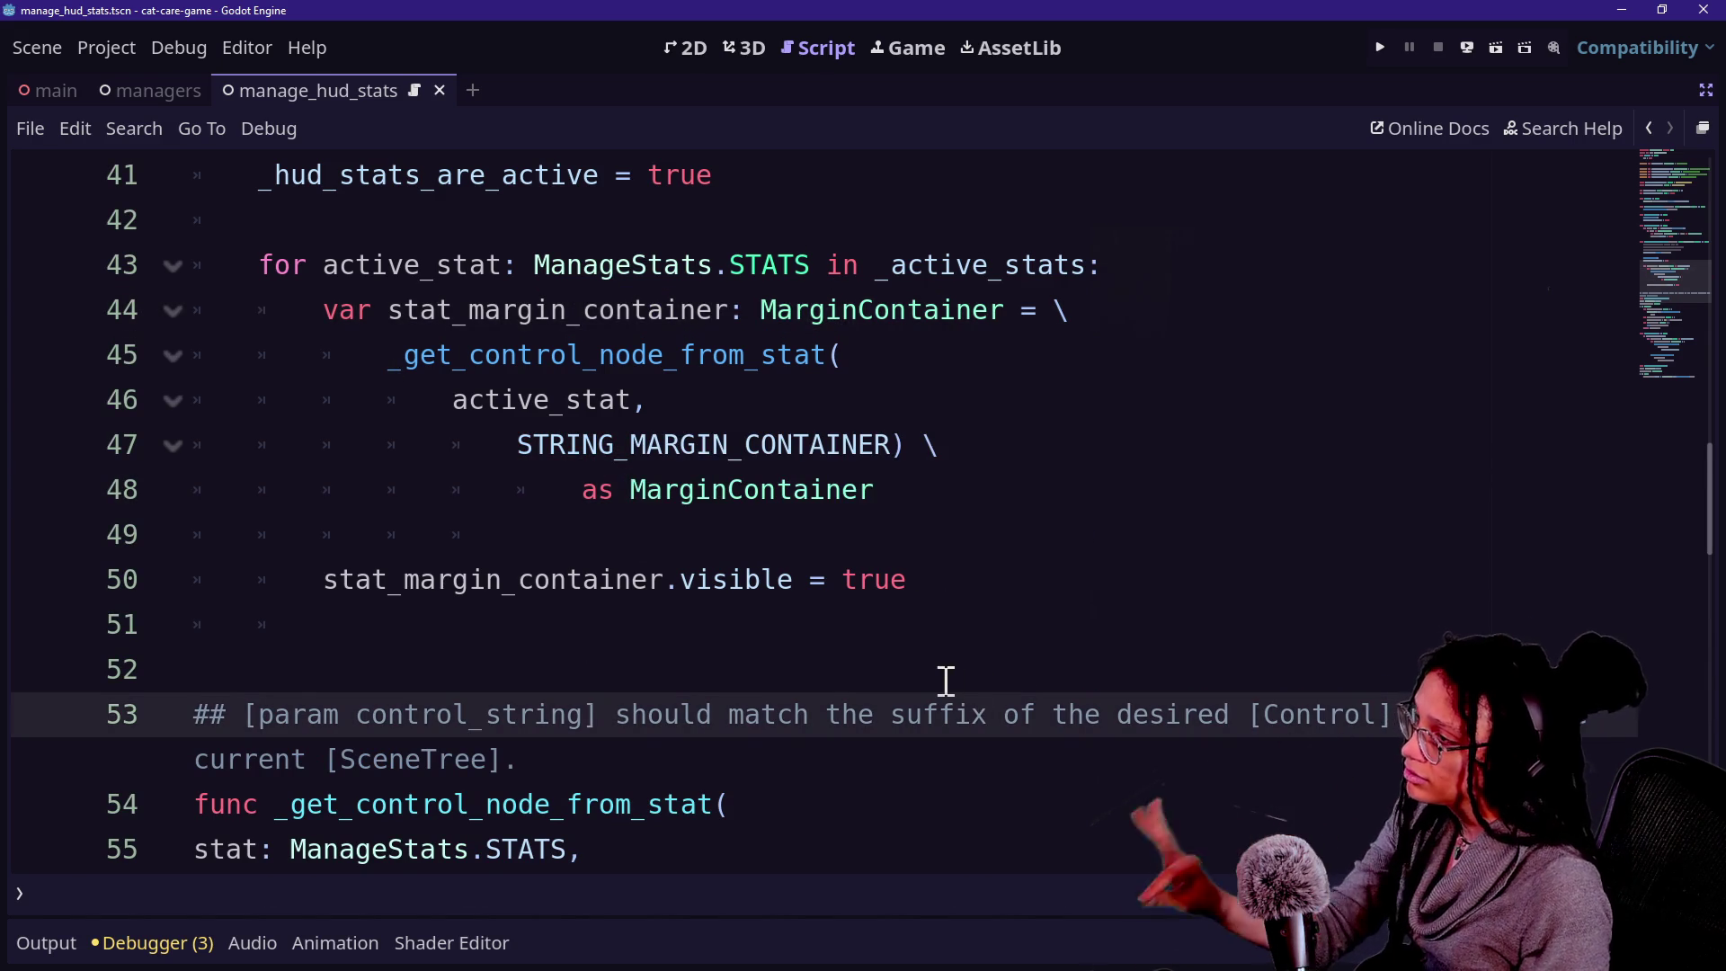
pyautogui.scroll(-4, 944, 684)
pyautogui.scroll(-4, 647, 692)
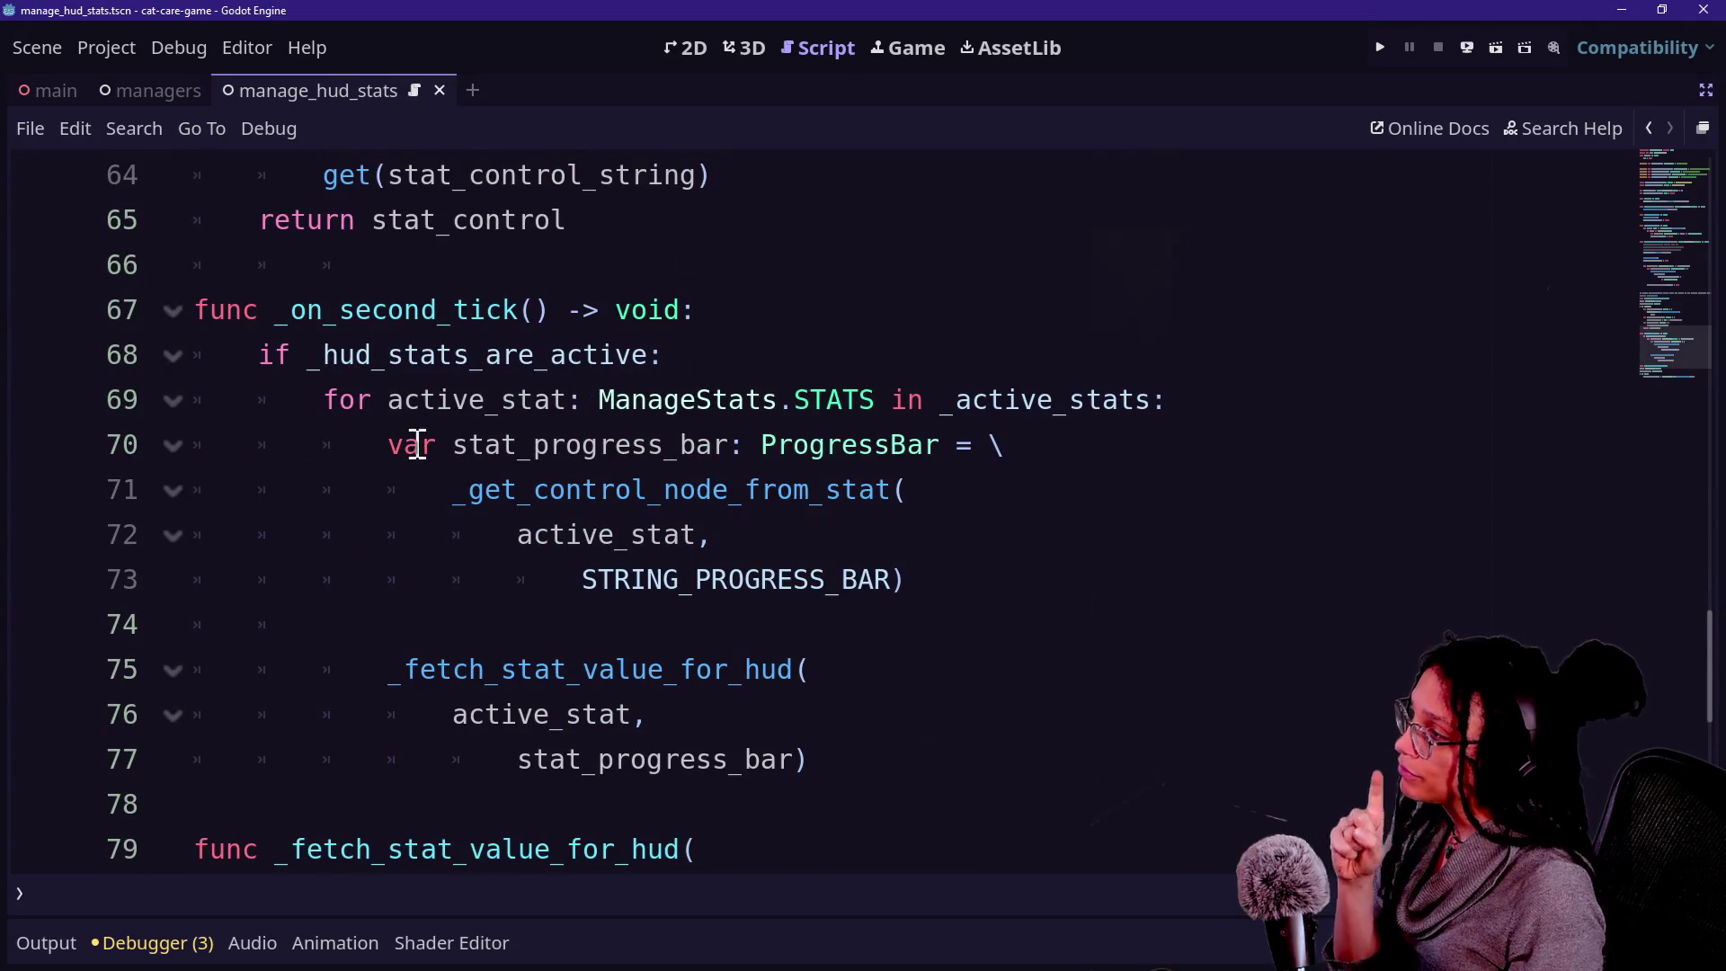
pyautogui.scroll(5, 416, 437)
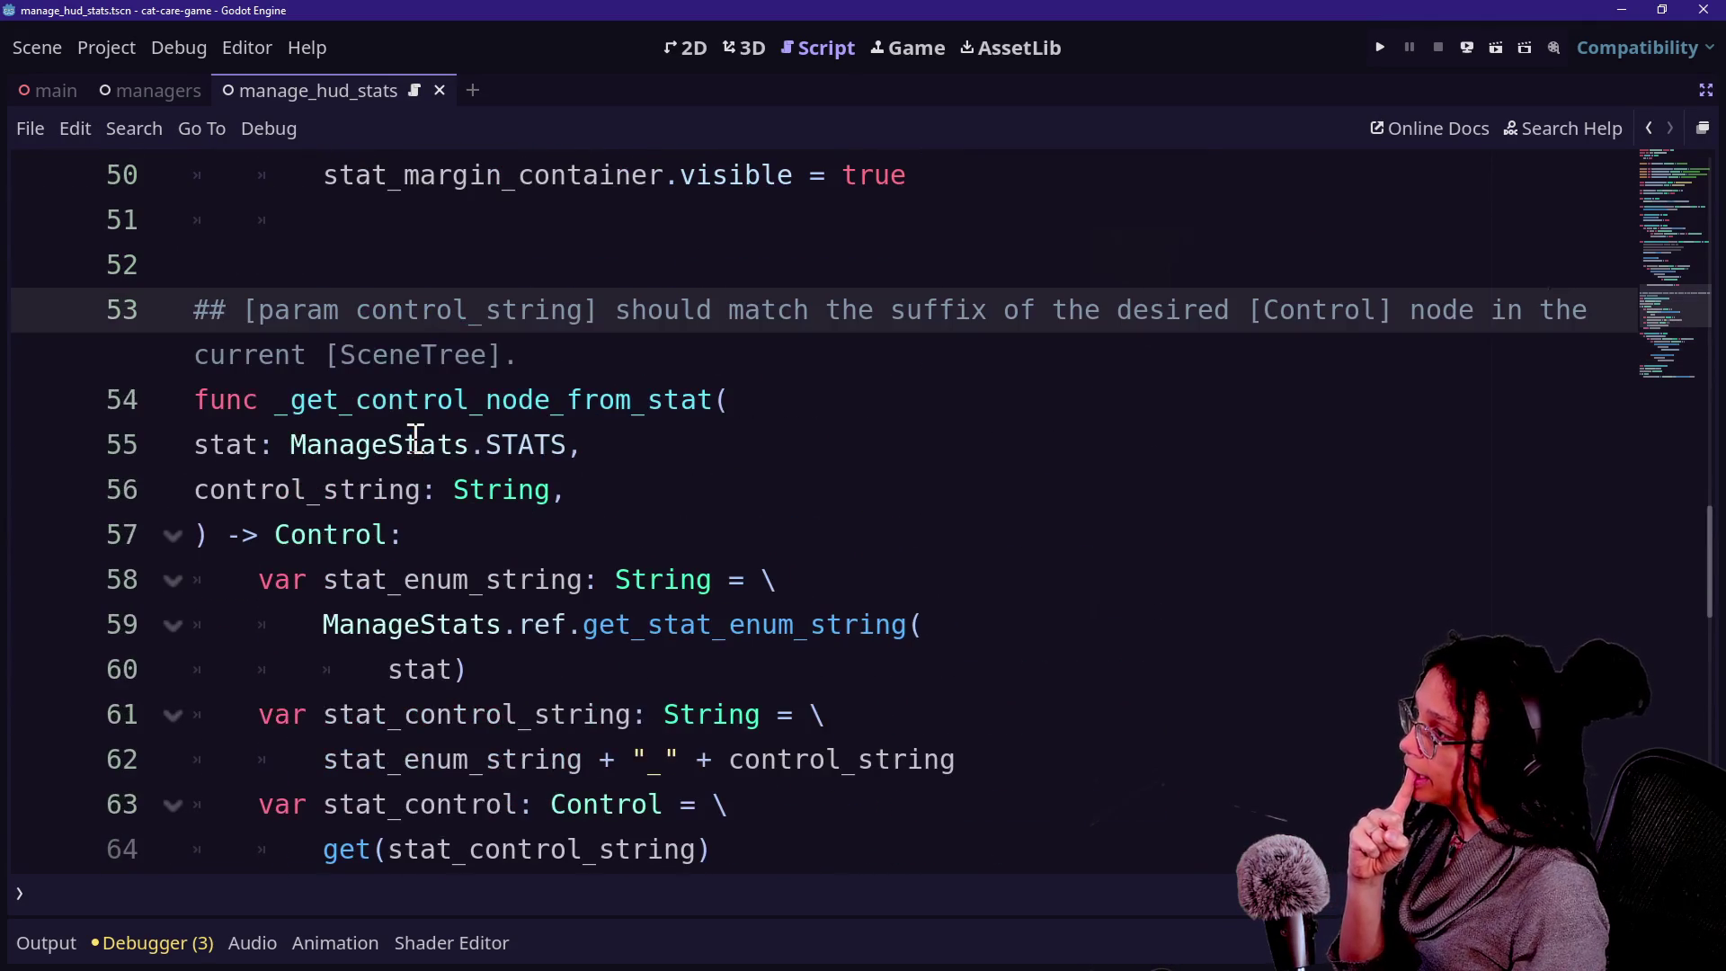
pyautogui.scroll(5, 513, 549)
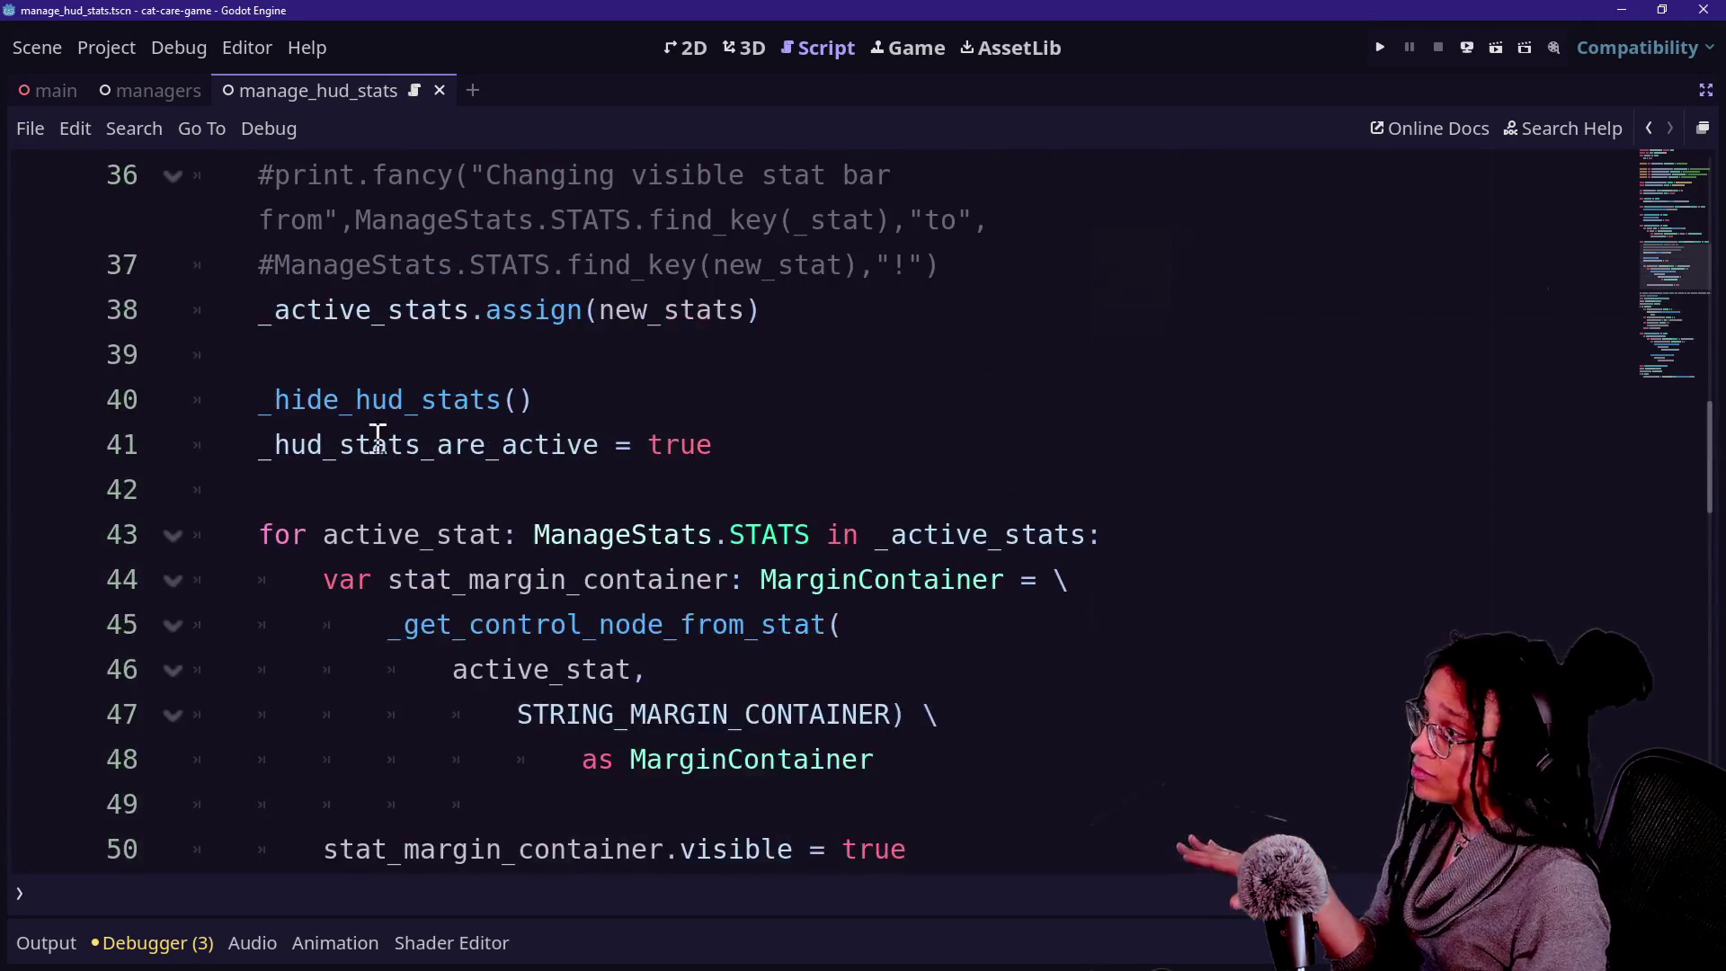
pyautogui.moveTo(277, 430); pyautogui.dragTo(707, 428)
pyautogui.scroll(-10, 722, 409)
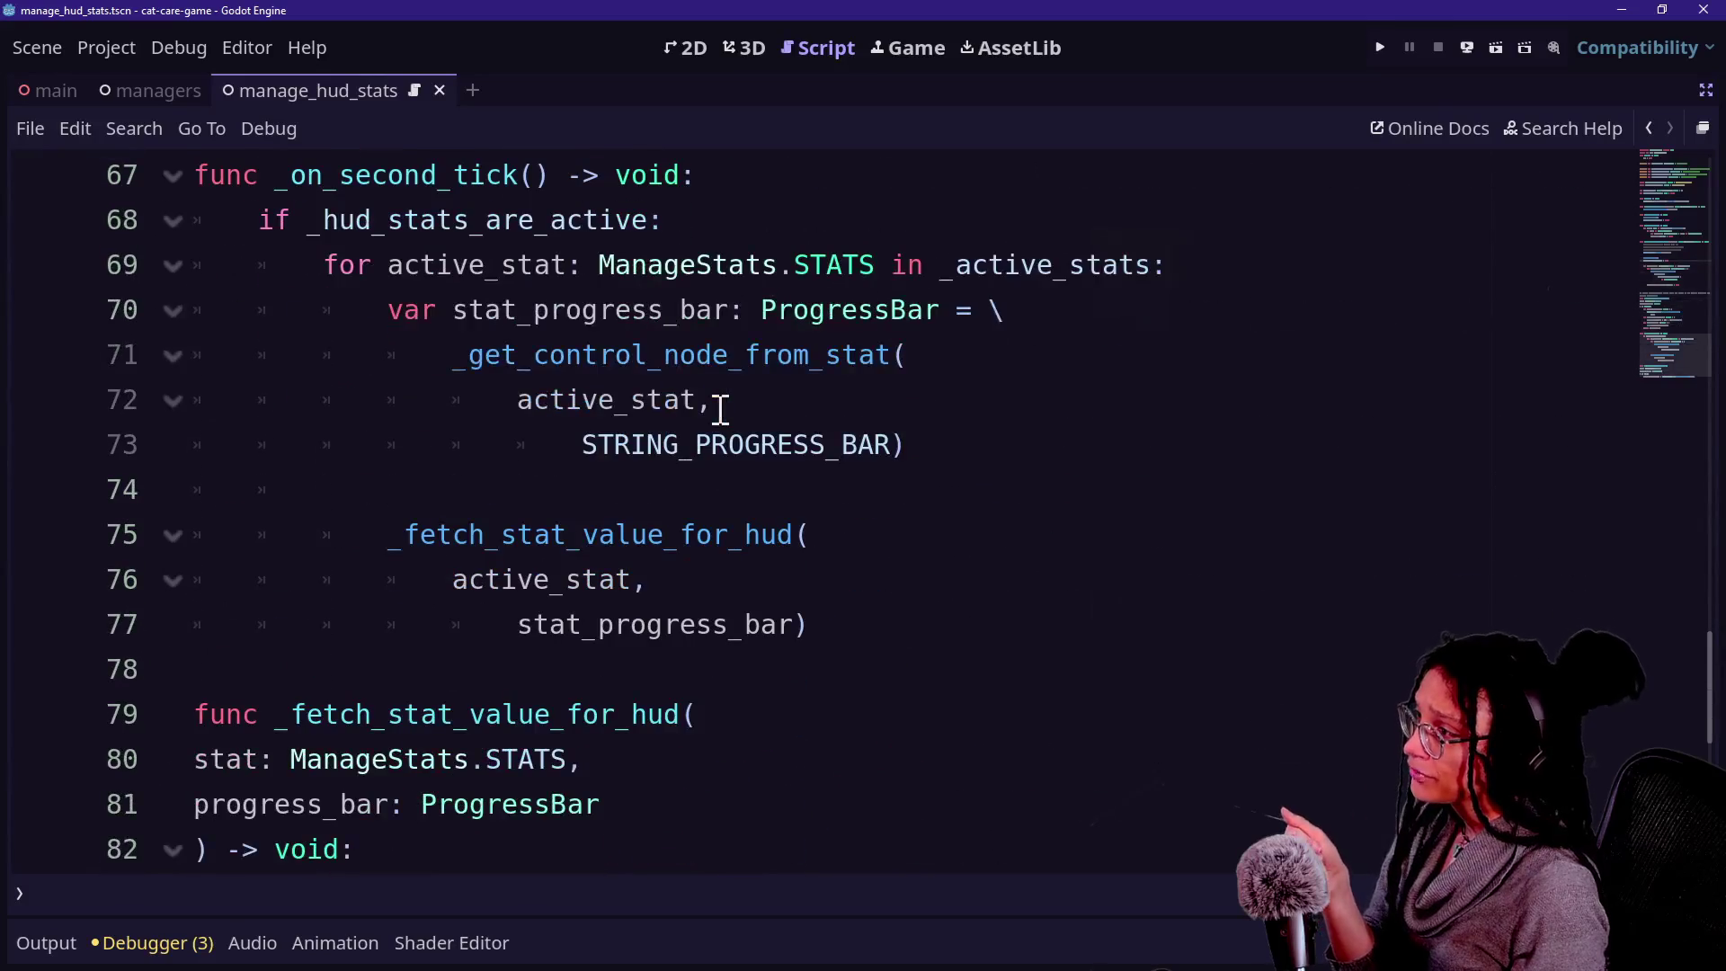
pyautogui.scroll(1, 487, 409)
pyautogui.moveTo(255, 310); pyautogui.dragTo(620, 617)
pyautogui.click(624, 621)
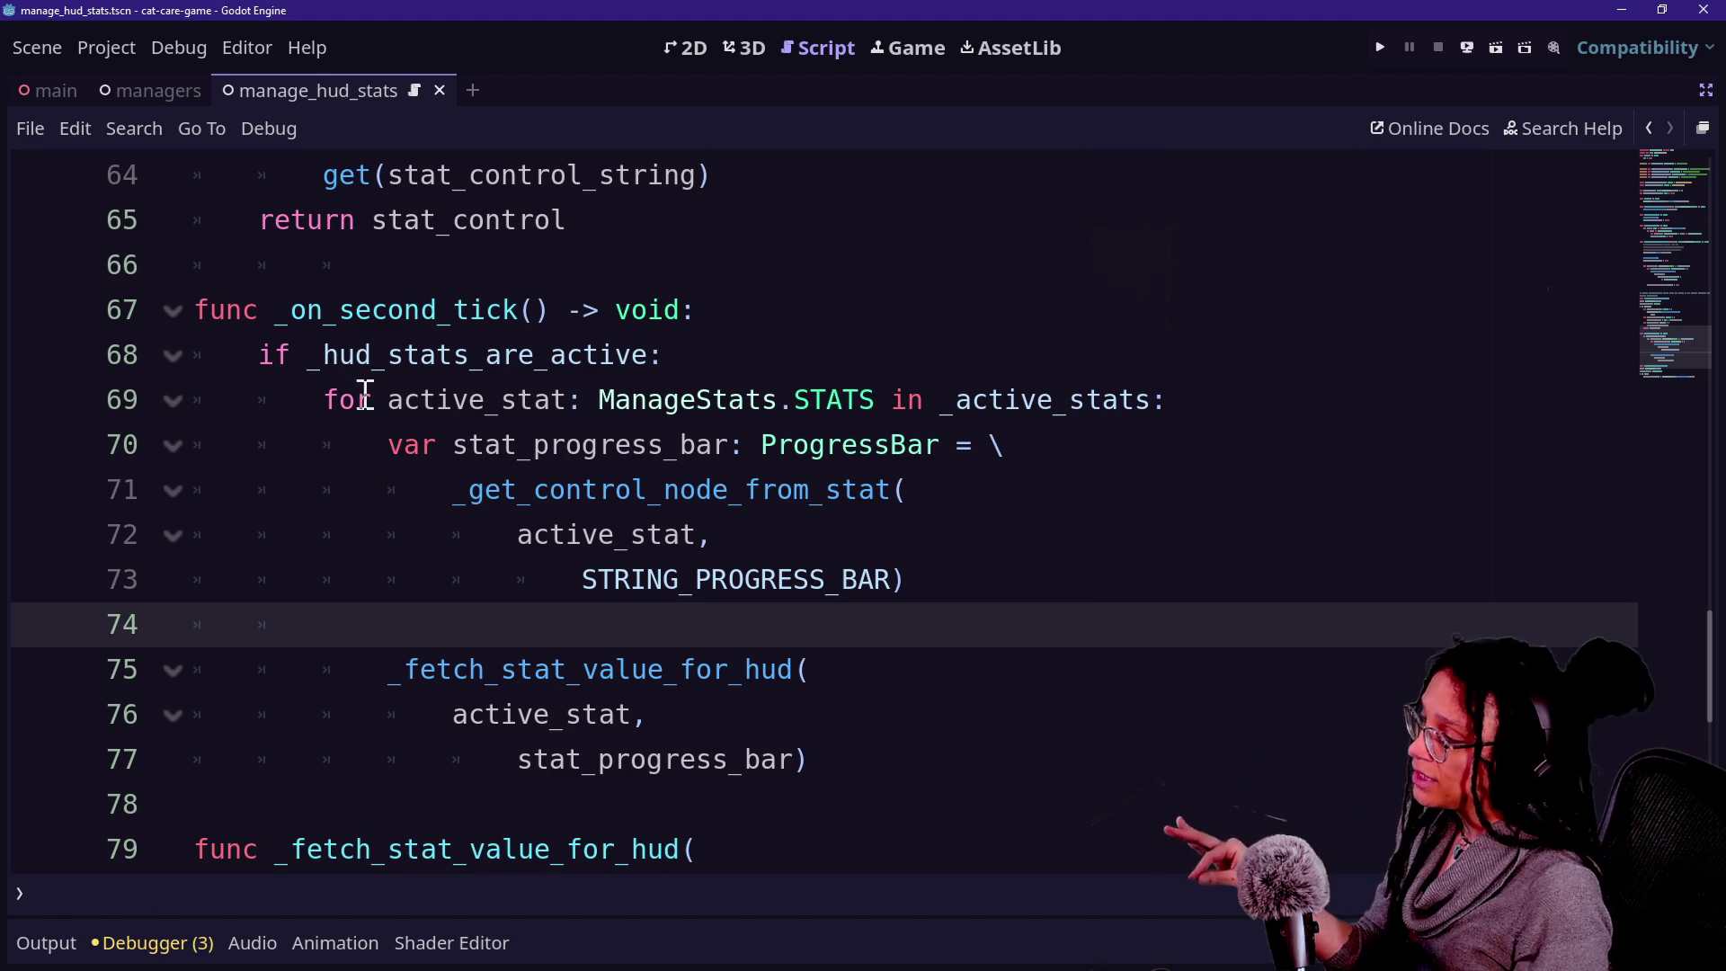
pyautogui.moveTo(246, 354); pyautogui.dragTo(767, 347)
pyautogui.click(767, 349)
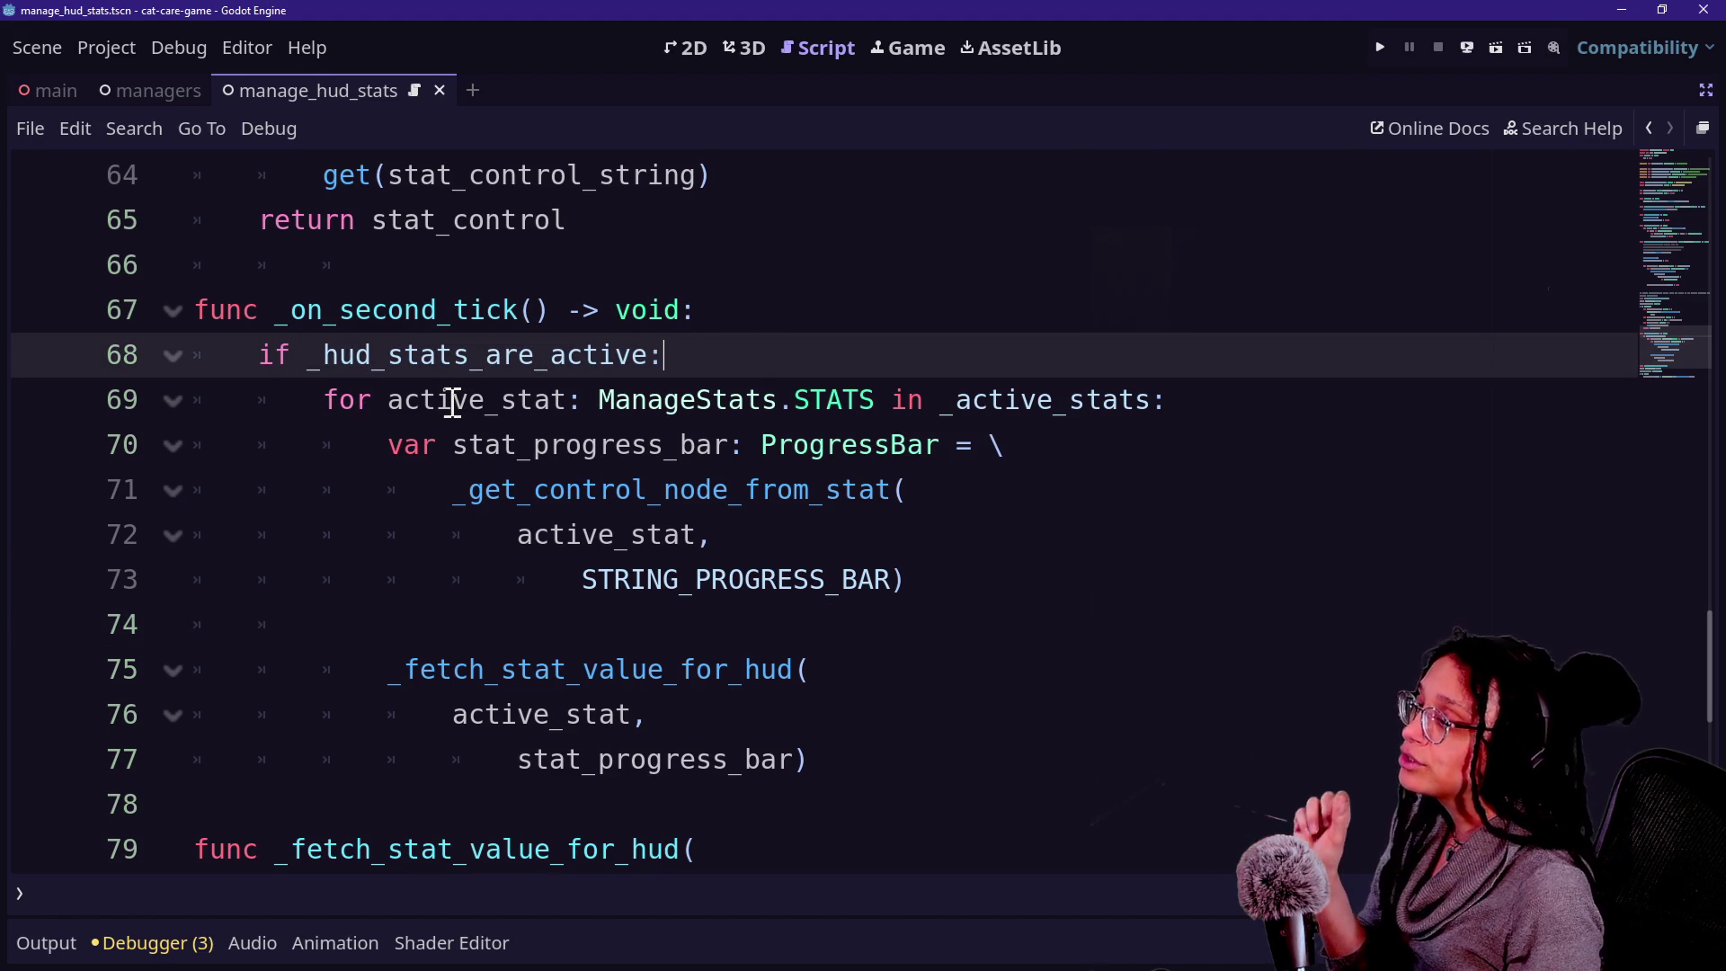
pyautogui.moveTo(455, 402)
pyautogui.mouseDown()
pyautogui.moveTo(925, 378)
pyautogui.moveTo(1090, 407)
pyautogui.mouseUp()
pyautogui.click(1088, 404)
pyautogui.click(450, 539)
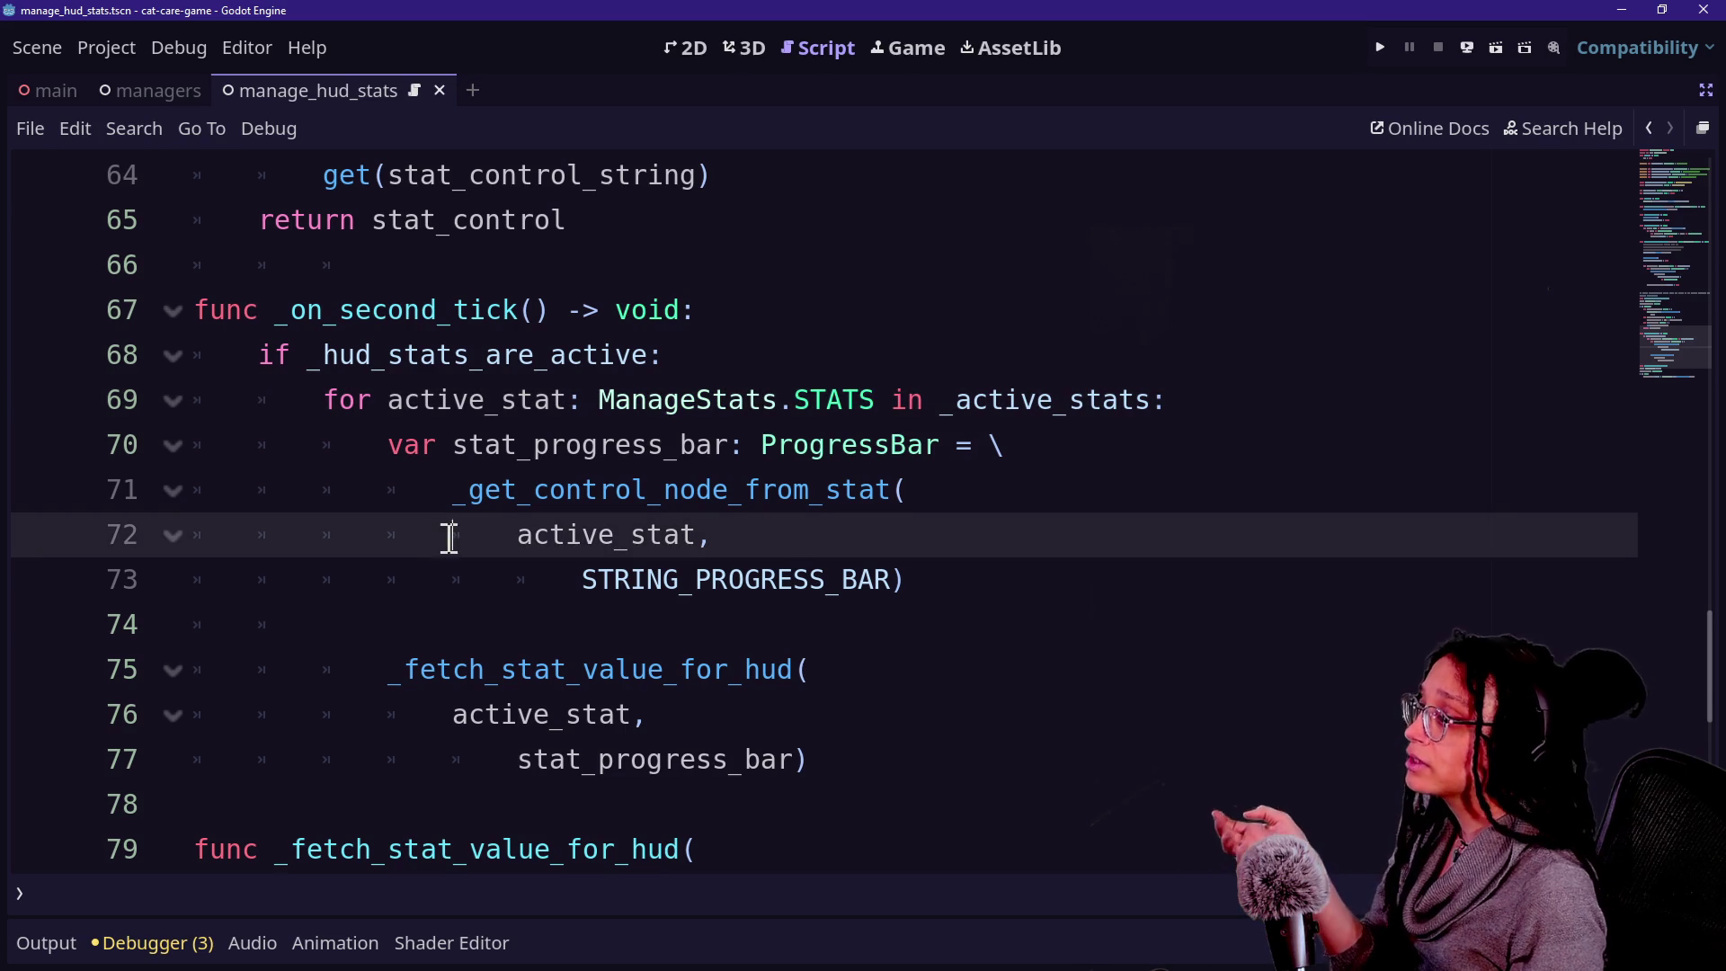
pyautogui.moveTo(441, 501); pyautogui.dragTo(699, 532)
pyautogui.click(709, 535)
pyautogui.moveTo(531, 490); pyautogui.dragTo(913, 490)
pyautogui.doubleClick(850, 580)
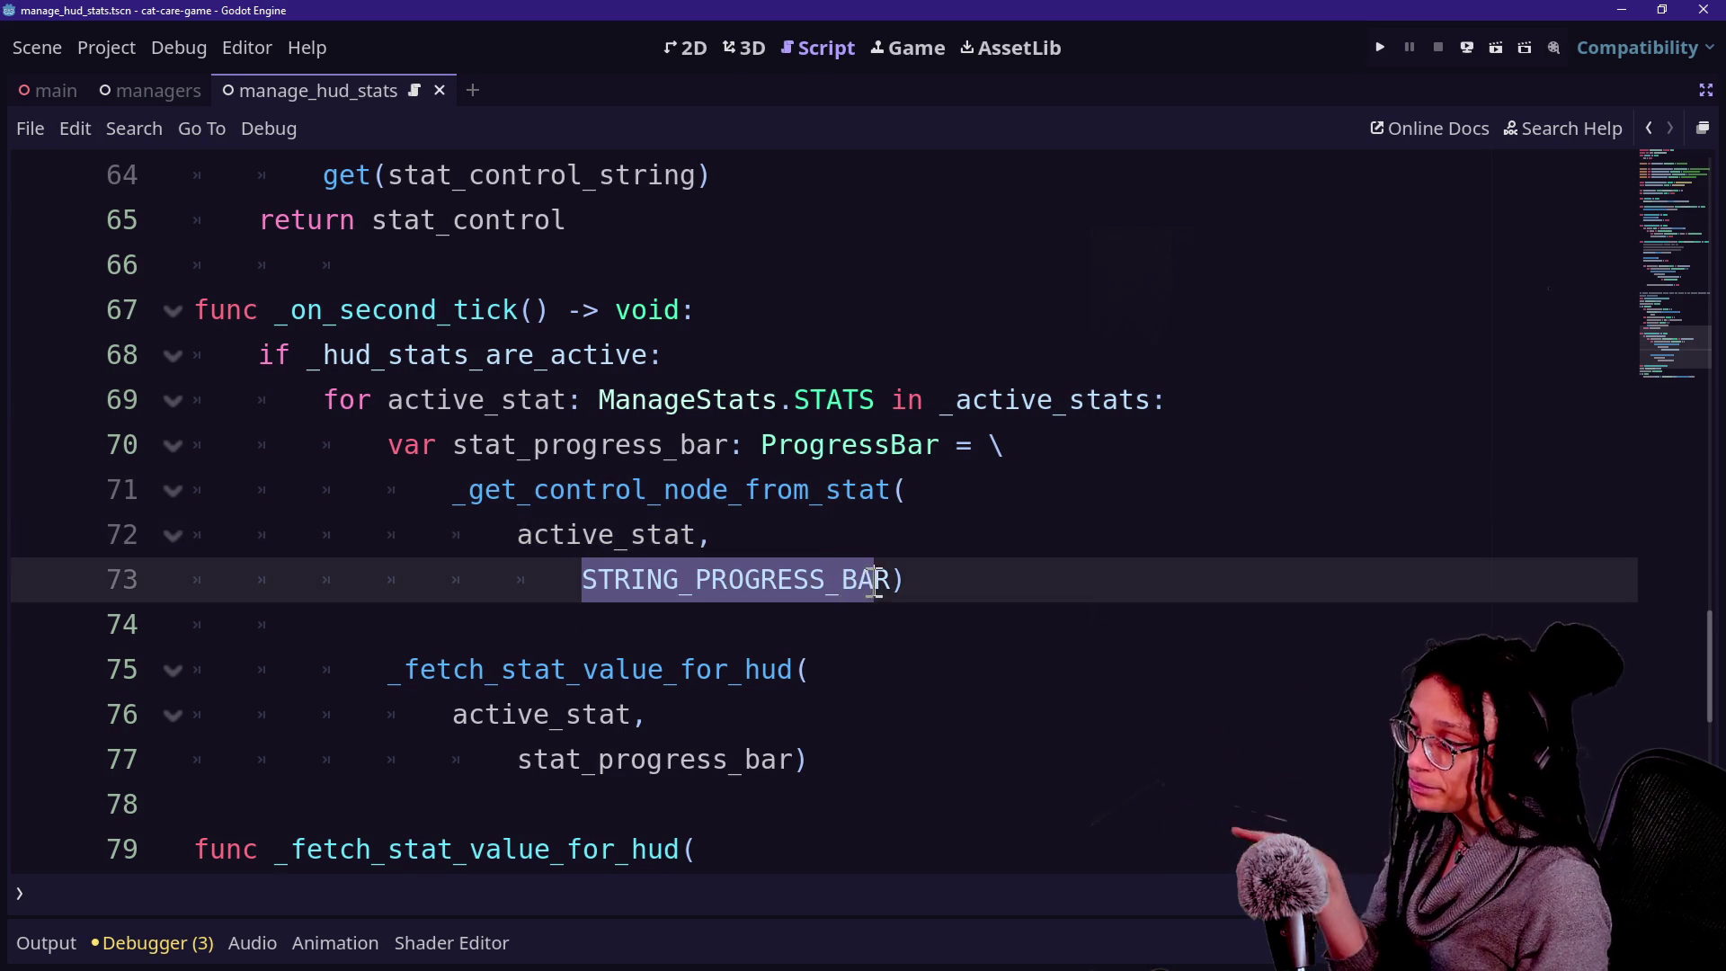
pyautogui.click(630, 580)
pyautogui.moveTo(616, 580); pyautogui.dragTo(763, 580)
pyautogui.click(806, 579)
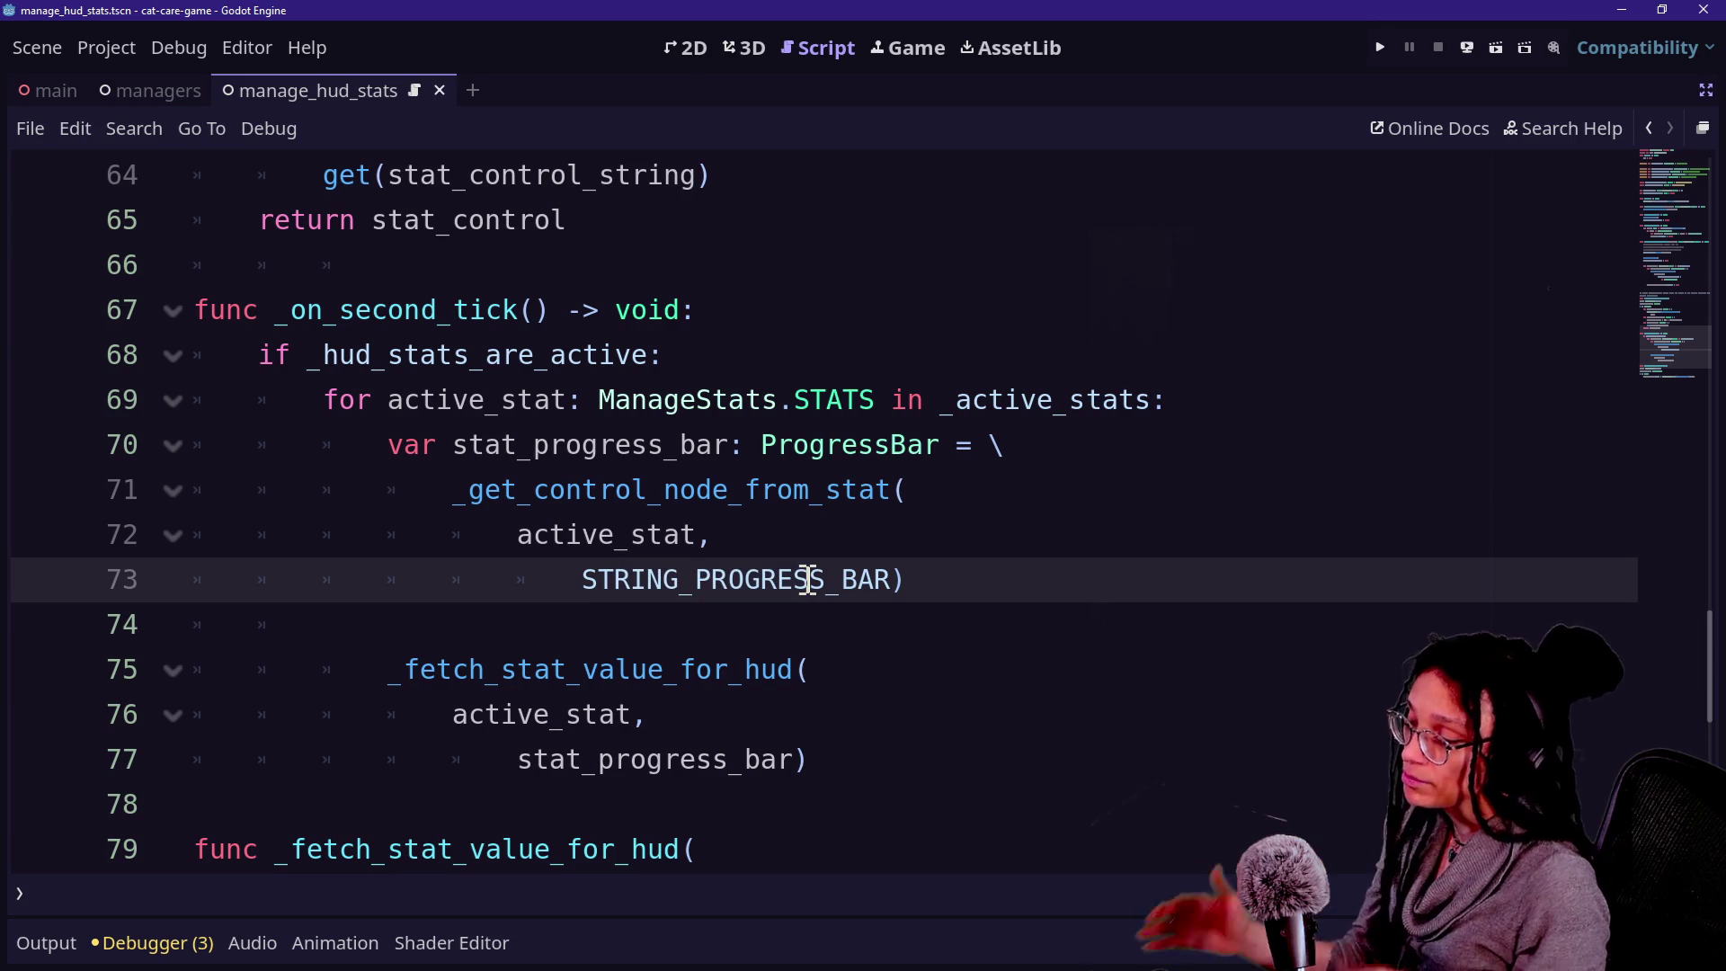
pyautogui.moveTo(810, 580)
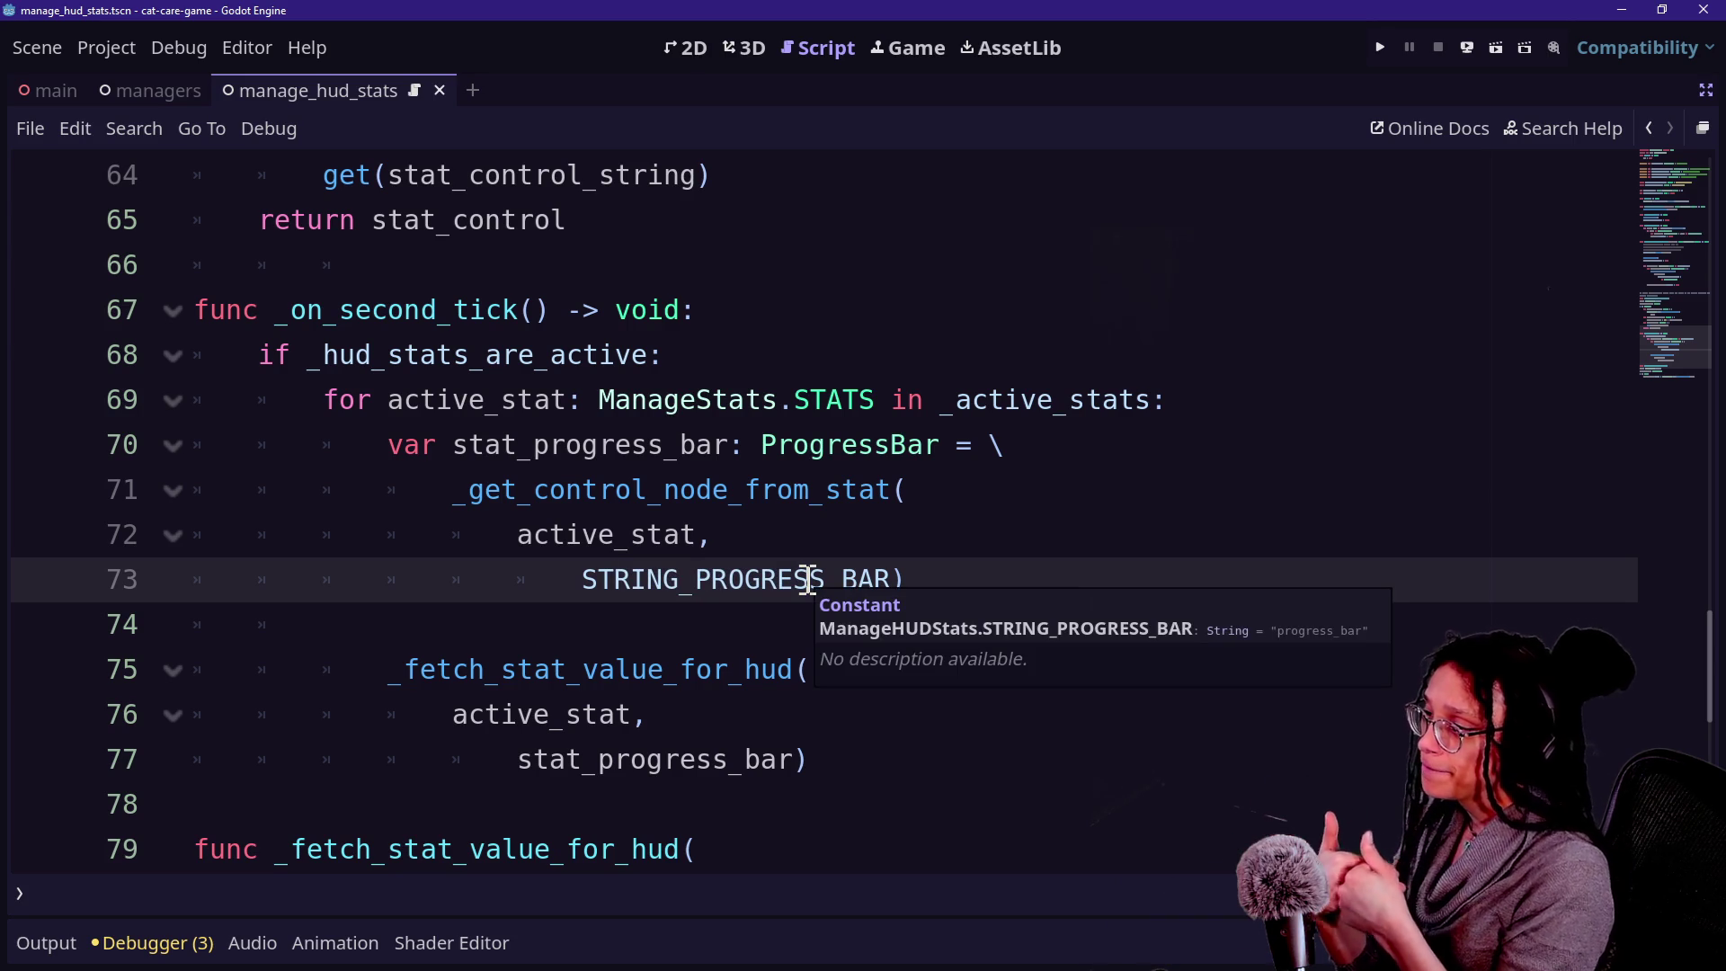
pyautogui.moveTo(585, 576); pyautogui.dragTo(871, 578)
pyautogui.click(861, 578)
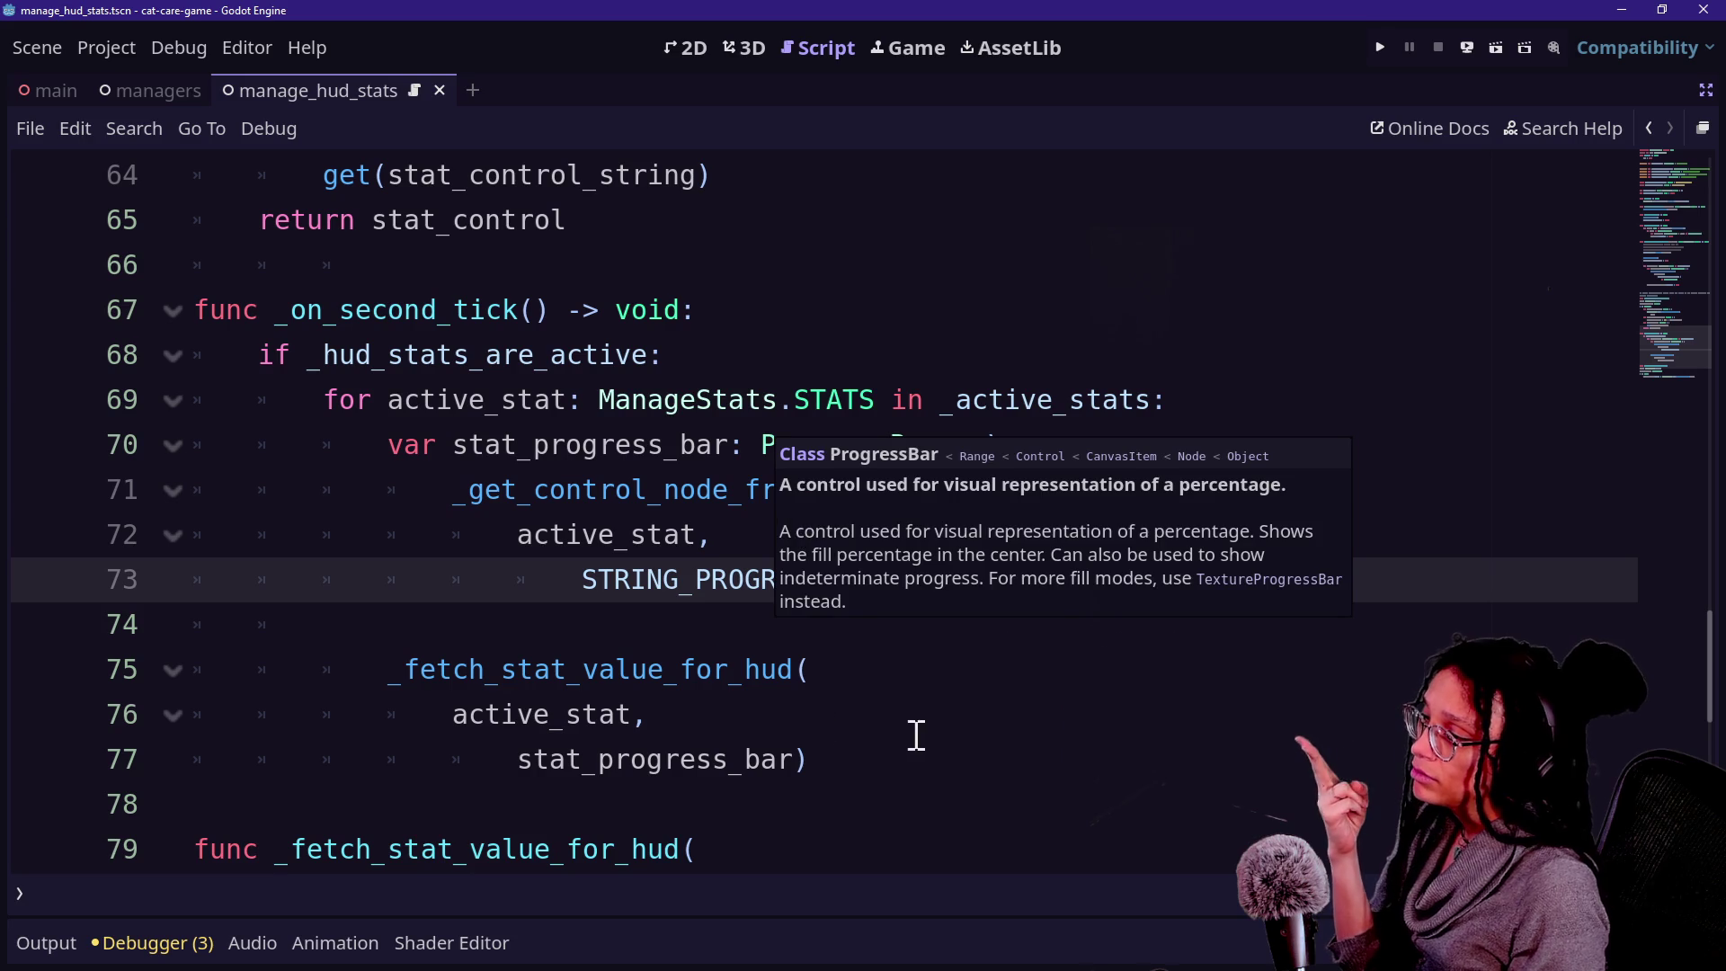
pyautogui.click(794, 578)
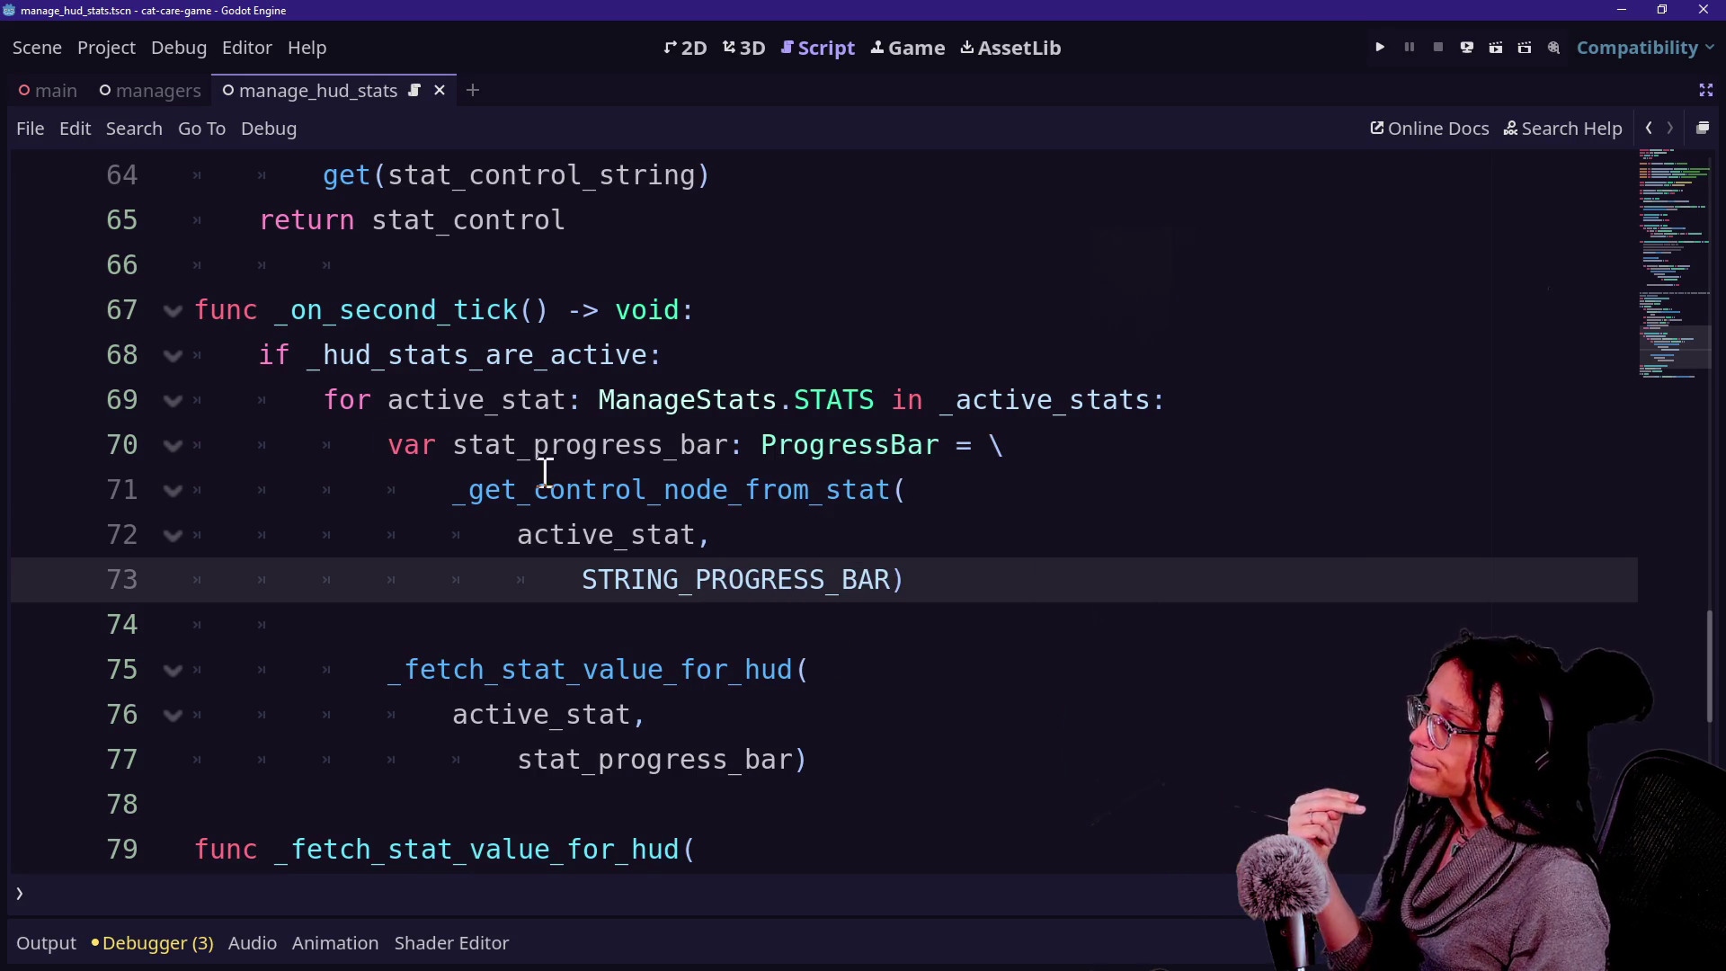
pyautogui.click(932, 580)
pyautogui.press('Return')
pyautogui.write('as ProgressBar')
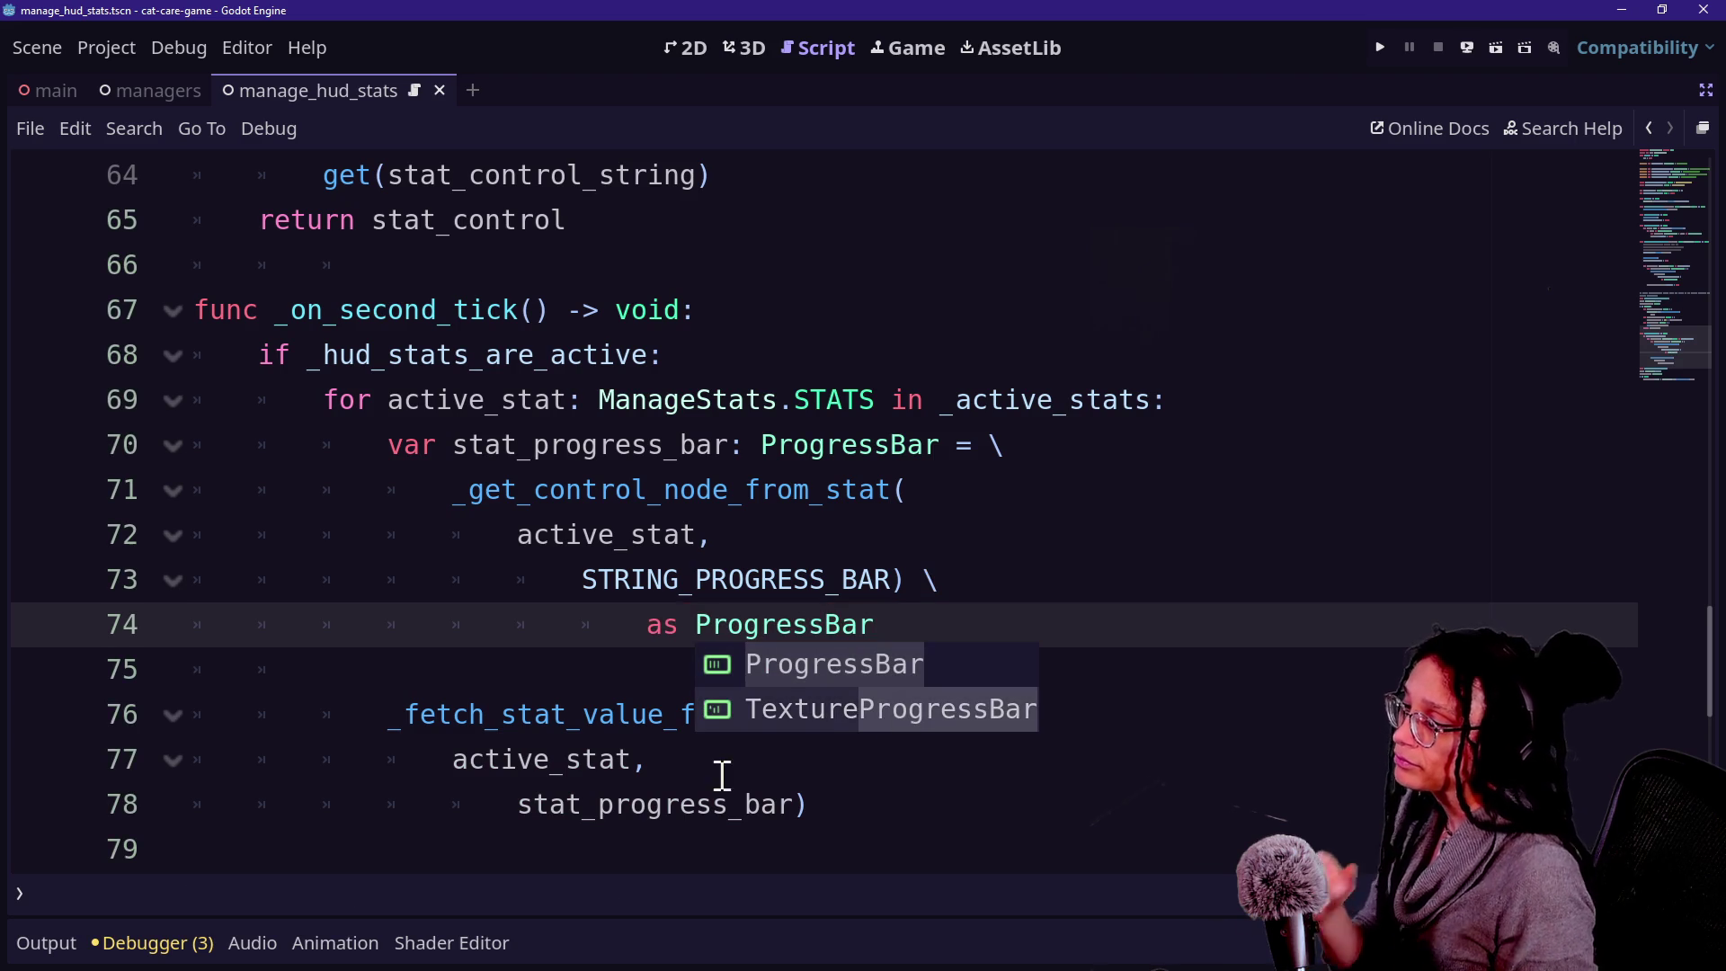
# Dismiss the completion popup and review the _fetch_stat_value_for_hud call on lines 75–77.
pyautogui.rightClick(713, 777)
pyautogui.click(703, 771)
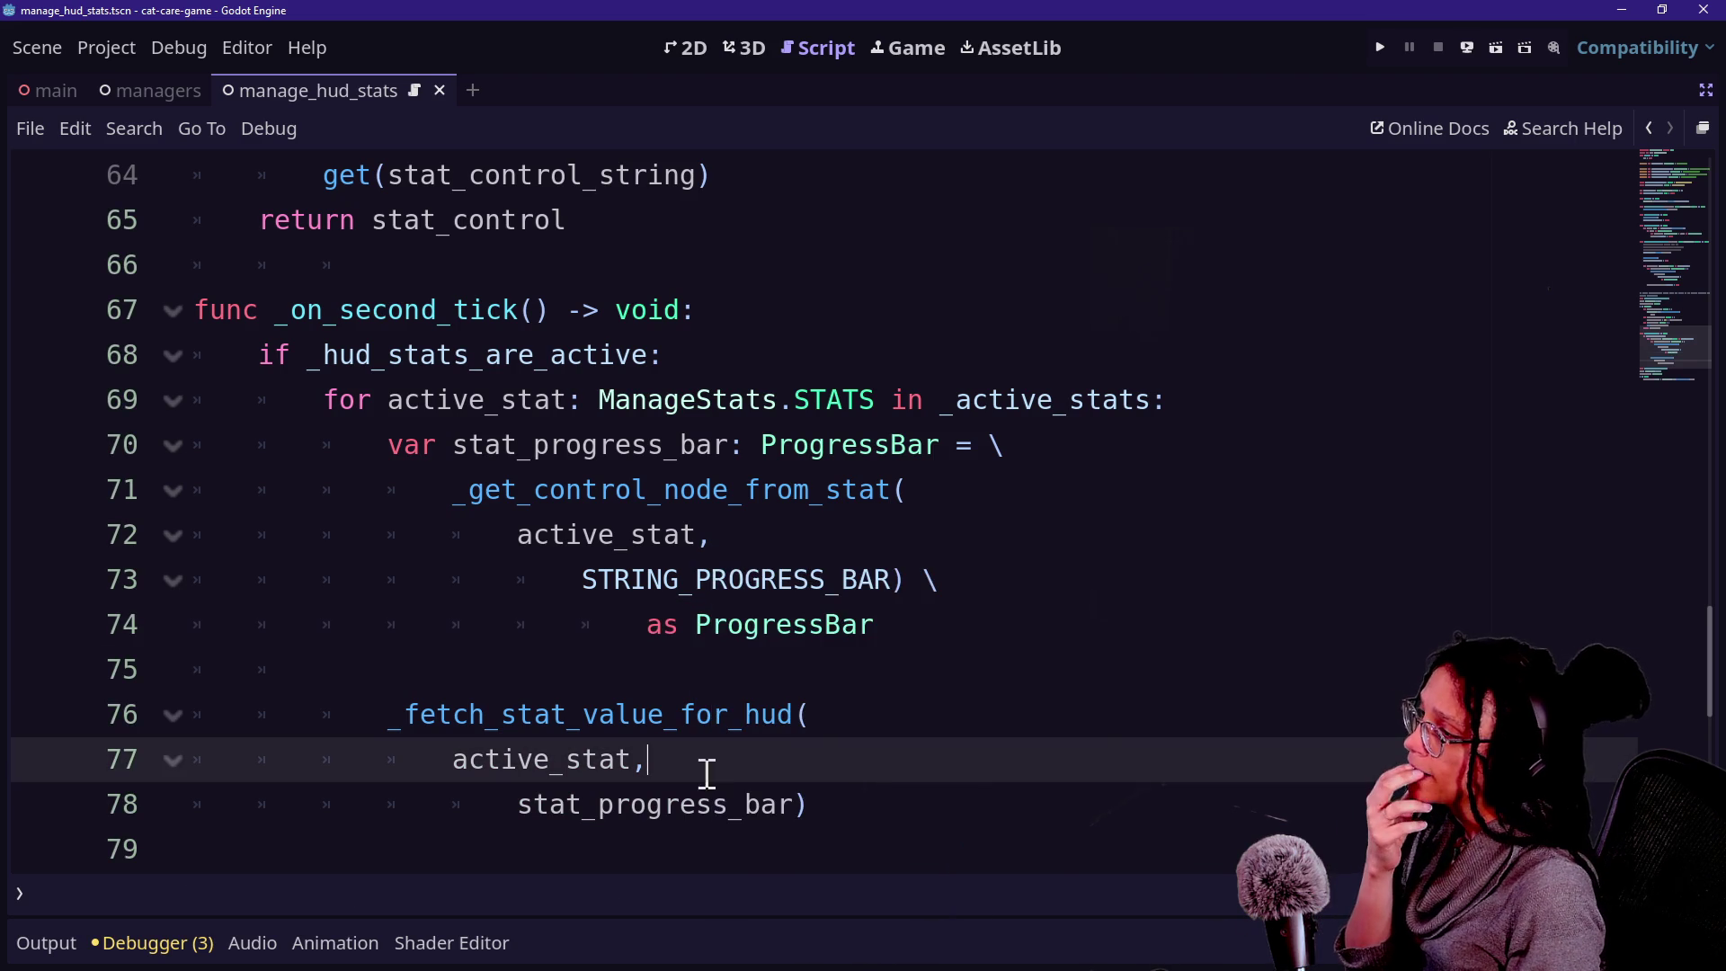
pyautogui.scroll(-1, 644, 730)
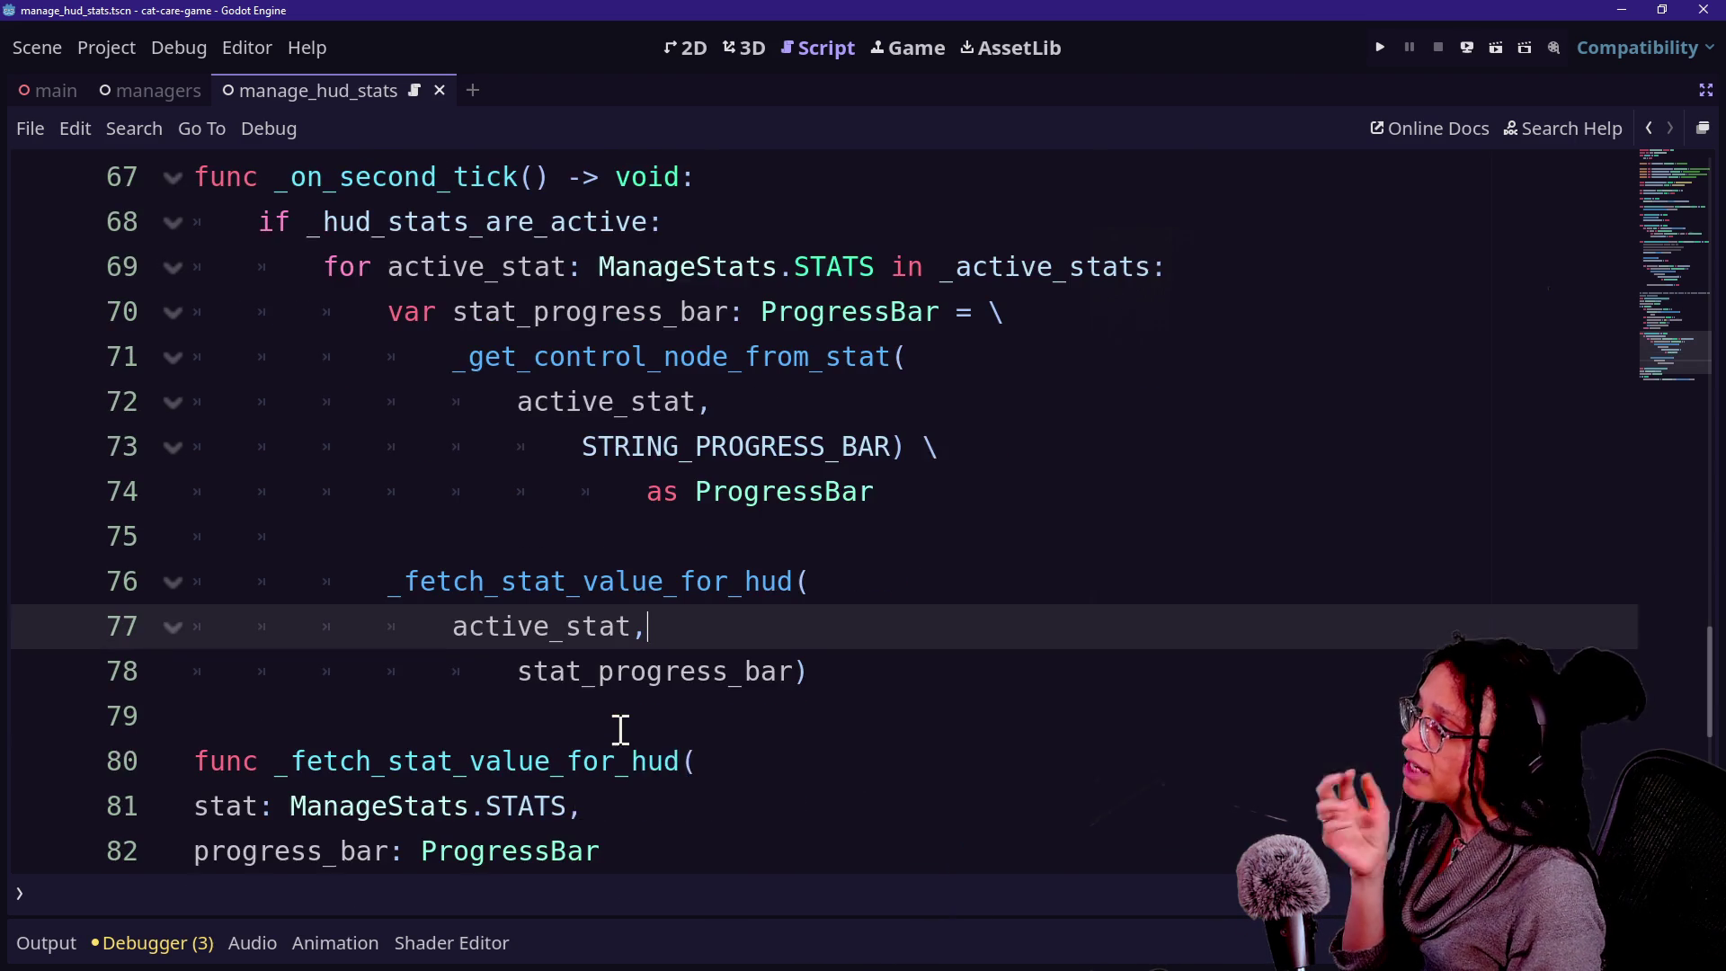
pyautogui.click(685, 264)
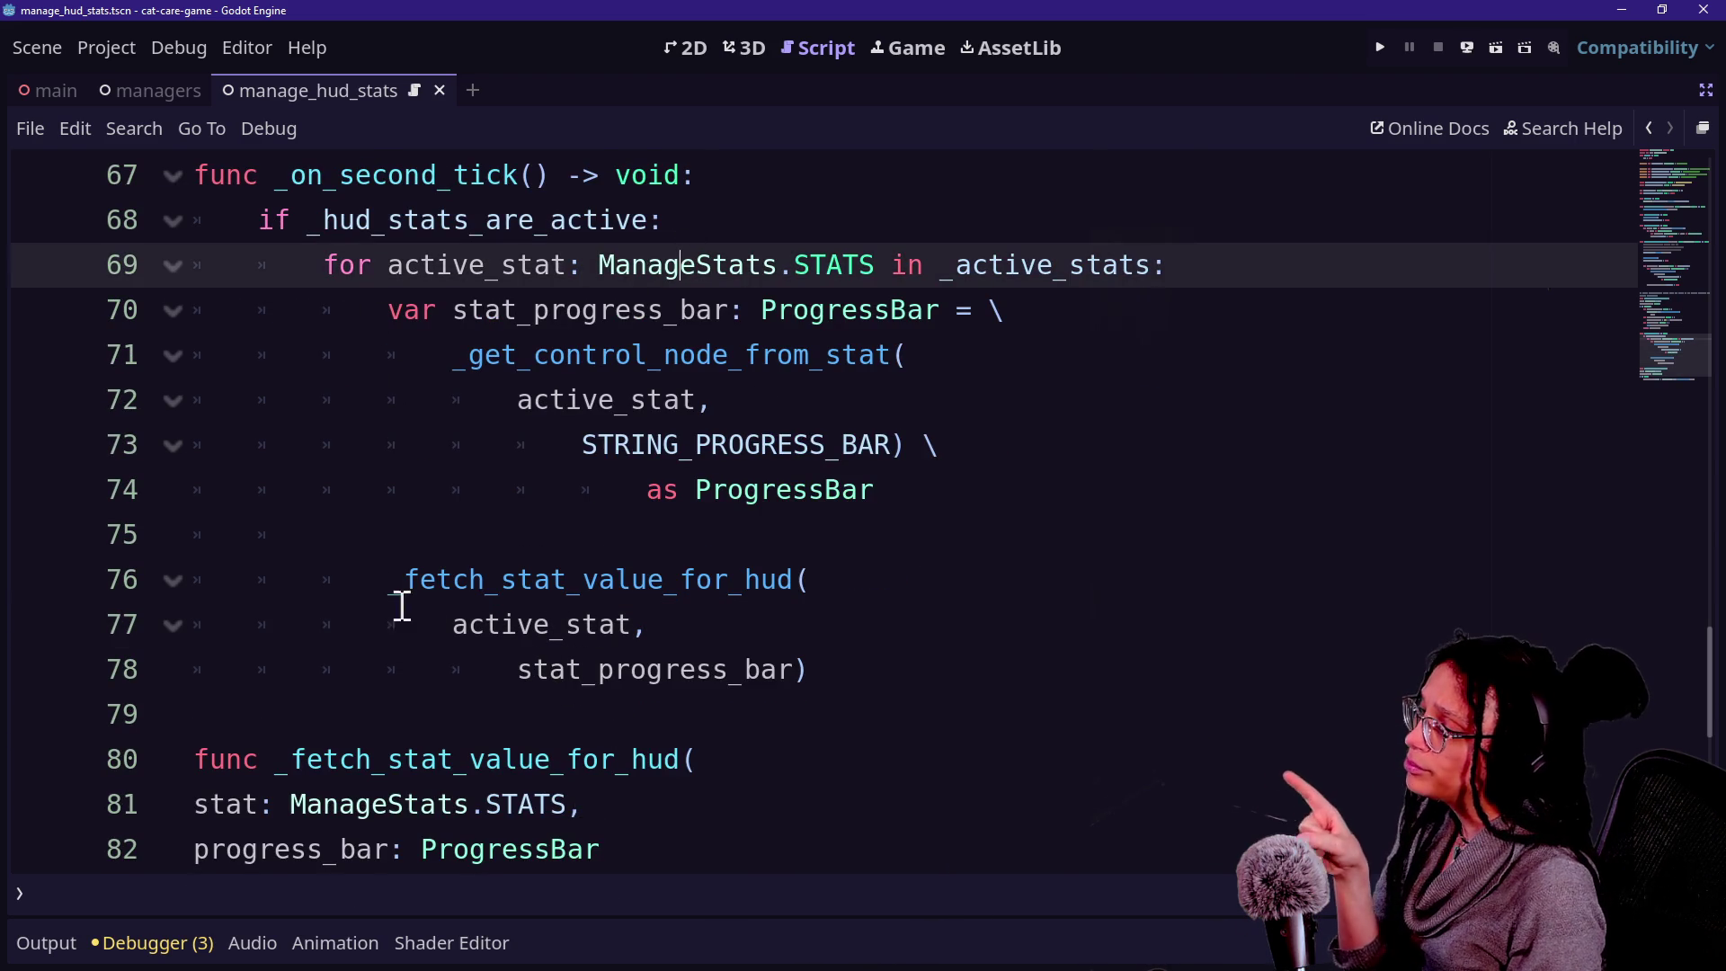
pyautogui.moveTo(405, 580); pyautogui.dragTo(443, 556)
pyautogui.click(567, 580)
pyautogui.click(597, 622)
pyautogui.click(586, 580)
pyautogui.click(648, 627)
# Review the progress_bar.value assignment from get_stat_value on line 84.
pyautogui.moveTo(679, 303); pyautogui.dragTo(972, 310)
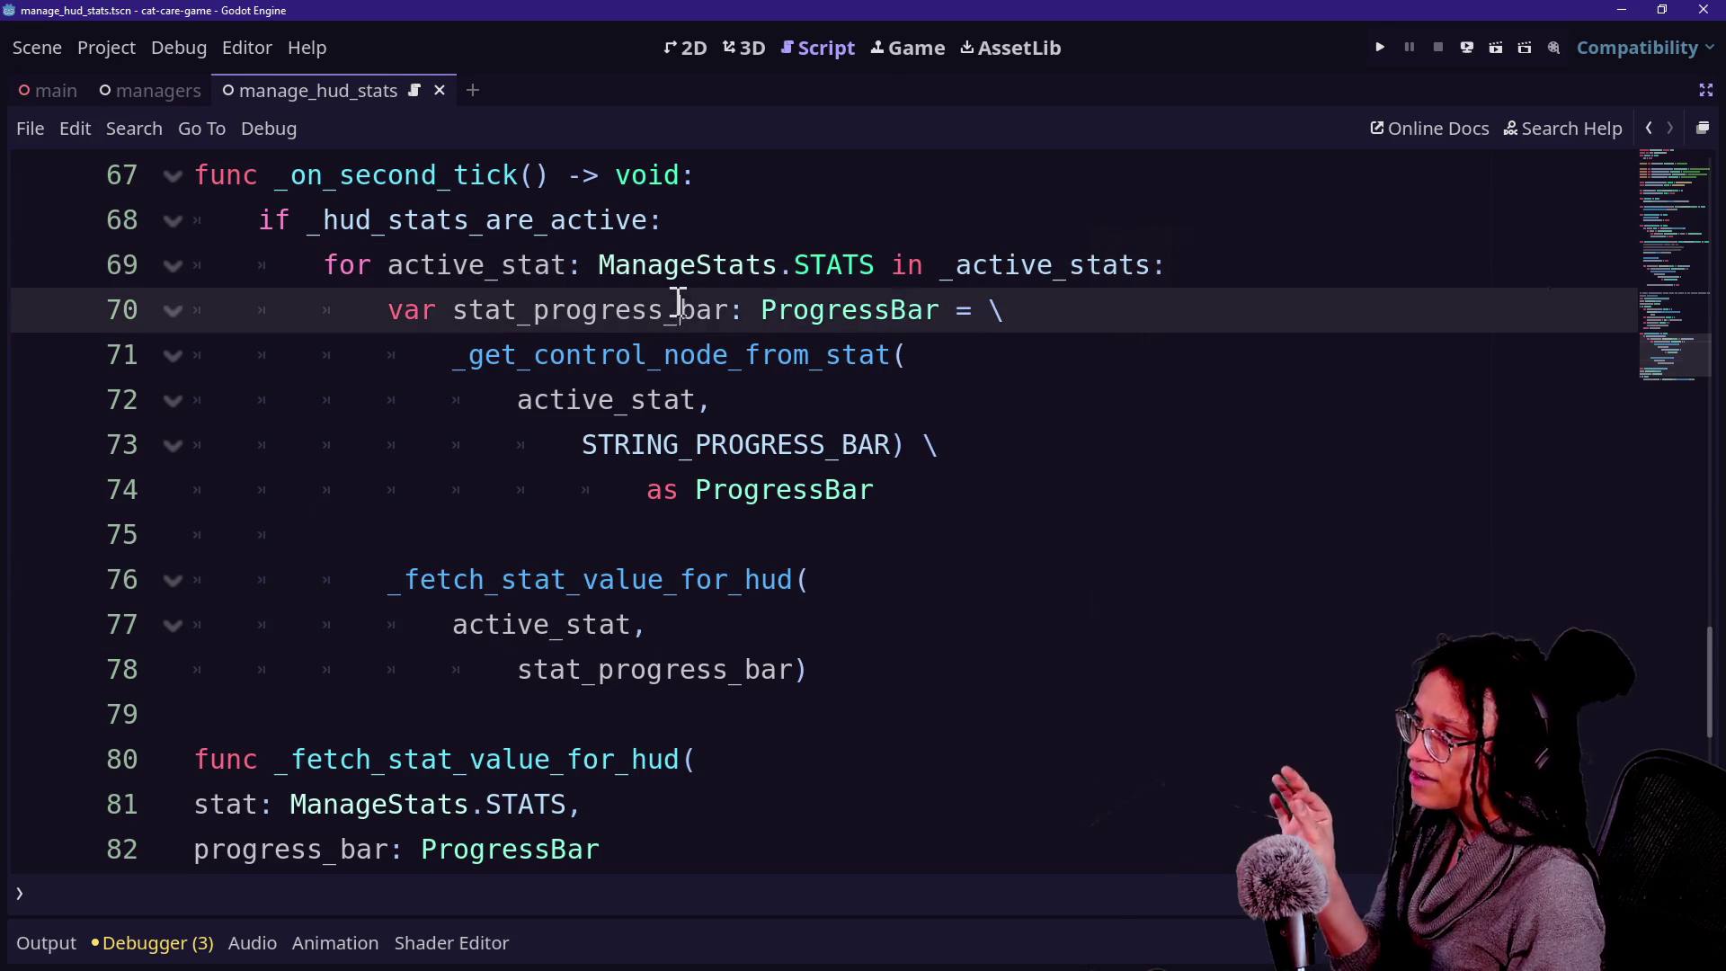
pyautogui.scroll(-3, 446, 755)
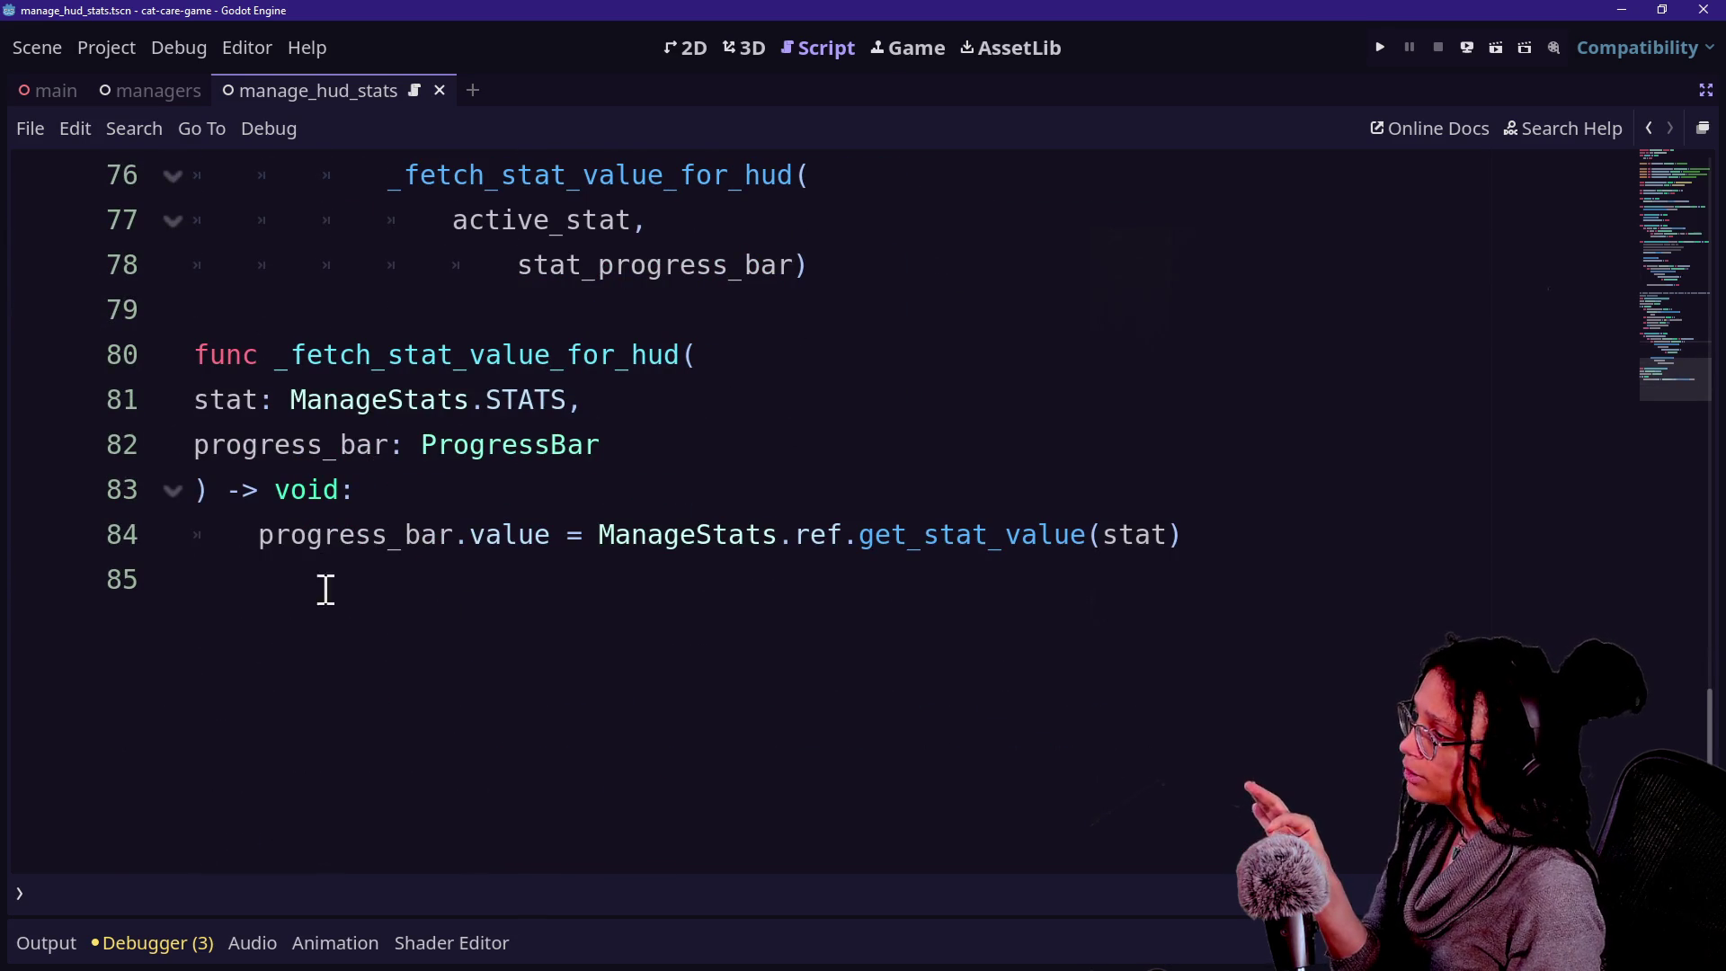
pyautogui.moveTo(196, 537); pyautogui.dragTo(528, 546)
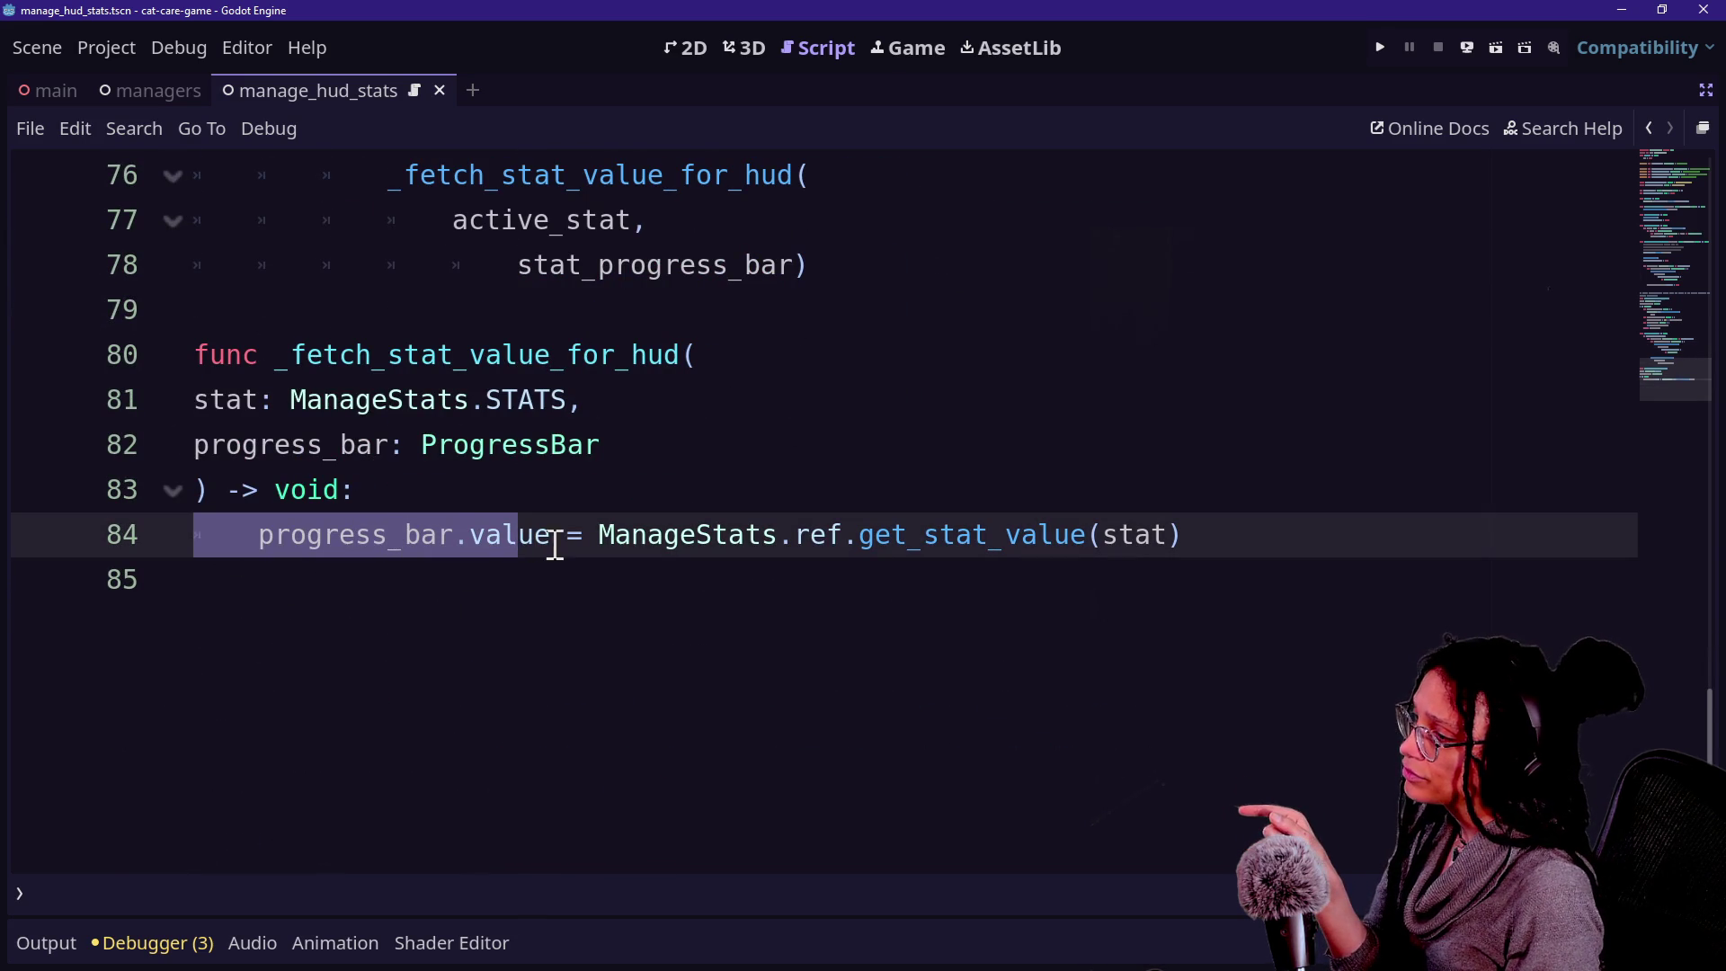
pyautogui.click(598, 534)
pyautogui.click(974, 535)
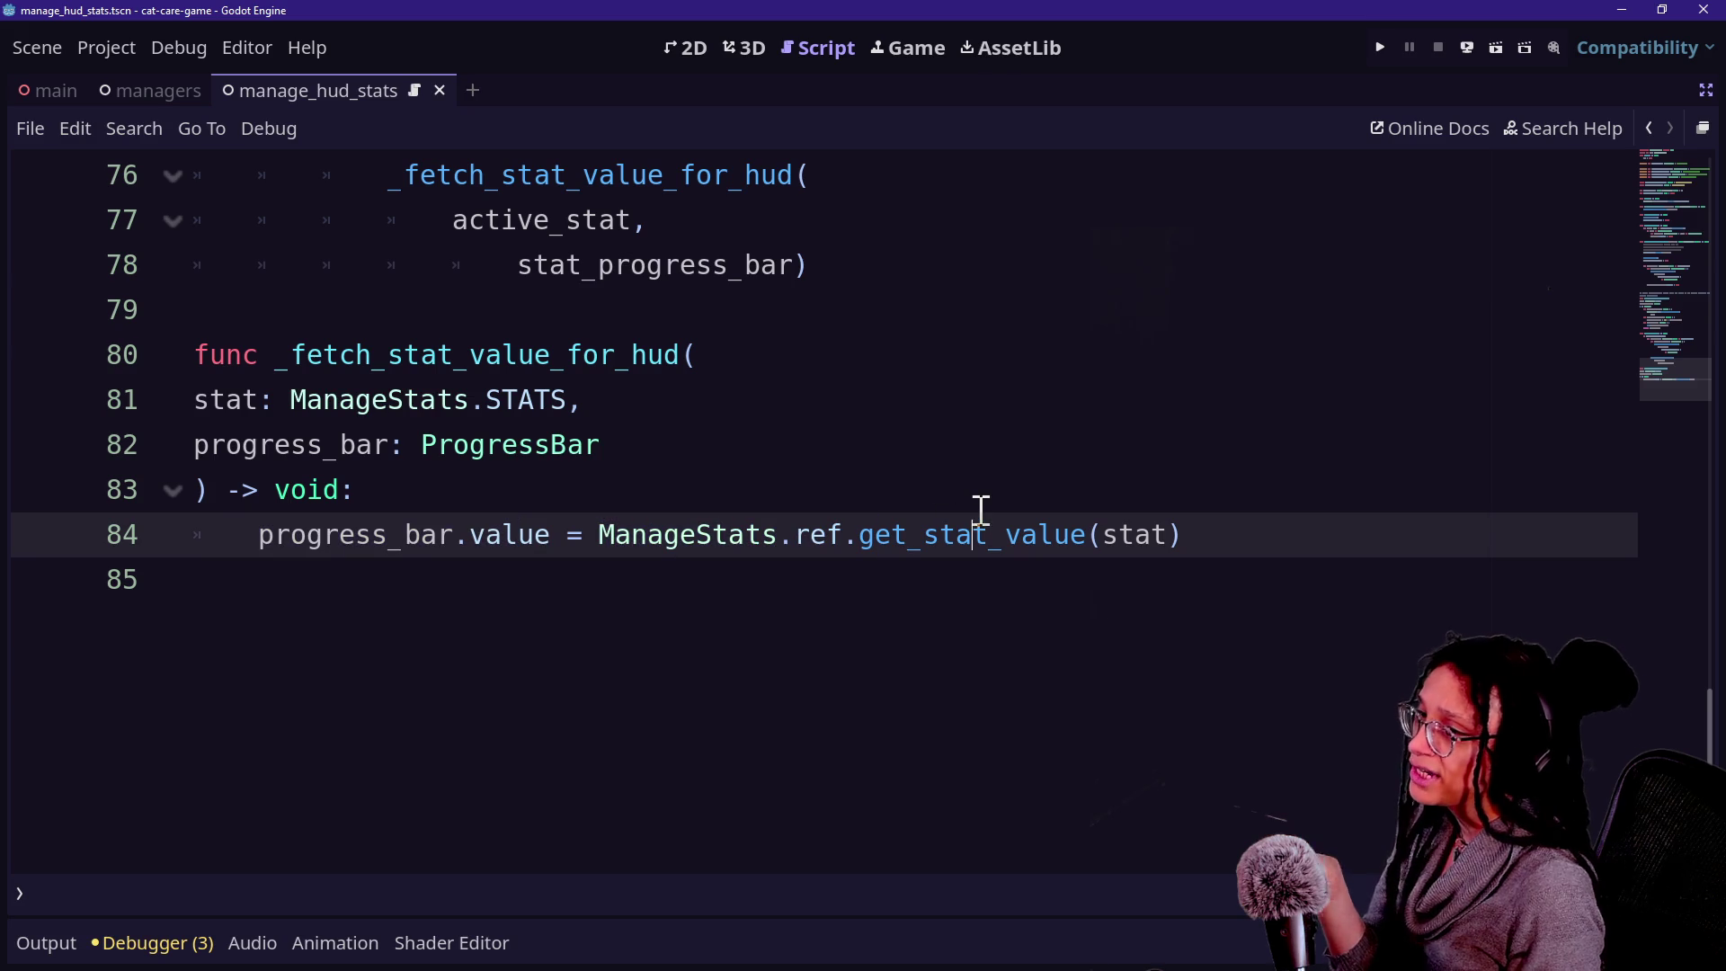
# Run the project, check the computer, send the cat to the couch and watch LONELINESS reach 100%.
pyautogui.click(901, 50)
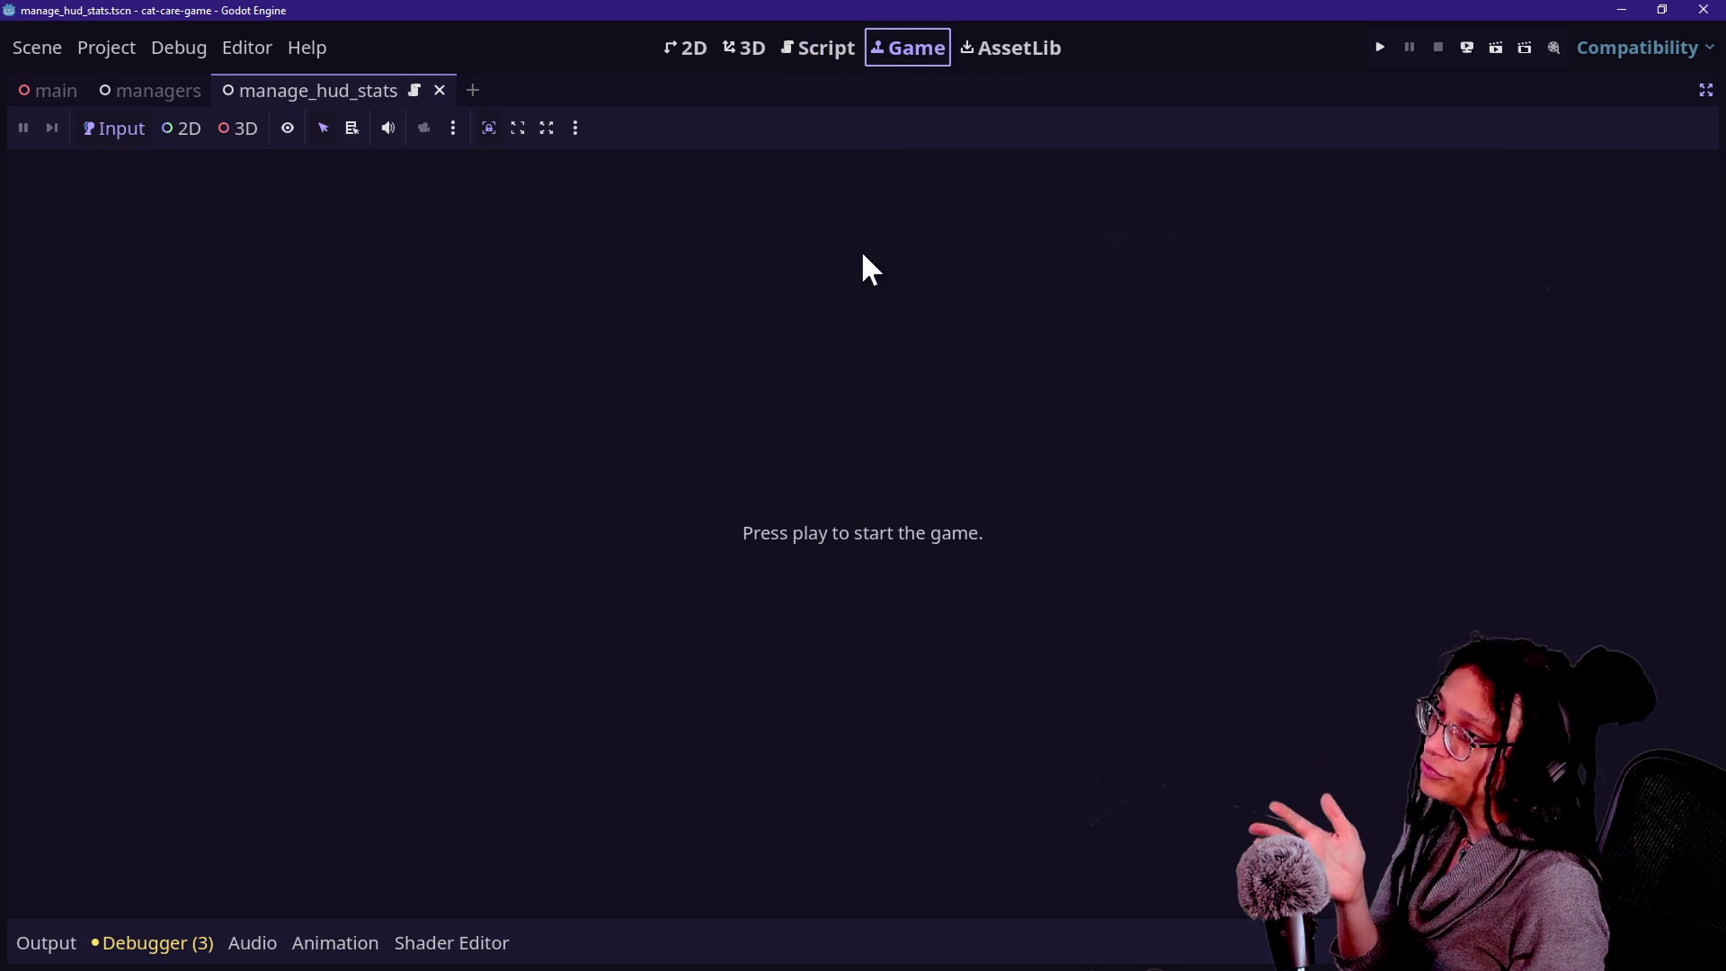
pyautogui.click(1382, 47)
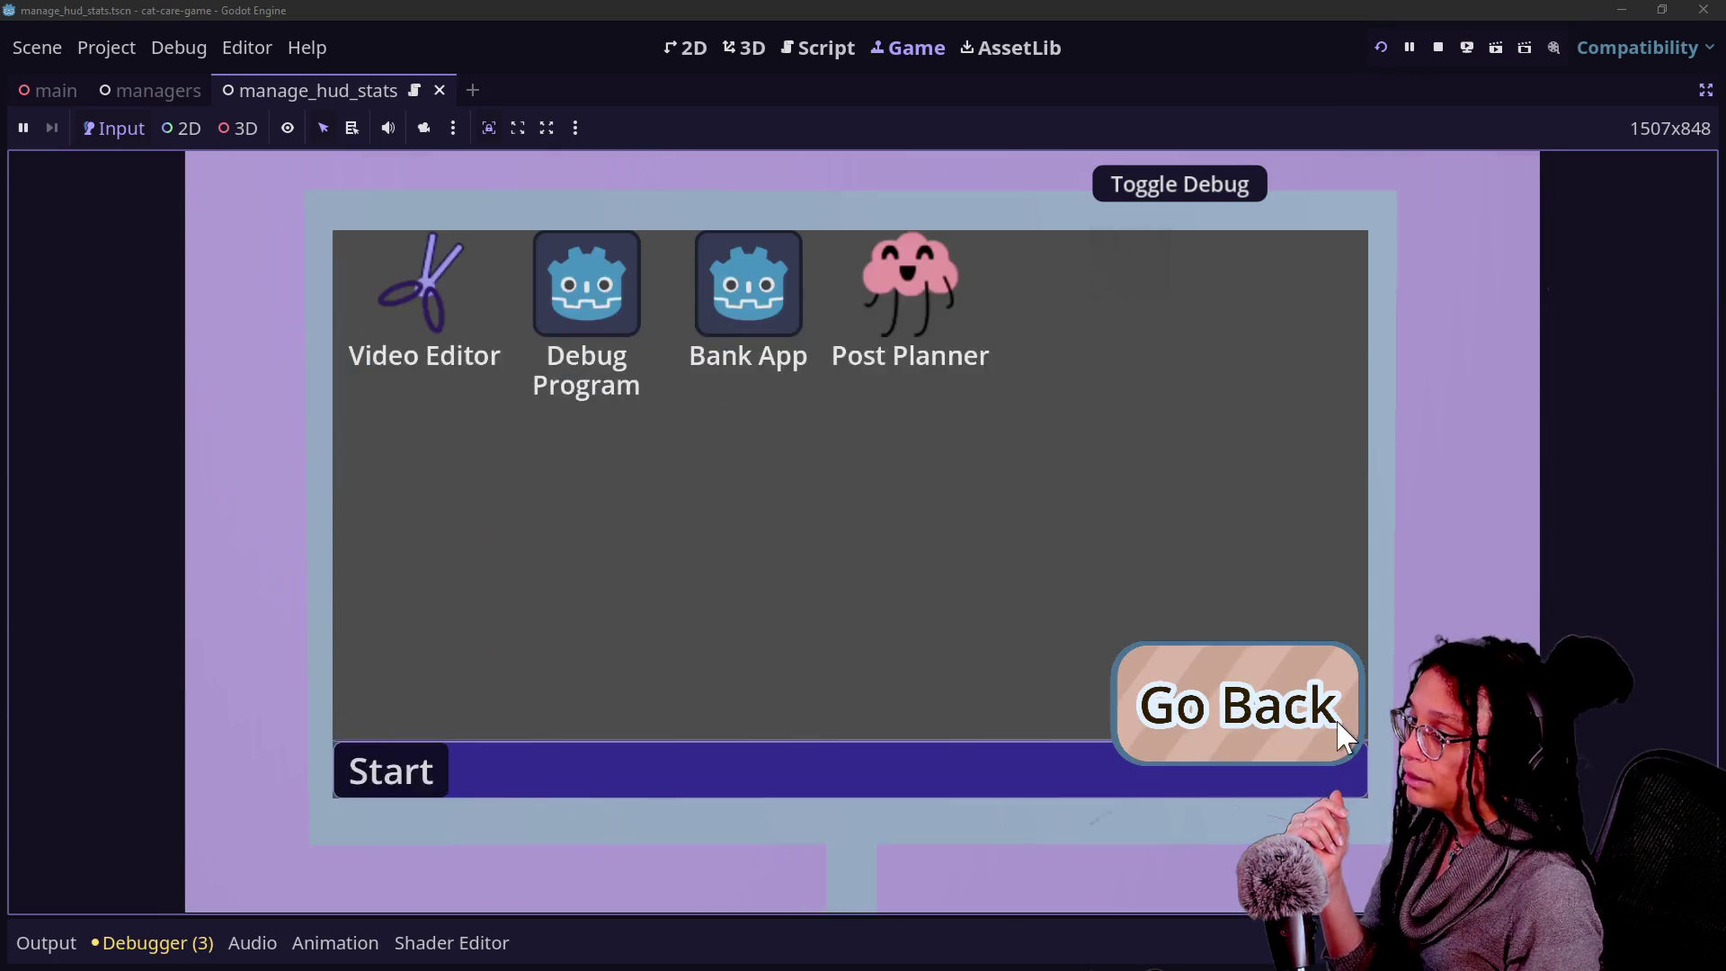
pyautogui.click(1331, 724)
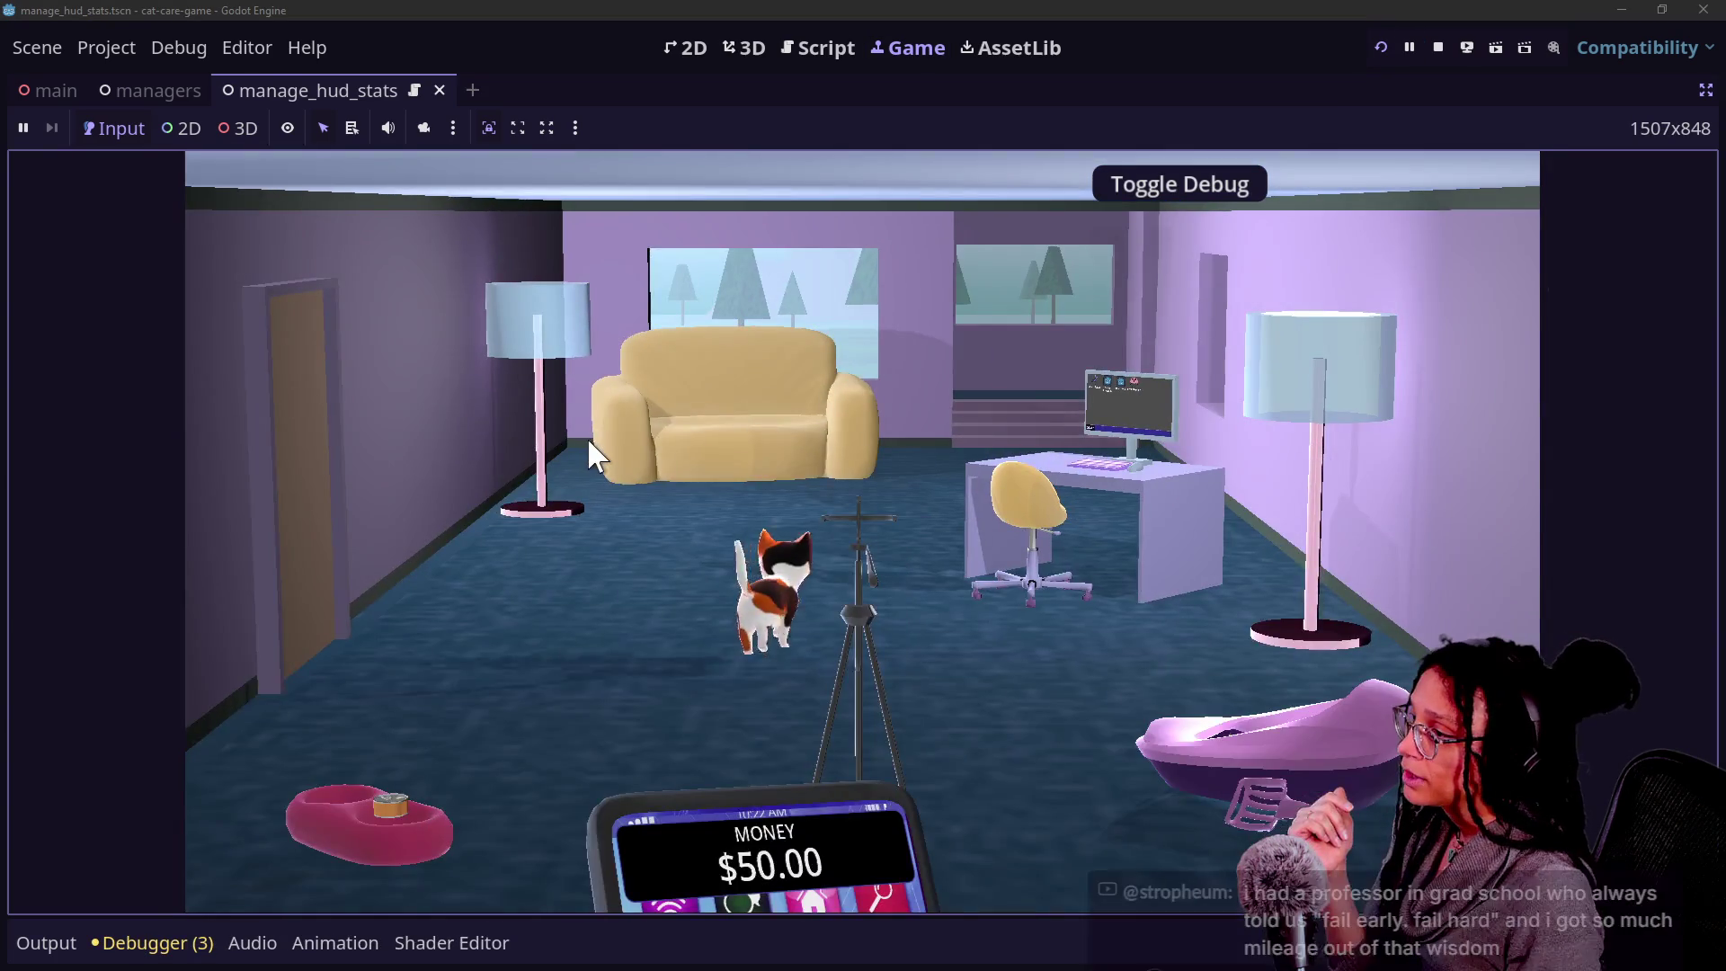
pyautogui.click(589, 450)
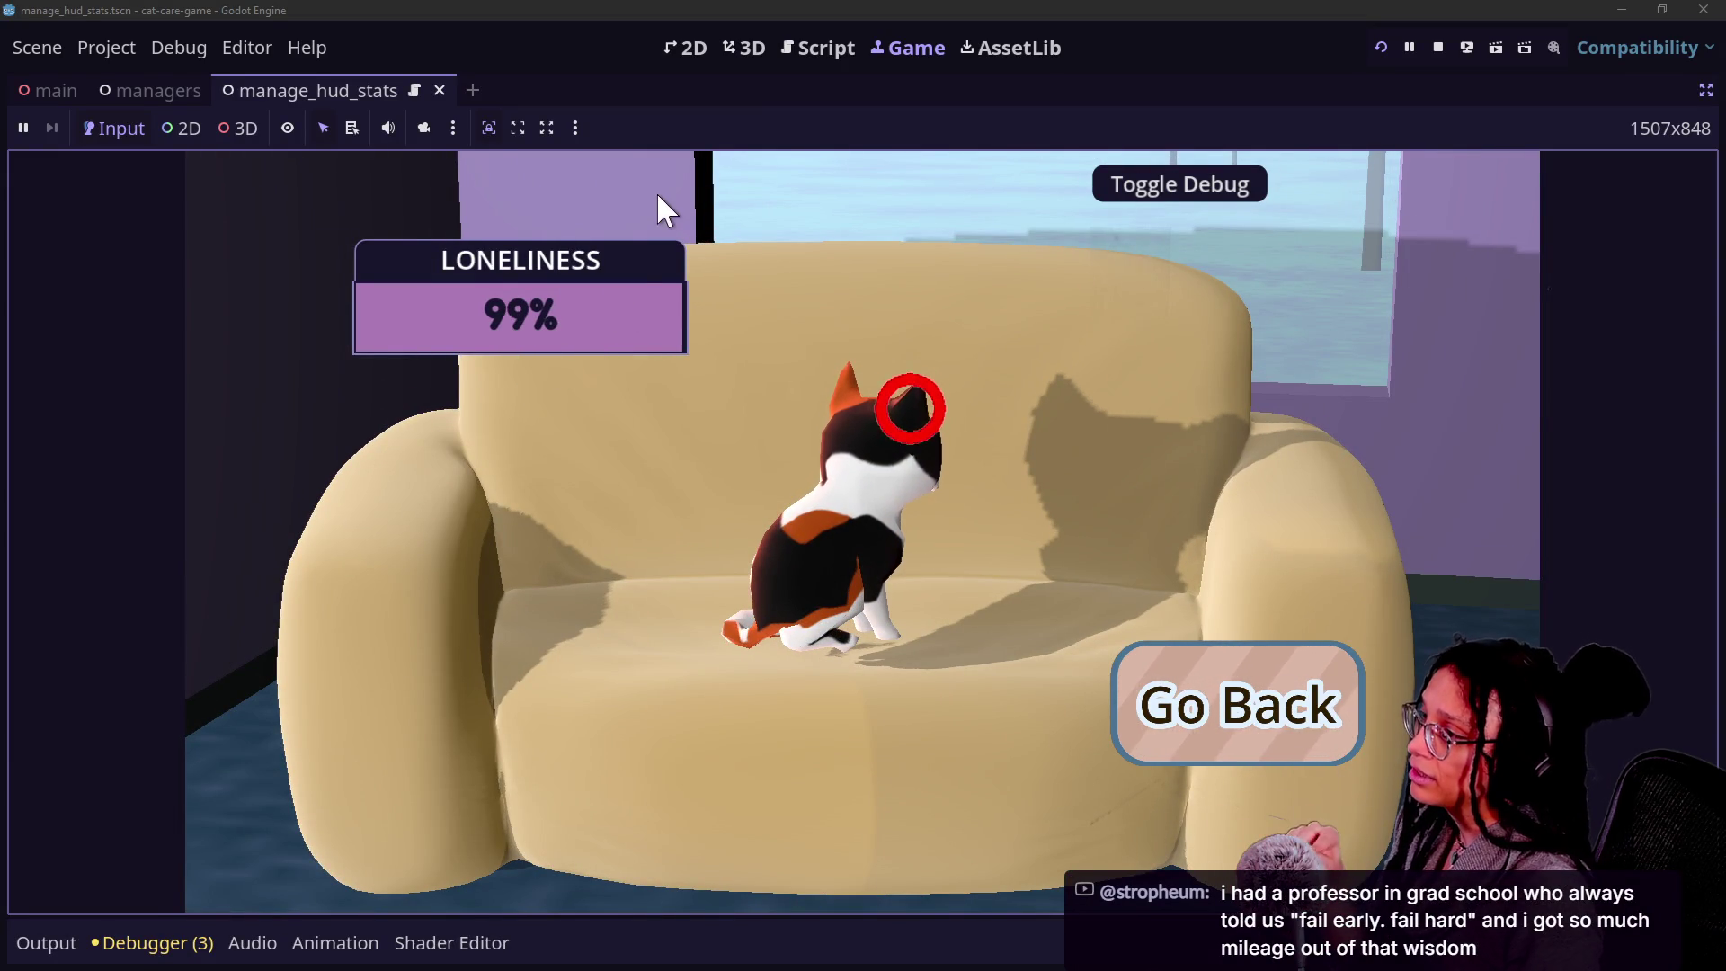
pyautogui.click(810, 51)
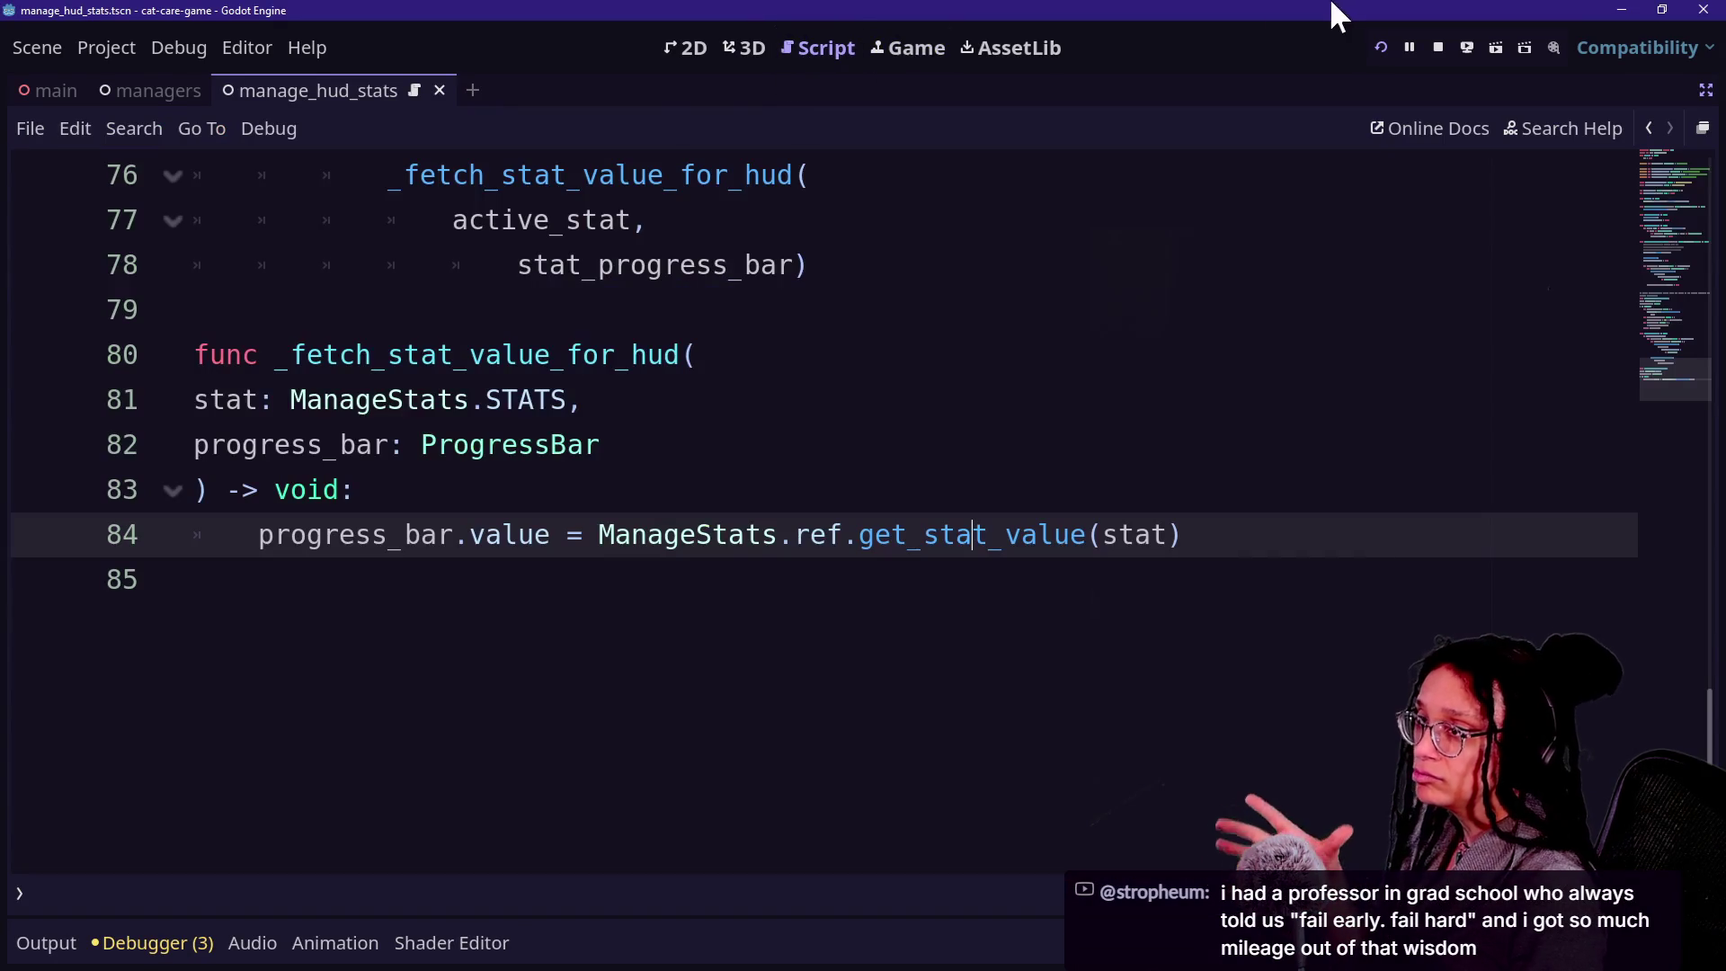
# Stop the game and scroll the HUD script from the control-node lookup up to reset_hud_stats.
pyautogui.click(1436, 45)
pyautogui.scroll(4, 777, 367)
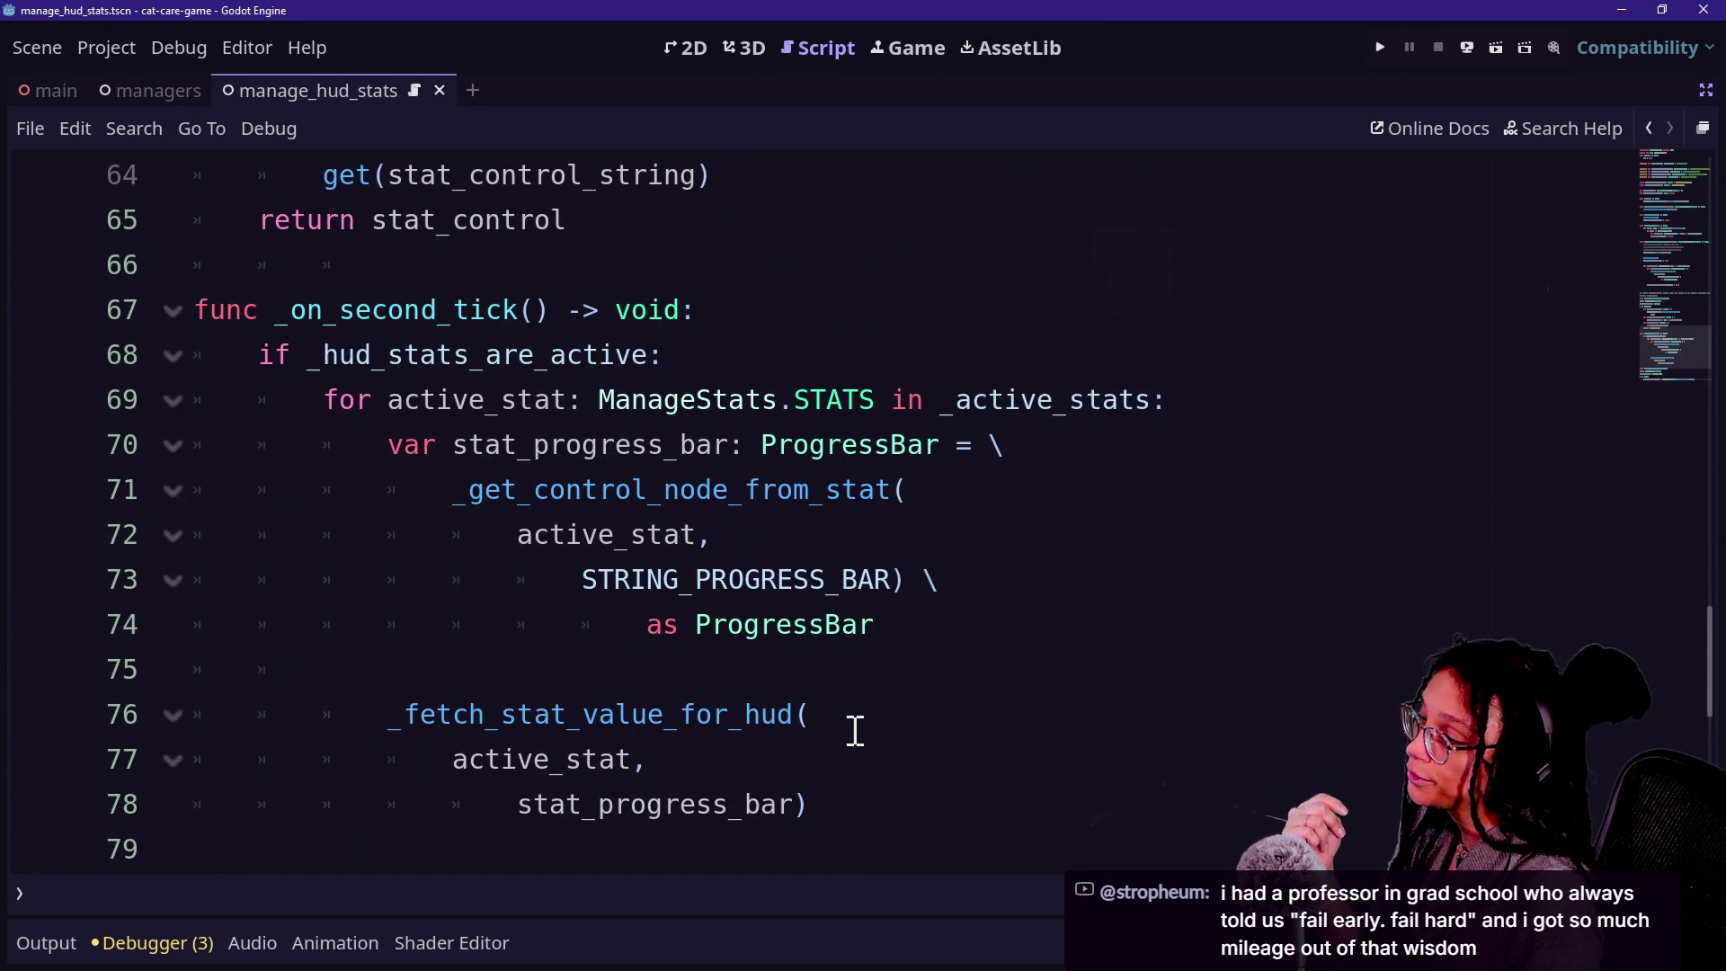
pyautogui.click(599, 500)
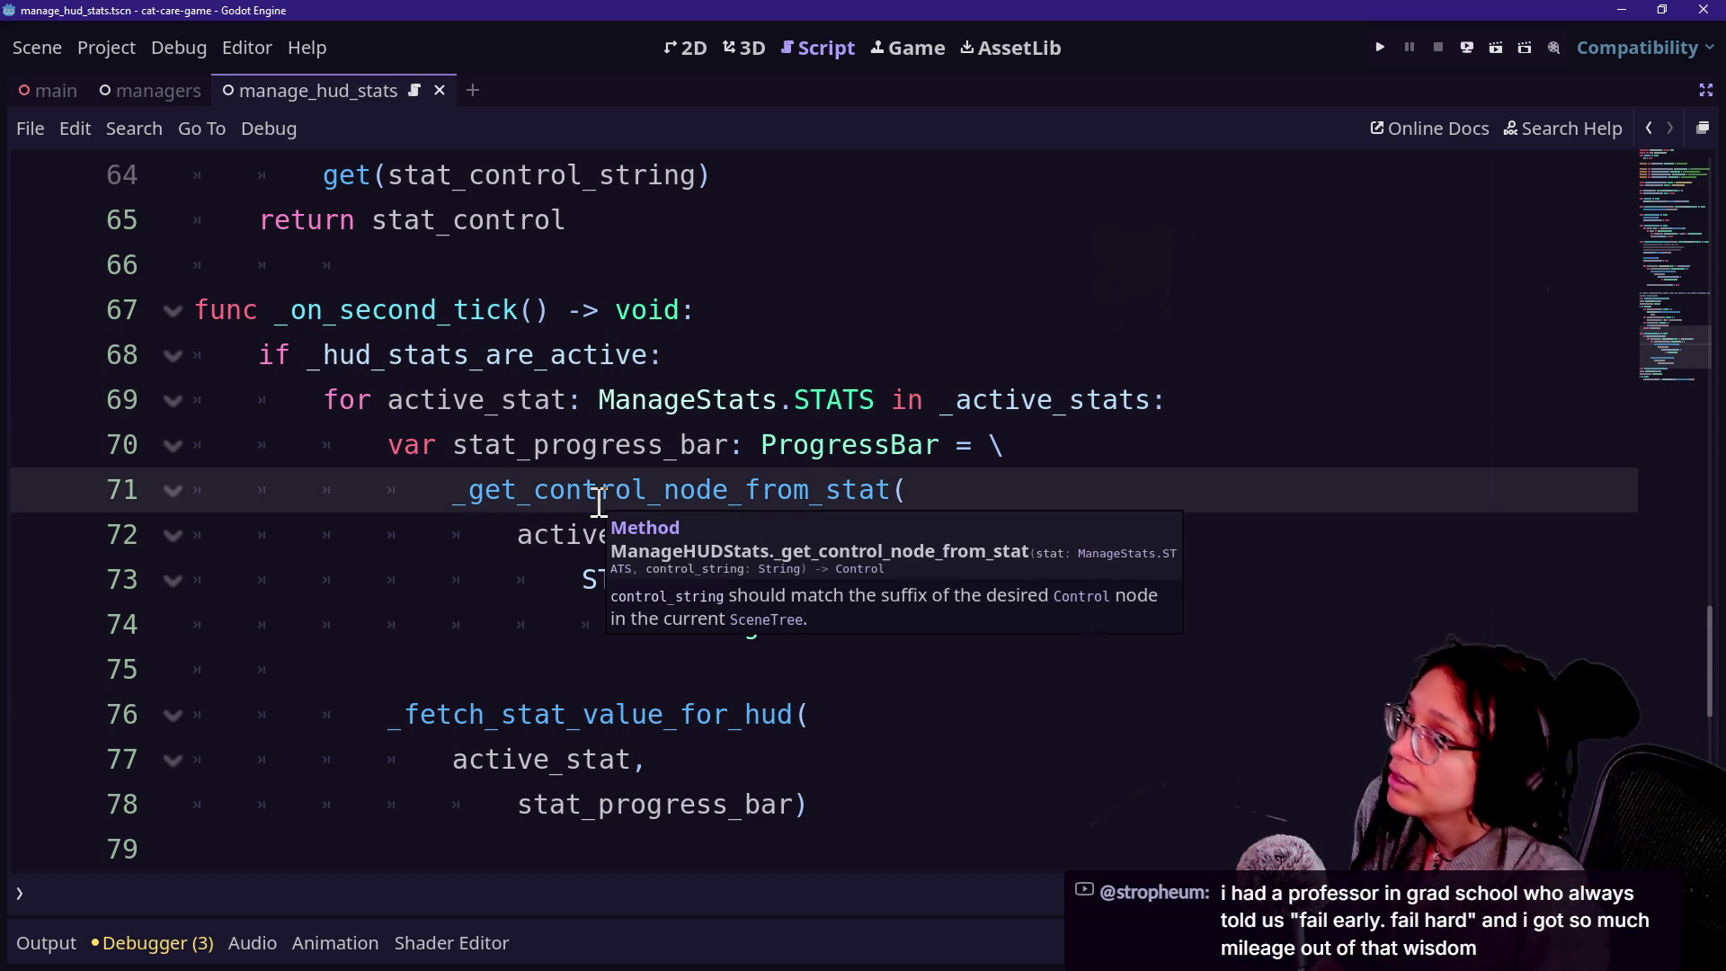
pyautogui.moveTo(746, 708)
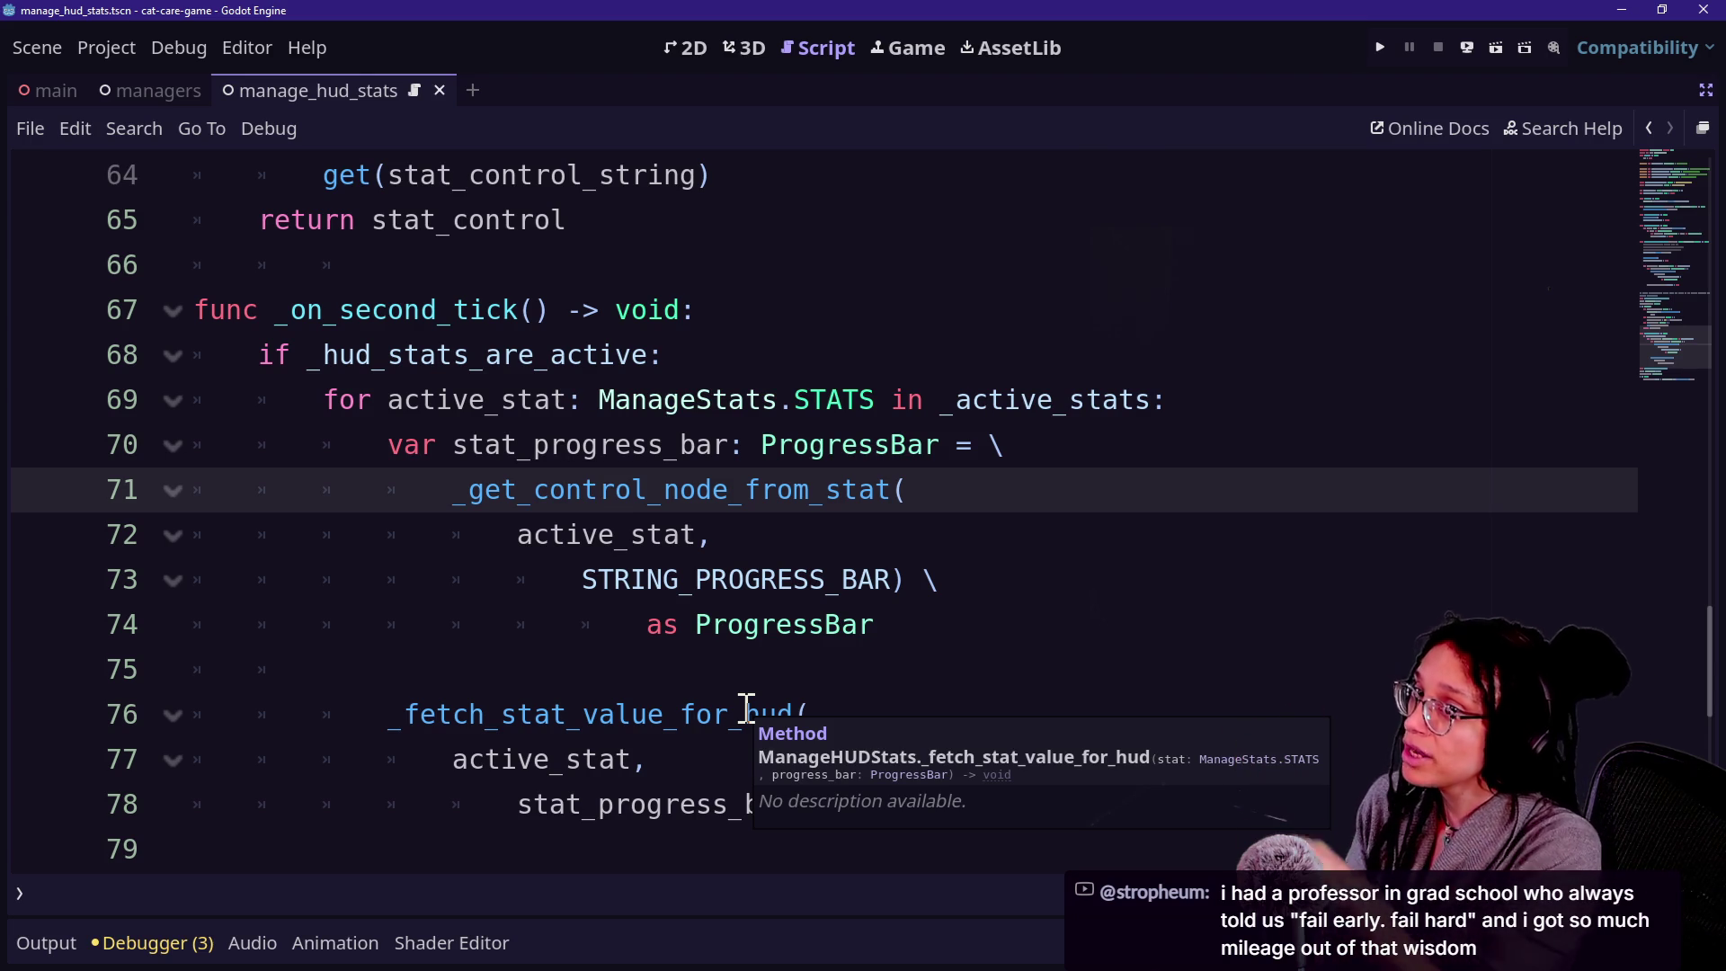
pyautogui.scroll(-4, 811, 708)
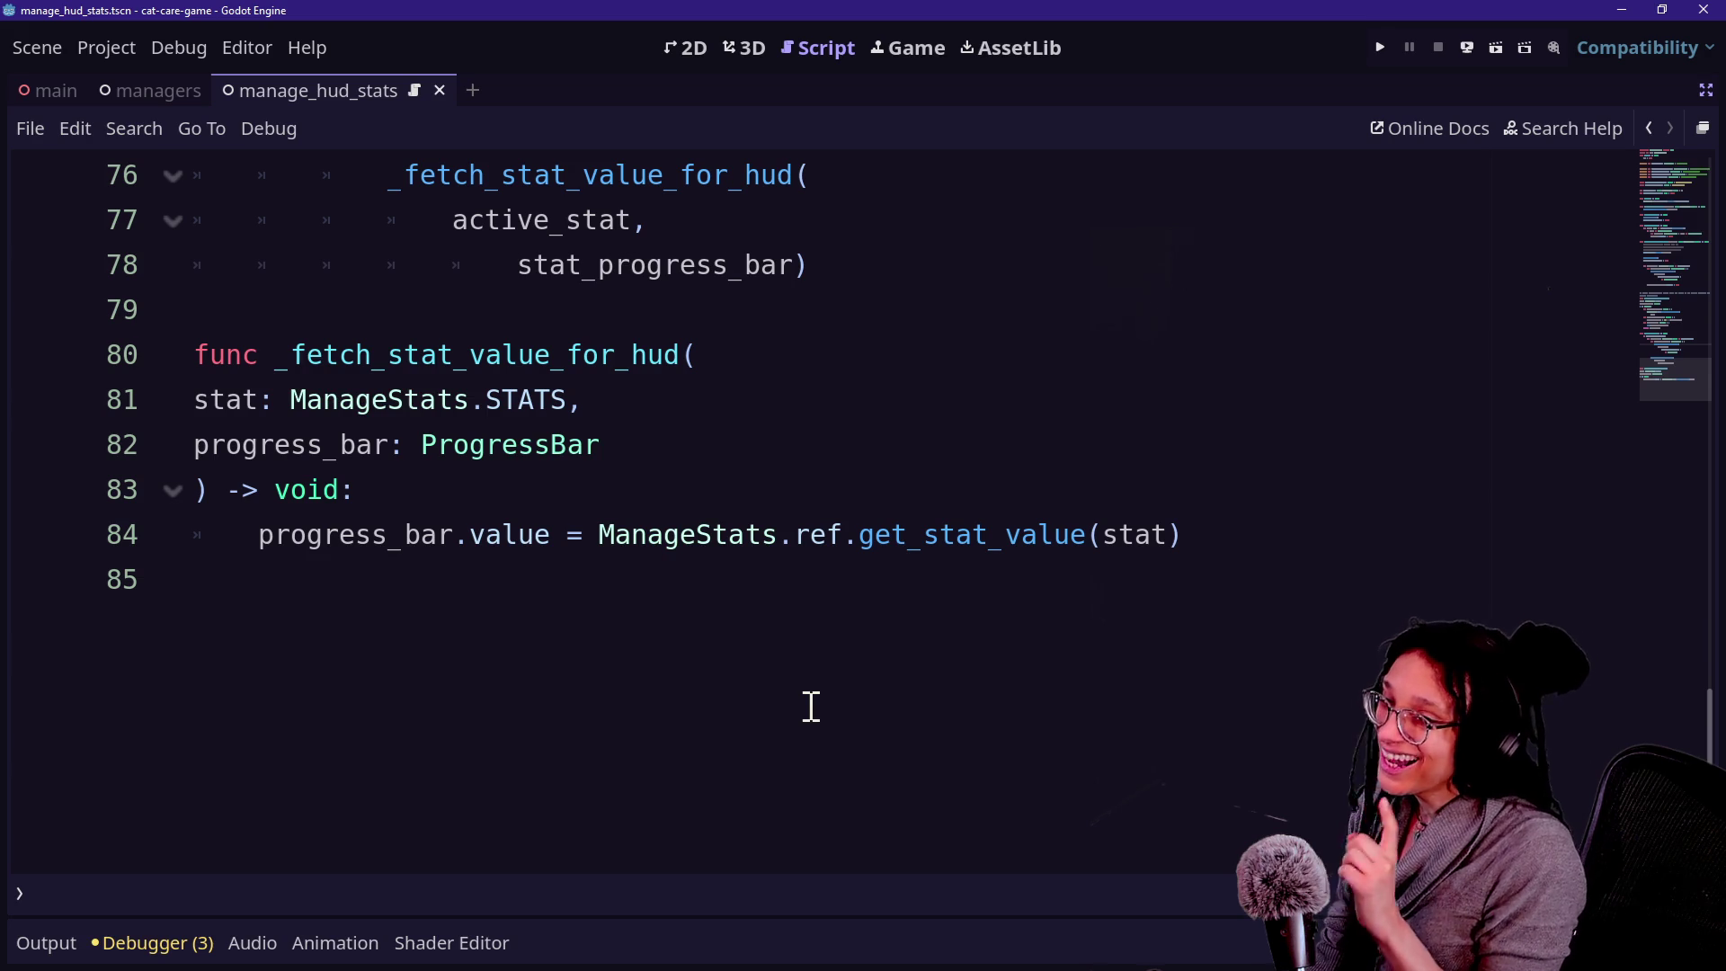
pyautogui.scroll(15, 811, 708)
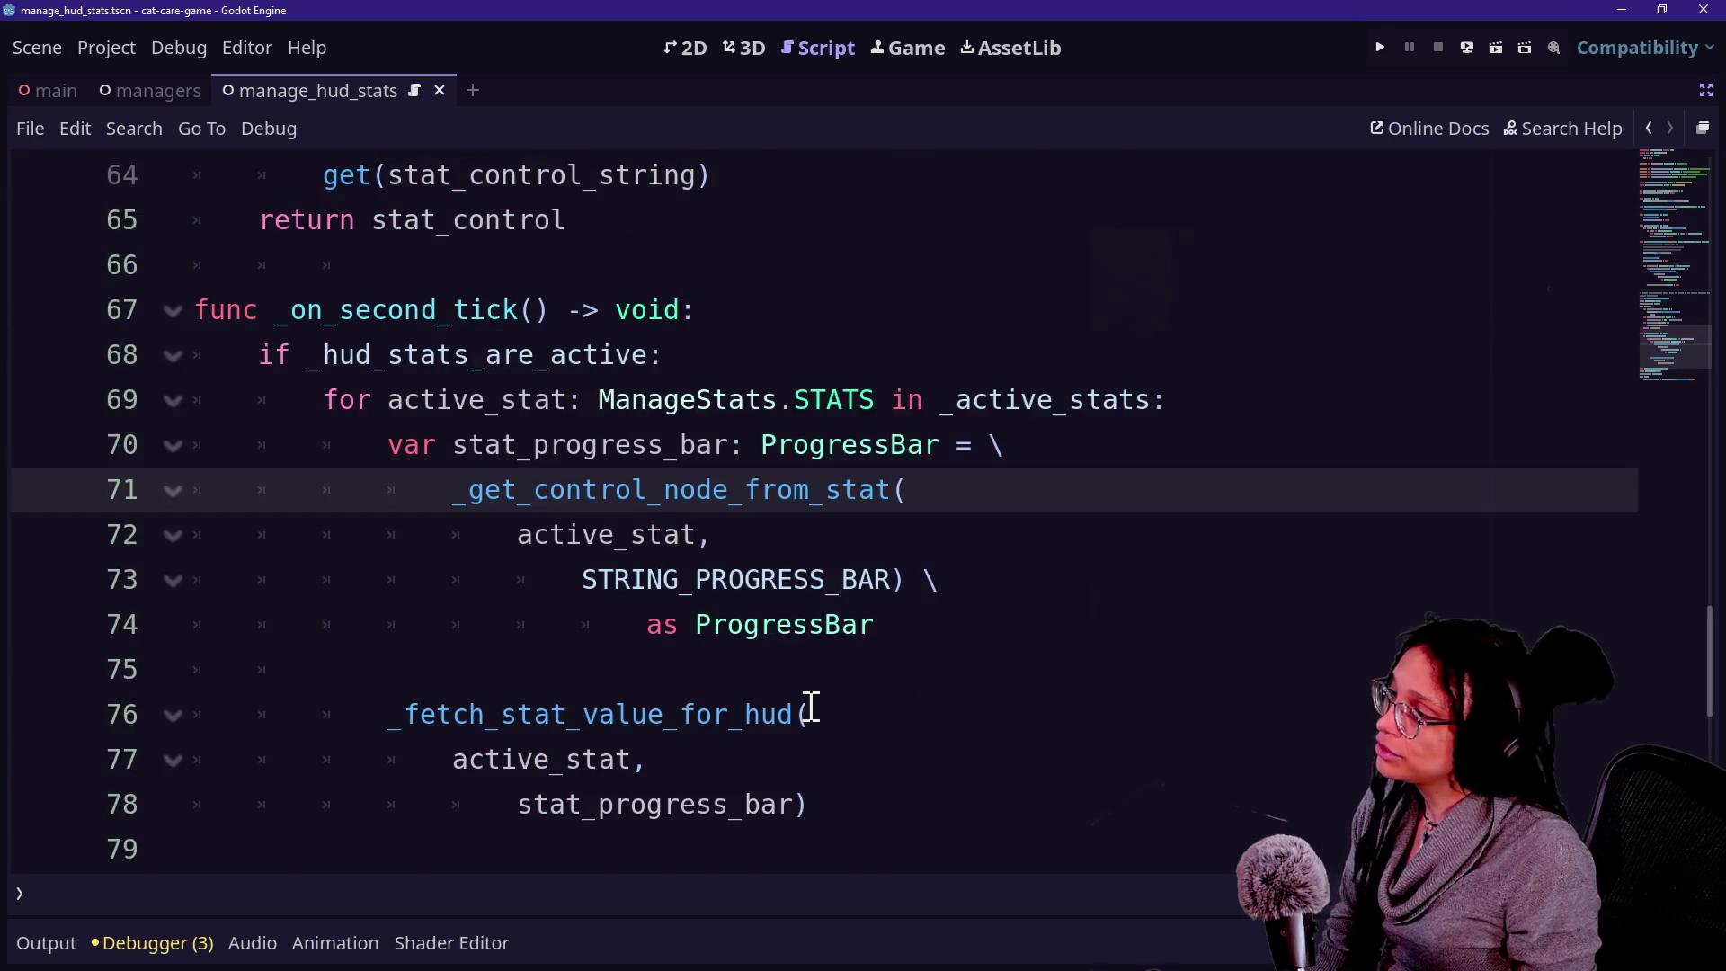
pyautogui.scroll(3, 811, 708)
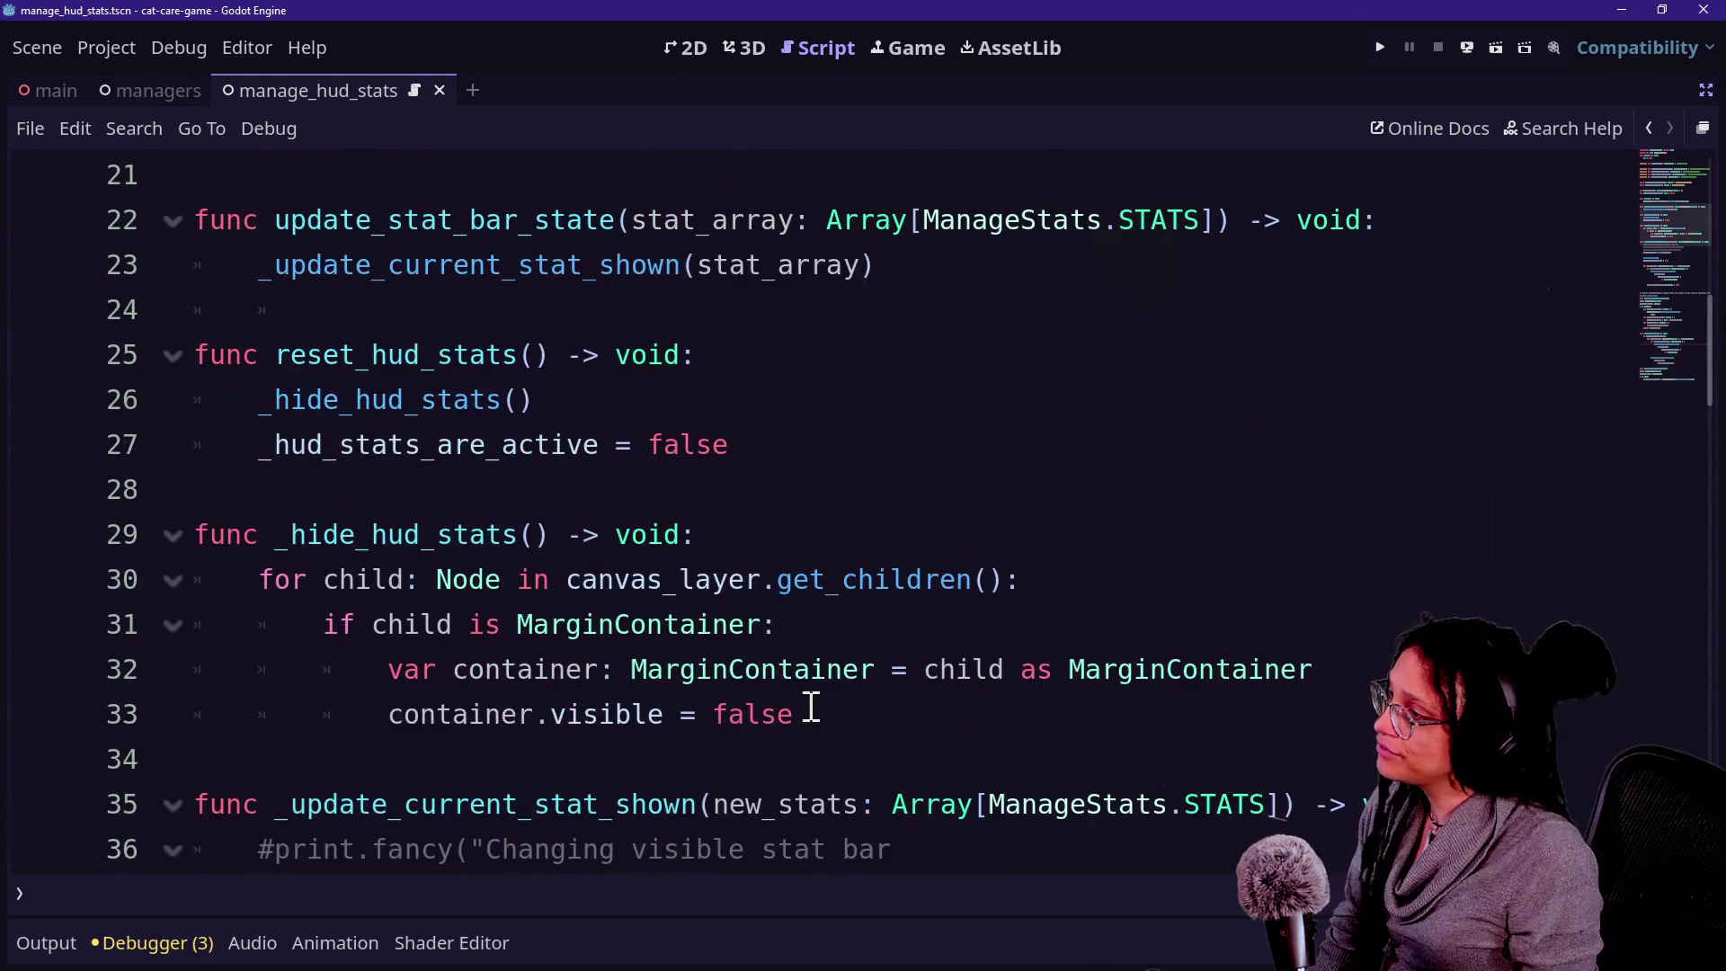
pyautogui.click(582, 355)
# Add an _active_stats.clear() call on a new line 28 of reset_hud_stats using autocomplete.
pyautogui.keyDown('shift'); pyautogui.click(244, 405); pyautogui.keyUp('shift')
pyautogui.click(284, 447)
pyautogui.click(589, 445)
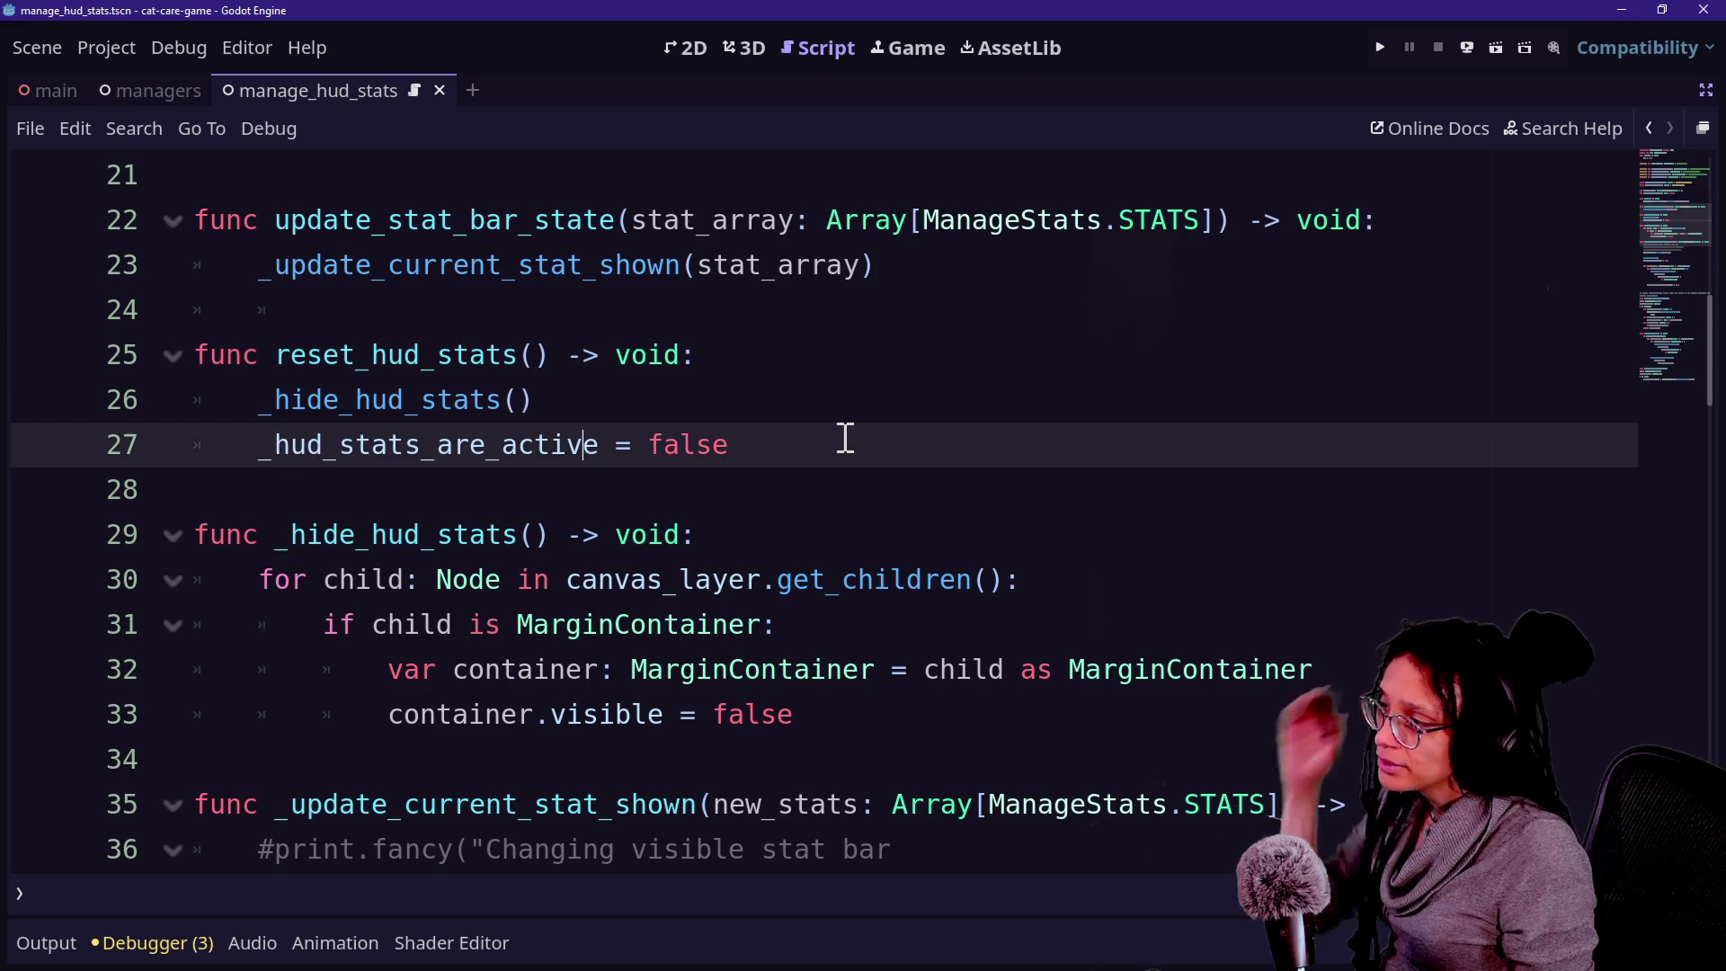
pyautogui.click(862, 444)
pyautogui.press('Return')
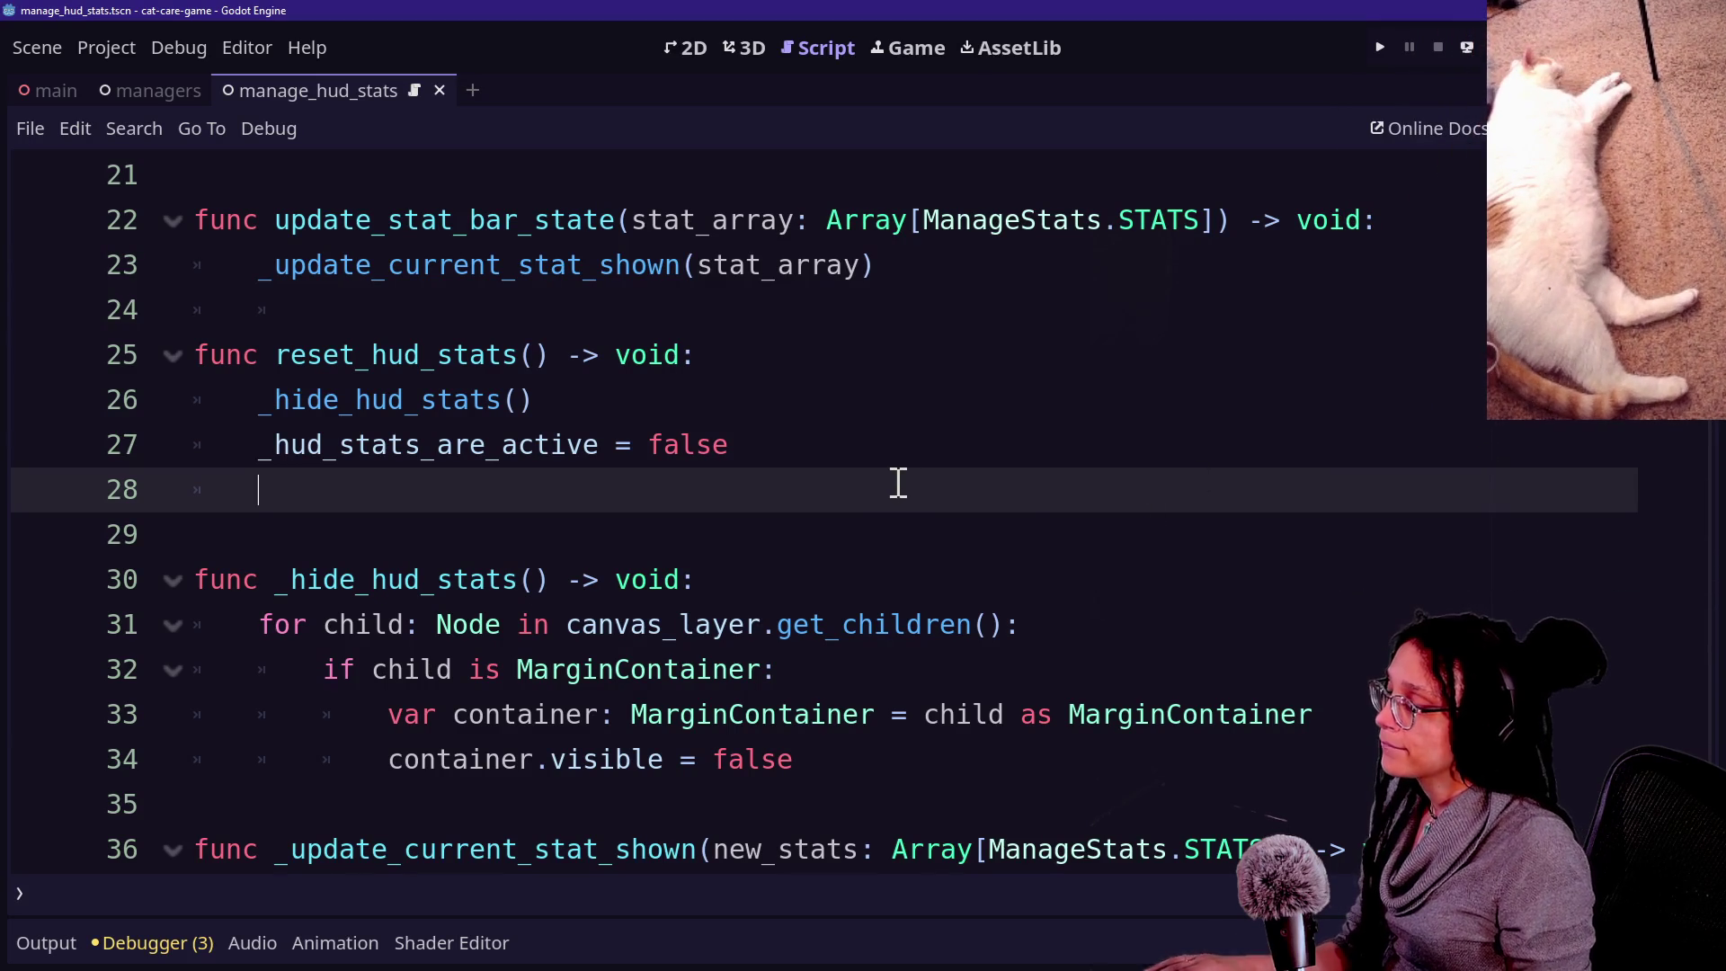
pyautogui.press('BackSpace')
pyautogui.write('_')
pyautogui.press('Return')
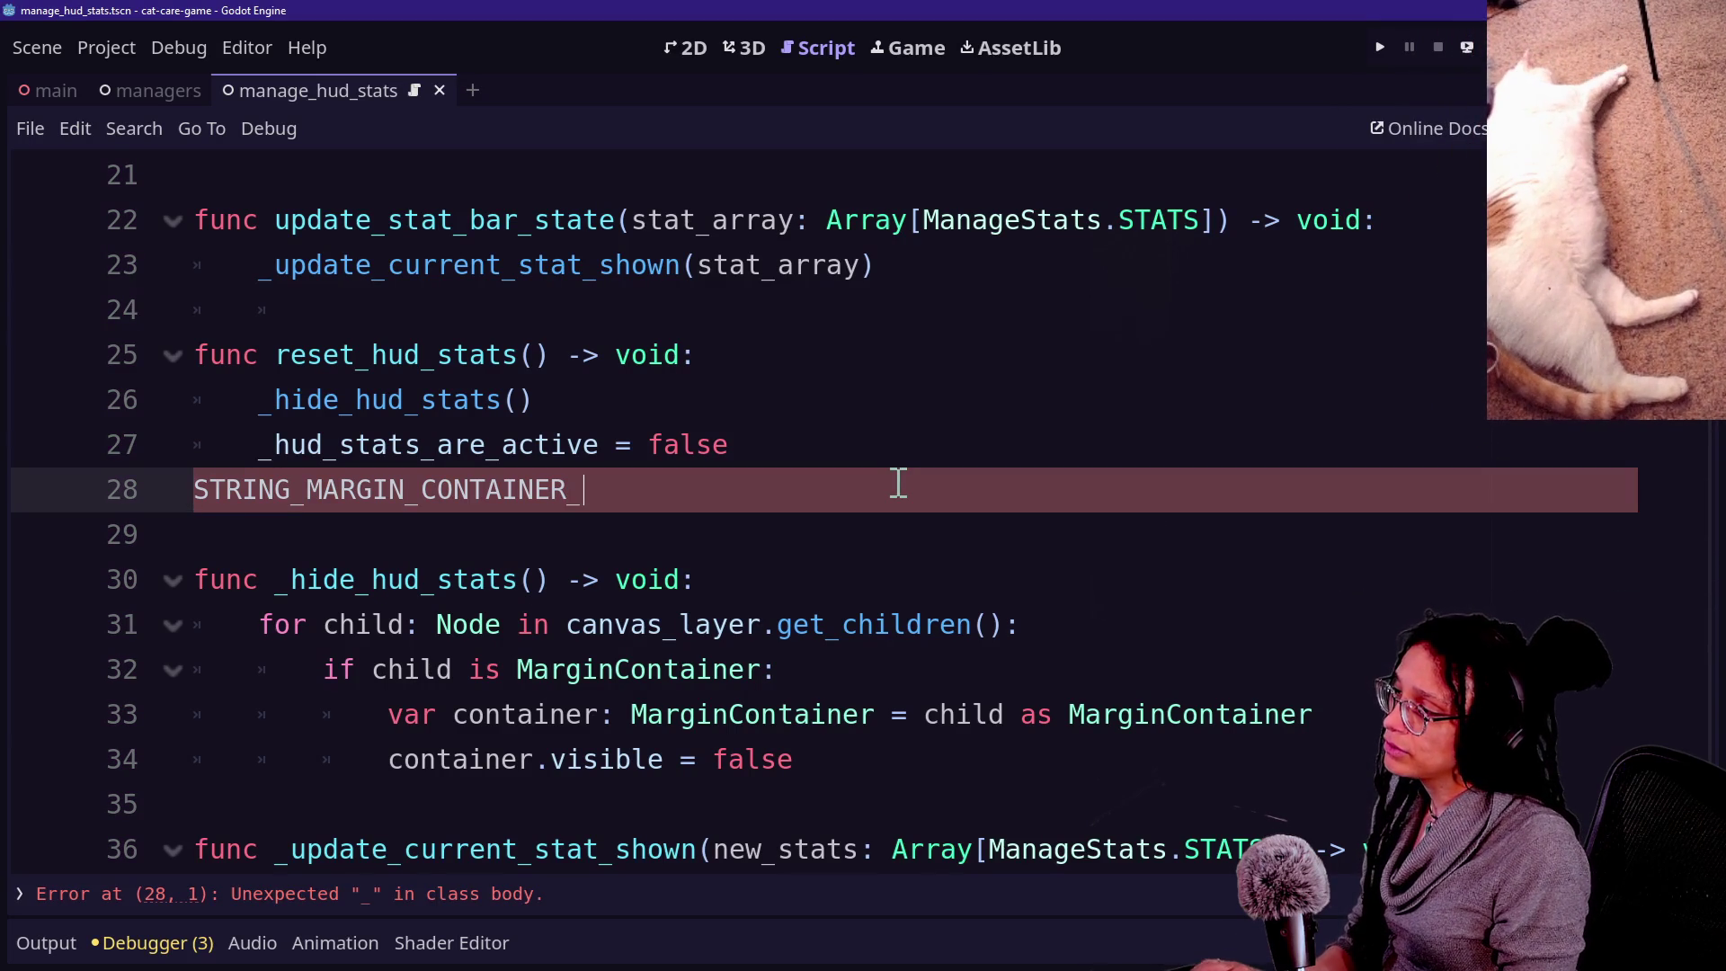
pyautogui.hotkey('ctrl', 'z')
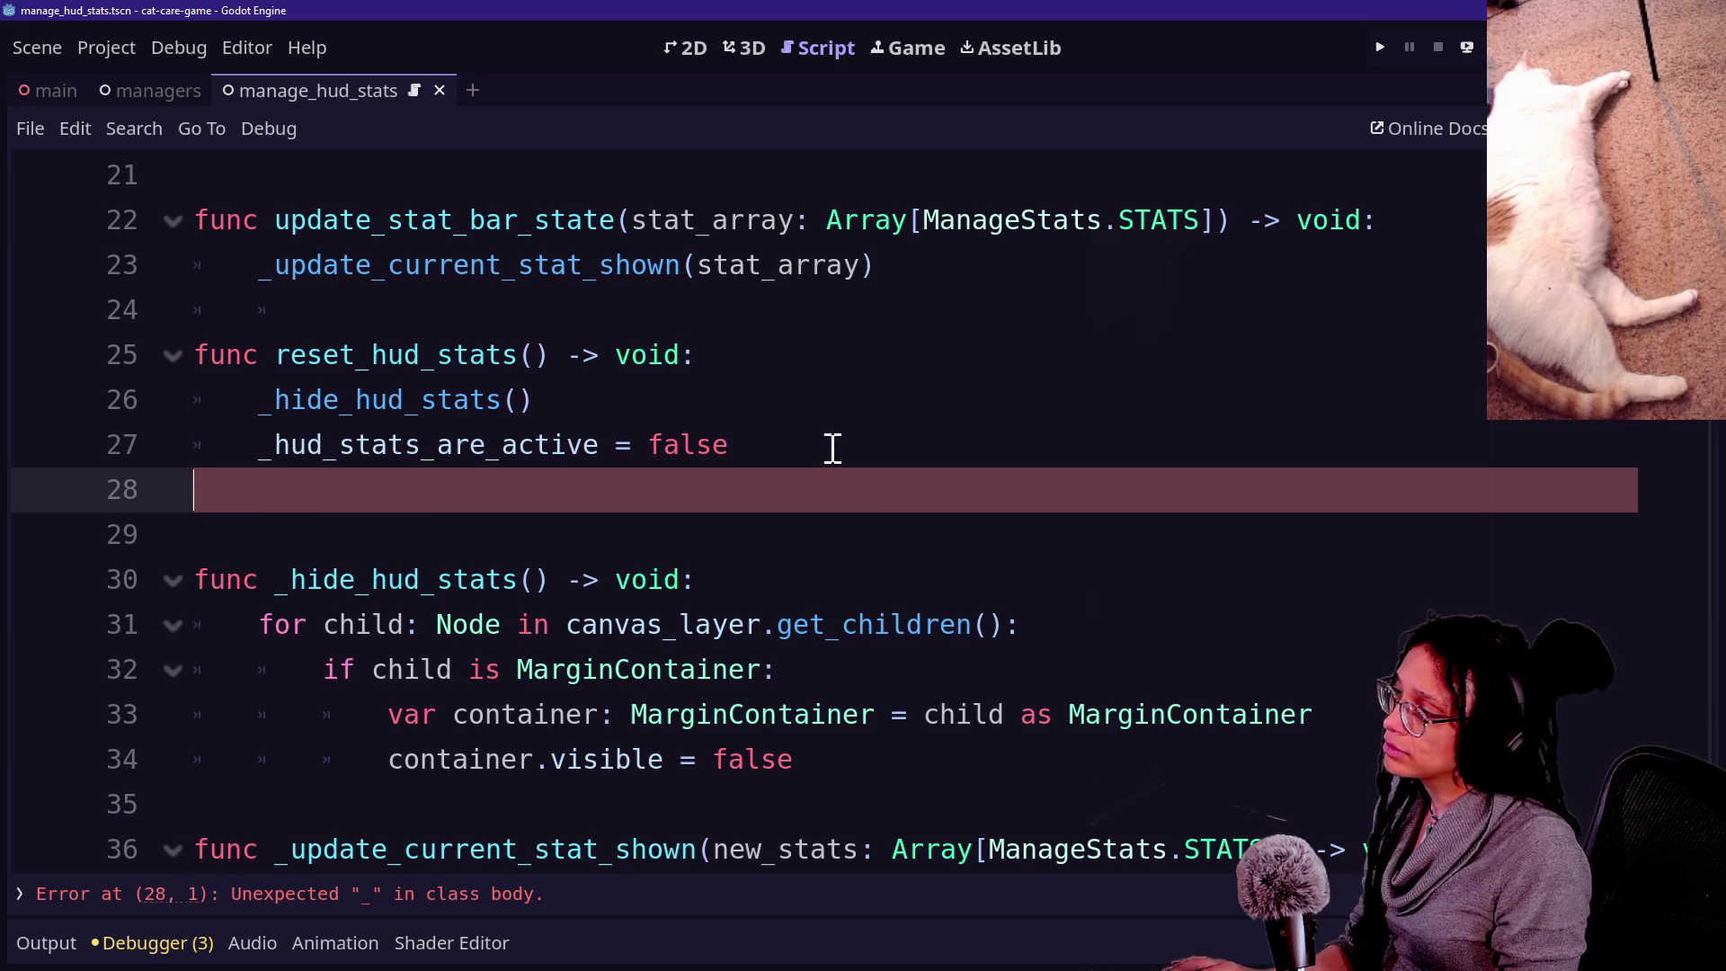
pyautogui.write('_a')
pyautogui.press('Return')
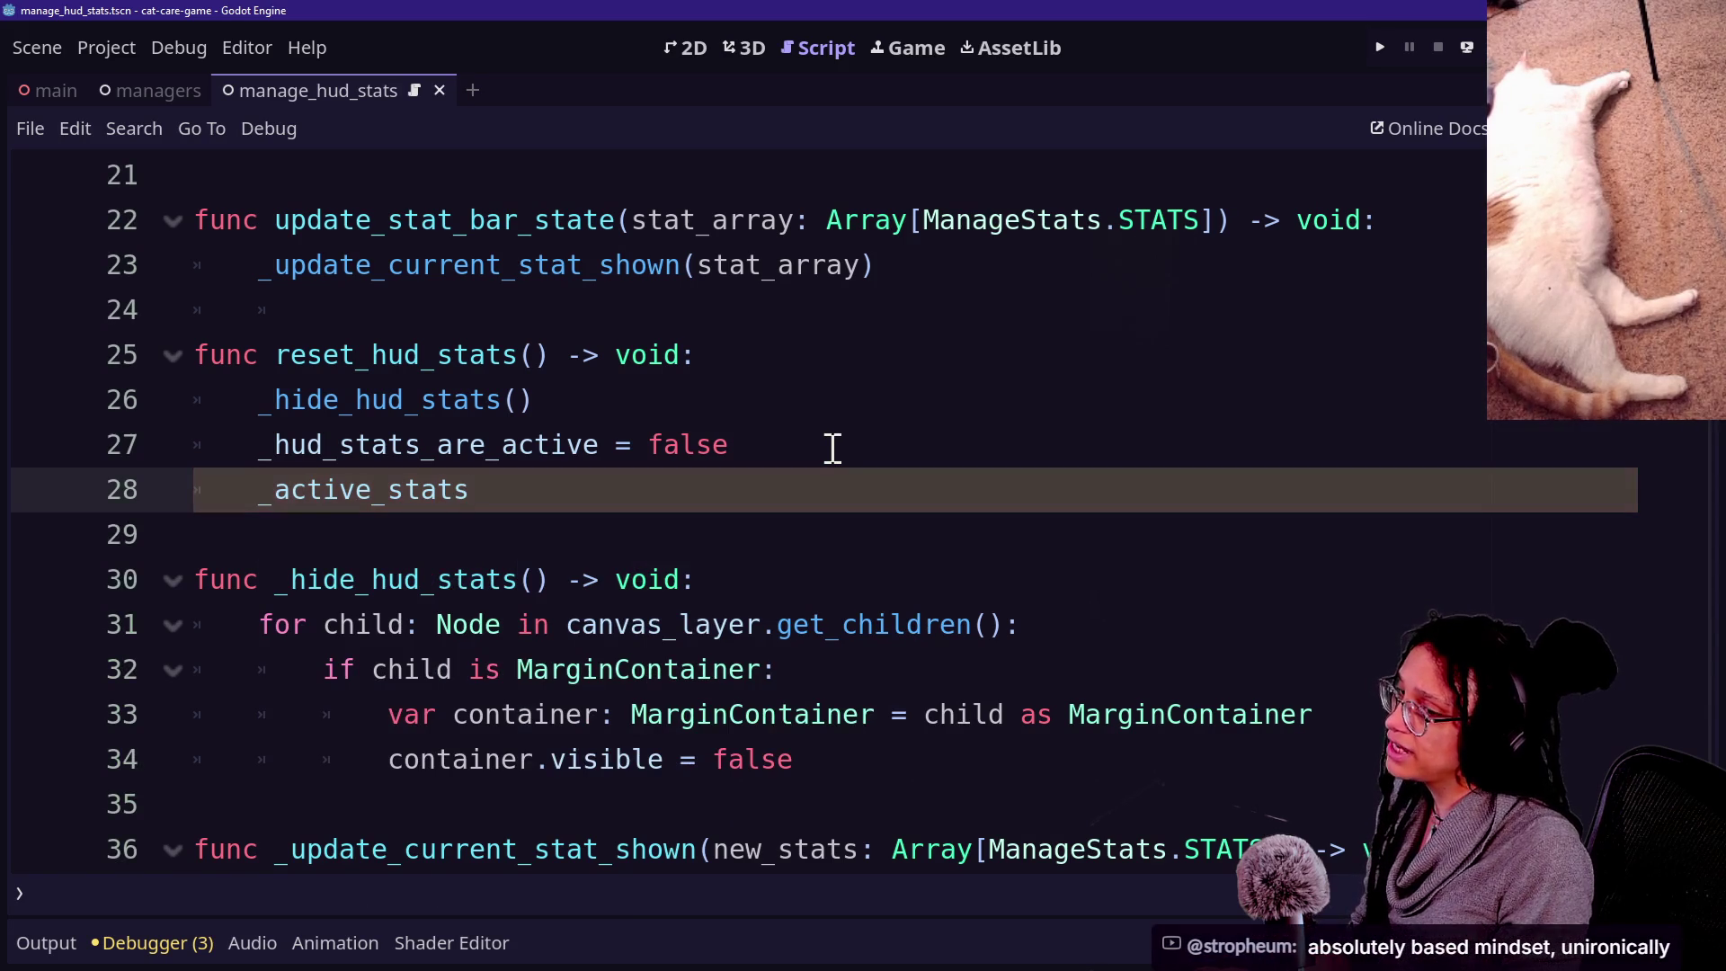
pyautogui.write('clear')
pyautogui.press('Up')
pyautogui.press('Up')
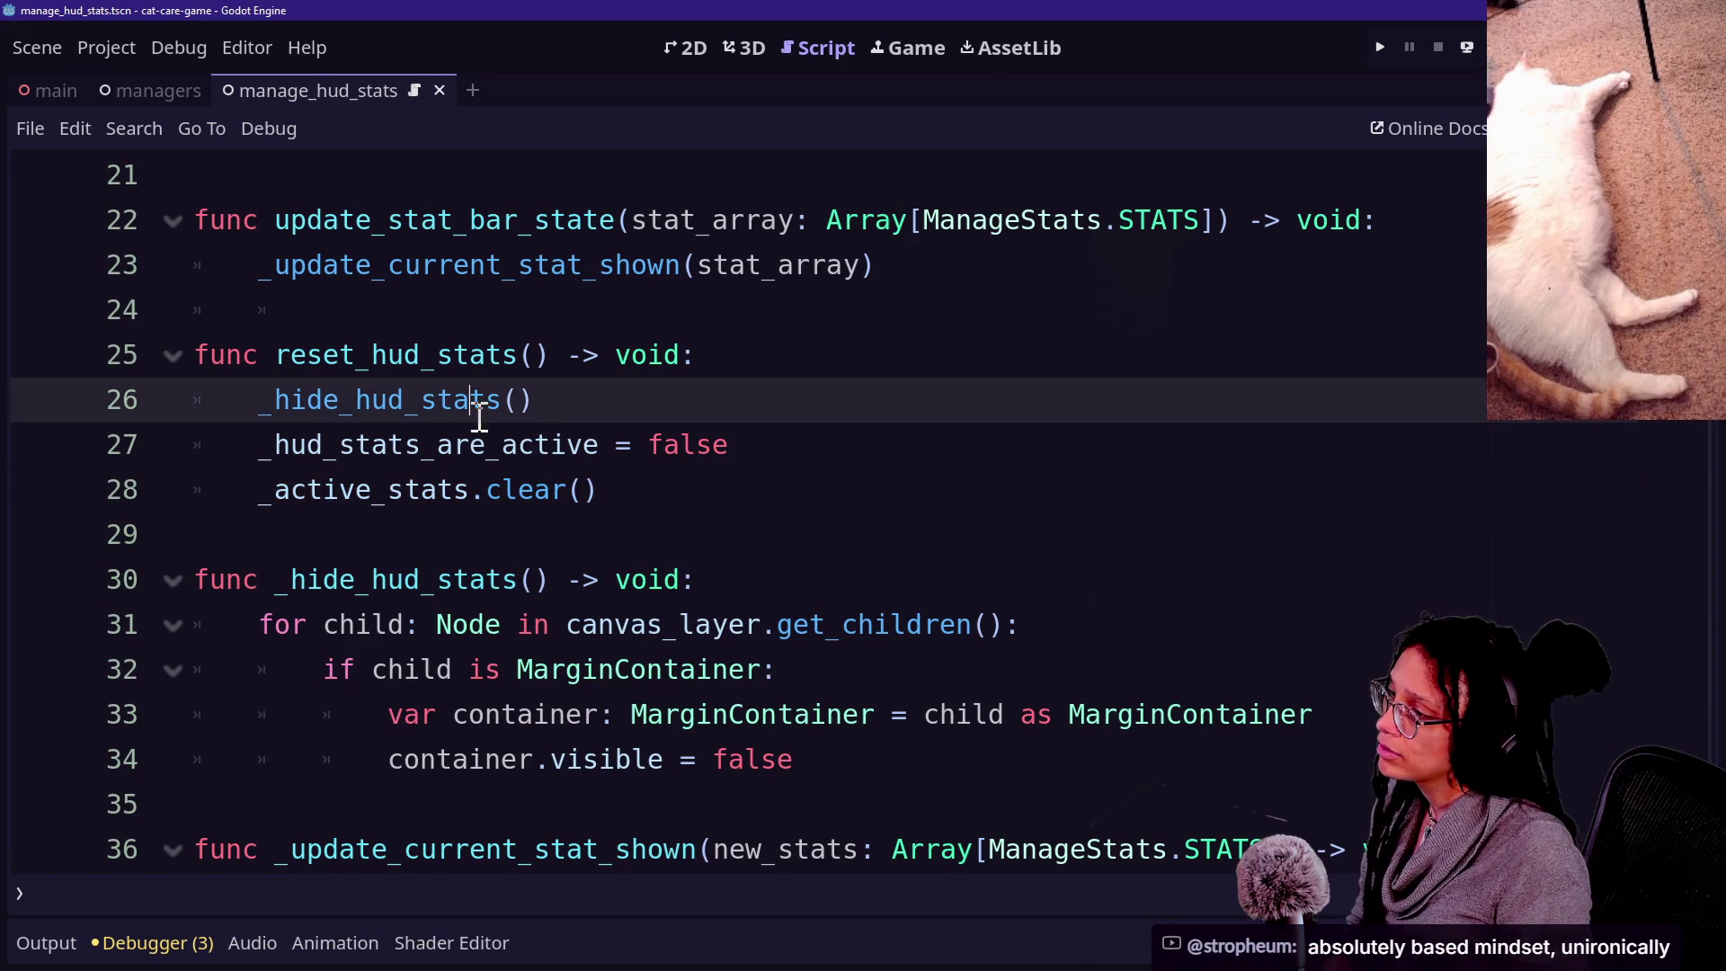
# Review the edited lines 27–28 of reset_hud_stats and run the game to test.
pyautogui.scroll(5, 833, 454)
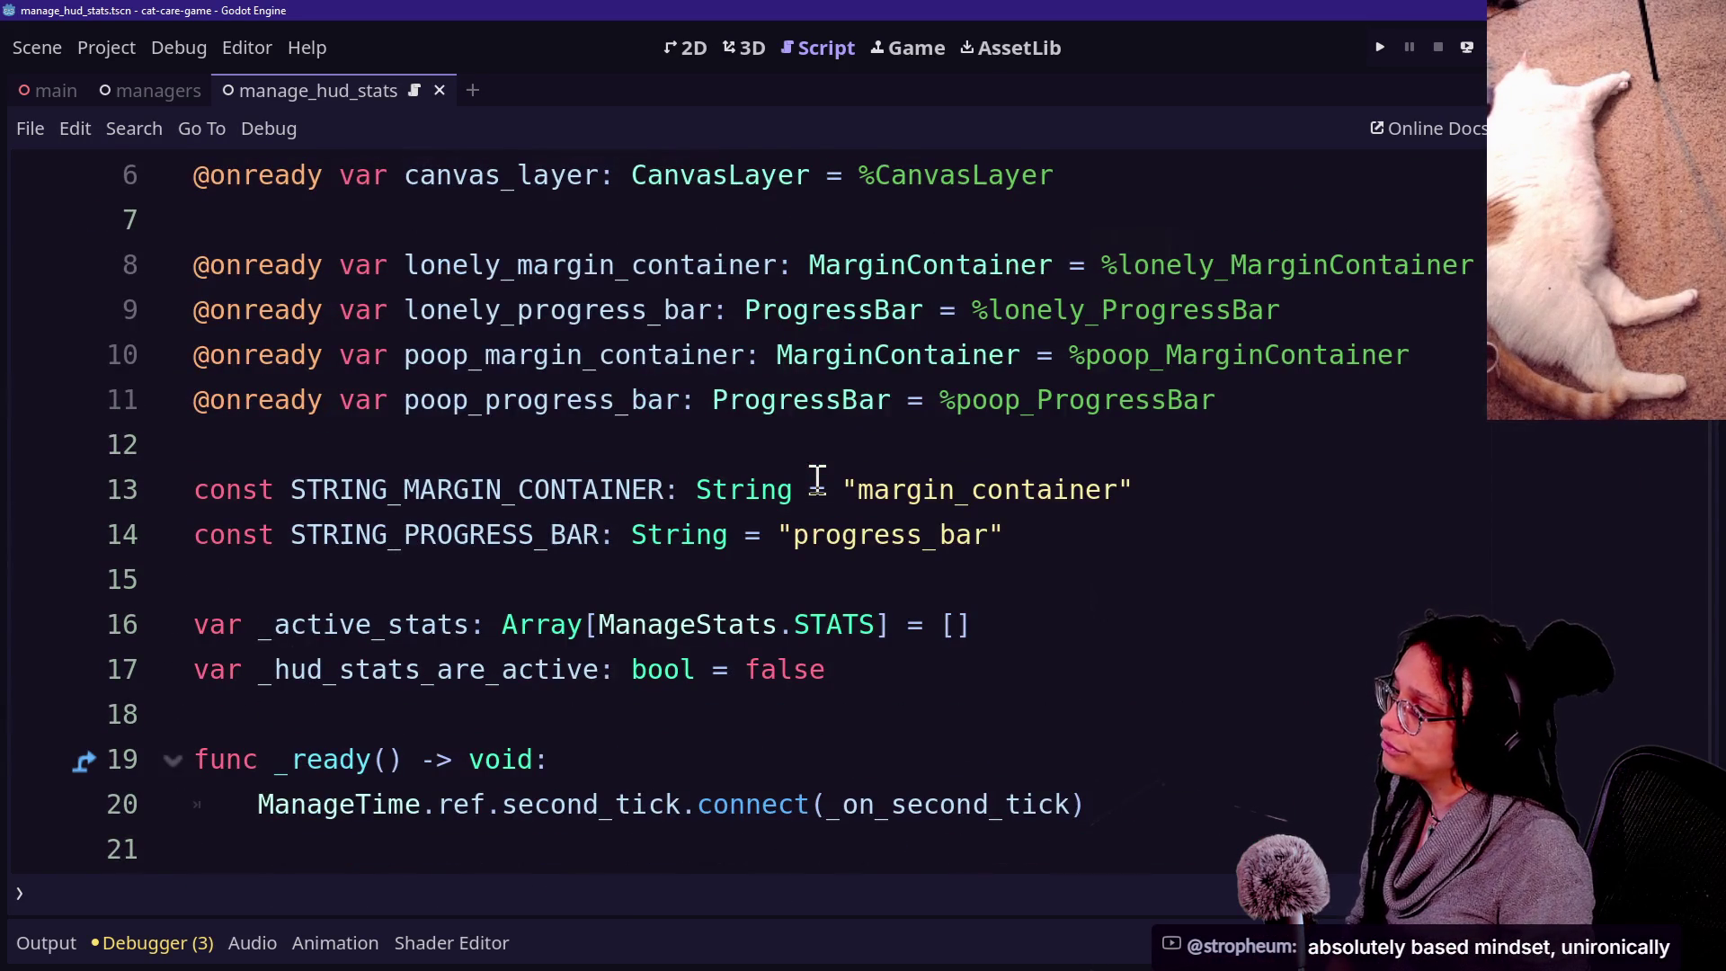
pyautogui.scroll(-4, 746, 586)
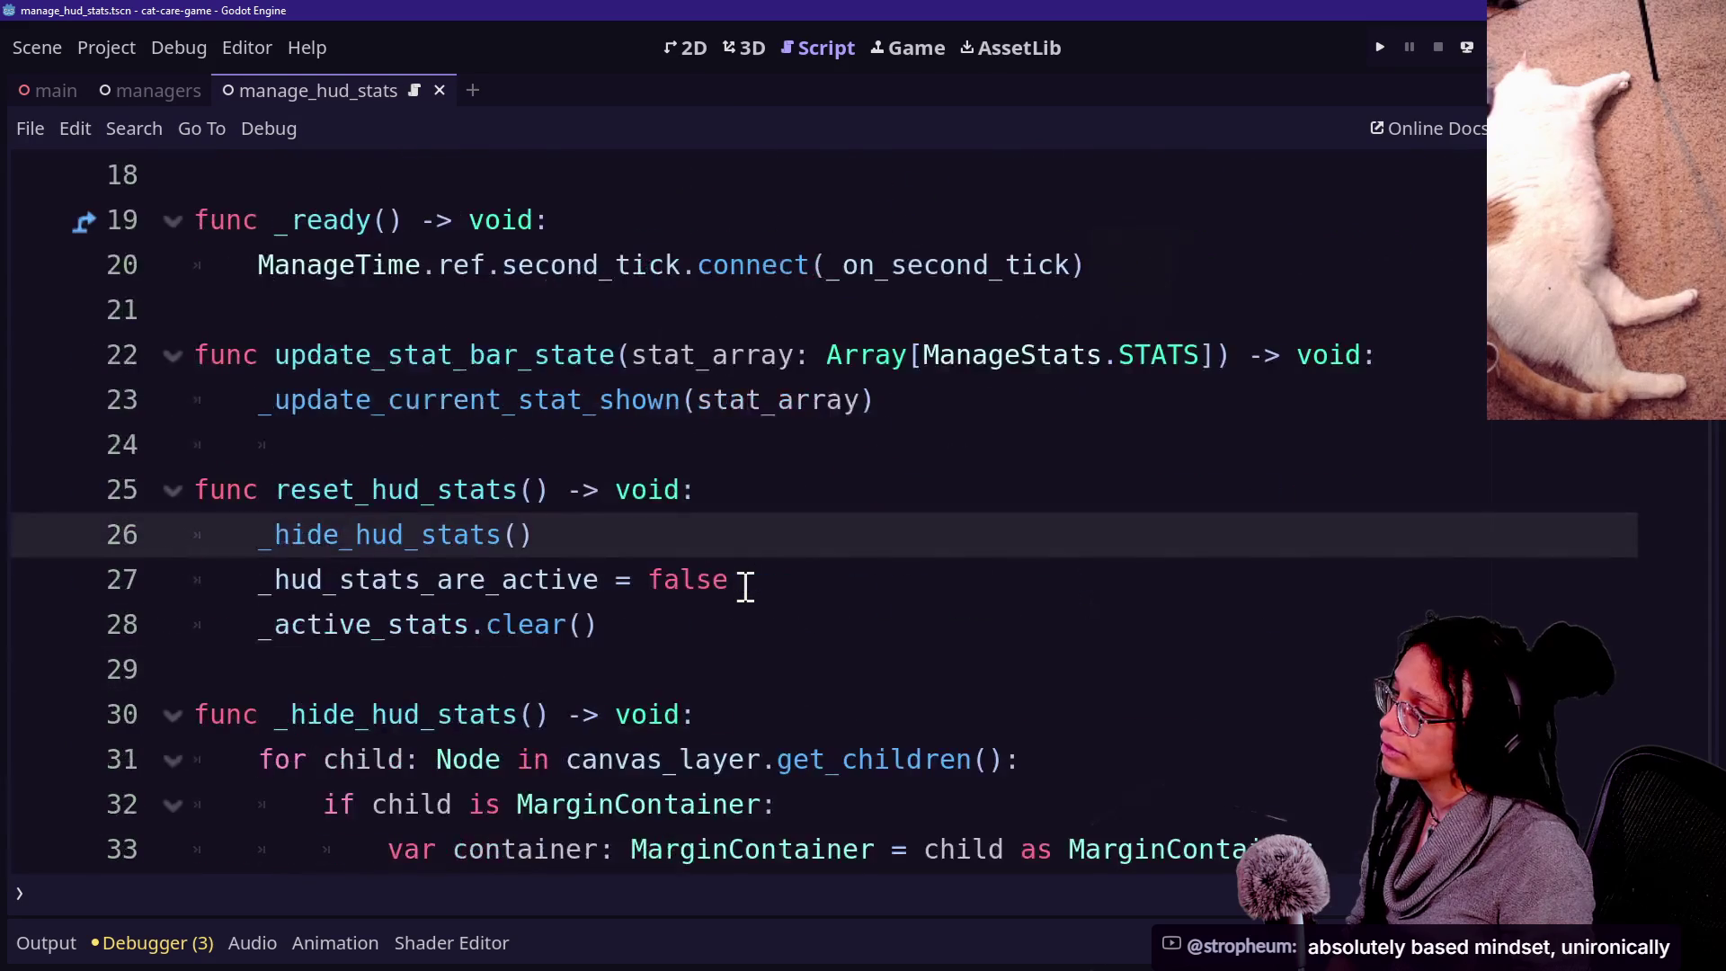
pyautogui.click(740, 621)
pyautogui.moveTo(740, 621); pyautogui.dragTo(759, 594)
pyautogui.click(759, 592)
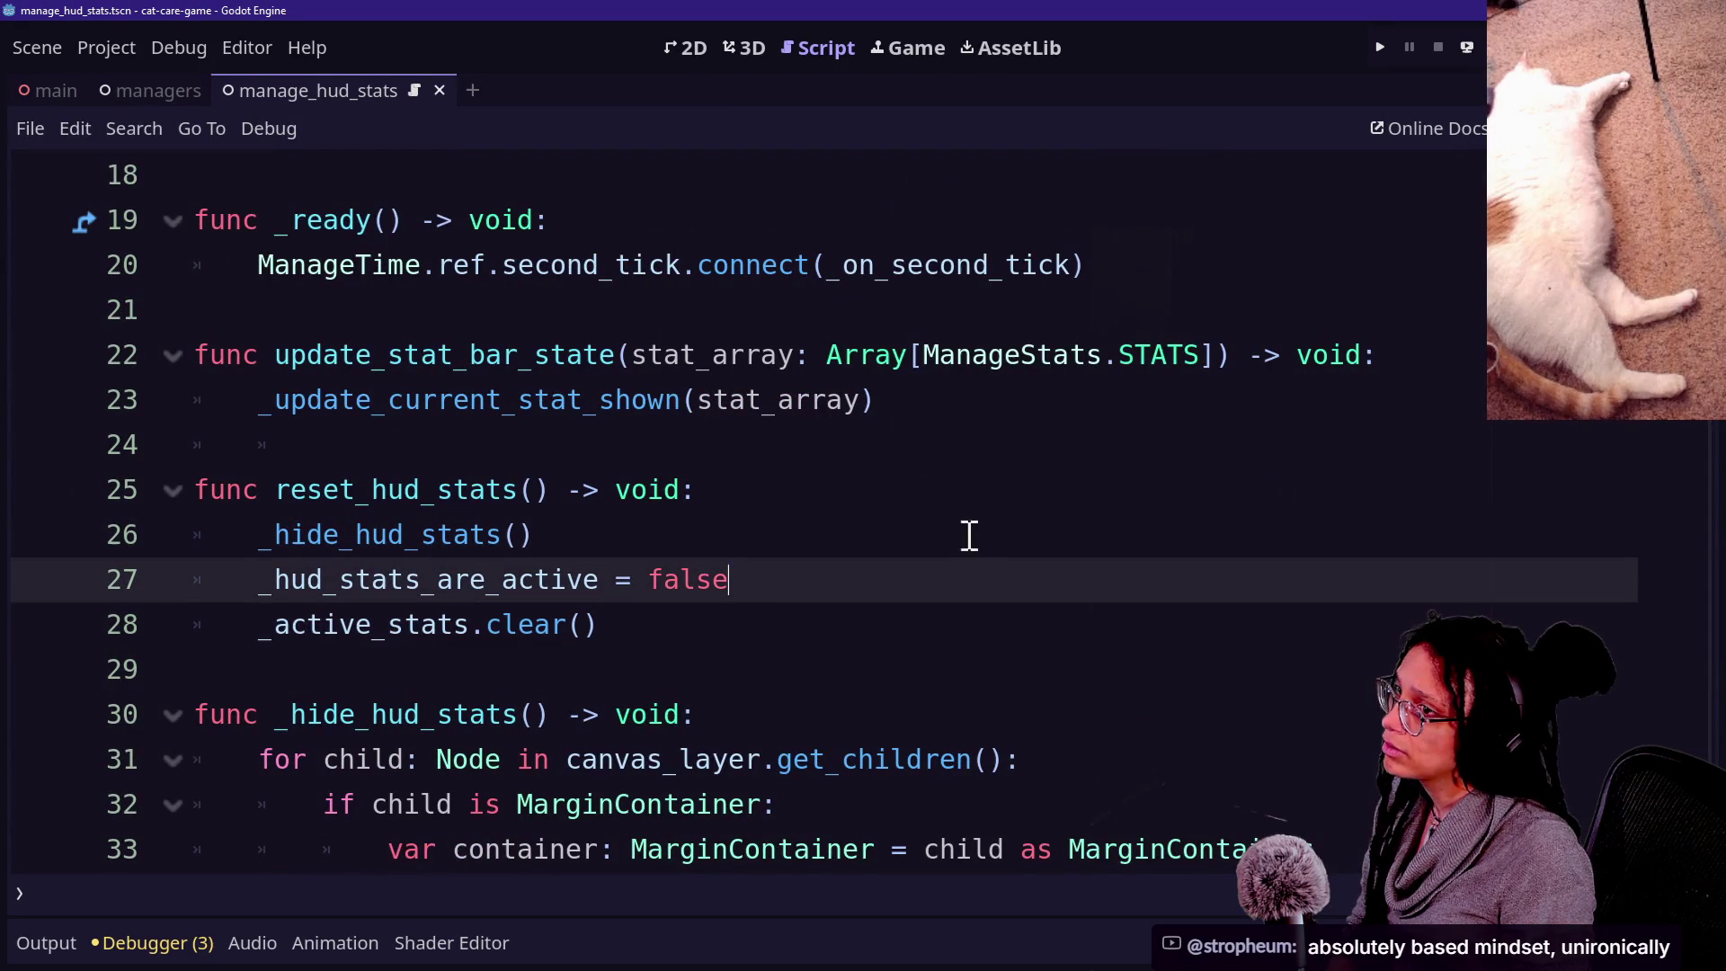
pyautogui.click(1376, 50)
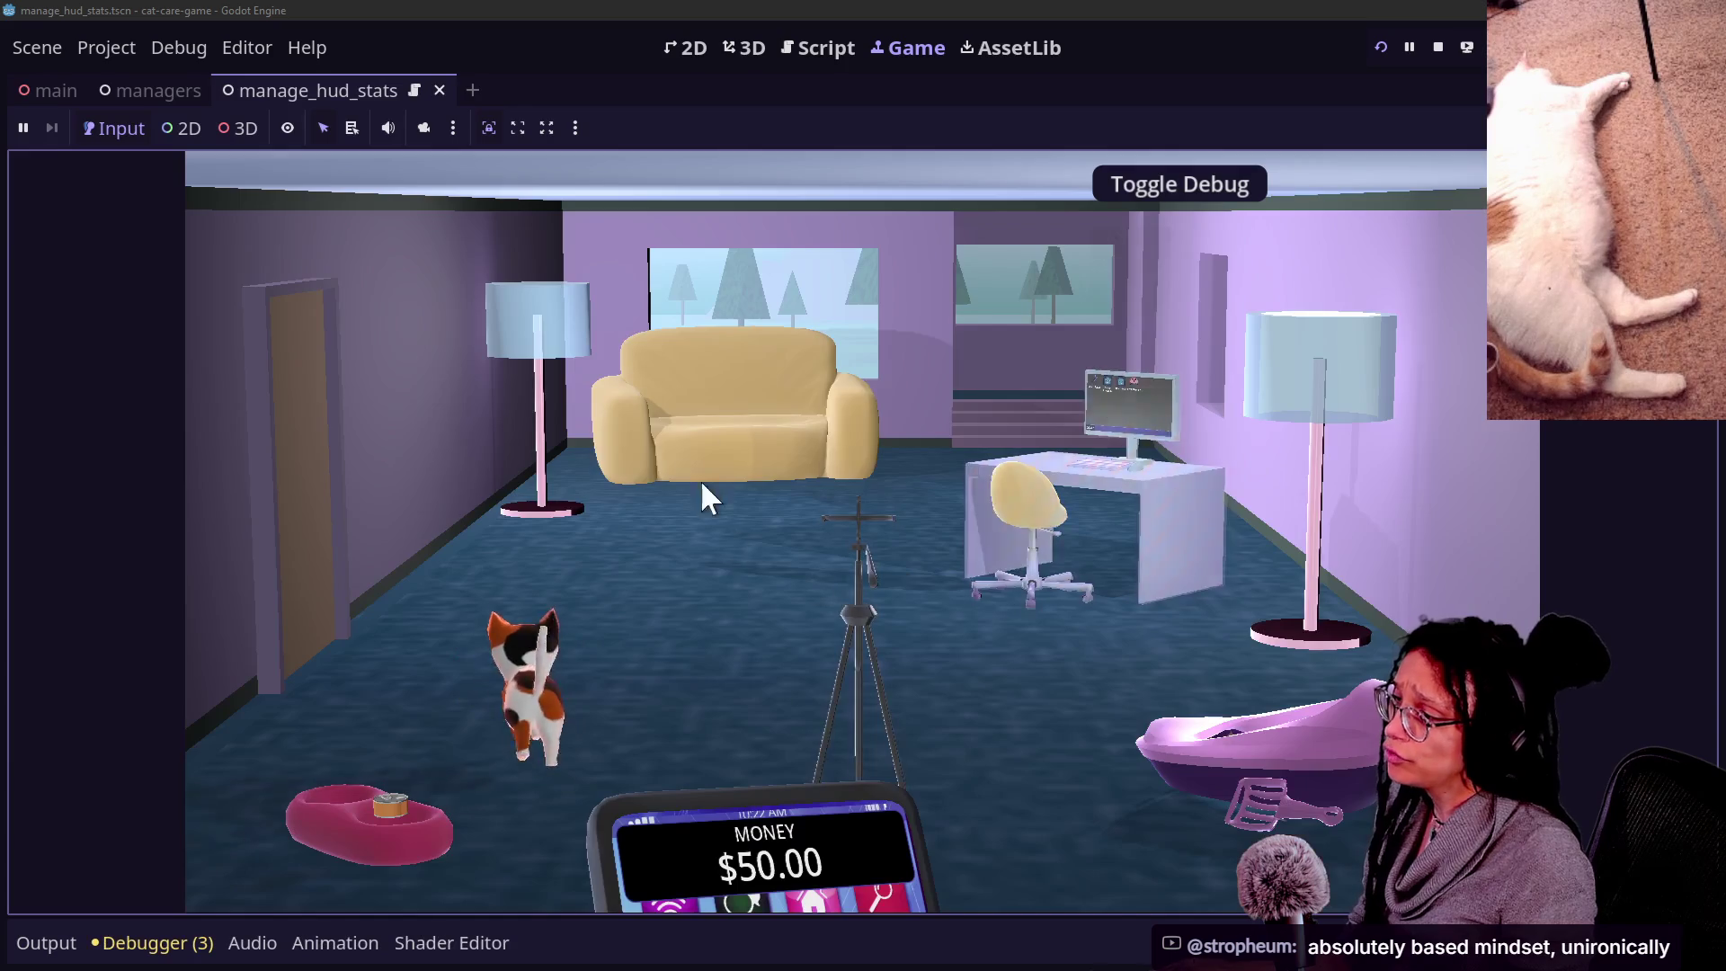
# Visit the sofa and litter box close-ups twice, checking the loneliness and poopiness bars.
pyautogui.click(745, 428)
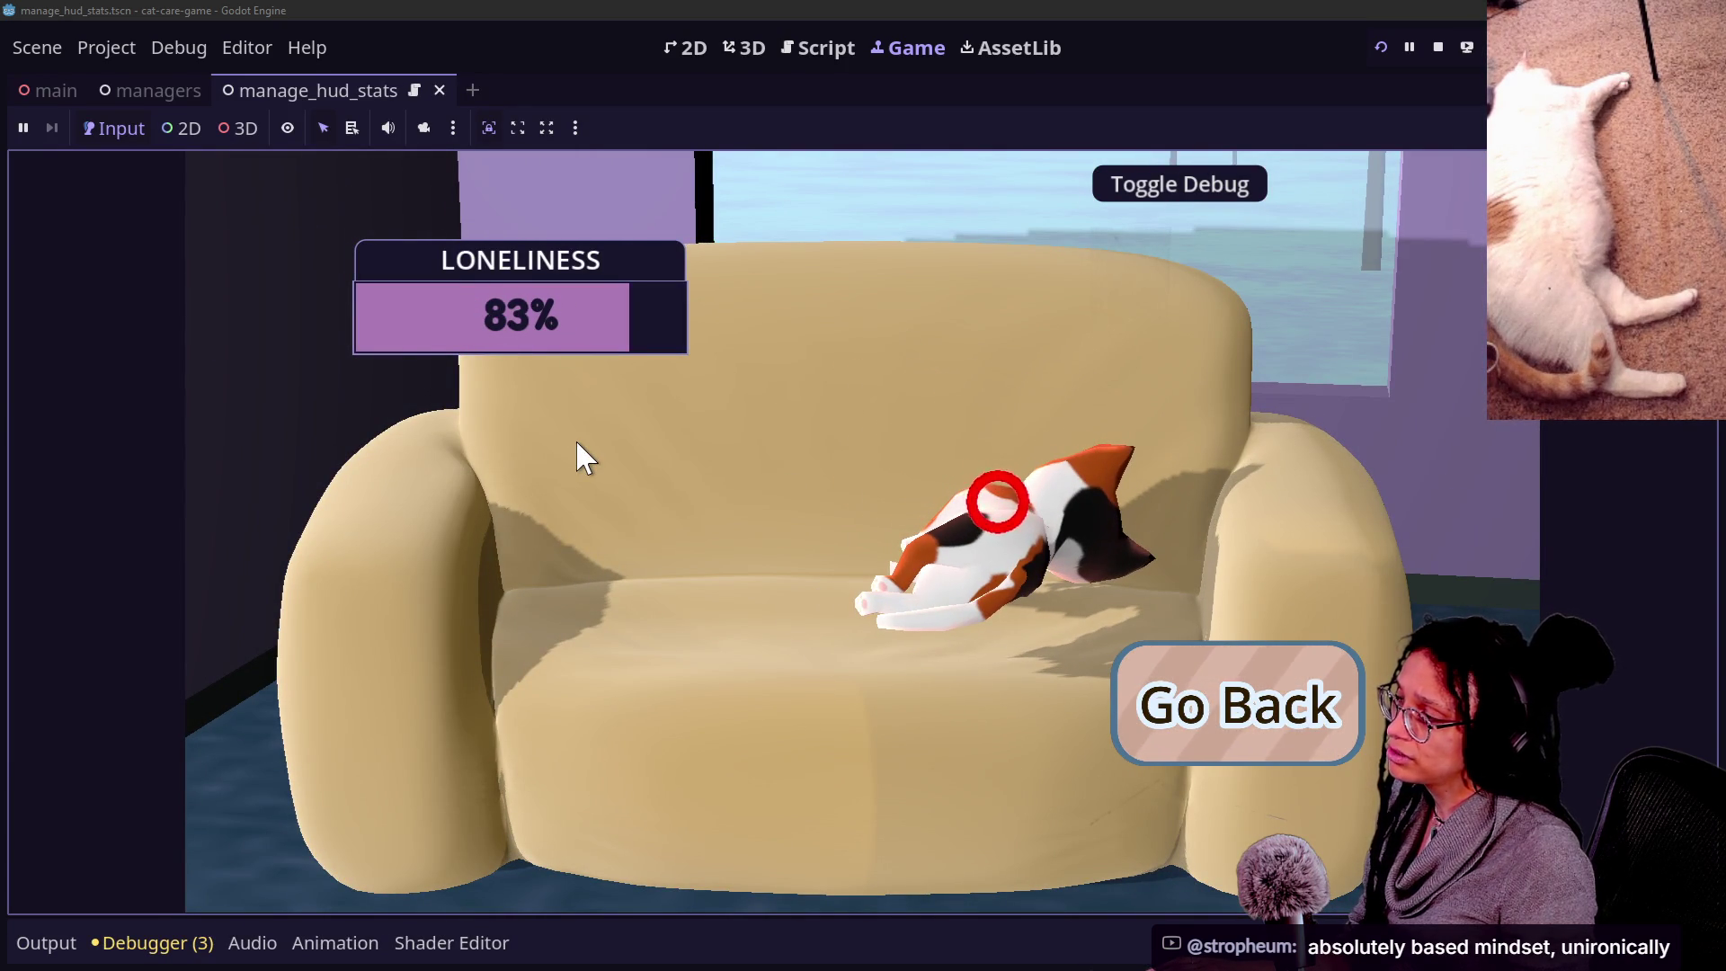
pyautogui.click(1280, 665)
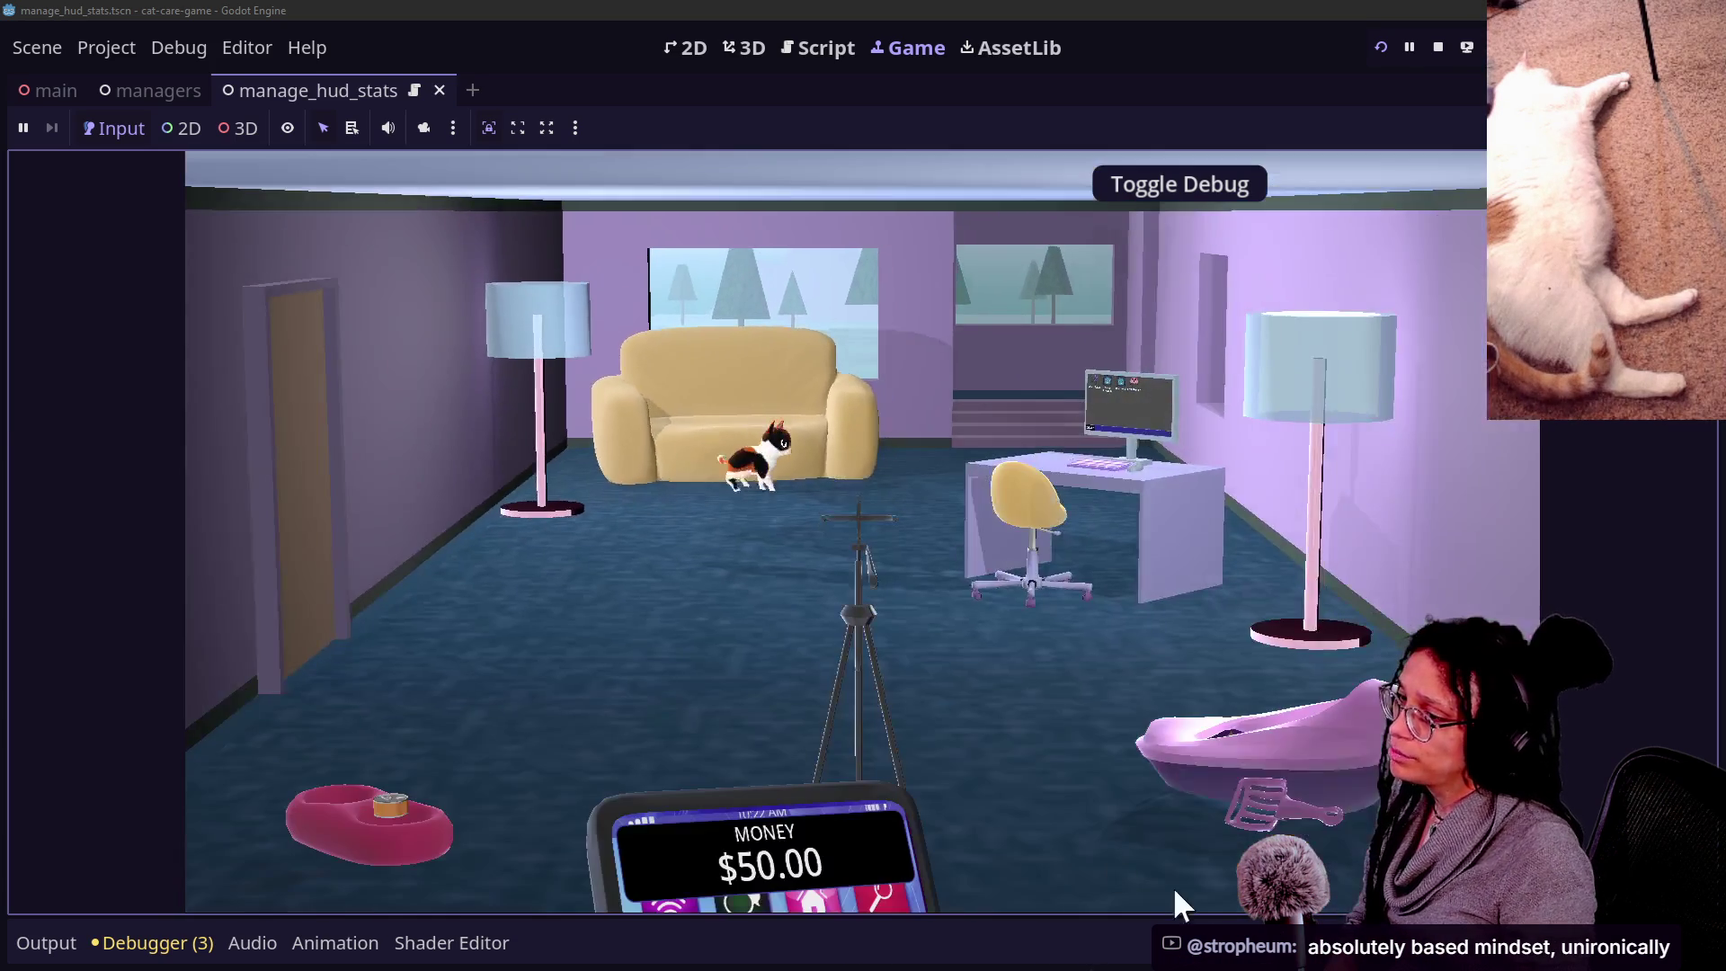
pyautogui.click(1221, 766)
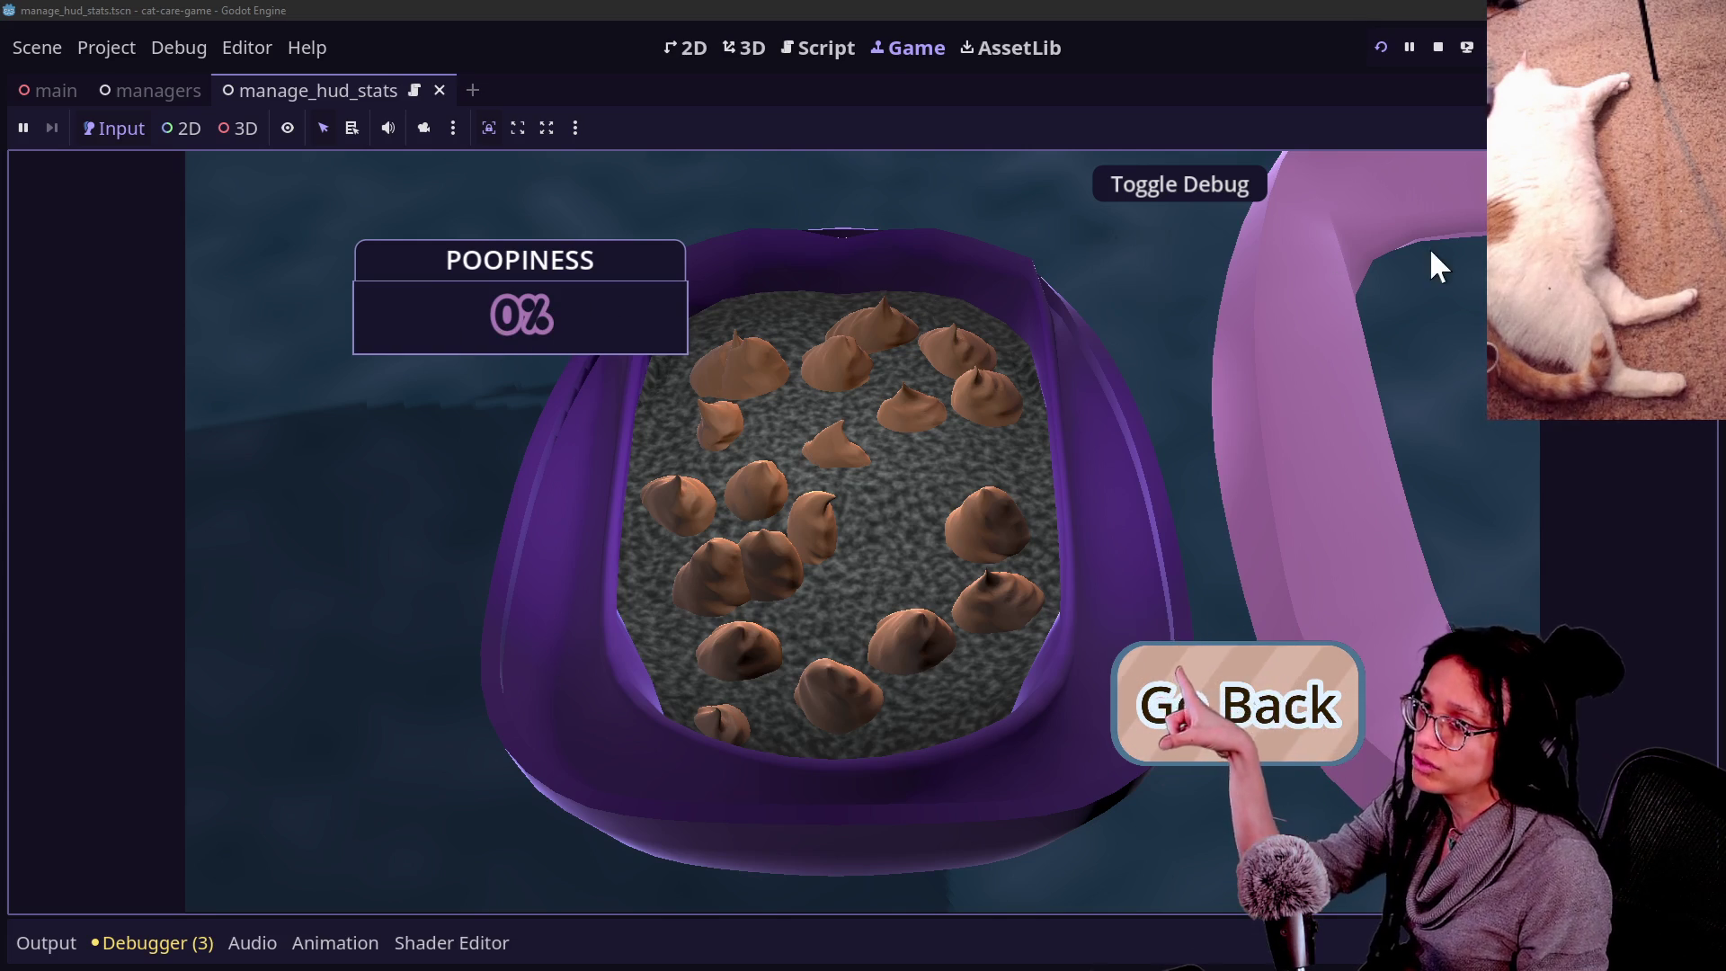
pyautogui.click(1241, 706)
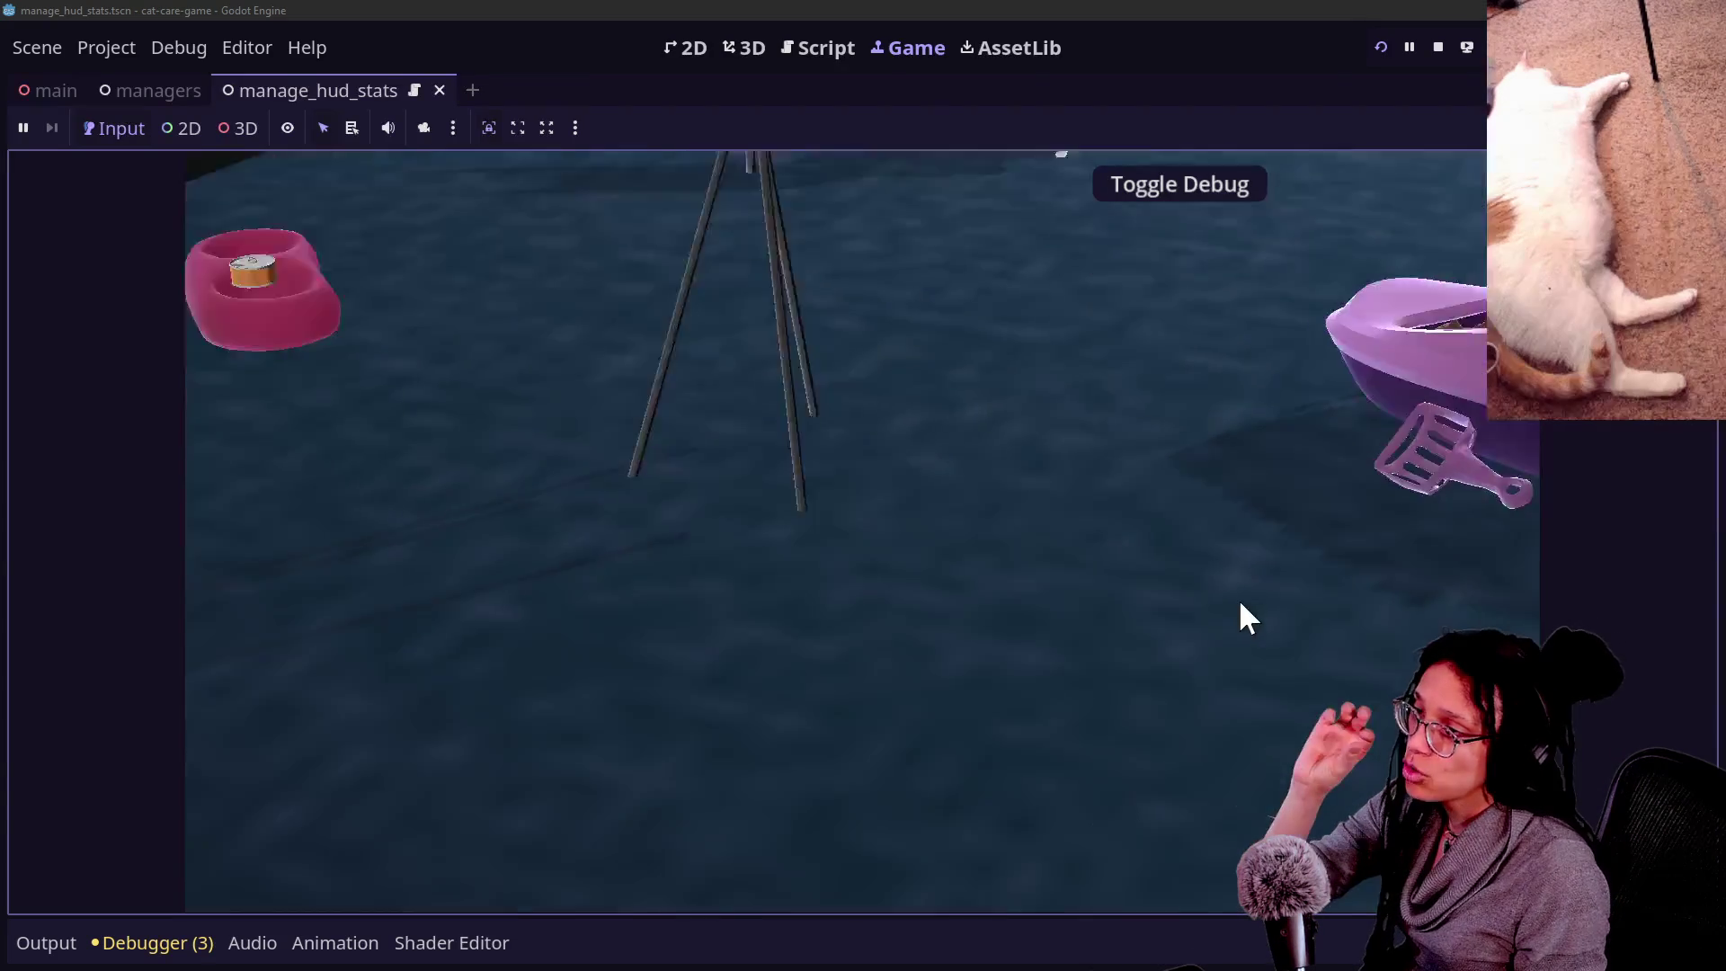
pyautogui.click(737, 442)
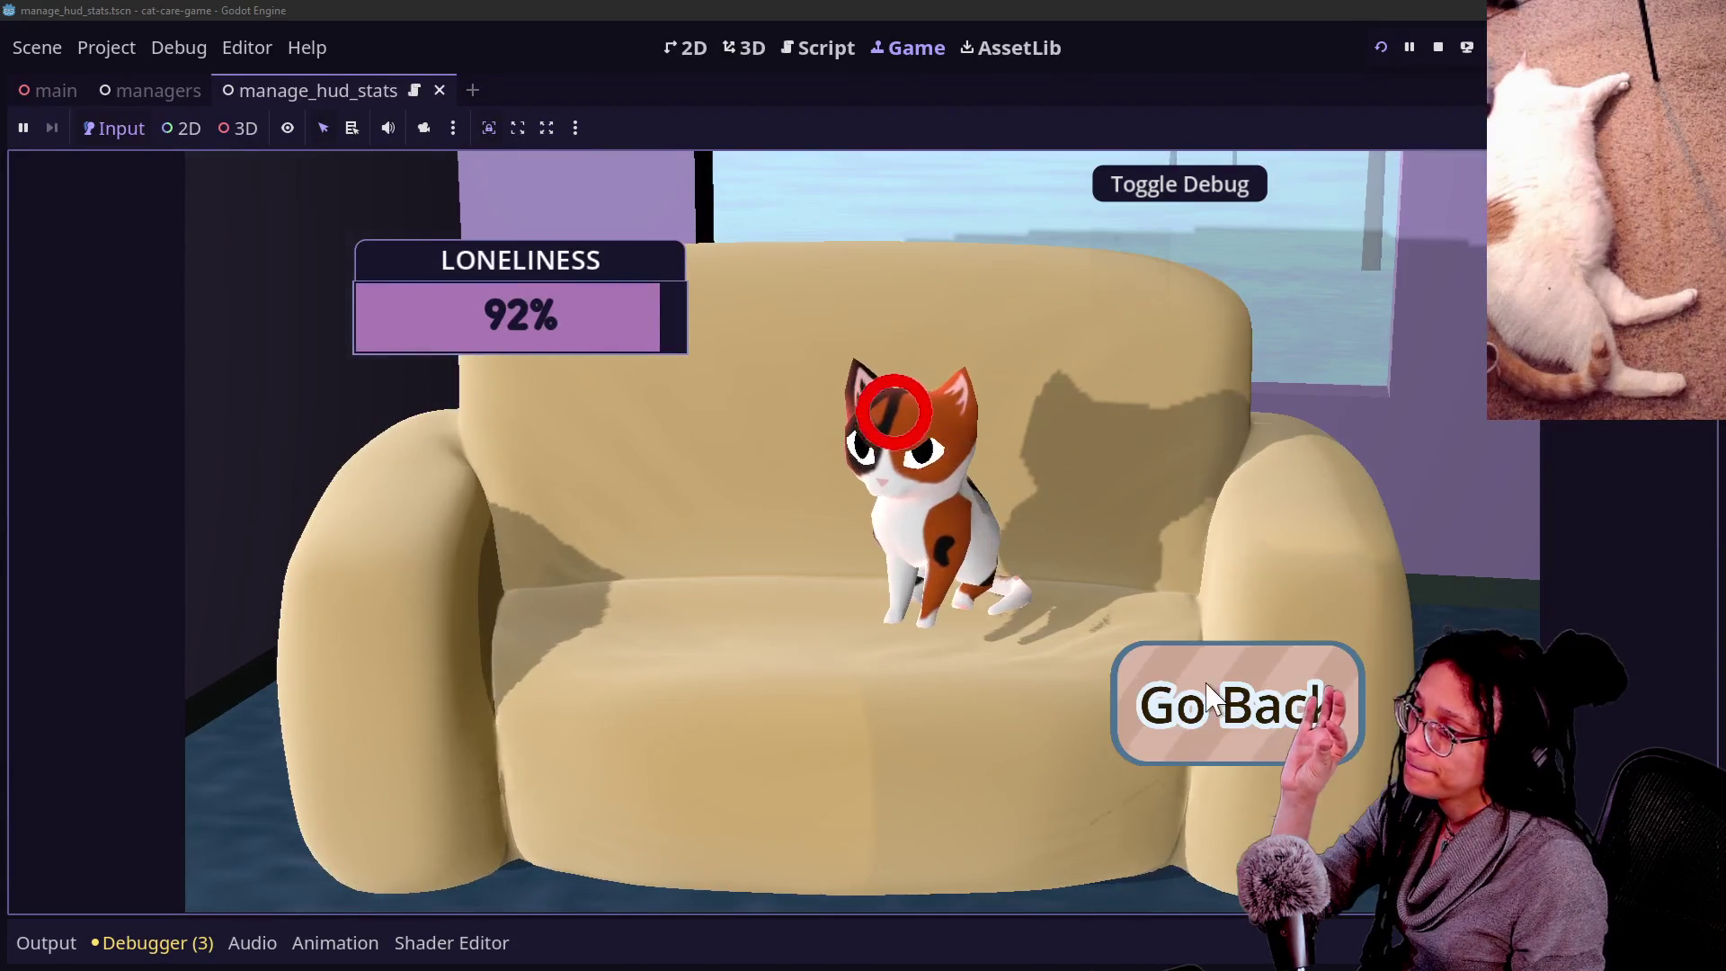
pyautogui.click(1214, 706)
pyautogui.click(1207, 711)
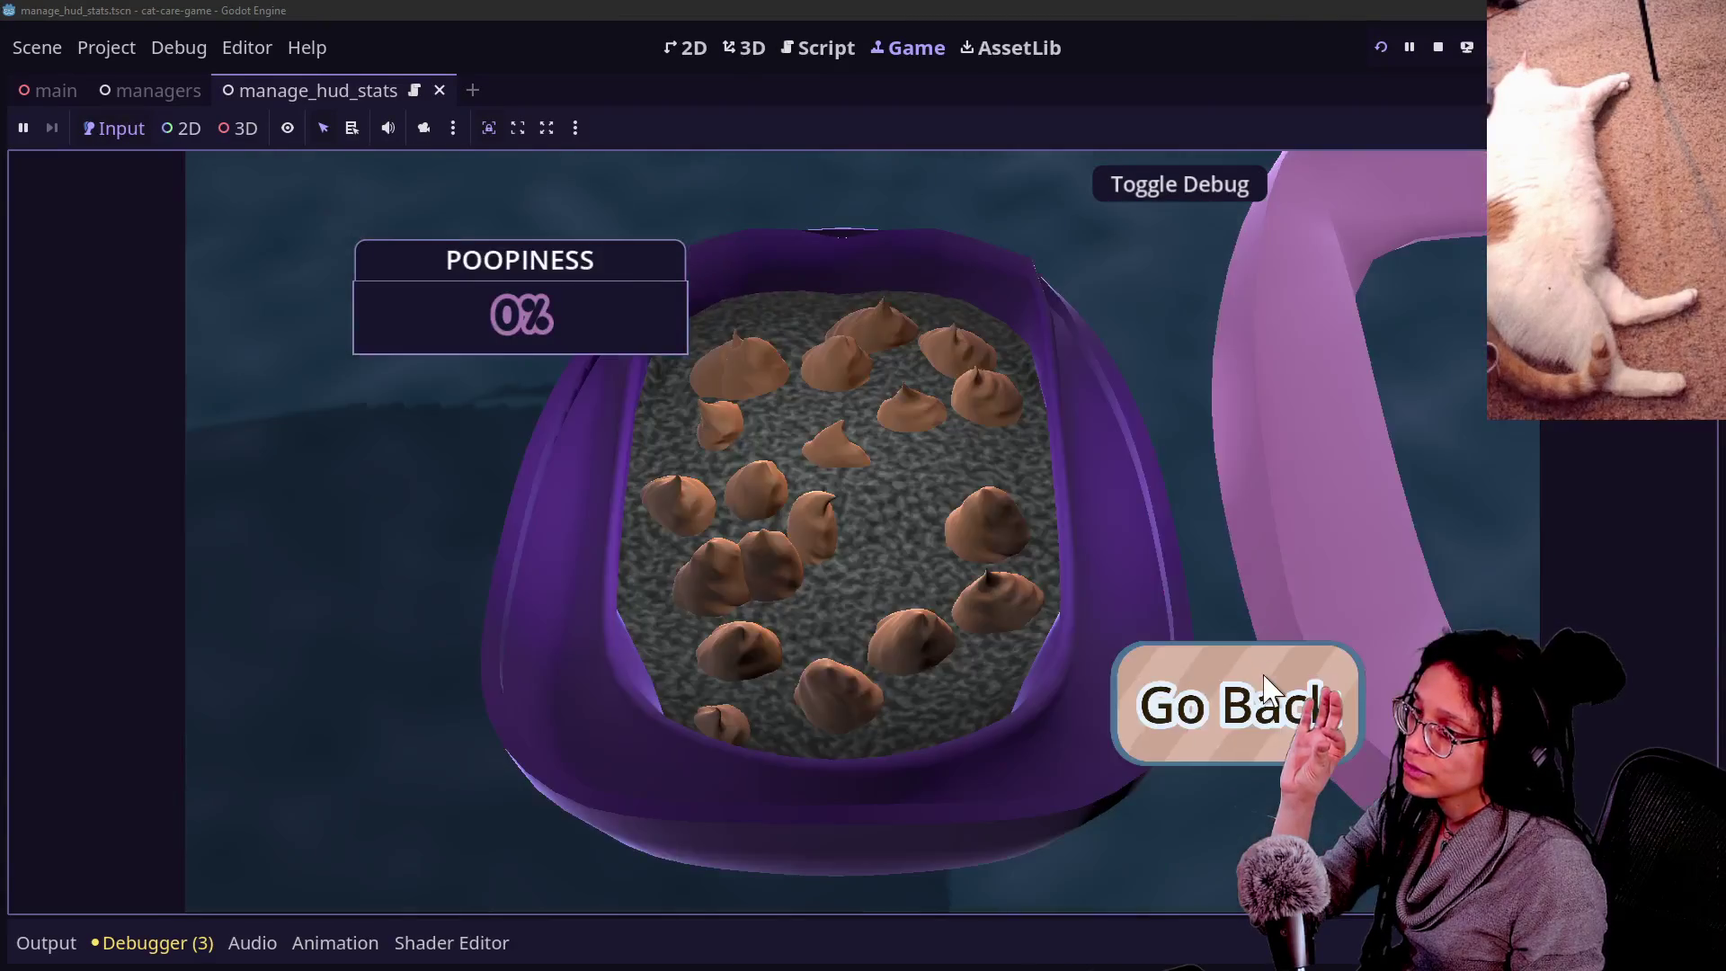
pyautogui.click(1271, 704)
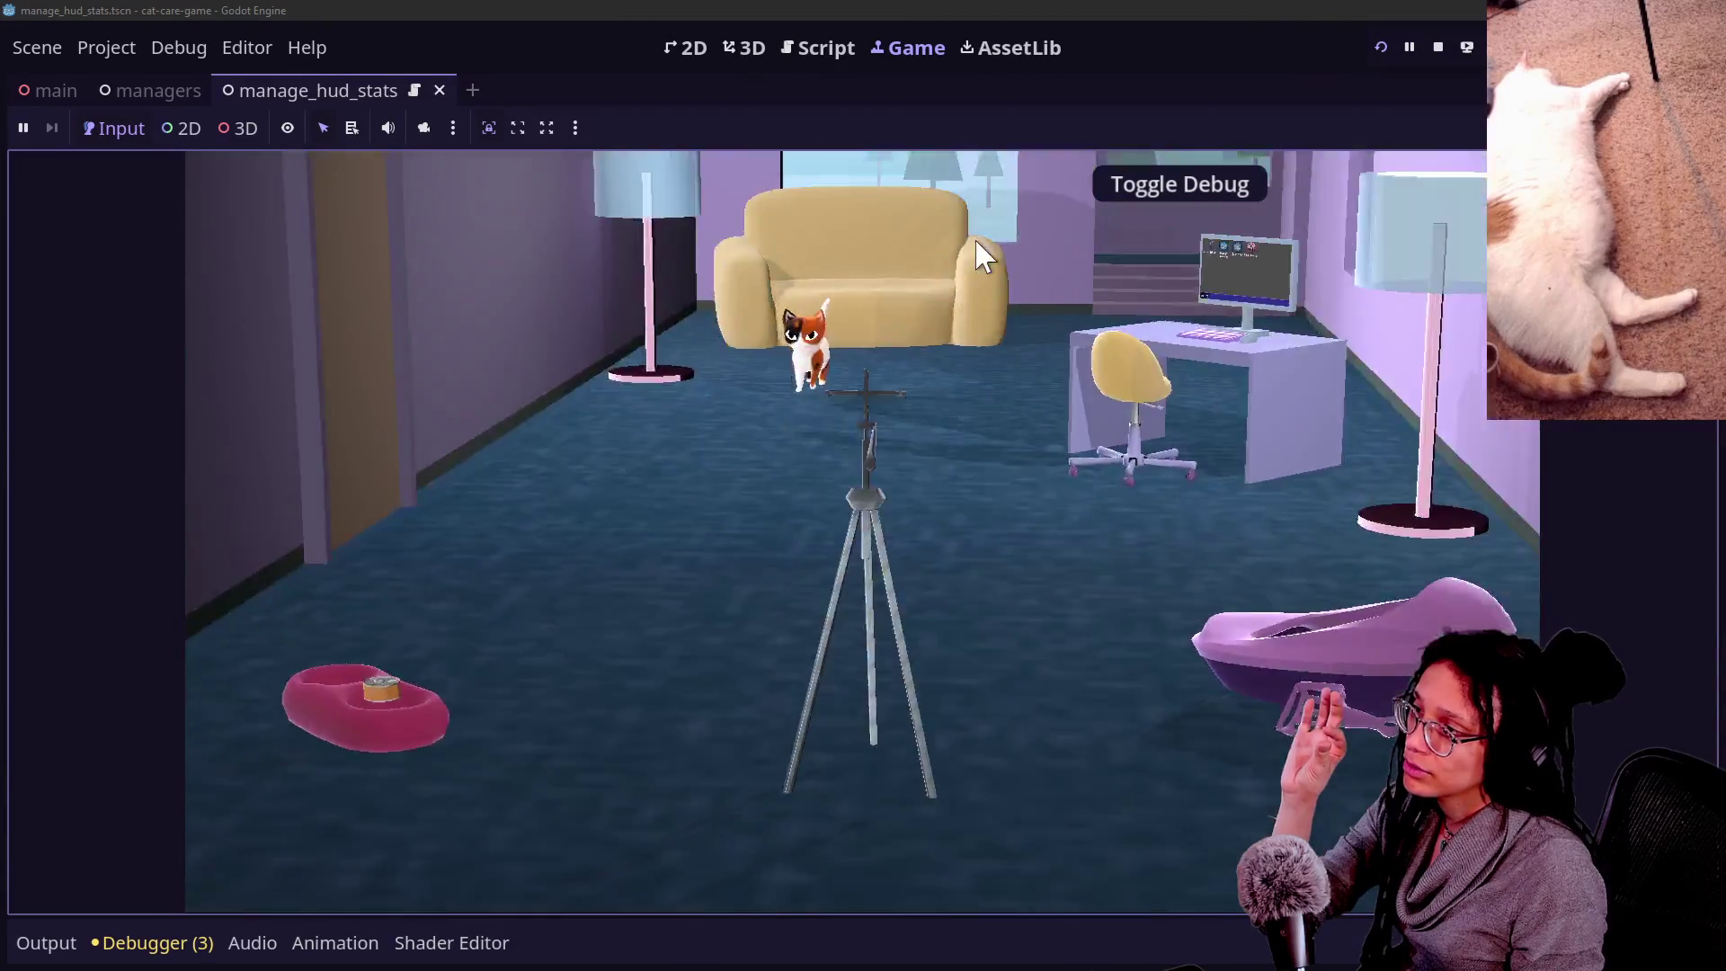
# Revisit the sofa and litter box once more, then return to the script editor.
pyautogui.click(982, 256)
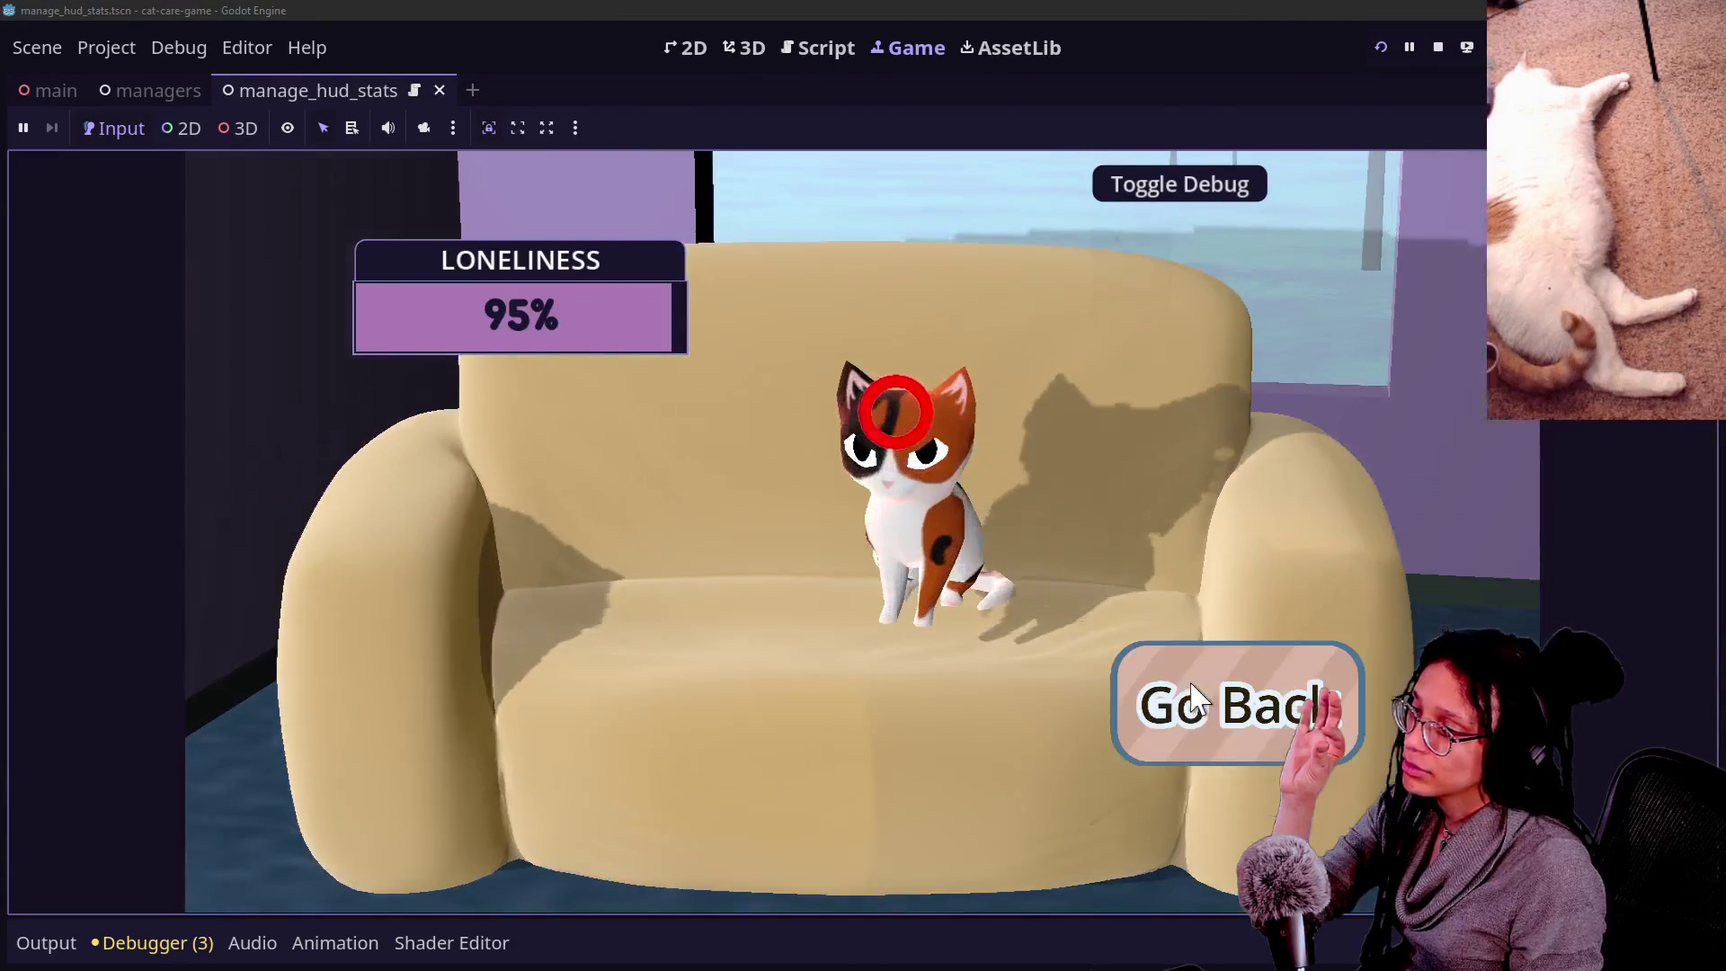
pyautogui.click(1215, 693)
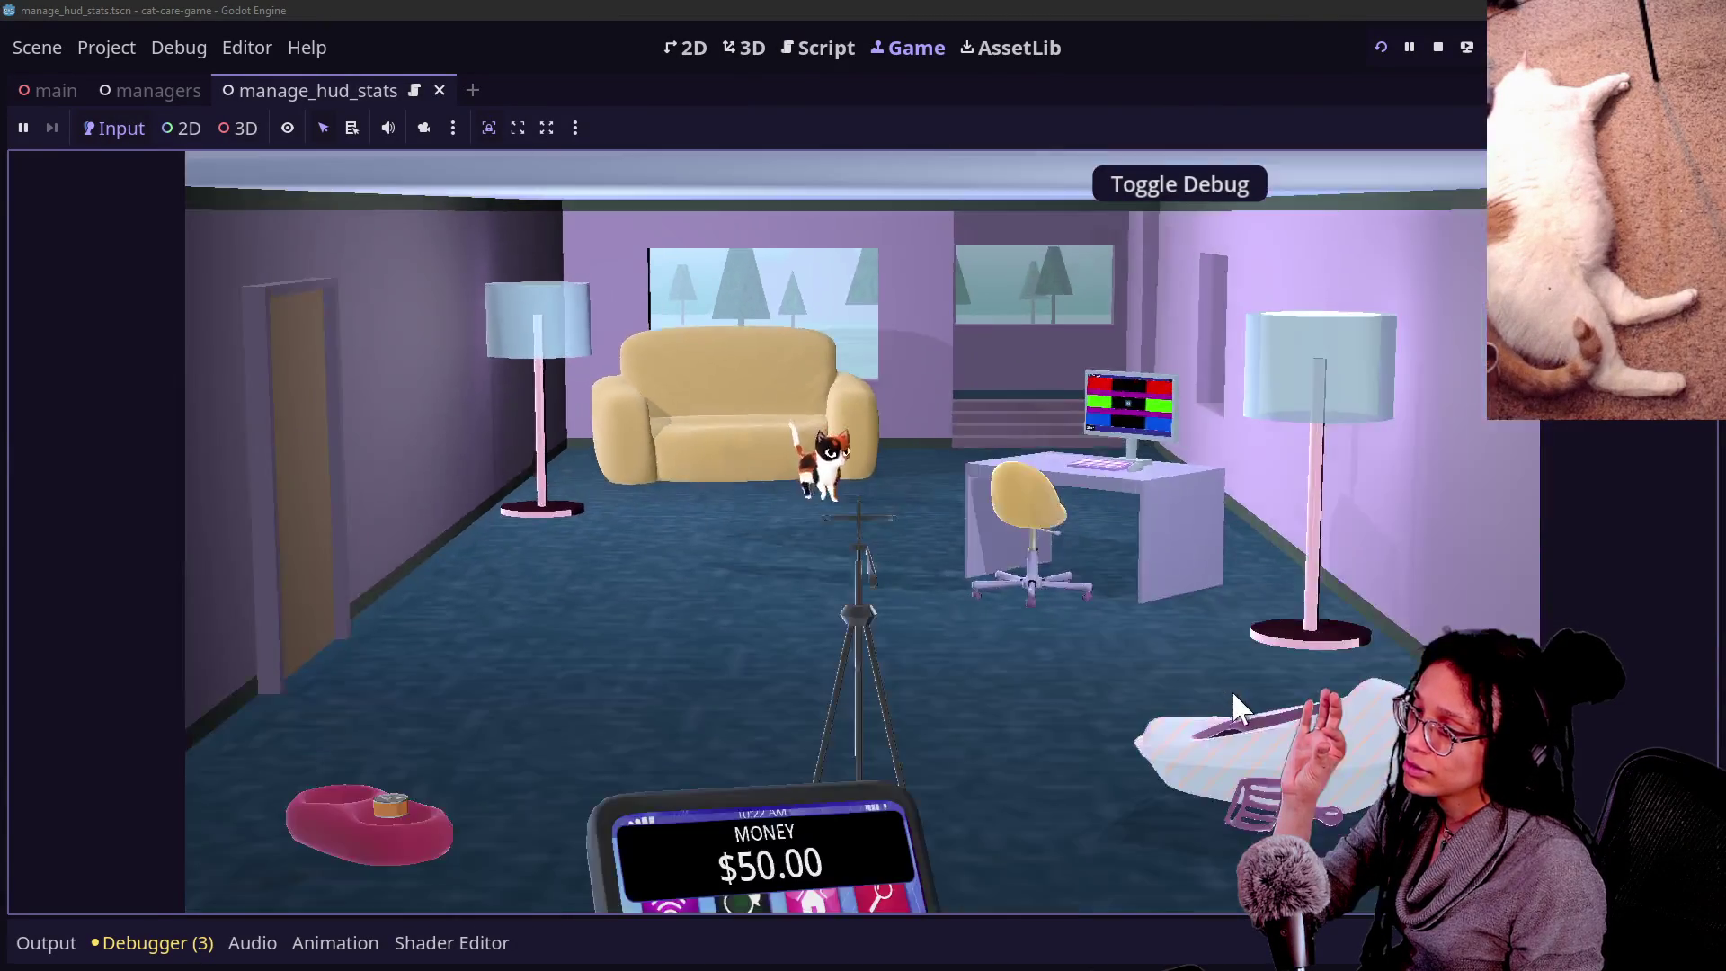
pyautogui.click(1232, 691)
pyautogui.click(1264, 697)
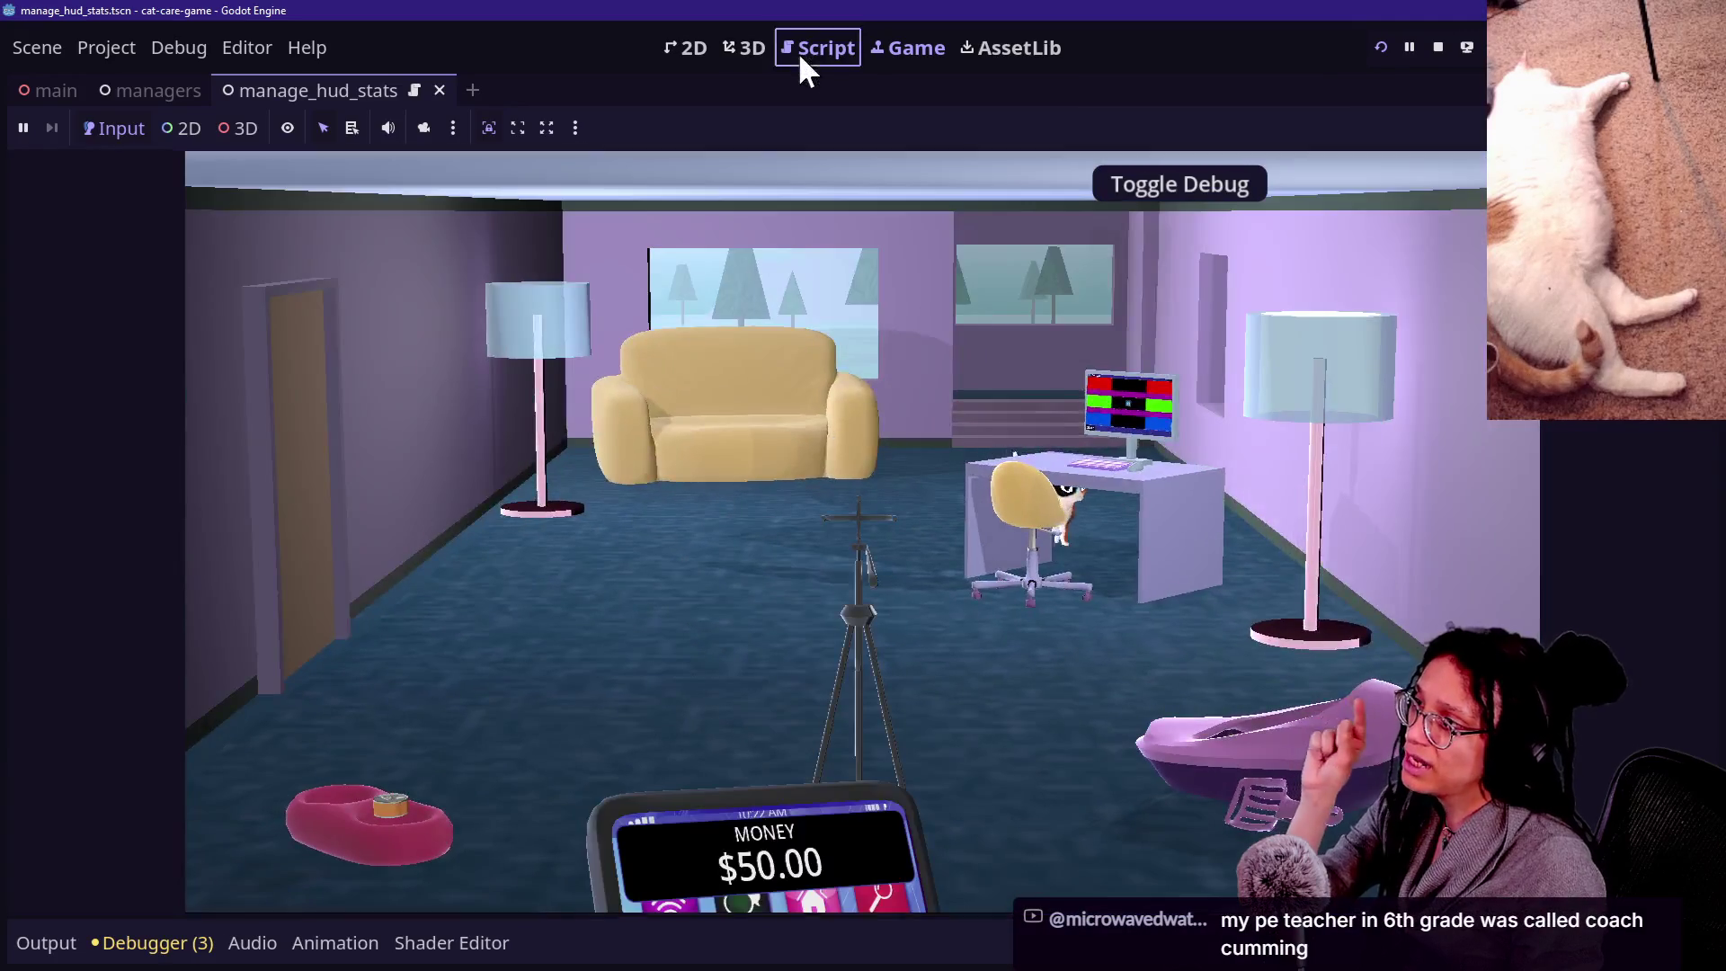
pyautogui.click(800, 56)
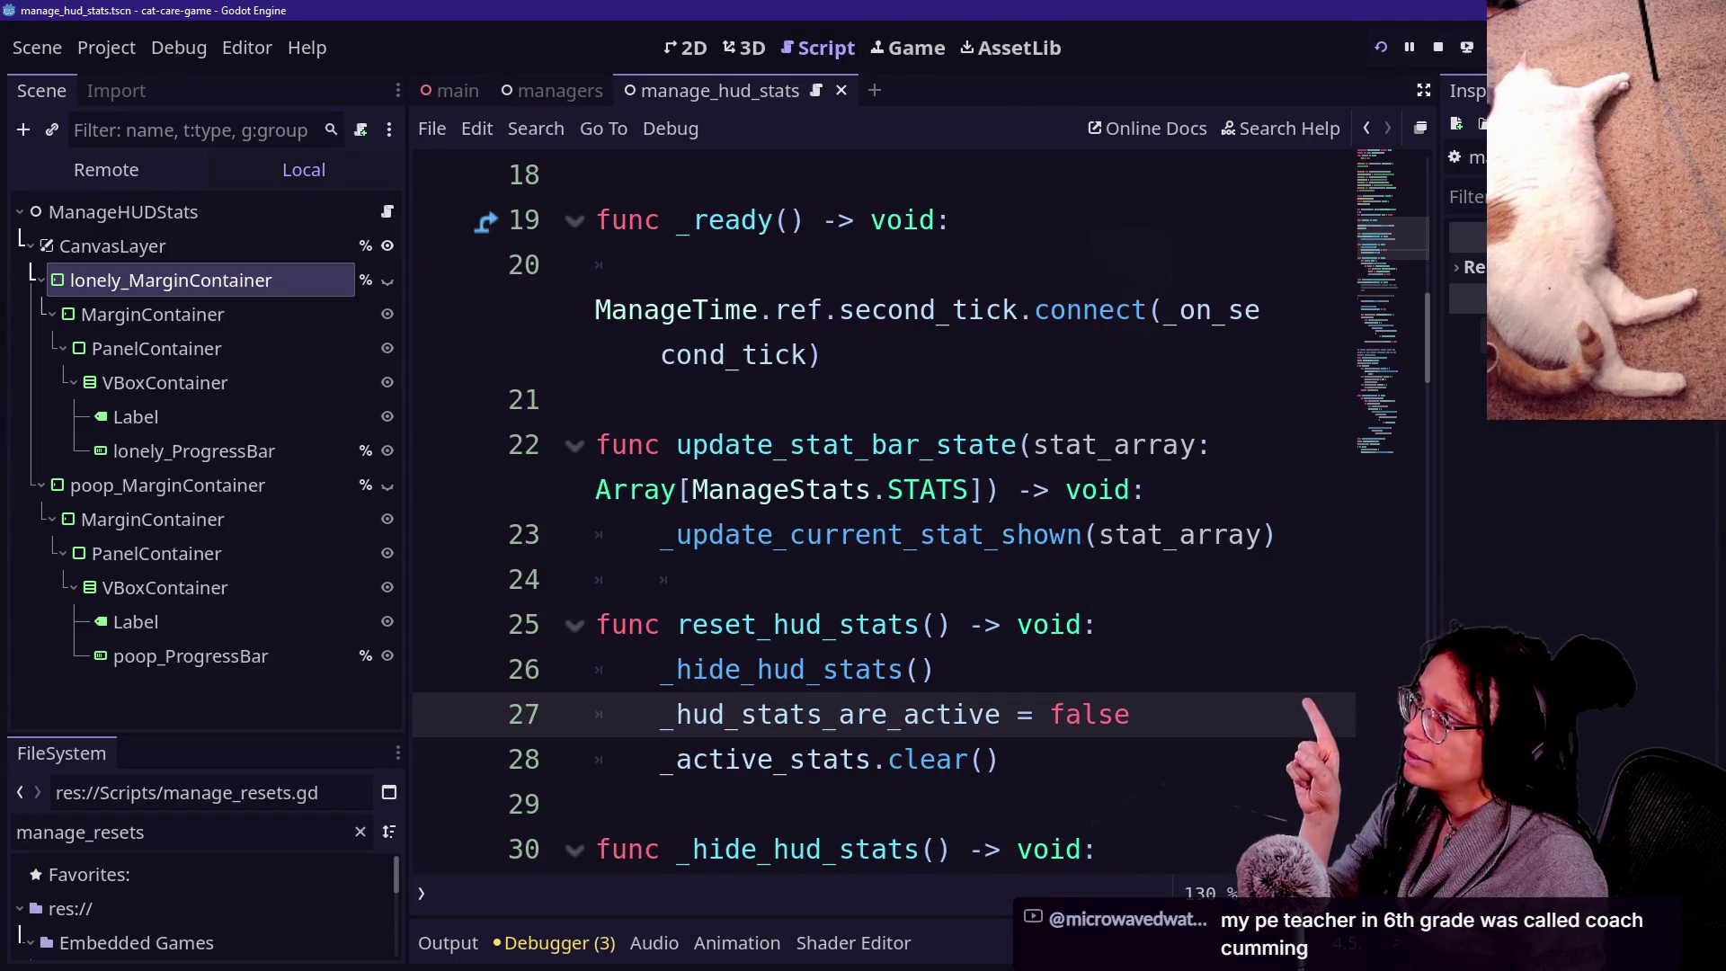
# Widen the code editor and review the _hud_stats_are_active and clear() lines in reset_hud_stats.
pyautogui.click(779, 406)
pyautogui.hotkey('shift', 'F11')
pyautogui.scroll(6, 781, 412)
pyautogui.scroll(-3, 781, 412)
pyautogui.scroll(-5, 781, 412)
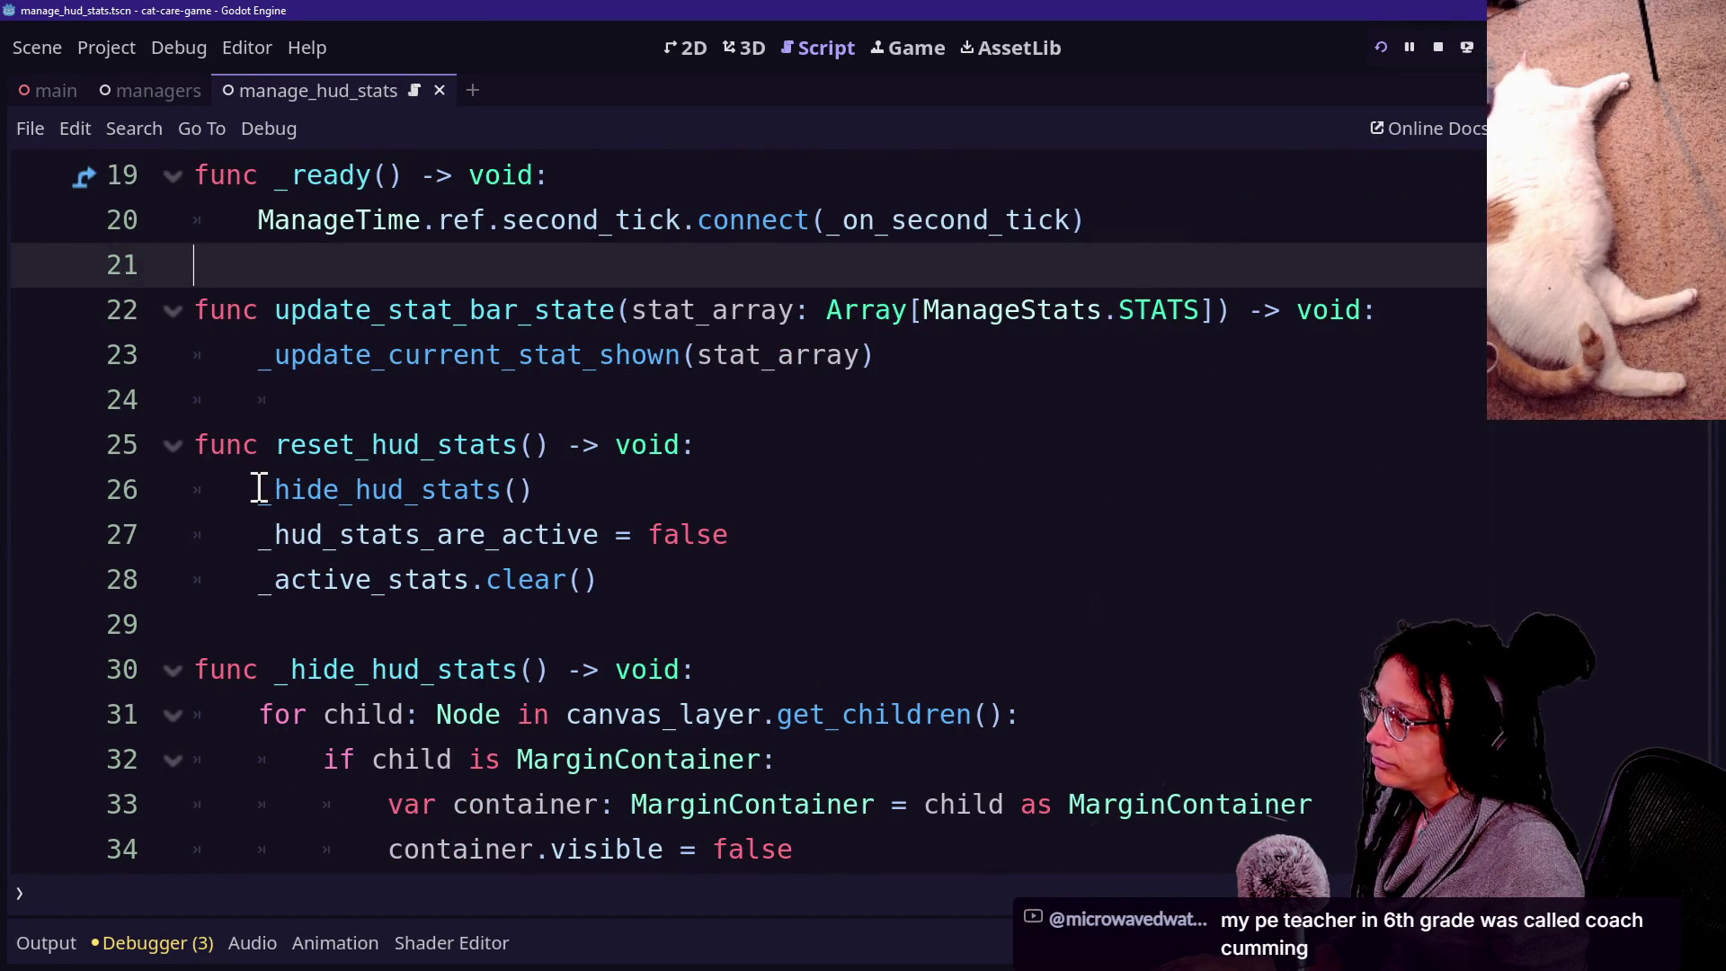
pyautogui.doubleClick(297, 447)
pyautogui.press('Right')
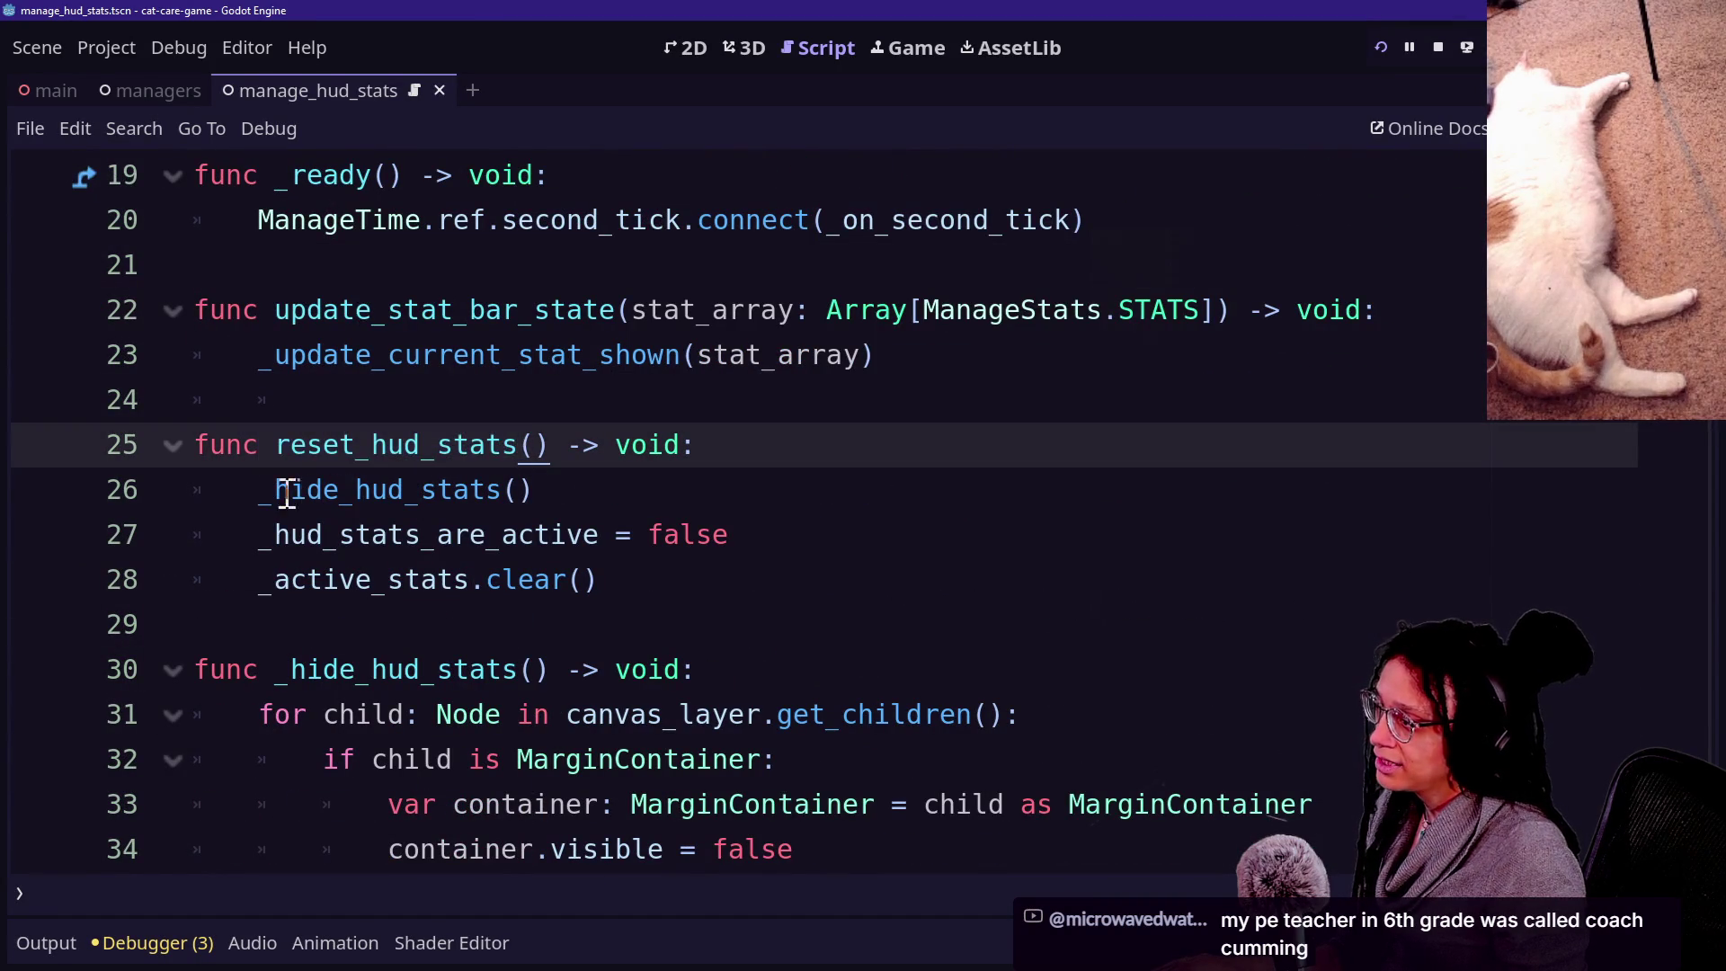
pyautogui.moveTo(246, 489); pyautogui.dragTo(597, 528)
pyautogui.click(598, 531)
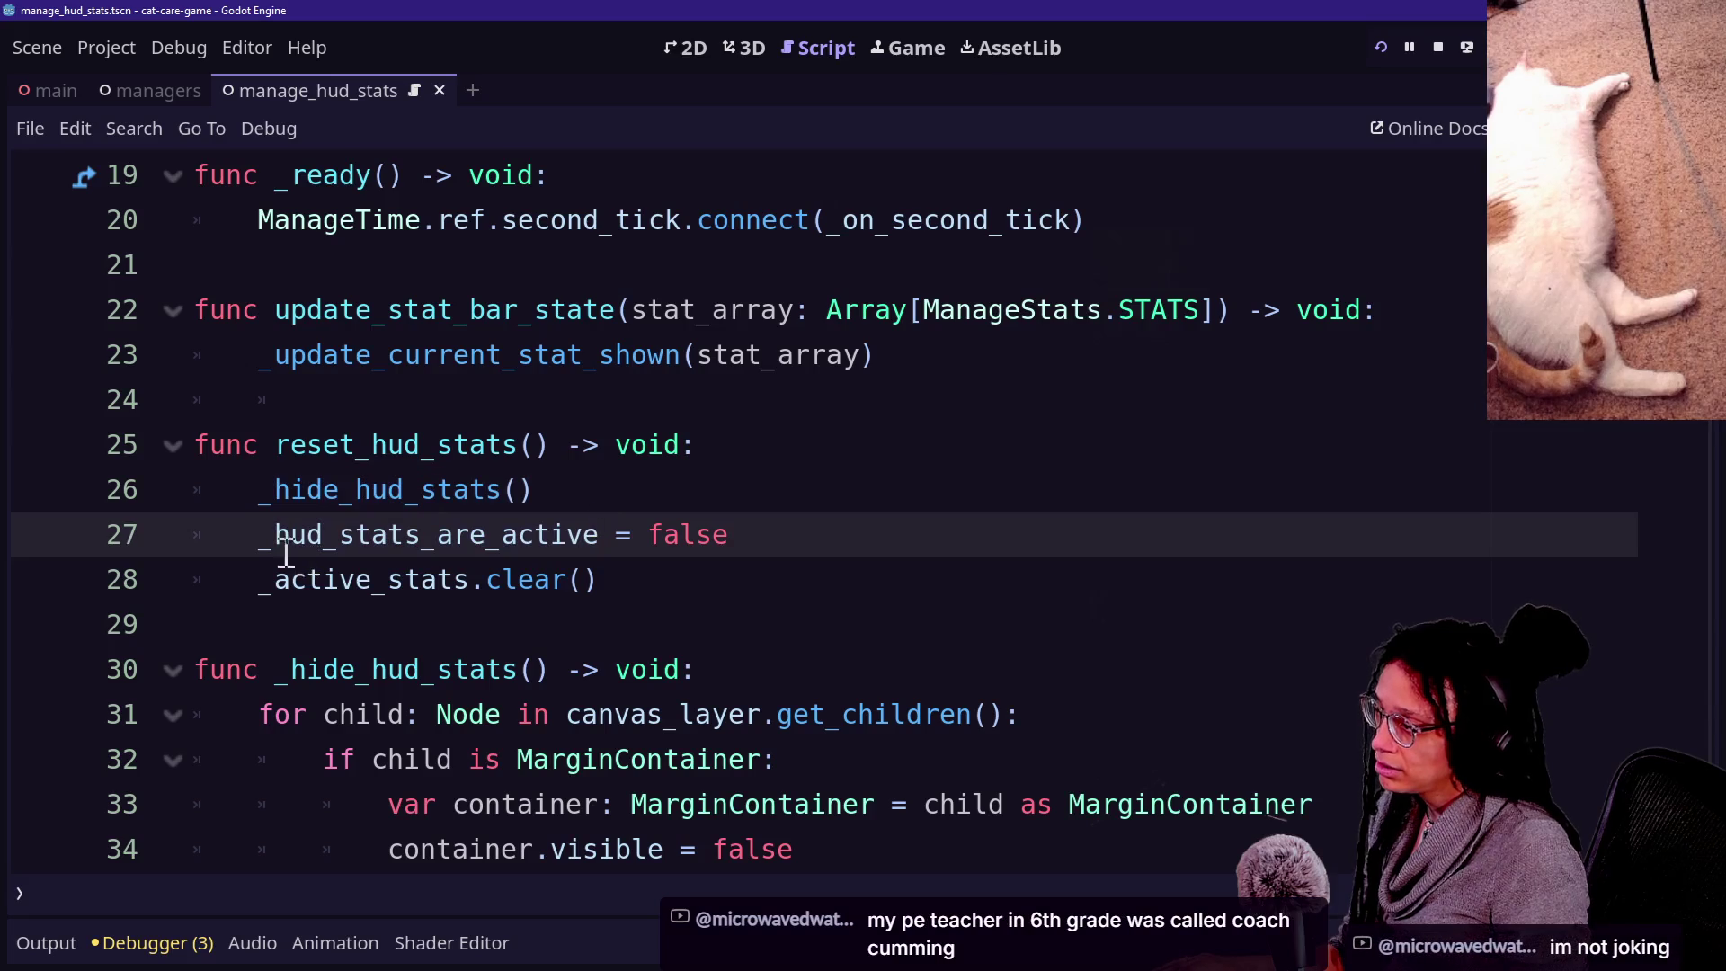
pyautogui.moveTo(278, 539)
pyautogui.mouseDown()
pyautogui.moveTo(864, 585)
pyautogui.moveTo(840, 545)
pyautogui.mouseUp()
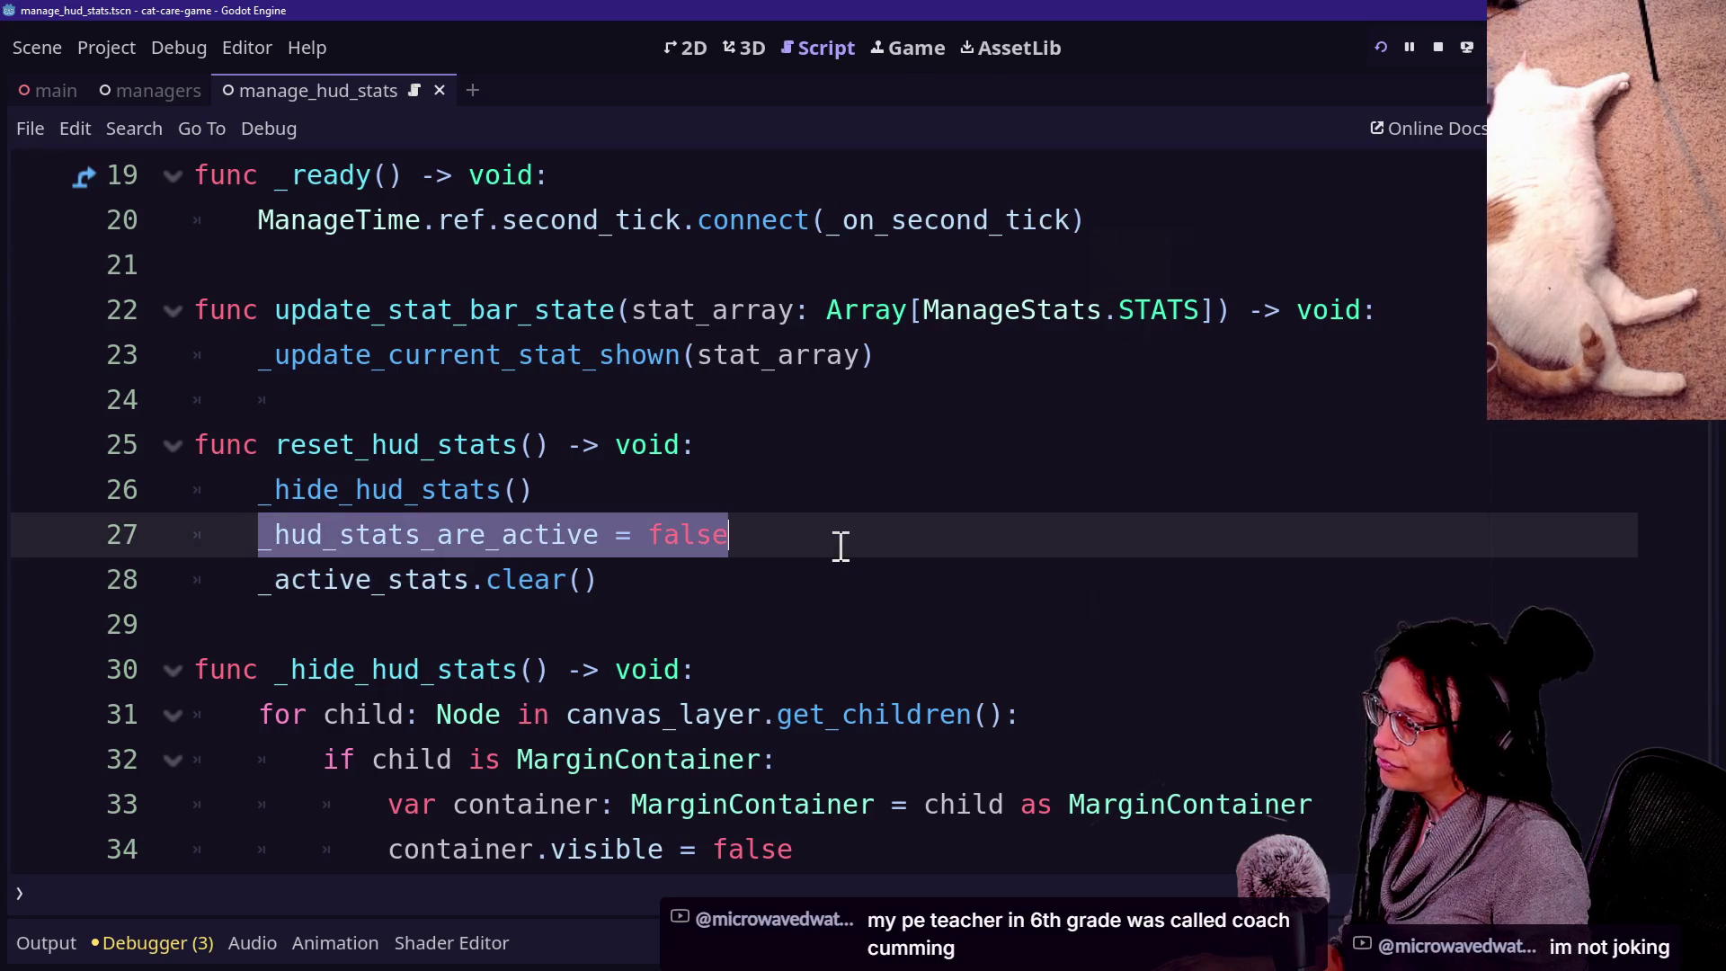
pyautogui.click(289, 534)
pyautogui.moveTo(238, 586); pyautogui.dragTo(686, 590)
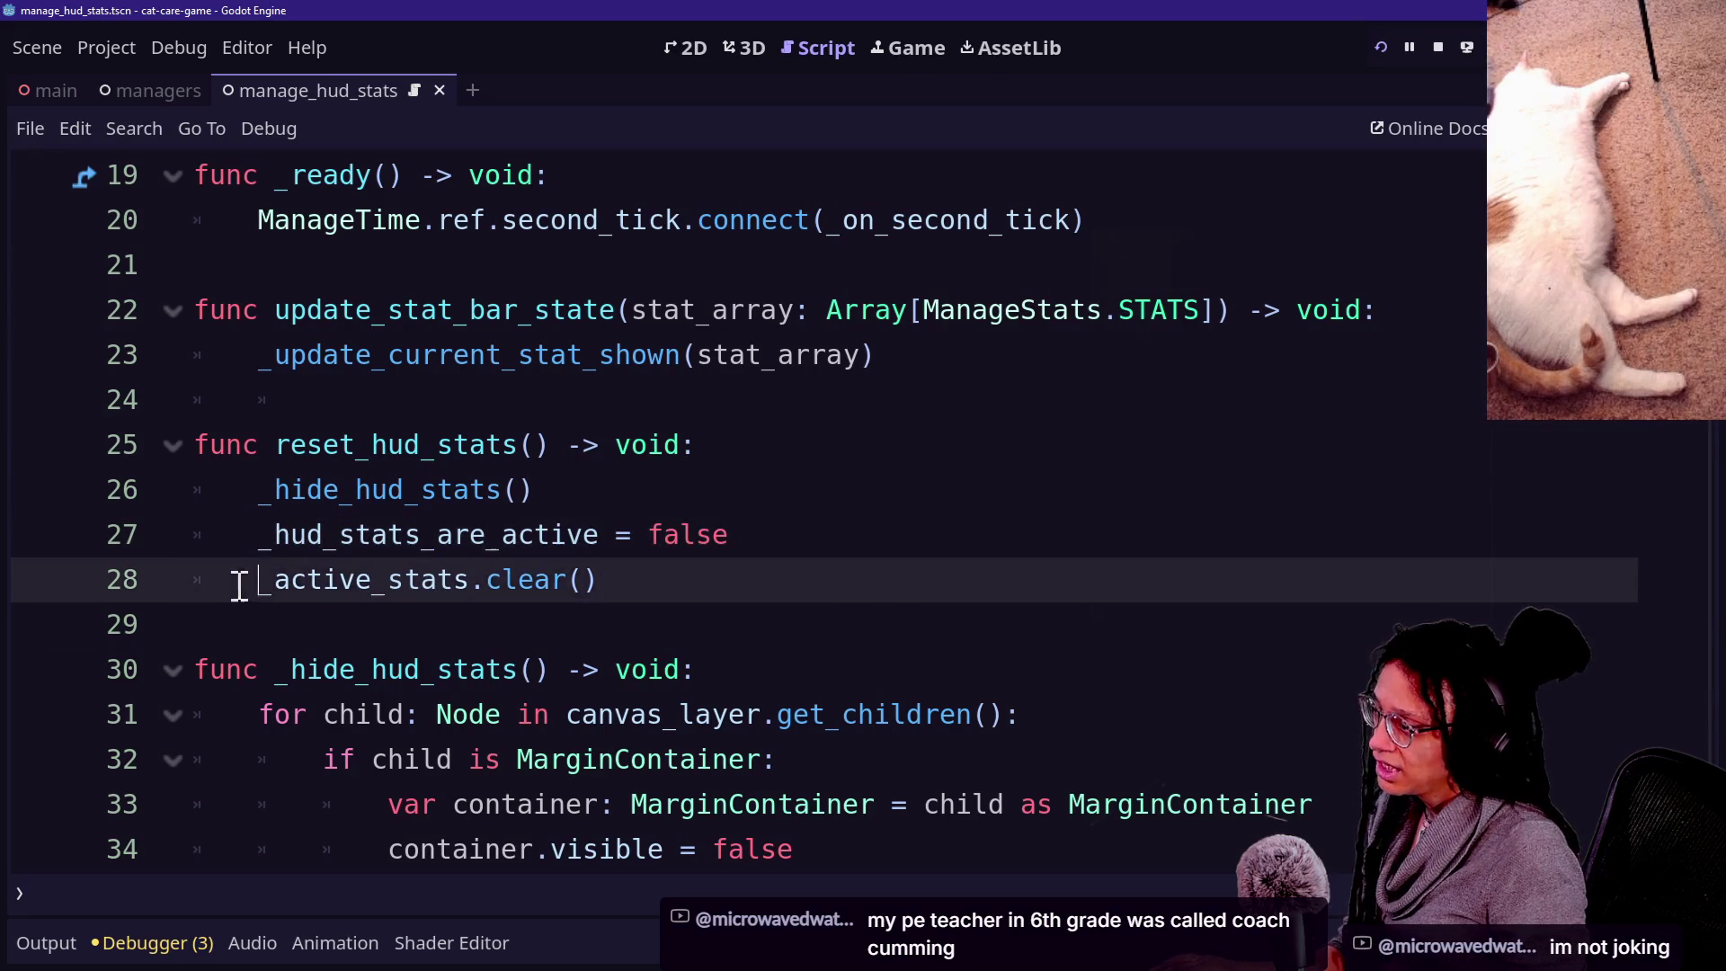
pyautogui.click(686, 589)
# Jump to the _hide_hud_stats definition and inspect its body.
pyautogui.keyDown('ctrl'); pyautogui.click(411, 490); pyautogui.keyUp('ctrl')
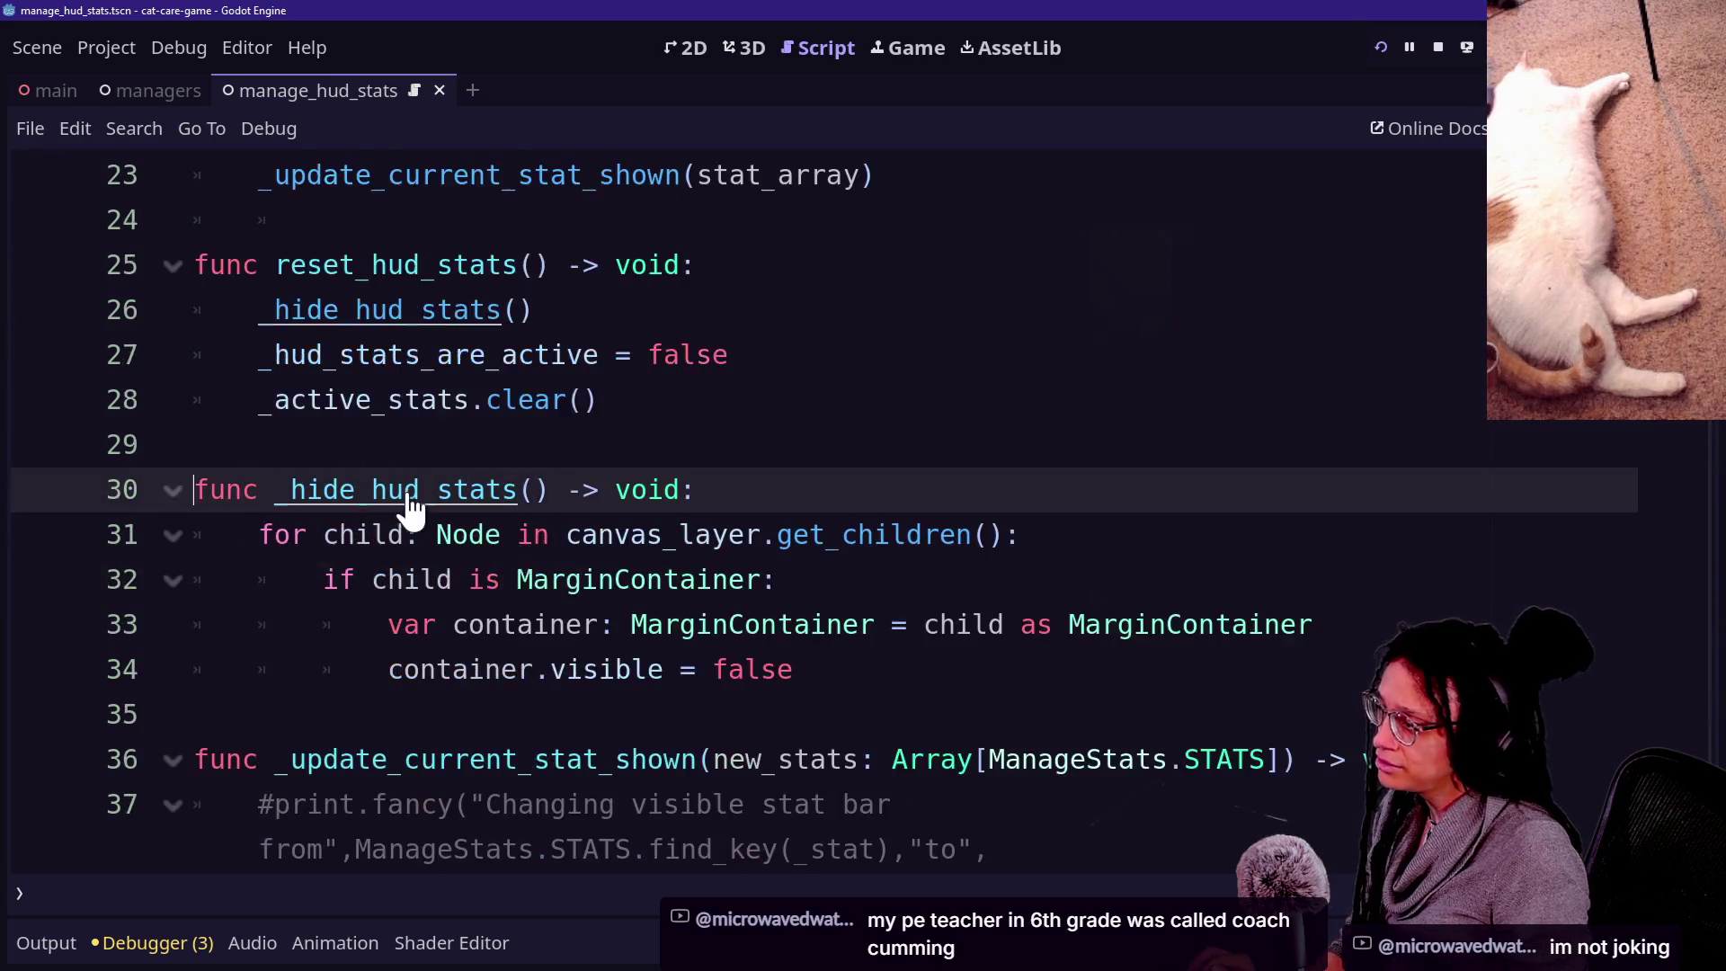
pyautogui.click(810, 578)
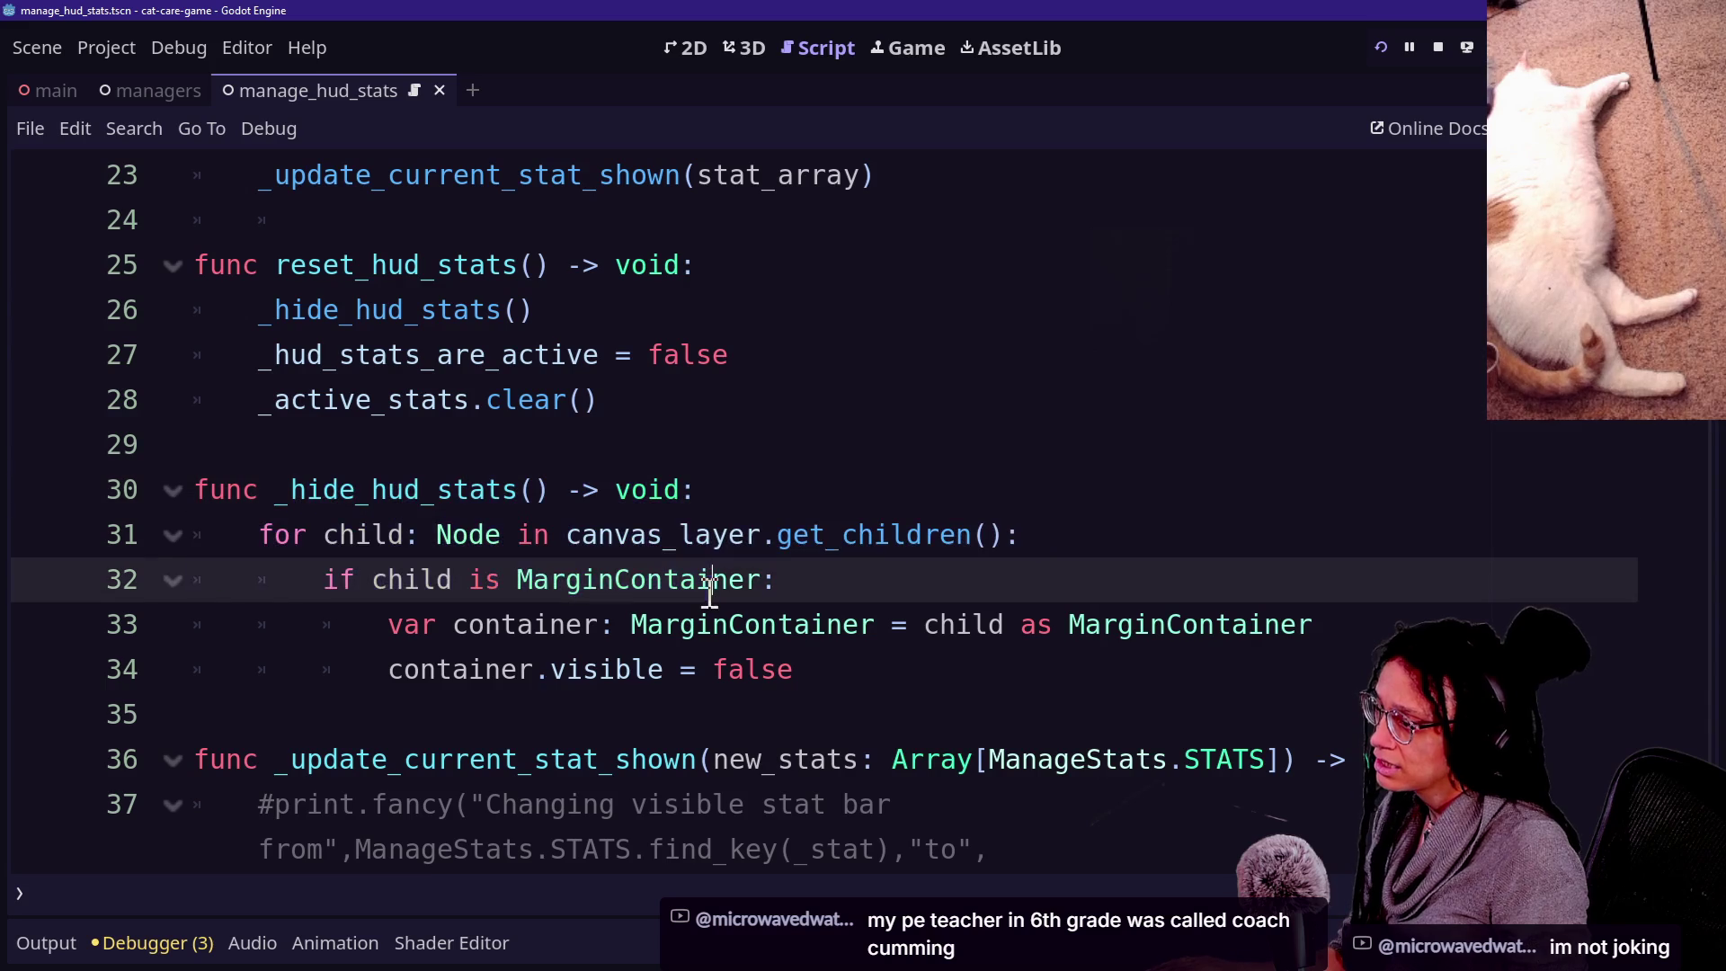
pyautogui.moveTo(914, 674); pyautogui.dragTo(812, 493)
pyautogui.scroll(-1, 813, 502)
pyautogui.scroll(-3, 813, 502)
pyautogui.scroll(5, 813, 502)
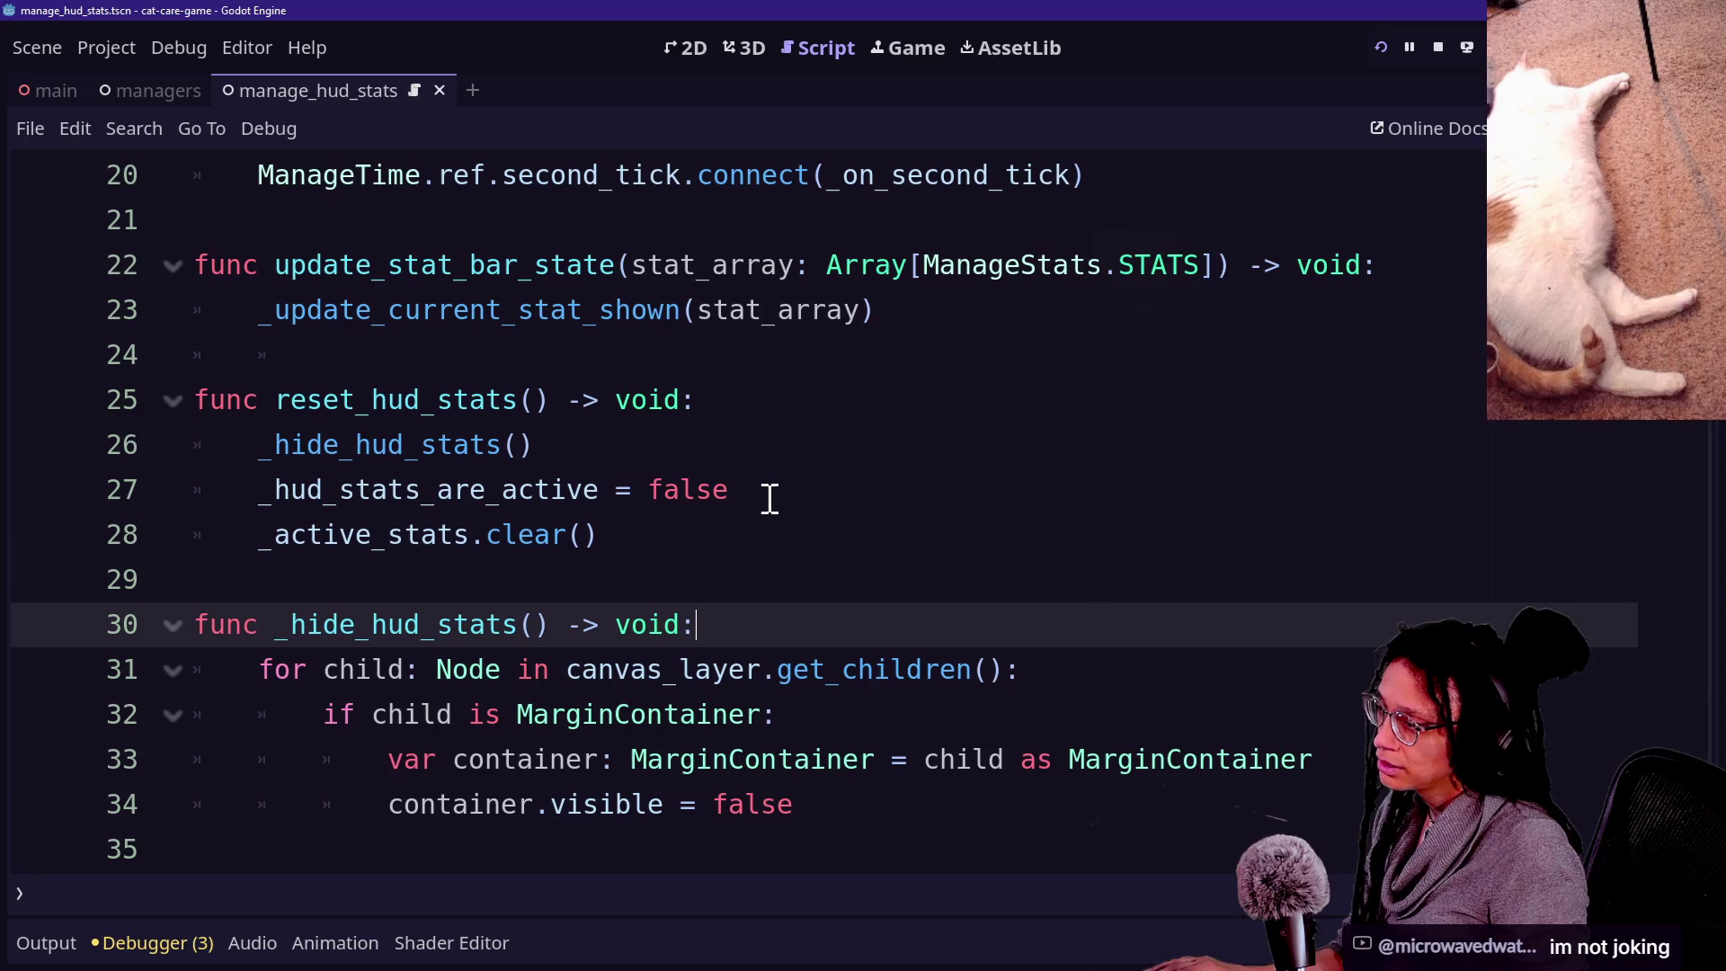
# Move the _hud_stats_are_active = false line above the _hide_hud_stats() call.
pyautogui.moveTo(768, 500); pyautogui.dragTo(768, 457)
pyautogui.hotkey('ctrl', 'x')
pyautogui.click(765, 400)
pyautogui.hotkey('ctrl', 'v')
pyautogui.moveTo(297, 464); pyautogui.dragTo(682, 443)
pyautogui.click(680, 445)
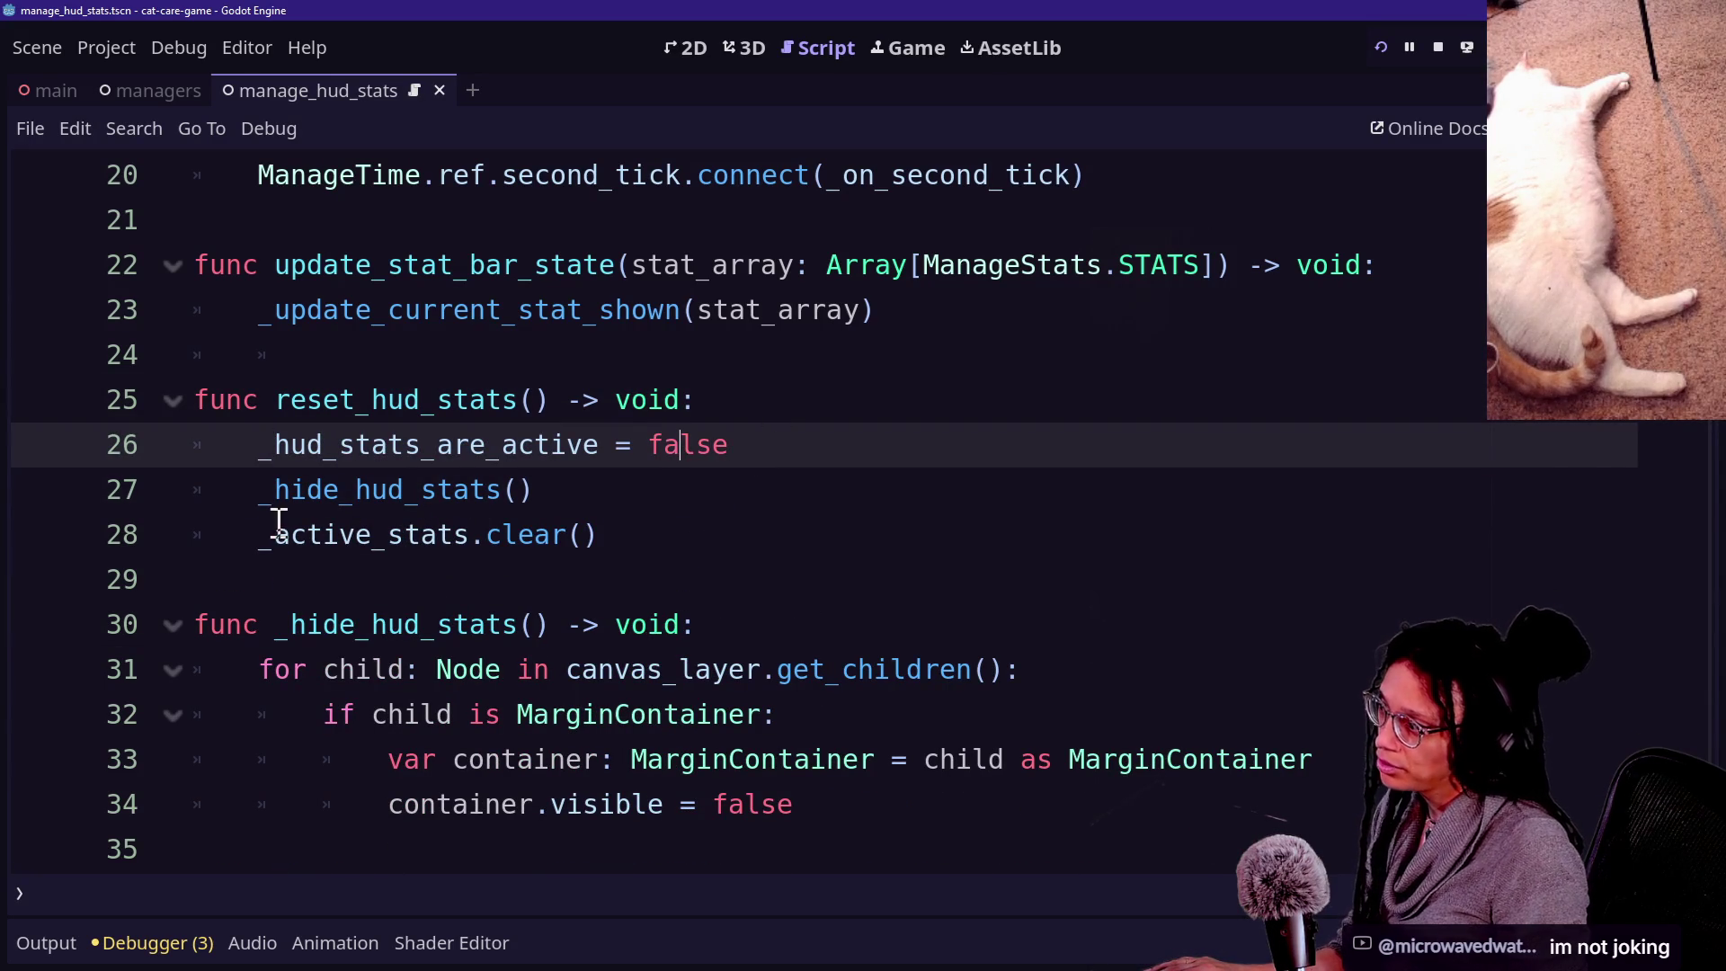
# Move _active_stats.clear() above _hide_hud_stats(), save the script, and relaunch the game.
pyautogui.click(805, 531)
pyautogui.hotkey('shift', 'Up')
pyautogui.hotkey('ctrl', 'x')
pyautogui.hotkey('ctrl', 'z')
pyautogui.hotkey('ctrl', 'x')
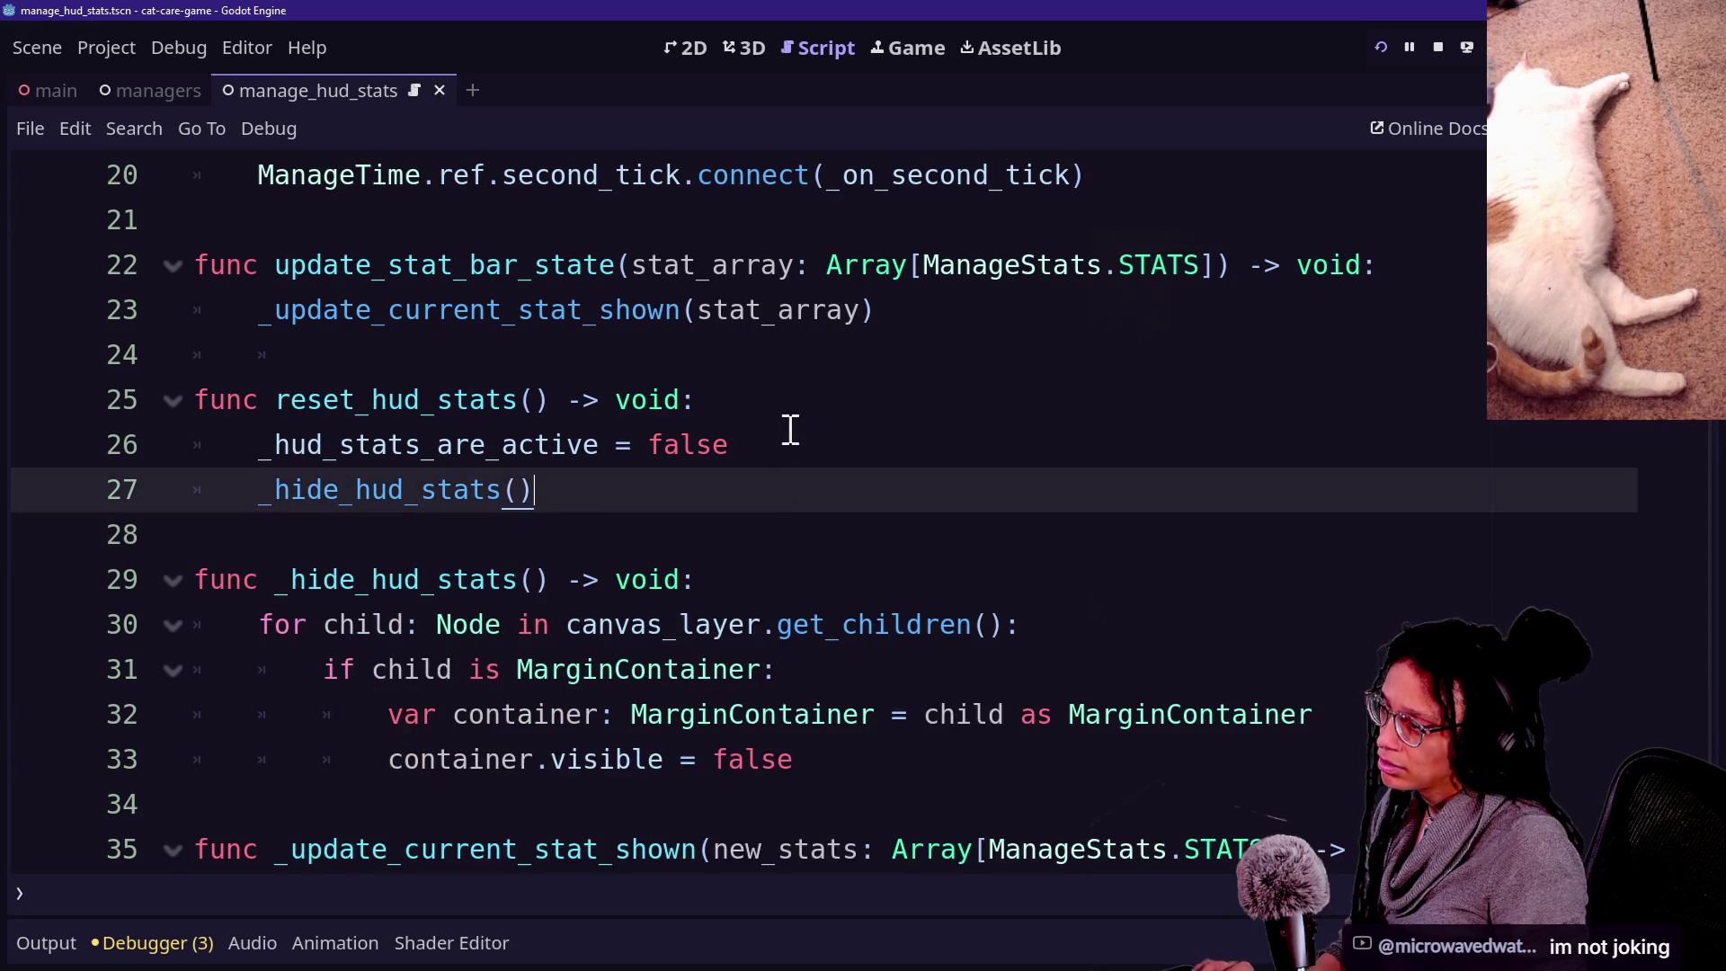
pyautogui.click(789, 432)
pyautogui.hotkey('ctrl', 'v')
pyautogui.hotkey('ctrl', 's')
pyautogui.click(1382, 50)
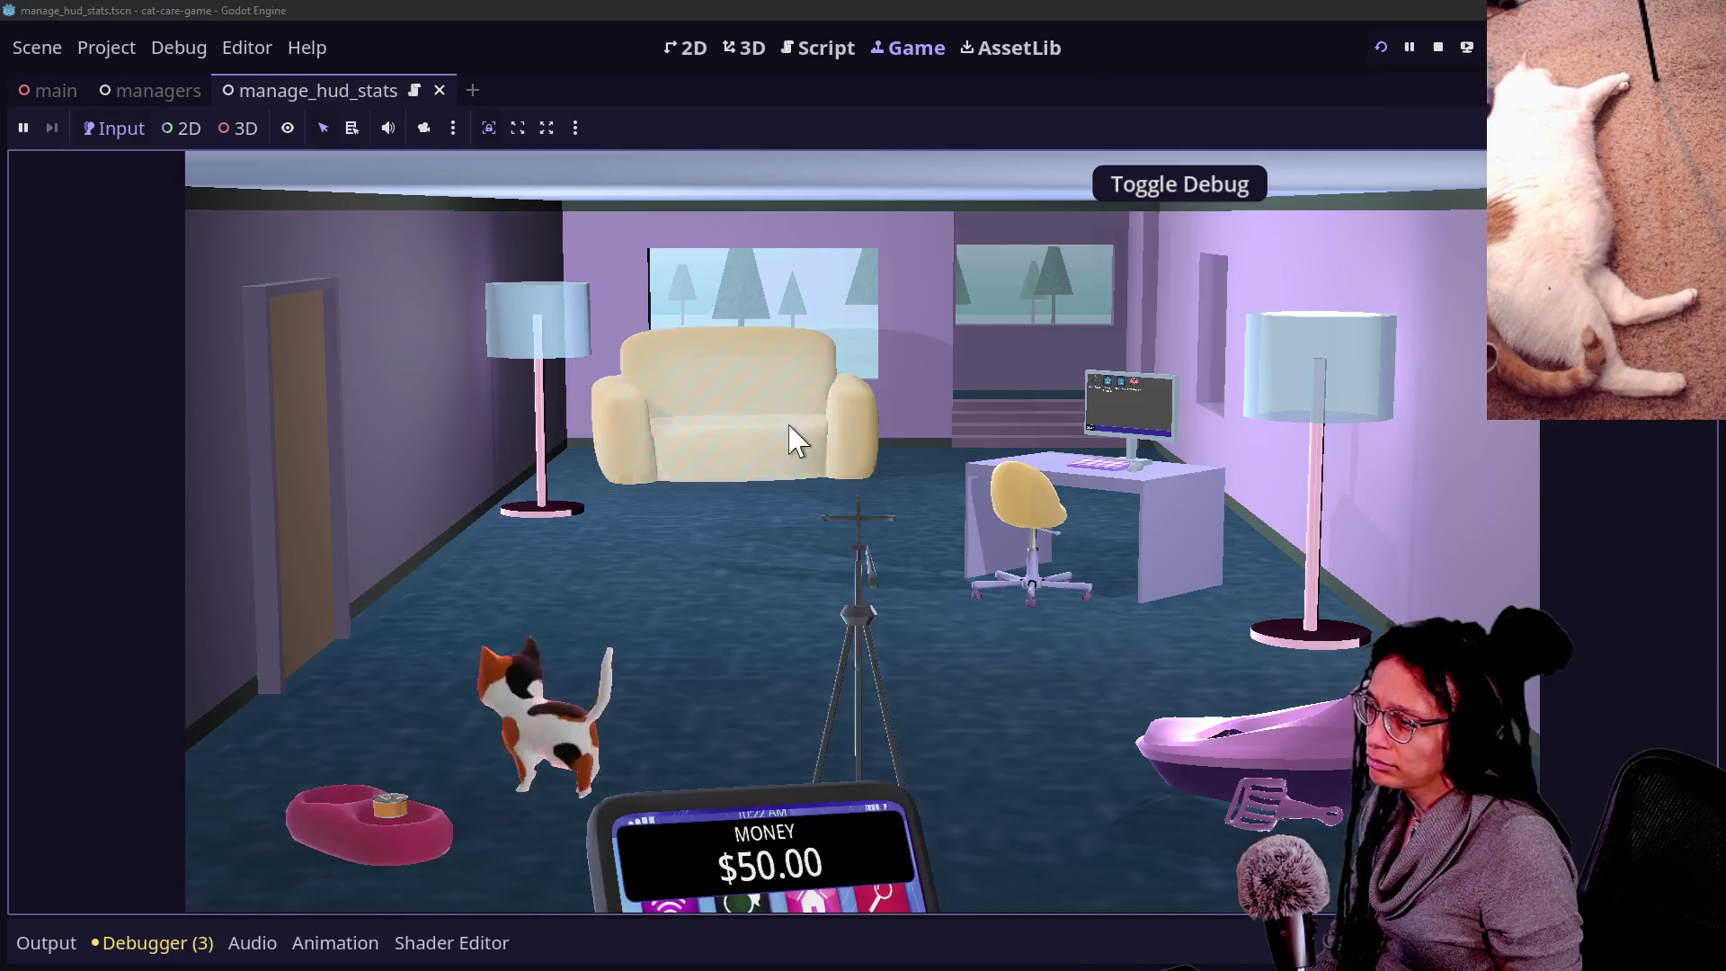
# Check the sofa and litter box close-ups in the running game.
pyautogui.click(809, 445)
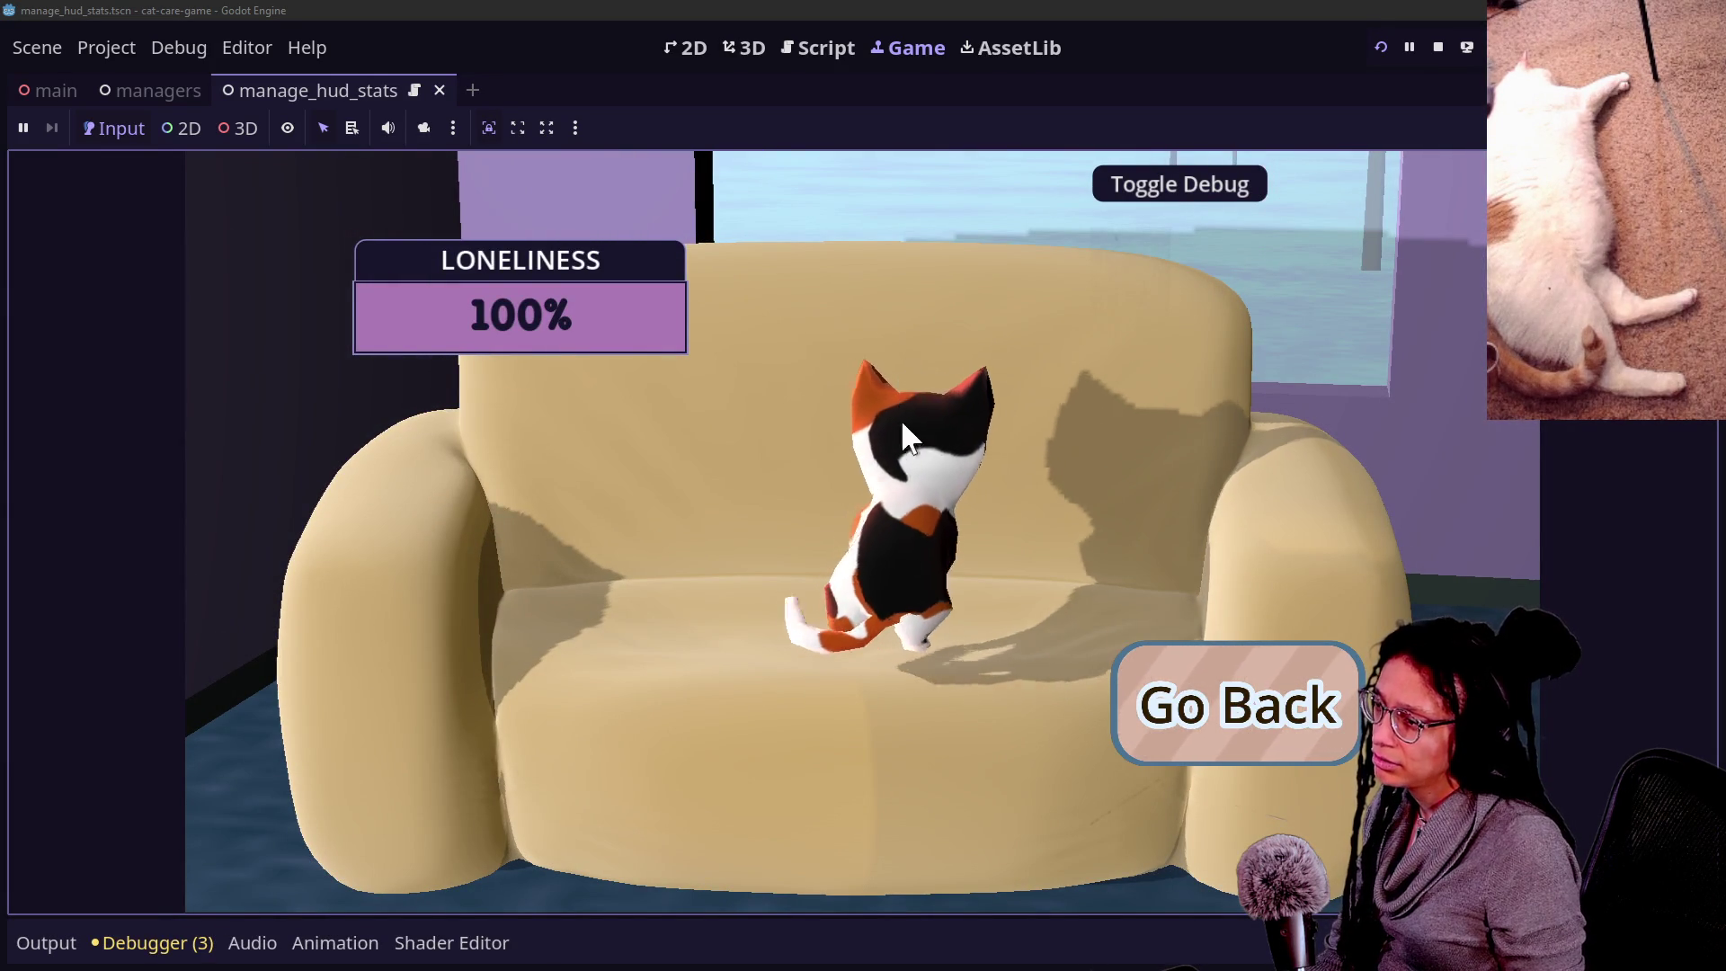
pyautogui.click(1138, 726)
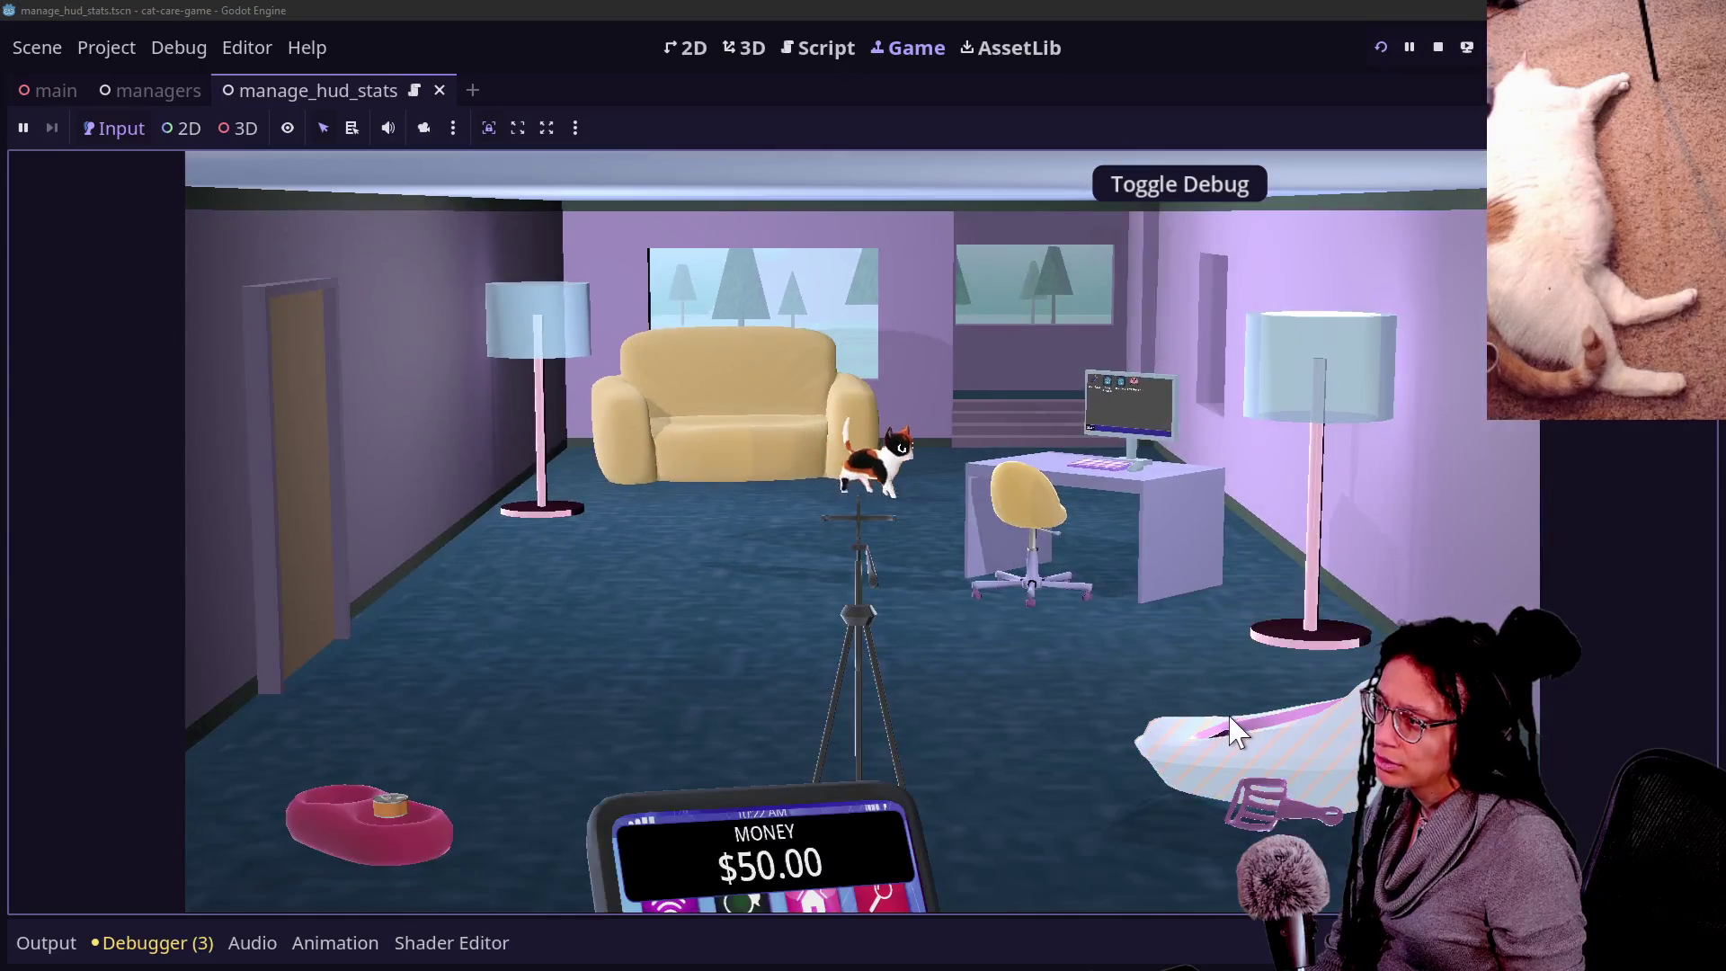
pyautogui.click(1236, 742)
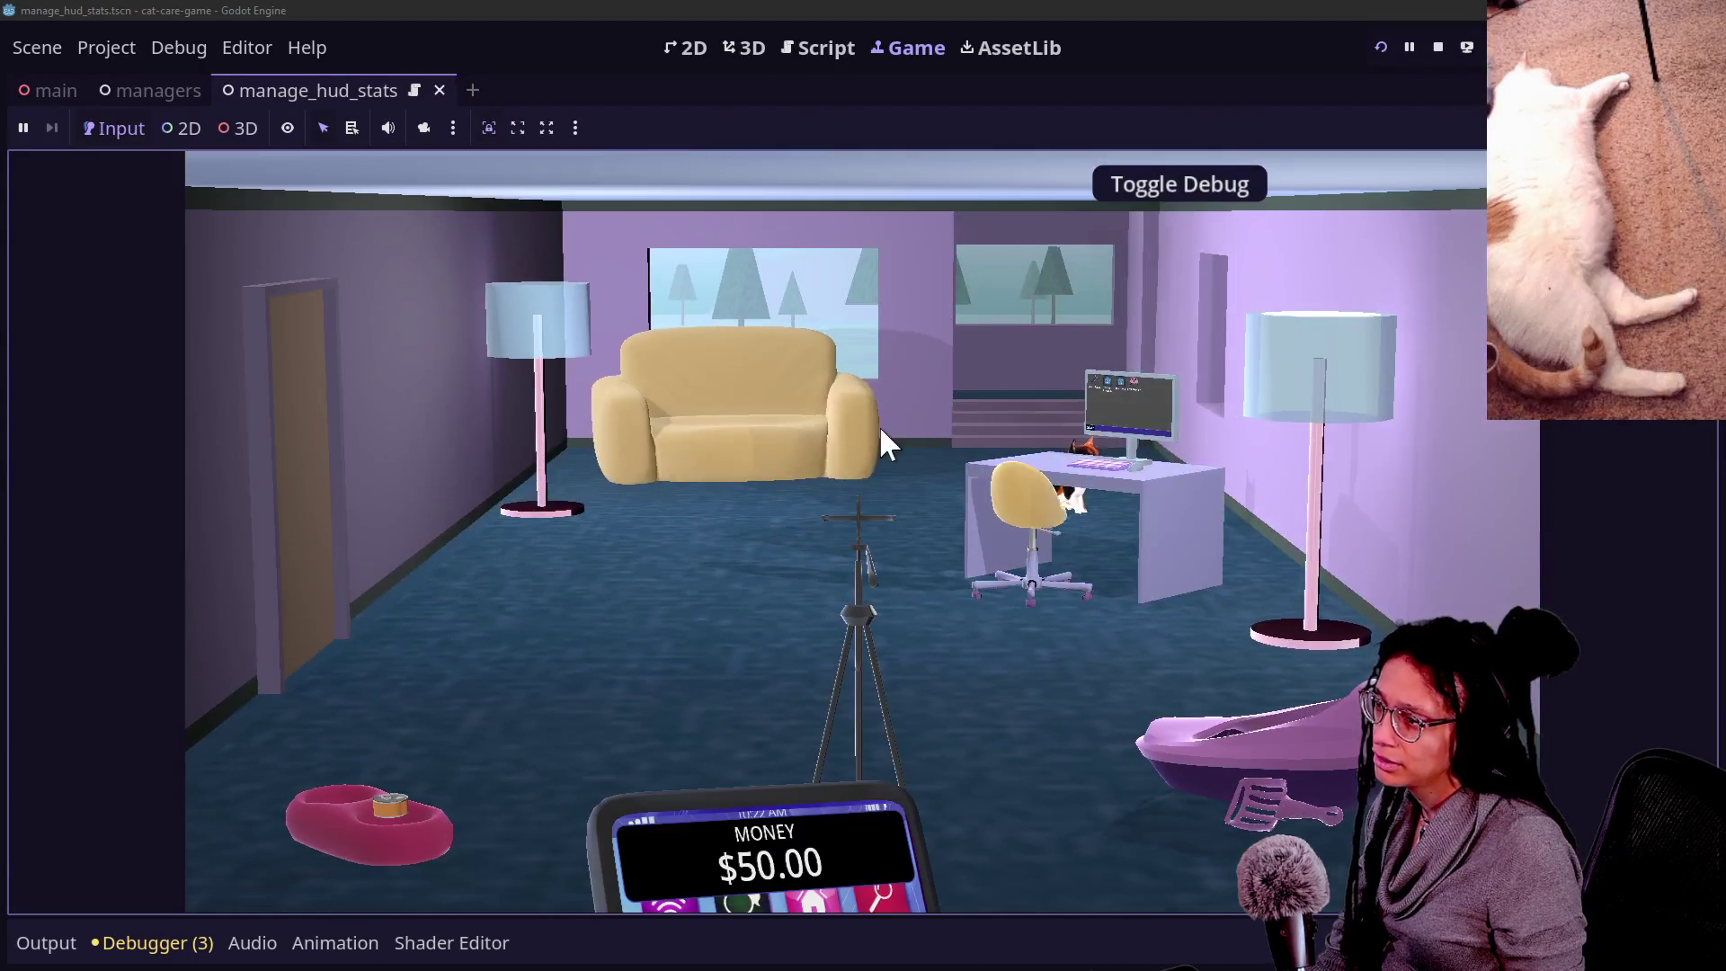
# Restart the game with F5, clean the litter box, and pet the lonely cat on the couch.
pyautogui.press('F5')
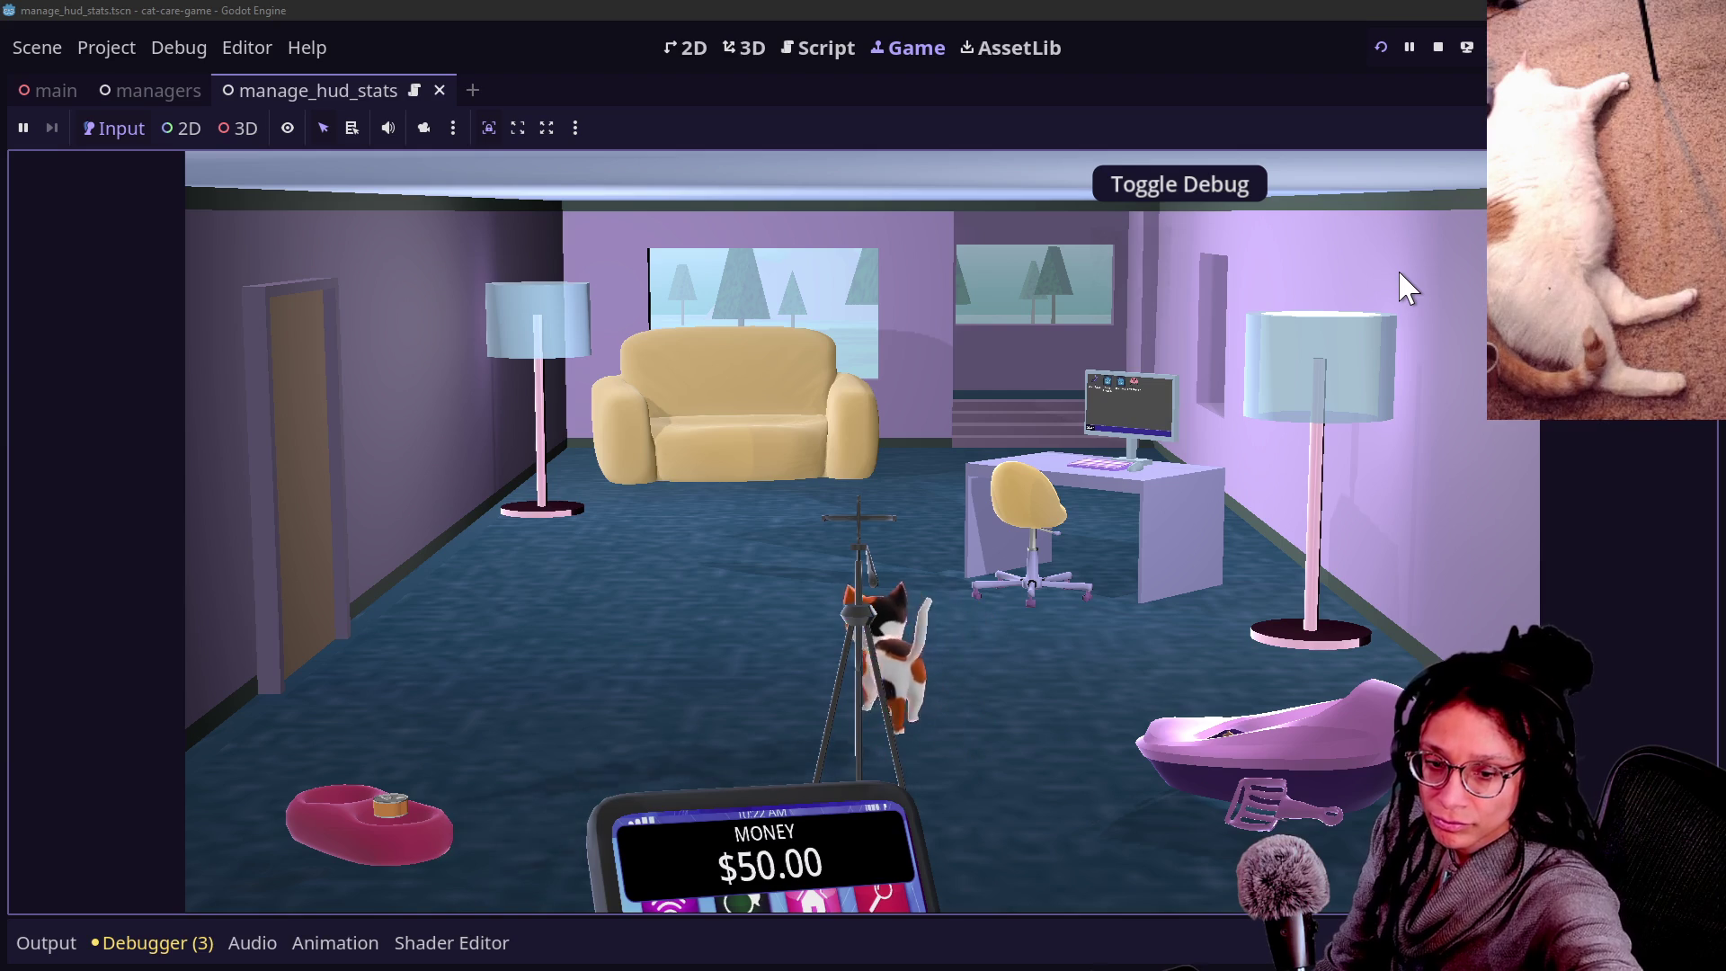
pyautogui.click(683, 463)
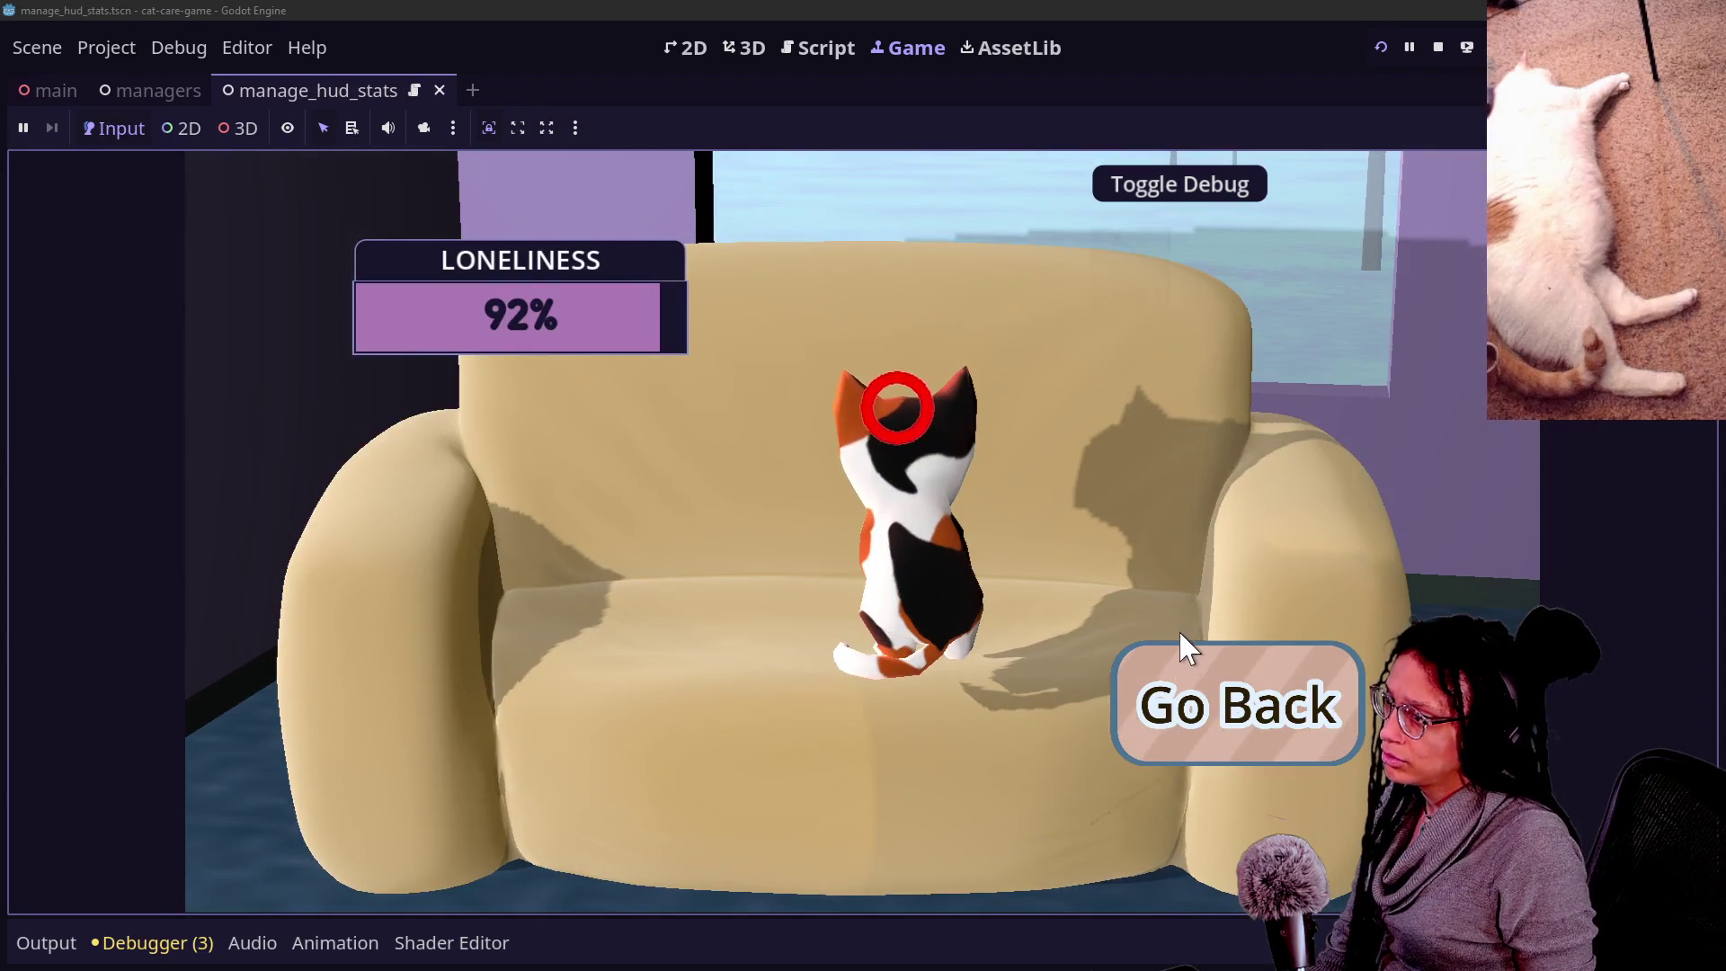
pyautogui.click(1181, 665)
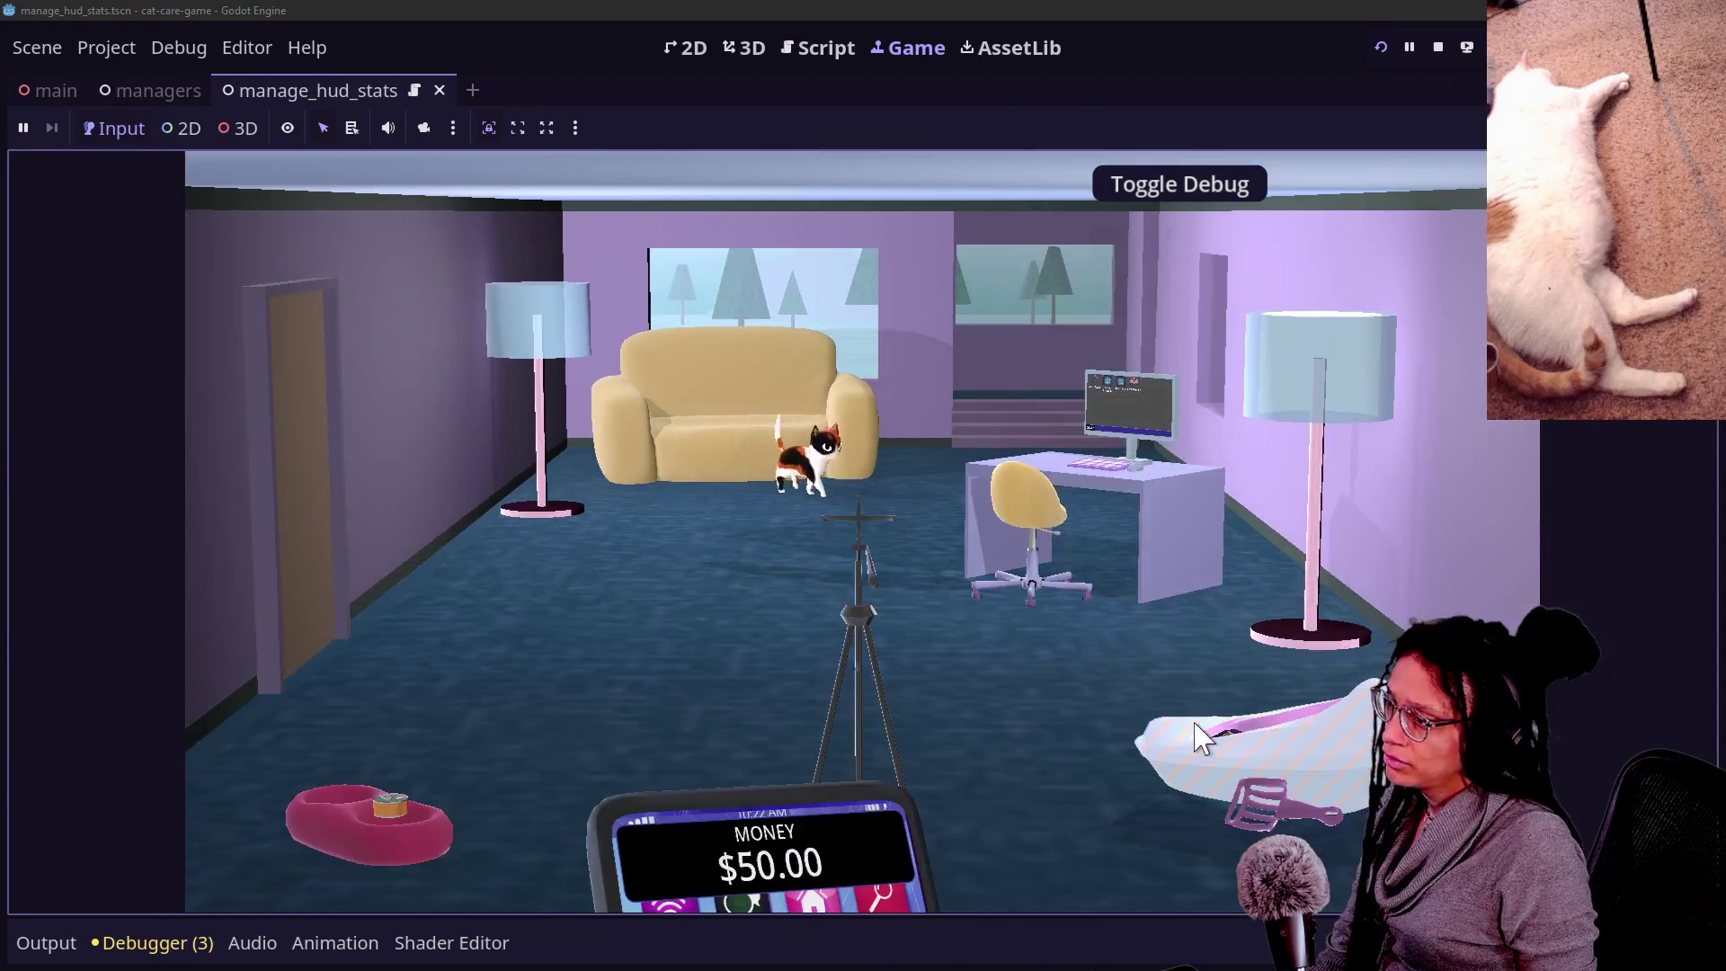
pyautogui.click(1226, 747)
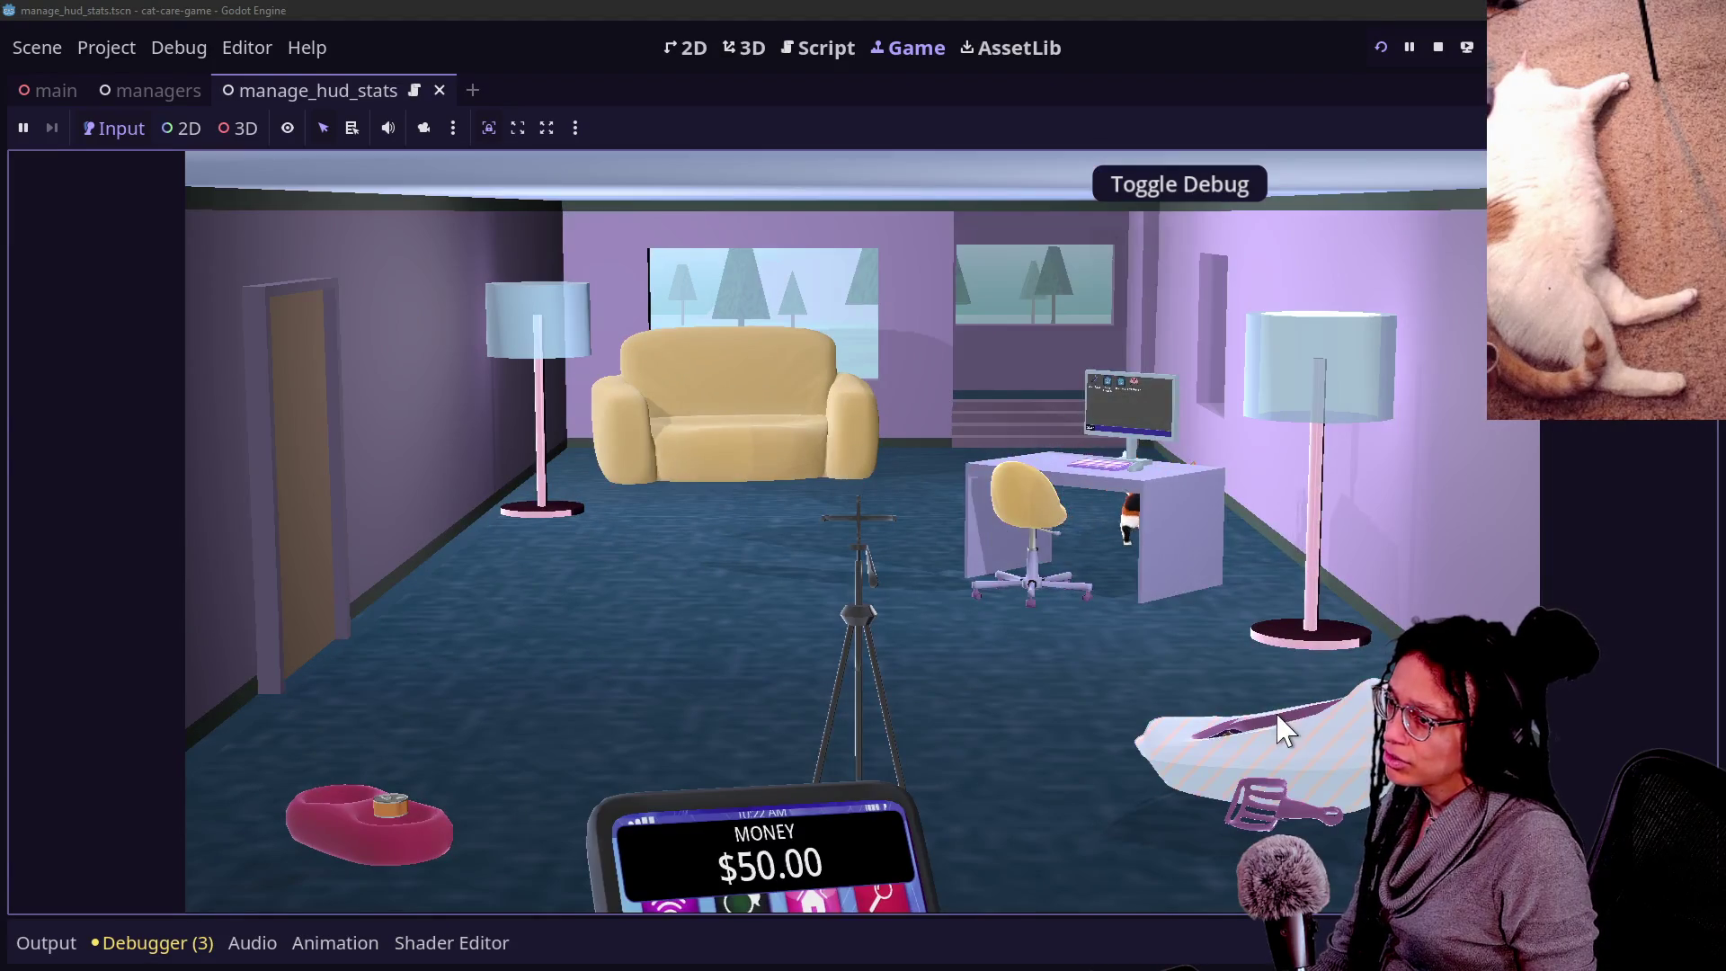
pyautogui.click(869, 454)
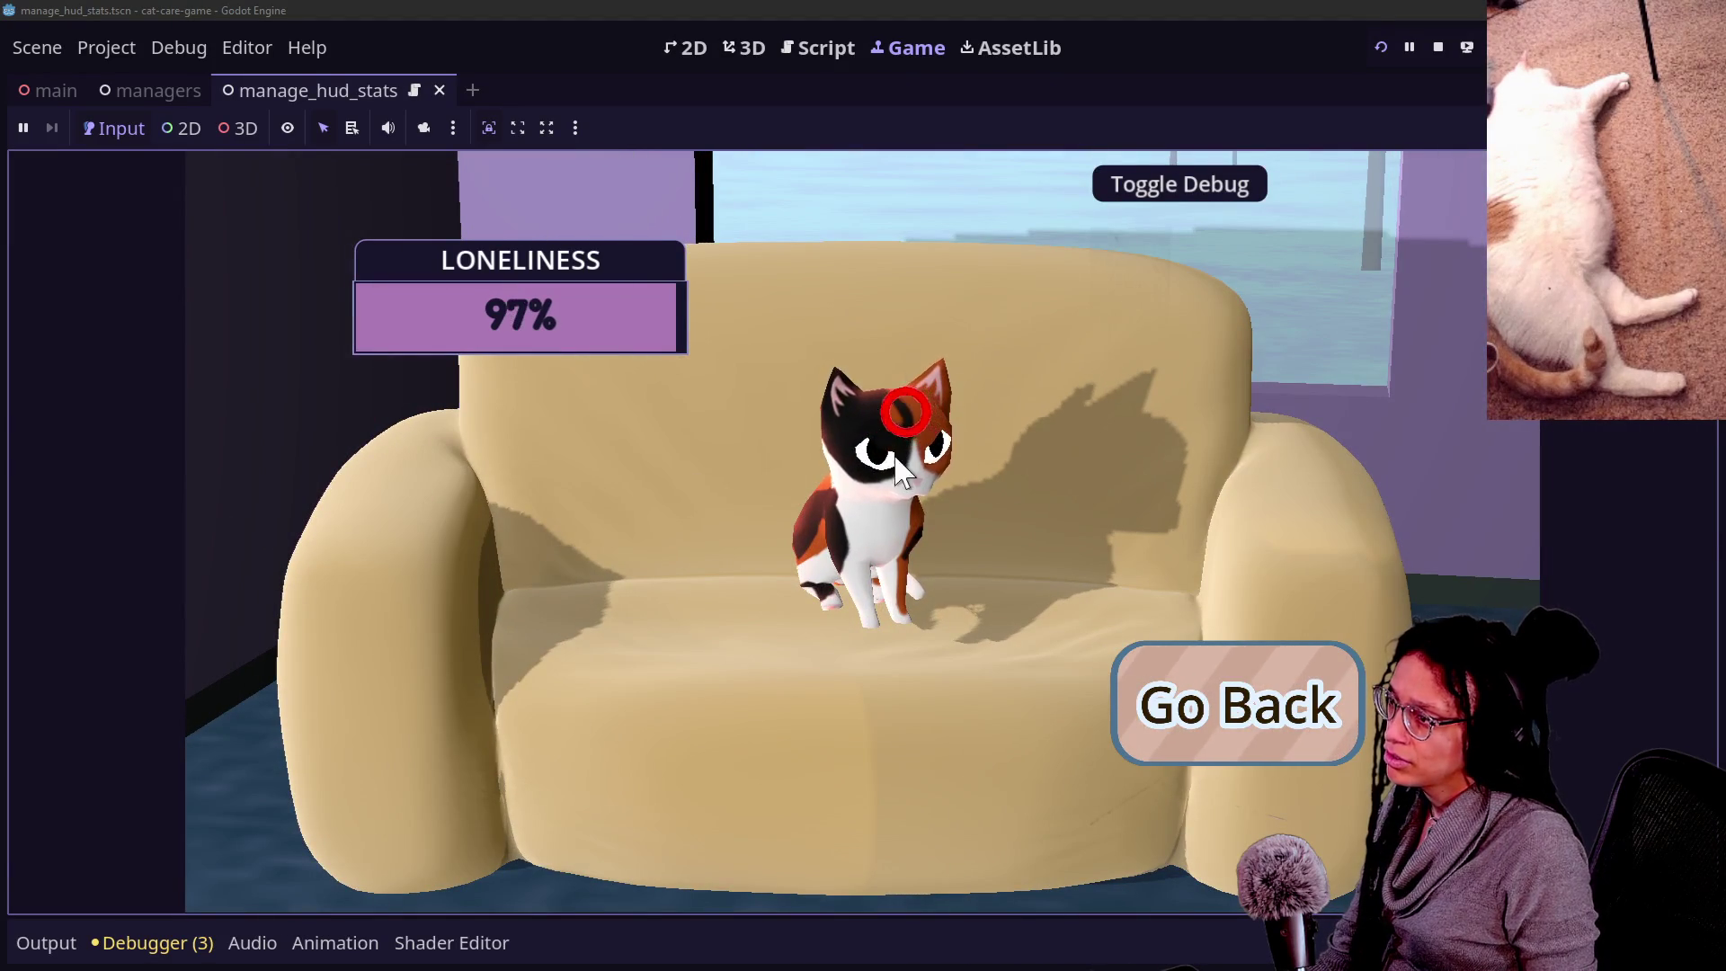
pyautogui.click(899, 404)
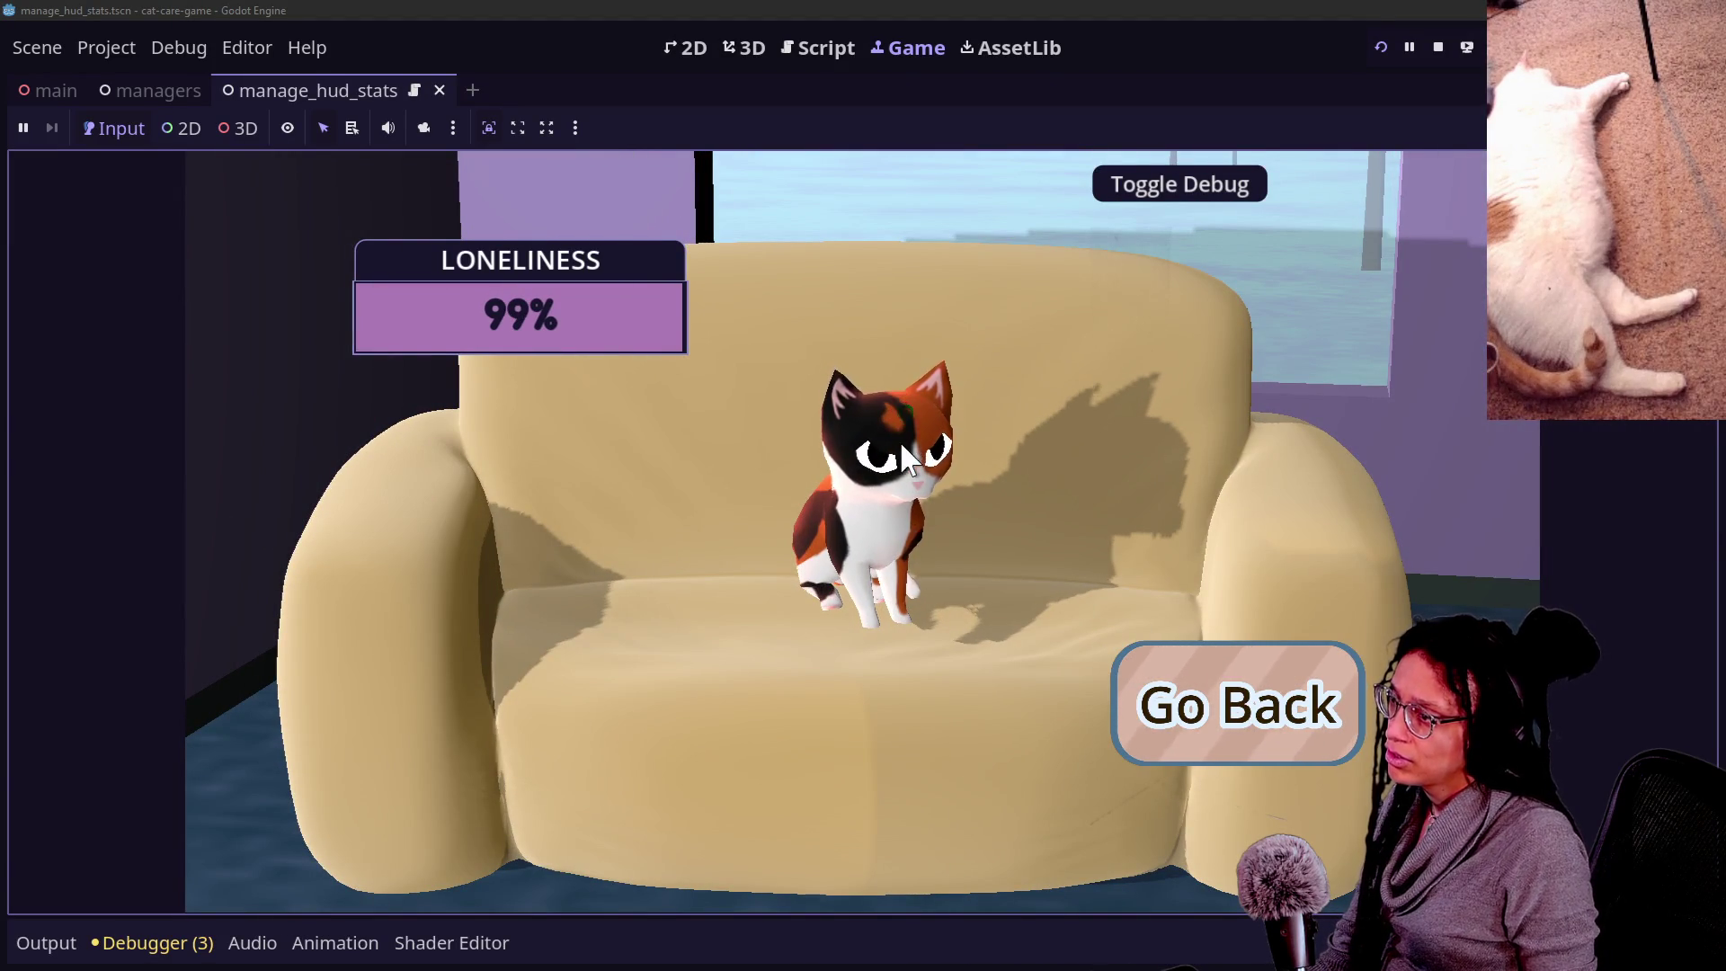
pyautogui.click(1174, 715)
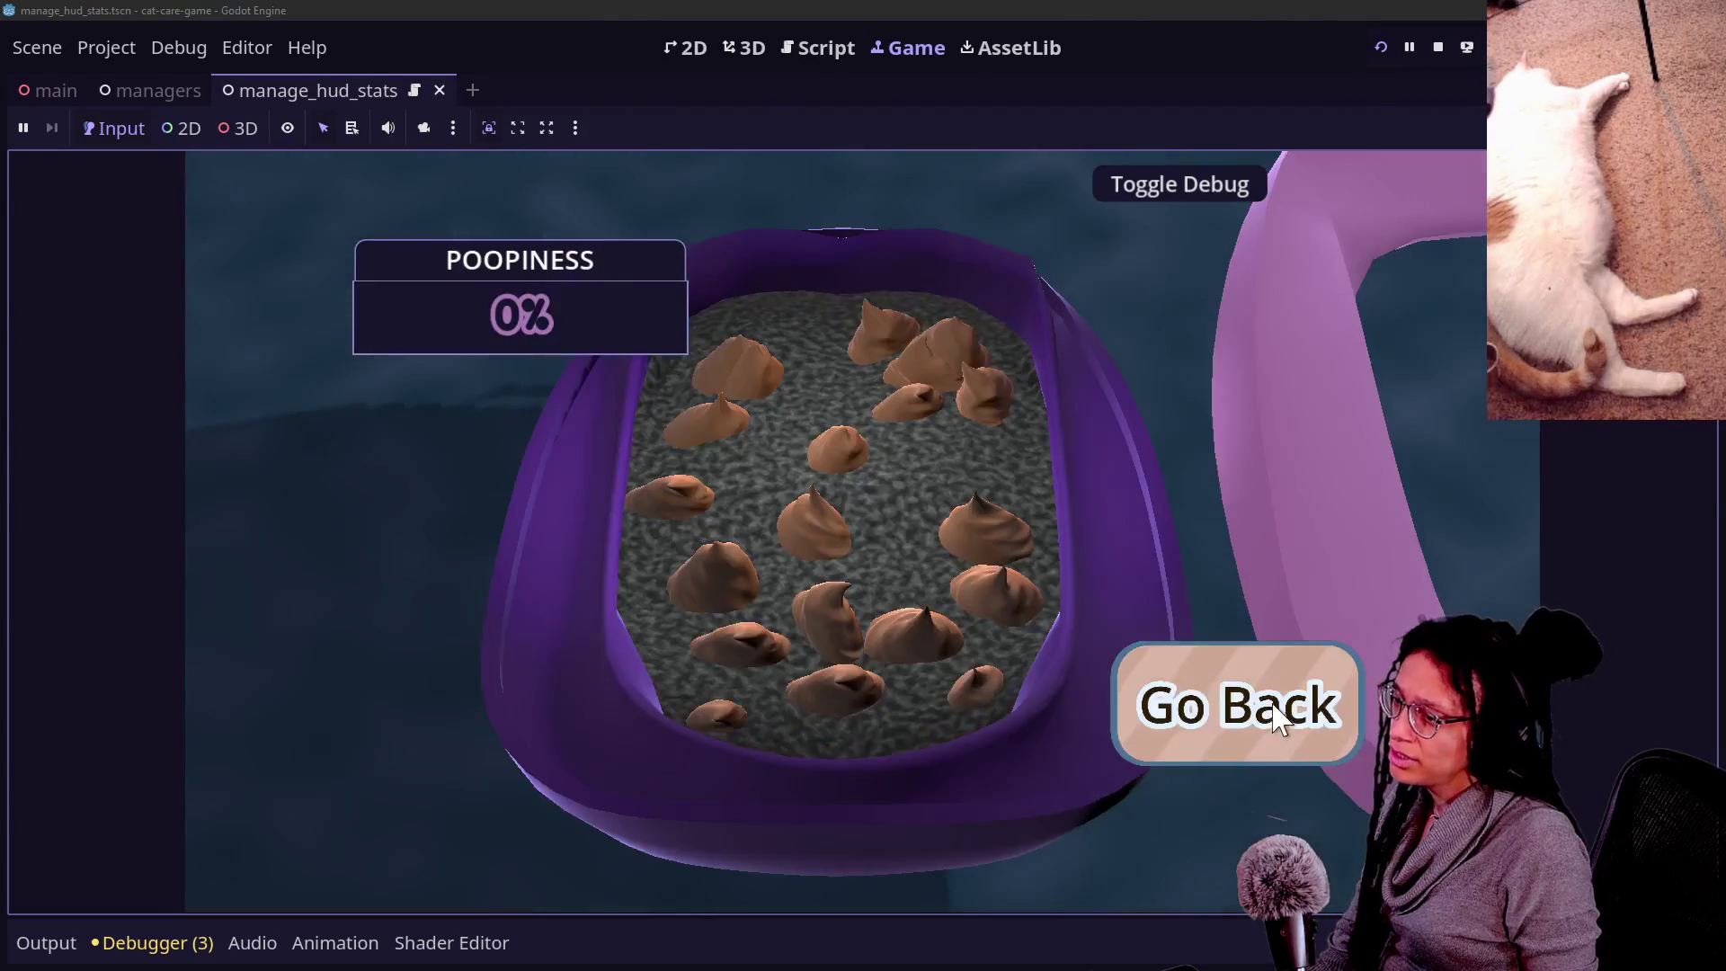
pyautogui.click(1256, 762)
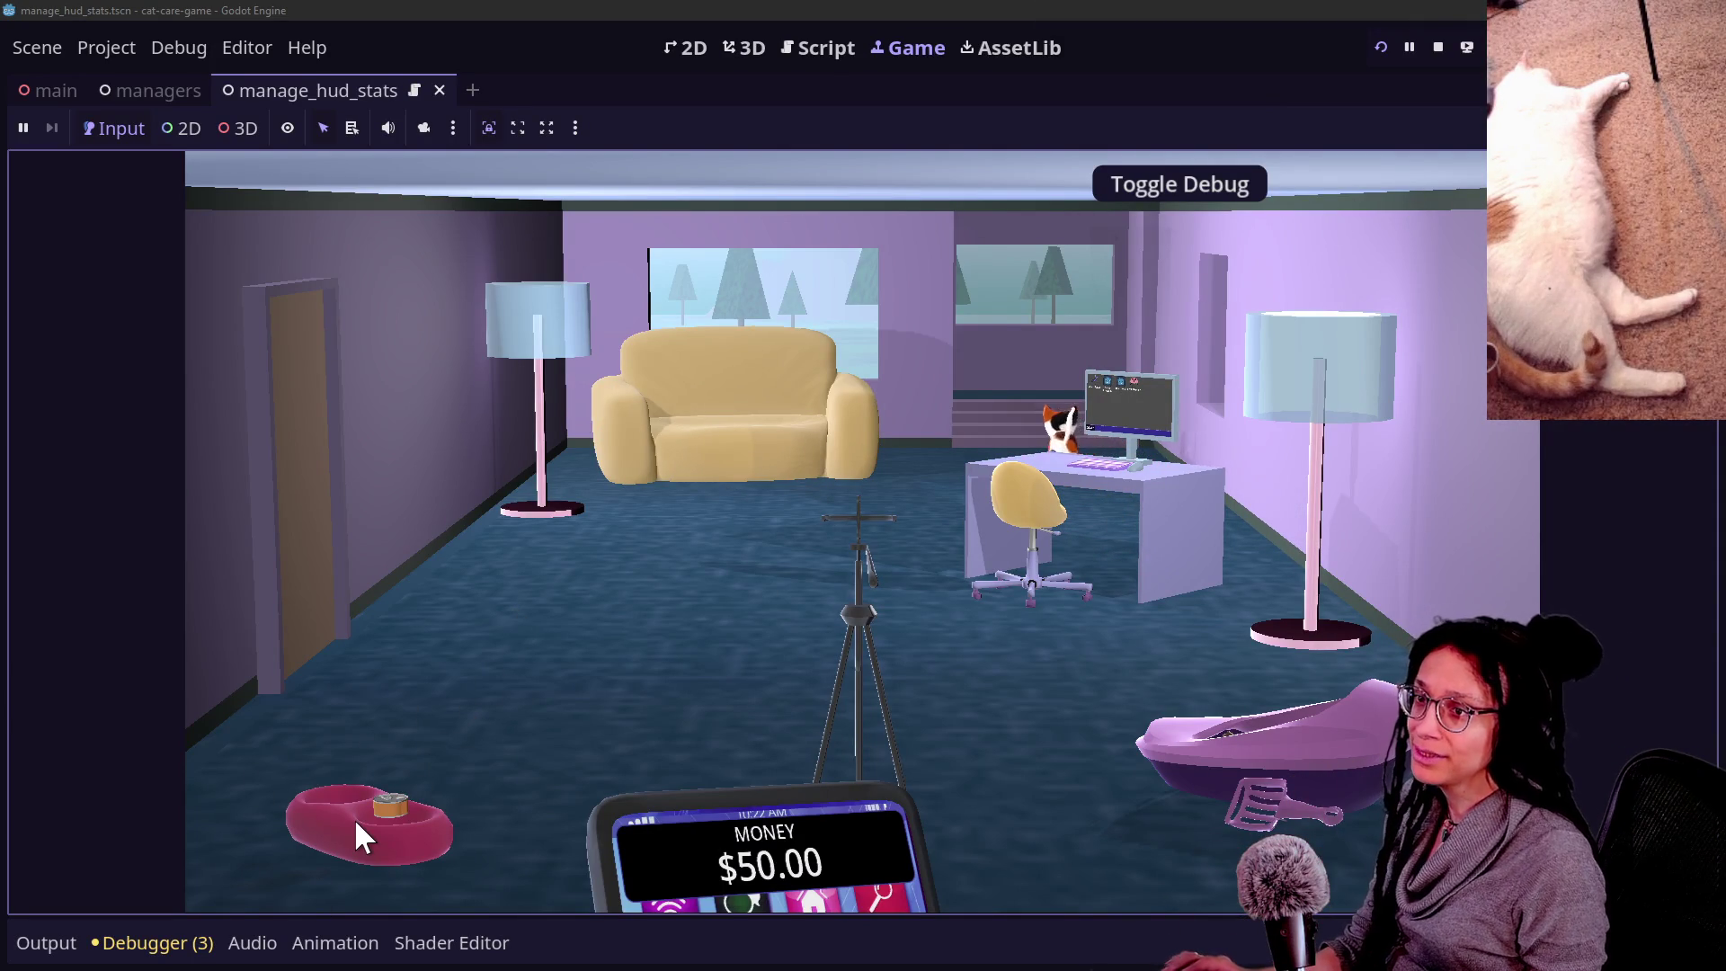
pyautogui.hotkey('alt', 'Tab')
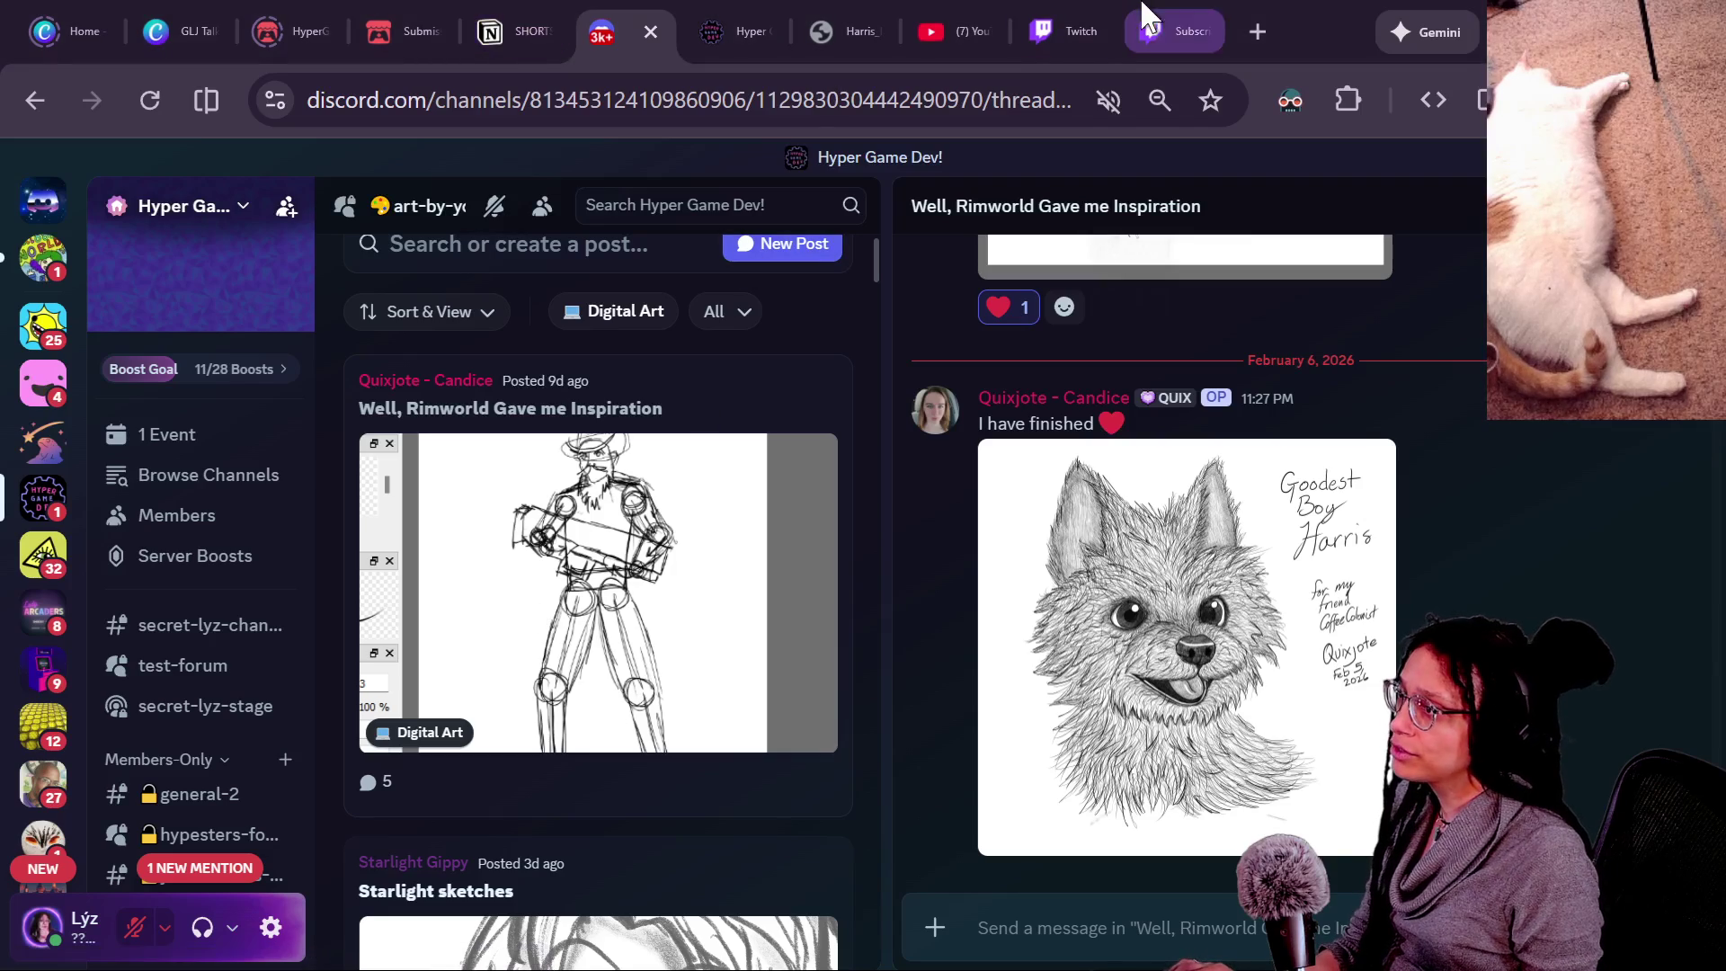
# Open page 7 of the Canva mockup and trial-move the HUNGER bar and pink bowl, undoing both.
pyautogui.click(180, 30)
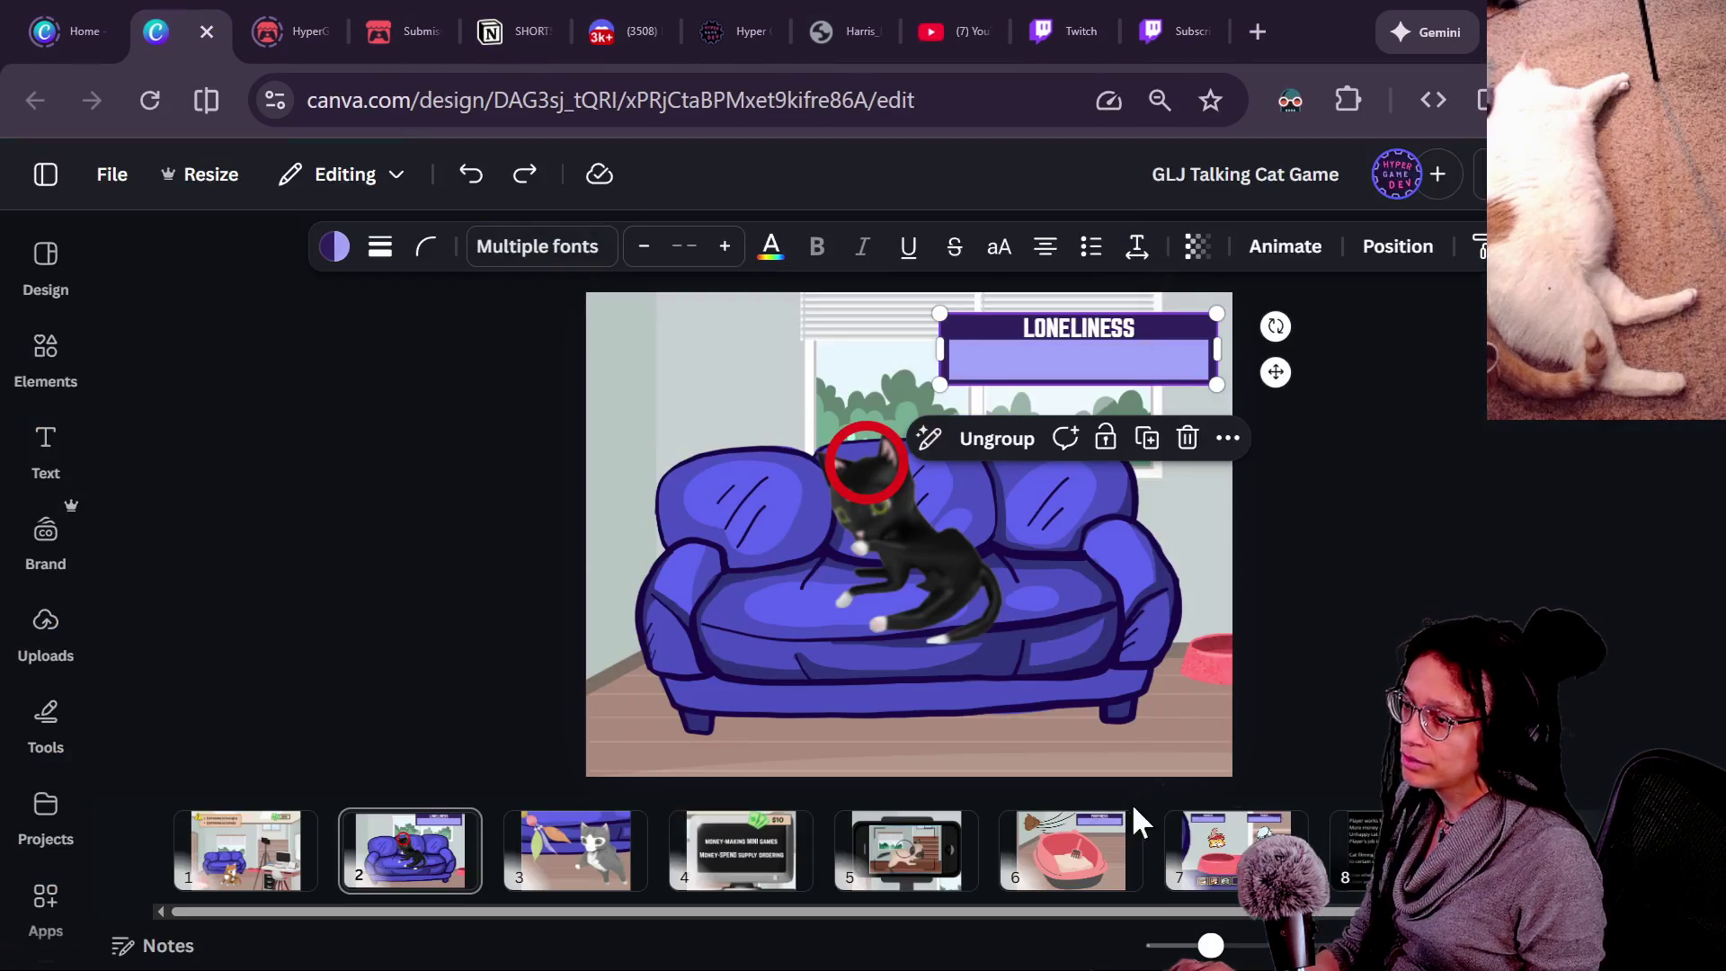
pyautogui.click(1227, 854)
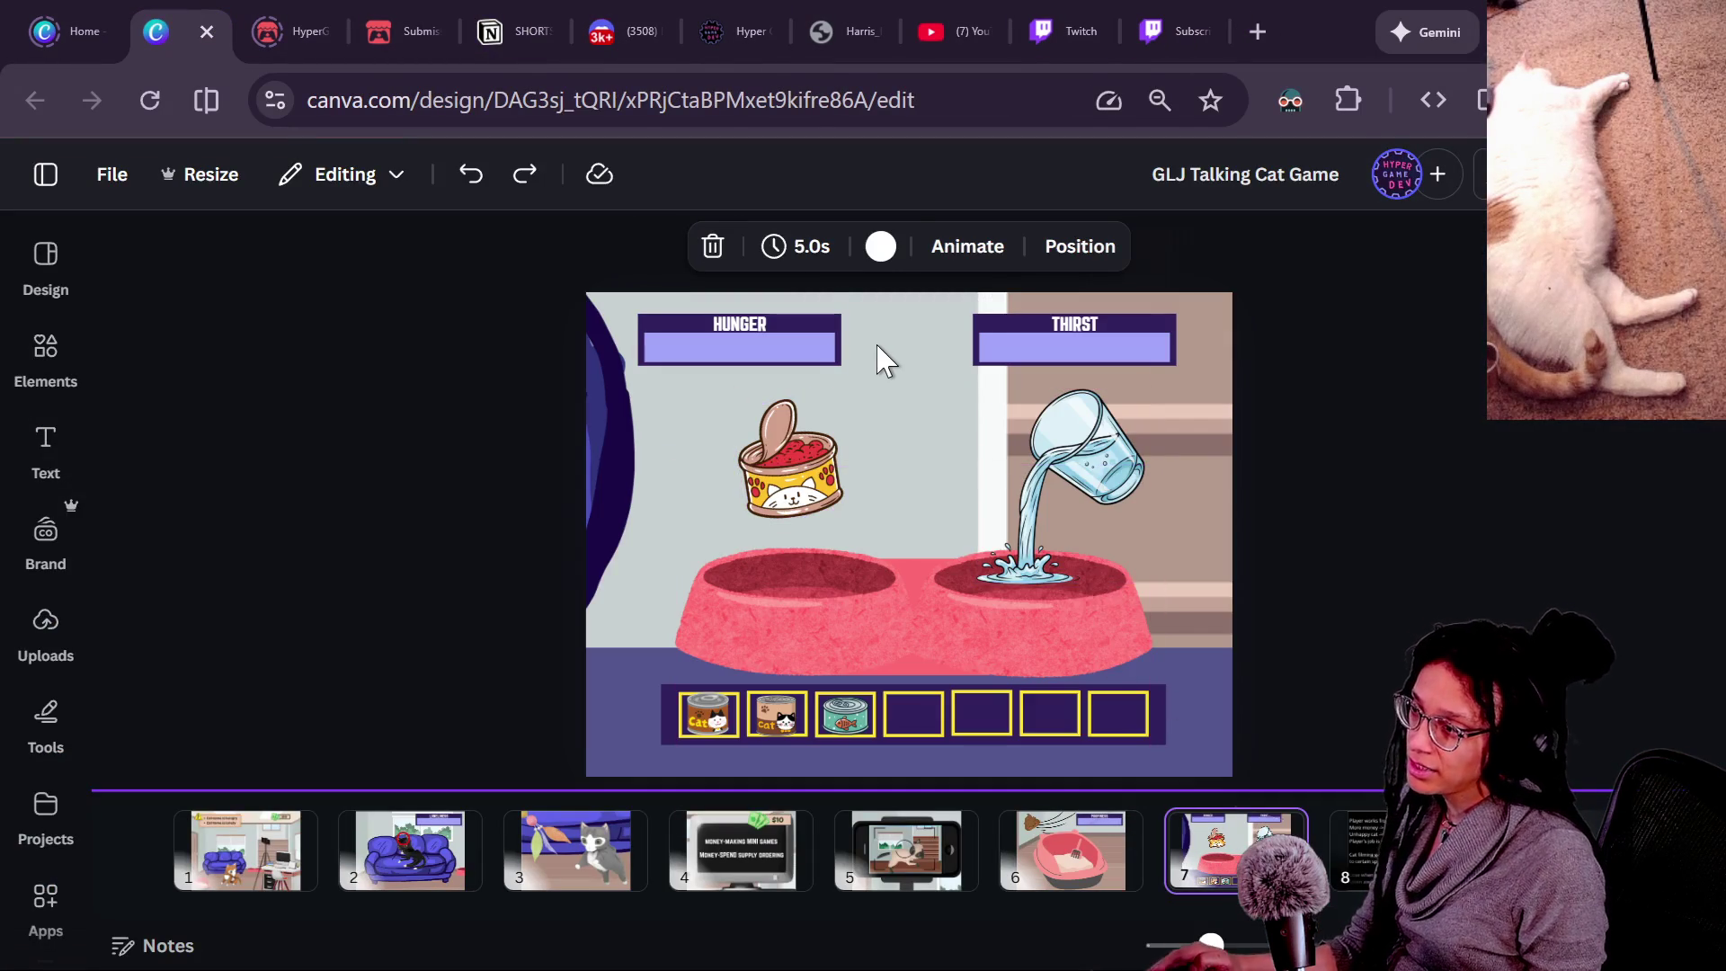
pyautogui.keyDown('ctrl'); pyautogui.scroll(5, 879, 358); pyautogui.keyUp('ctrl')
pyautogui.moveTo(609, 360)
pyautogui.mouseDown()
pyautogui.moveTo(555, 451)
pyautogui.moveTo(690, 408)
pyautogui.mouseUp()
pyautogui.hotkey('ctrl', 'z')
pyautogui.keyDown('ctrl'); pyautogui.scroll(-1, 675, 719); pyautogui.keyUp('ctrl')
pyautogui.keyDown('ctrl'); pyautogui.scroll(-3, 670, 719); pyautogui.keyUp('ctrl')
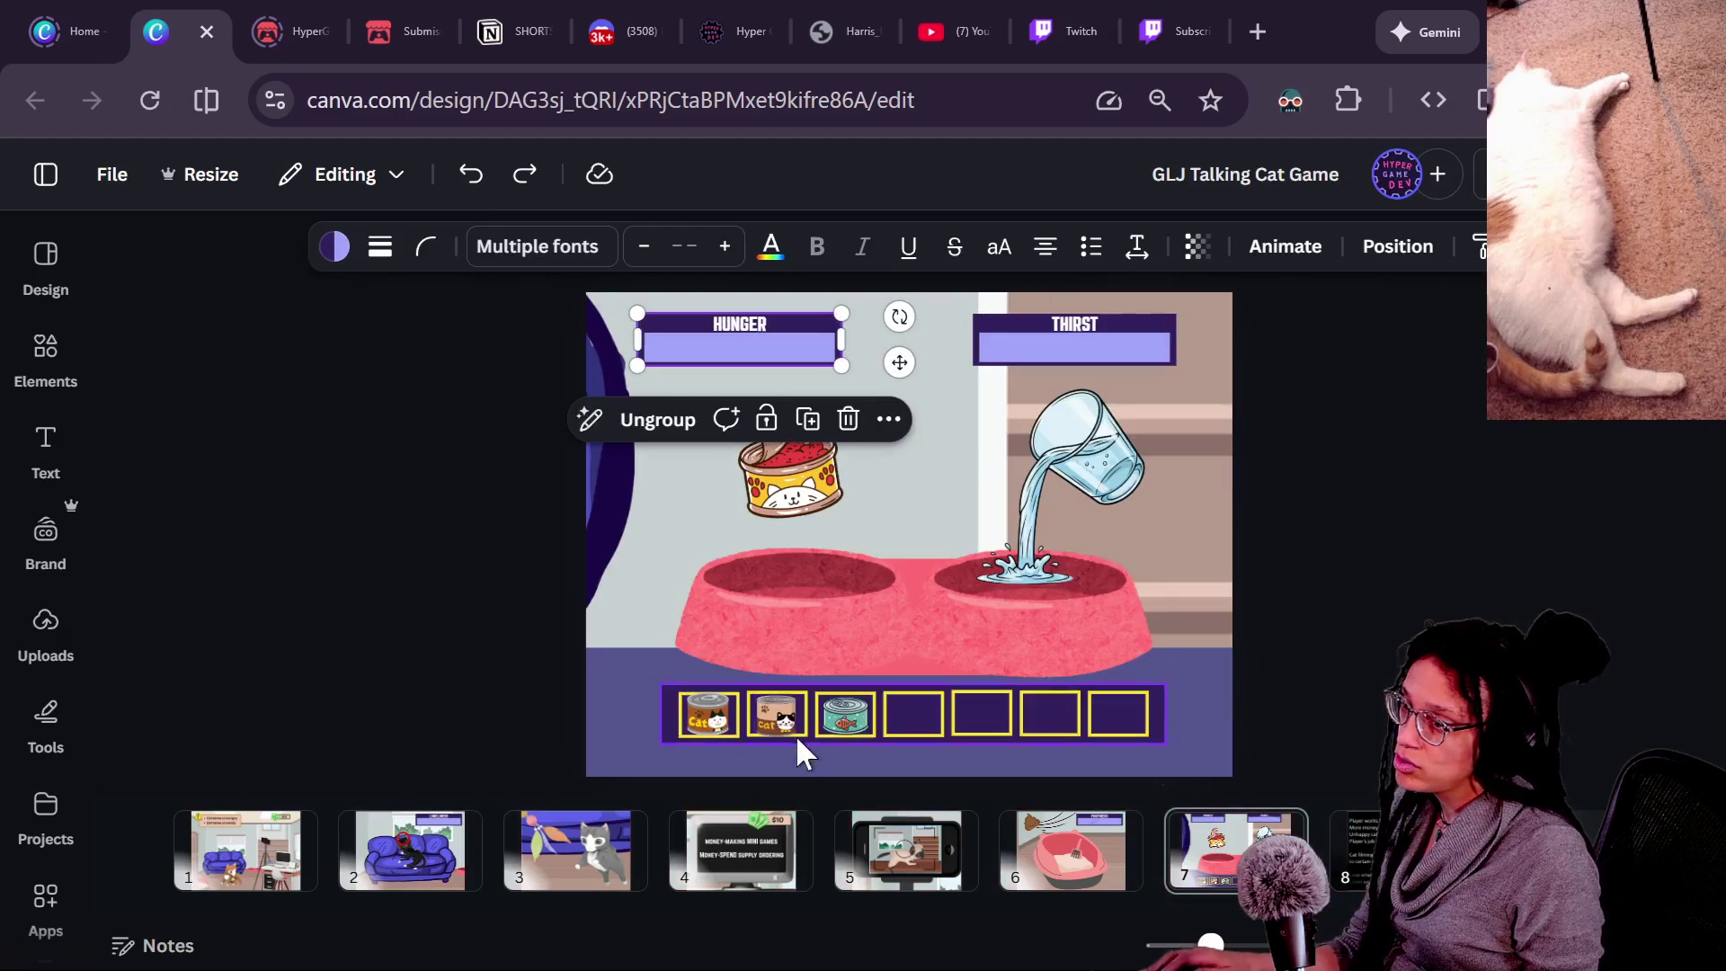
pyautogui.moveTo(859, 558); pyautogui.dragTo(981, 519)
pyautogui.hotkey('ctrl', 'z')
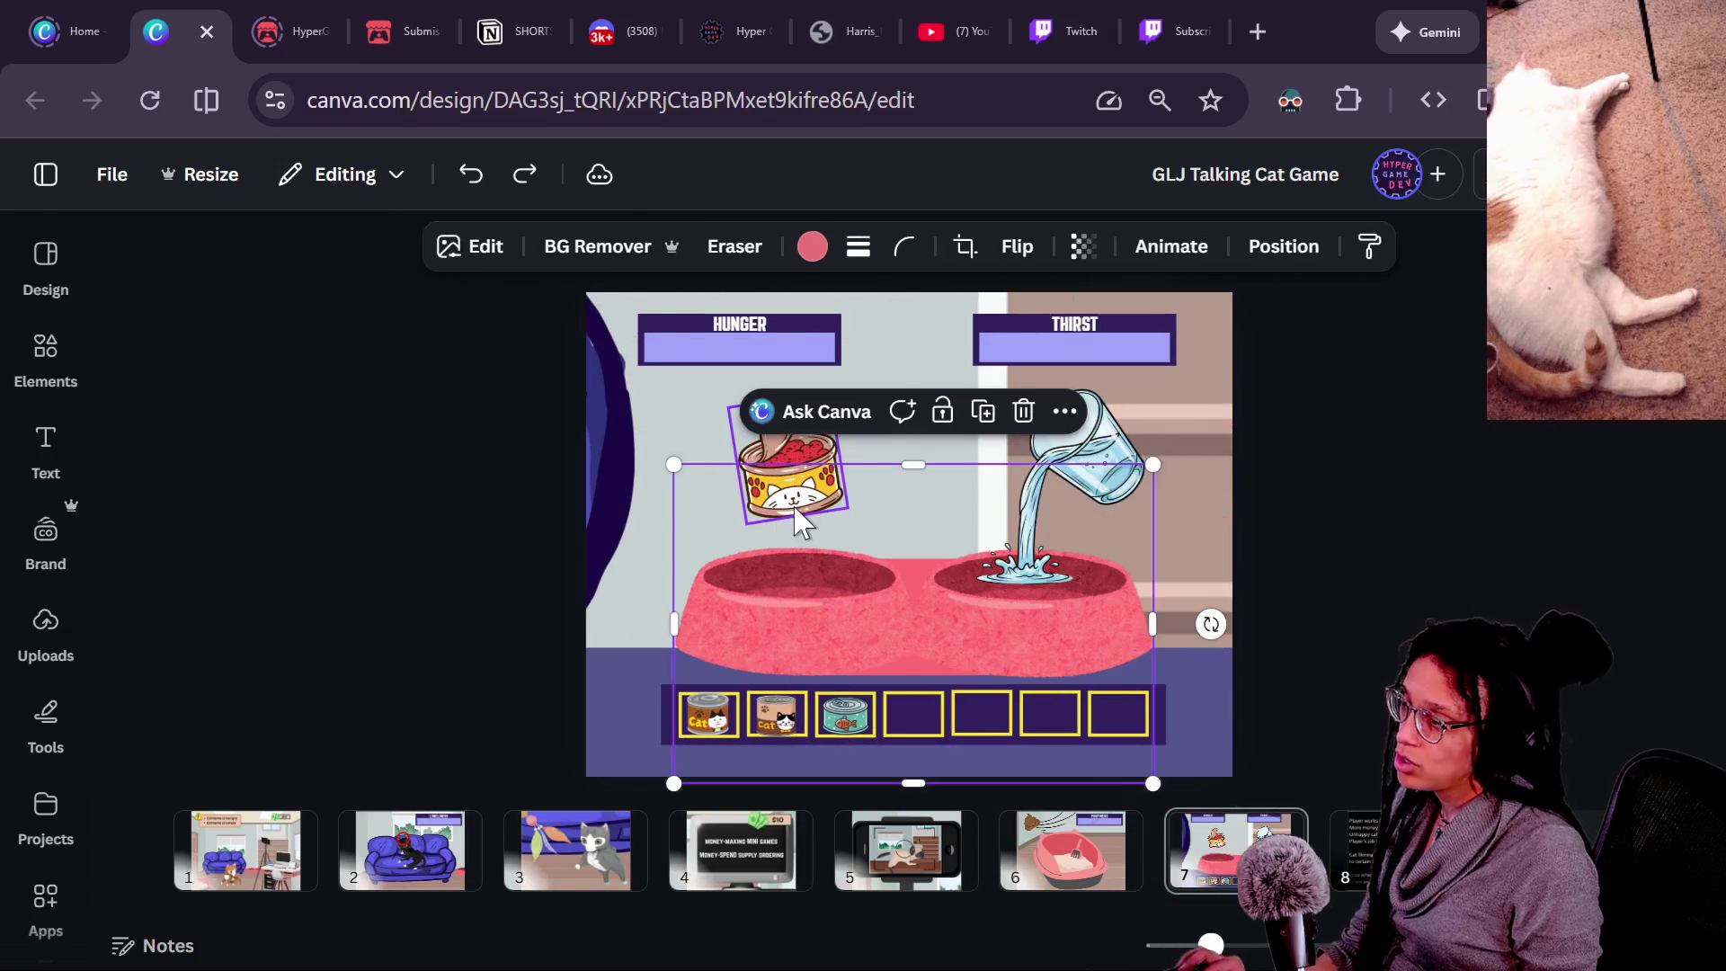
# Trial-move the HUNGER and THIRST bars together, undo it, and clear the selection.
pyautogui.click(1124, 476)
pyautogui.click(855, 405)
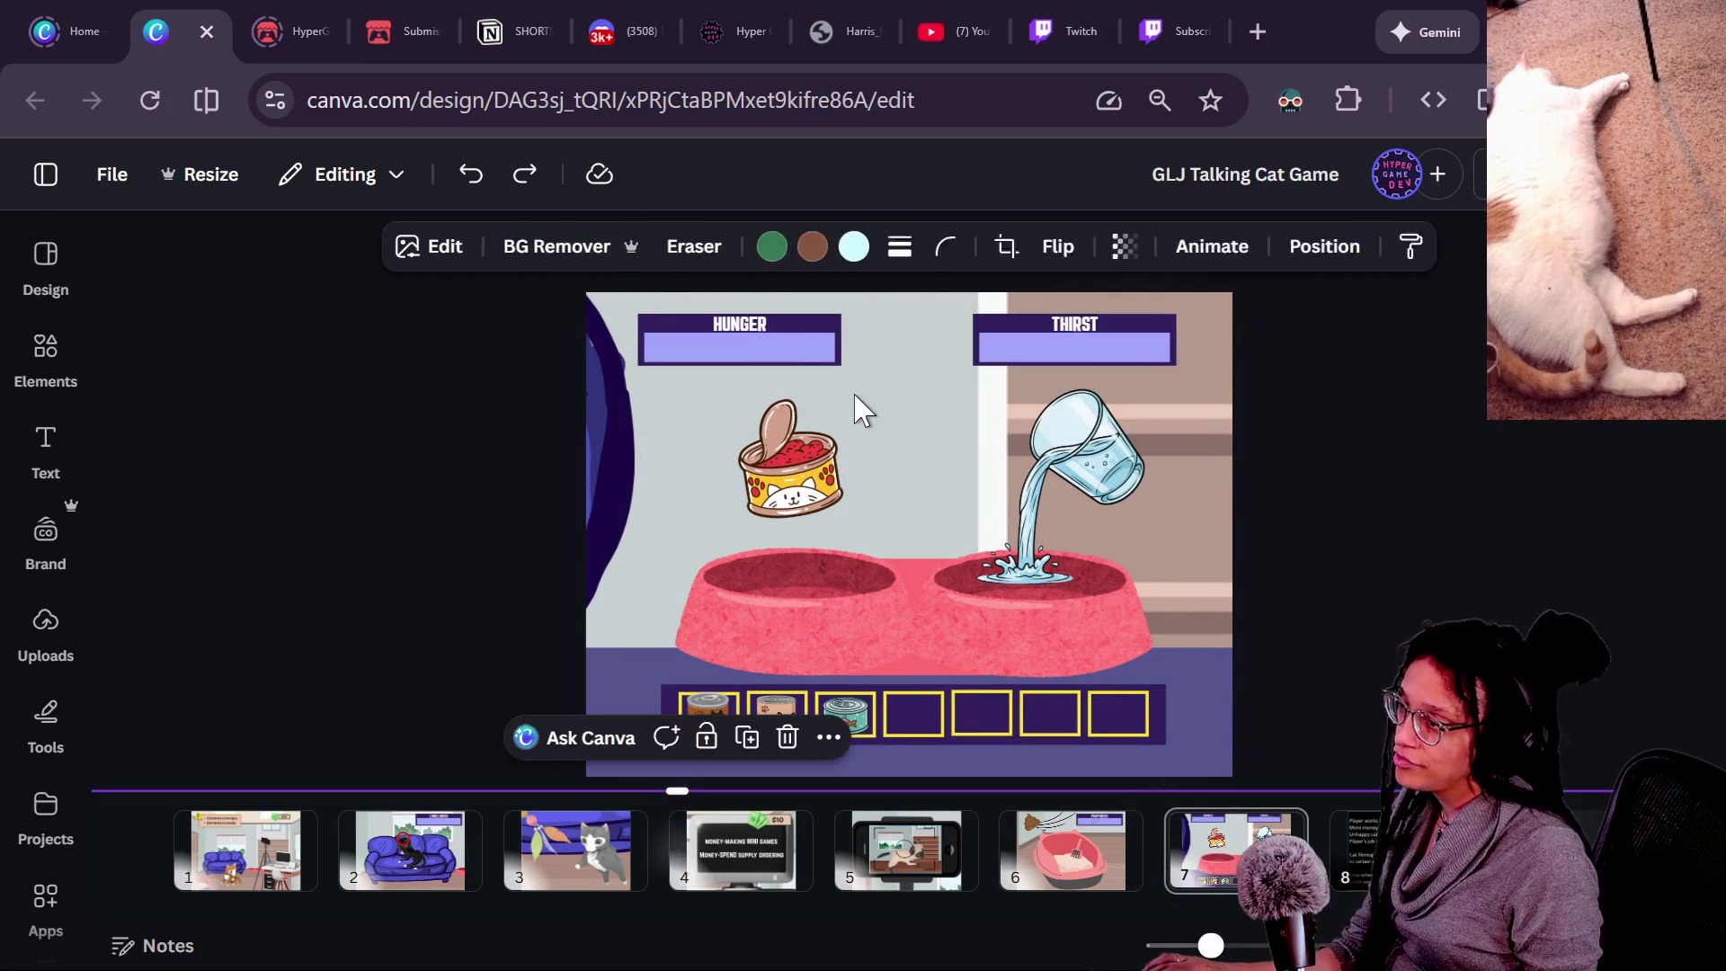
pyautogui.click(828, 339)
pyautogui.keyDown('shift'); pyautogui.click(1061, 364); pyautogui.keyUp('shift')
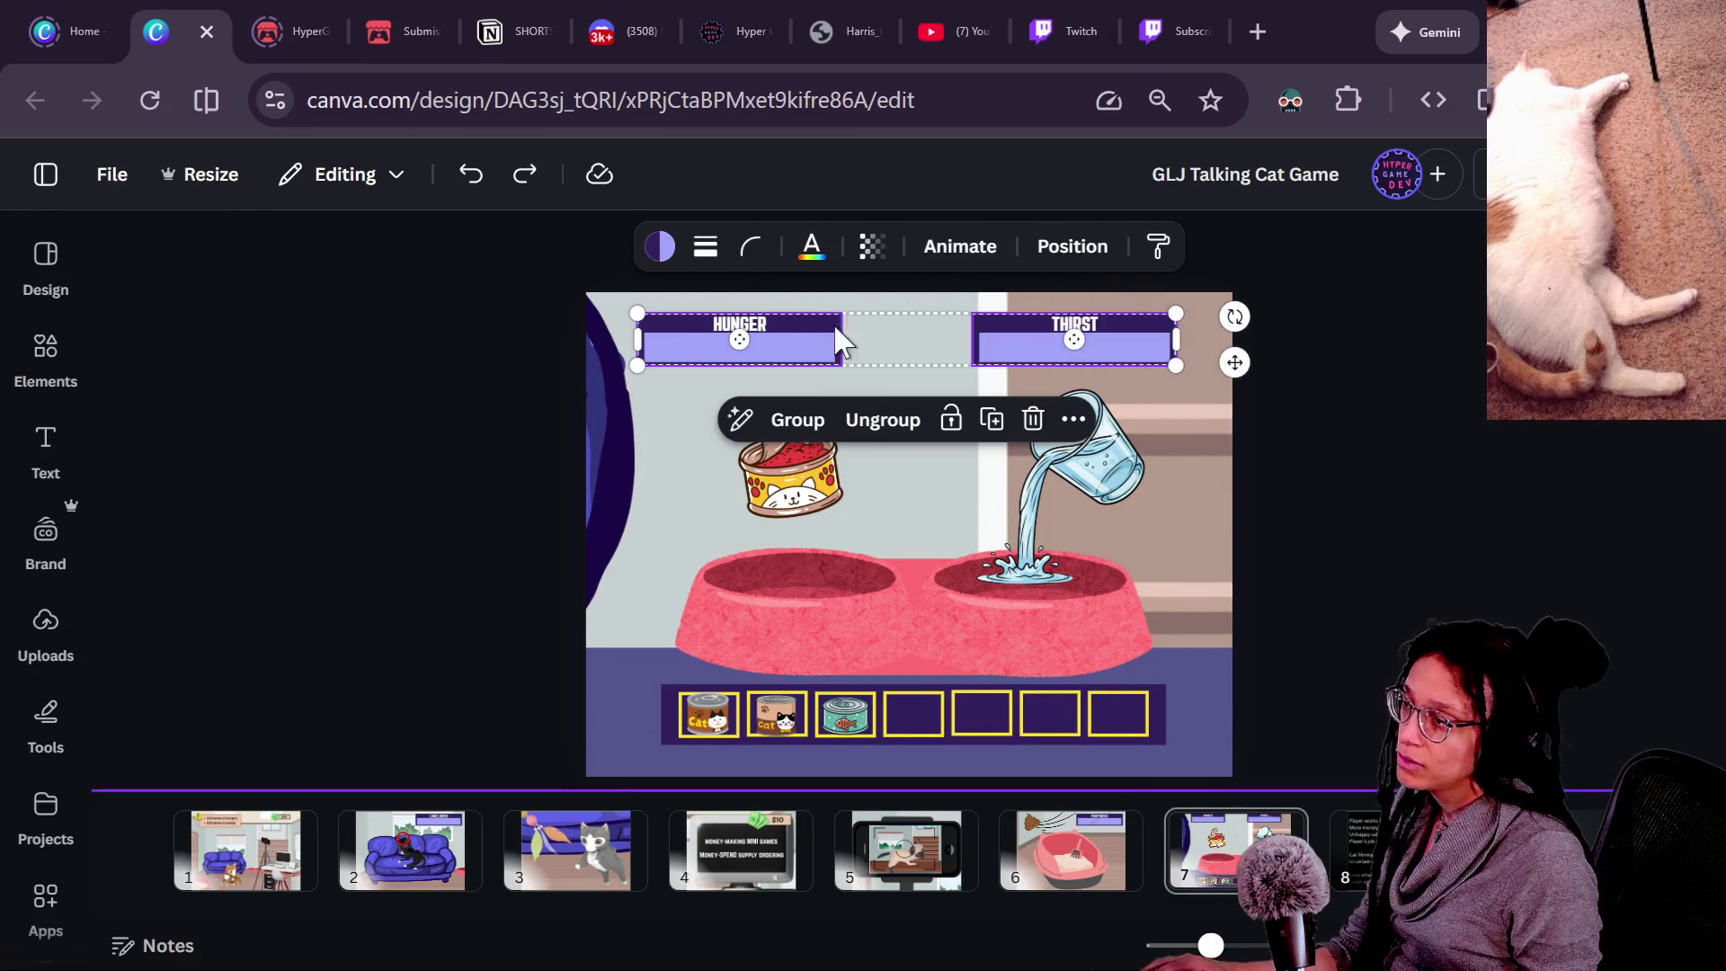
pyautogui.moveTo(813, 339)
pyautogui.mouseDown()
pyautogui.moveTo(782, 389)
pyautogui.moveTo(773, 306)
pyautogui.moveTo(840, 374)
pyautogui.mouseUp()
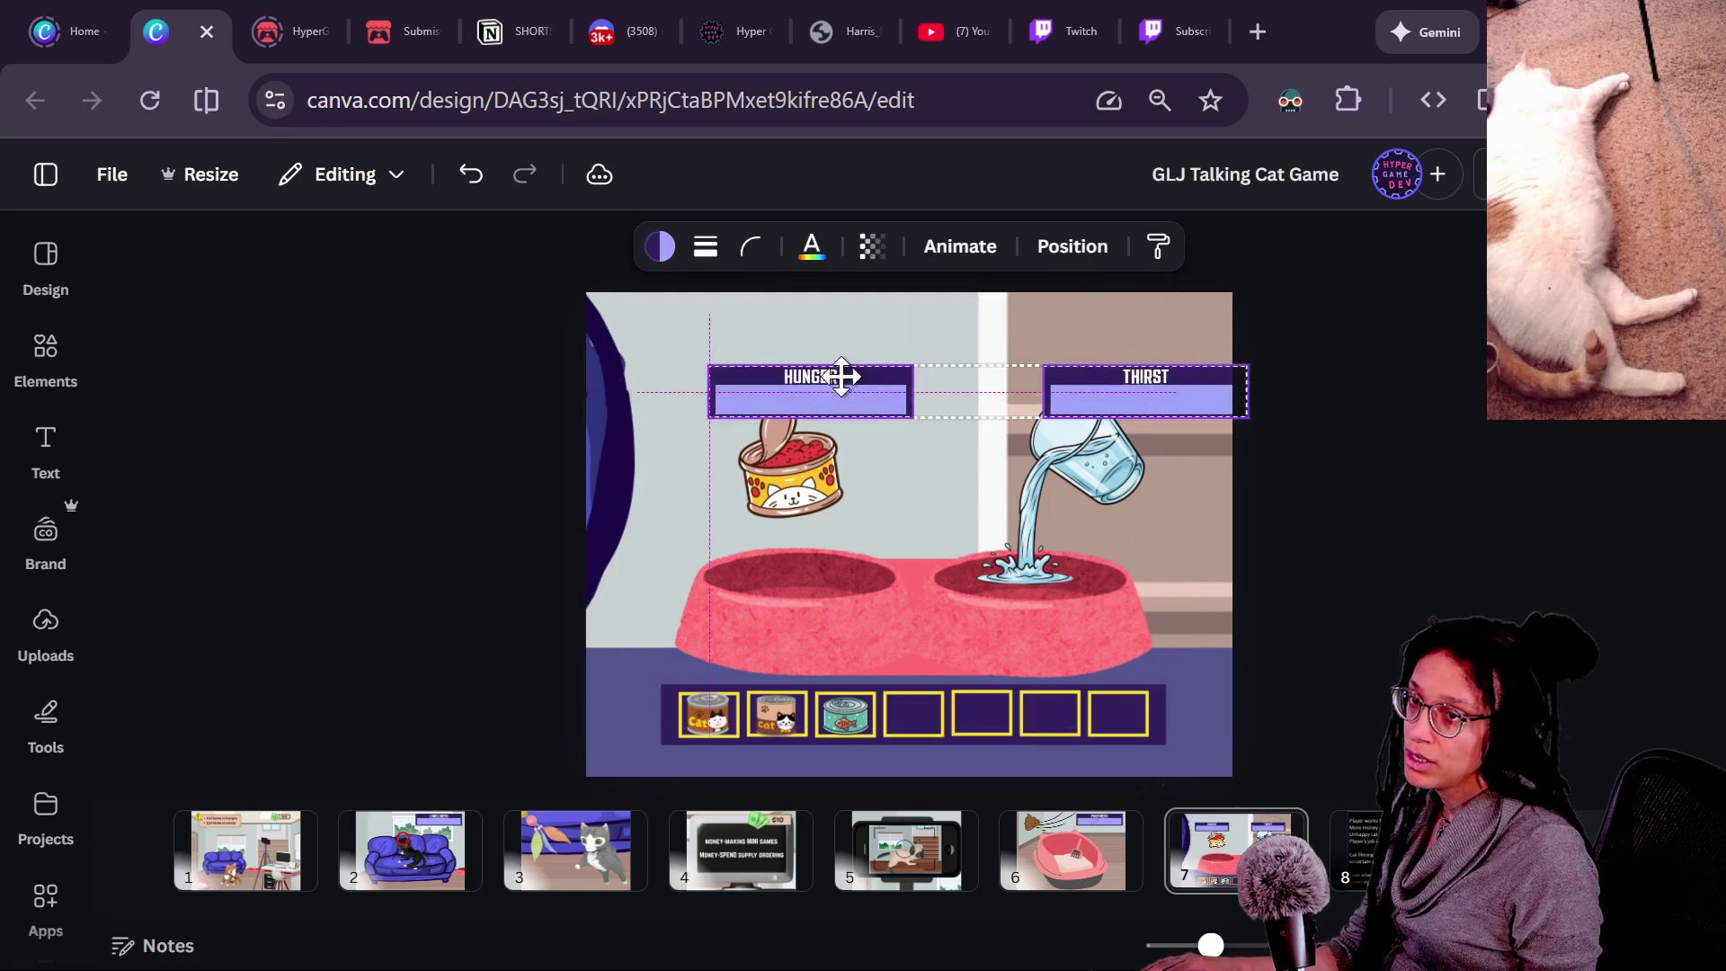
pyautogui.hotkey('ctrl', 'z')
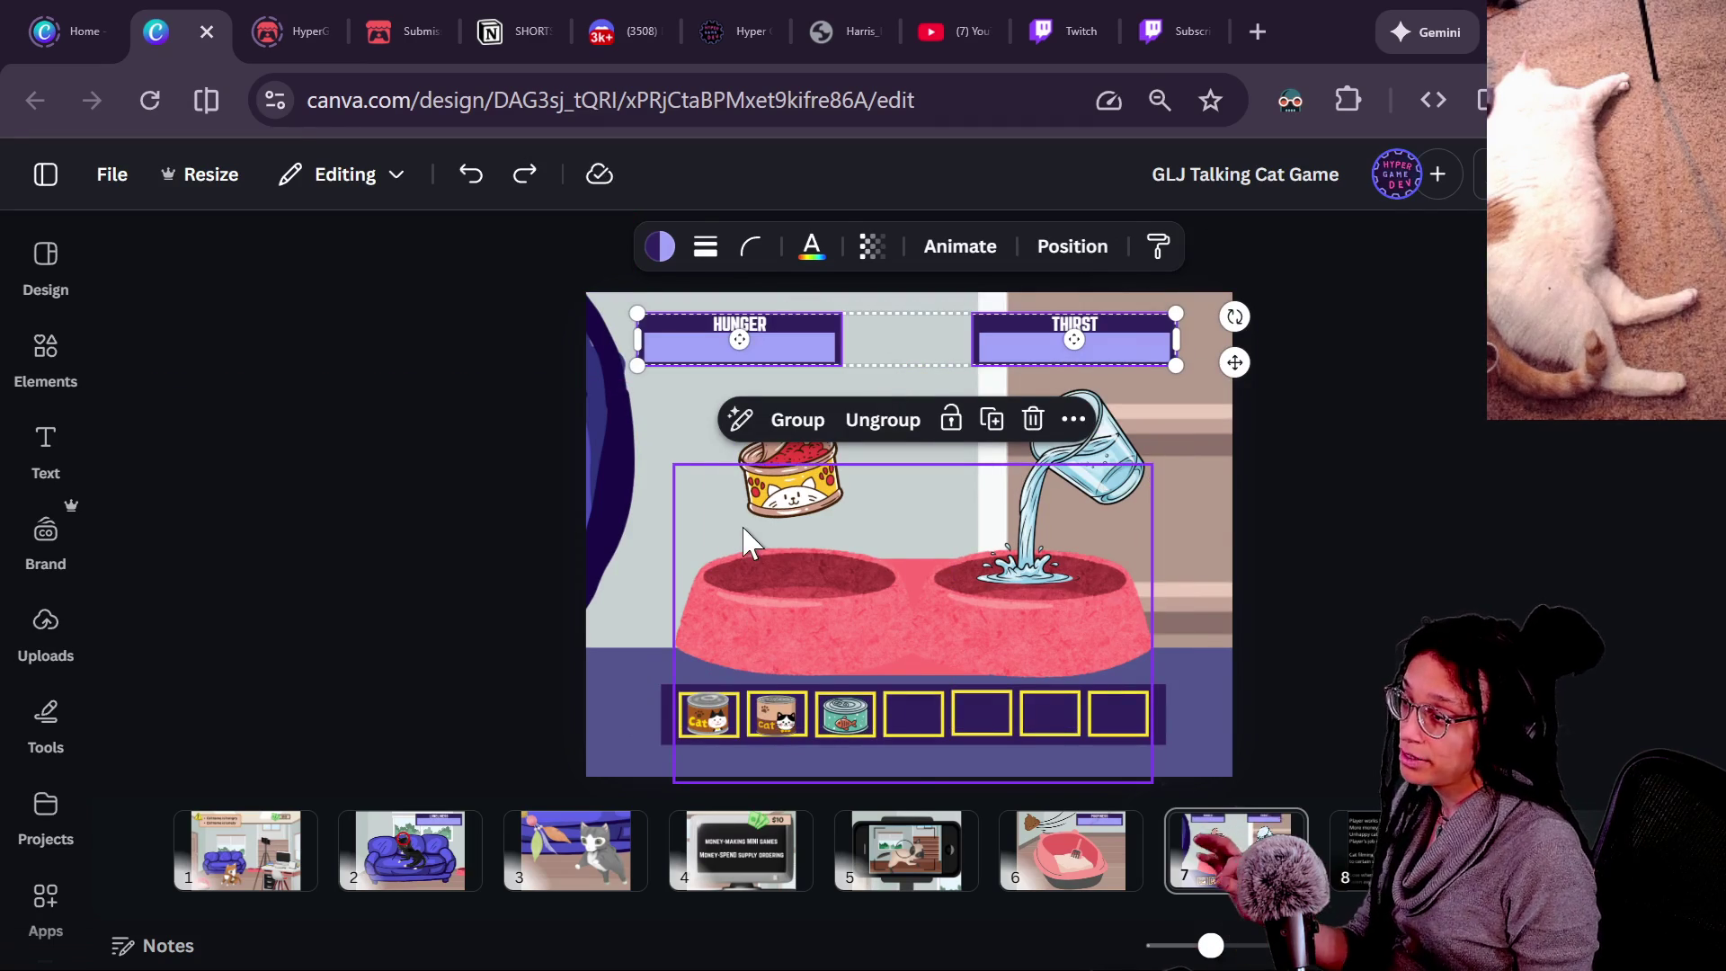
pyautogui.click(747, 539)
pyautogui.click(1358, 472)
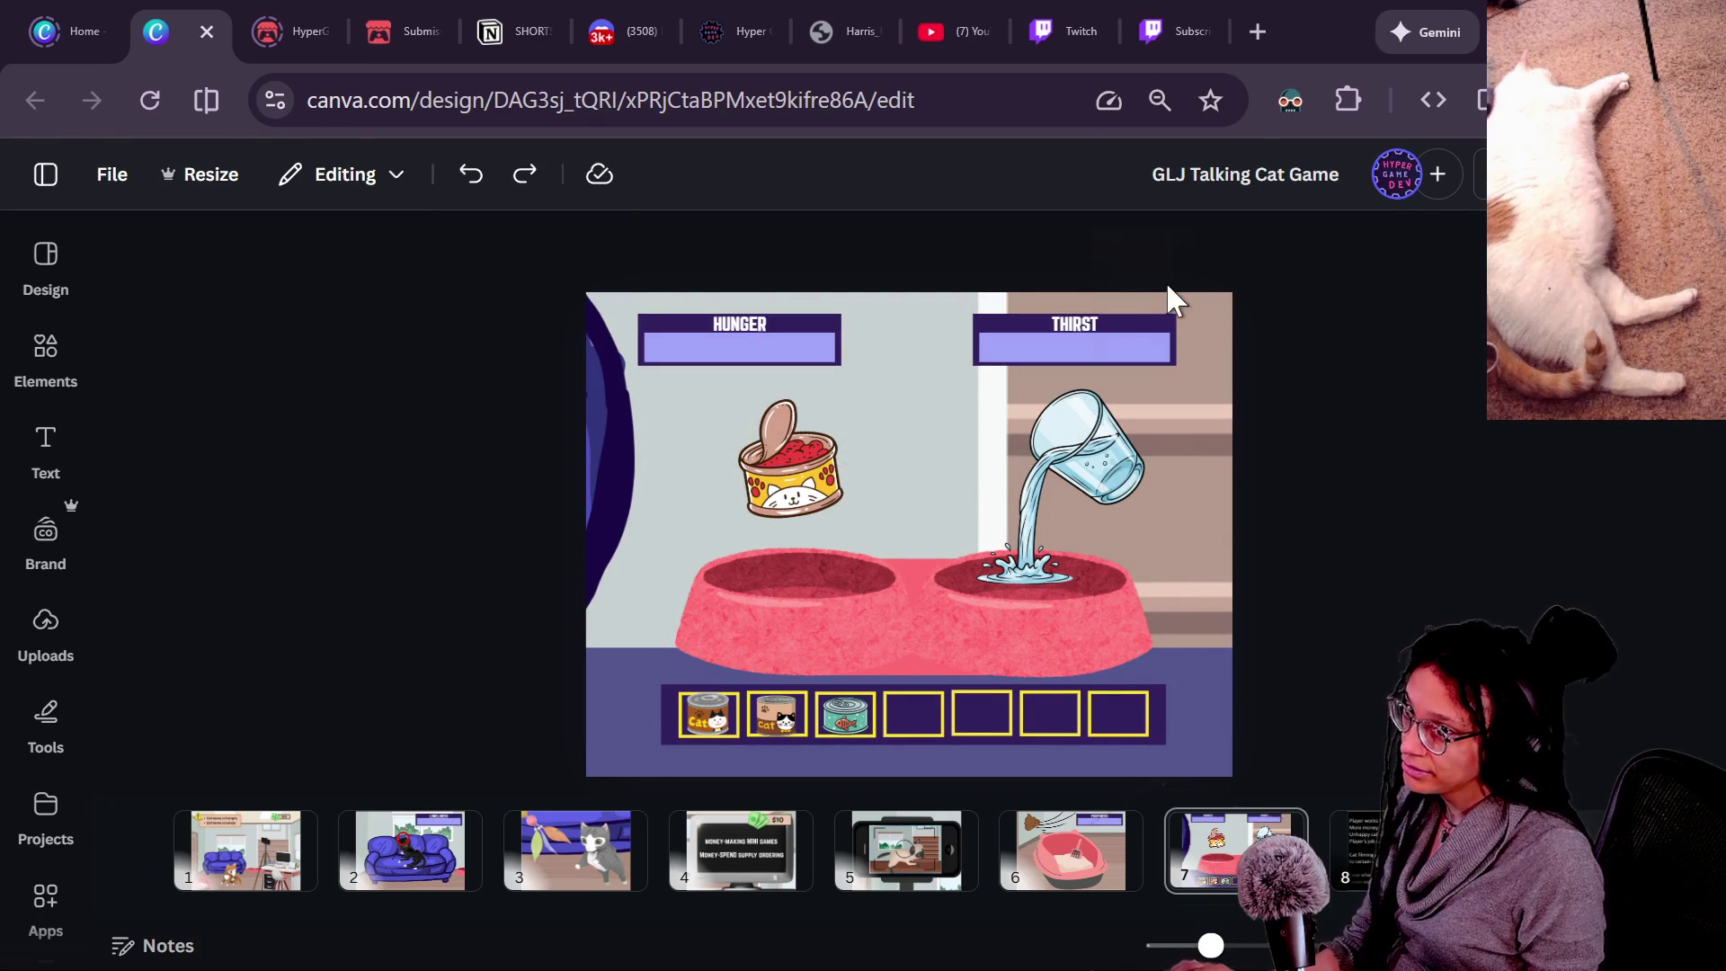
pyautogui.hotkey('alt', 'Tab')
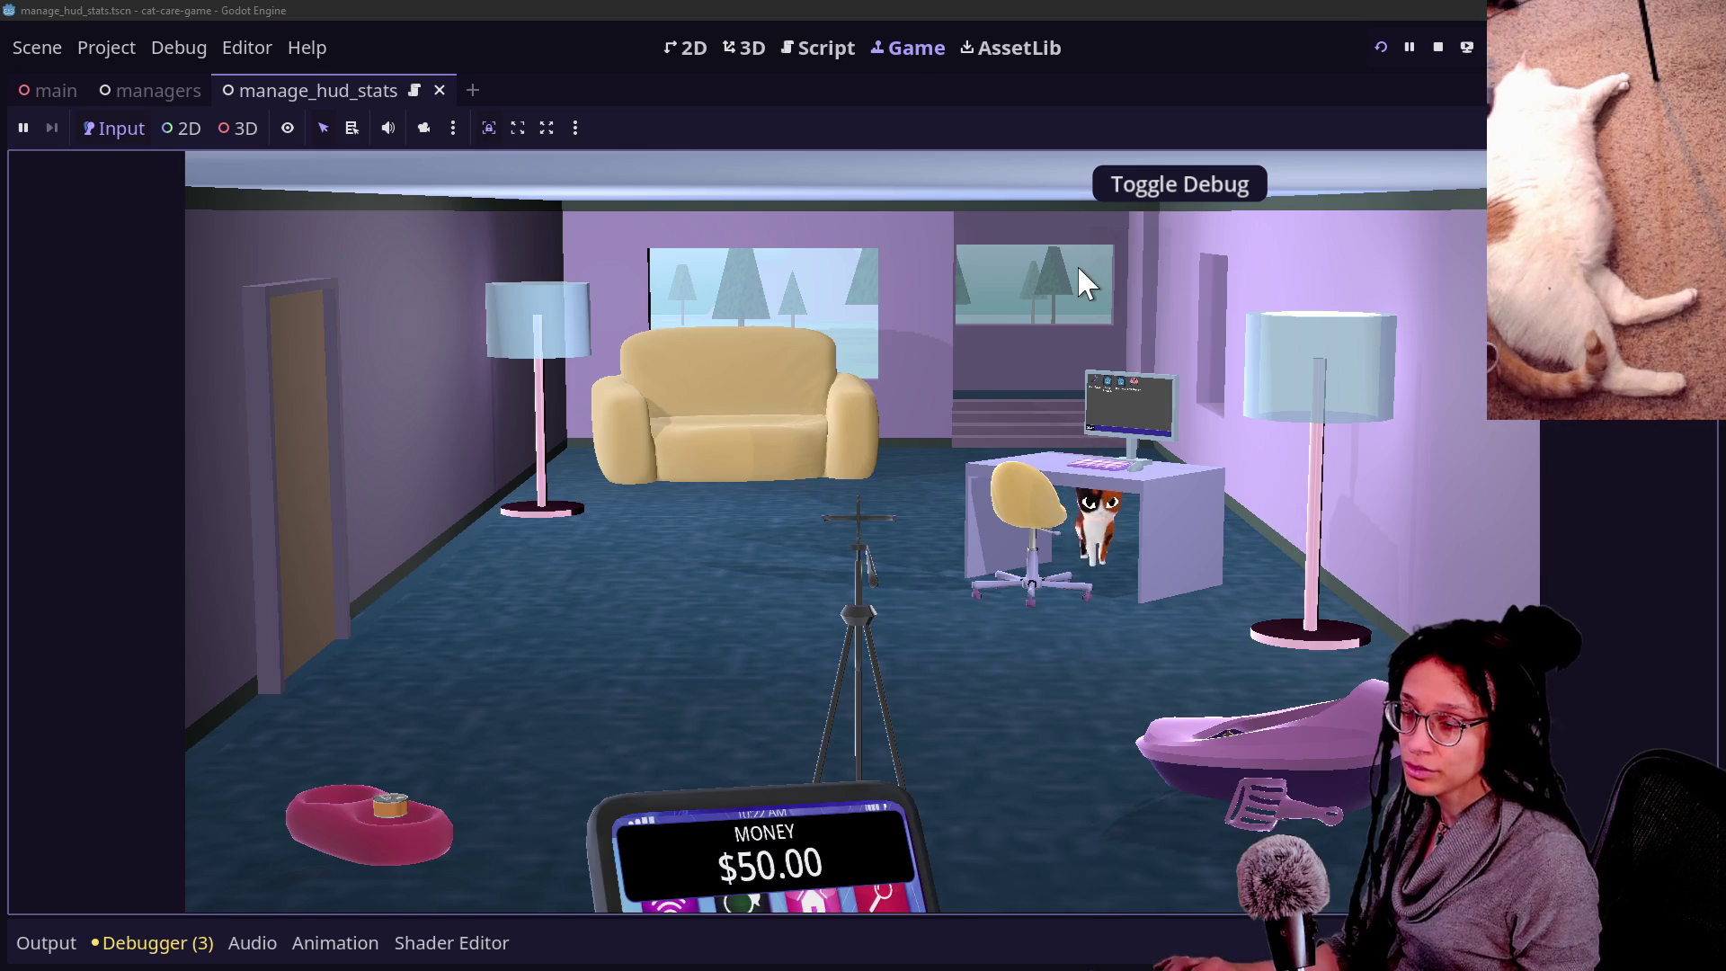
pyautogui.hotkey('alt', 'Tab')
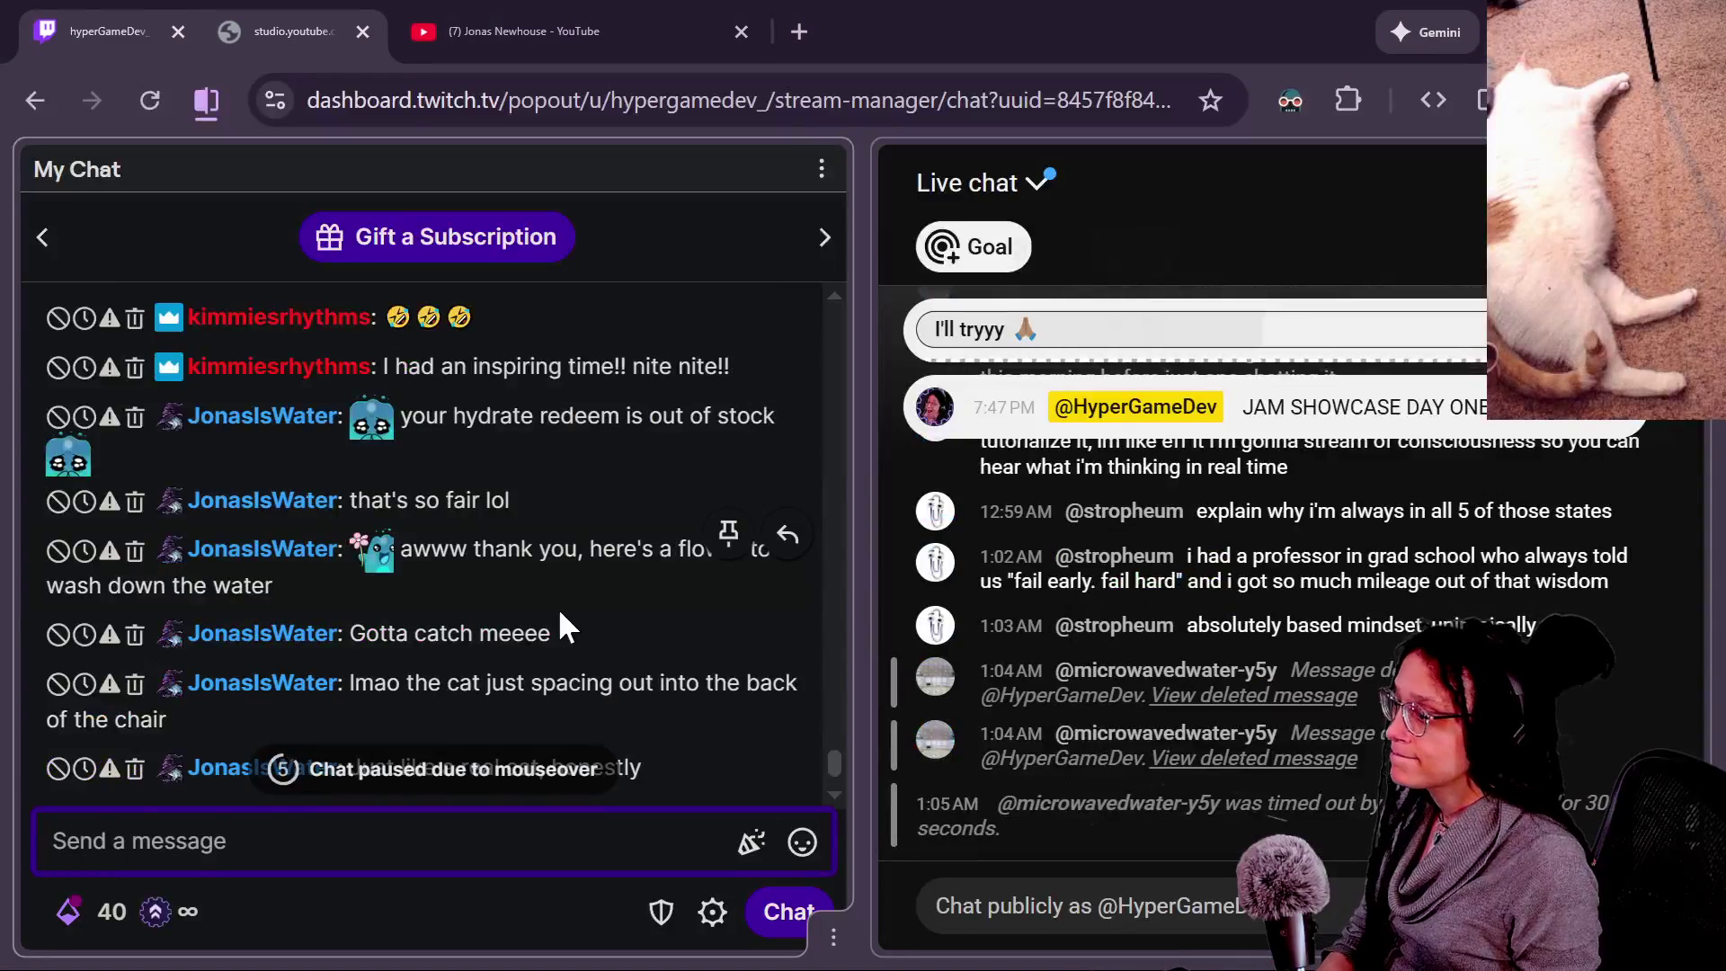
pyautogui.scroll(5, 561, 614)
pyautogui.scroll(3, 655, 622)
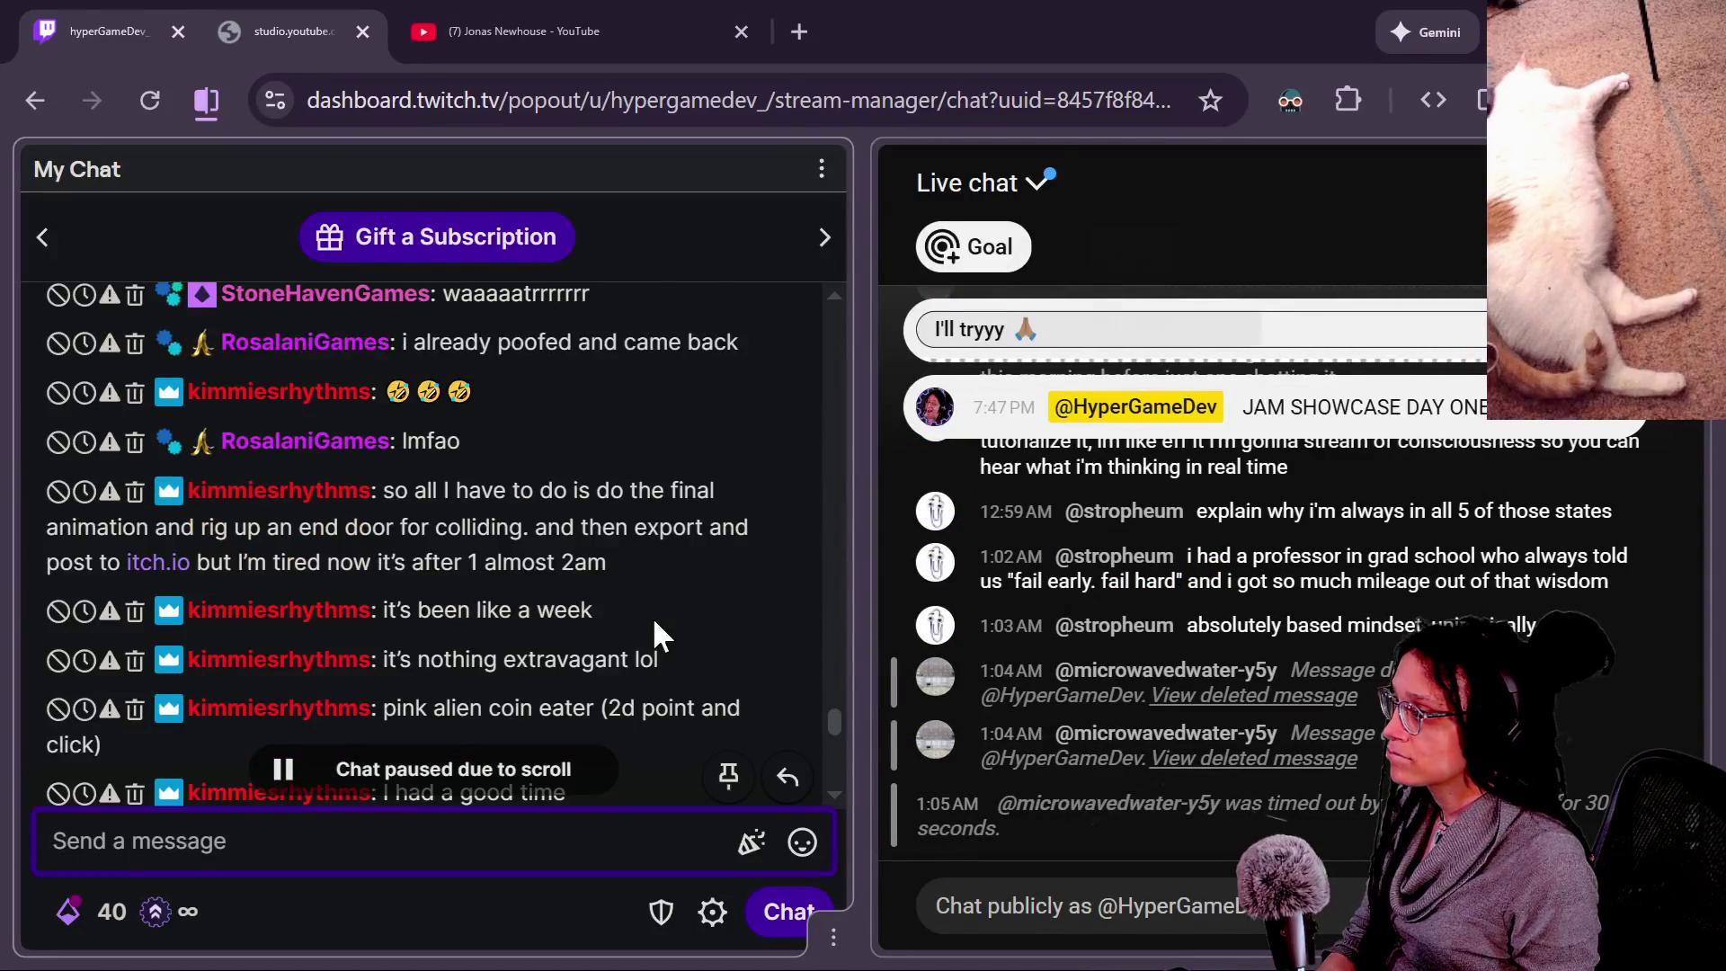
pyautogui.scroll(2, 655, 623)
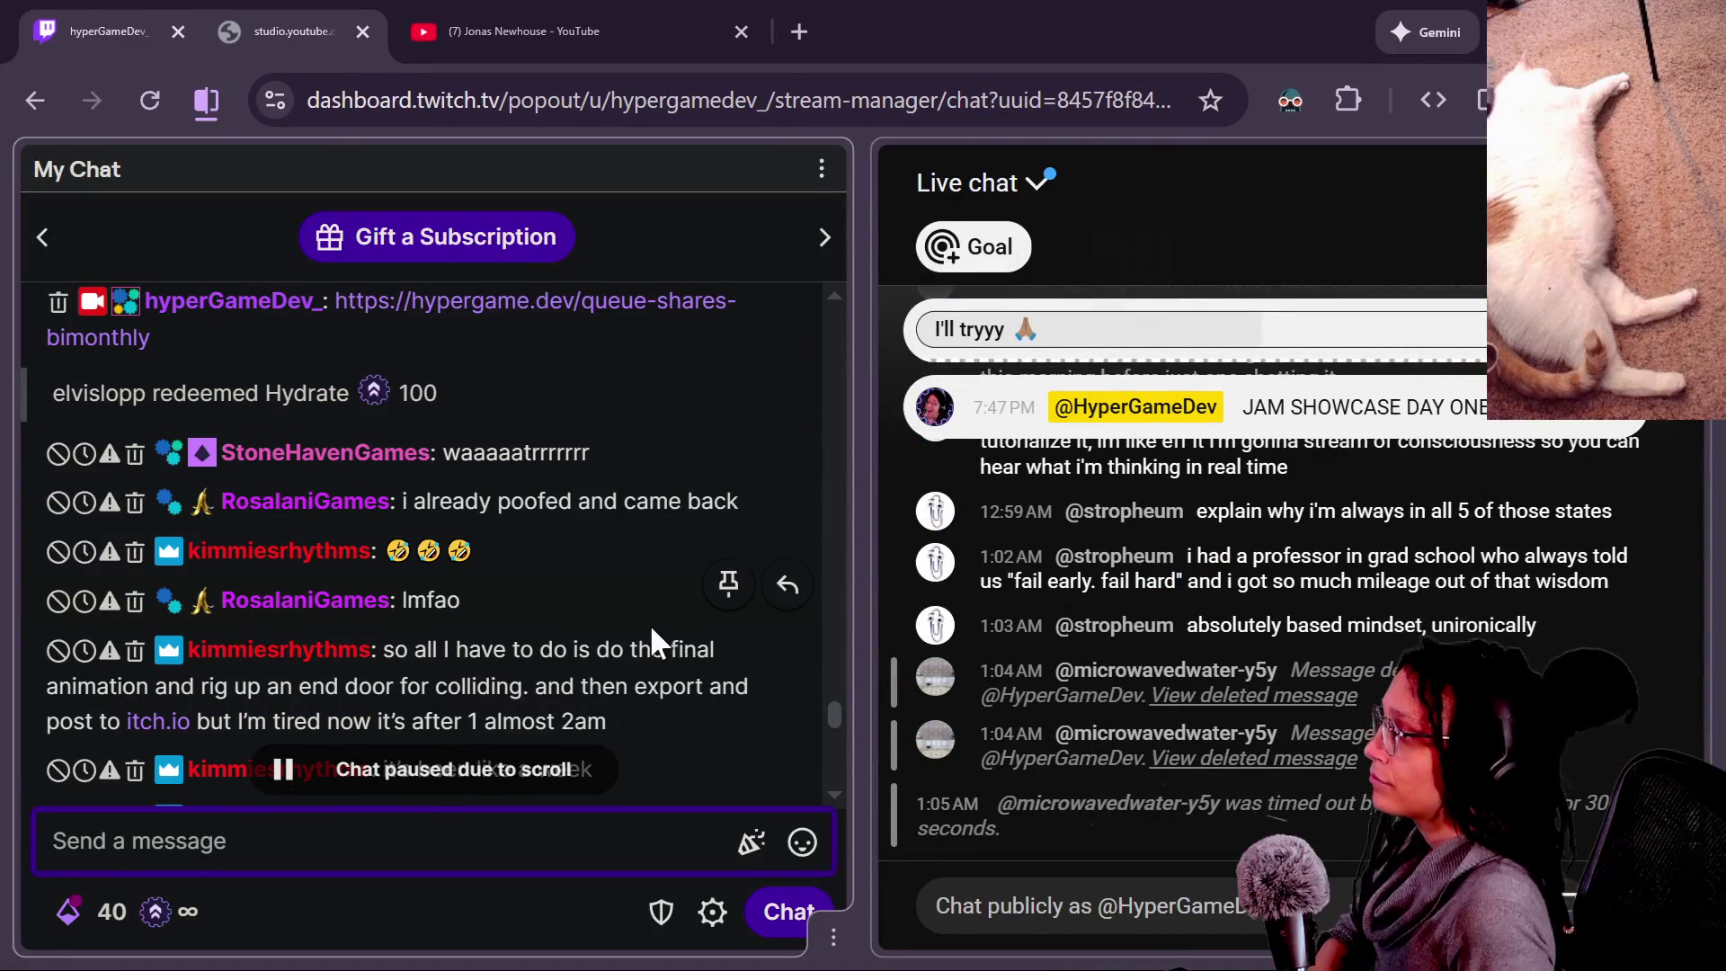
pyautogui.scroll(-2, 651, 624)
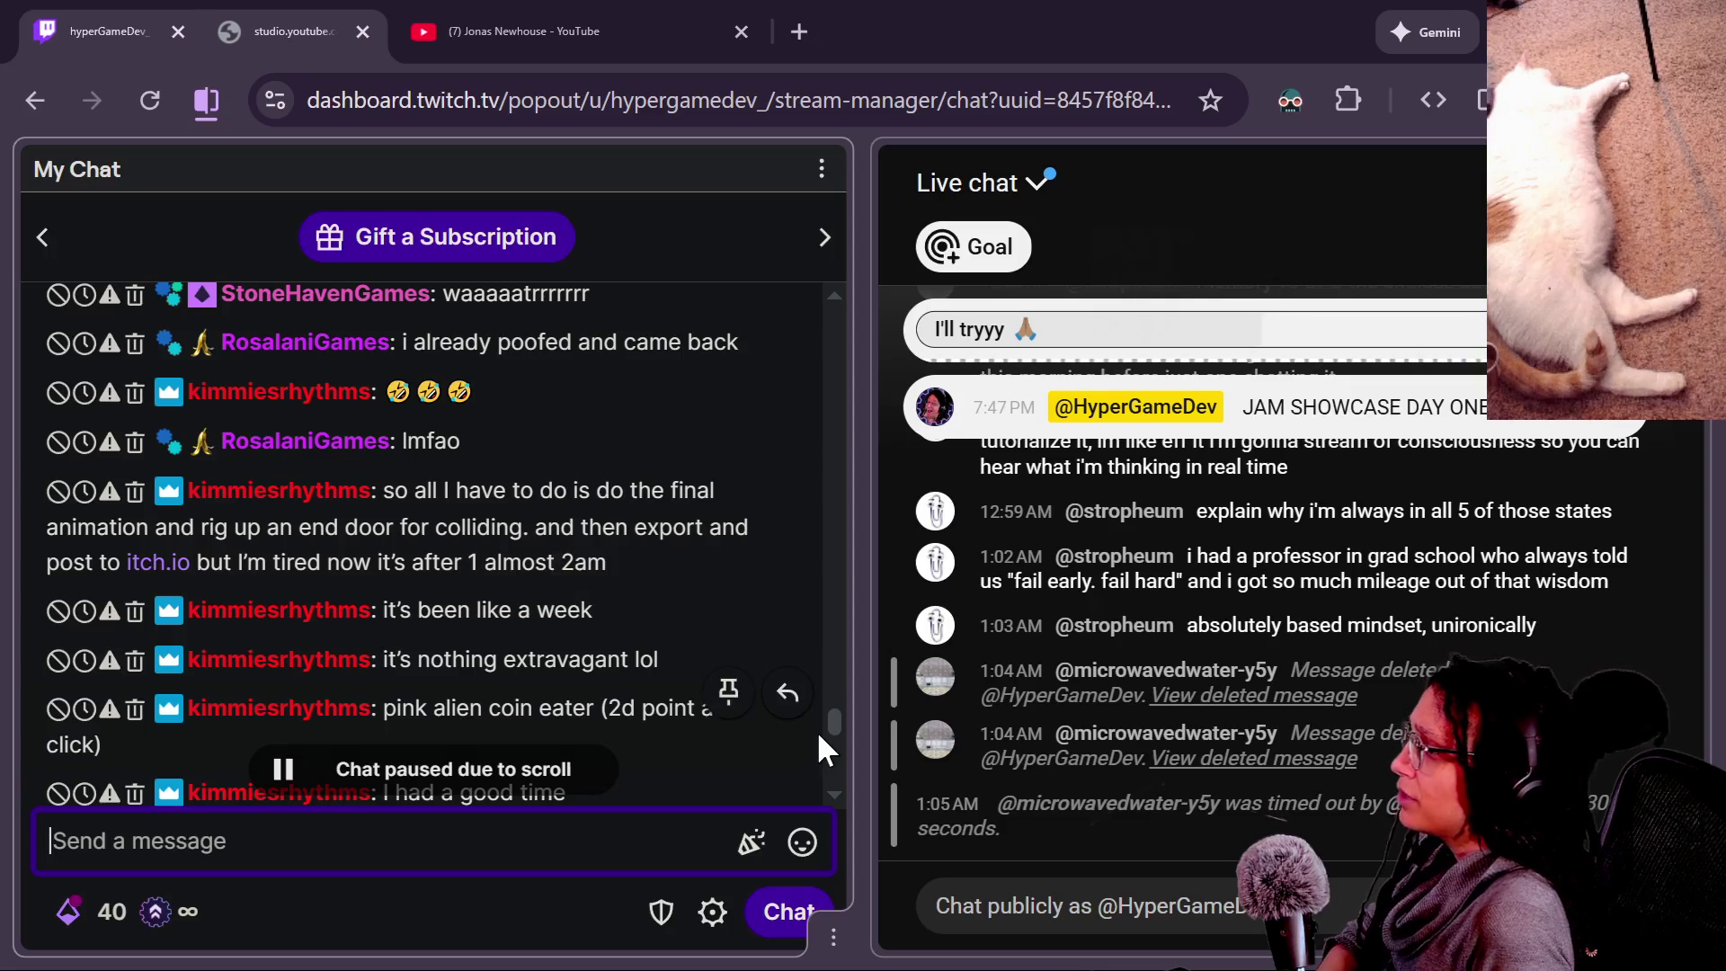
pyautogui.scroll(-2, 816, 730)
pyautogui.scroll(-2, 724, 722)
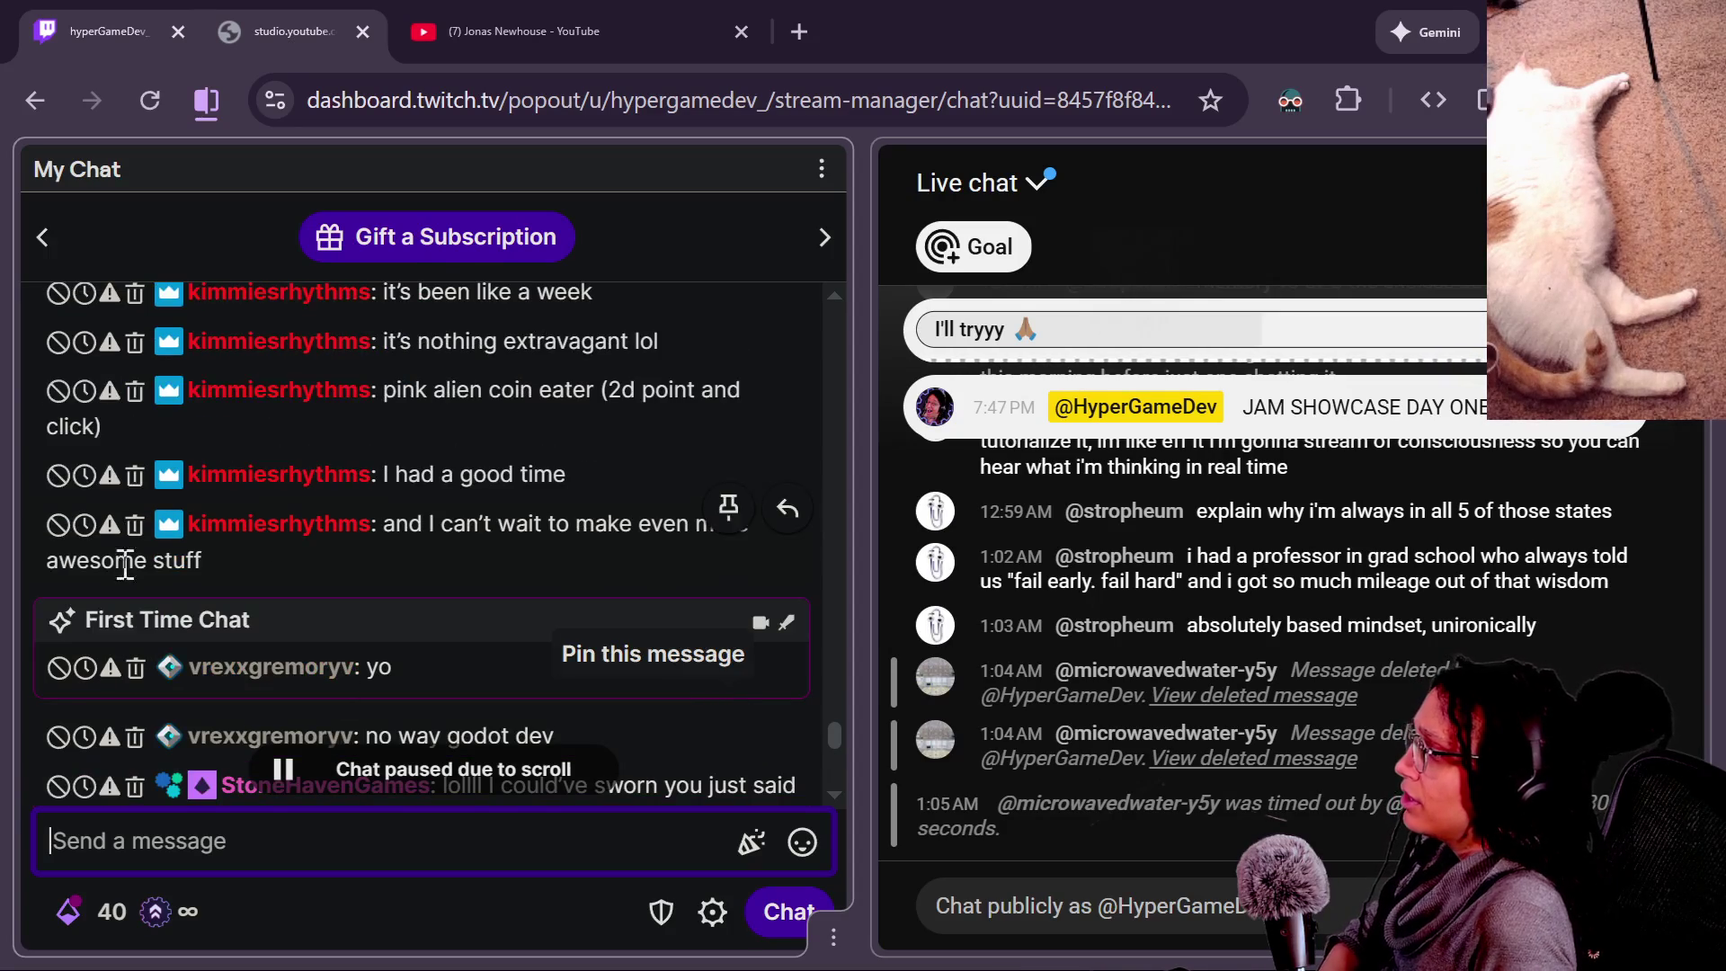
pyautogui.scroll(-2, 725, 726)
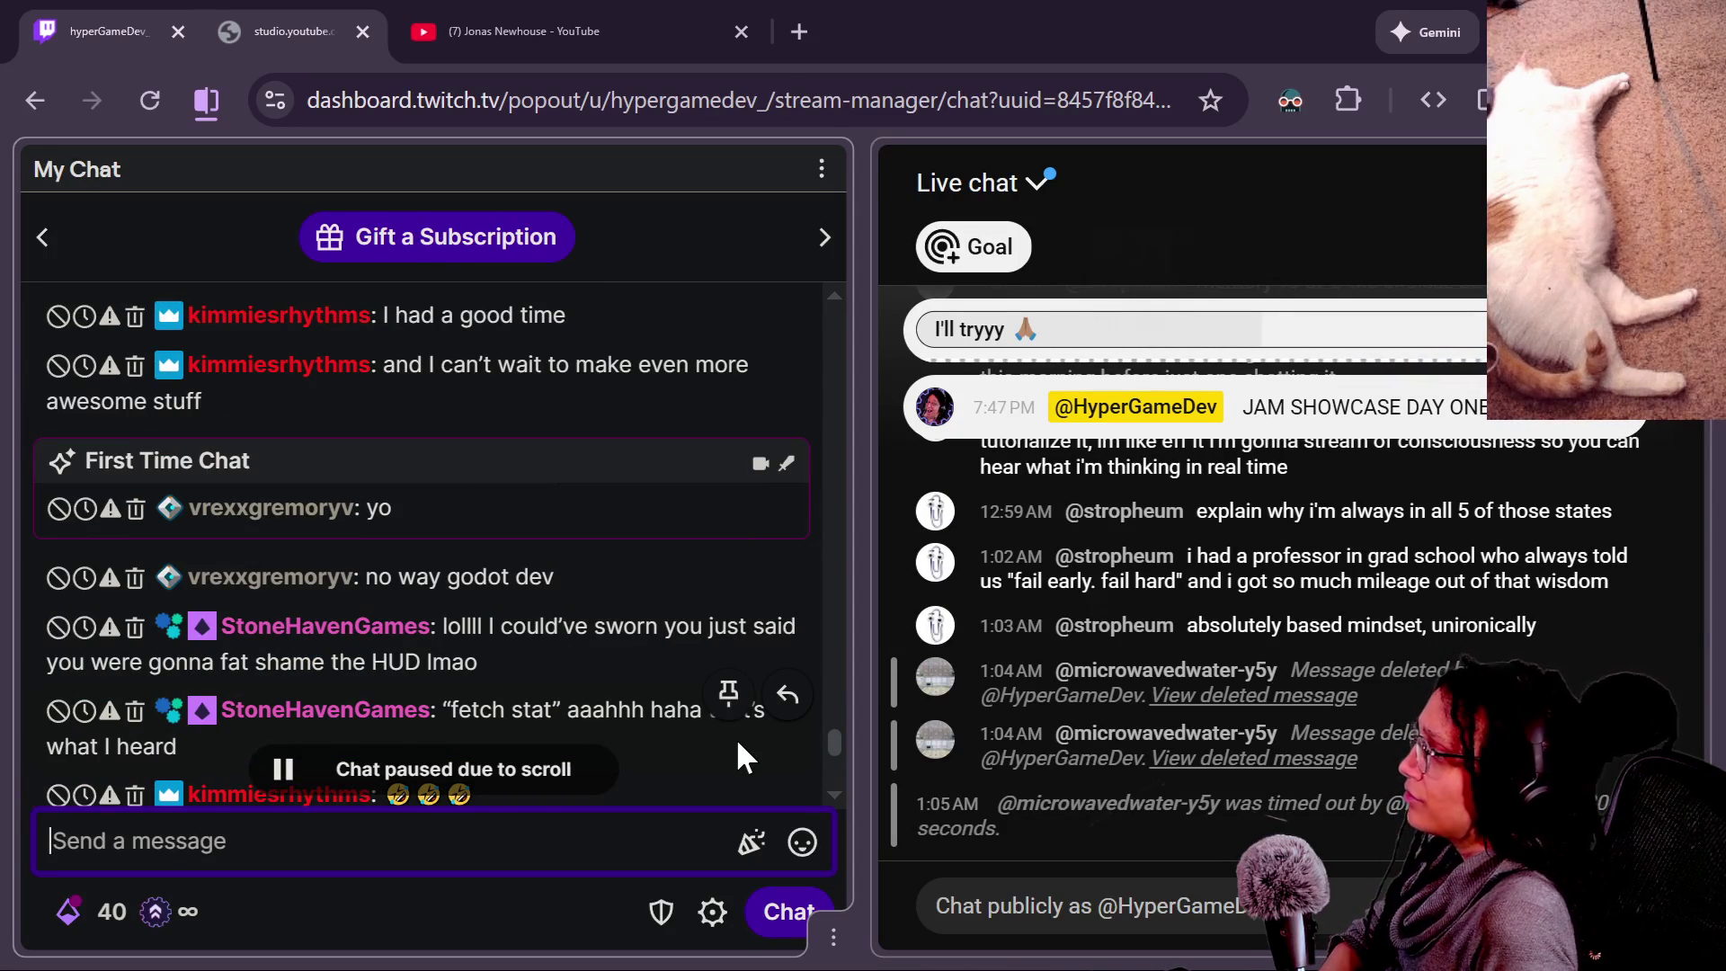
pyautogui.scroll(-2, 683, 531)
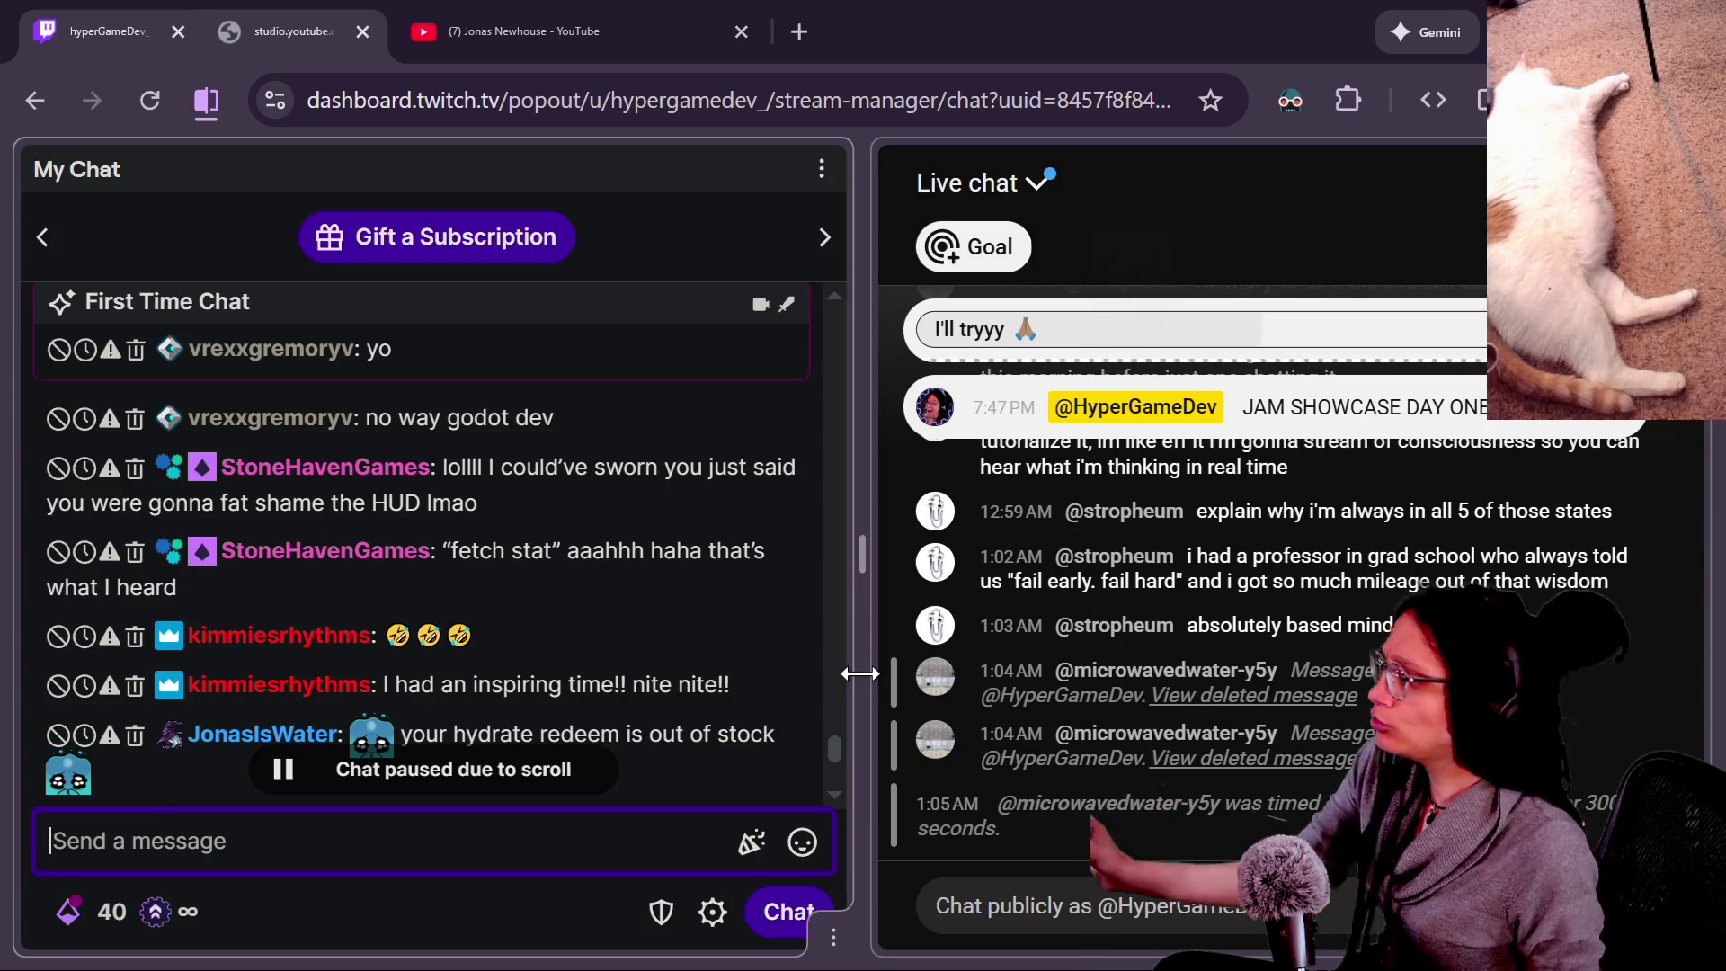
pyautogui.moveTo(483, 623)
pyautogui.scroll(-5, 400, 648)
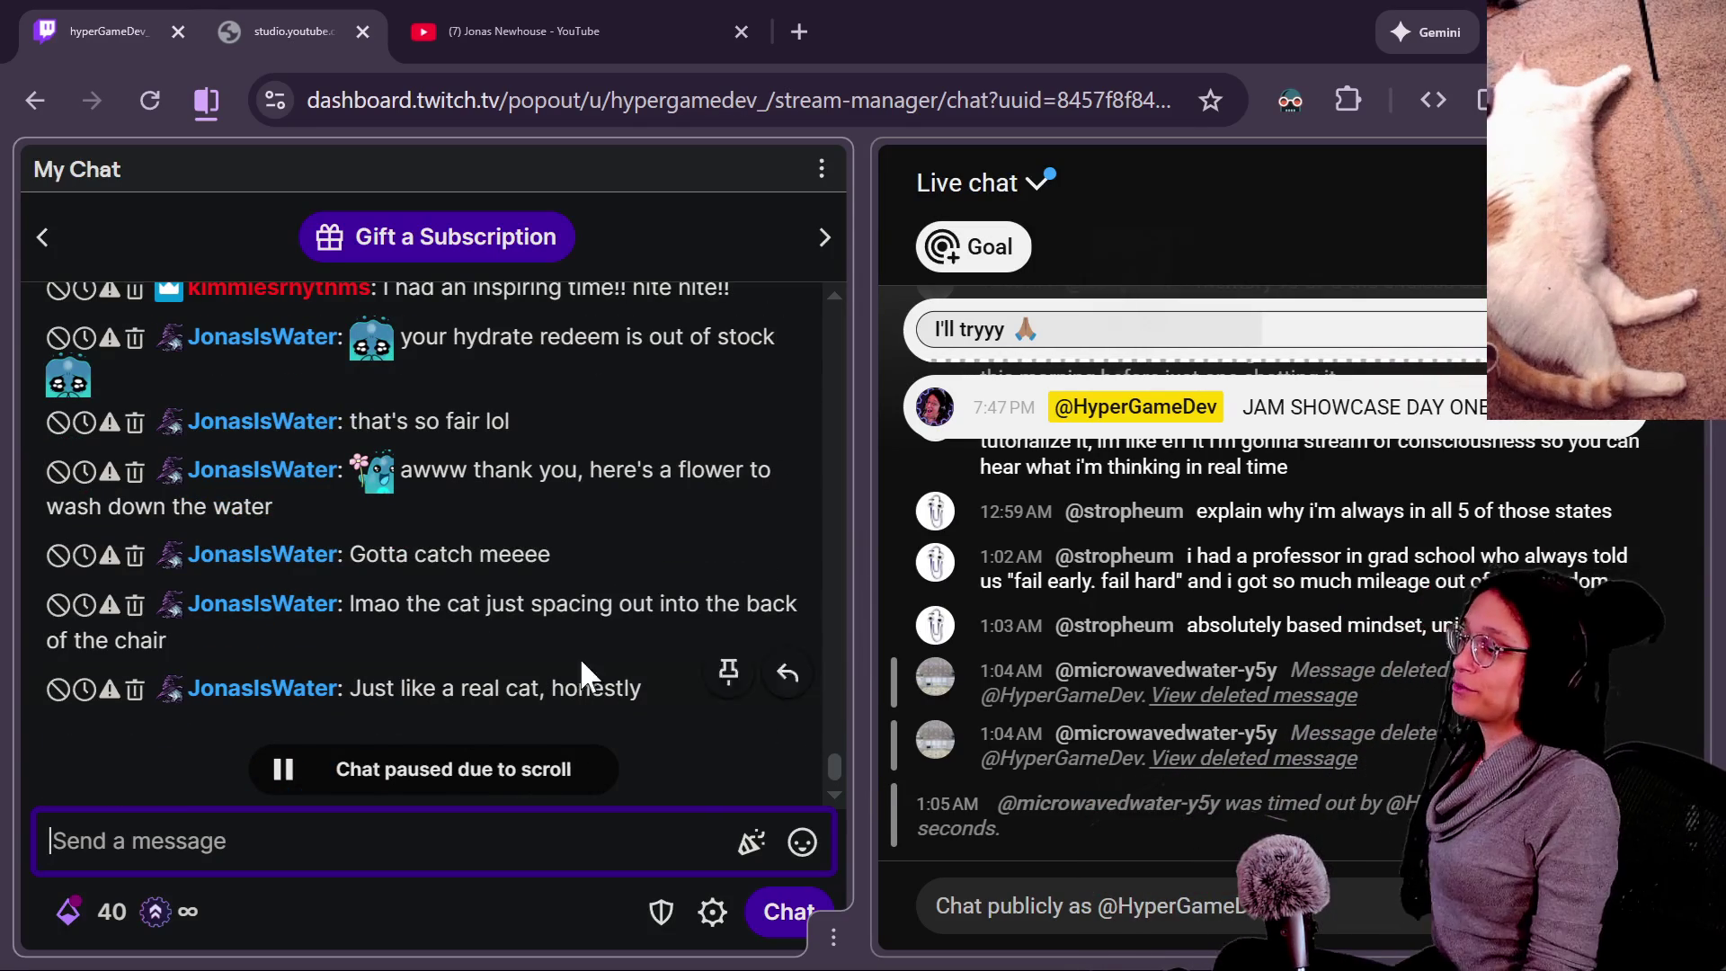
pyautogui.scroll(1, 530, 630)
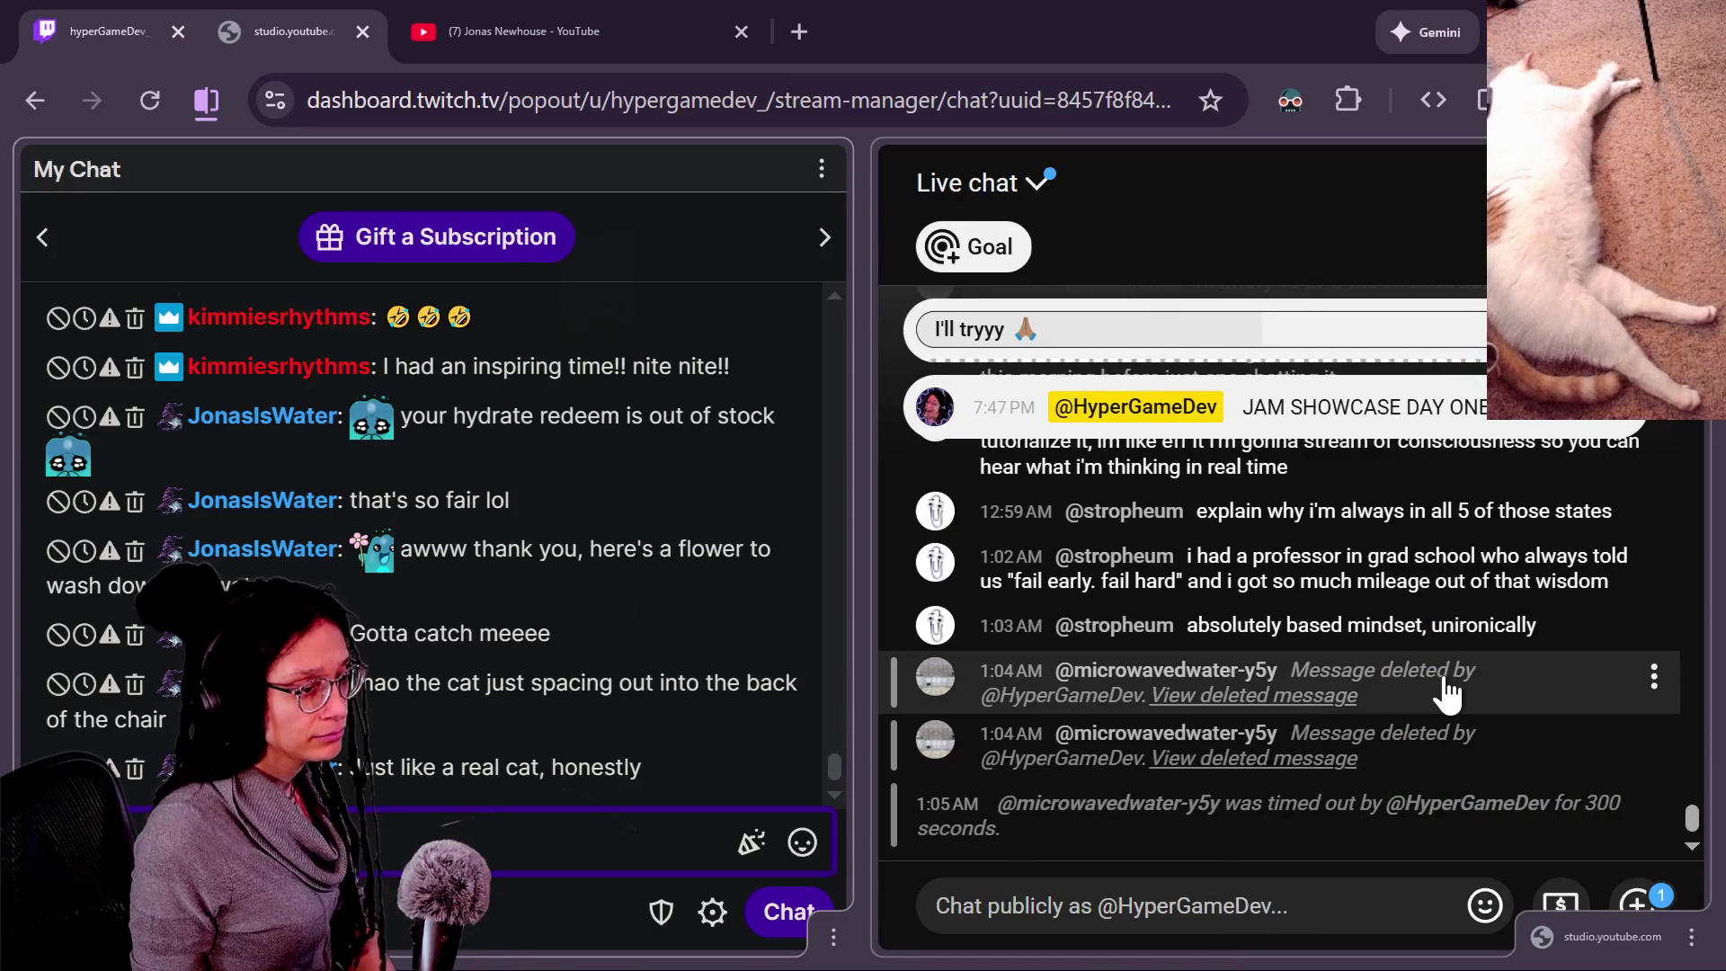
pyautogui.scroll(3, 1533, 733)
pyautogui.scroll(3, 1538, 739)
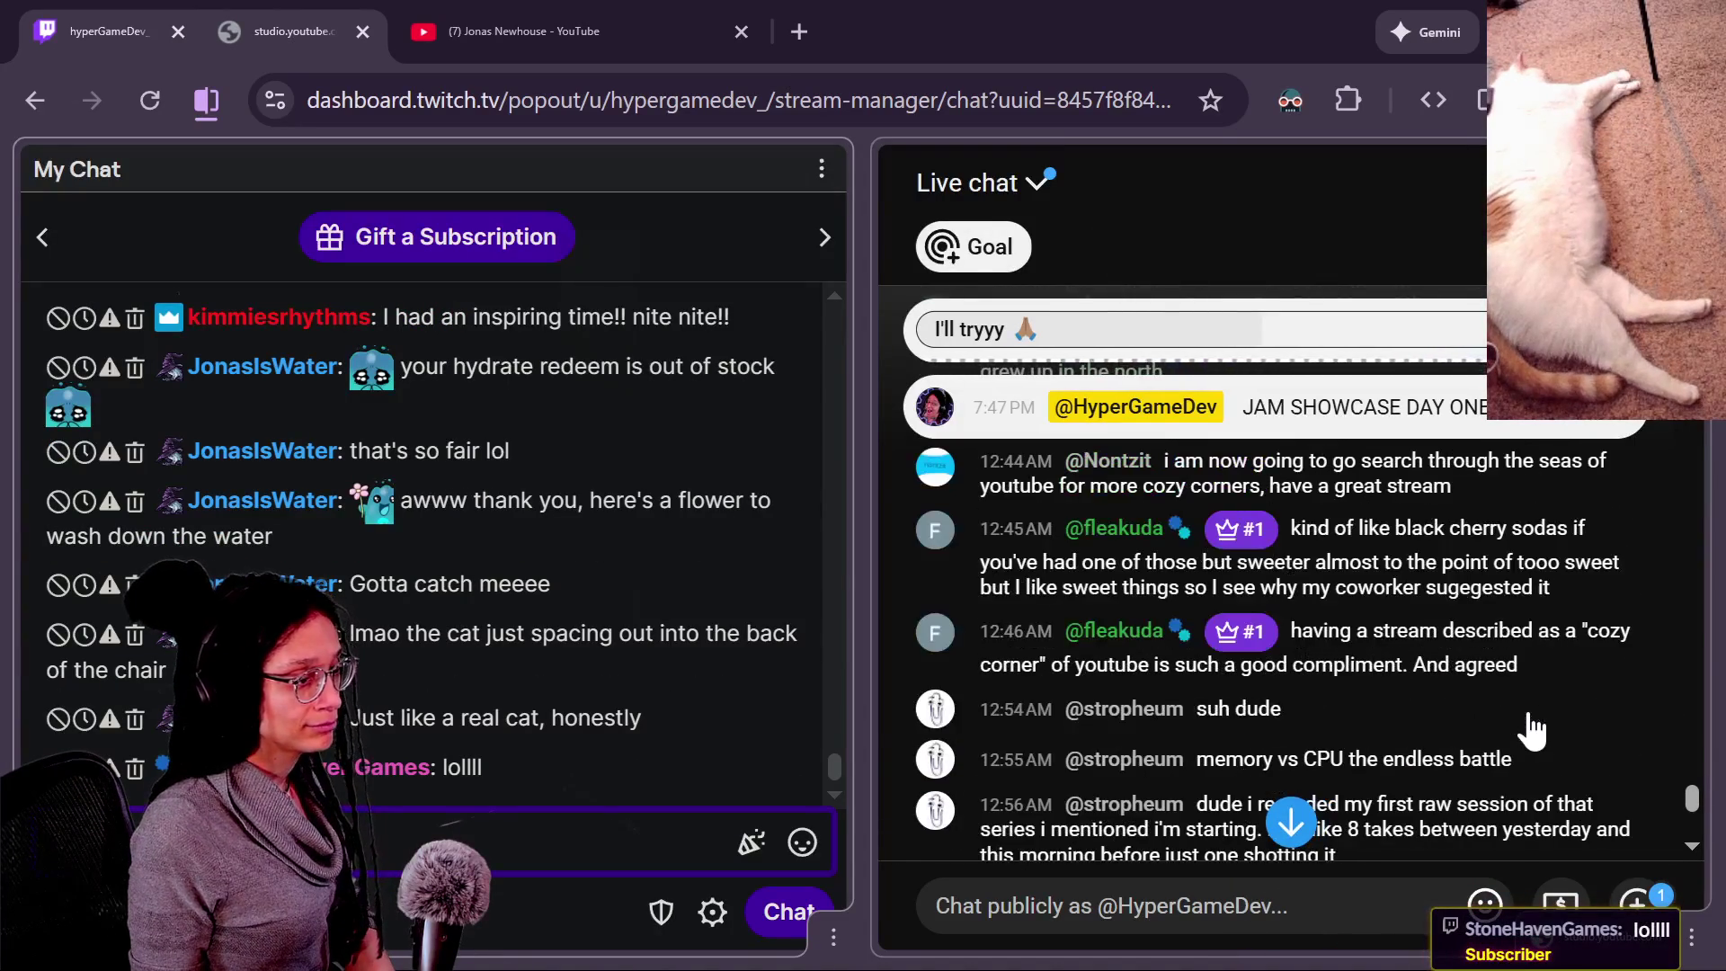
pyautogui.hotkey('ctrl', '+')
# Return the YouTube live chat page to its smaller zoom level.
pyautogui.hotkey('ctrl', '-')
pyautogui.click(1358, 899)
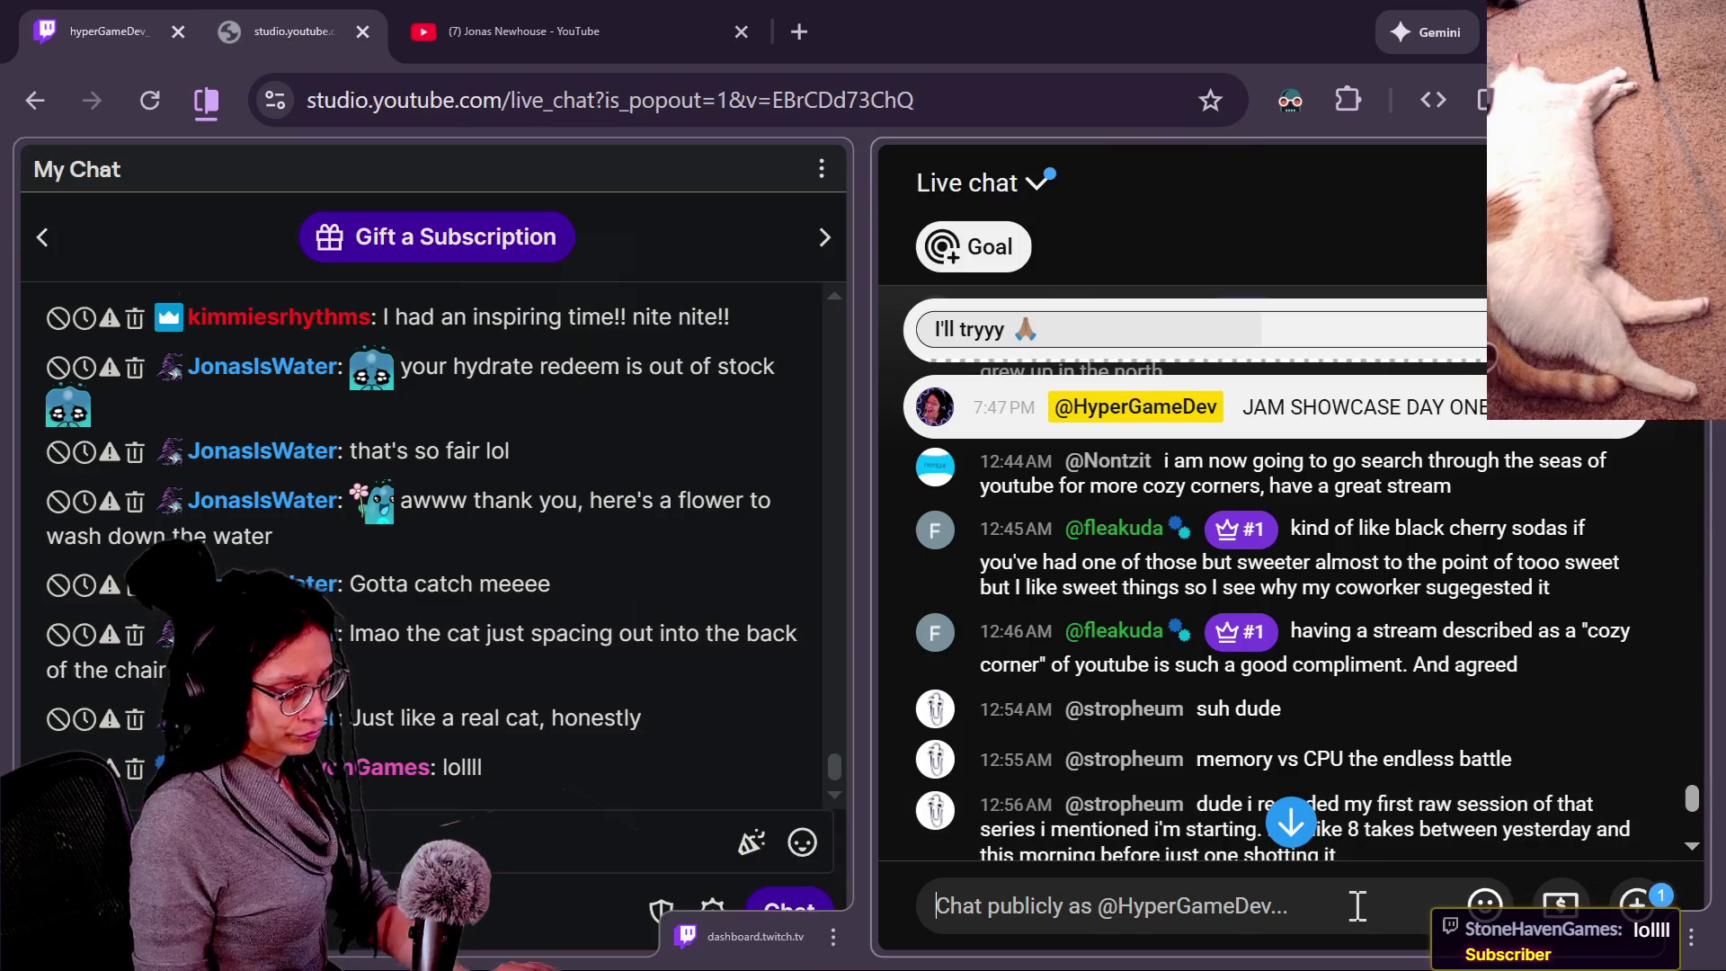
pyautogui.hotkey('ctrl', '+')
pyautogui.hotkey('ctrl', '+')
pyautogui.hotkey('ctrl', '-')
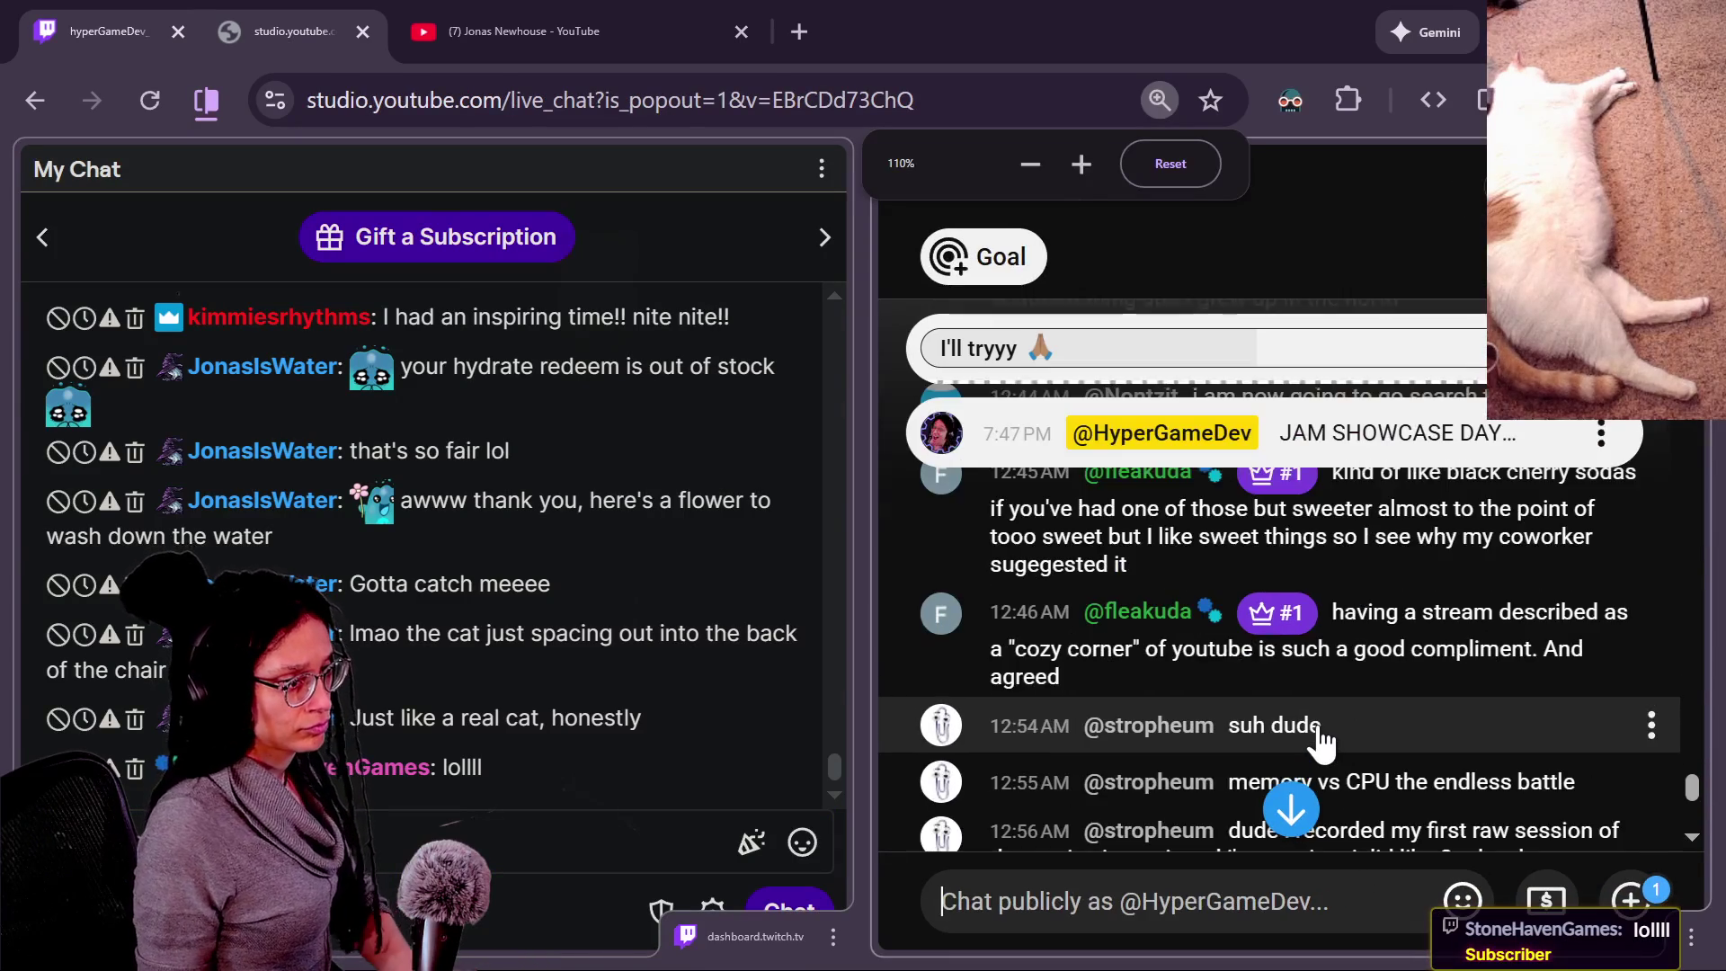
# Scroll back through earlier chat messages and open, then close, a viewer's message menu.
pyautogui.scroll(2, 1318, 732)
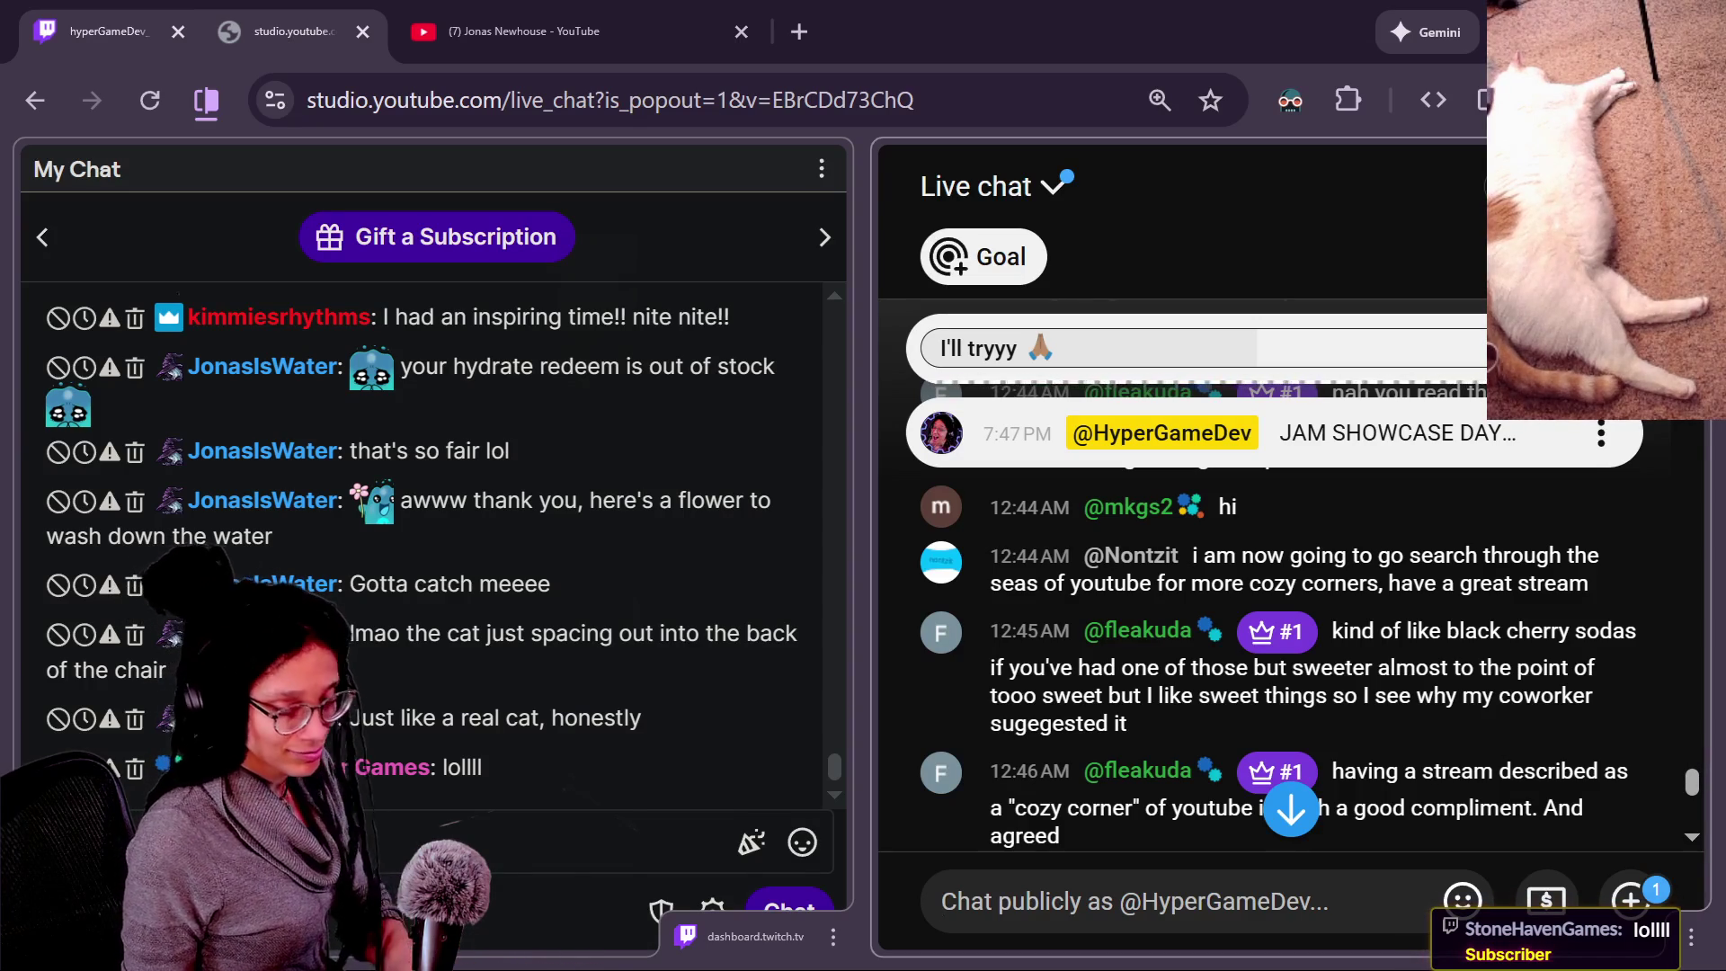
pyautogui.moveTo(1691, 782)
pyautogui.mouseDown()
pyautogui.moveTo(1686, 764)
pyautogui.moveTo(1688, 790)
pyautogui.mouseUp()
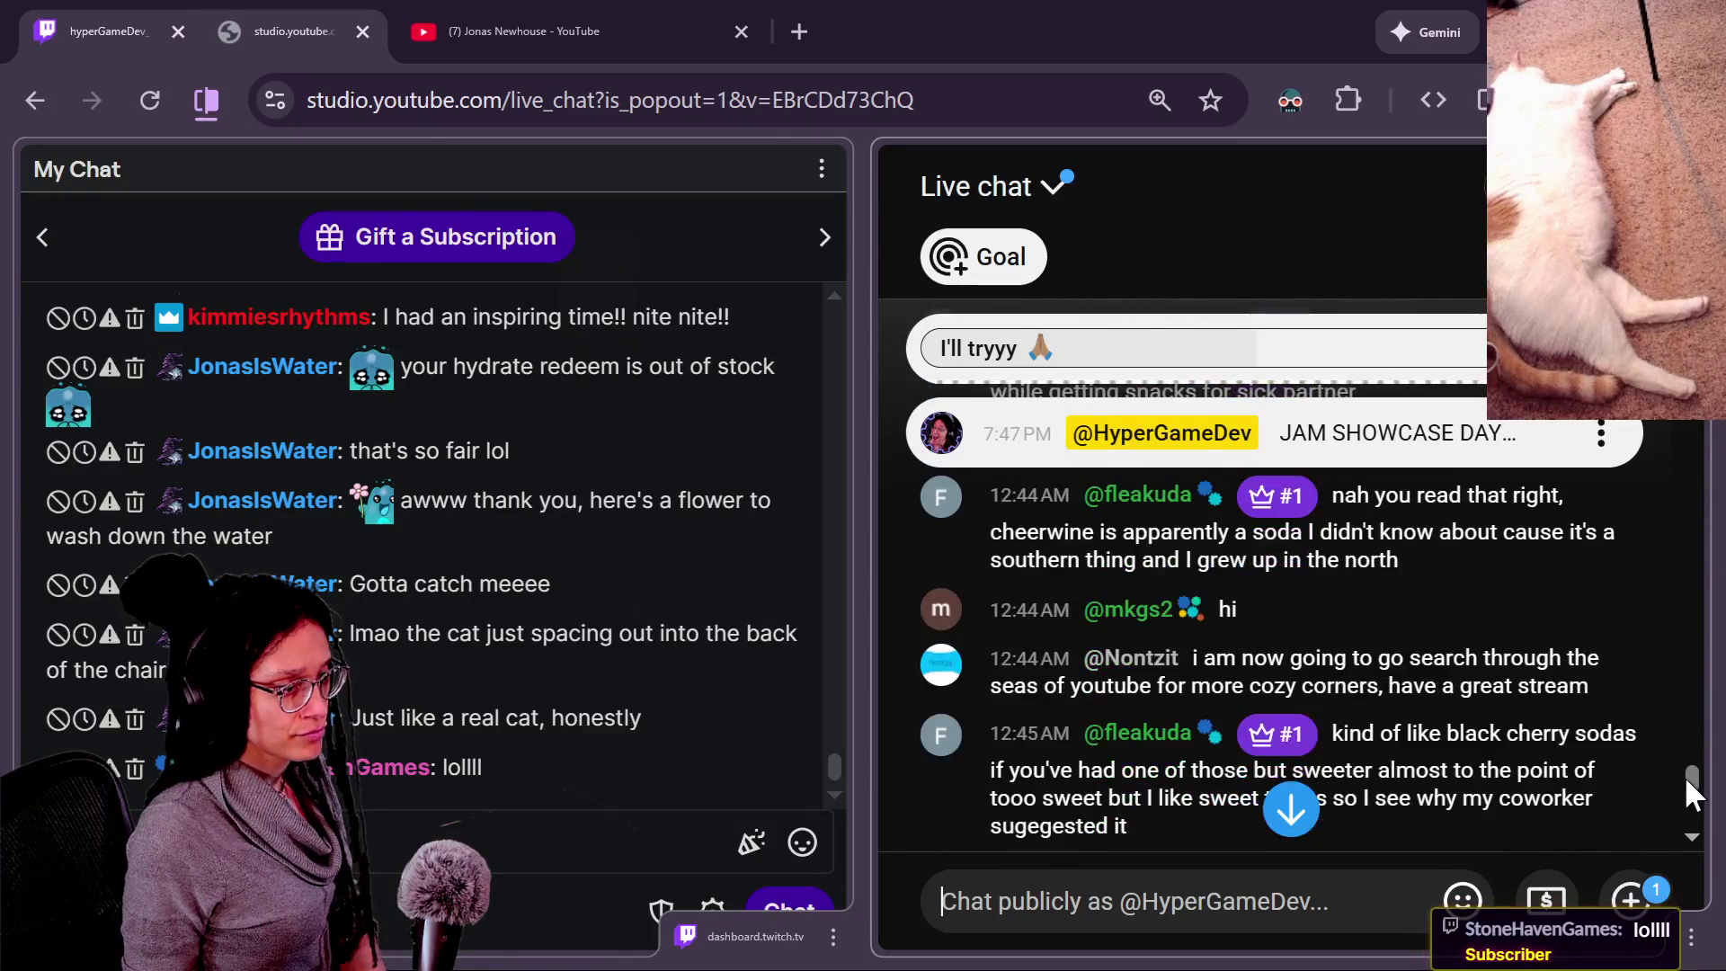
pyautogui.scroll(-2, 1526, 717)
pyautogui.scroll(2, 1545, 720)
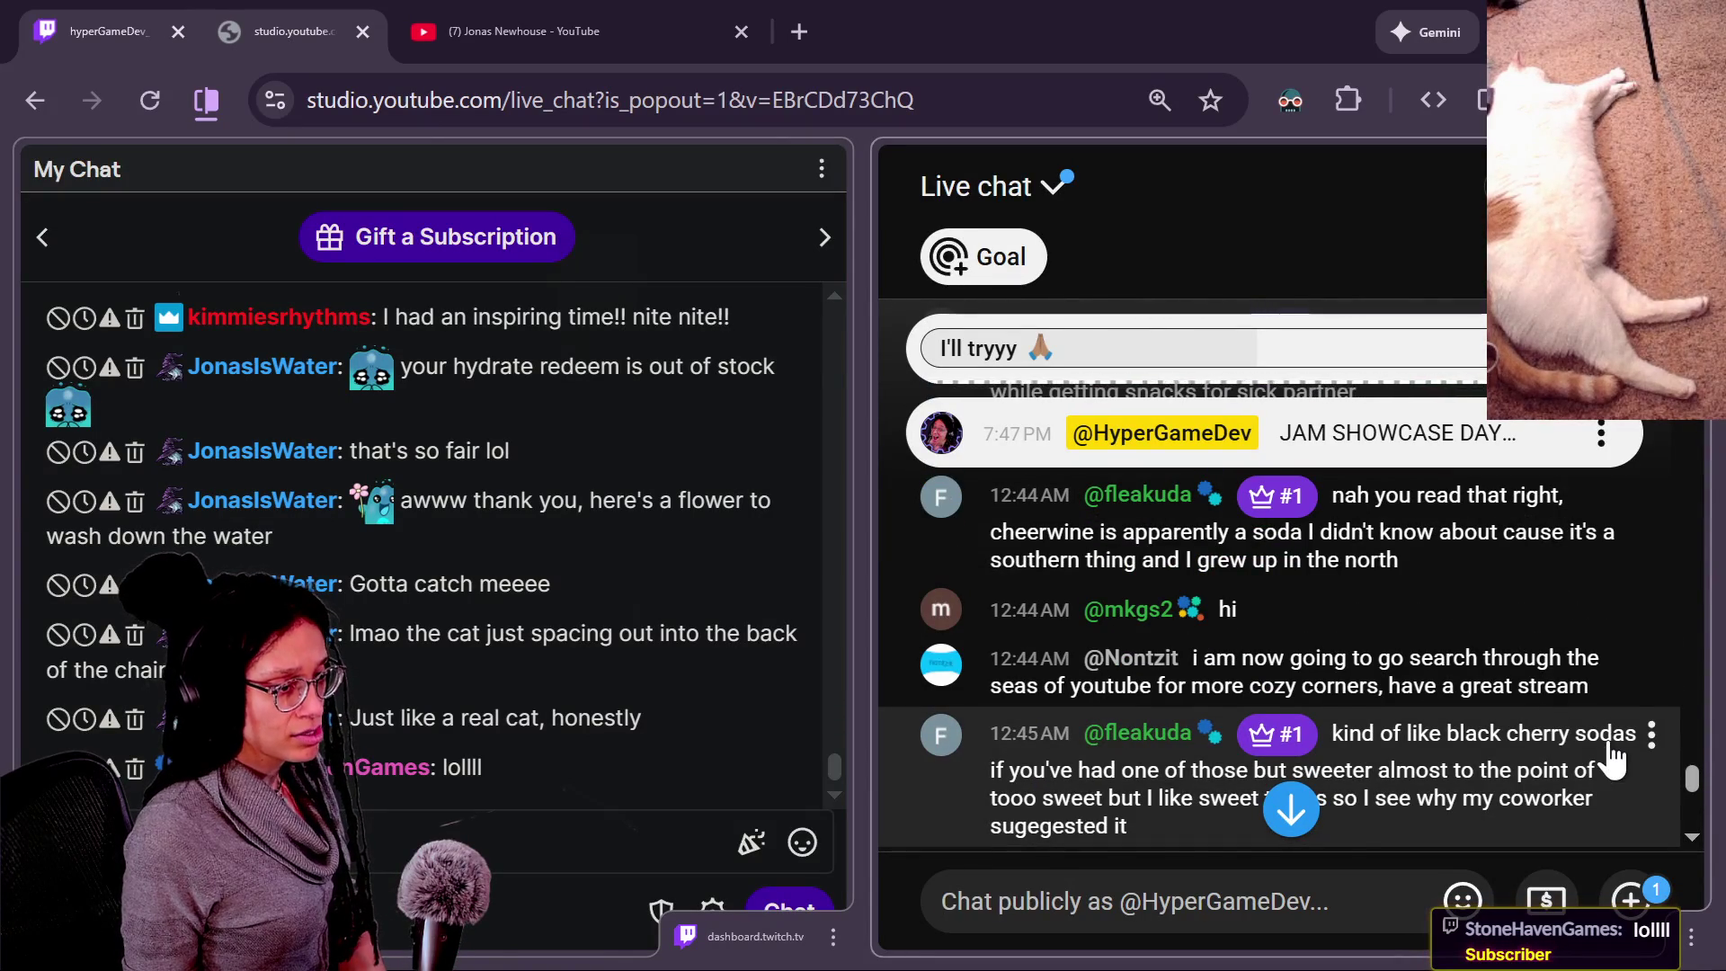
pyautogui.scroll(-2, 1613, 760)
pyautogui.scroll(2, 1612, 759)
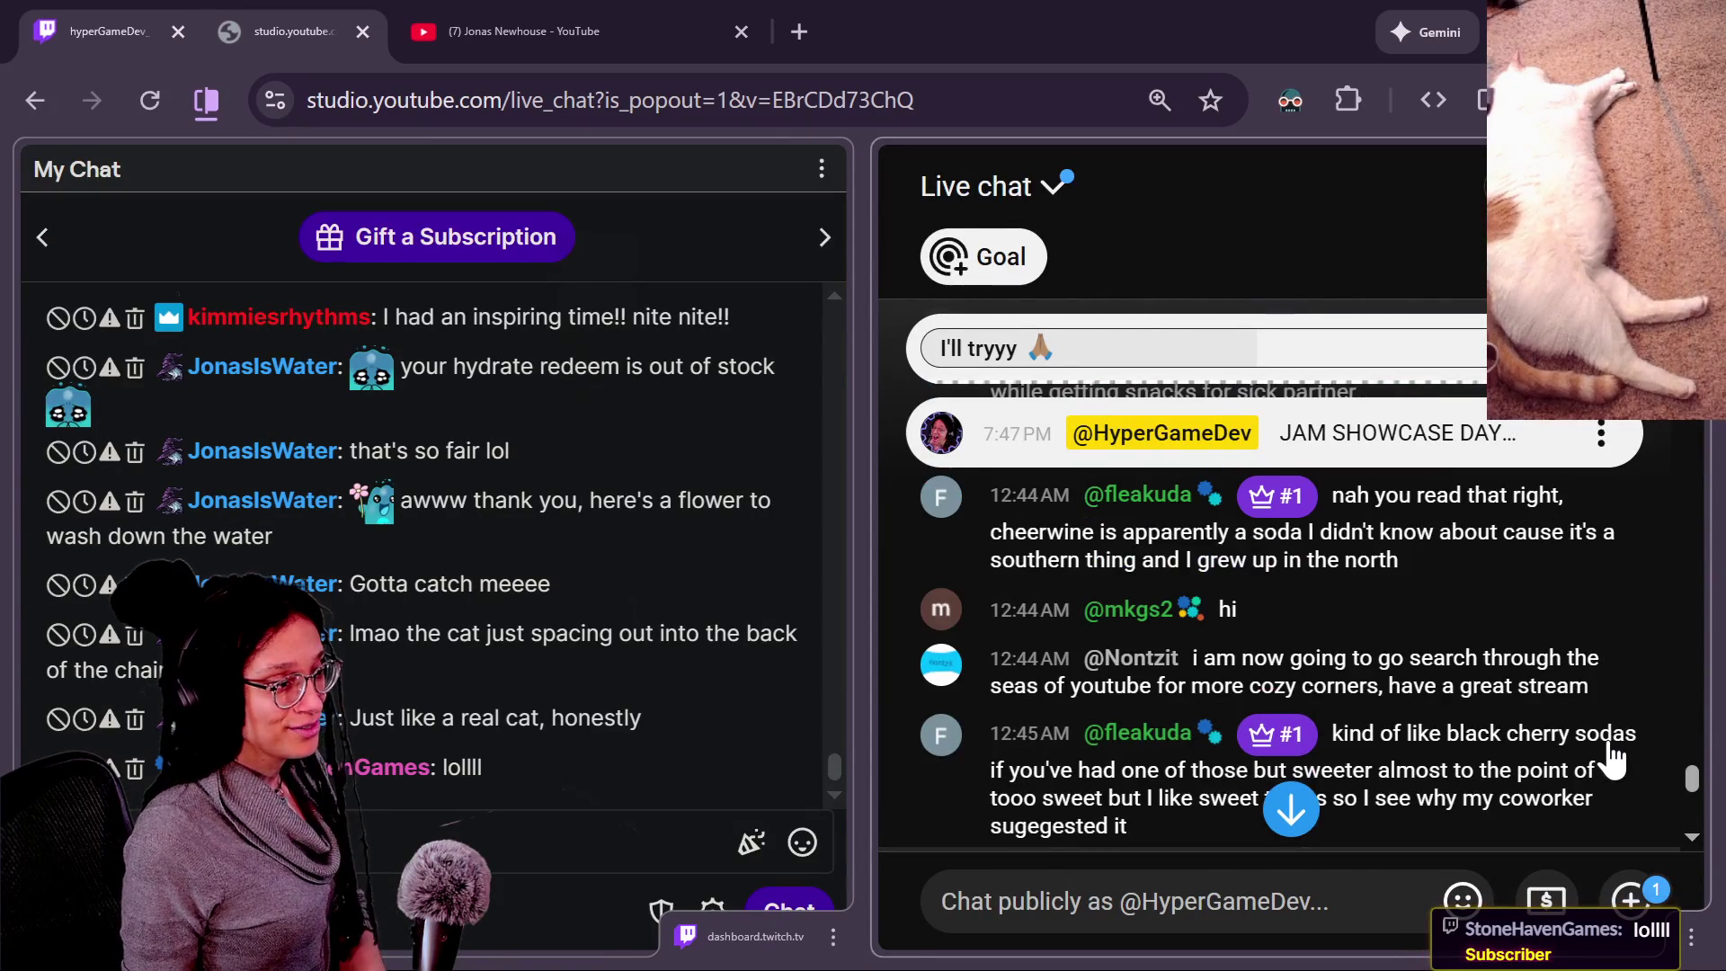
pyautogui.click(1157, 661)
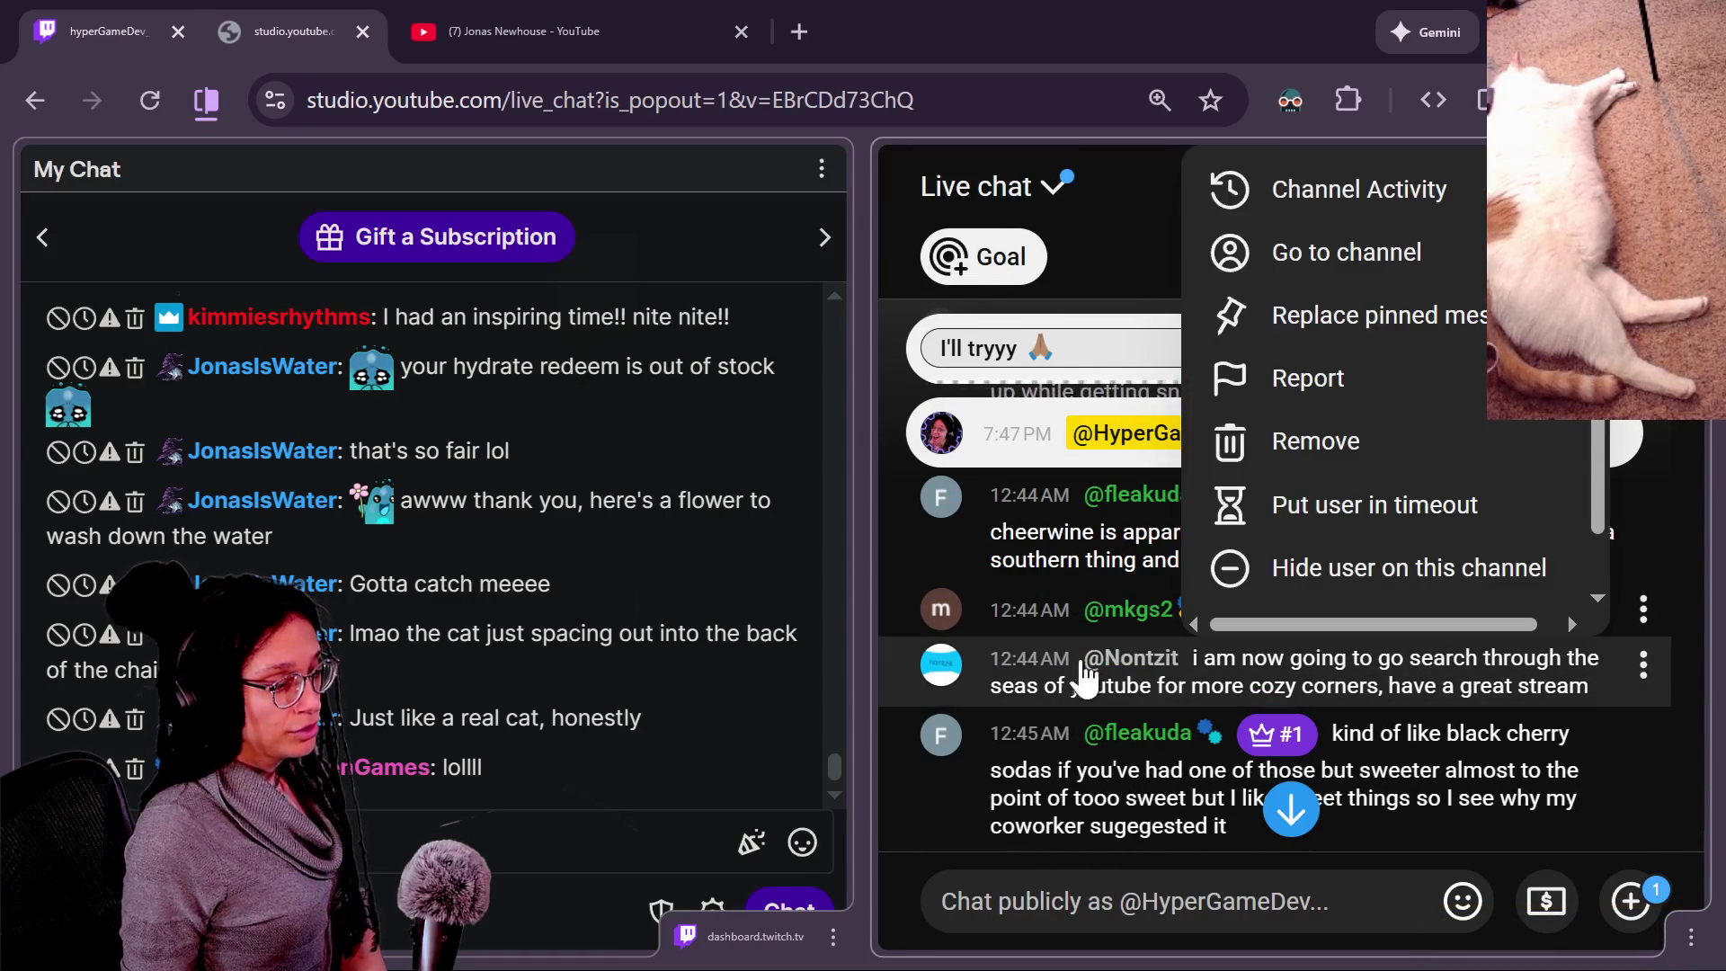
pyautogui.click(1029, 885)
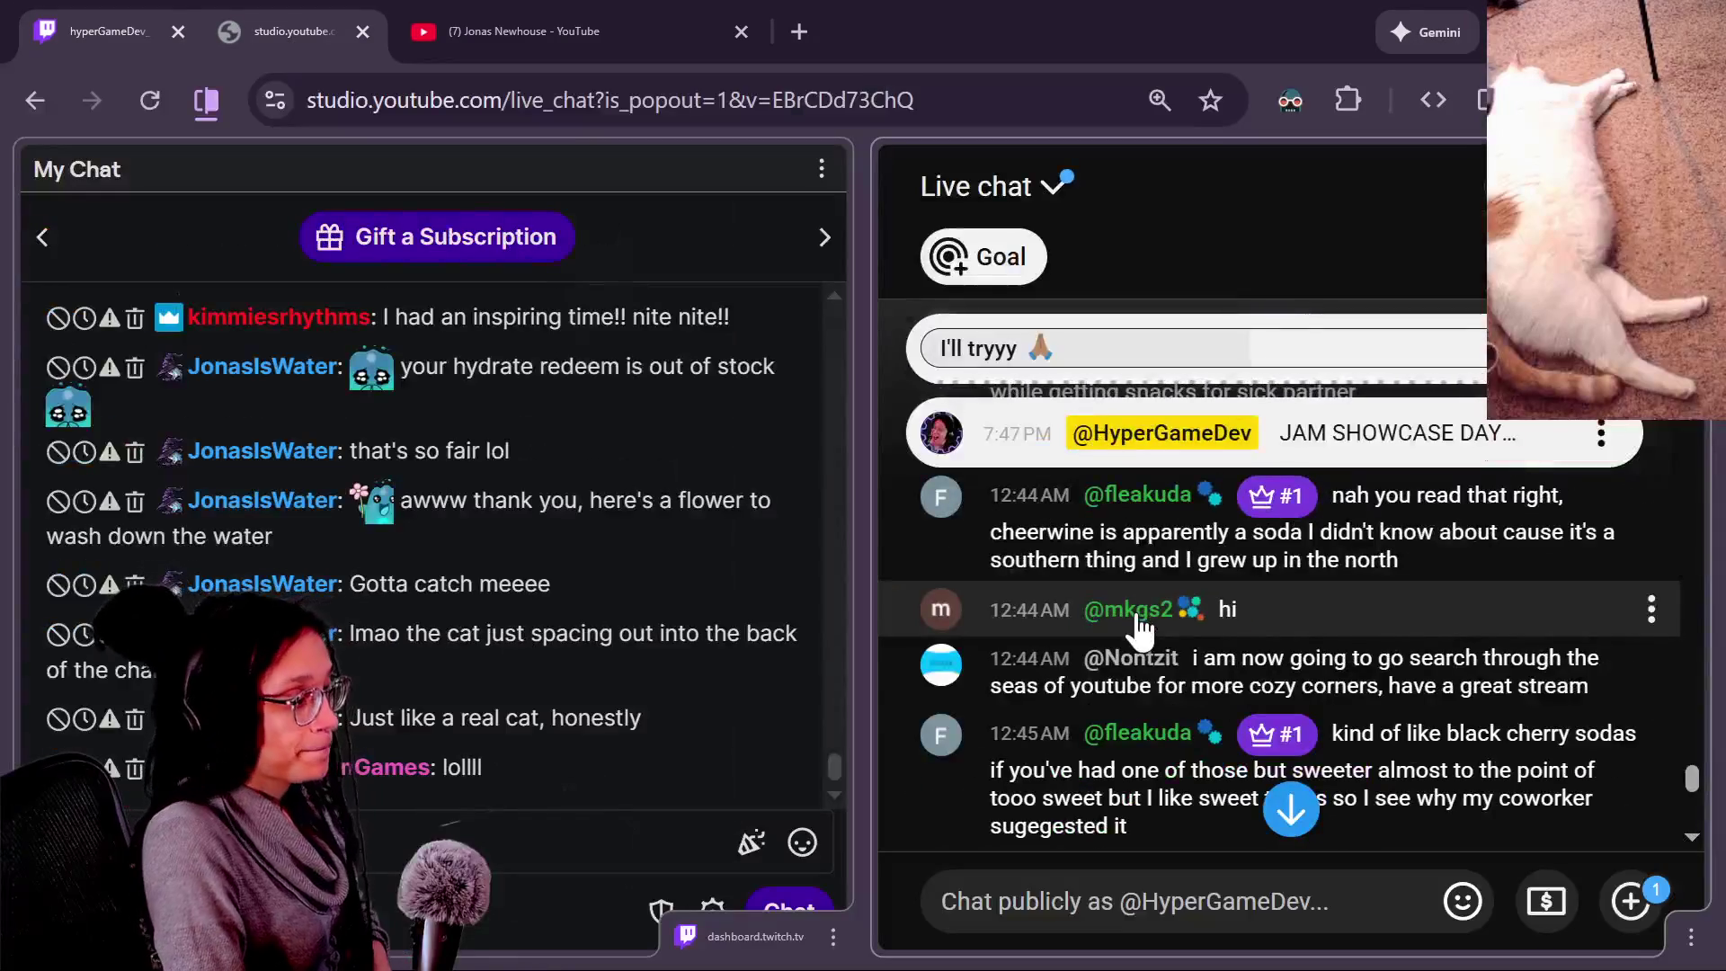
# Scroll through the live chat toward the newest messages.
pyautogui.moveTo(651, 703)
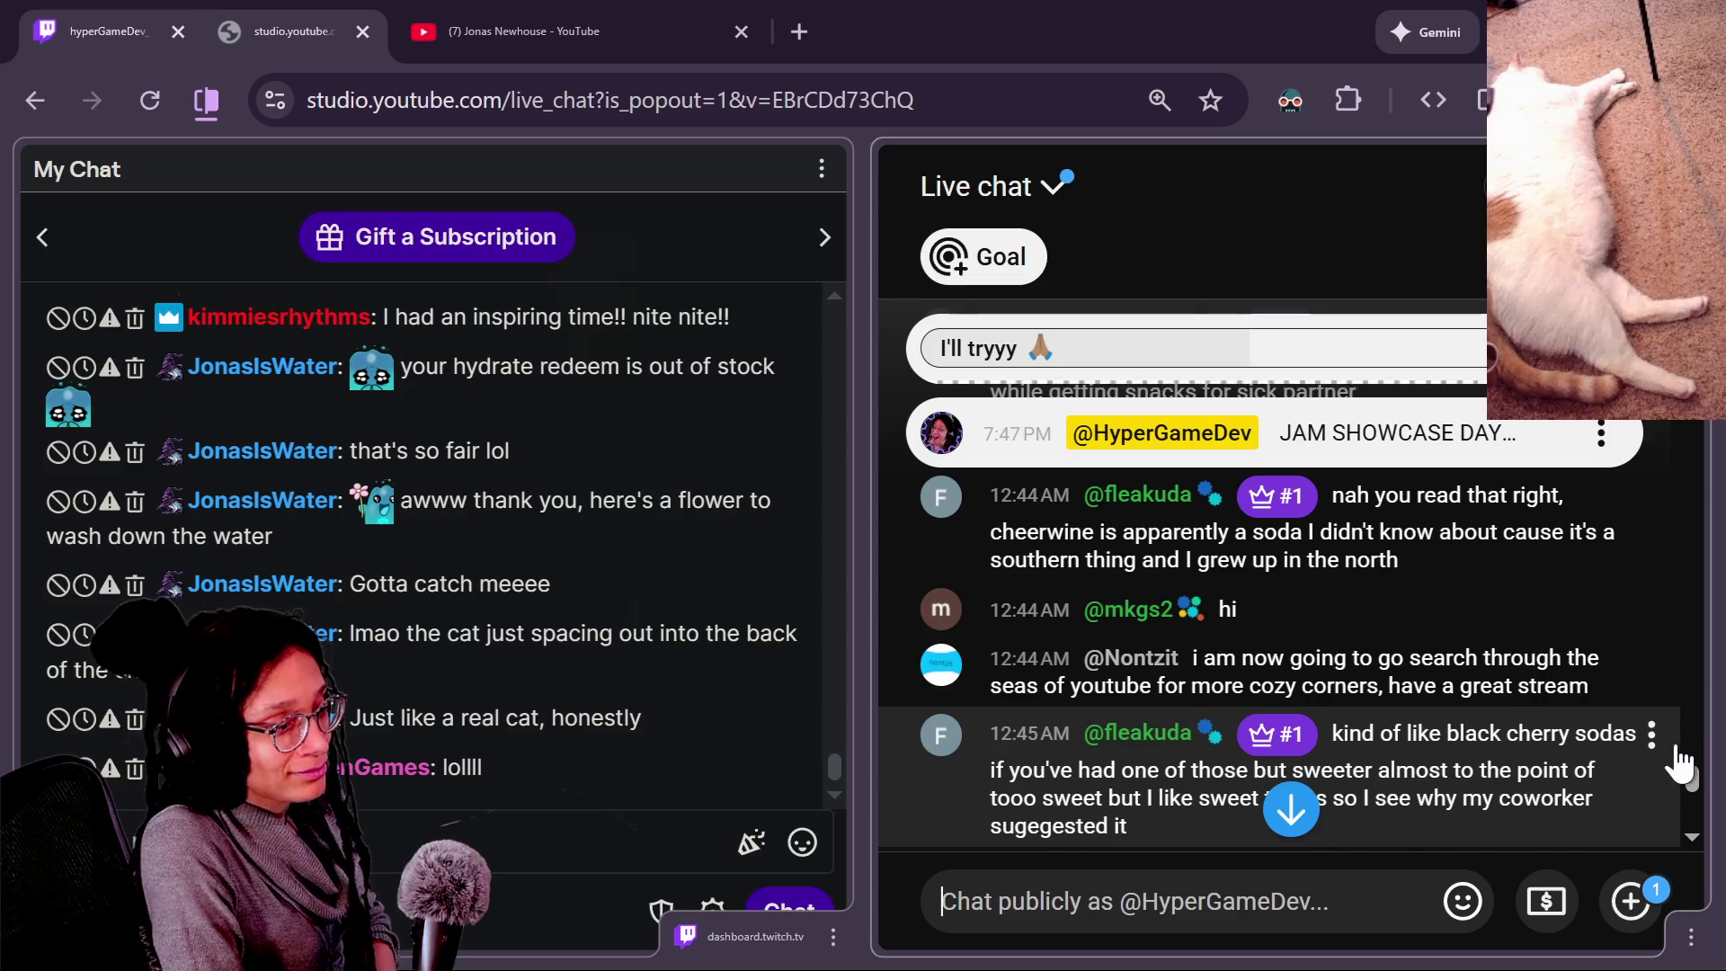
pyautogui.scroll(-2, 1691, 775)
pyautogui.scroll(1, 1696, 784)
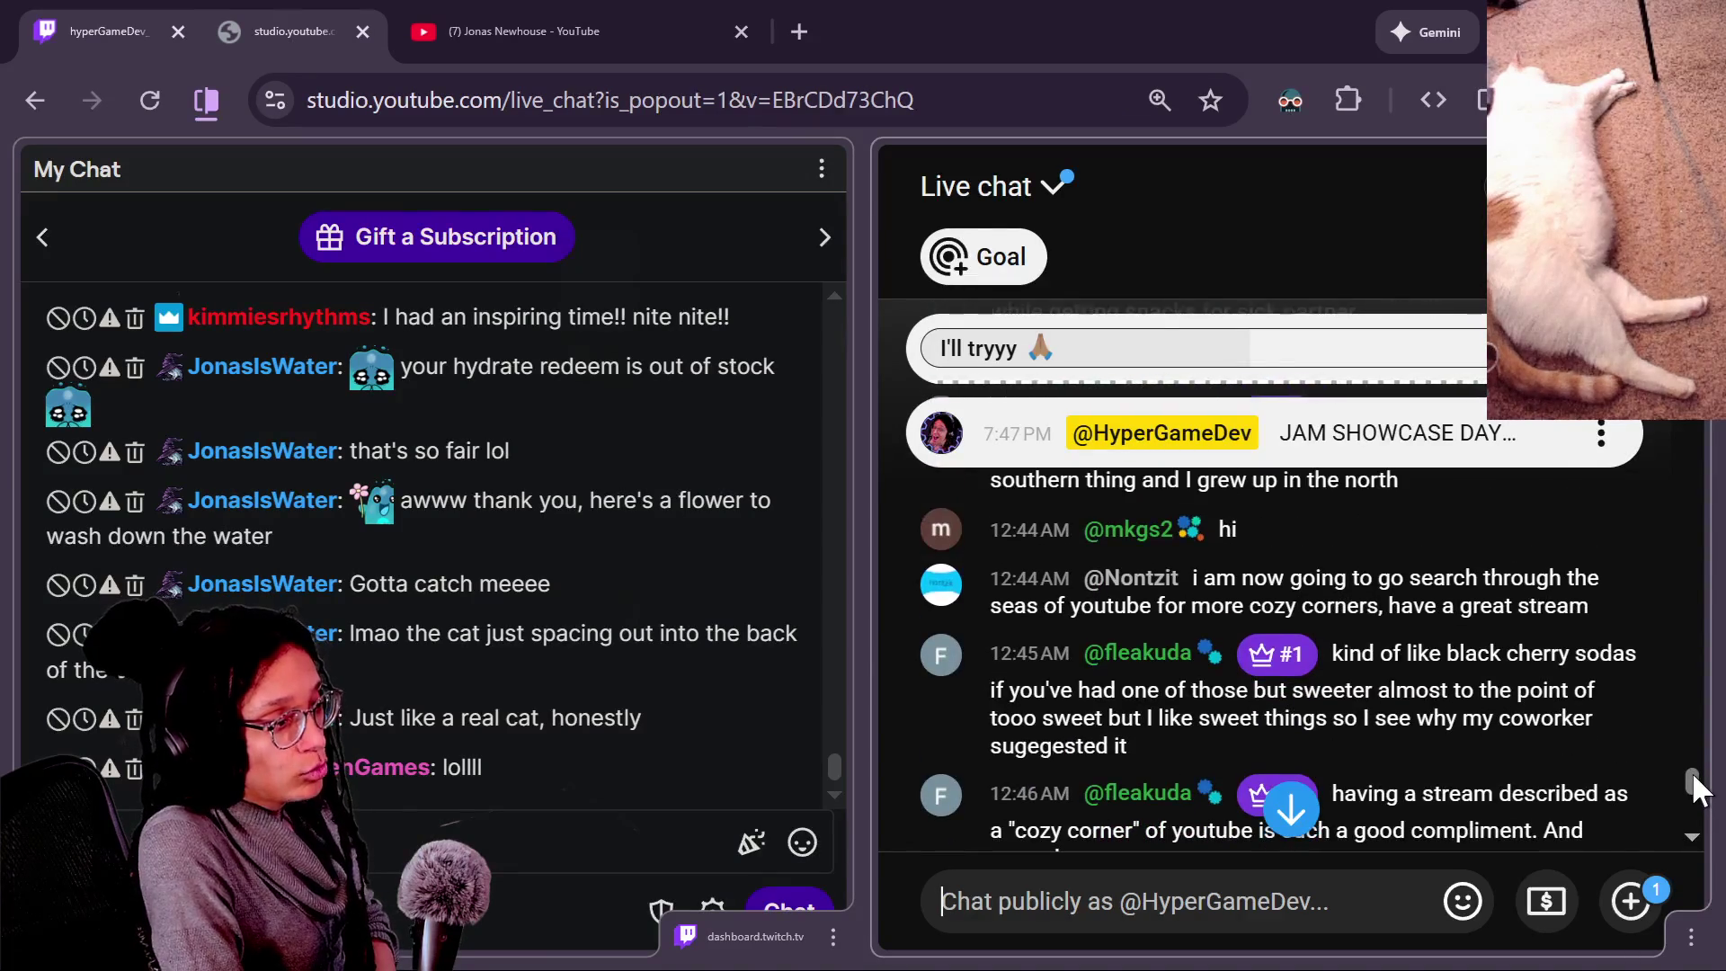
pyautogui.scroll(1, 1697, 787)
pyautogui.scroll(-1, 1699, 788)
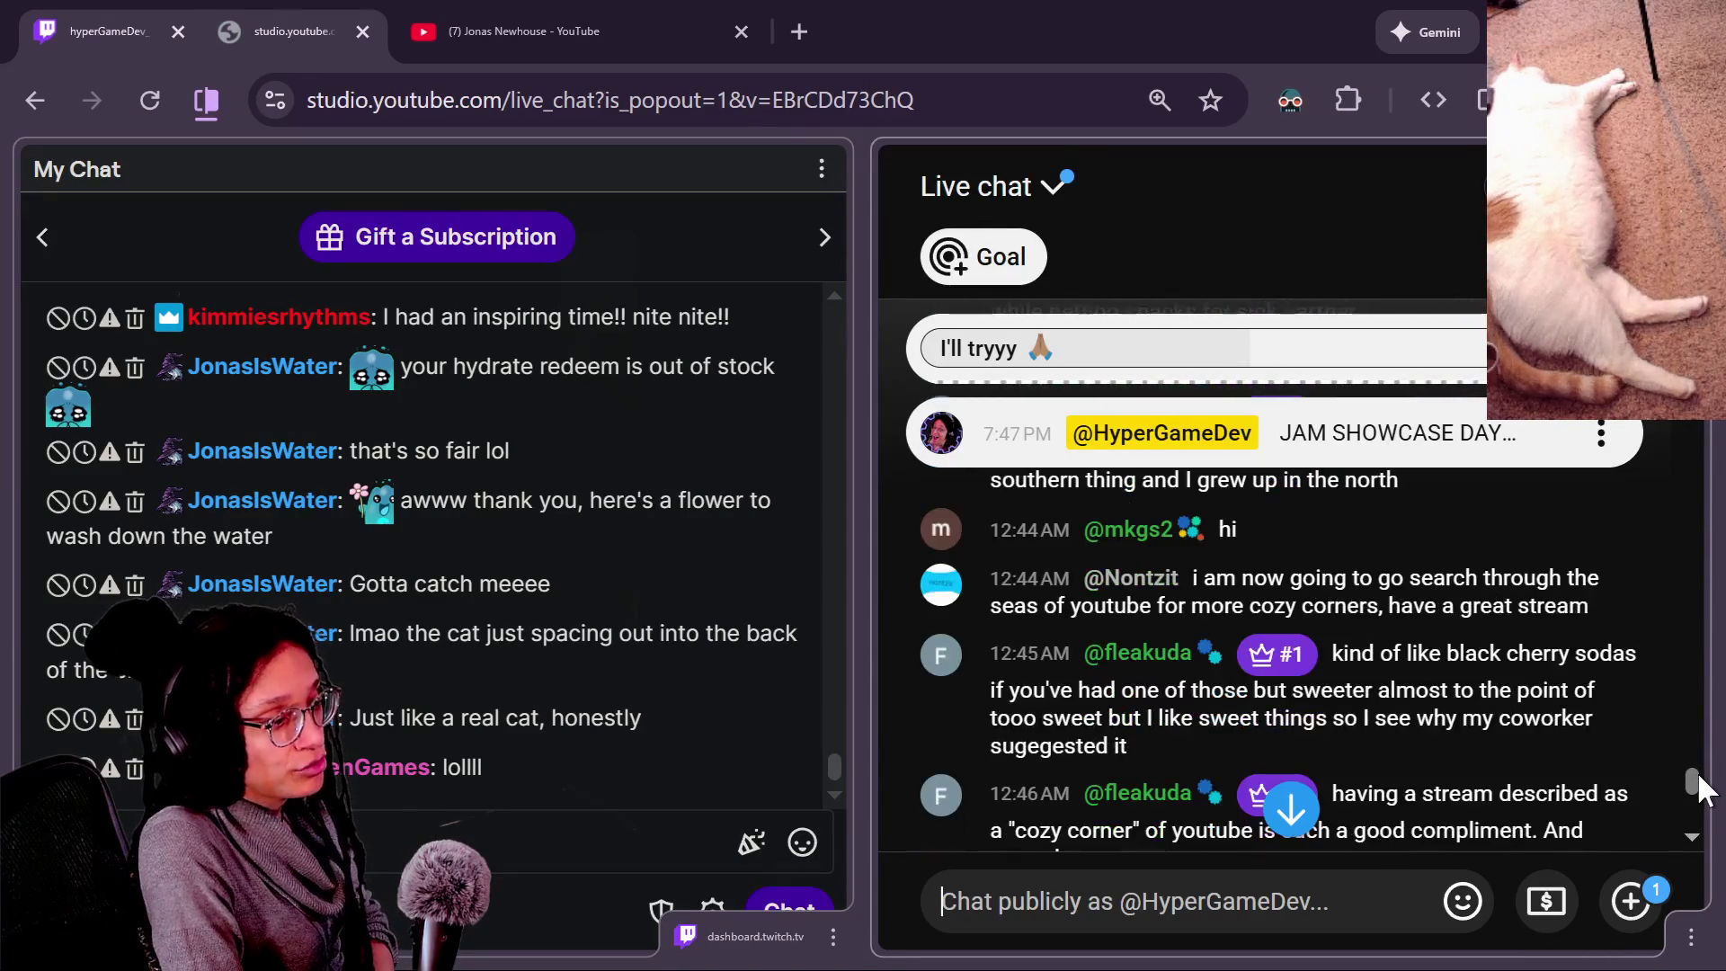
pyautogui.scroll(-1, 1698, 777)
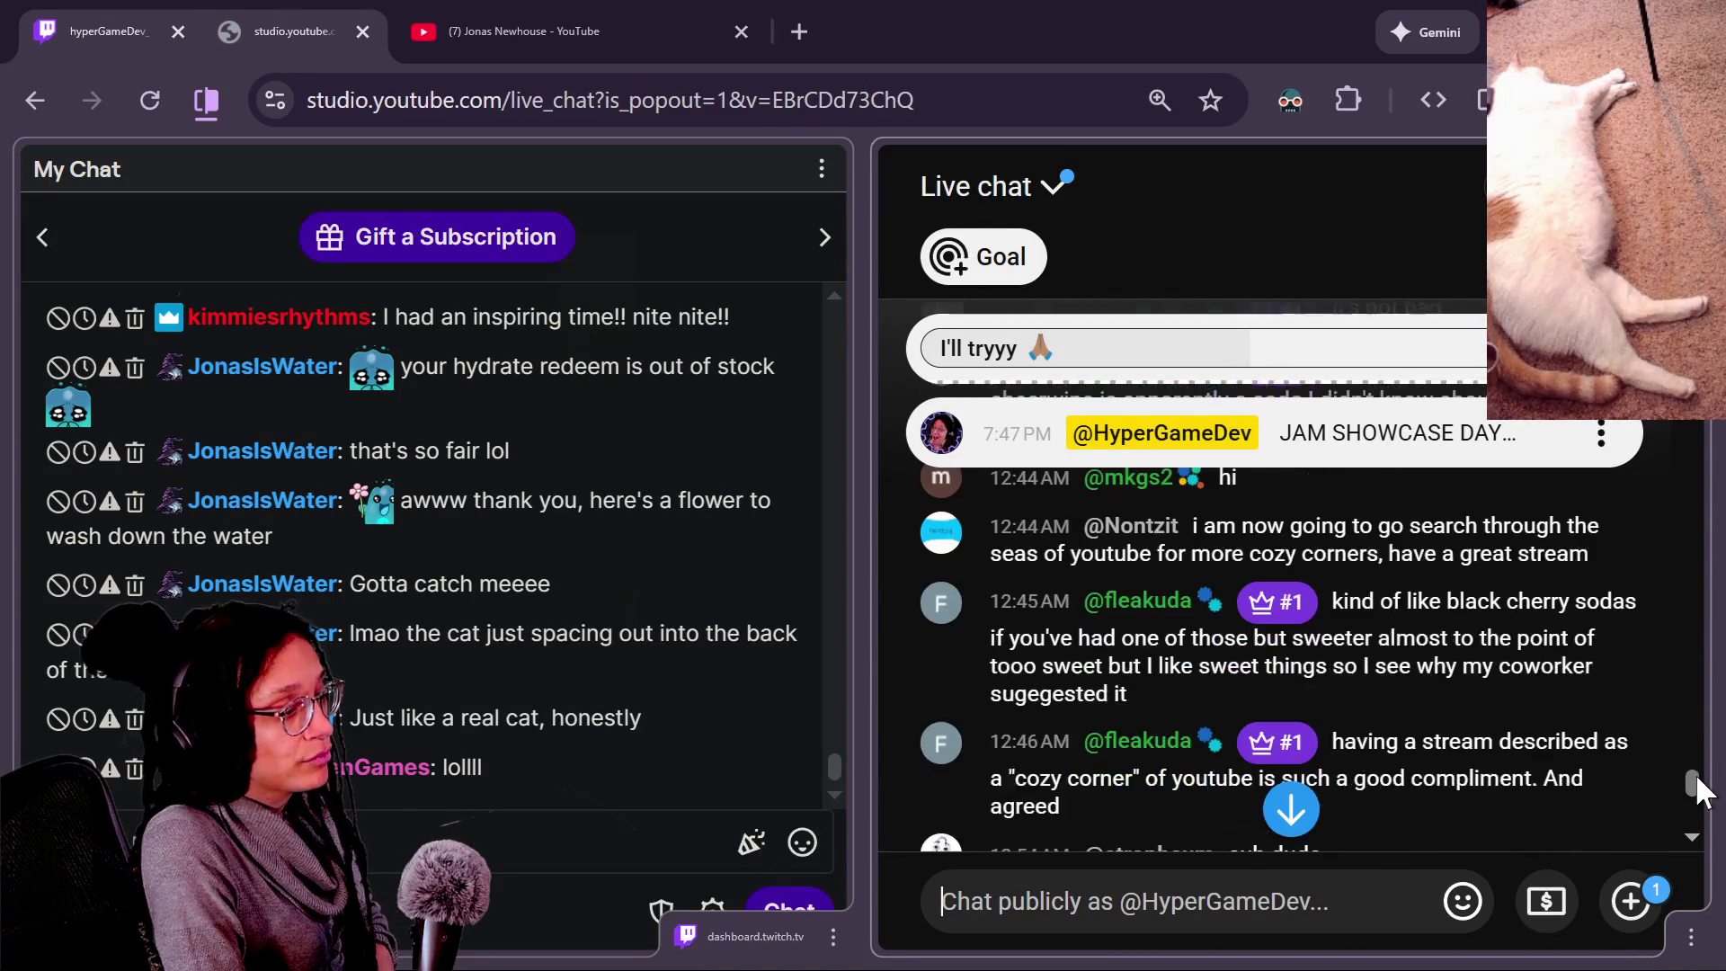
pyautogui.scroll(-1, 1699, 788)
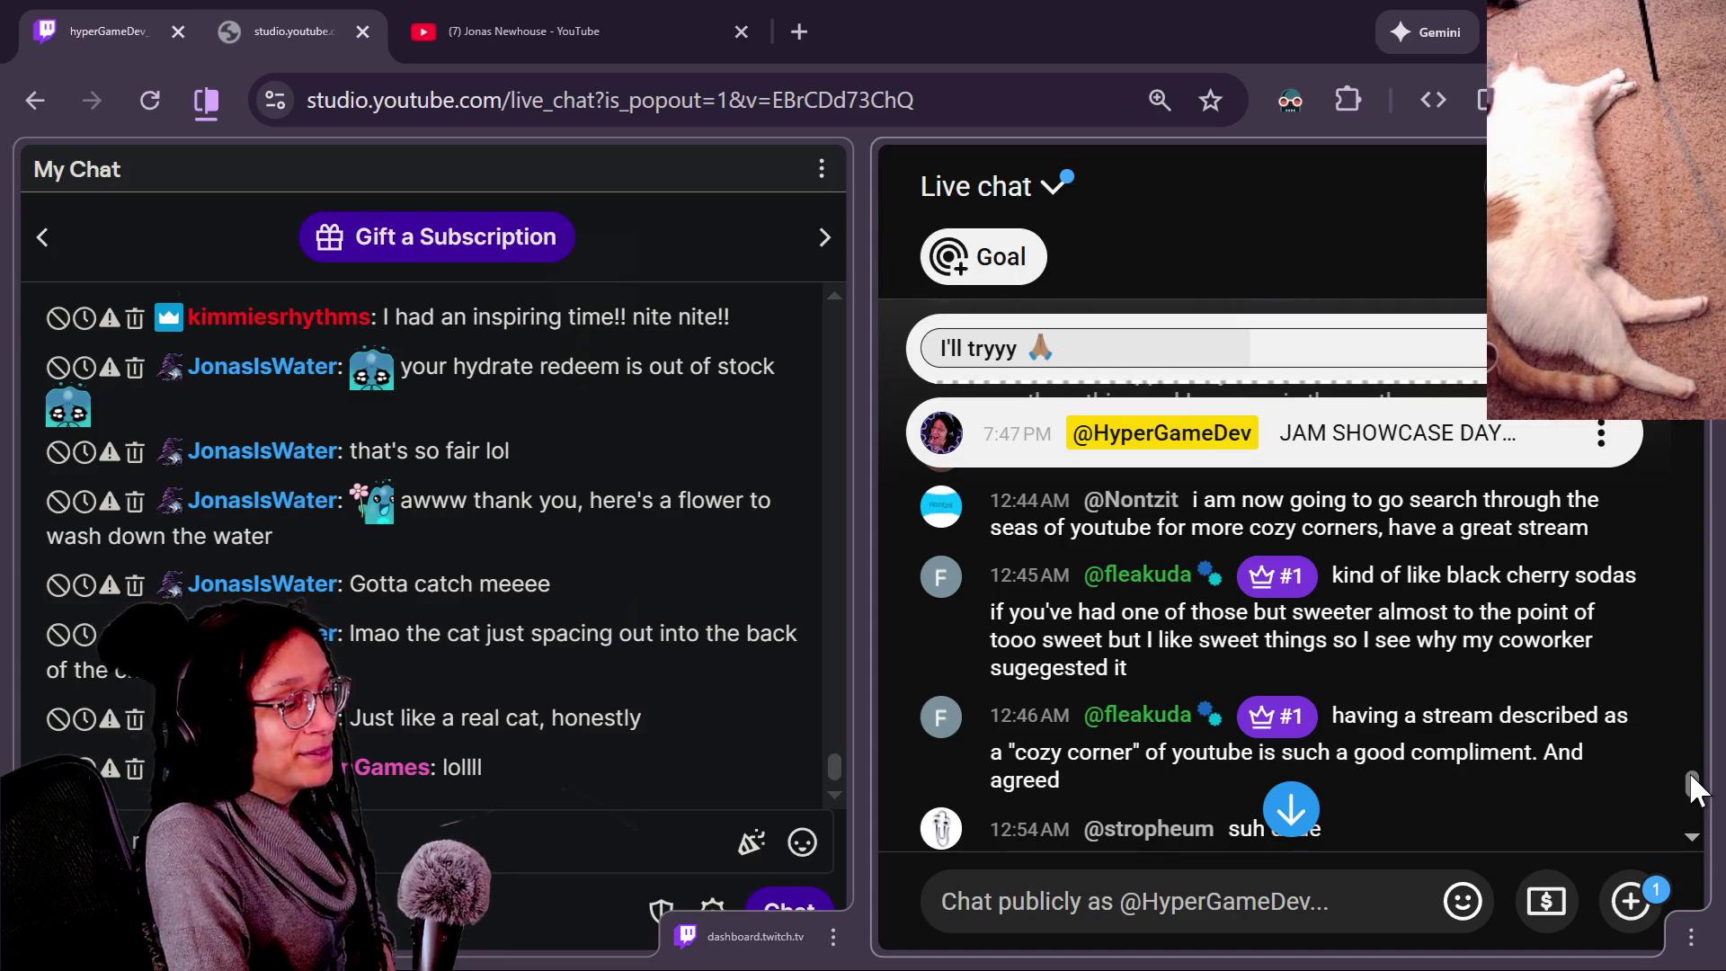
pyautogui.moveTo(1690, 772); pyautogui.dragTo(1690, 775)
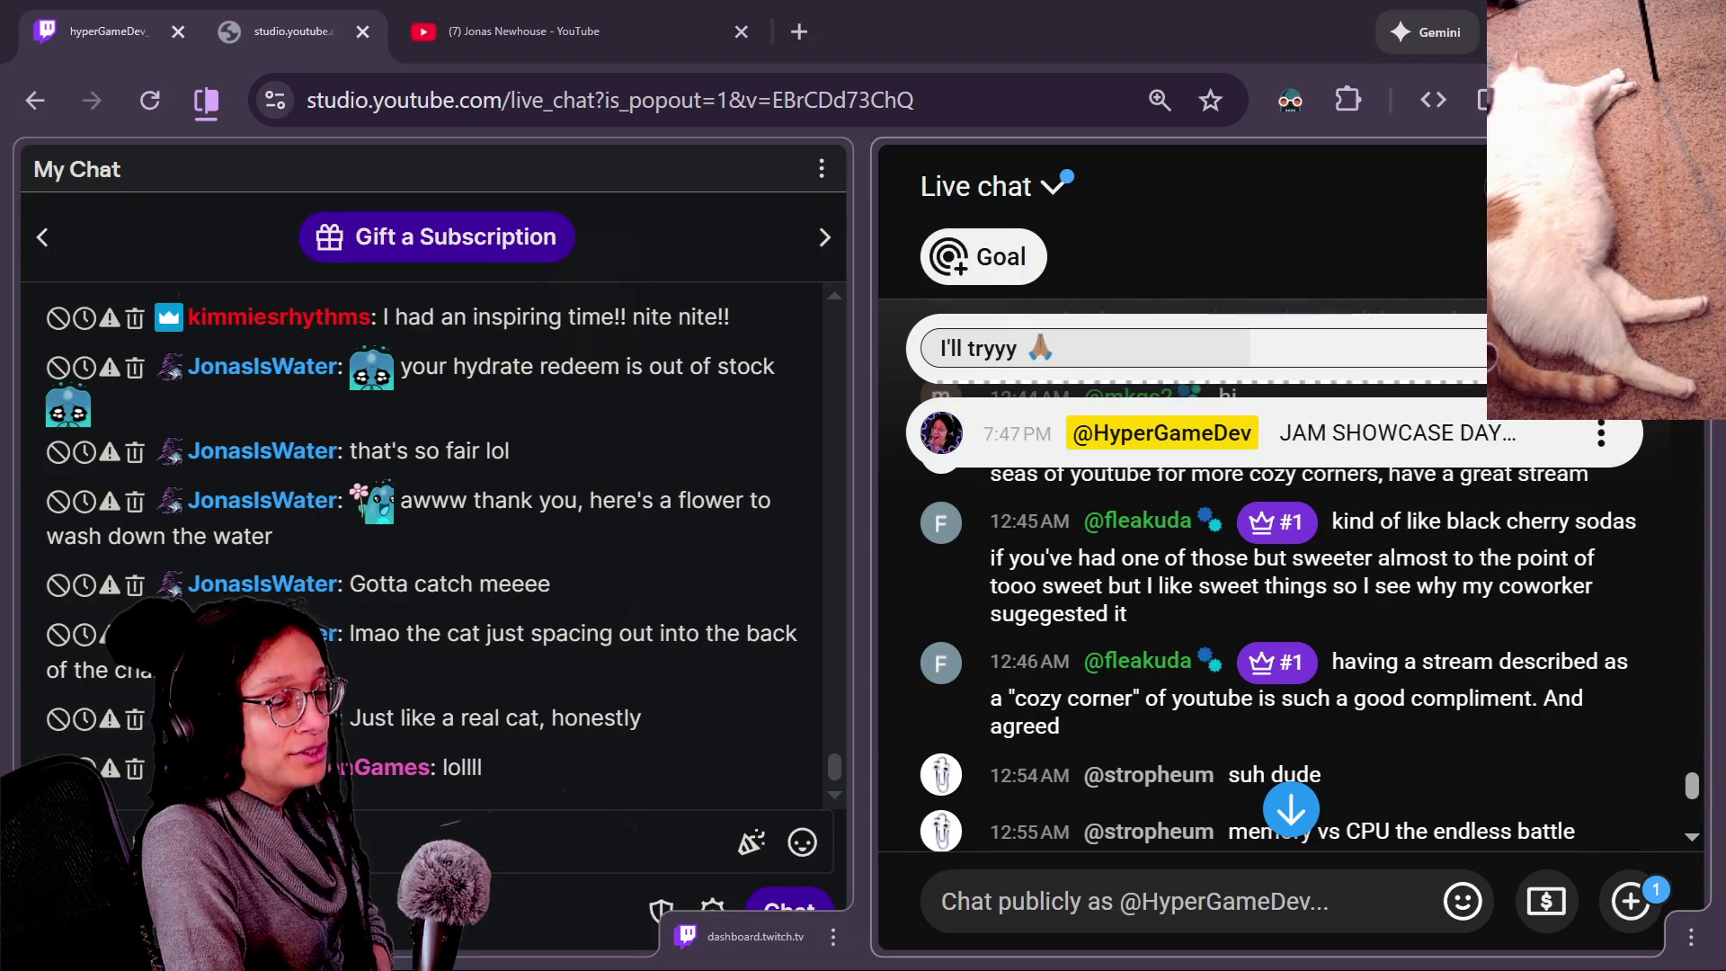
pyautogui.scroll(-1, 1695, 791)
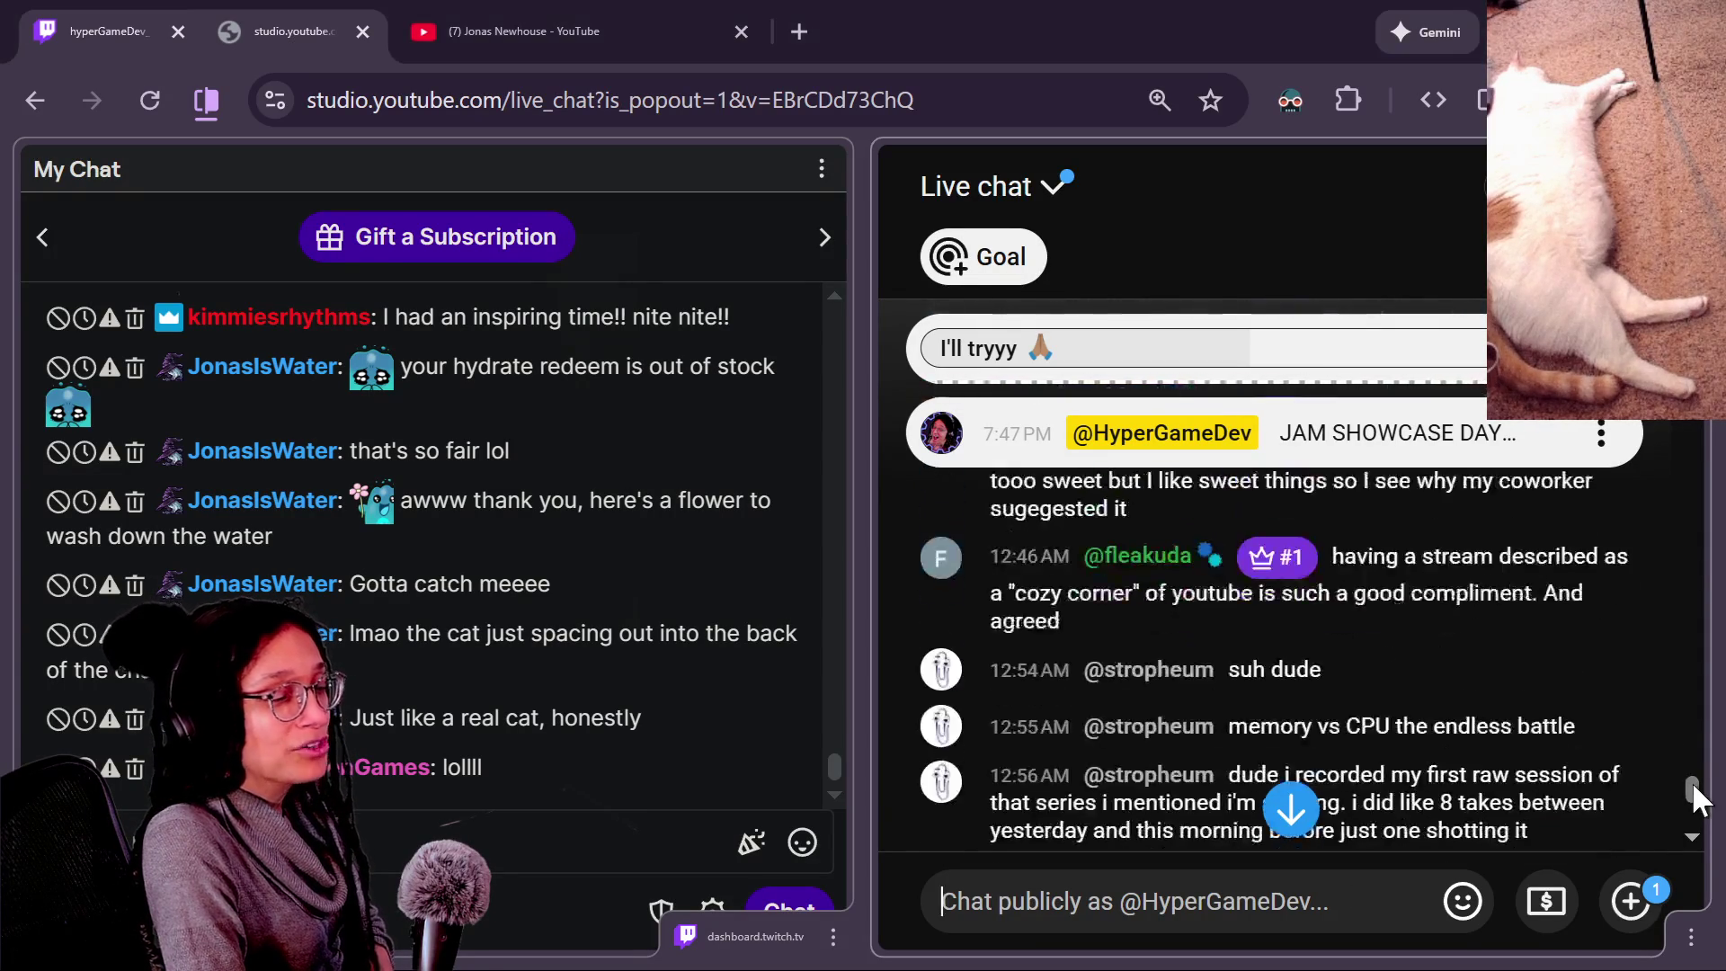
pyautogui.scroll(-1, 1694, 788)
pyautogui.scroll(-1, 1696, 798)
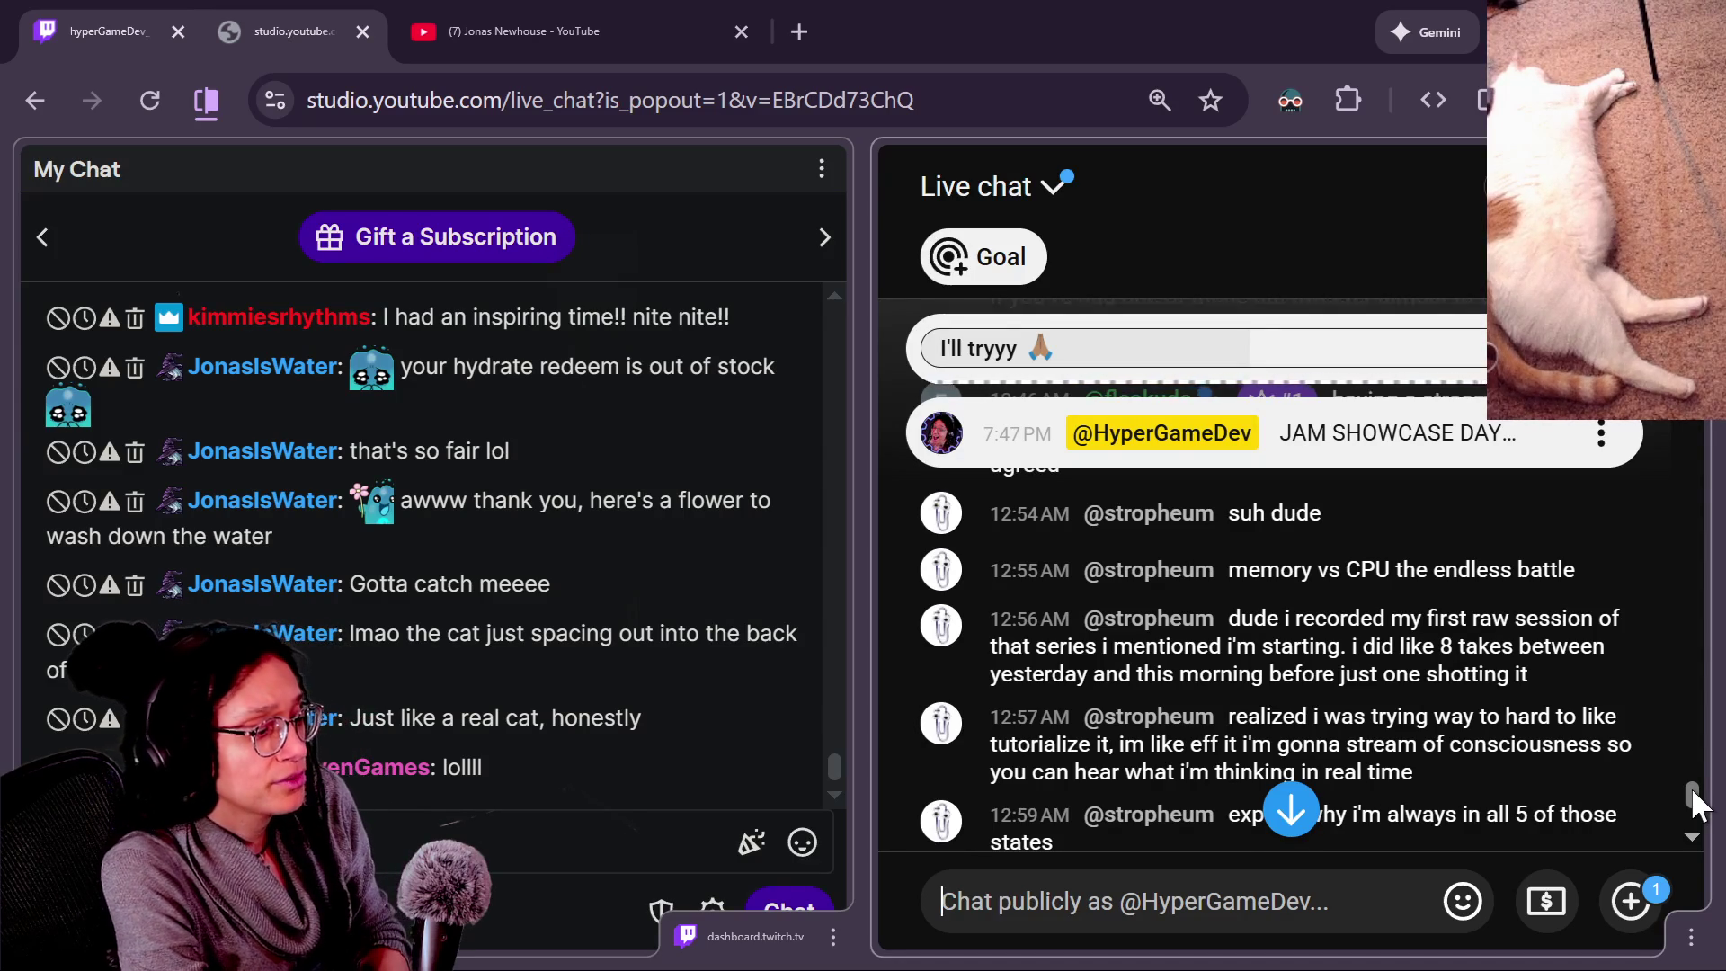
# Reach the bottom of the chat, focus the 'Chat publicly' box, then return to Godot.
pyautogui.scroll(-2, 1696, 803)
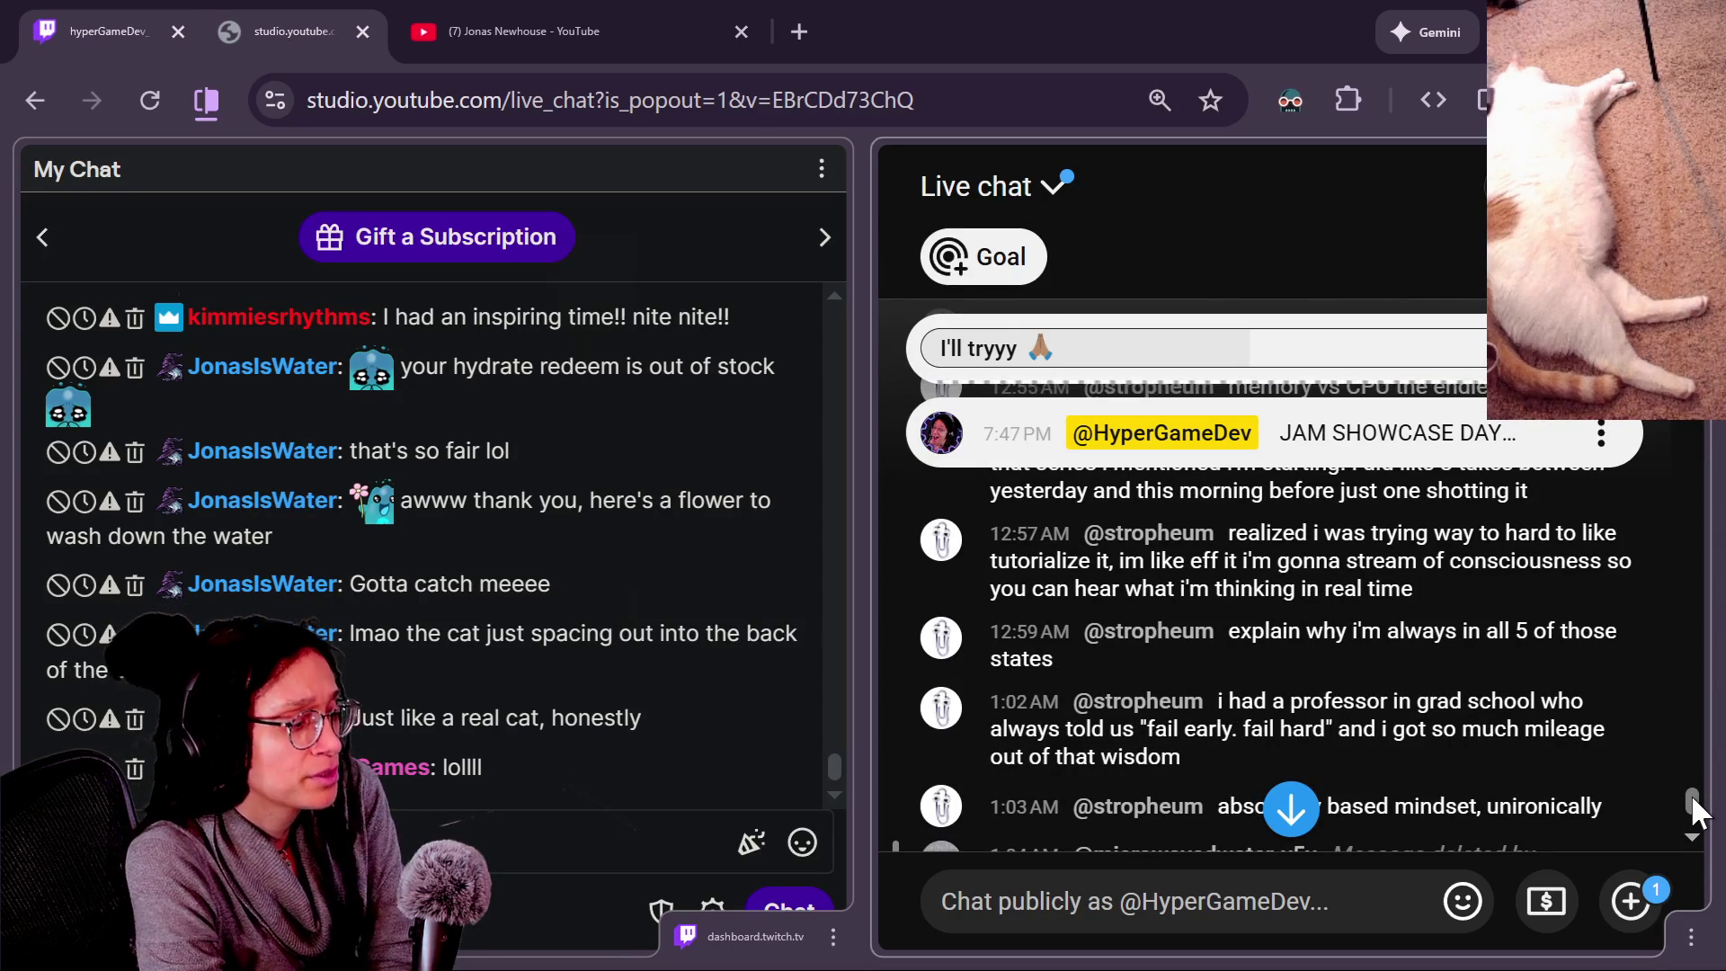
pyautogui.scroll(-2, 1696, 809)
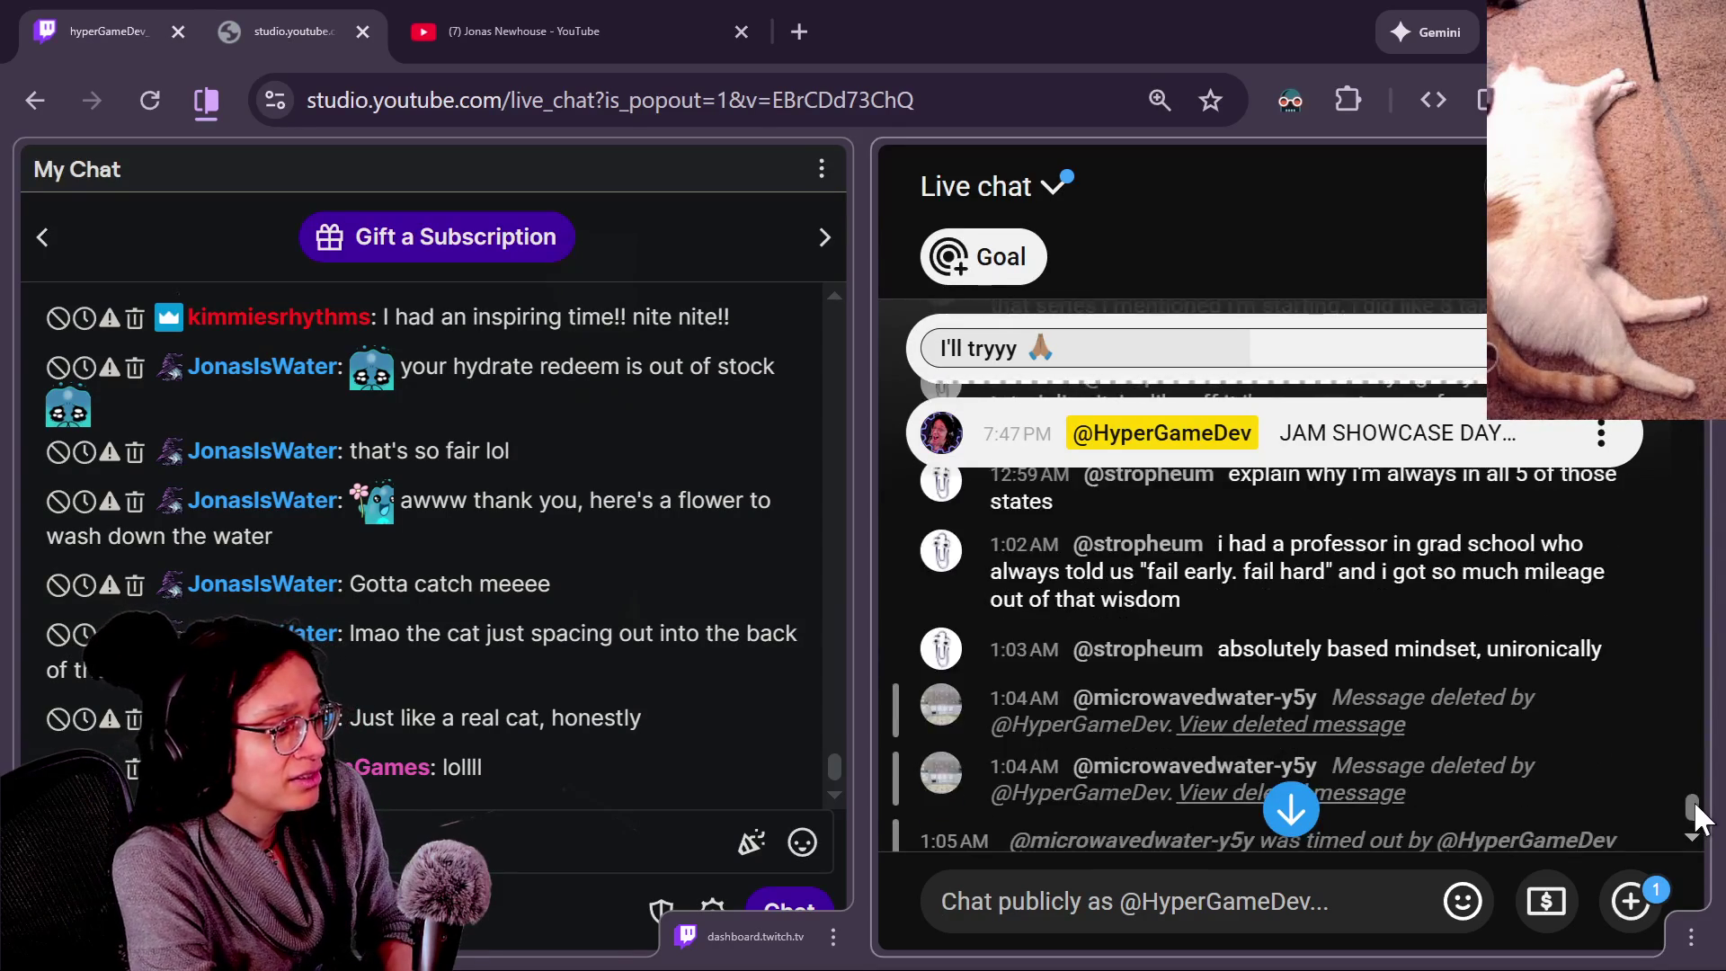
pyautogui.scroll(1, 1696, 814)
pyautogui.scroll(3, 1696, 809)
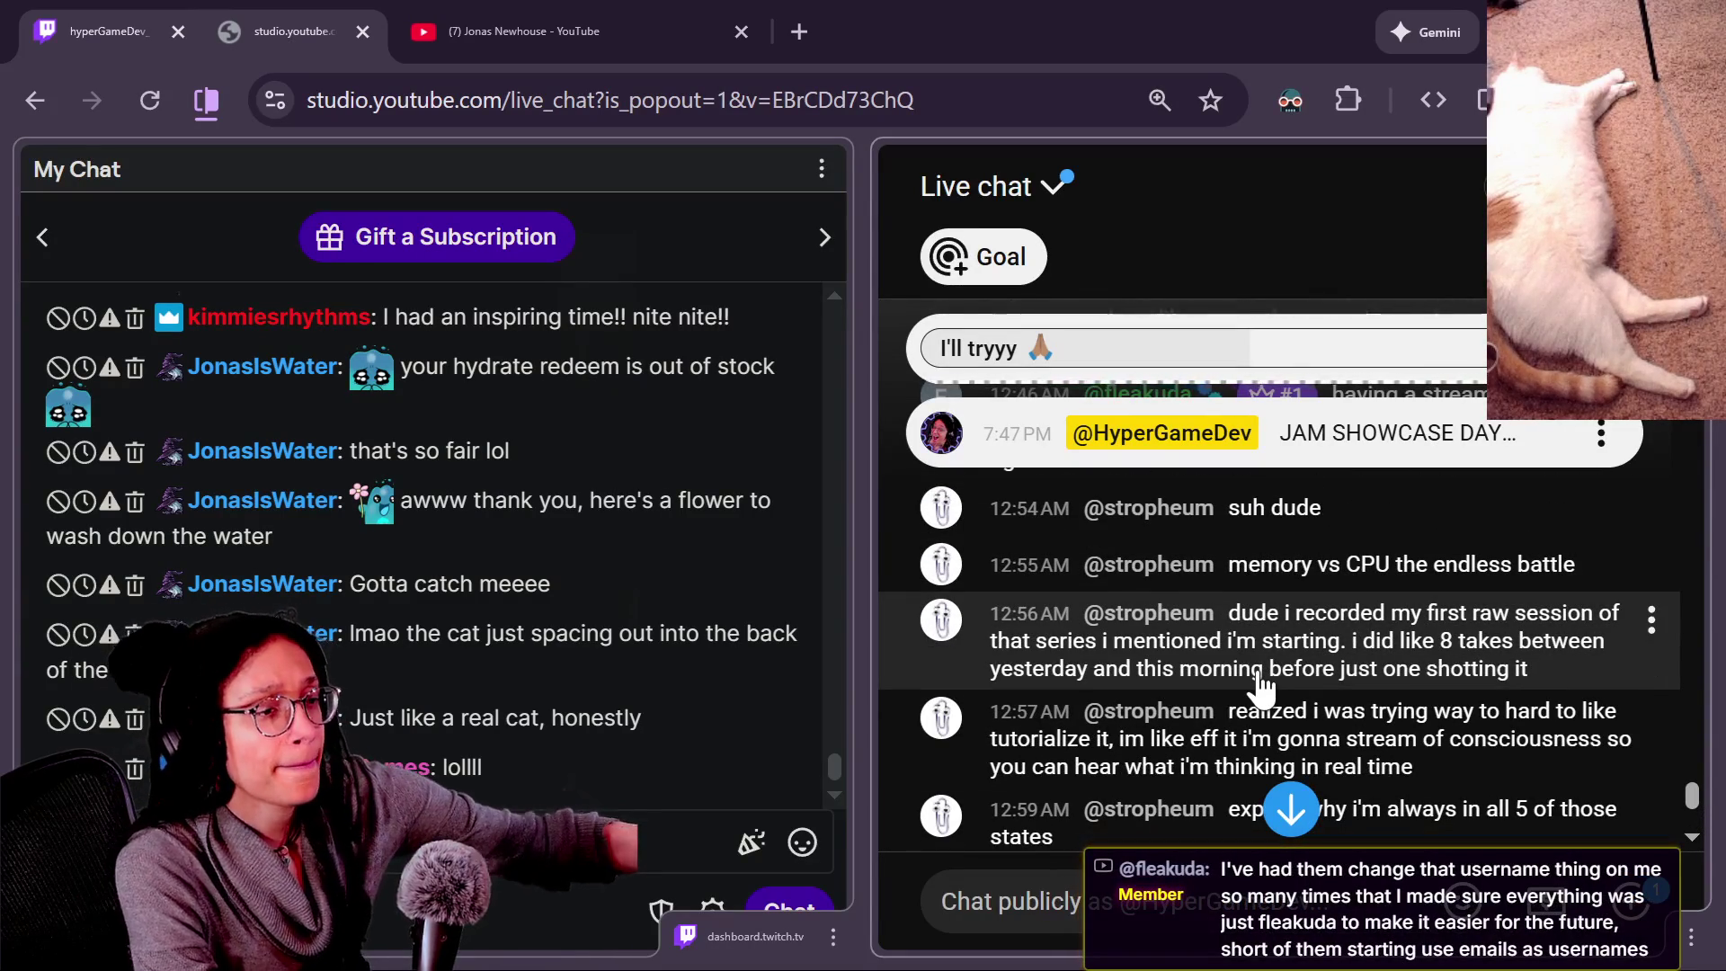
pyautogui.scroll(-5, 1258, 674)
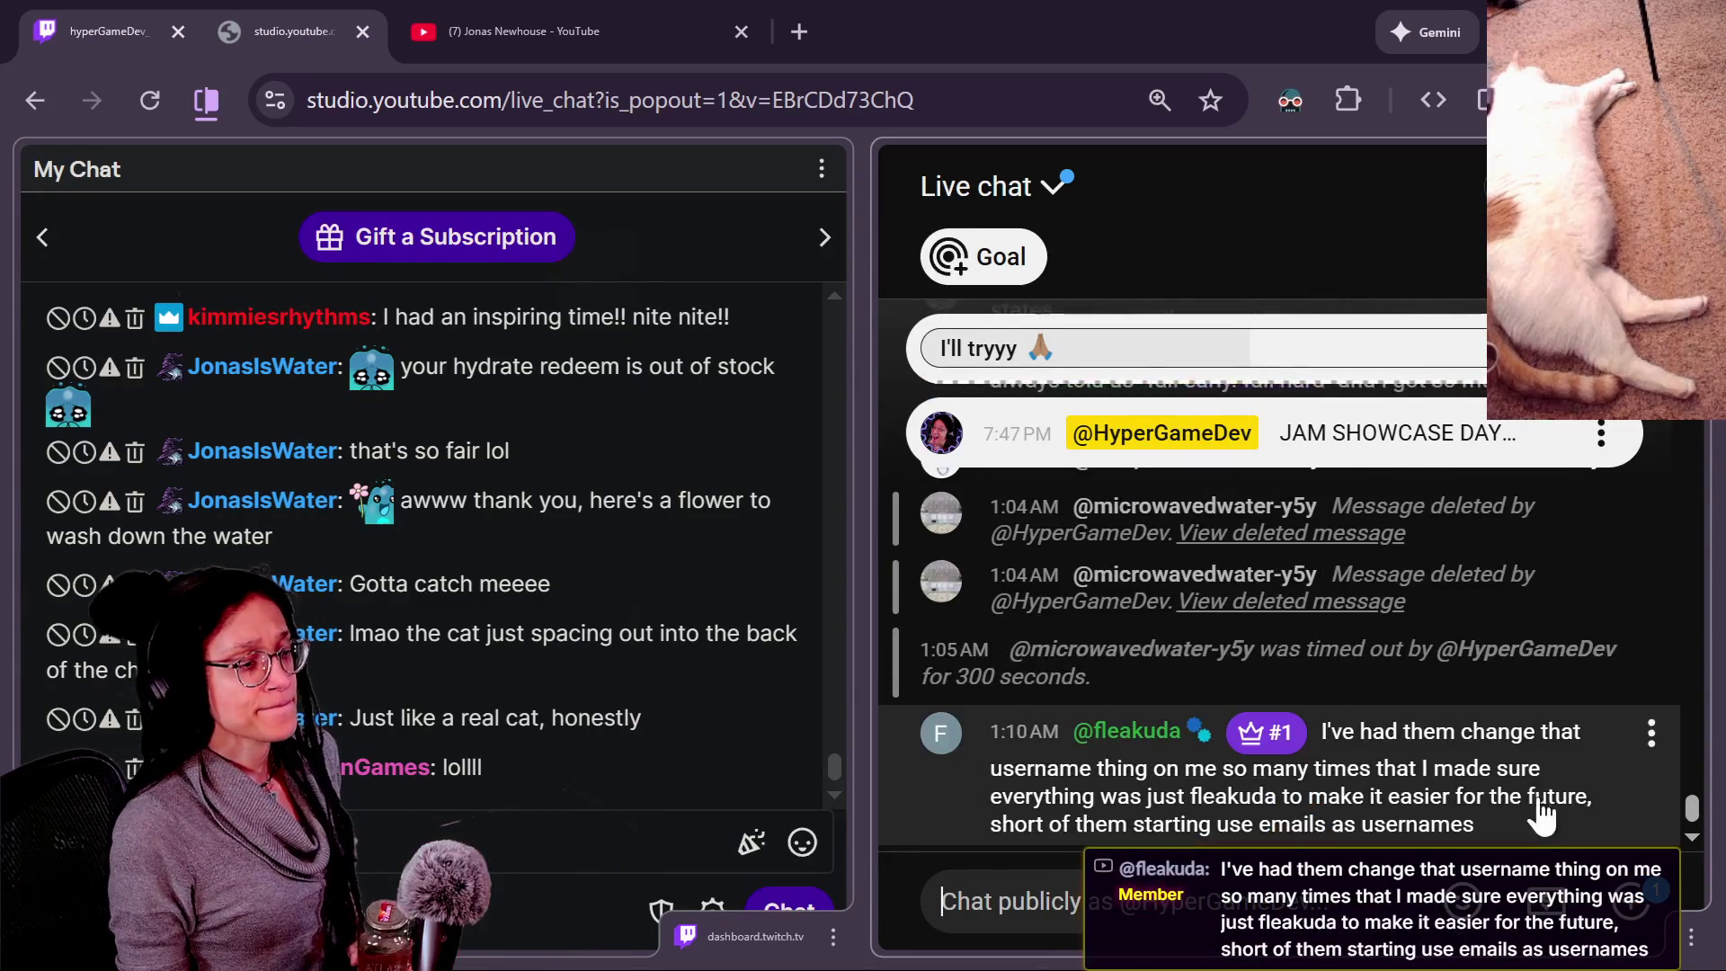
pyautogui.click(1379, 896)
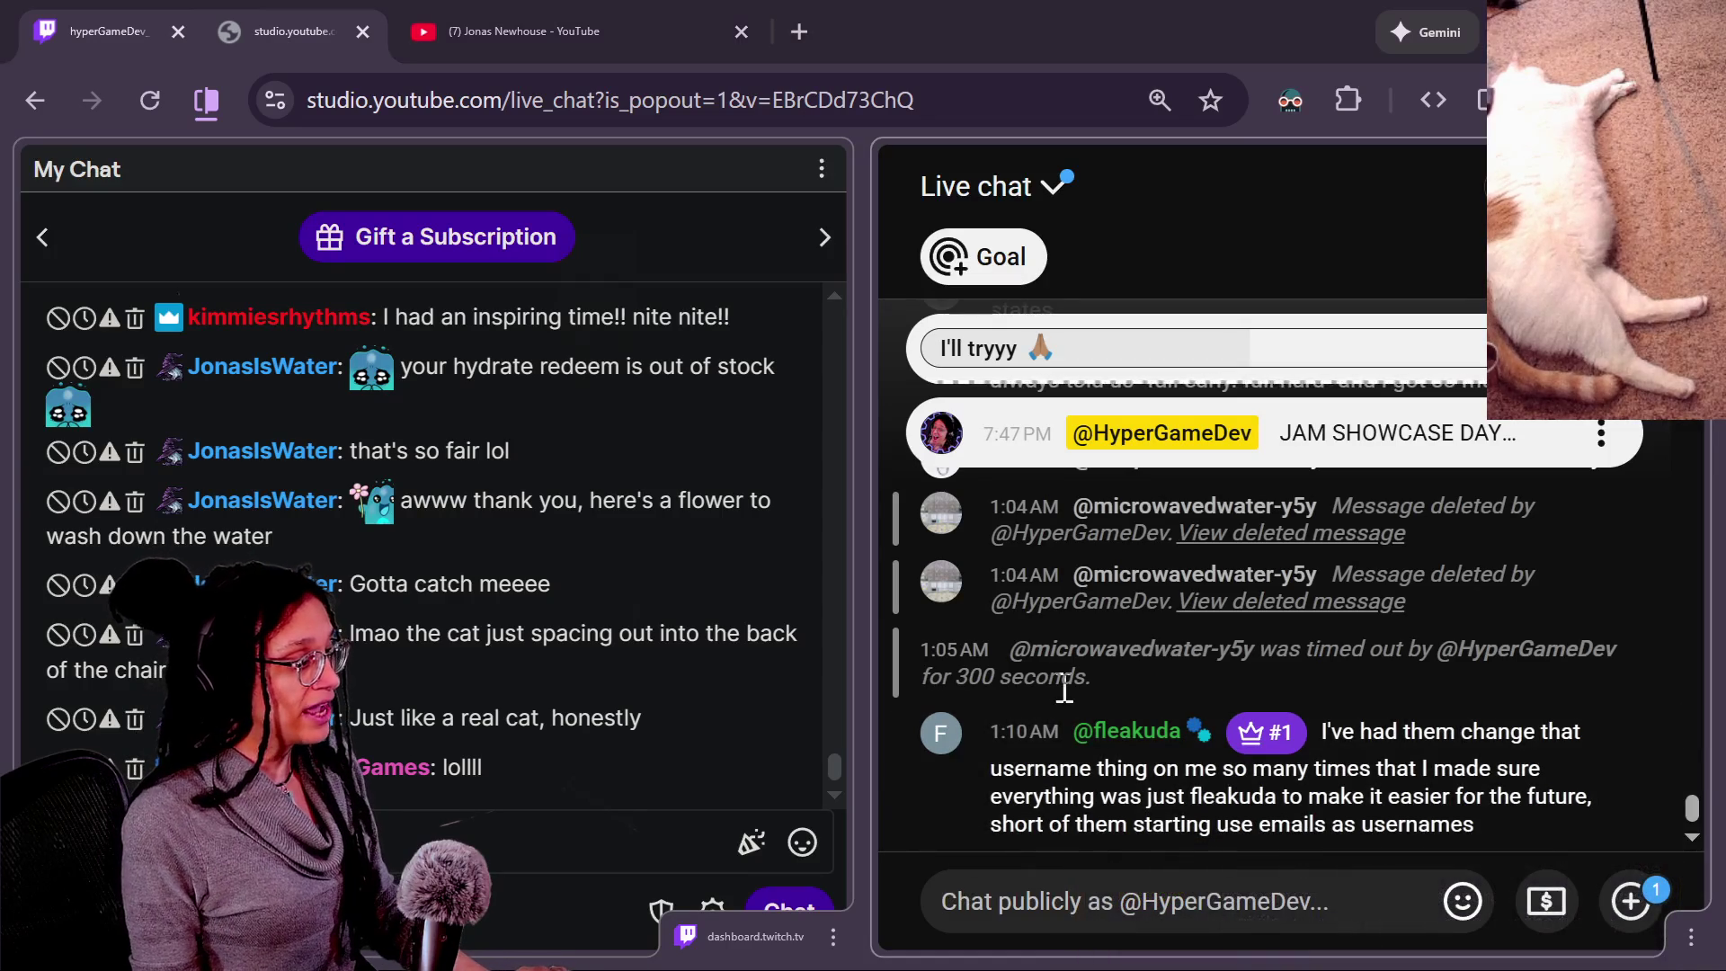
pyautogui.hotkey('alt', 'Tab')
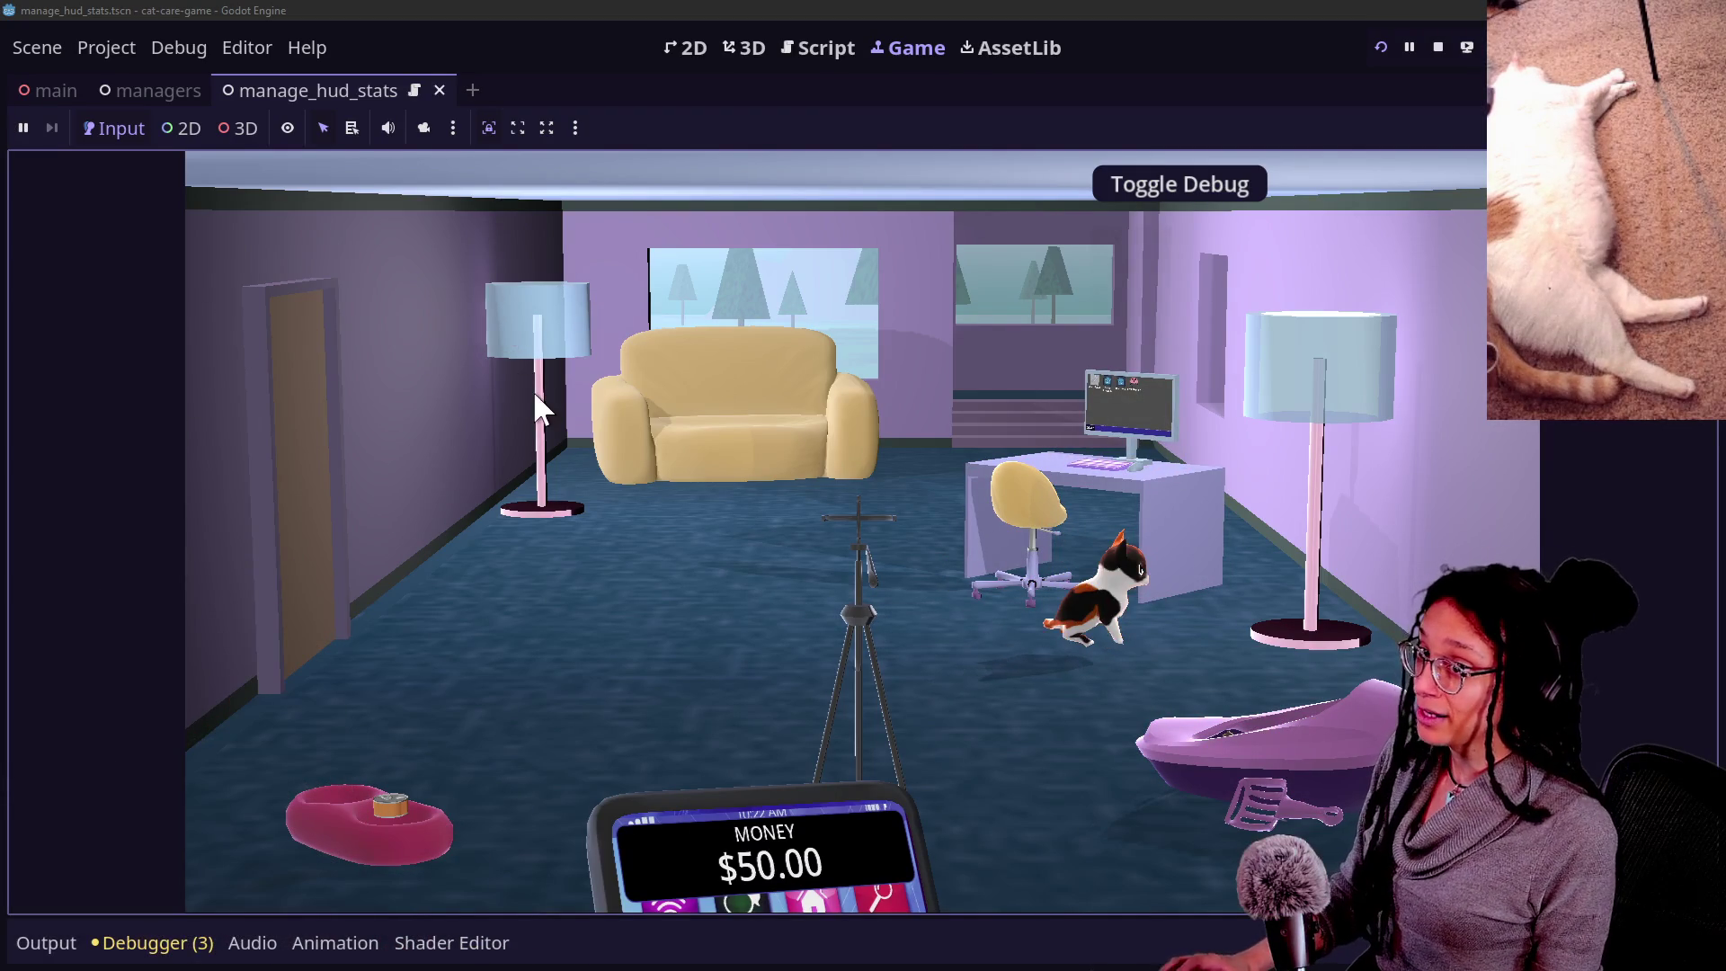
# Leave the running cat game to check GitHub Desktop for uncommitted changes.
pyautogui.hotkey('alt', 'Tab')
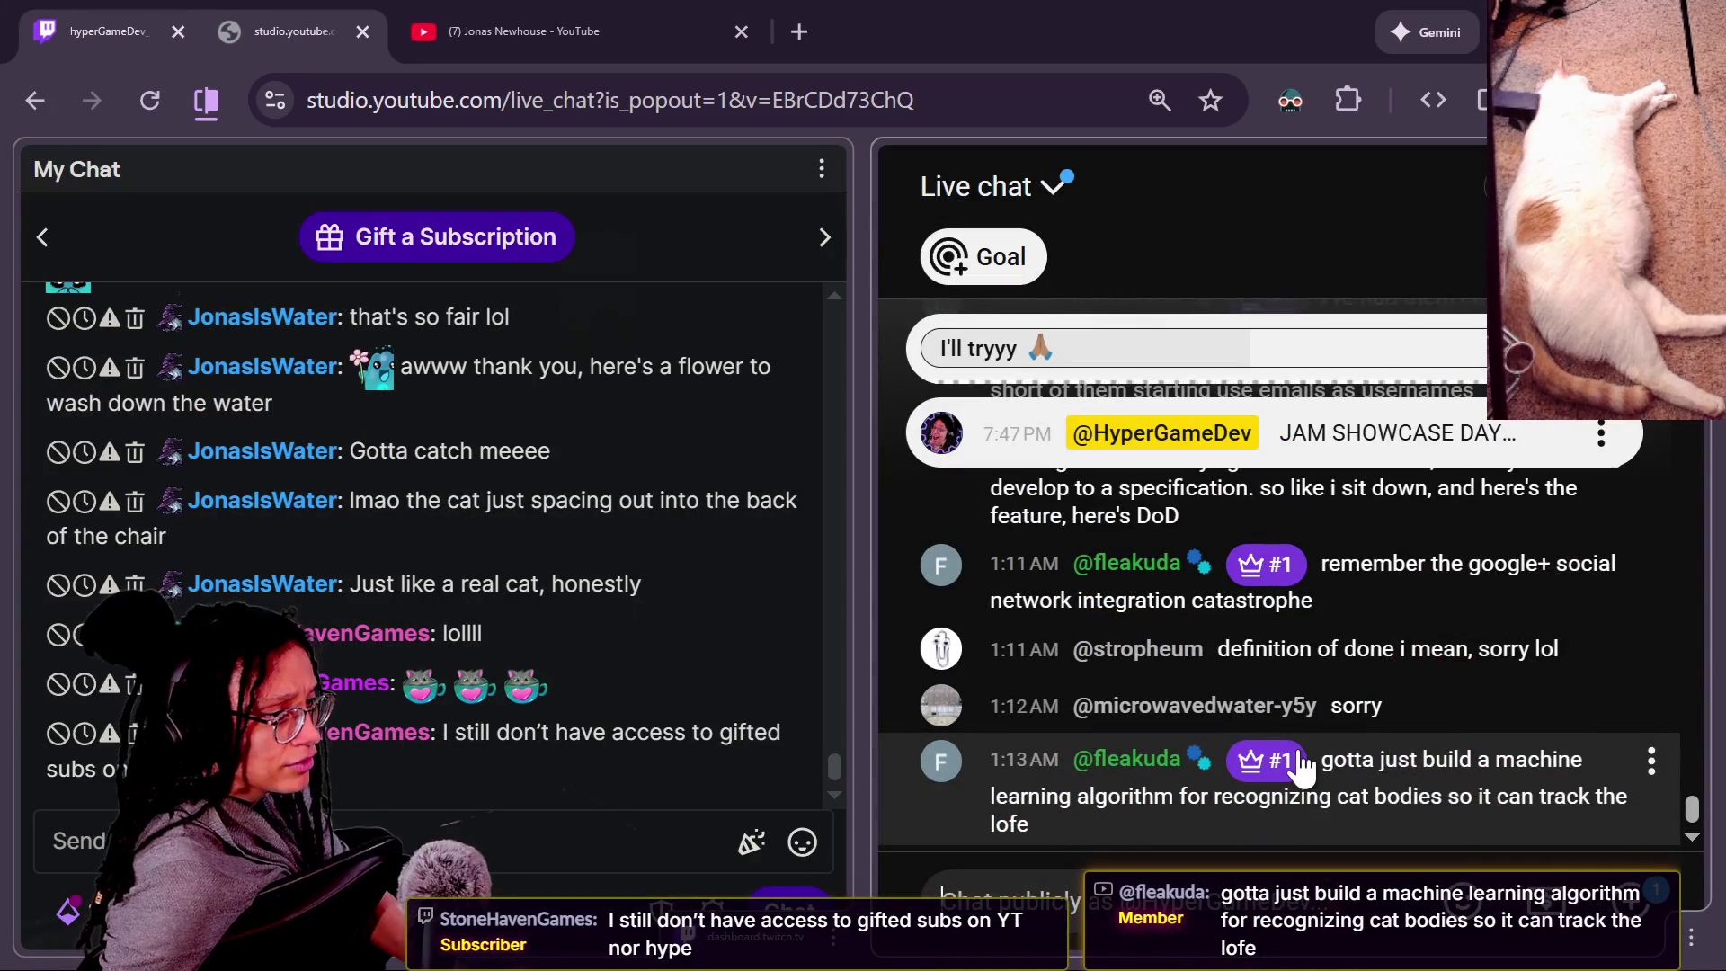
pyautogui.scroll(3, 1303, 759)
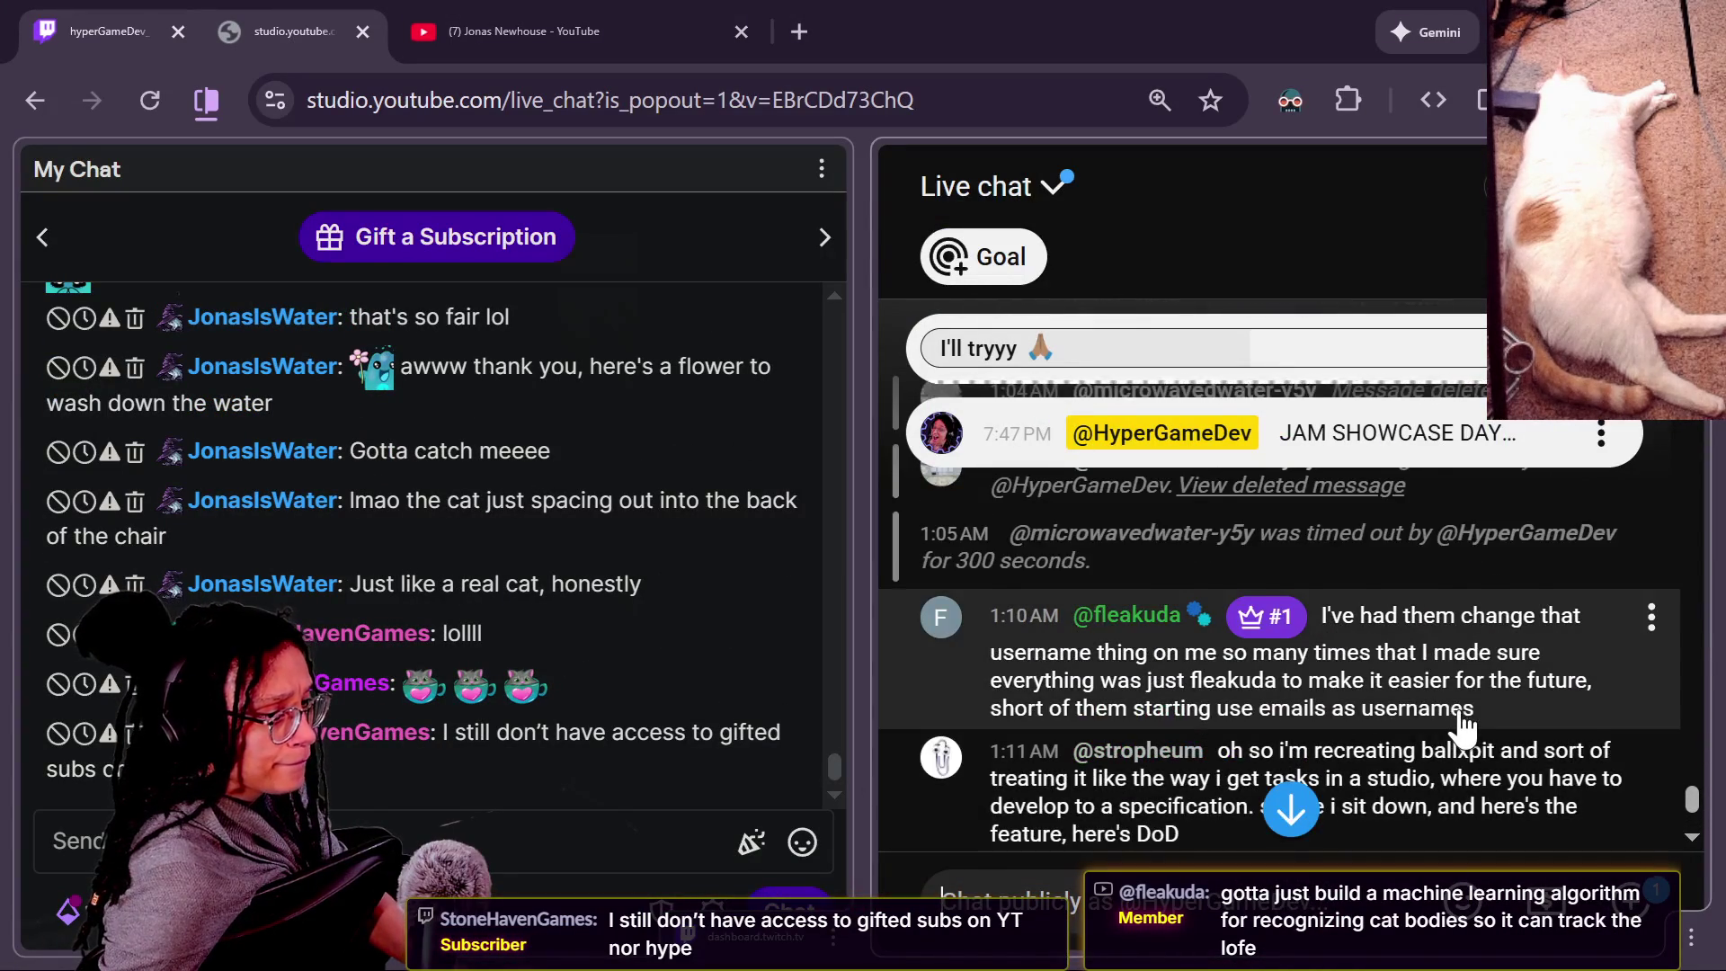
pyautogui.scroll(-2, 1439, 728)
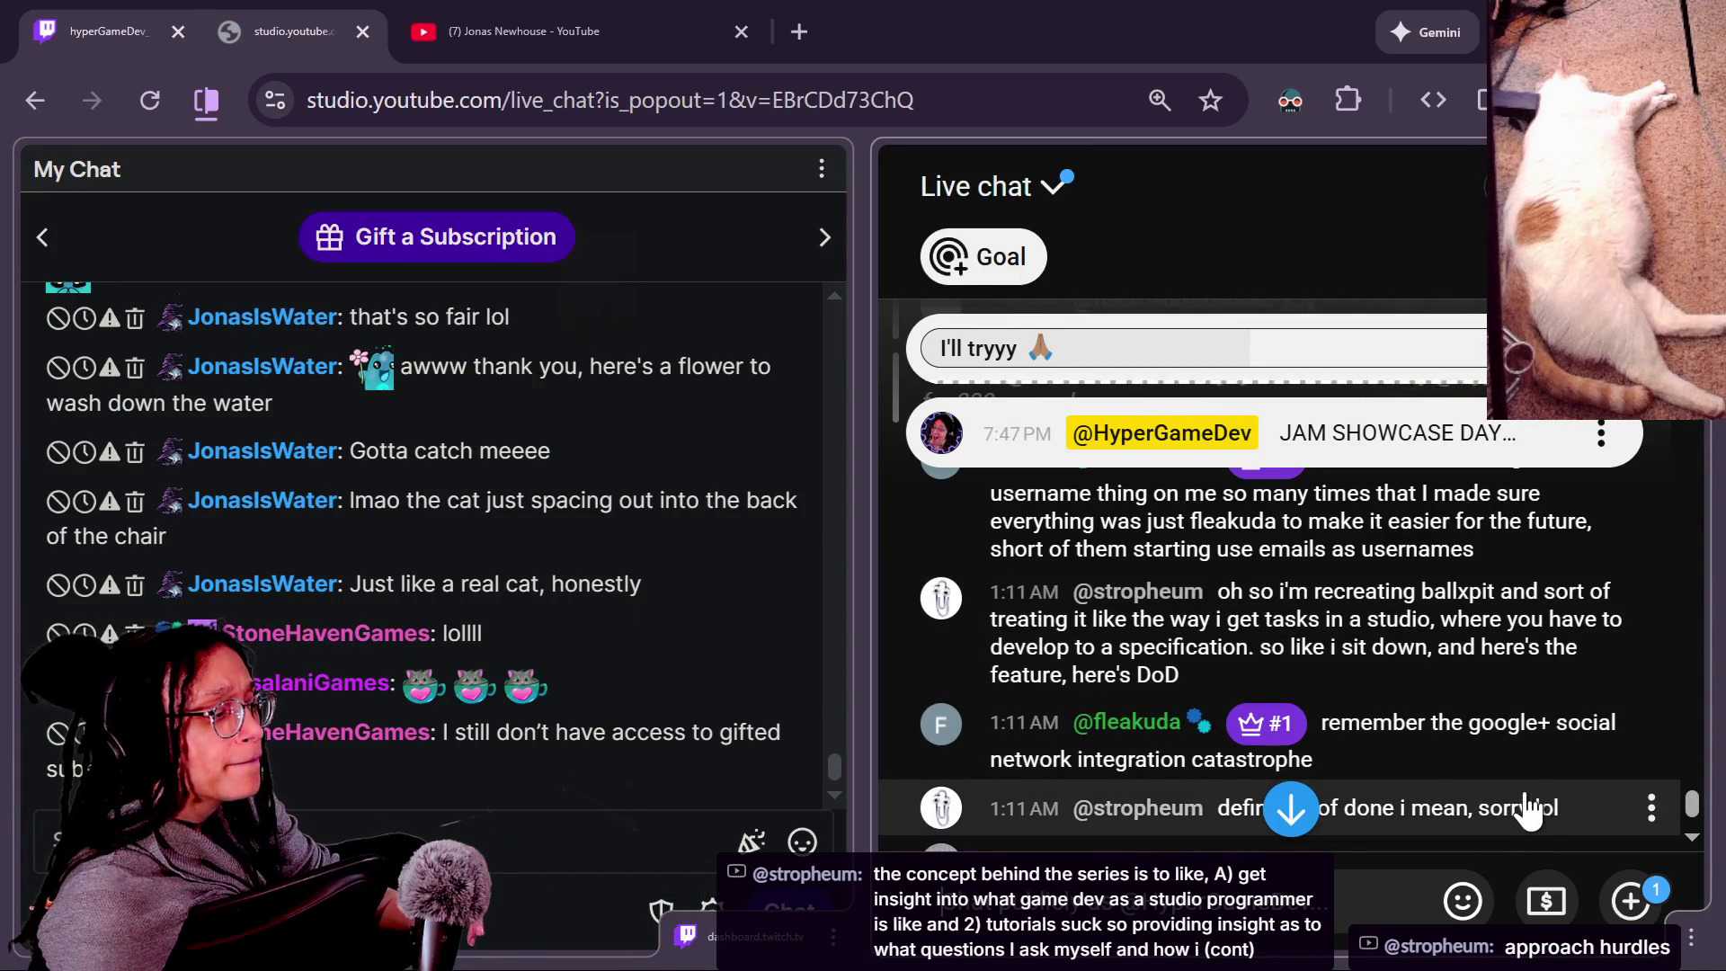
pyautogui.scroll(-4, 1523, 809)
pyautogui.scroll(2, 1500, 787)
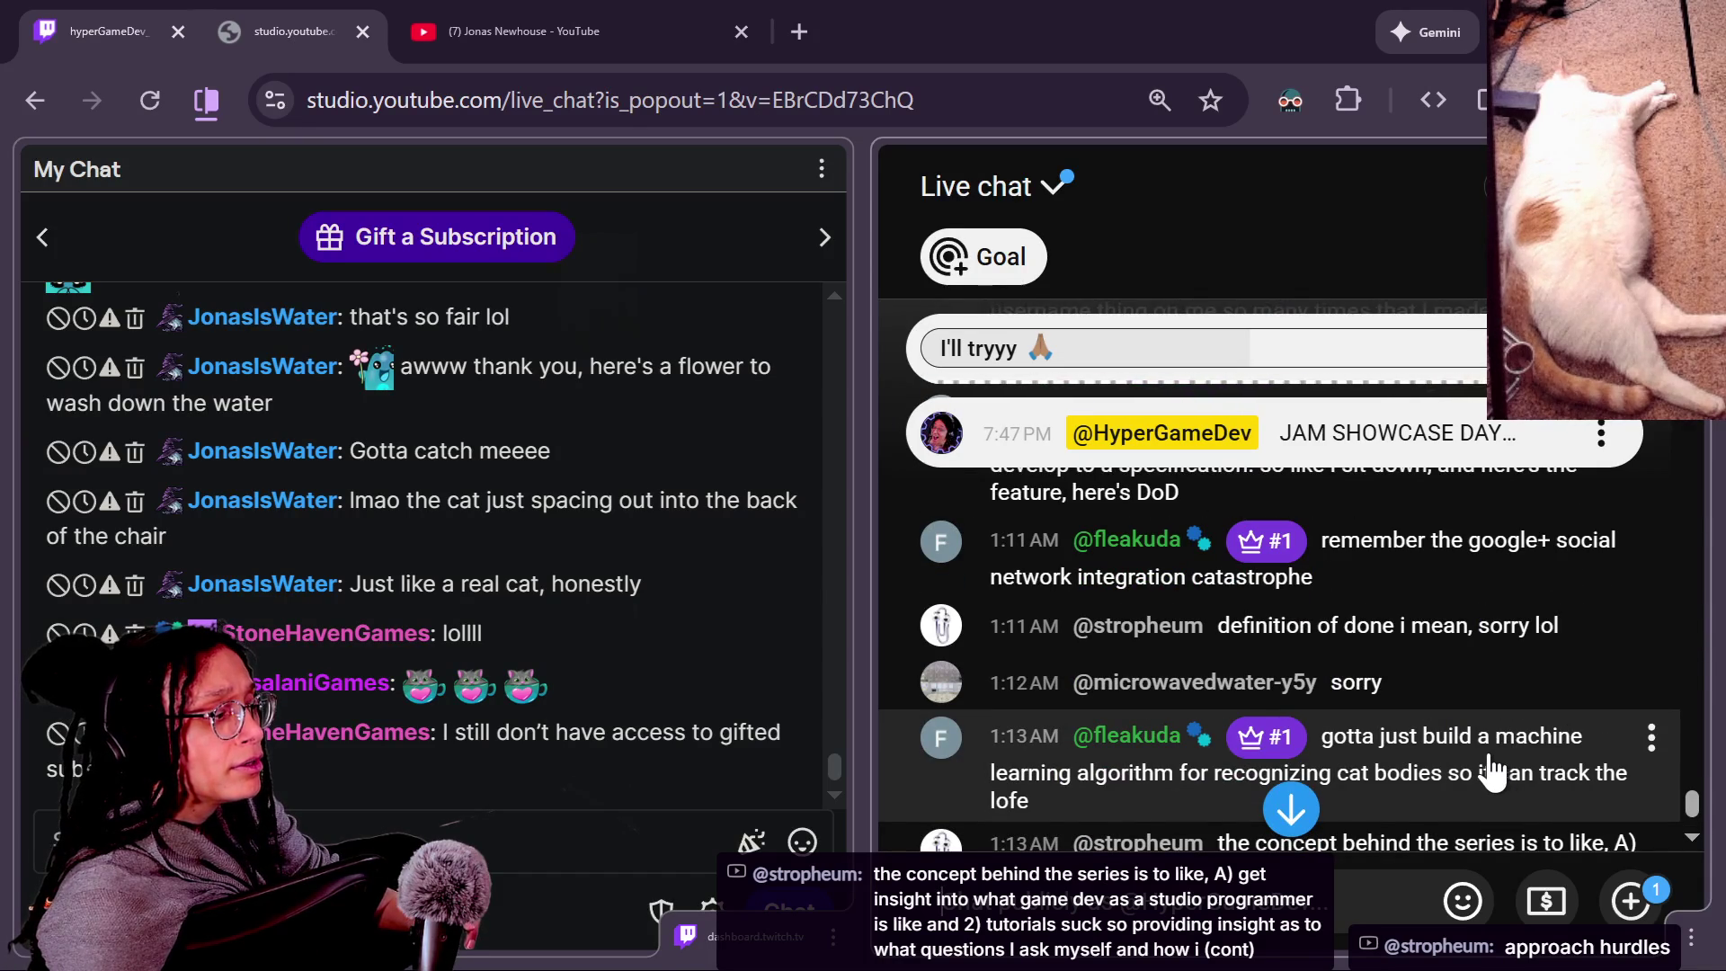
pyautogui.scroll(2, 1694, 807)
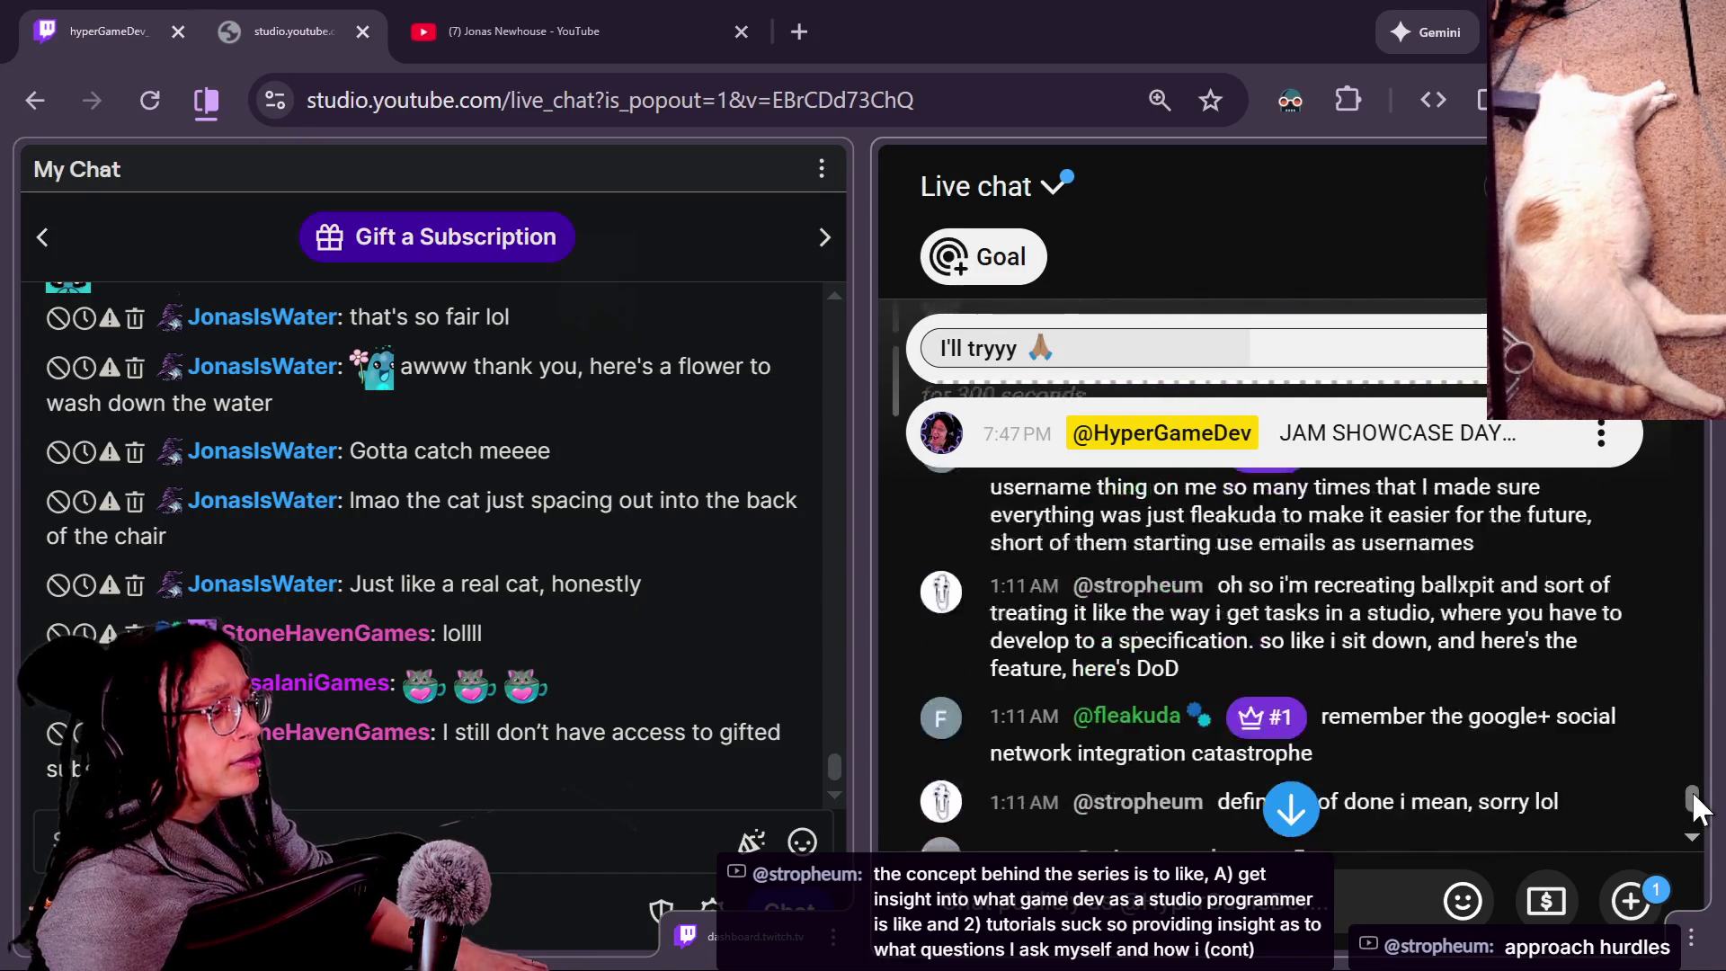
pyautogui.scroll(-1, 1698, 807)
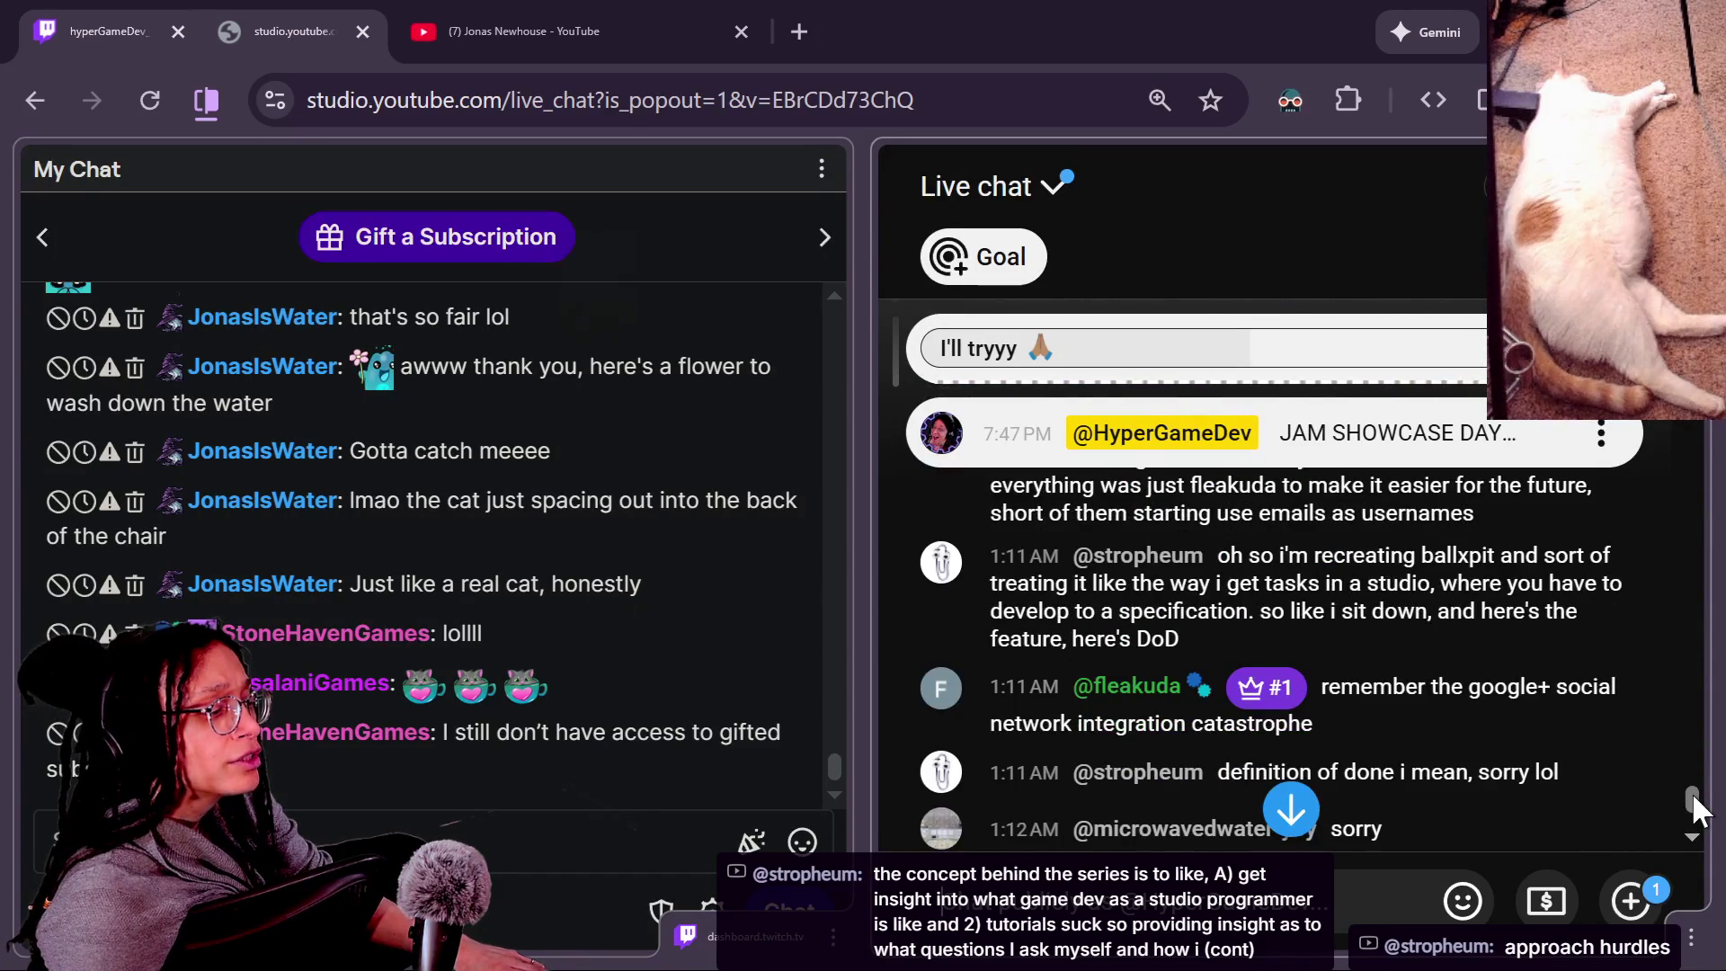
pyautogui.scroll(-1, 1693, 793)
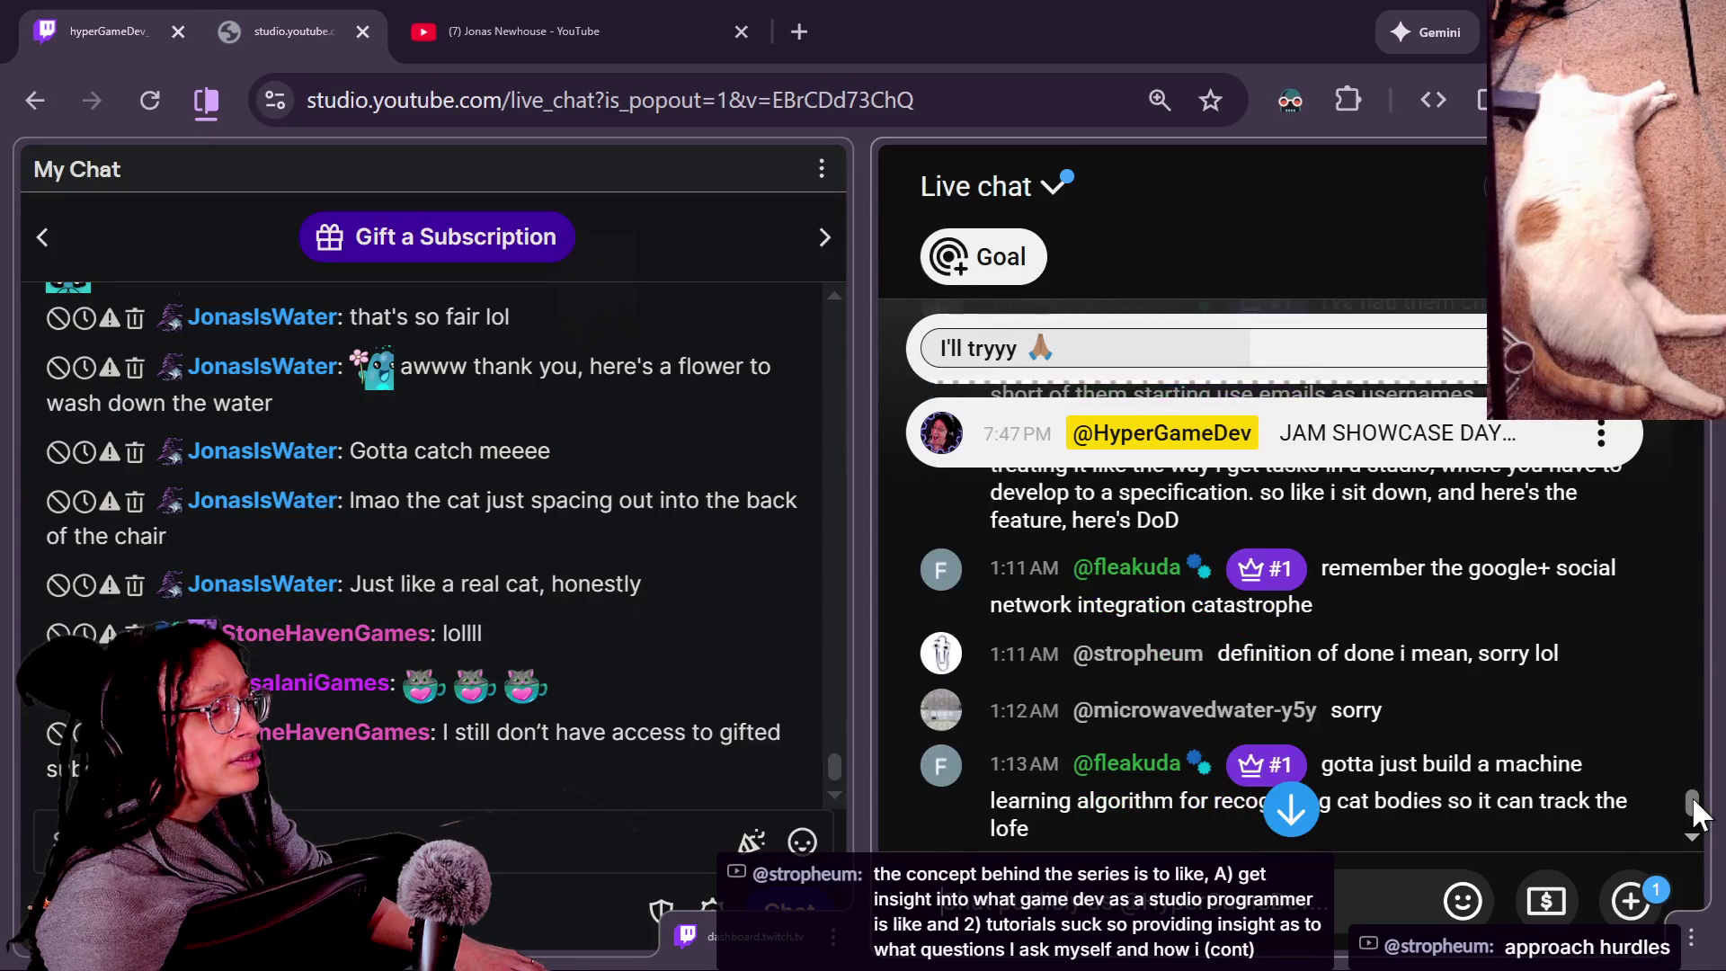
pyautogui.scroll(2, 1692, 803)
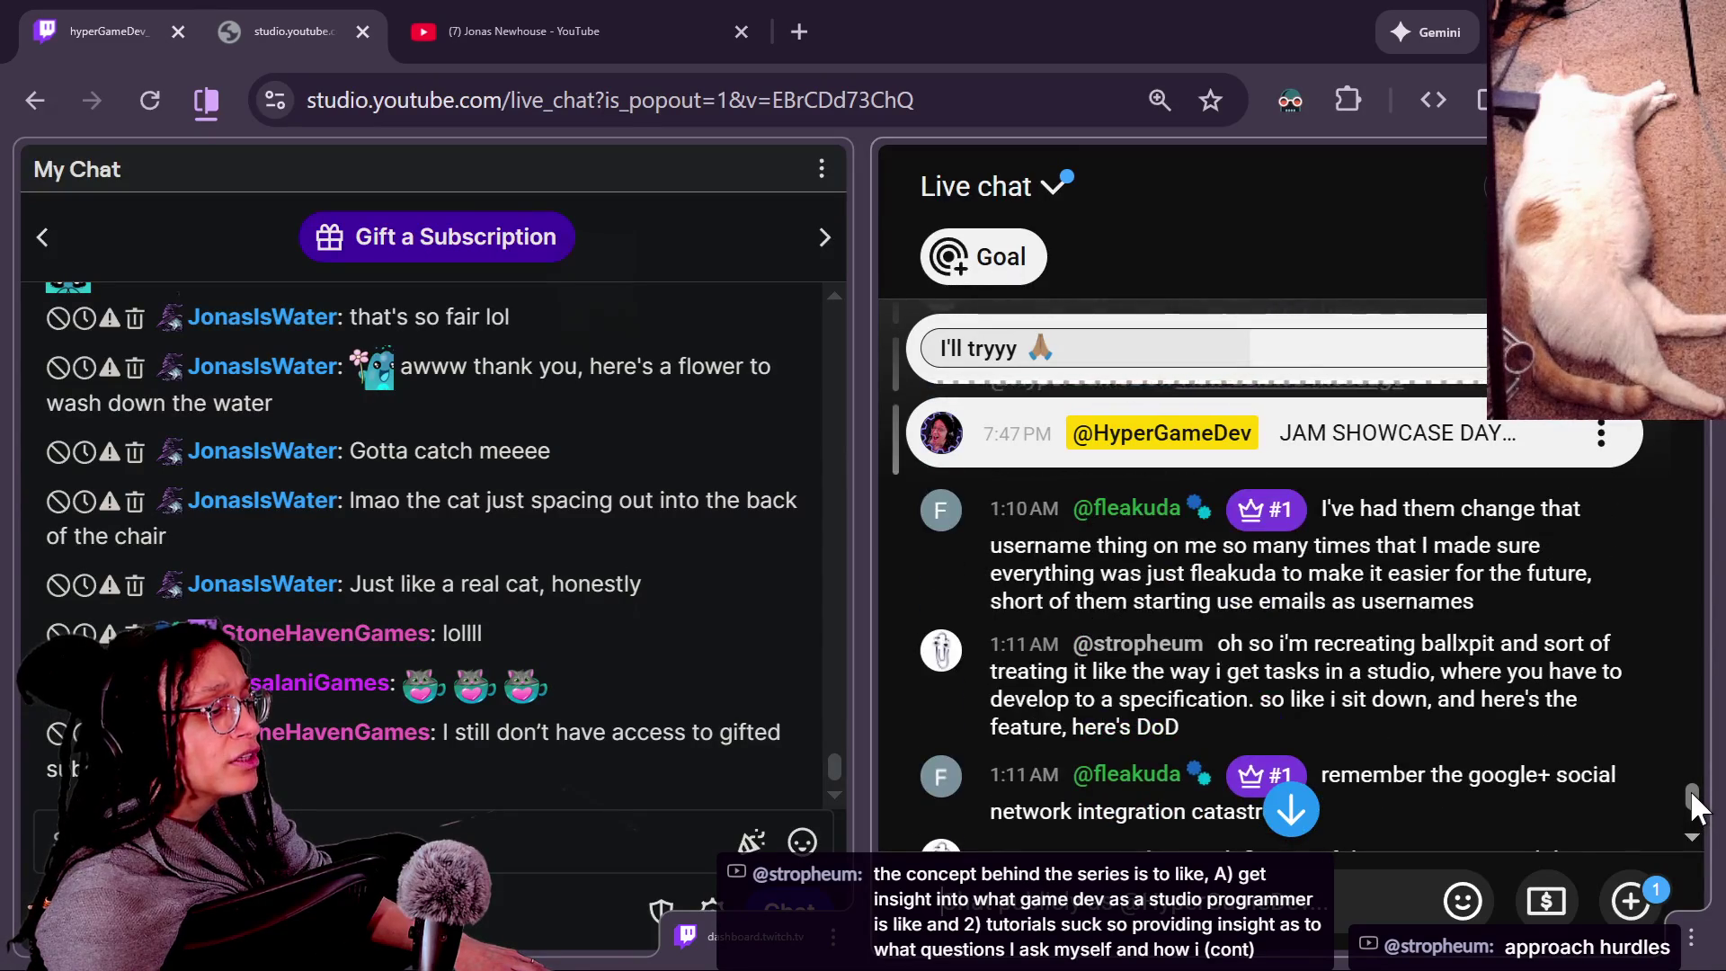
pyautogui.scroll(-1, 1692, 795)
pyautogui.scroll(-1, 1691, 797)
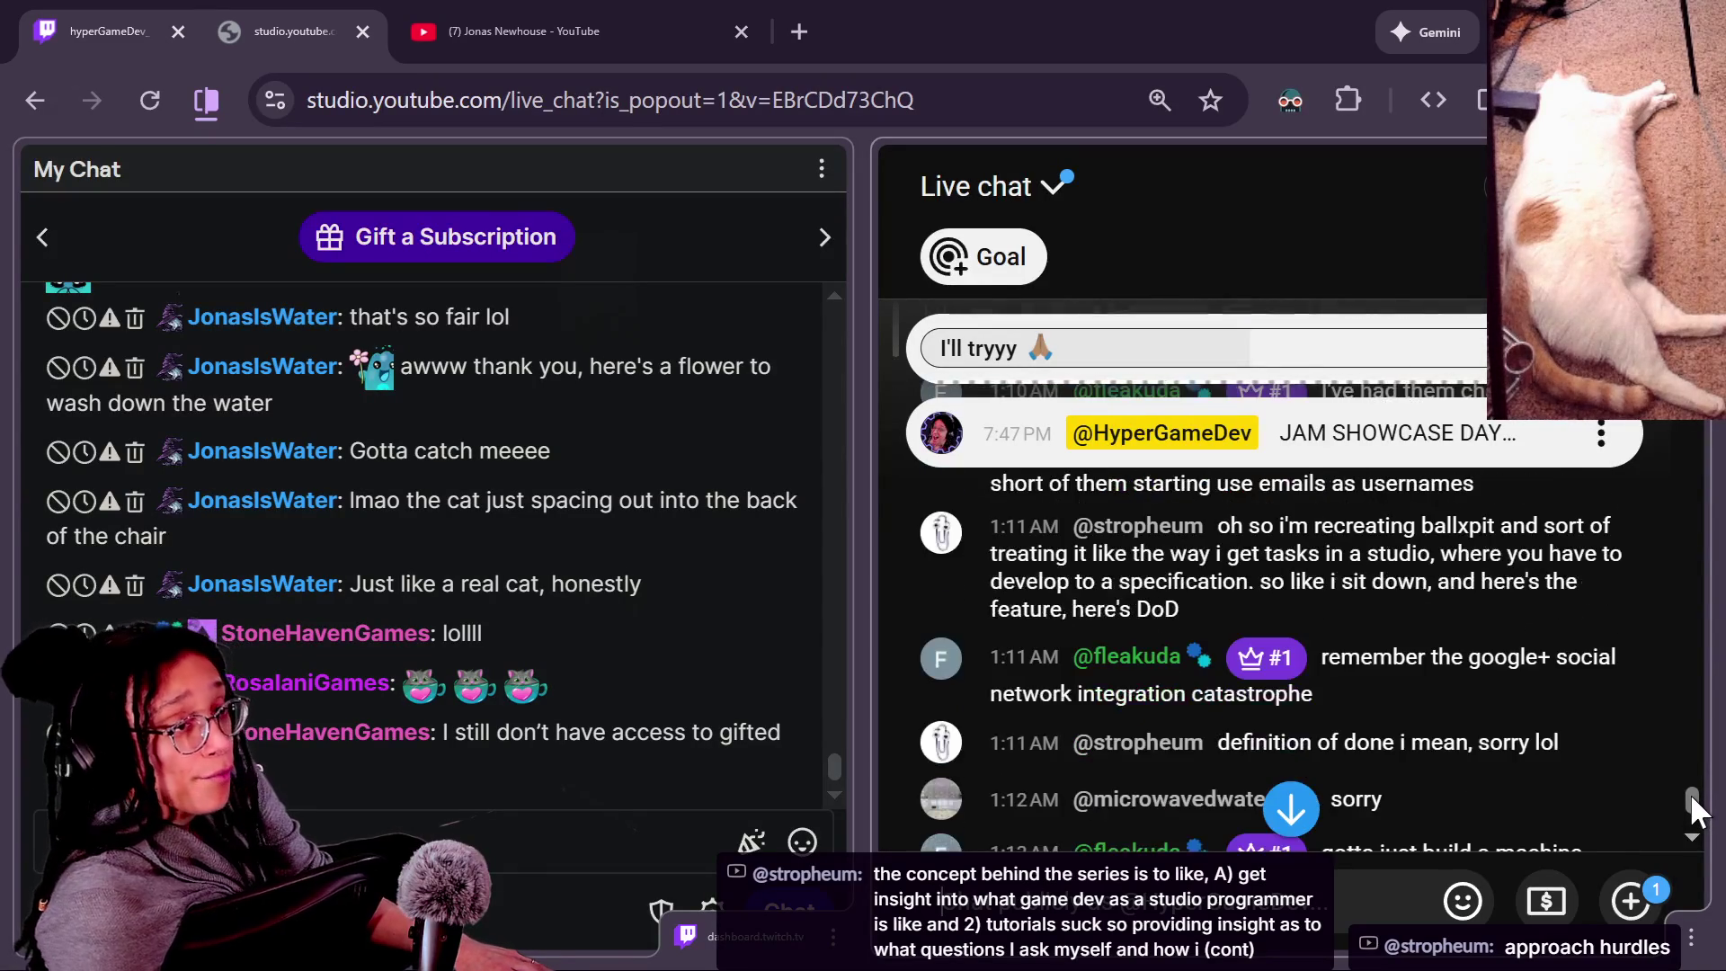
pyautogui.moveTo(1691, 795); pyautogui.dragTo(1691, 785)
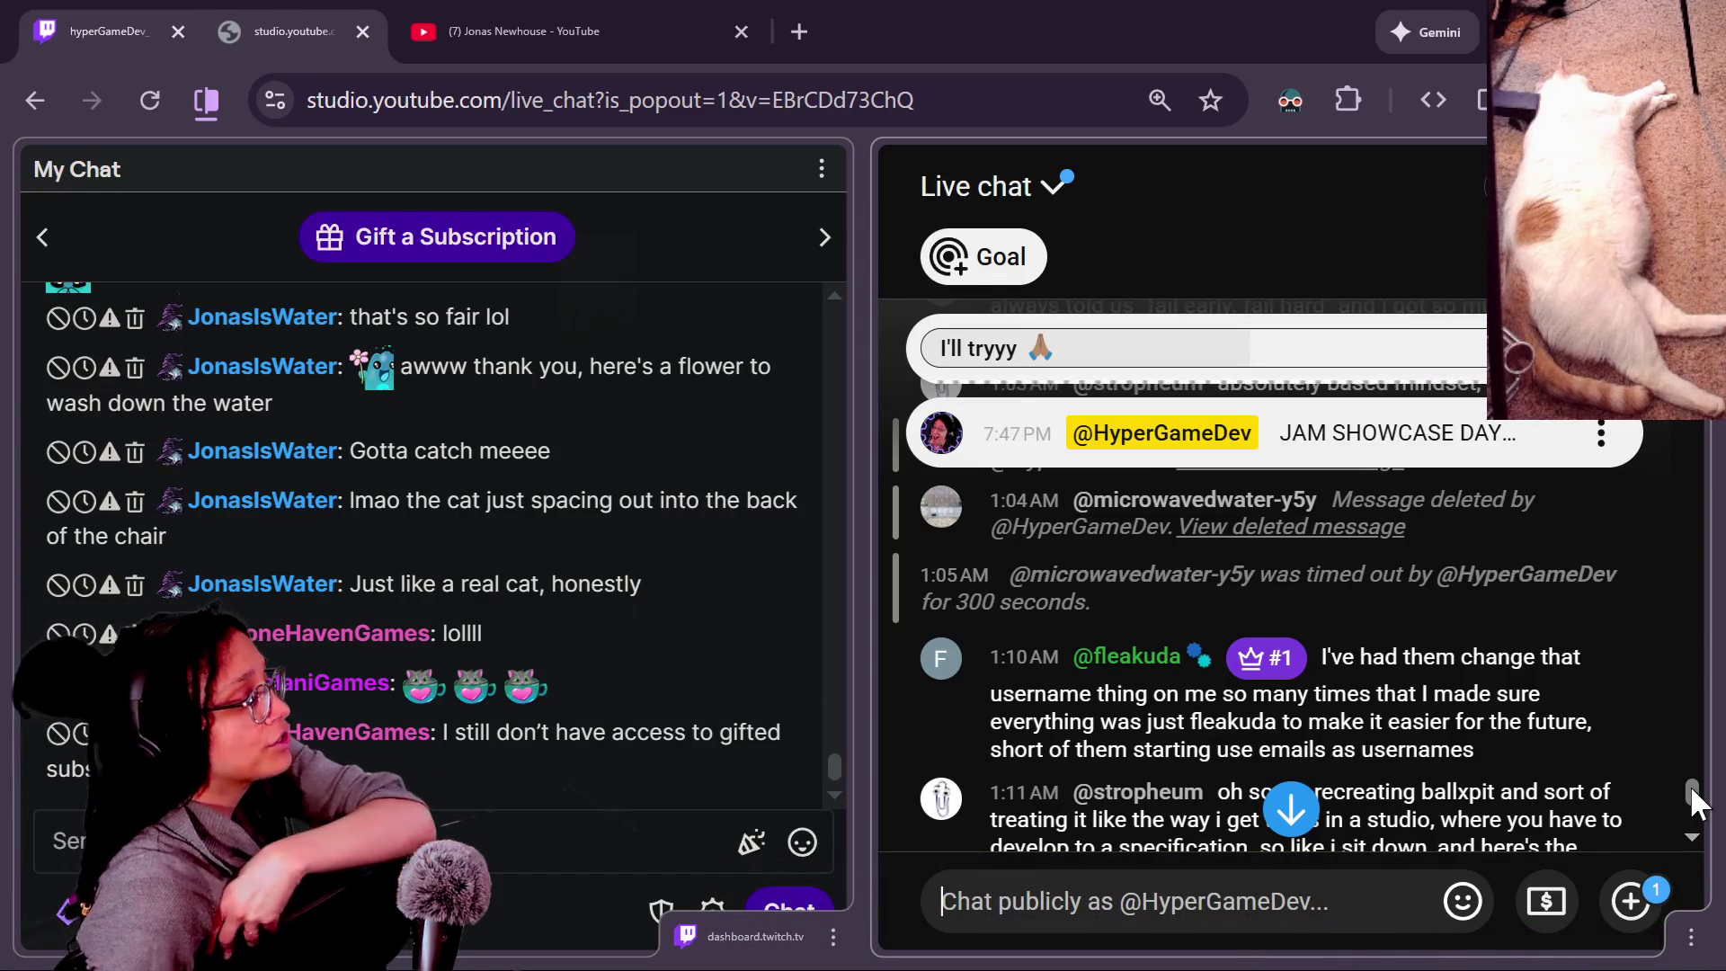
pyautogui.scroll(-10, 1442, 793)
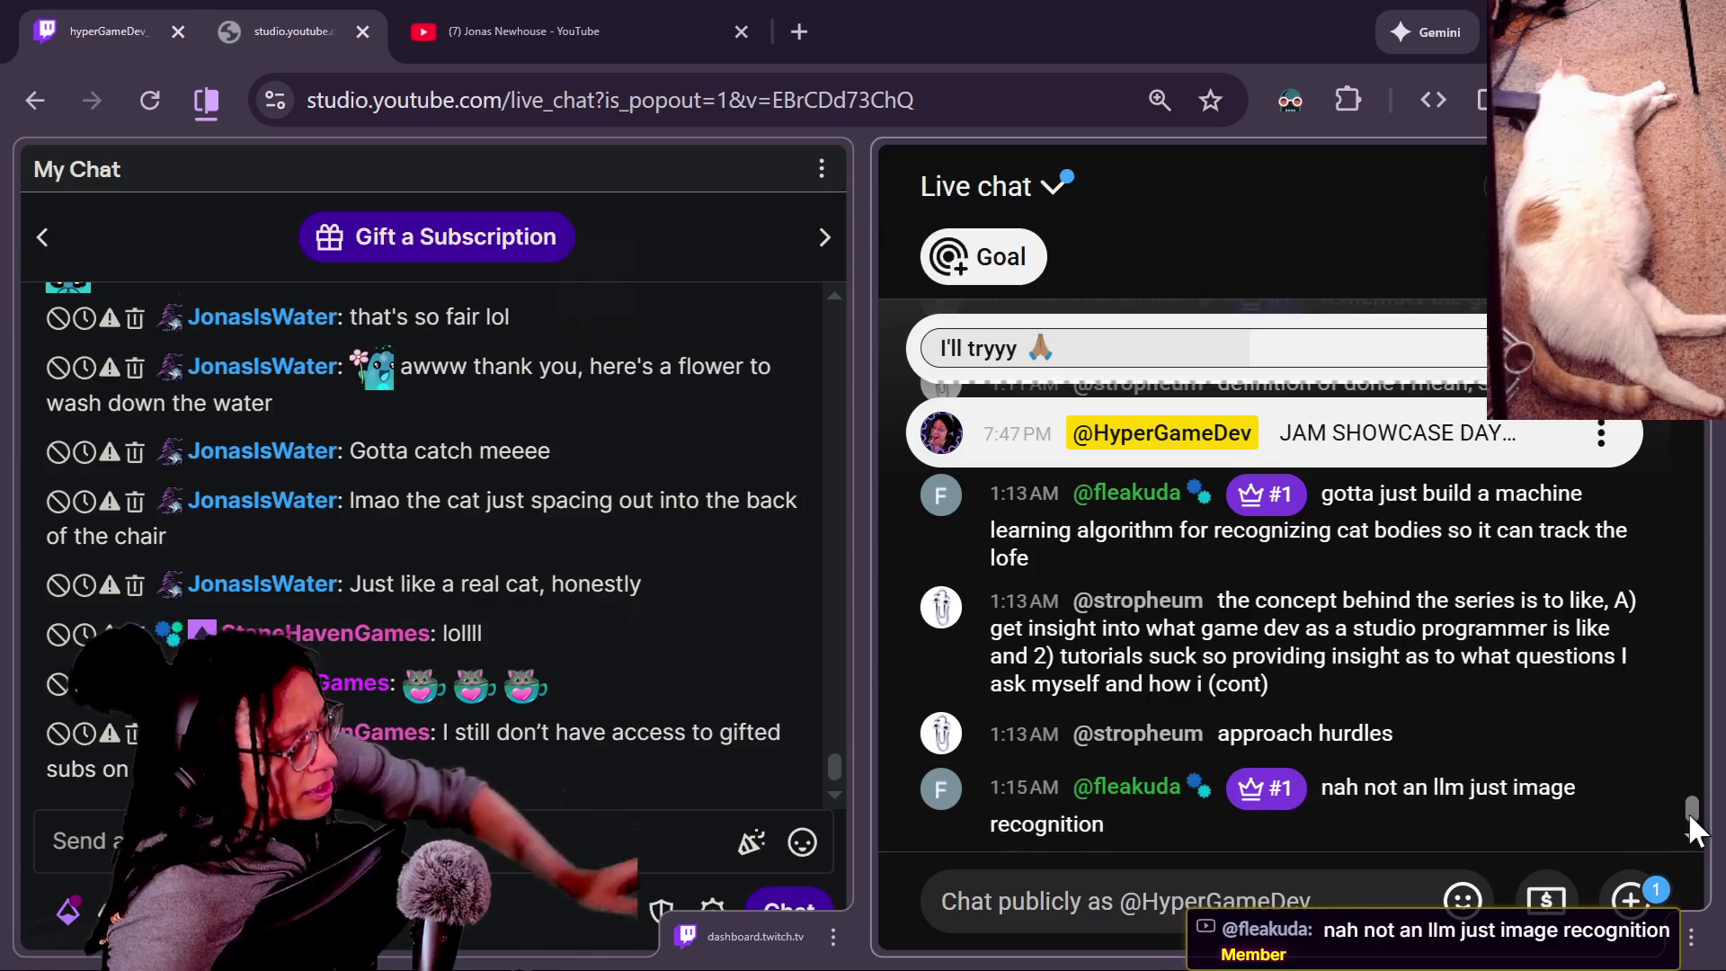
pyautogui.scroll(2, 1692, 813)
pyautogui.scroll(3, 1692, 813)
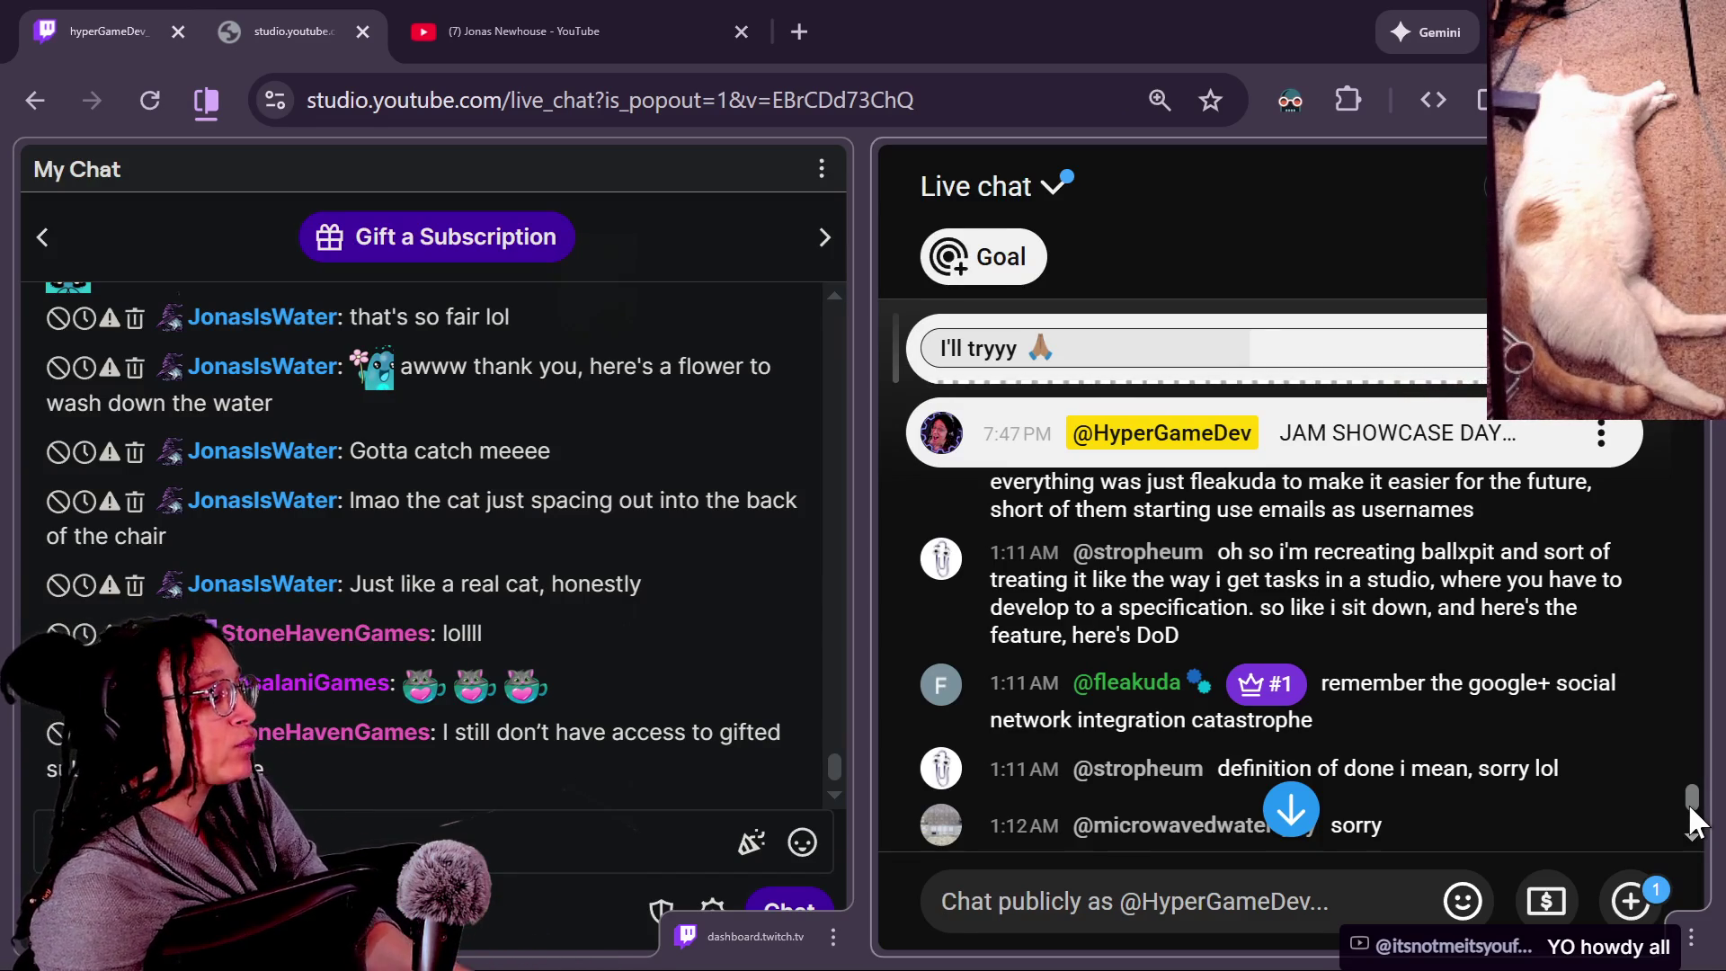
pyautogui.scroll(2, 1499, 820)
pyautogui.scroll(2, 1500, 820)
pyautogui.scroll(-2, 1439, 832)
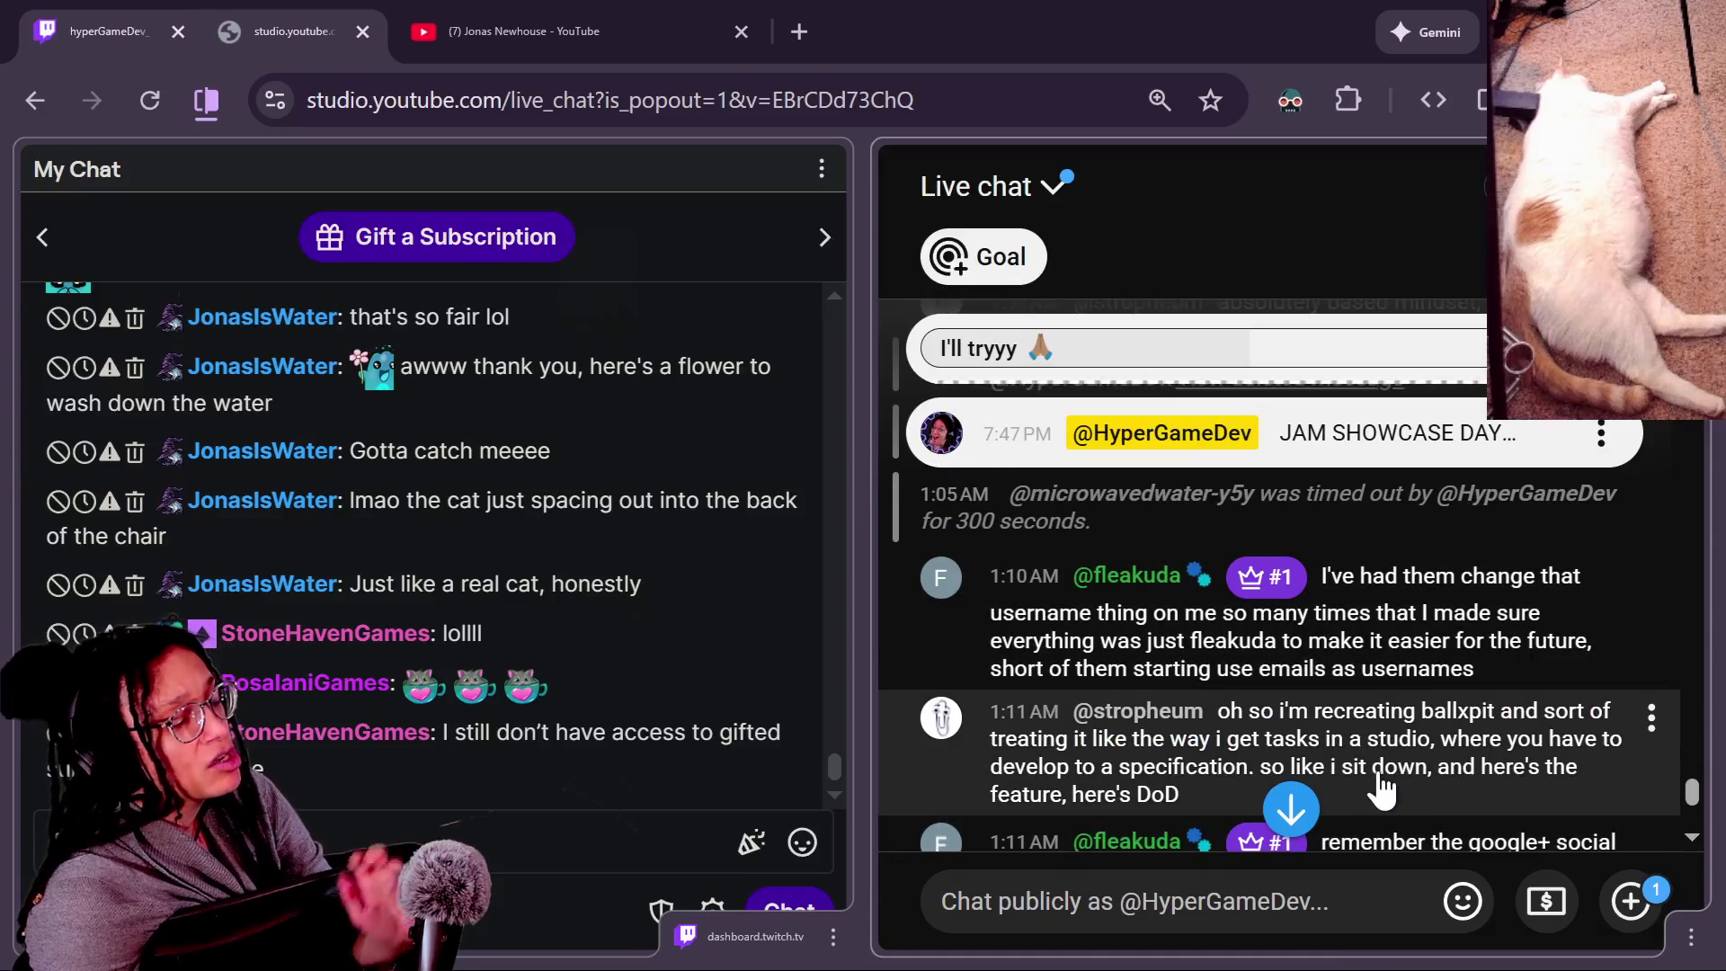
pyautogui.scroll(-2, 1681, 796)
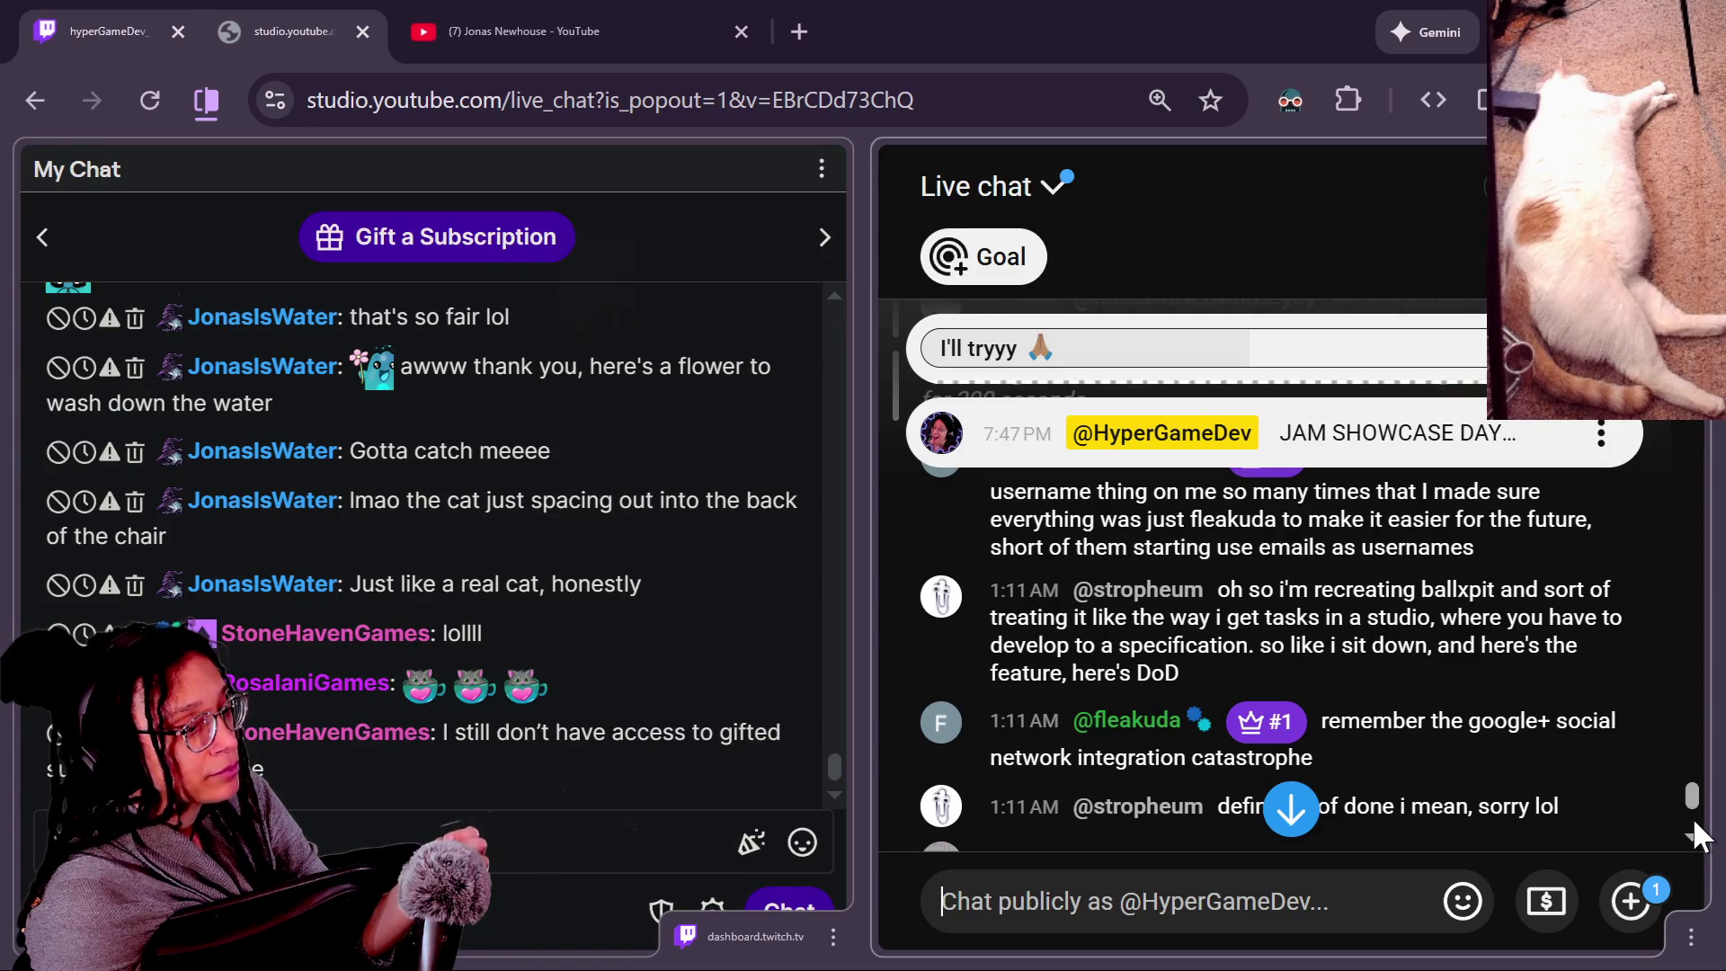
pyautogui.scroll(-5, 1694, 822)
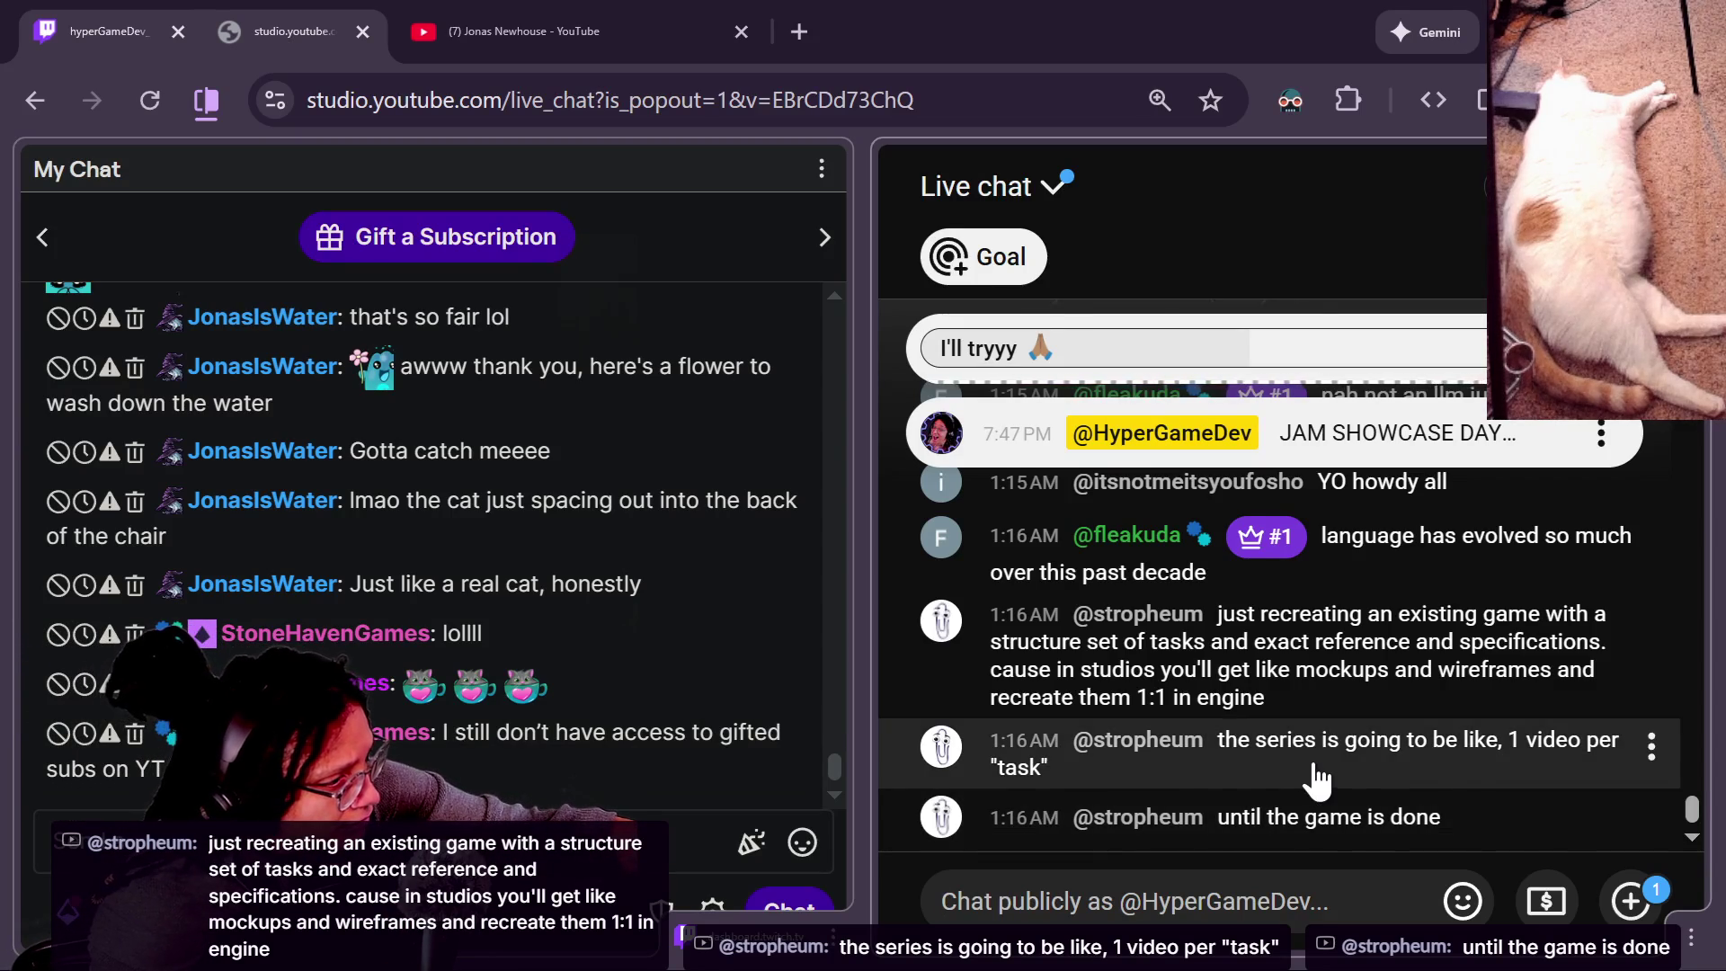
pyautogui.scroll(2, 1318, 781)
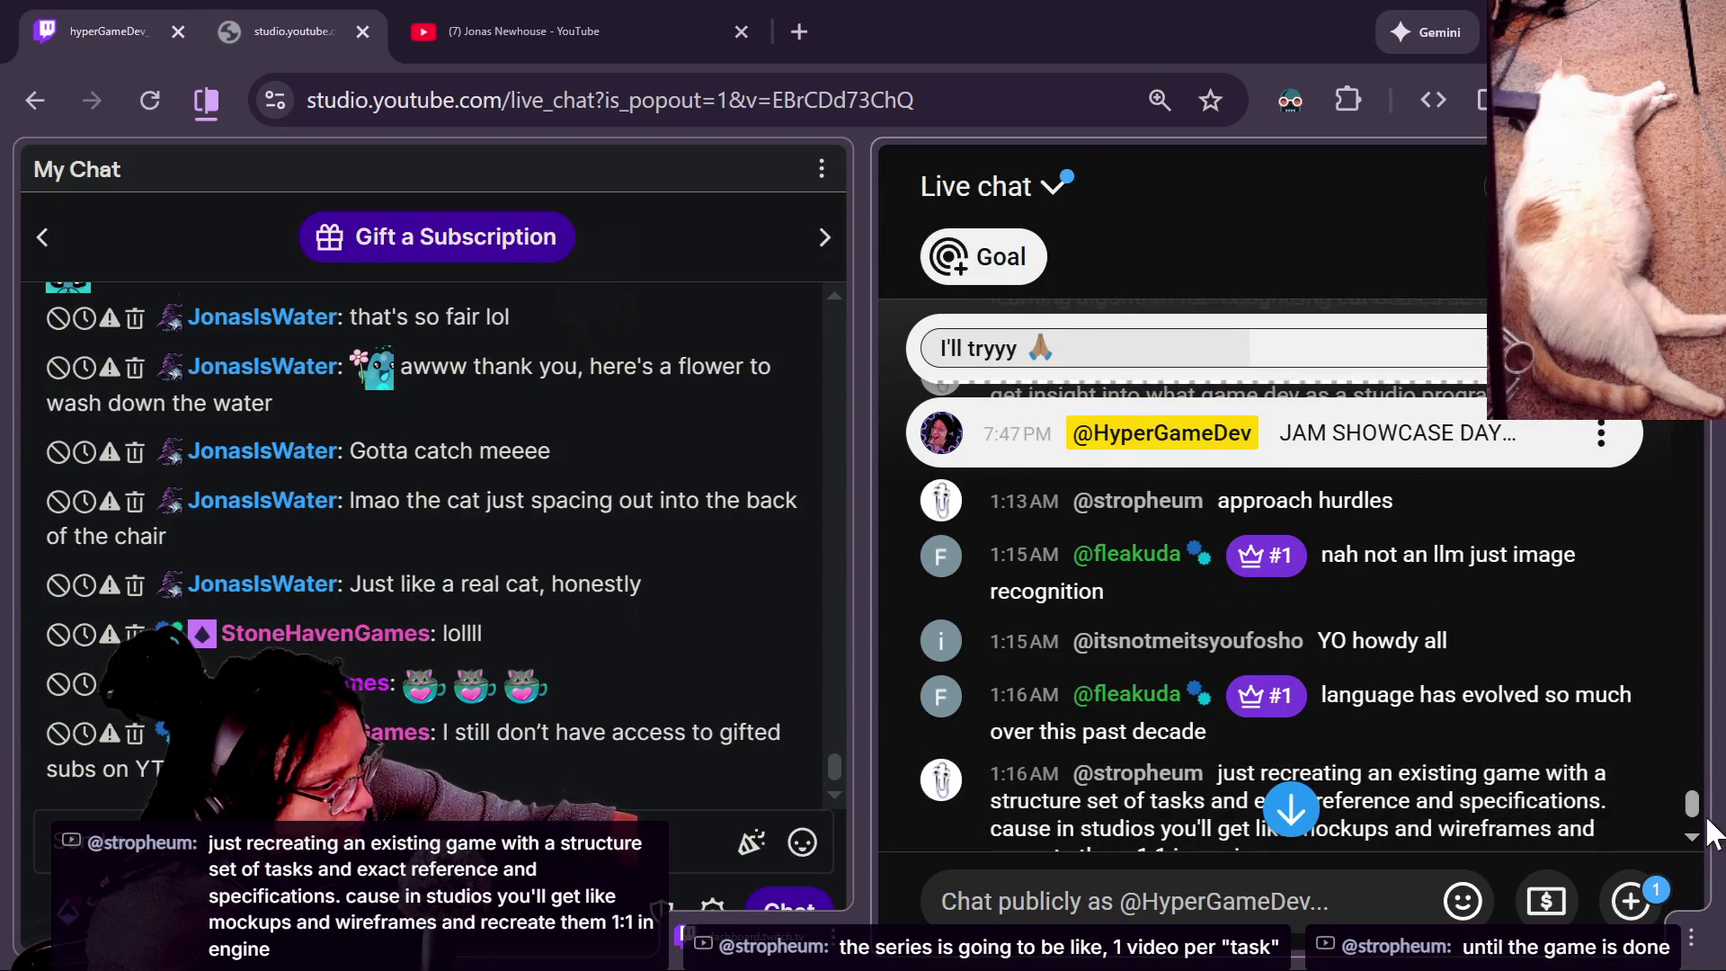
pyautogui.scroll(-2, 1695, 812)
pyautogui.scroll(4, 1695, 816)
pyautogui.scroll(-3, 1693, 823)
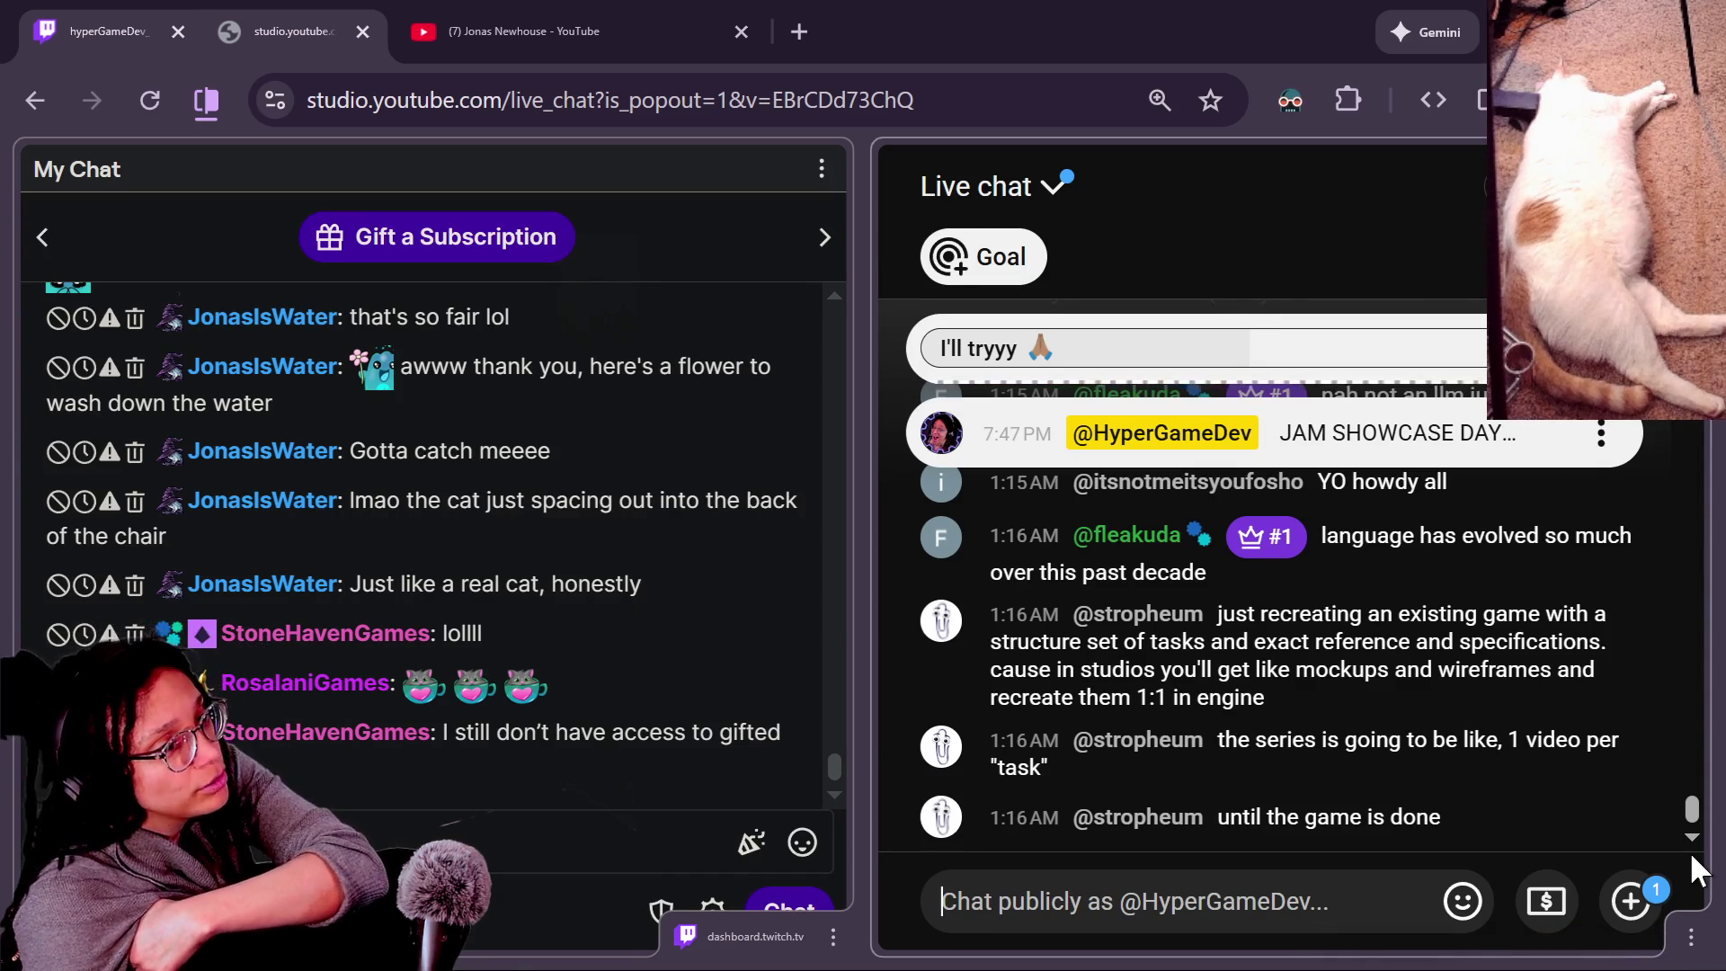
# Switch to Godot, toggle distraction-free mode on and off, and open the manage_hud_stats script.
pyautogui.hotkey('alt', 'Tab')
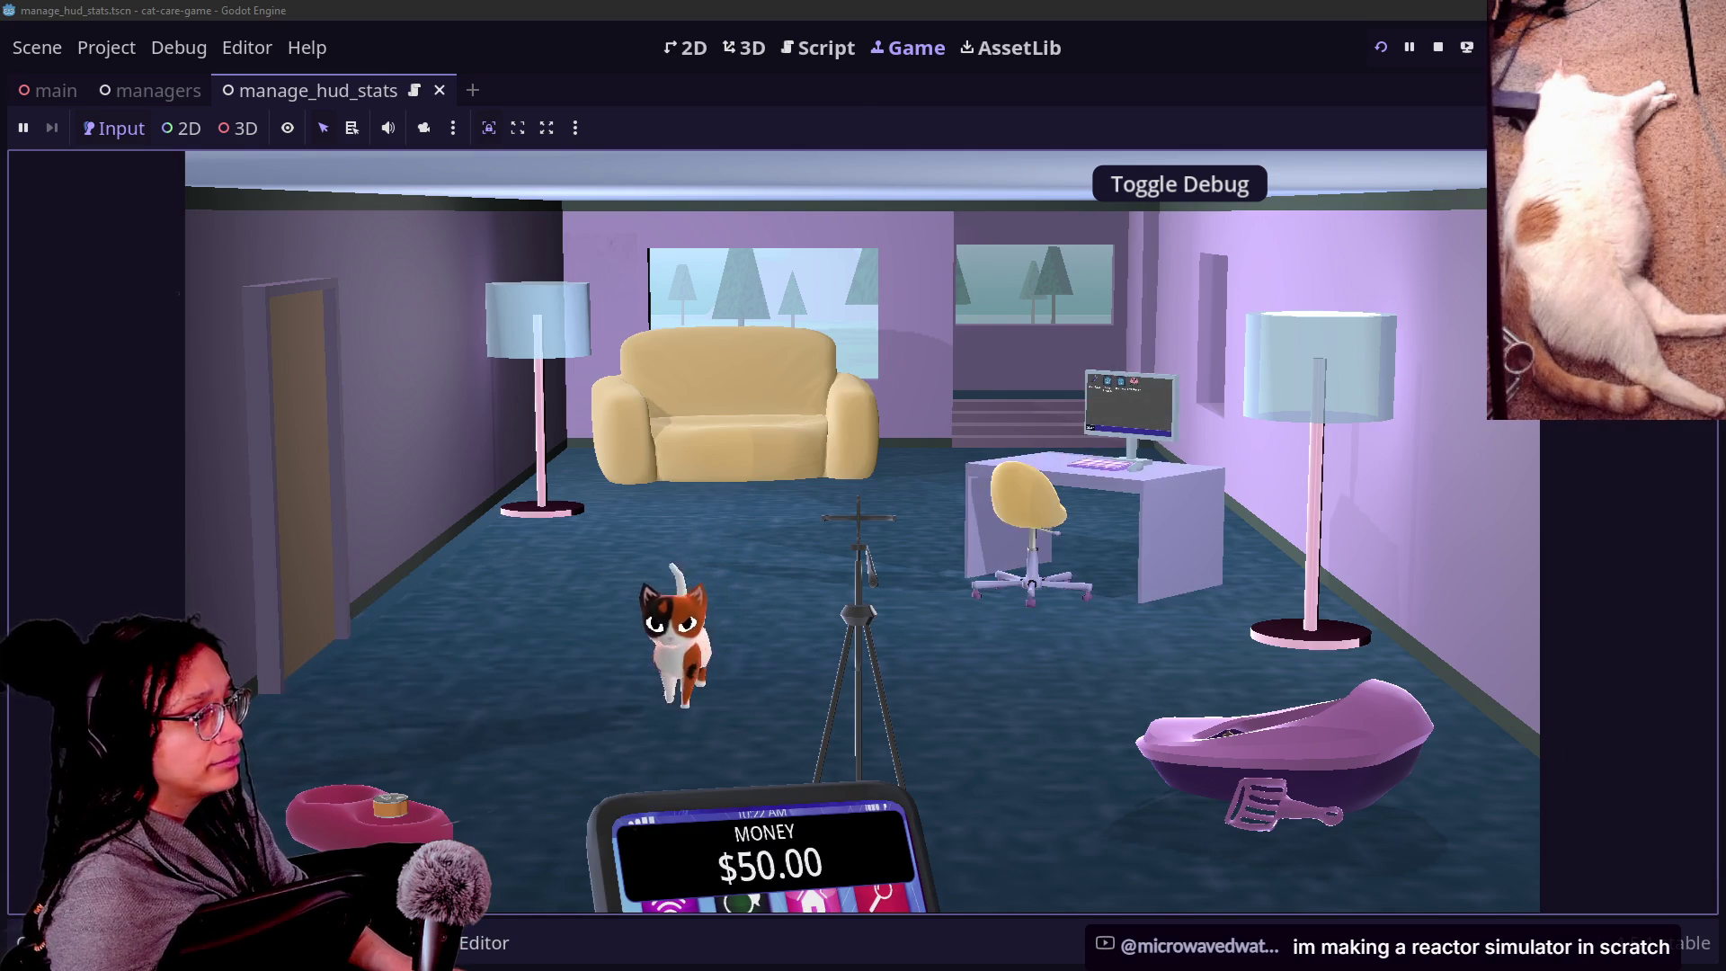
pyautogui.hotkey('ctrl', 'shift', 'F11')
pyautogui.click(1424, 90)
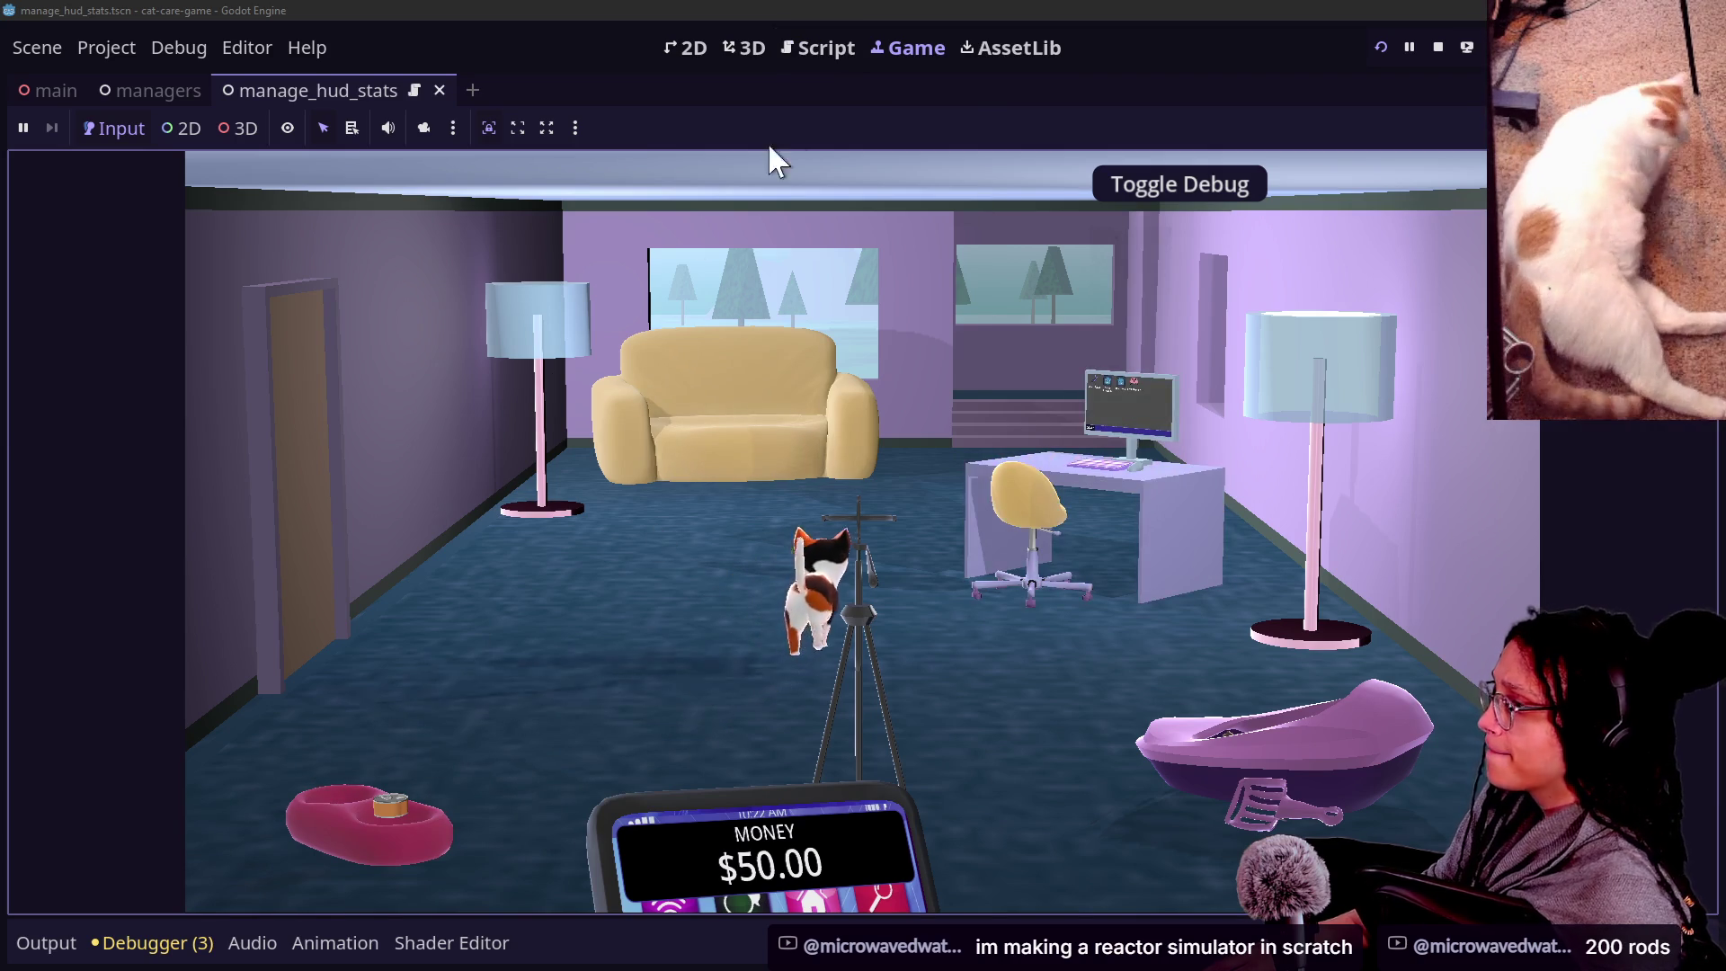
pyautogui.click(818, 47)
# Open selectable_area_bowl.gd and review its hunger and thirst stat list and _on_select_instance function.
pyautogui.hotkey('shift', 'alt', 'o')
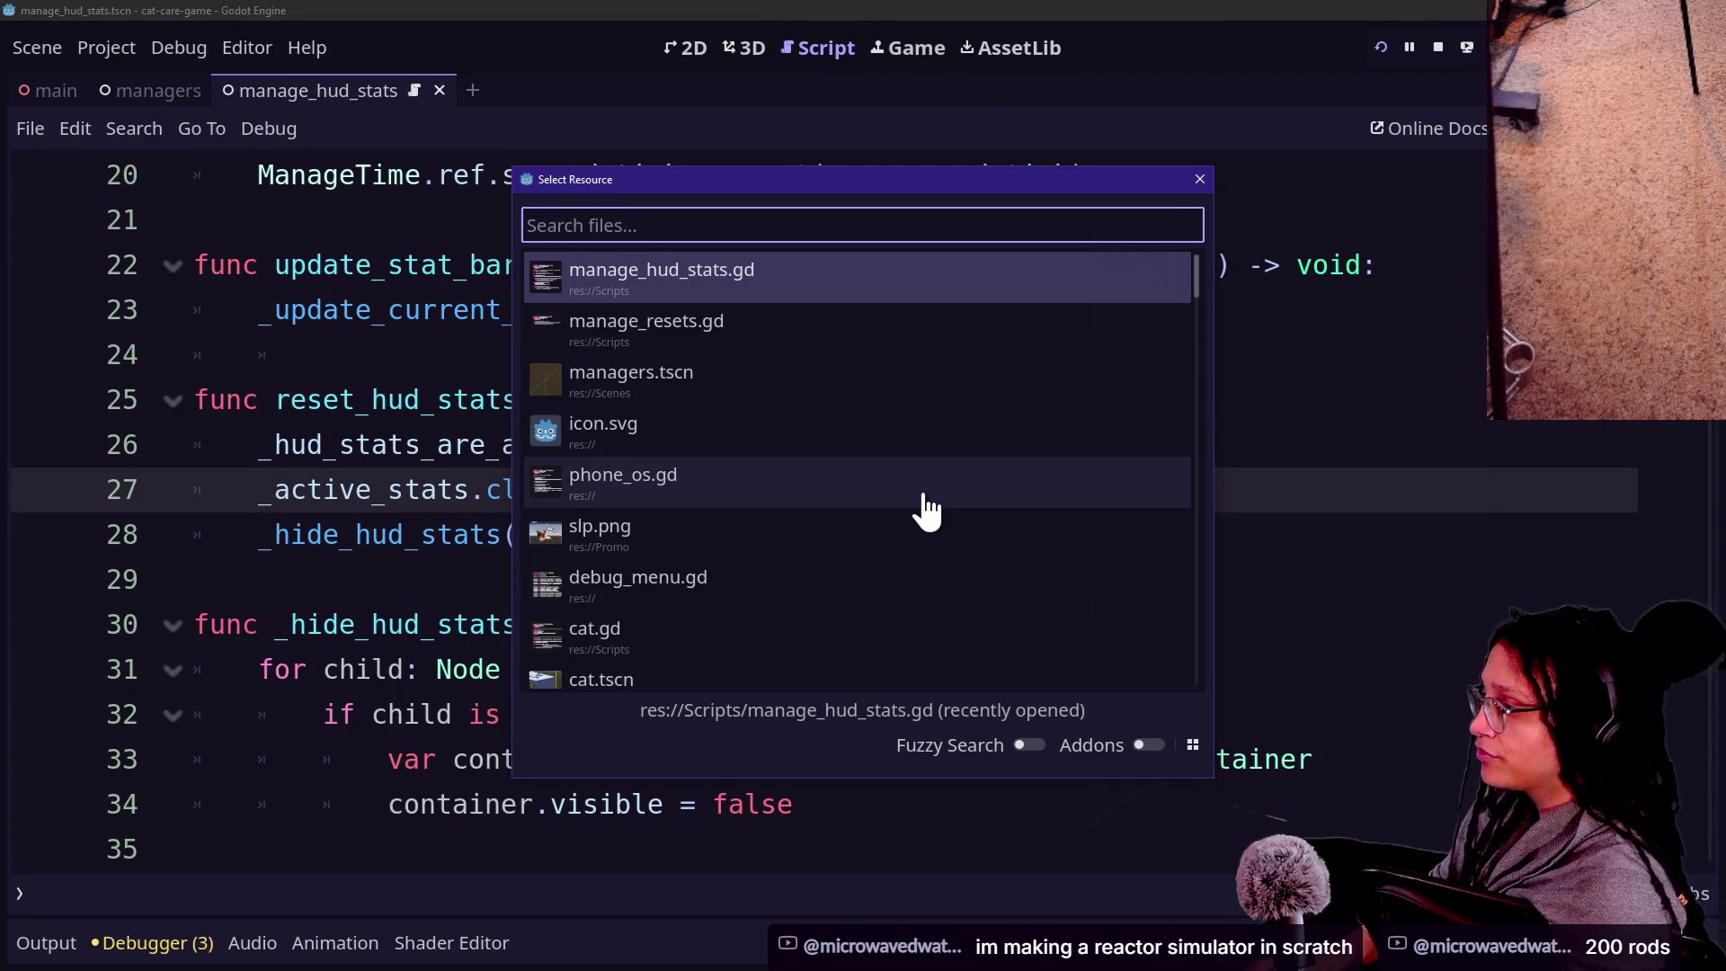
pyautogui.write('bowl')
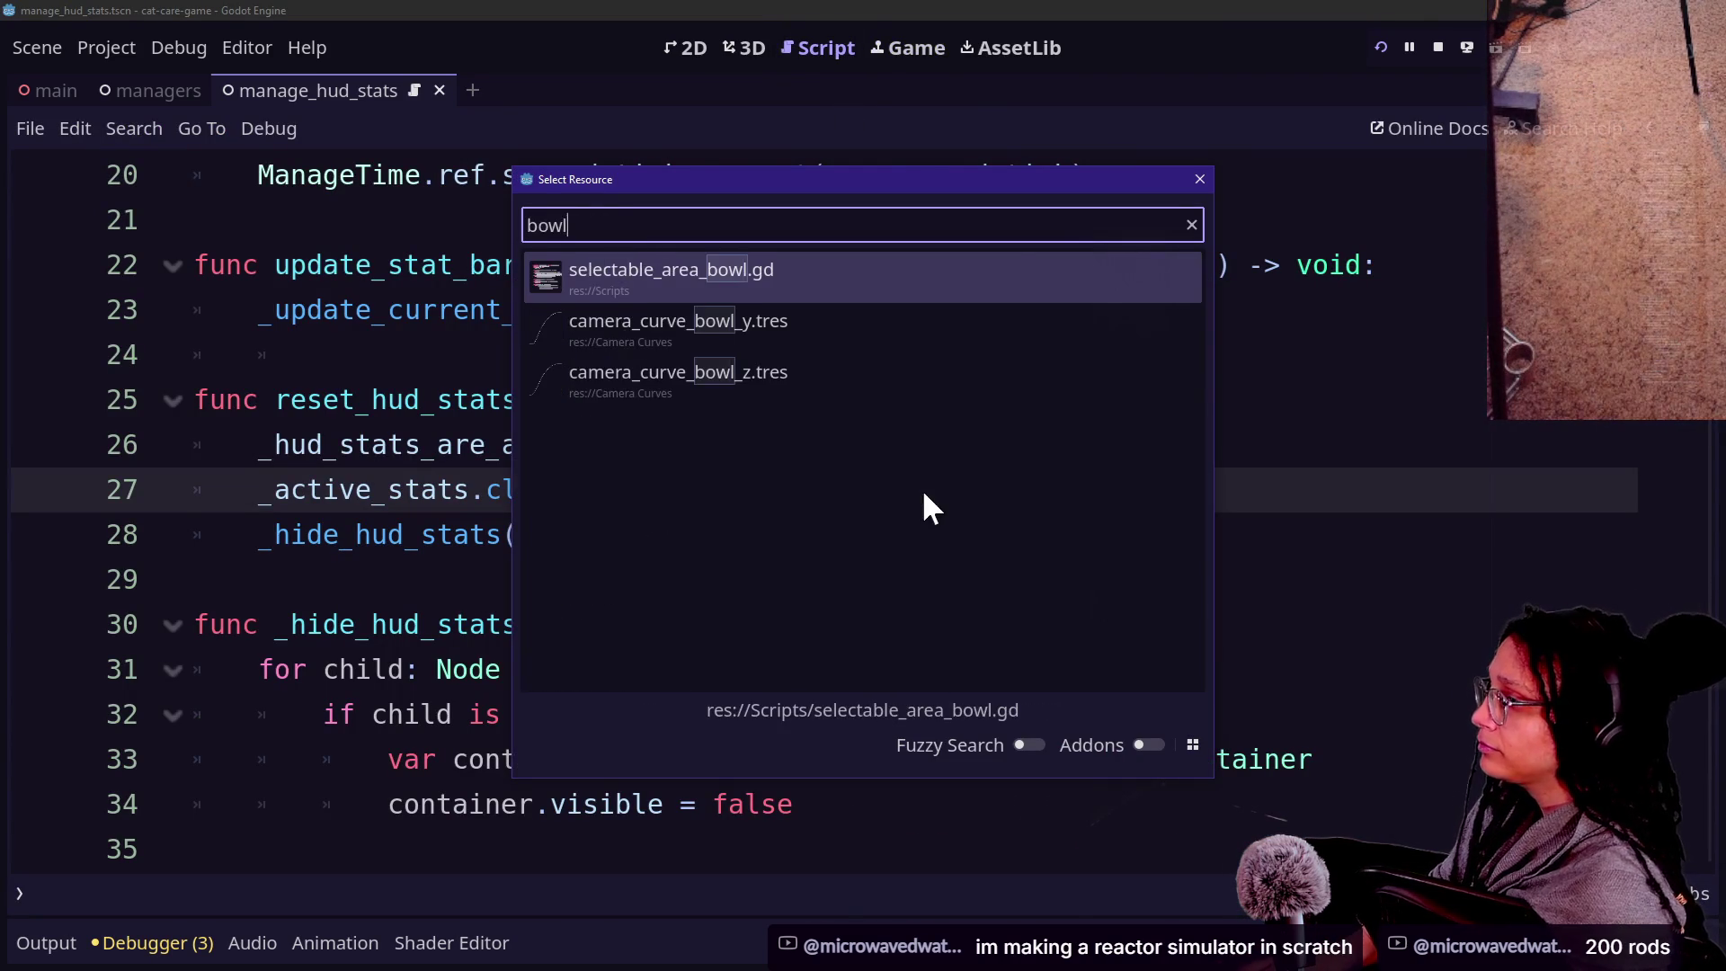
pyautogui.press('Return')
pyautogui.click(470, 534)
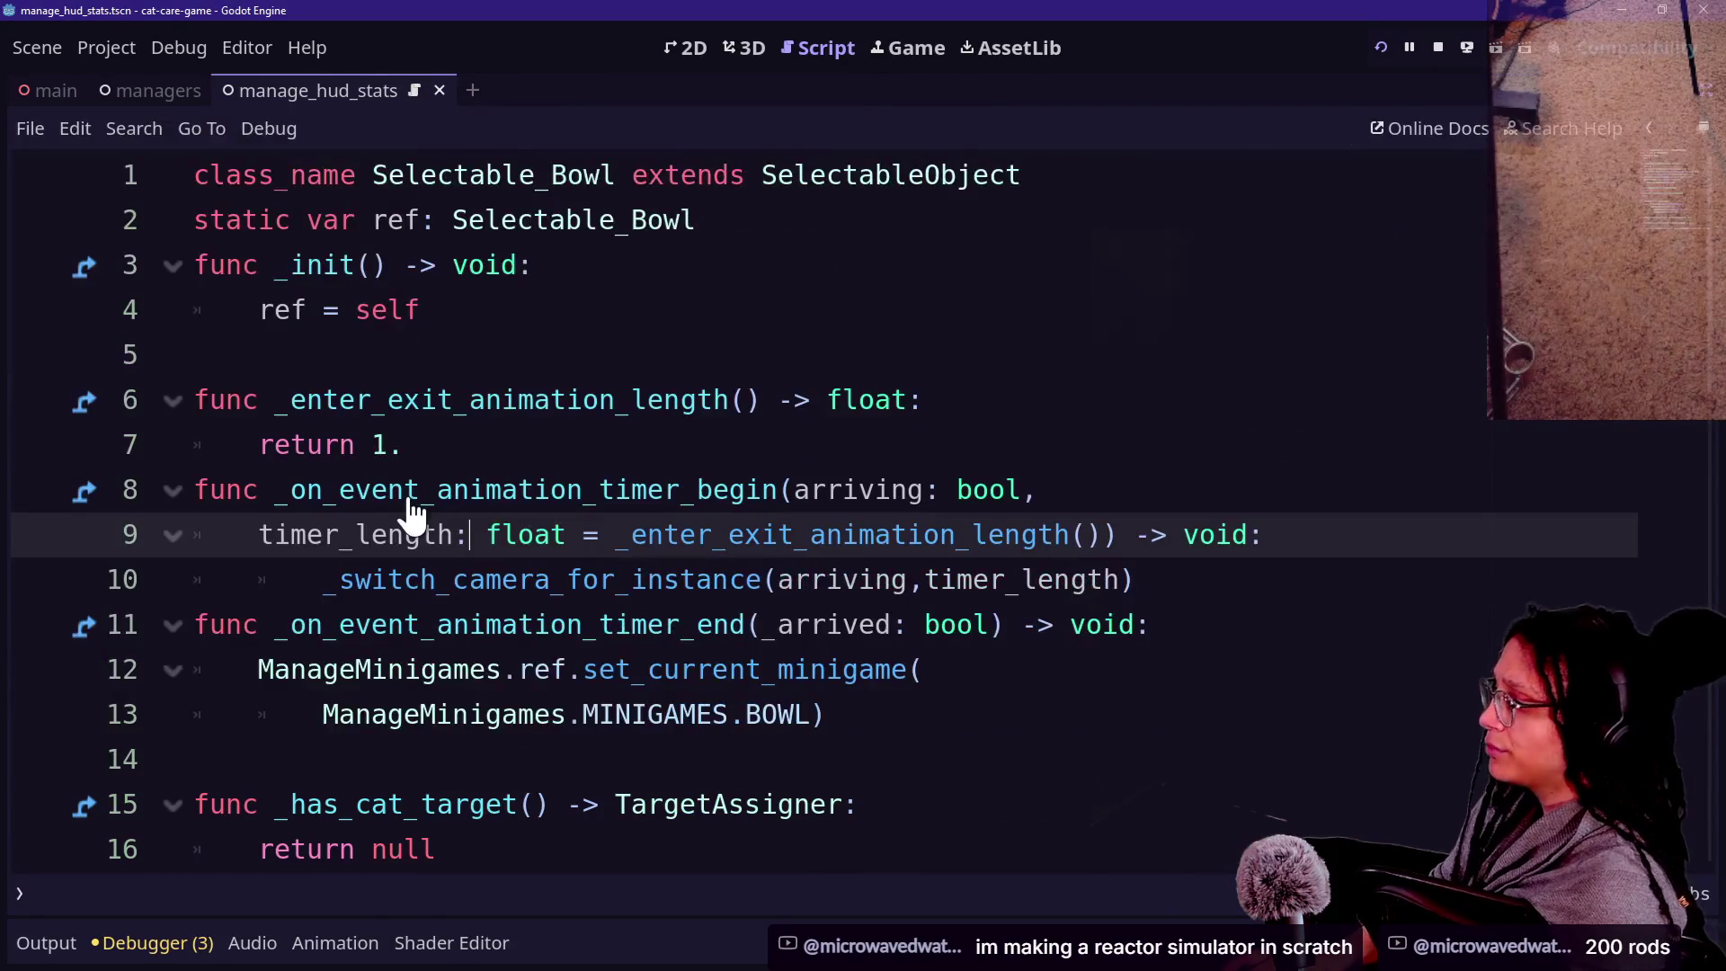
pyautogui.hotkey('alt', 'o')
pyautogui.hotkey('alt', 'o')
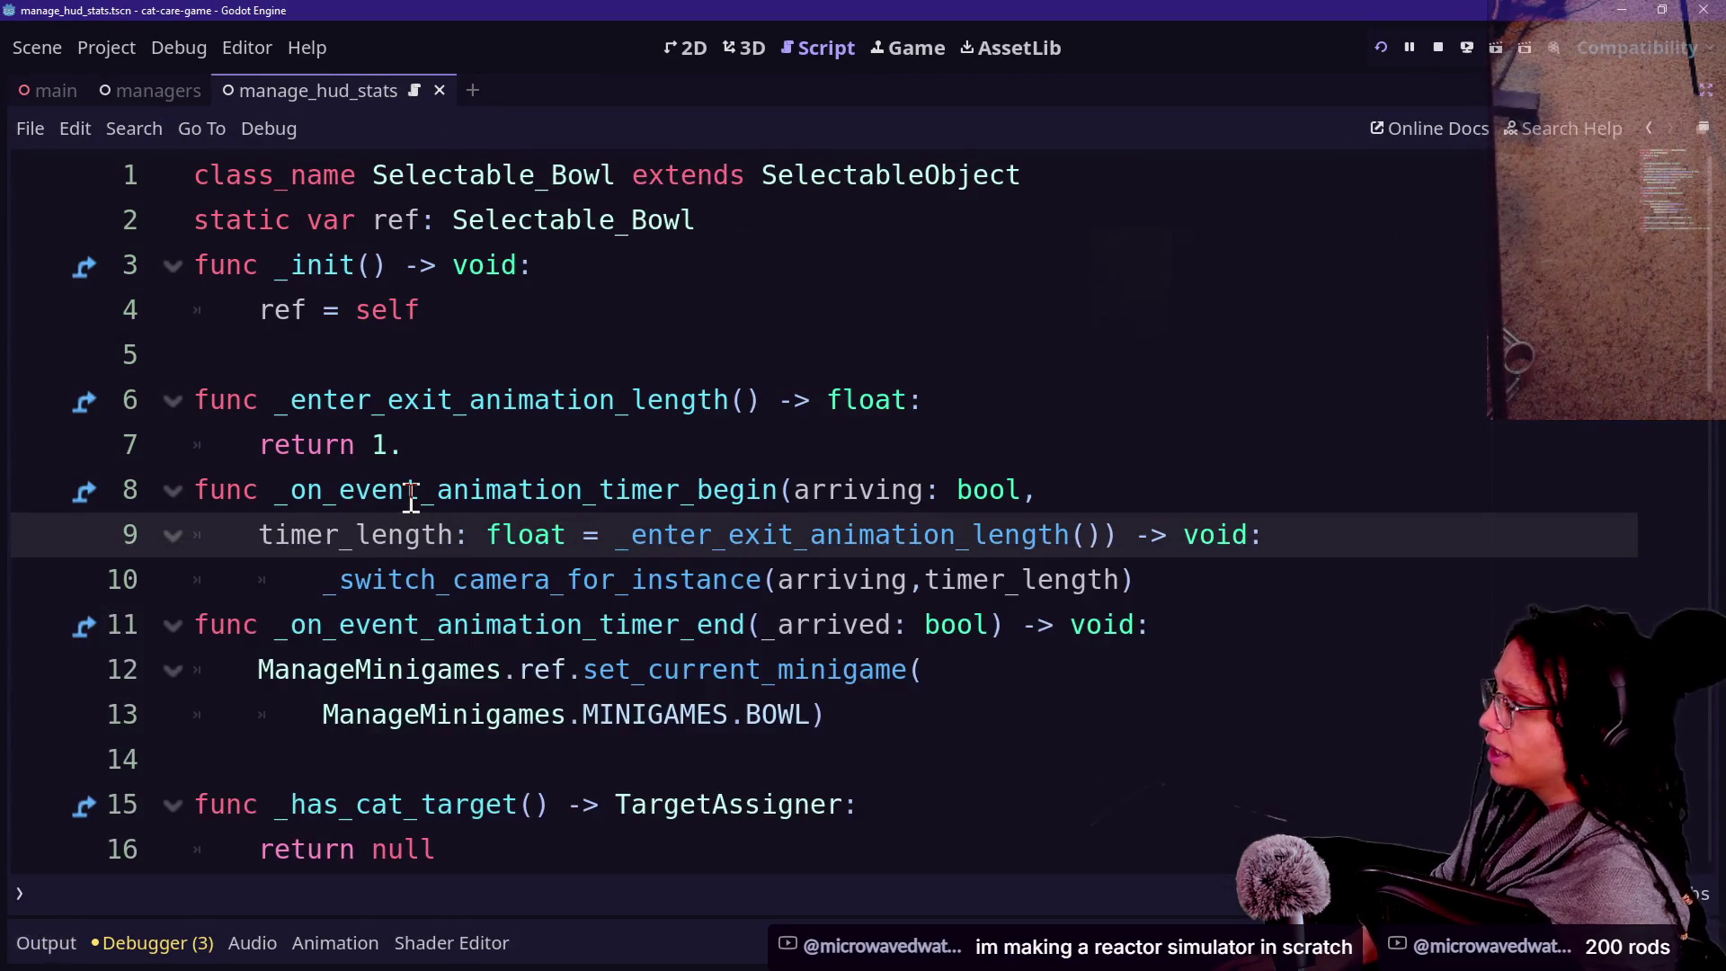
pyautogui.scroll(-6, 411, 496)
pyautogui.moveTo(387, 220); pyautogui.dragTo(859, 354)
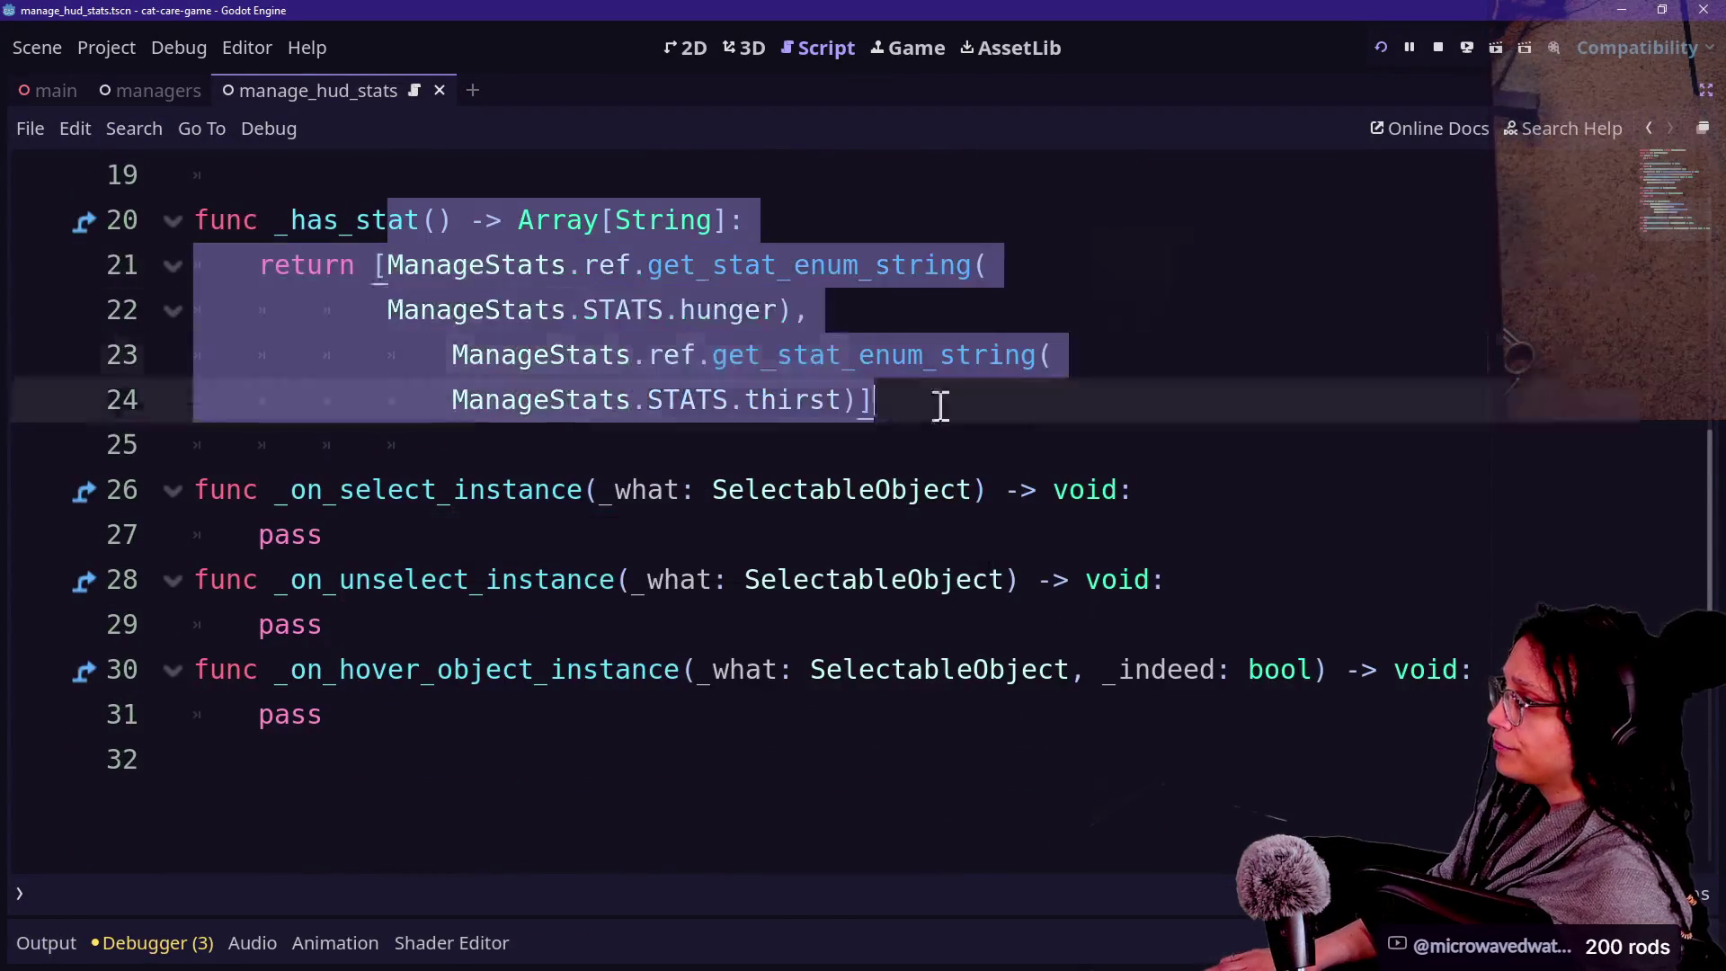
pyautogui.click(1013, 444)
pyautogui.moveTo(323, 490); pyautogui.dragTo(766, 540)
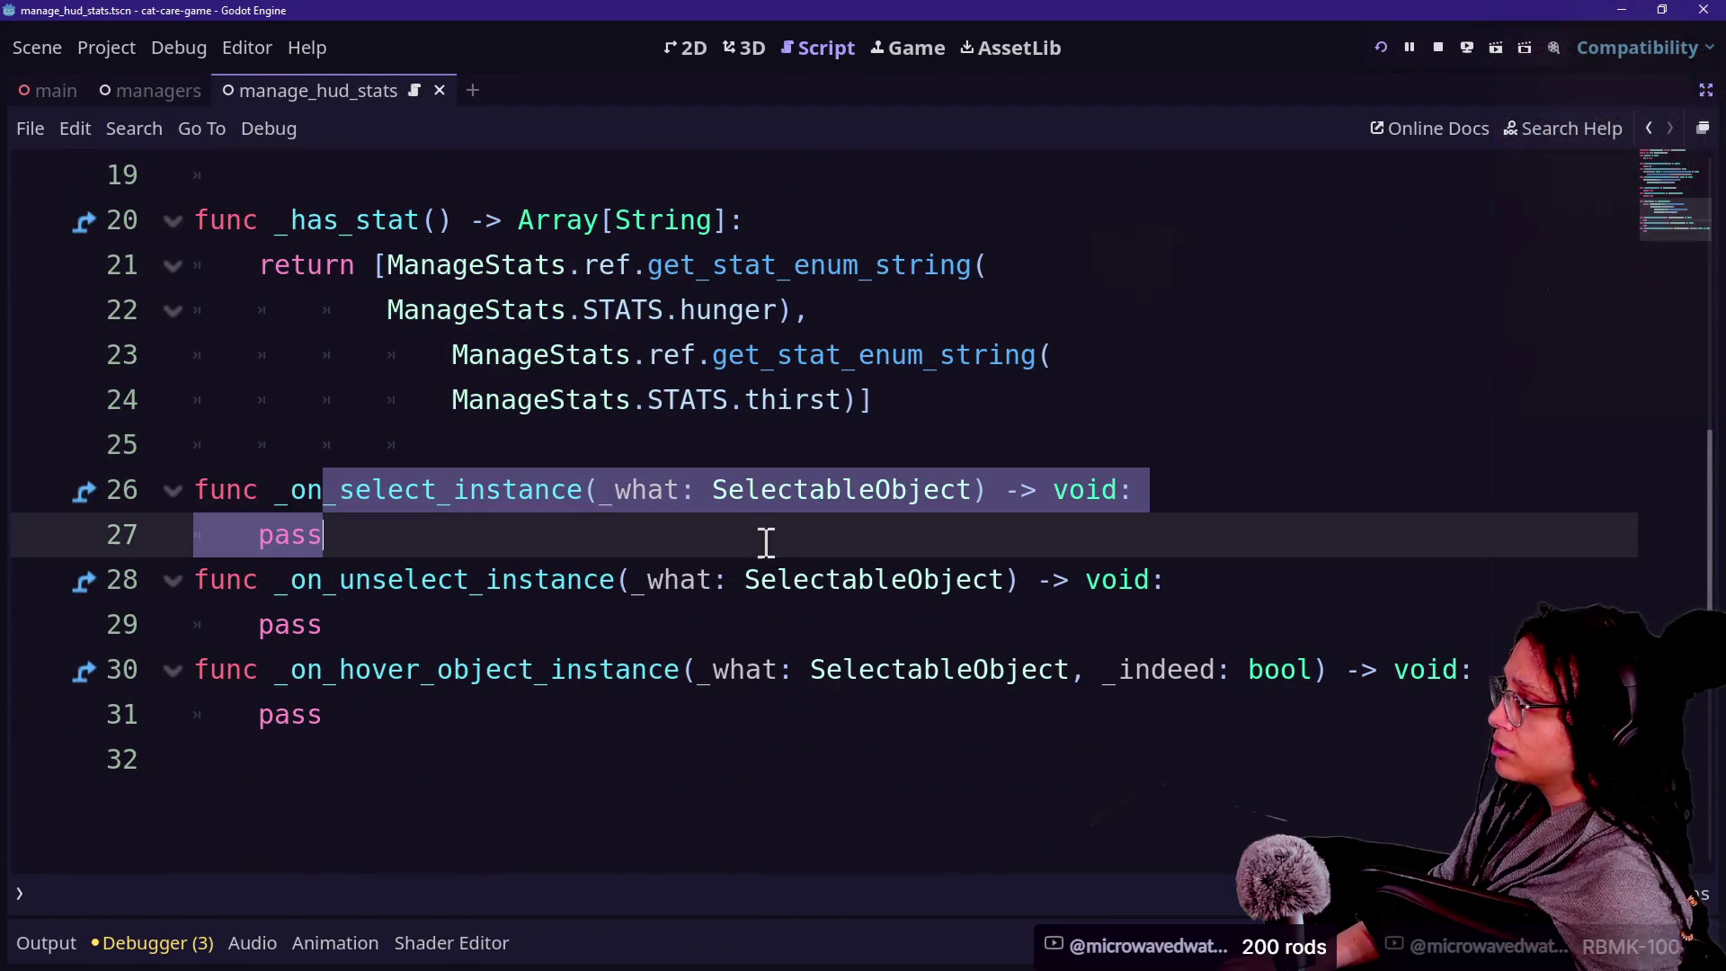
pyautogui.click(250, 519)
# Look over the rest of the bowl script, from pass on line 29 to the end of the file.
pyautogui.moveTo(239, 517); pyautogui.dragTo(462, 580)
pyautogui.click(386, 593)
pyautogui.click(583, 645)
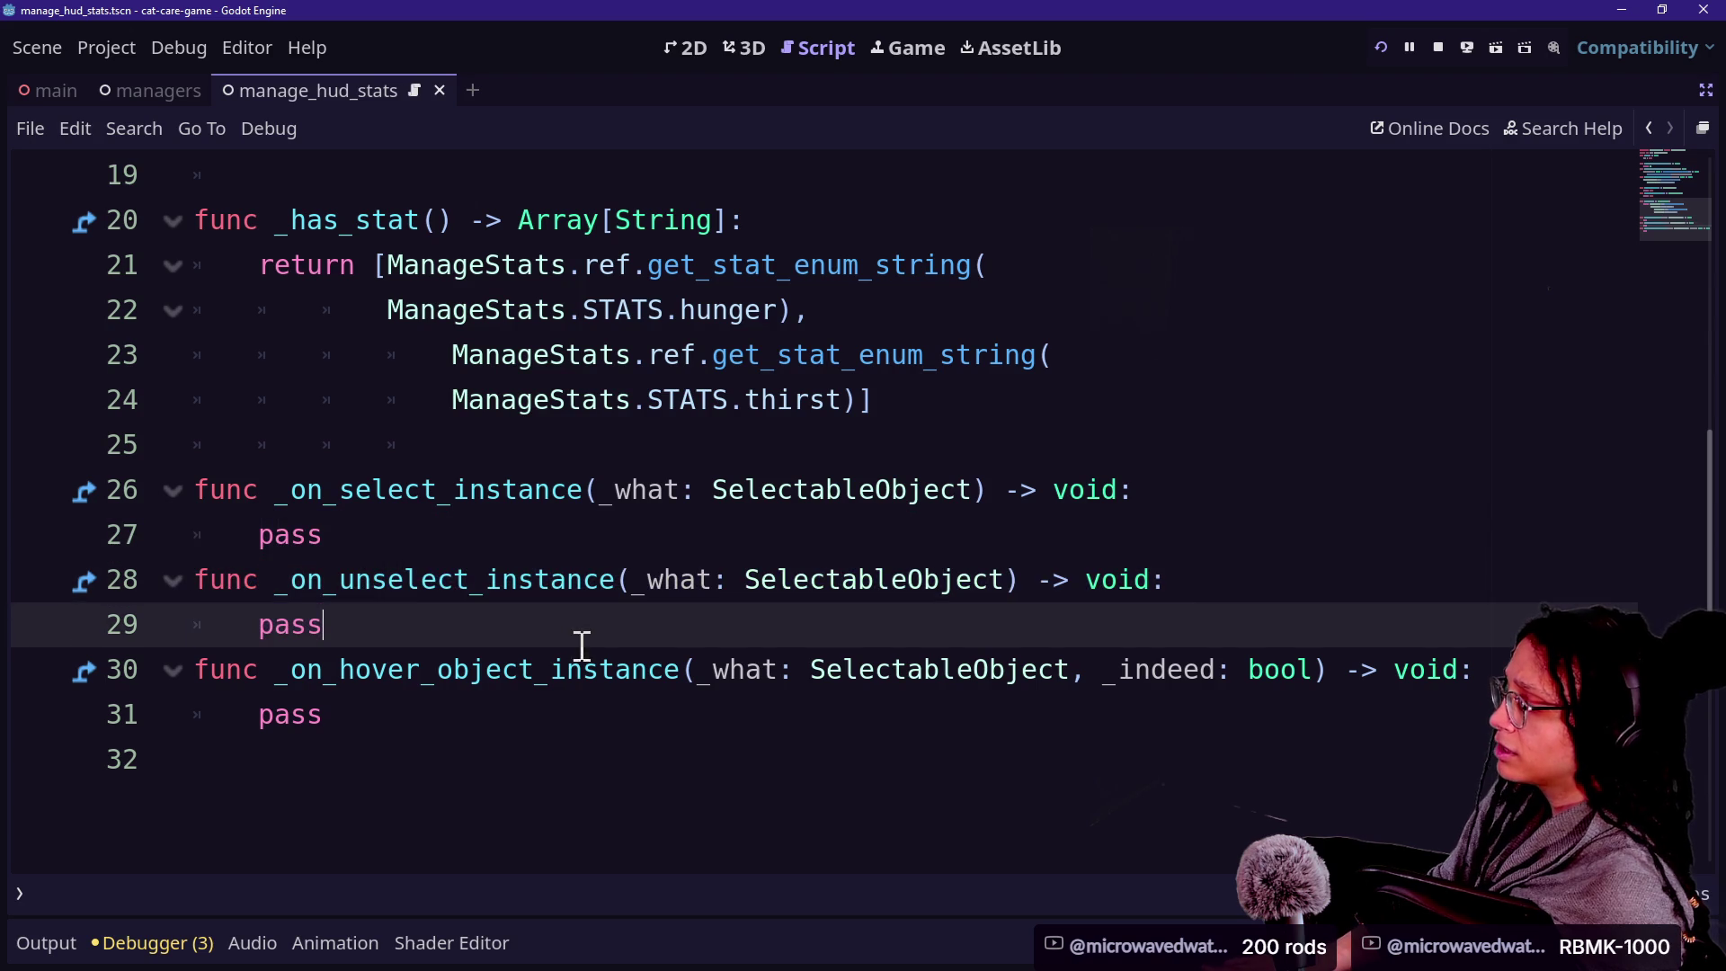
pyautogui.moveTo(410, 731); pyautogui.dragTo(335, 609)
pyautogui.click(300, 550)
pyautogui.moveTo(400, 694); pyautogui.dragTo(599, 829)
pyautogui.click(539, 714)
pyautogui.click(674, 638)
pyautogui.scroll(6, 674, 638)
# Reopen manage_hud_stats.gd and bring back the node tree, files and properties docks.
pyautogui.hotkey('shift', 'alt', 'o')
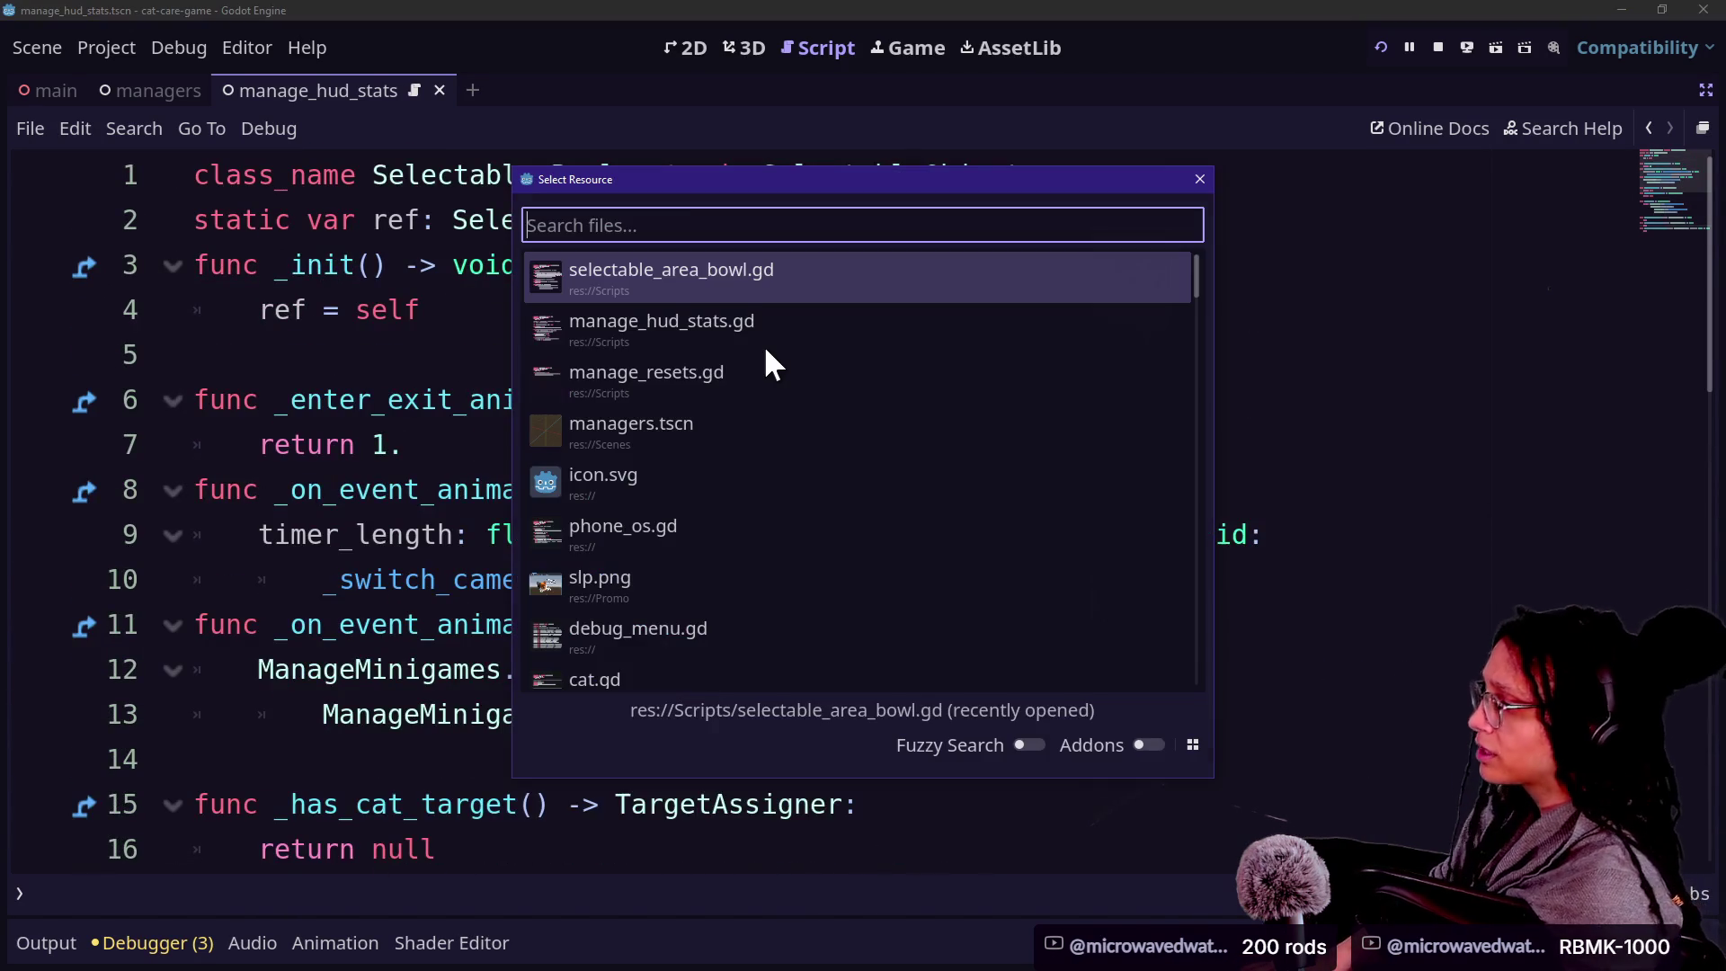
pyautogui.doubleClick(764, 344)
pyautogui.hotkey('ctrl', 'shift', 'F11')
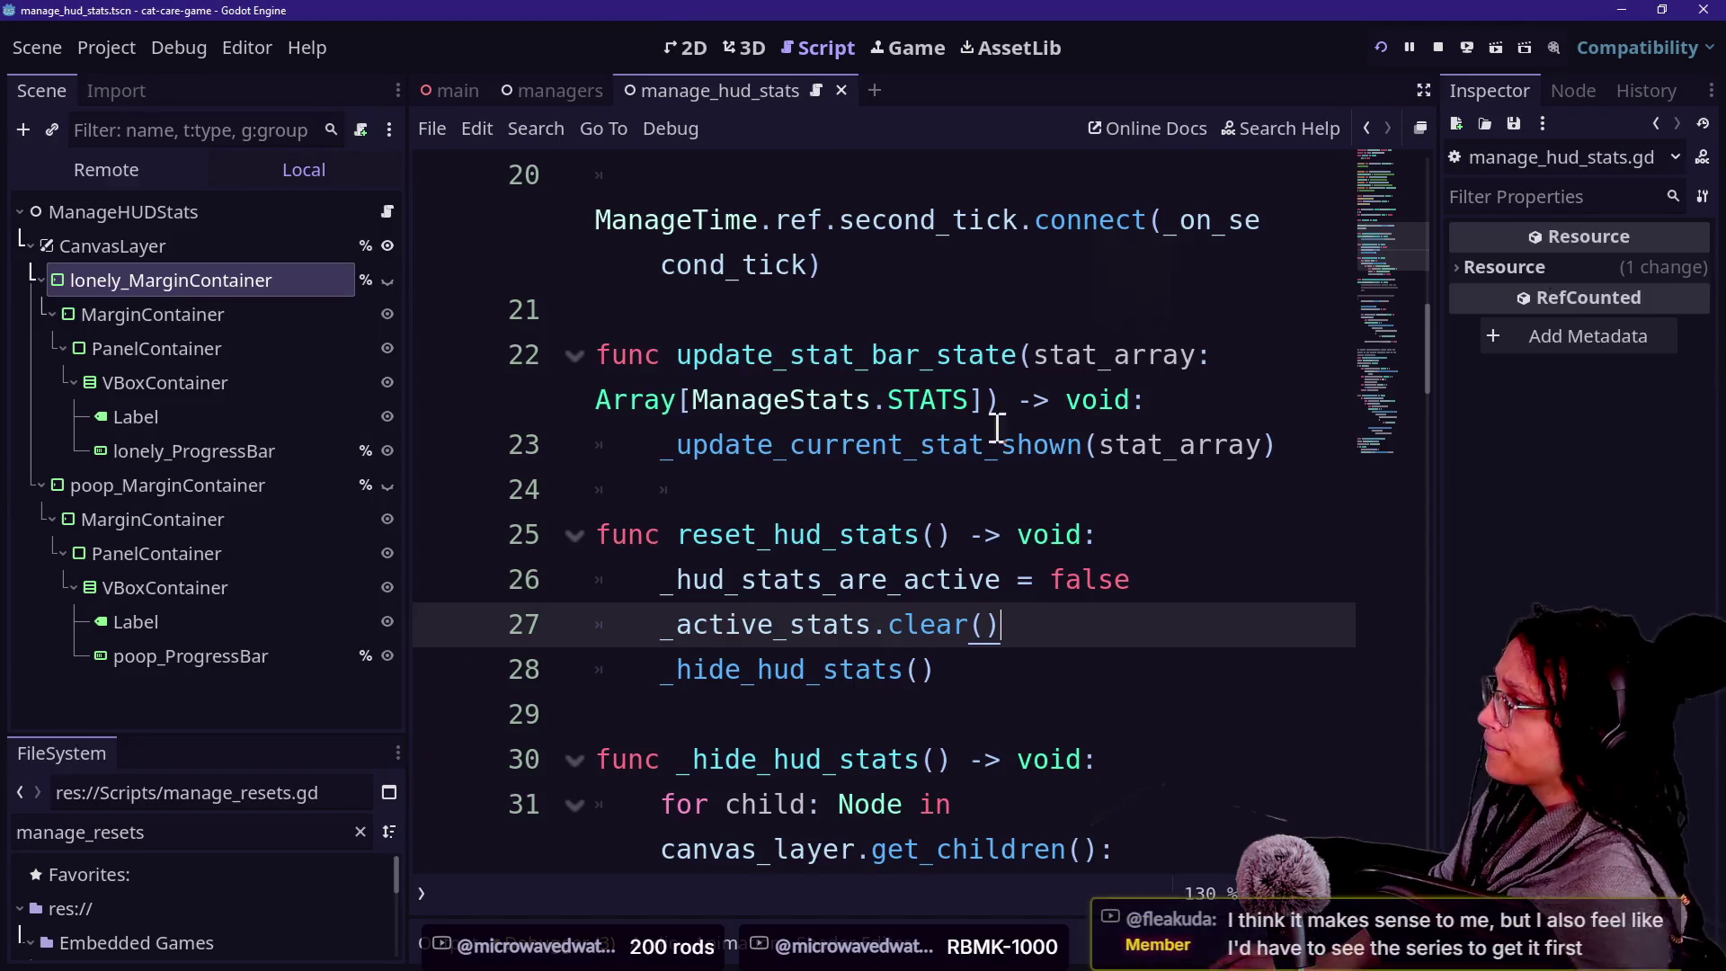
# In the 2D view, make the loneliness and poopiness bars visible and duplicate poop_MarginContainer.
pyautogui.click(682, 46)
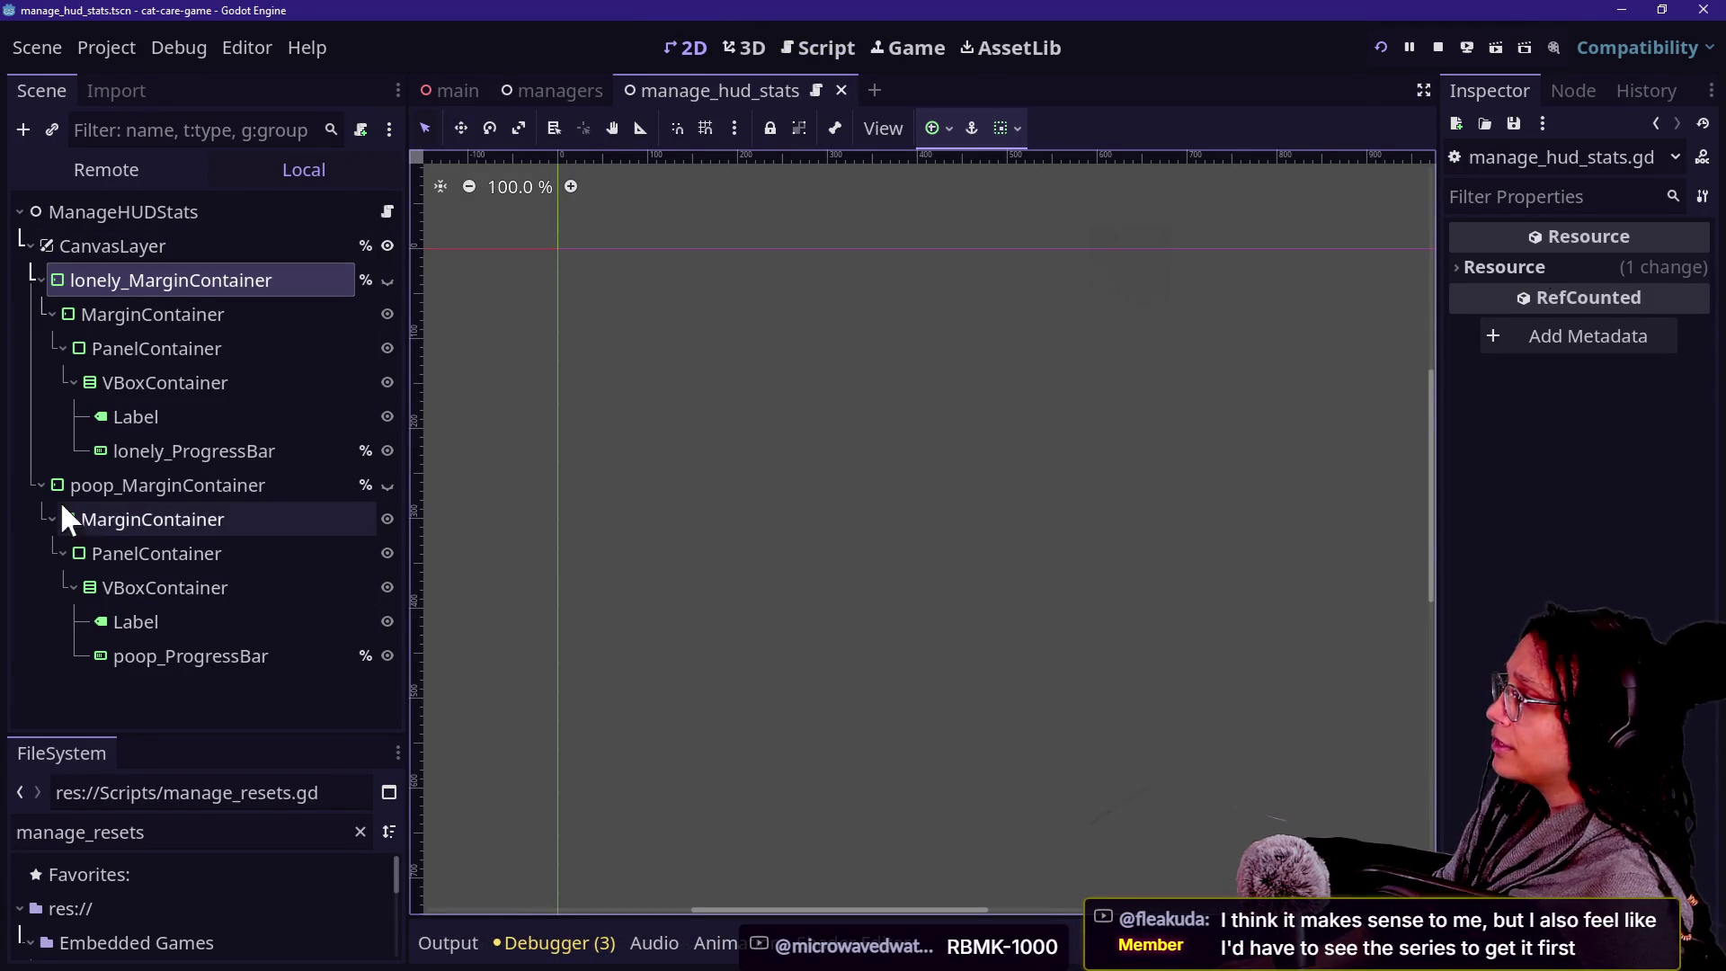
pyautogui.click(388, 280)
pyautogui.click(388, 486)
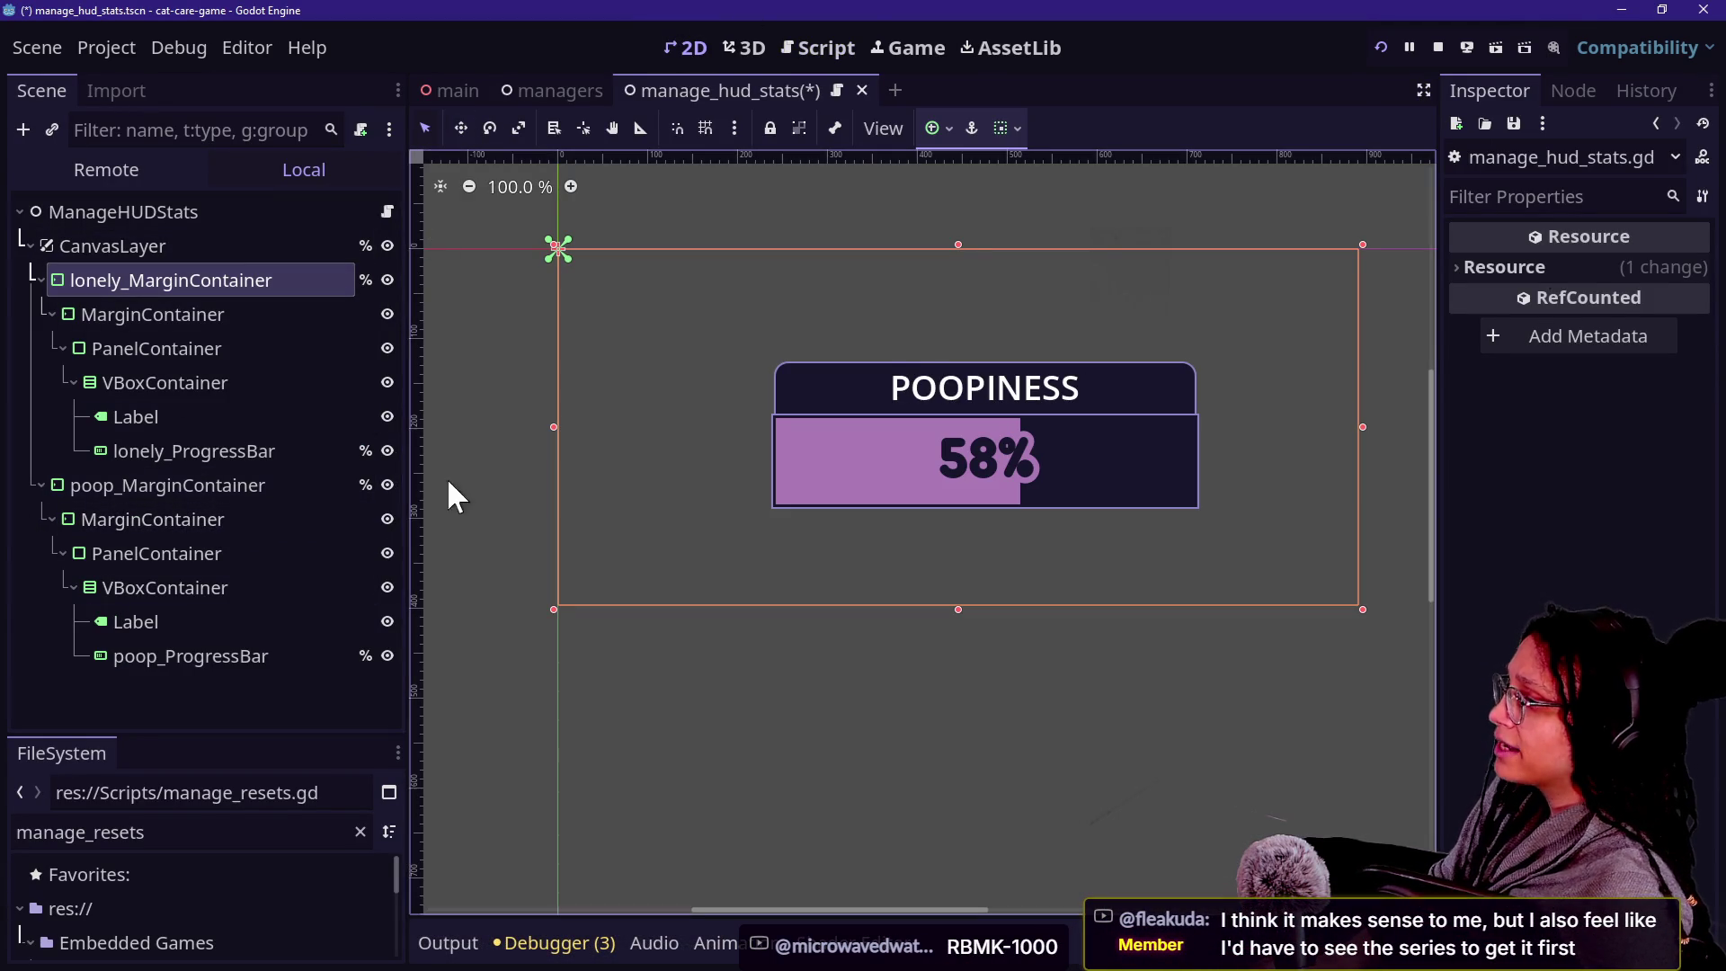
pyautogui.scroll(-7, 623, 424)
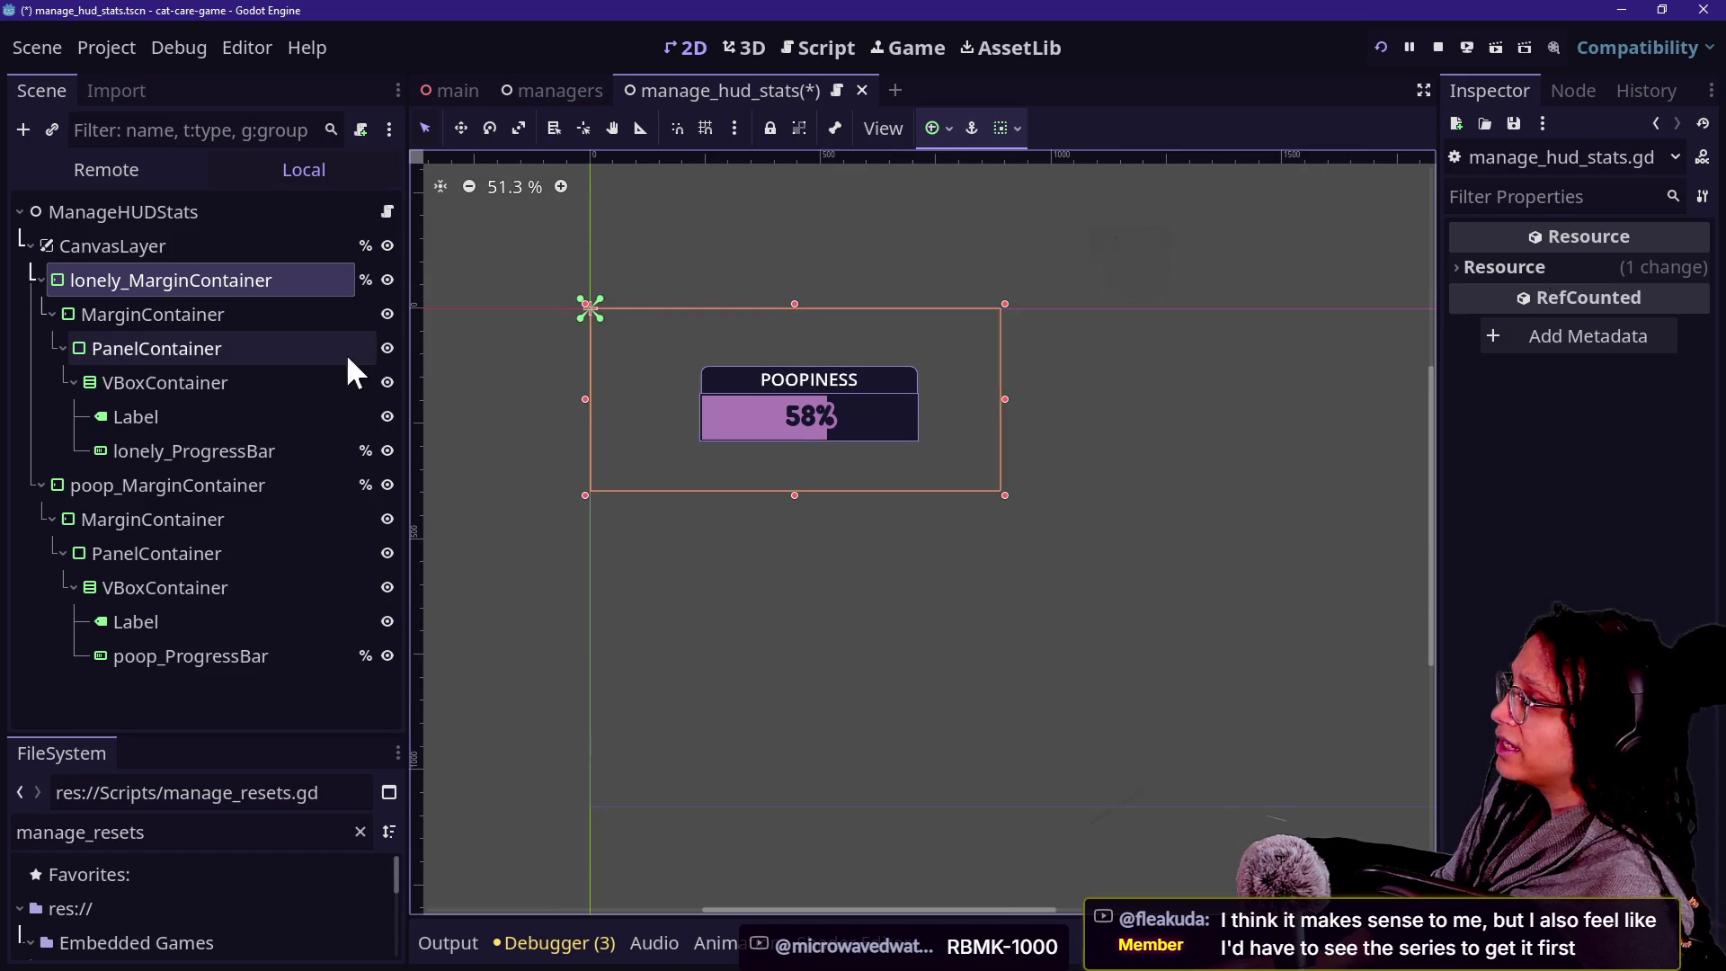
pyautogui.click(384, 293)
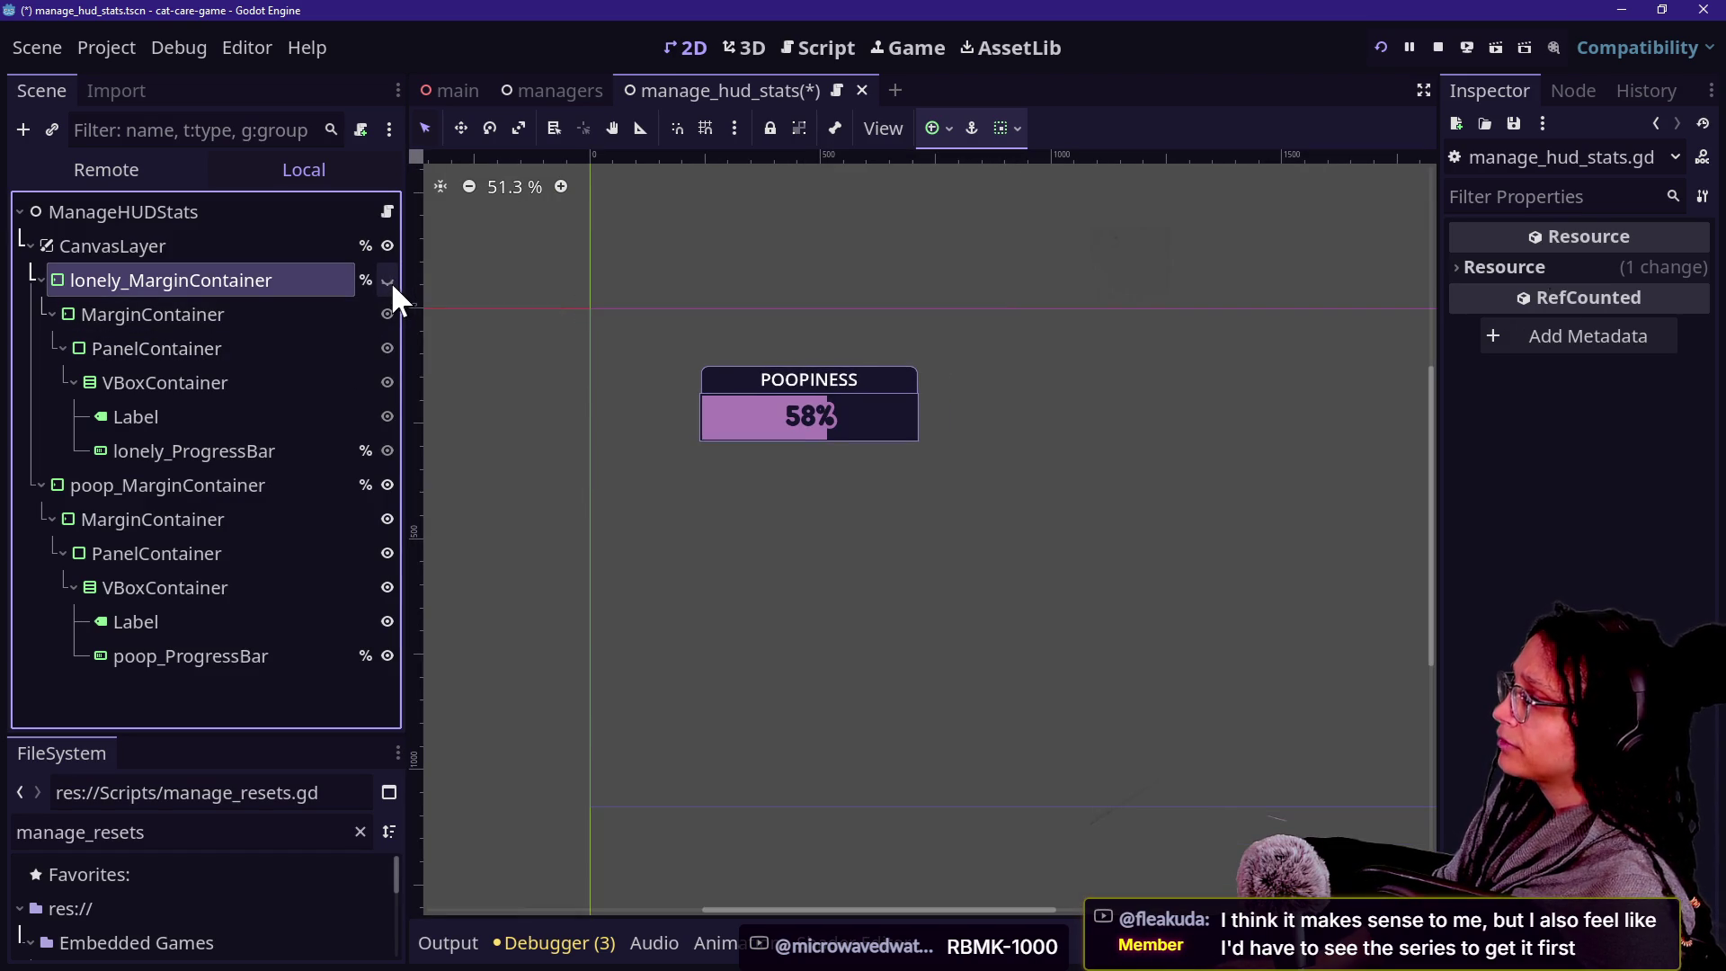
pyautogui.click(112, 416)
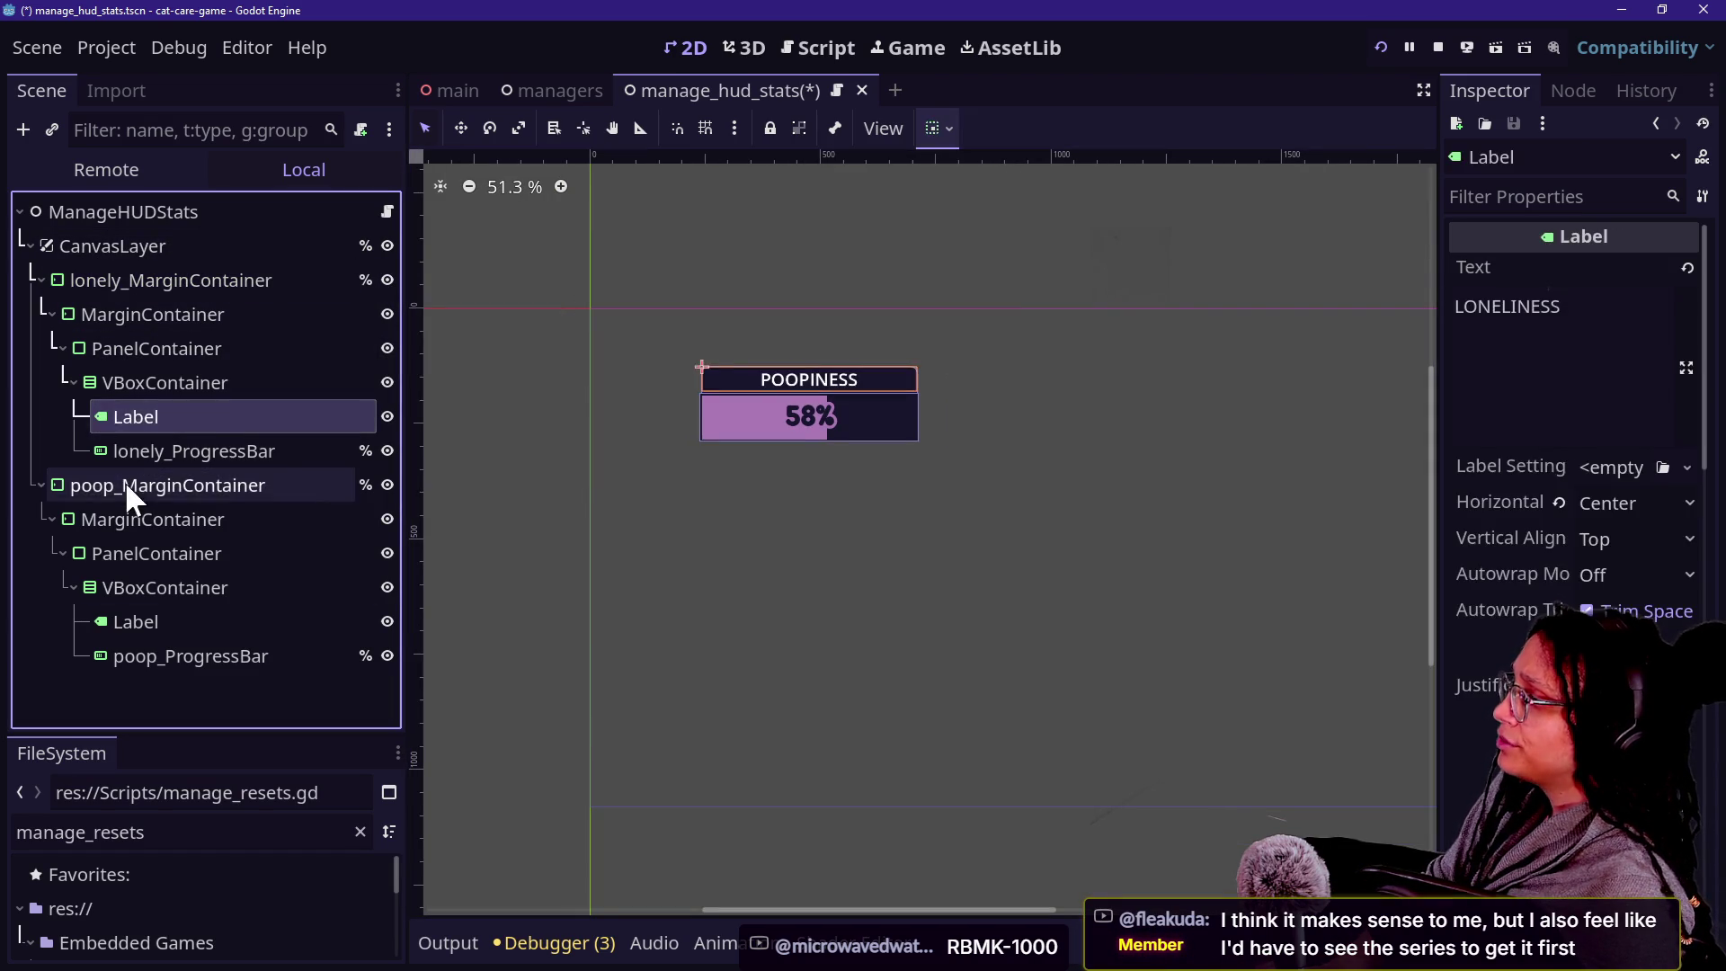
pyautogui.click(127, 486)
pyautogui.hotkey('ctrl', 'd')
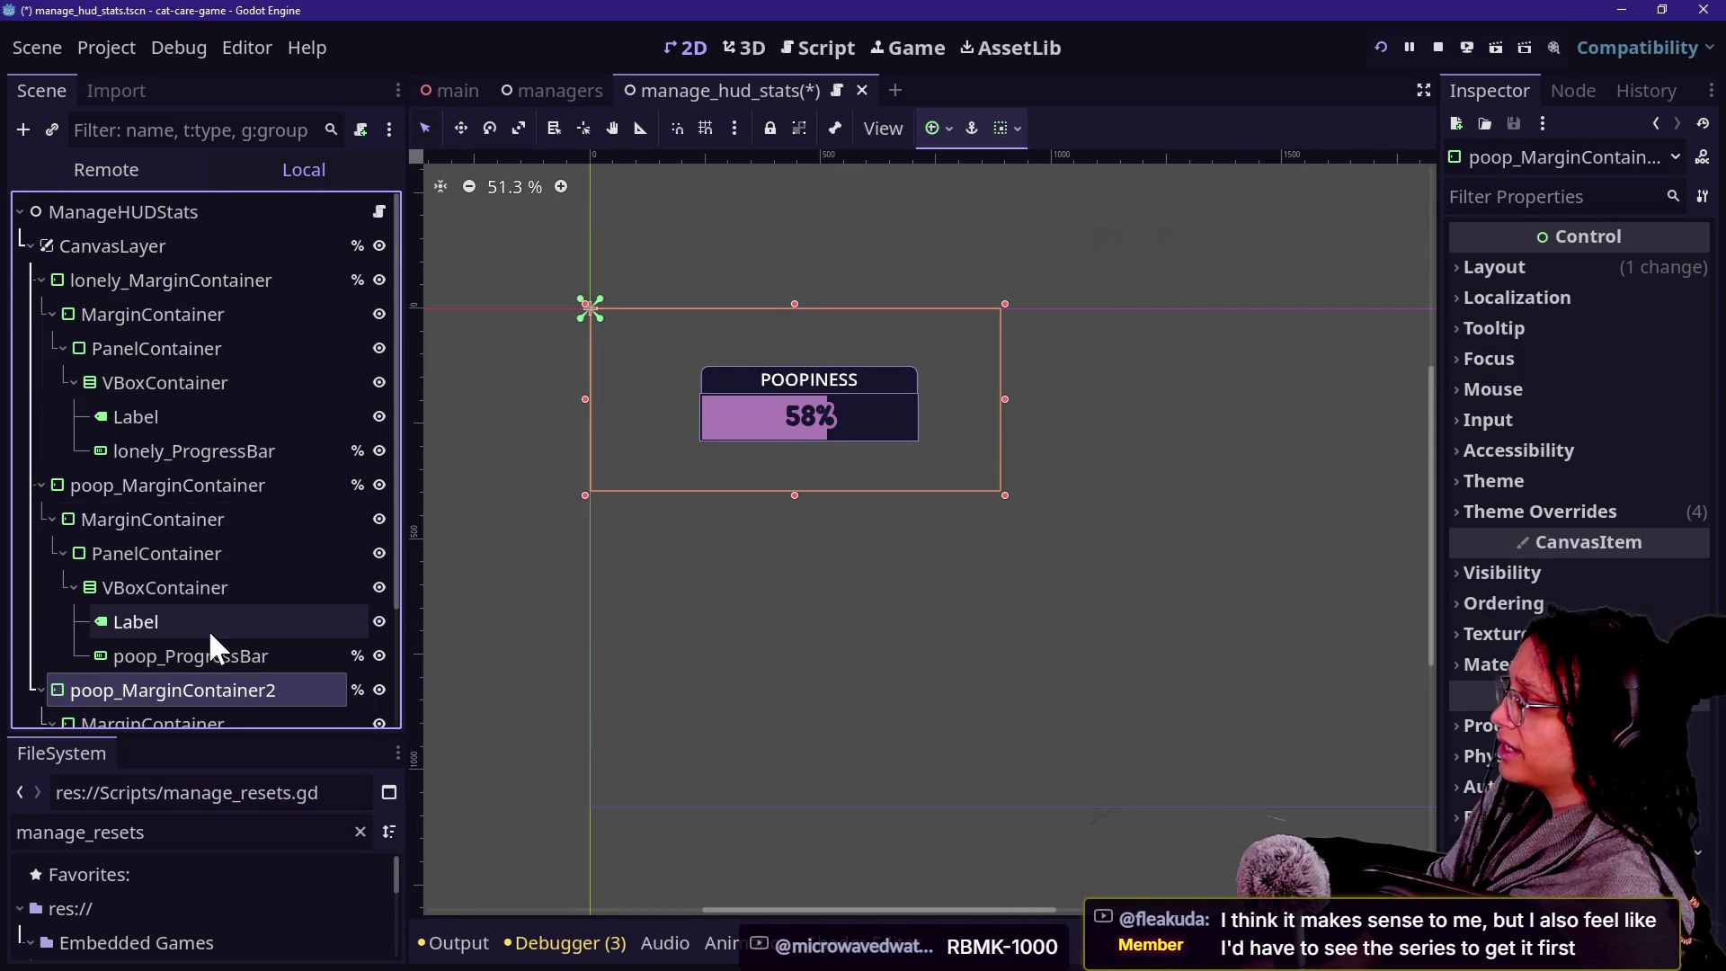
# Rename the duplicated container to hunger_MarginContainer.
pyautogui.scroll(-3, 212, 643)
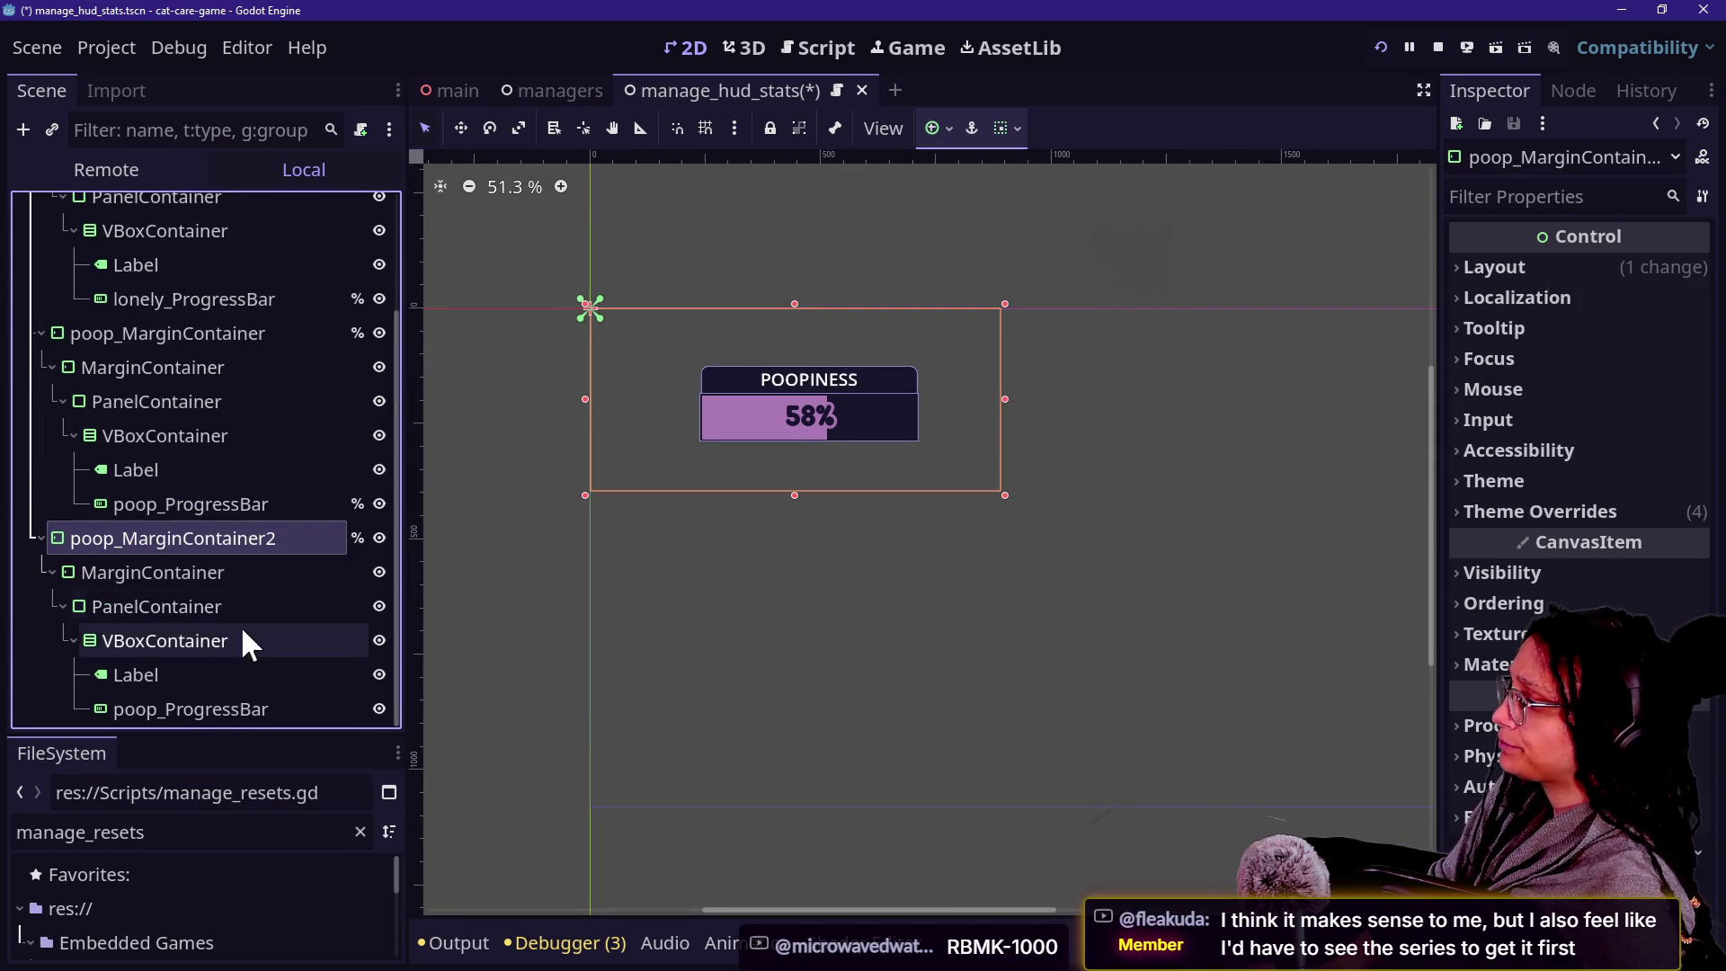
pyautogui.doubleClick(200, 551)
pyautogui.click(159, 546)
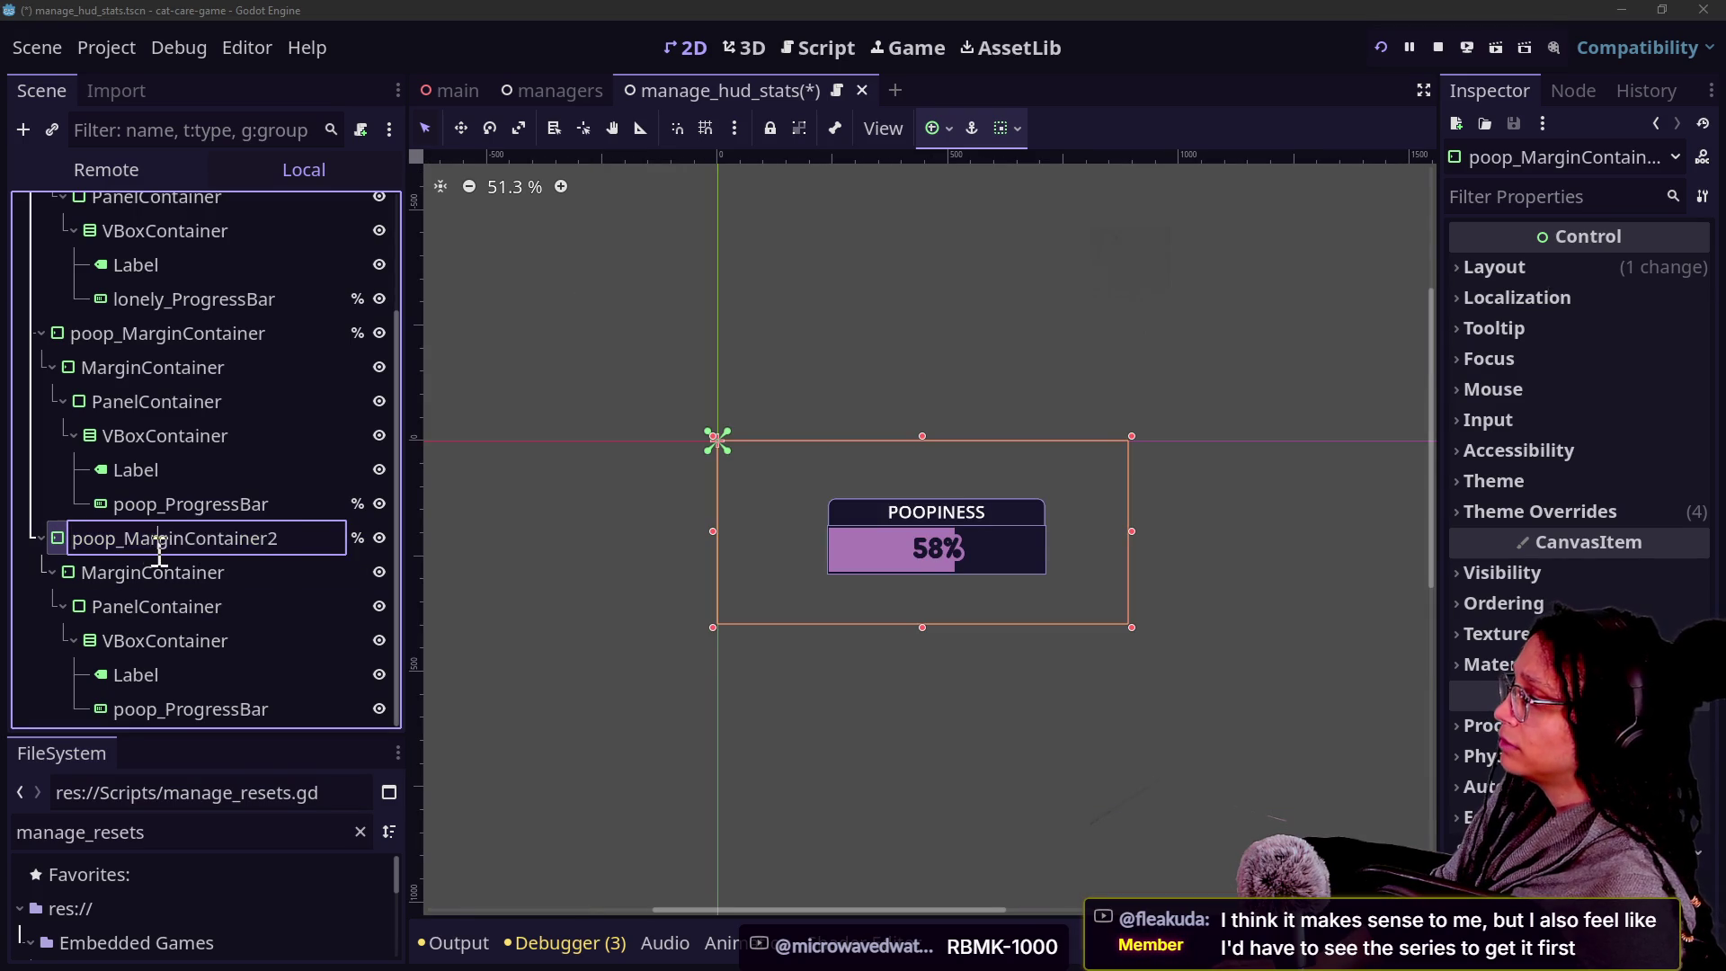
pyautogui.press('BackSpace')
pyautogui.press('BackSpace')
pyautogui.press('BackSpace')
pyautogui.write('hunh')
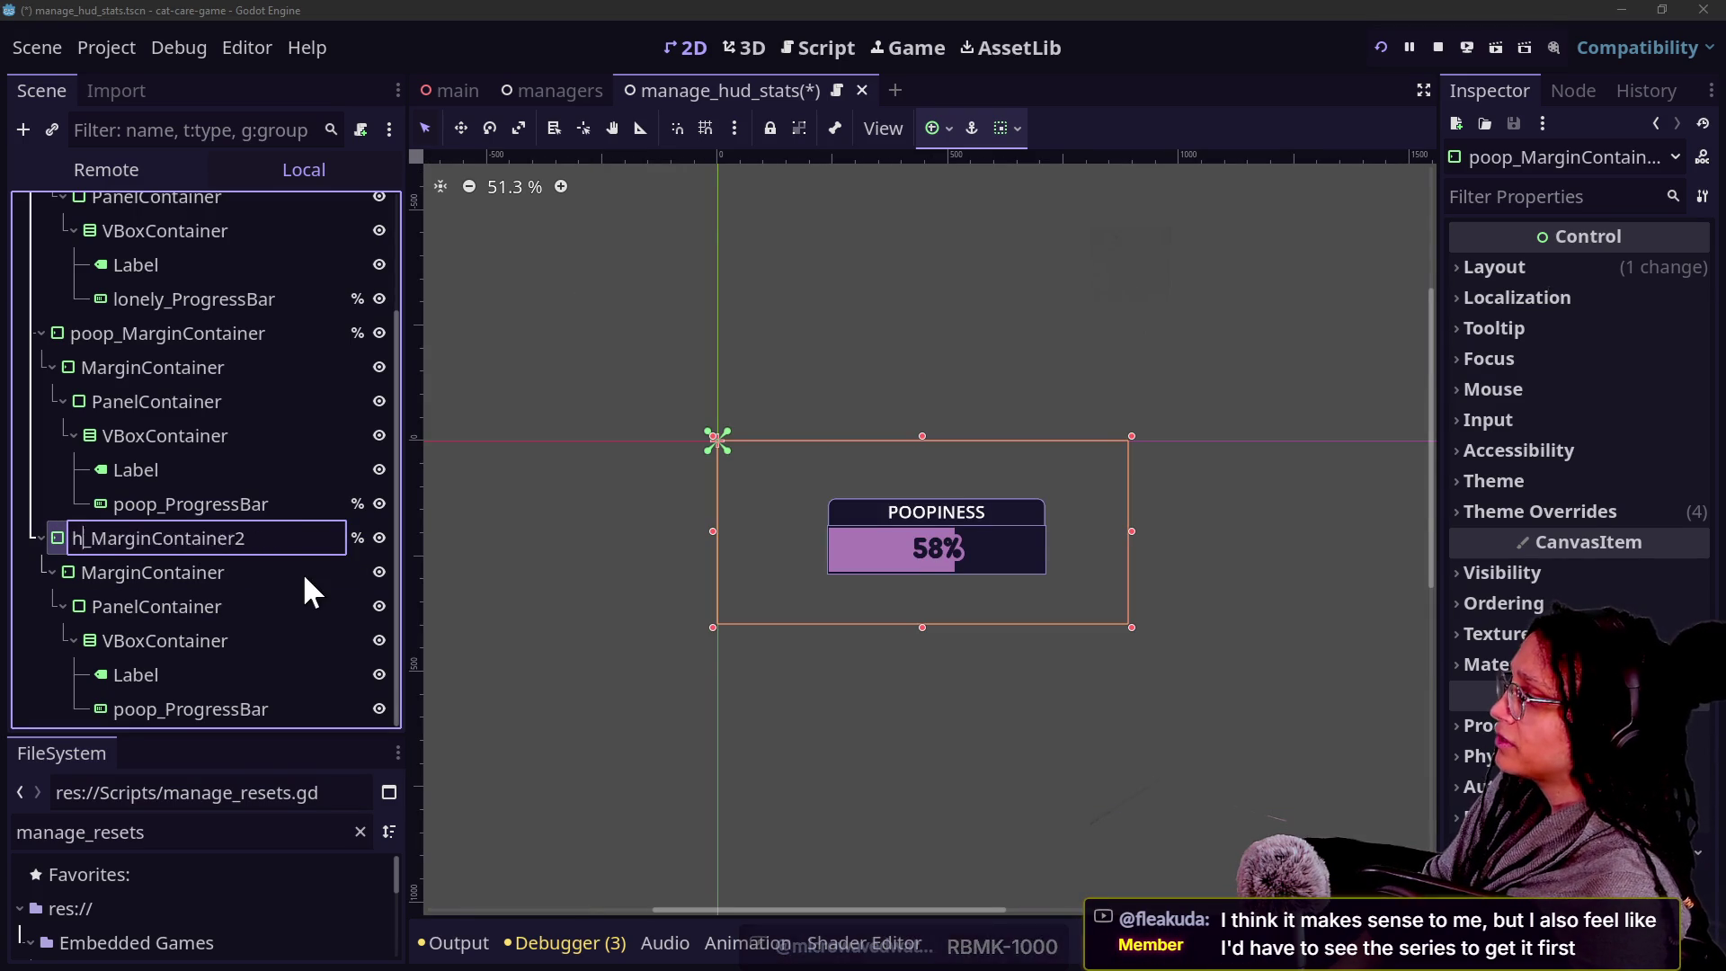
pyautogui.press('BackSpace')
pyautogui.write('g')
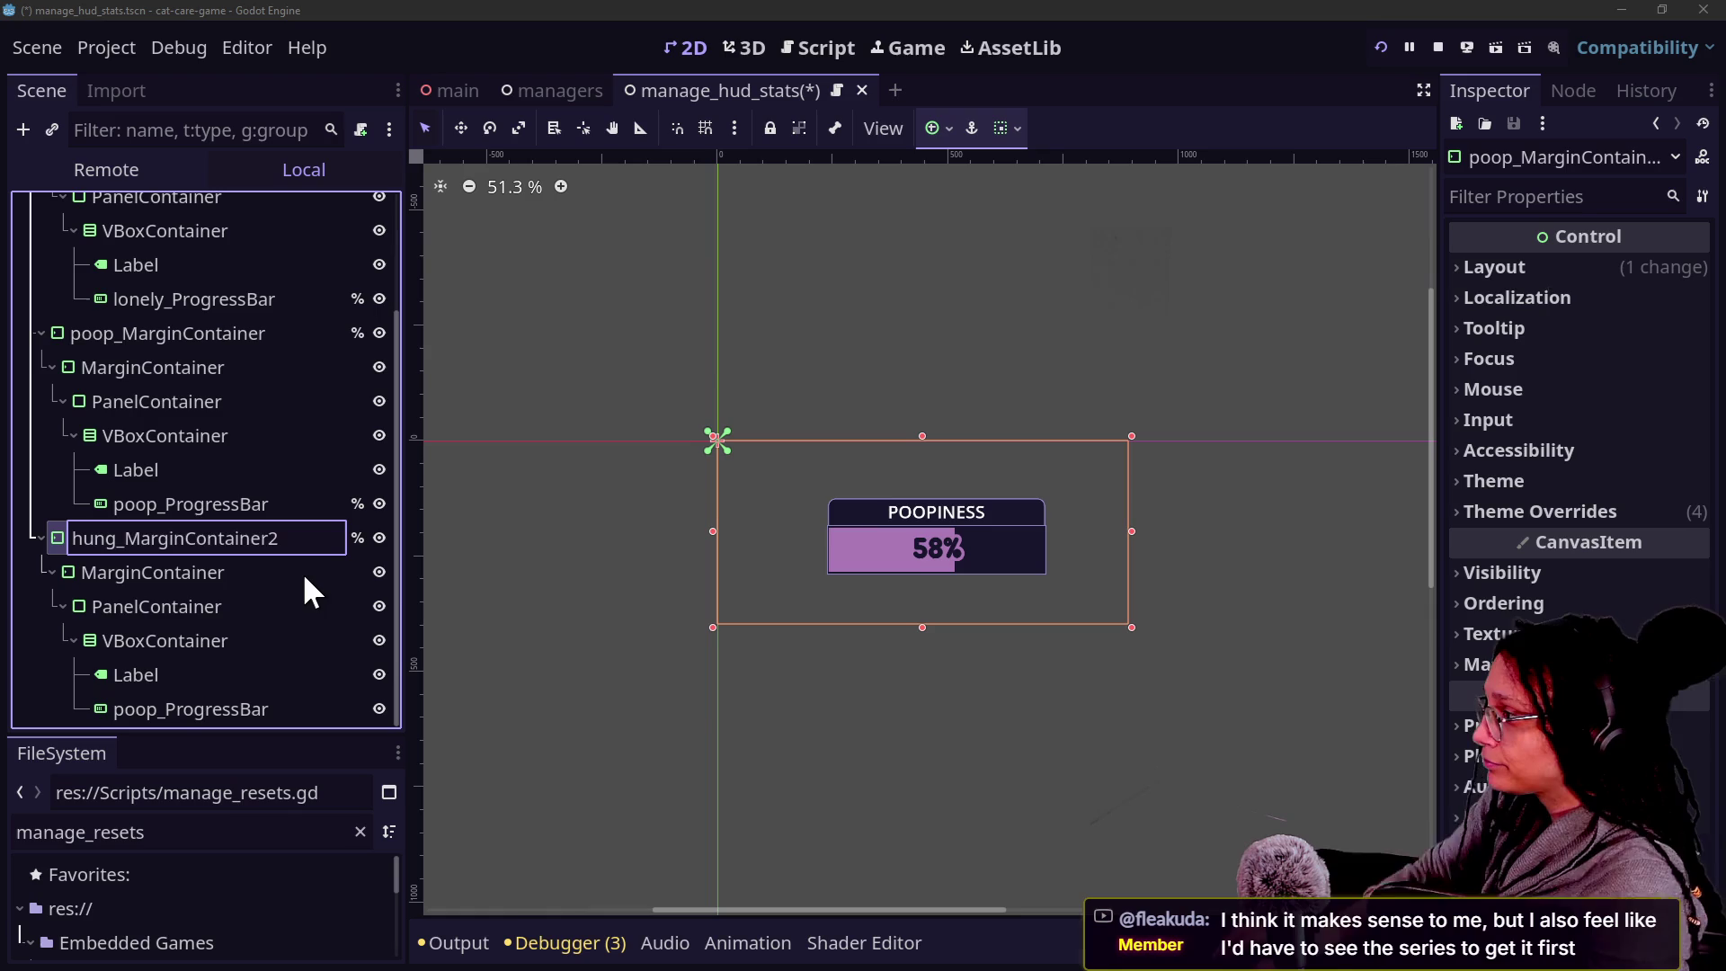
pyautogui.write('er')
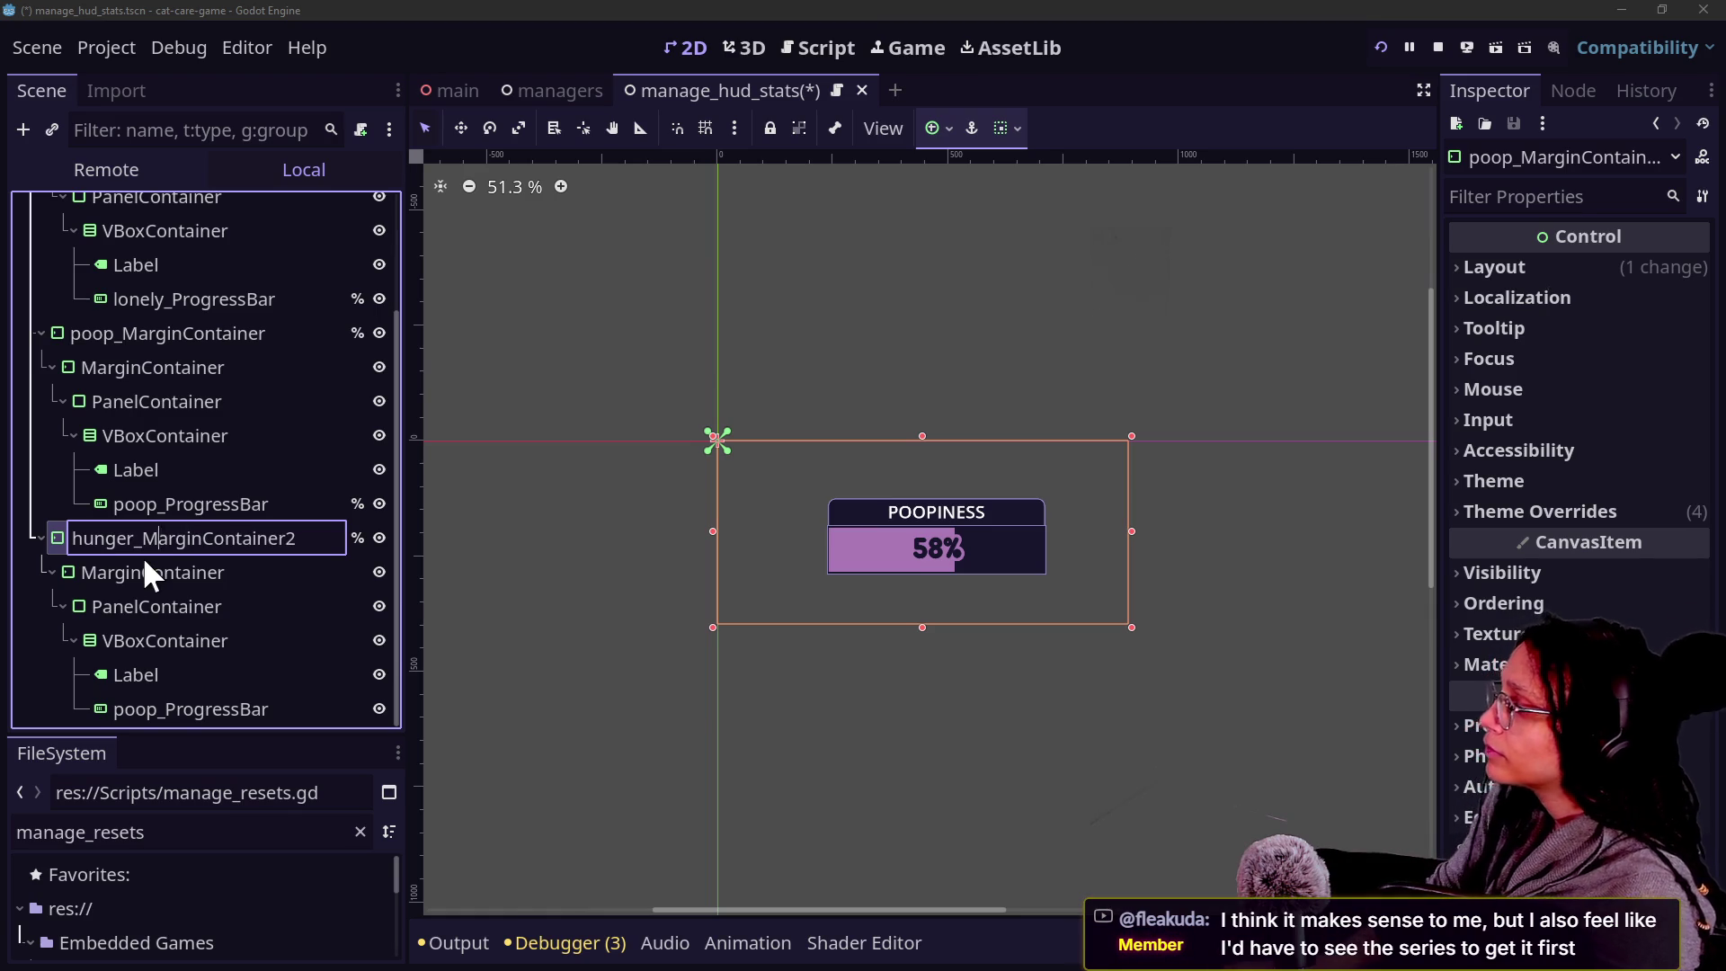
pyautogui.press('End')
pyautogui.press('BackSpace')
pyautogui.press('Return')
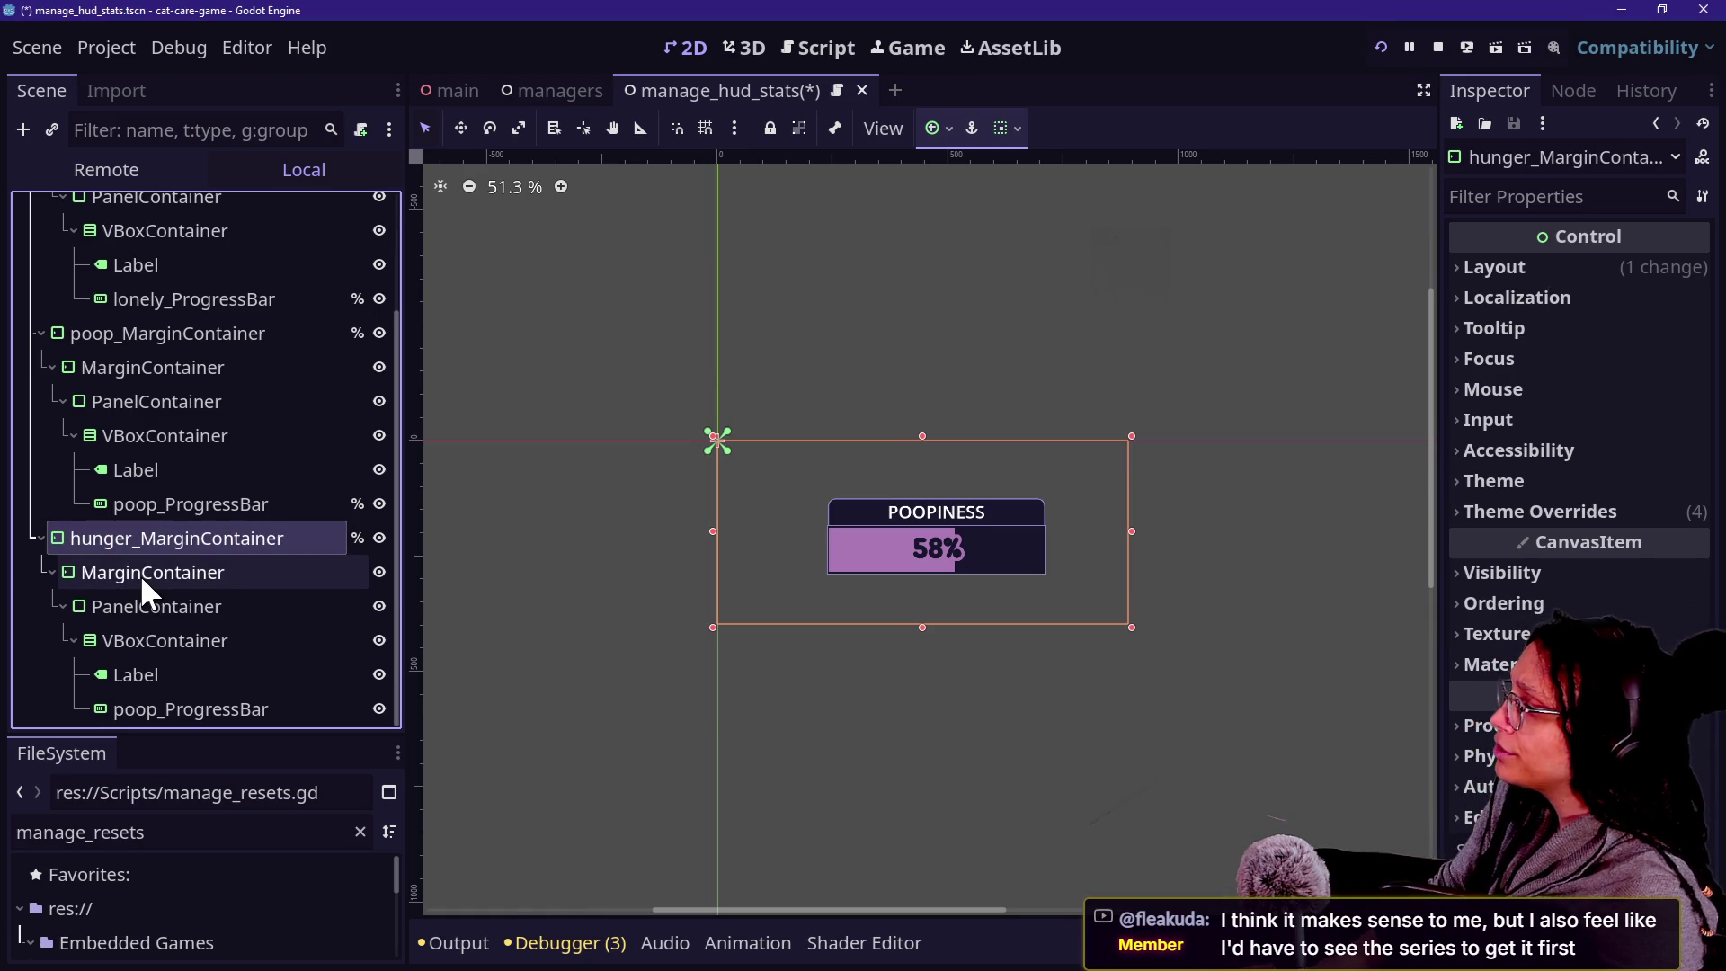
# Rename the copied progress bar to hunger_ProgressBar.
pyautogui.click(172, 711)
pyautogui.click(152, 710)
pyautogui.click(152, 711)
pyautogui.press('BackSpace')
pyautogui.press('BackSpace')
pyautogui.press('BackSpace')
pyautogui.write('hunge')
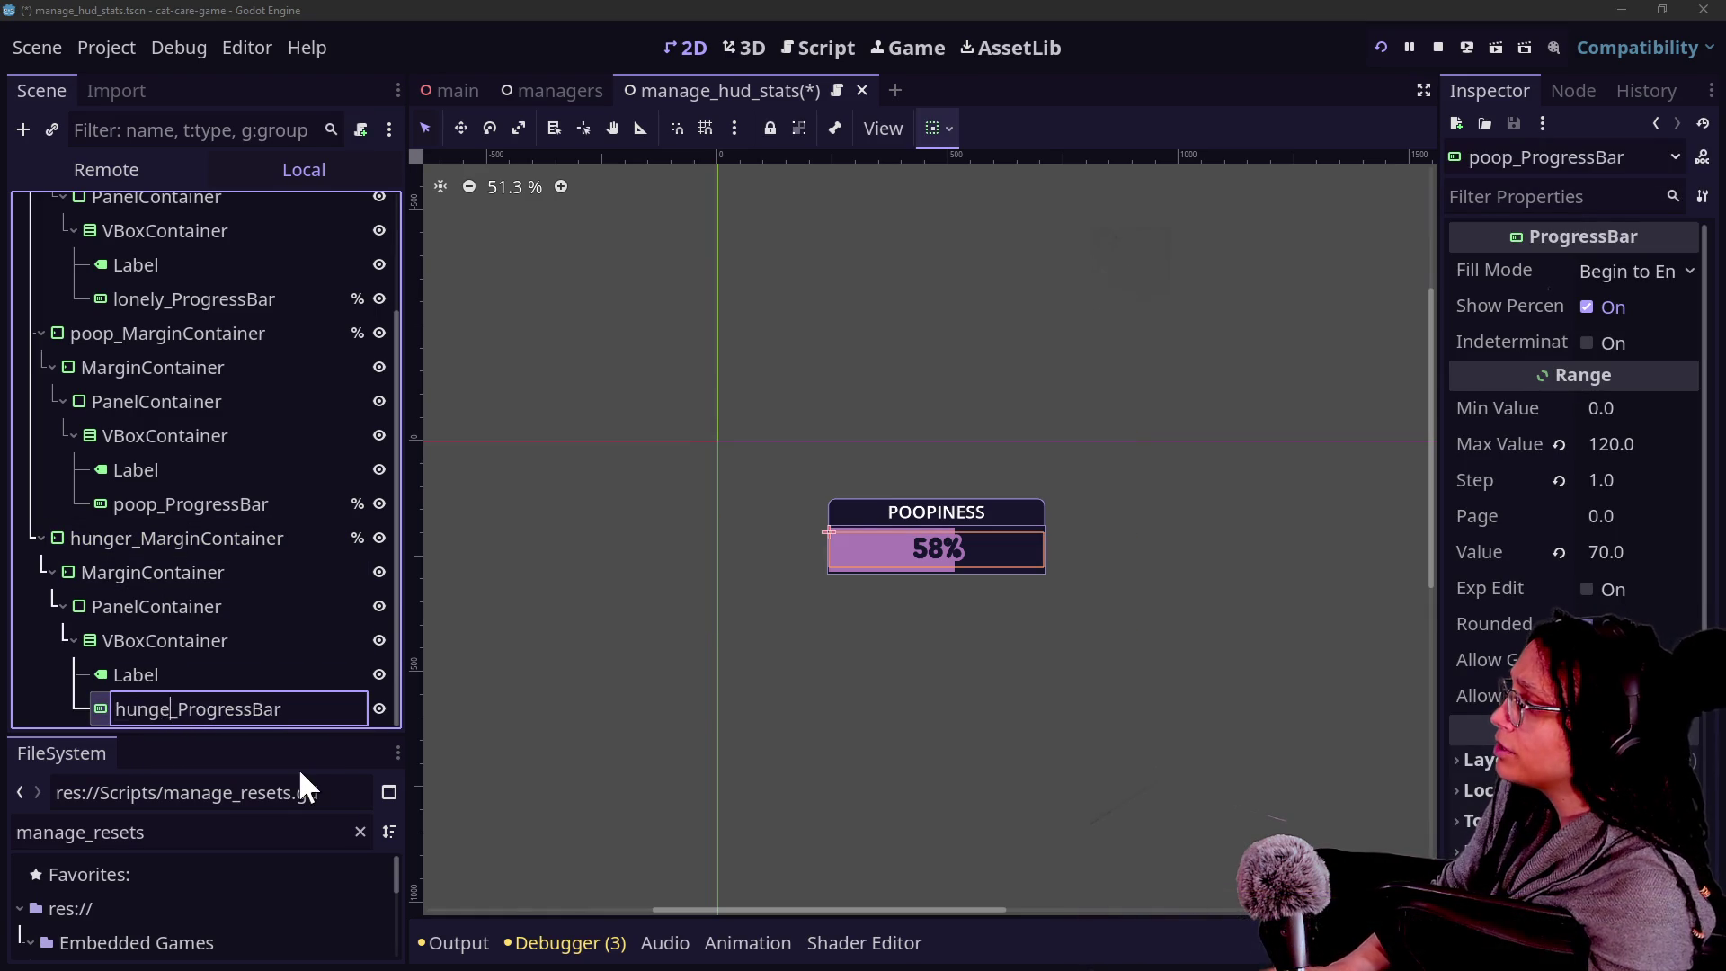
pyautogui.write('r')
pyautogui.press('Return')
pyautogui.click(191, 536)
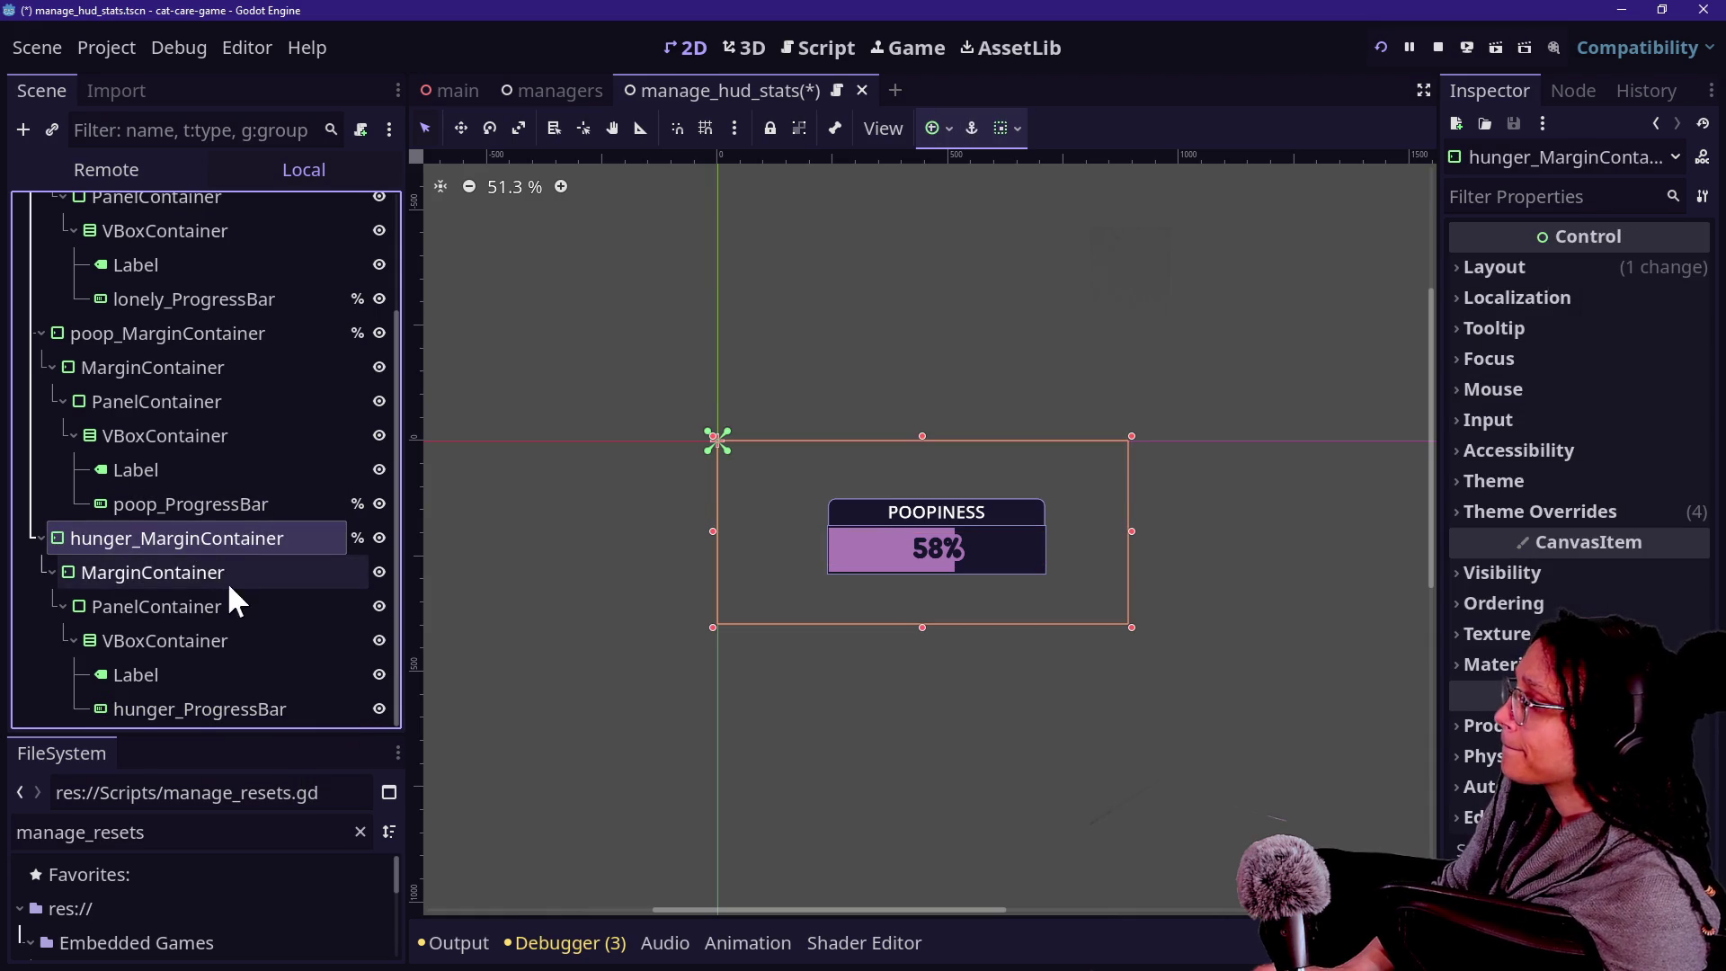
# Change the hunger bar Label's text from POOPINESS to HUNGER.
pyautogui.click(194, 642)
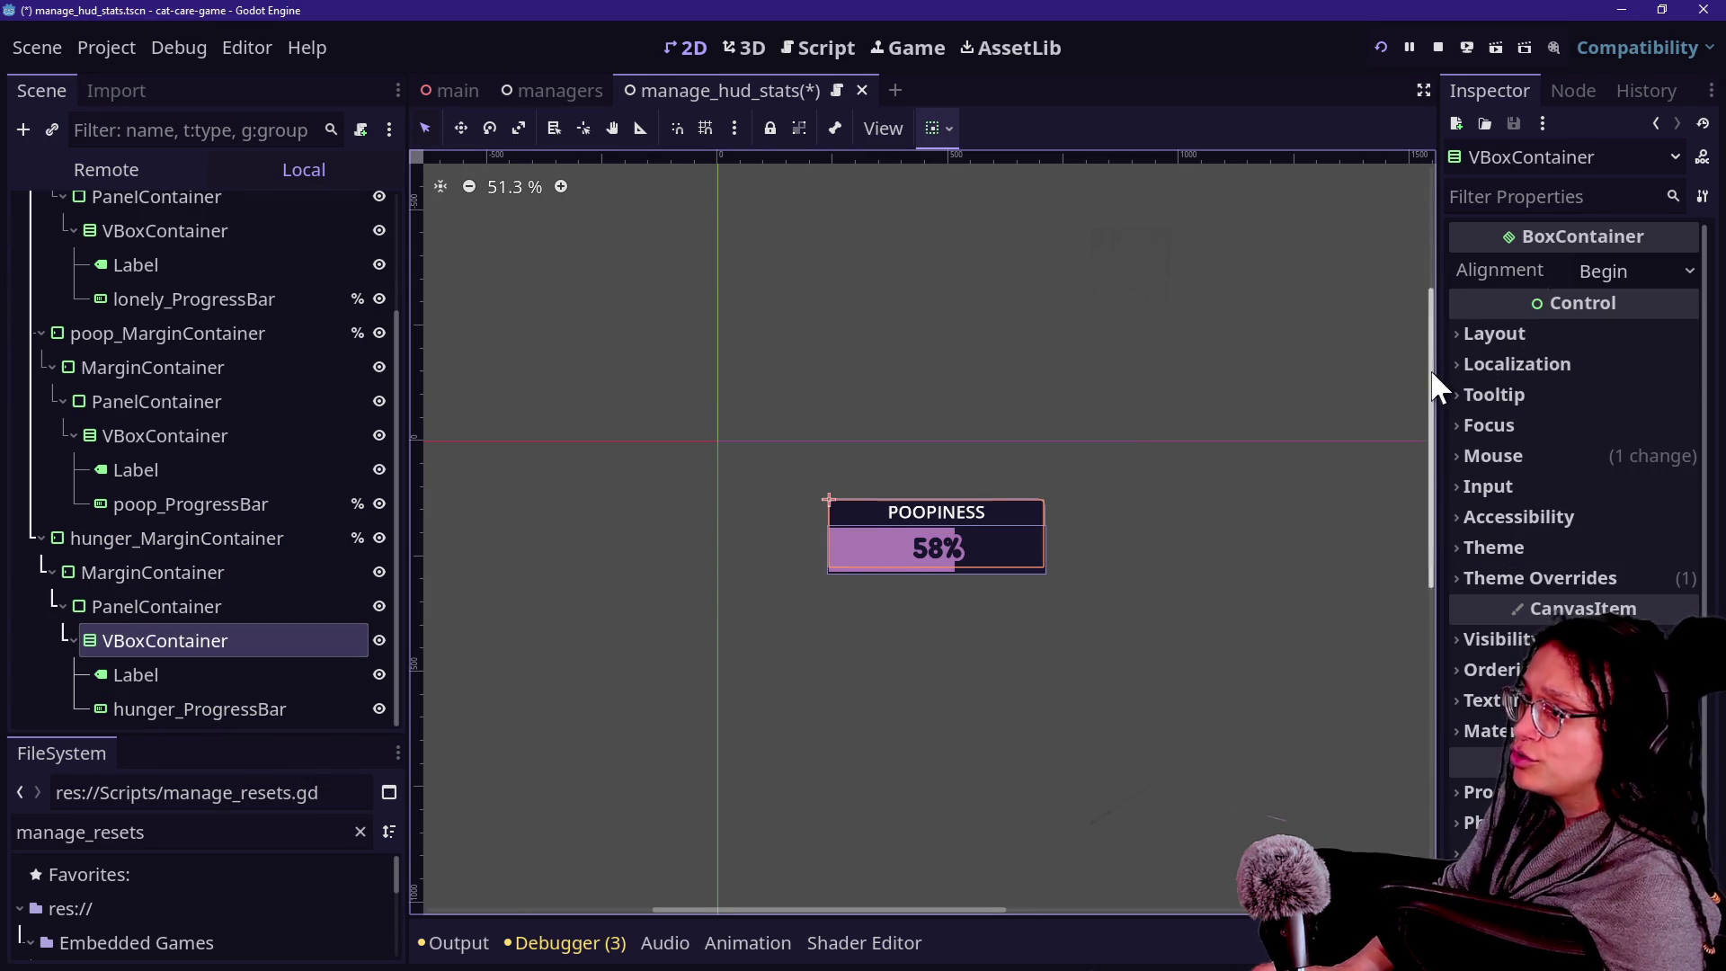
pyautogui.press('Down')
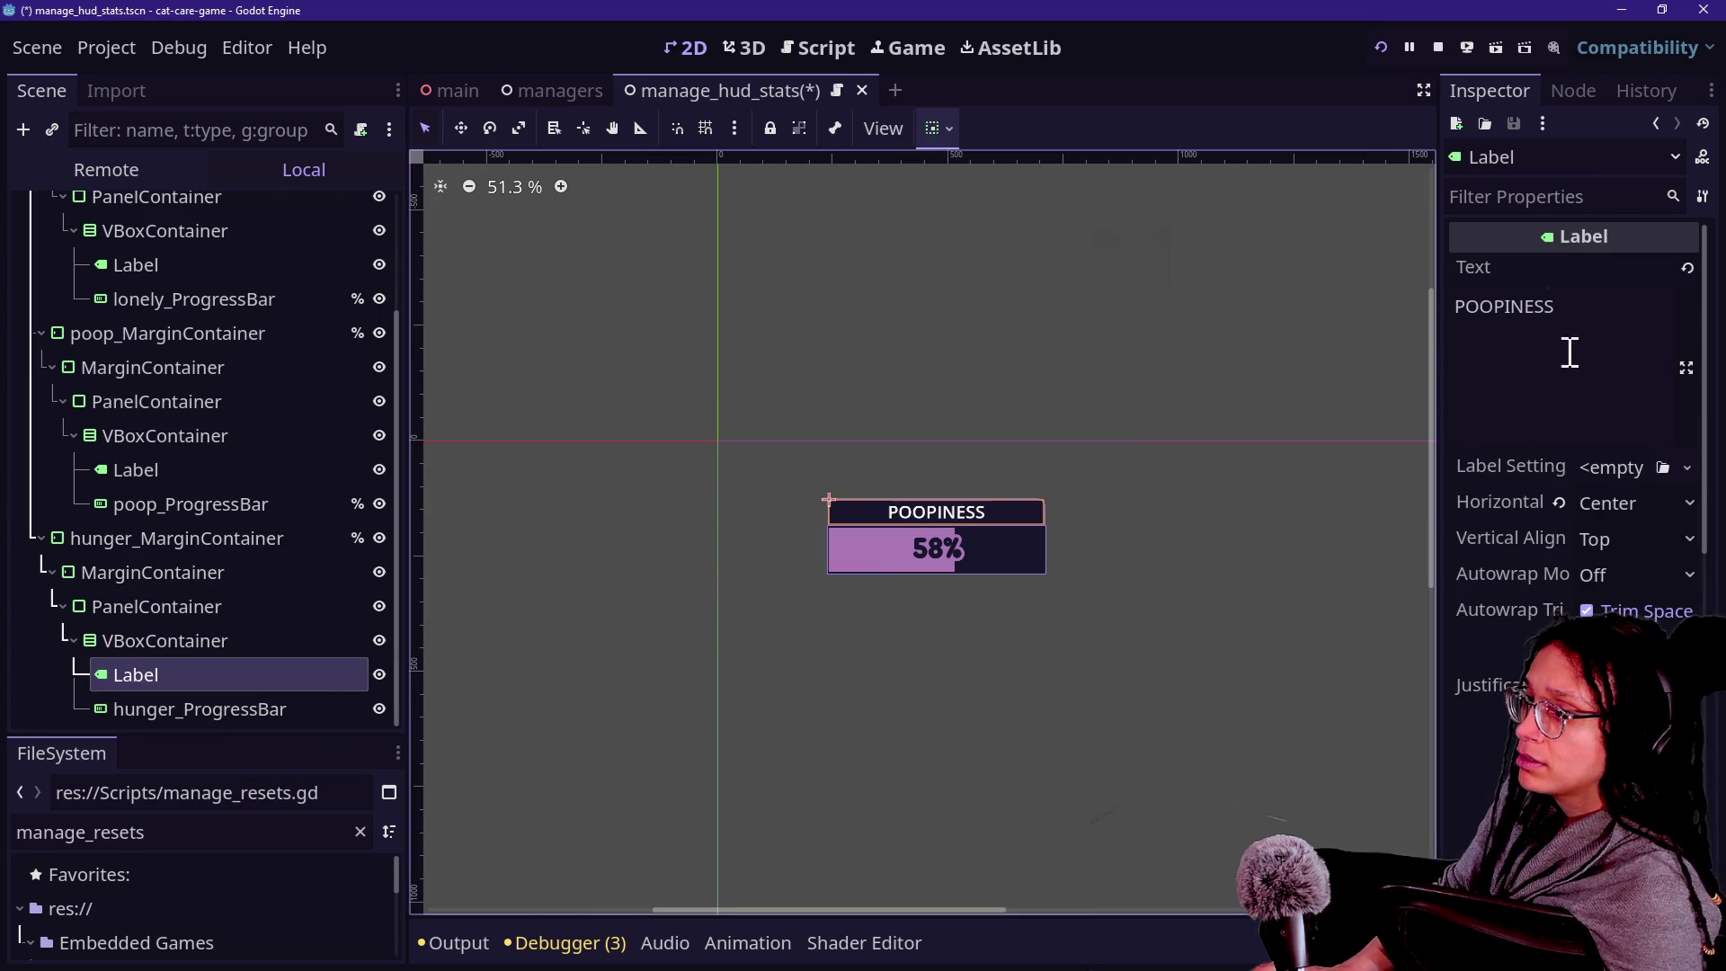
pyautogui.click(1569, 353)
pyautogui.hotkey('ctrl', 'a')
pyautogui.write('HUNGER')
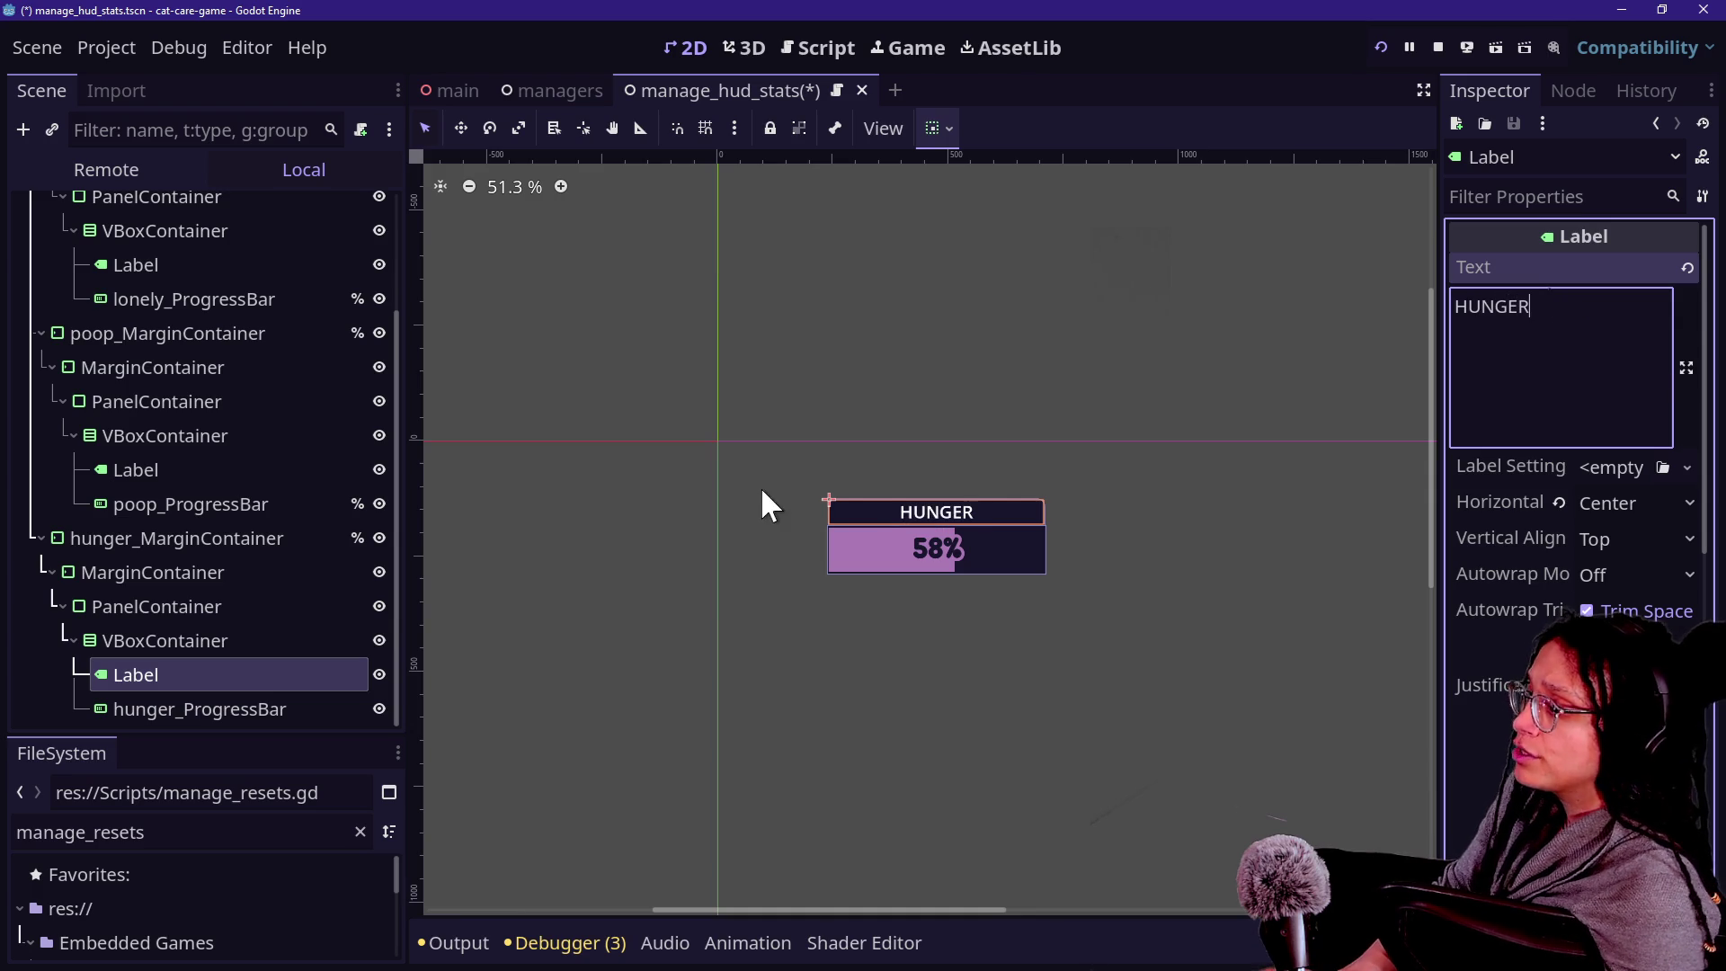
# Hide the poop stat bar and duplicate hunger_MarginContainer.
pyautogui.click(136, 576)
pyautogui.click(369, 333)
pyautogui.scroll(3, 368, 333)
pyautogui.scroll(-3, 251, 486)
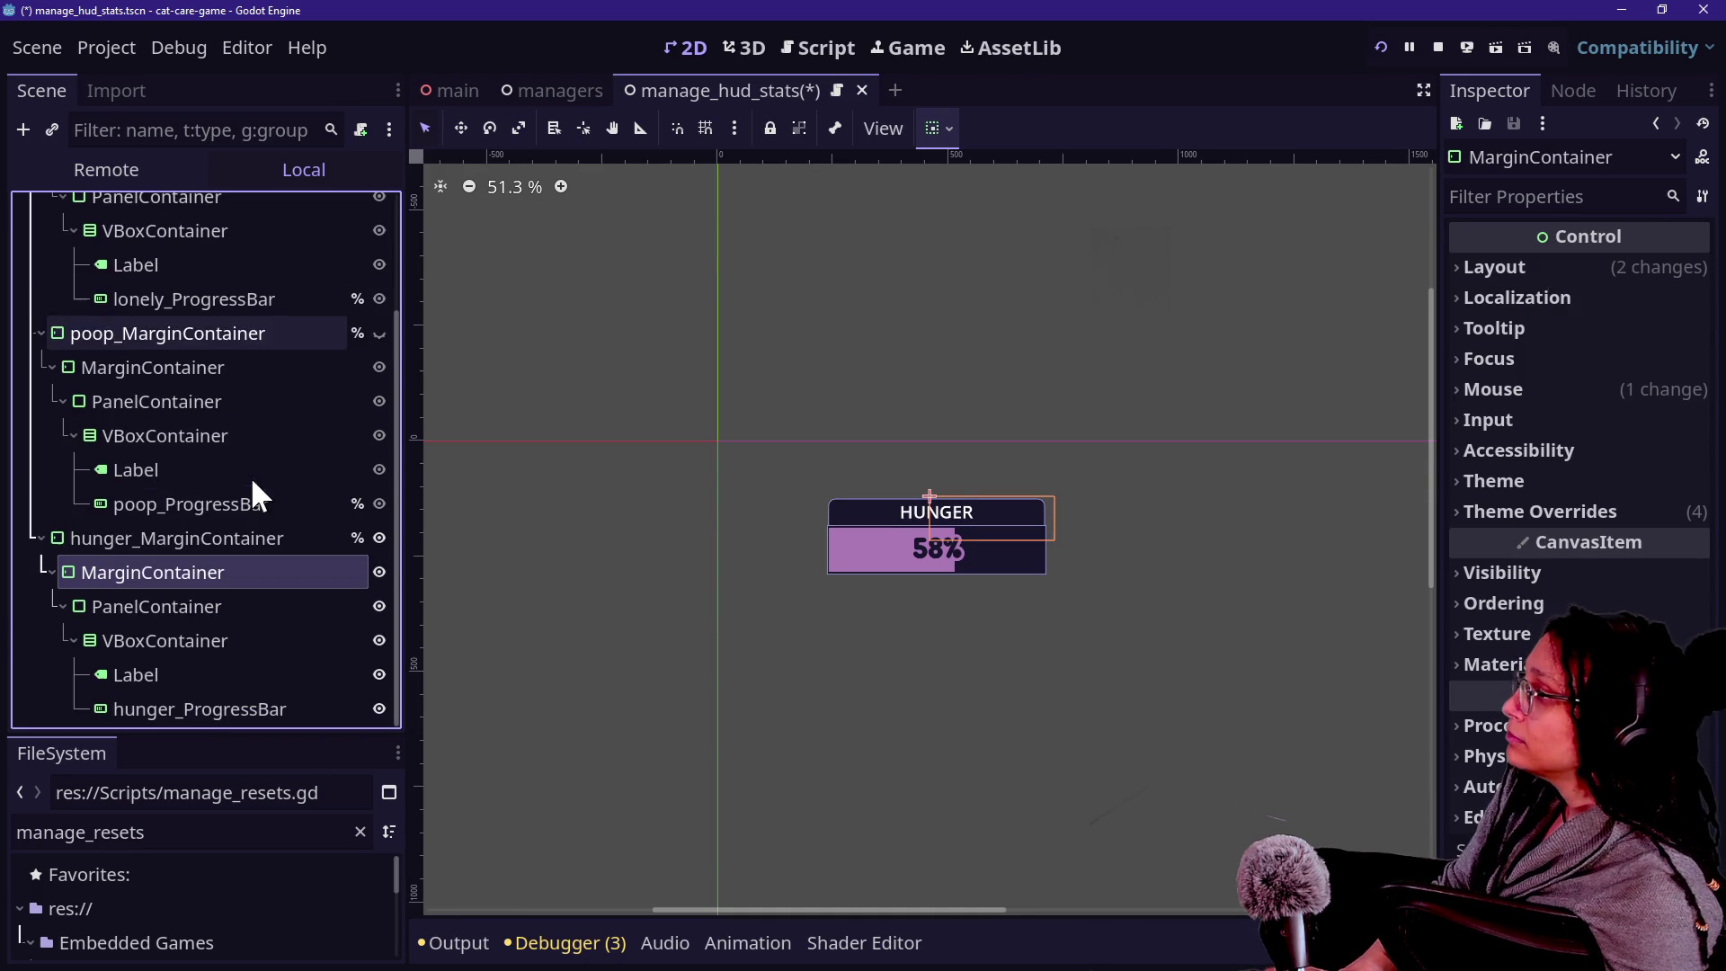
pyautogui.click(305, 538)
pyautogui.hotkey('ctrl', 'd')
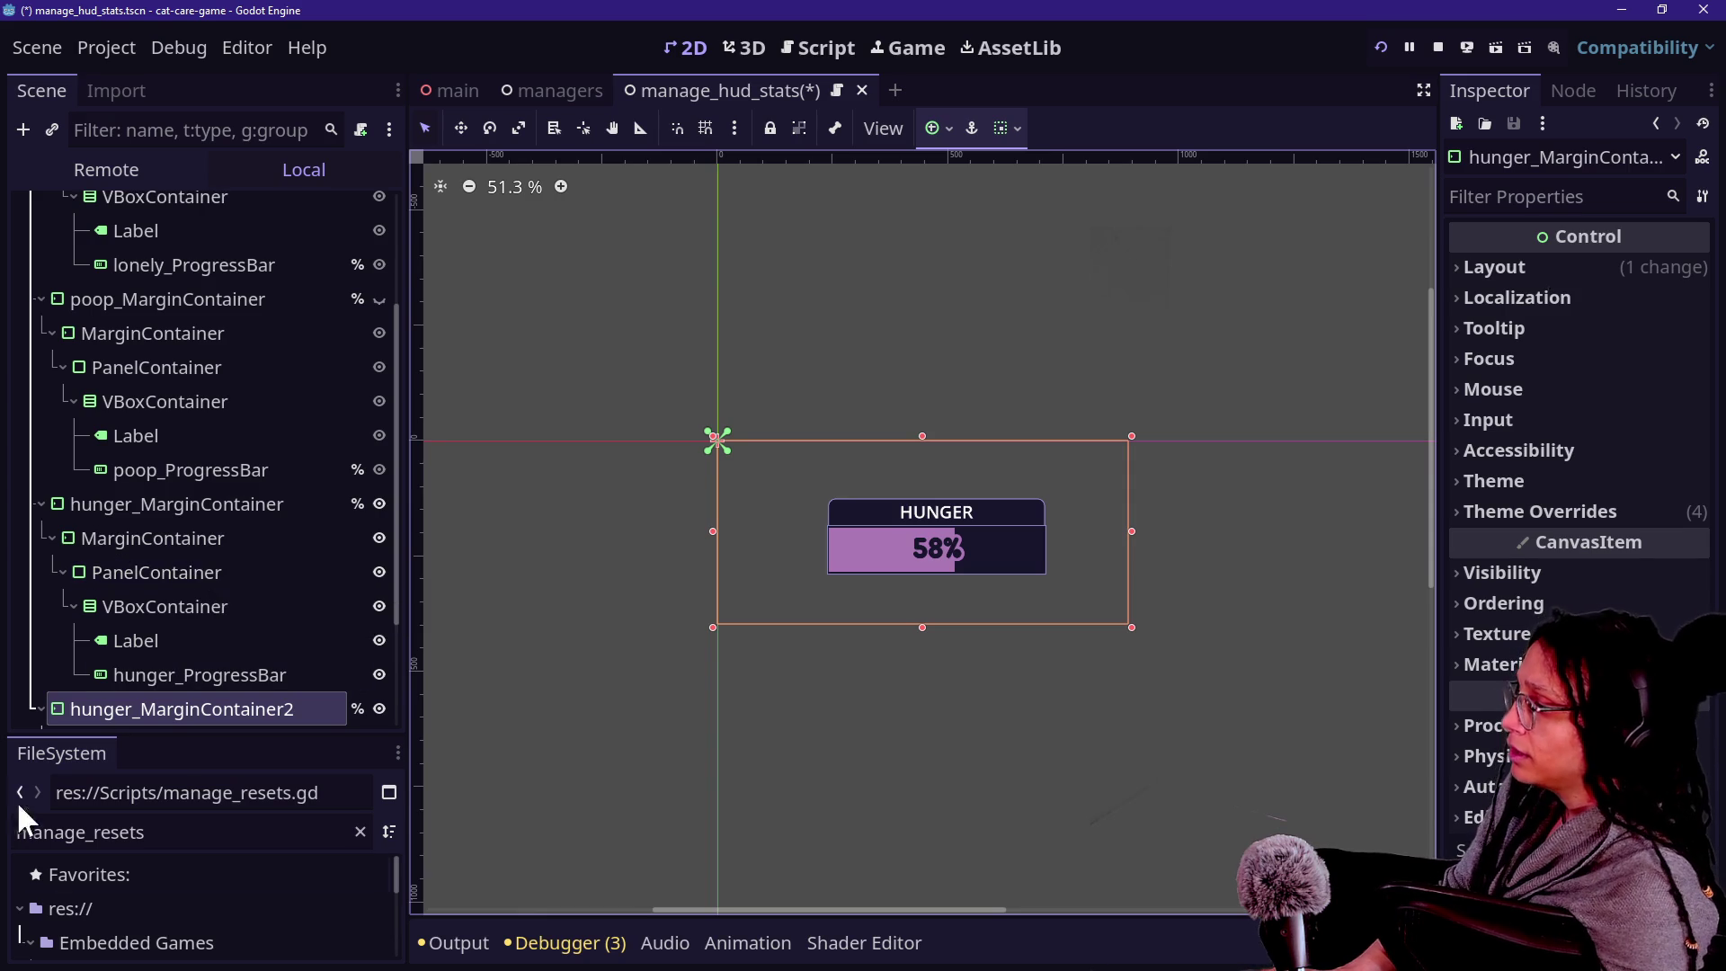
# Rename the duplicated container to thirst_MarginContainer.
pyautogui.click(135, 709)
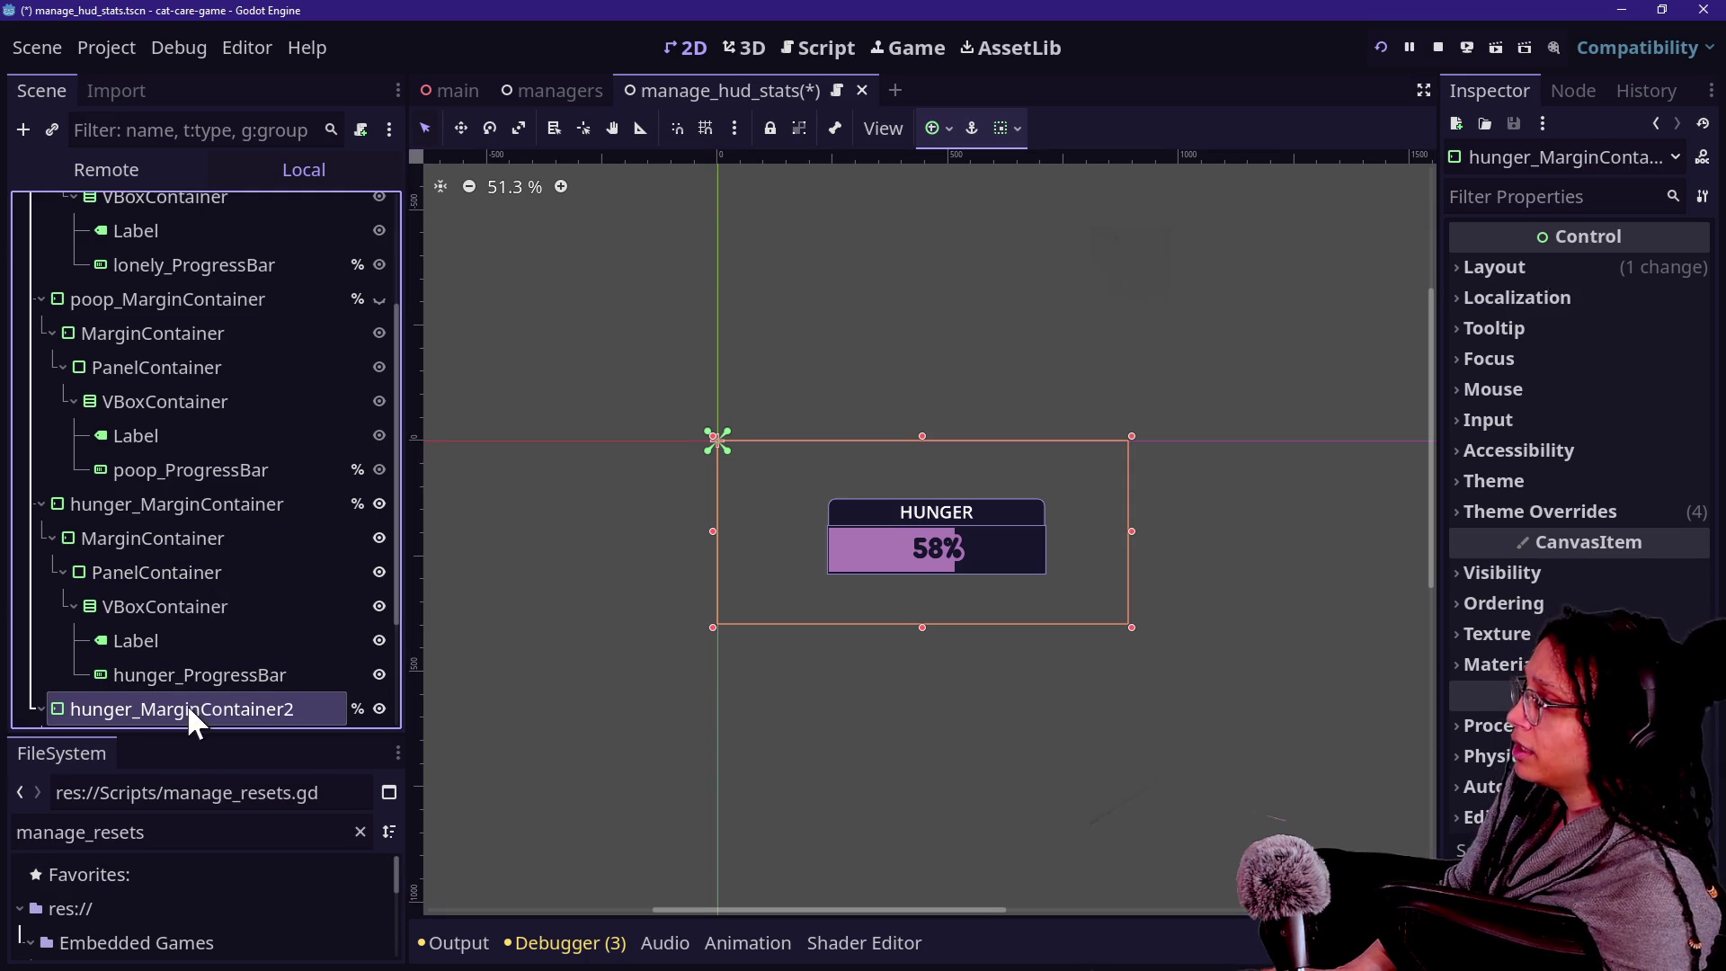
pyautogui.click(109, 709)
pyautogui.press('BackSpace')
pyautogui.press('BackSpace')
pyautogui.press('BackSpace')
pyautogui.press('Delete')
pyautogui.press('Delete')
pyautogui.press('Delete')
pyautogui.write('thirst')
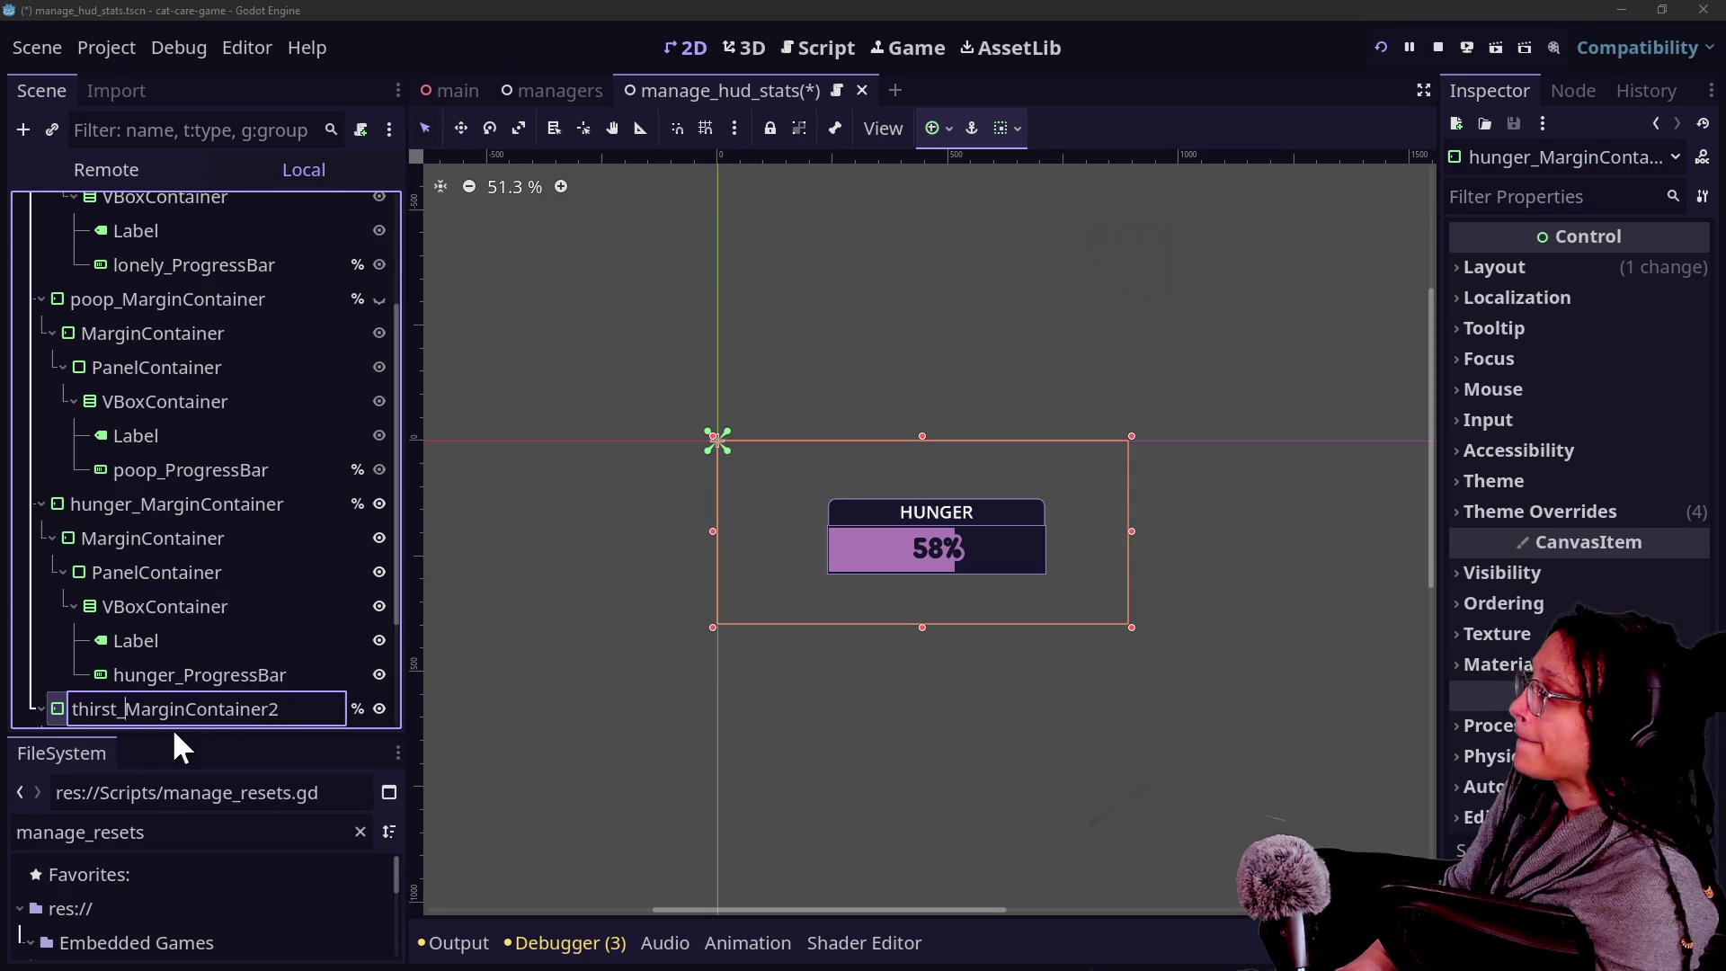
pyautogui.press('End')
pyautogui.press('BackSpace')
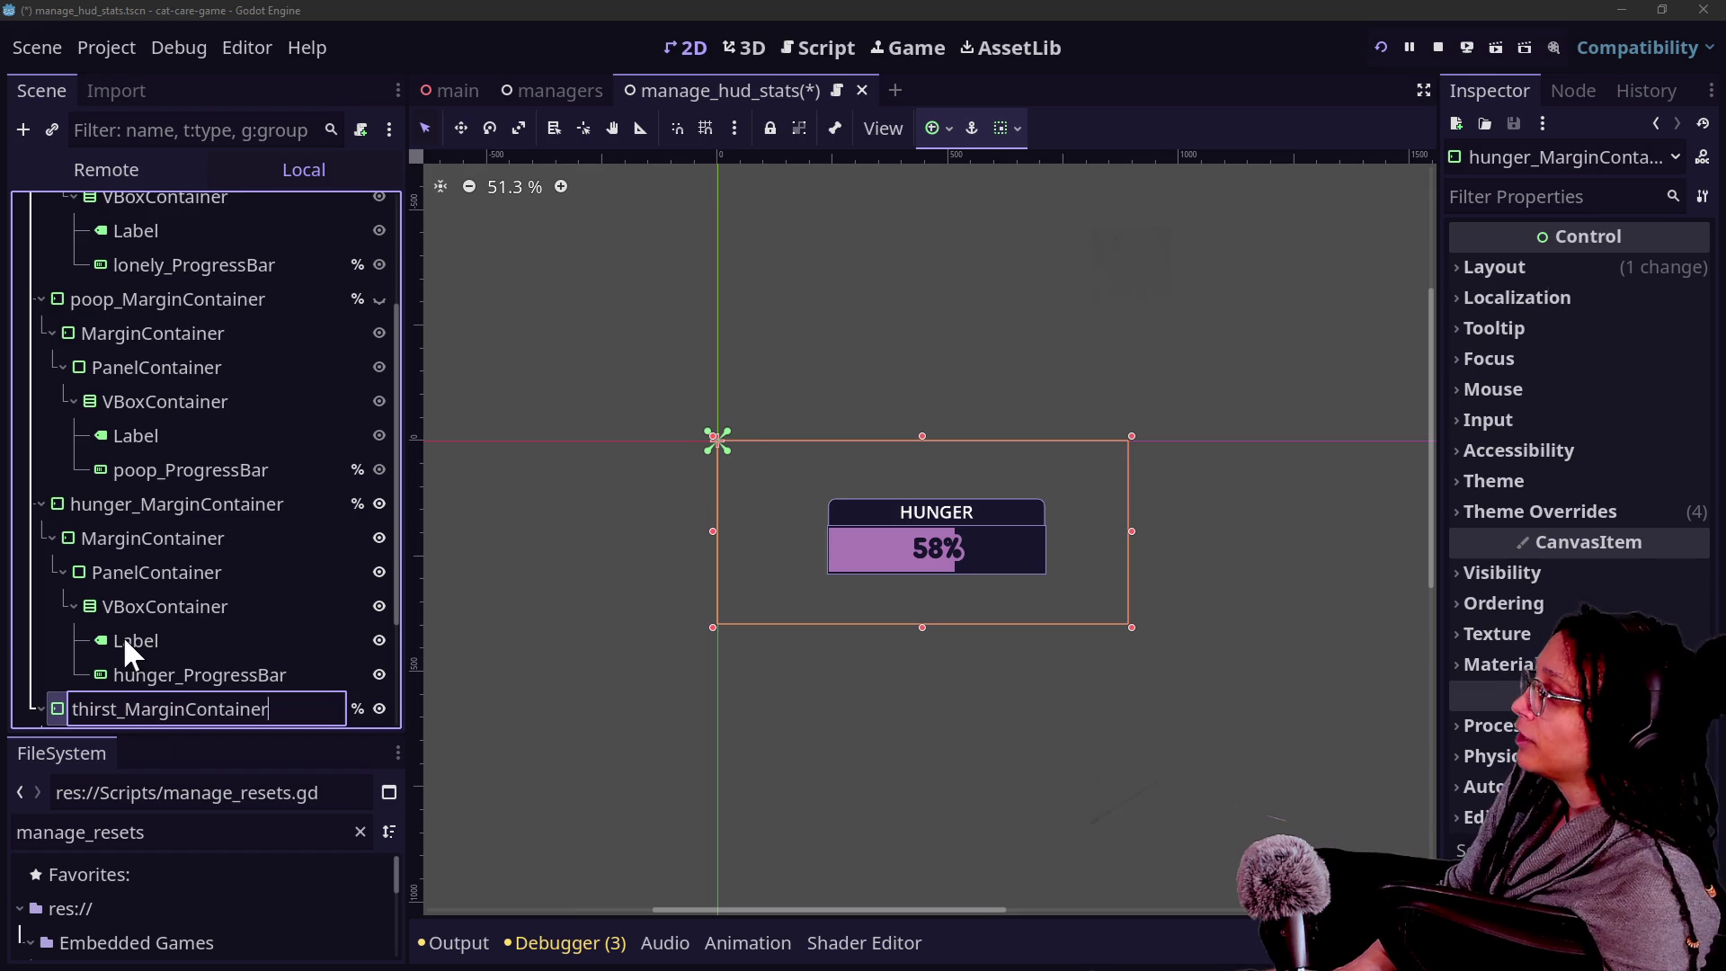
pyautogui.press('Return')
# Rename its copied progress bar to thirst_ProgressBar.
pyautogui.scroll(-3, 123, 635)
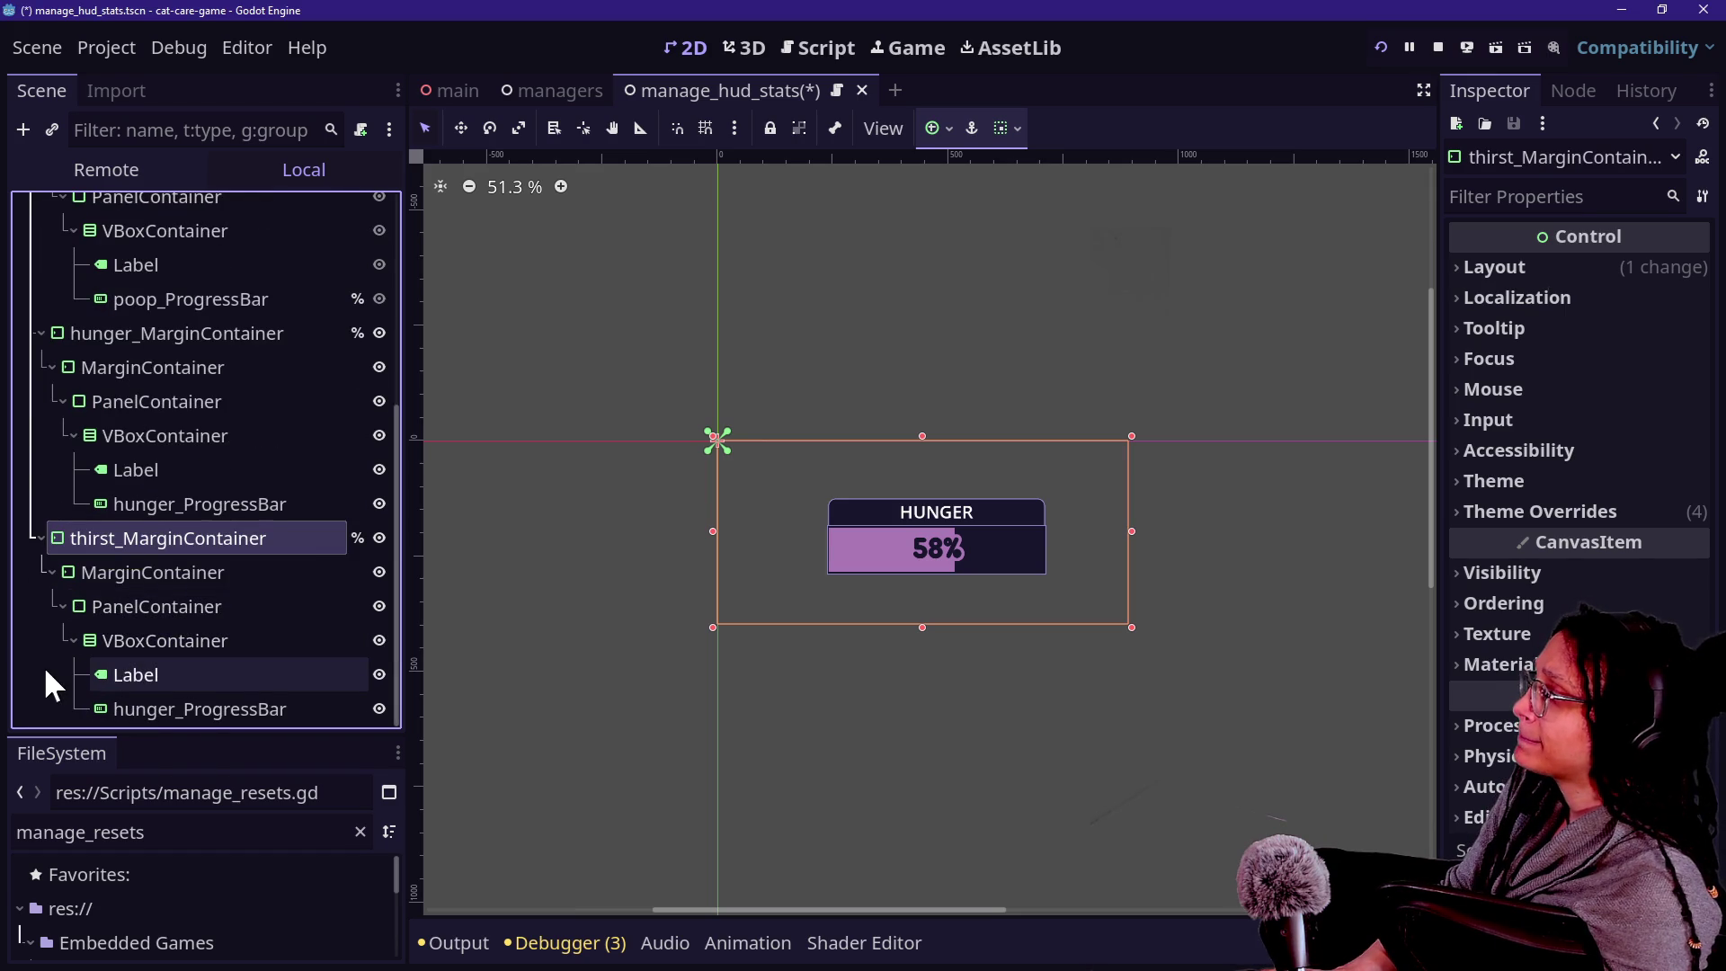
pyautogui.doubleClick(173, 702)
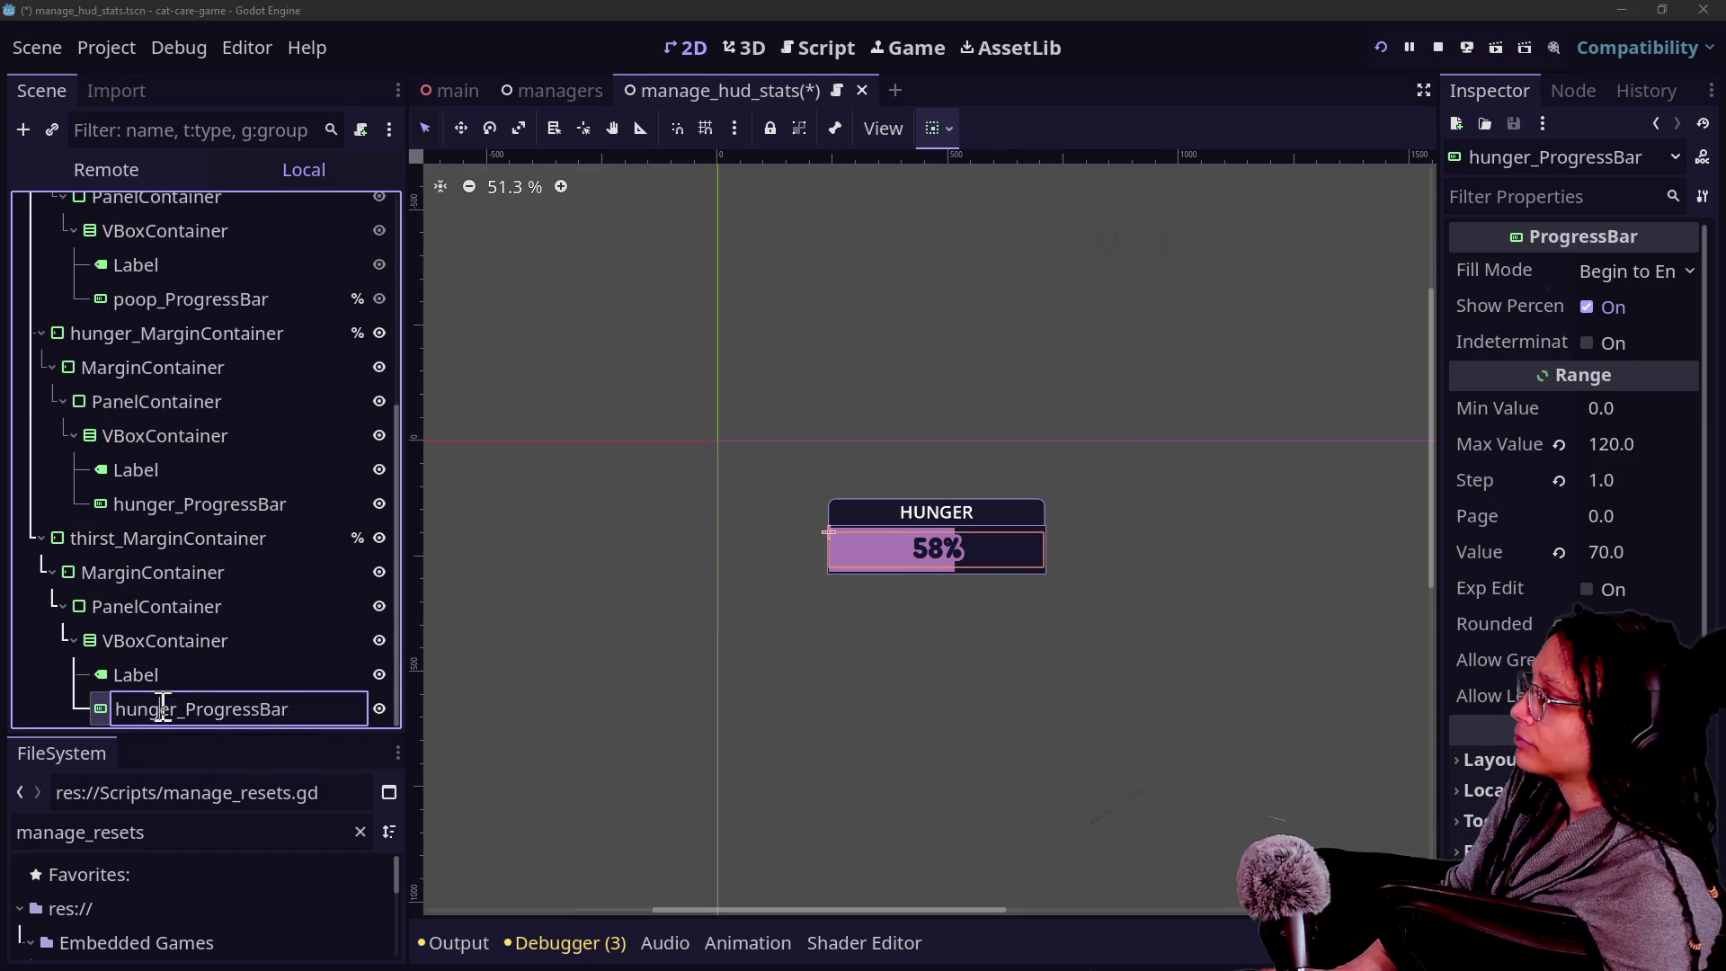
pyautogui.press('BackSpace')
pyautogui.press('BackSpace')
pyautogui.press('BackSpace')
pyautogui.press('BackSpace')
pyautogui.write('thirst')
pyautogui.press('Return')
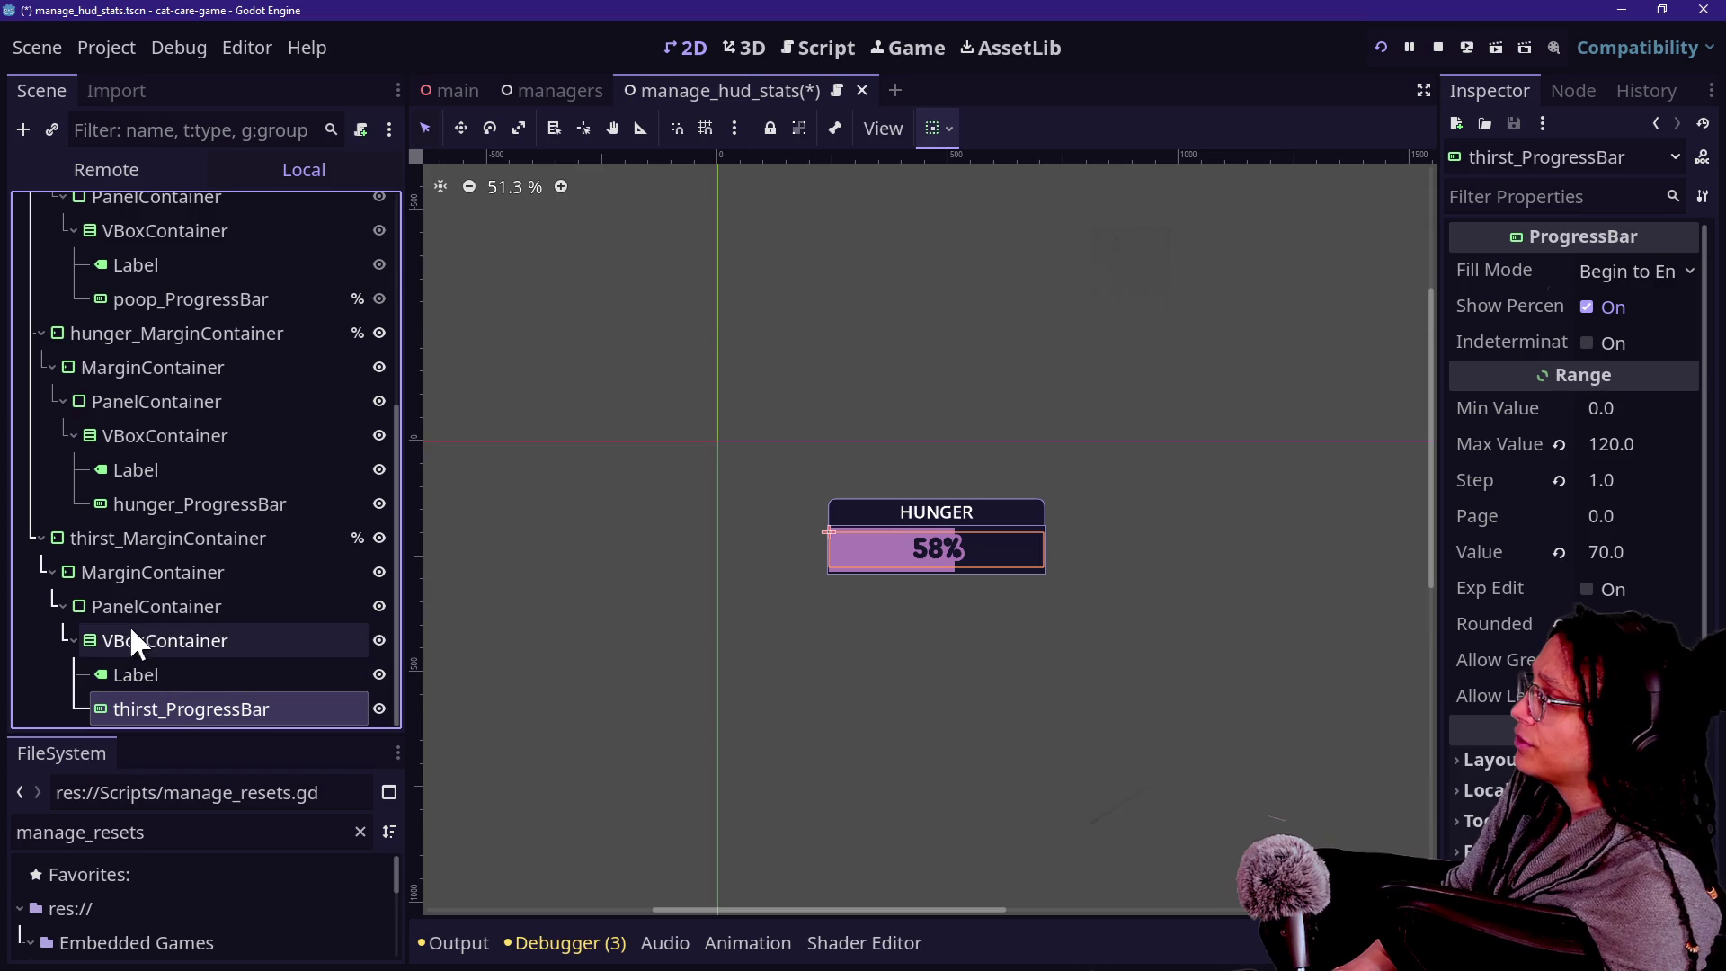
# Set the thirst bar Label's text to THIRST.
pyautogui.doubleClick(174, 678)
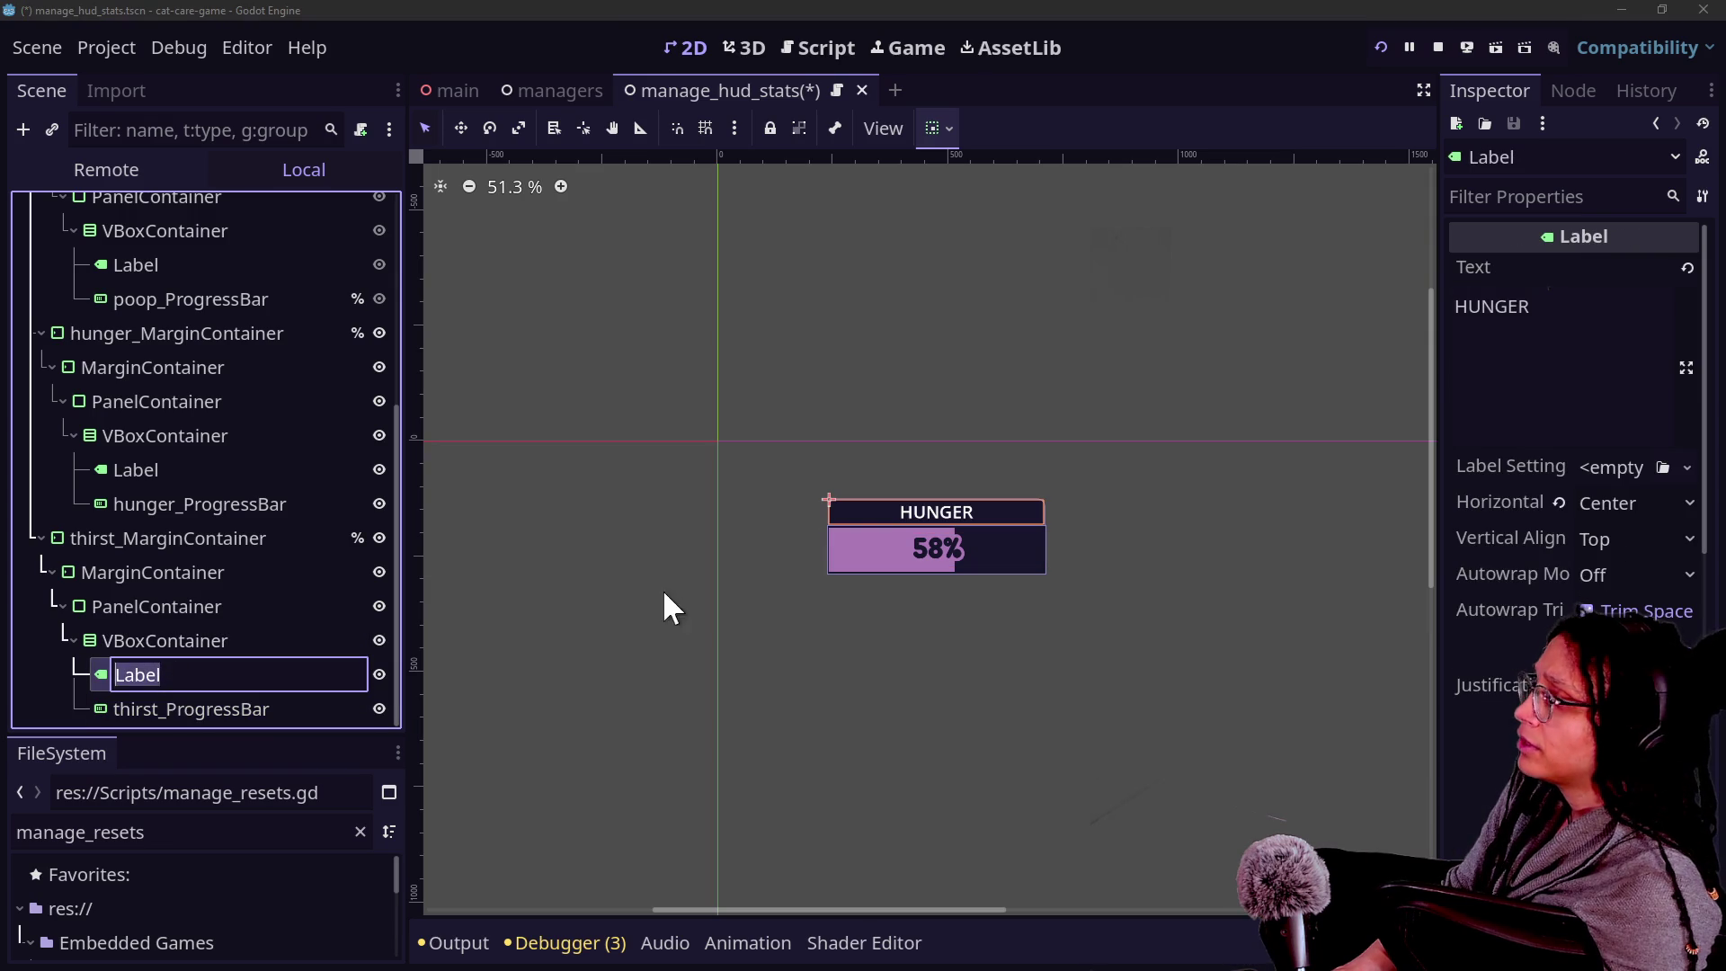
pyautogui.click(1504, 302)
pyautogui.doubleClick(1504, 304)
pyautogui.write('THIRST')
pyautogui.click(184, 606)
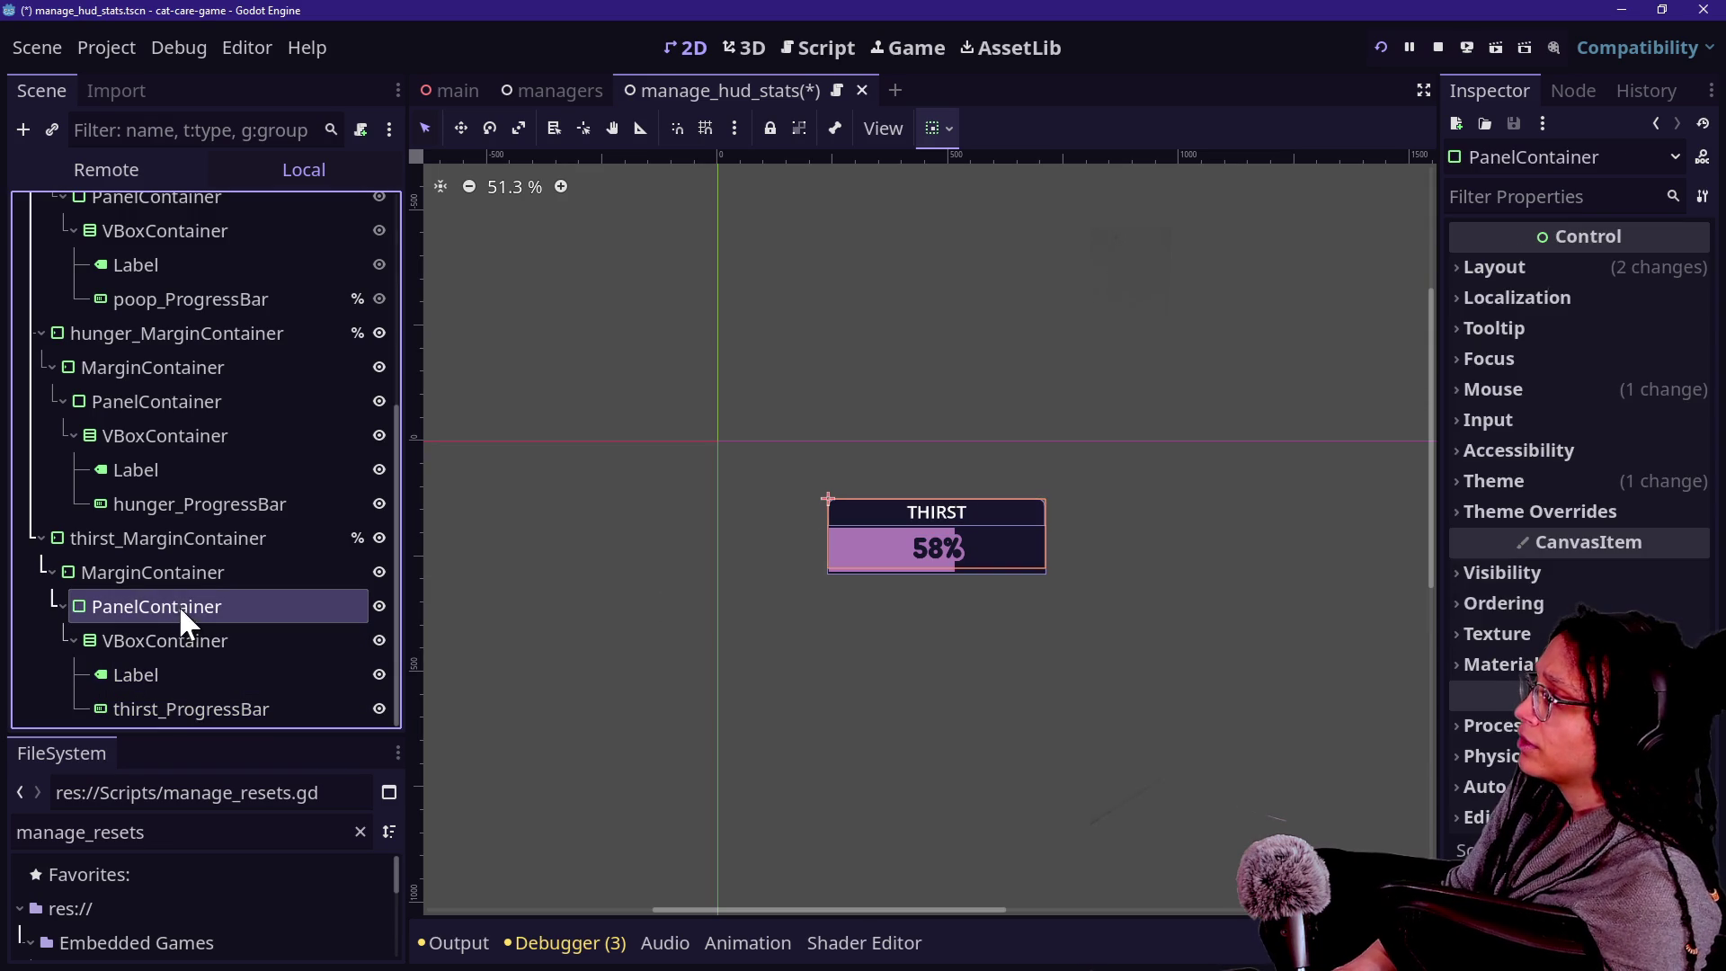
# Enable Access as Unique Name on hunger_ProgressBar and thirst_ProgressBar.
pyautogui.click(214, 709)
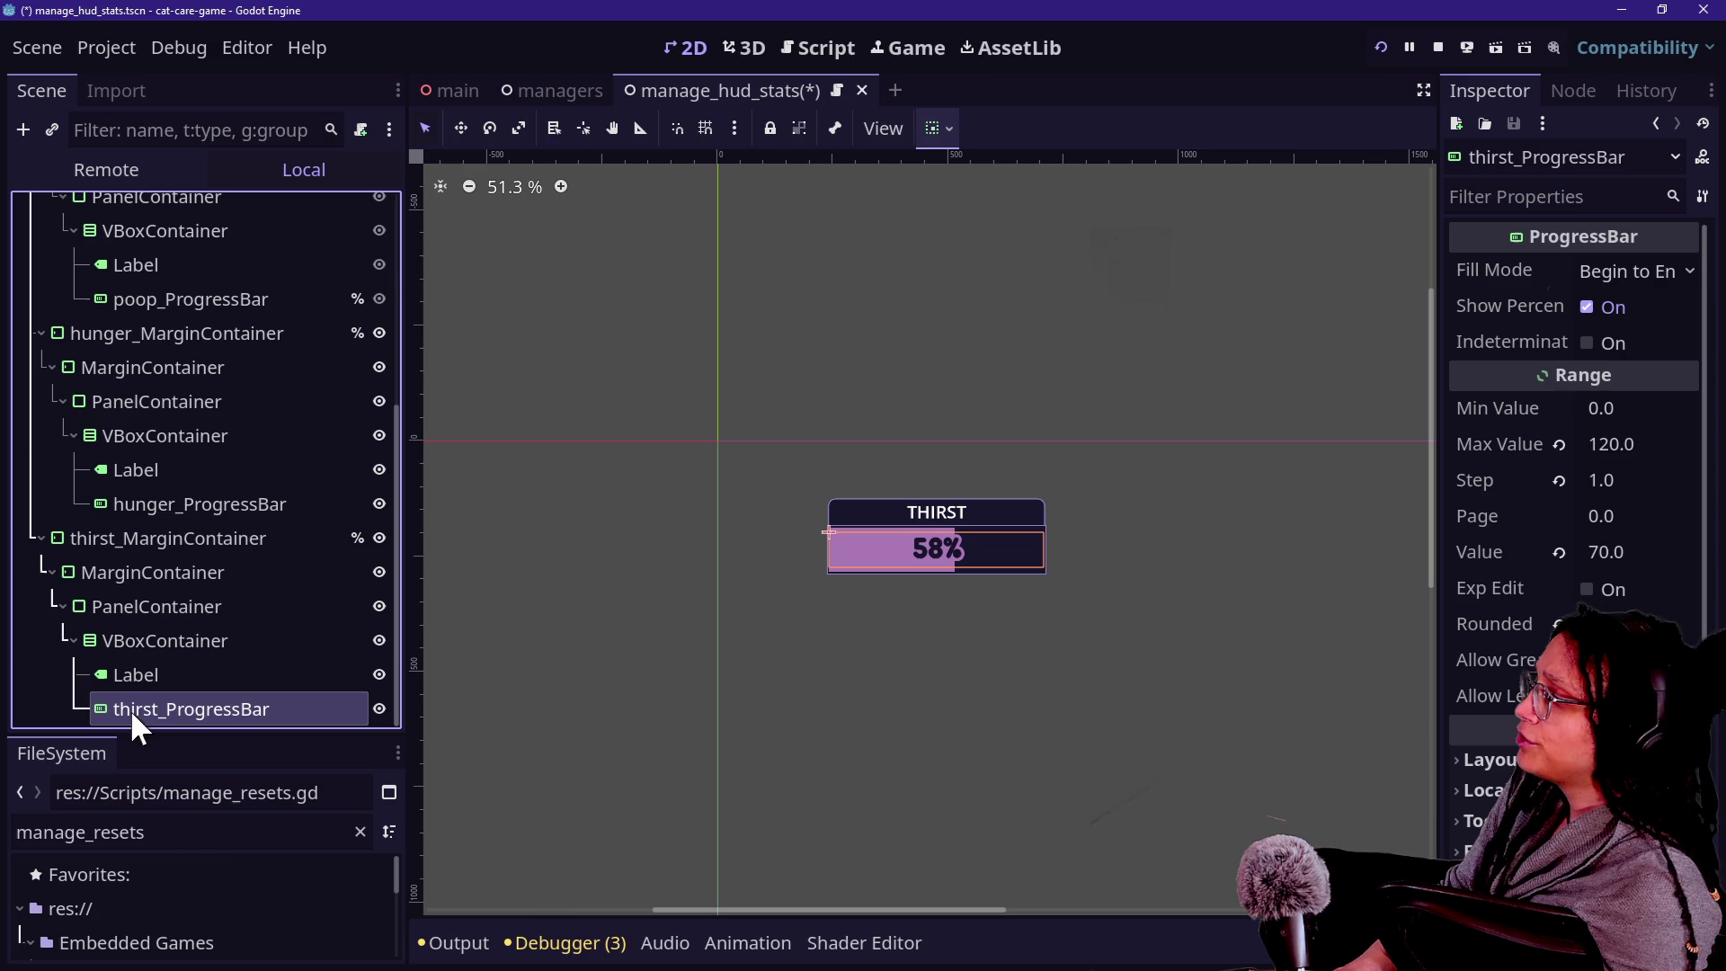
pyautogui.keyDown('ctrl'); pyautogui.click(246, 501); pyautogui.keyUp('ctrl')
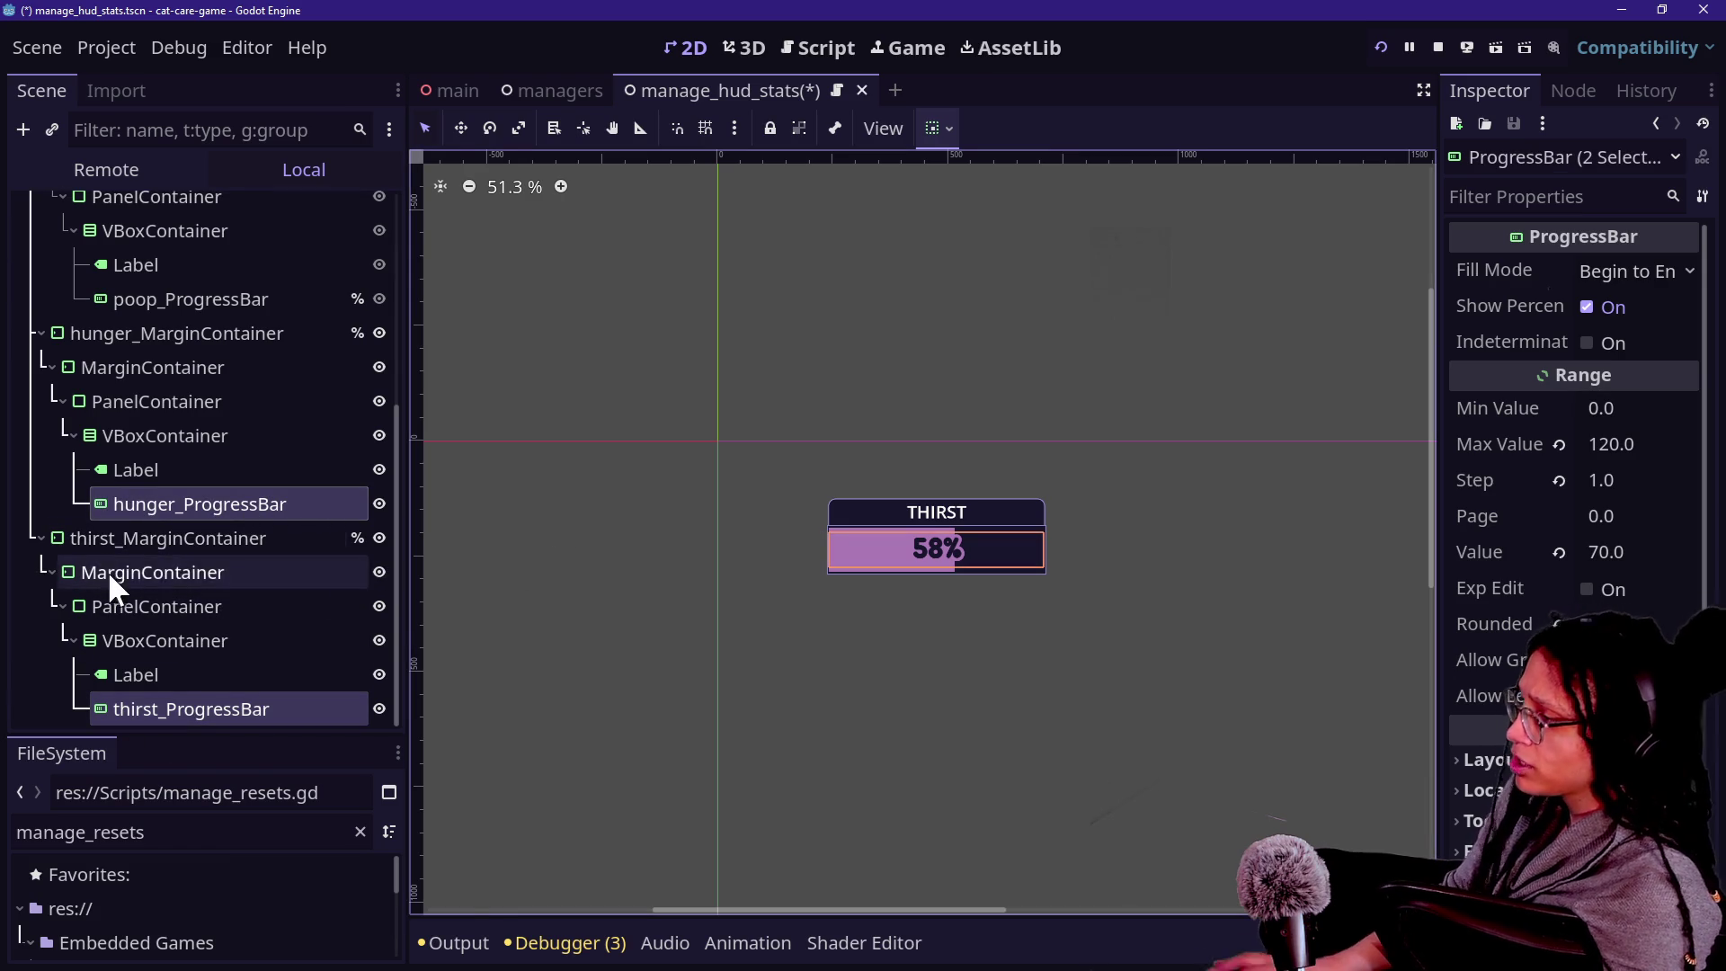
pyautogui.rightClick(119, 518)
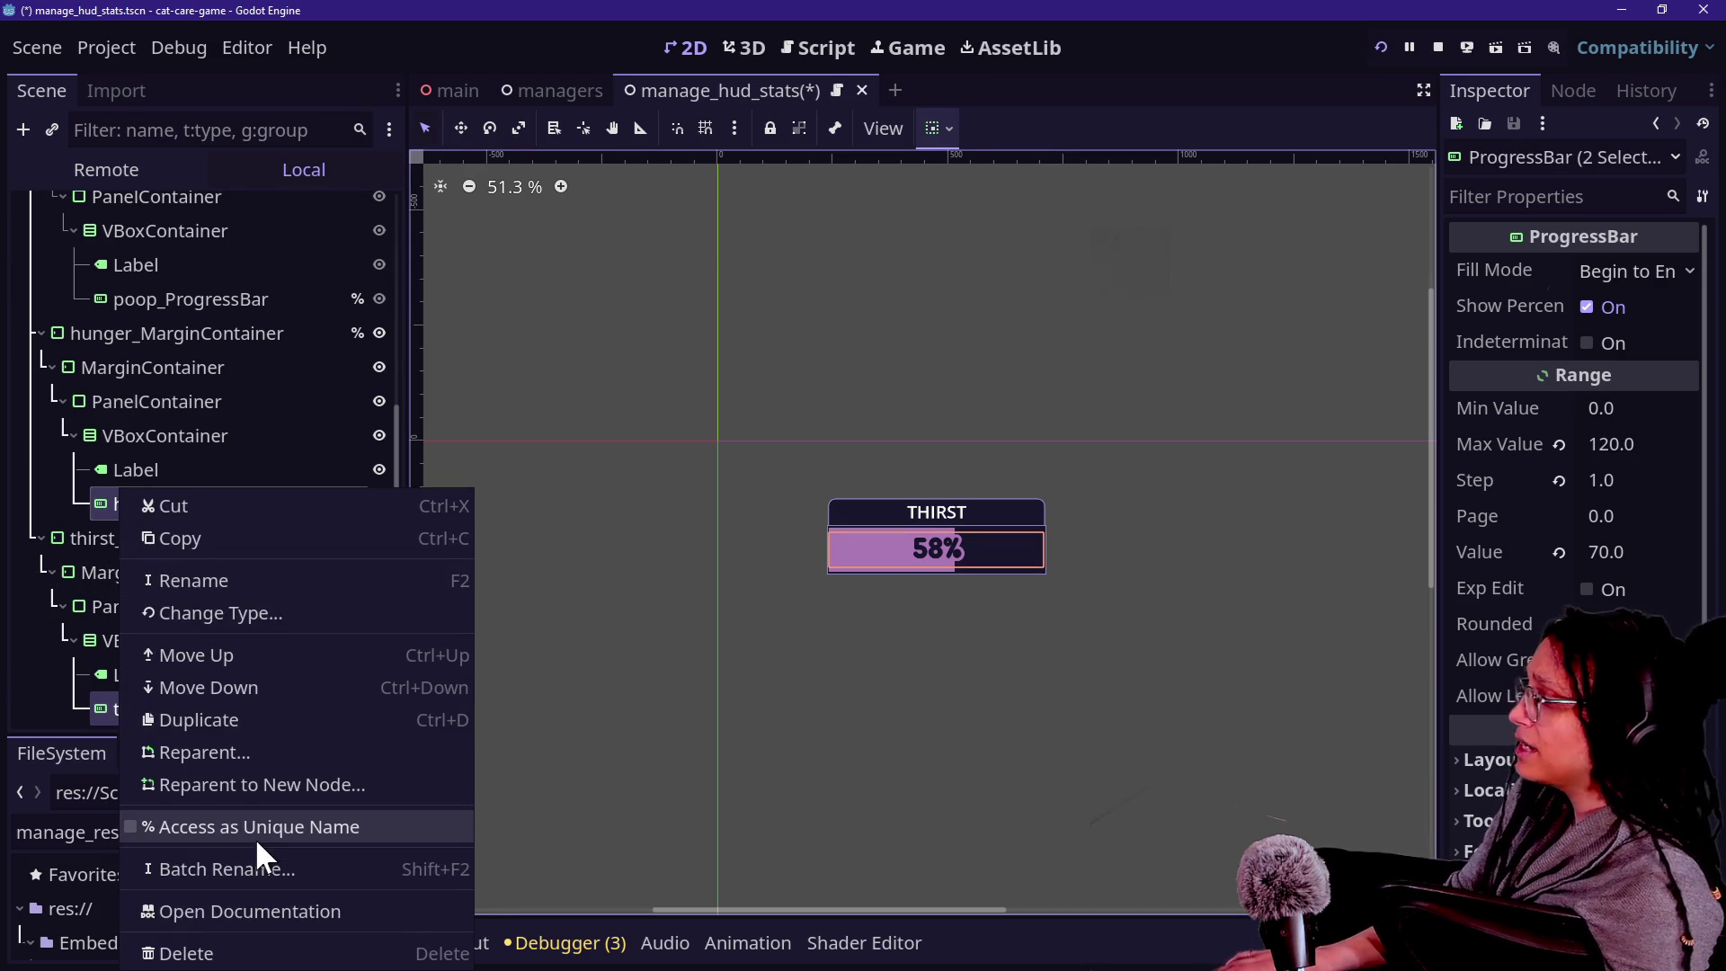
pyautogui.click(256, 834)
pyautogui.click(803, 65)
pyautogui.click(932, 352)
# Drop the hunger and thirst node references into the script, undoing two misplaced drops.
pyautogui.hotkey('ctrl', 'Home')
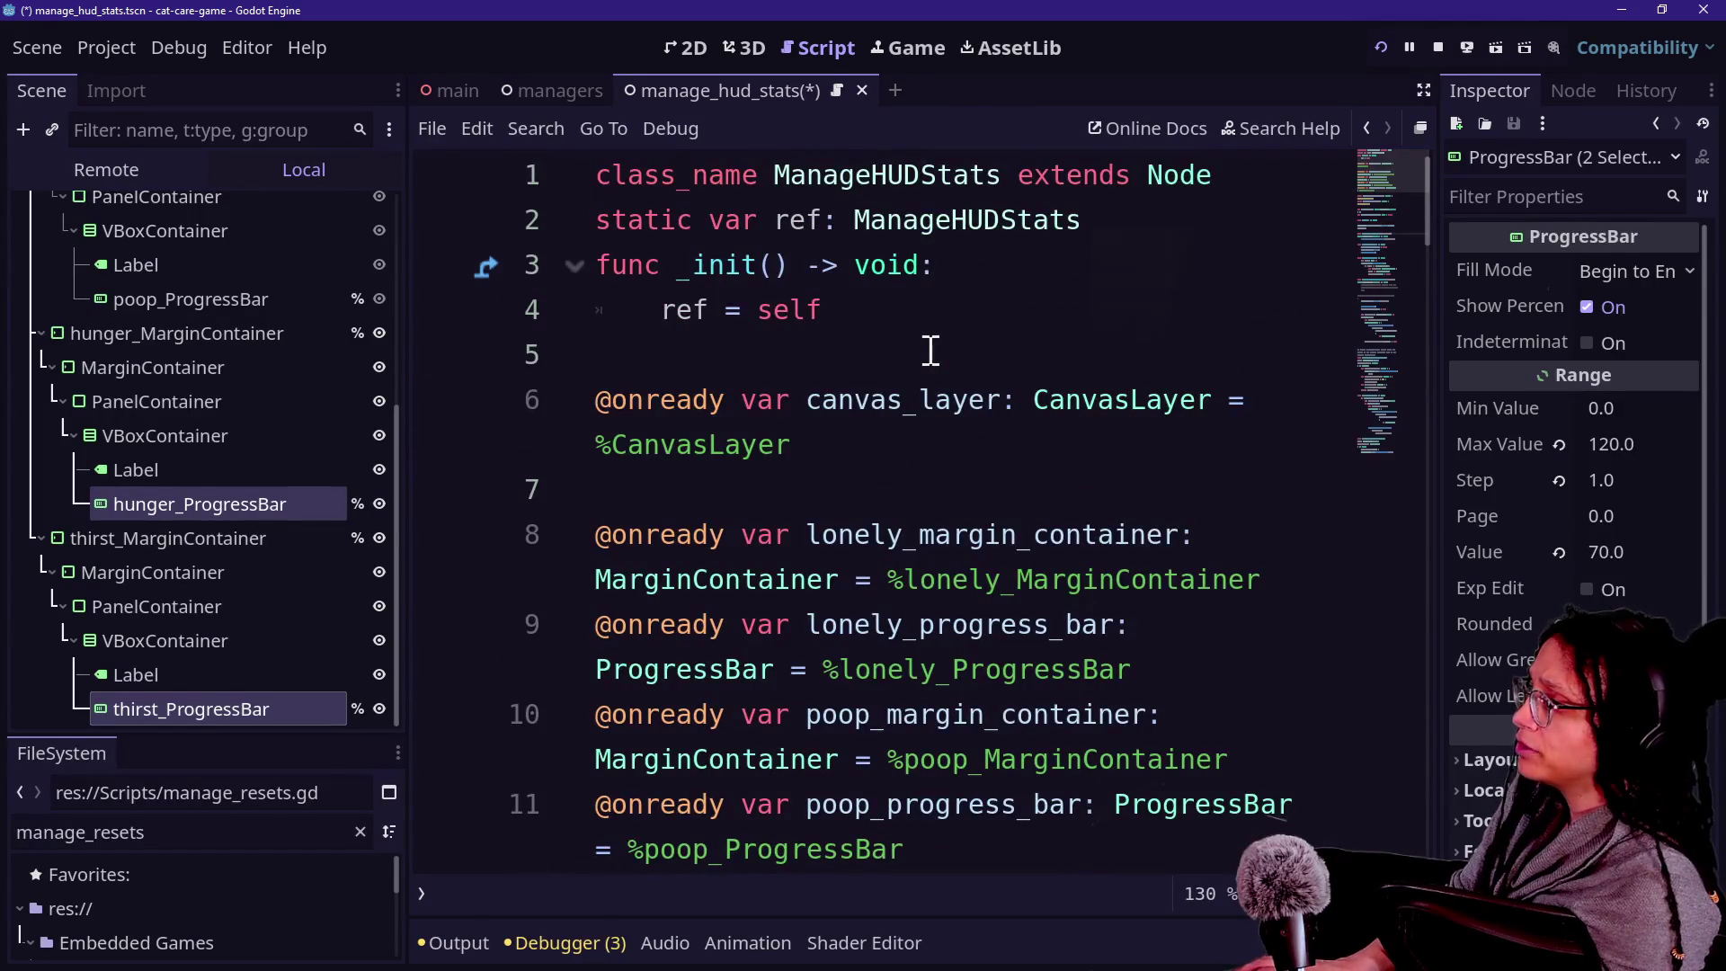
pyautogui.scroll(-5, 931, 350)
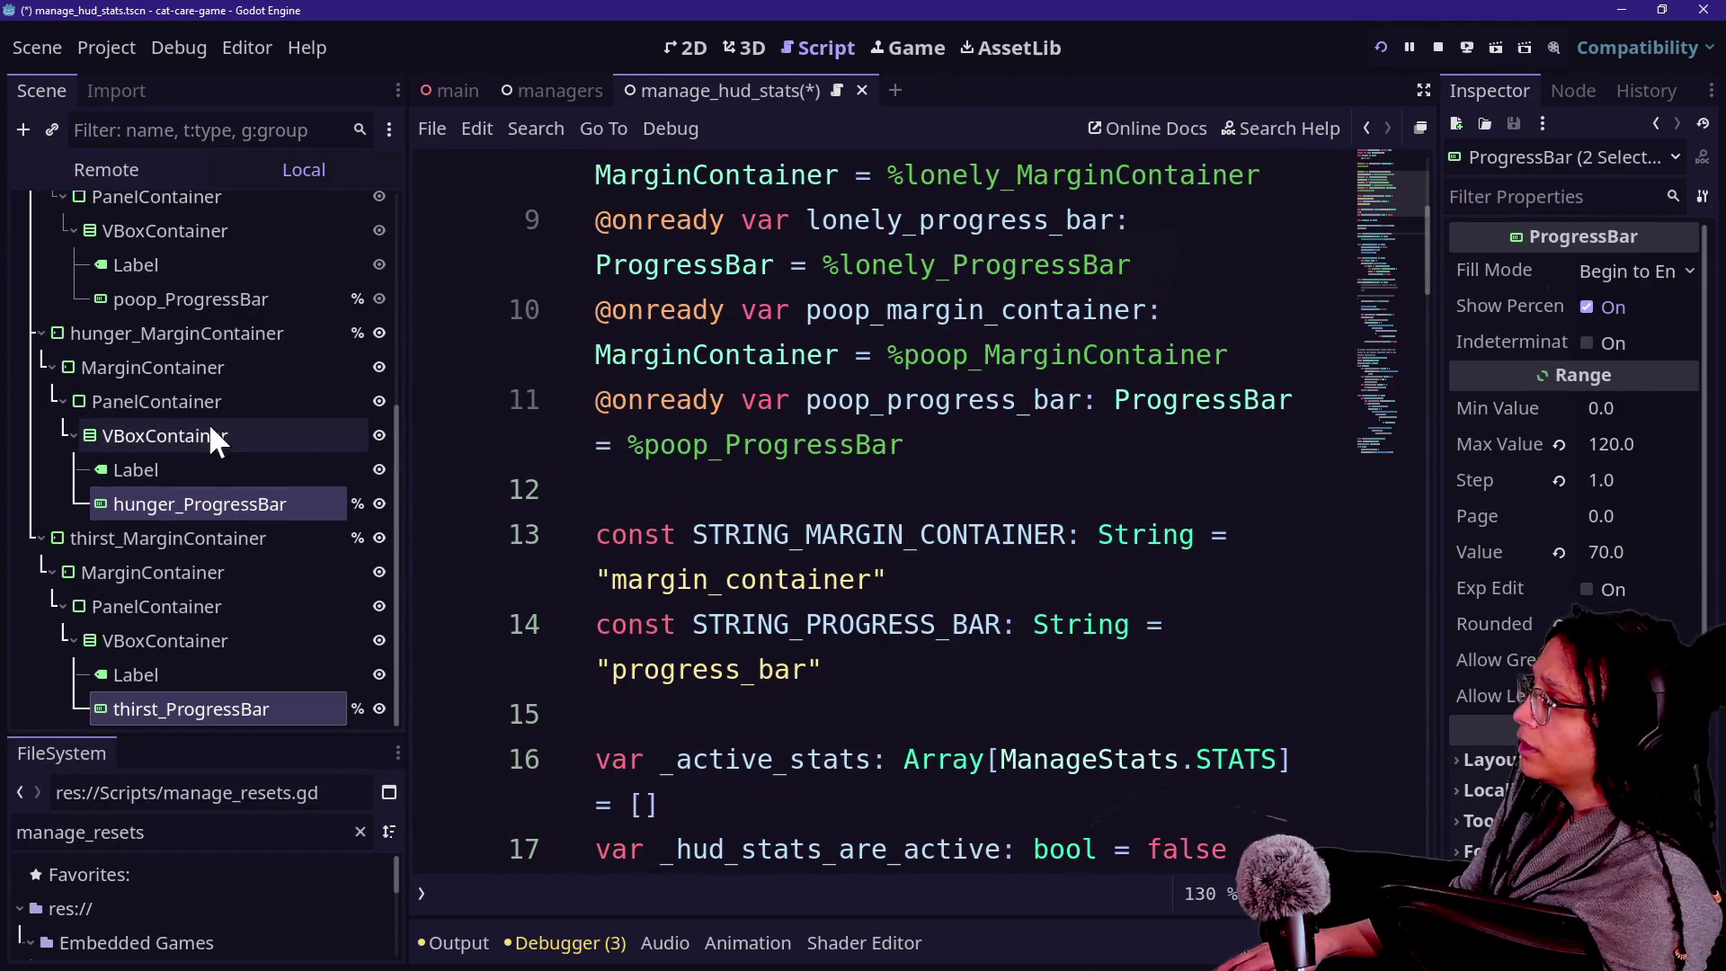
pyautogui.click(180, 342)
pyautogui.keyDown('ctrl'); pyautogui.click(203, 500); pyautogui.keyUp('ctrl')
pyautogui.keyDown('ctrl'); pyautogui.click(274, 706); pyautogui.keyUp('ctrl')
pyautogui.moveTo(286, 328)
pyautogui.mouseDown()
pyautogui.moveTo(488, 360)
pyautogui.moveTo(863, 483)
pyautogui.moveTo(642, 517)
pyautogui.moveTo(332, 525)
pyautogui.moveTo(329, 573)
pyautogui.moveTo(267, 517)
pyautogui.moveTo(269, 498)
pyautogui.moveTo(708, 544)
pyautogui.mouseUp()
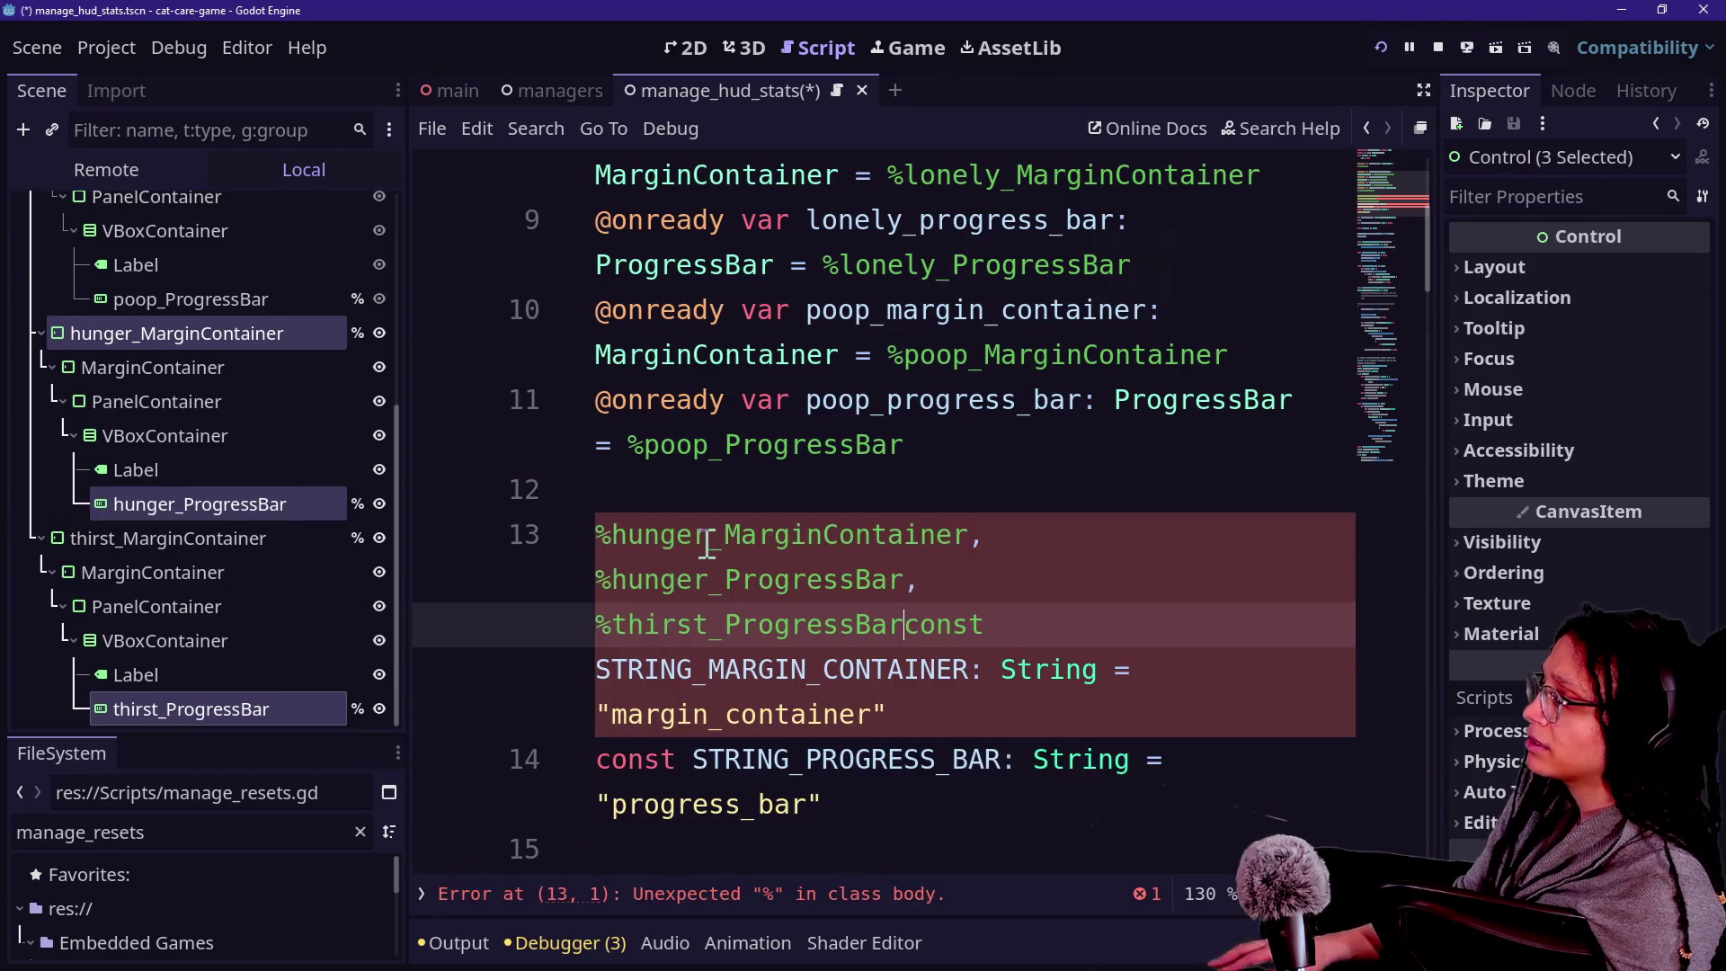
pyautogui.hotkey('ctrl', 'z')
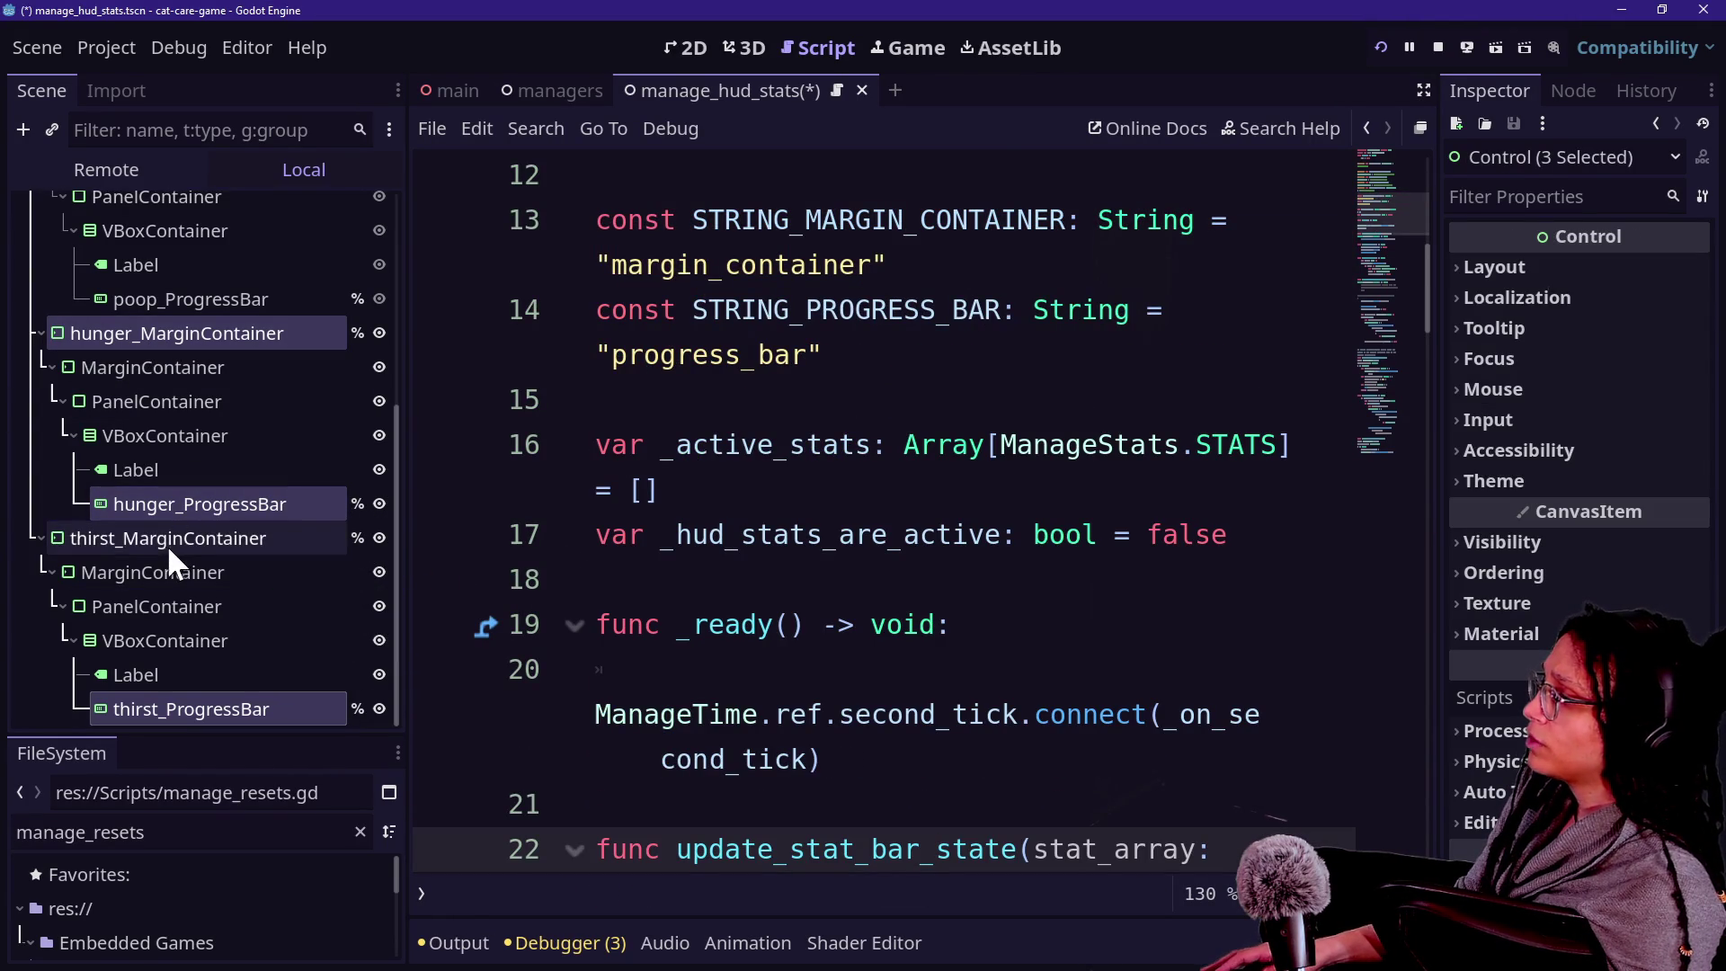
pyautogui.keyDown('ctrl'); pyautogui.click(149, 547); pyautogui.keyUp('ctrl')
pyautogui.moveTo(146, 546)
pyautogui.mouseDown()
pyautogui.moveTo(698, 491)
pyautogui.moveTo(832, 158)
pyautogui.moveTo(768, 601)
pyautogui.mouseUp()
pyautogui.scroll(-1, 768, 600)
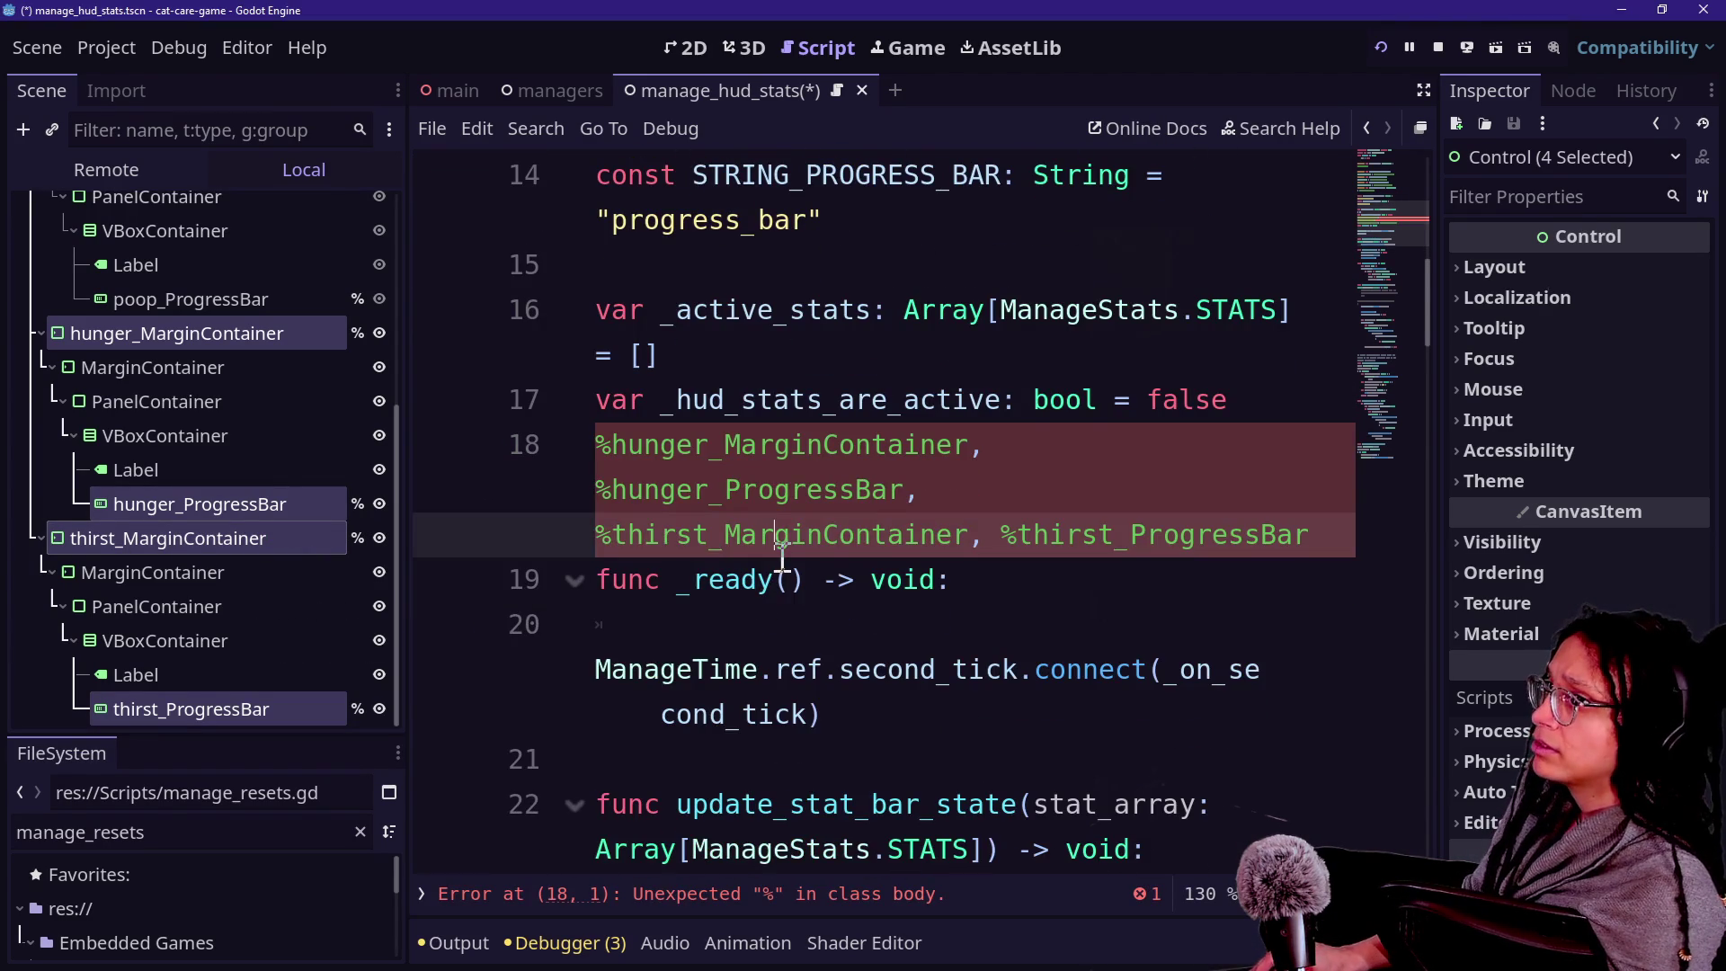
pyautogui.hotkey('ctrl', 'z')
pyautogui.scroll(-2, 809, 557)
pyautogui.scroll(5, 836, 562)
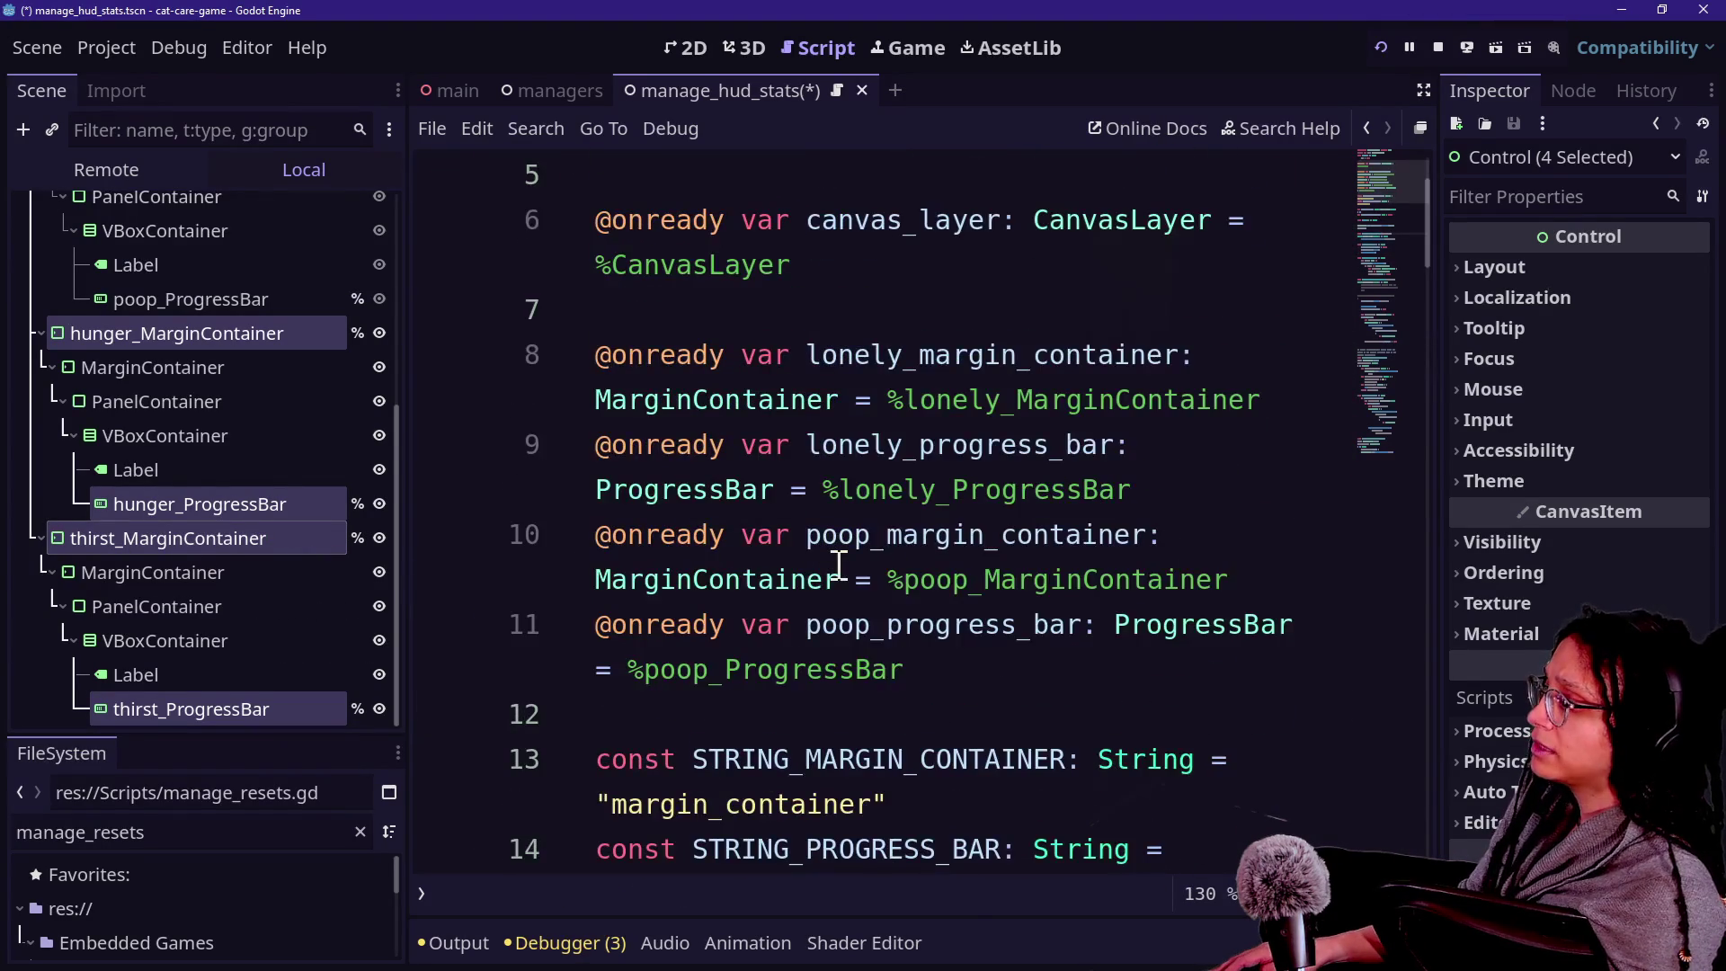
pyautogui.click(654, 706)
pyautogui.moveTo(130, 334); pyautogui.dragTo(660, 722)
pyautogui.scroll(-2, 989, 612)
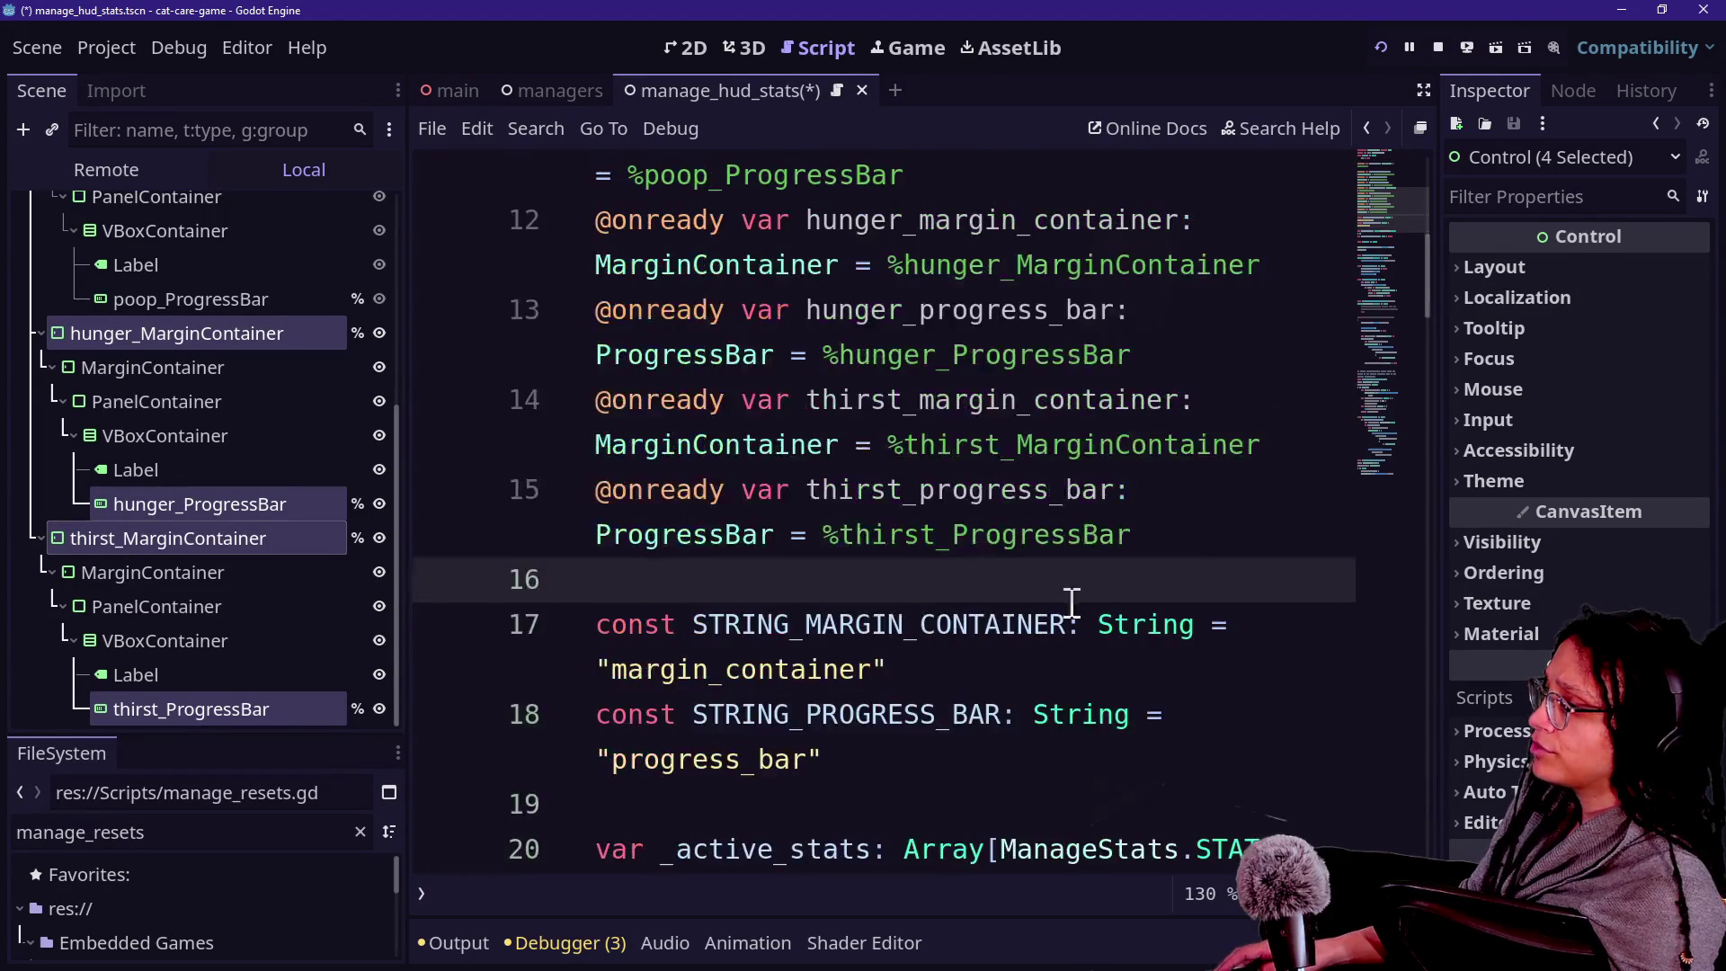
pyautogui.moveTo(1021, 459); pyautogui.dragTo(1102, 481)
pyautogui.click(1095, 480)
pyautogui.scroll(4, 1083, 543)
pyautogui.hotkey('ctrl', 's')
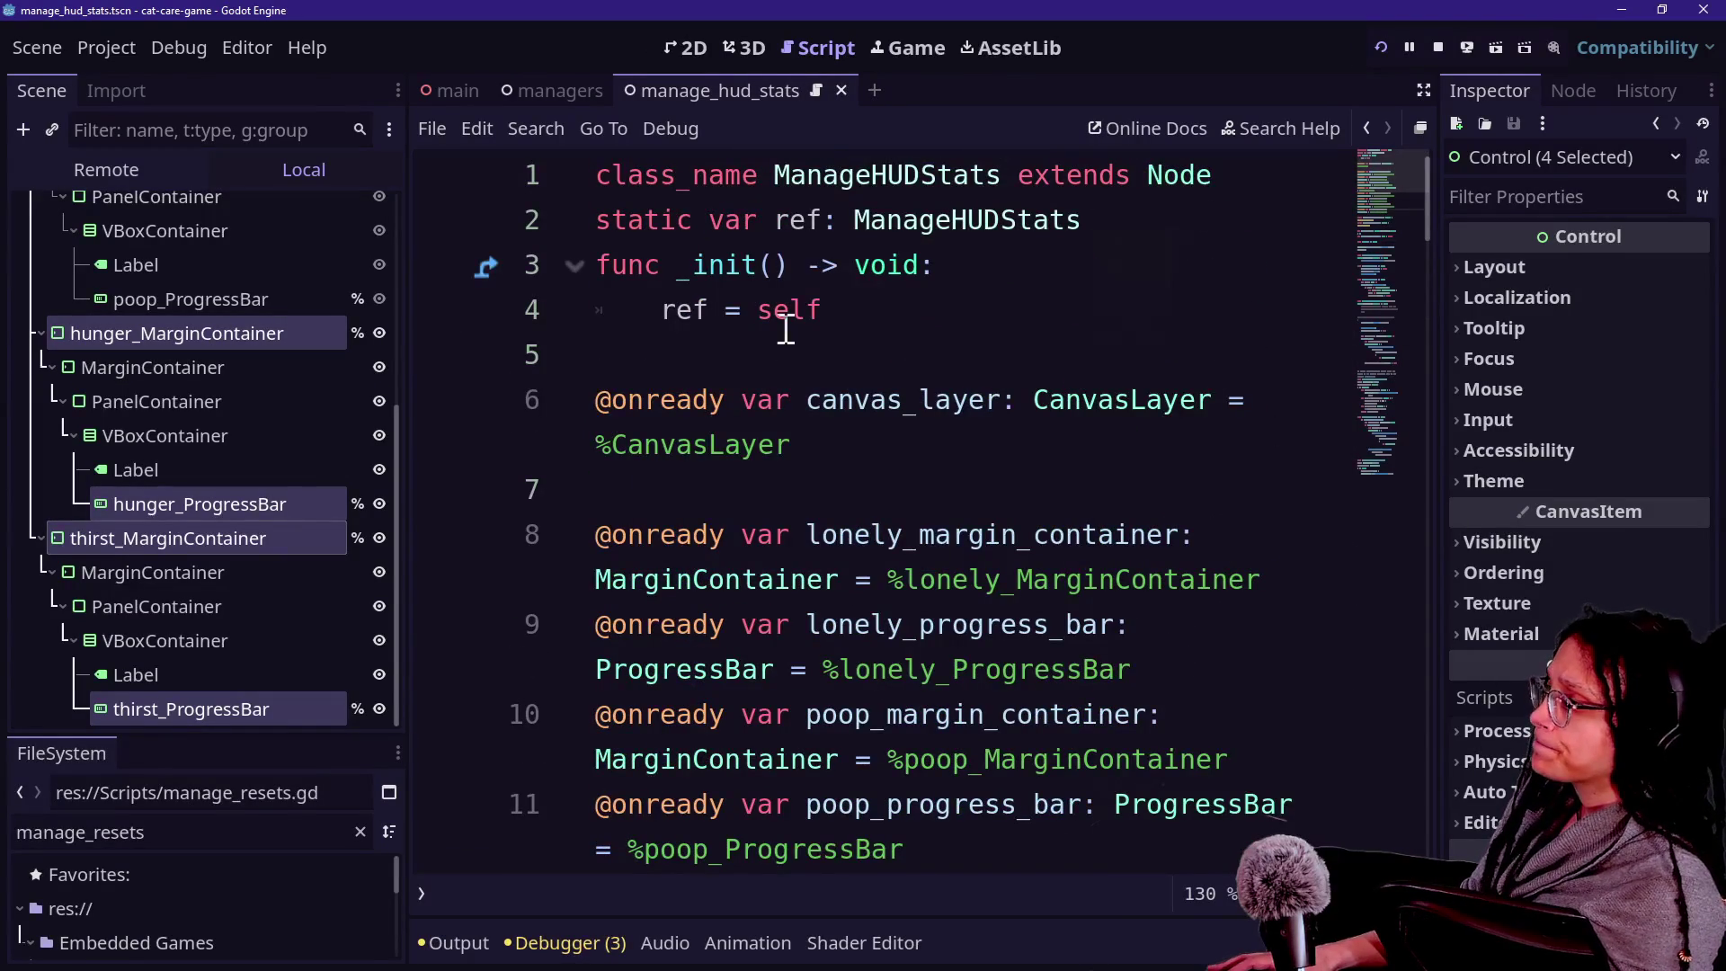
pyautogui.click(687, 45)
# Set thirst_MarginContainer's anchor preset to Top Right.
pyautogui.scroll(-1, 834, 722)
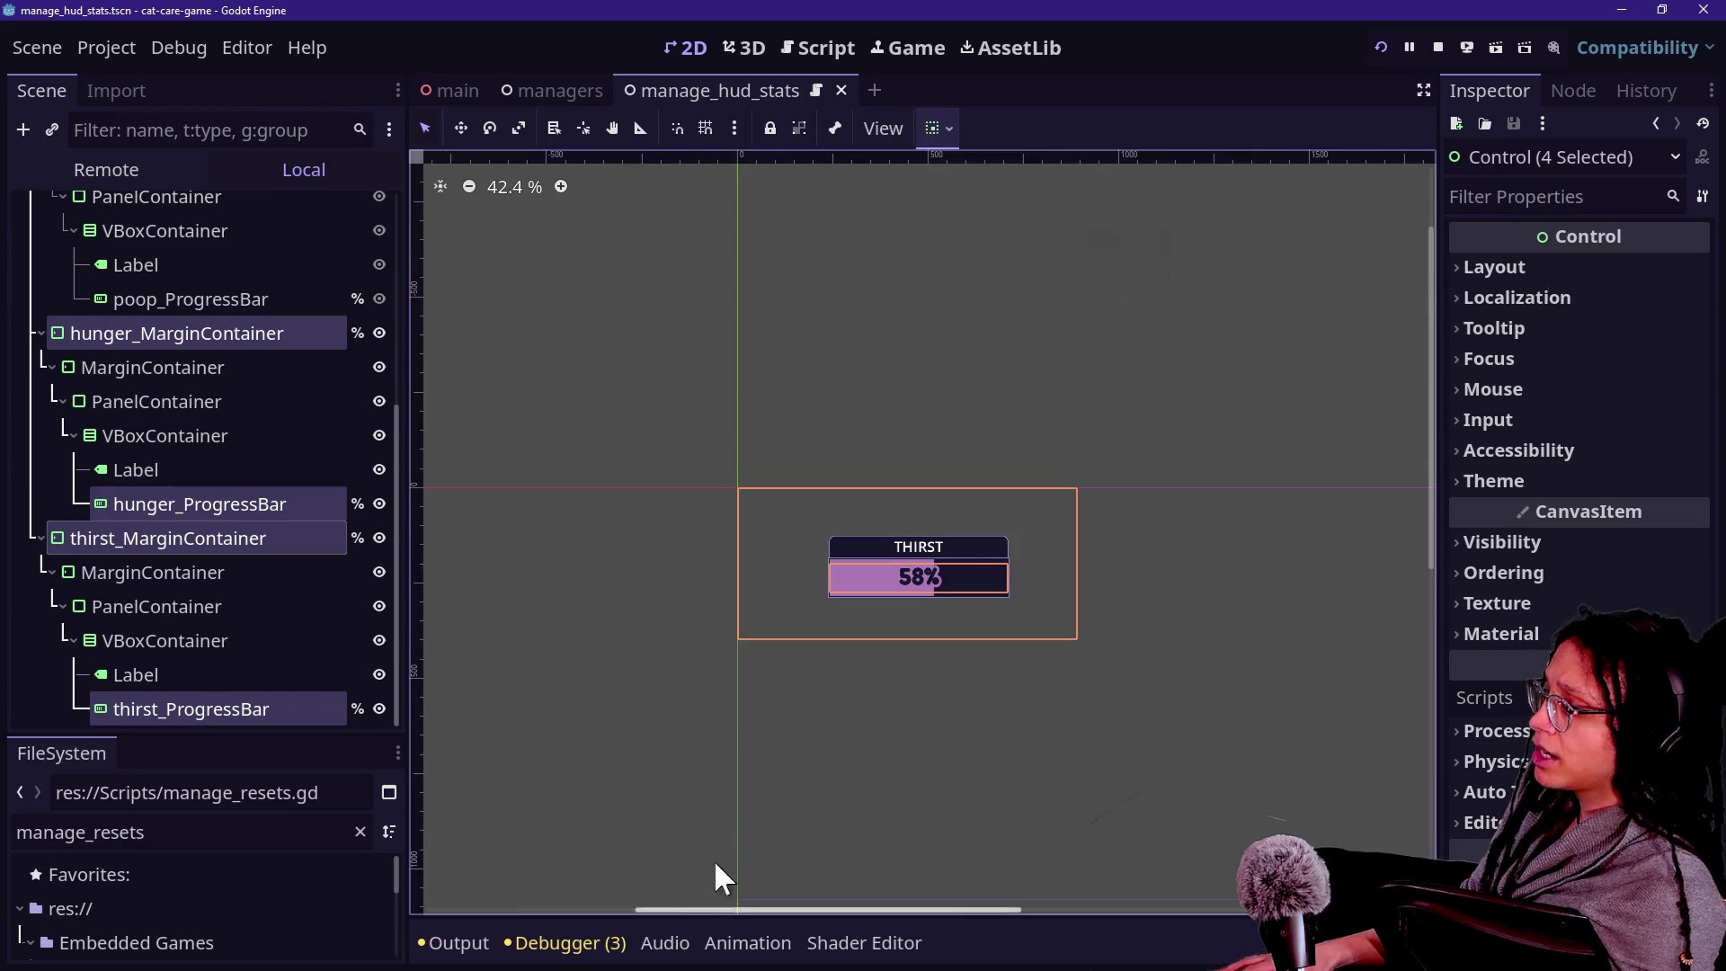
pyautogui.moveTo(719, 912)
pyautogui.mouseDown()
pyautogui.moveTo(919, 937)
pyautogui.moveTo(809, 937)
pyautogui.mouseUp()
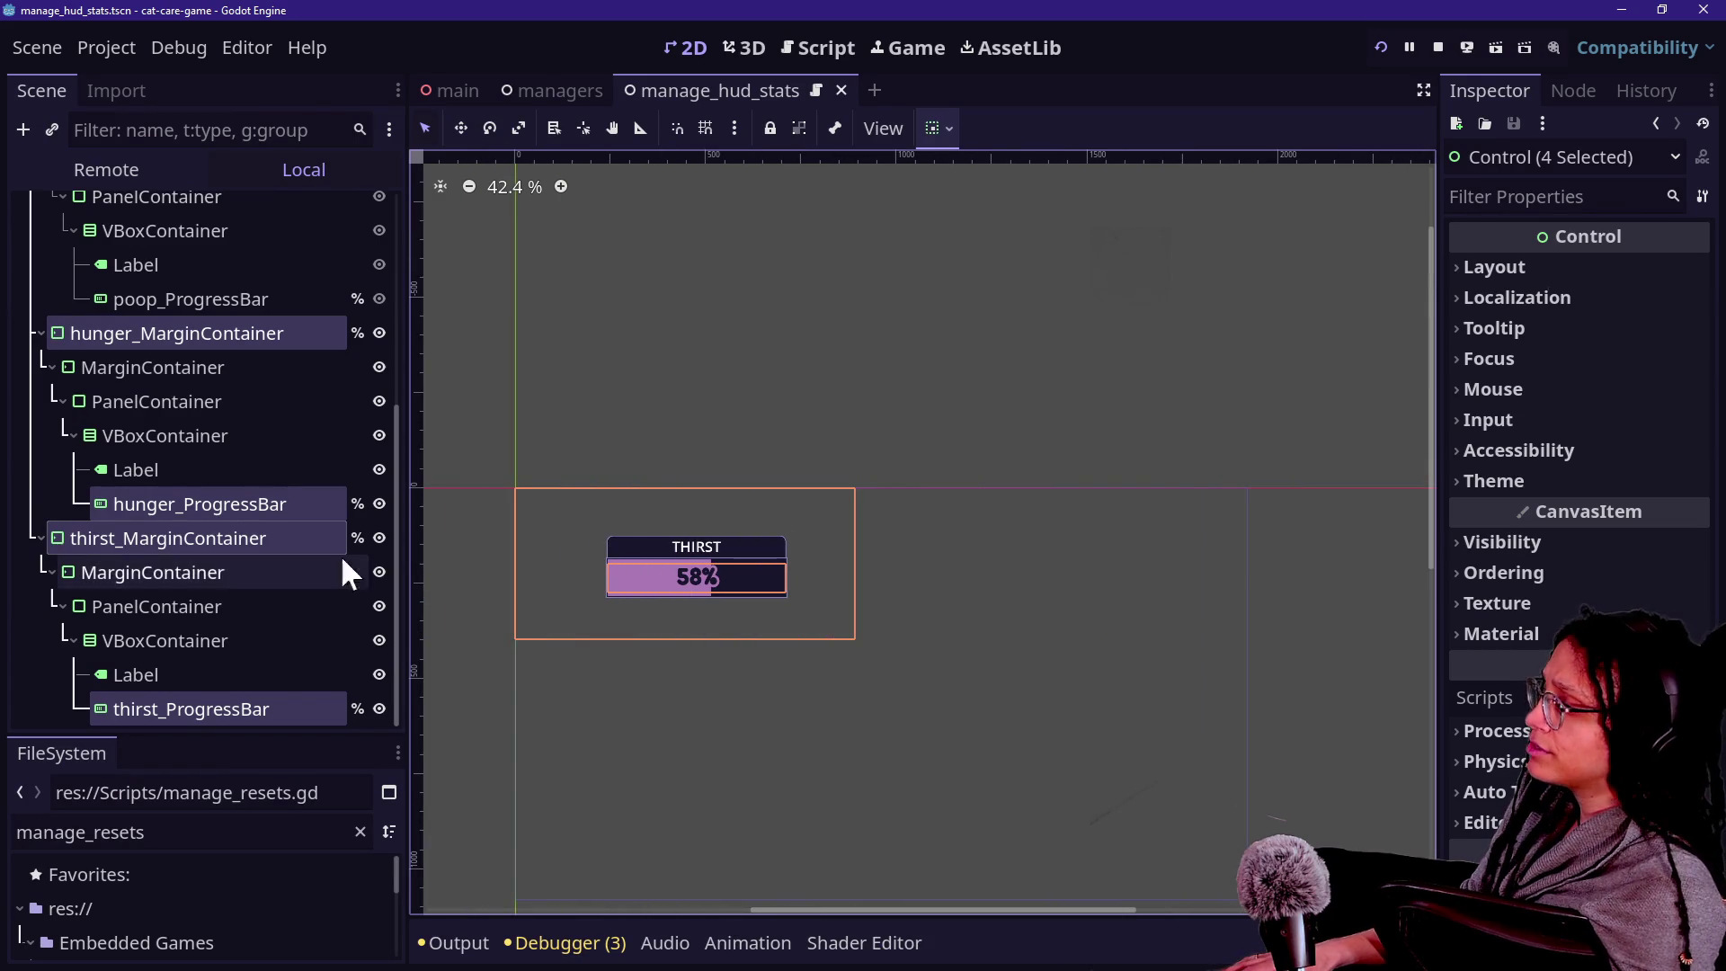
pyautogui.click(230, 530)
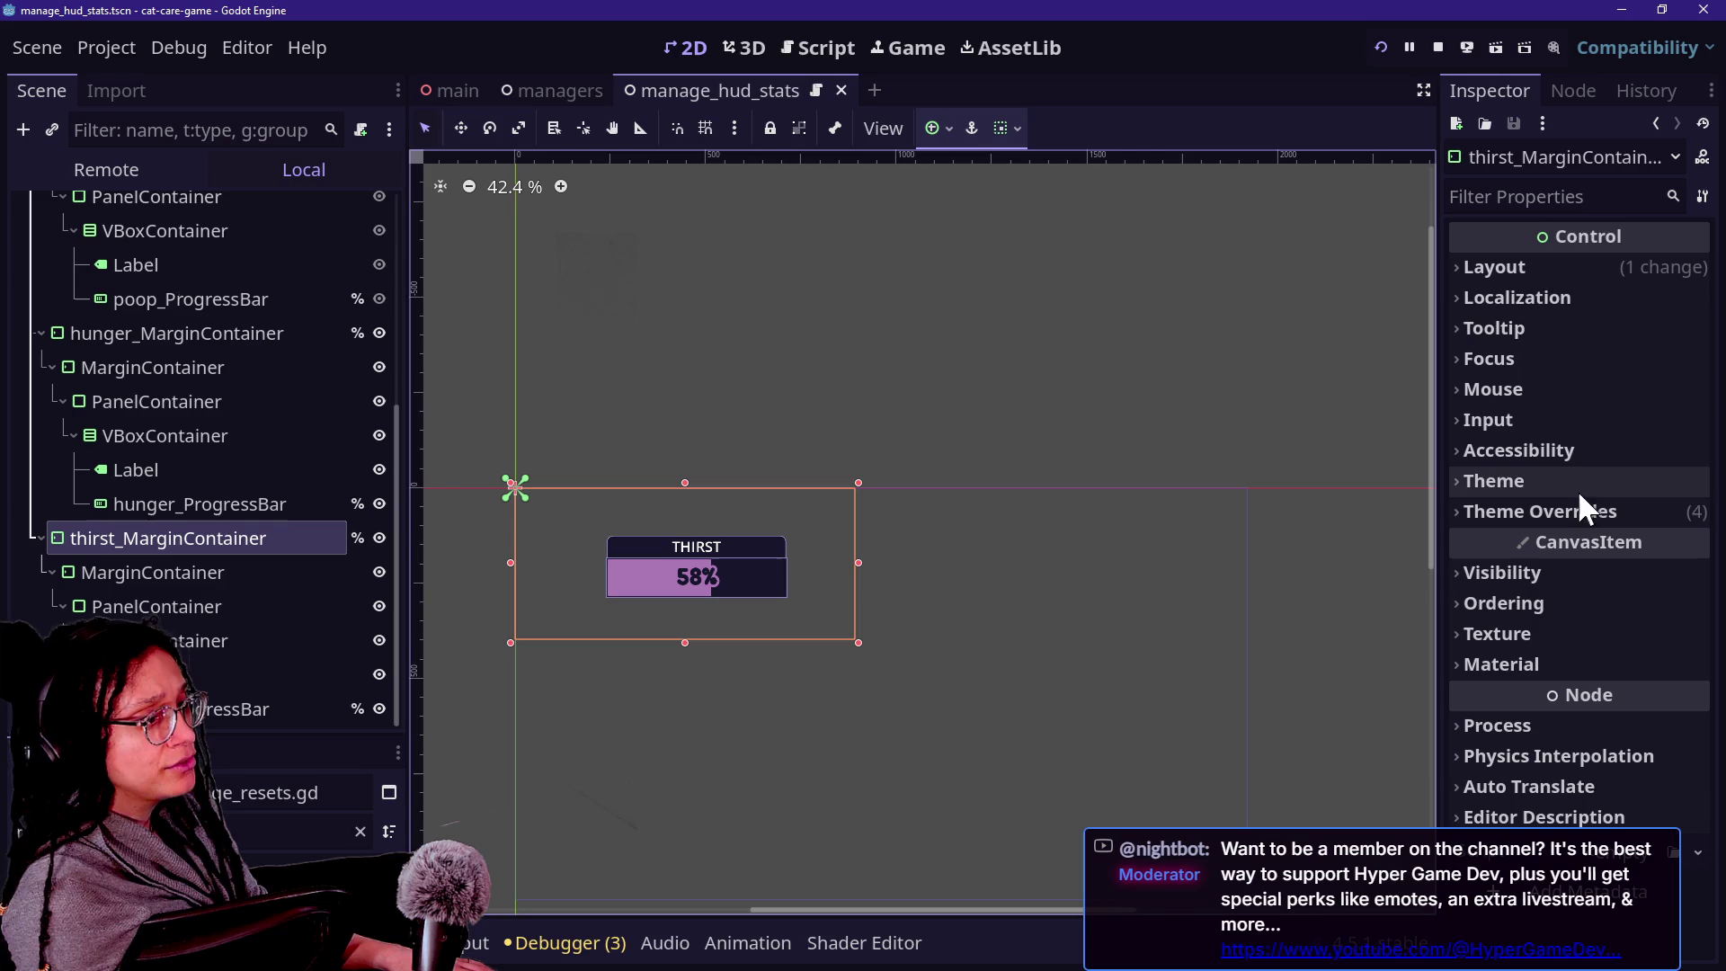
pyautogui.click(1515, 268)
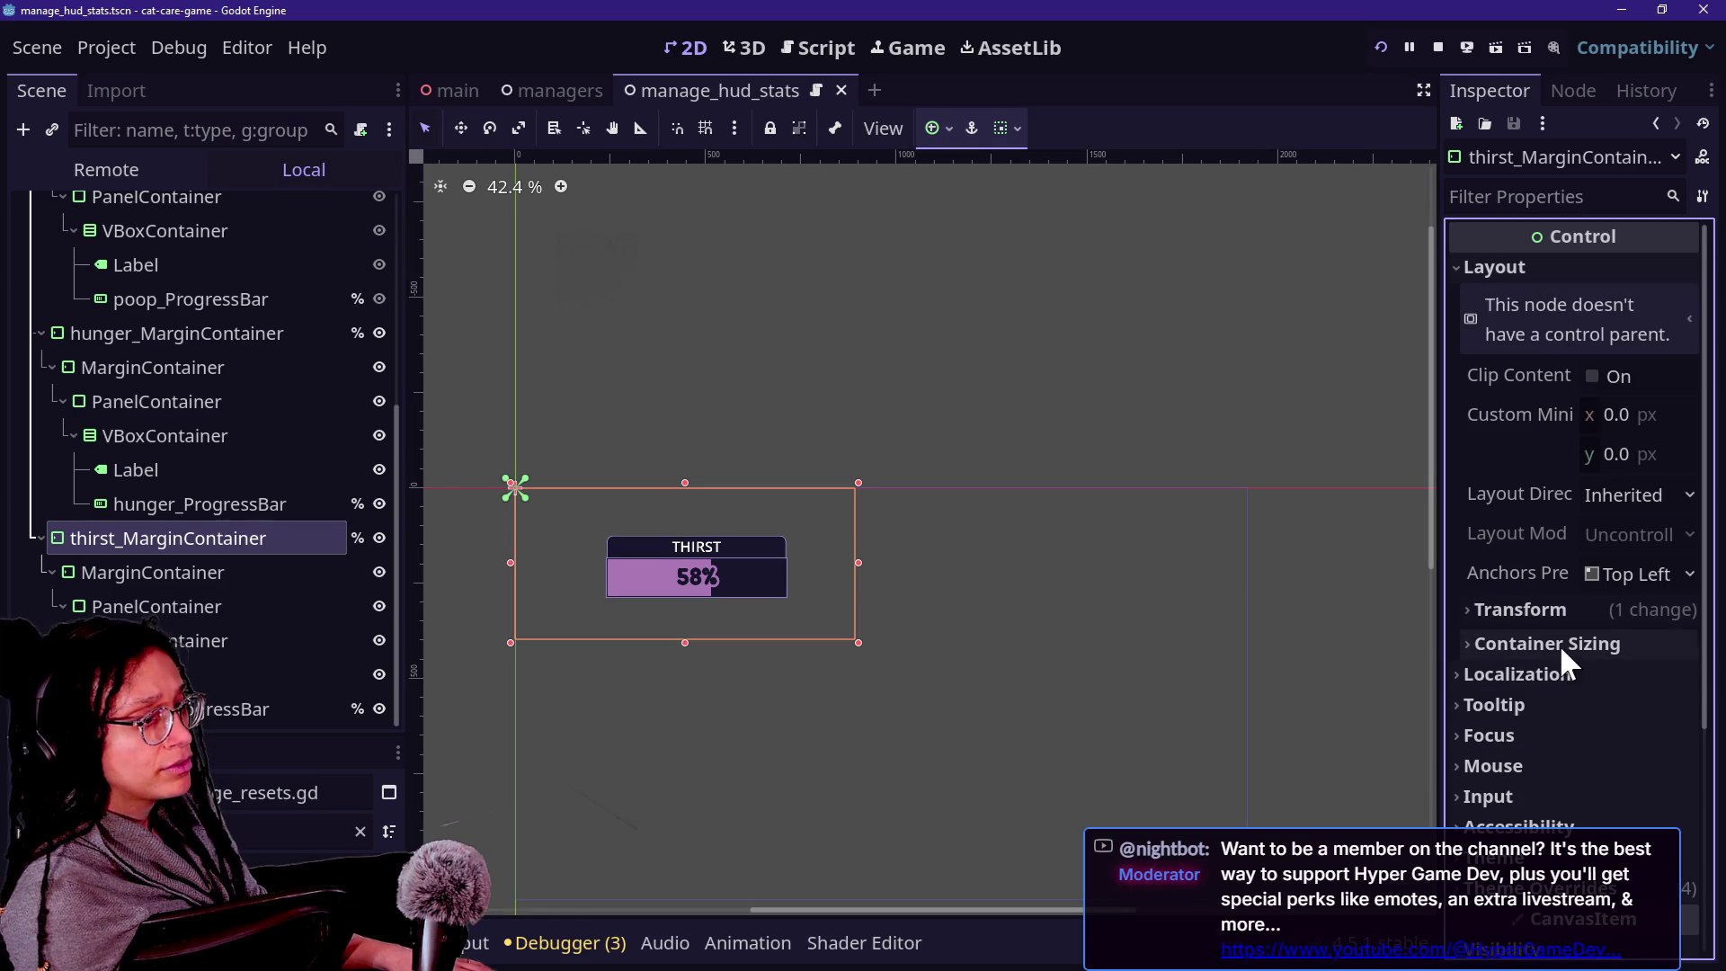
pyautogui.click(1638, 575)
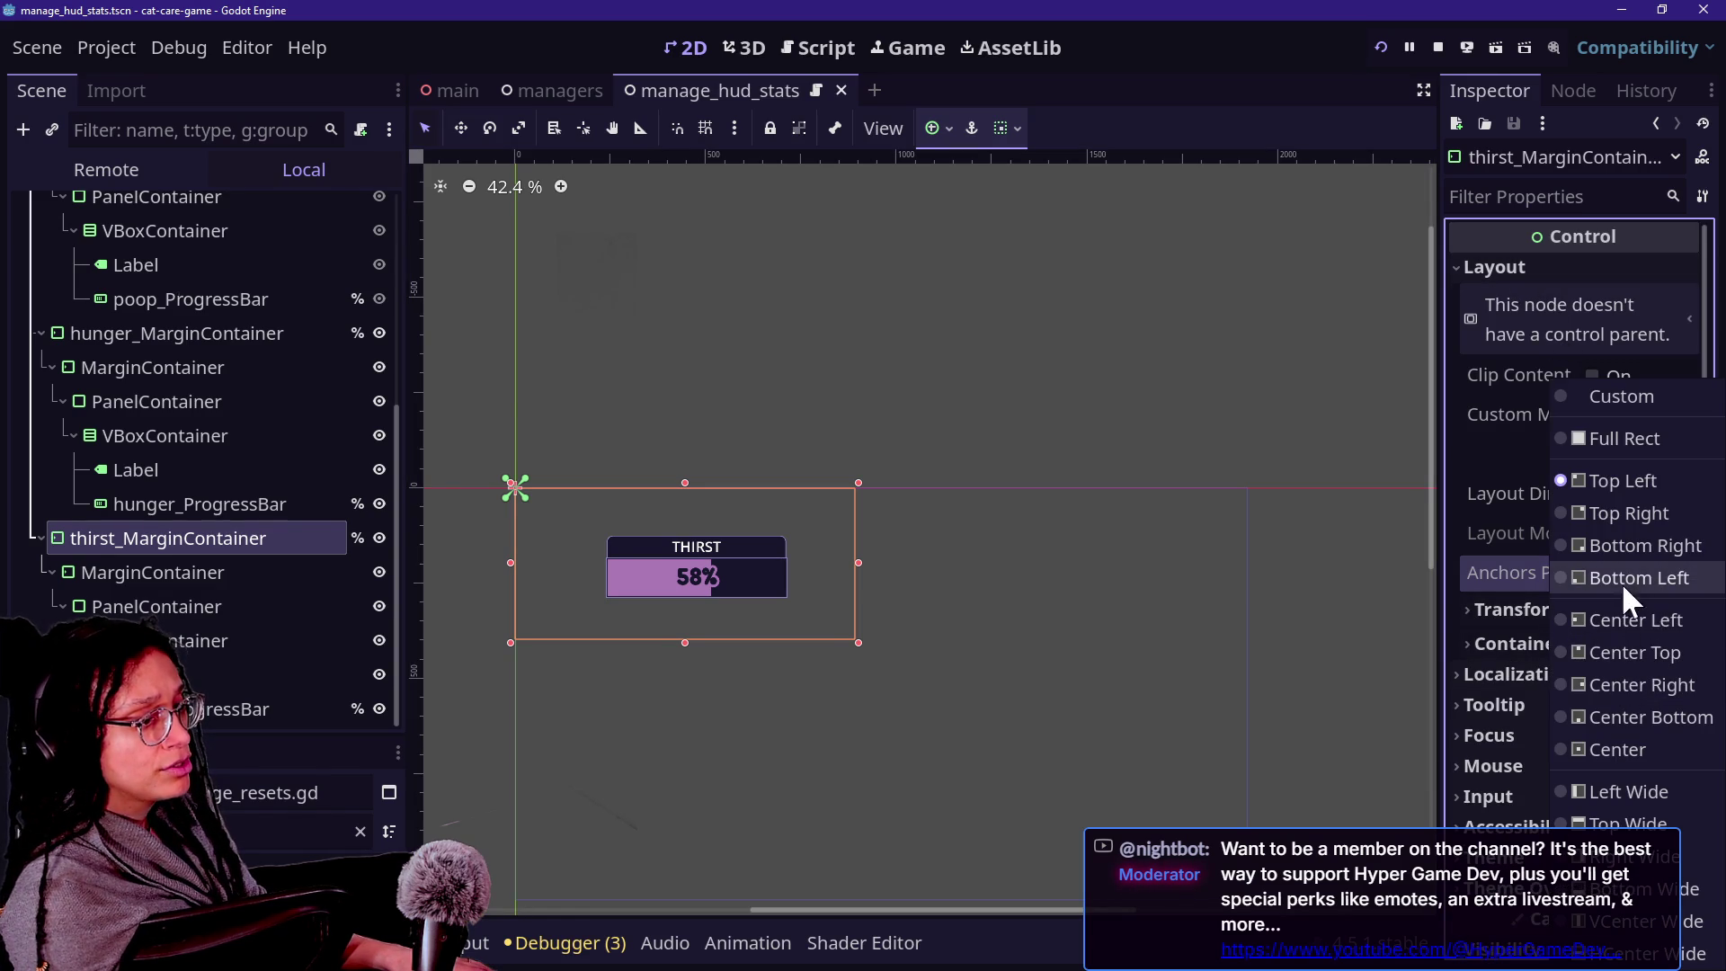
pyautogui.click(1624, 516)
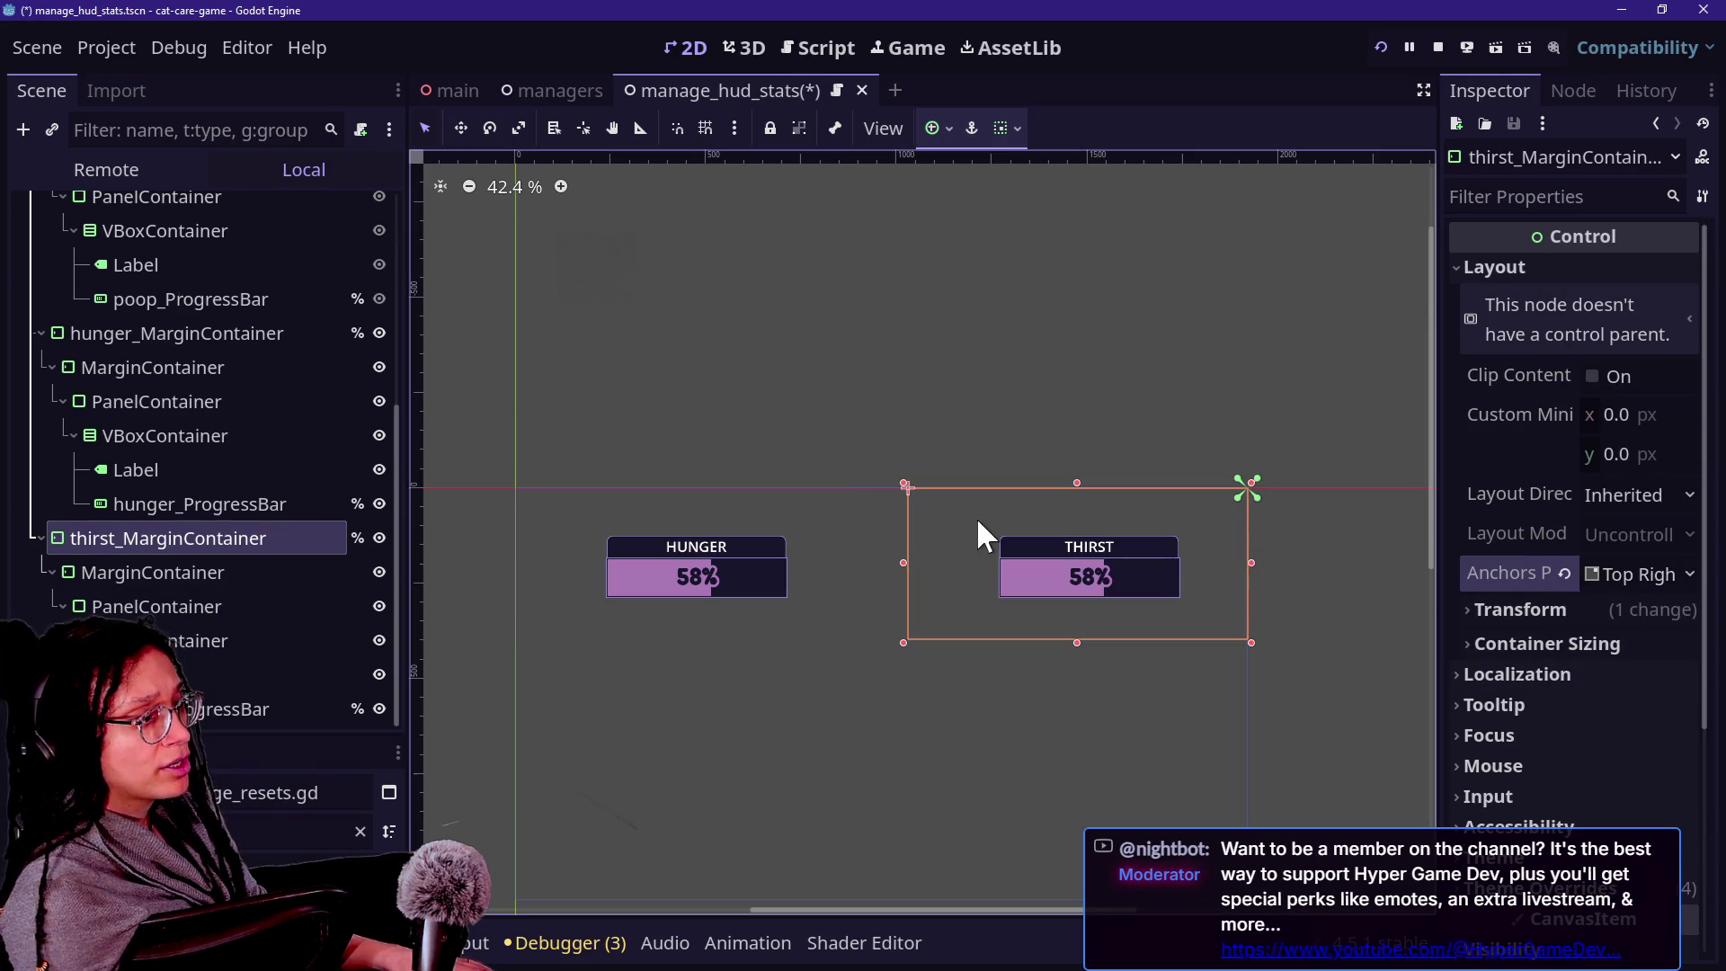
# Save the HUD scene and switch to the browser's live chat.
pyautogui.click(120, 343)
pyautogui.scroll(-2, 671, 548)
pyautogui.scroll(2, 672, 549)
pyautogui.hotkey('ctrl', 's')
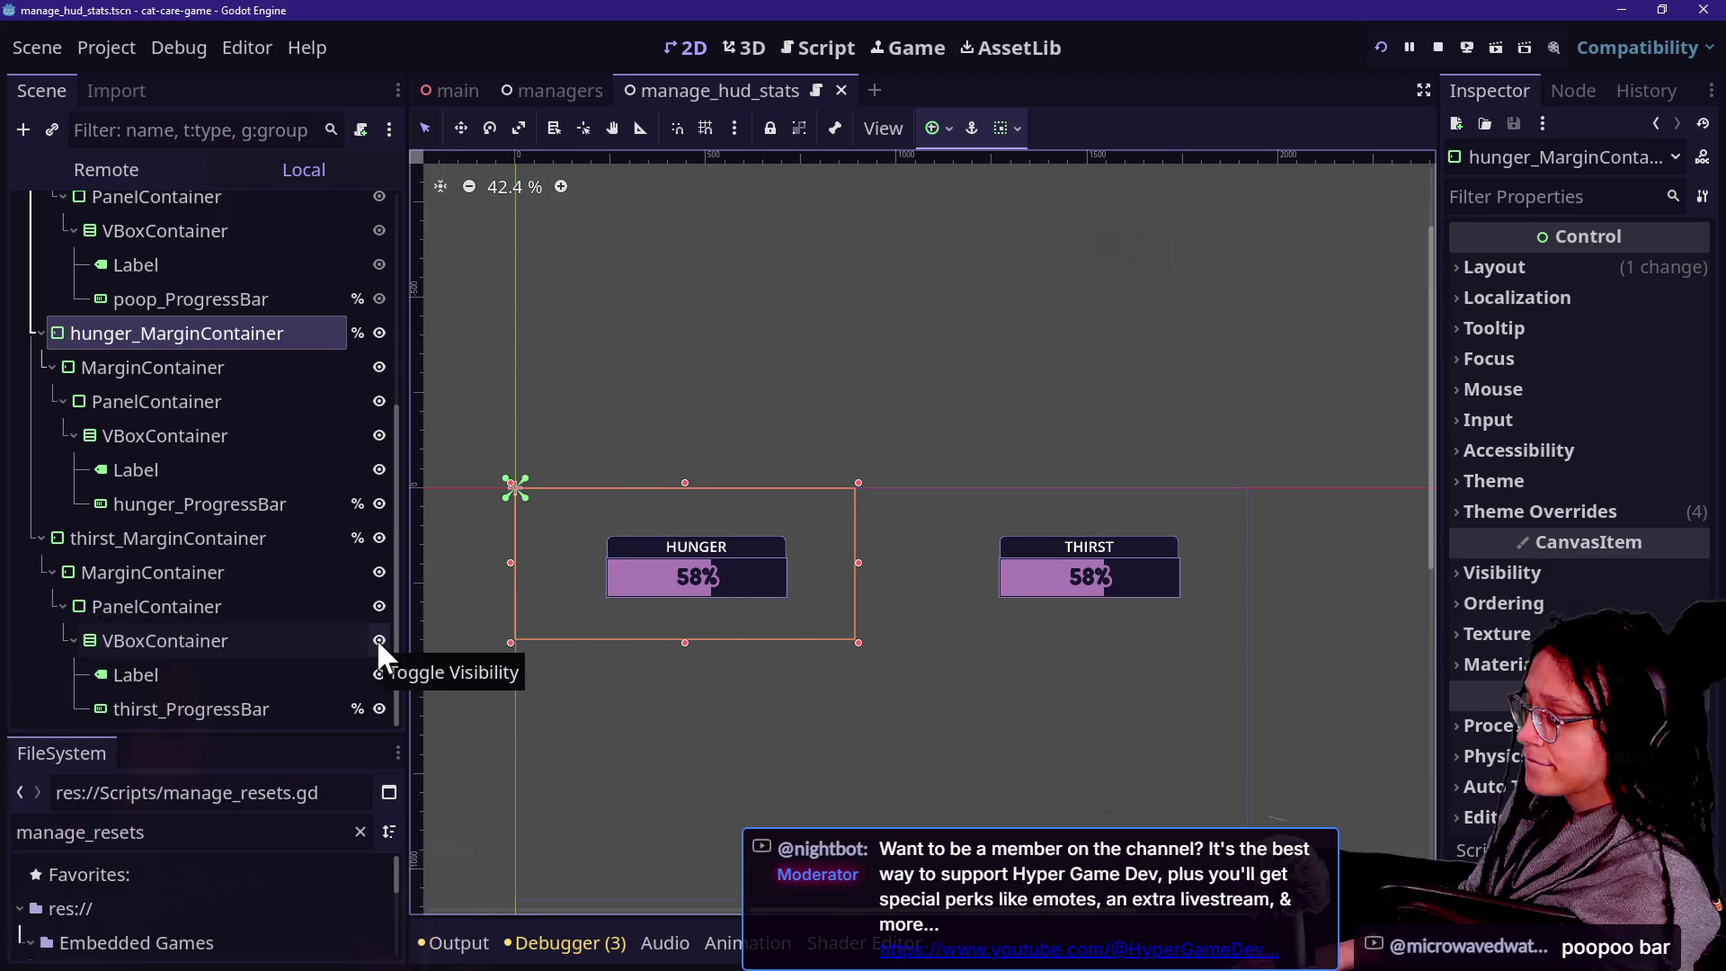
pyautogui.click(225, 539)
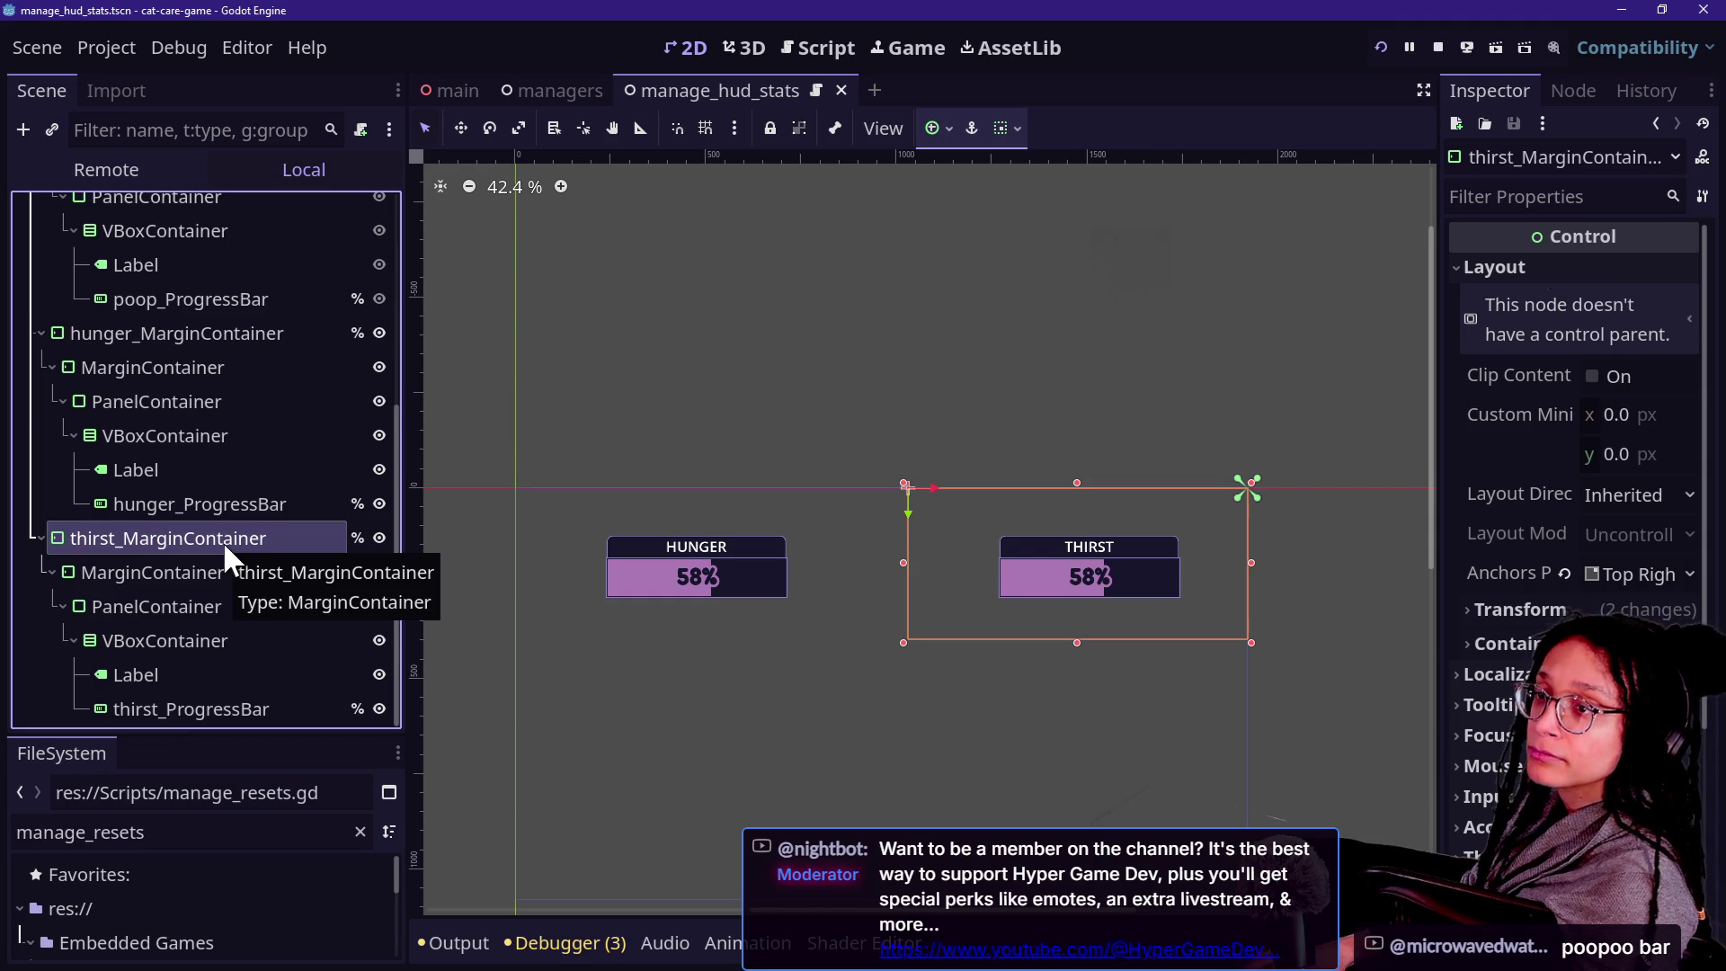
pyautogui.hotkey('alt', 'Tab')
pyautogui.hotkey('alt', 'Tab')
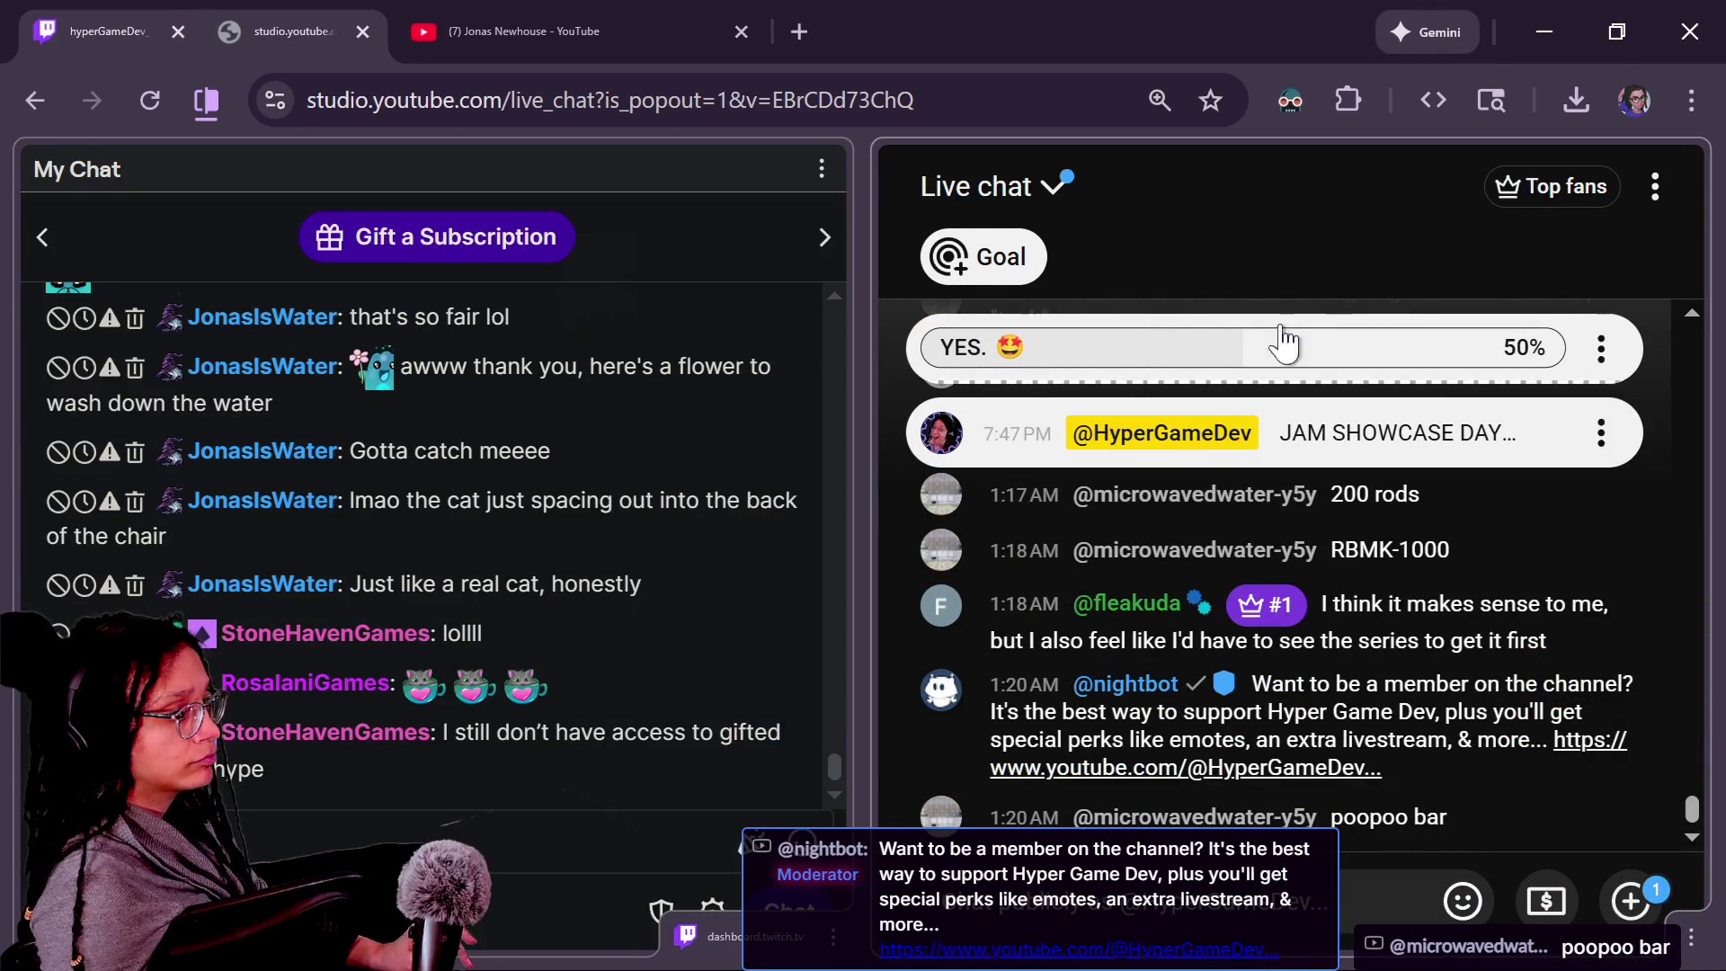
# Check the Canva HUD mockup, then return to Godot and select the hunger panel.
pyautogui.moveTo(795, 544)
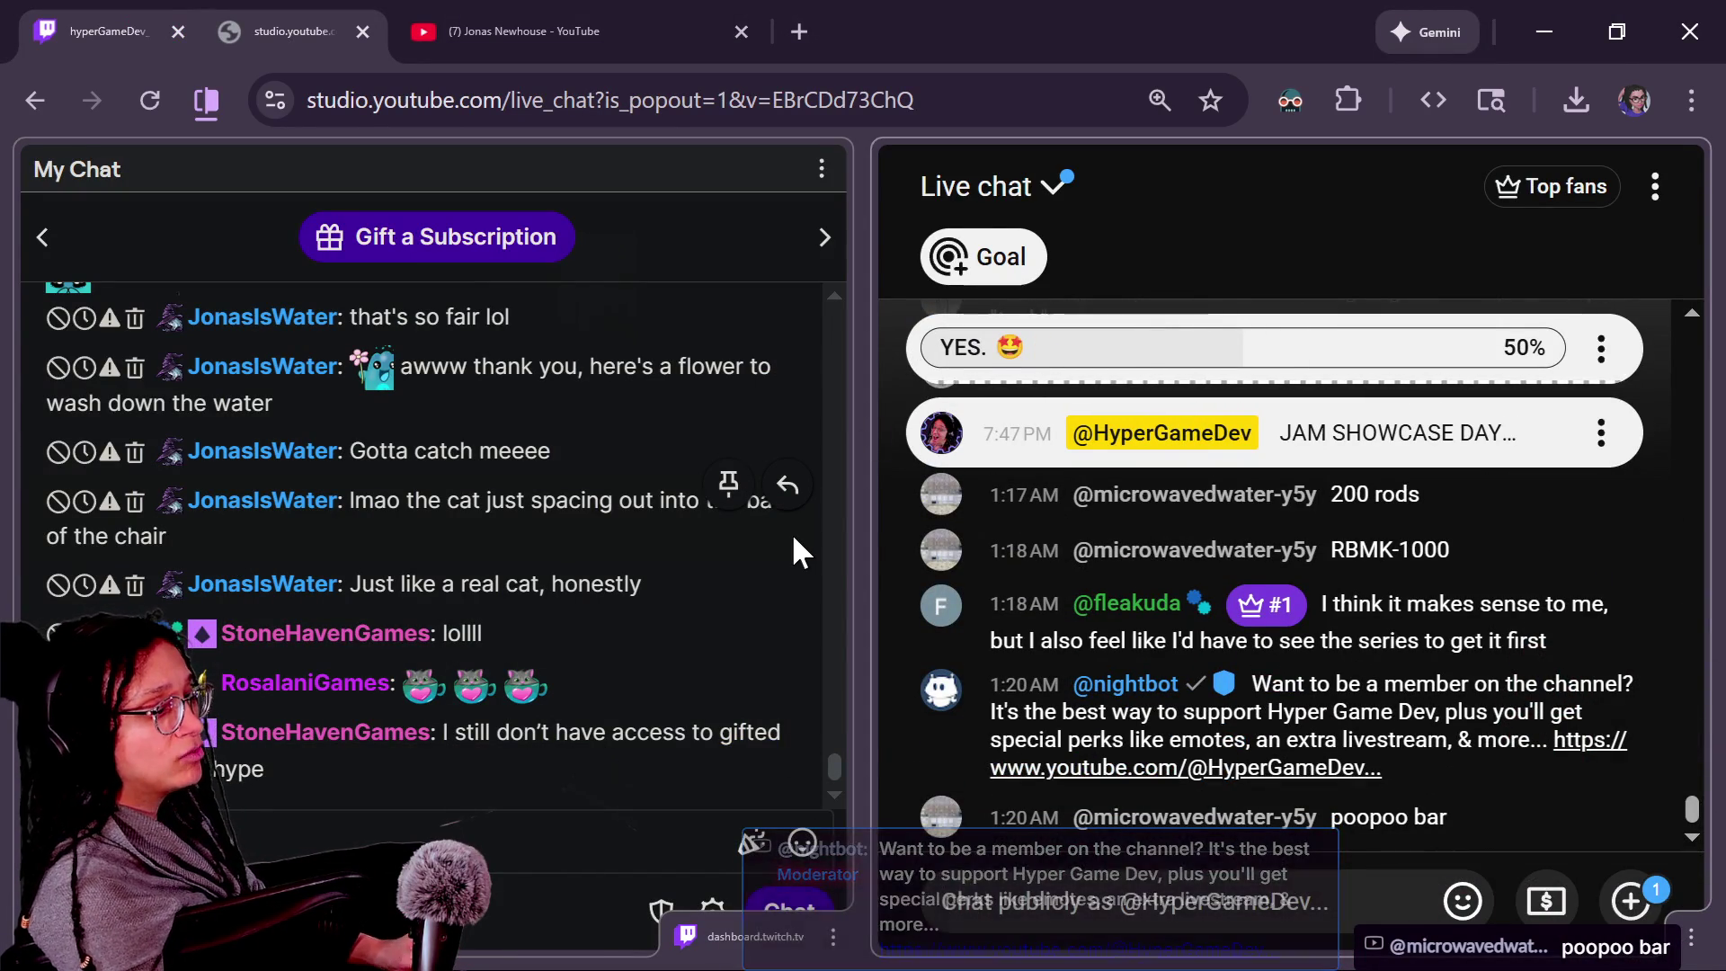
pyautogui.hotkey('alt', 'Tab')
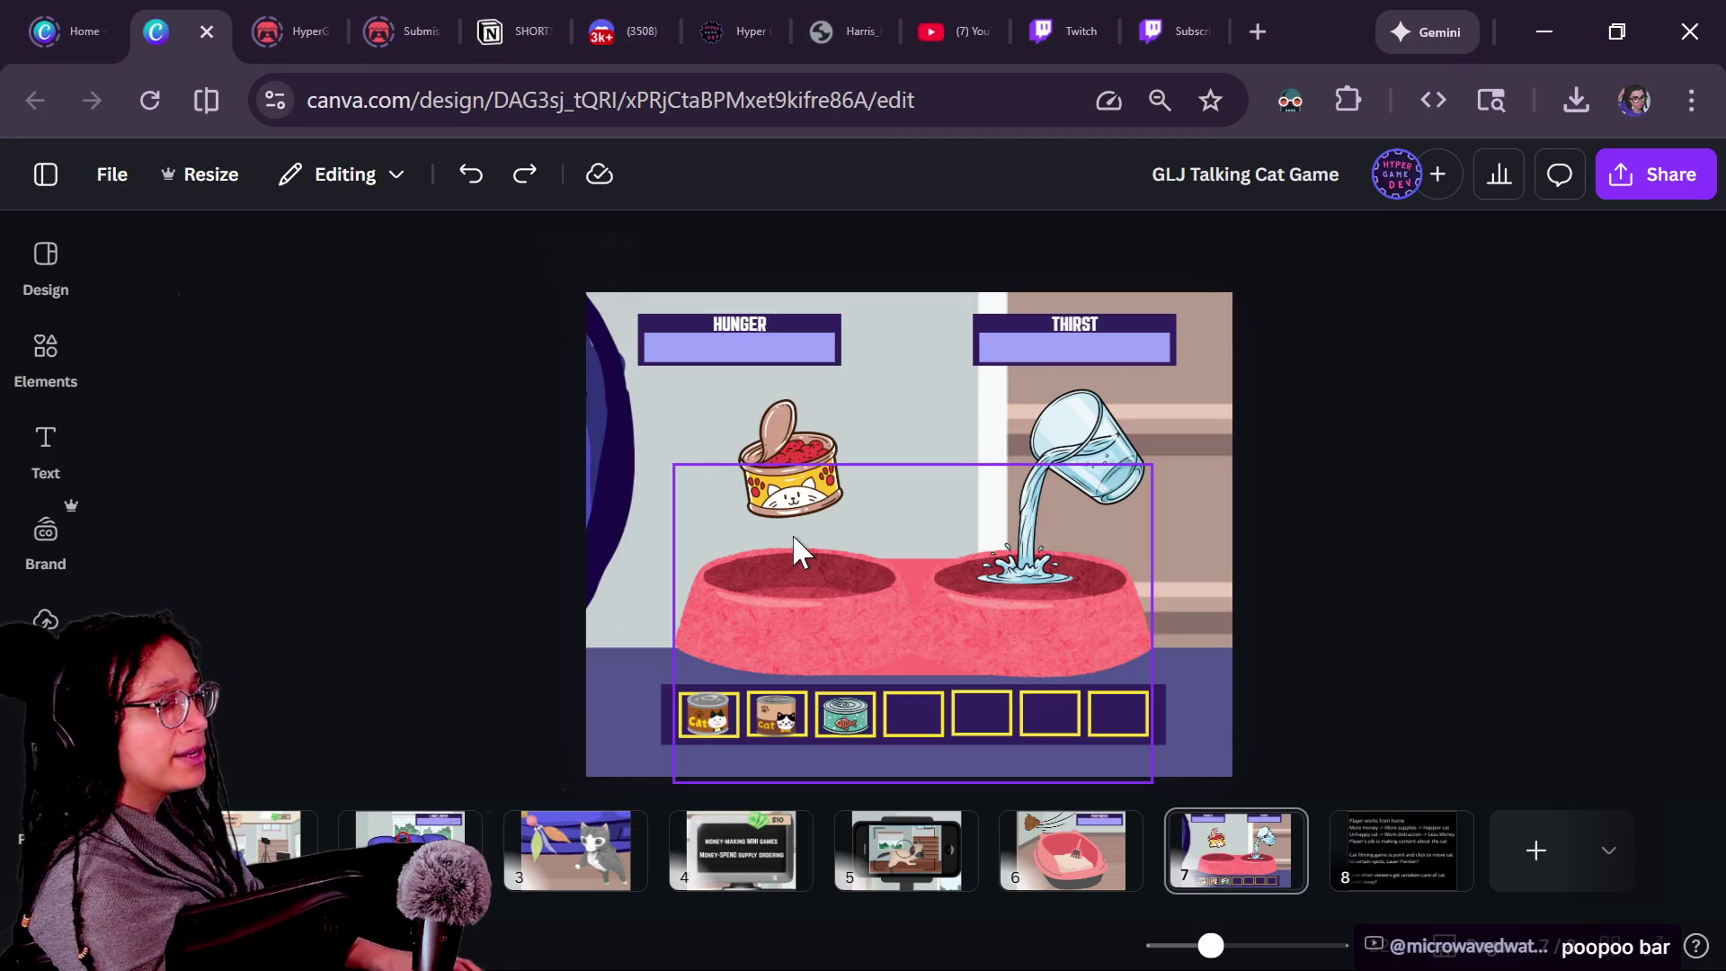
pyautogui.hotkey('alt', 'Tab')
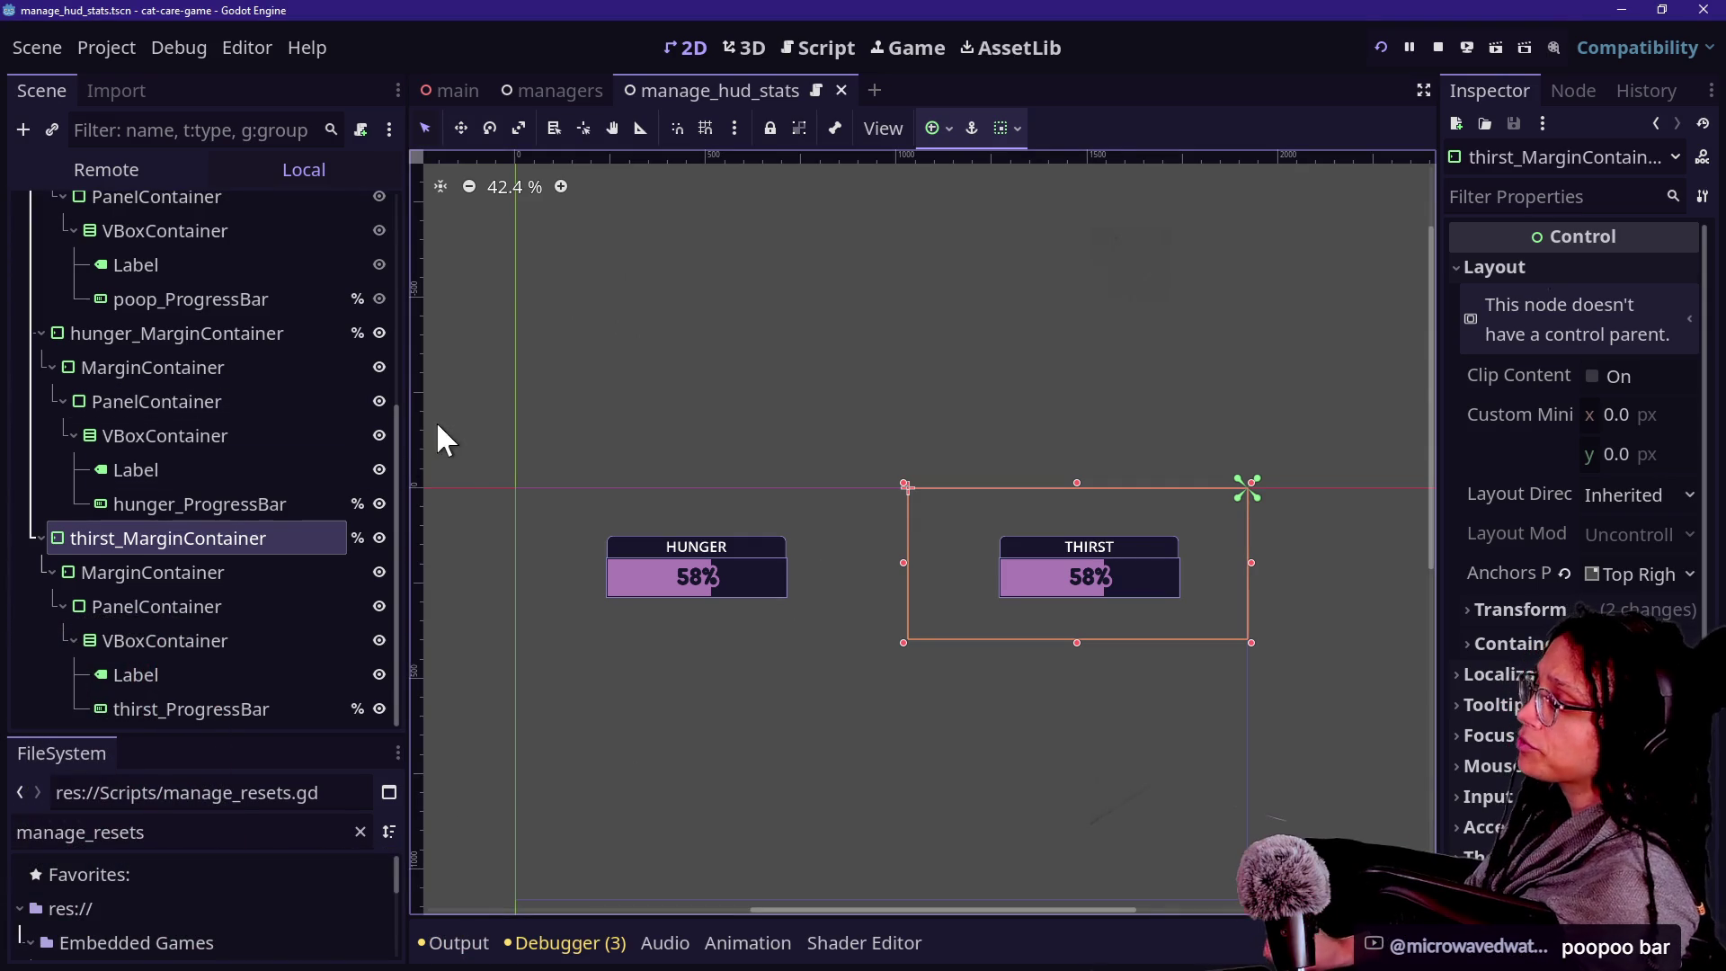
pyautogui.click(297, 402)
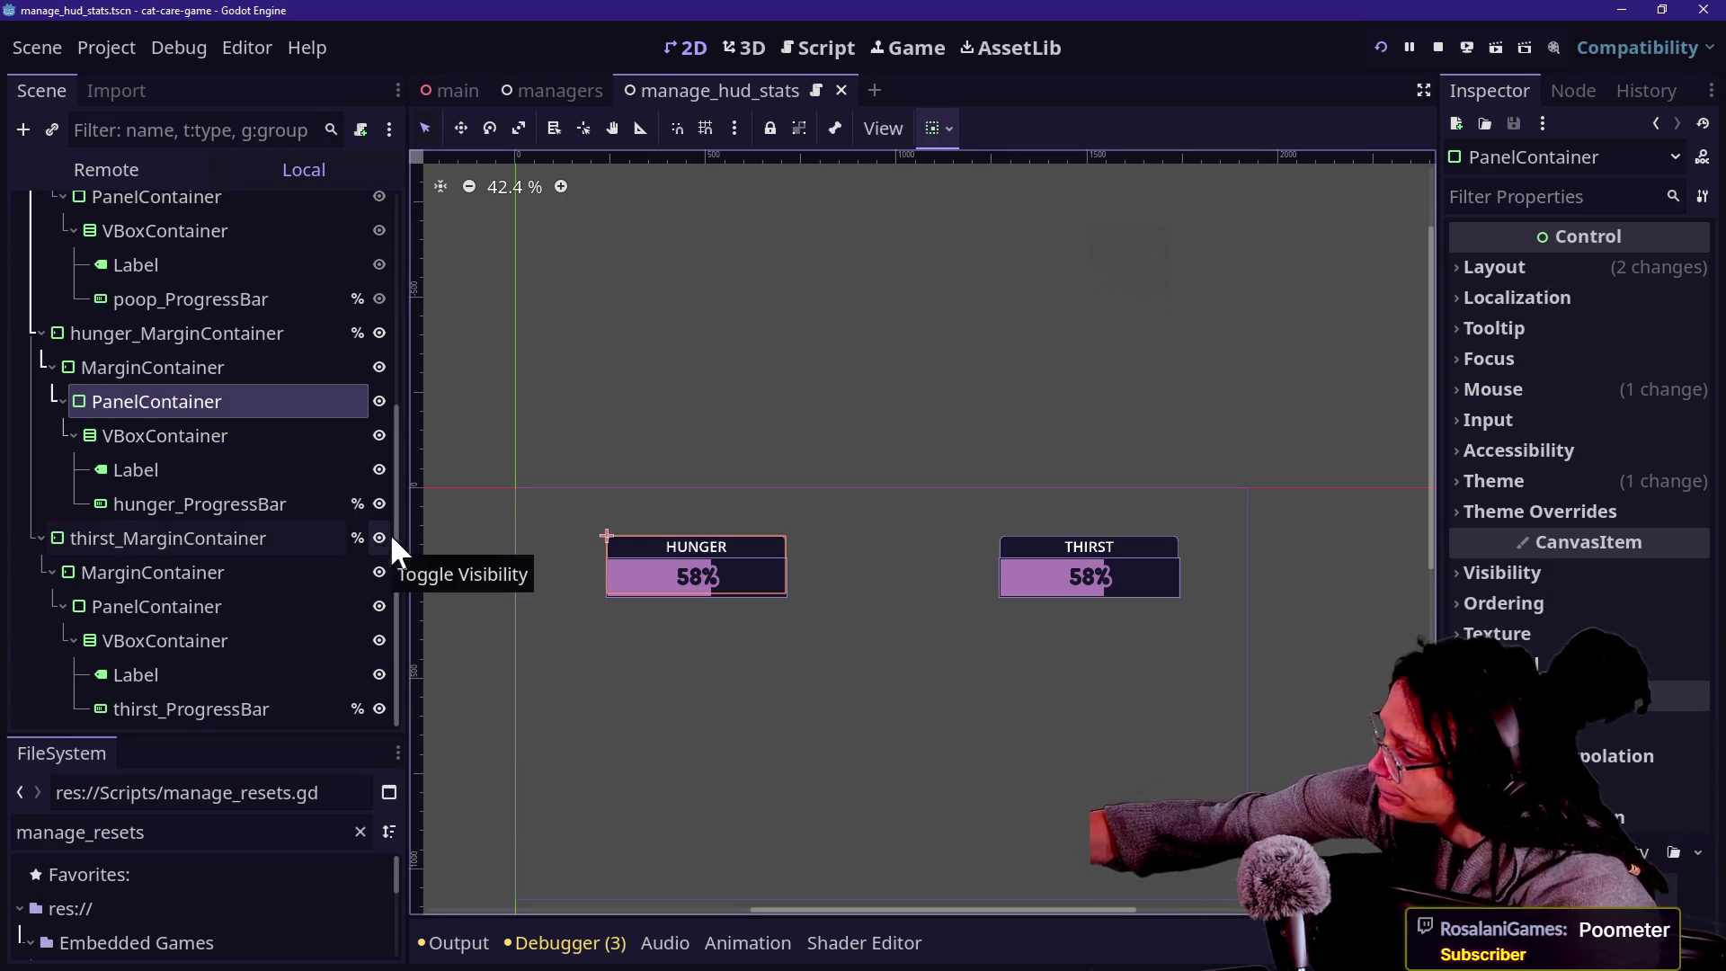
# Hide hunger_MarginContainer and thirst_MarginContainer and save the scene.
pyautogui.click(225, 433)
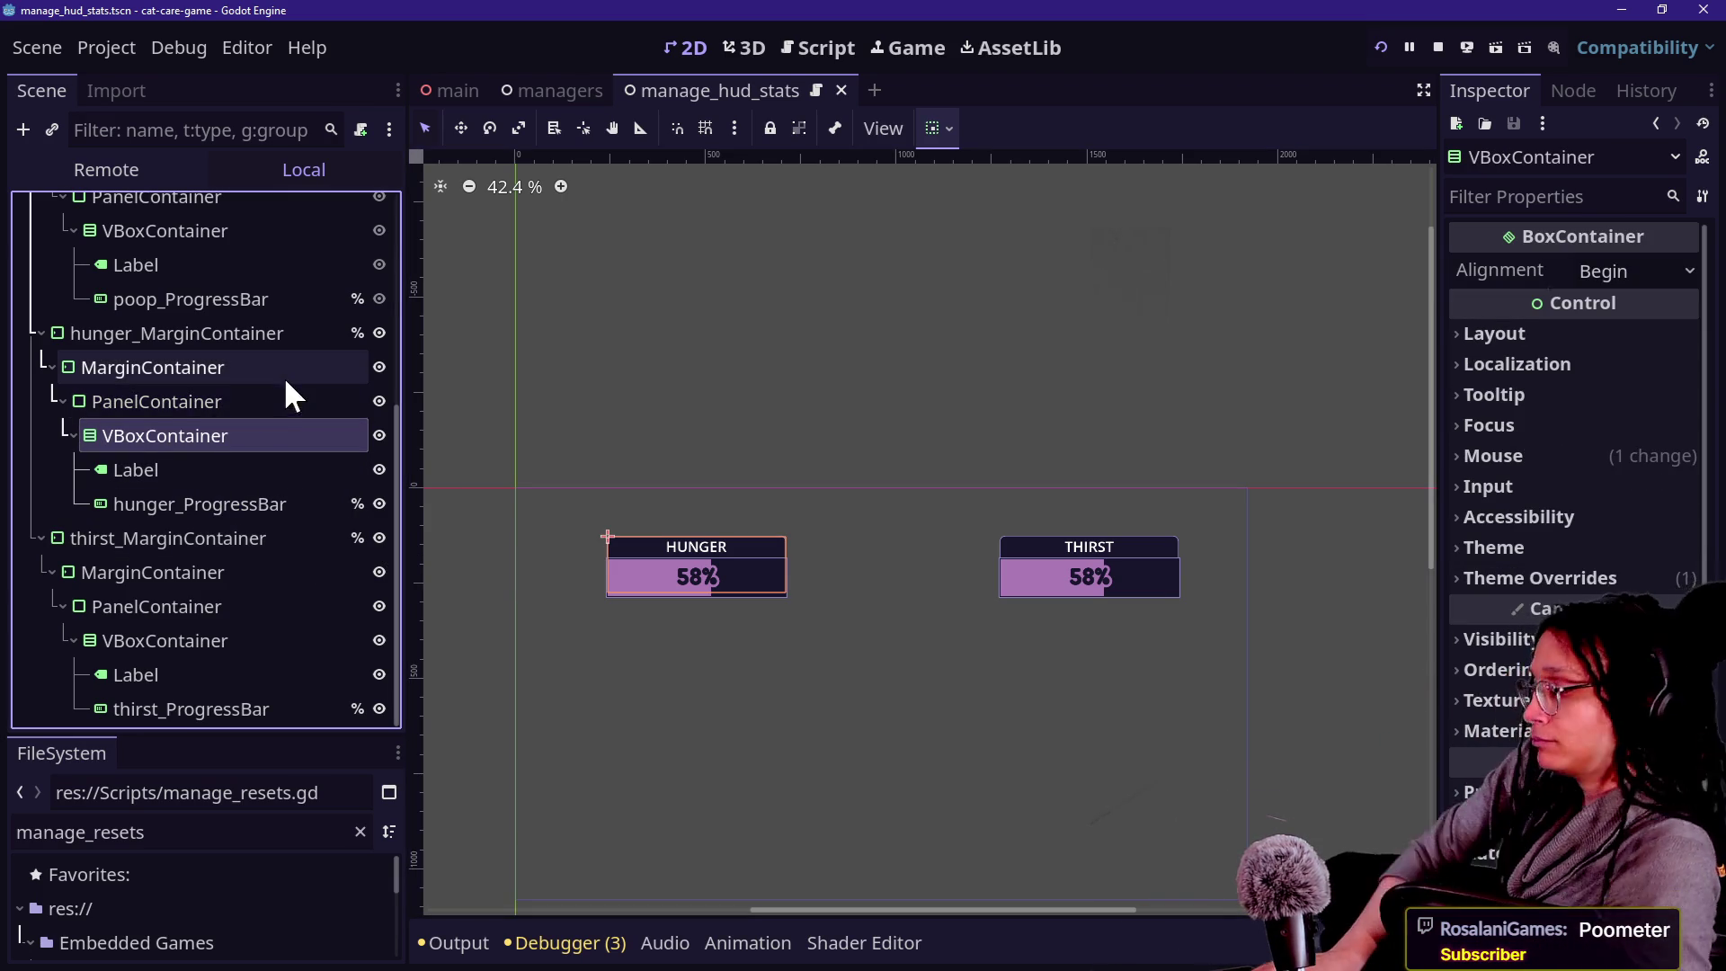
pyautogui.hotkey('ctrl', 's')
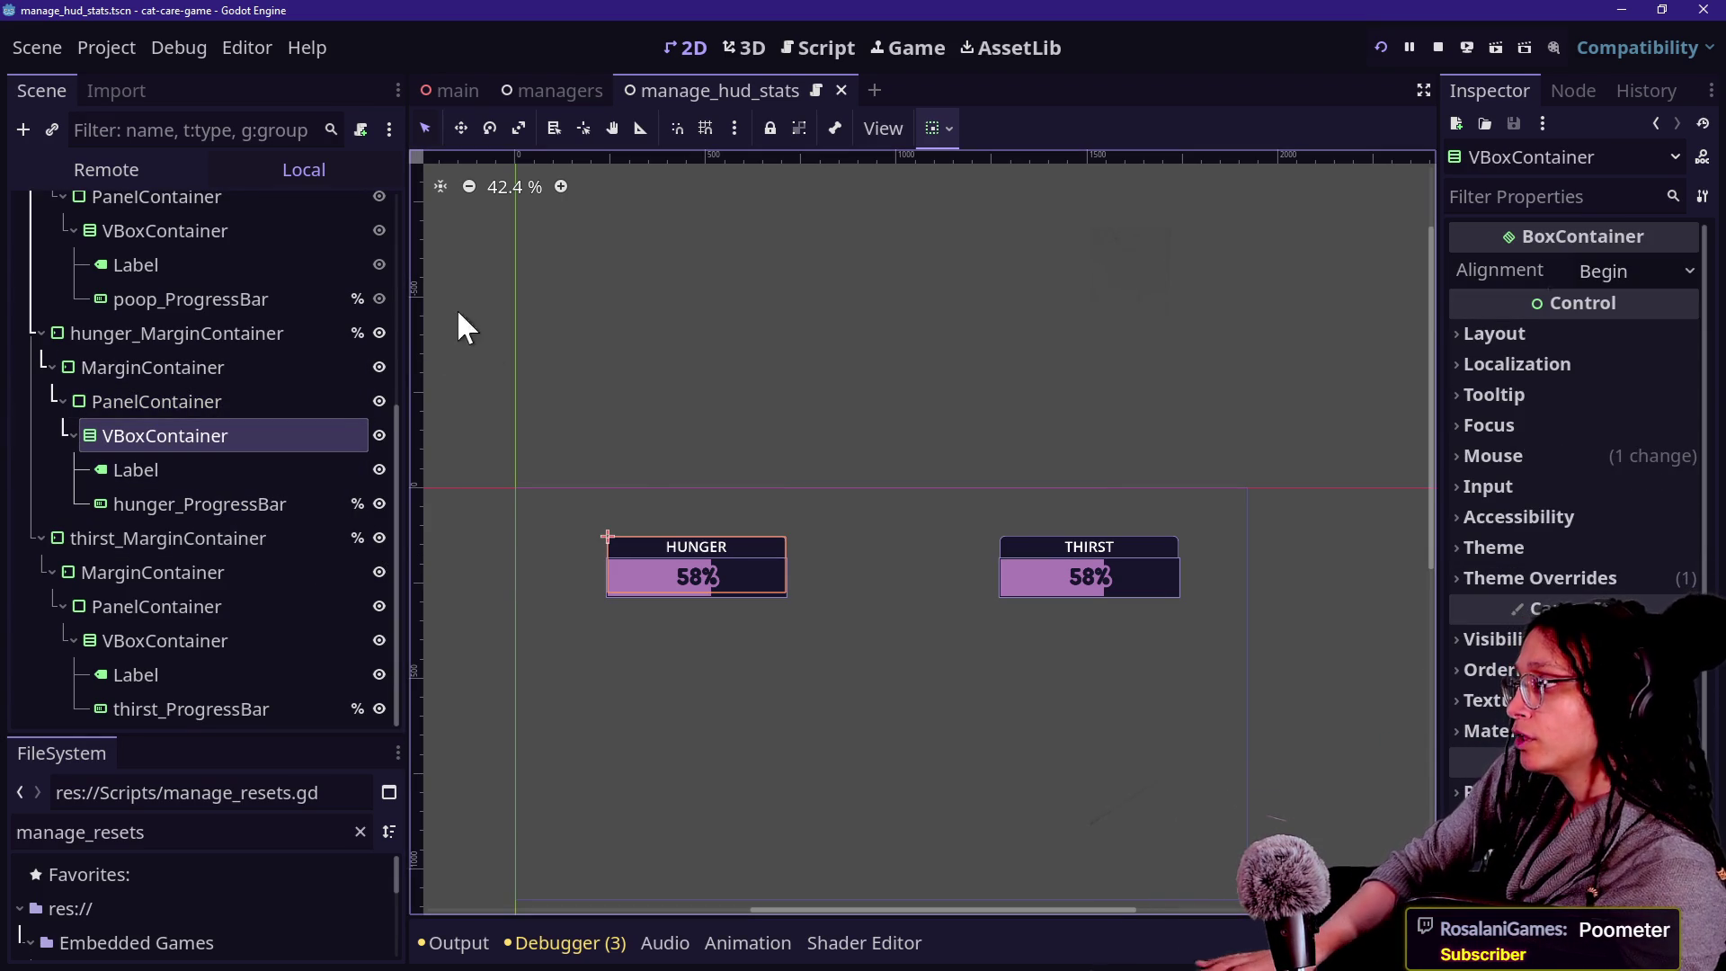
pyautogui.click(380, 333)
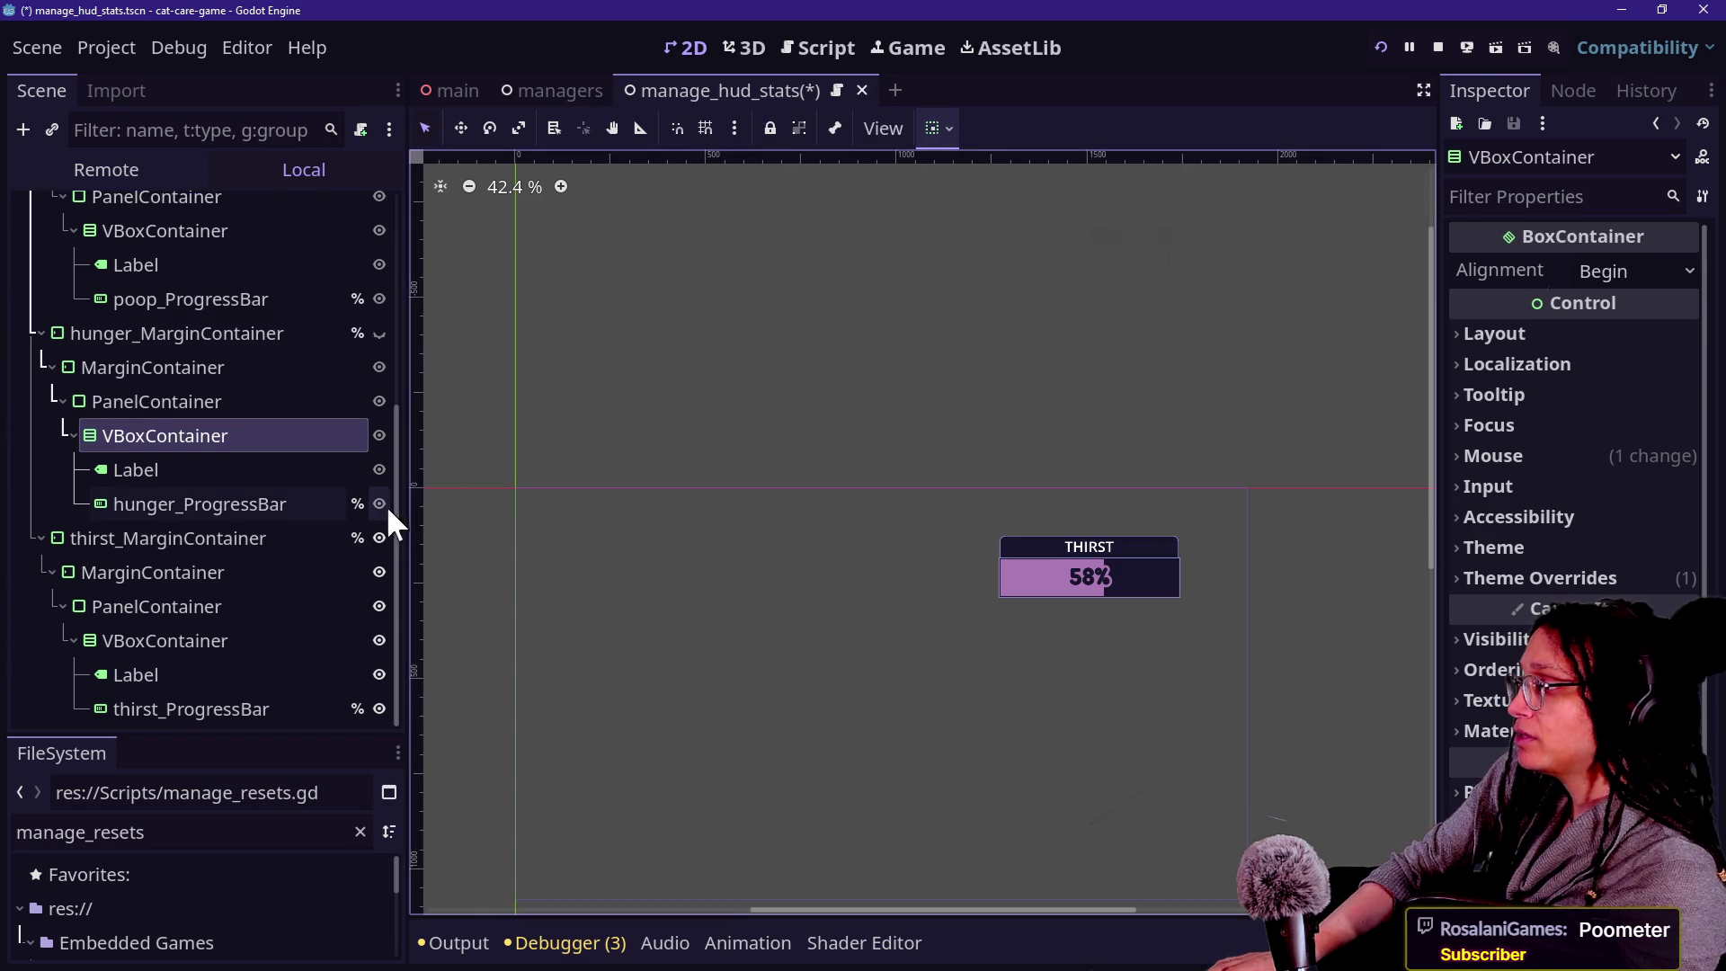
pyautogui.click(379, 538)
pyautogui.hotkey('ctrl', 's')
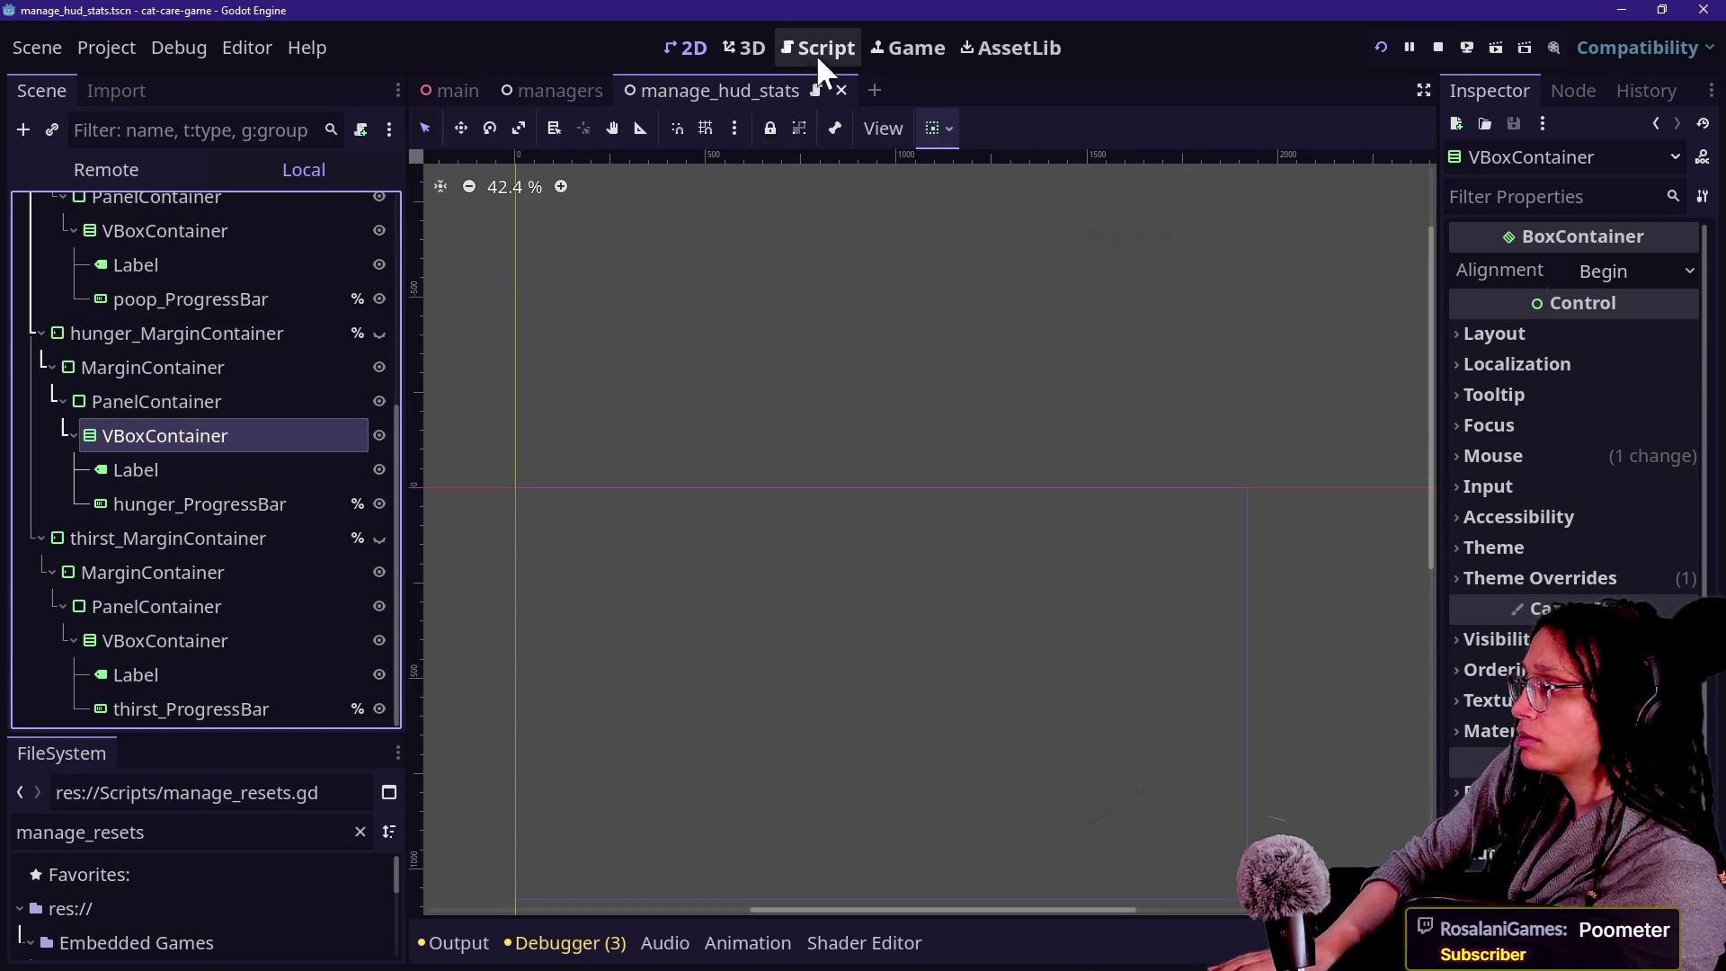
# Open the HUD stats script, then switch over to GitHub Desktop.
pyautogui.click(819, 47)
pyautogui.click(908, 502)
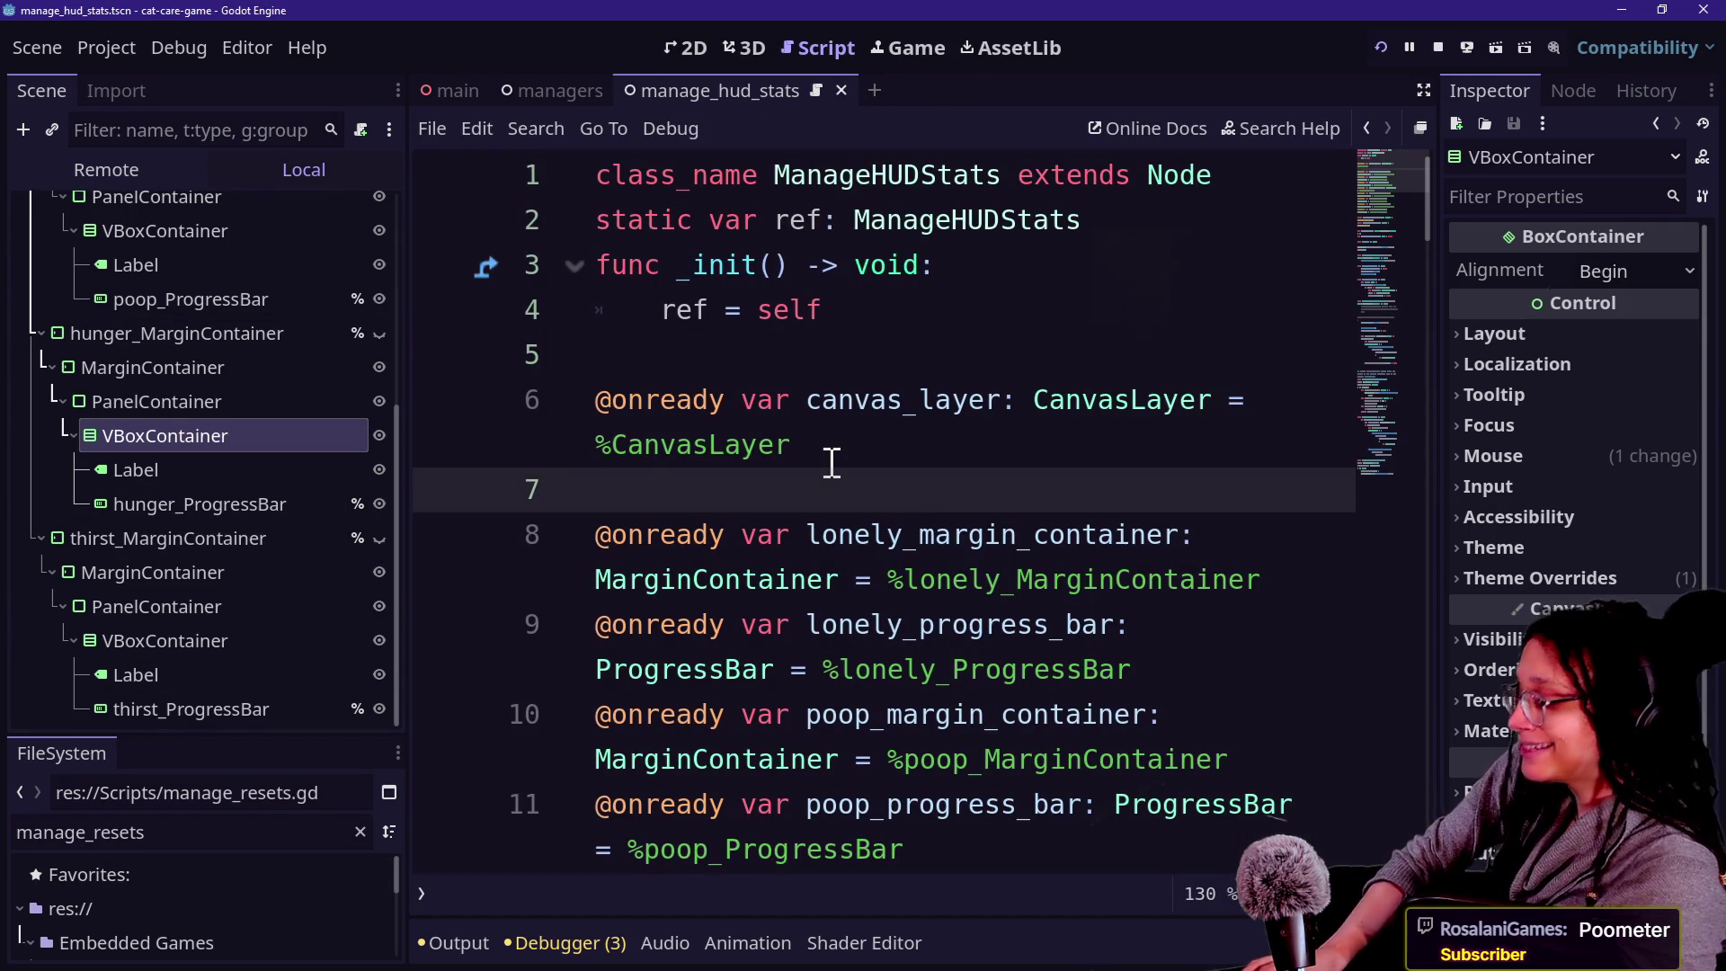
pyautogui.hotkey('shift', 'alt', 'o')
pyautogui.press('Escape')
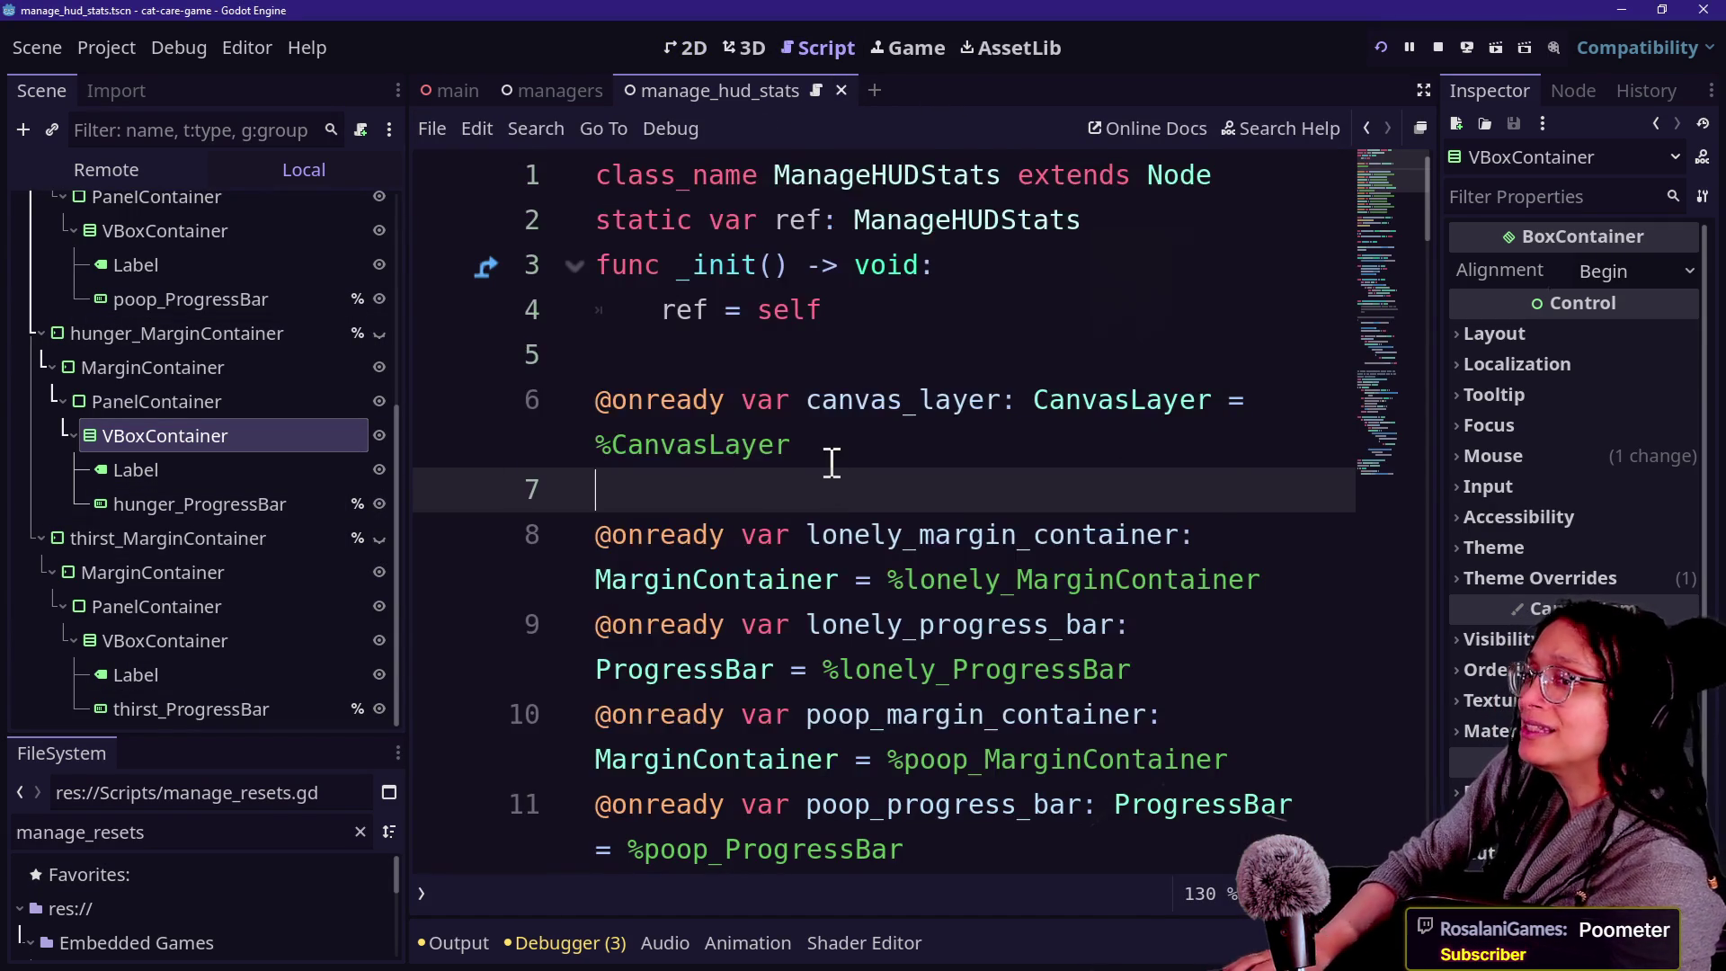
pyautogui.hotkey('alt', 'Tab')
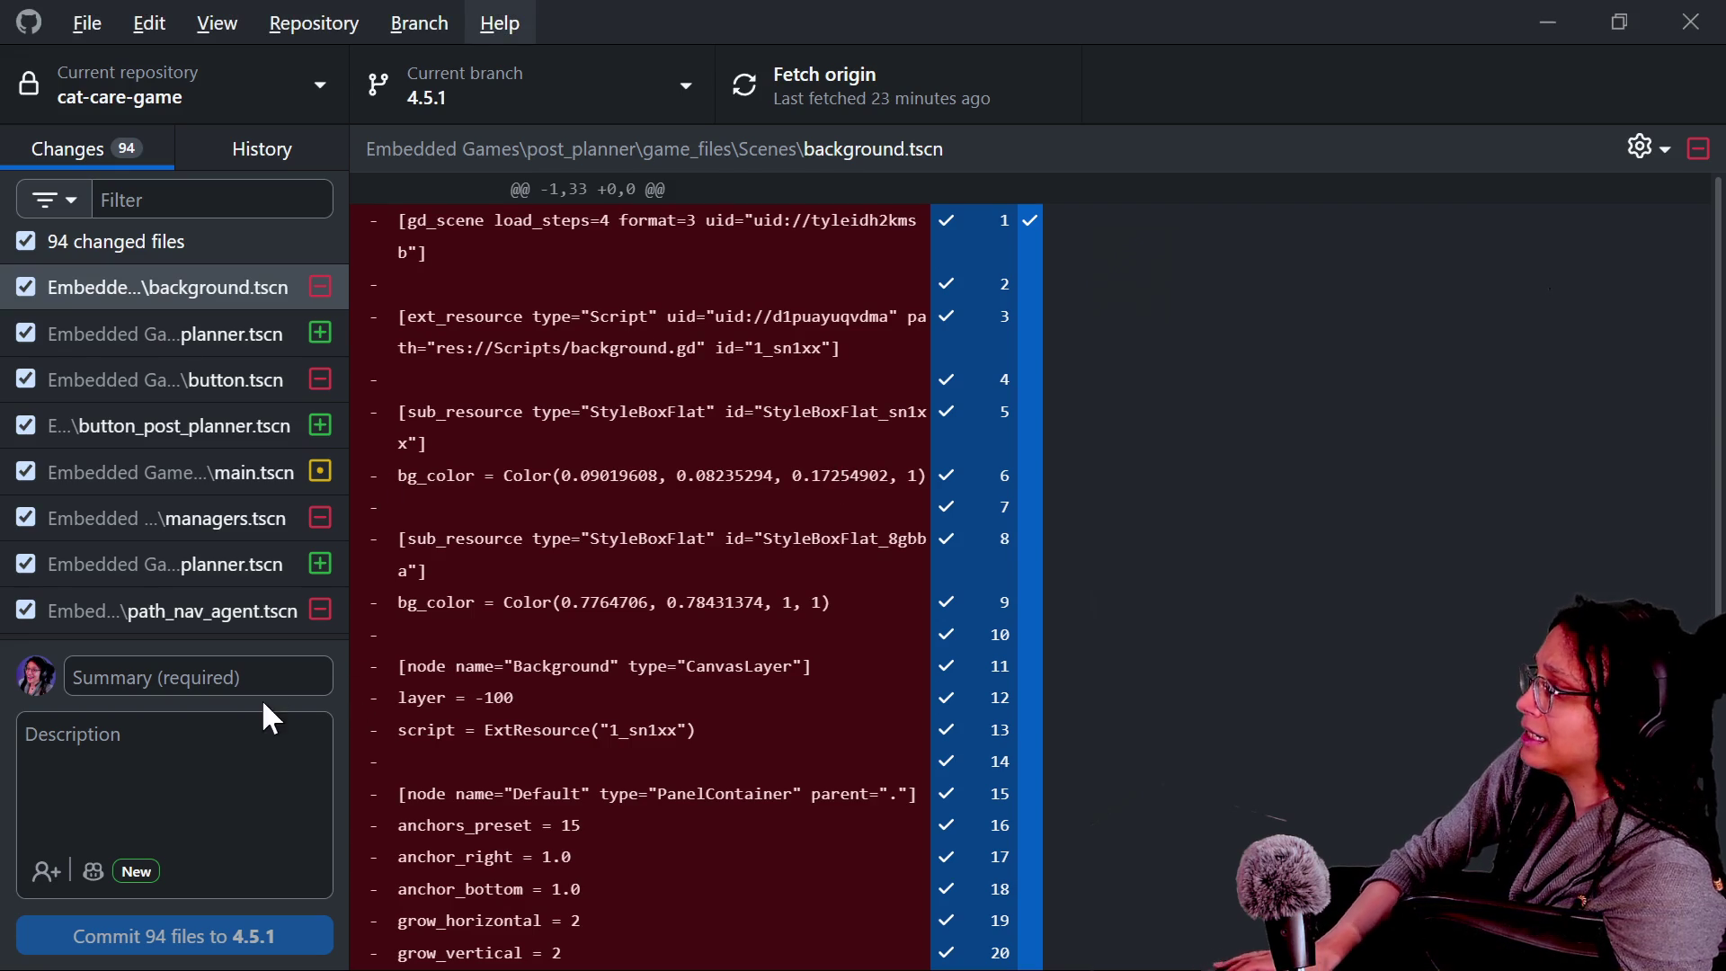
# Commit 94 files to 4.5.1 as 'manage hud stats setup for multiple potential stats', then push.
pyautogui.click(250, 689)
pyautogui.write('hud ')
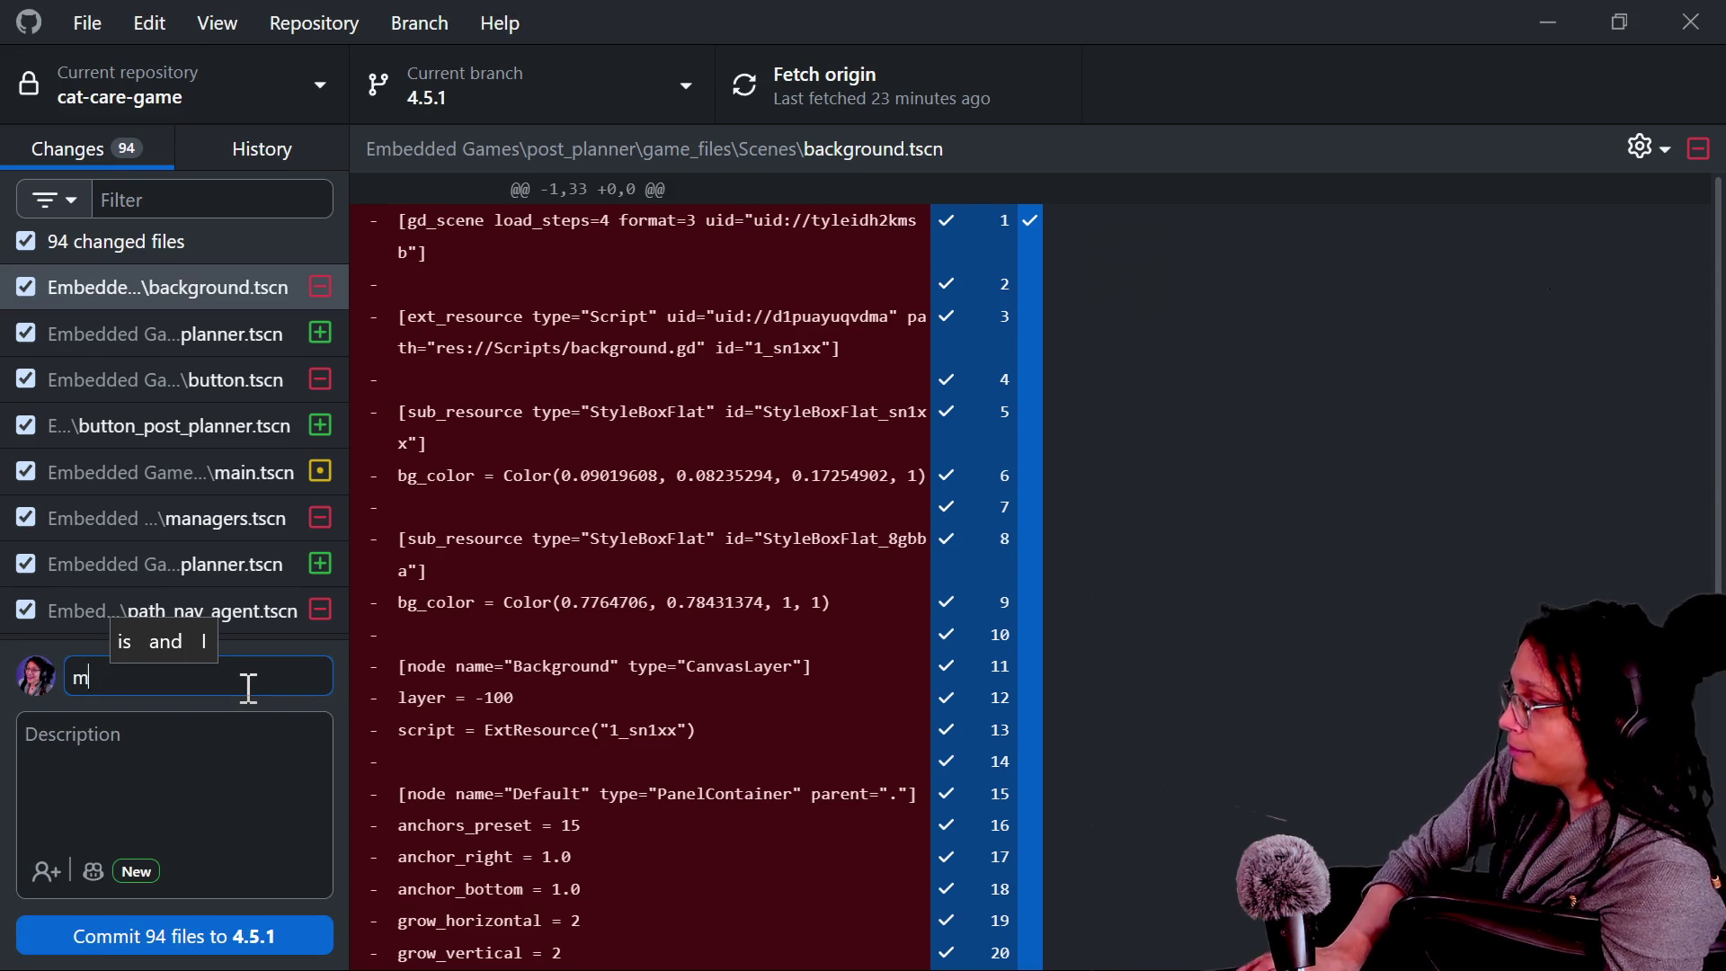
pyautogui.write('anage ')
pyautogui.write('hud sta')
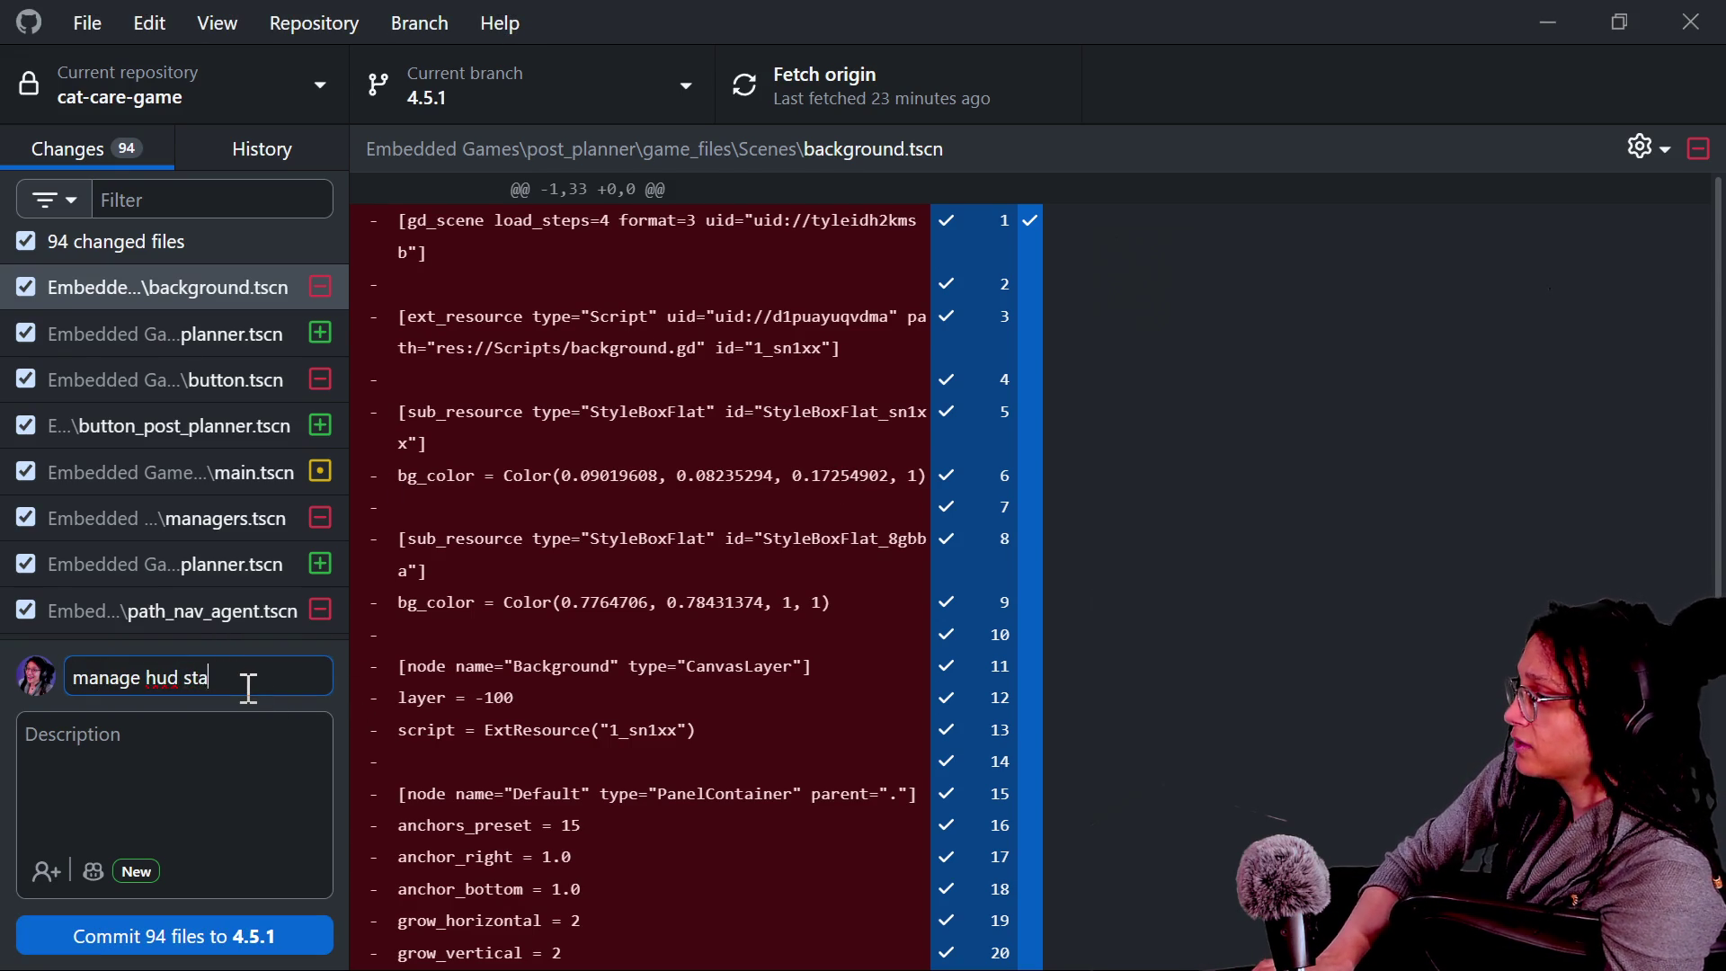
pyautogui.write('ts setup ')
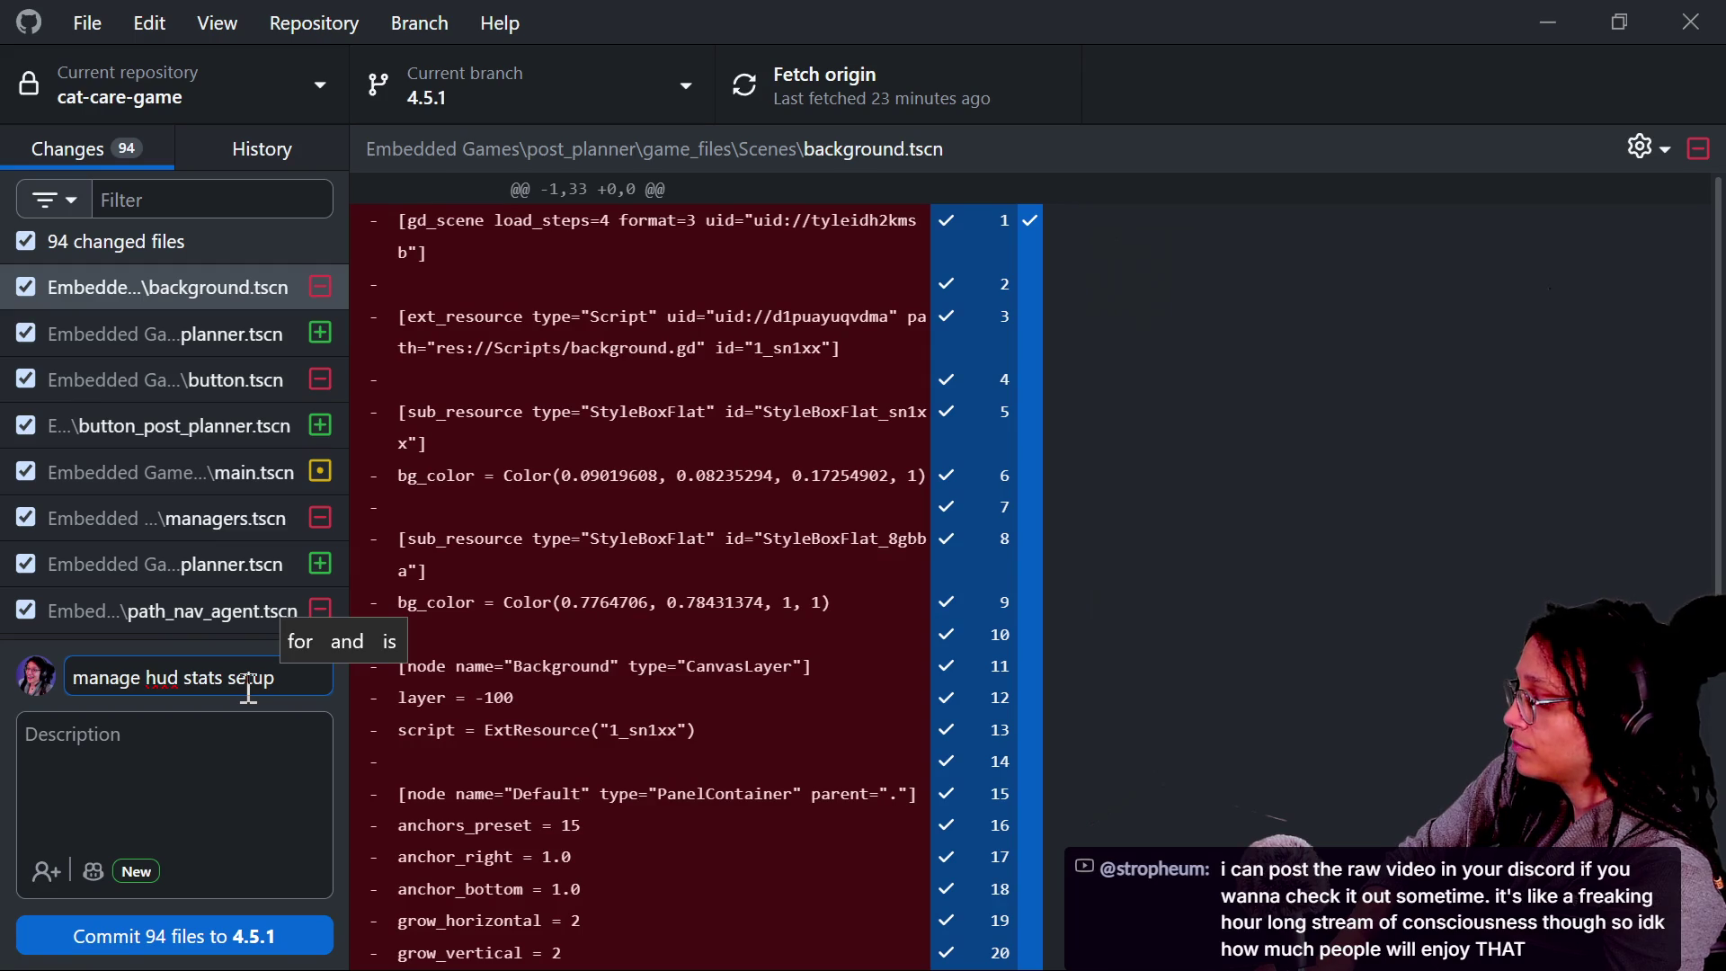
pyautogui.write('r multippl')
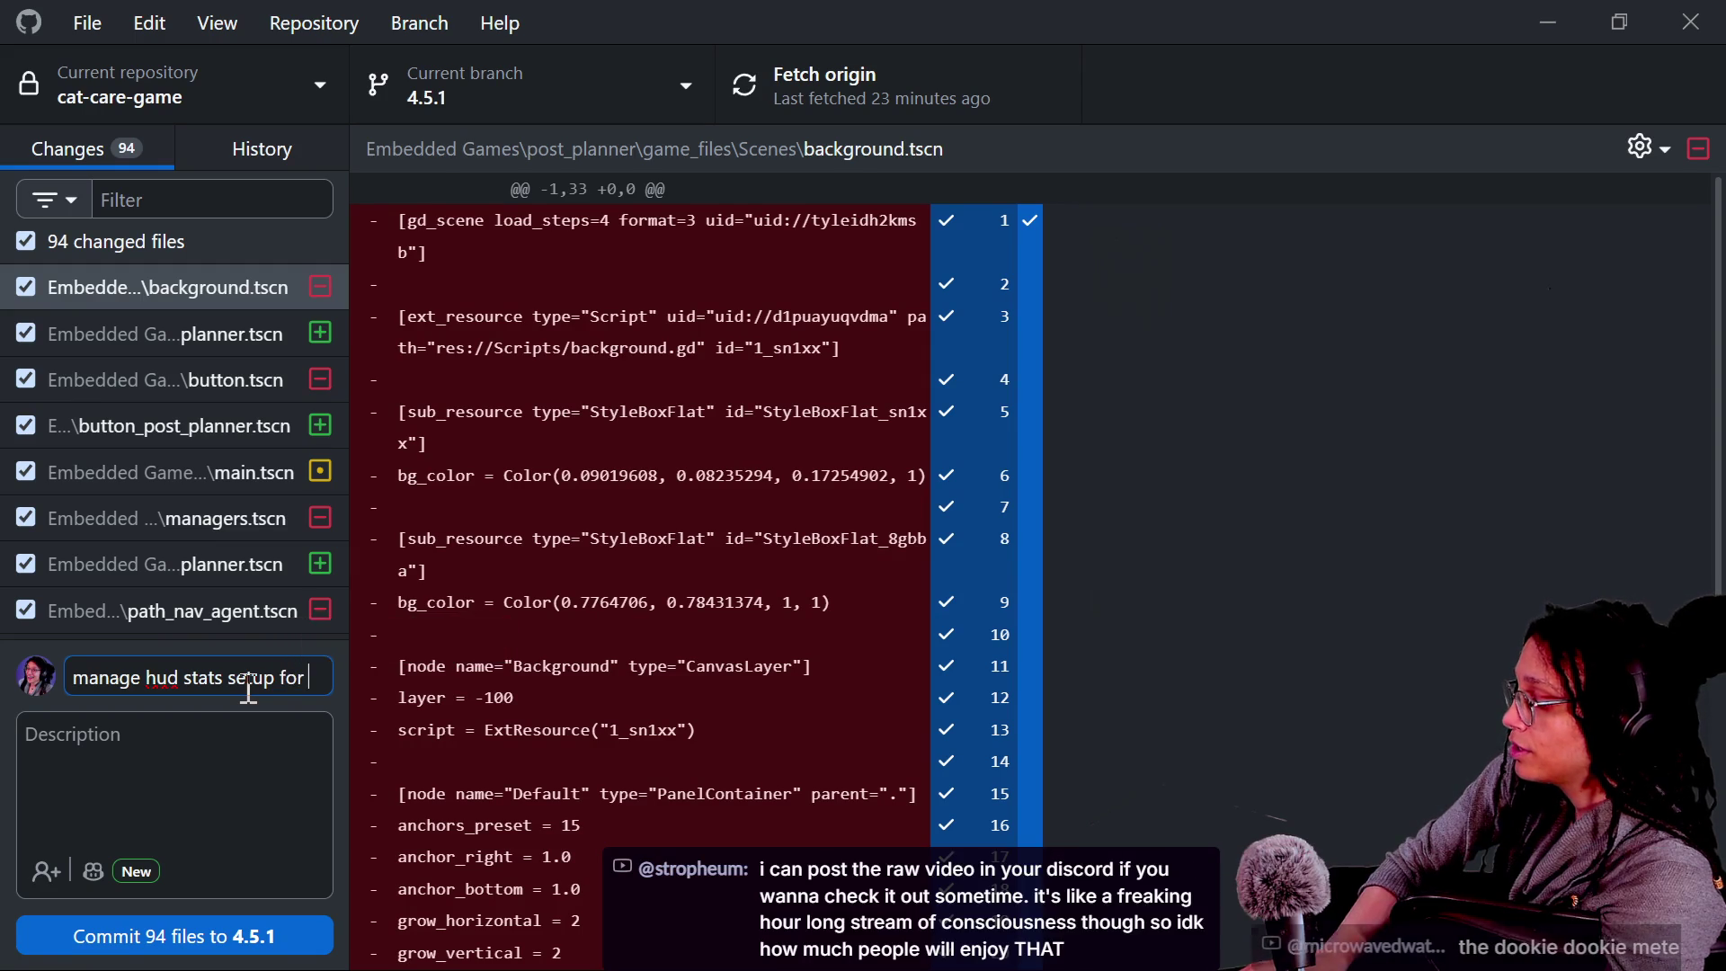
pyautogui.press('BackSpace')
pyautogui.press('BackSpace')
pyautogui.write('le')
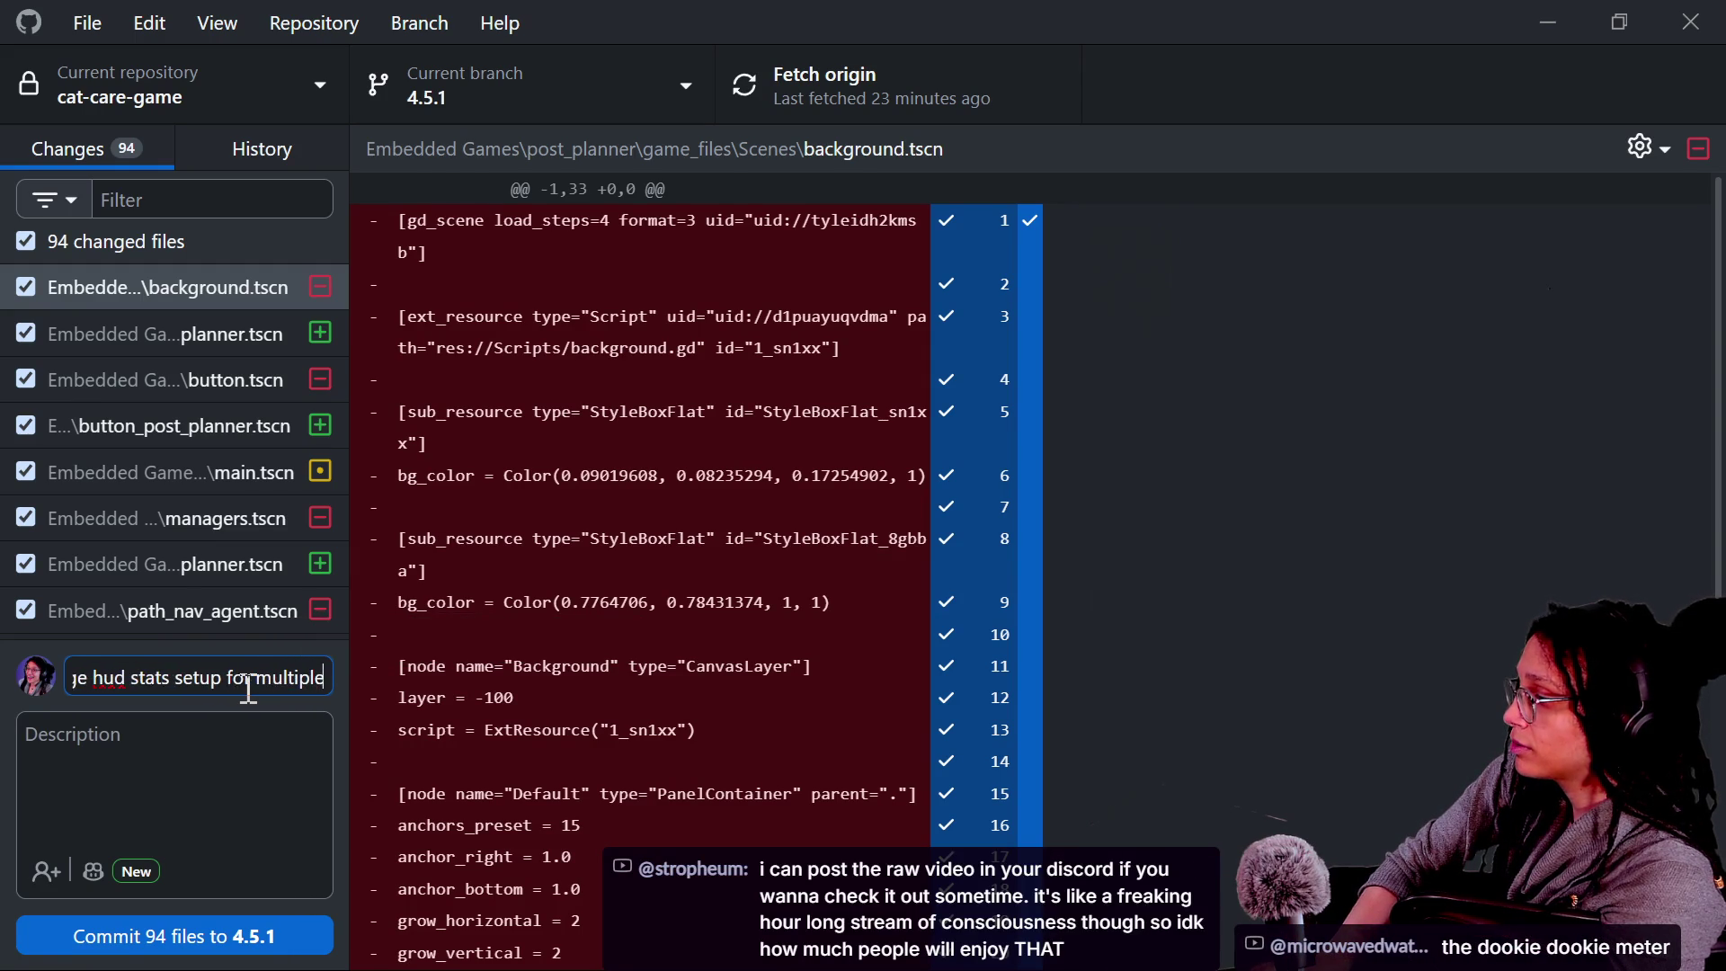
pyautogui.write(' potential stats')
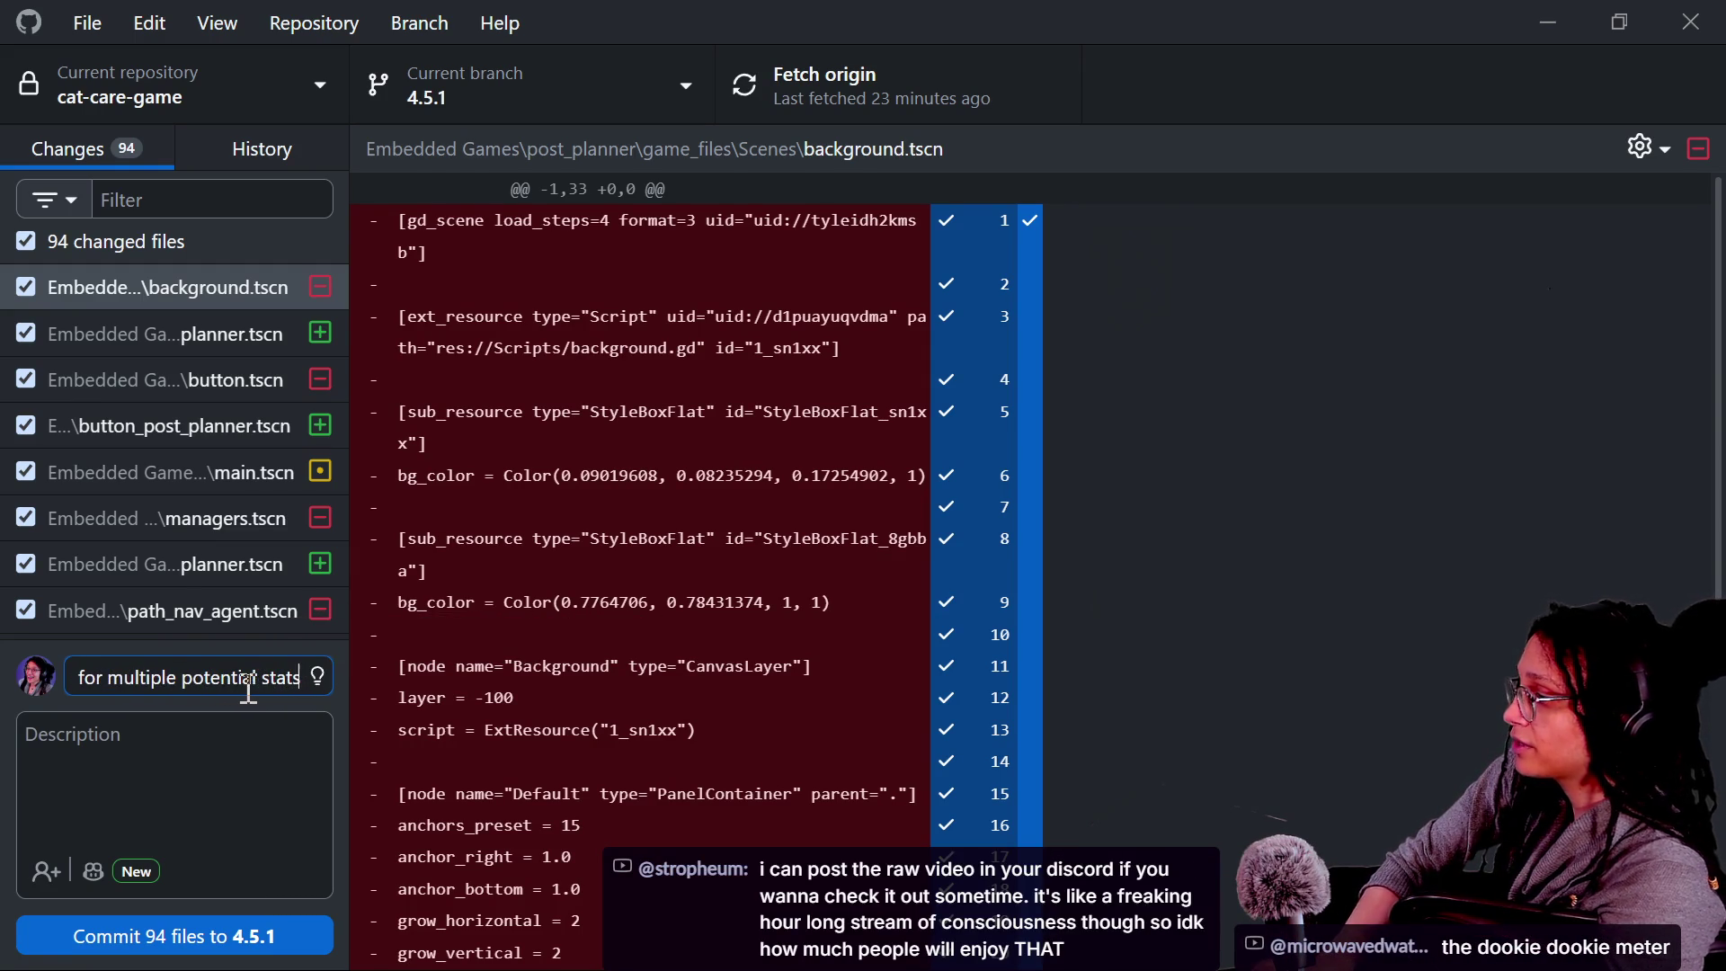
pyautogui.scroll(-10, 202, 580)
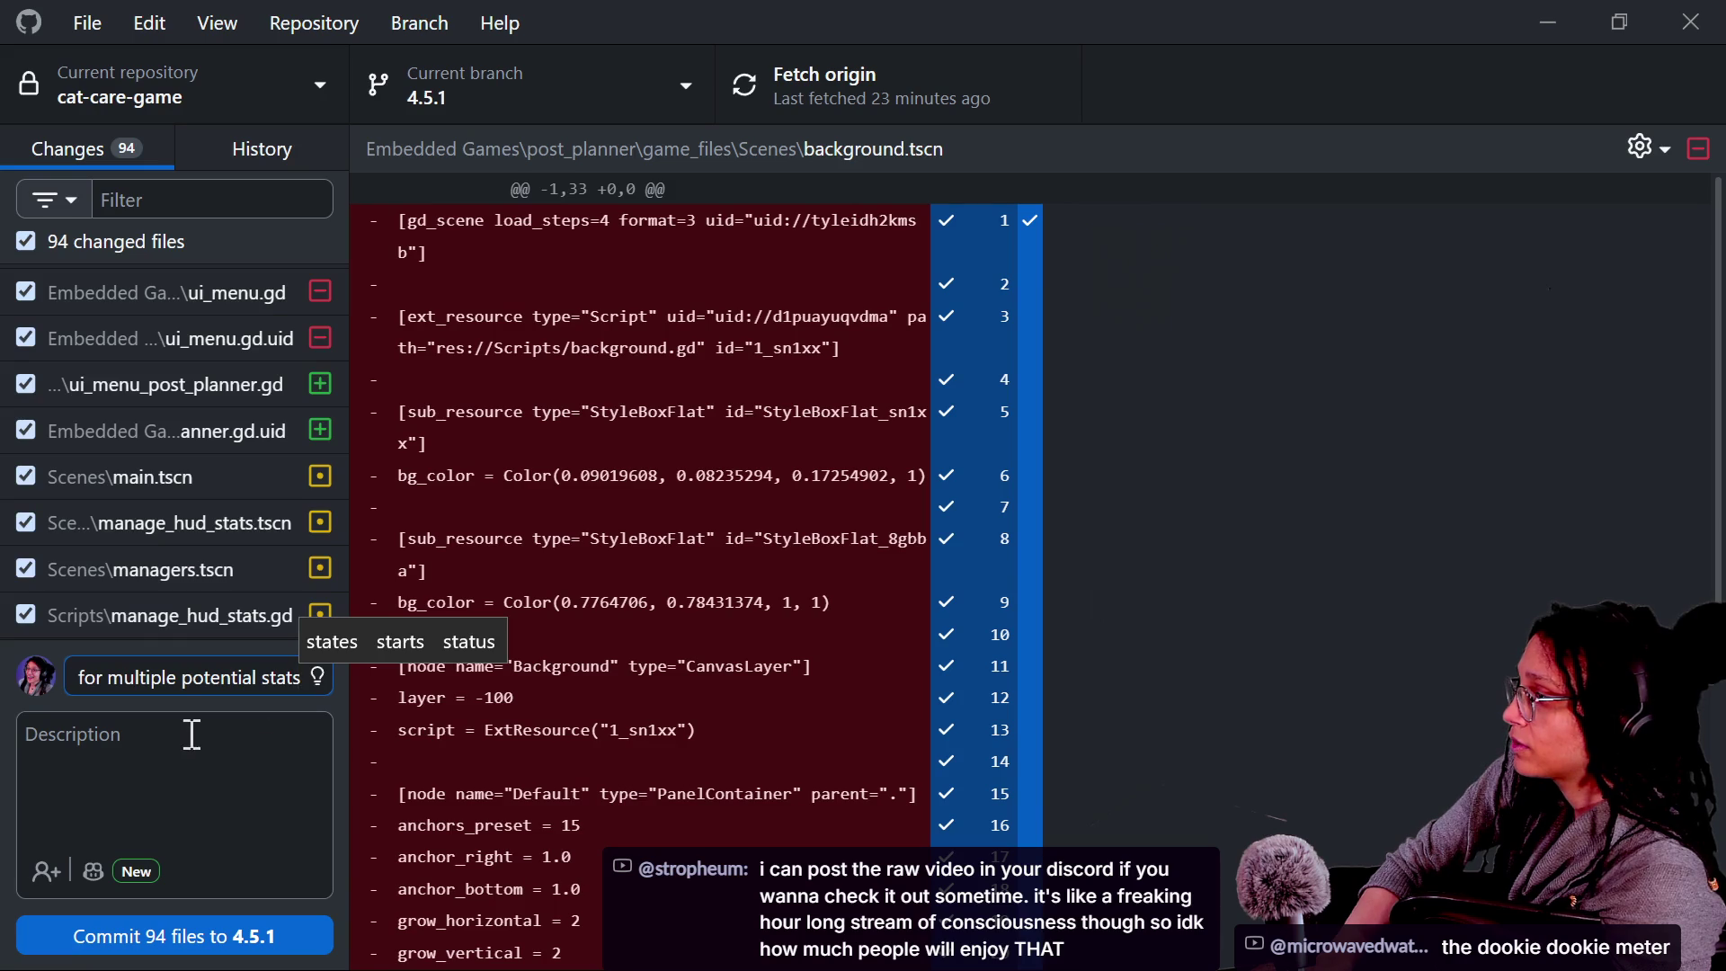
pyautogui.click(266, 926)
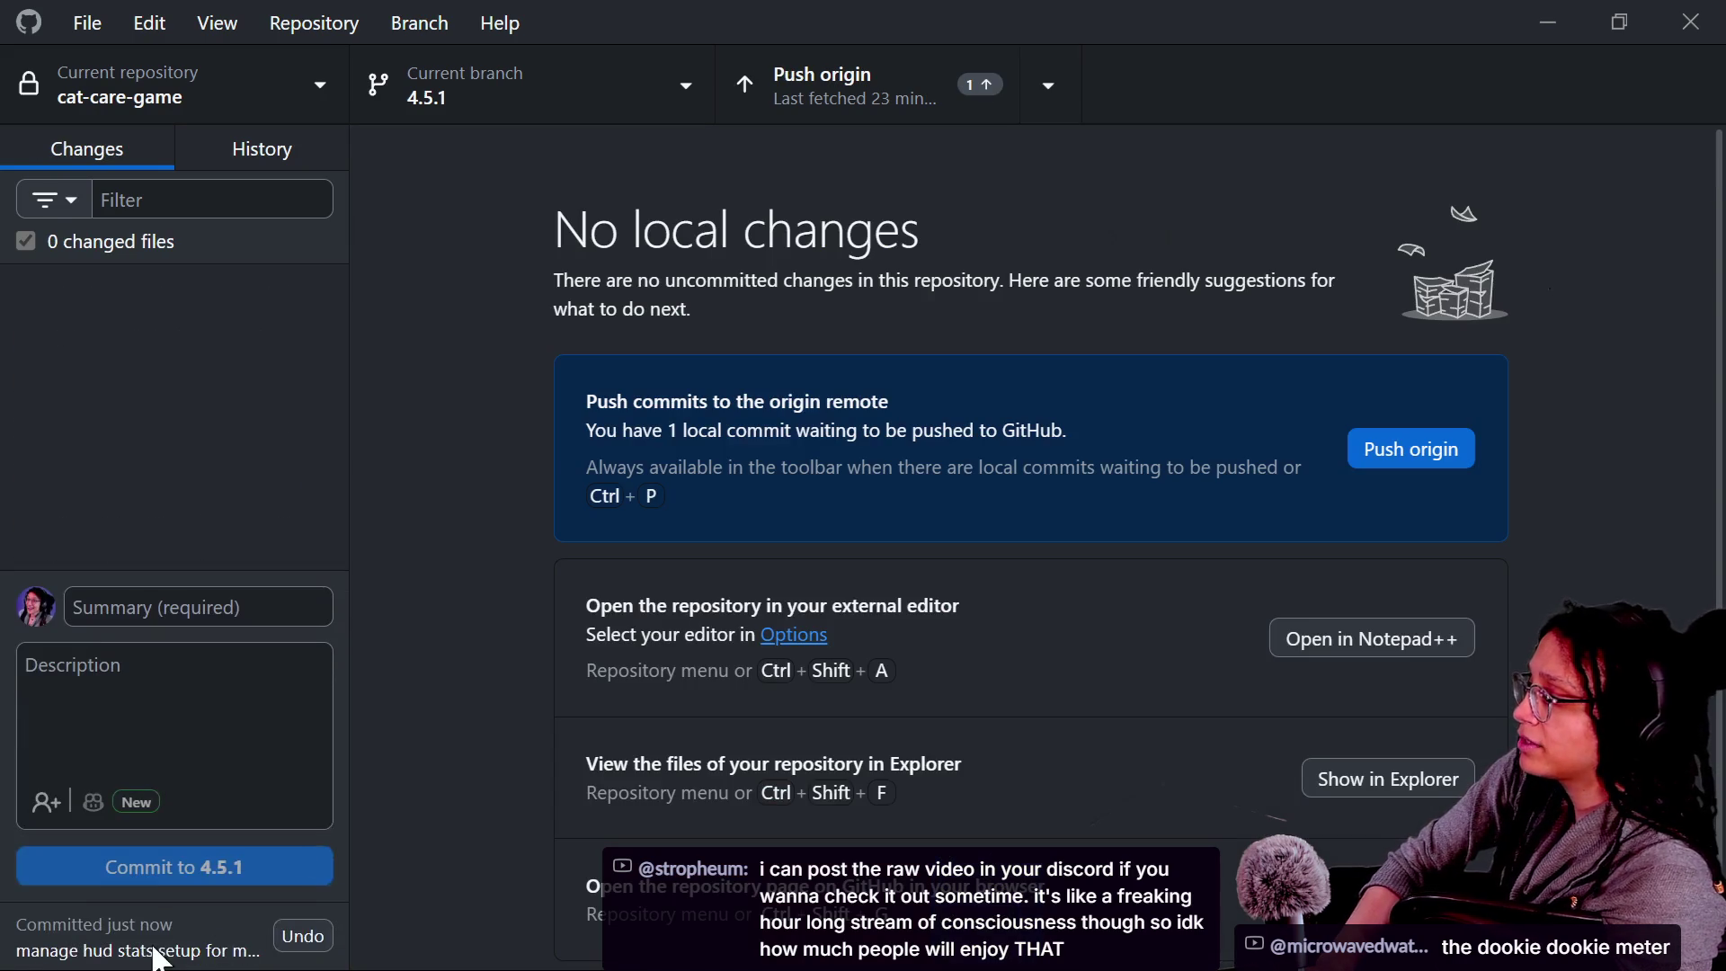
pyautogui.click(1382, 456)
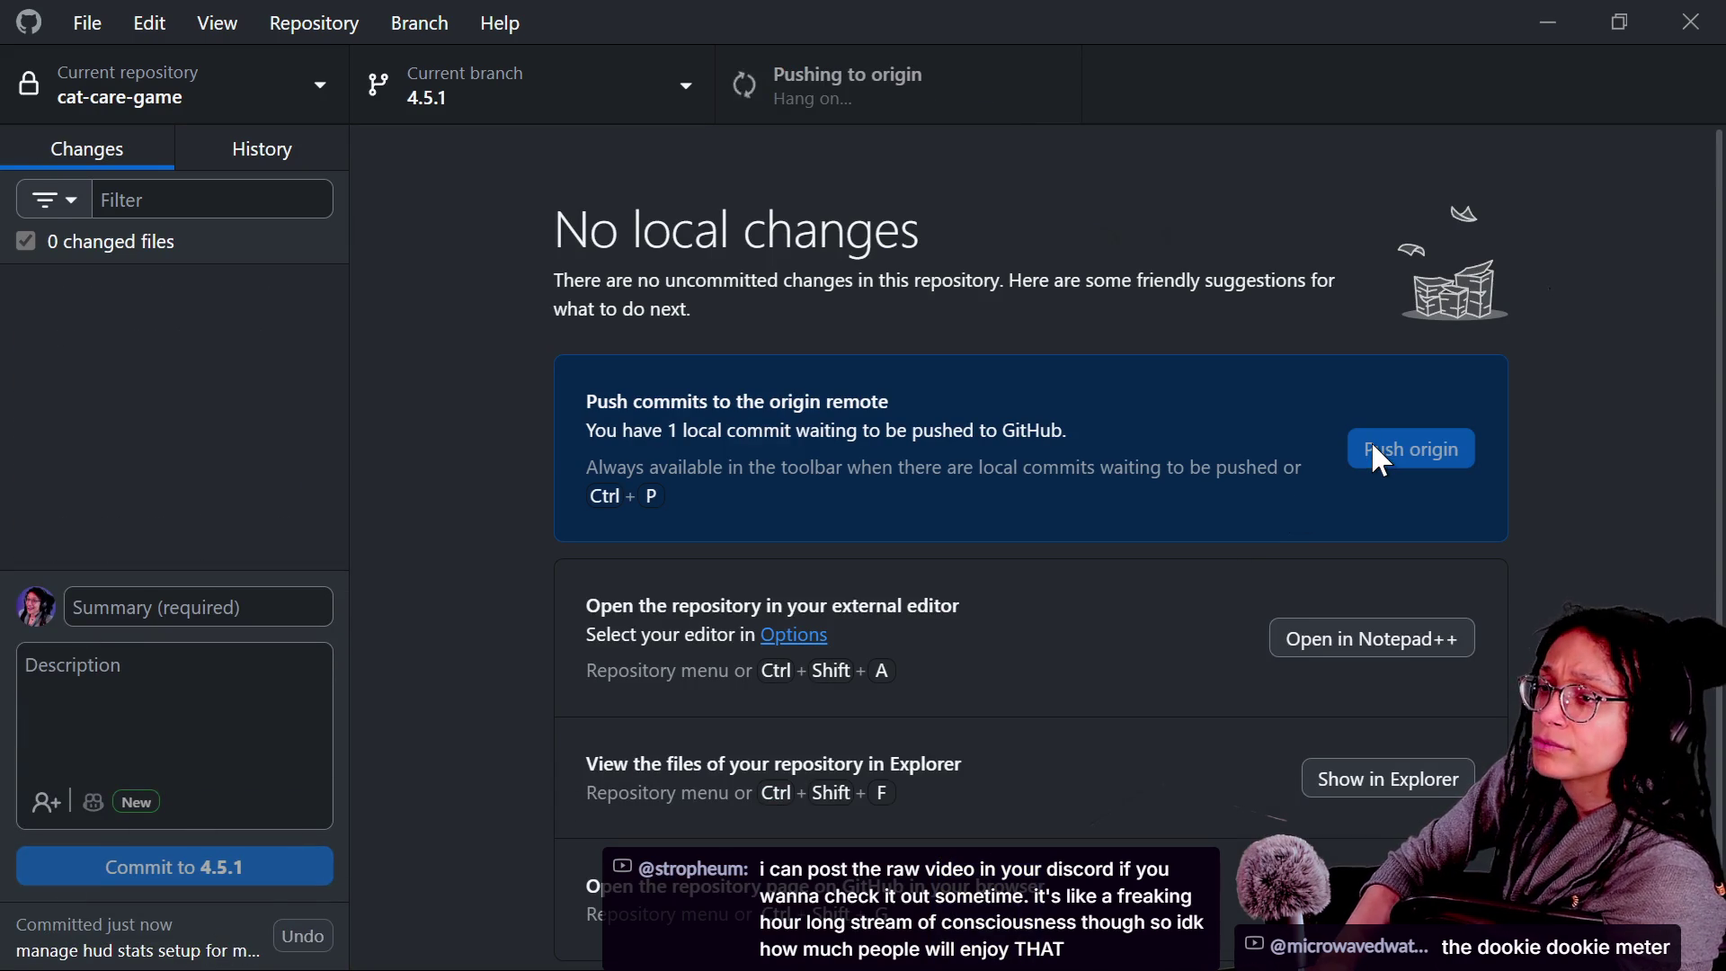
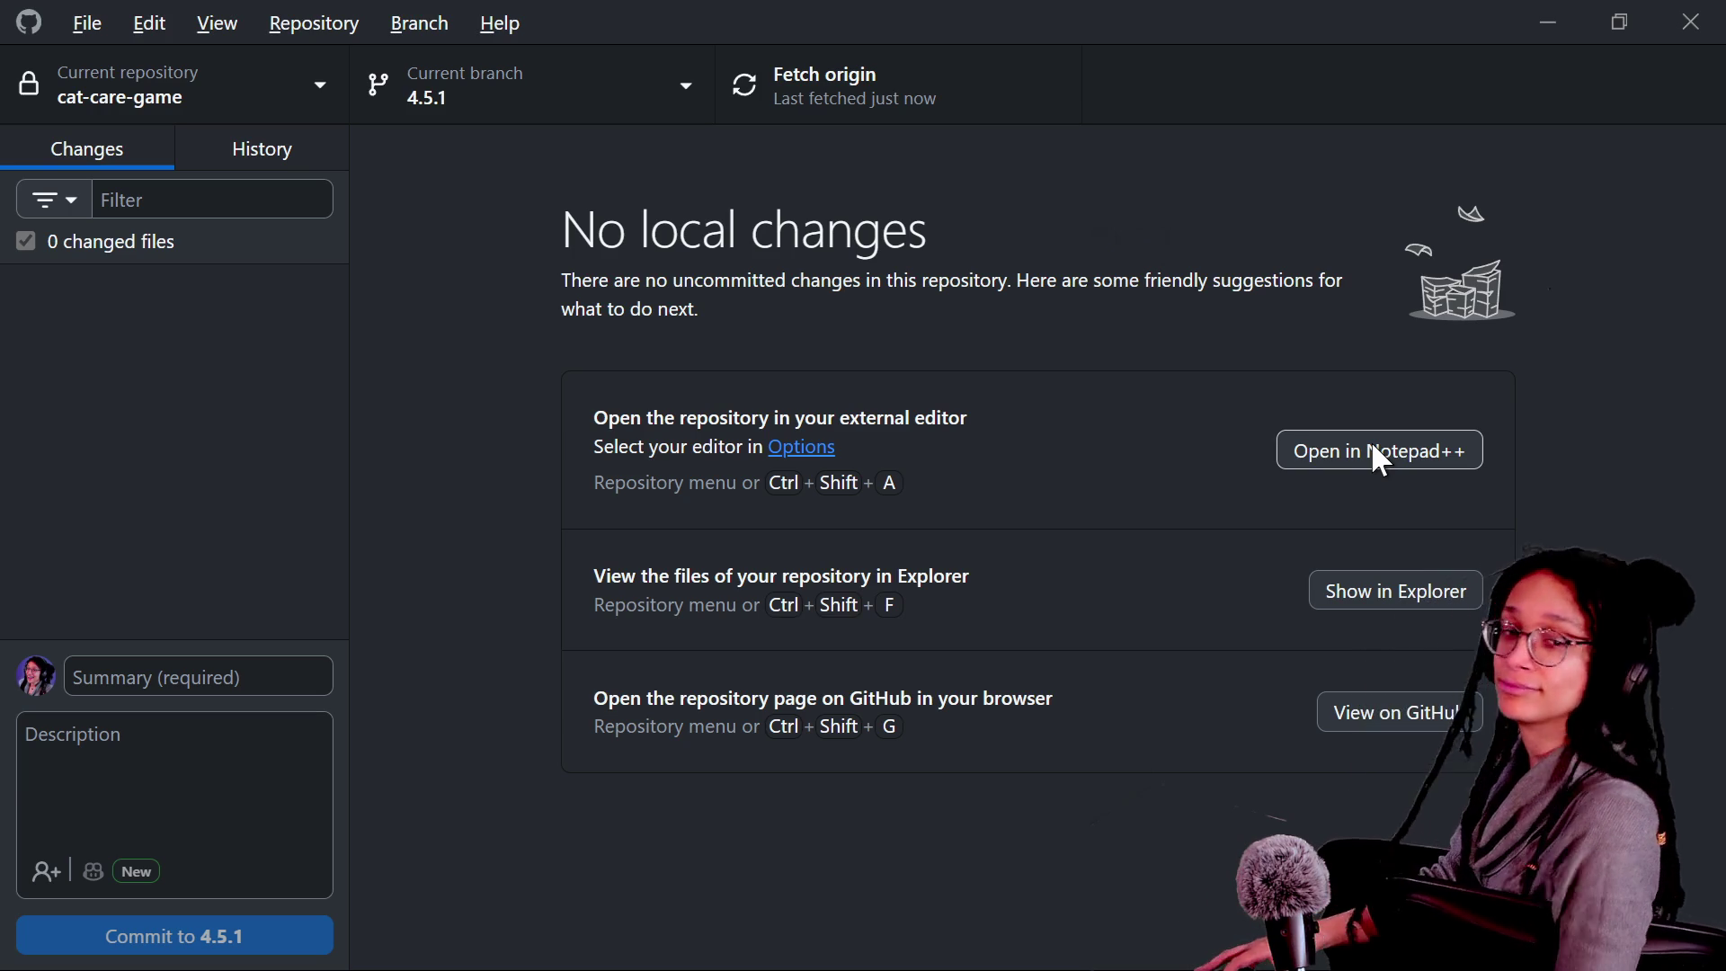
# Switch from GitHub Desktop back to the Godot editor showing manage_hud_stats.
pyautogui.press('alt')
pyautogui.hotkey('alt', 'Tab')
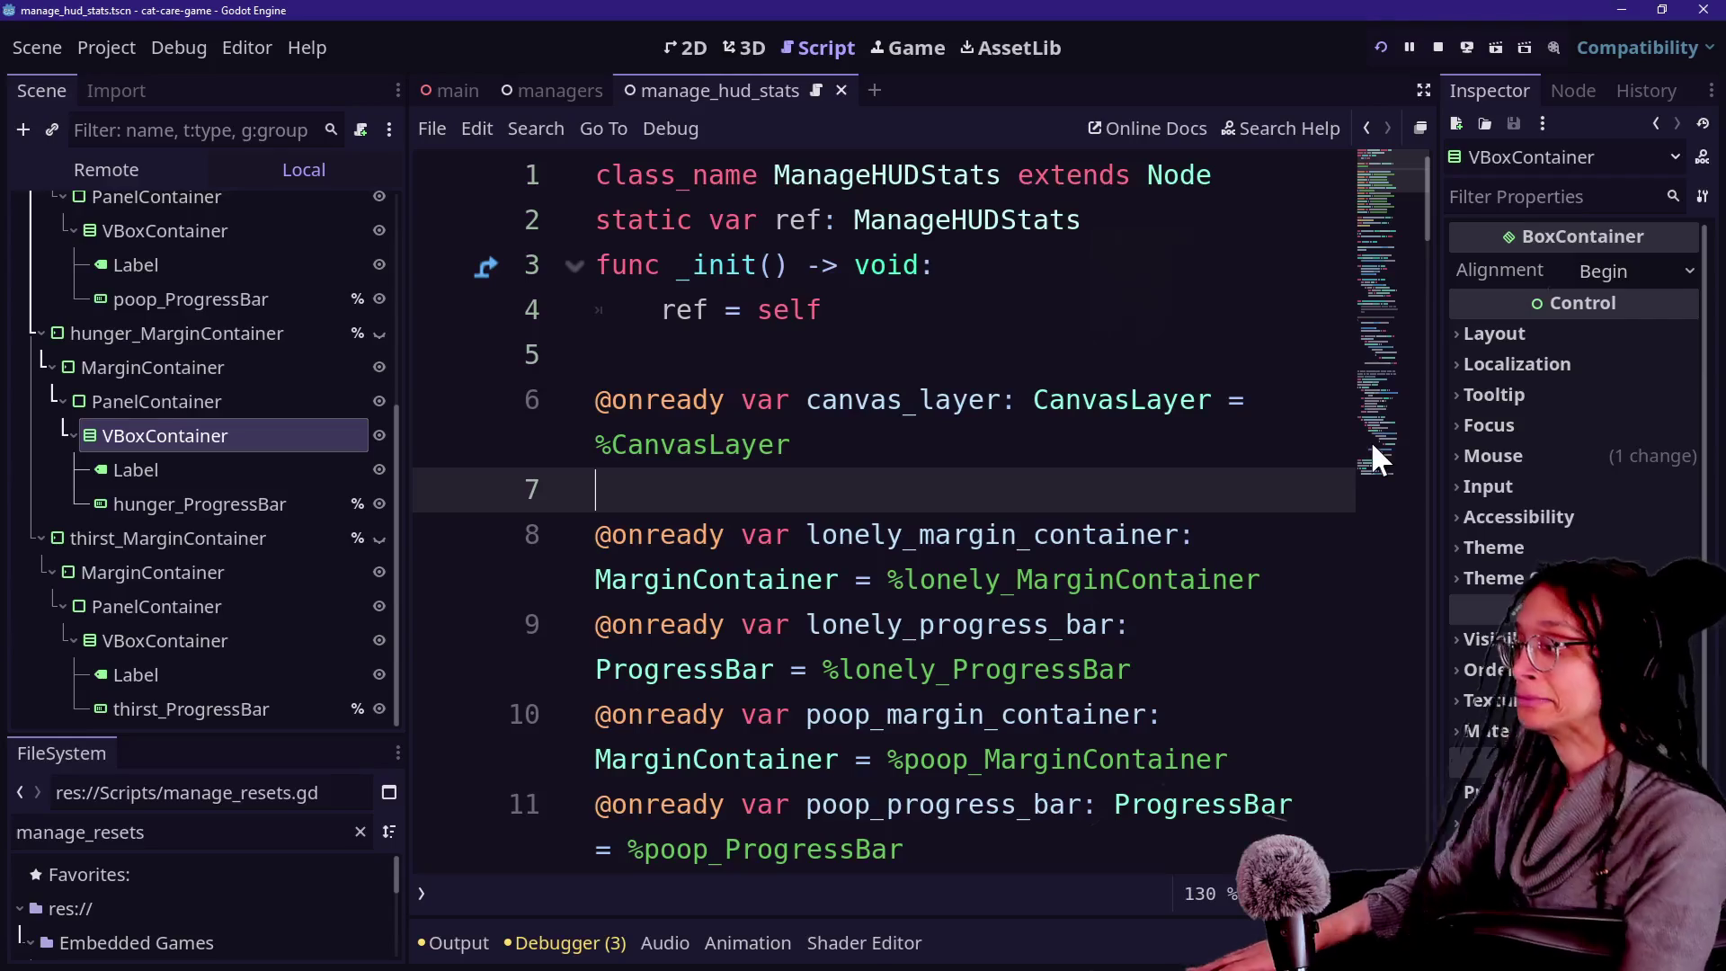
# Open selectable_area_bowl.gd and read through it in distraction-free mode, then restore the docks.
pyautogui.click(1082, 426)
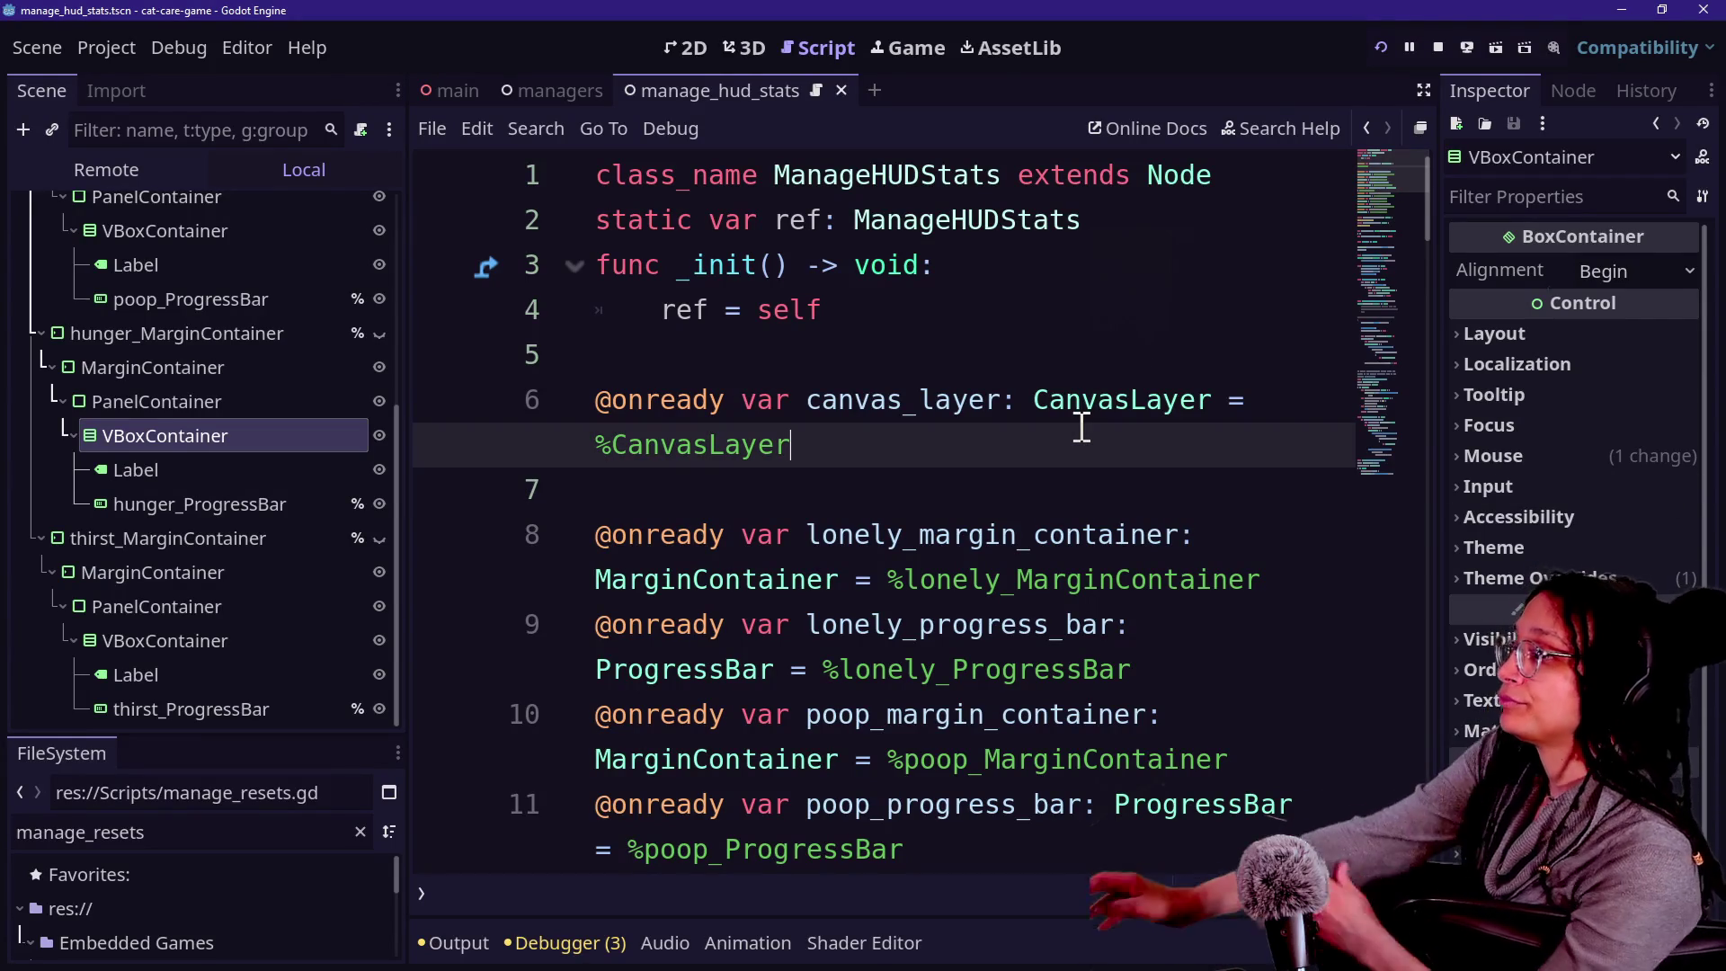
pyautogui.hotkey('alt', 'shift', 'o')
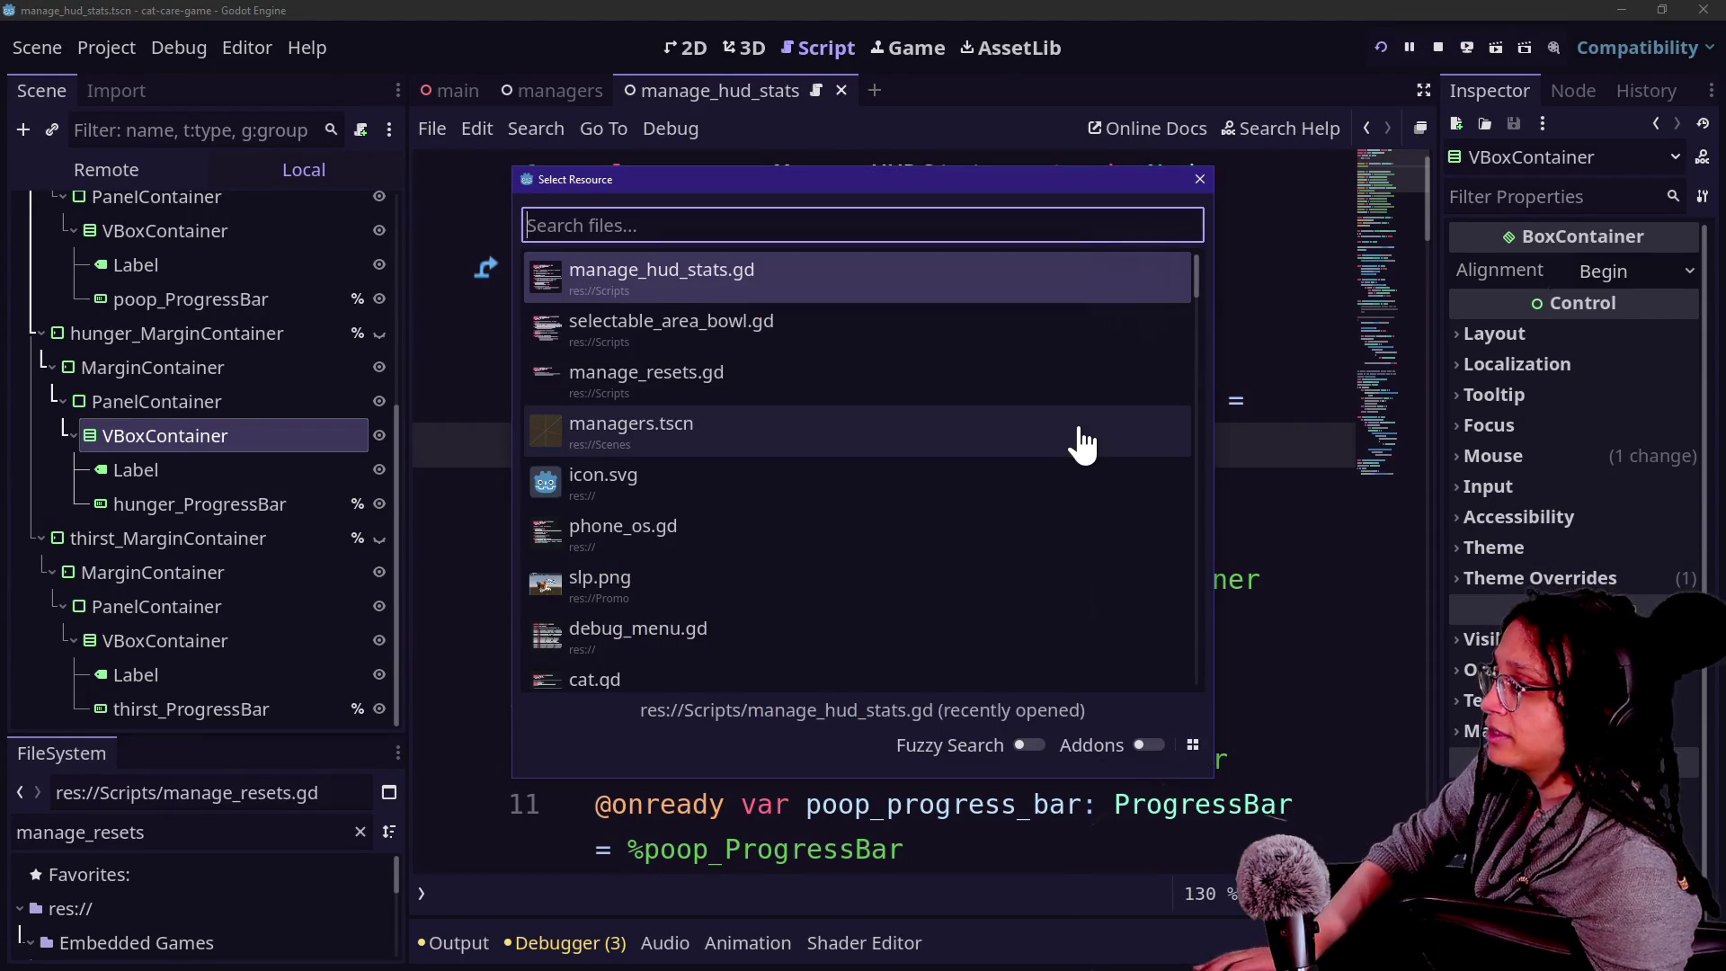
pyautogui.press('Down')
pyautogui.press('Return')
pyautogui.hotkey('ctrl', 'shift', 'F11')
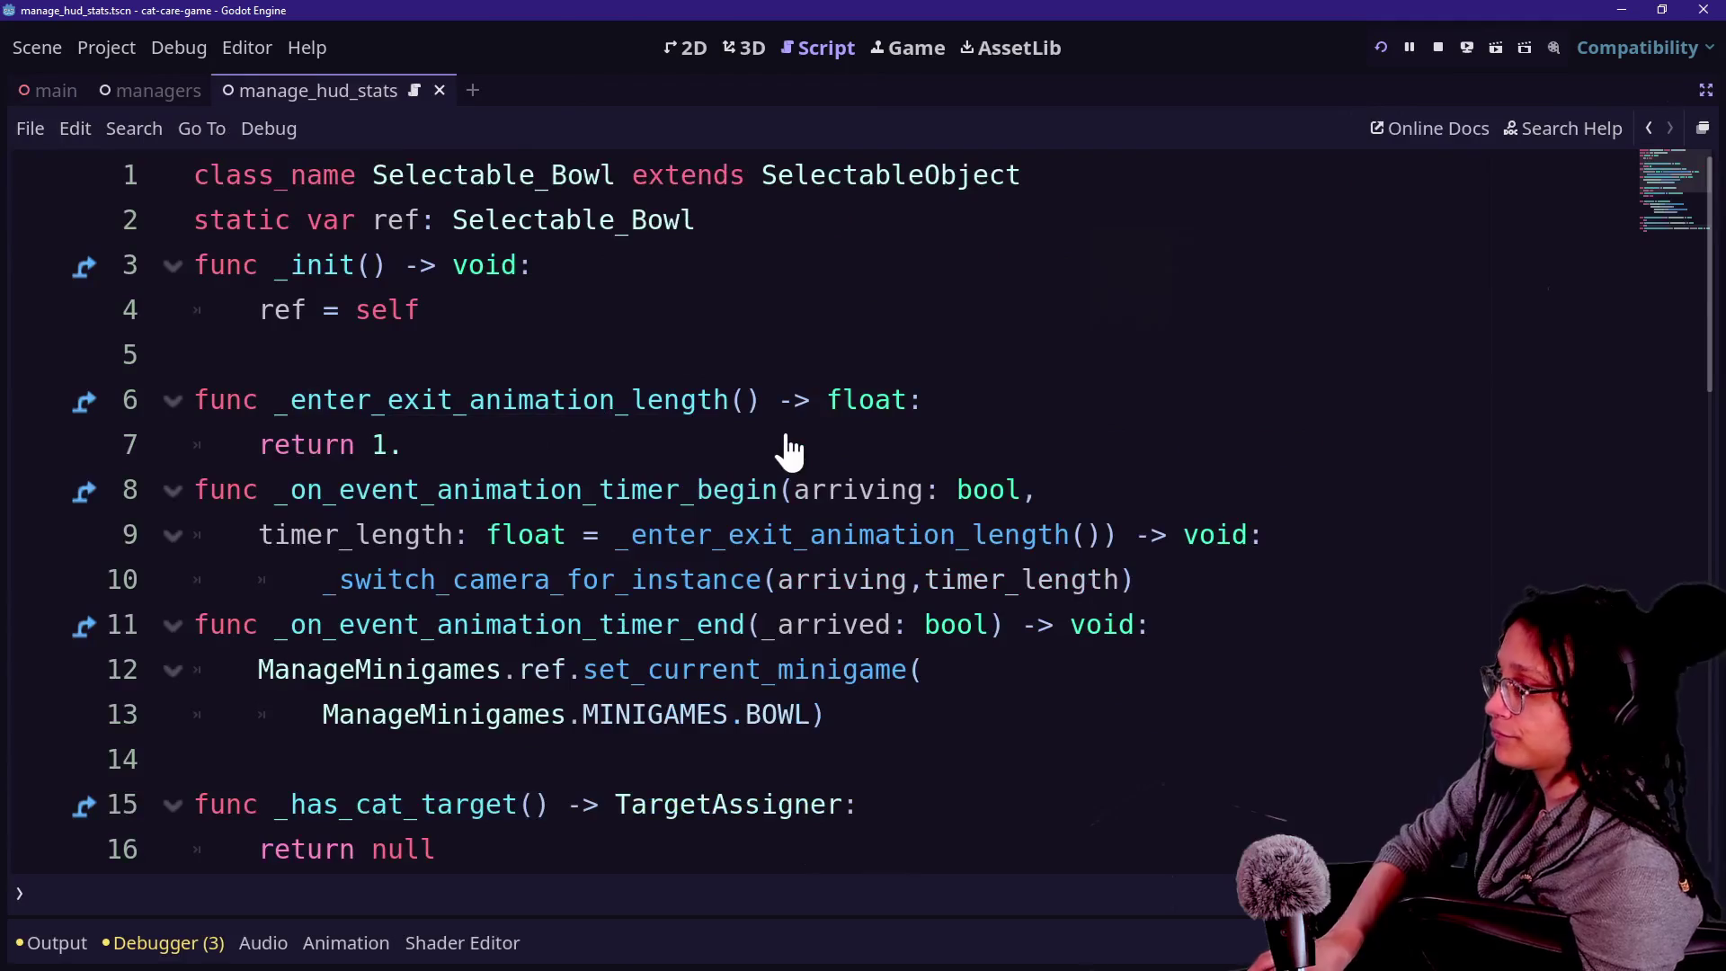
pyautogui.scroll(-9, 665, 465)
pyautogui.scroll(2, 664, 465)
pyautogui.scroll(2, 665, 465)
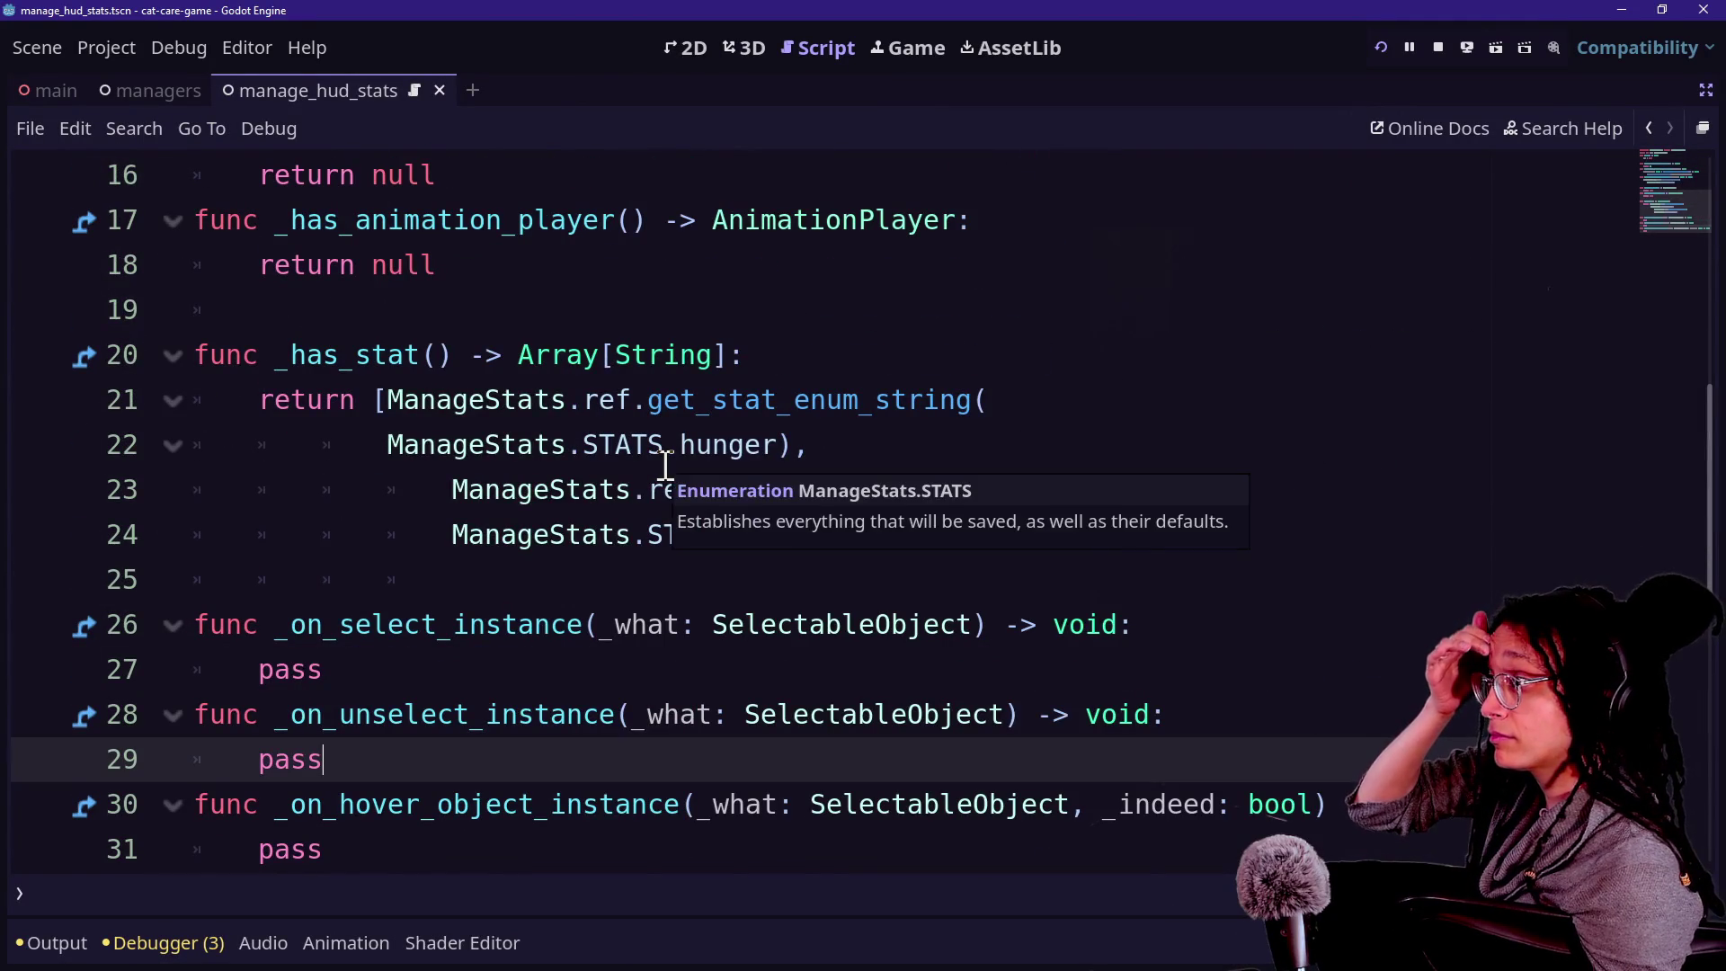
pyautogui.scroll(5, 666, 465)
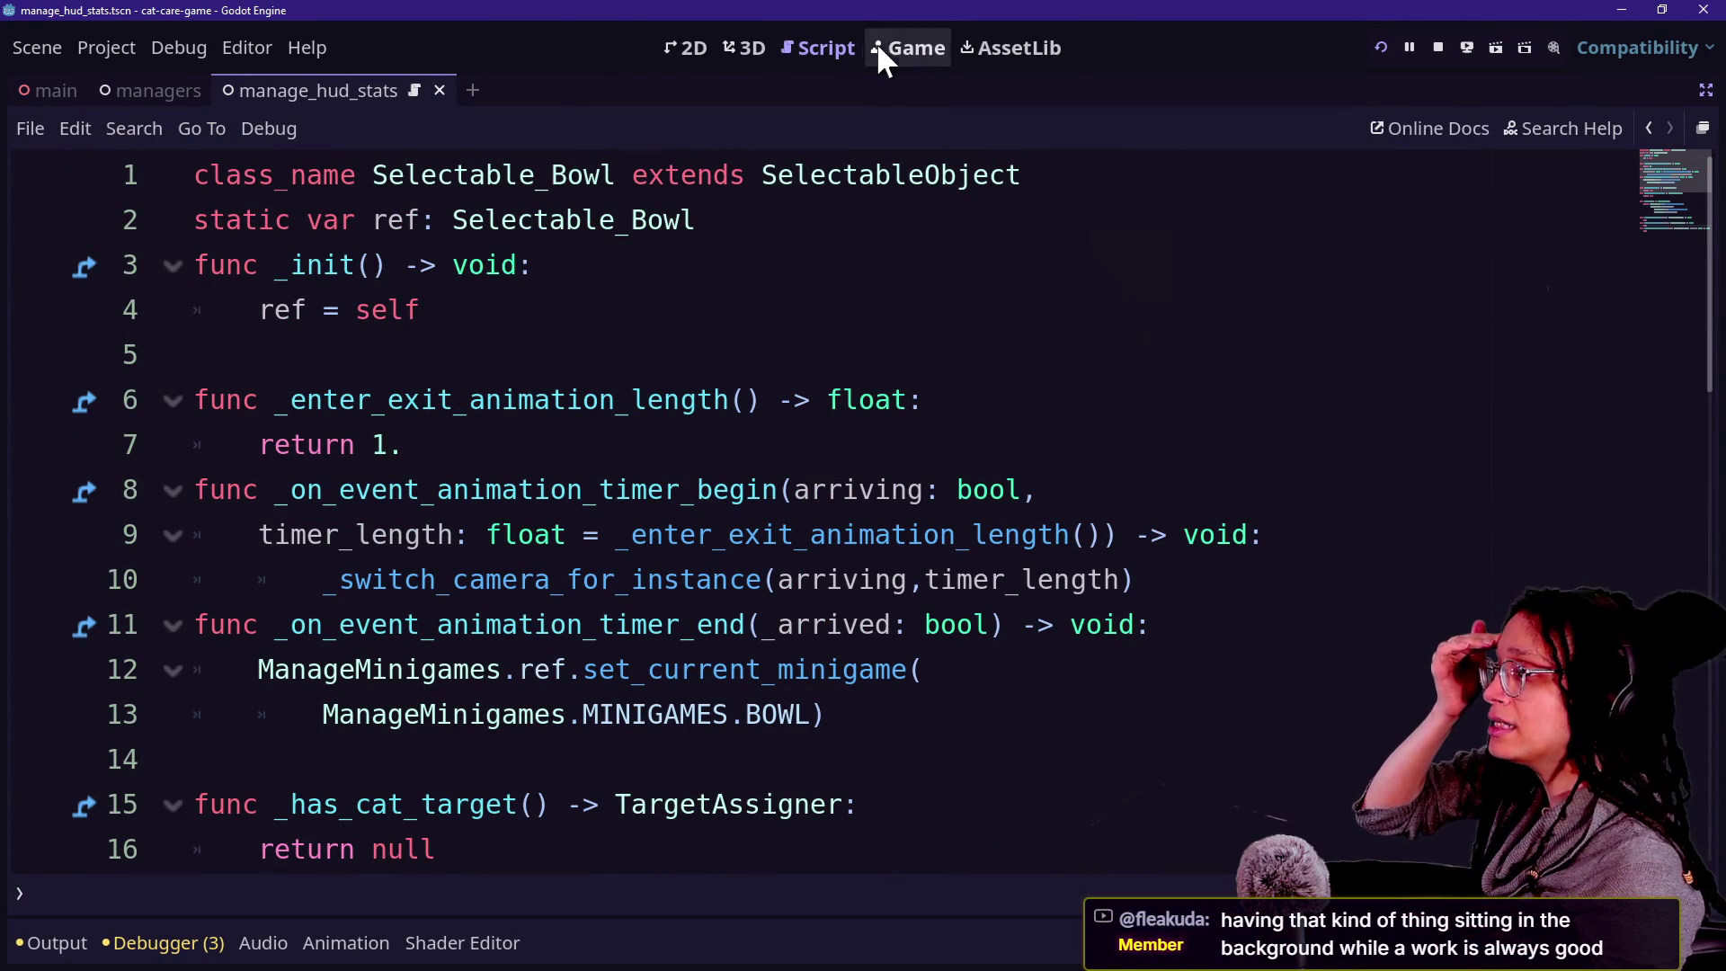
pyautogui.click(1706, 90)
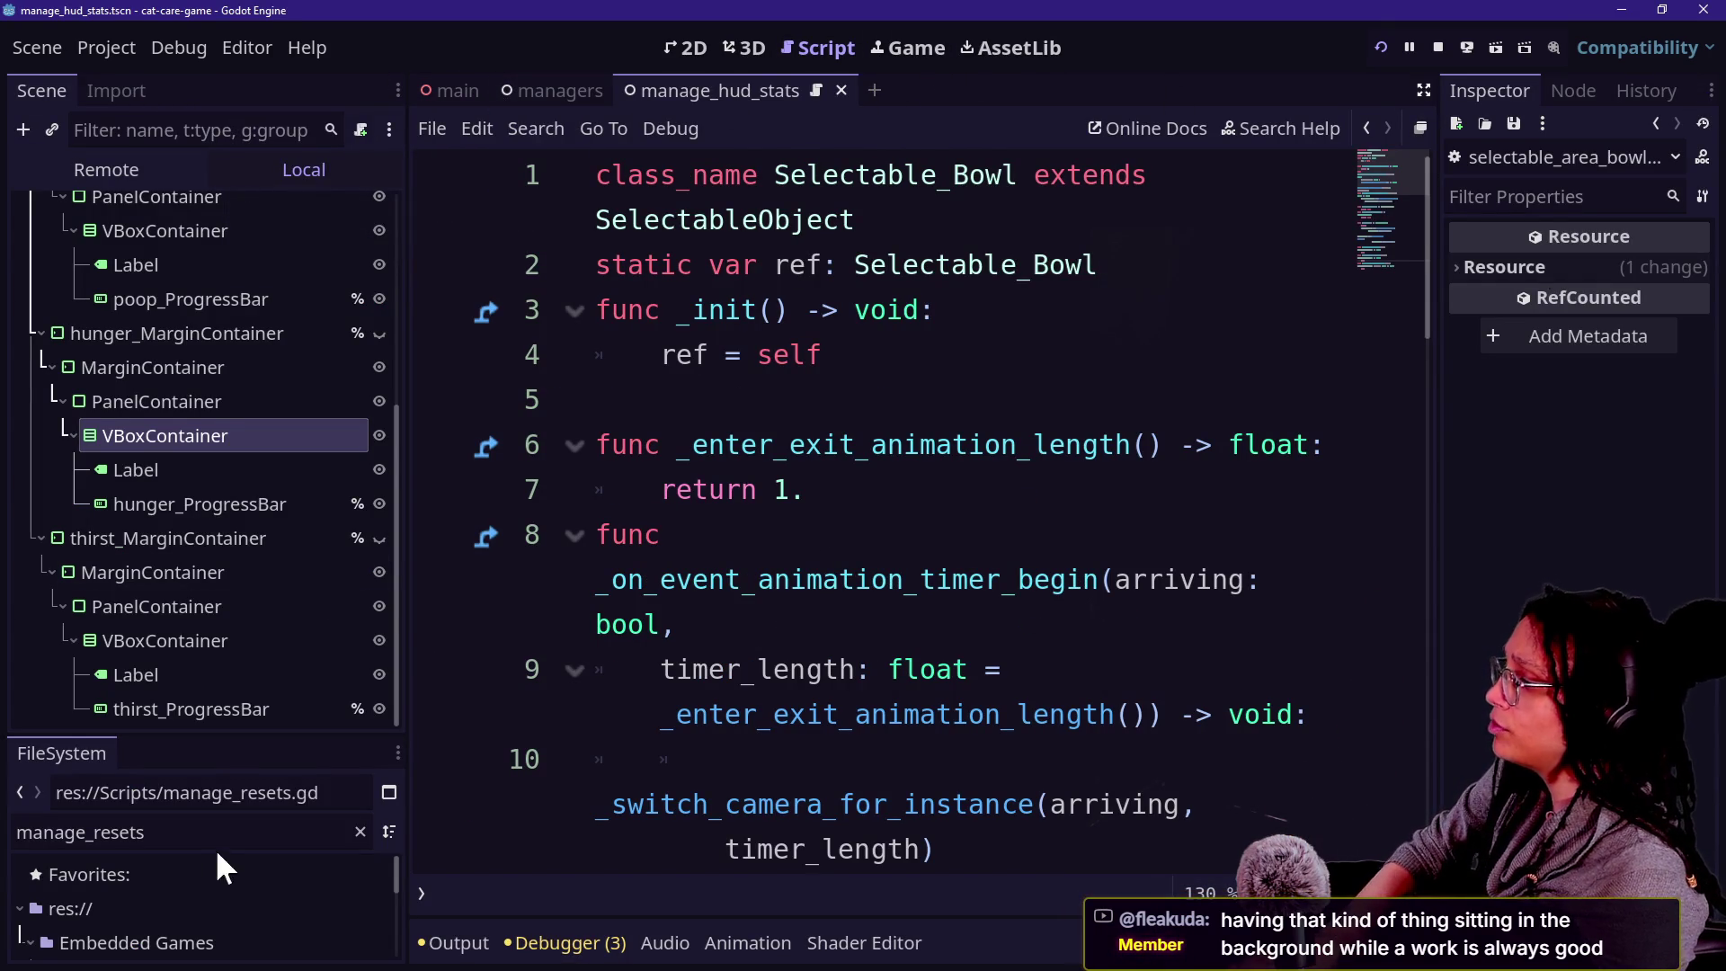
# Open the food_water_dish.tscn scene via Quick Open.
pyautogui.hotkey('shift', 'alt', 'o')
pyautogui.write('bowl')
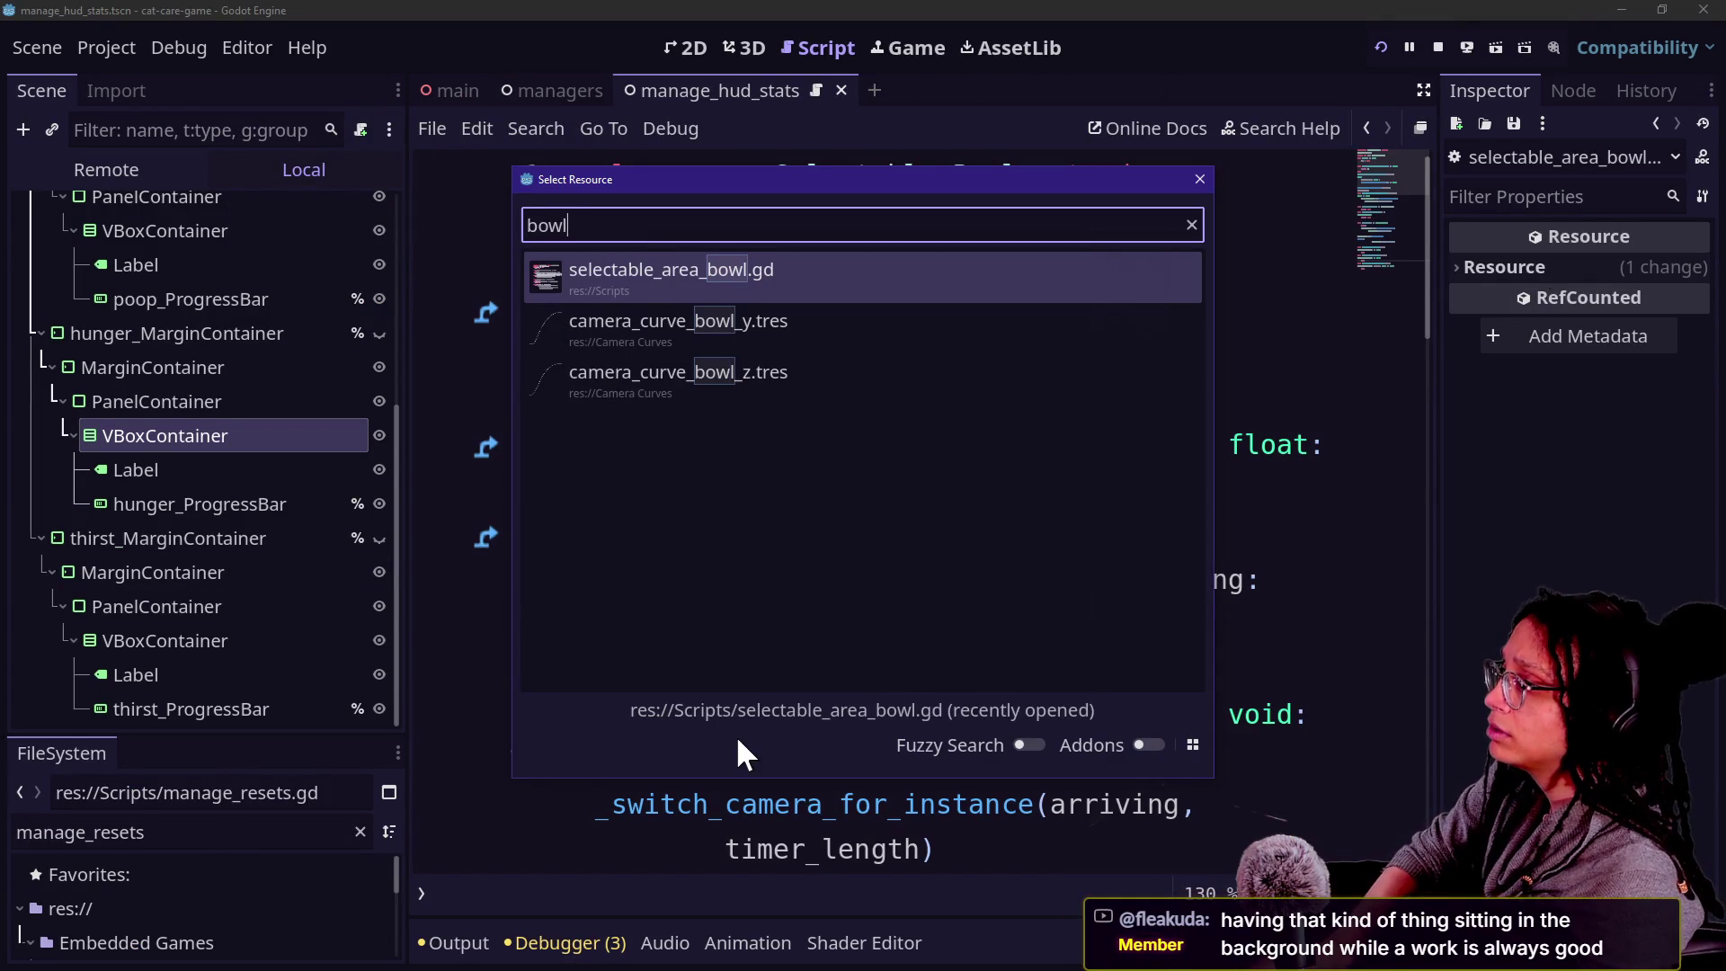
pyautogui.press('Return')
pyautogui.hotkey('shift', 'alt', 'o')
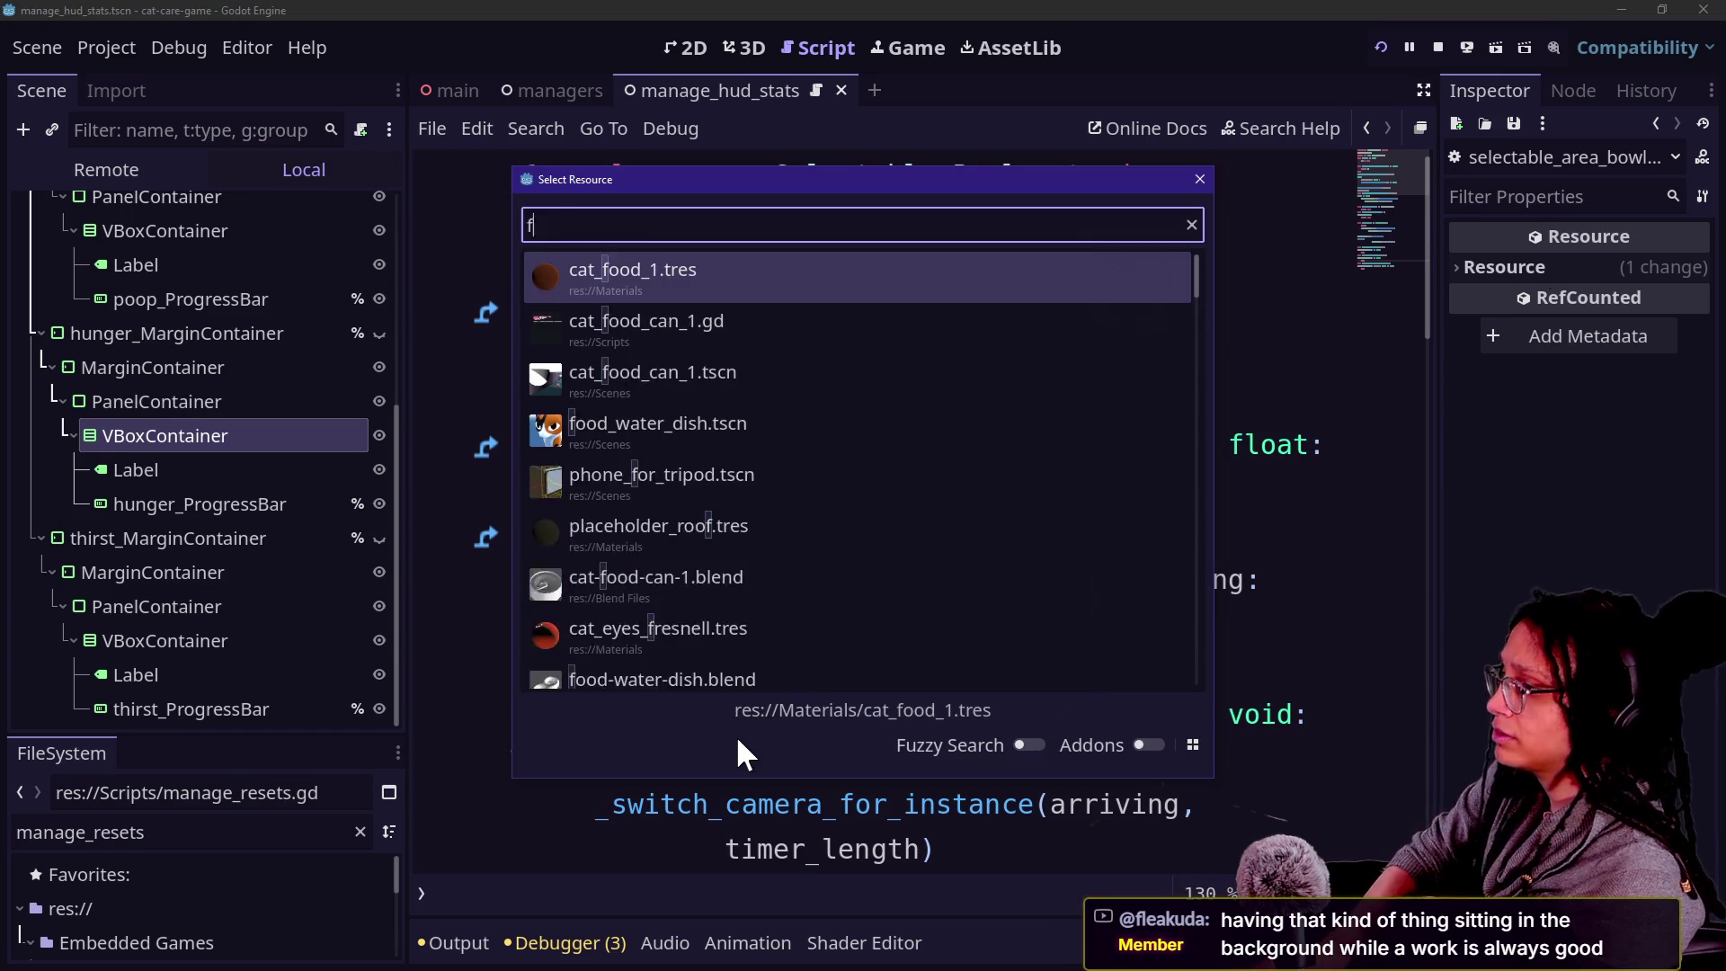
pyautogui.write('food_')
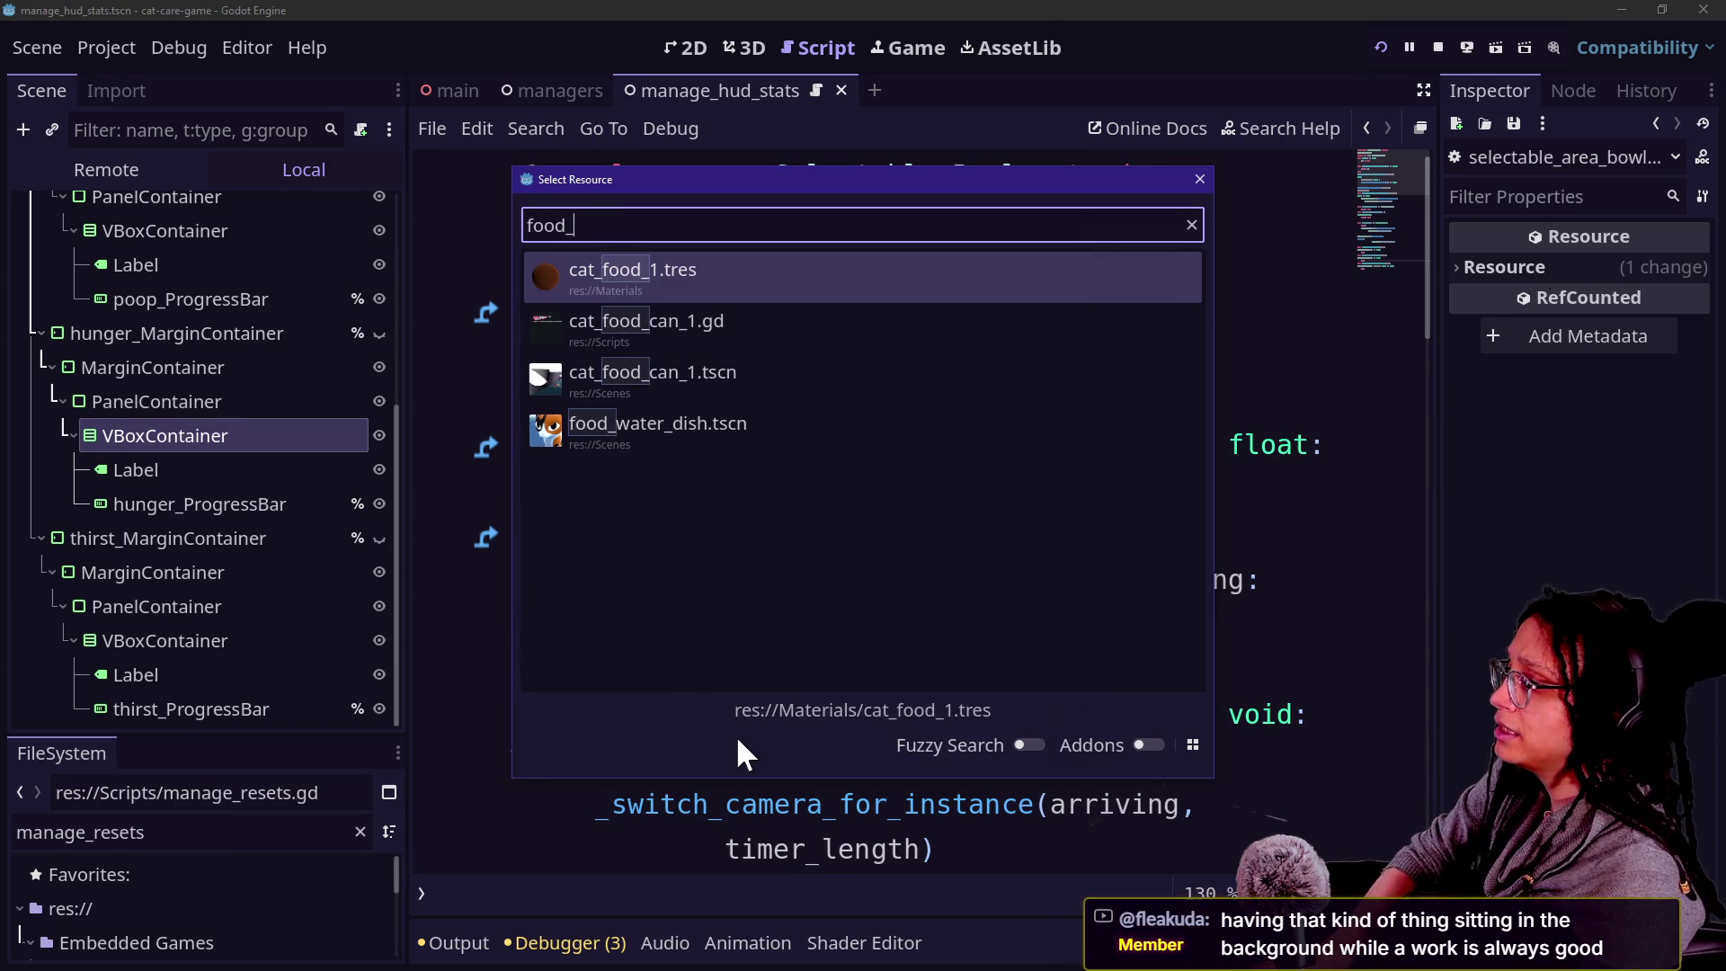
pyautogui.doubleClick(559, 447)
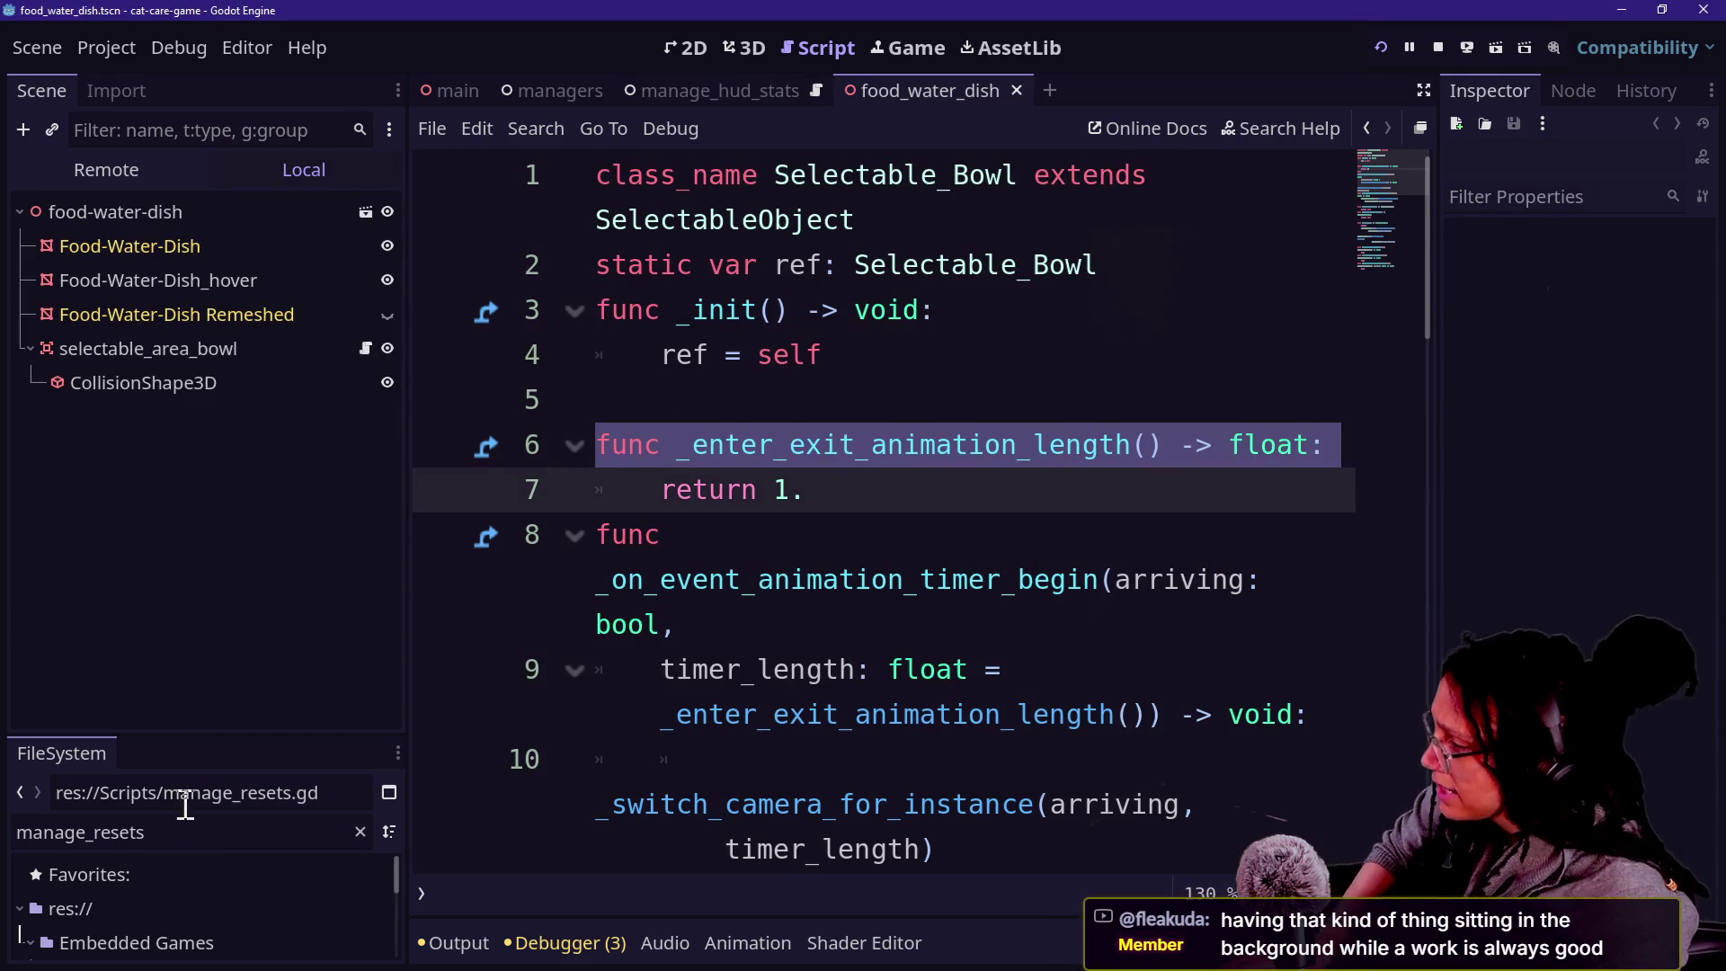
# Filter the FileSystem dock for 'food' and rename food_water_dish.tscn to bowl.tscn.
pyautogui.moveTo(190, 734); pyautogui.dragTo(175, 510)
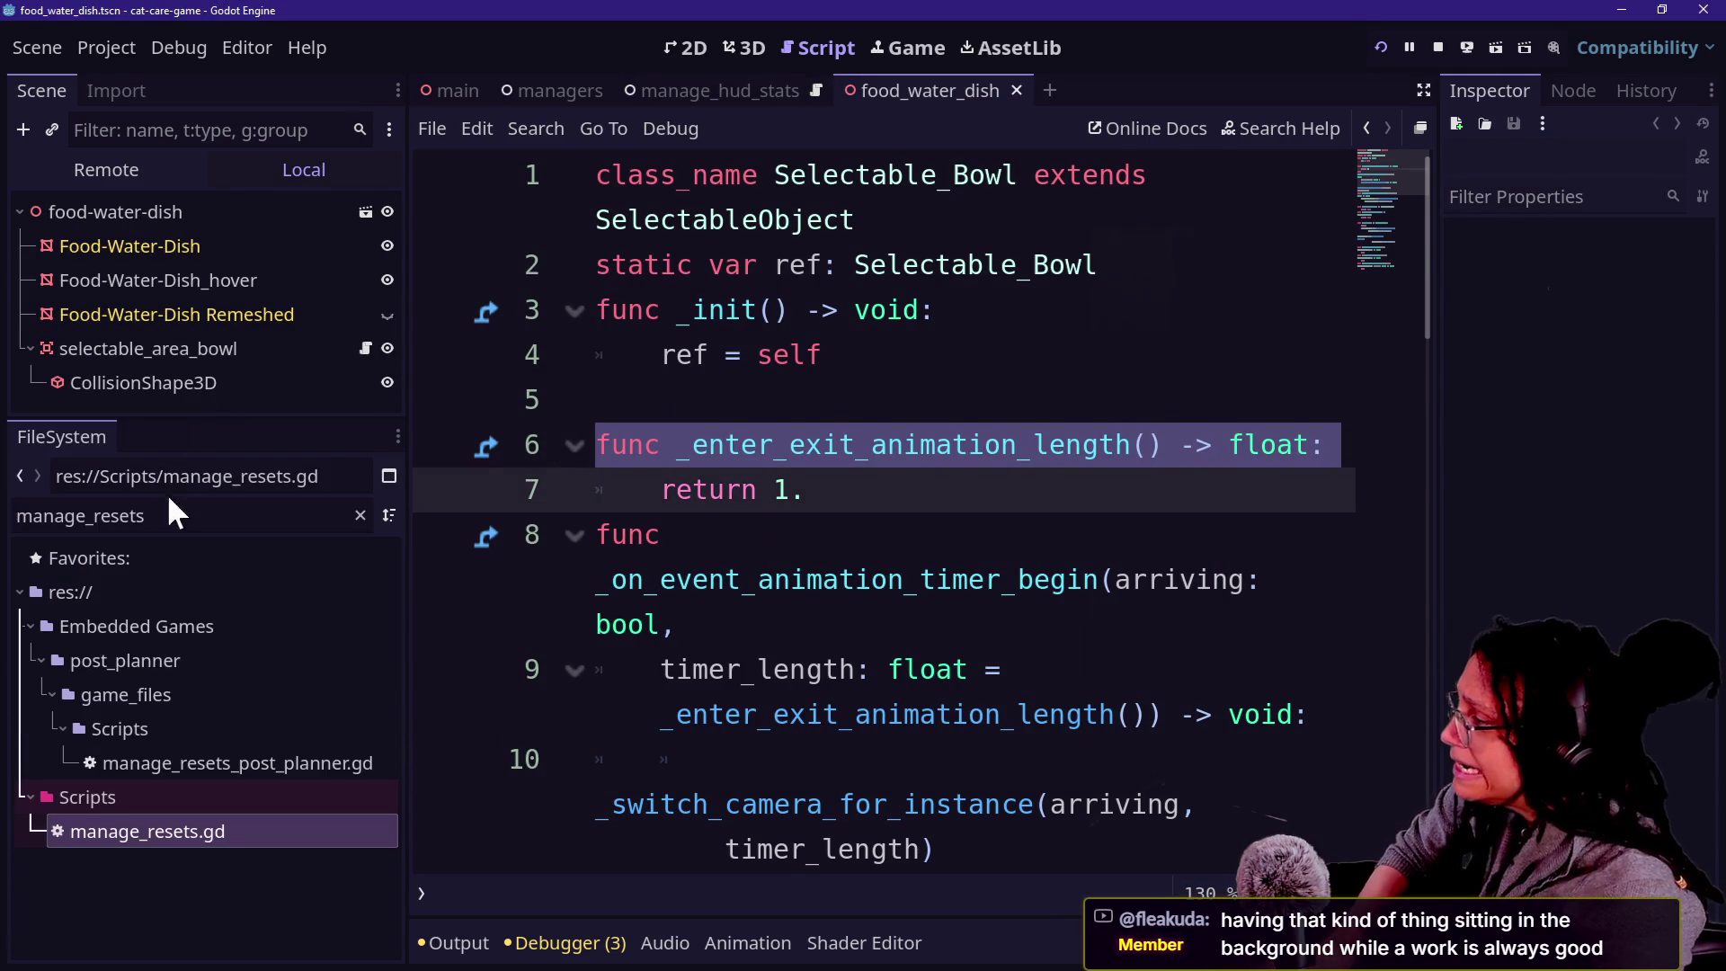
pyautogui.hotkey('ctrl', 'a')
pyautogui.write('food')
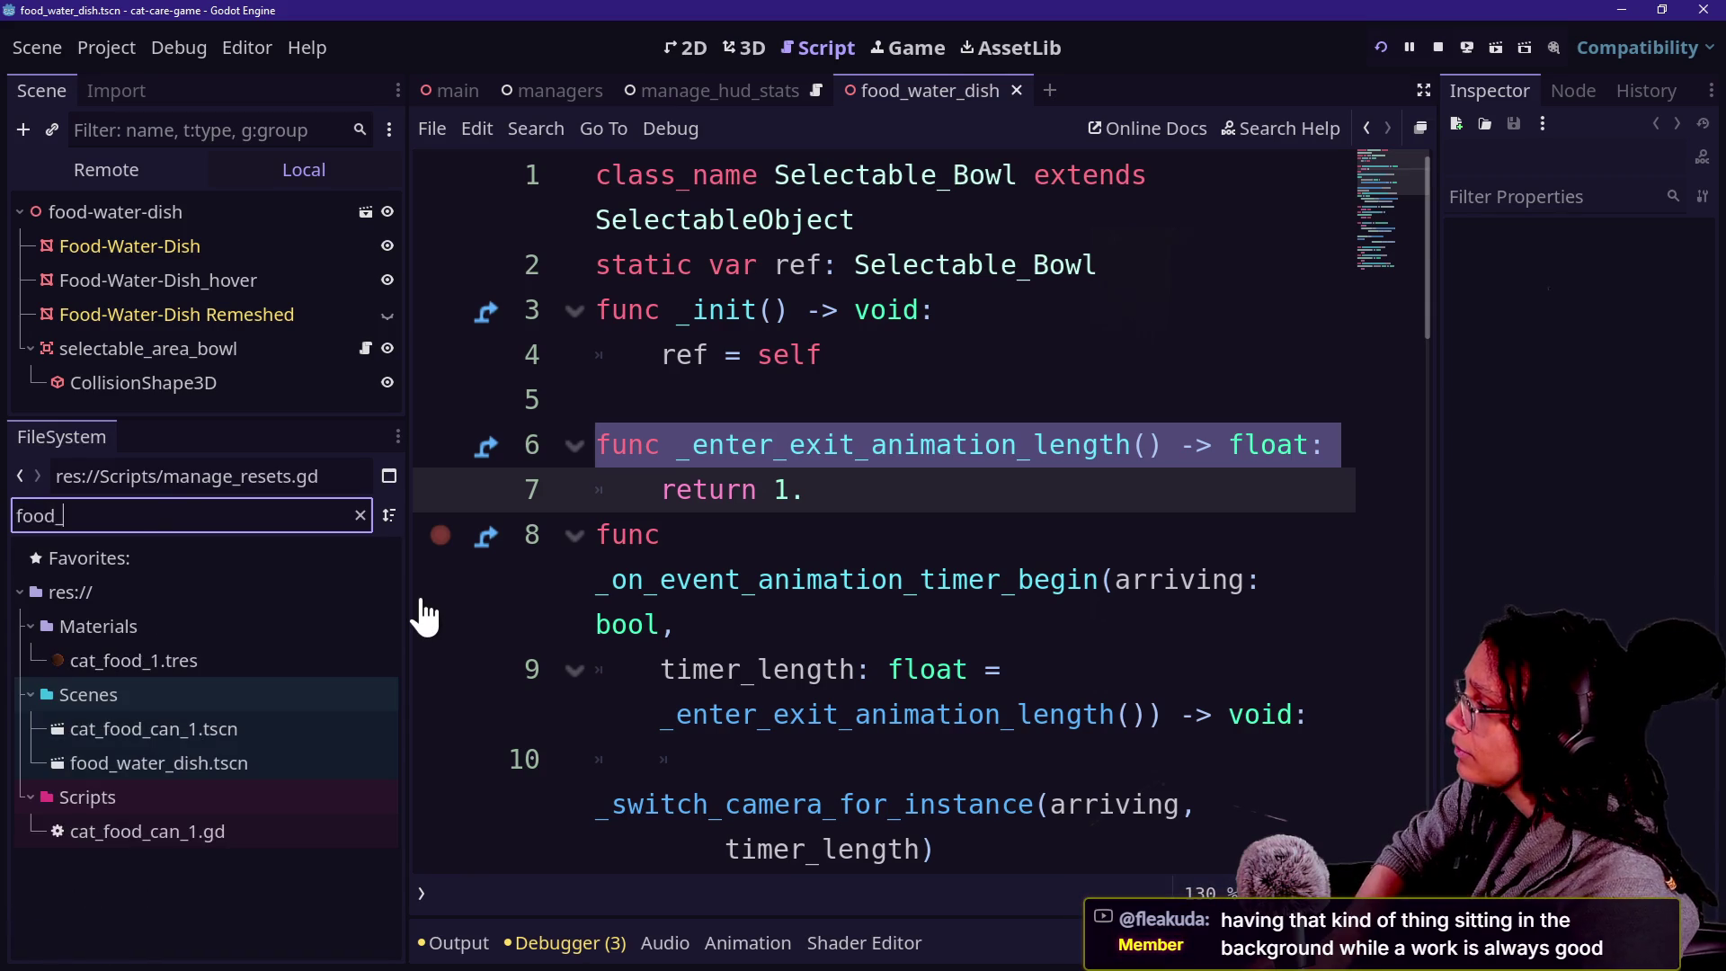
pyautogui.scroll(-5, 113, 687)
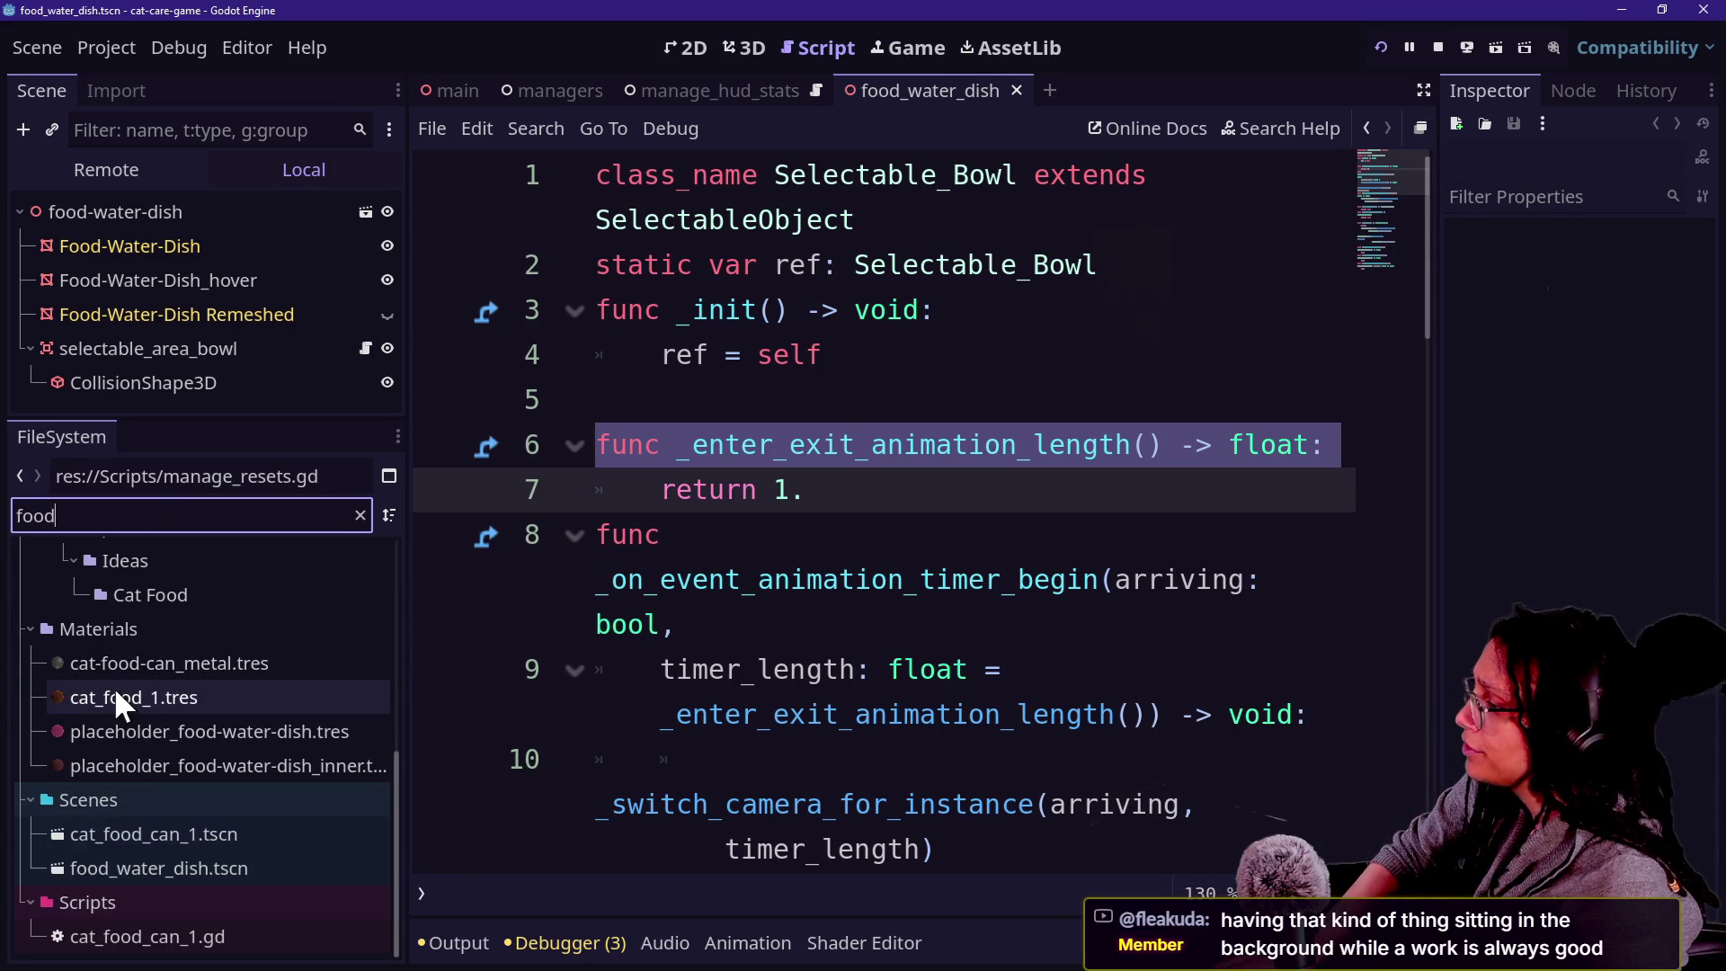
pyautogui.rightClick(170, 866)
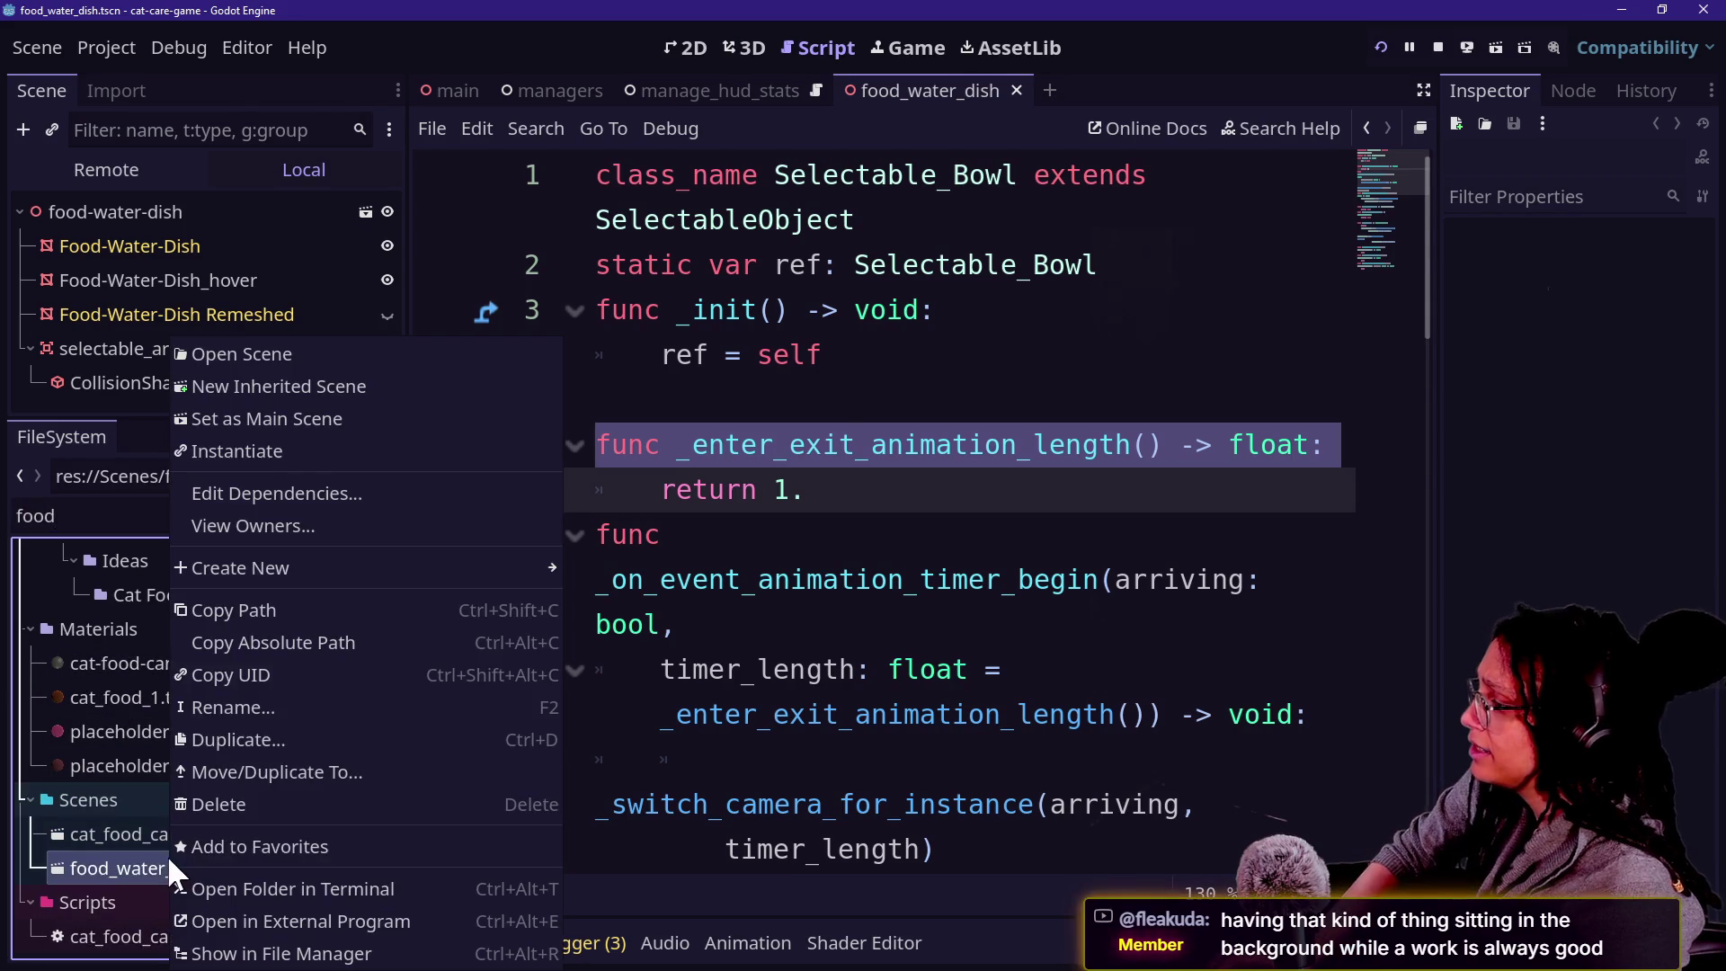
pyautogui.click(230, 730)
pyautogui.write('bowl')
pyautogui.press('Return')
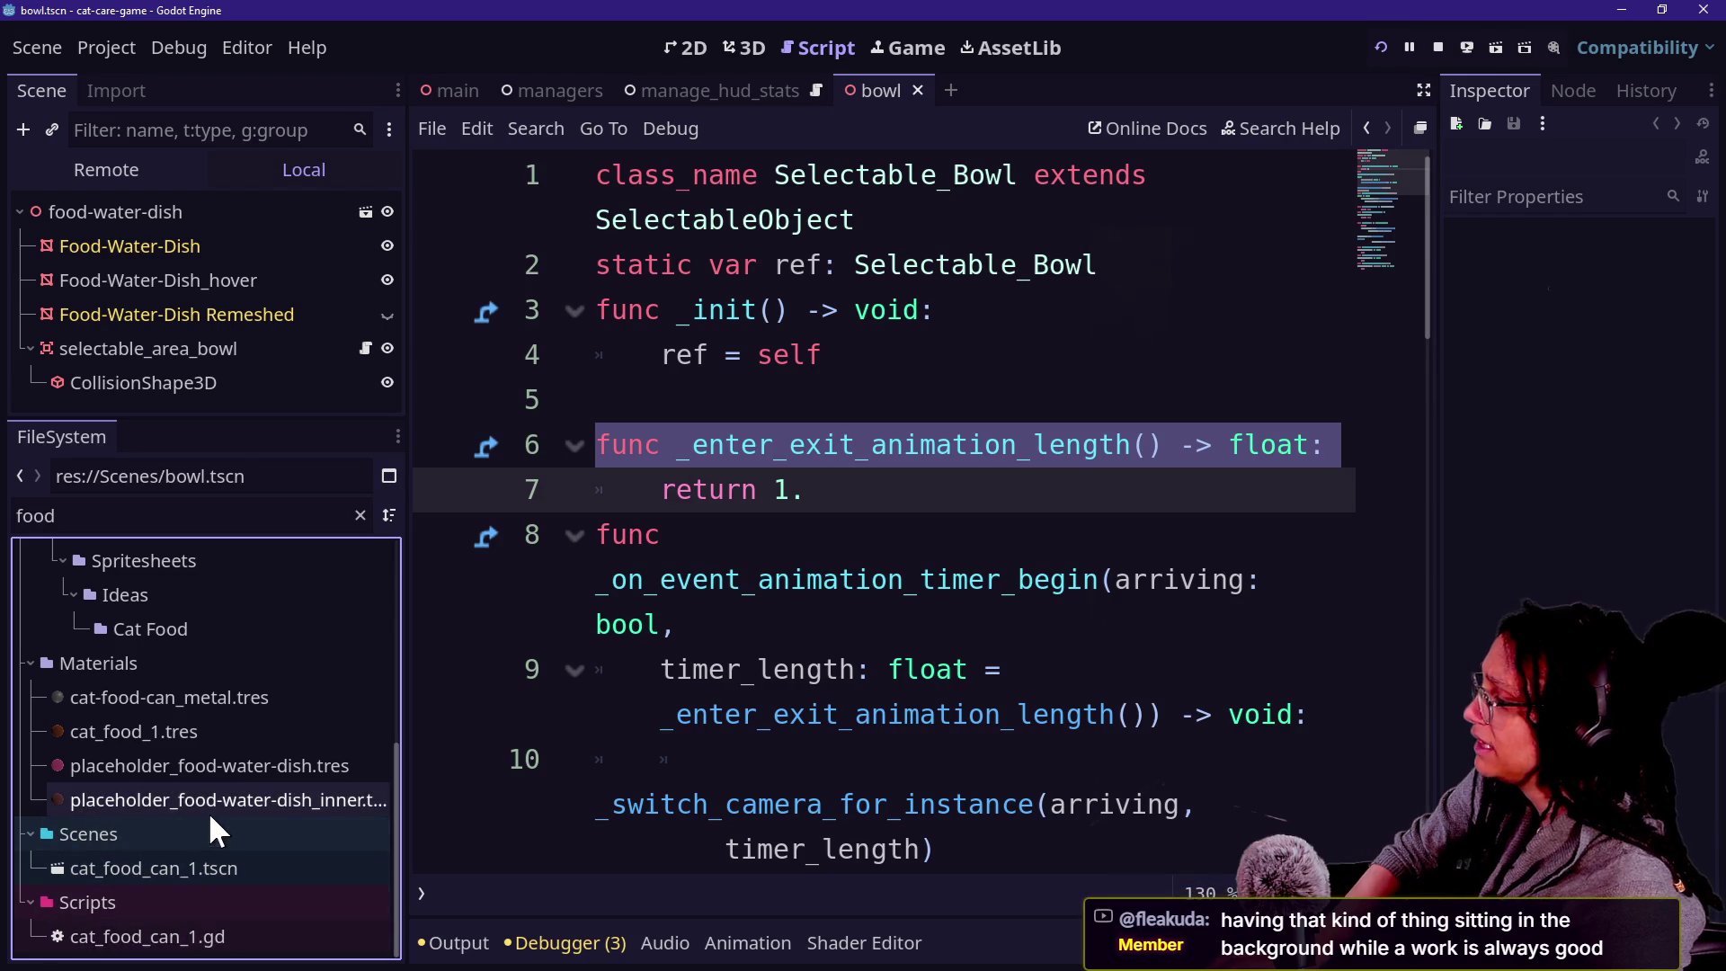
# Filter for 'water' and rename placeholder_food-water-dish.tres to placeholder_bowl.tres.
pyautogui.click(193, 514)
pyautogui.press('BackSpace')
pyautogui.press('BackSpace')
pyautogui.press('BackSpace')
pyautogui.write('water')
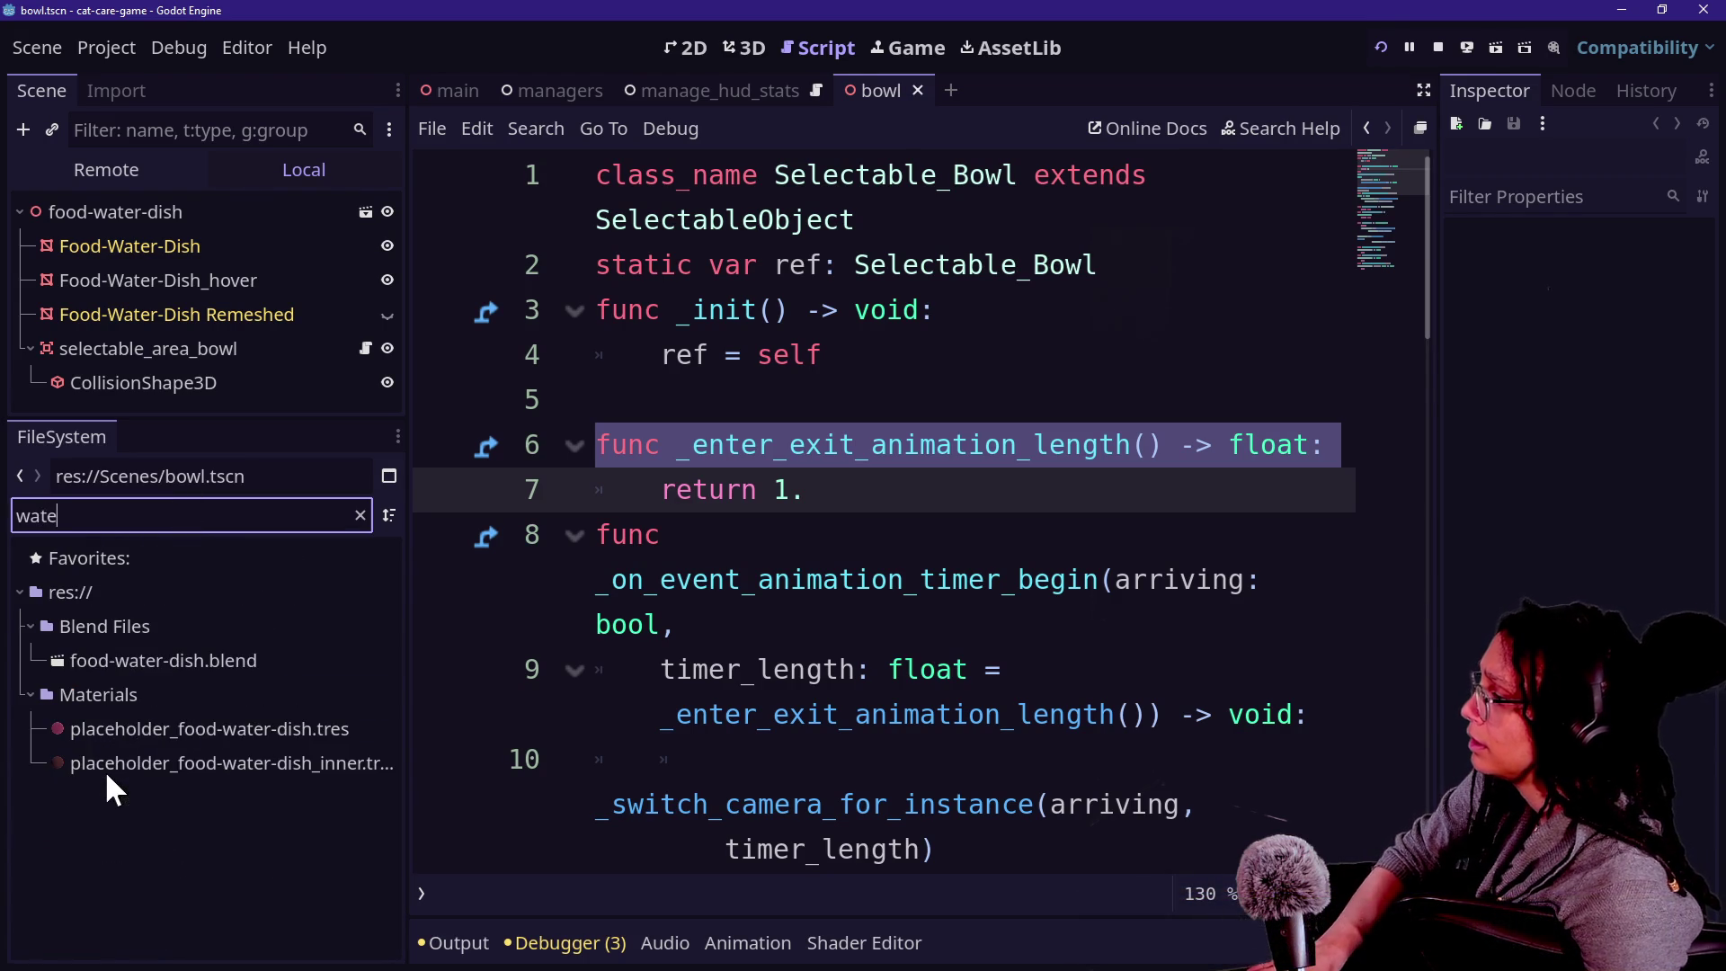
pyautogui.rightClick(130, 651)
pyautogui.click(40, 670)
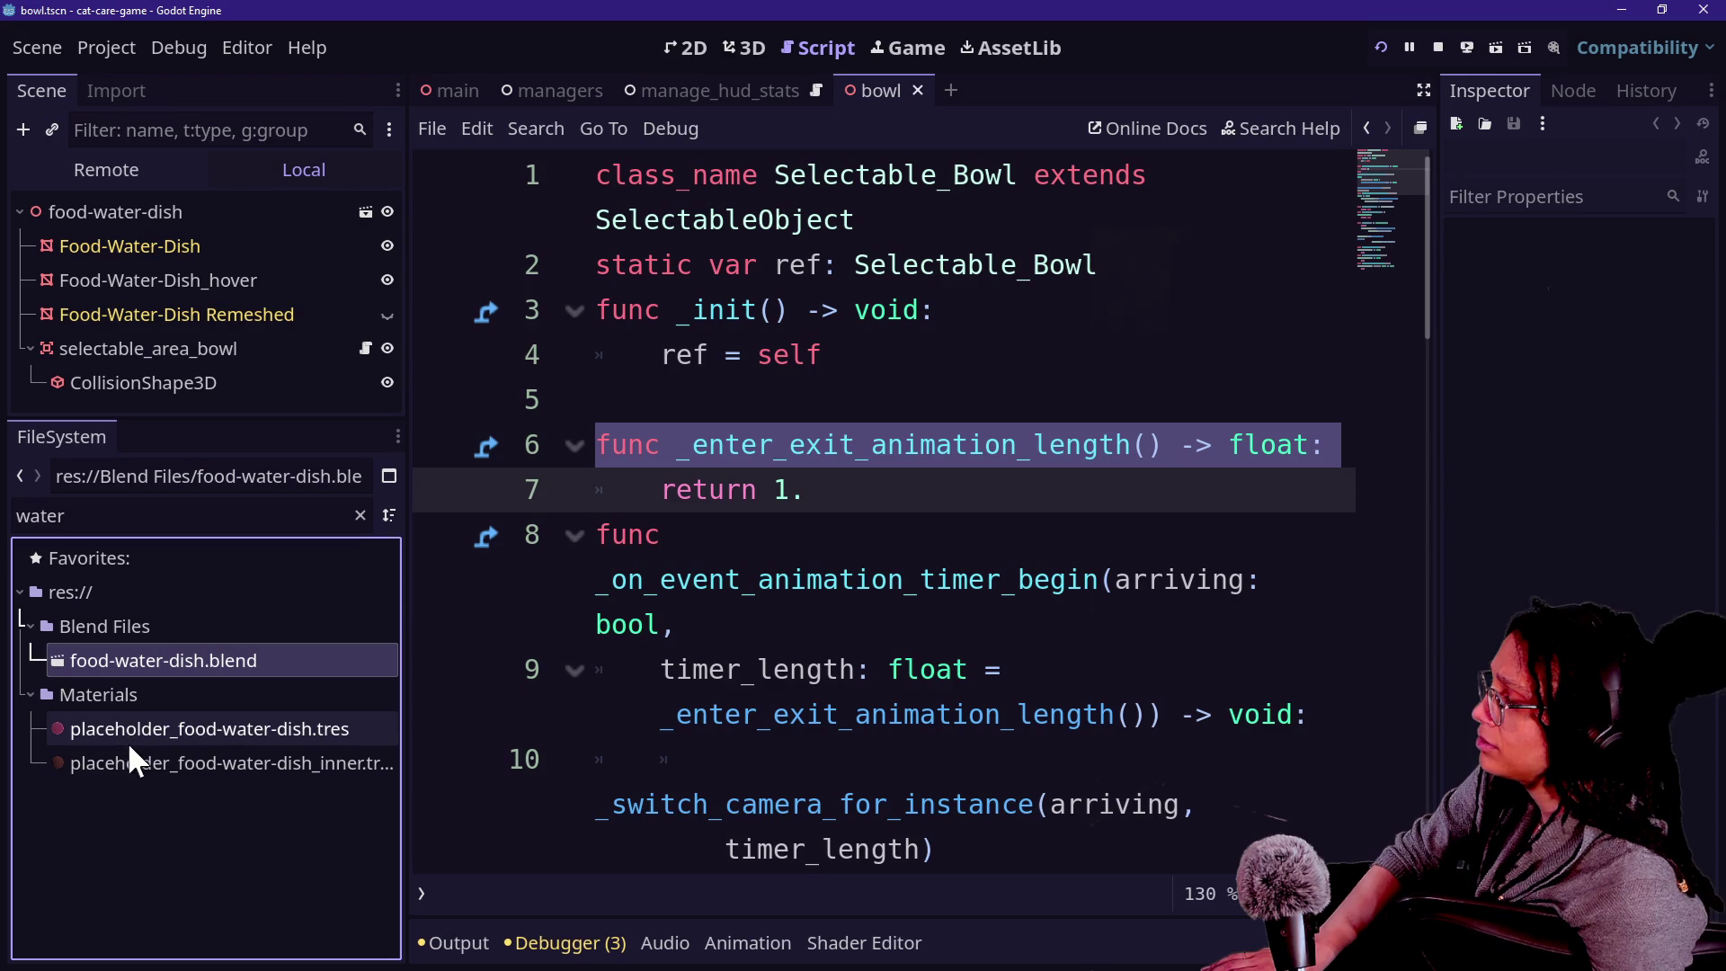
pyautogui.rightClick(151, 733)
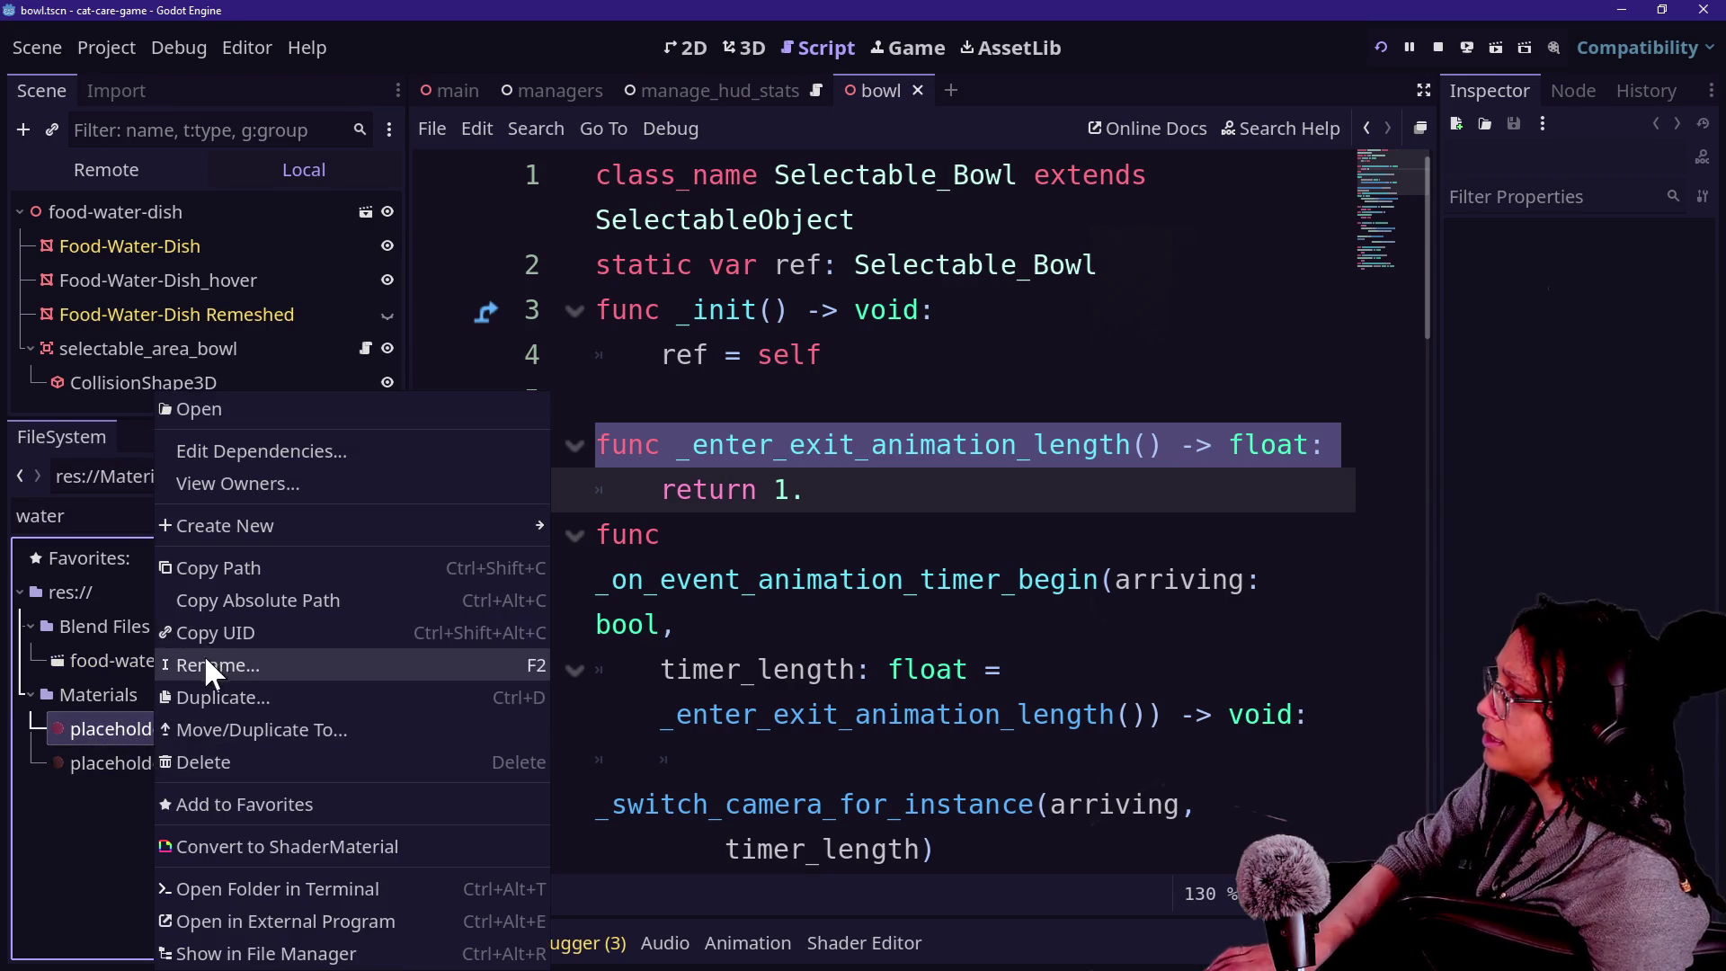
pyautogui.click(205, 662)
pyautogui.press('Right')
pyautogui.press('BackSpace')
pyautogui.press('BackSpace')
pyautogui.press('BackSpace')
pyautogui.press('BackSpace')
pyautogui.press('BackSpace')
pyautogui.press('BackSpace')
pyautogui.write('bowl')
pyautogui.press('Return')
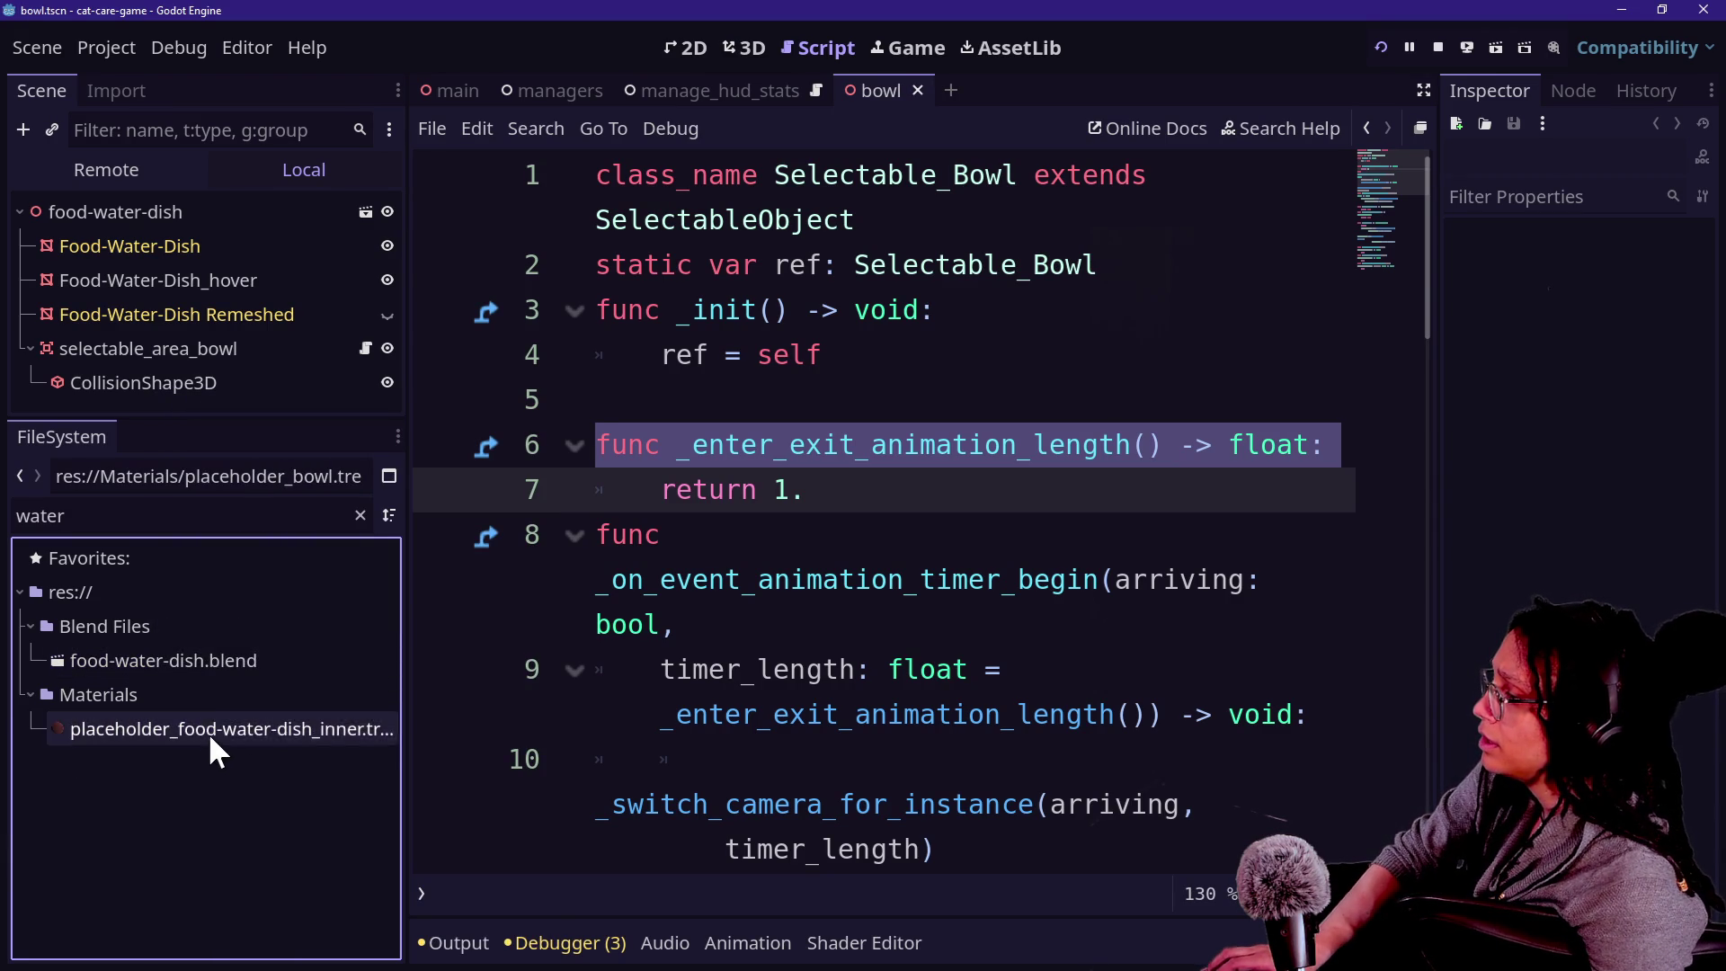
# Rename the inner dish material to placeholder_bowl_inner.tres.
pyautogui.rightClick(211, 739)
pyautogui.click(268, 672)
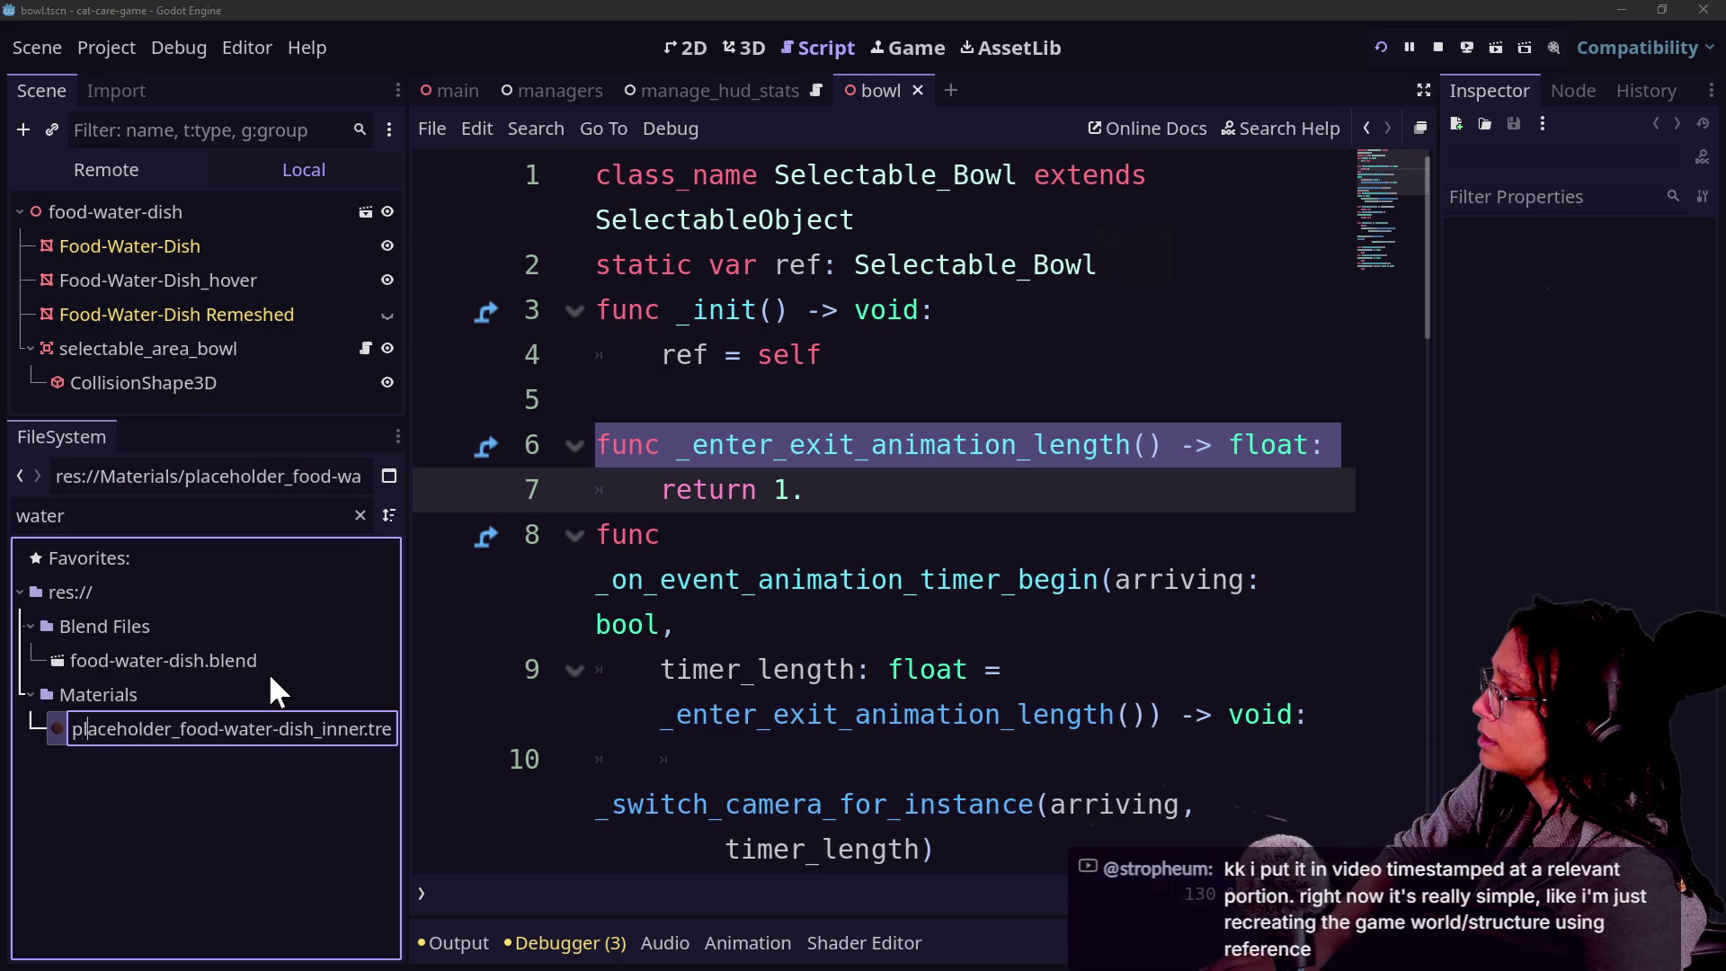
pyautogui.press('Right')
pyautogui.press('Right')
pyautogui.press('Right')
pyautogui.press('BackSpace')
pyautogui.press('BackSpace')
pyautogui.press('BackSpace')
pyautogui.press('Delete')
pyautogui.press('Delete')
pyautogui.press('Delete')
pyautogui.write('bowl')
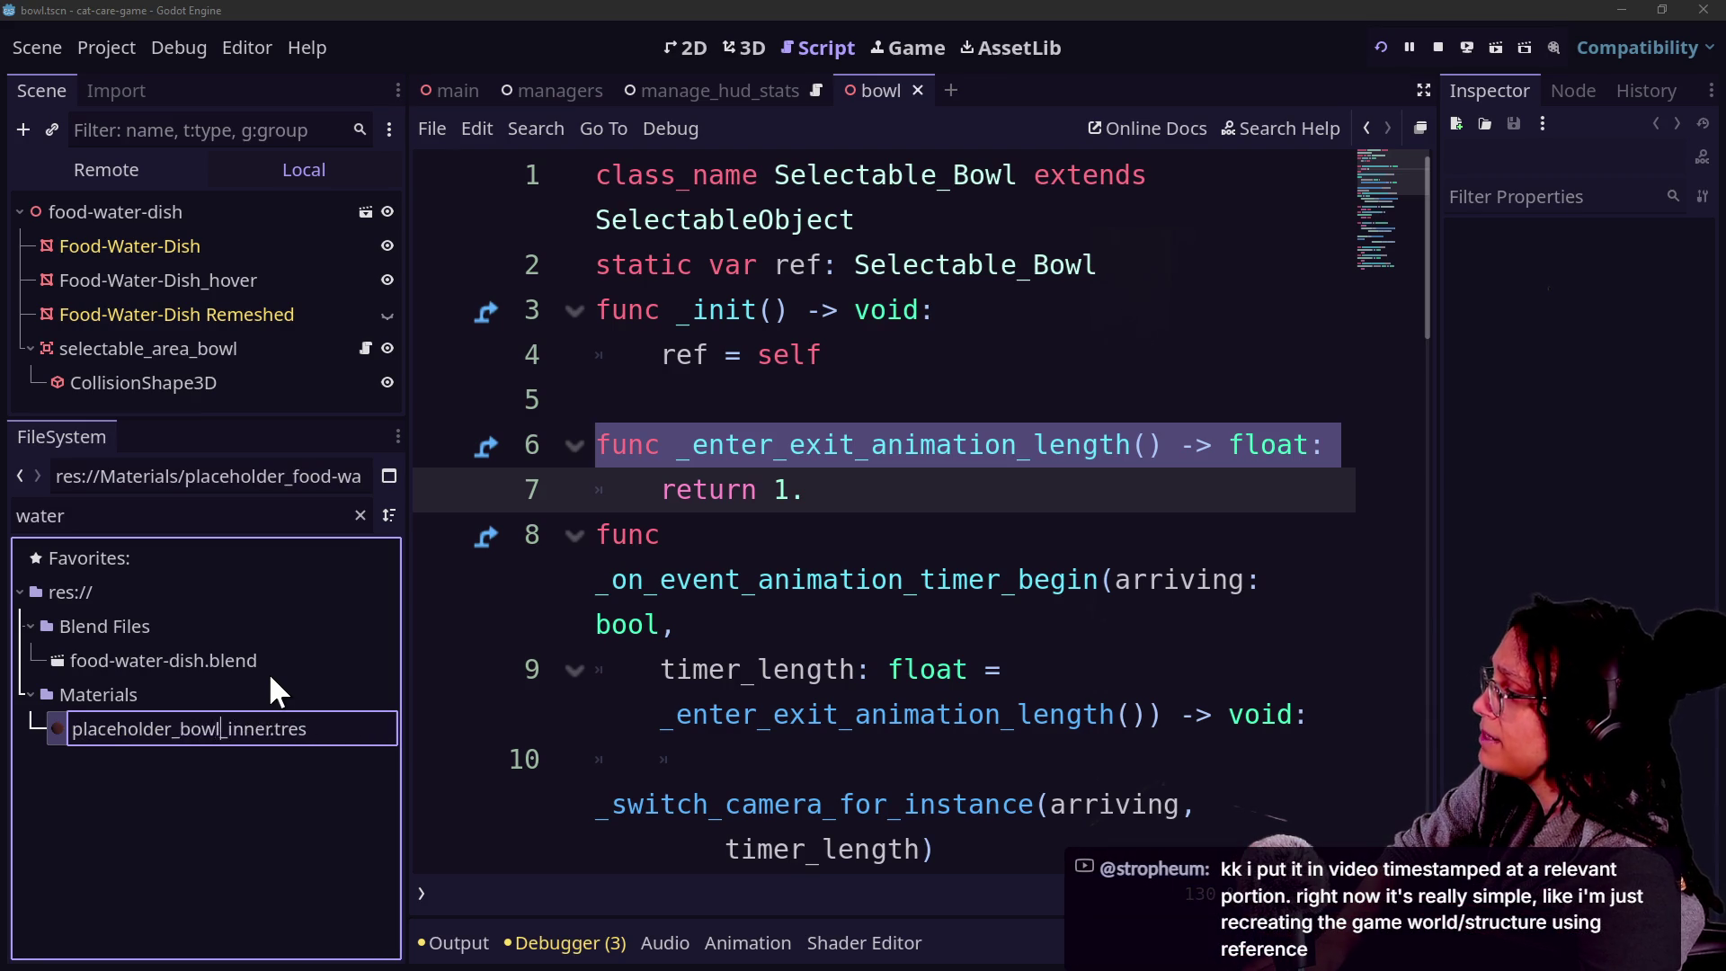
pyautogui.press('Return')
pyautogui.click(686, 656)
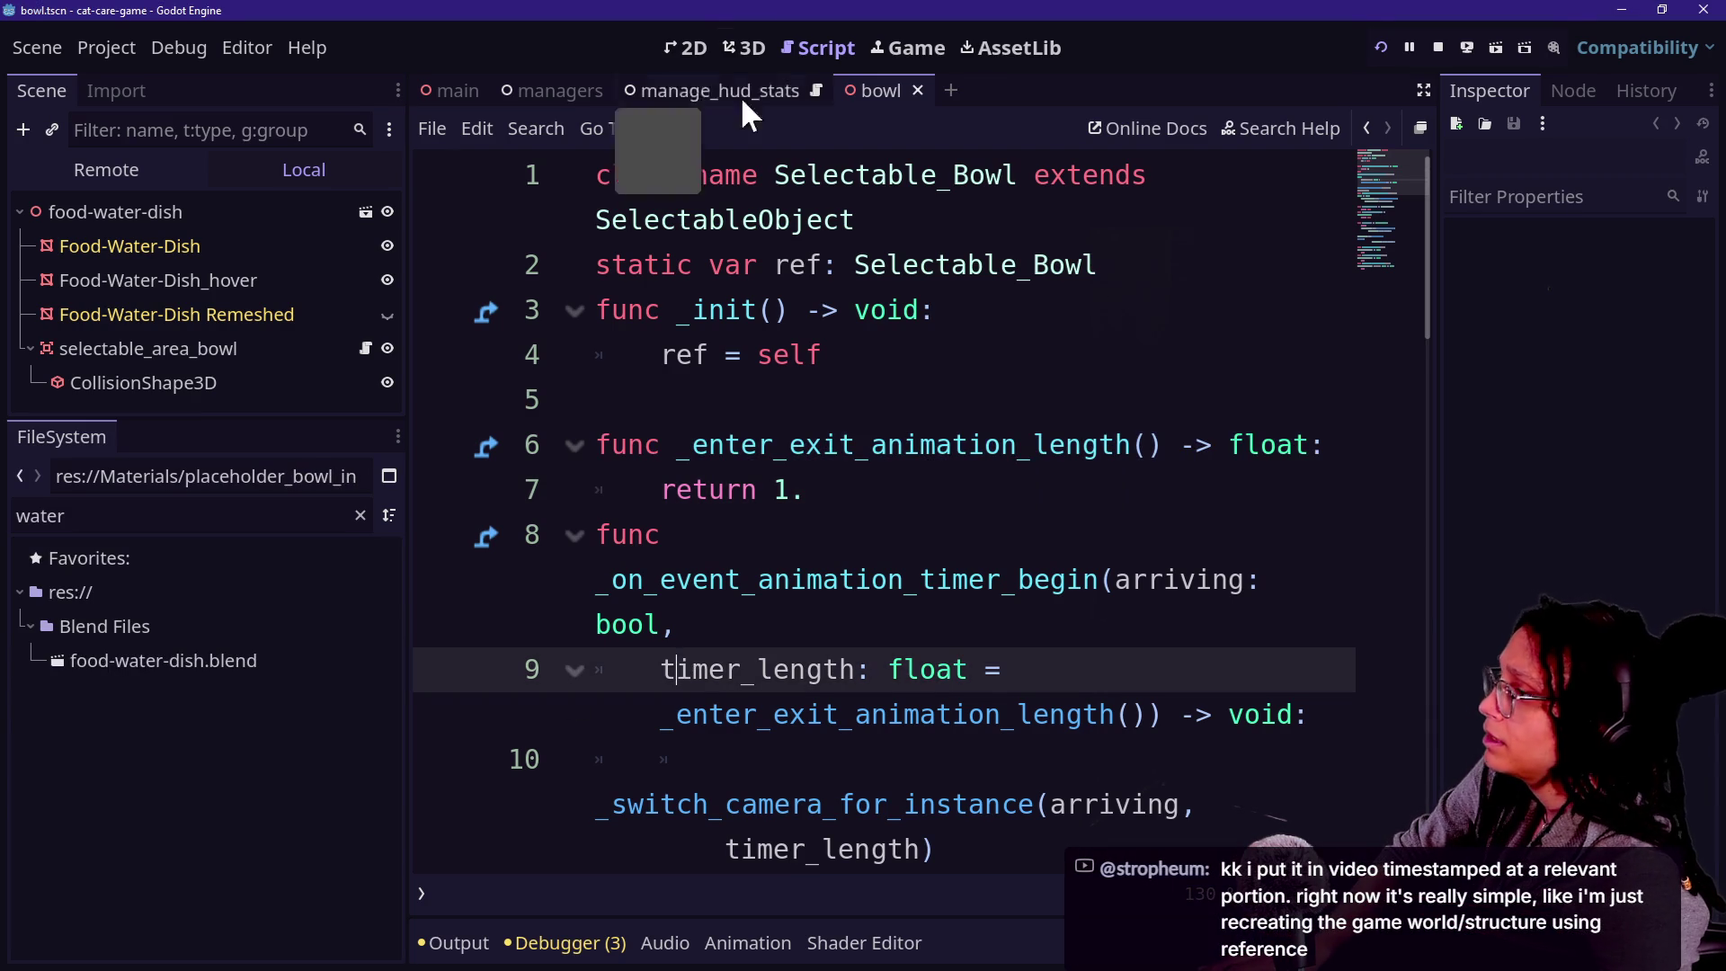
# In 3D view, assign Food-Water-Dish as selectable_area_bowl's Object Mesh and save the scene.
pyautogui.click(759, 40)
pyautogui.scroll(10, 1000, 509)
pyautogui.scroll(-10, 1001, 509)
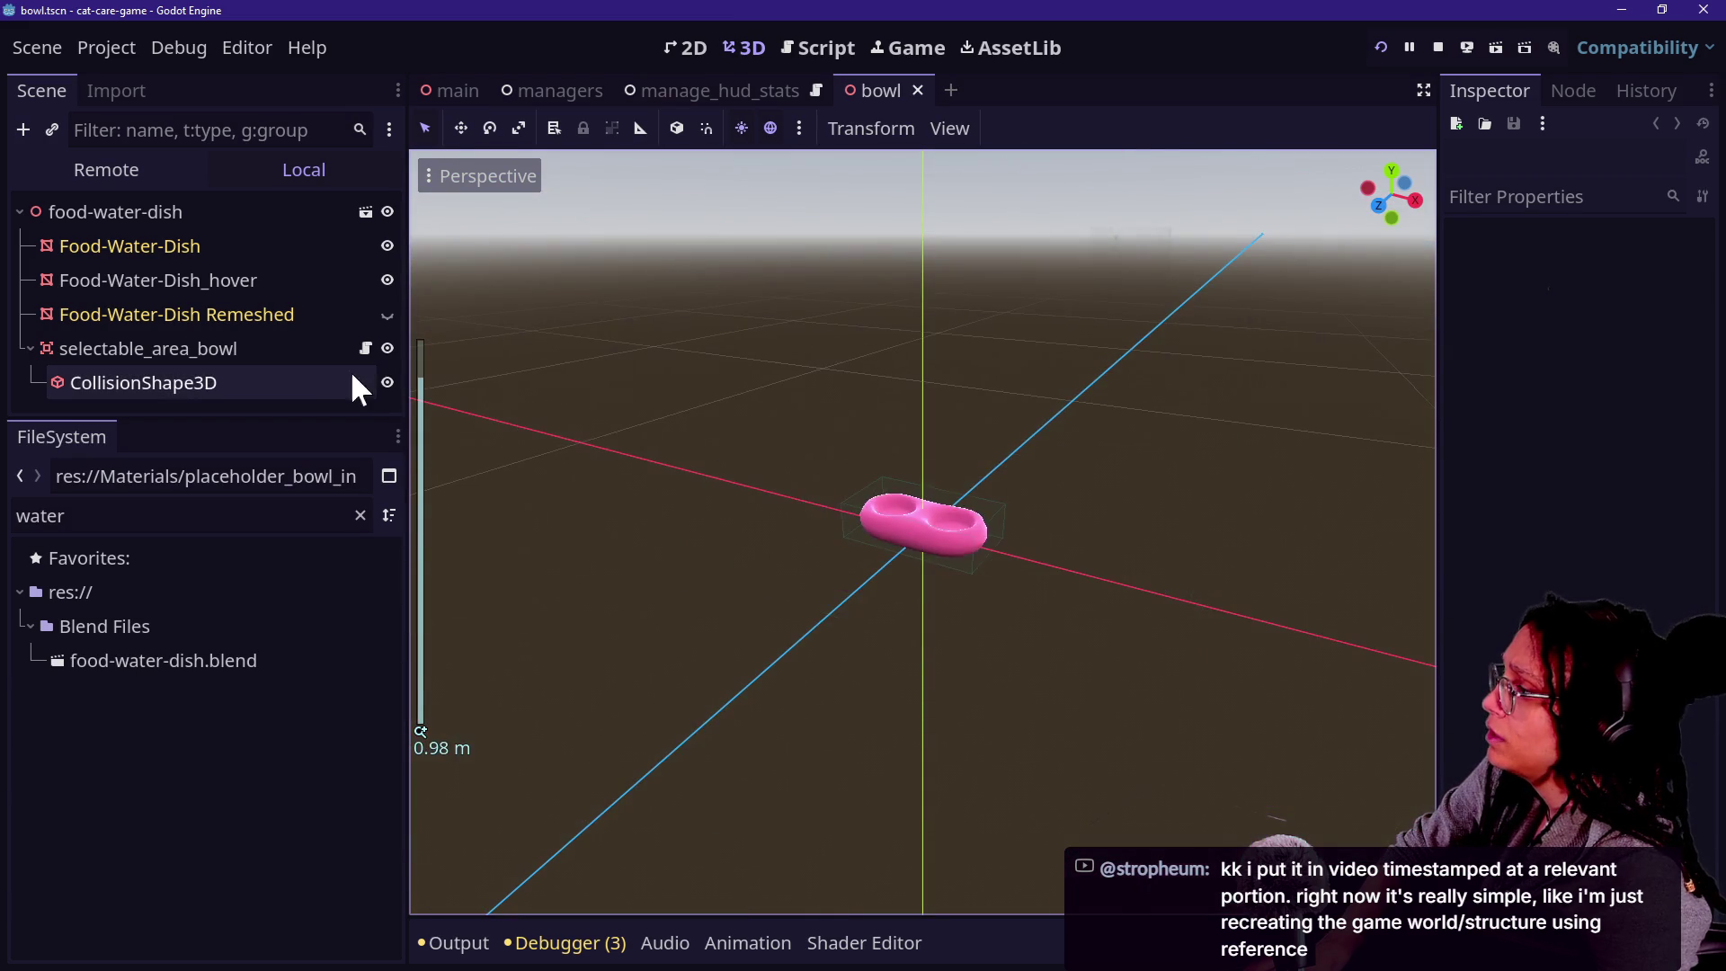
pyautogui.click(266, 382)
pyautogui.click(272, 349)
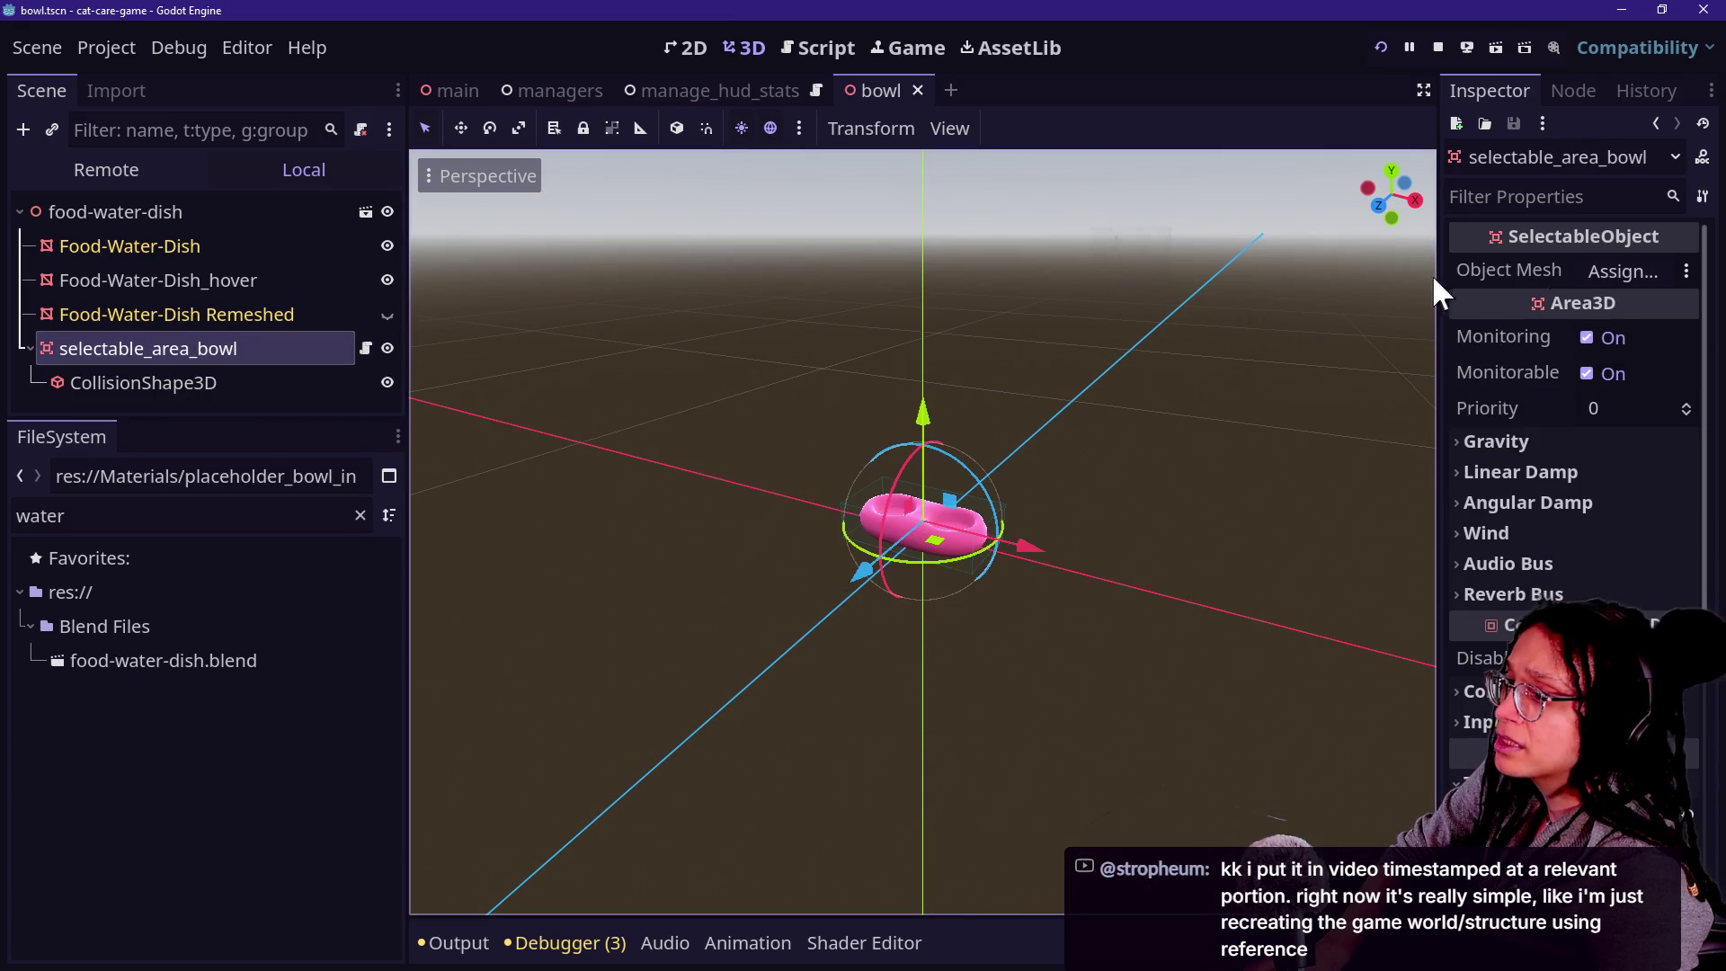
pyautogui.click(1614, 255)
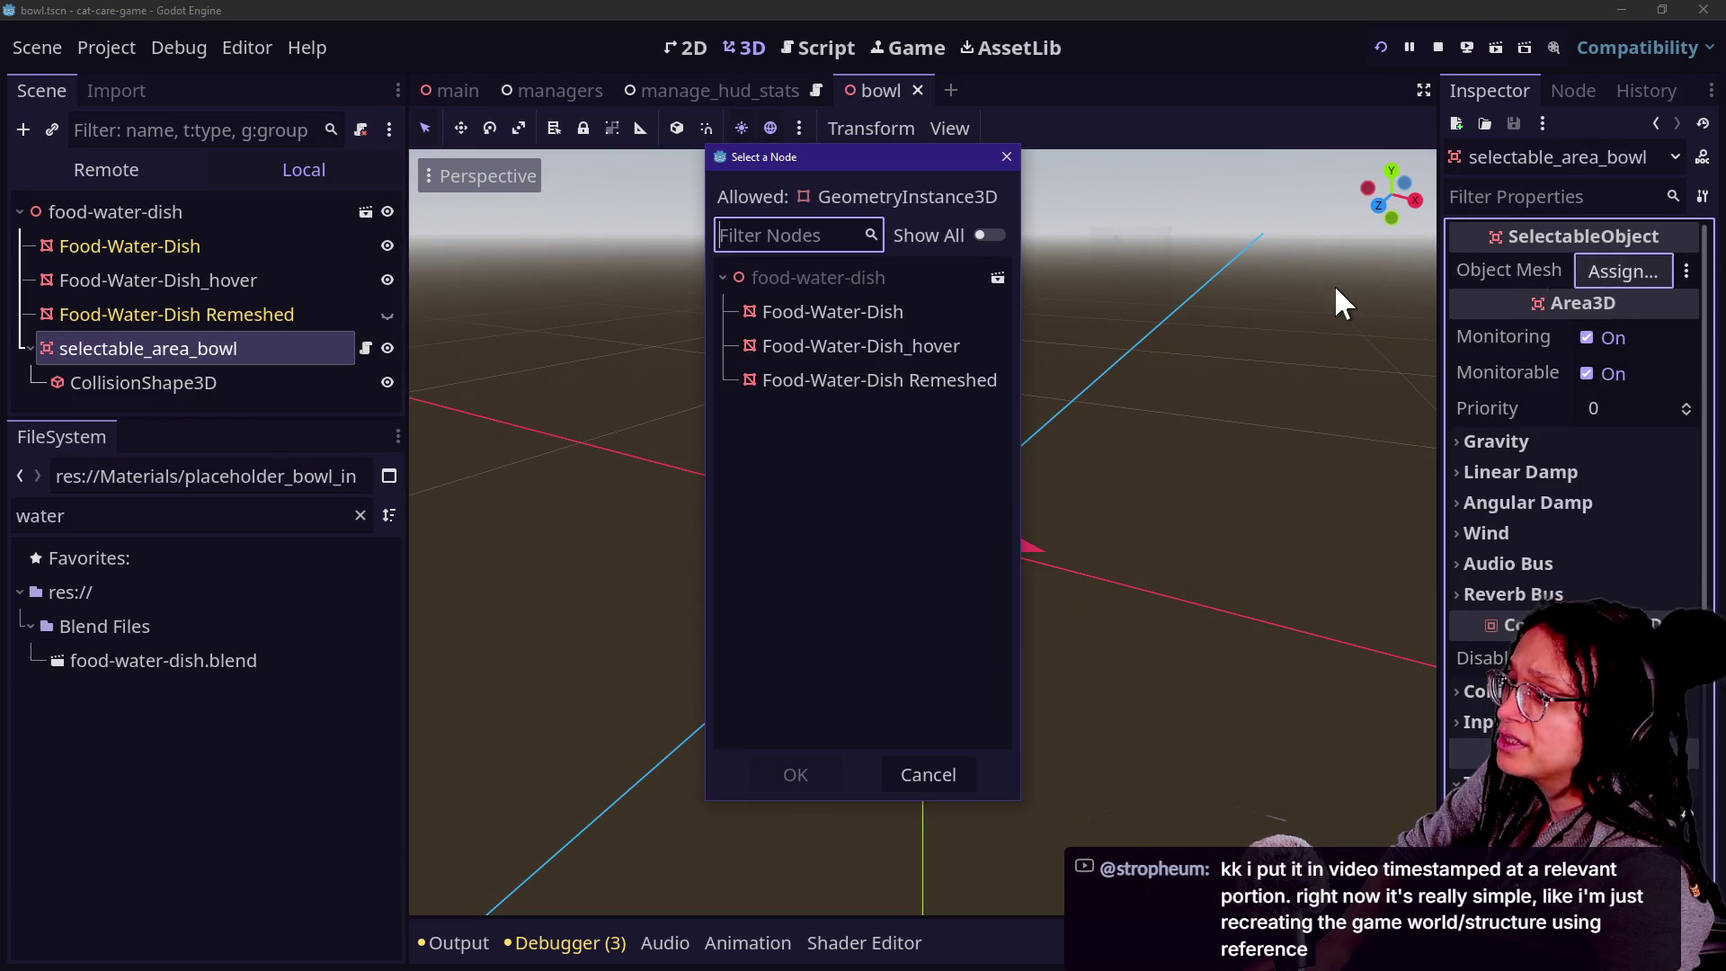
pyautogui.click(822, 311)
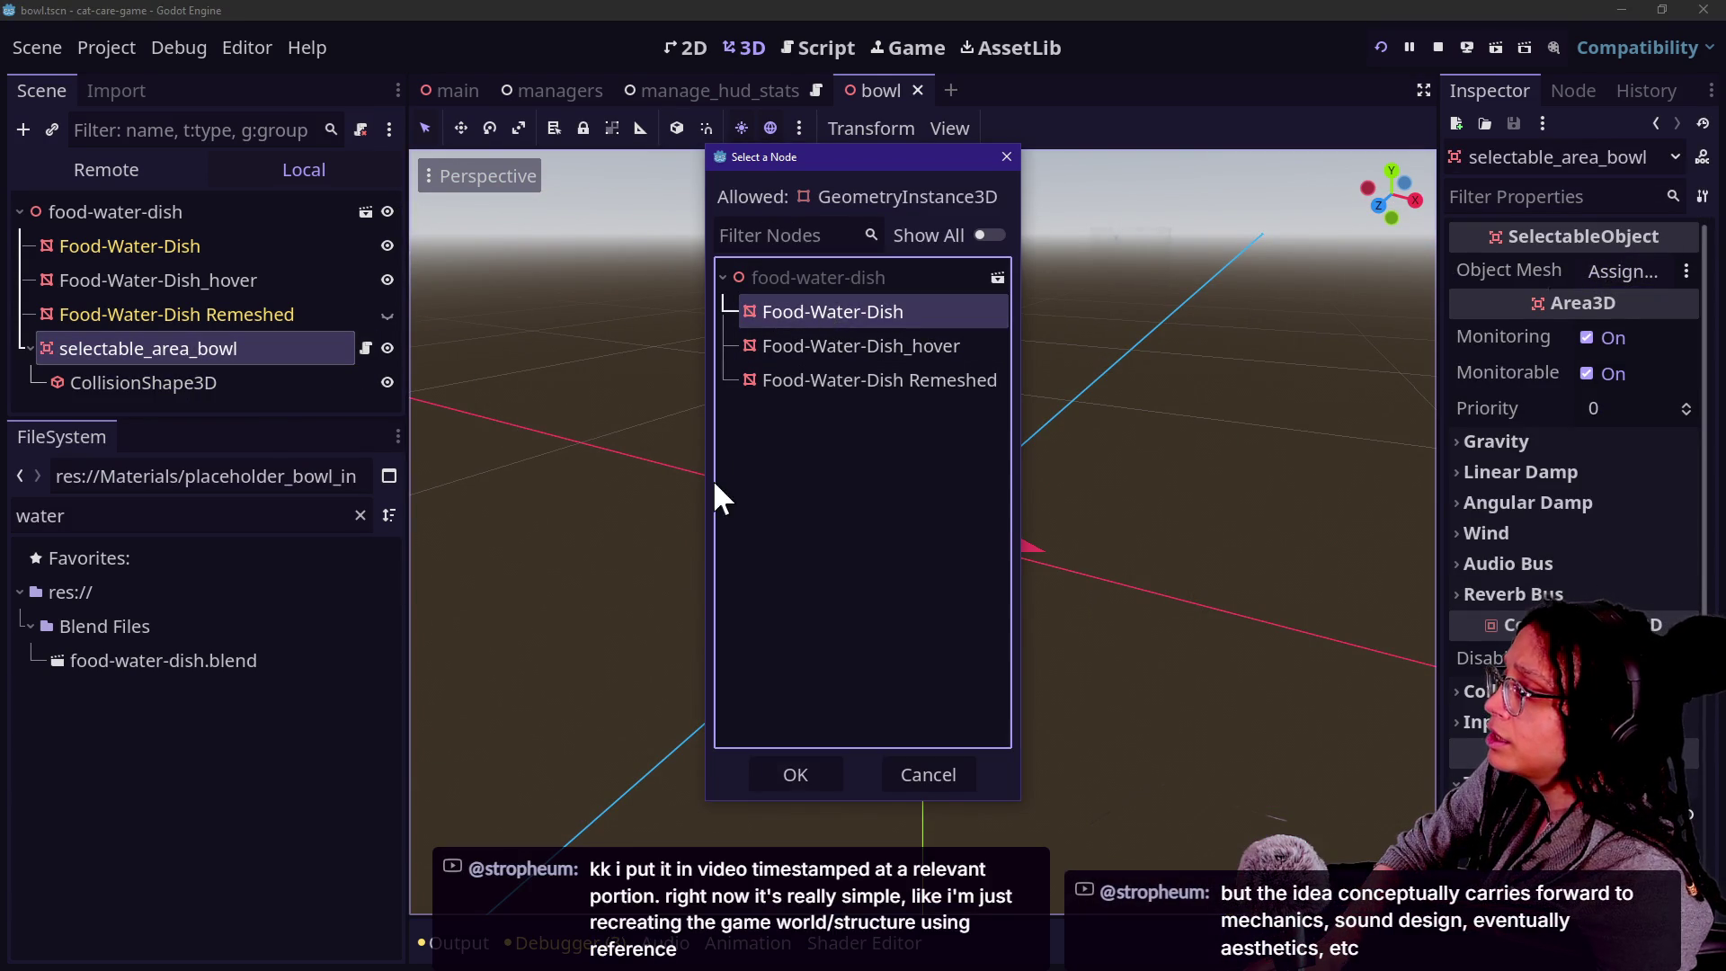
pyautogui.press('Return')
pyautogui.hotkey('ctrl', 's')
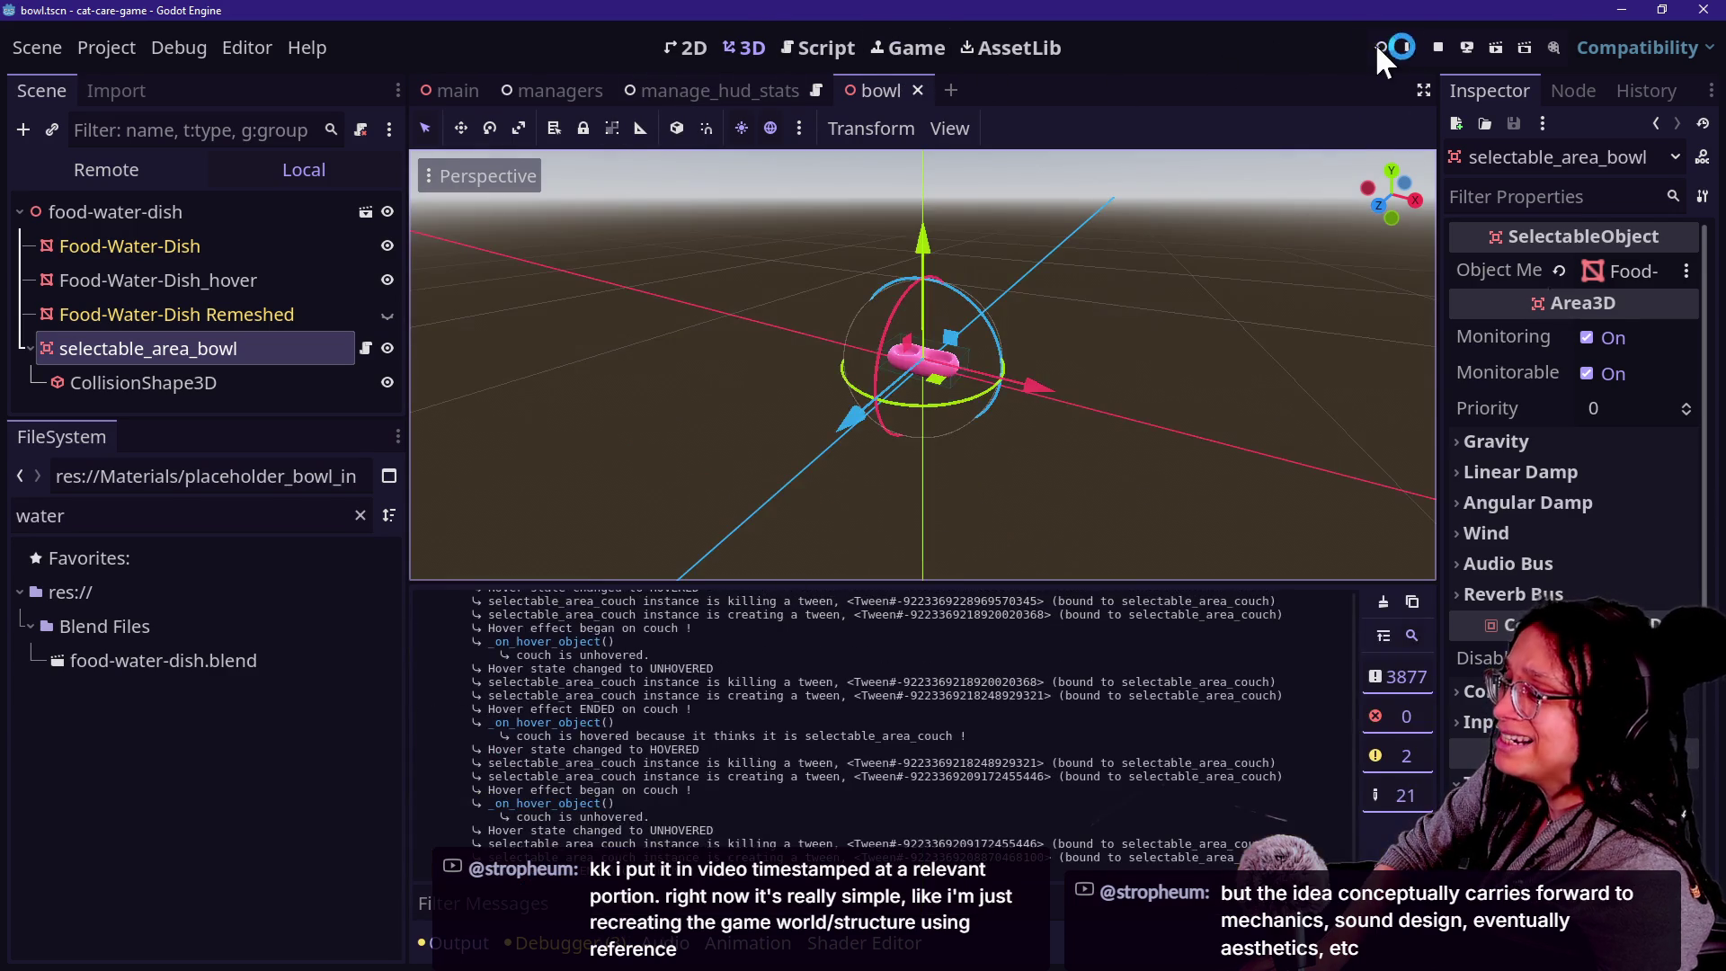
# Restart the game, then switch selectable_area_bowl from collision layer and mask 1 to layer 2.
pyautogui.click(1379, 46)
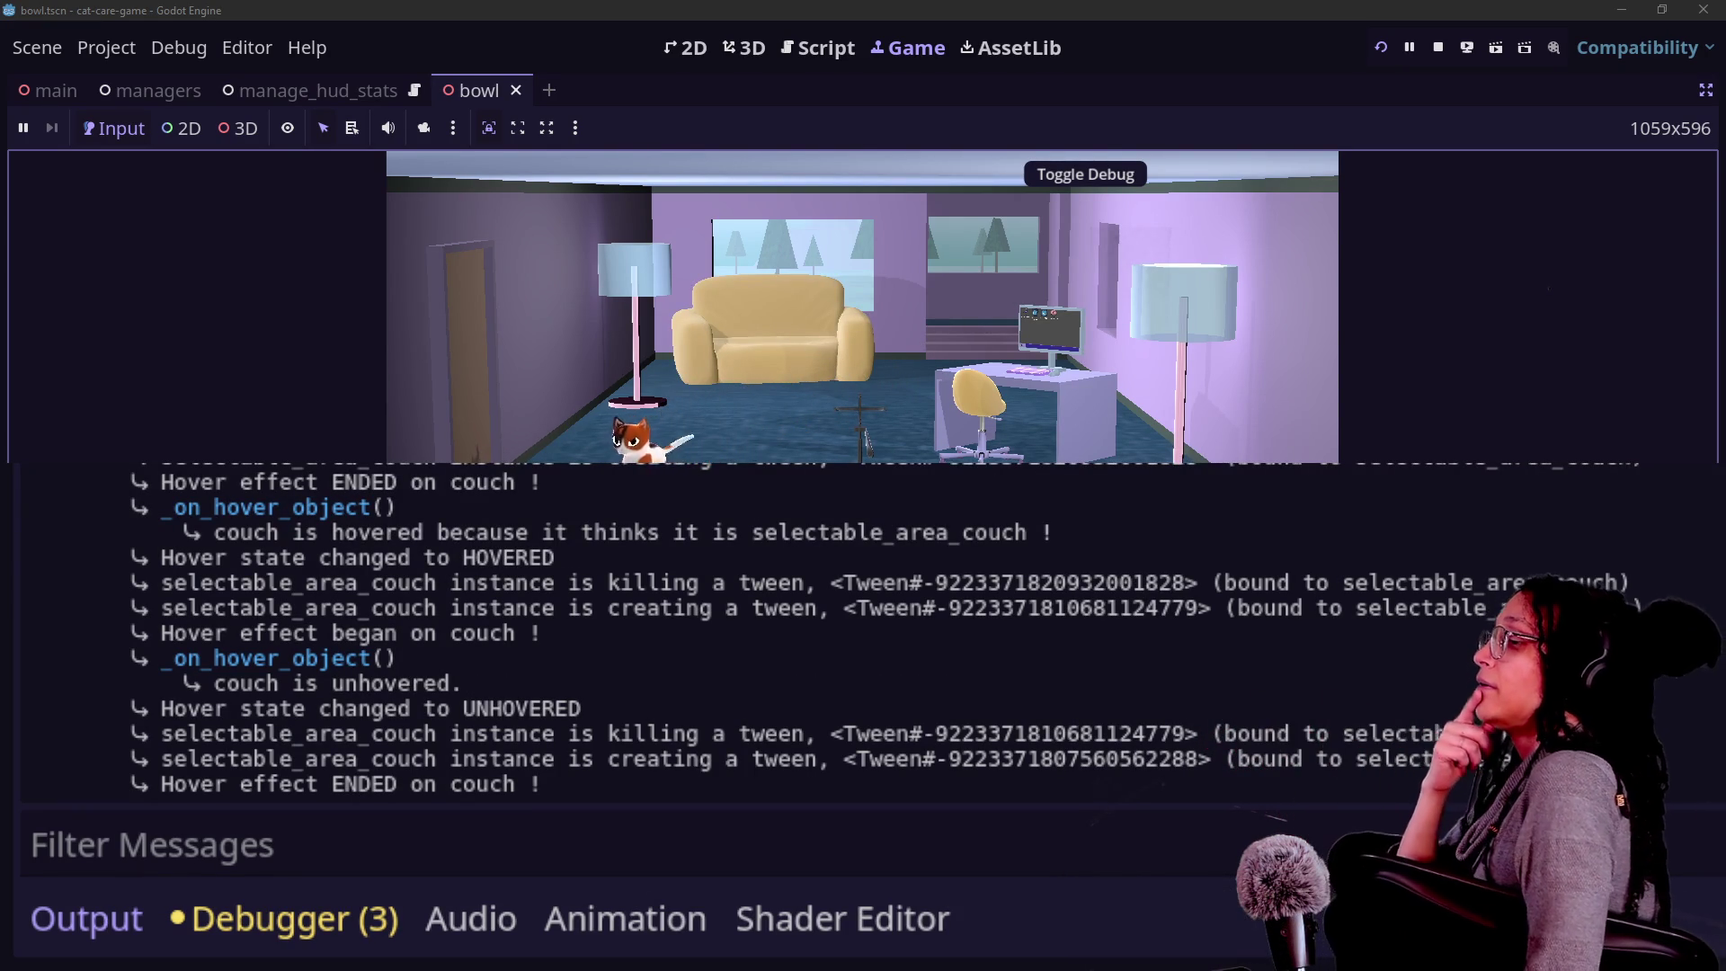
pyautogui.click(1705, 91)
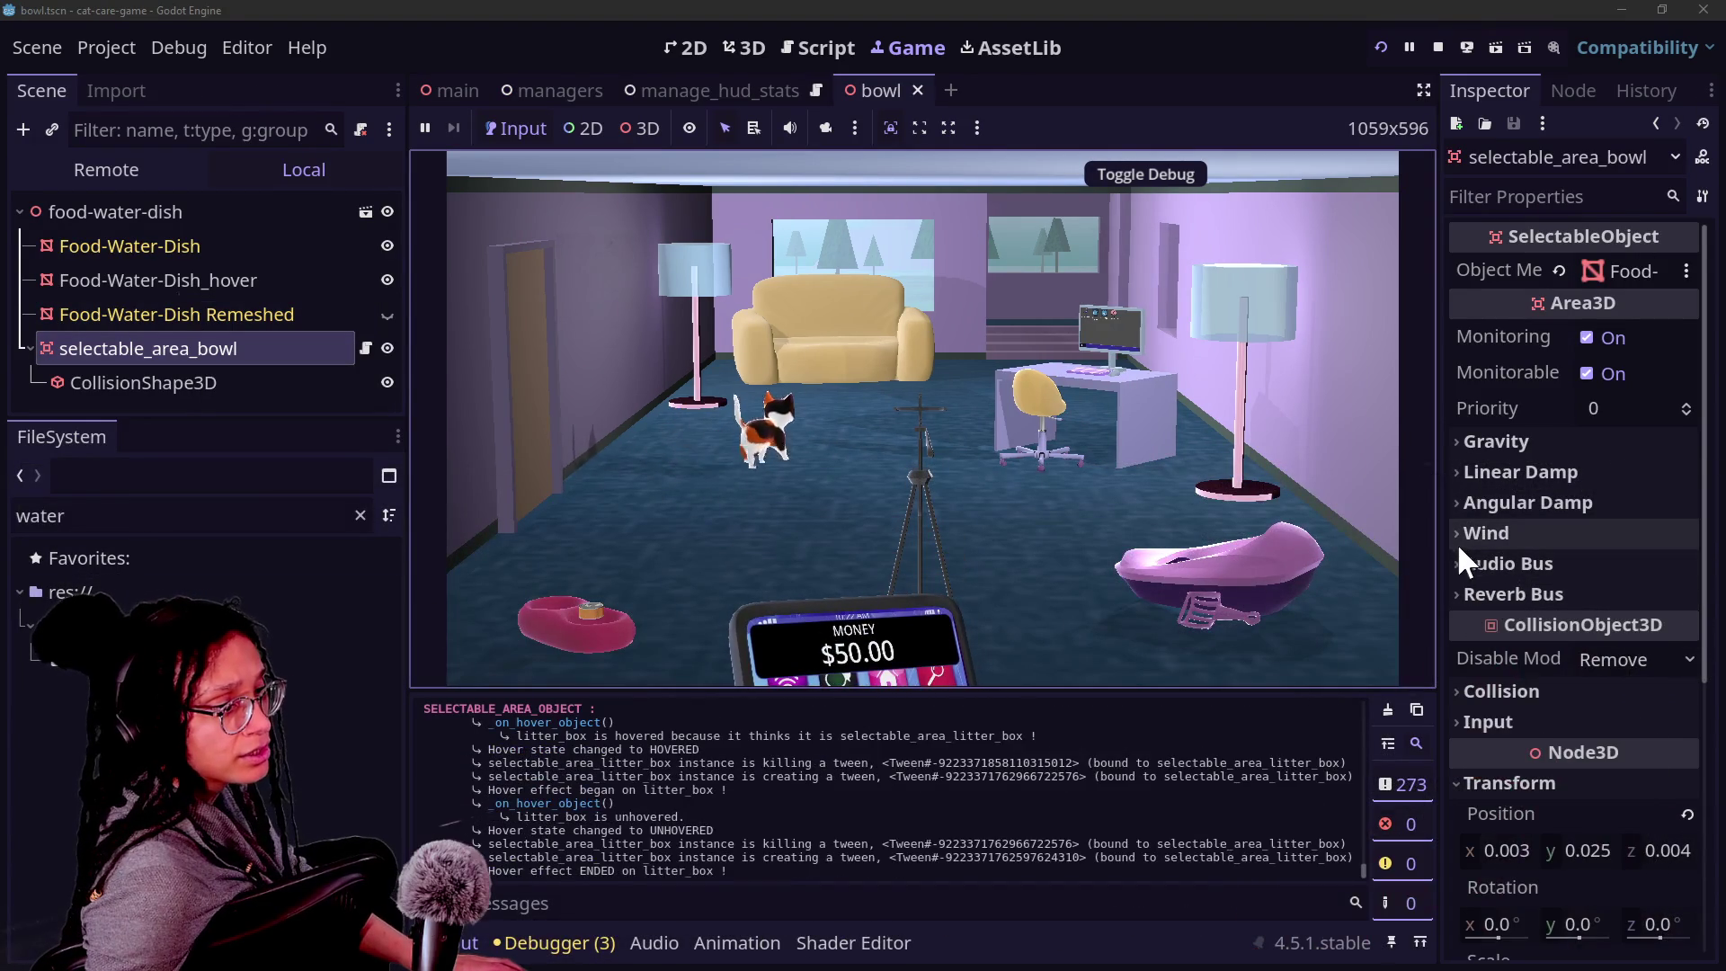
pyautogui.moveTo(1438, 532); pyautogui.dragTo(1022, 568)
pyautogui.click(1162, 691)
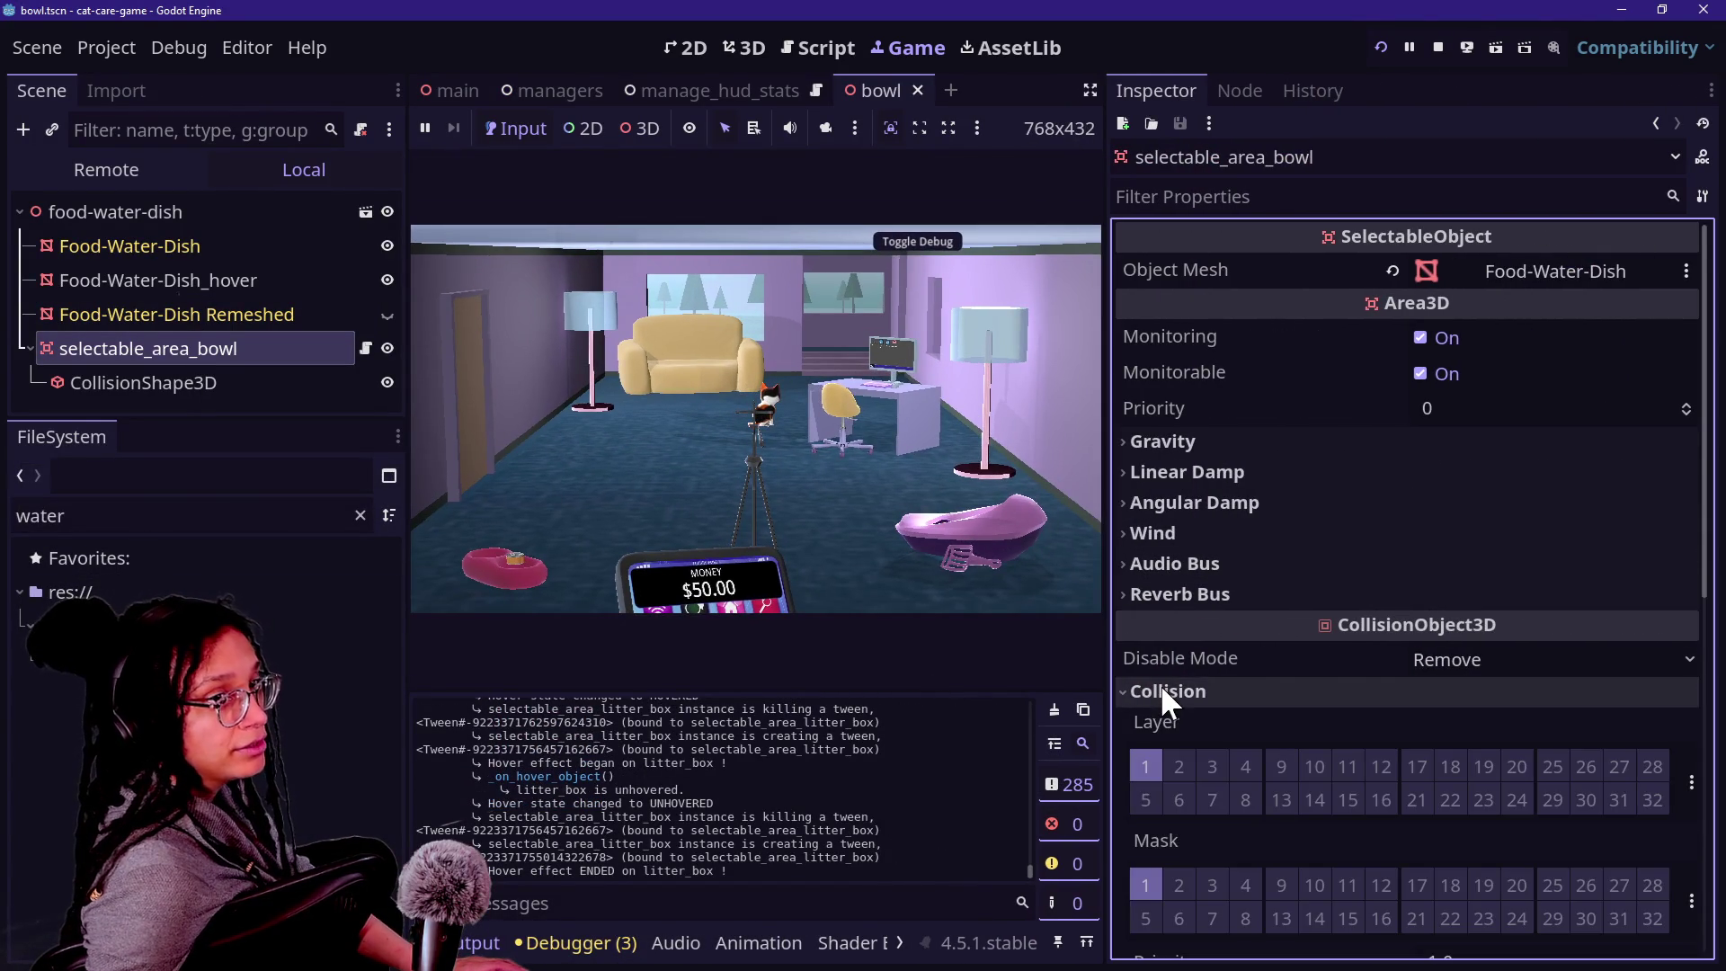
pyautogui.scroll(-5, 1161, 688)
pyautogui.scroll(4, 1178, 655)
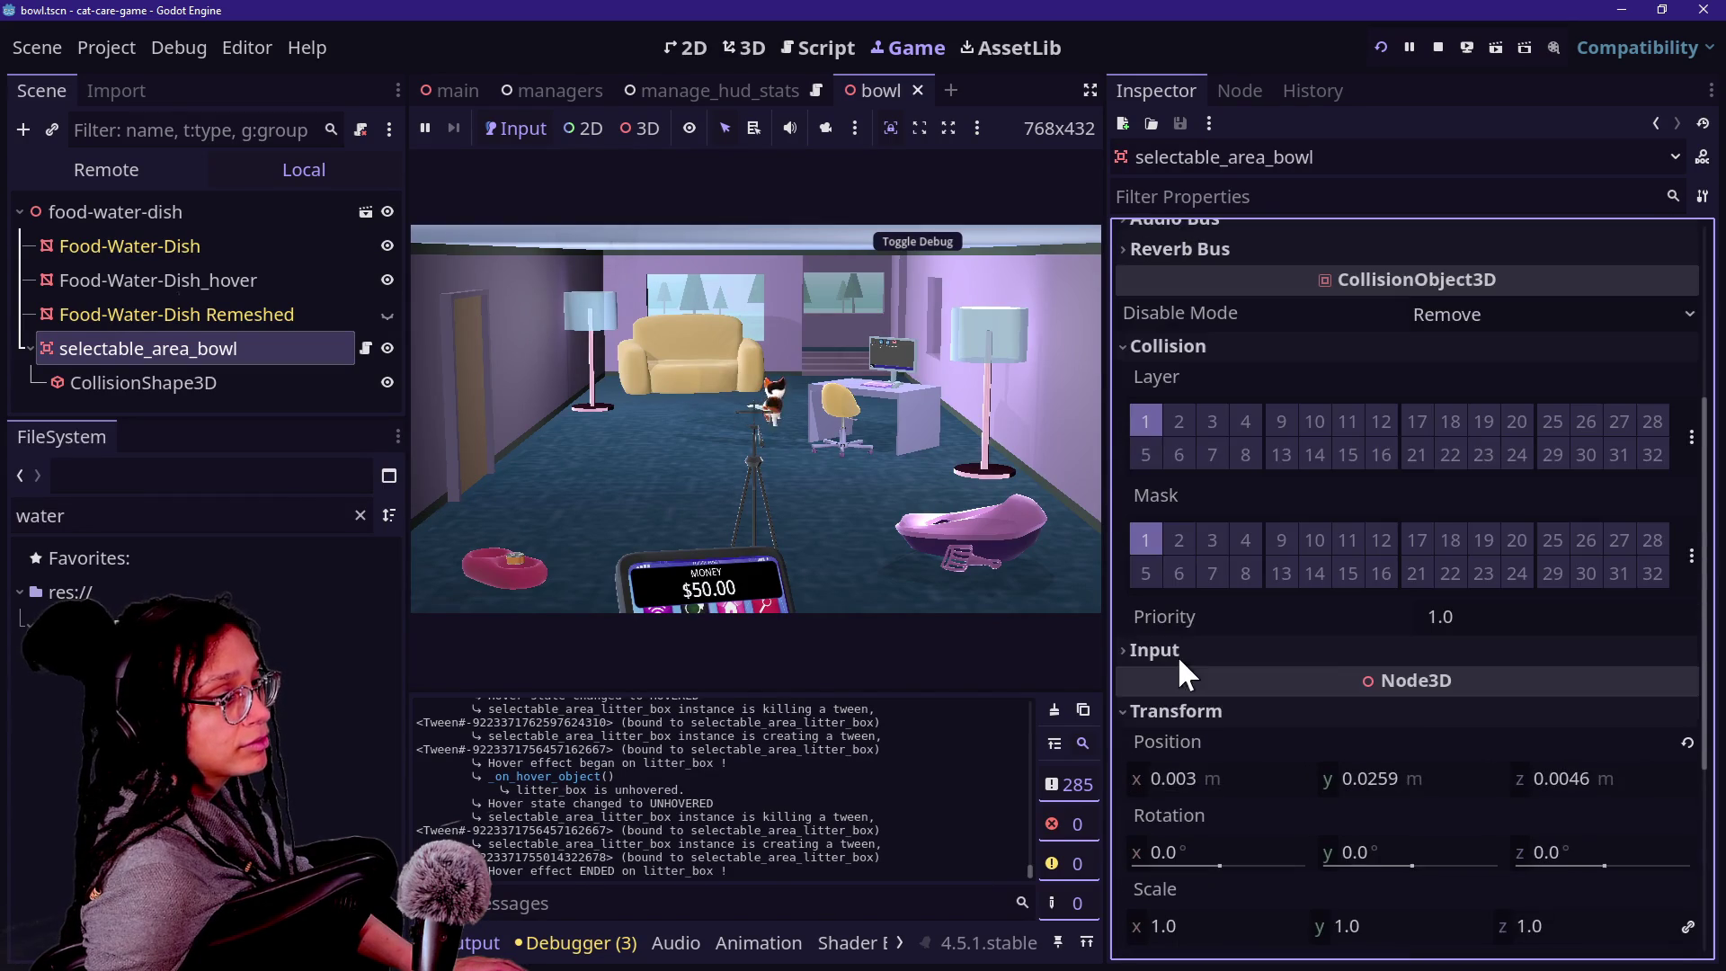
pyautogui.click(1147, 540)
pyautogui.click(1153, 419)
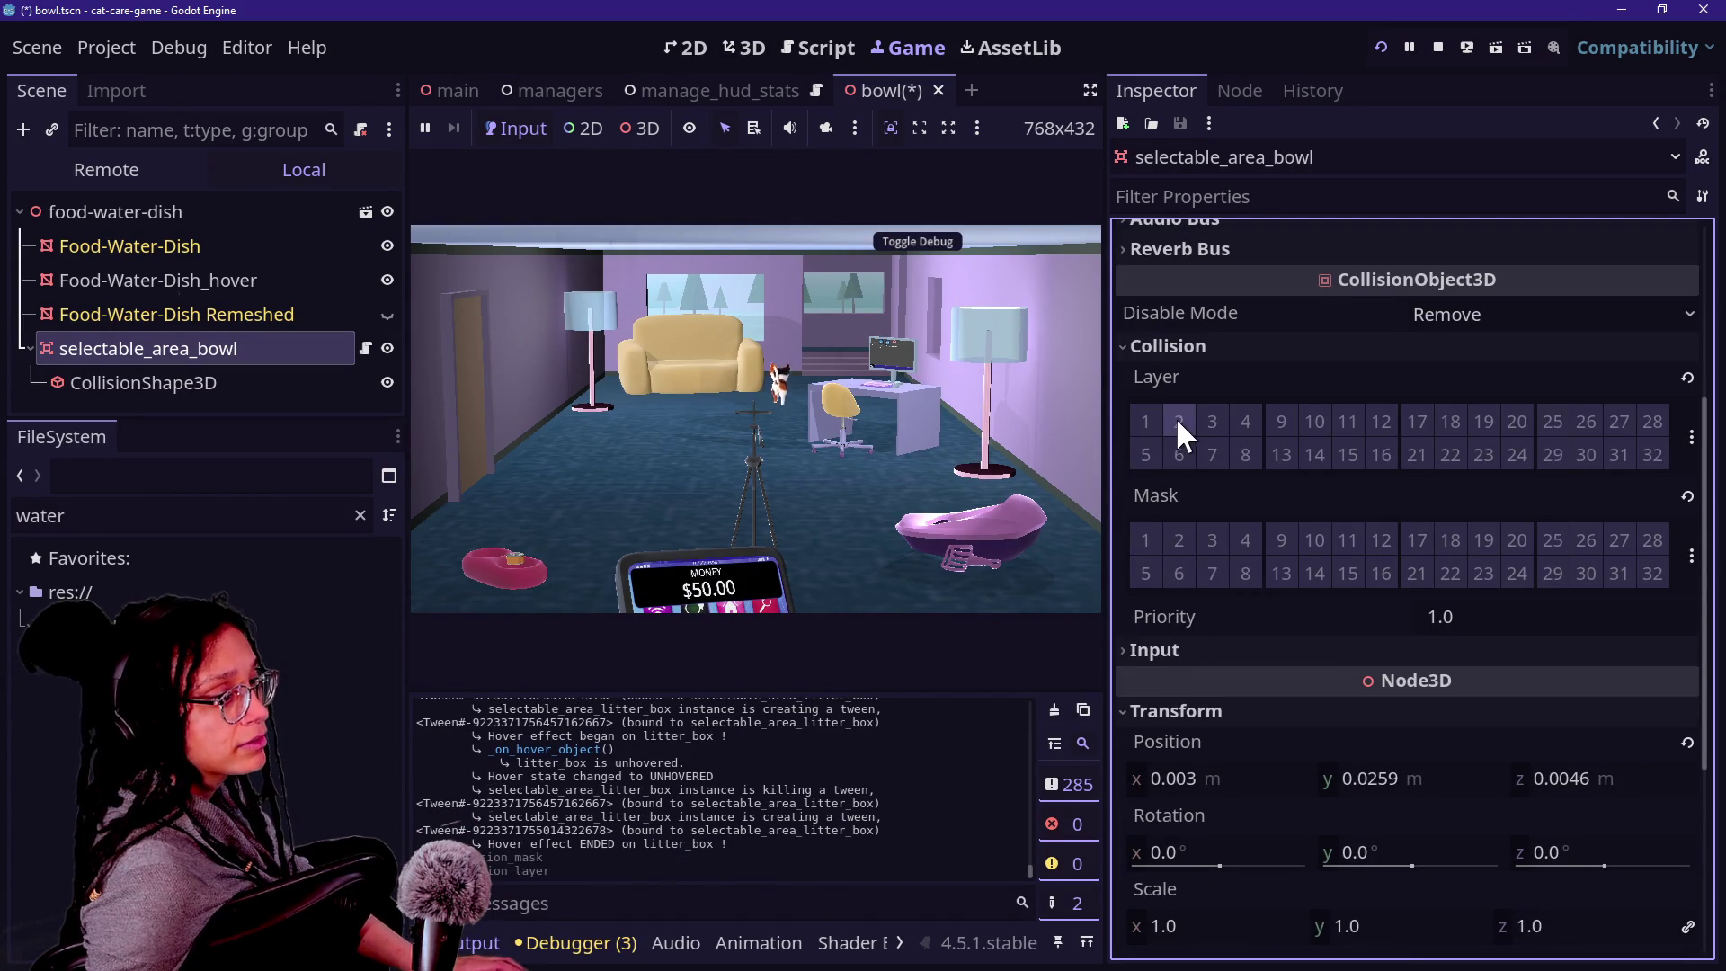
pyautogui.click(1178, 419)
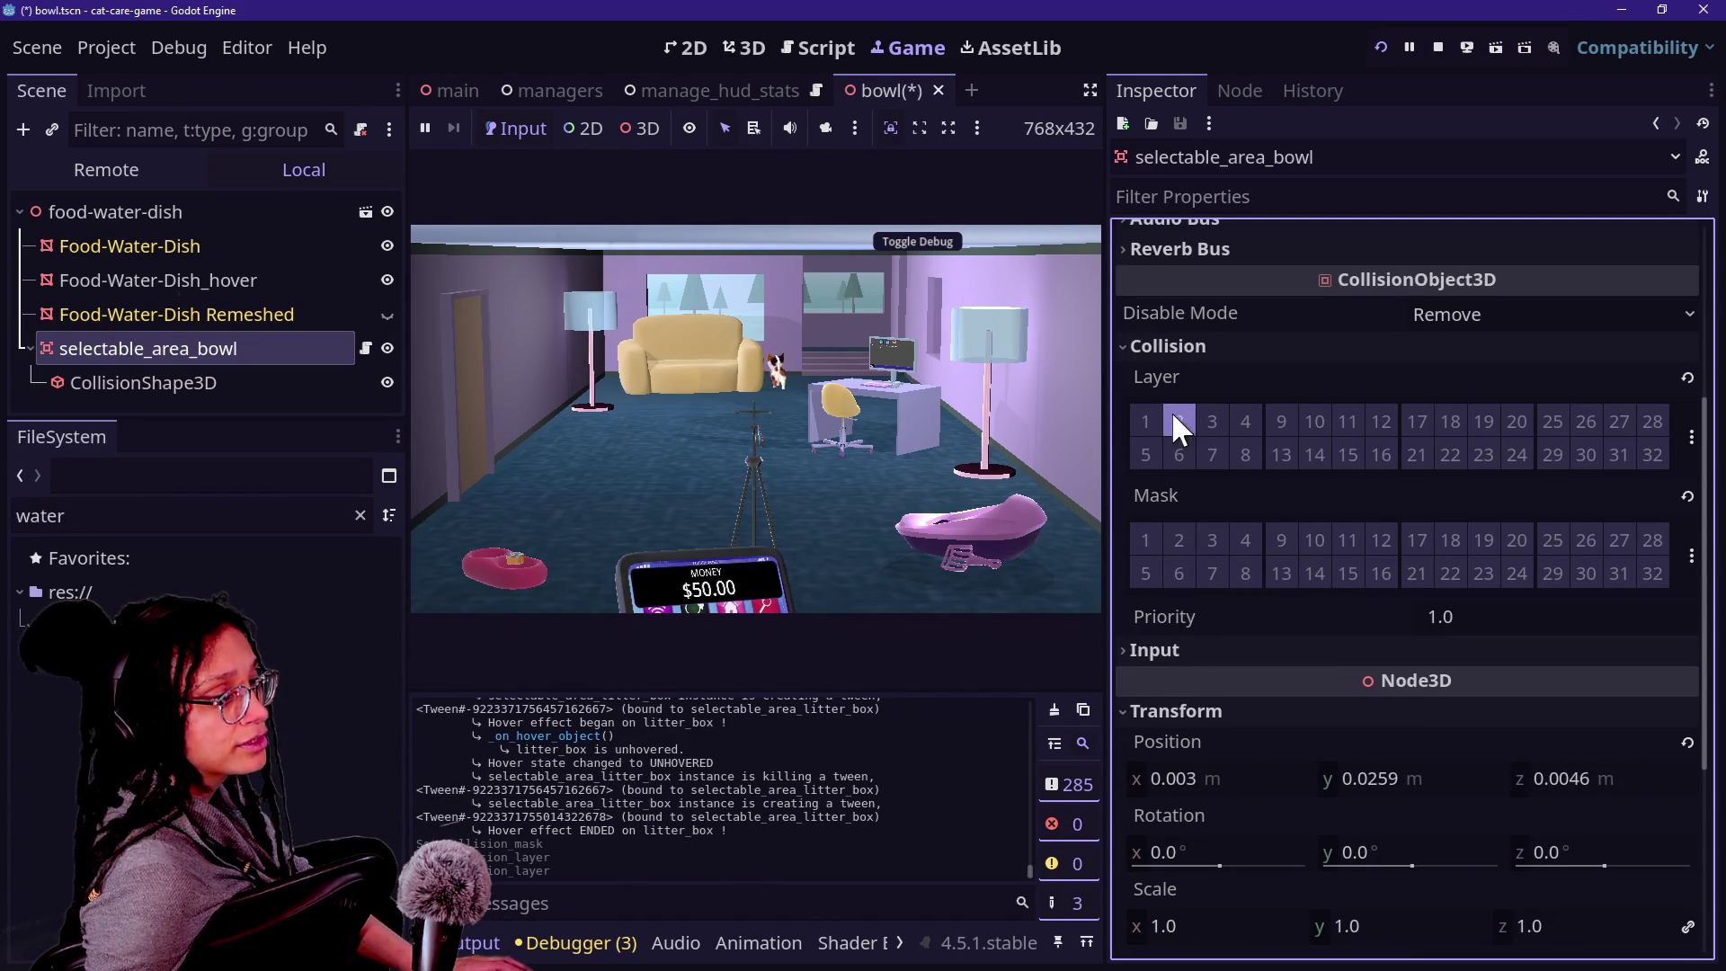
# Hover the bowl, tripod, couch and computer station in-game to check debugger logs, then open Selectable_Bowl.
pyautogui.moveTo(1107, 385); pyautogui.dragTo(1283, 382)
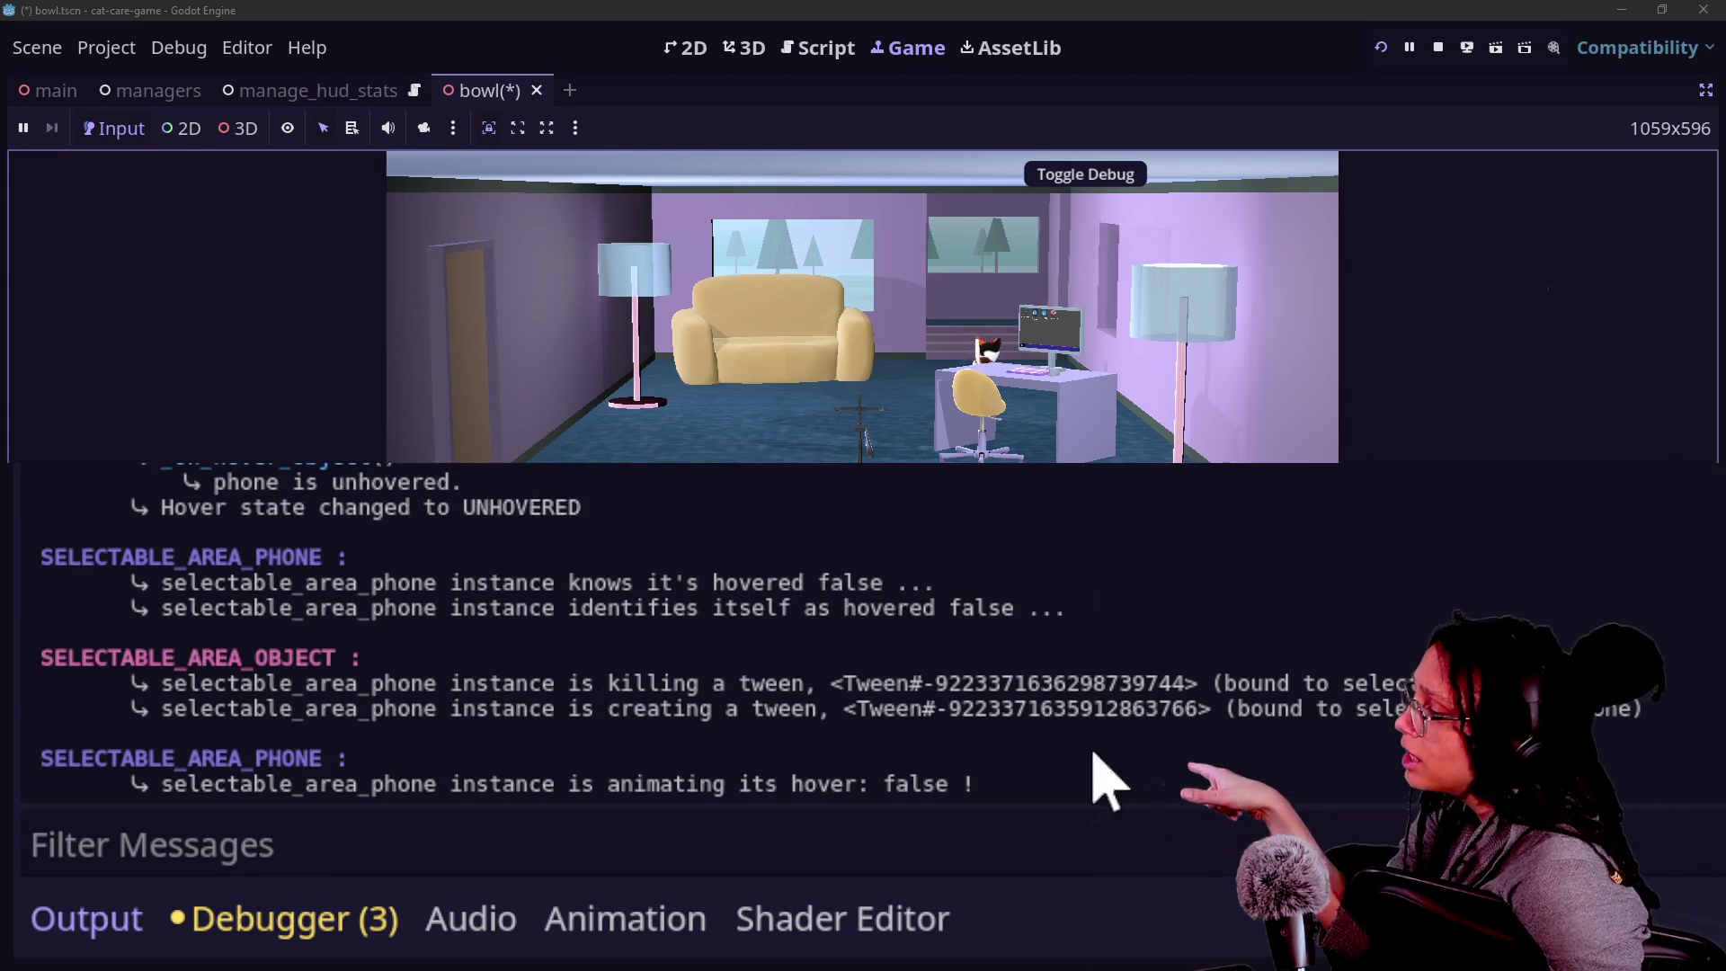
pyautogui.moveTo(171, 715); pyautogui.dragTo(405, 762)
pyautogui.click(405, 763)
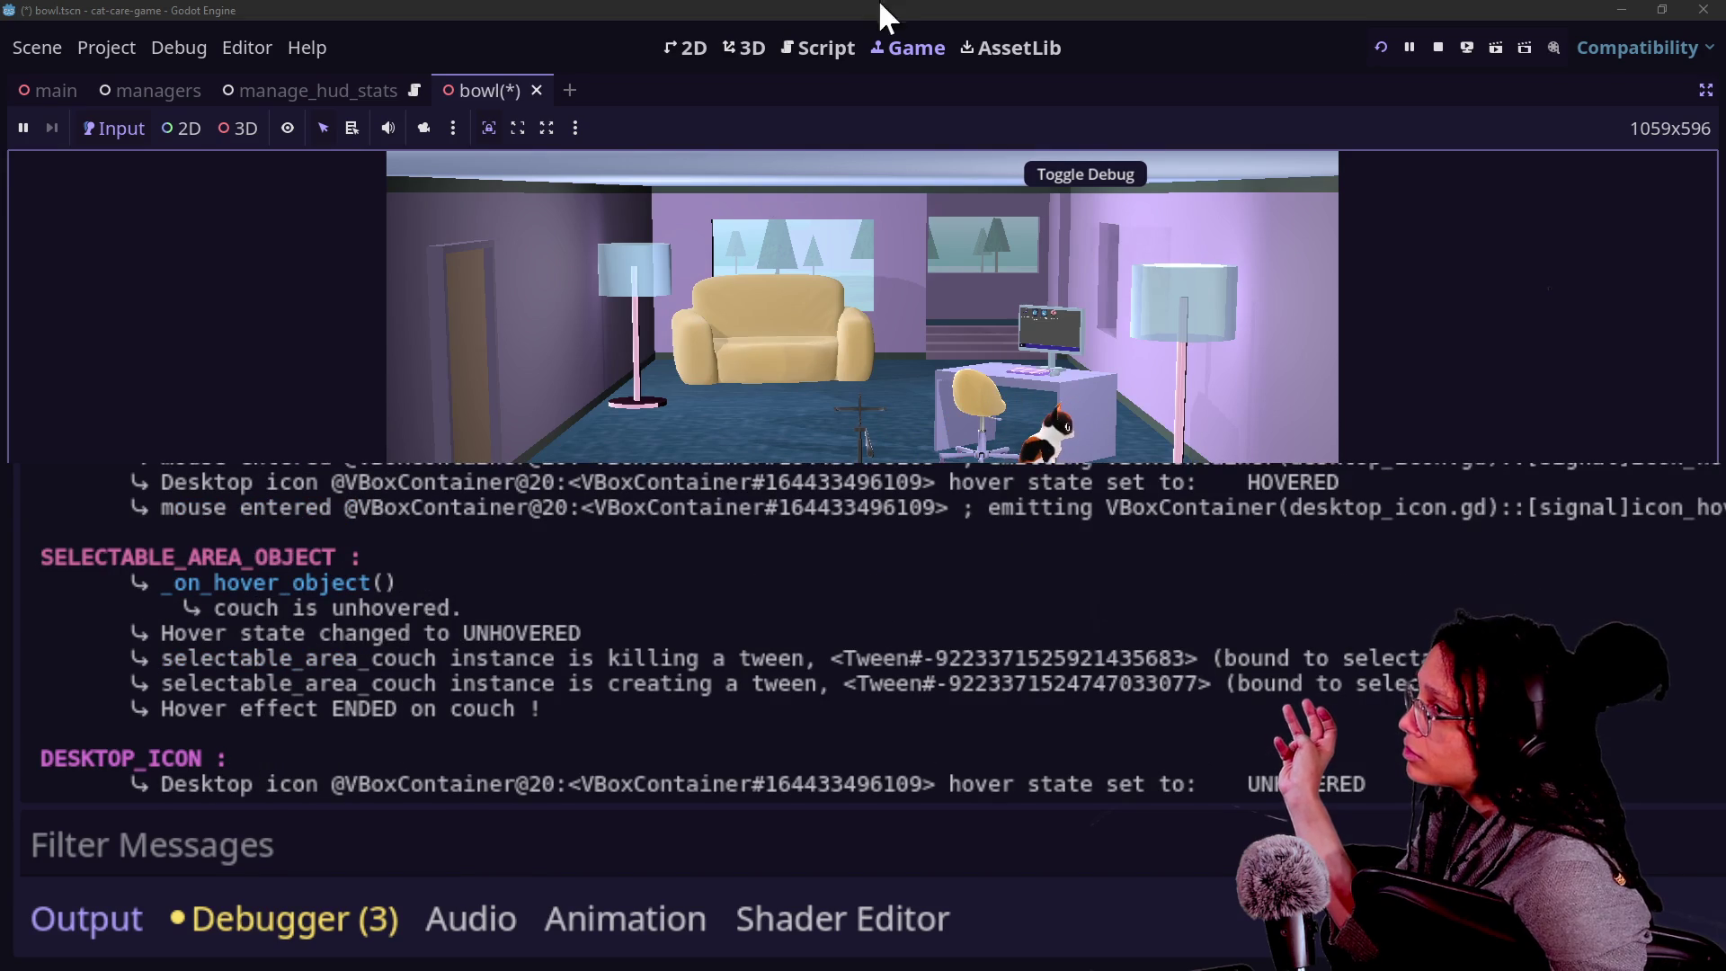
pyautogui.click(838, 52)
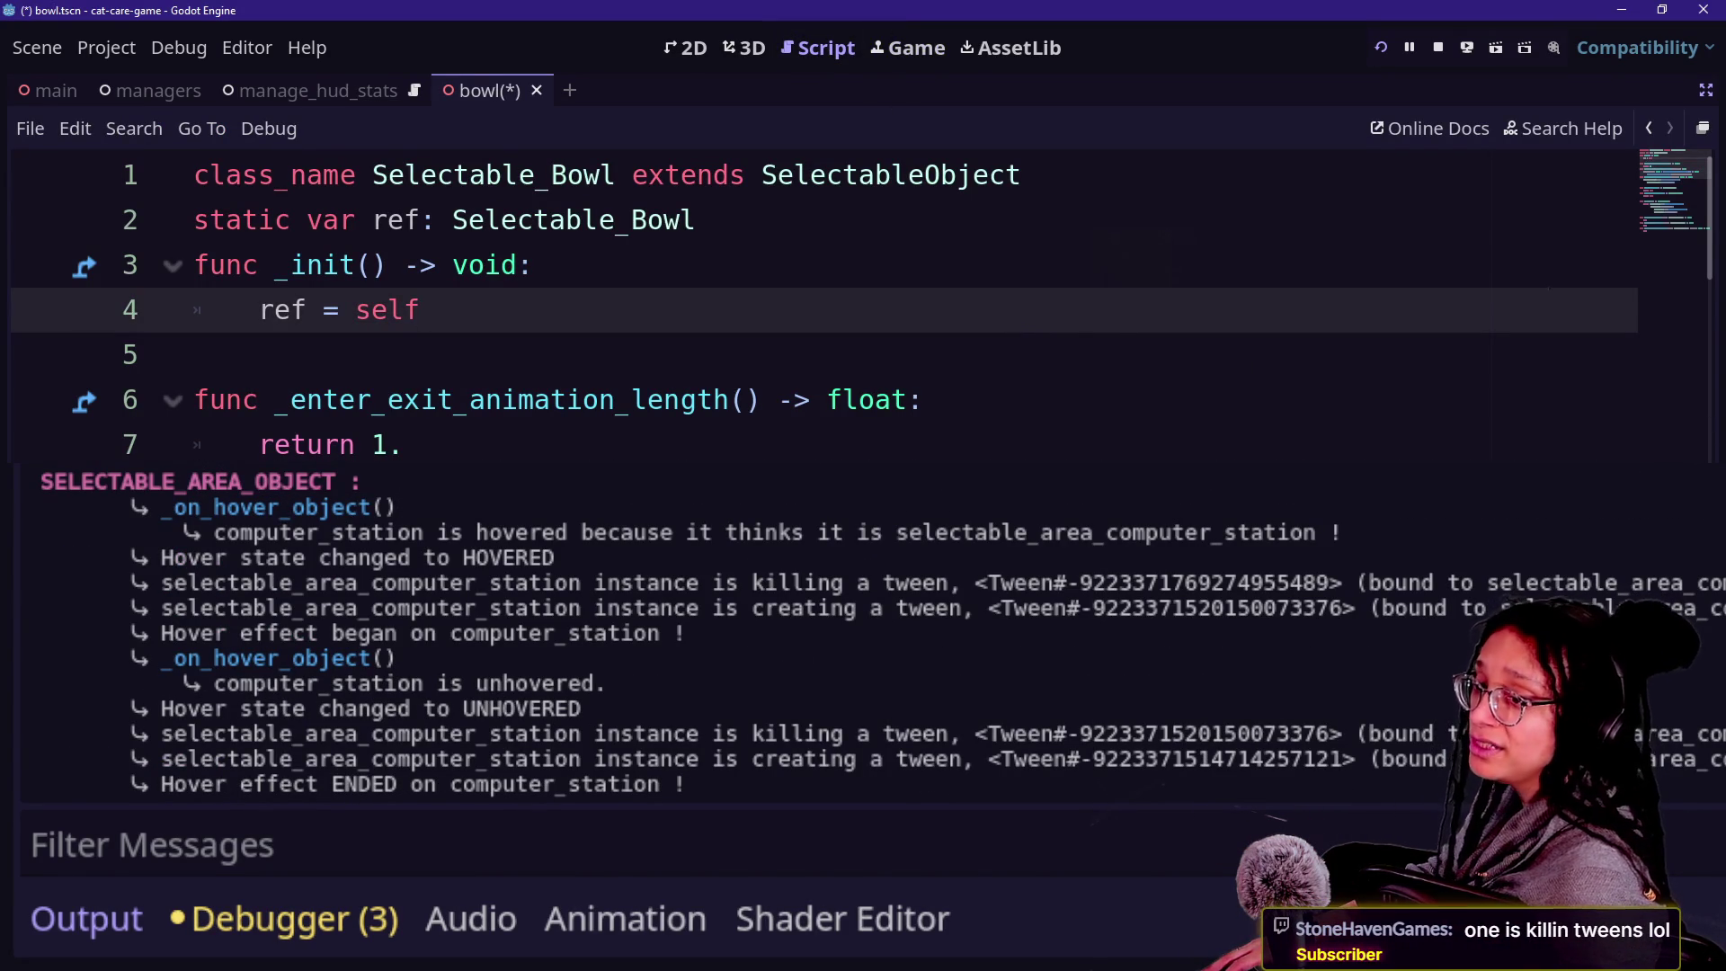
pyautogui.click(876, 623)
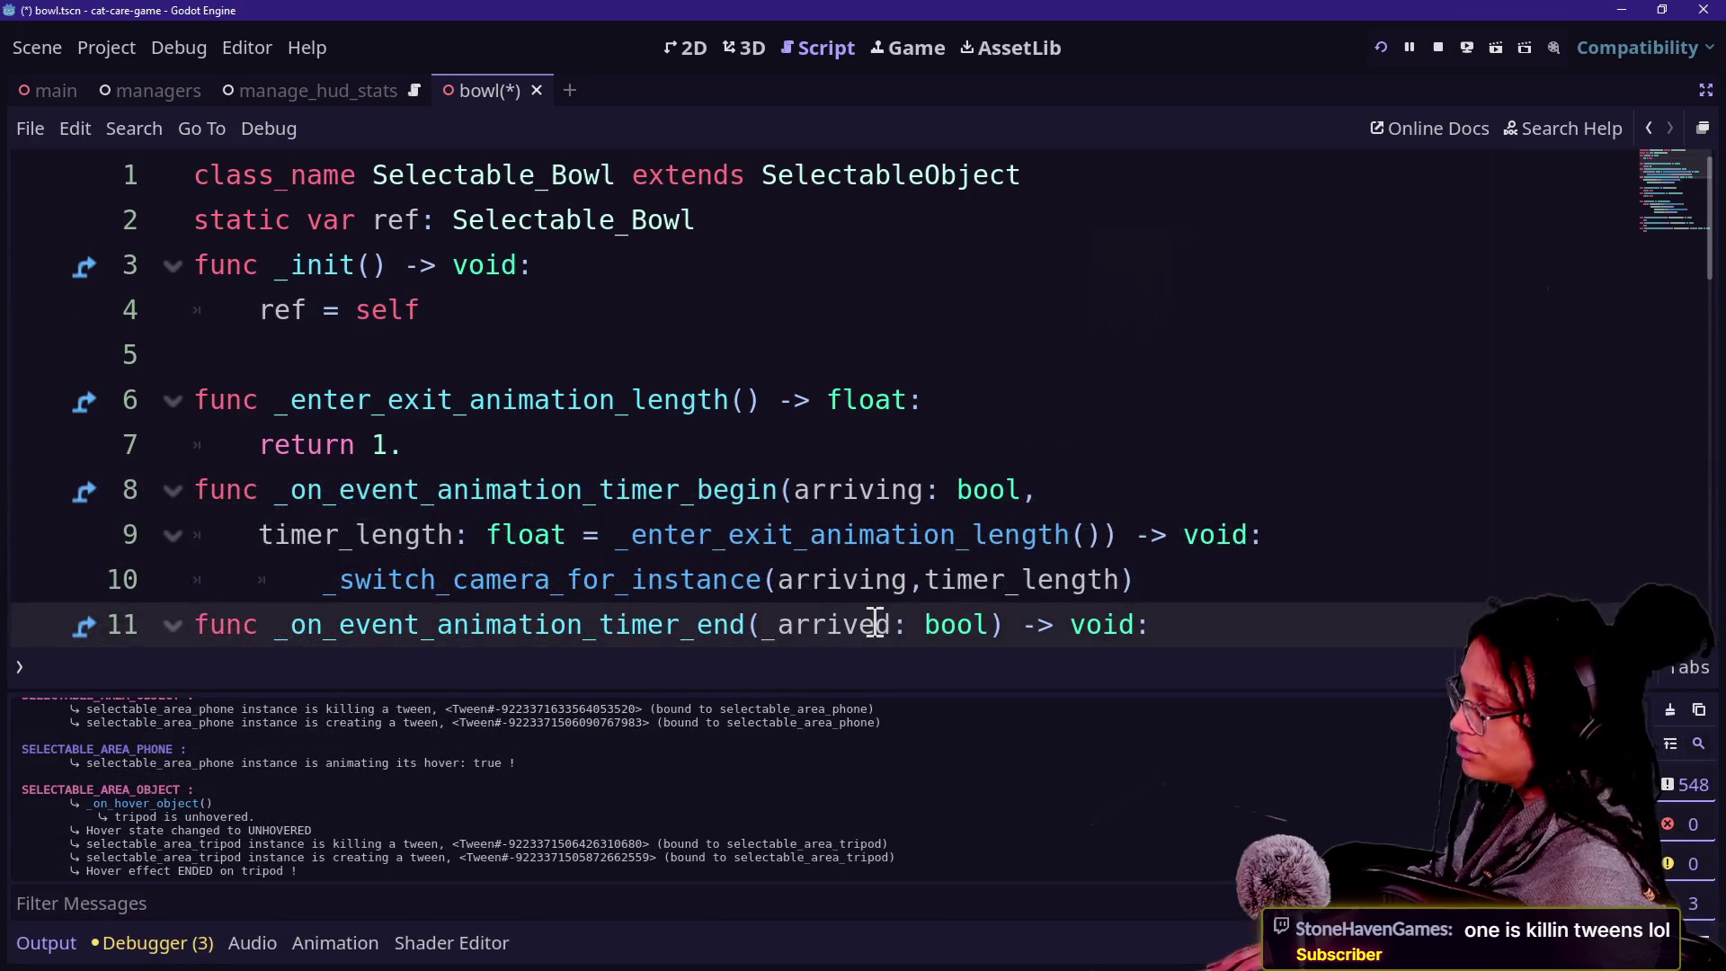
pyautogui.scroll(-1, 877, 623)
pyautogui.hotkey('ctrl', 'j')
pyautogui.scroll(-3, 875, 619)
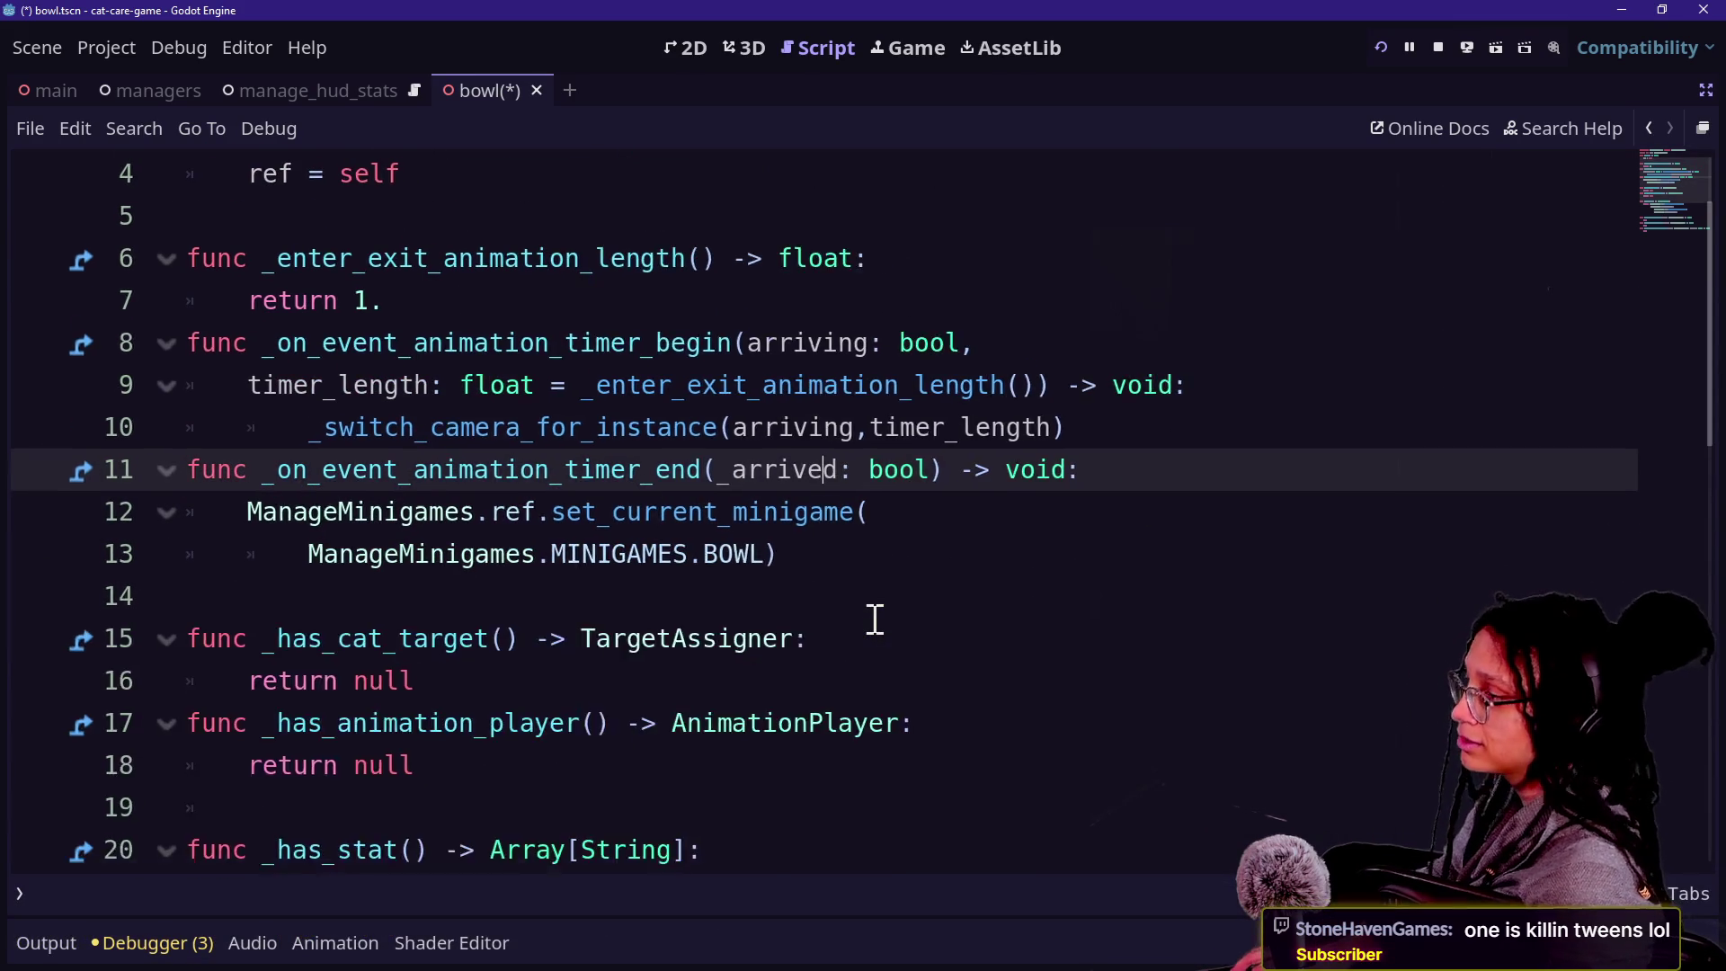
pyautogui.click(809, 580)
pyautogui.press('Up')
pyautogui.press('Up')
pyautogui.press('Up')
pyautogui.press('Up')
pyautogui.press('Up')
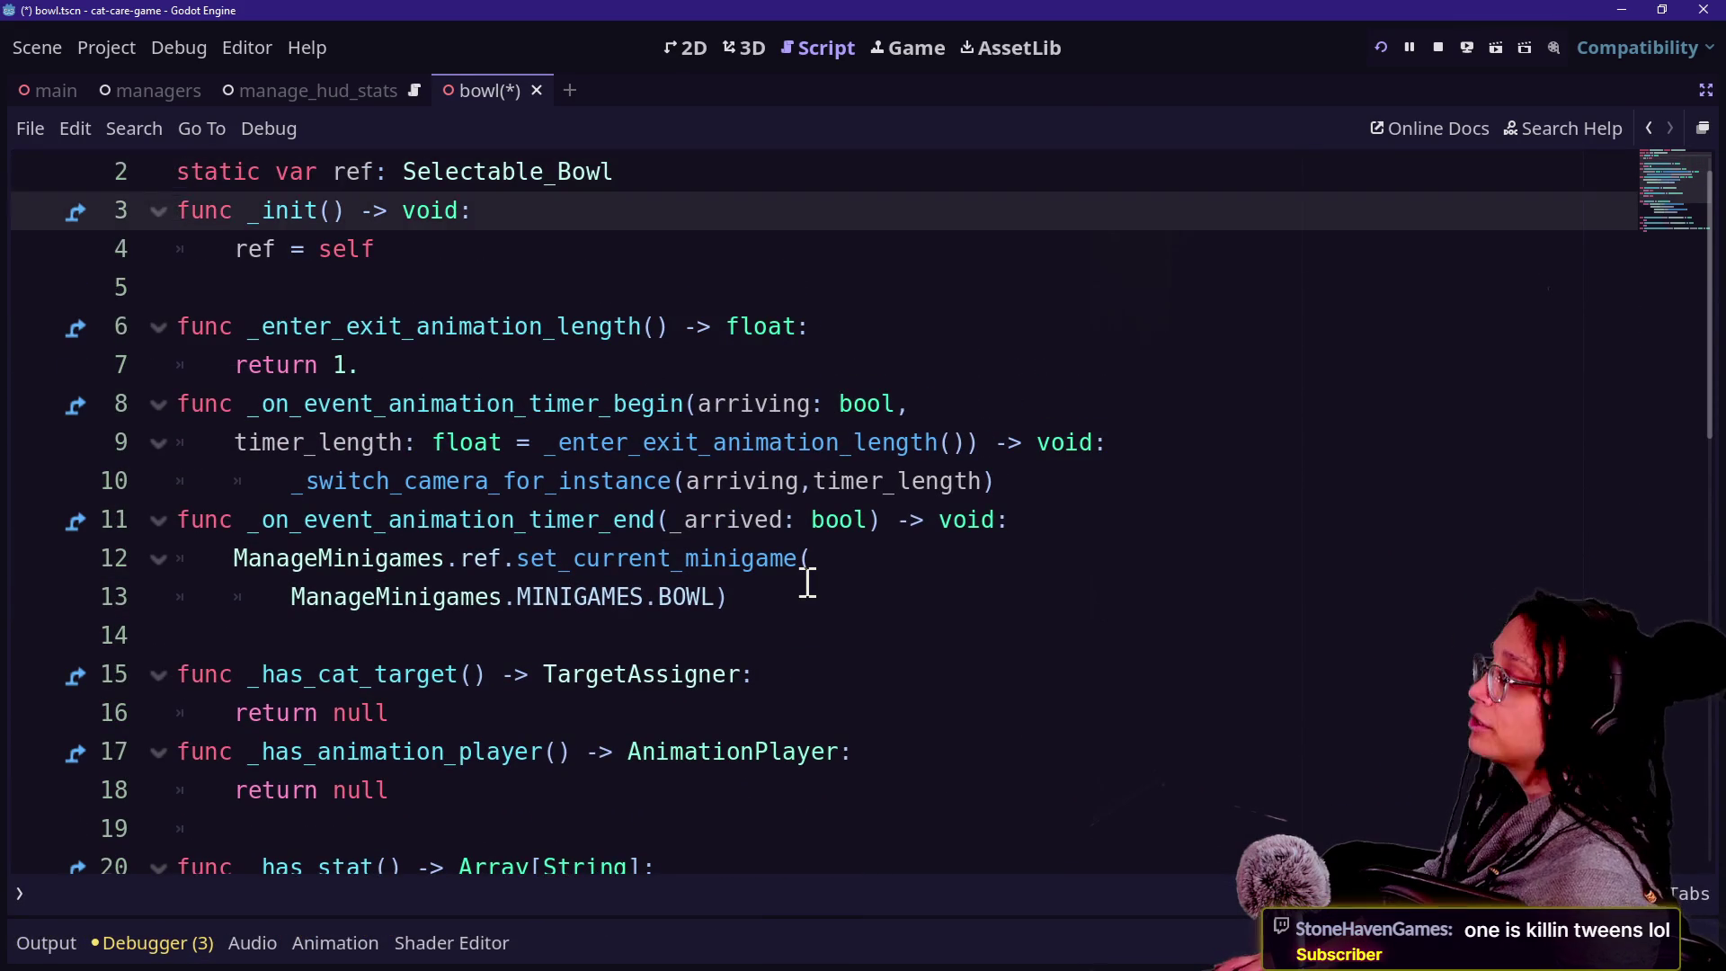
pyautogui.press('Down')
pyautogui.press('Down')
pyautogui.press('Down')
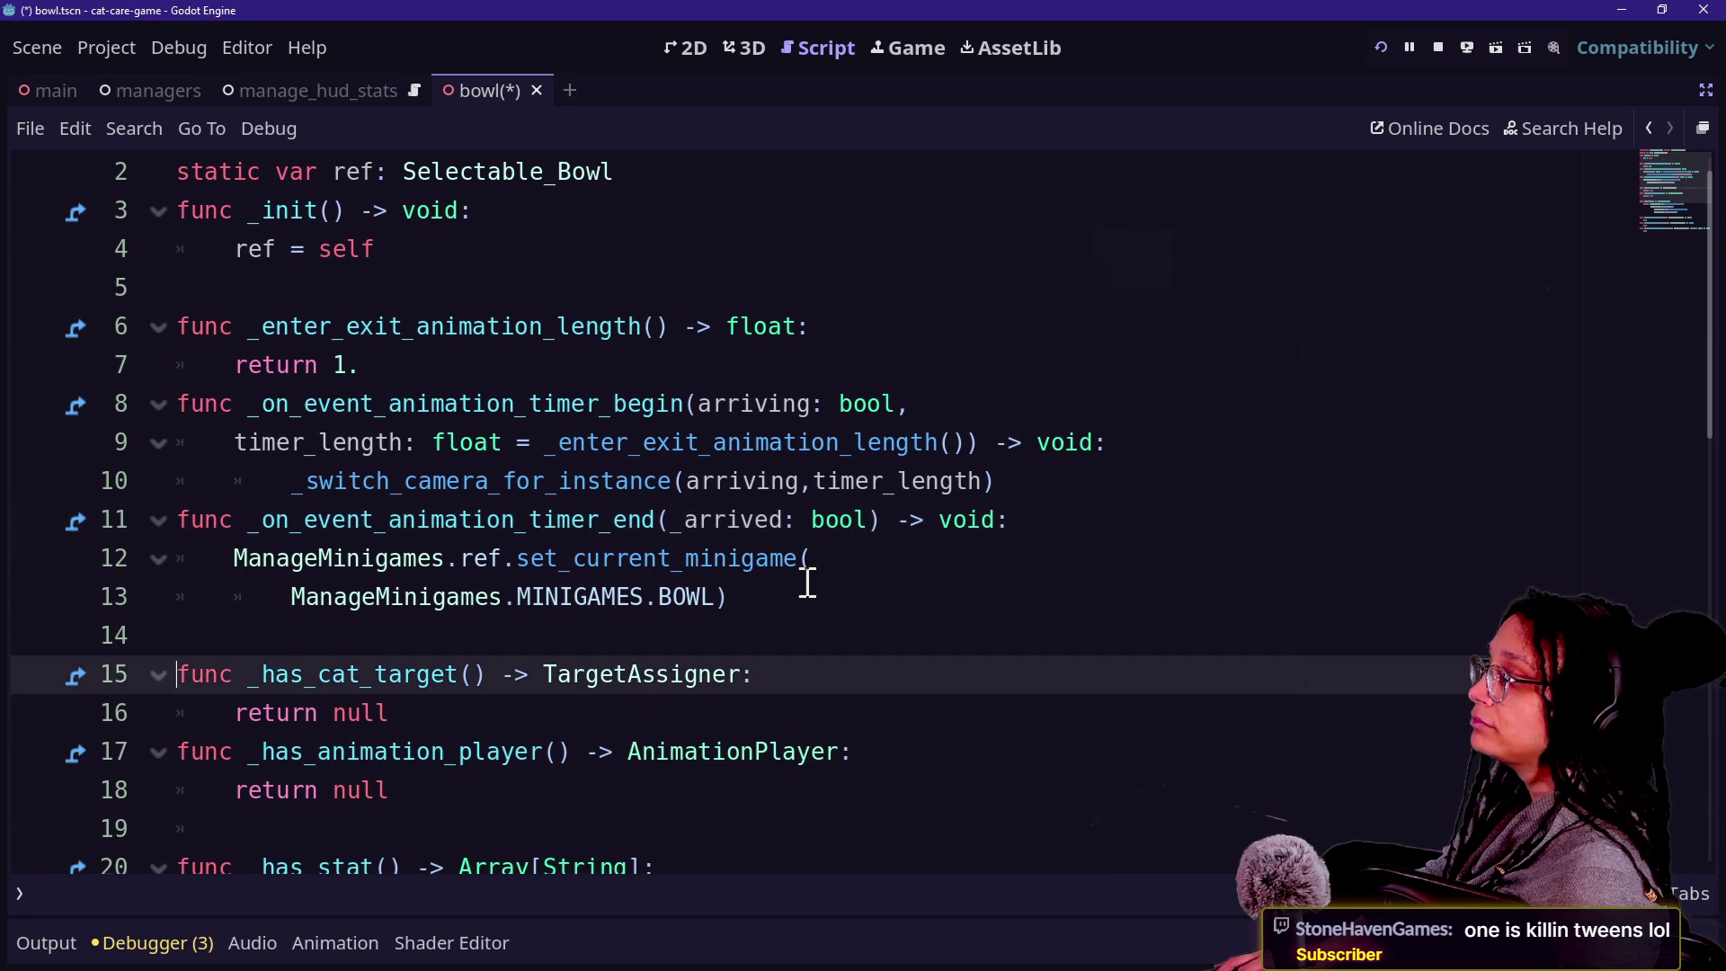
pyautogui.click(570, 441)
pyautogui.click(701, 481)
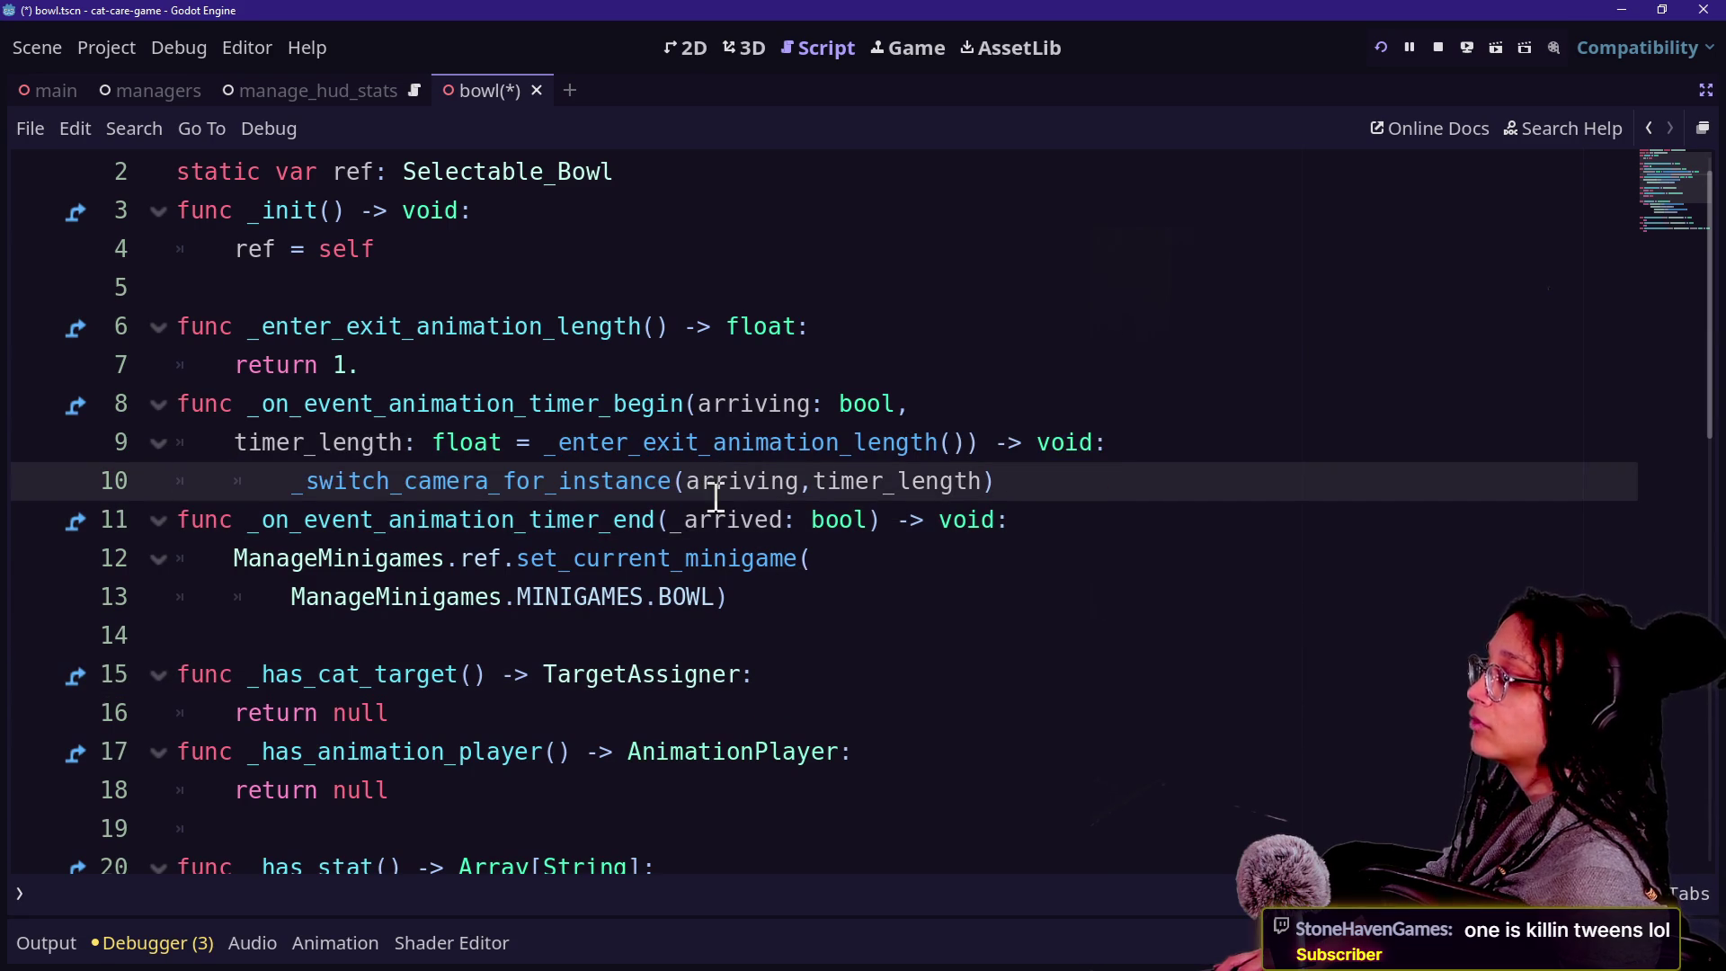
pyautogui.press('Up')
pyautogui.press('Up')
pyautogui.press('Up')
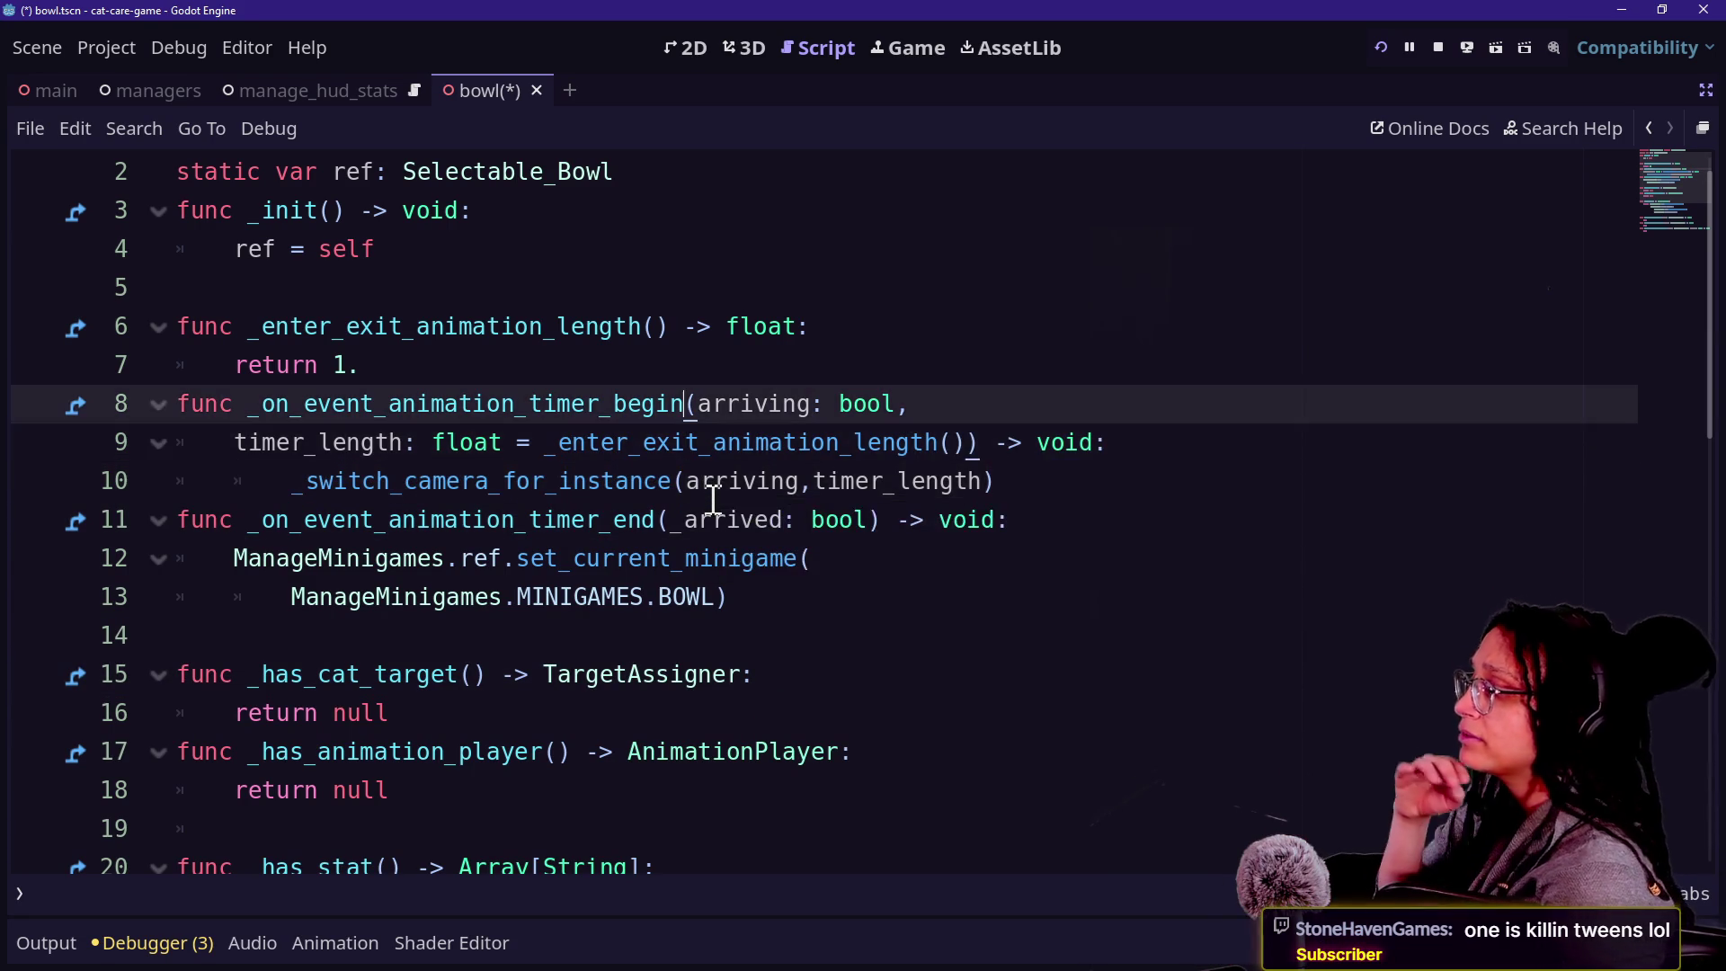
pyautogui.press('Down')
pyautogui.press('Down')
pyautogui.press('Down')
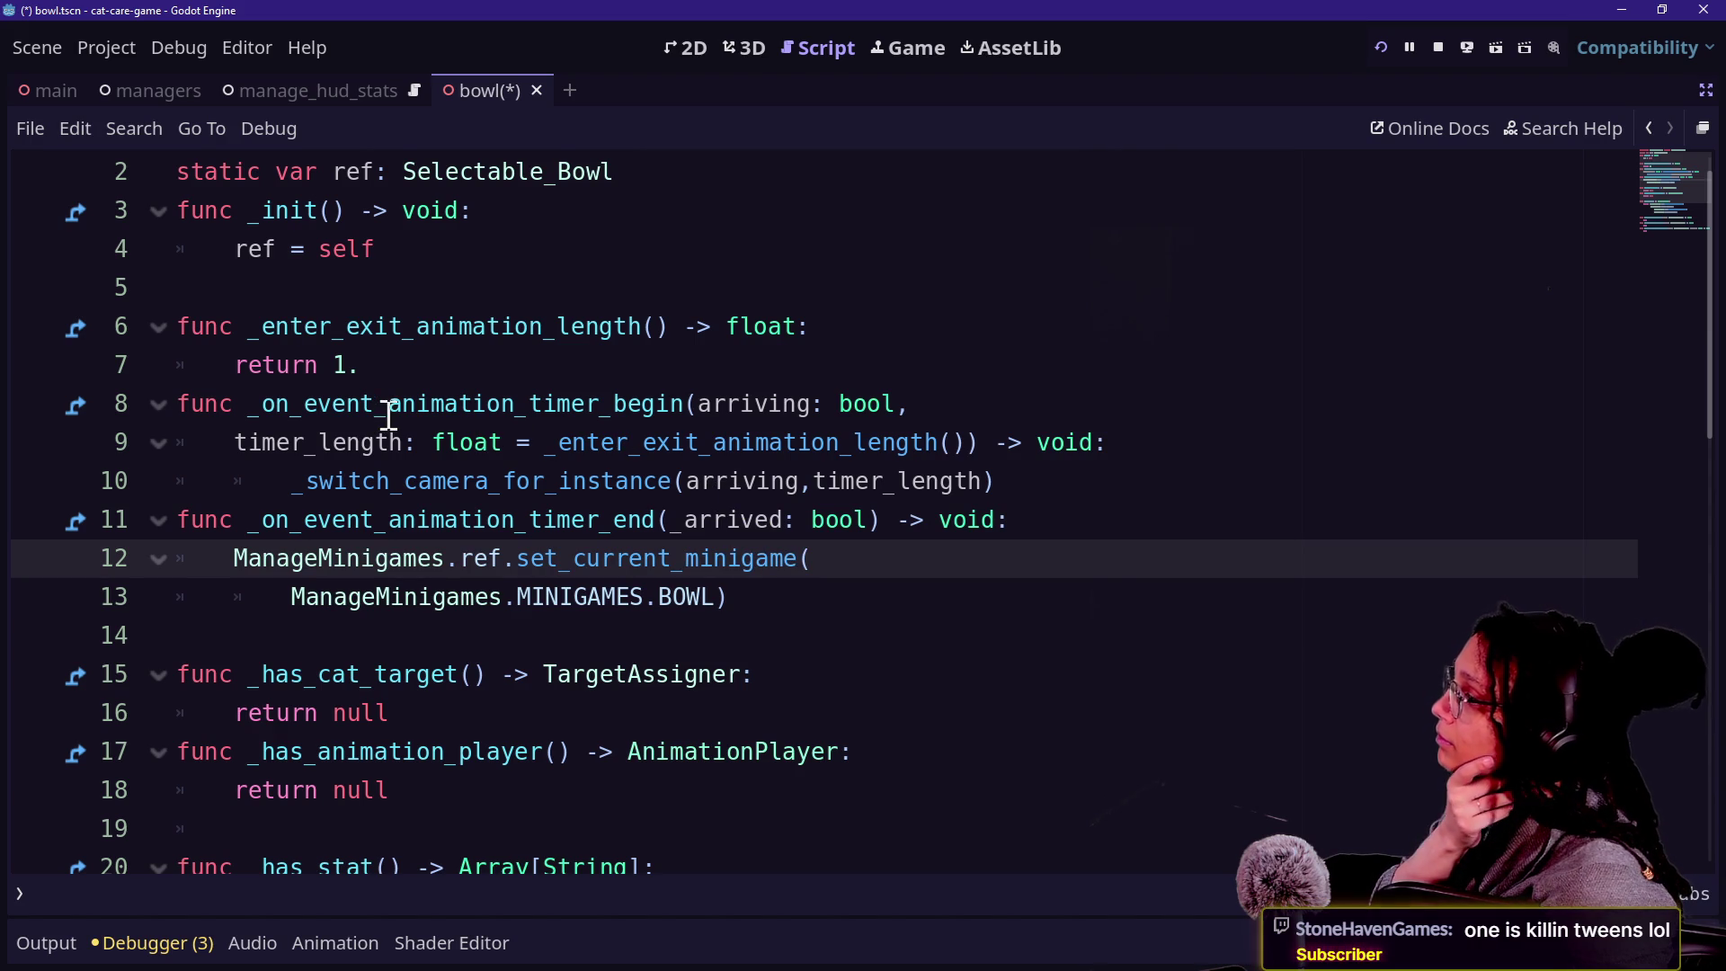
pyautogui.click(528, 447)
pyautogui.doubleClick(806, 447)
pyautogui.click(758, 520)
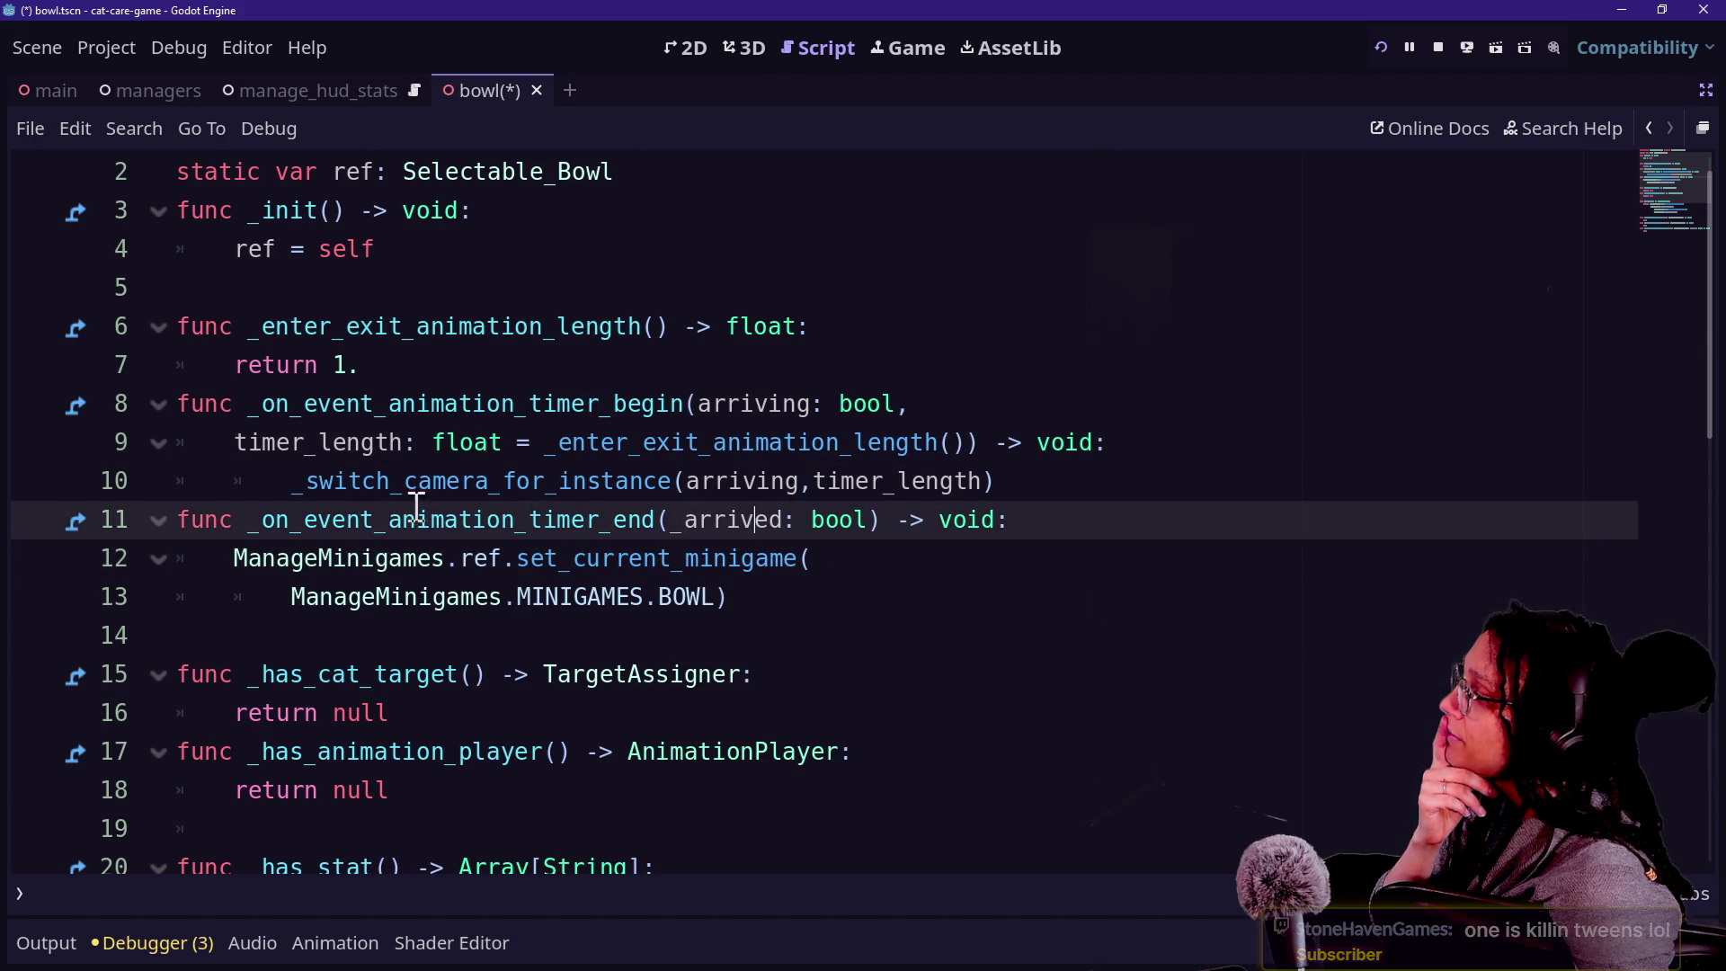
pyautogui.click(292, 485)
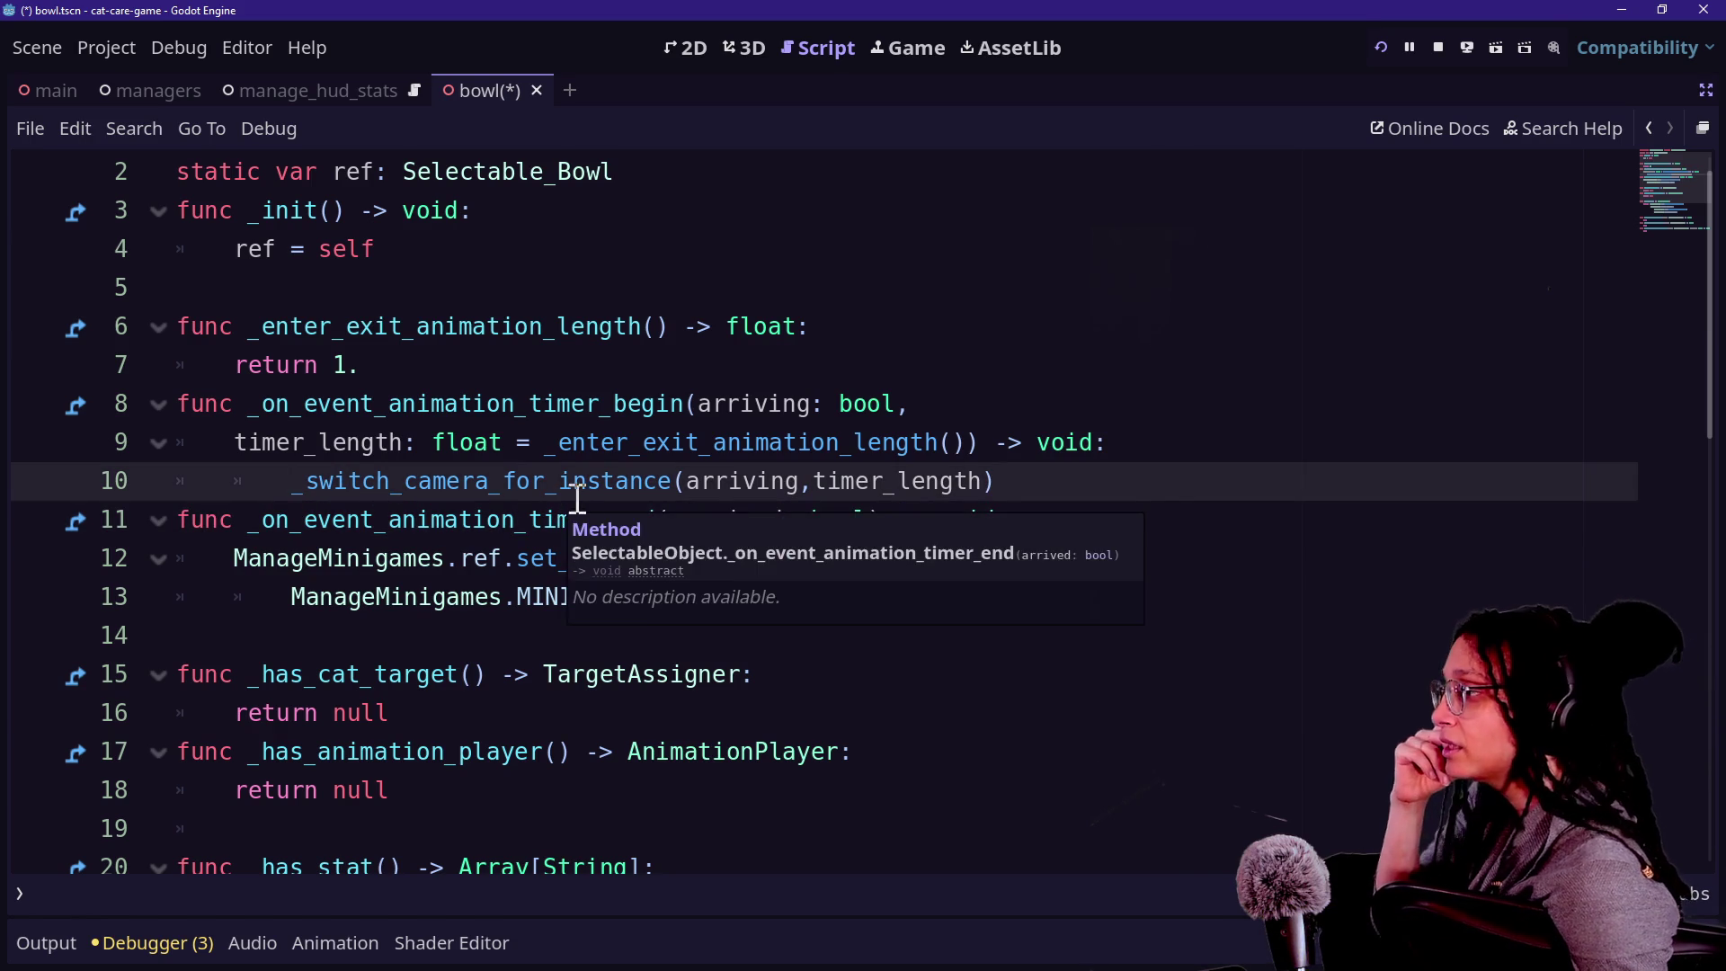
pyautogui.scroll(-3, 563, 497)
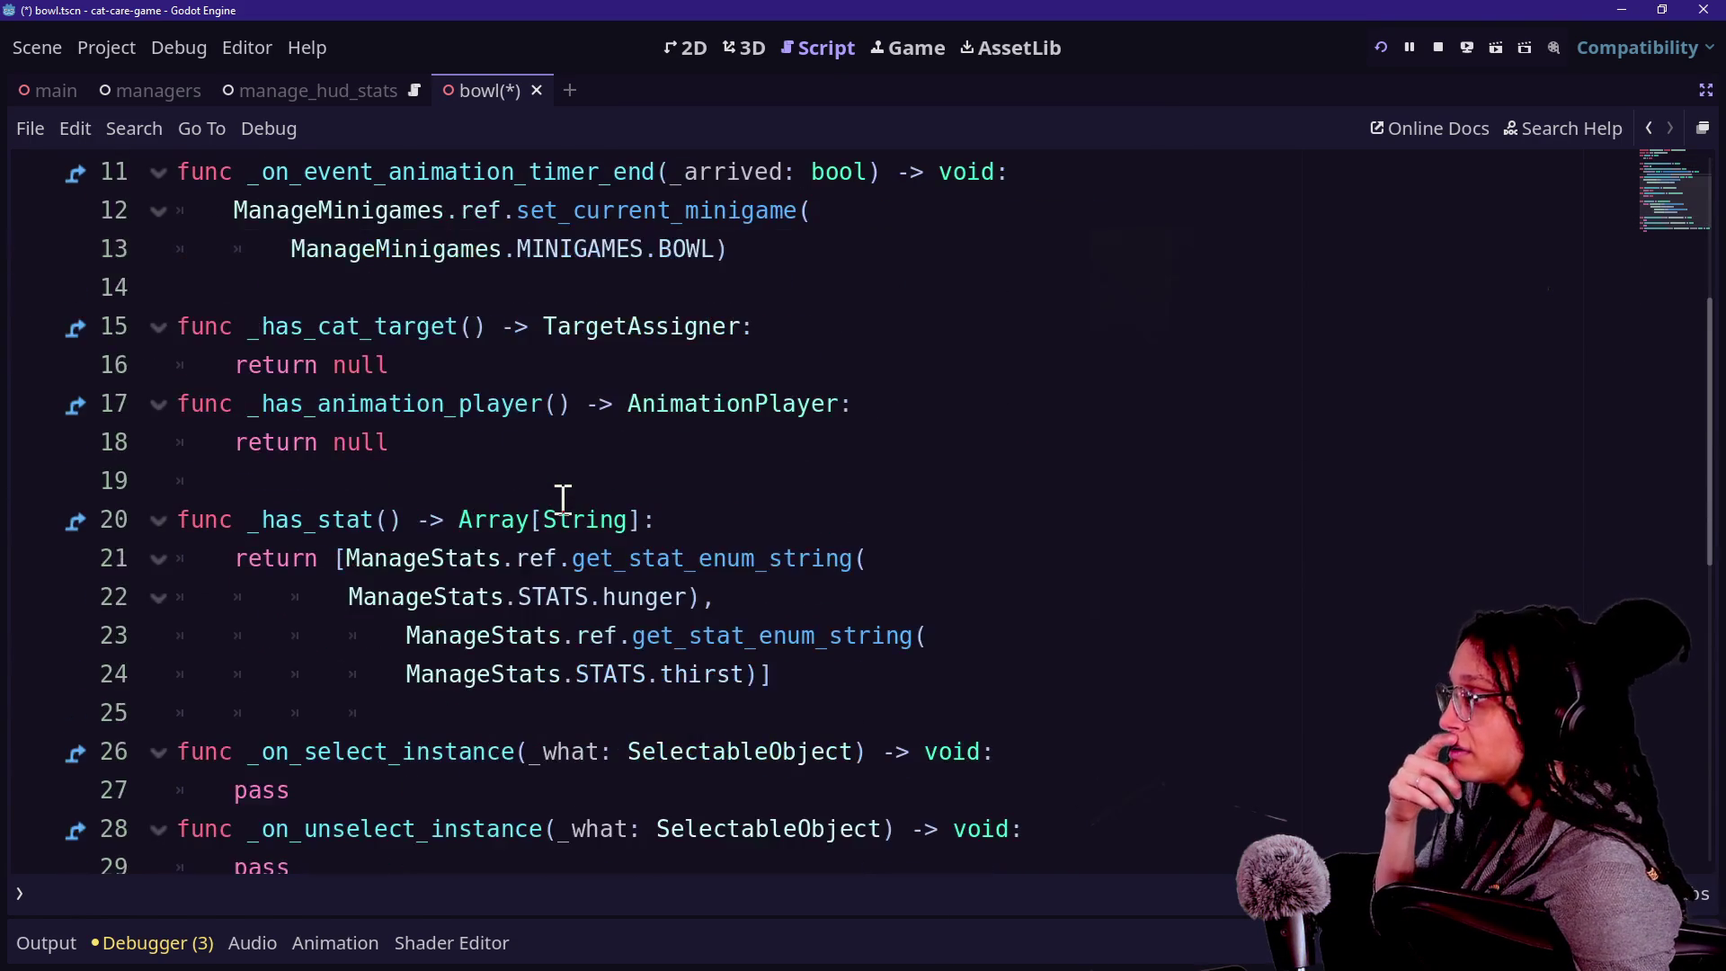
pyautogui.click(571, 517)
pyautogui.scroll(-2, 571, 517)
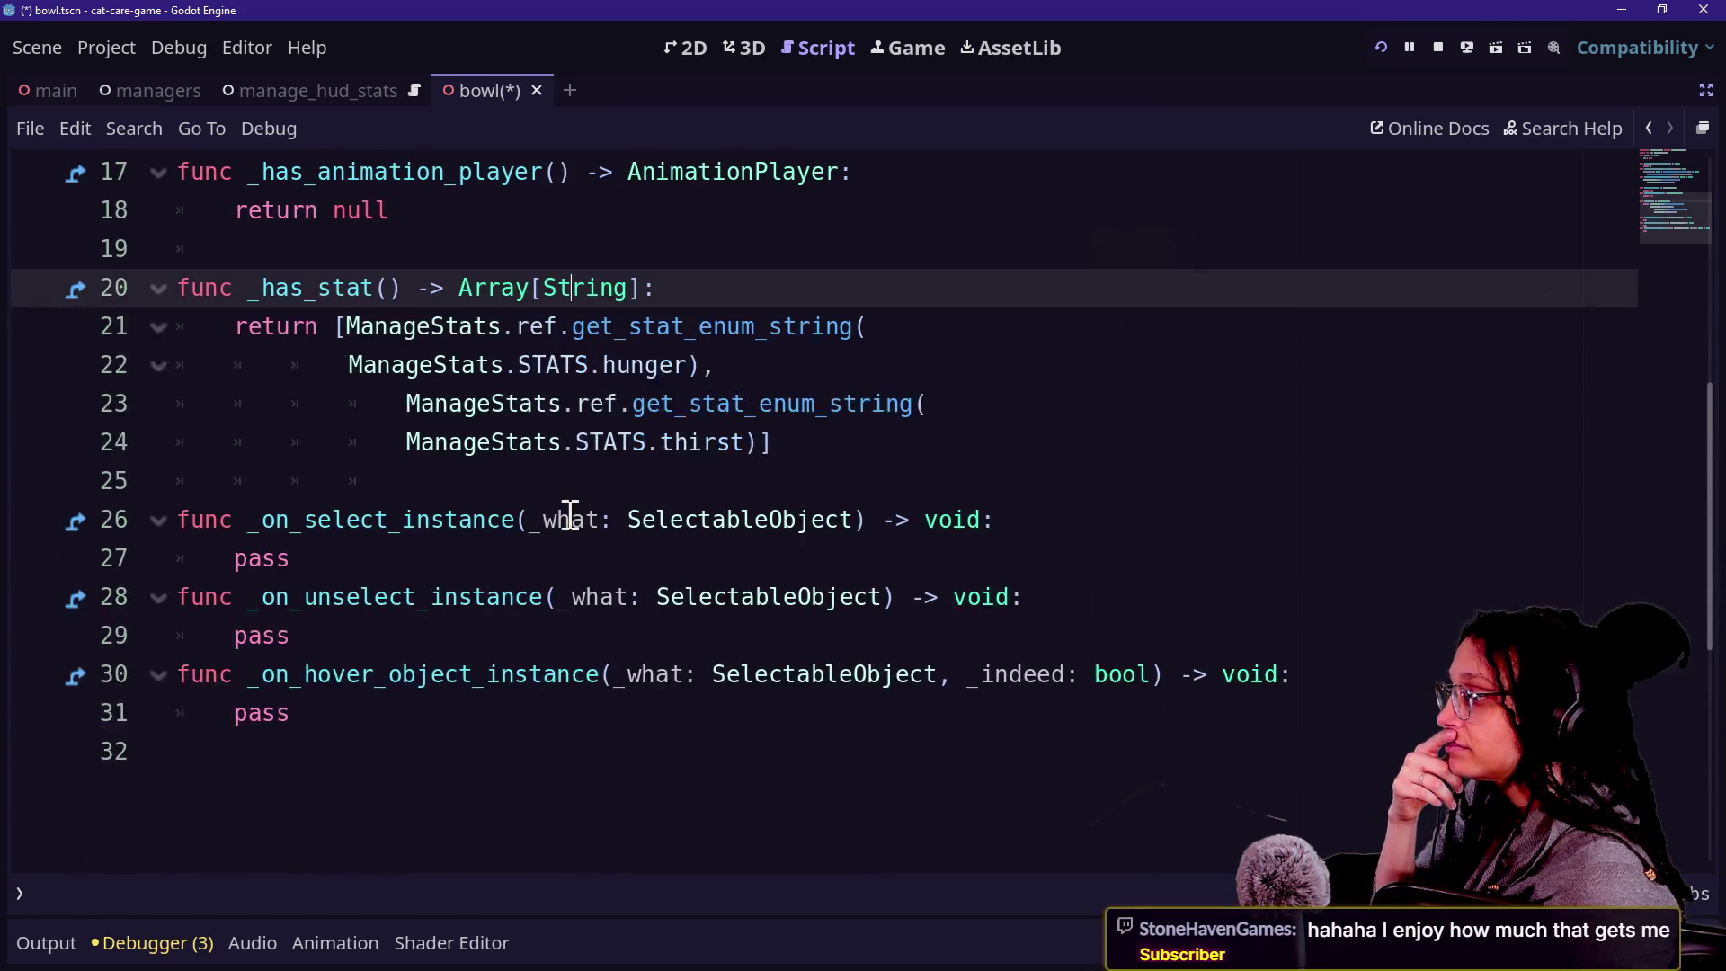
pyautogui.click(444, 713)
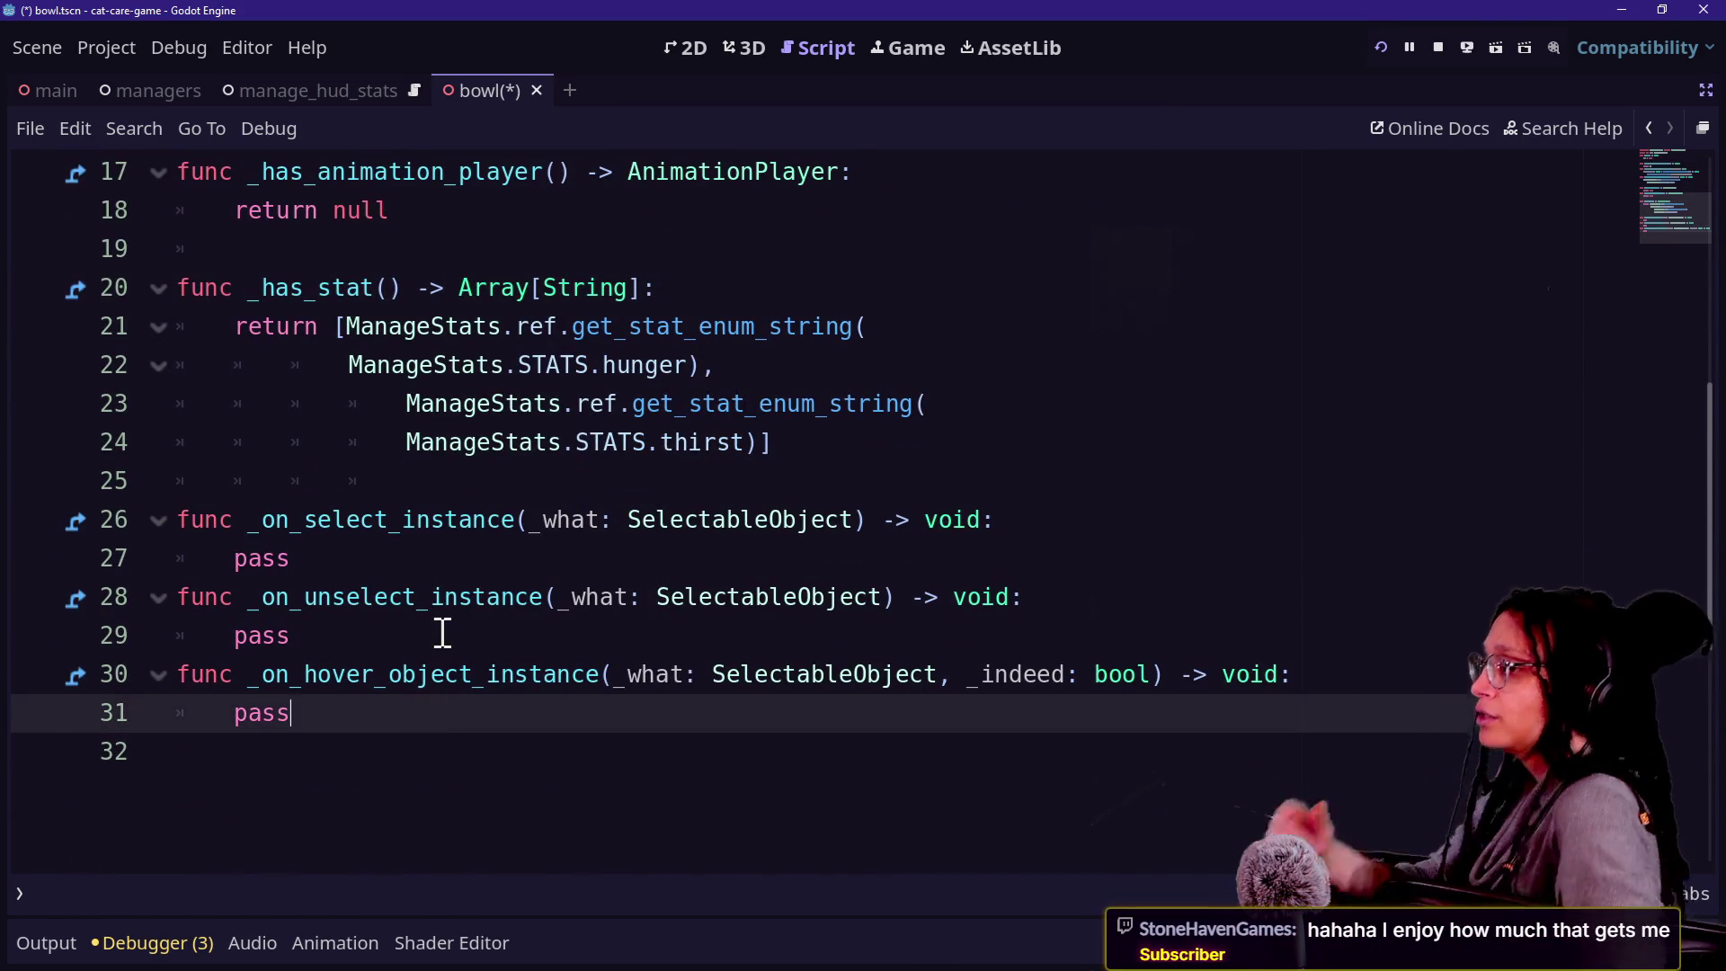
pyautogui.scroll(5, 443, 632)
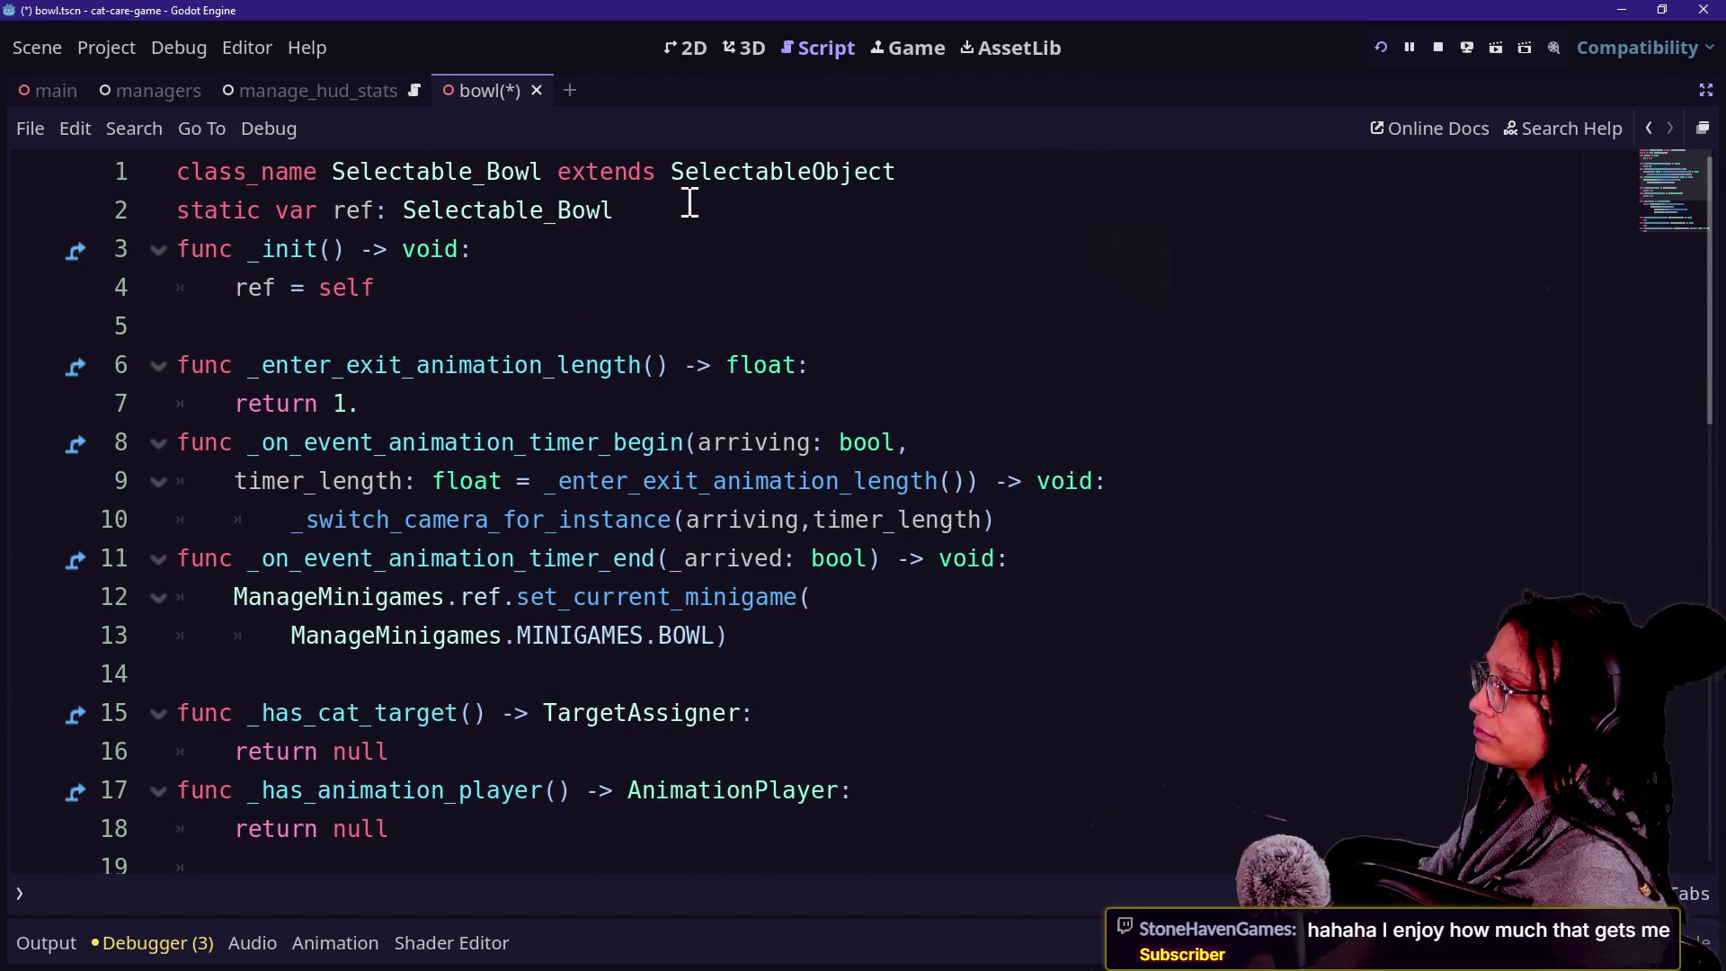
pyautogui.hotkey('ctrl', 'shift', 'f')
pyautogui.write('killing')
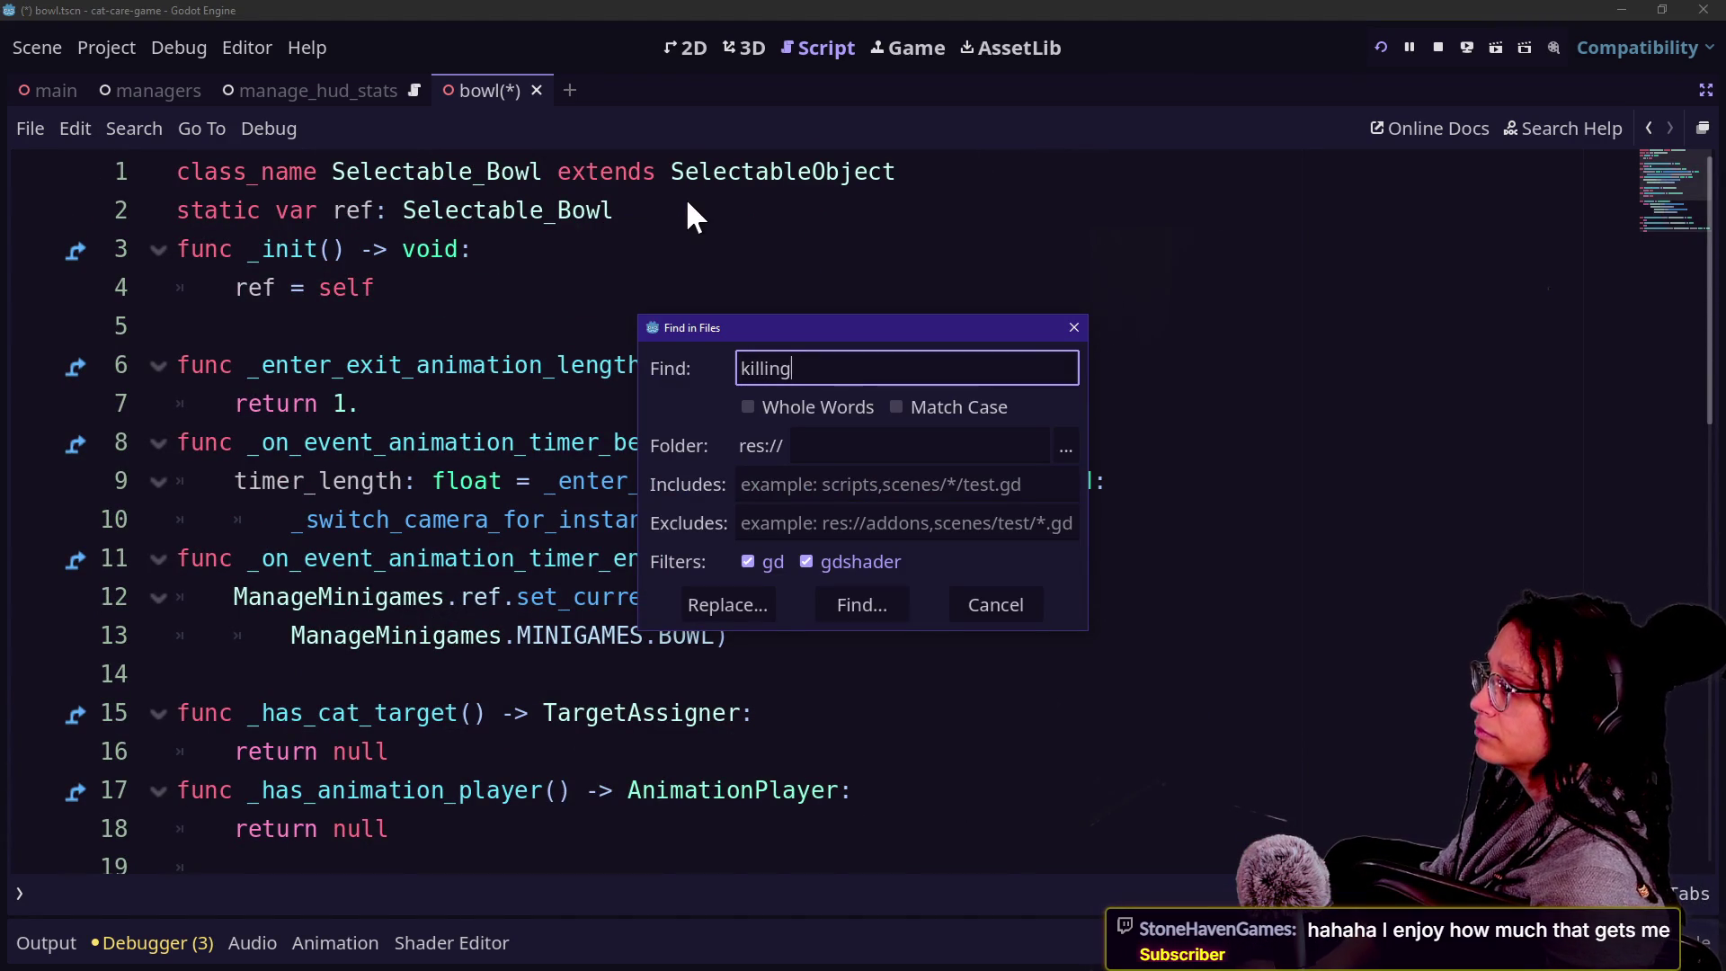
# Open the 'killing' result in selectable_area_object.gd and jump from _create_tween() to its next use.
pyautogui.press('Return')
pyautogui.click(266, 791)
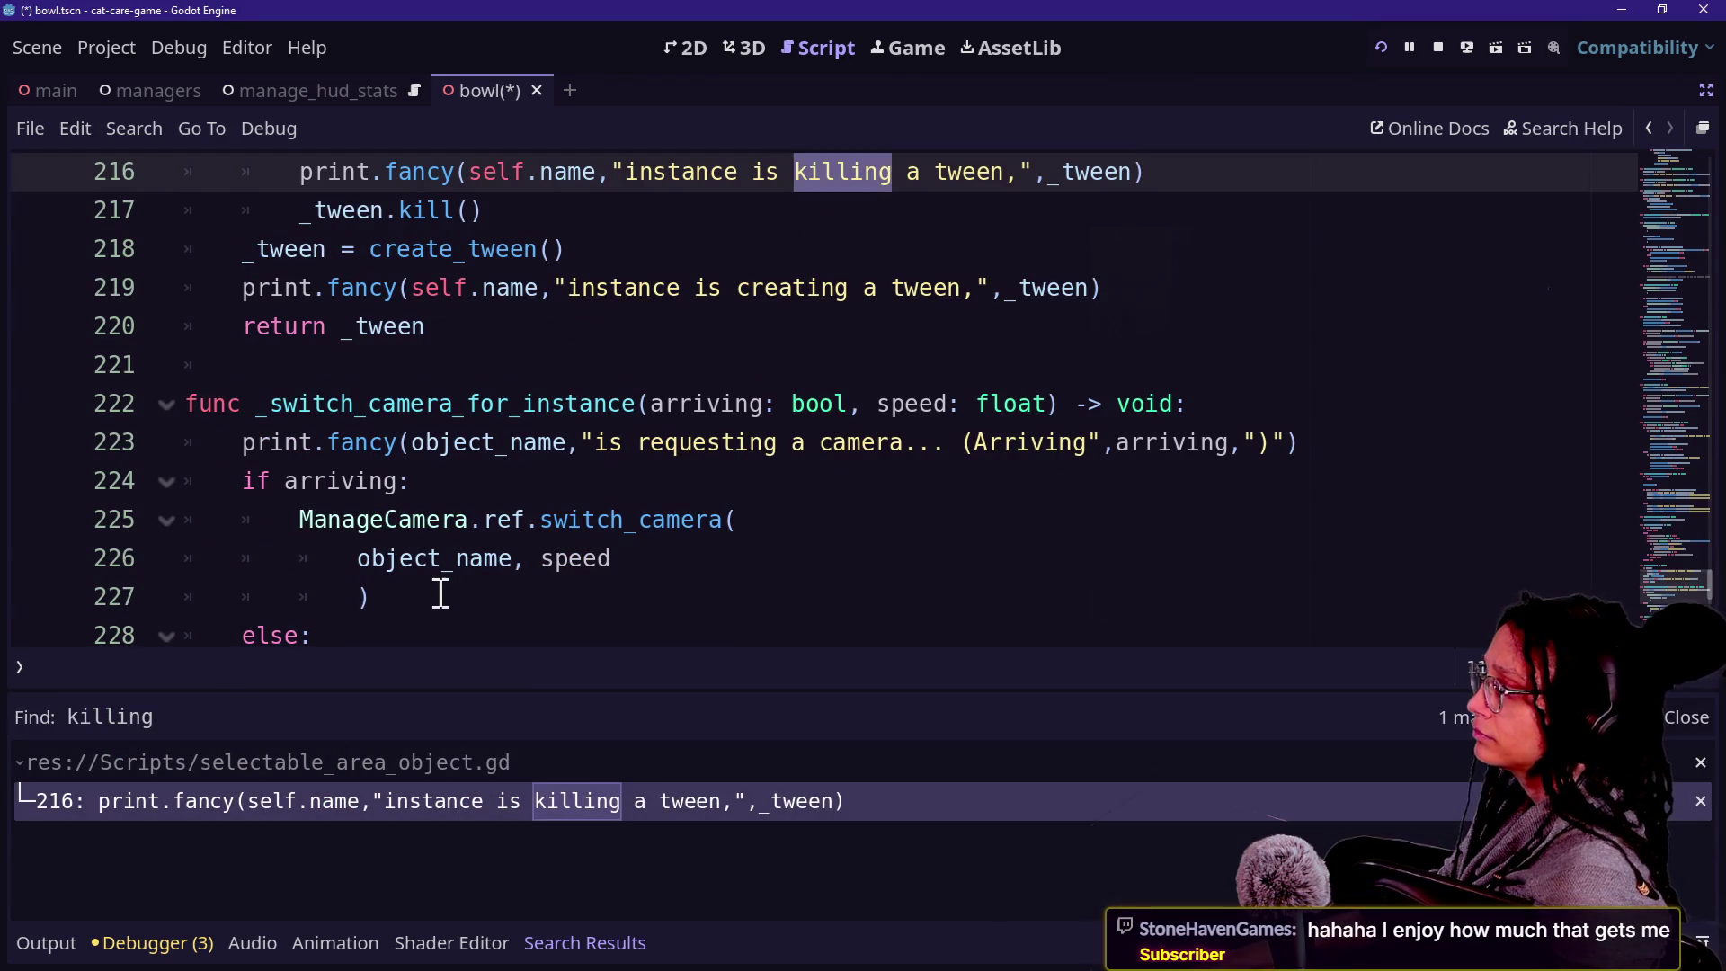
pyautogui.click(441, 594)
pyautogui.hotkey('ctrl', 'j')
pyautogui.scroll(4, 440, 593)
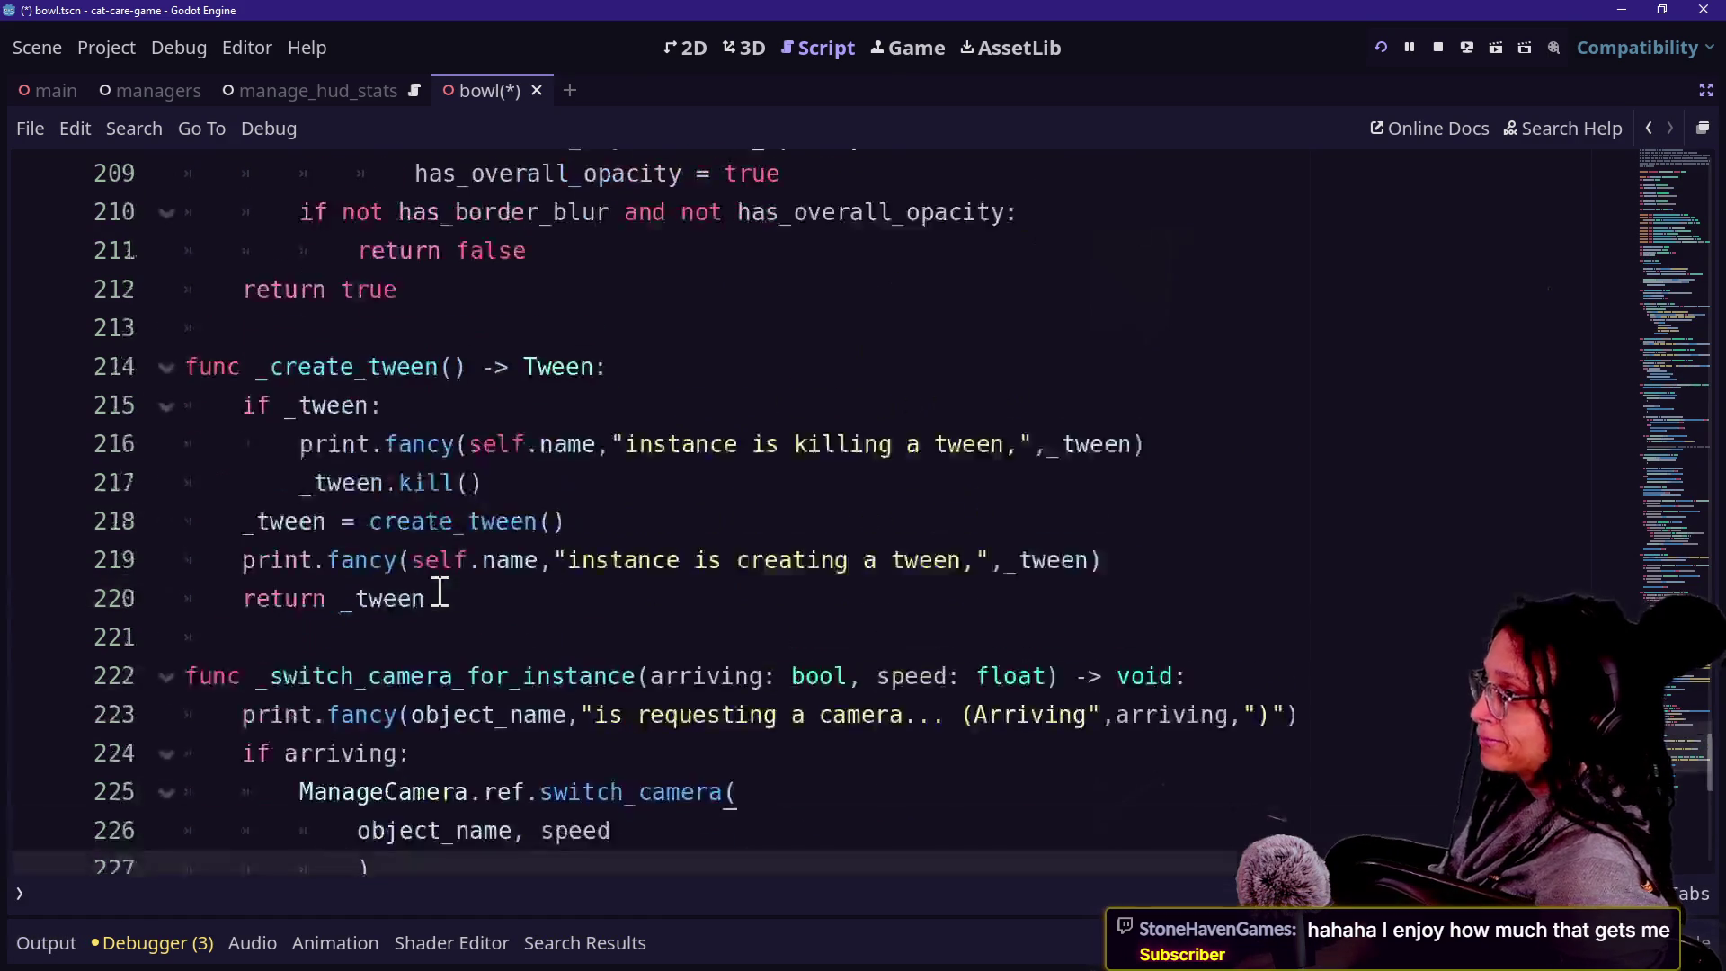
pyautogui.click(319, 561)
pyautogui.scroll(4, 324, 562)
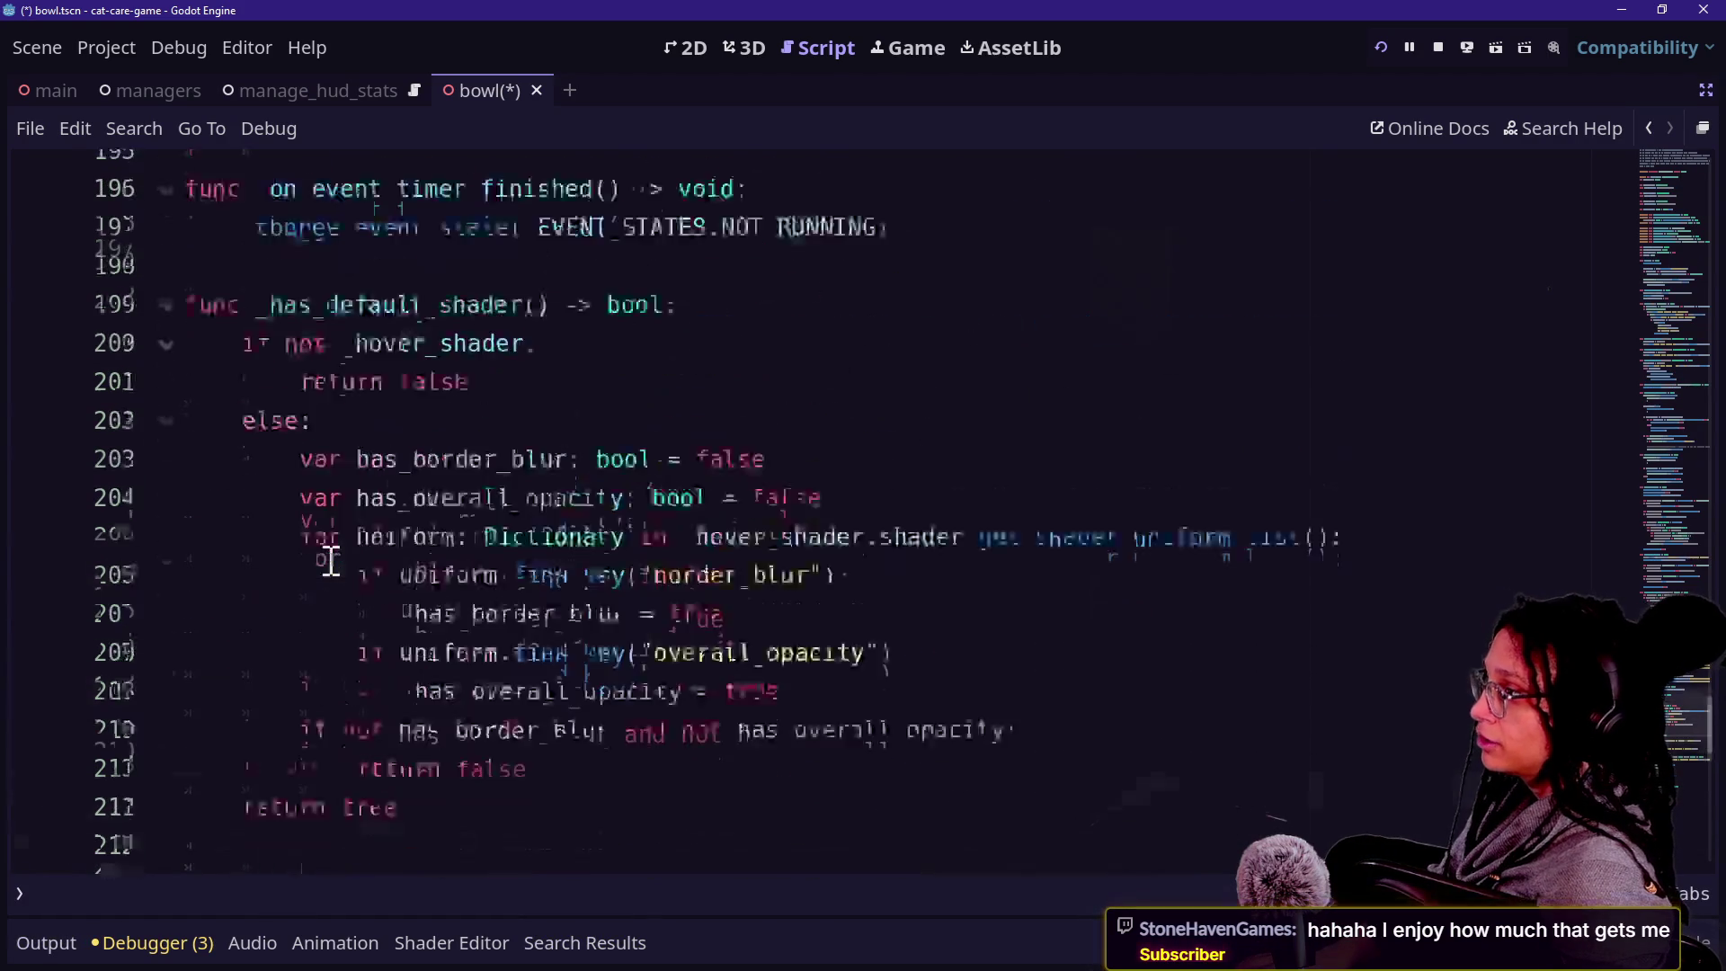
pyautogui.scroll(-4, 306, 503)
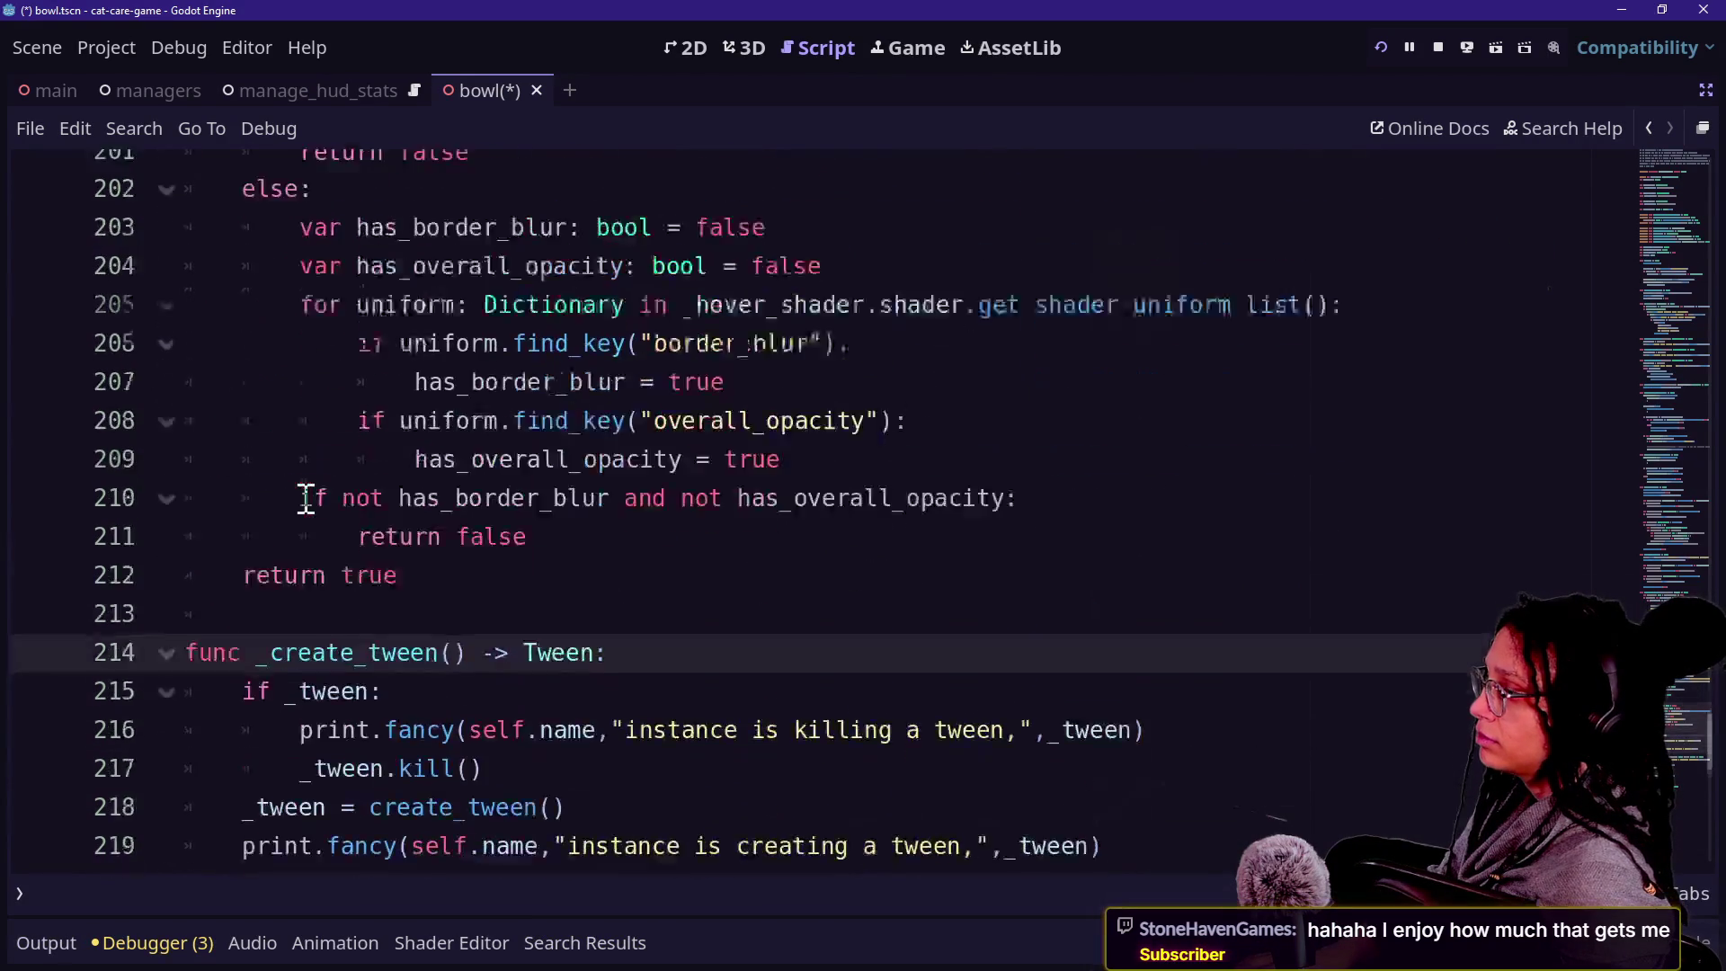
pyautogui.moveTo(272, 555); pyautogui.dragTo(483, 558)
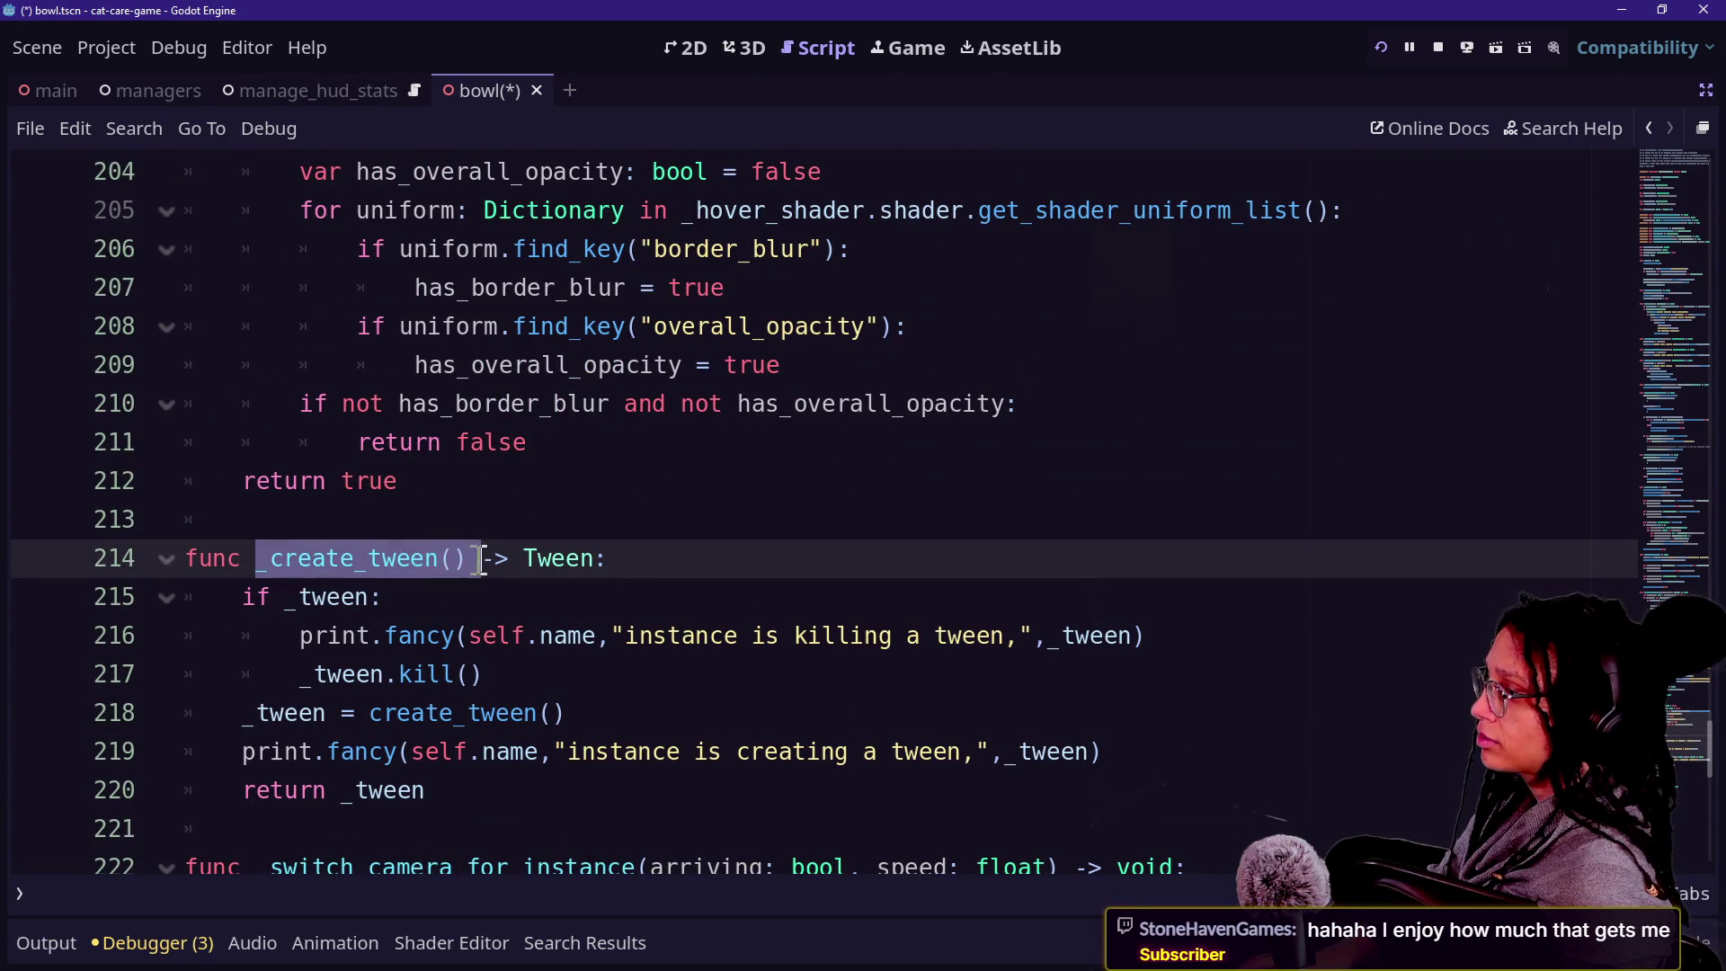
pyautogui.press('F3')
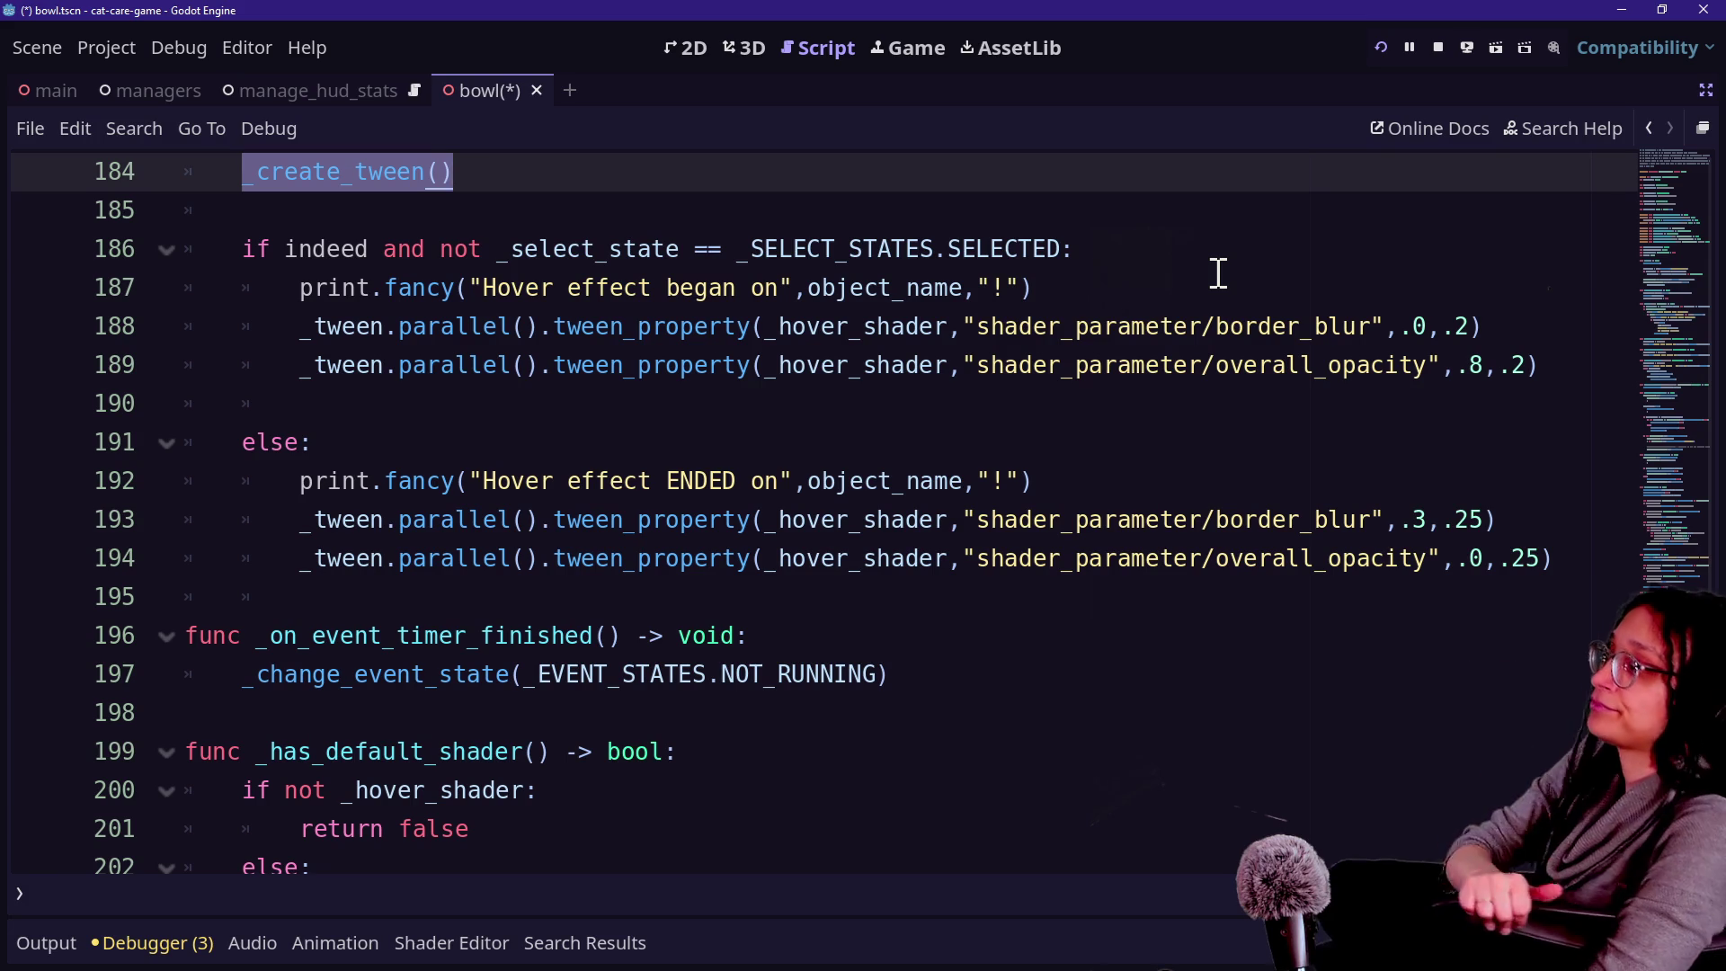
pyautogui.click(1082, 396)
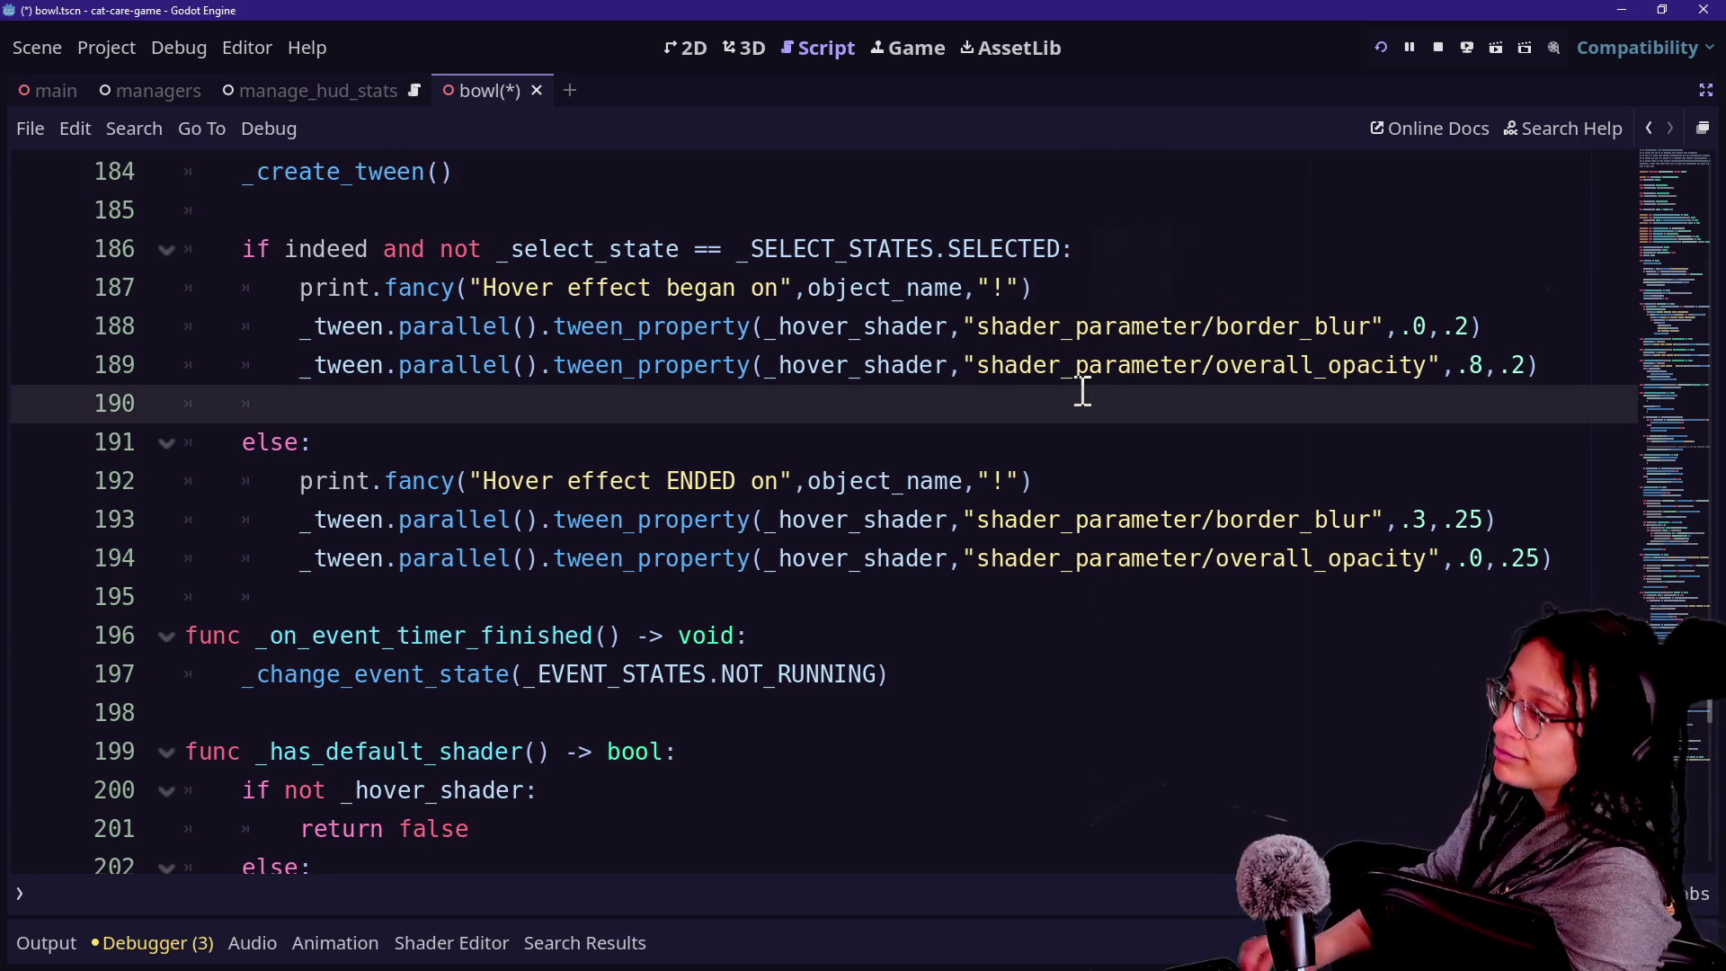
pyautogui.press('Up')
pyautogui.press('Up')
pyautogui.press('Up')
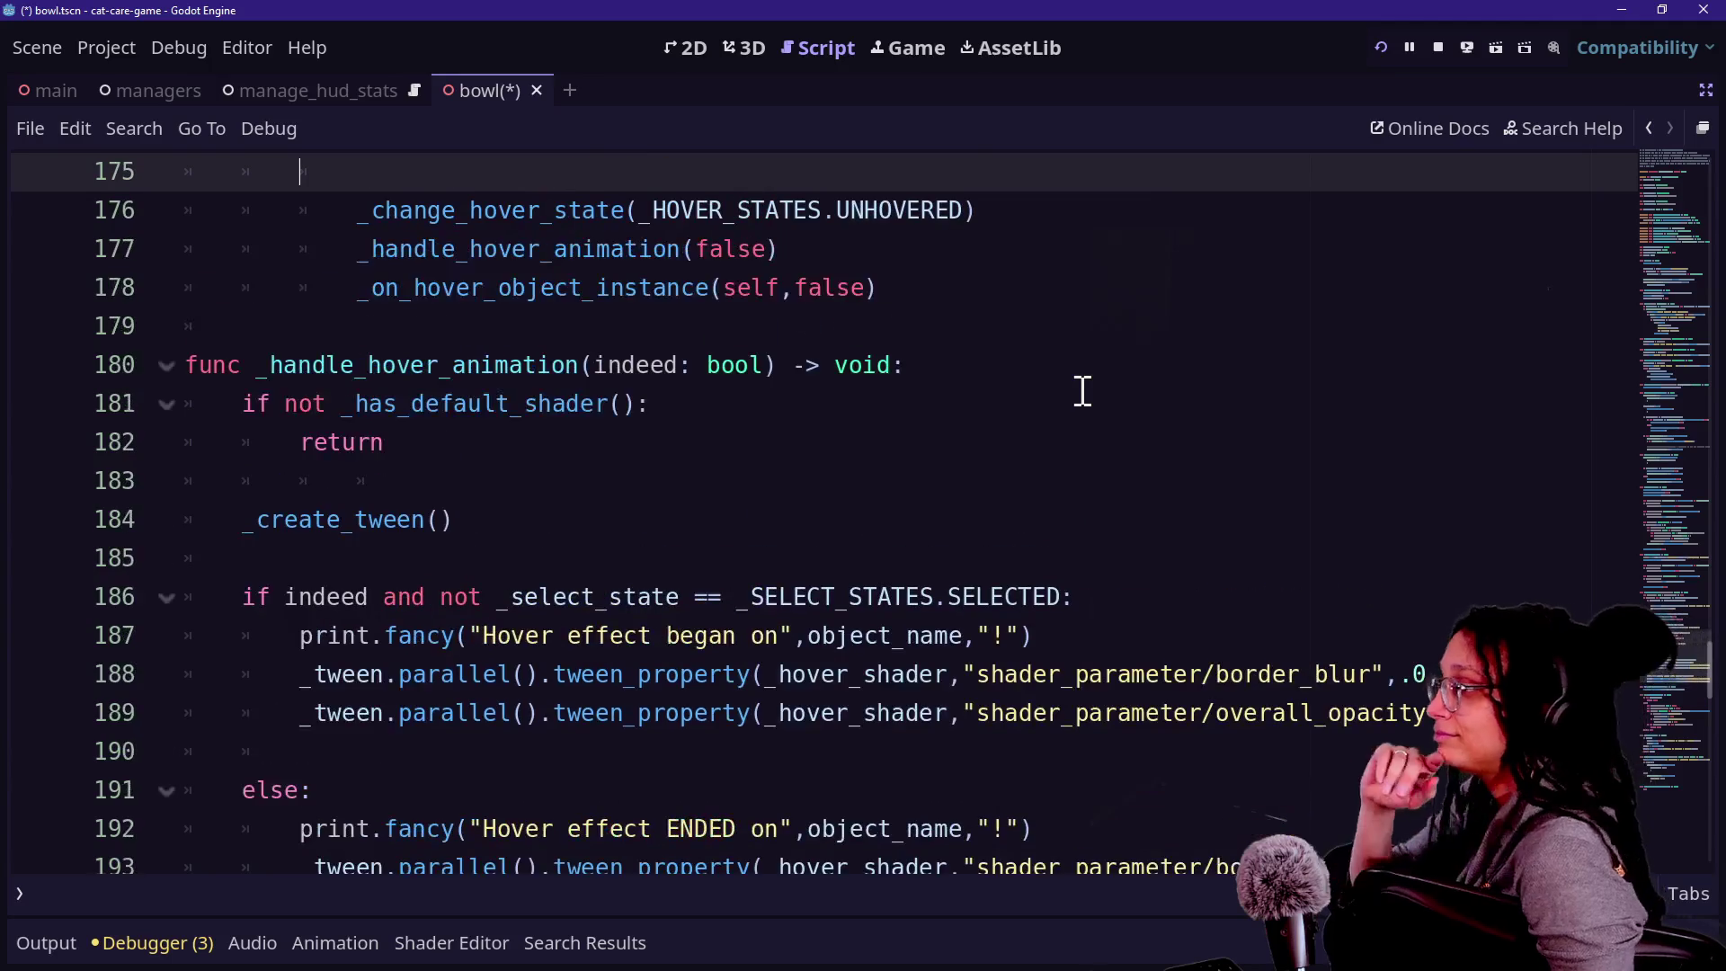
pyautogui.press('Up')
pyautogui.press('Up')
pyautogui.press('Up')
pyautogui.press('Down')
pyautogui.press('Down')
pyautogui.press('Down')
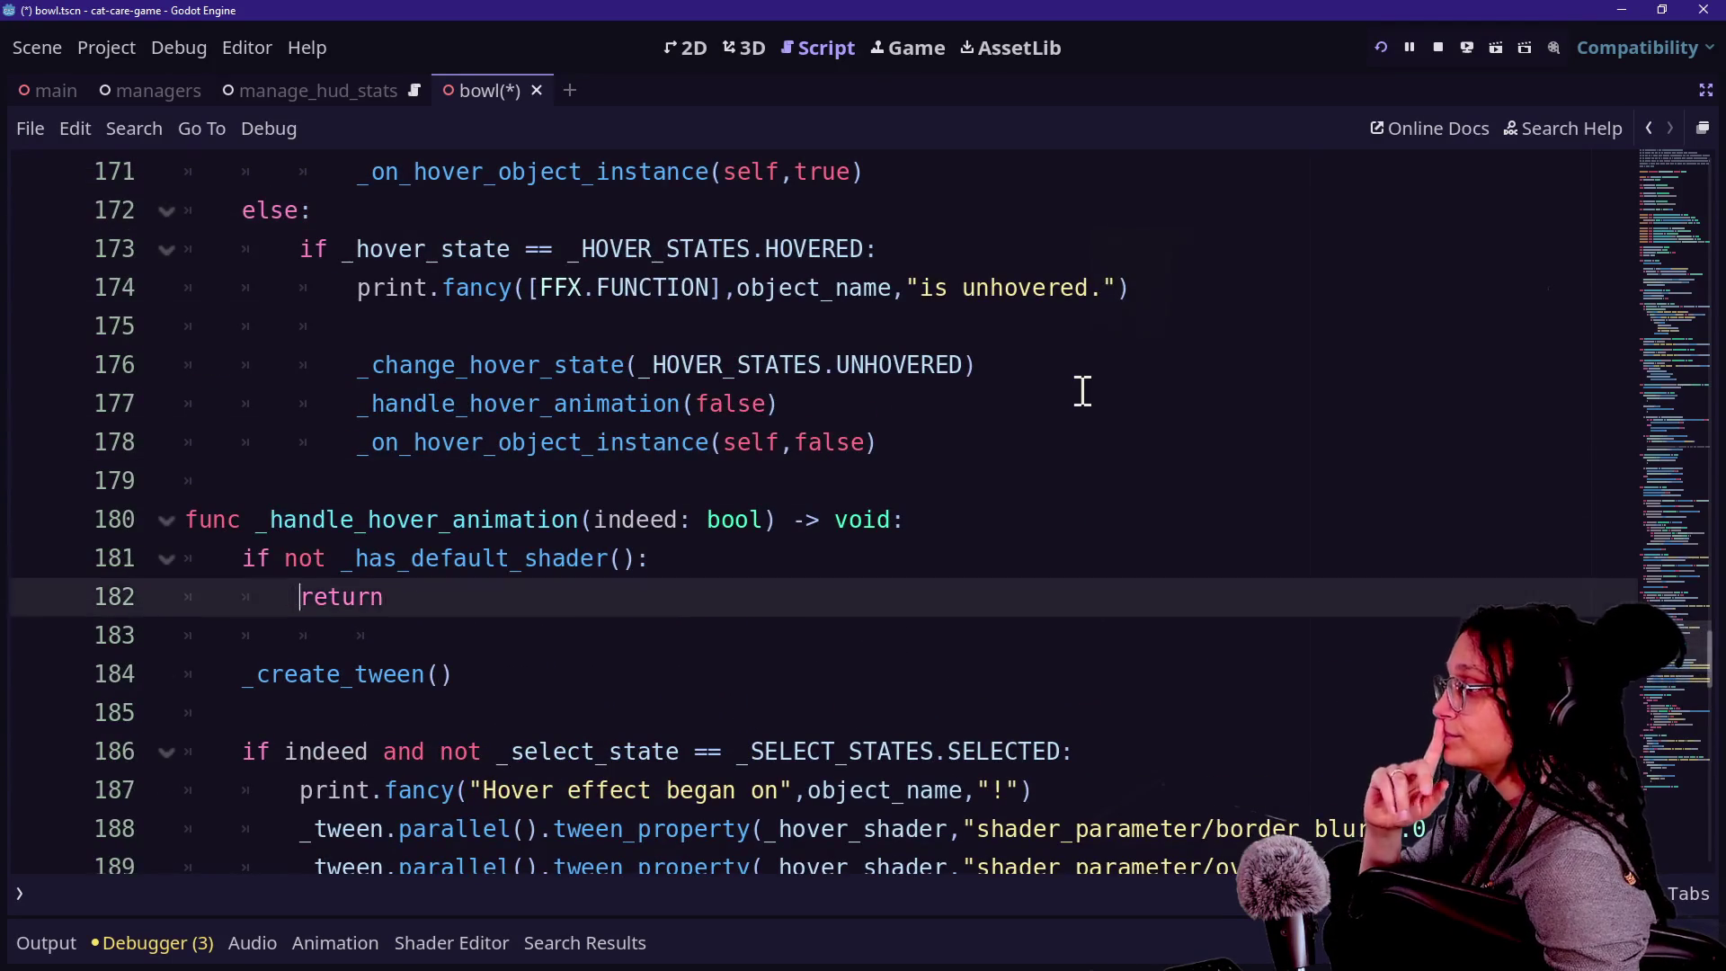
pyautogui.press('Down')
pyautogui.press('Down')
pyautogui.press('Down')
pyautogui.press('Down')
pyautogui.press('Up')
pyautogui.press('Up')
pyautogui.press('Up')
pyautogui.press('Up')
pyautogui.press('Down')
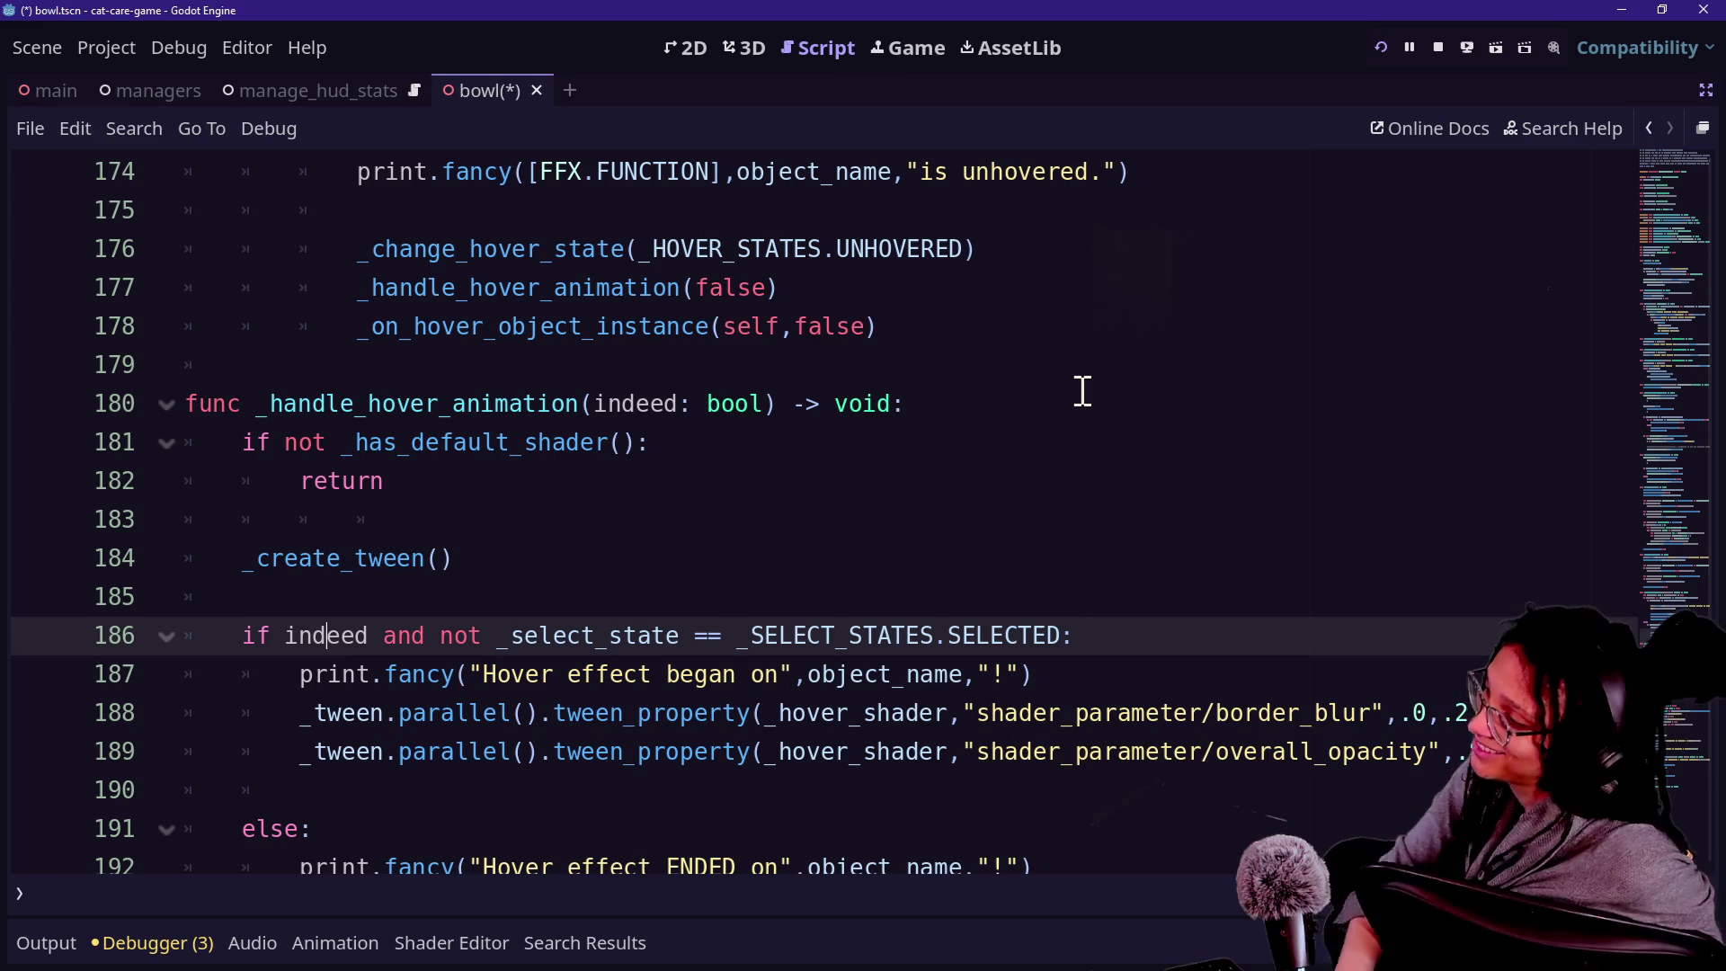
pyautogui.press('Down')
pyautogui.press('Up')
pyautogui.press('Up')
pyautogui.press('Up')
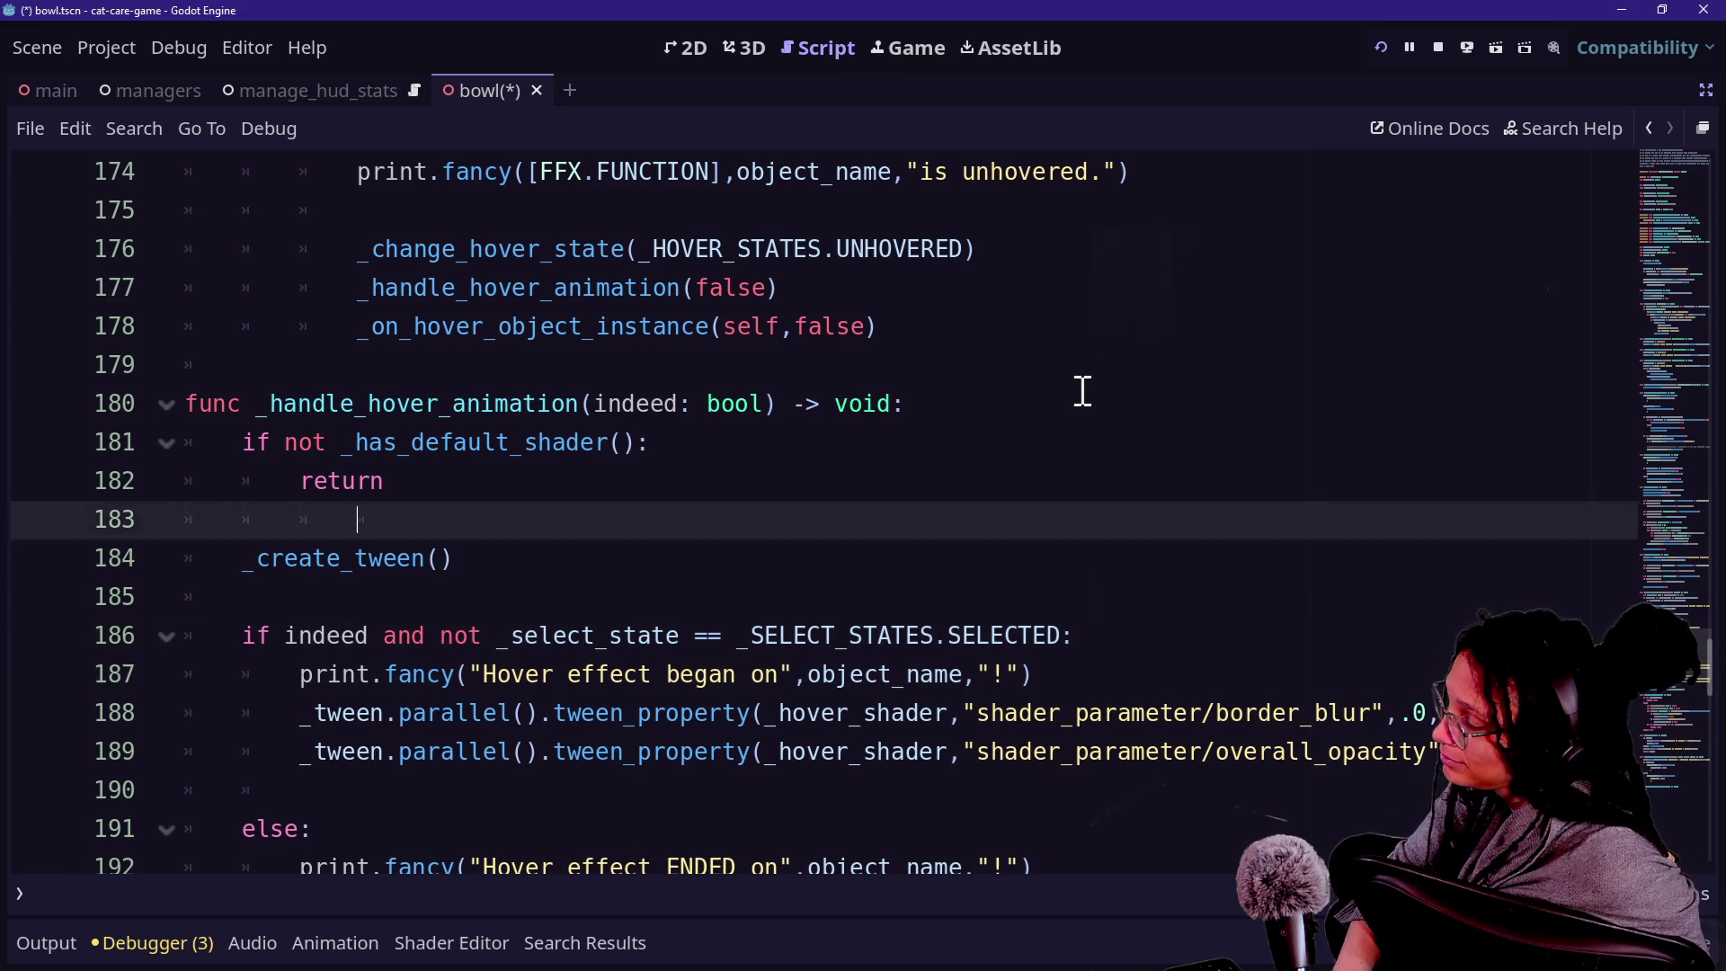
pyautogui.press('Up')
pyautogui.press('Up')
pyautogui.press('Up')
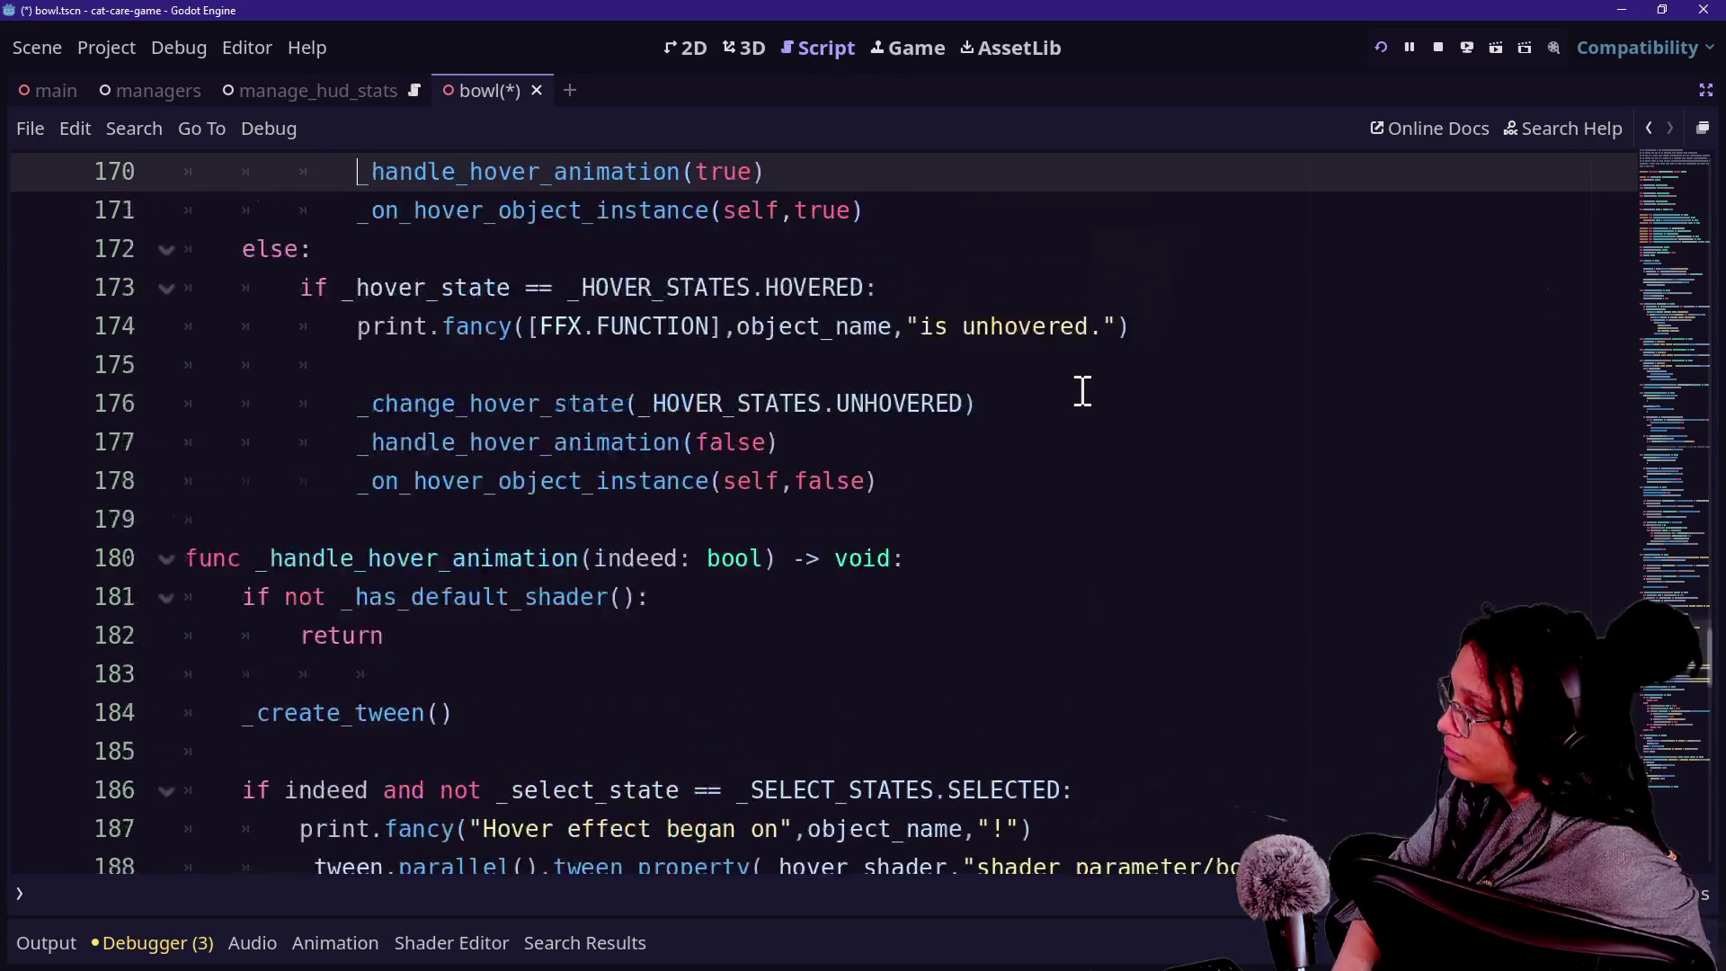
pyautogui.press('Up')
pyautogui.press('Down')
pyautogui.press('Down')
pyautogui.press('Down')
pyautogui.press('Up')
pyautogui.press('Up')
pyautogui.press('Down')
pyautogui.press('Down')
pyautogui.press('Down')
pyautogui.press('Up')
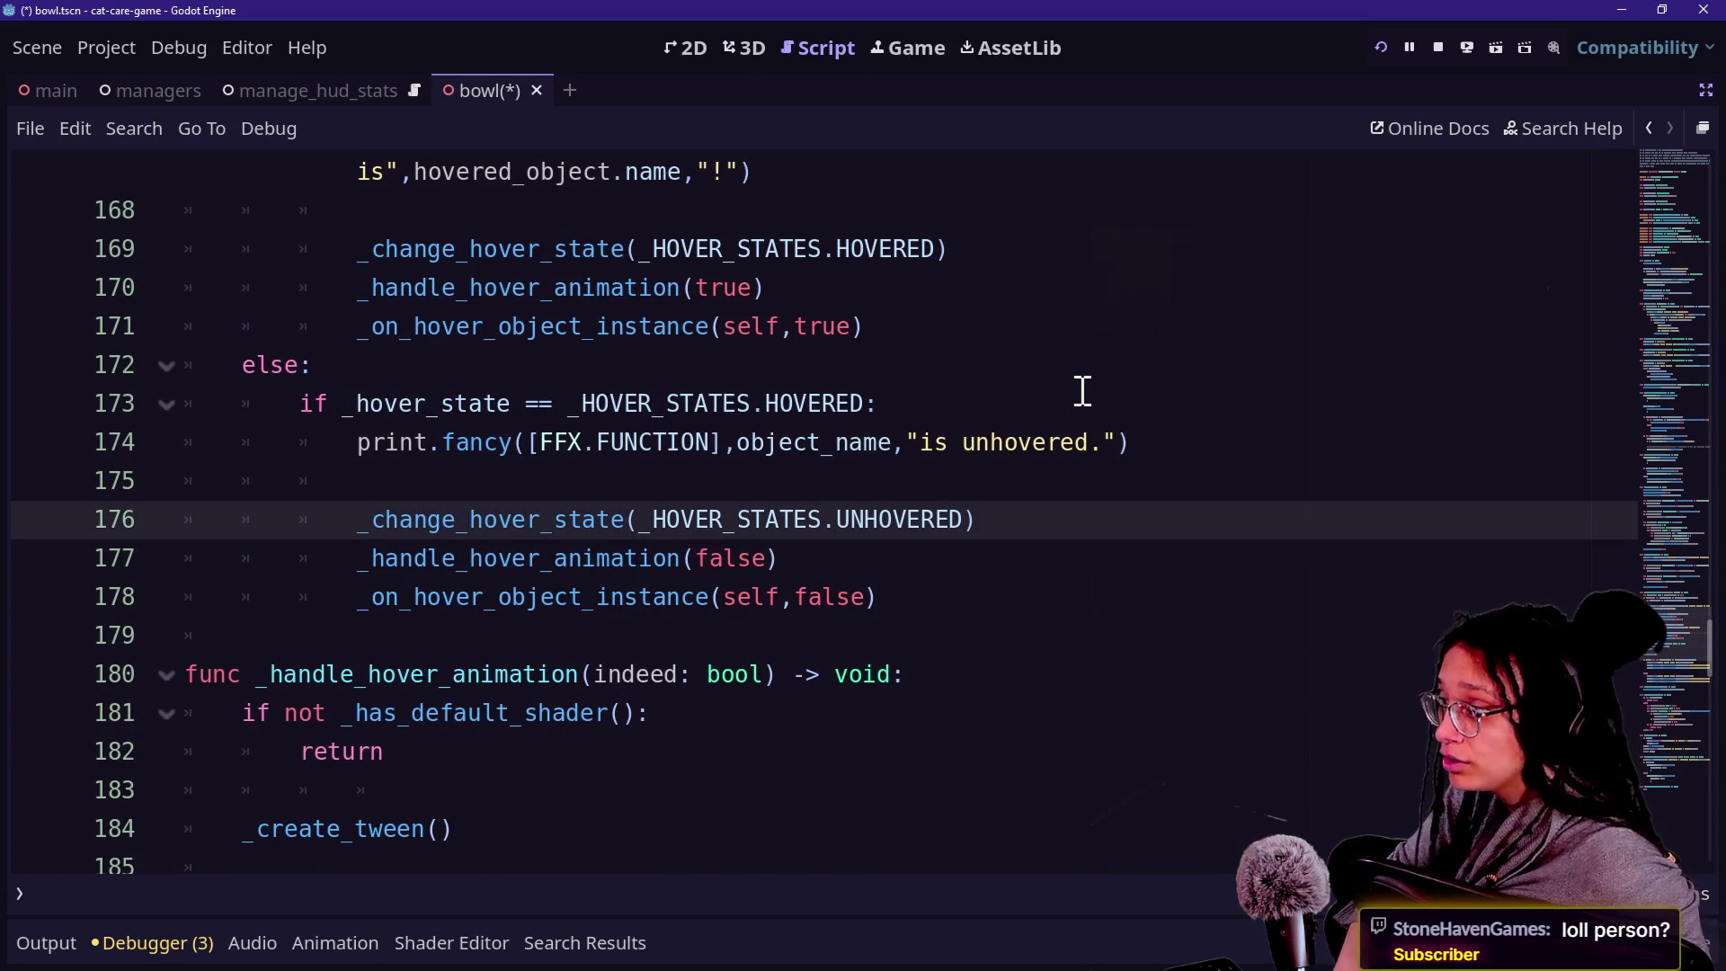
pyautogui.press('Down')
pyautogui.press('Down')
pyautogui.press('Up')
pyautogui.press('Up')
pyautogui.press('Down')
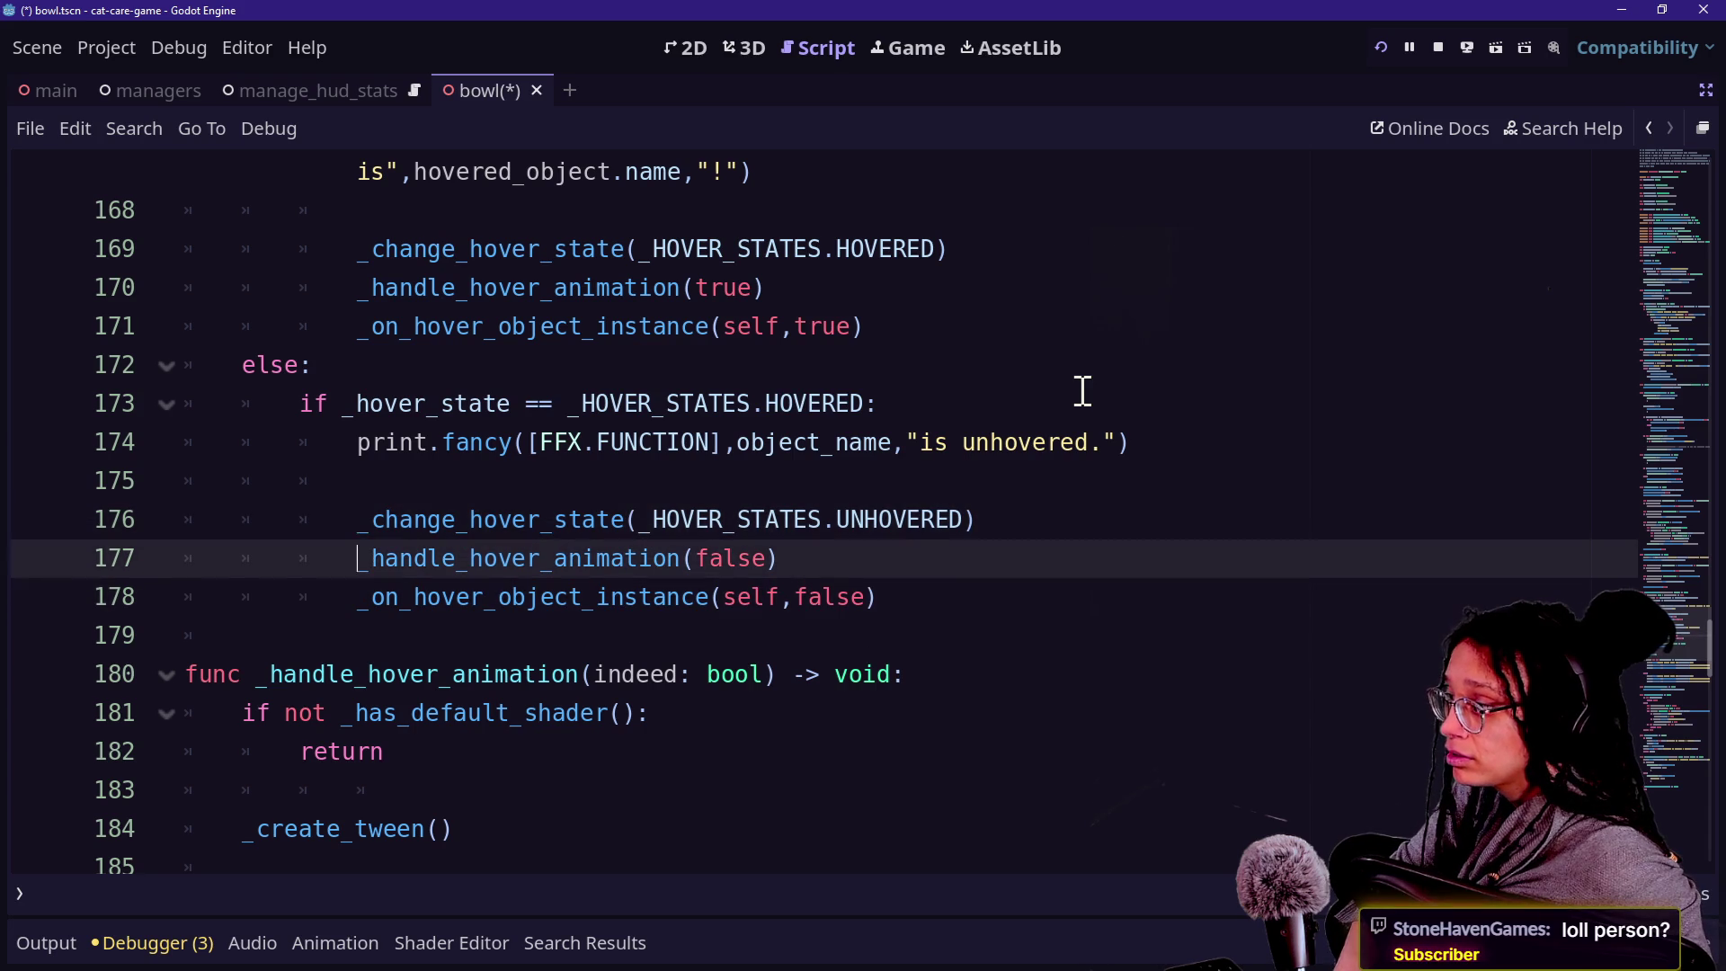
pyautogui.press('Down')
pyautogui.press('Down')
pyautogui.press('Down')
pyautogui.press('Up')
pyautogui.press('Up')
pyautogui.press('Up')
pyautogui.press('Up')
pyautogui.press('Up')
pyautogui.press('Up')
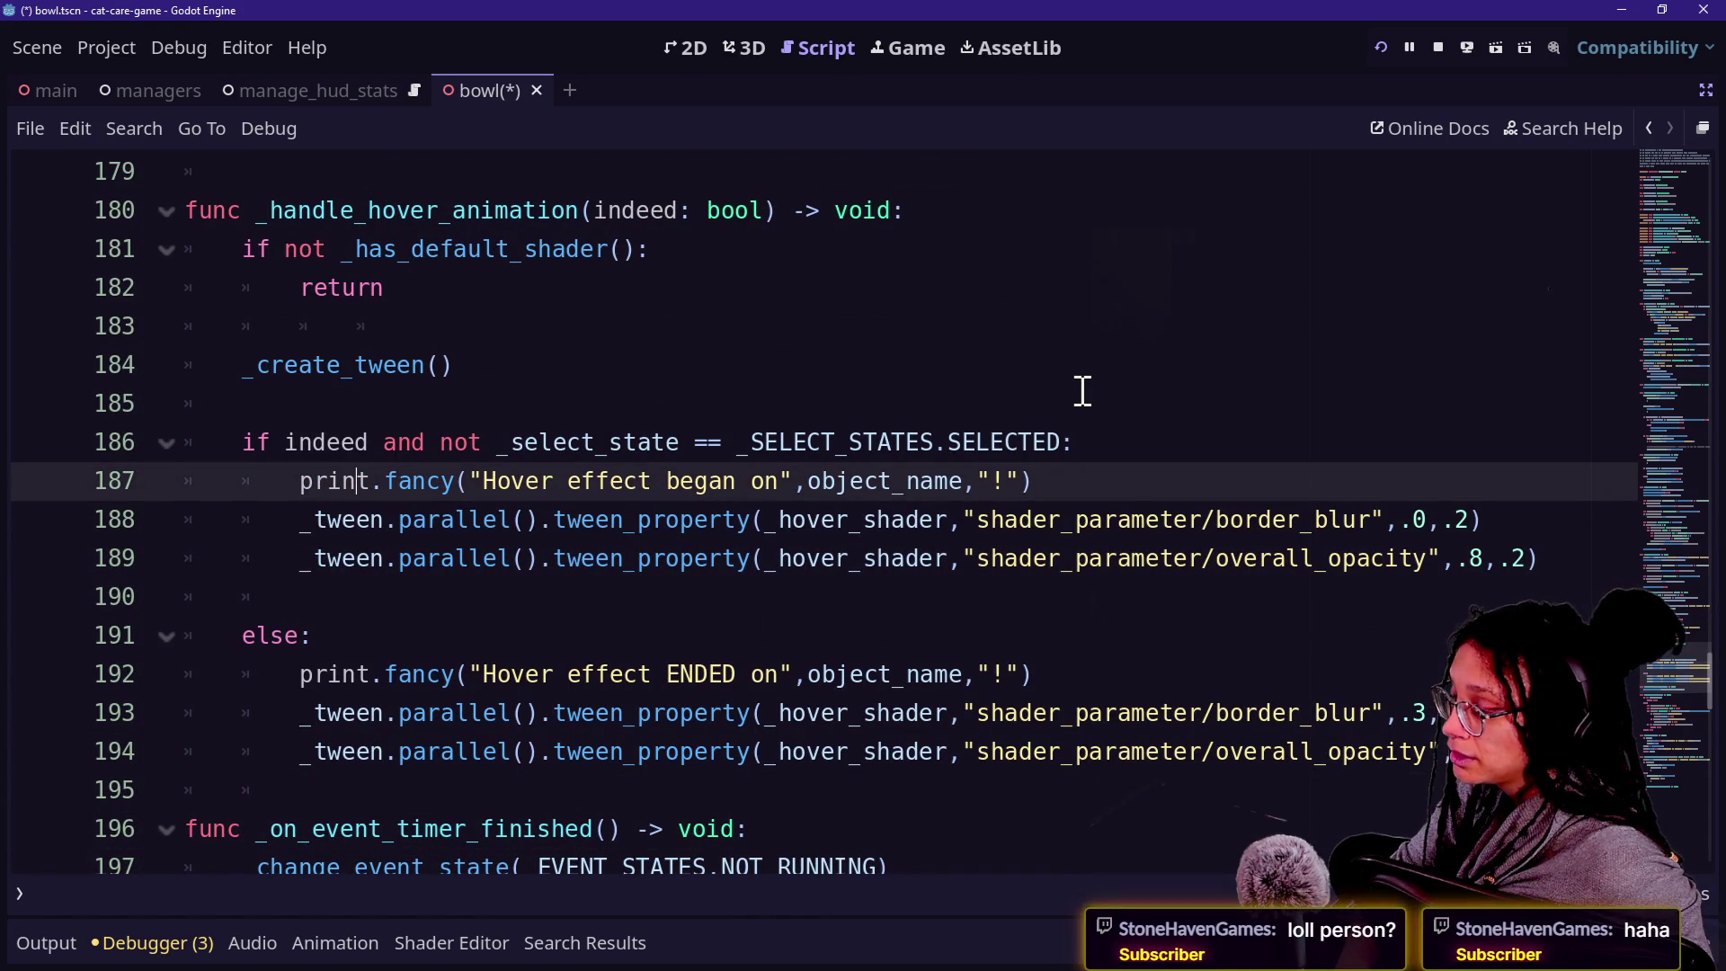
pyautogui.press('Up')
pyautogui.press('Up')
pyautogui.press('Up')
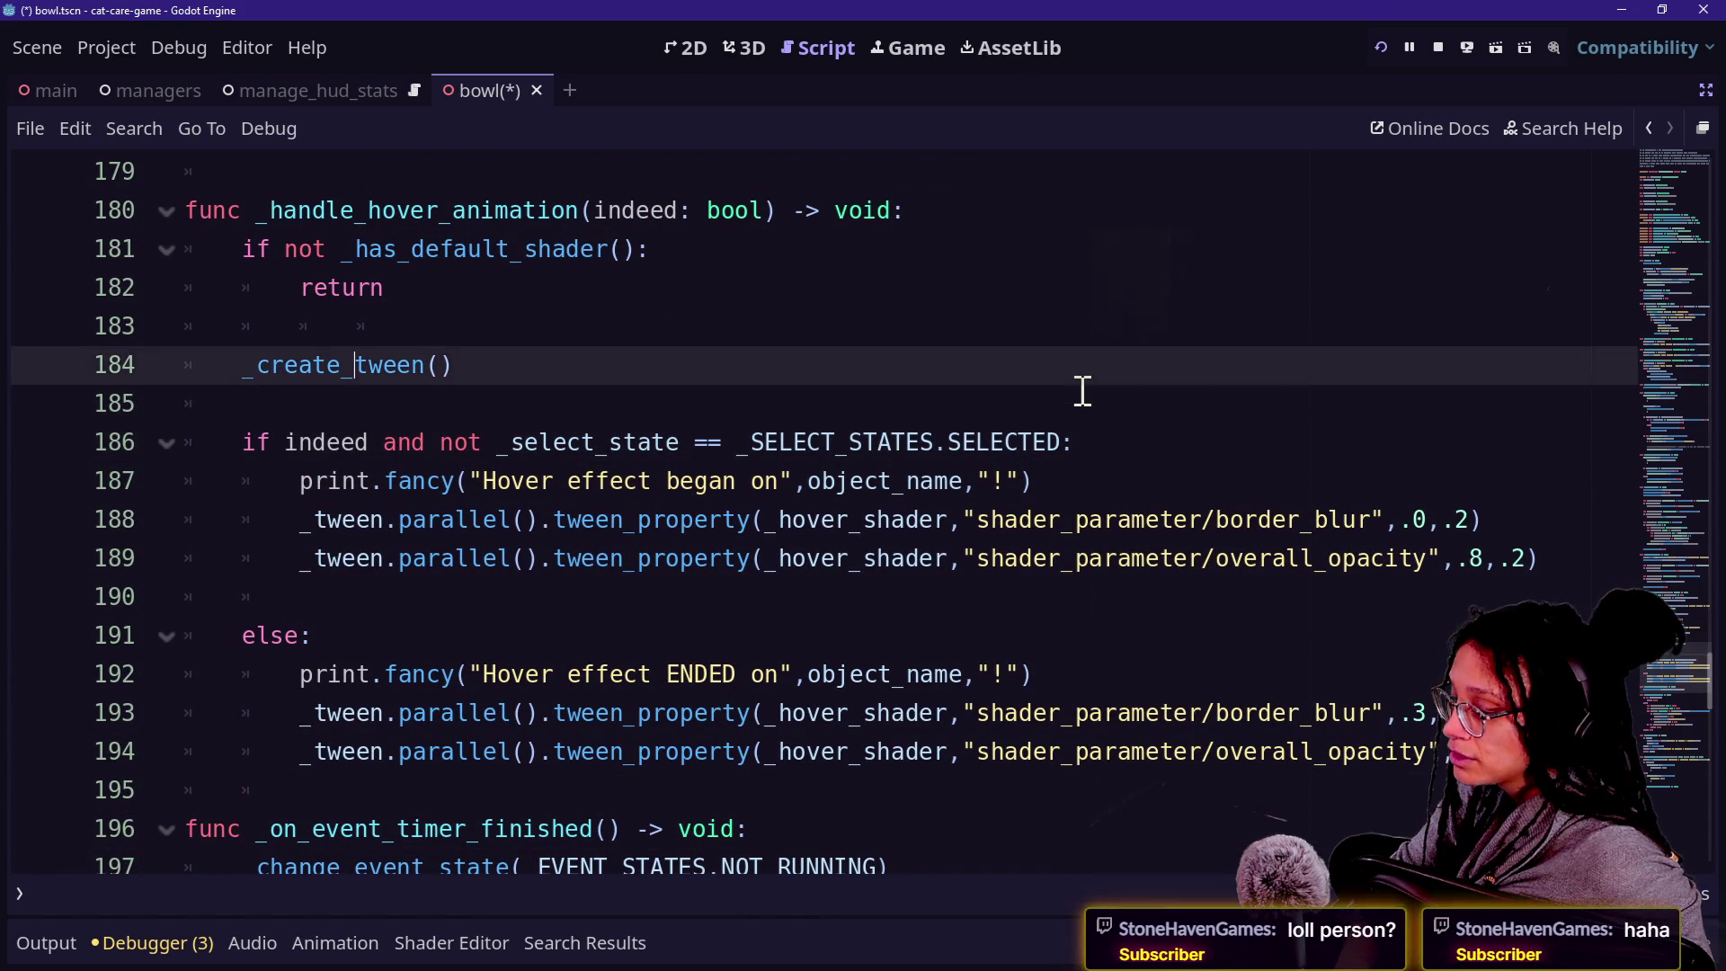
pyautogui.press('Down')
pyautogui.press('Up')
pyautogui.press('Down')
pyautogui.press('Up')
pyautogui.press('Down')
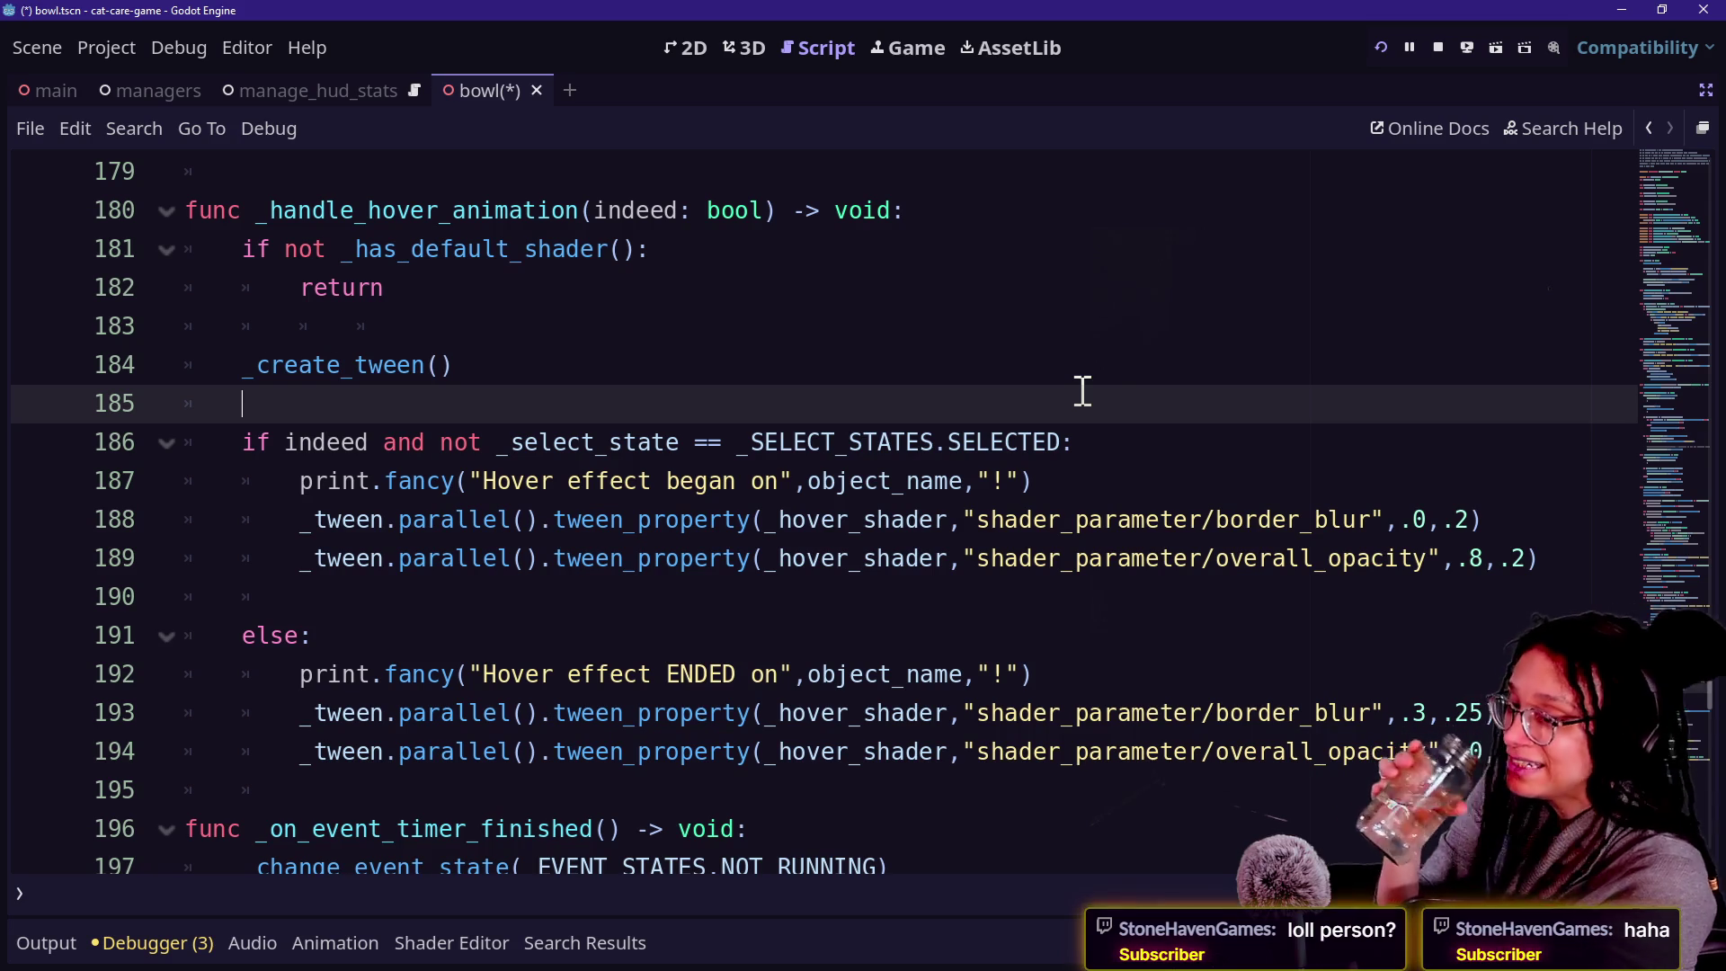
pyautogui.press('Down')
pyautogui.press('Down')
pyautogui.press('Down')
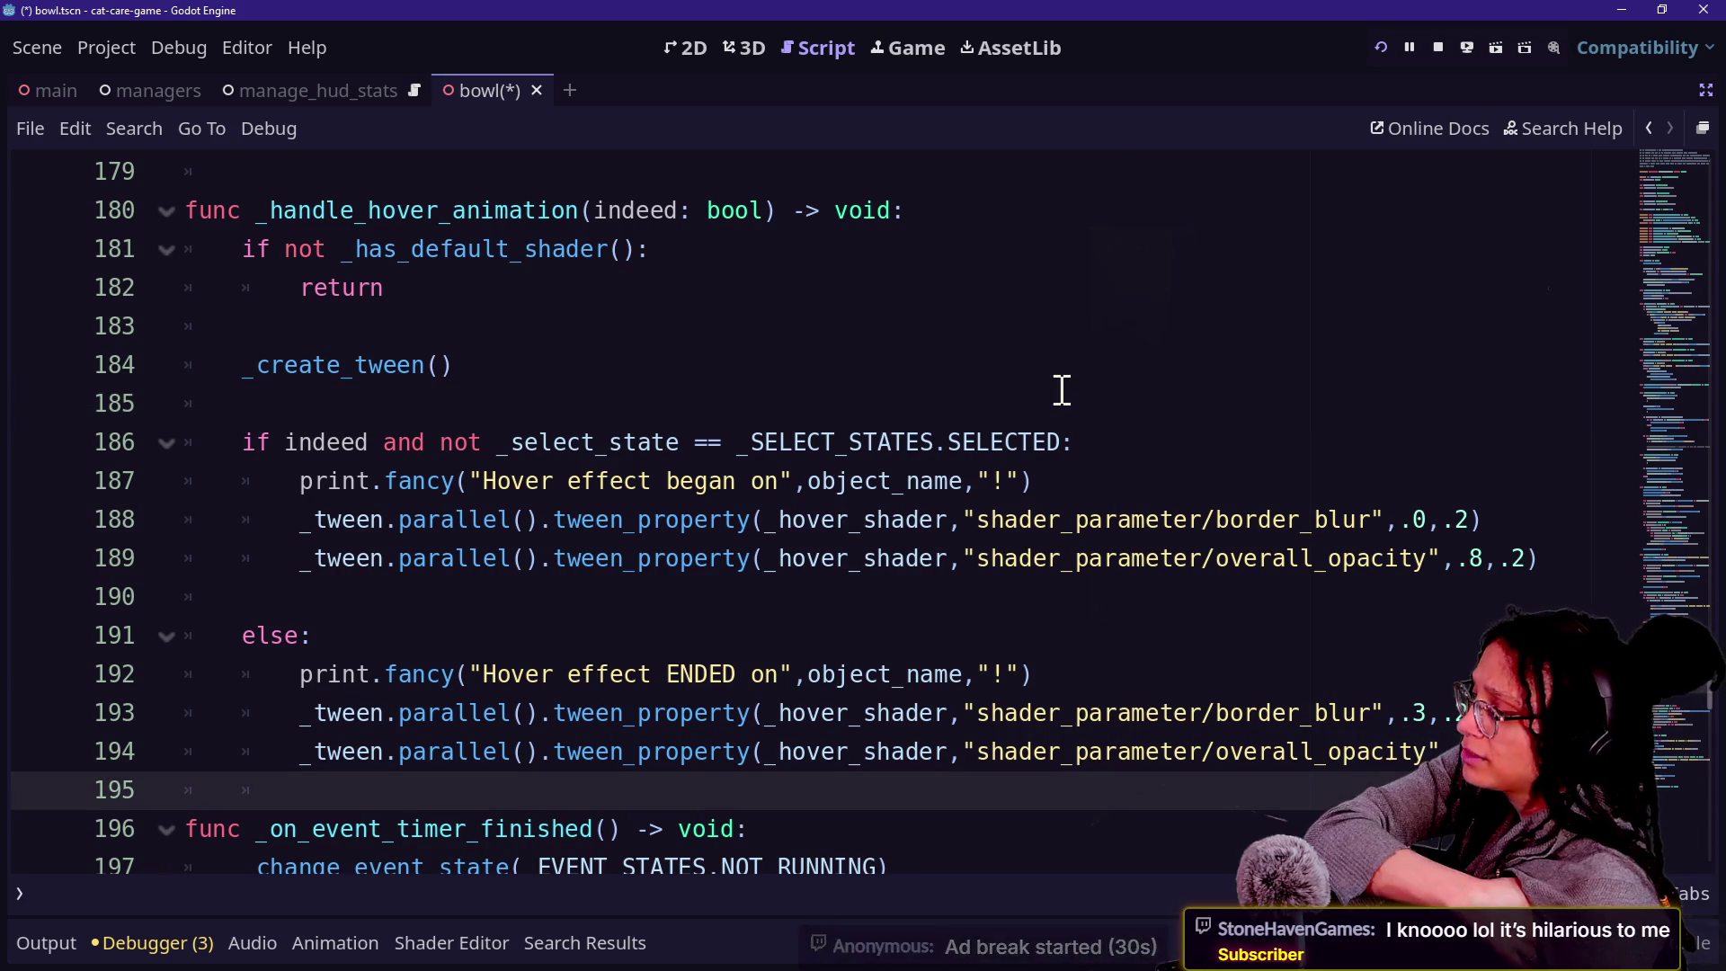
pyautogui.press('Down')
pyautogui.press('Down')
pyautogui.press('Down')
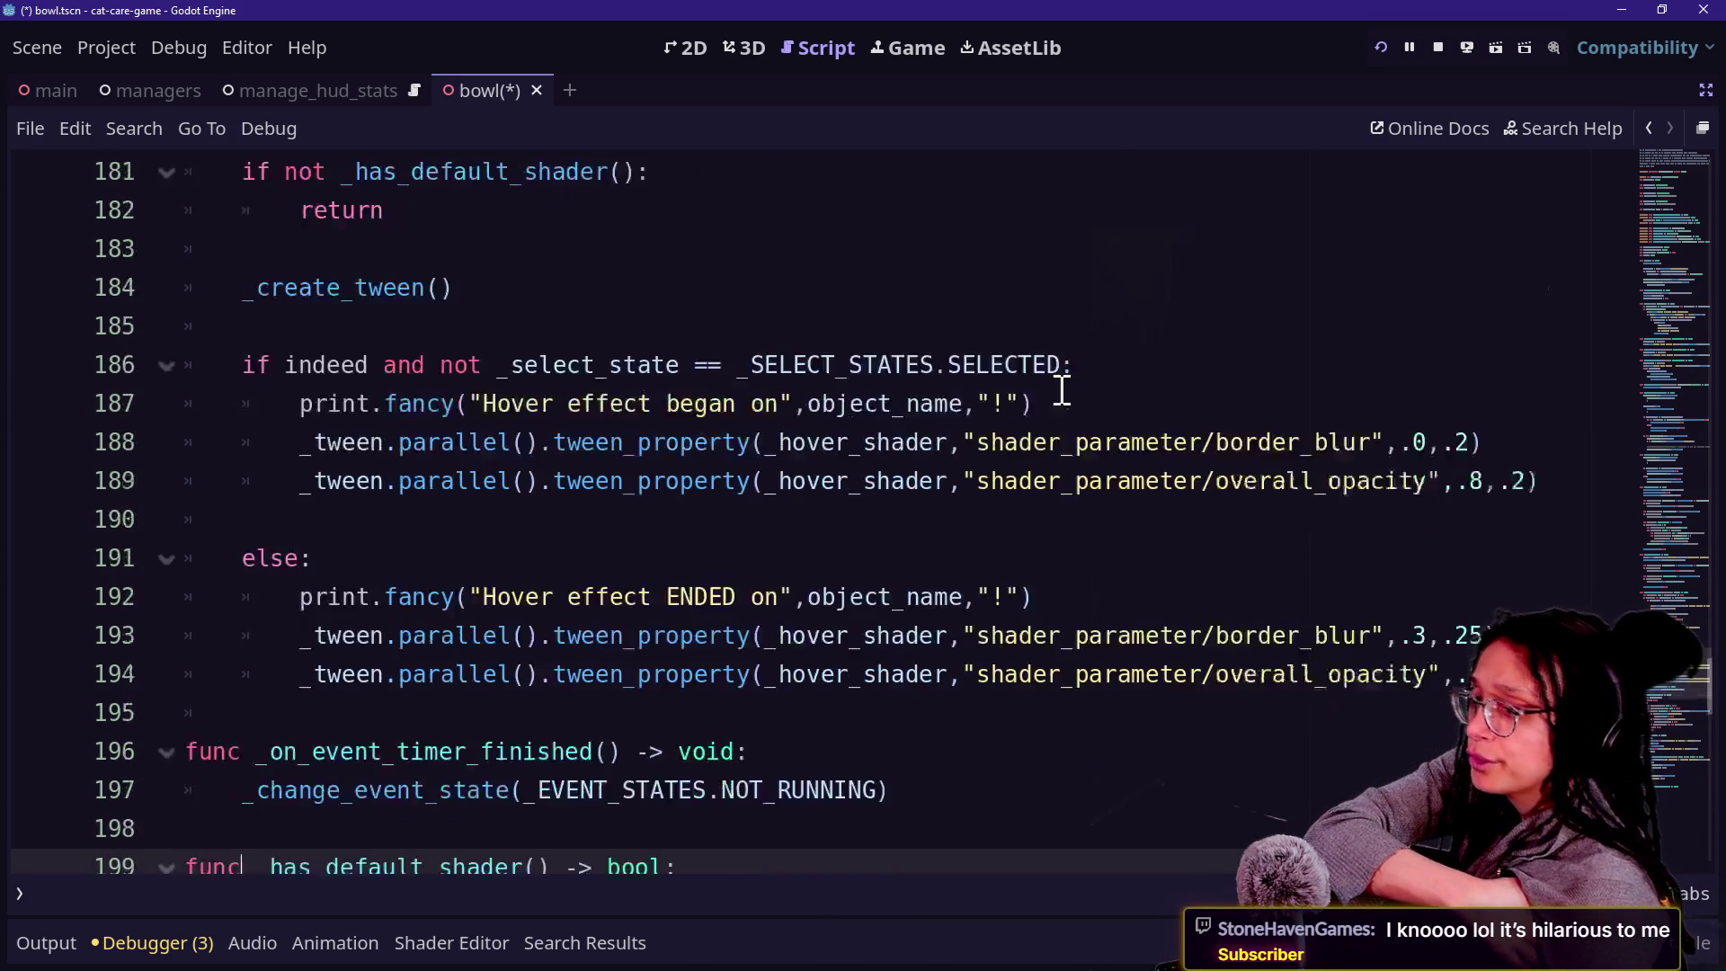
pyautogui.press('Up')
pyautogui.press('Up')
pyautogui.press('Up')
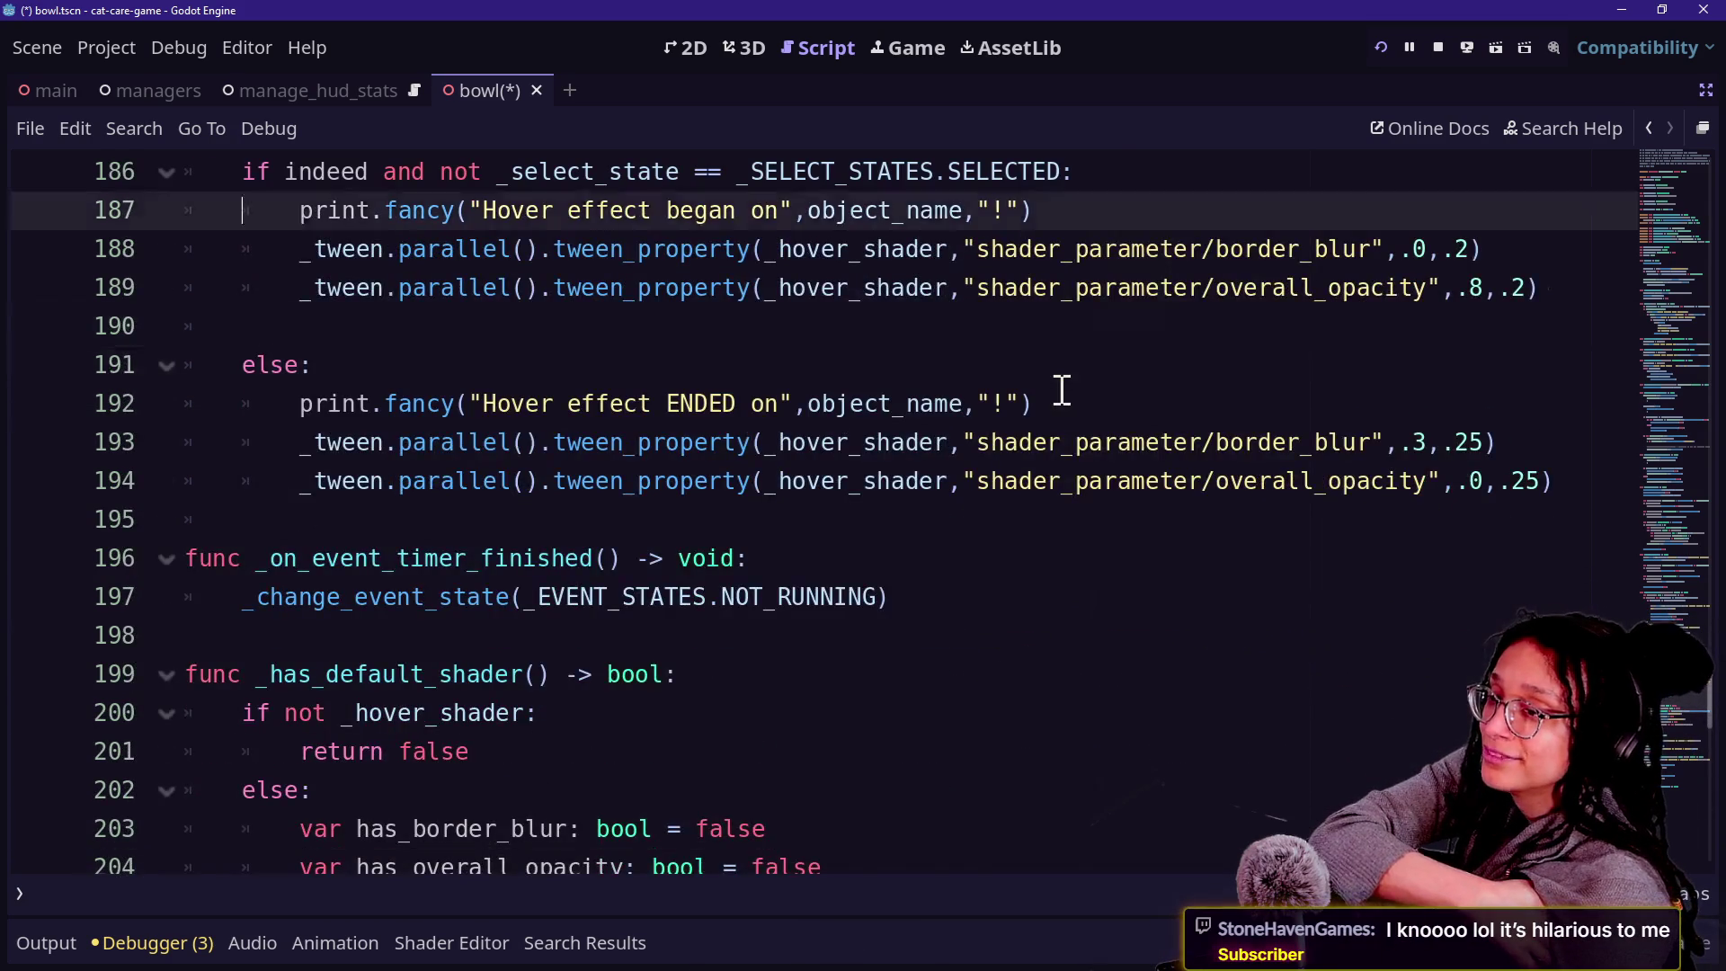
pyautogui.press('Up')
pyautogui.press('Up')
pyautogui.press('Up')
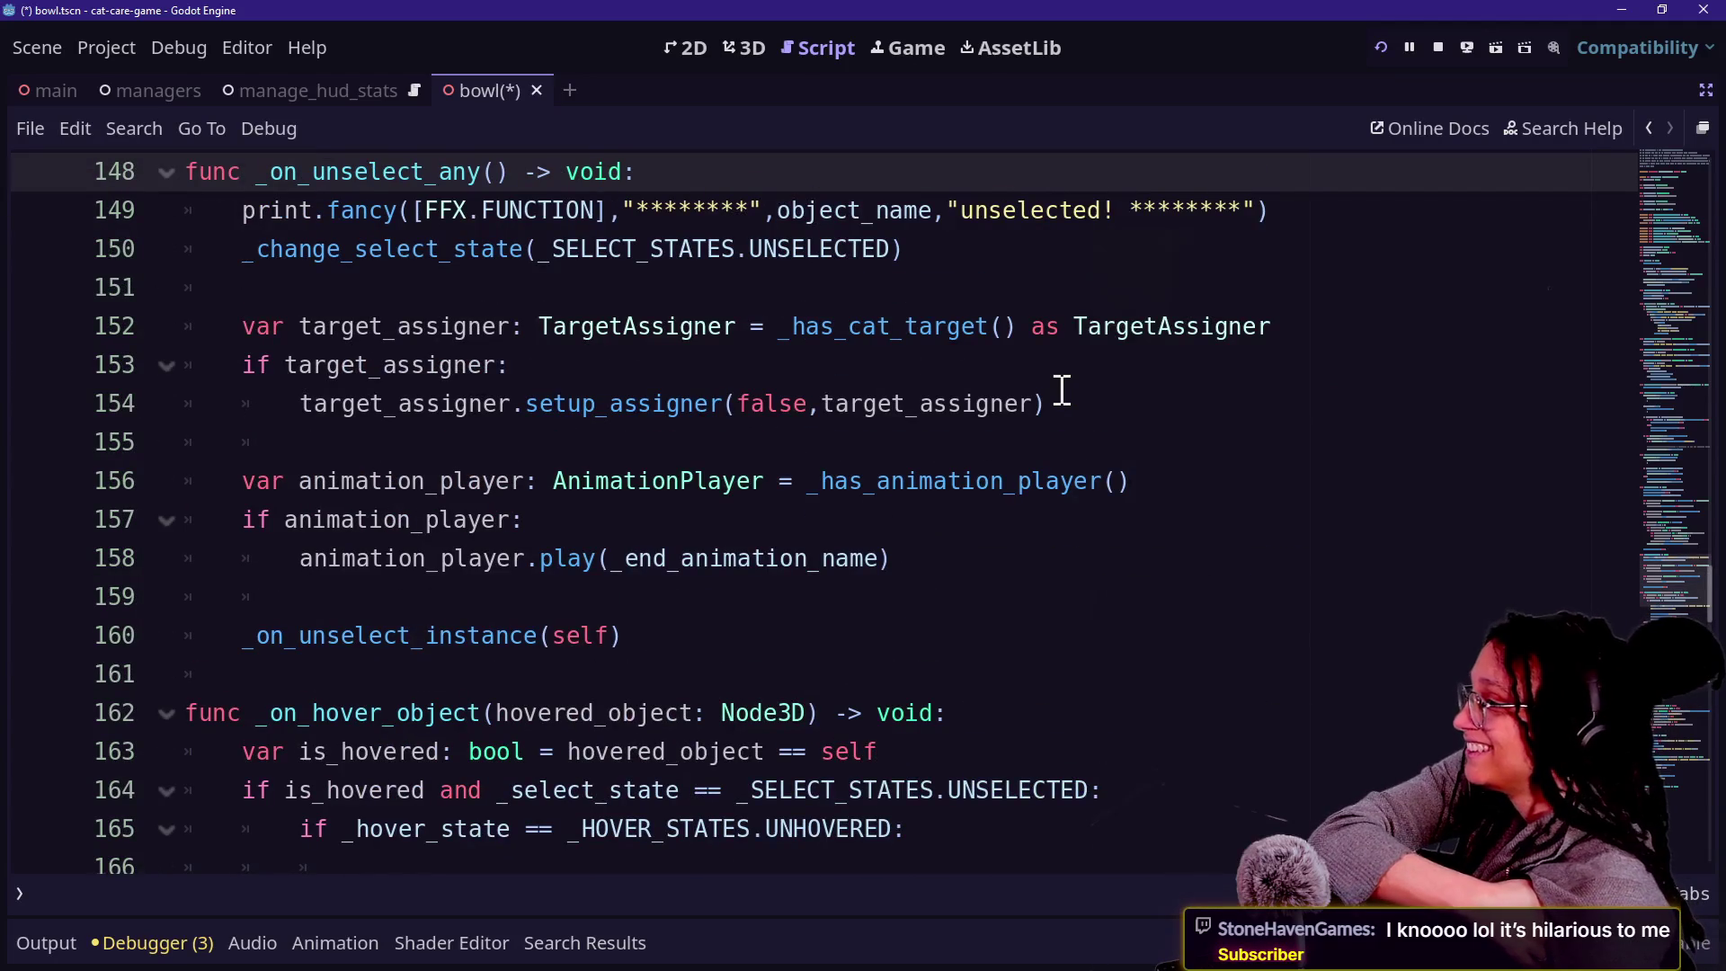
pyautogui.press('Up')
pyautogui.press('Up')
pyautogui.press('Up')
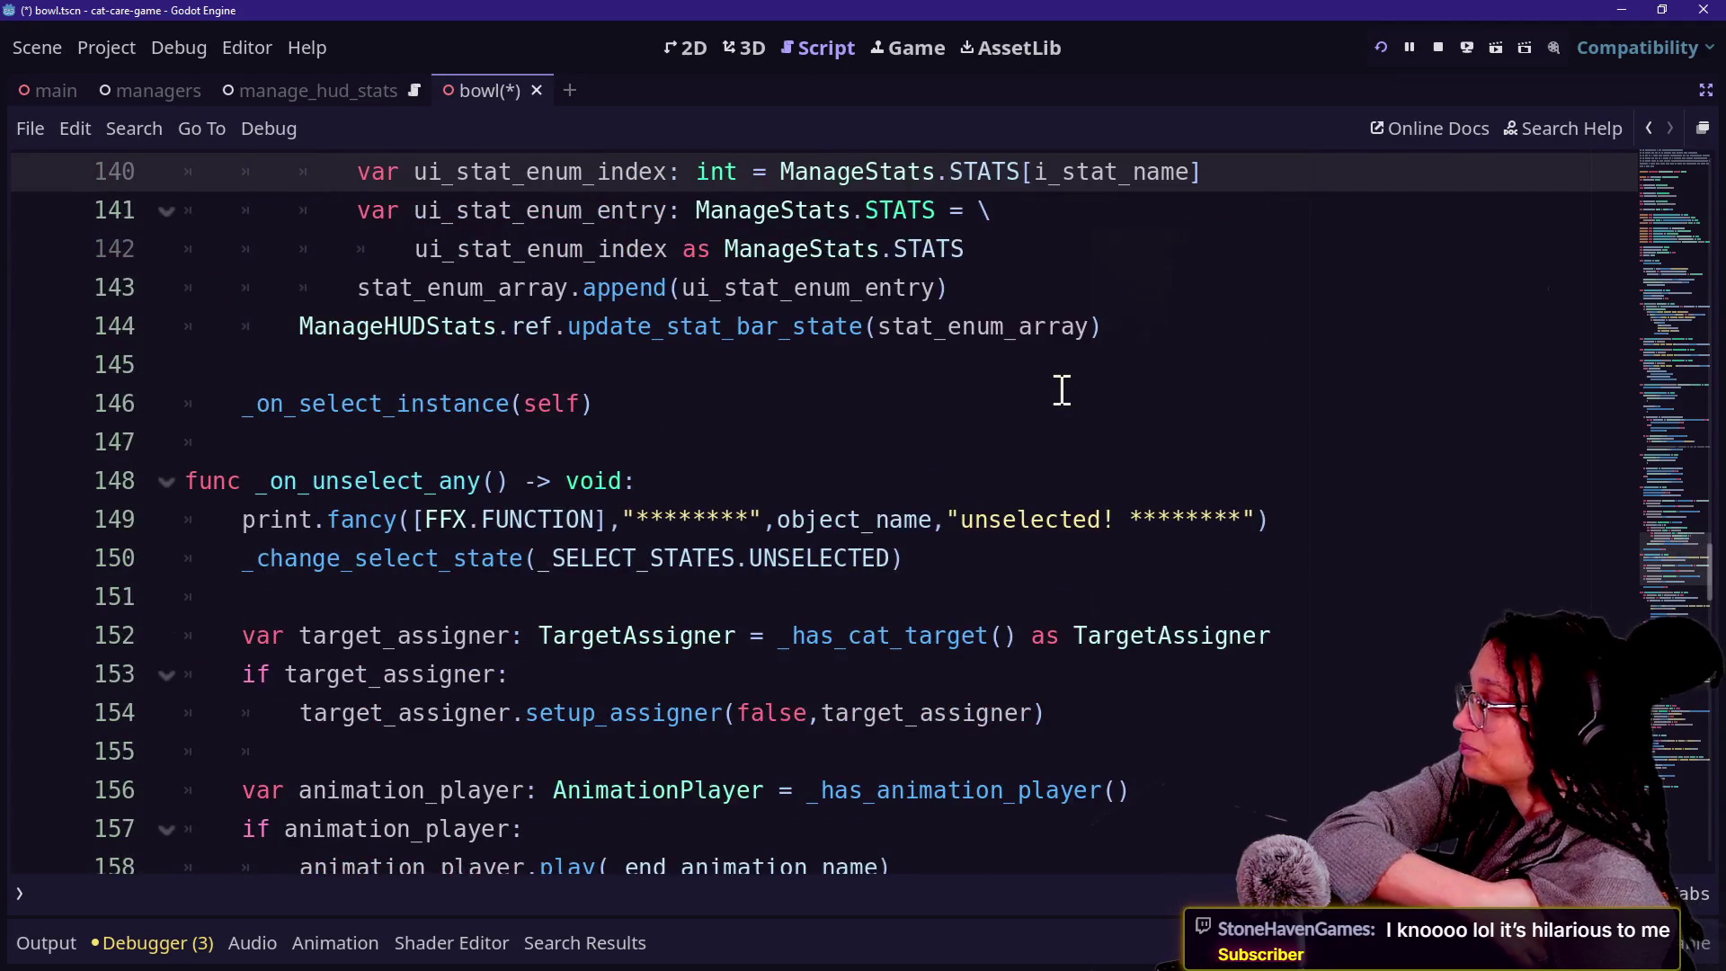
# Look over the bowl script's hover handler, selecting blocks between lines 158 and 175.
pyautogui.scroll(-6, 1062, 389)
pyautogui.click(897, 507)
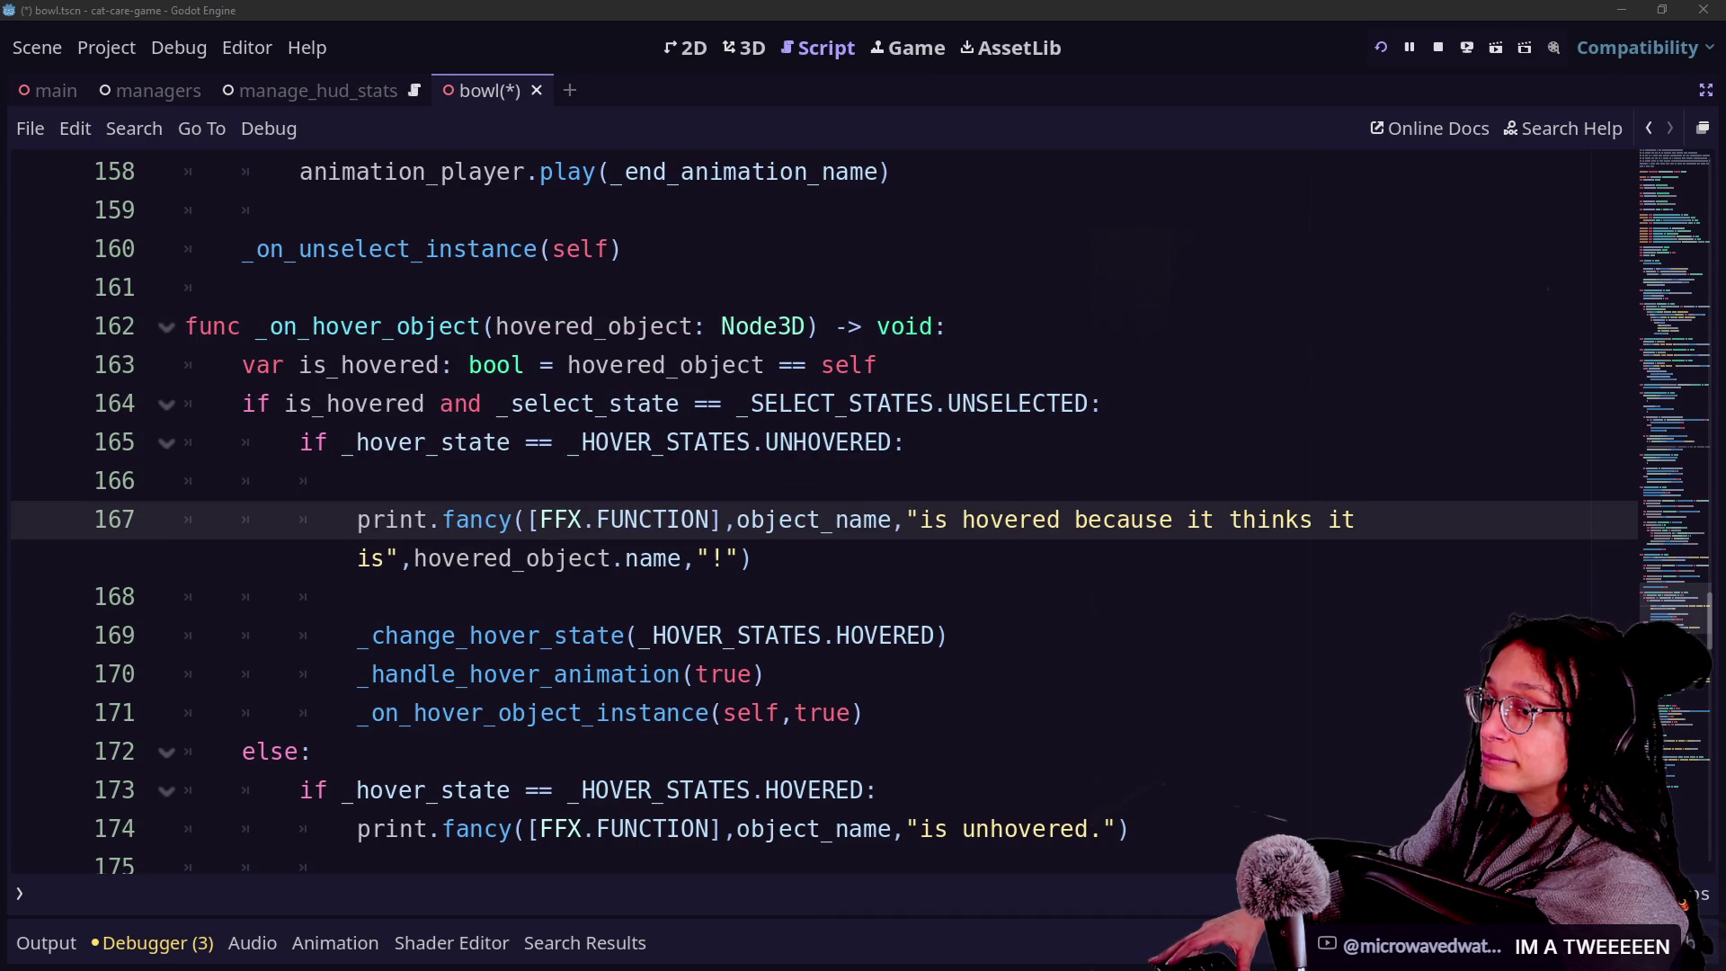
pyautogui.click(1067, 401)
pyautogui.click(1169, 597)
pyautogui.click(1098, 333)
pyautogui.click(1124, 250)
pyautogui.click(1166, 520)
pyautogui.click(1174, 597)
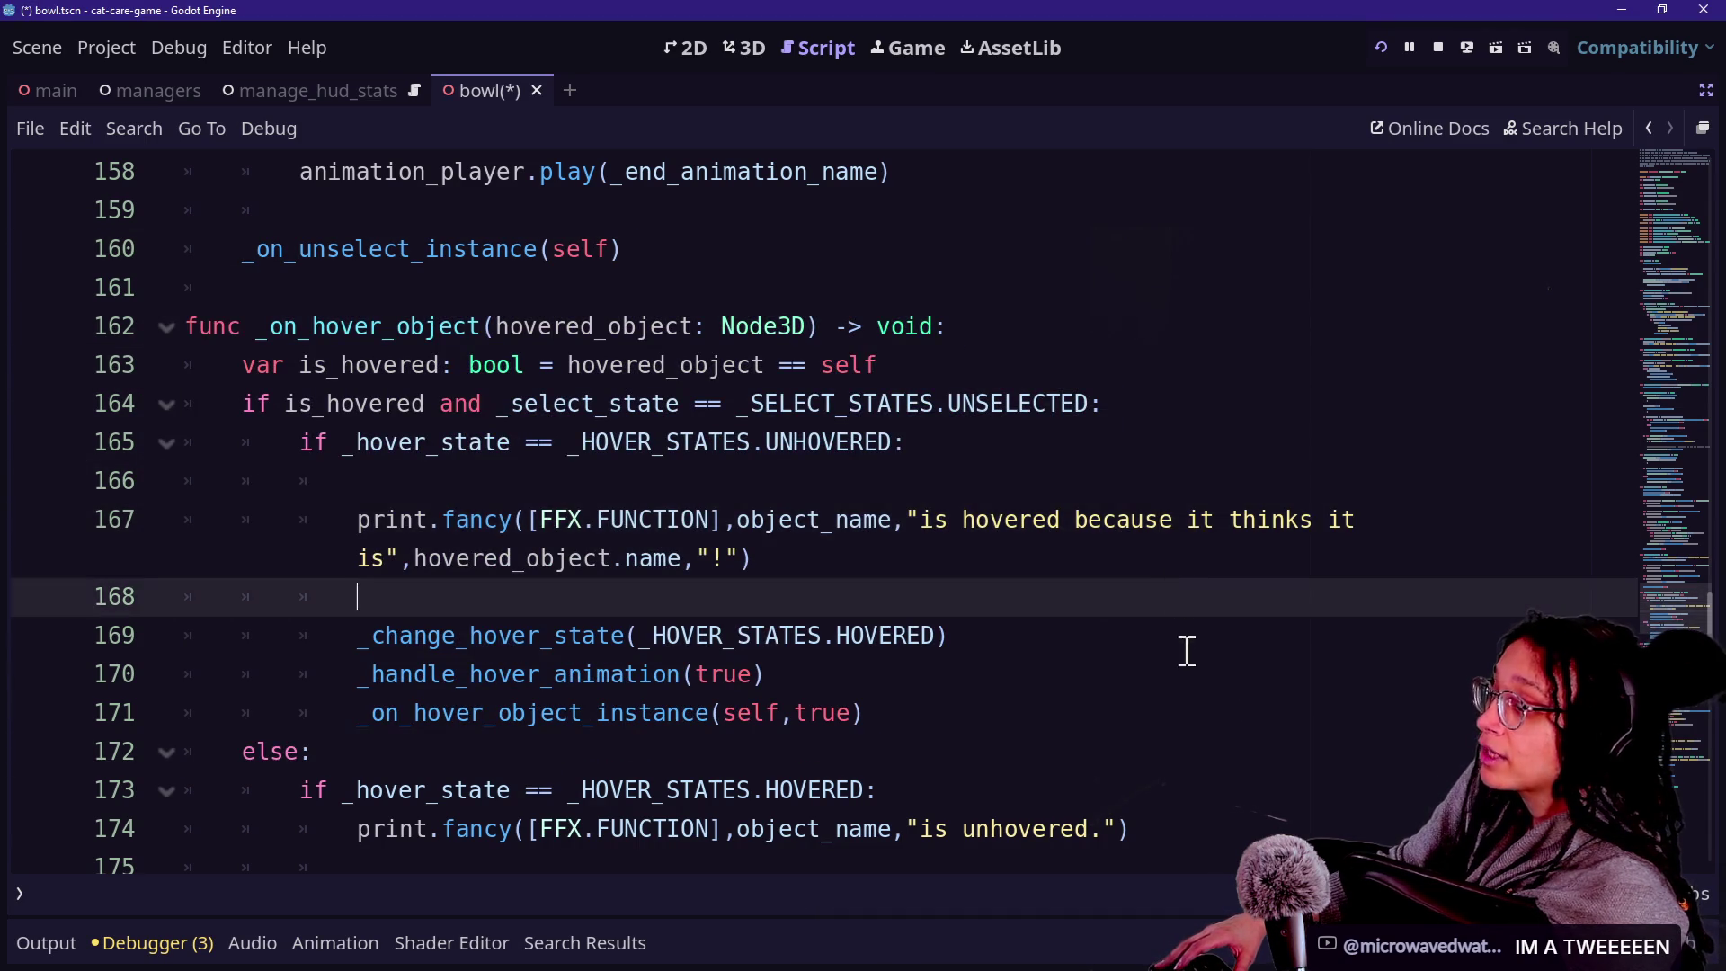
pyautogui.click(975, 332)
pyautogui.moveTo(975, 333); pyautogui.dragTo(1025, 540)
pyautogui.moveTo(1083, 636); pyautogui.dragTo(1036, 557)
pyautogui.click(960, 239)
pyautogui.click(1034, 529)
pyautogui.click(944, 319)
pyautogui.click(933, 251)
pyautogui.click(1102, 638)
pyautogui.click(917, 257)
pyautogui.moveTo(917, 215)
pyautogui.mouseDown()
pyautogui.moveTo(1079, 644)
pyautogui.moveTo(989, 440)
pyautogui.mouseUp()
pyautogui.click(937, 218)
pyautogui.moveTo(937, 218); pyautogui.dragTo(1087, 581)
pyautogui.click(1087, 594)
pyautogui.moveTo(952, 751)
pyautogui.mouseDown()
pyautogui.moveTo(855, 329)
pyautogui.moveTo(838, 153)
pyautogui.moveTo(960, 435)
pyautogui.moveTo(871, 786)
pyautogui.mouseUp()
pyautogui.click(889, 714)
pyautogui.moveTo(889, 715)
pyautogui.mouseDown()
pyautogui.moveTo(840, 365)
pyautogui.moveTo(918, 683)
pyautogui.mouseUp()
pyautogui.click(851, 327)
pyautogui.click(917, 682)
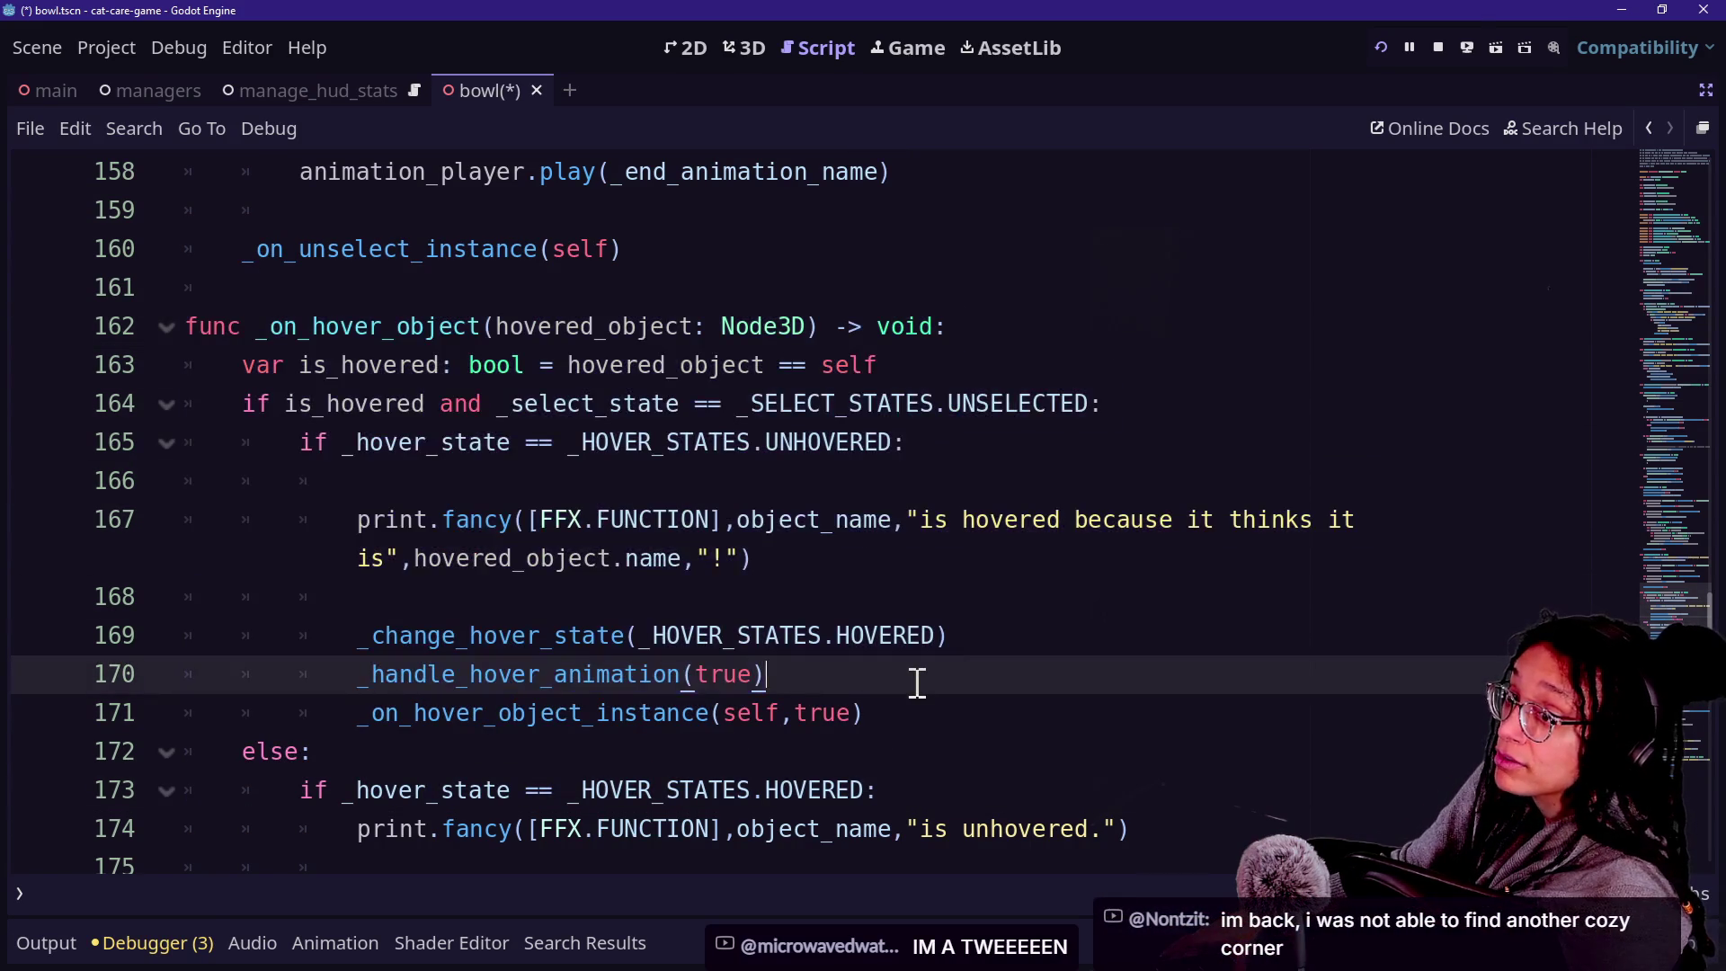
pyautogui.press('Down')
pyautogui.press('Down')
pyautogui.press('Down')
pyautogui.press('Down')
pyautogui.press('Down')
pyautogui.press('Up')
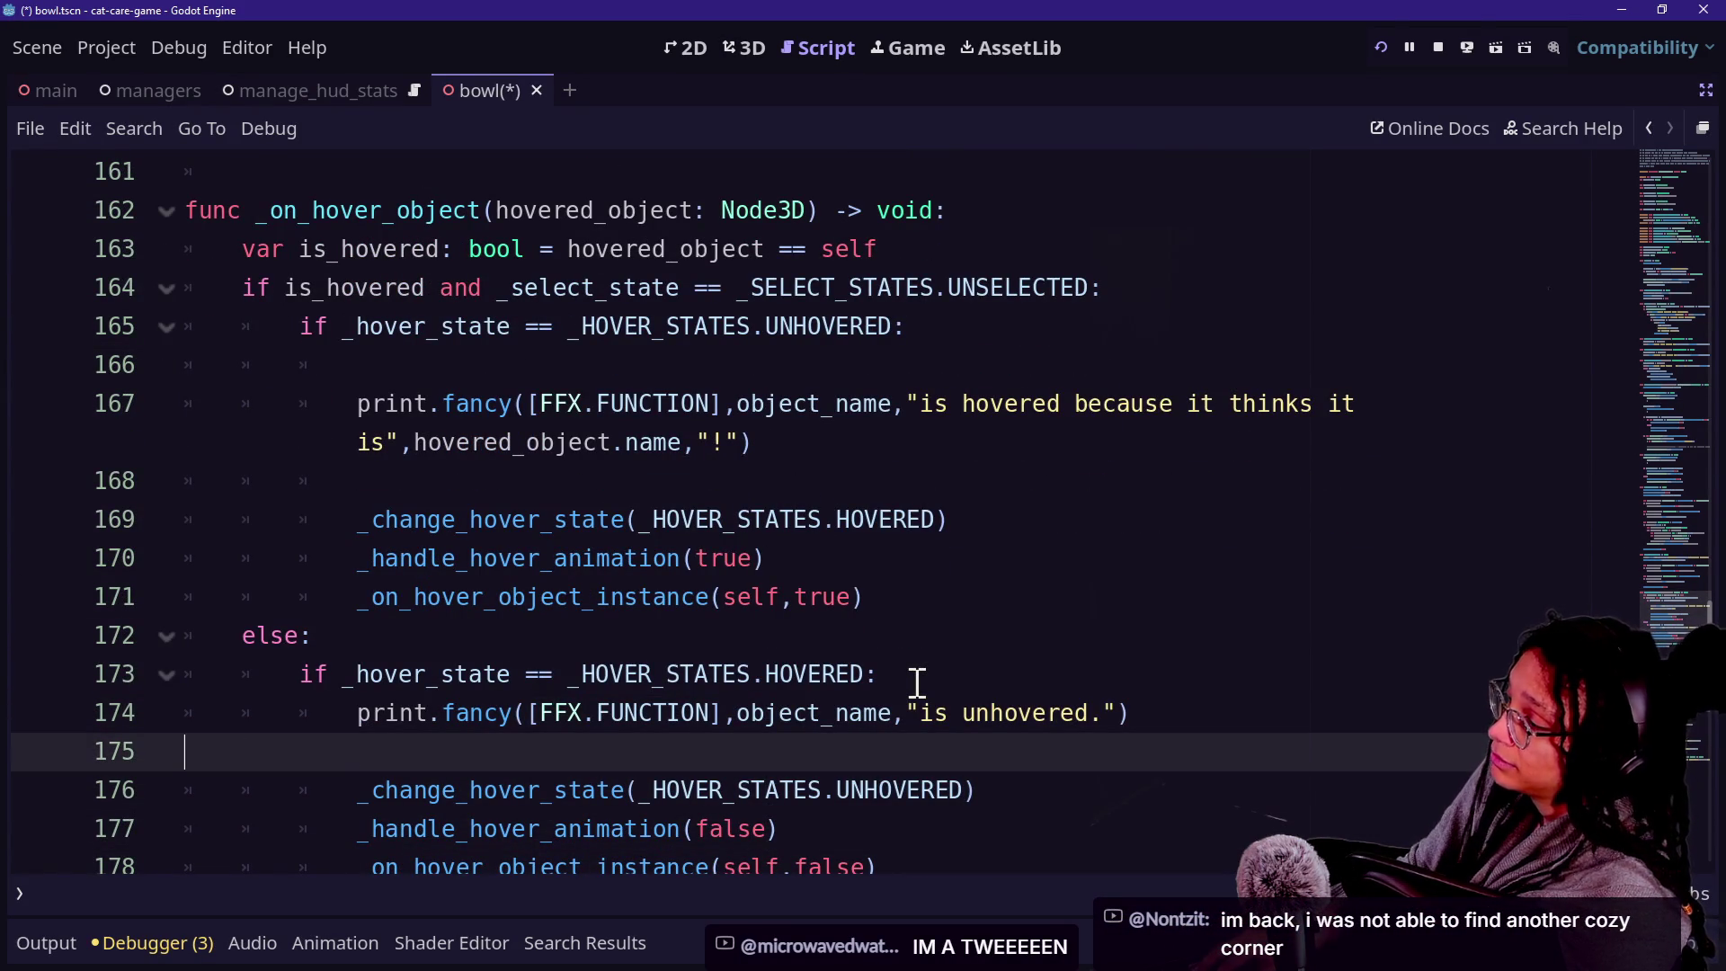
# Delete the indentation on blank line 168, then switch to the Canva cat bowl design.
pyautogui.click(826, 462)
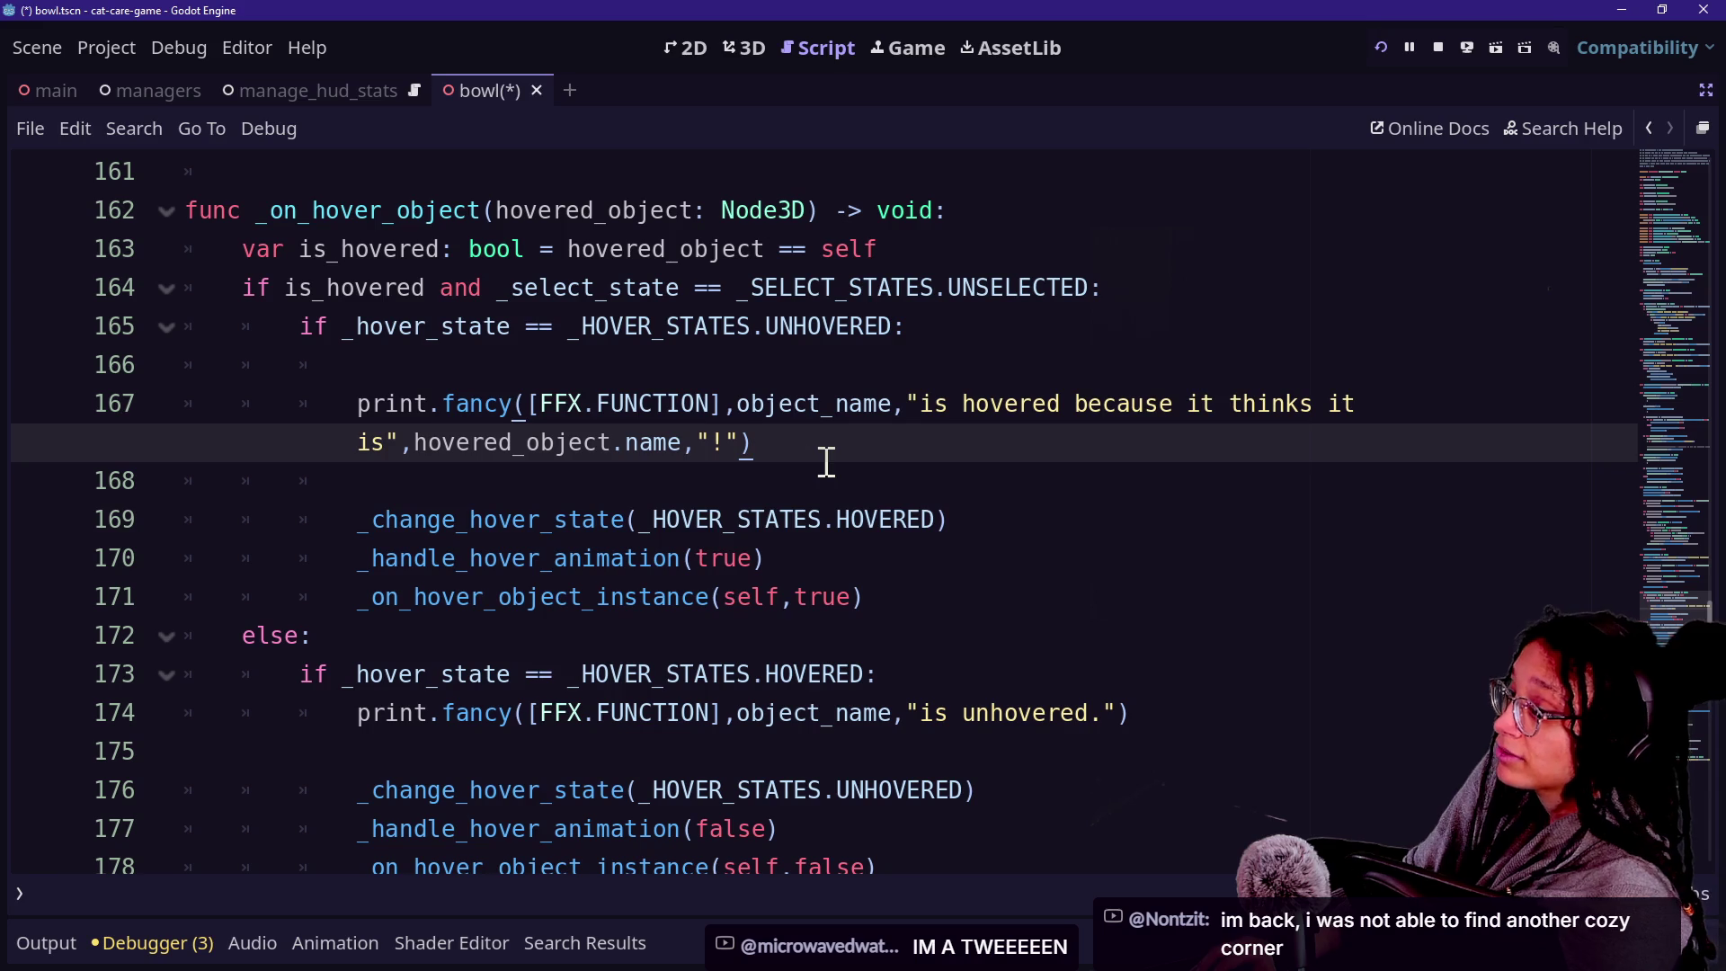
pyautogui.click(832, 469)
pyautogui.press('BackSpace')
pyautogui.press('BackSpace')
pyautogui.press('BackSpace')
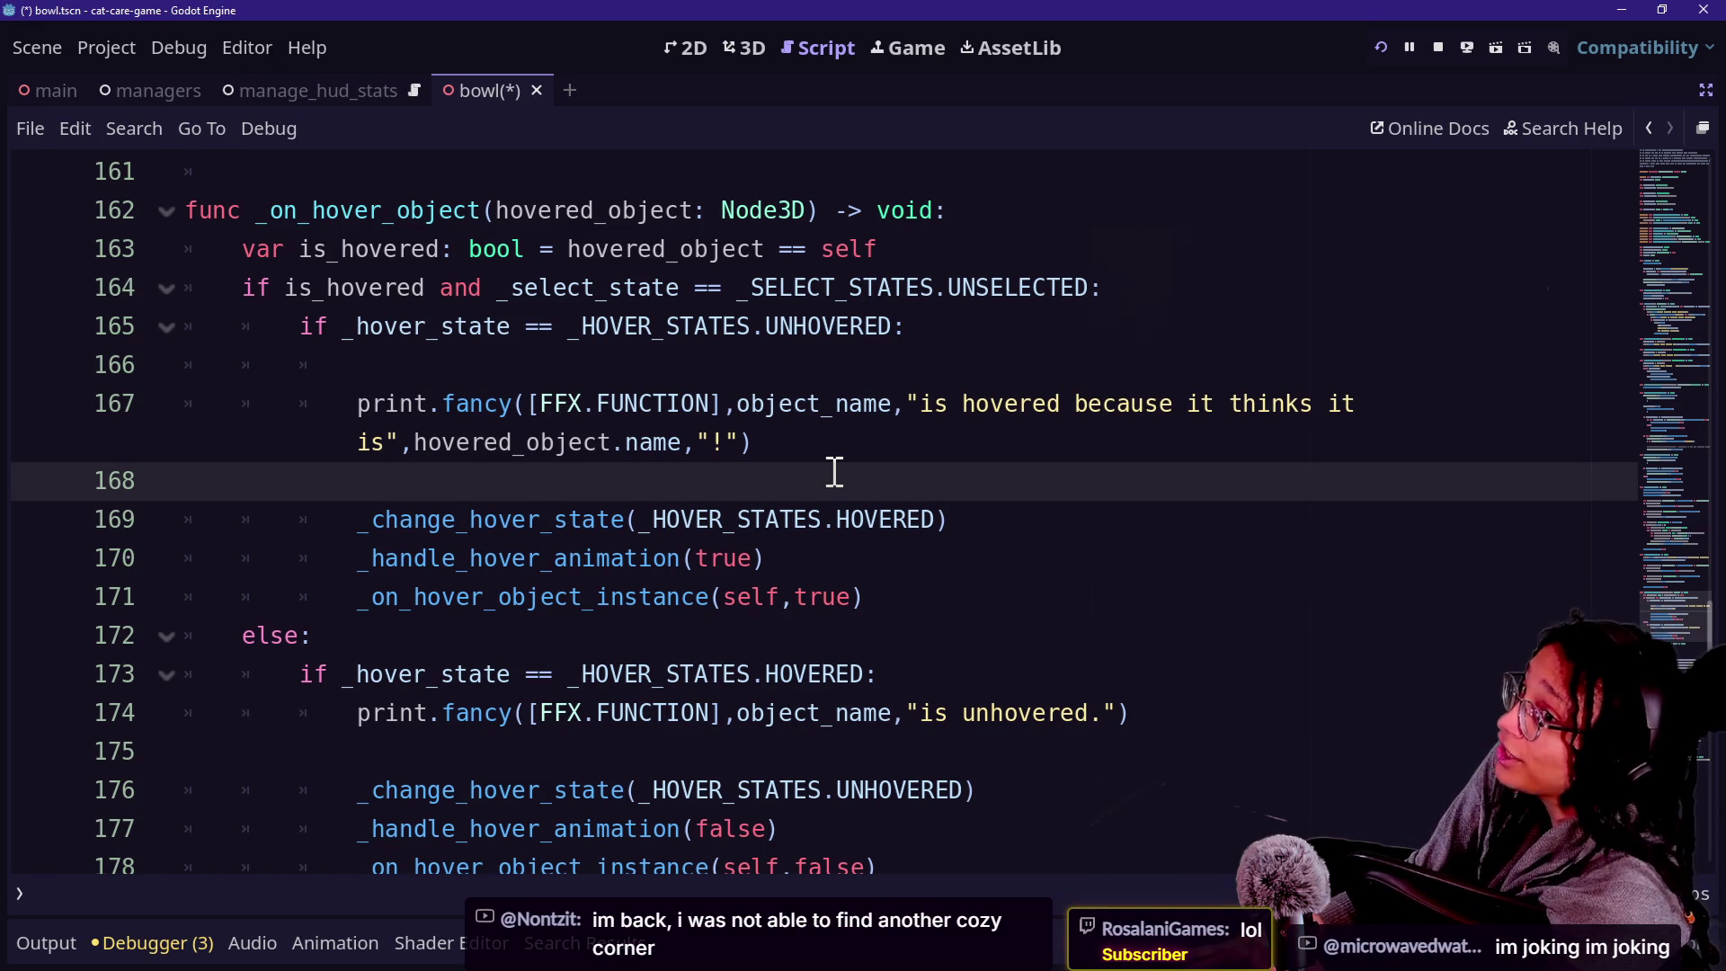
pyautogui.hotkey('alt', 'Tab')
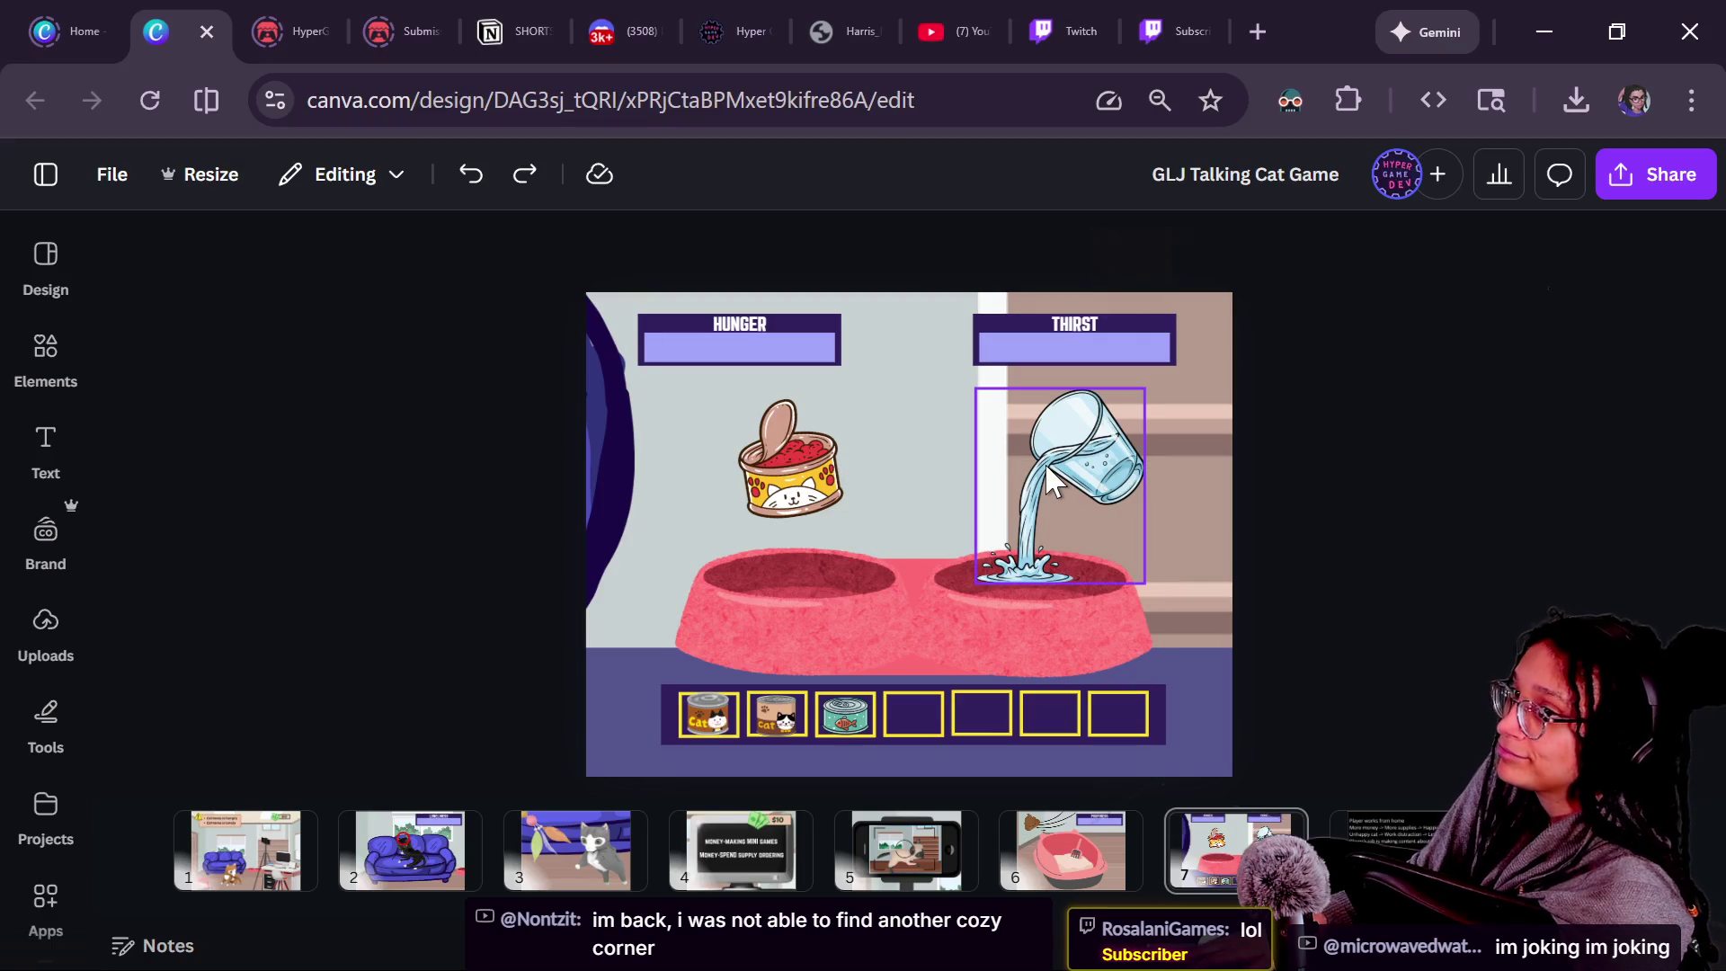
pyautogui.click(1046, 466)
pyautogui.hotkey('alt', 'Tab')
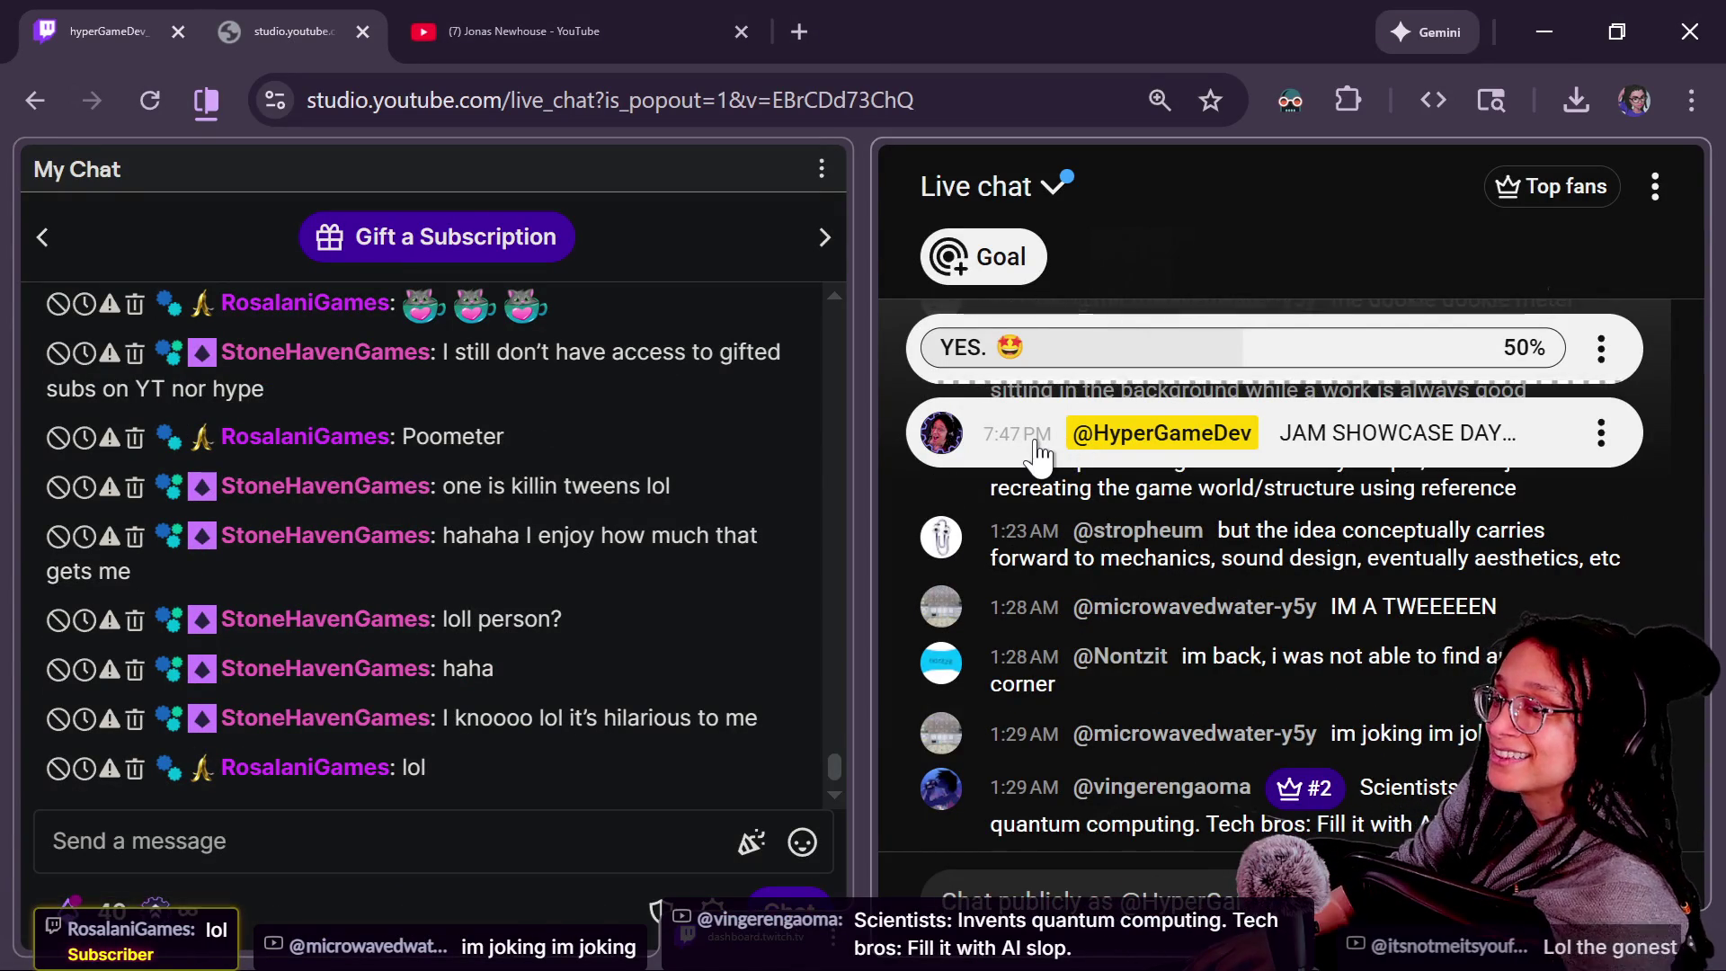
pyautogui.hotkey('alt', 'Tab')
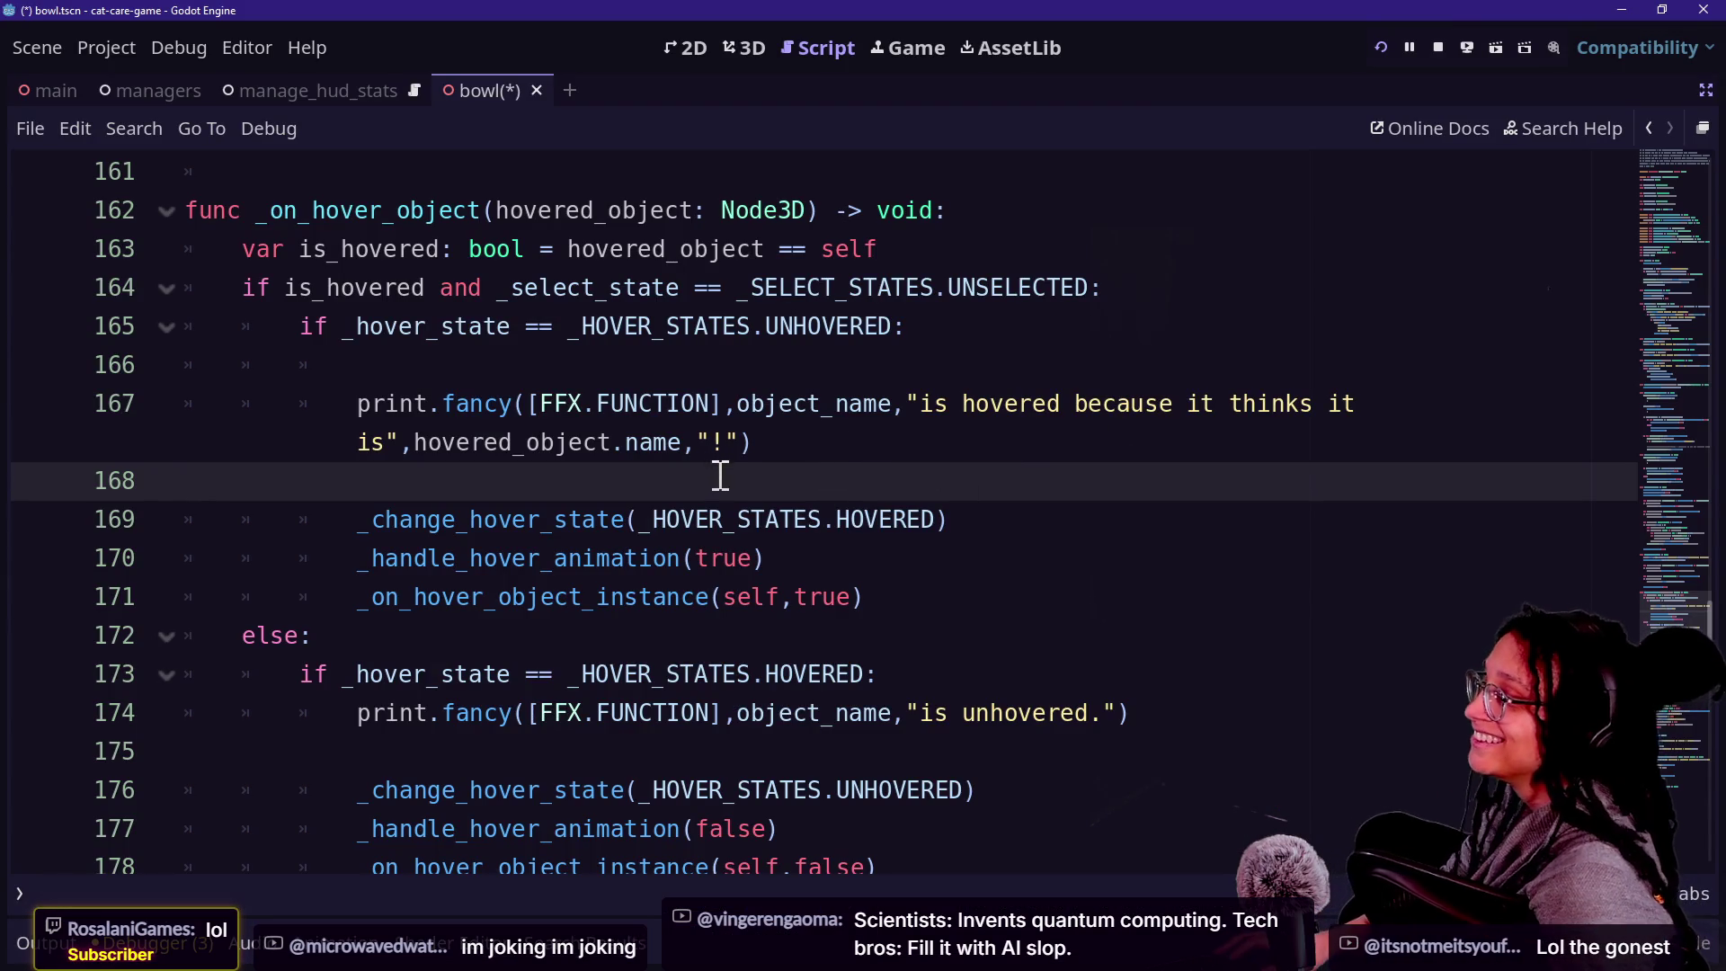
# Browse the hover-animation code around the else branch and the start of the _create_tween function.
pyautogui.press('Down')
pyautogui.press('Down')
pyautogui.press('Down')
pyautogui.press('Up')
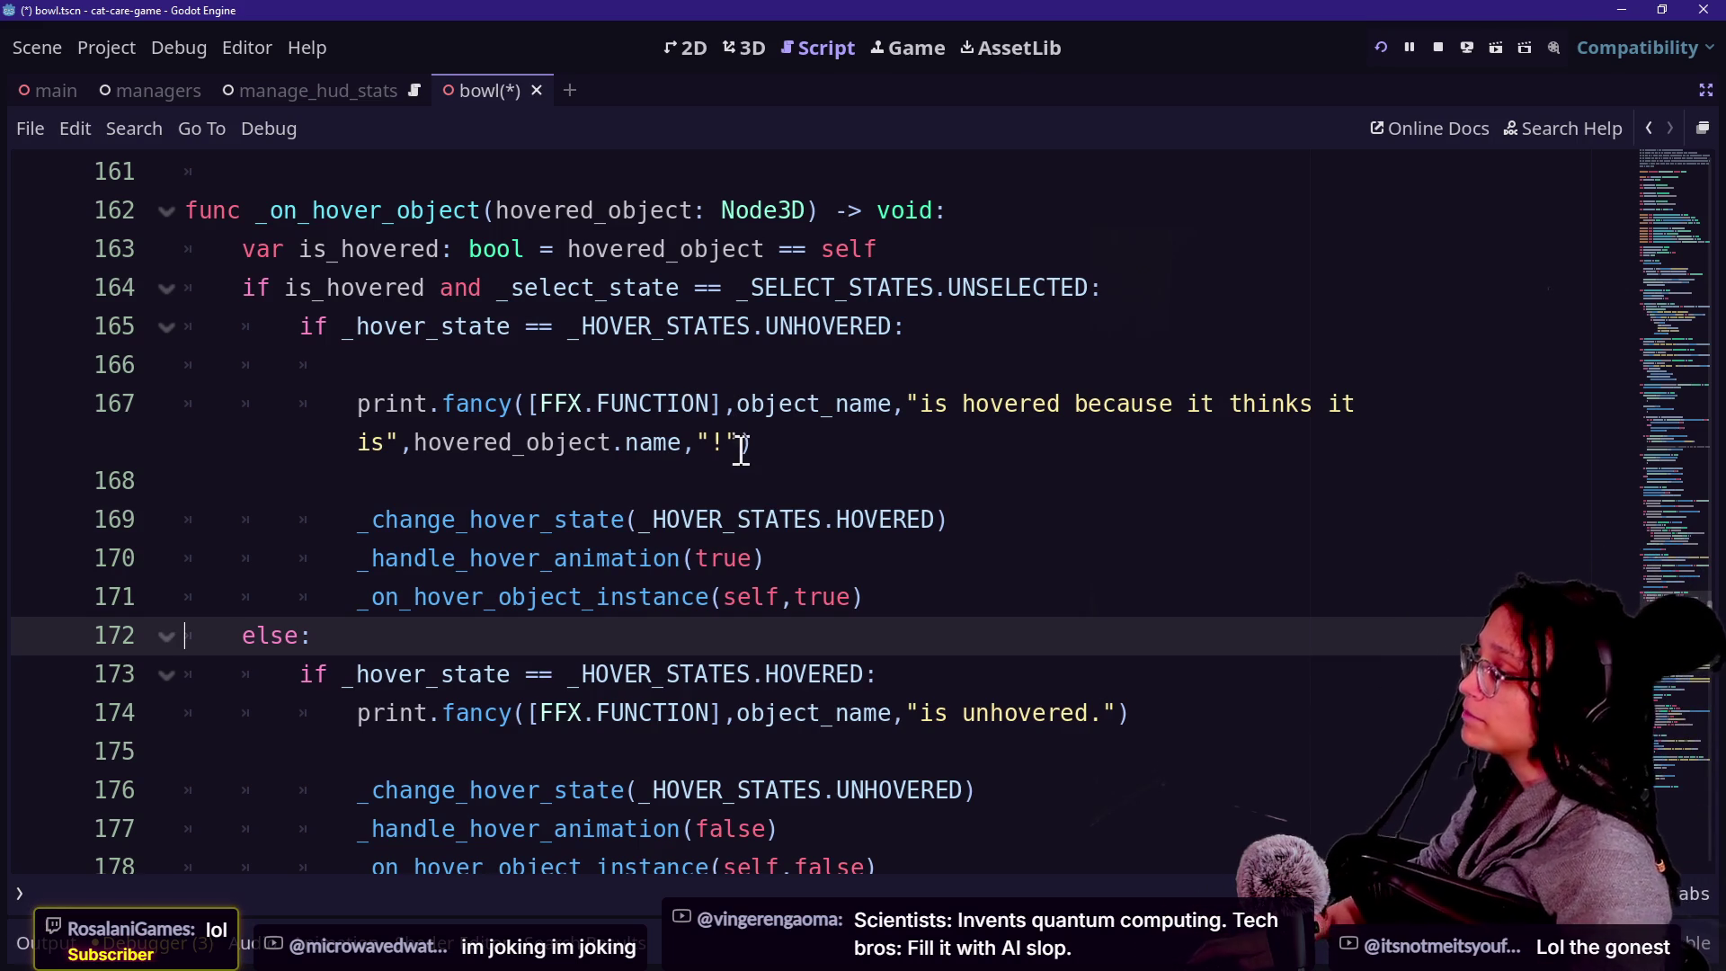
pyautogui.click(749, 447)
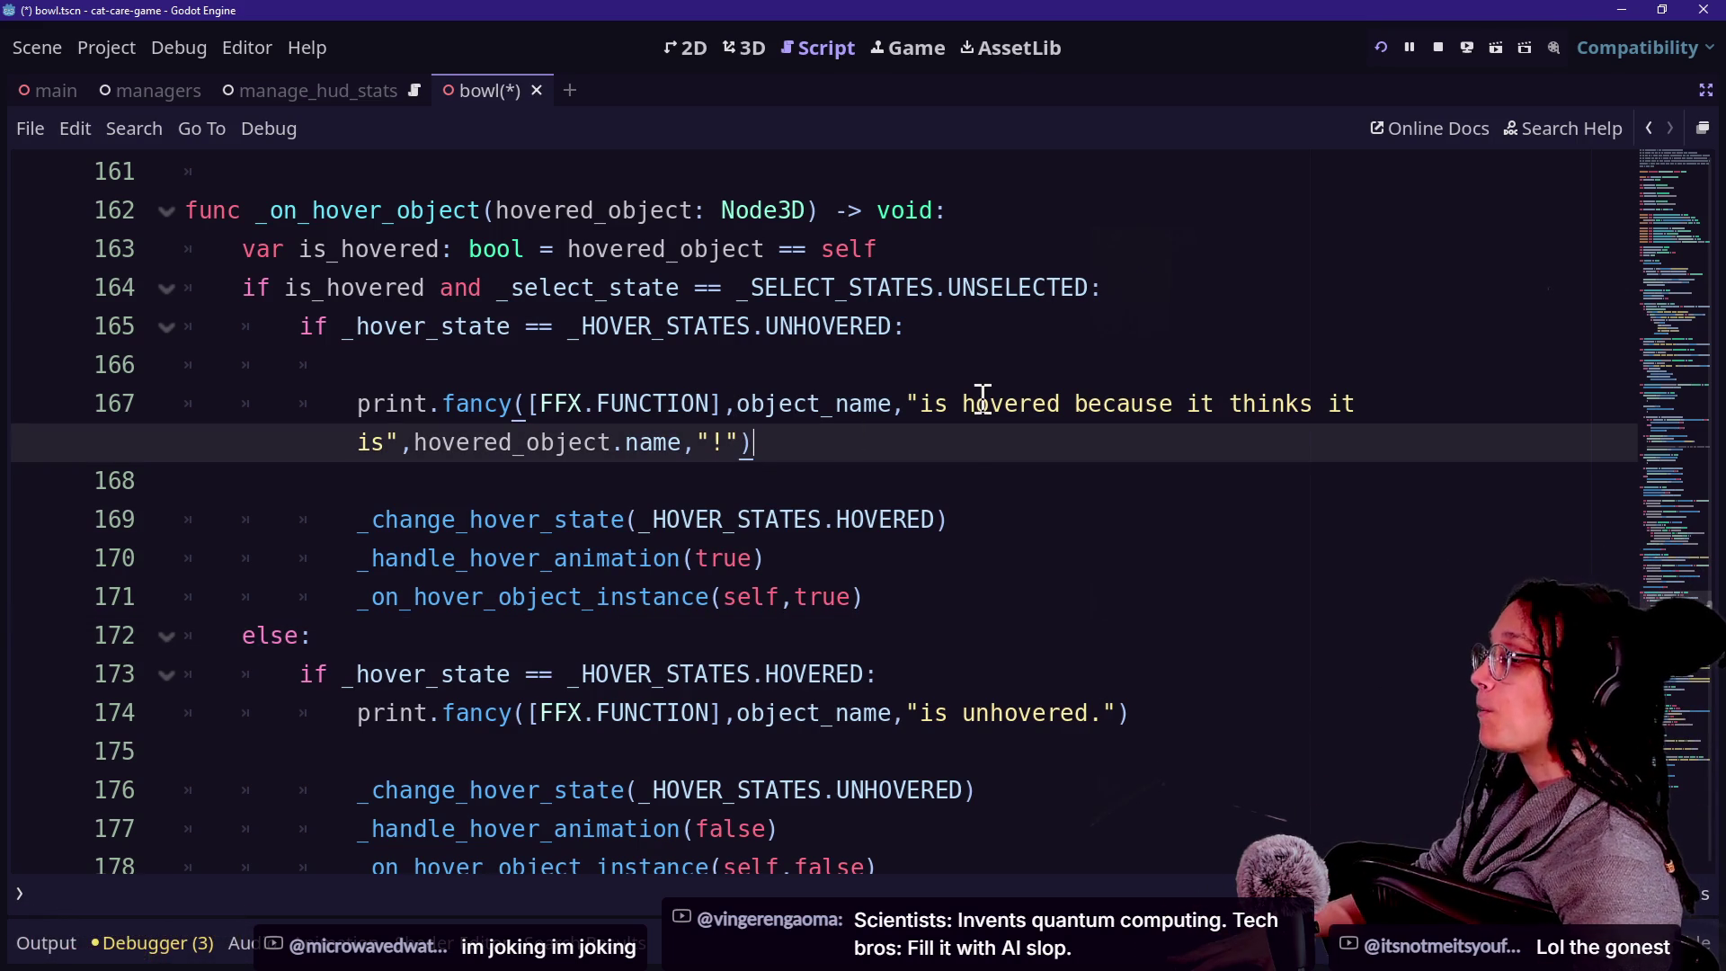
pyautogui.click(956, 512)
pyautogui.click(941, 482)
pyautogui.scroll(-1, 968, 624)
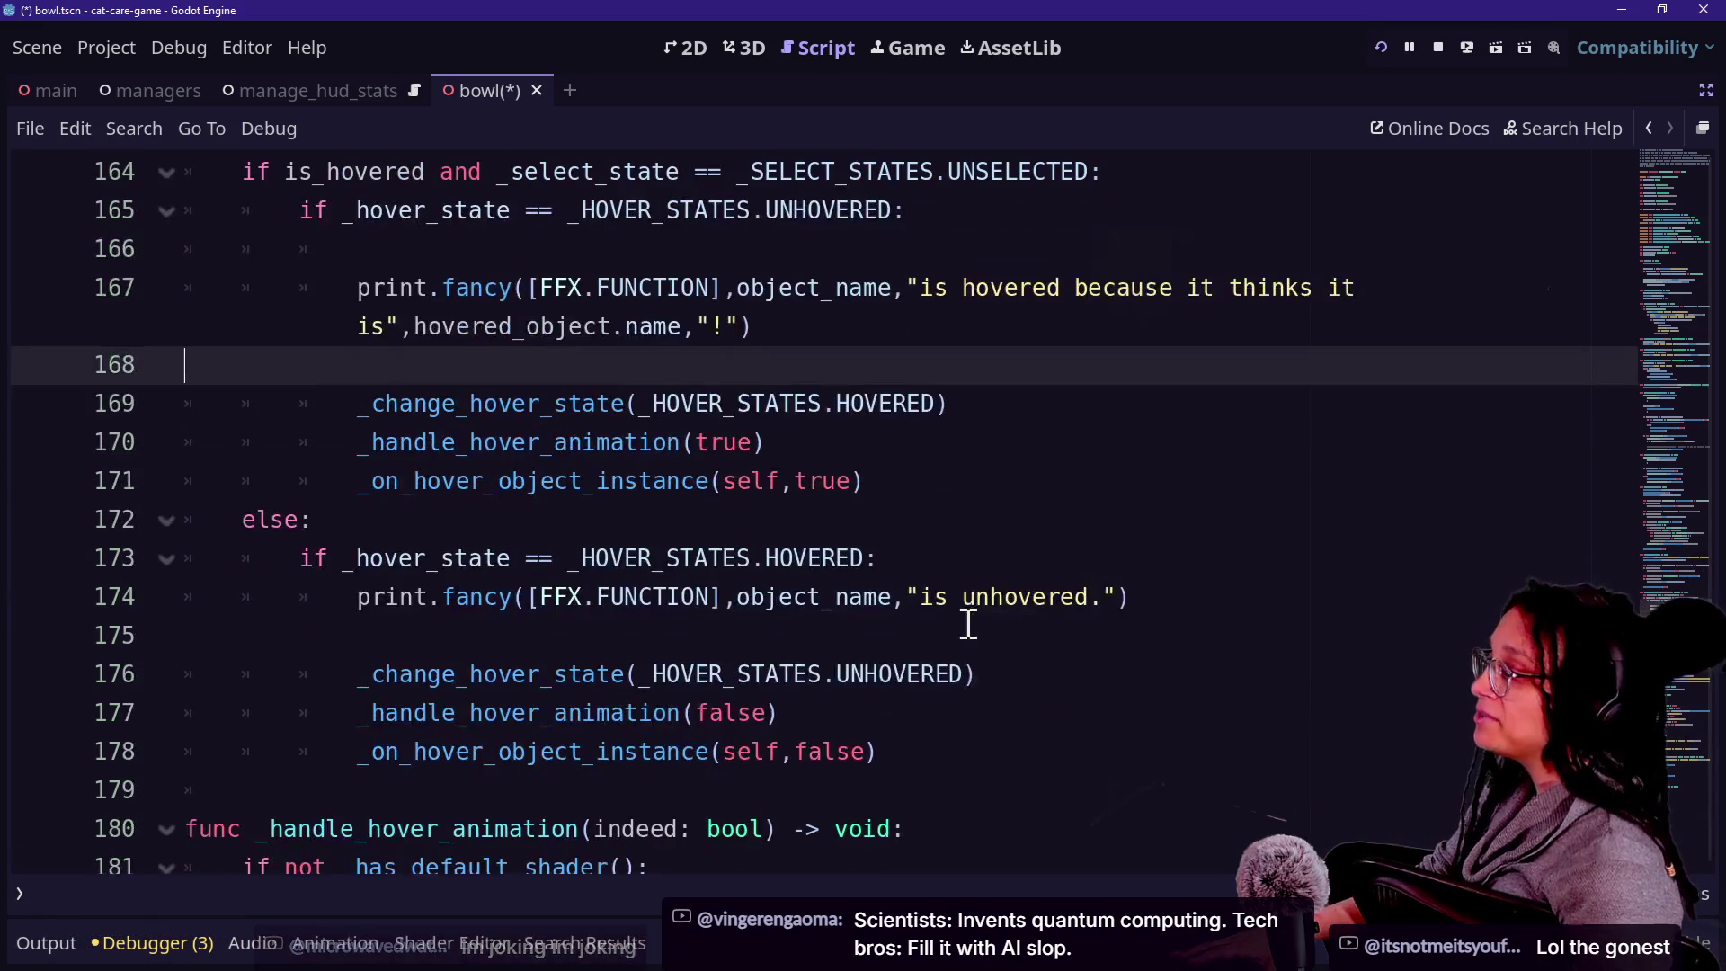
pyautogui.scroll(1, 647, 489)
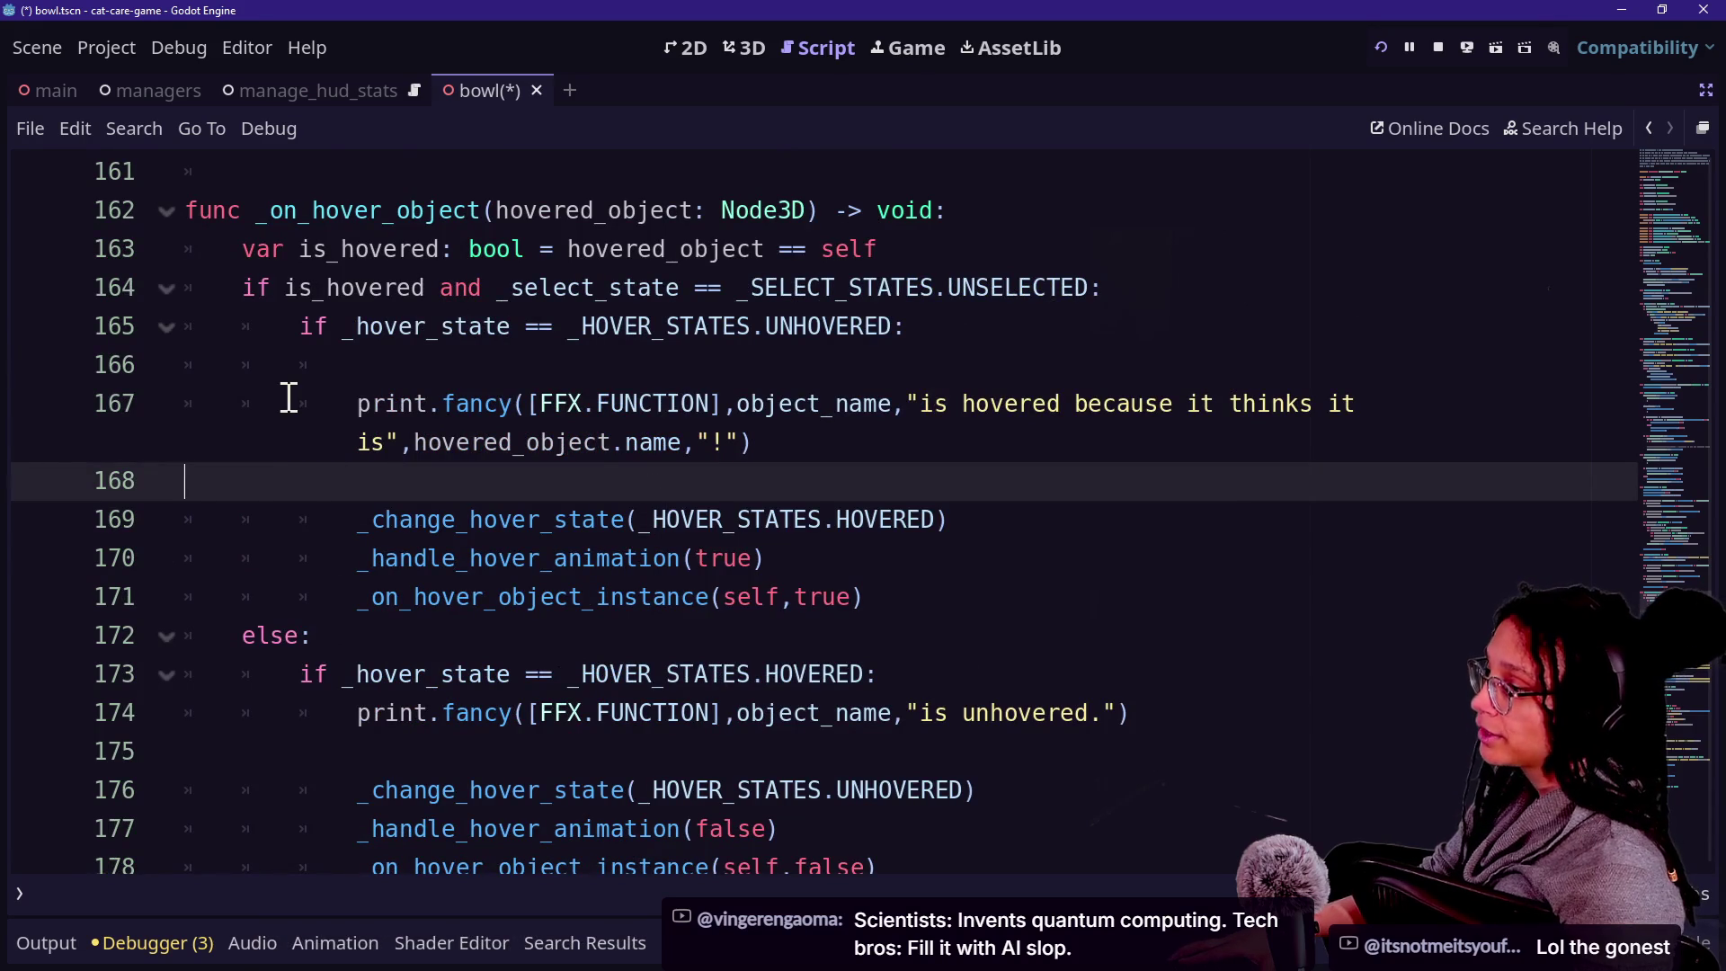
pyautogui.scroll(1, 289, 397)
pyautogui.hotkey('ctrl', 'f')
pyautogui.write('killing')
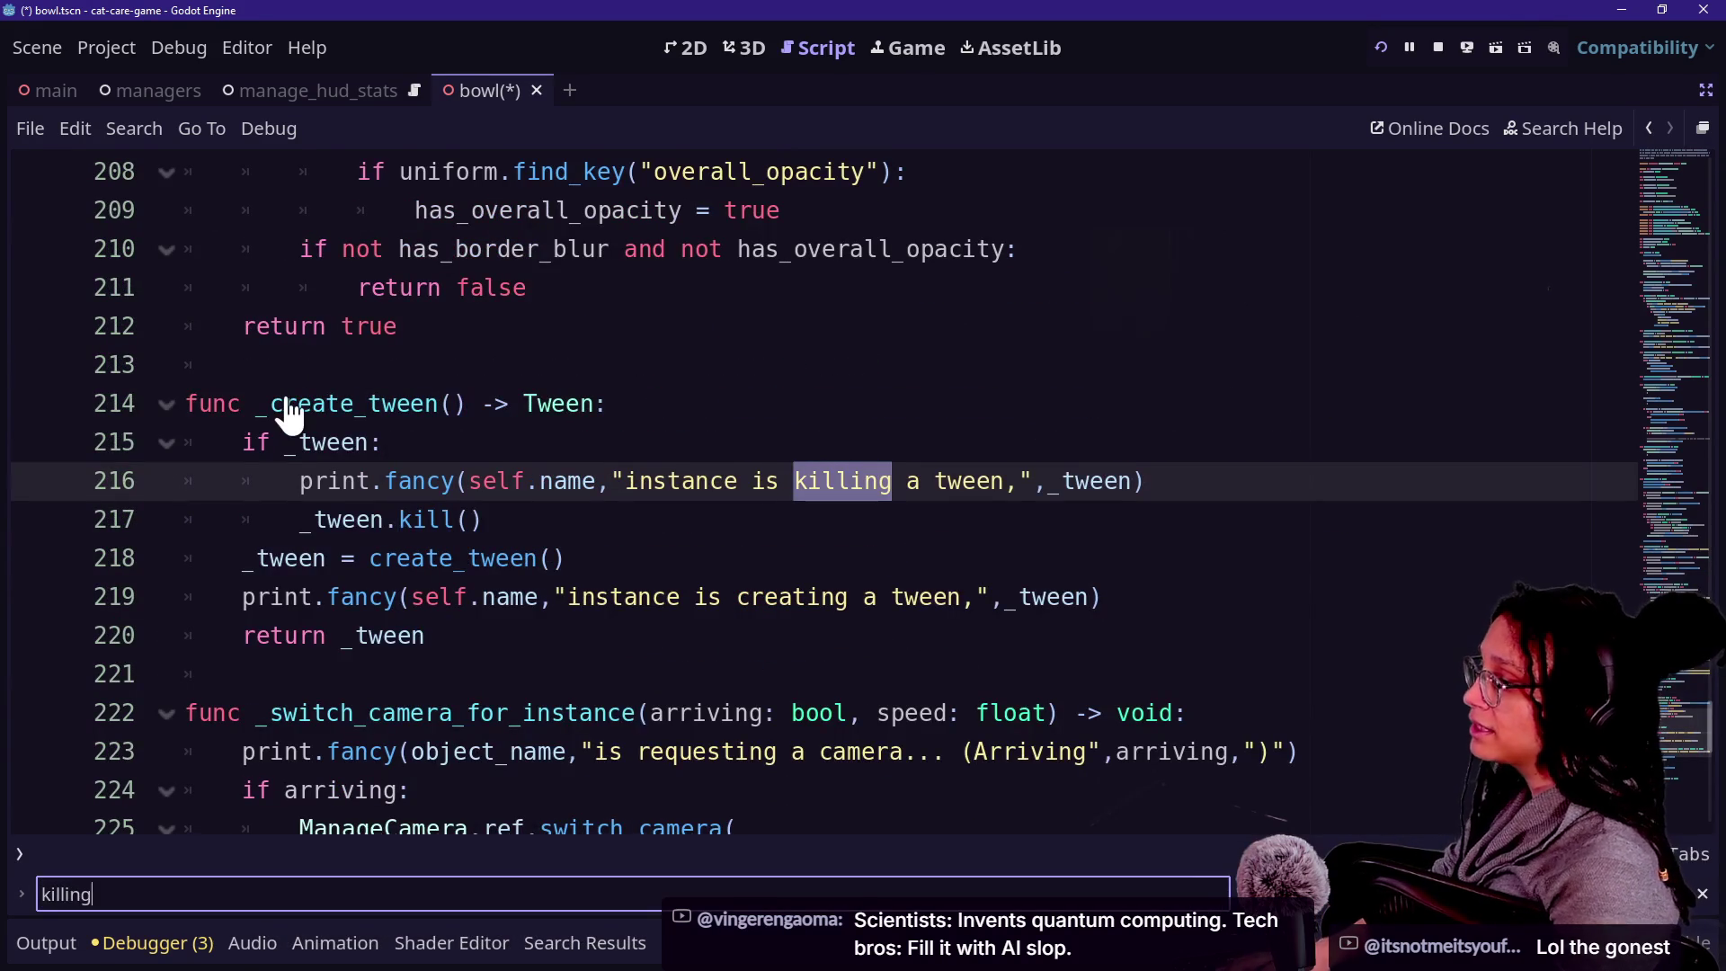
pyautogui.moveTo(244, 365); pyautogui.dragTo(647, 451)
pyautogui.scroll(4, 652, 451)
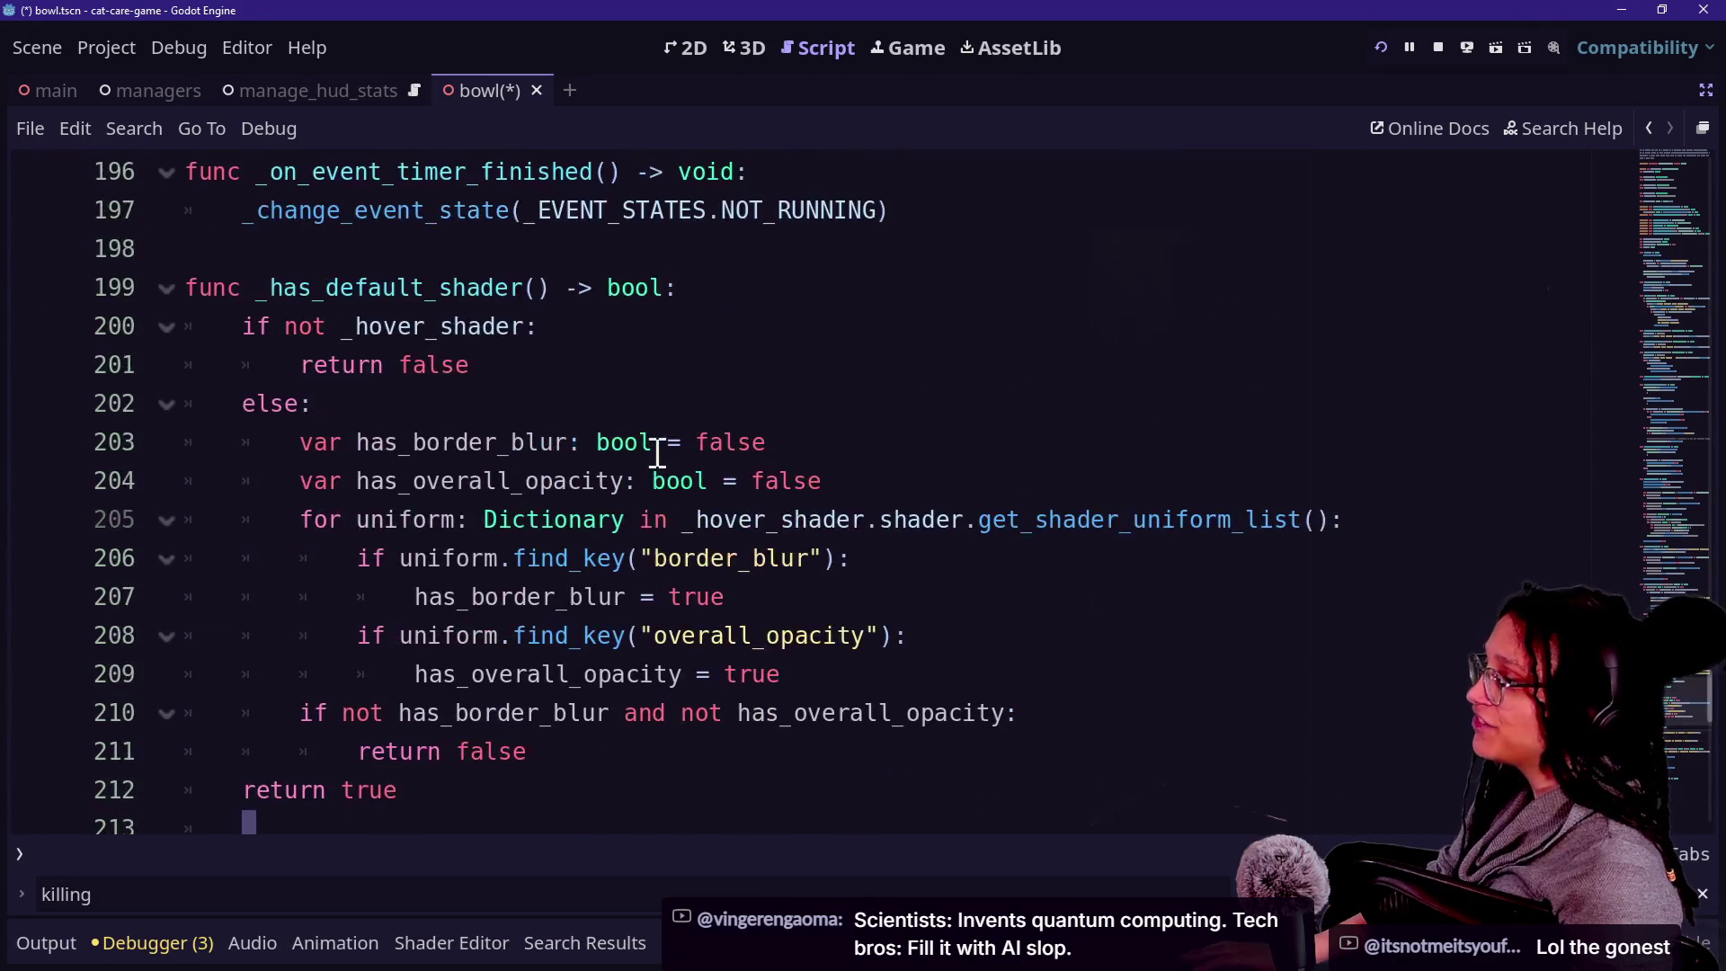
pyautogui.scroll(-2, 658, 452)
pyautogui.click(386, 481)
# Jump to where _create_tween is called and look over lines 179-183.
pyautogui.doubleClick(350, 636)
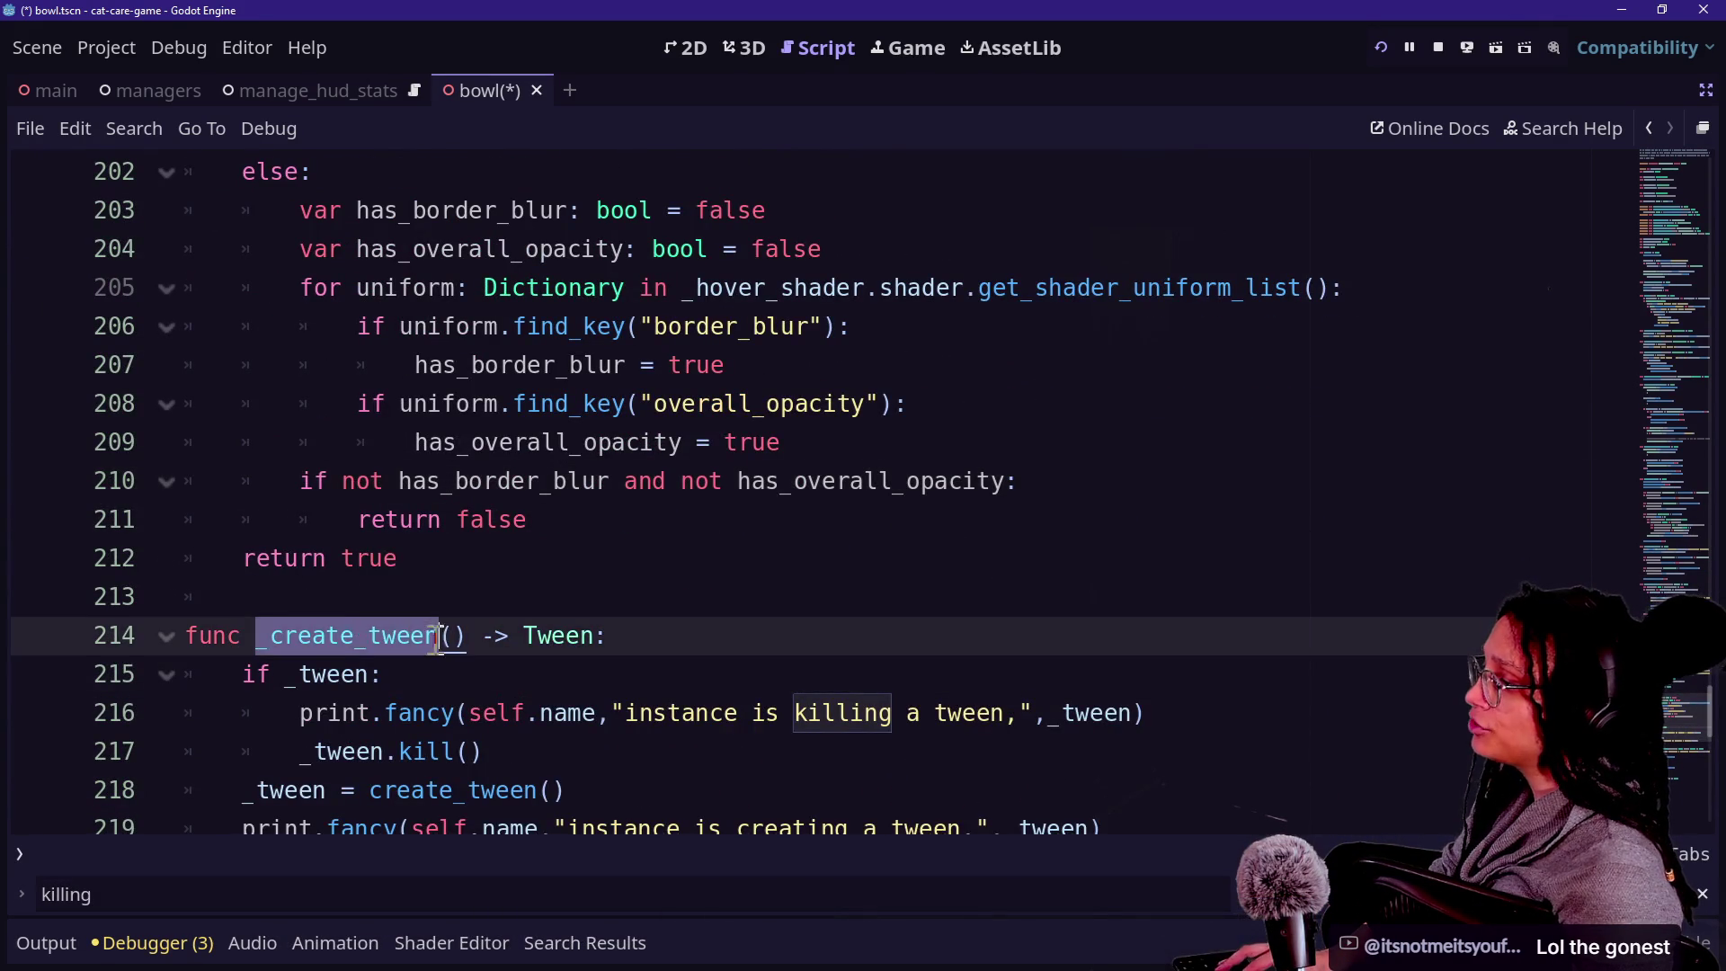
pyautogui.keyDown('ctrl'); pyautogui.click(351, 636); pyautogui.keyUp('ctrl')
pyautogui.scroll(3, 562, 571)
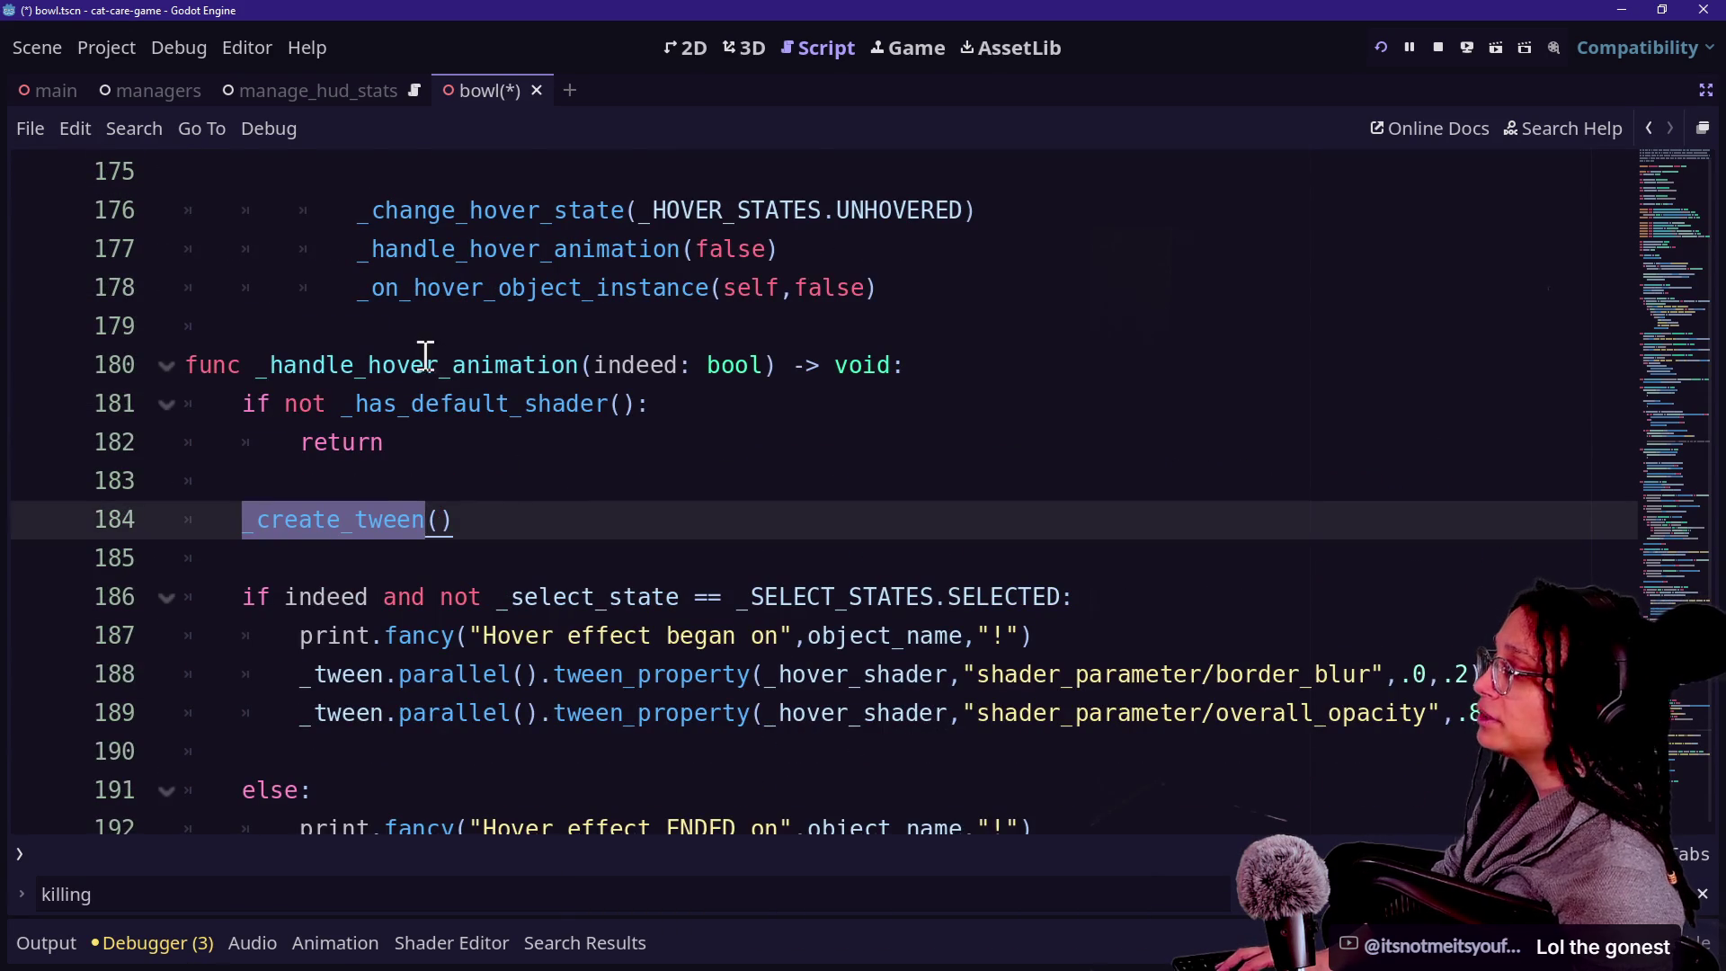
pyautogui.click(412, 328)
pyautogui.click(504, 404)
pyautogui.click(490, 328)
pyautogui.press('Down')
pyautogui.press('Down')
pyautogui.press('Down')
pyautogui.hotkey('shift', 'Down')
pyautogui.hotkey('shift', 'End')
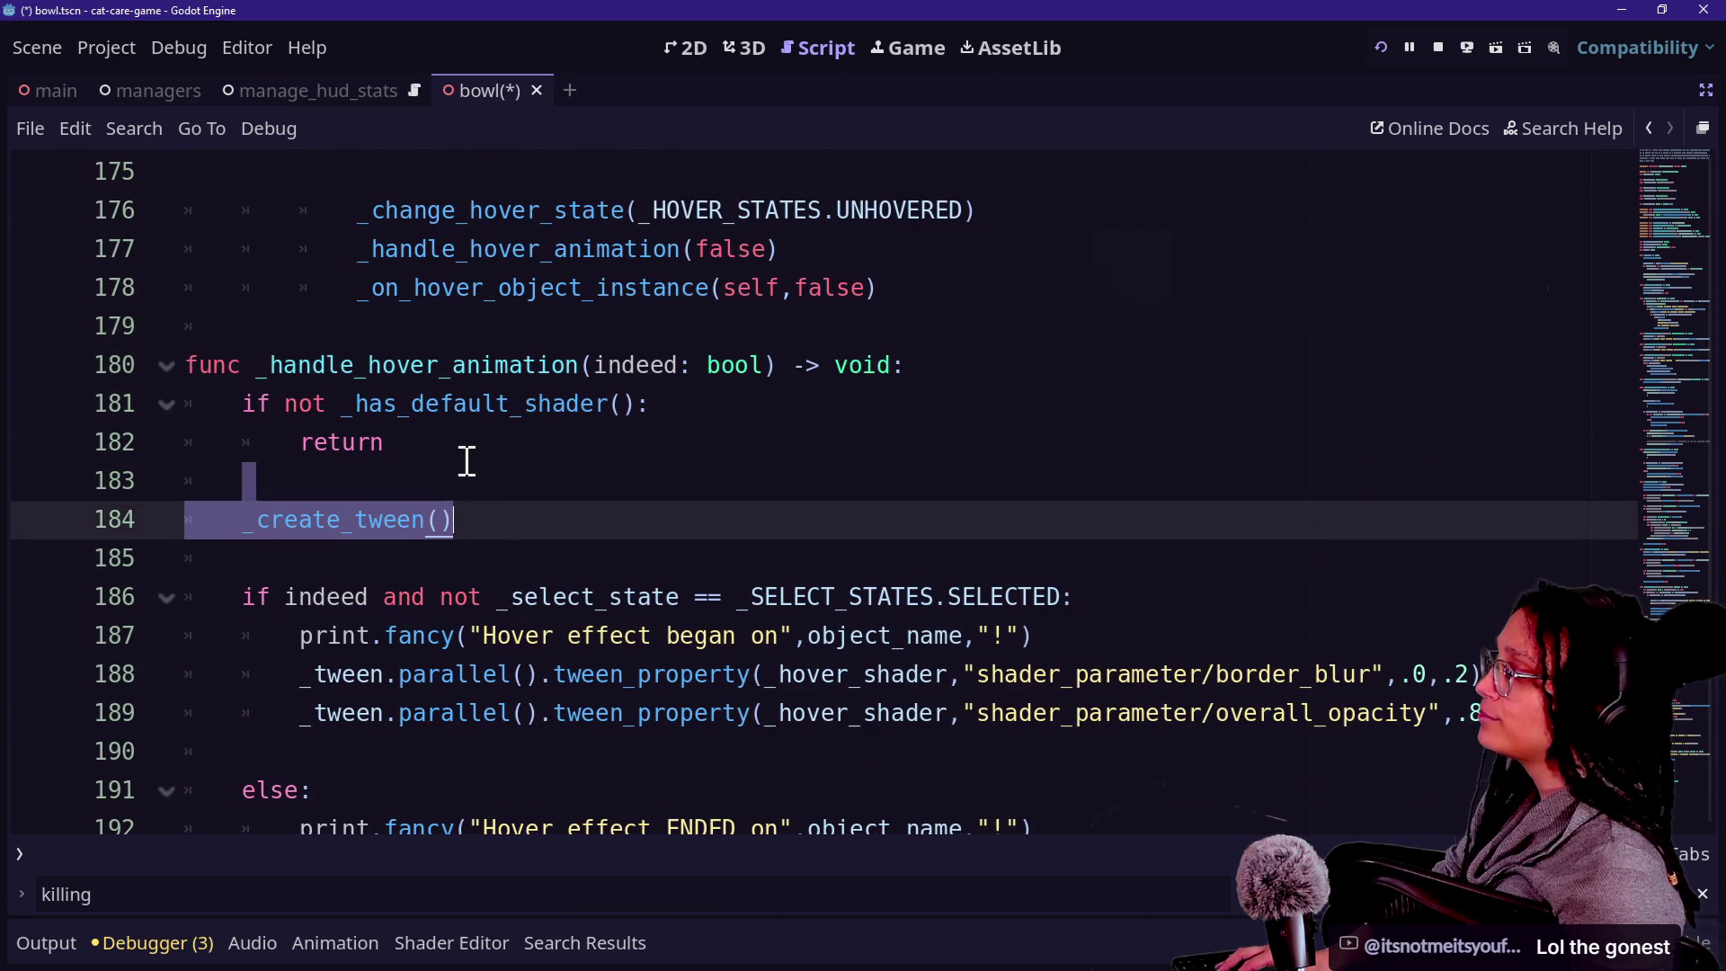
pyautogui.click(466, 461)
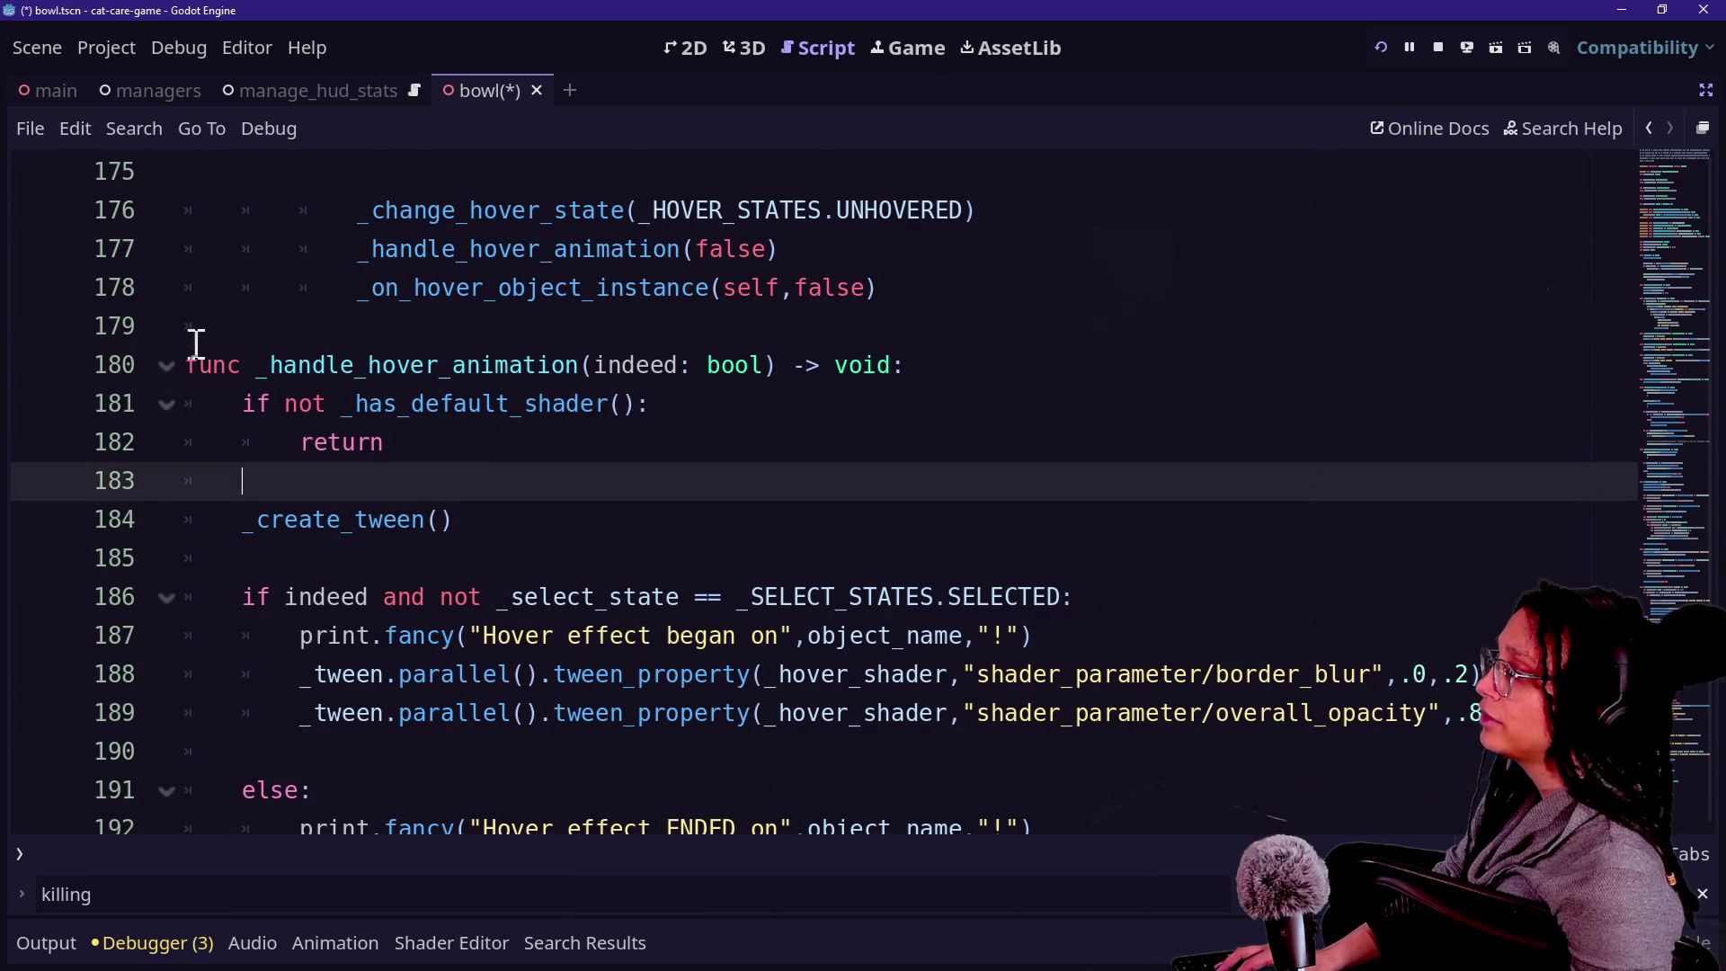
pyautogui.click(490, 362)
pyautogui.click(469, 332)
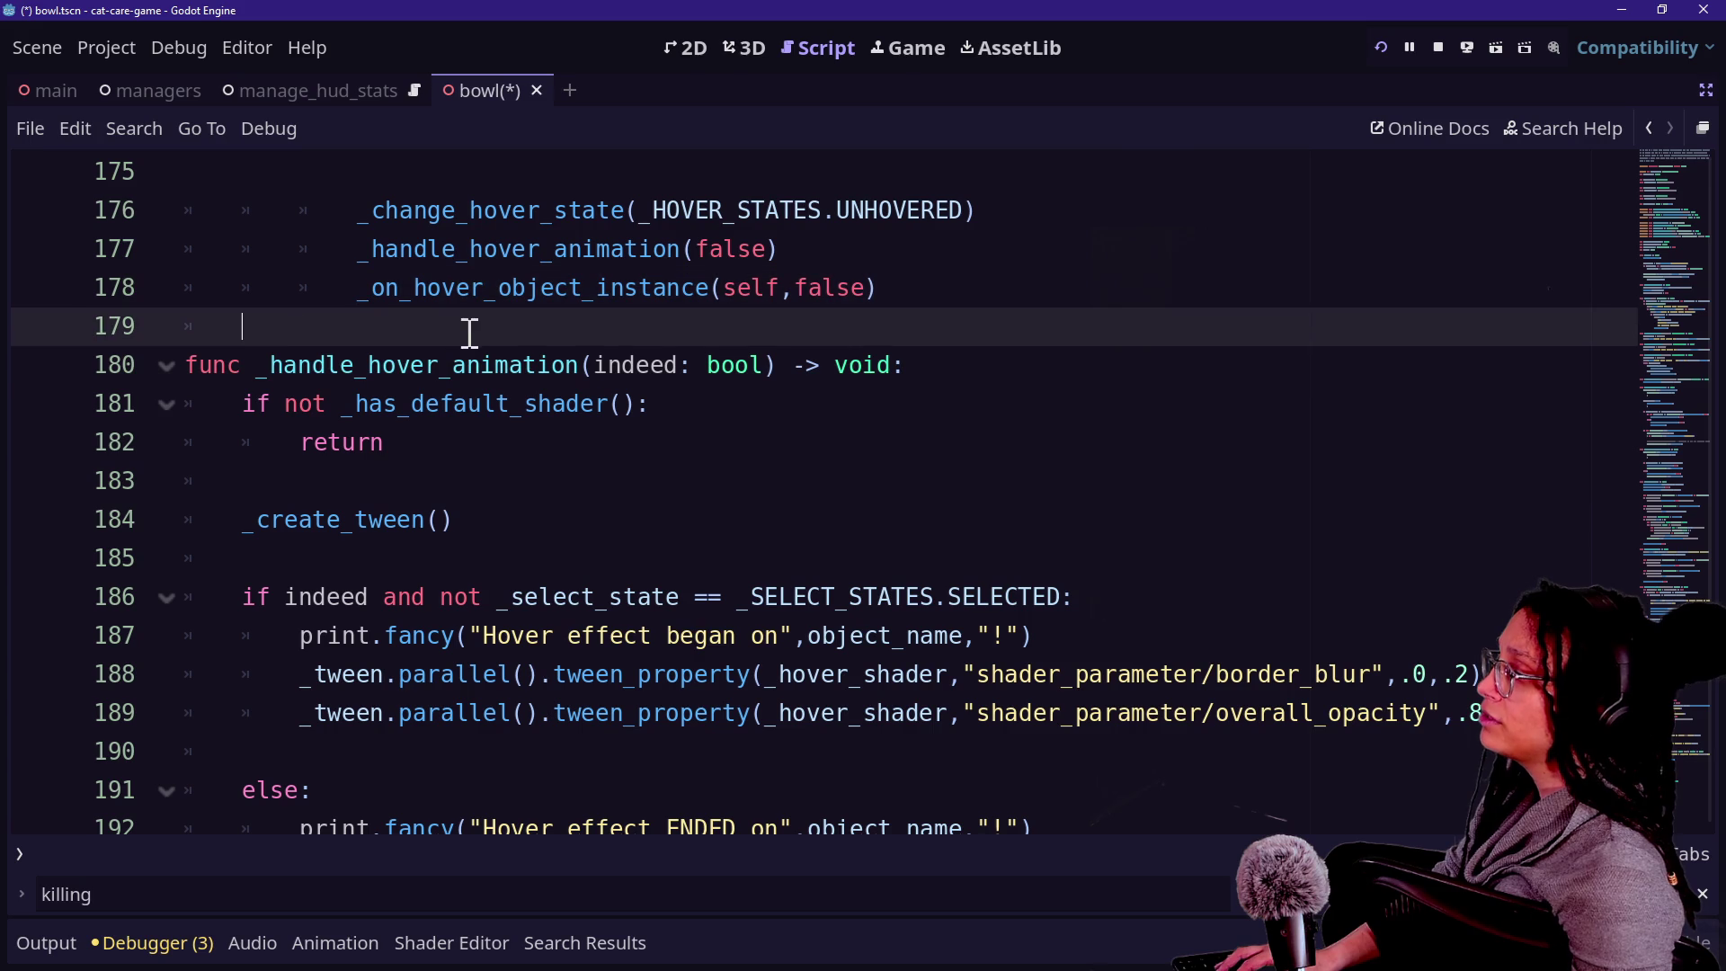
pyautogui.click(235, 405)
pyautogui.click(559, 436)
# Add a print line under the _has_default_shader early return, delete it, and exit distraction-free mode.
pyautogui.moveTo(297, 404); pyautogui.dragTo(622, 382)
pyautogui.click(686, 406)
pyautogui.press('Return')
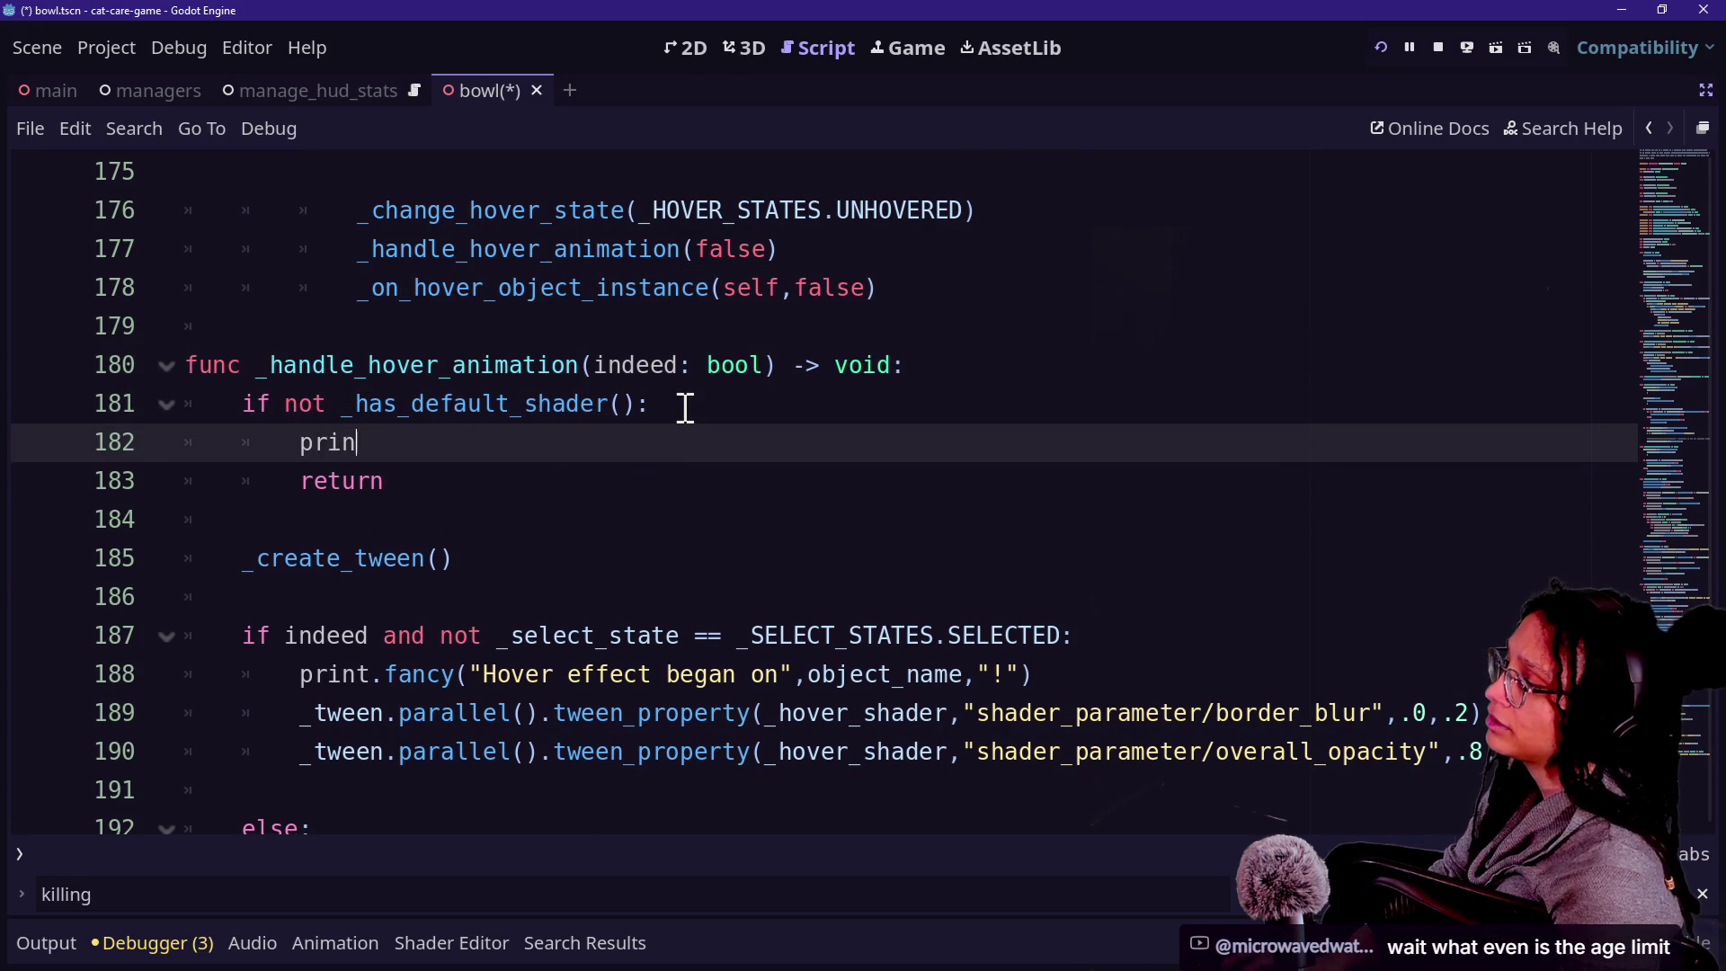
pyautogui.write('nt')
pyautogui.press('BackSpace')
pyautogui.press('BackSpace')
pyautogui.press('BackSpace')
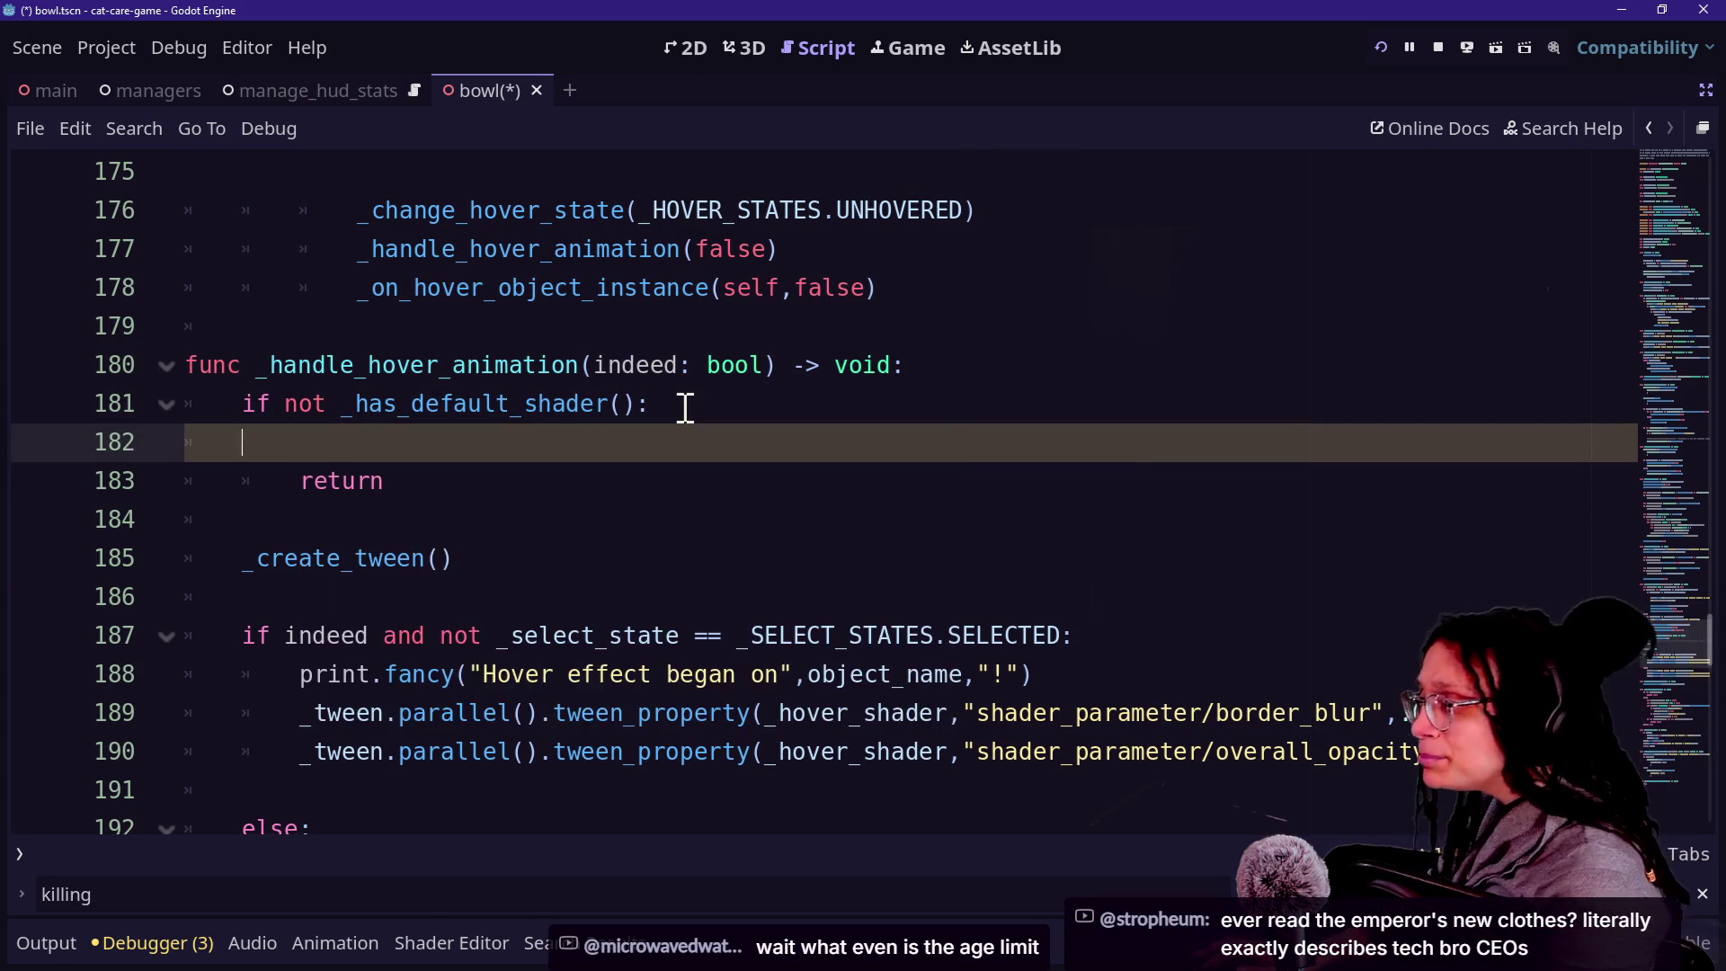
pyautogui.press('BackSpace')
pyautogui.press('BackSpace')
pyautogui.press('BackSpace')
pyautogui.hotkey('ctrl', 'shift', 'F11')
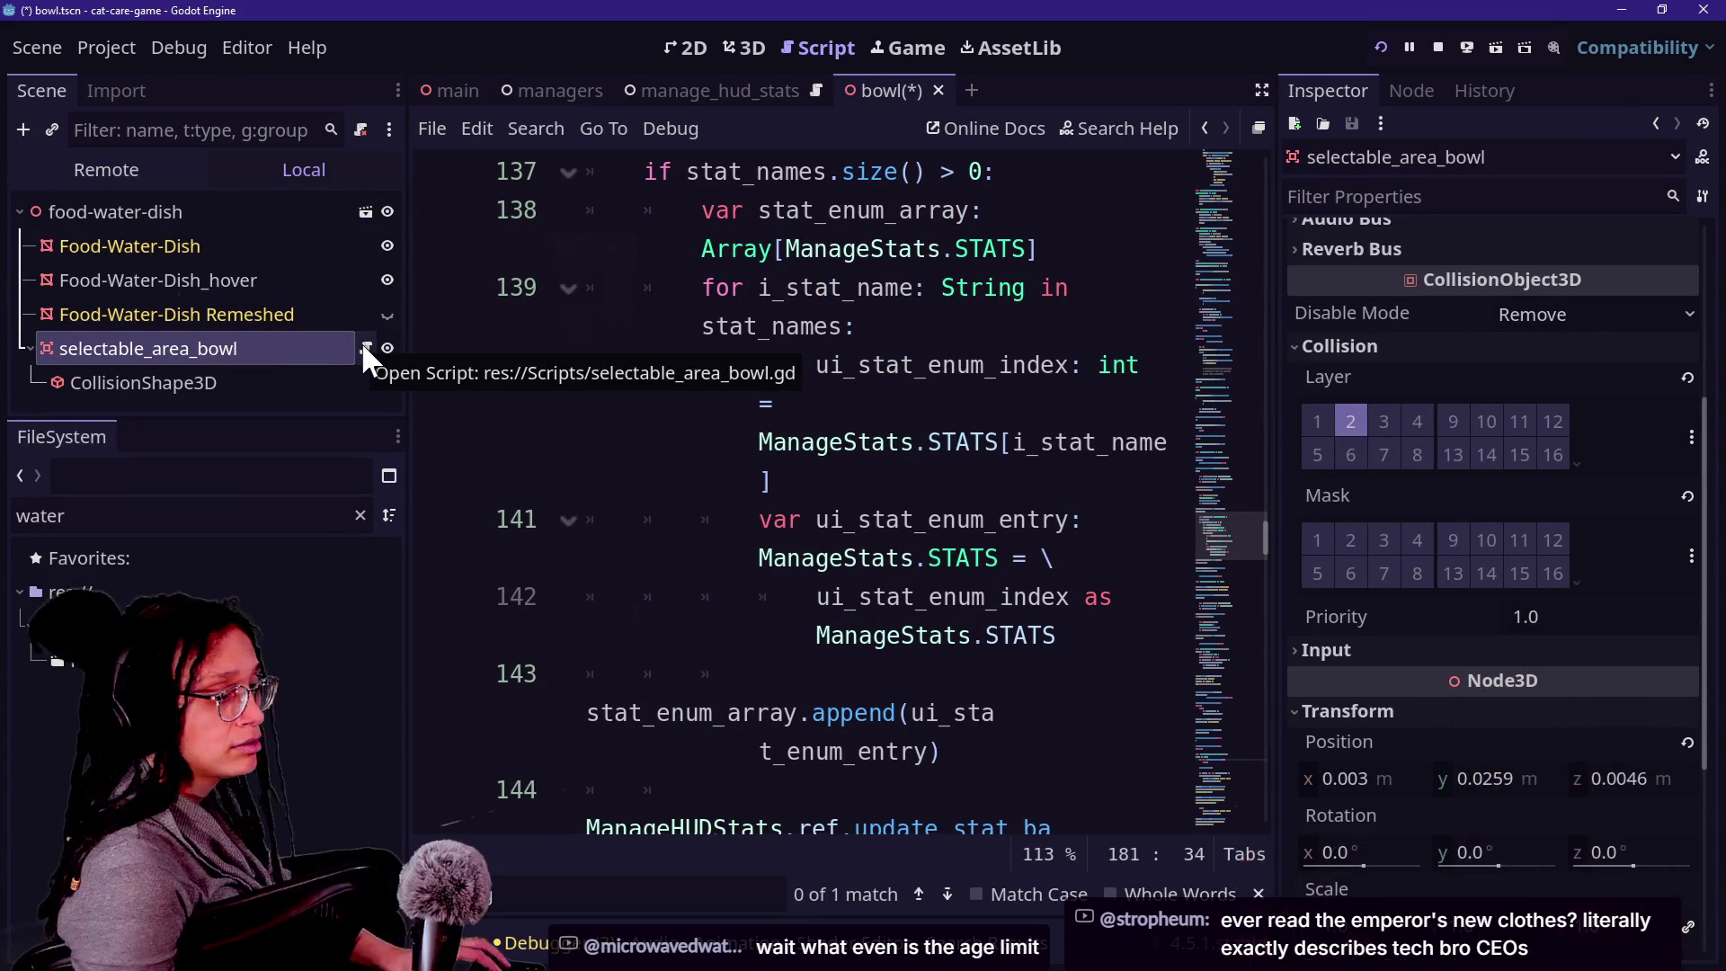
# Check the selectable_area_bowl script and the Food-Water-Dish mesh's Geometry settings.
pyautogui.click(365, 348)
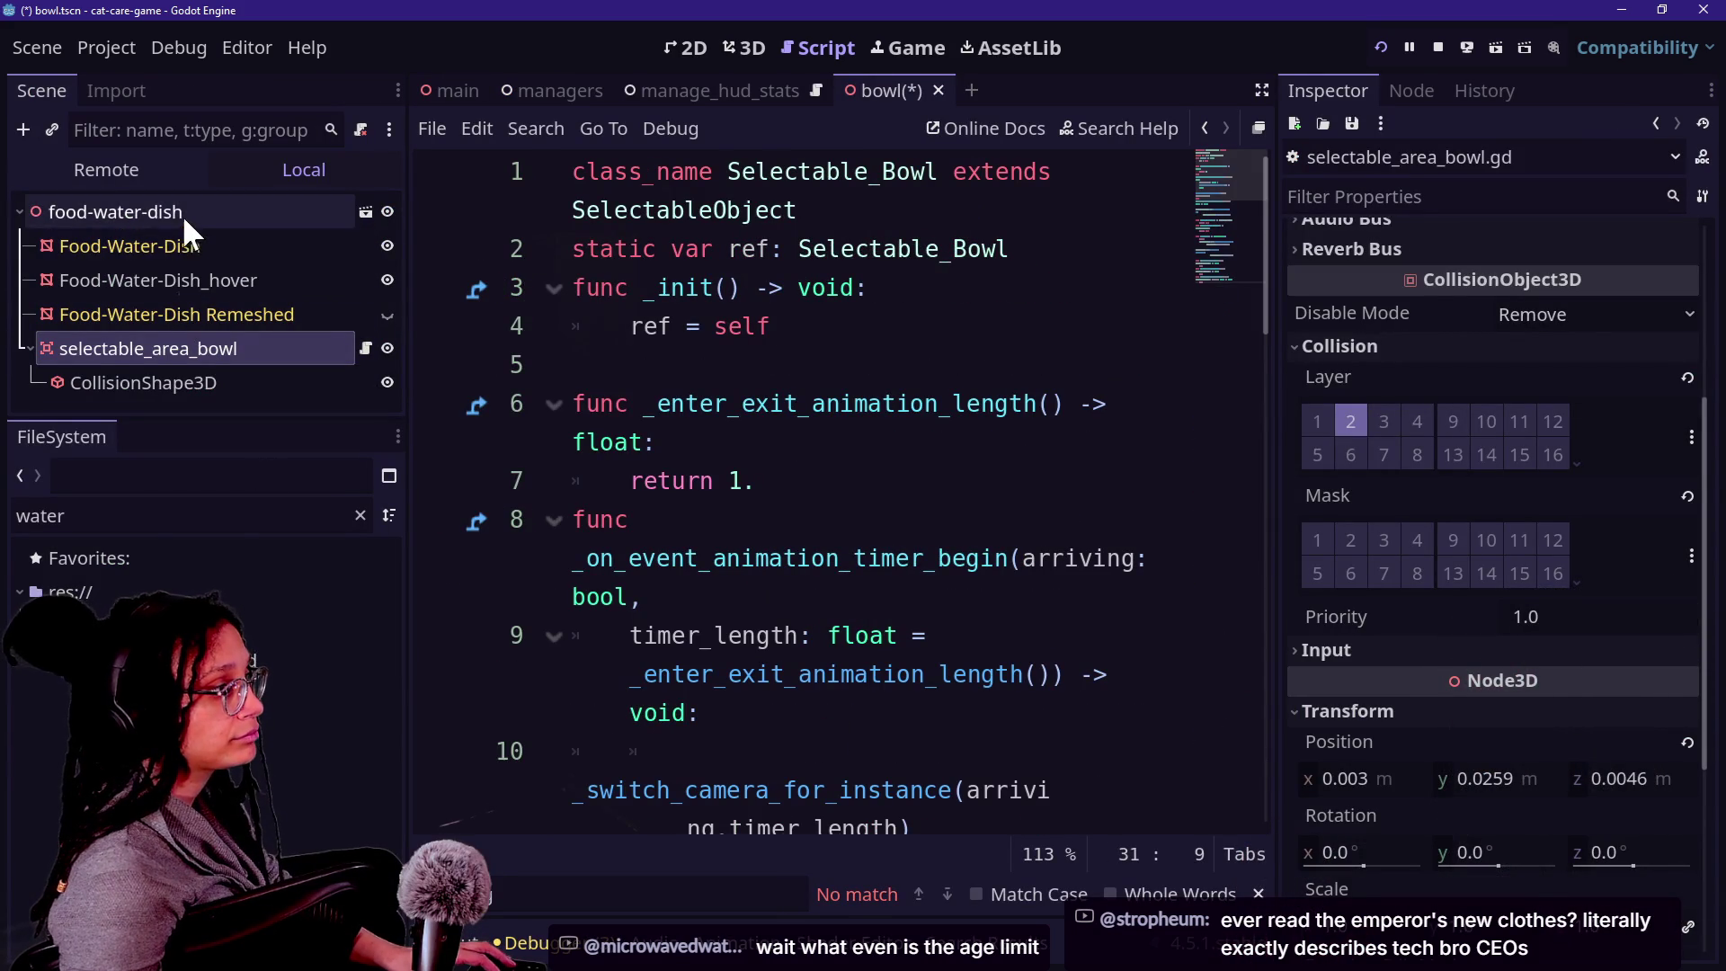
pyautogui.click(199, 252)
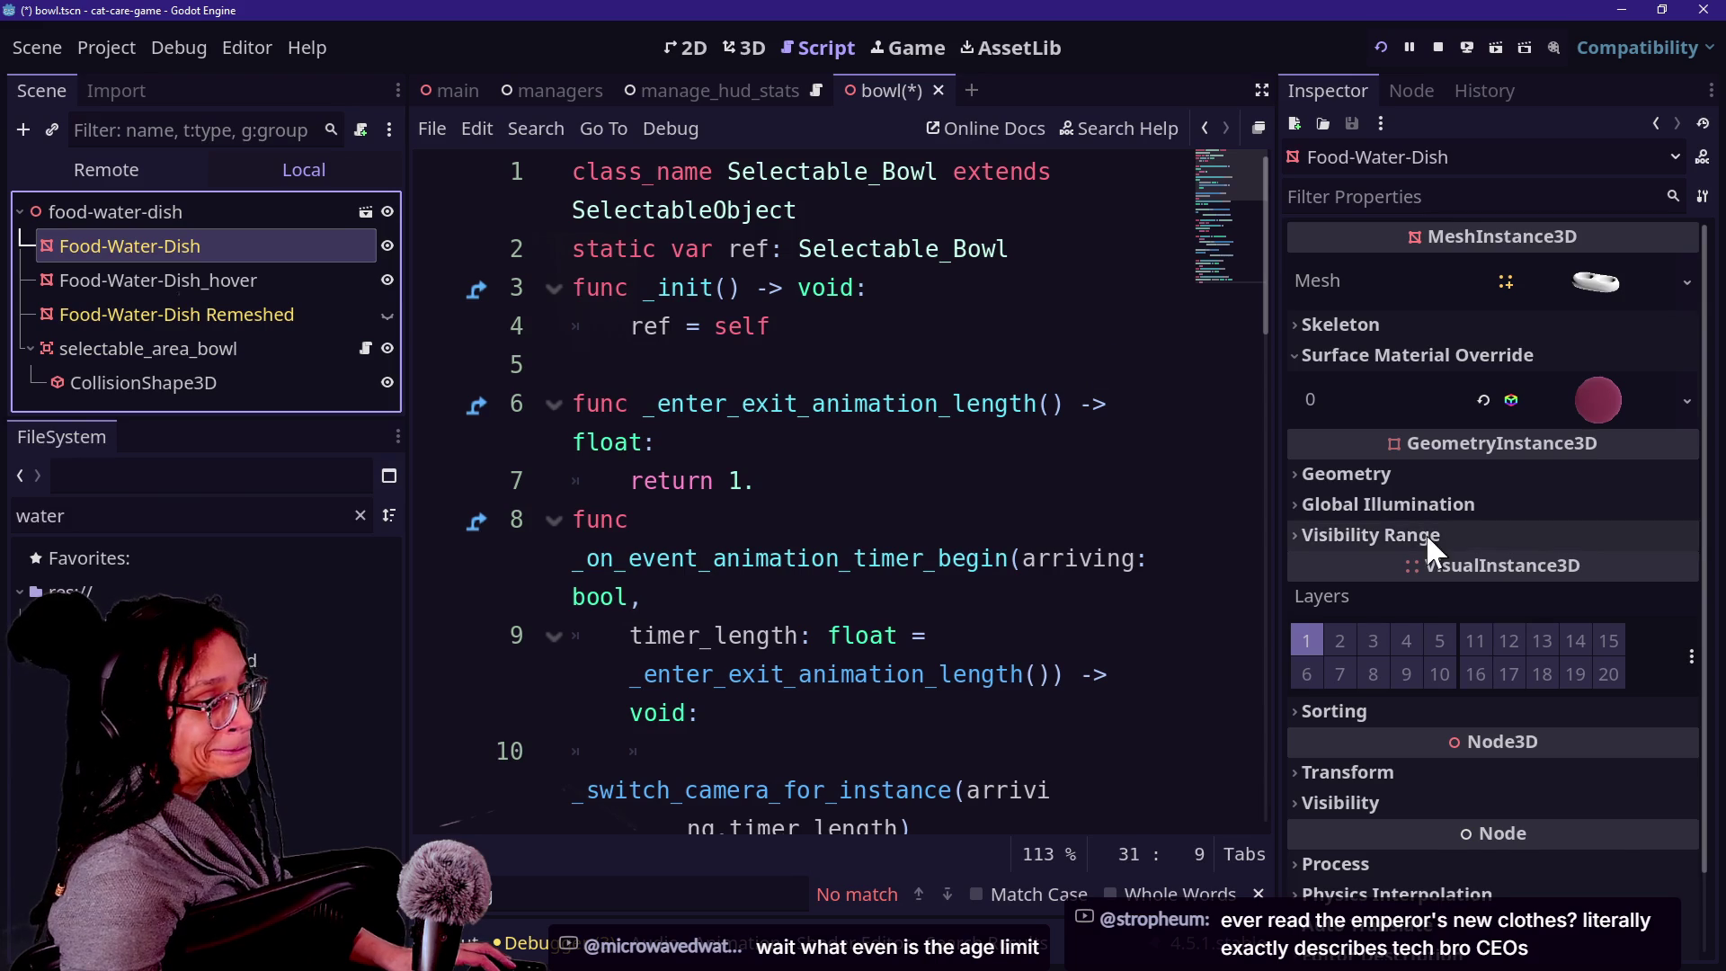
pyautogui.click(1385, 474)
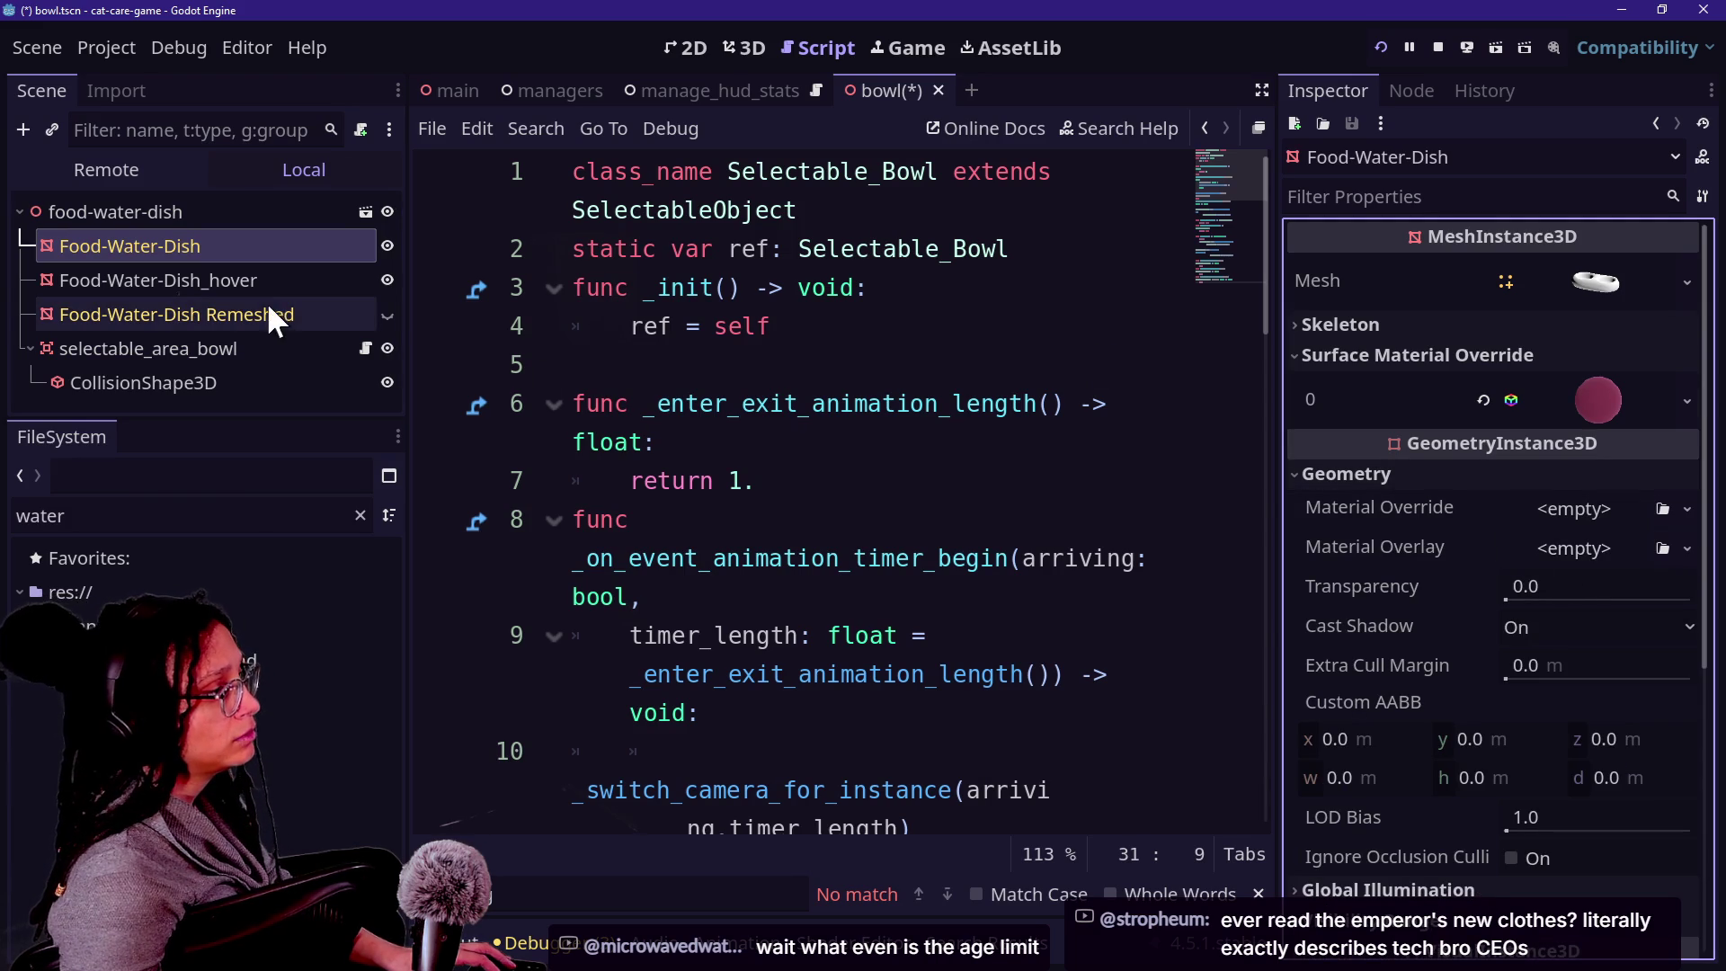
# Set selectable_area_bowl's Object Mesh to Food-Water-Dish_hover and run the game.
pyautogui.click(296, 360)
pyautogui.scroll(5, 1499, 350)
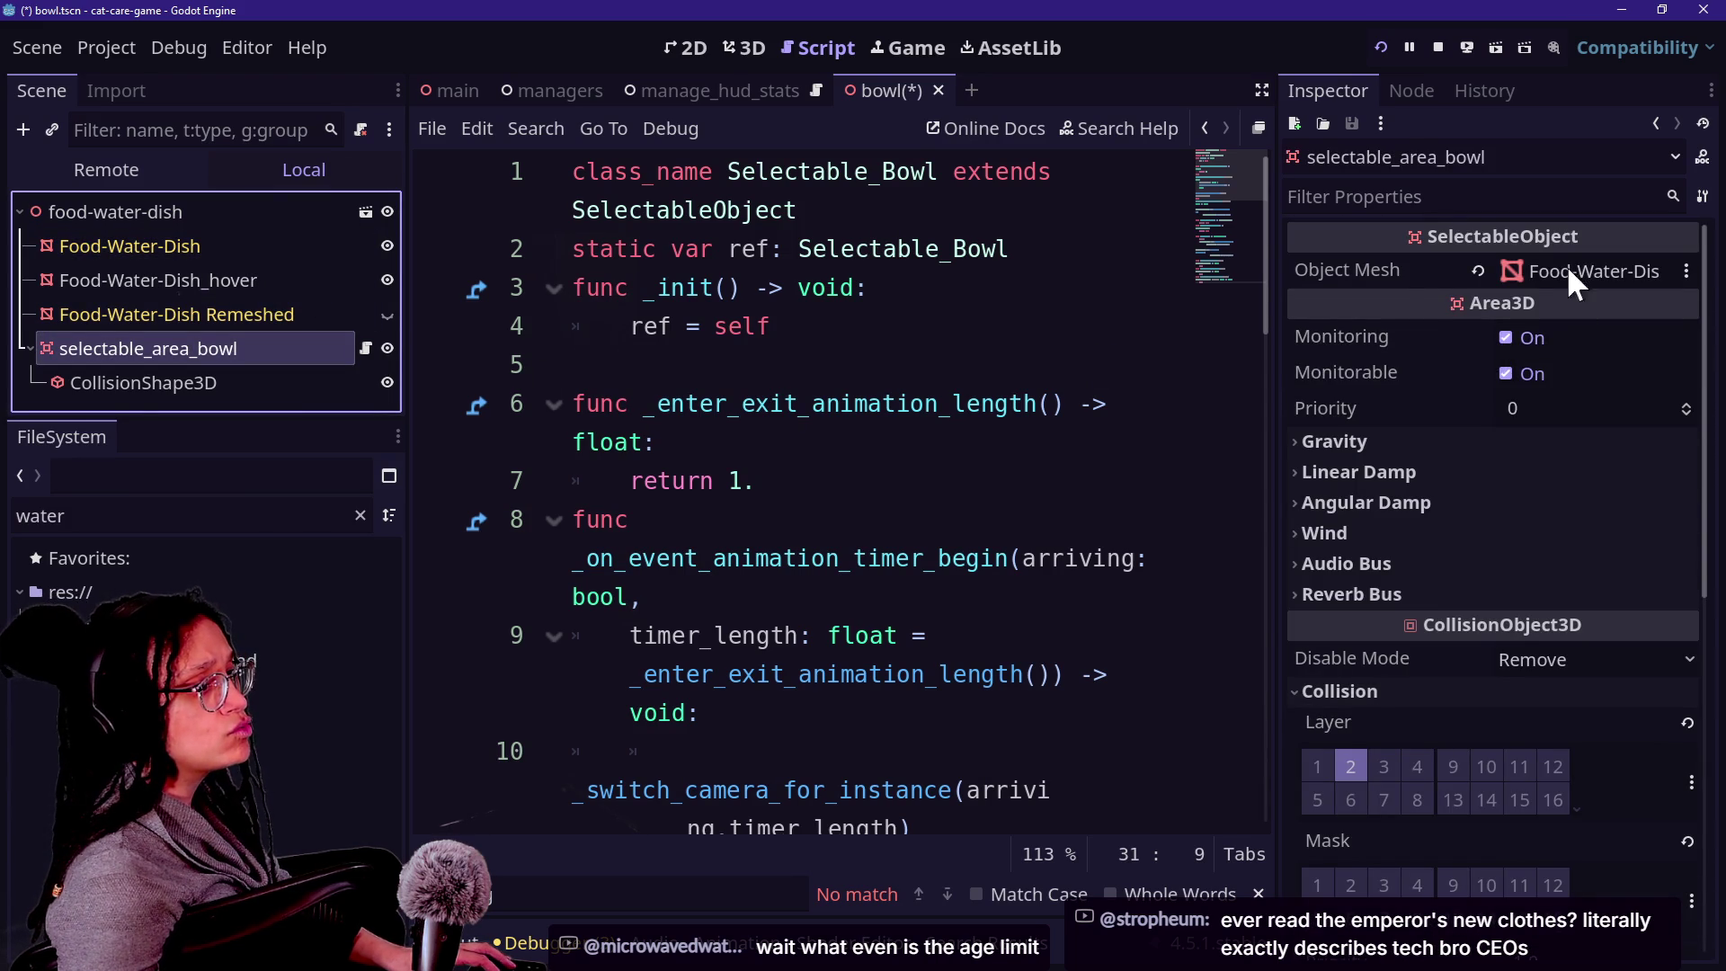
pyautogui.click(1478, 270)
pyautogui.click(1569, 273)
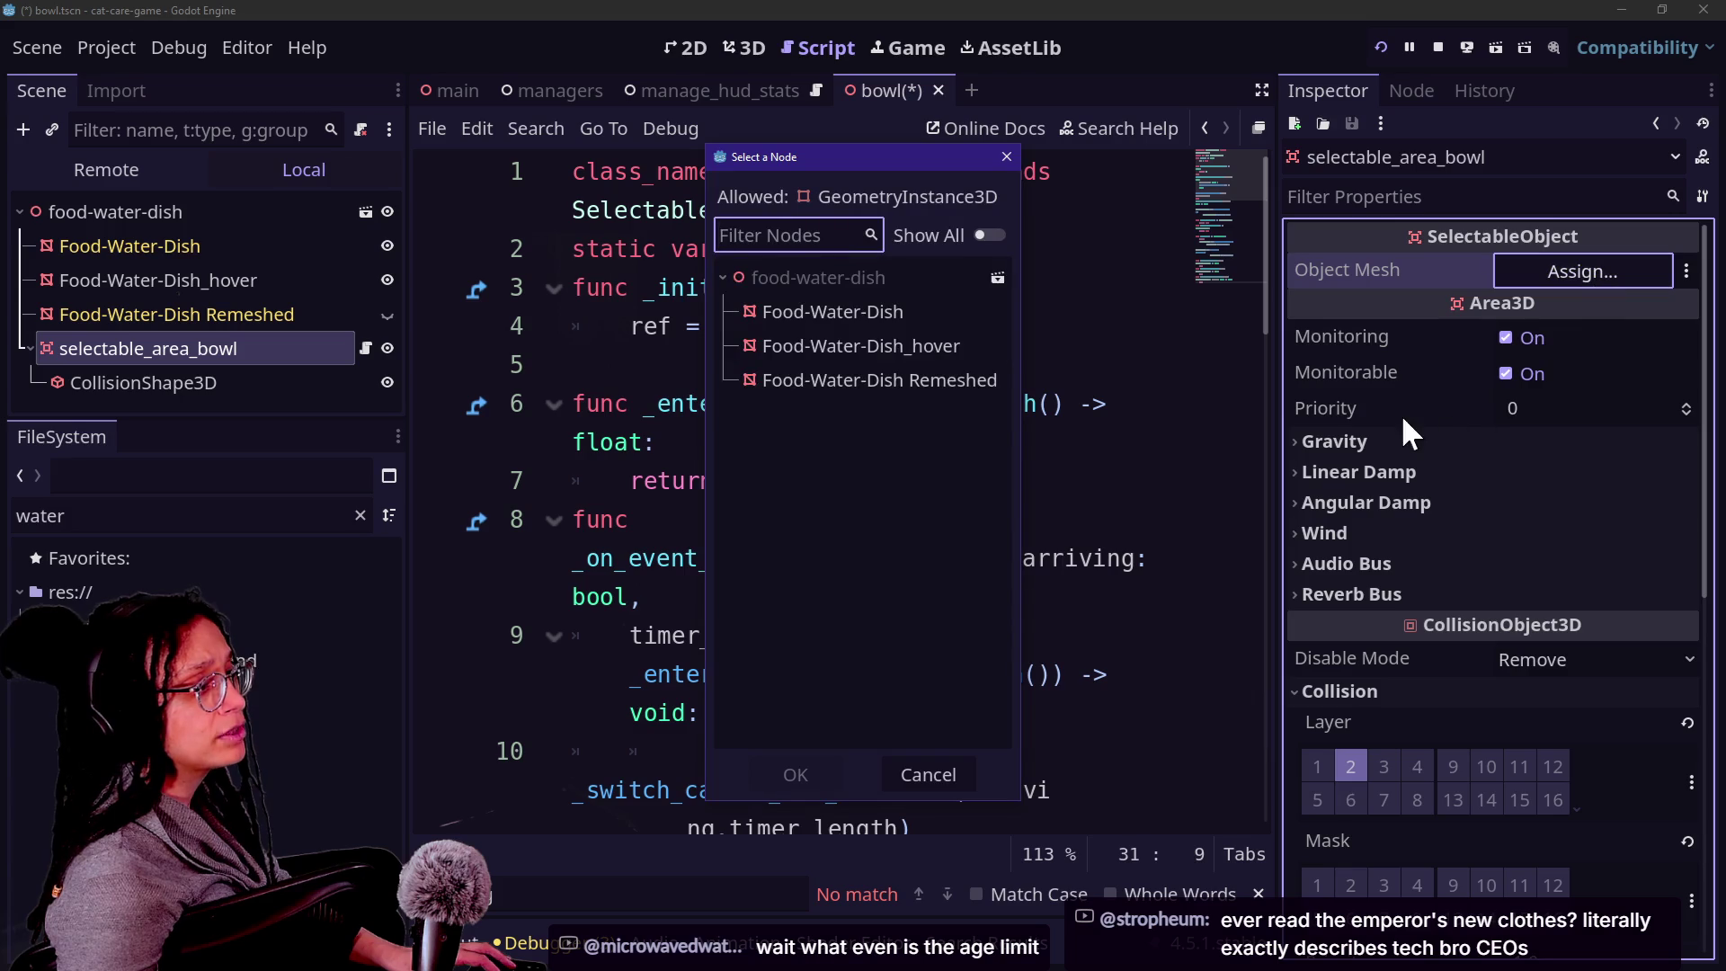
pyautogui.click(758, 342)
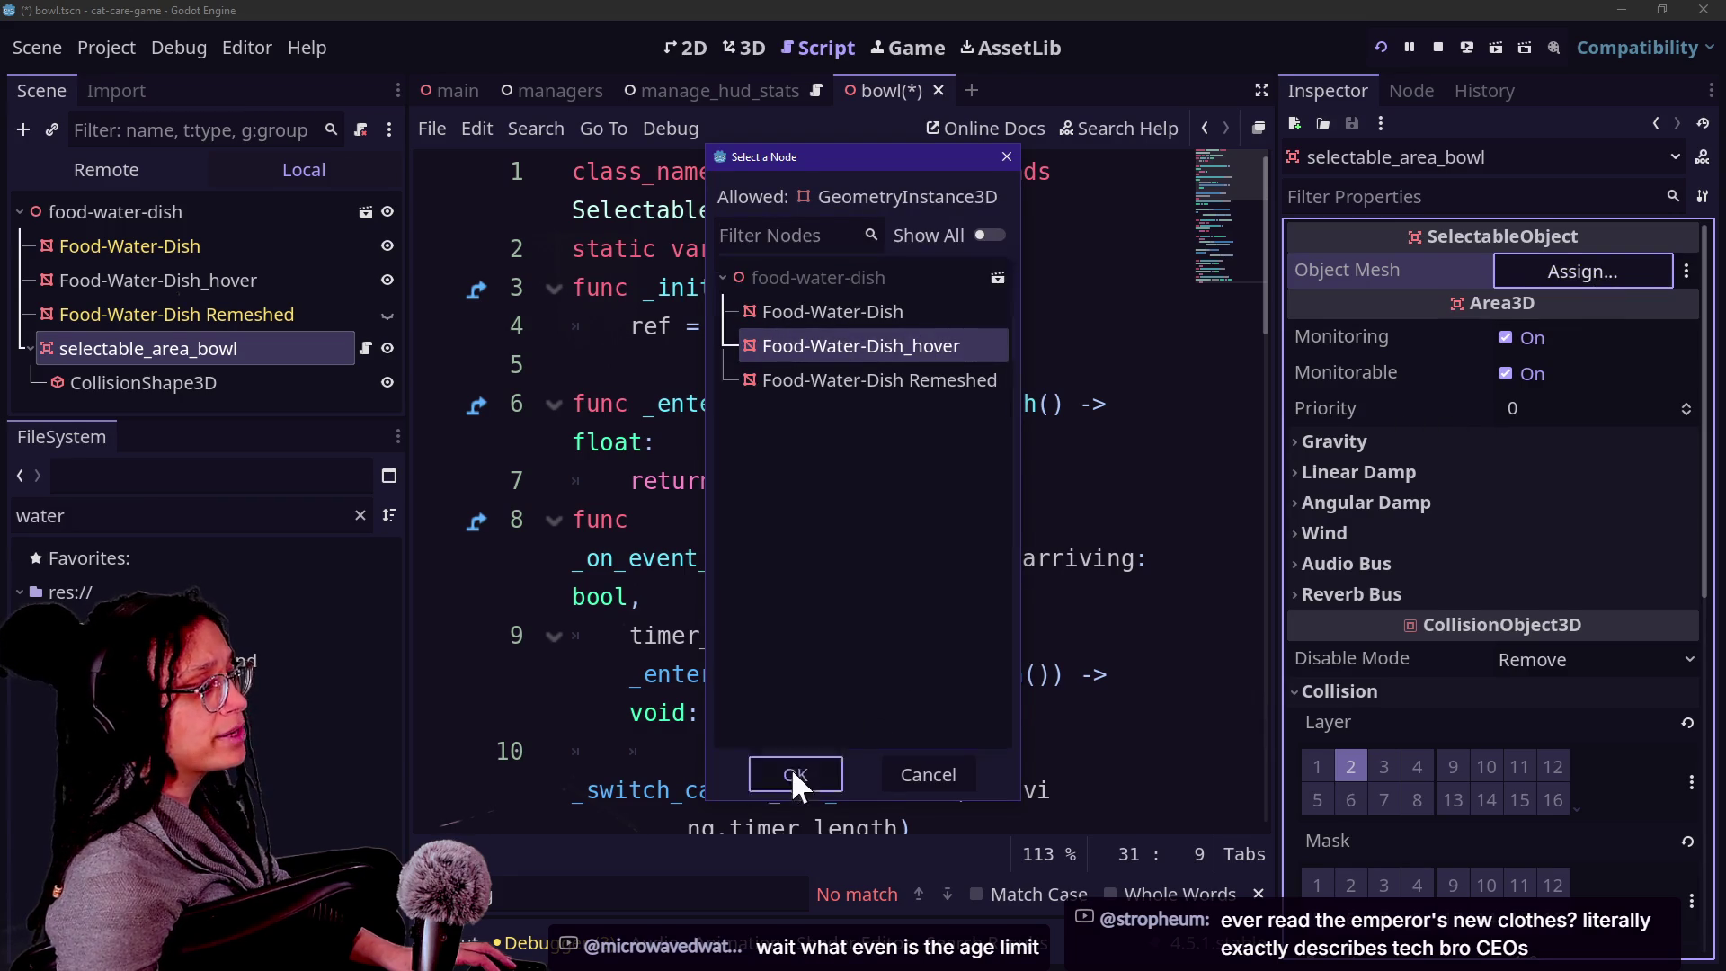
pyautogui.click(795, 775)
pyautogui.click(1382, 47)
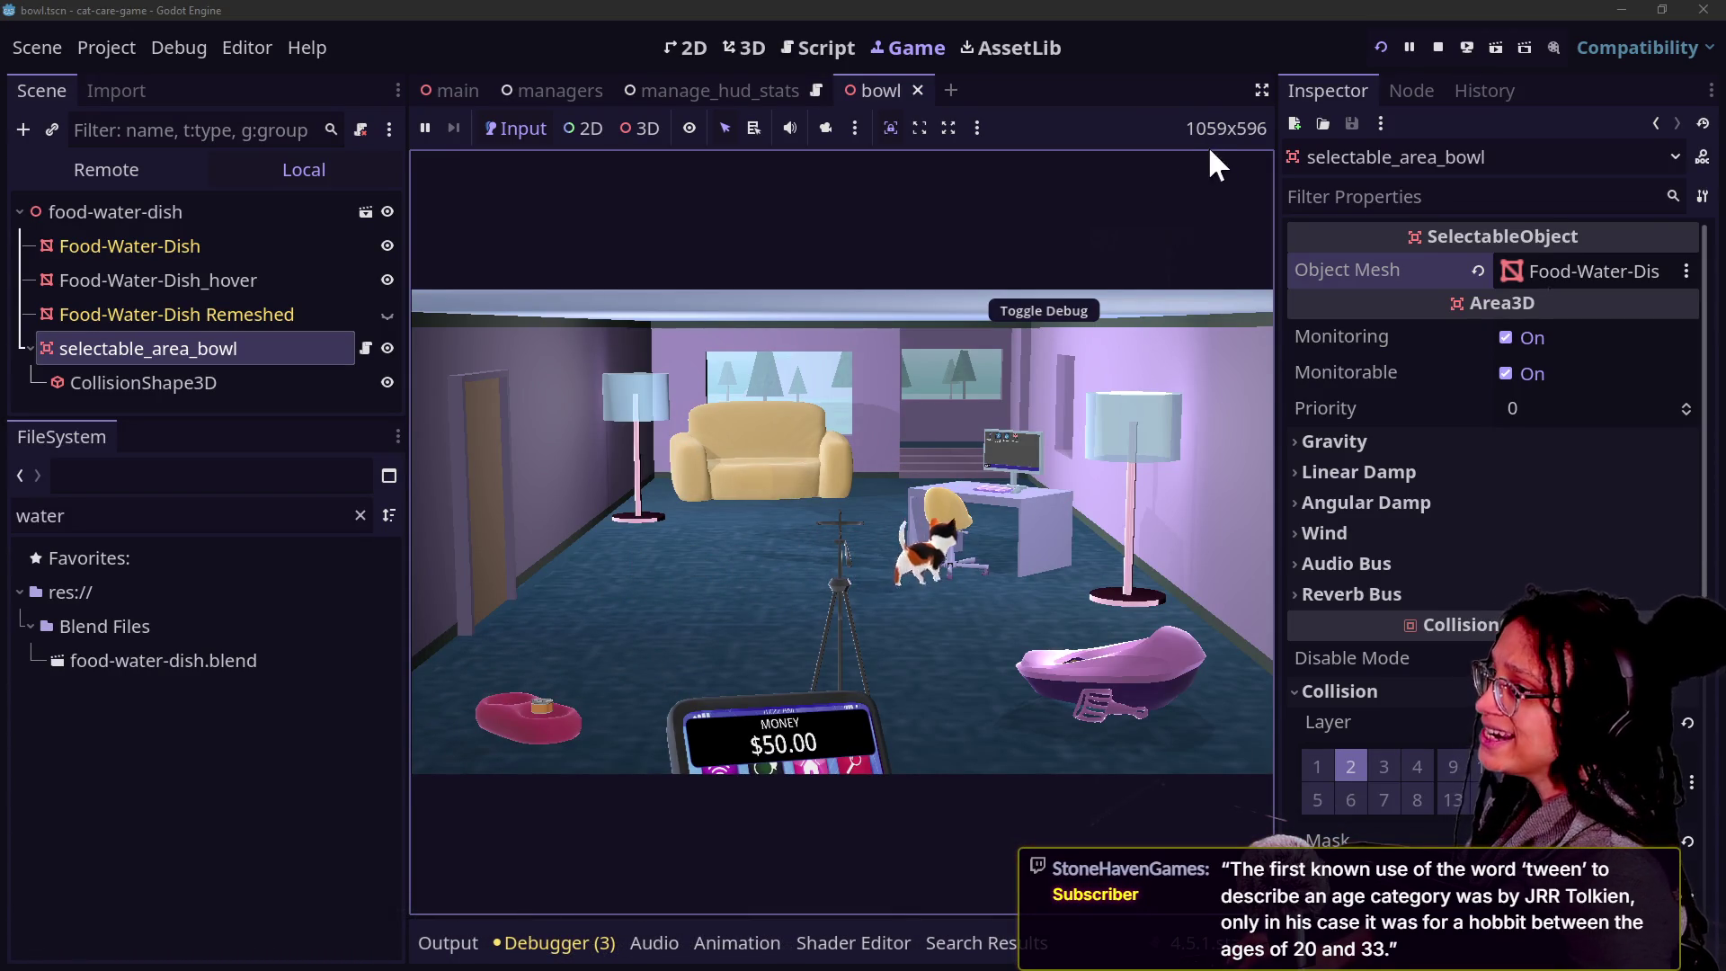
# Maximize the Game view and zoom onto the pet bowl and back twice, restarting after each try.
pyautogui.click(1262, 90)
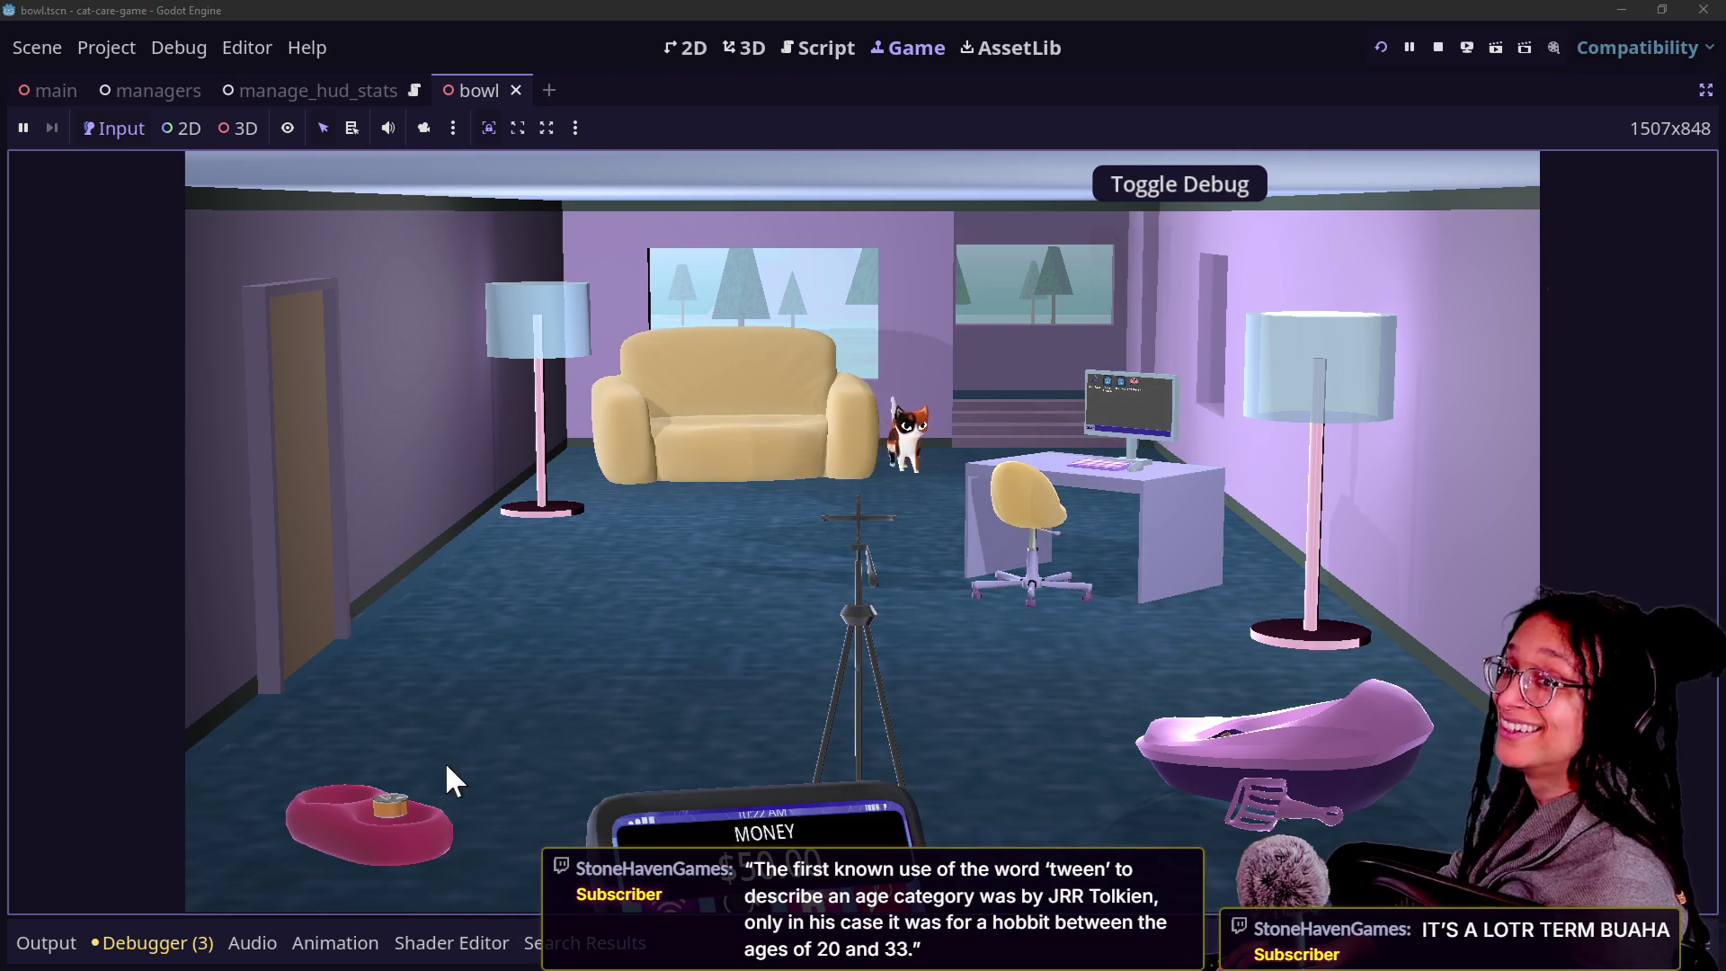
pyautogui.click(334, 837)
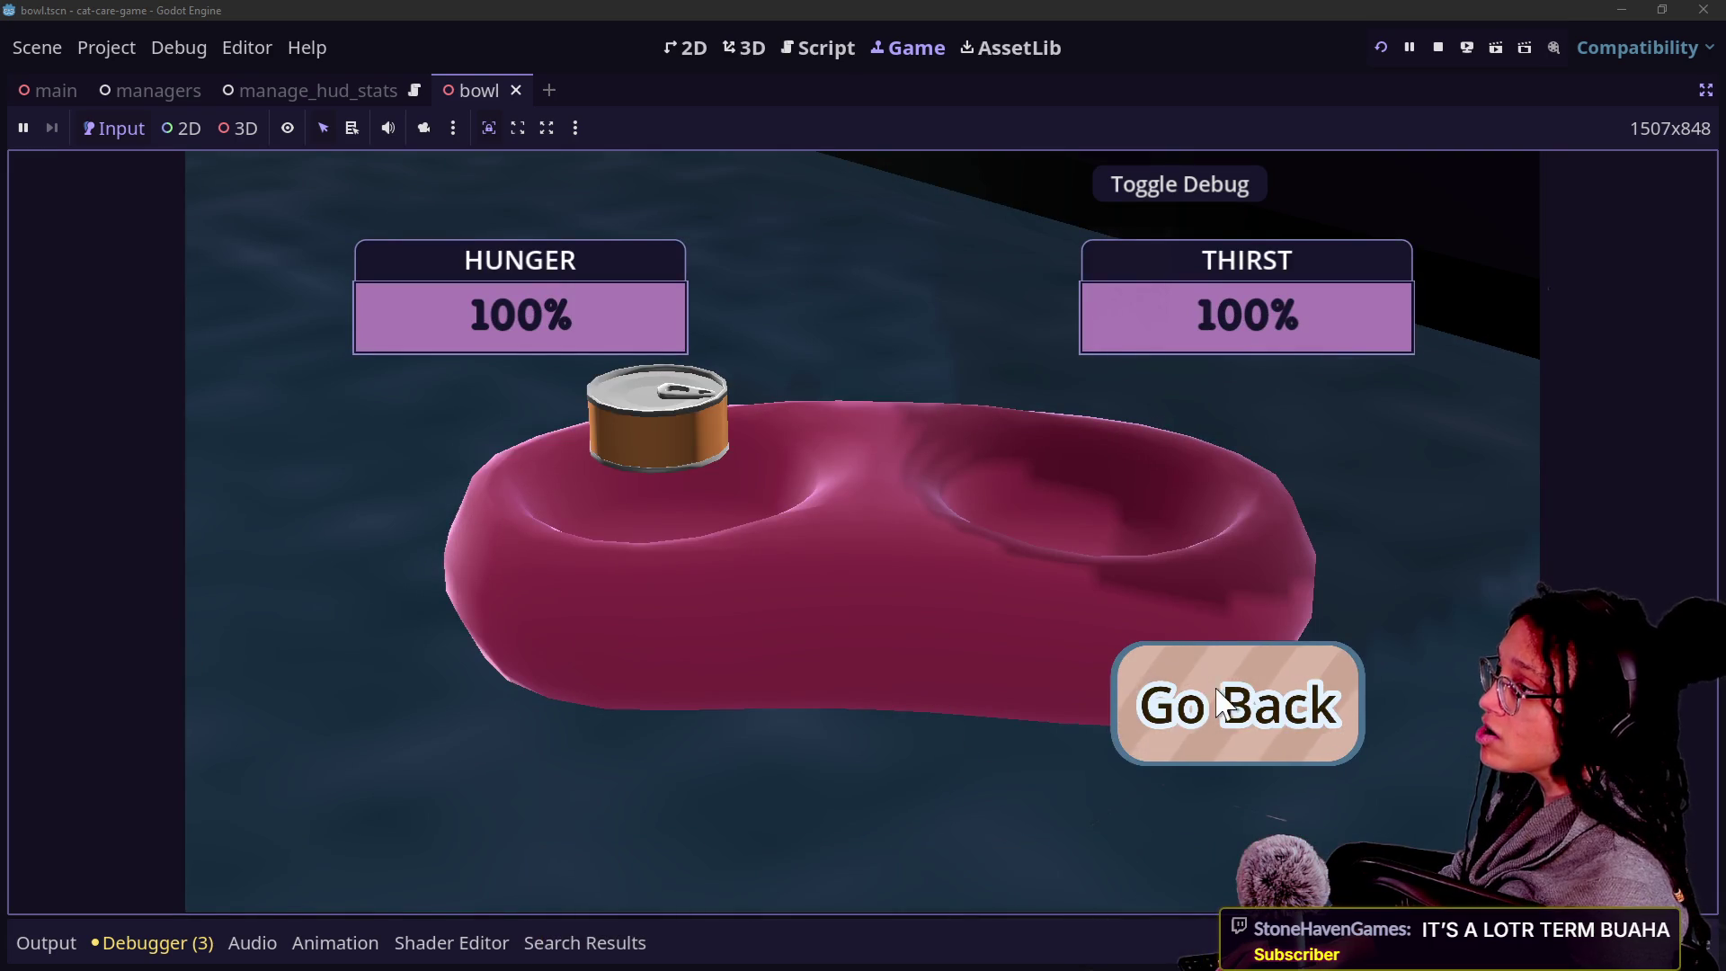
pyautogui.click(1217, 696)
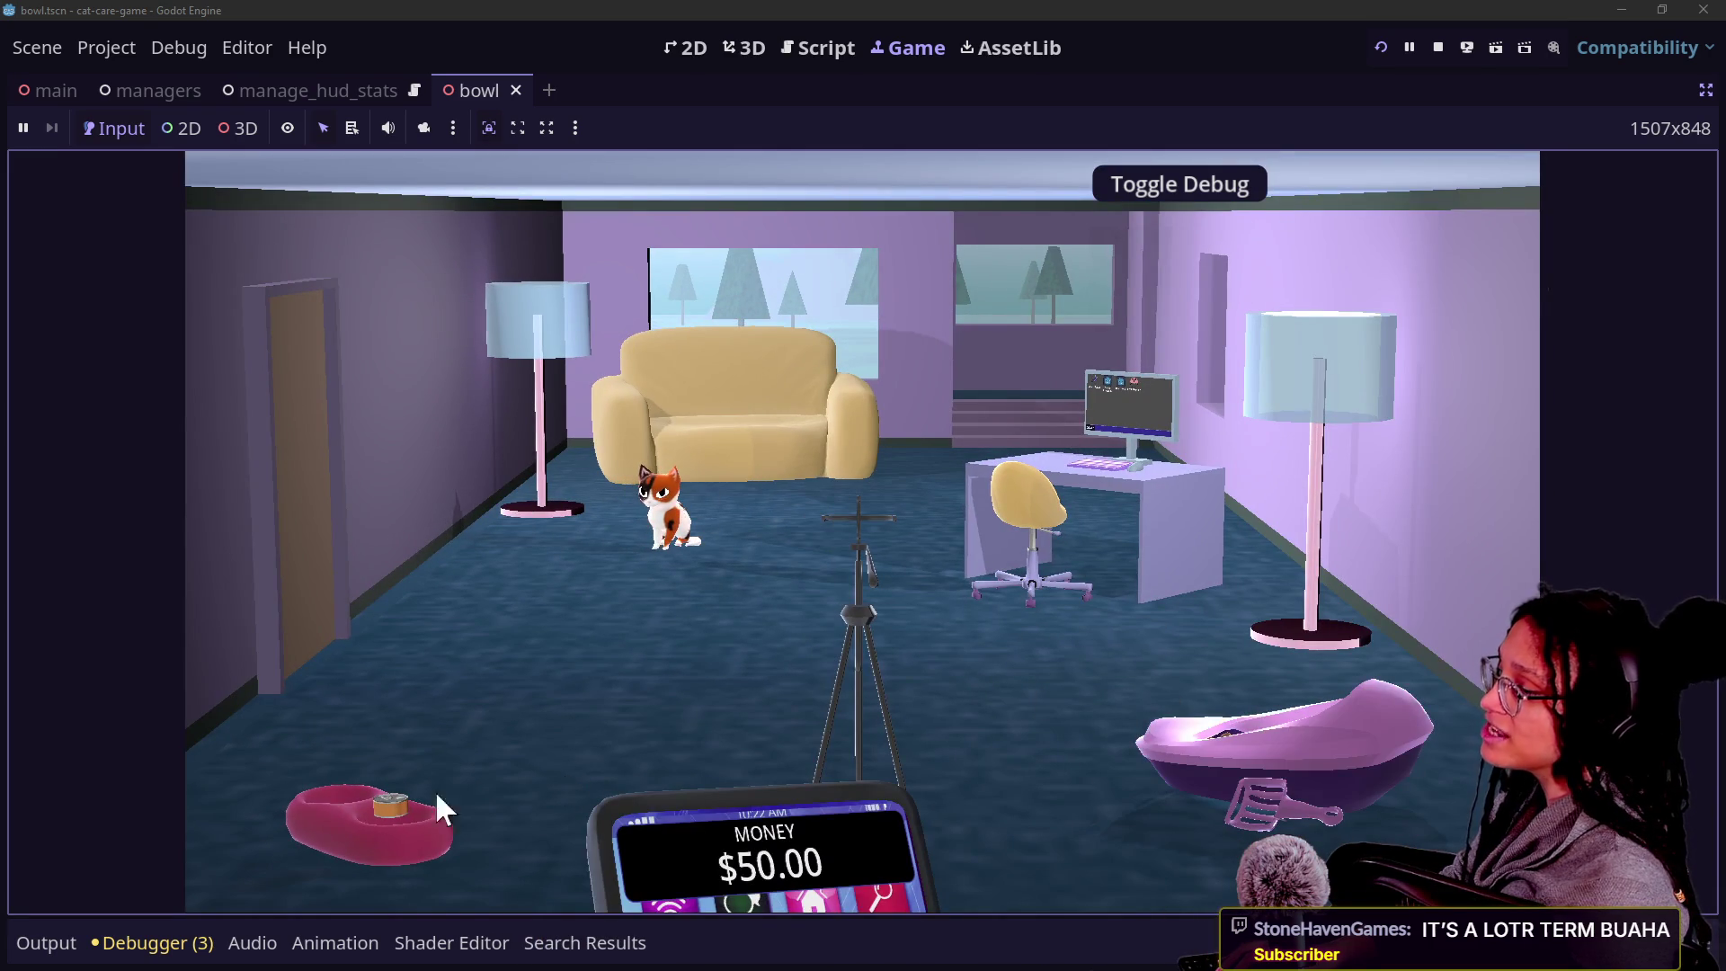
pyautogui.moveTo(318, 820)
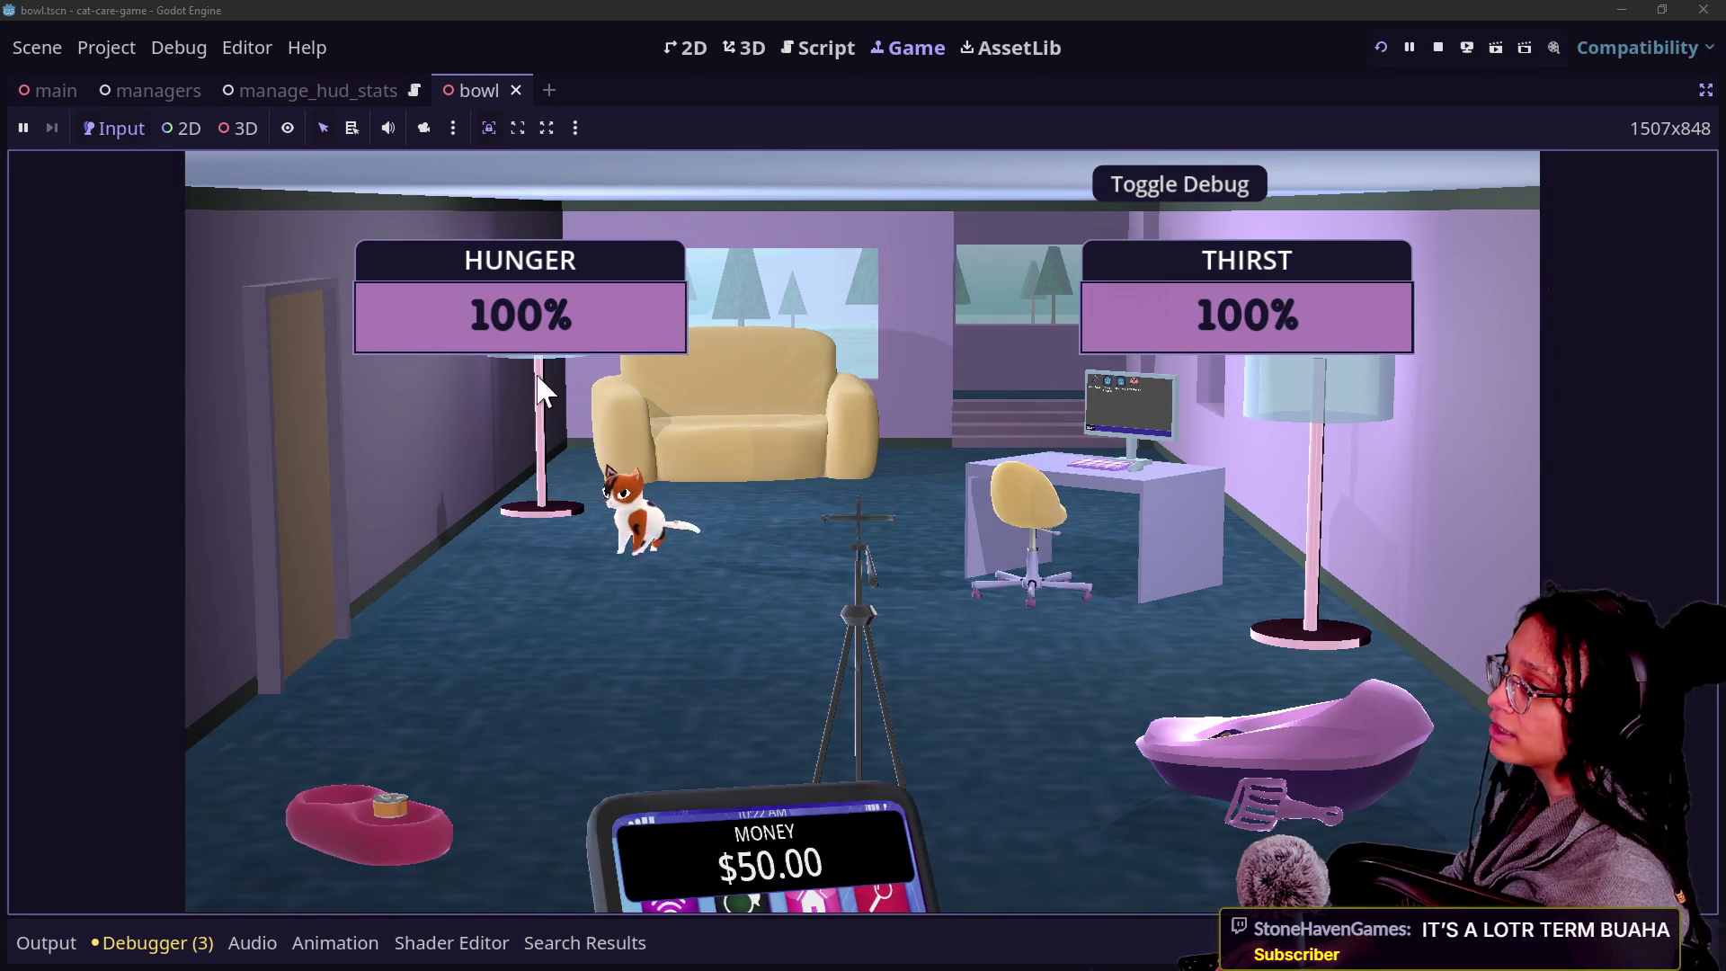
pyautogui.click(1382, 47)
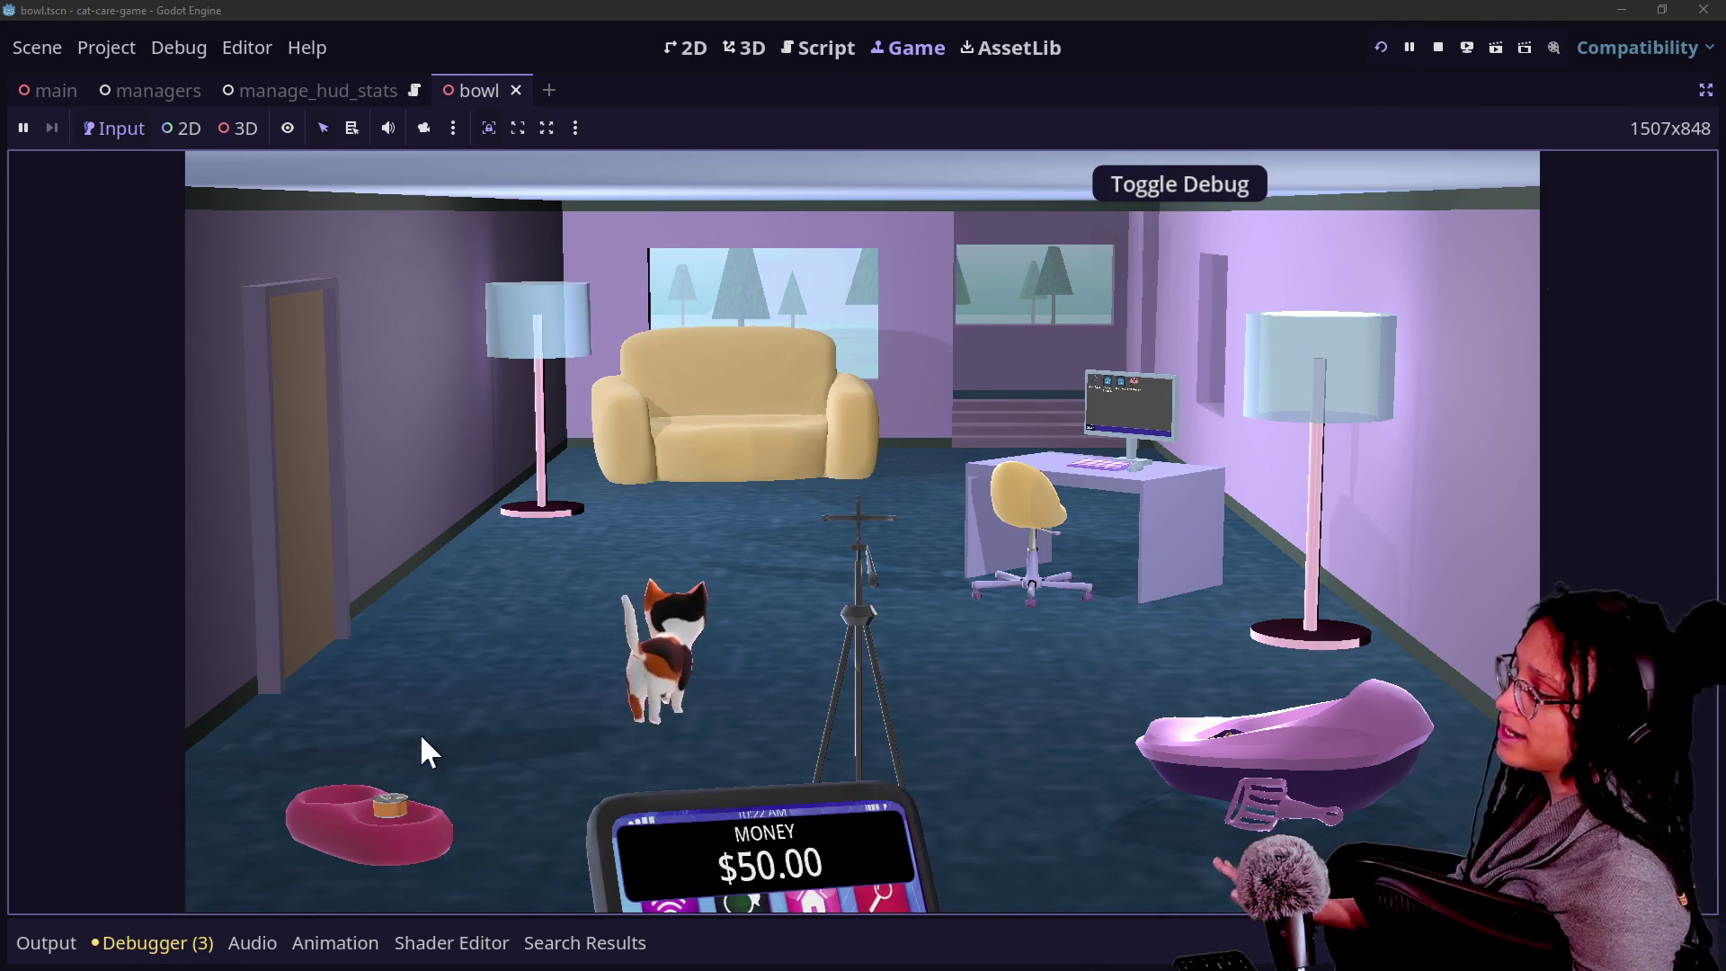
pyautogui.click(397, 795)
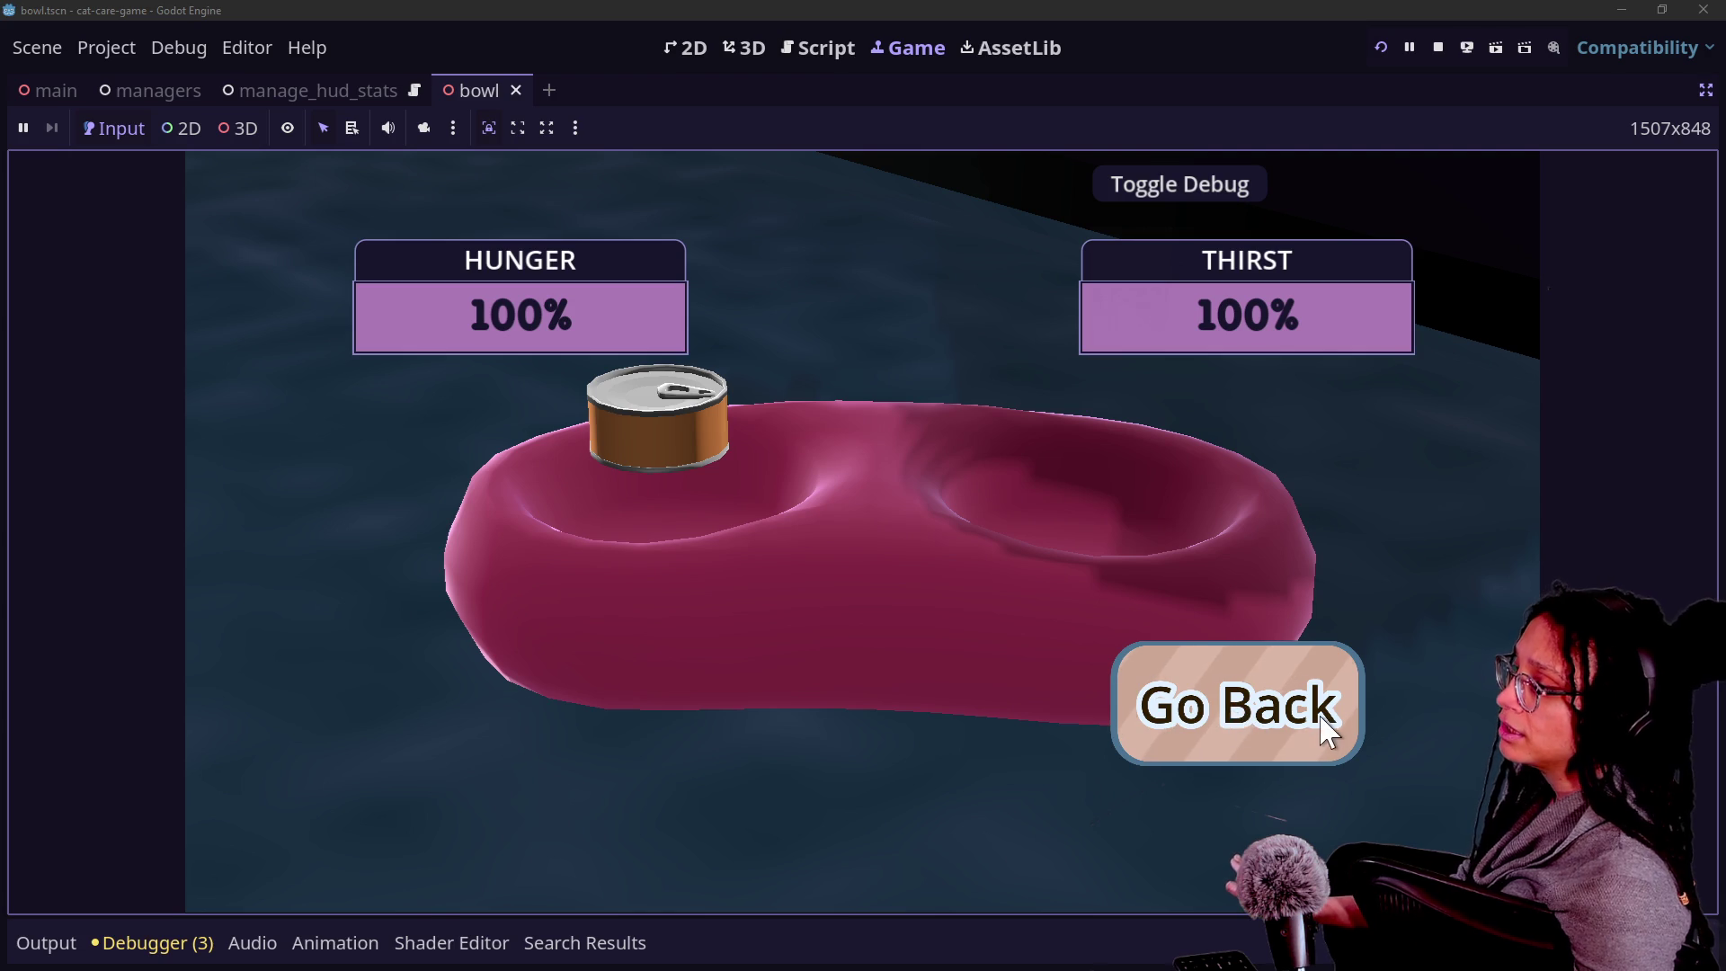
pyautogui.click(1246, 755)
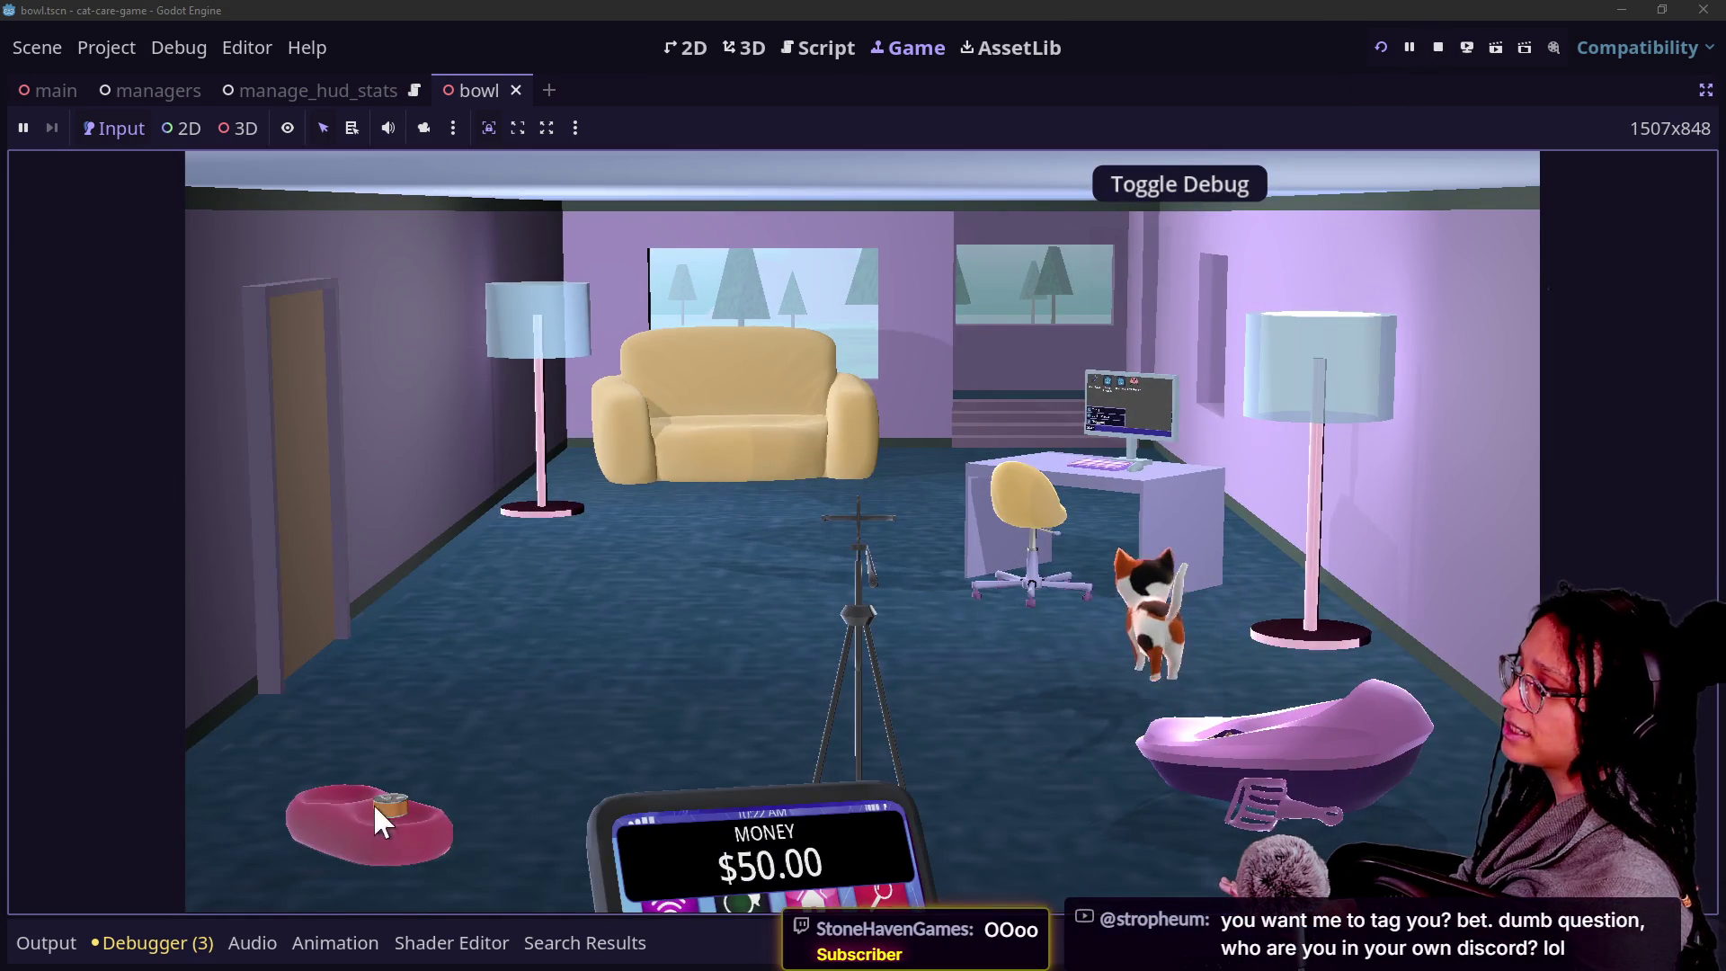
pyautogui.click(1380, 52)
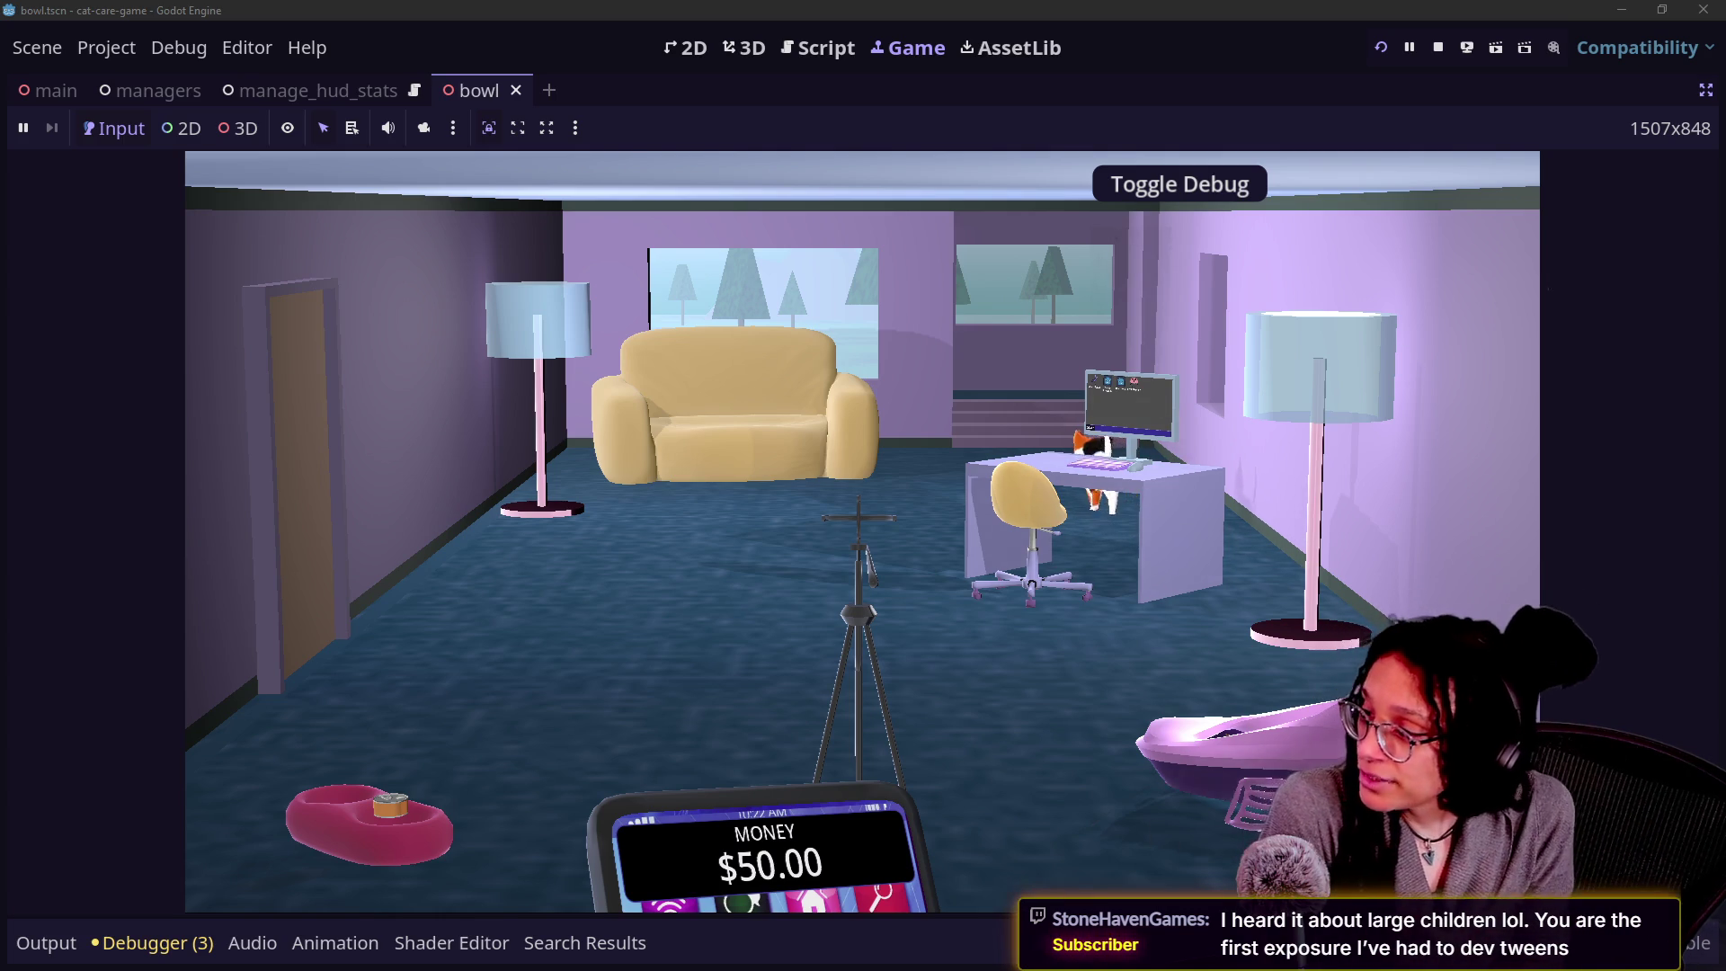
pyautogui.click(1145, 551)
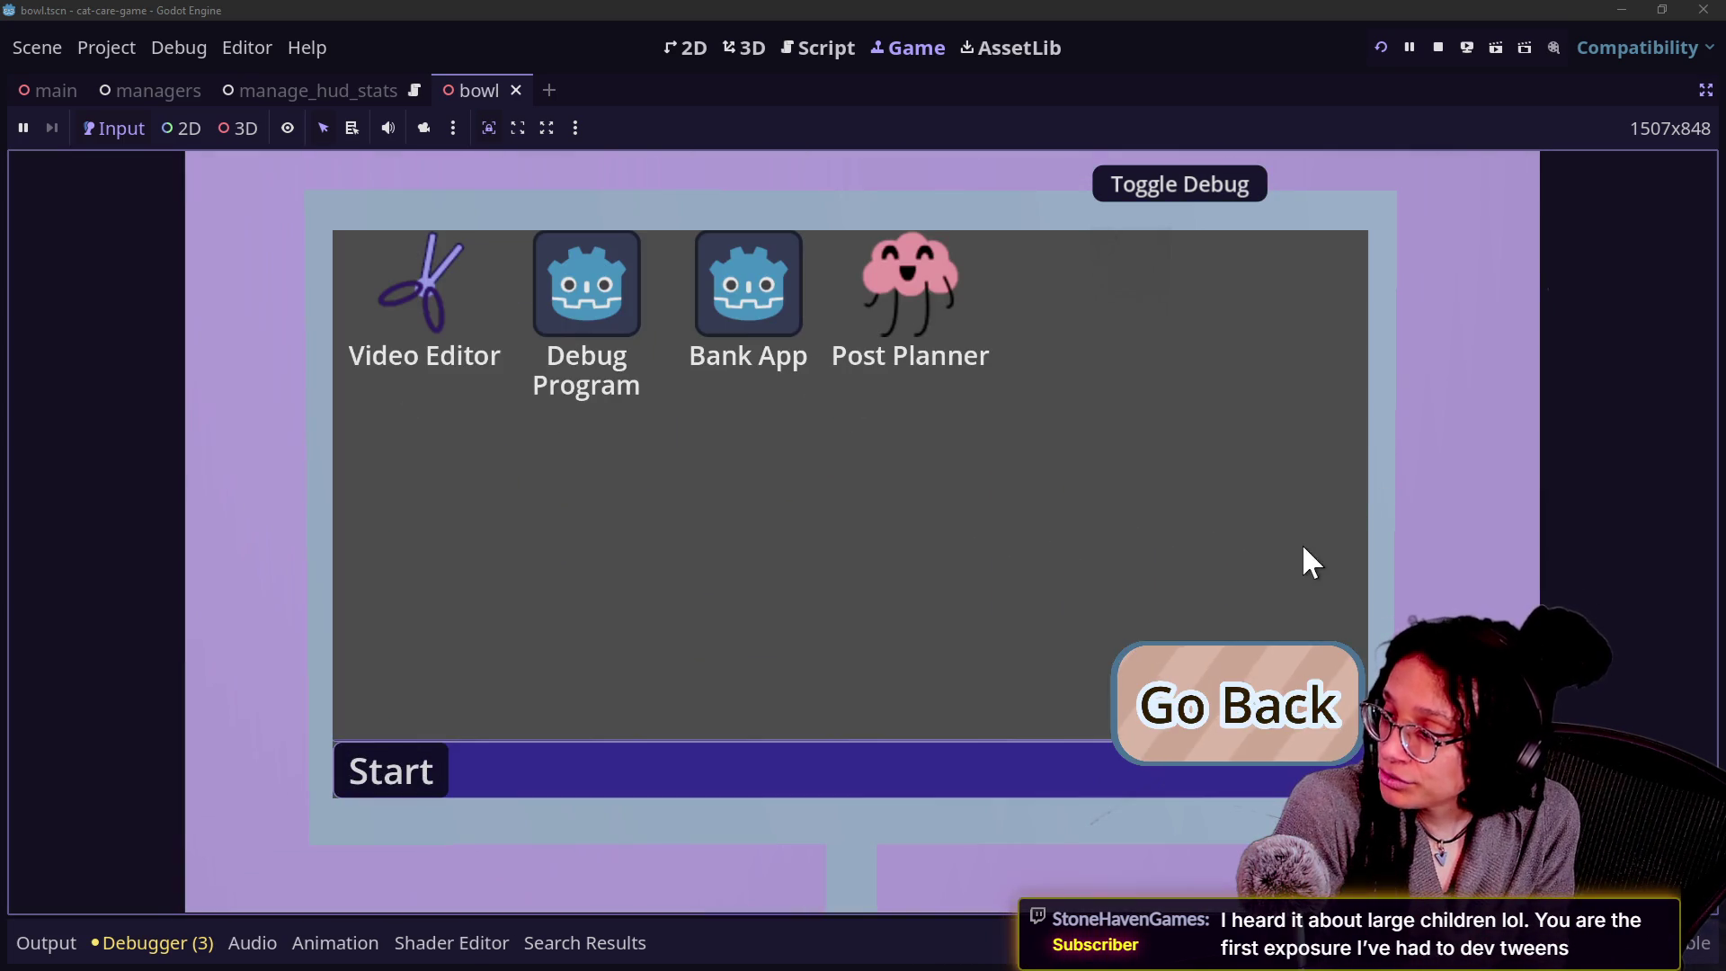
pyautogui.click(1231, 730)
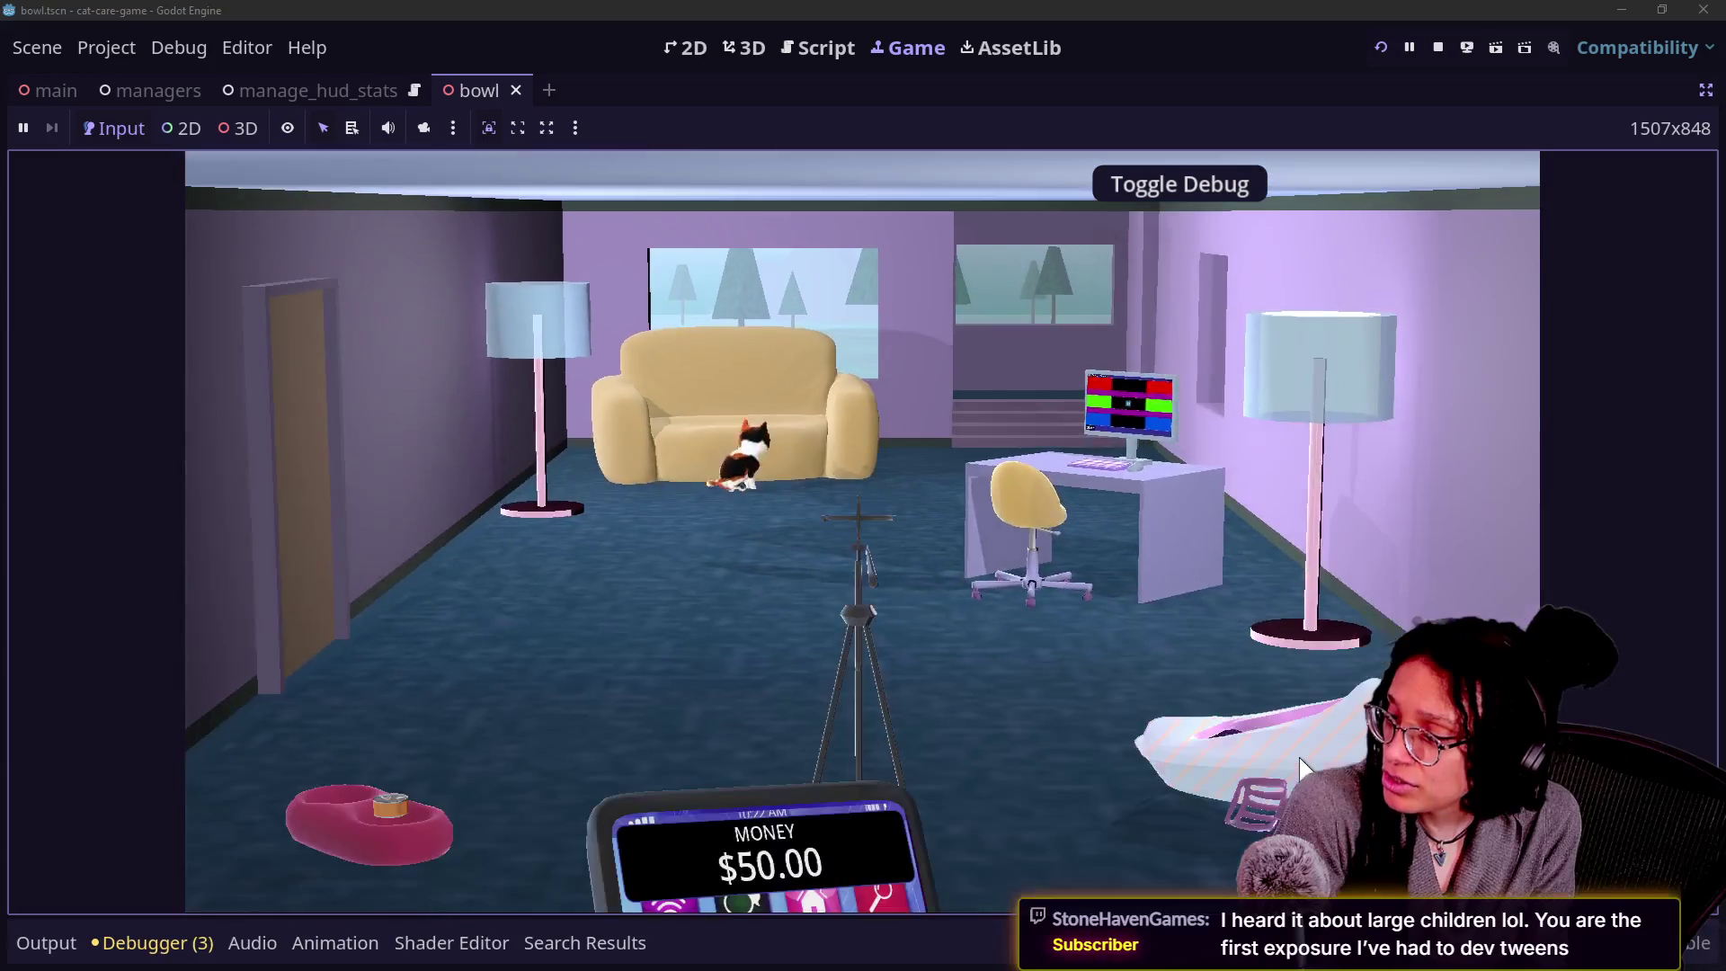
pyautogui.click(1298, 755)
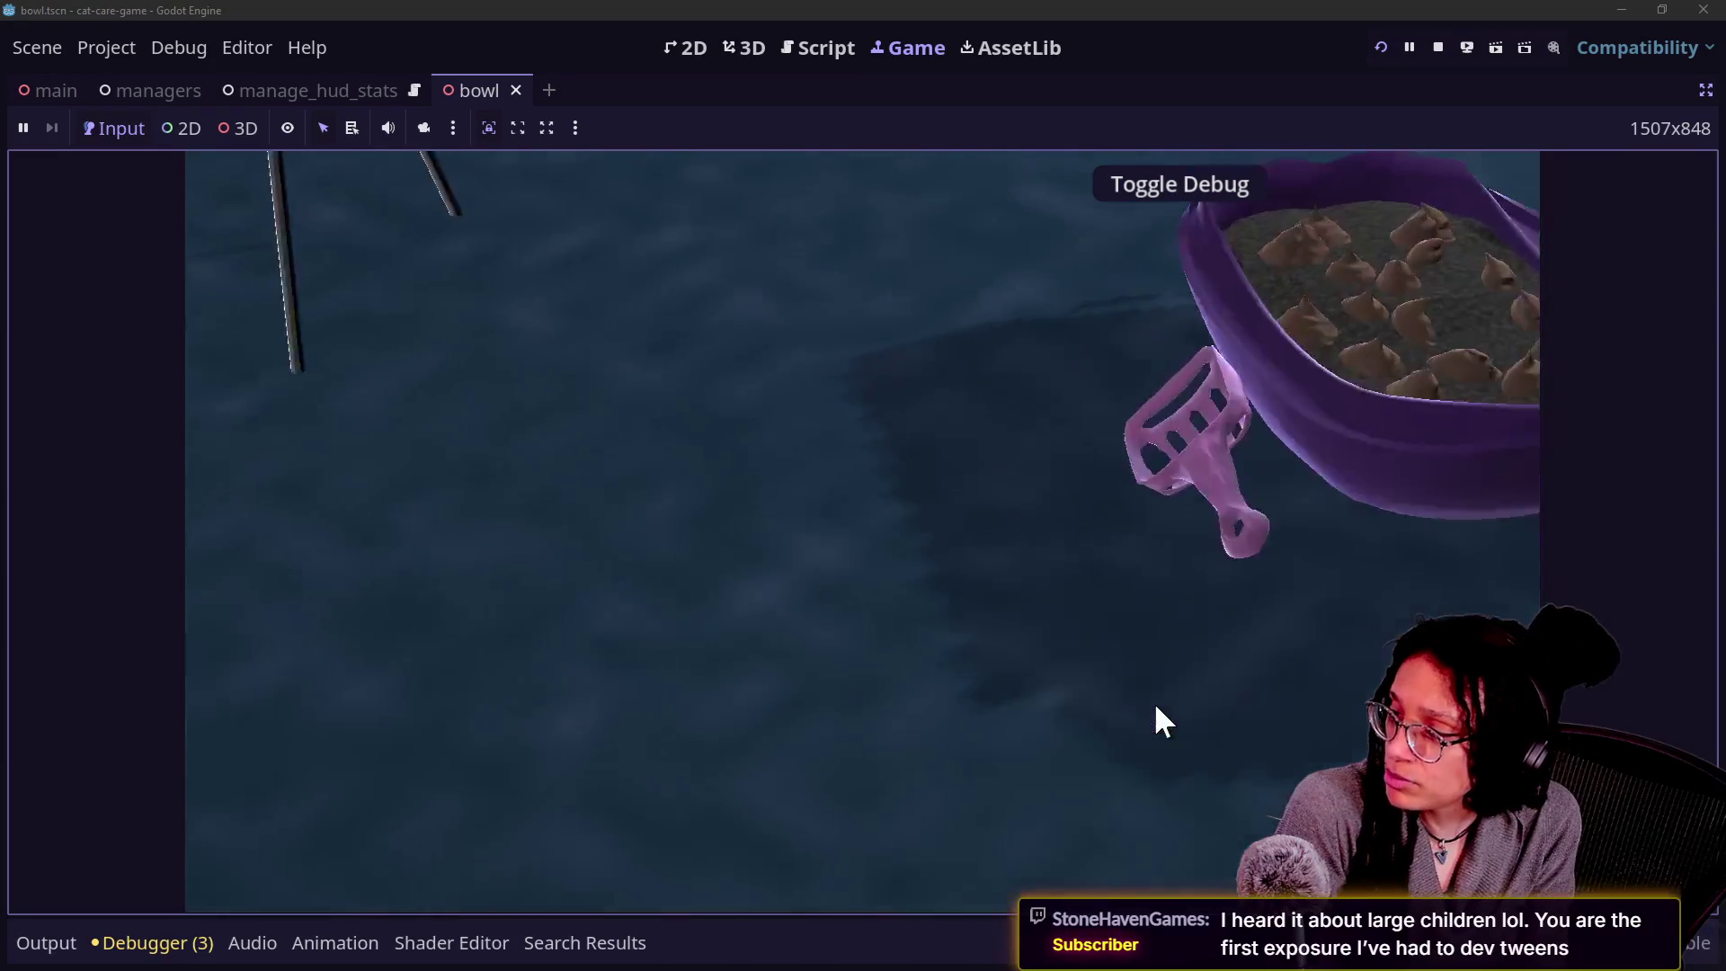
pyautogui.click(1157, 719)
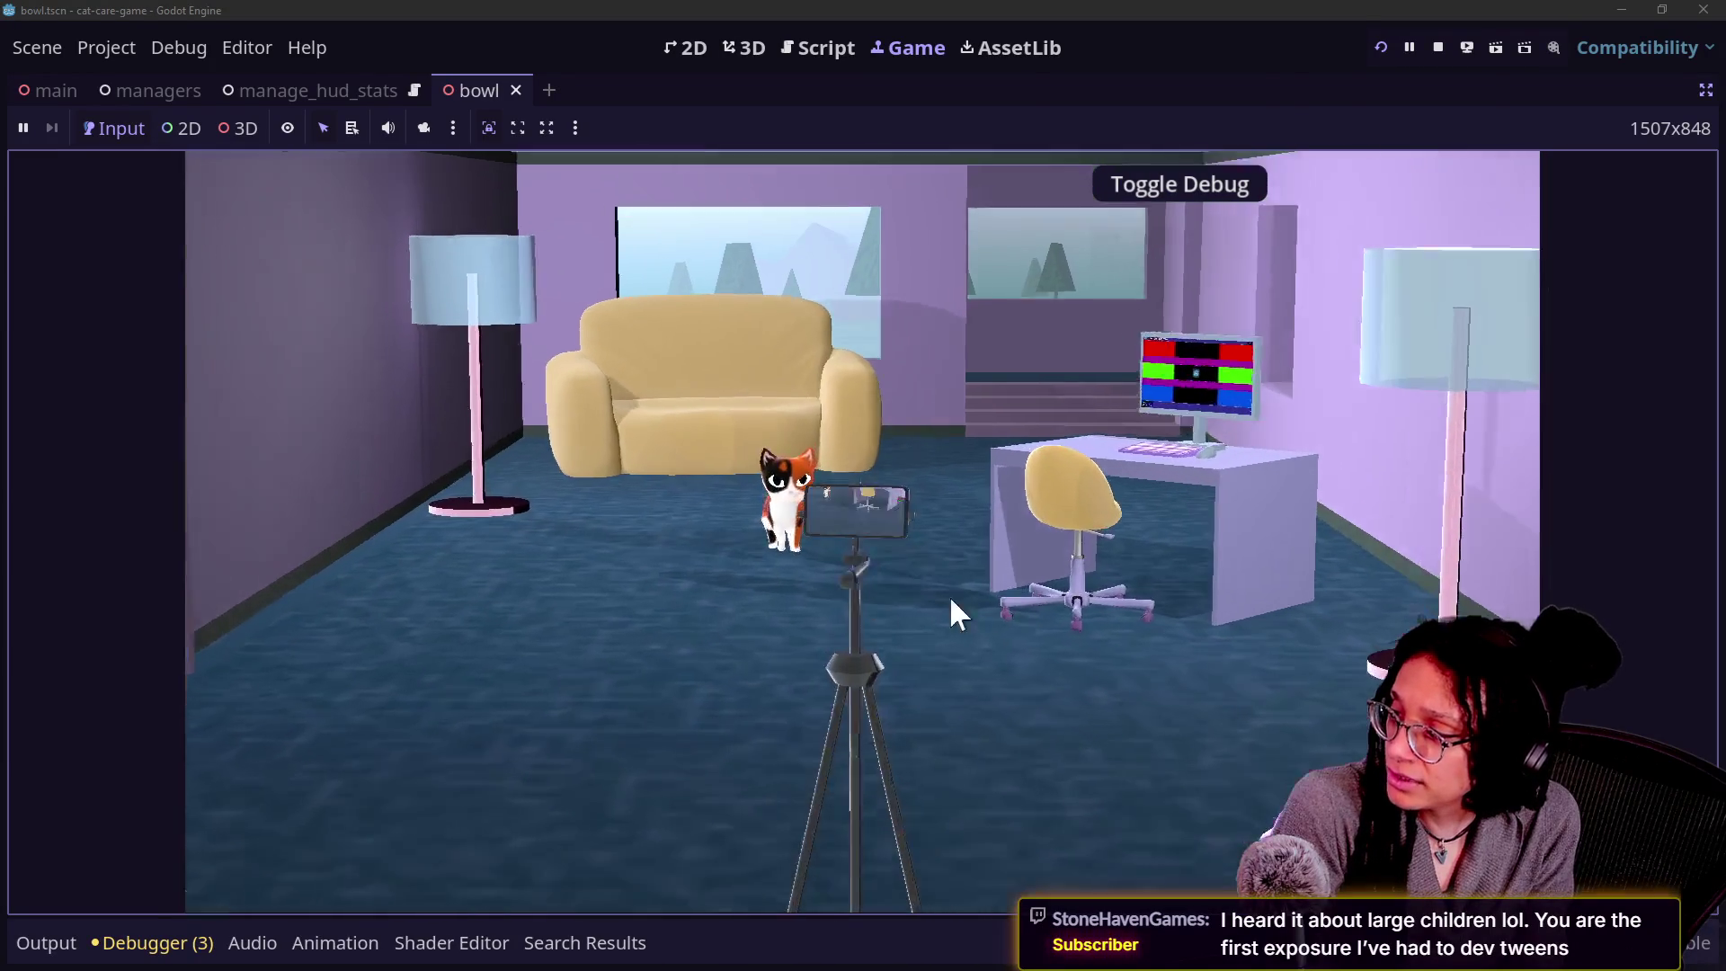
pyautogui.click(913, 560)
pyautogui.click(1152, 764)
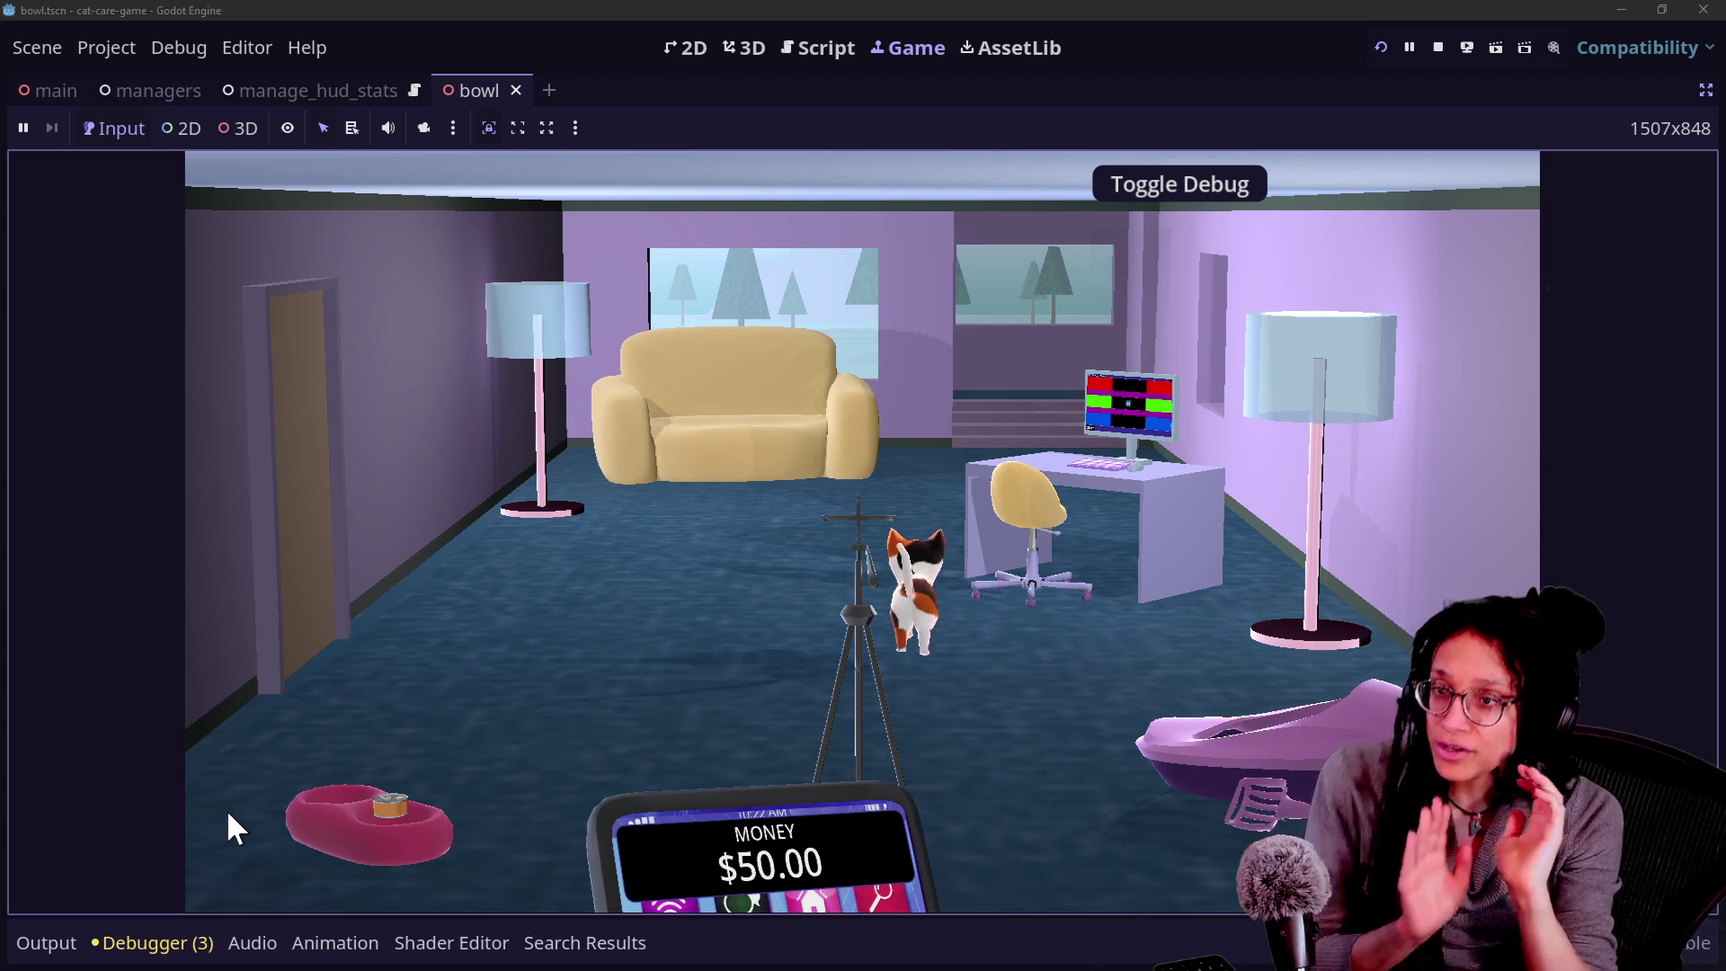
pyautogui.click(377, 820)
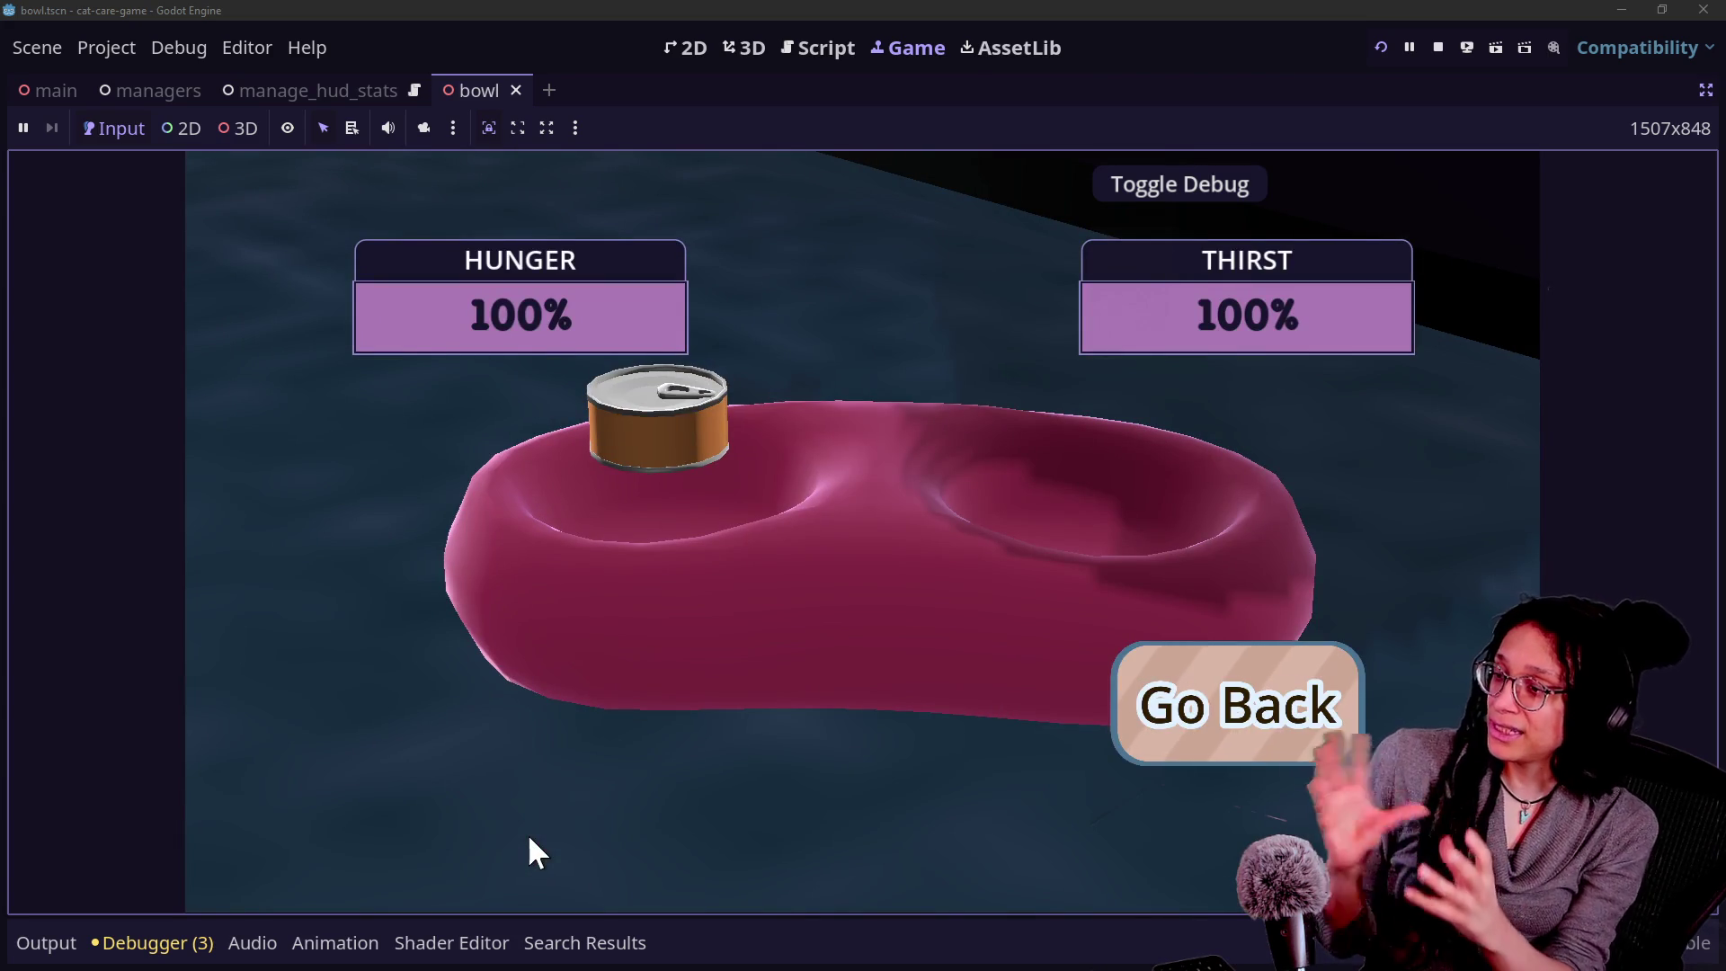
pyautogui.click(1233, 730)
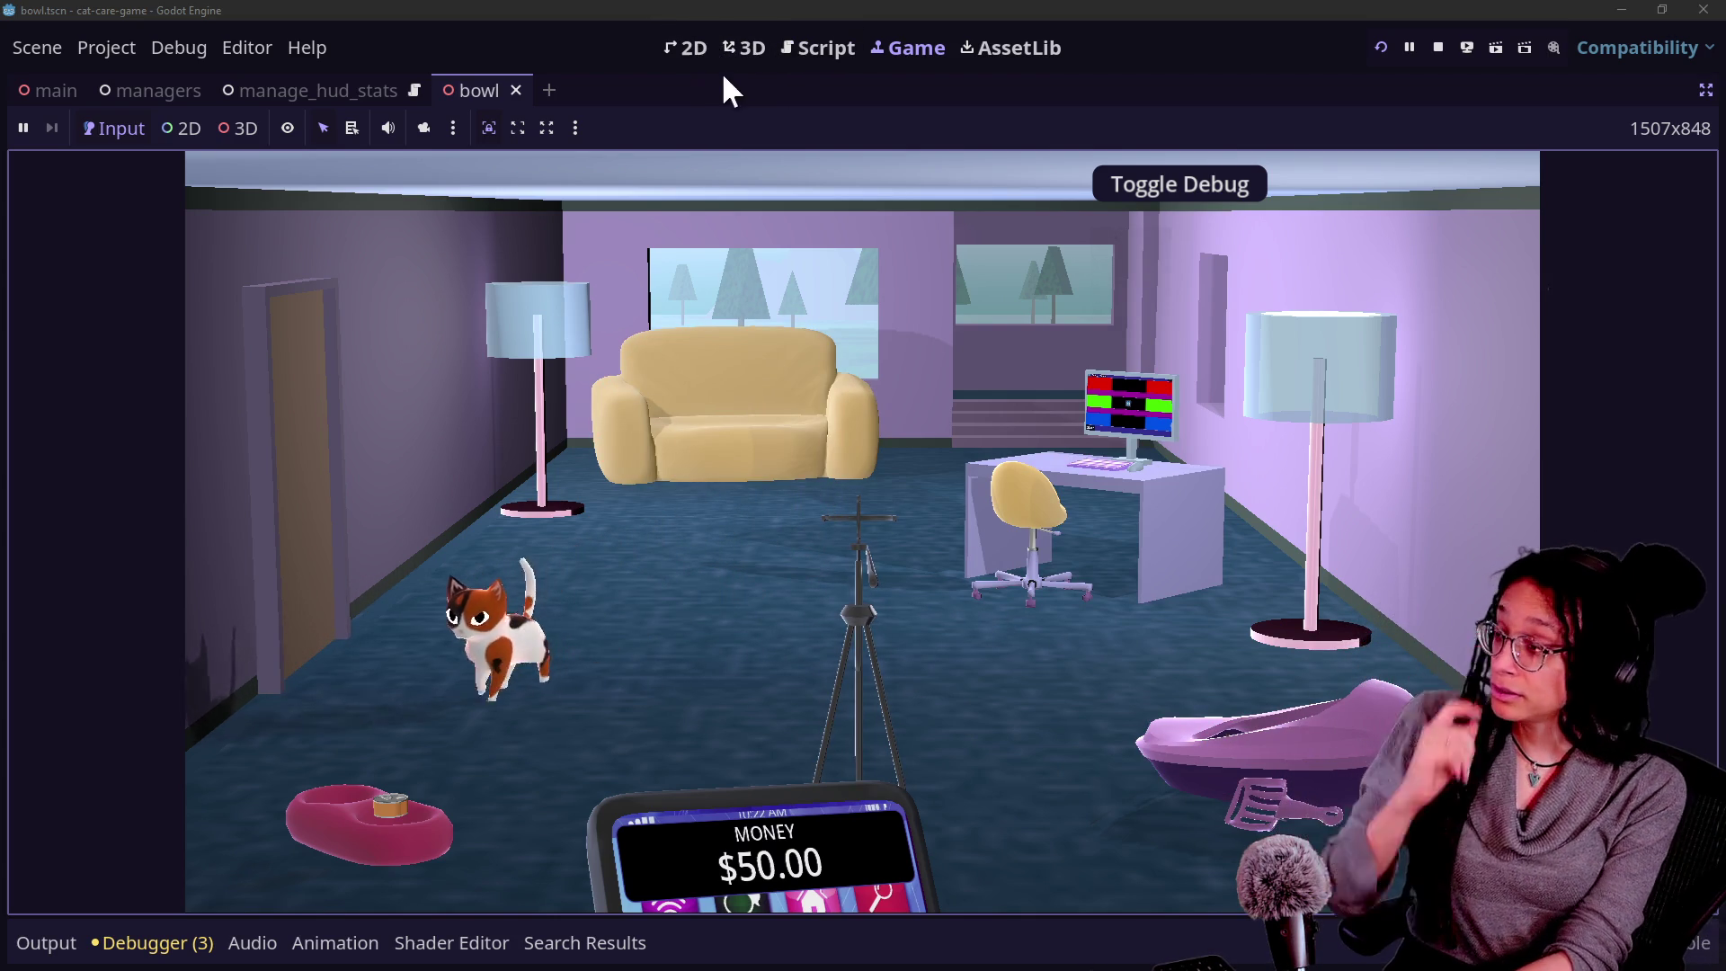
# In the script editor, quick-open a search for 'camera' and open camera.gd.
pyautogui.click(831, 50)
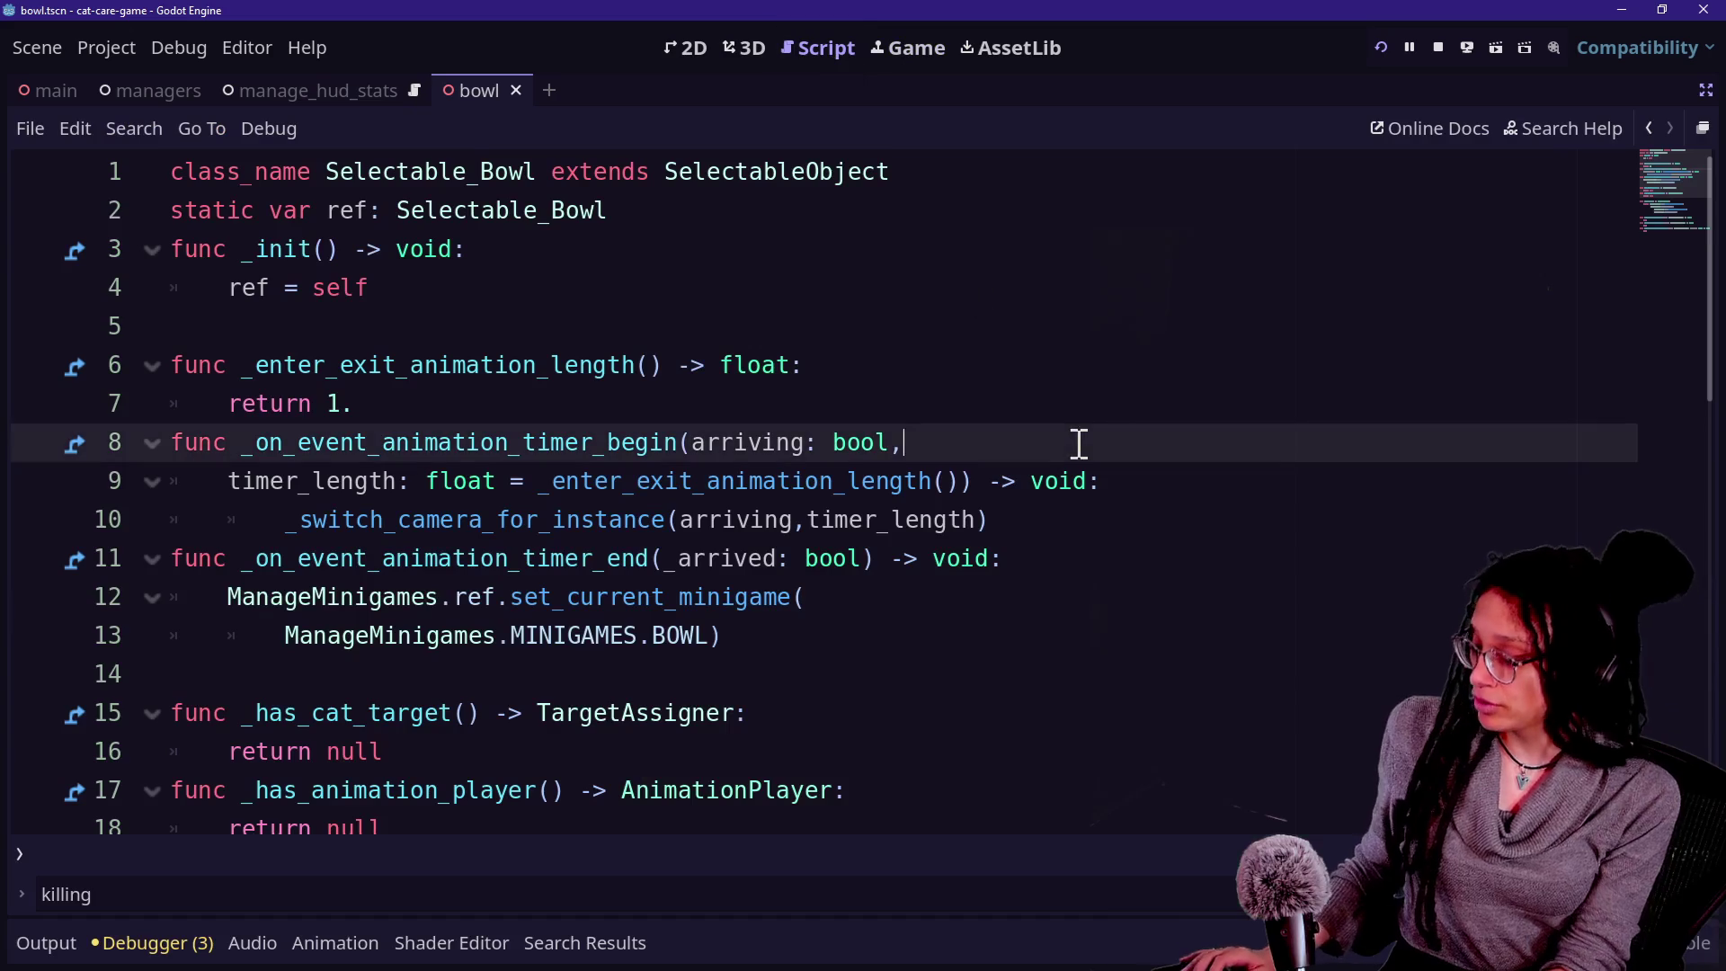
pyautogui.hotkey('shift', 'alt', 'o')
pyautogui.press('Up')
pyautogui.press('Up')
pyautogui.press('Up')
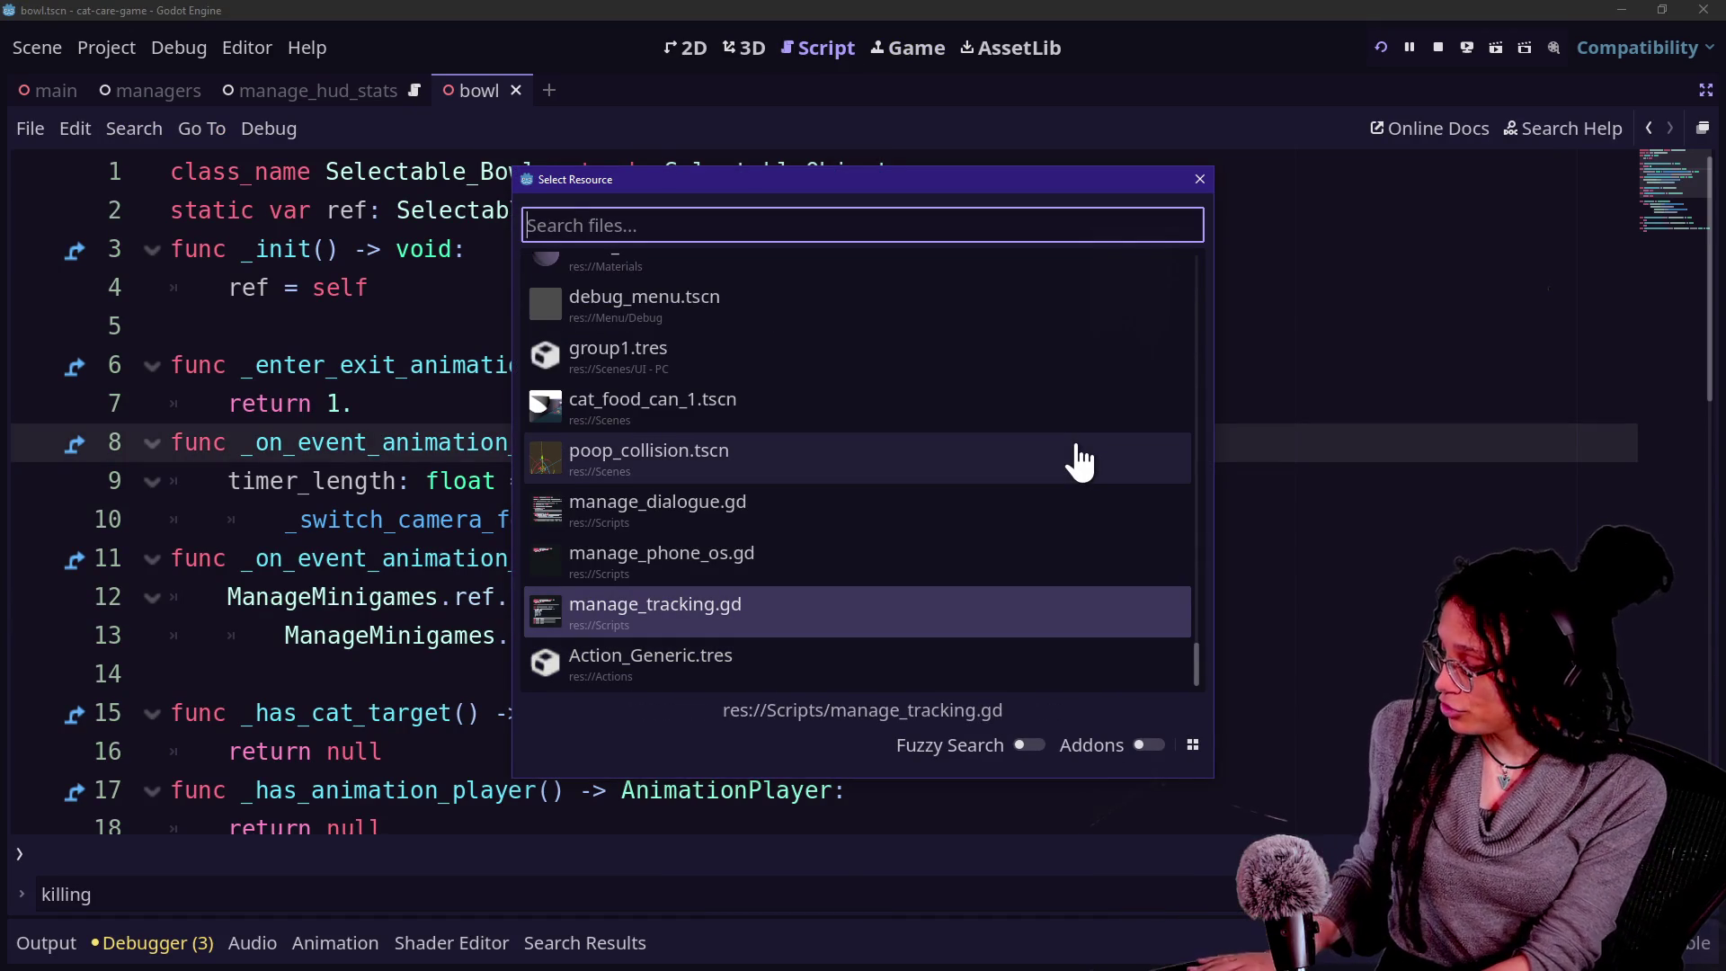
pyautogui.press('Down')
pyautogui.press('Down')
pyautogui.write('camera')
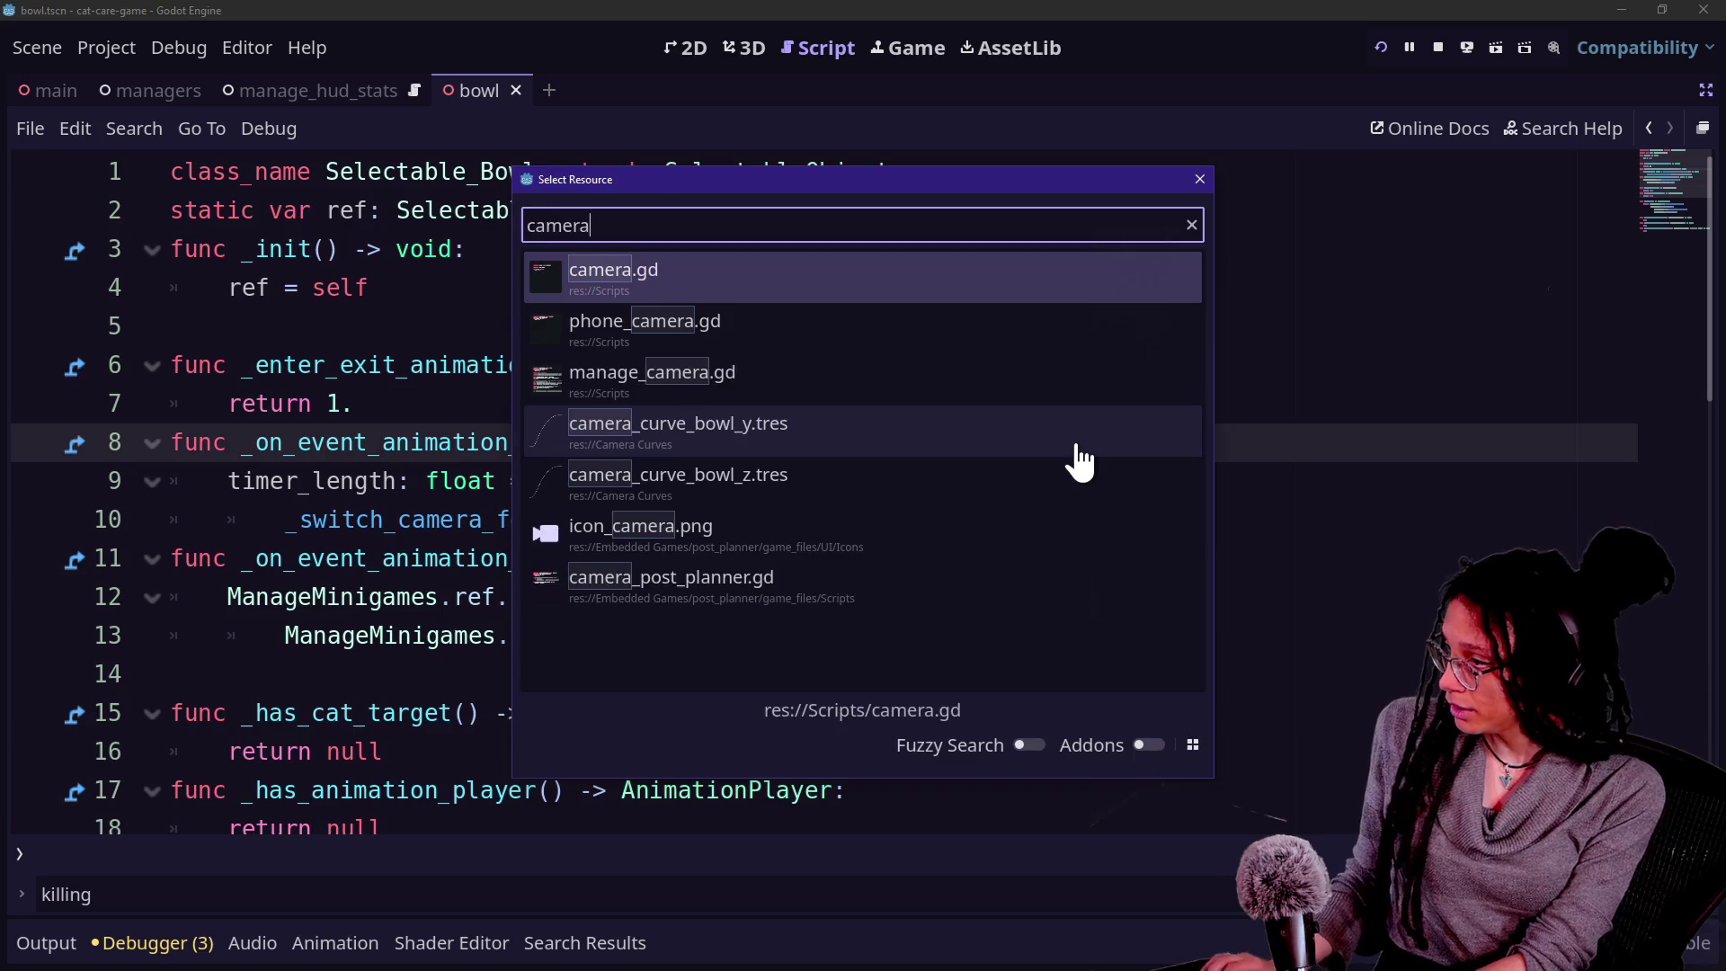
pyautogui.press('Return')
pyautogui.click(774, 326)
# Quick-open again with 'camera' and open manage_camera.gd, toggling distraction-free mode.
pyautogui.hotkey('alt', 'shift', 'o')
pyautogui.press('Down')
pyautogui.press('Down')
pyautogui.press('Down')
pyautogui.press('Down')
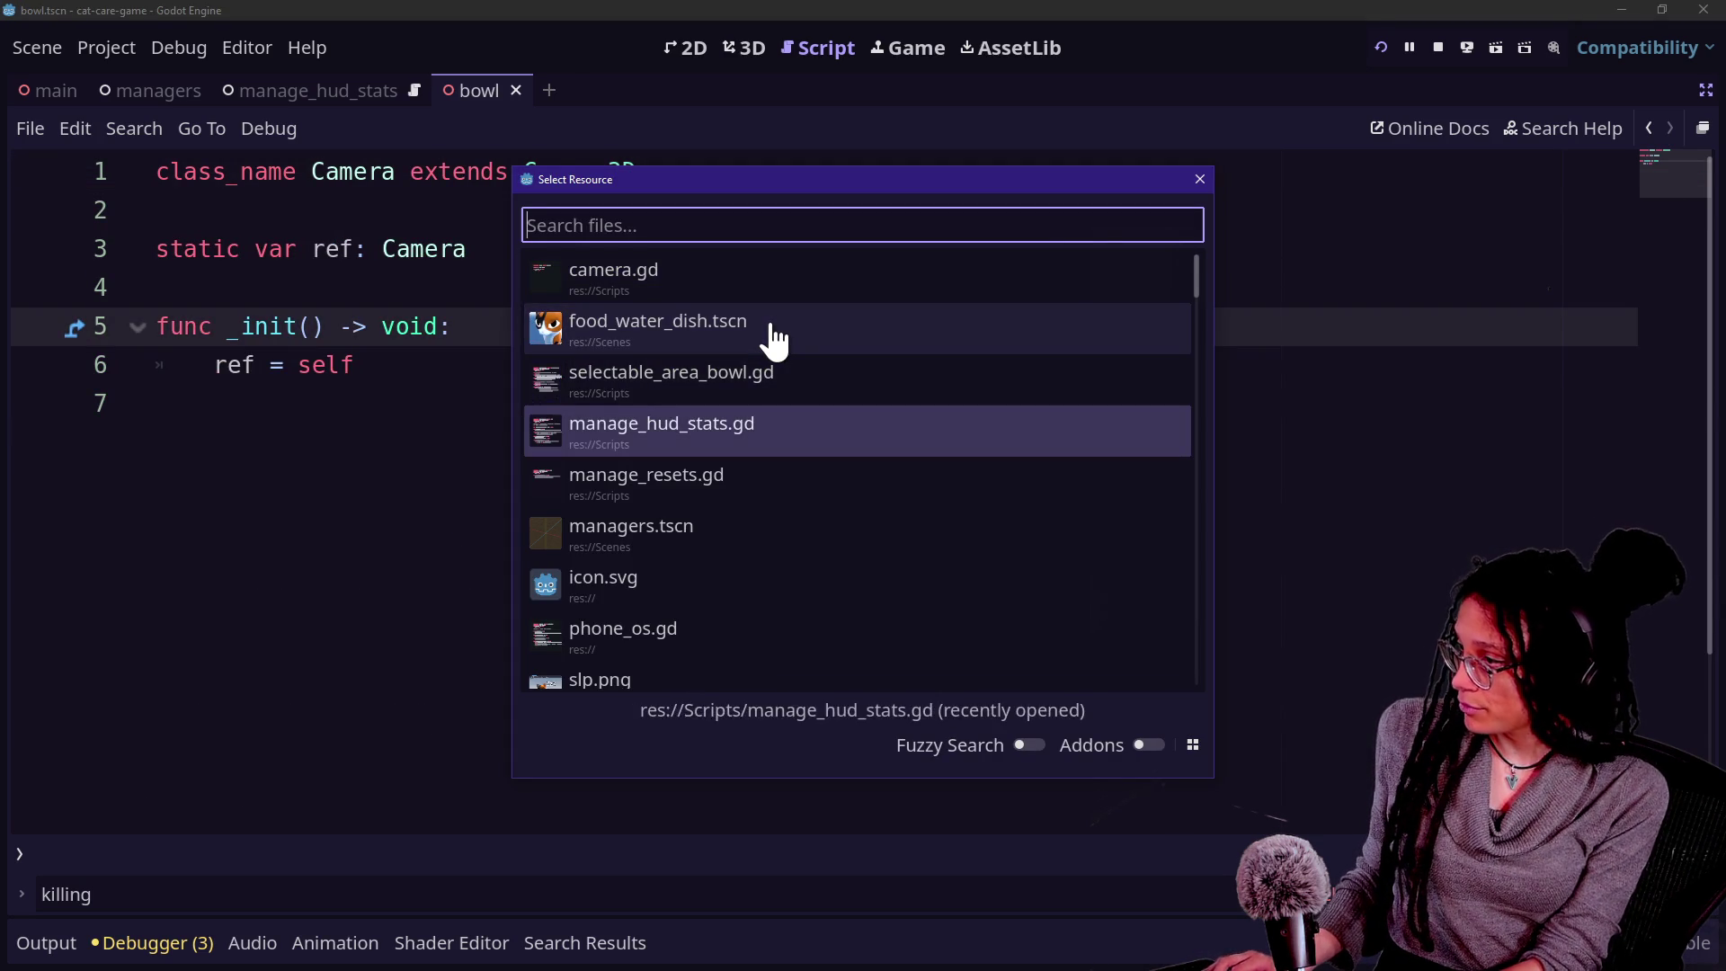
pyautogui.write('camera')
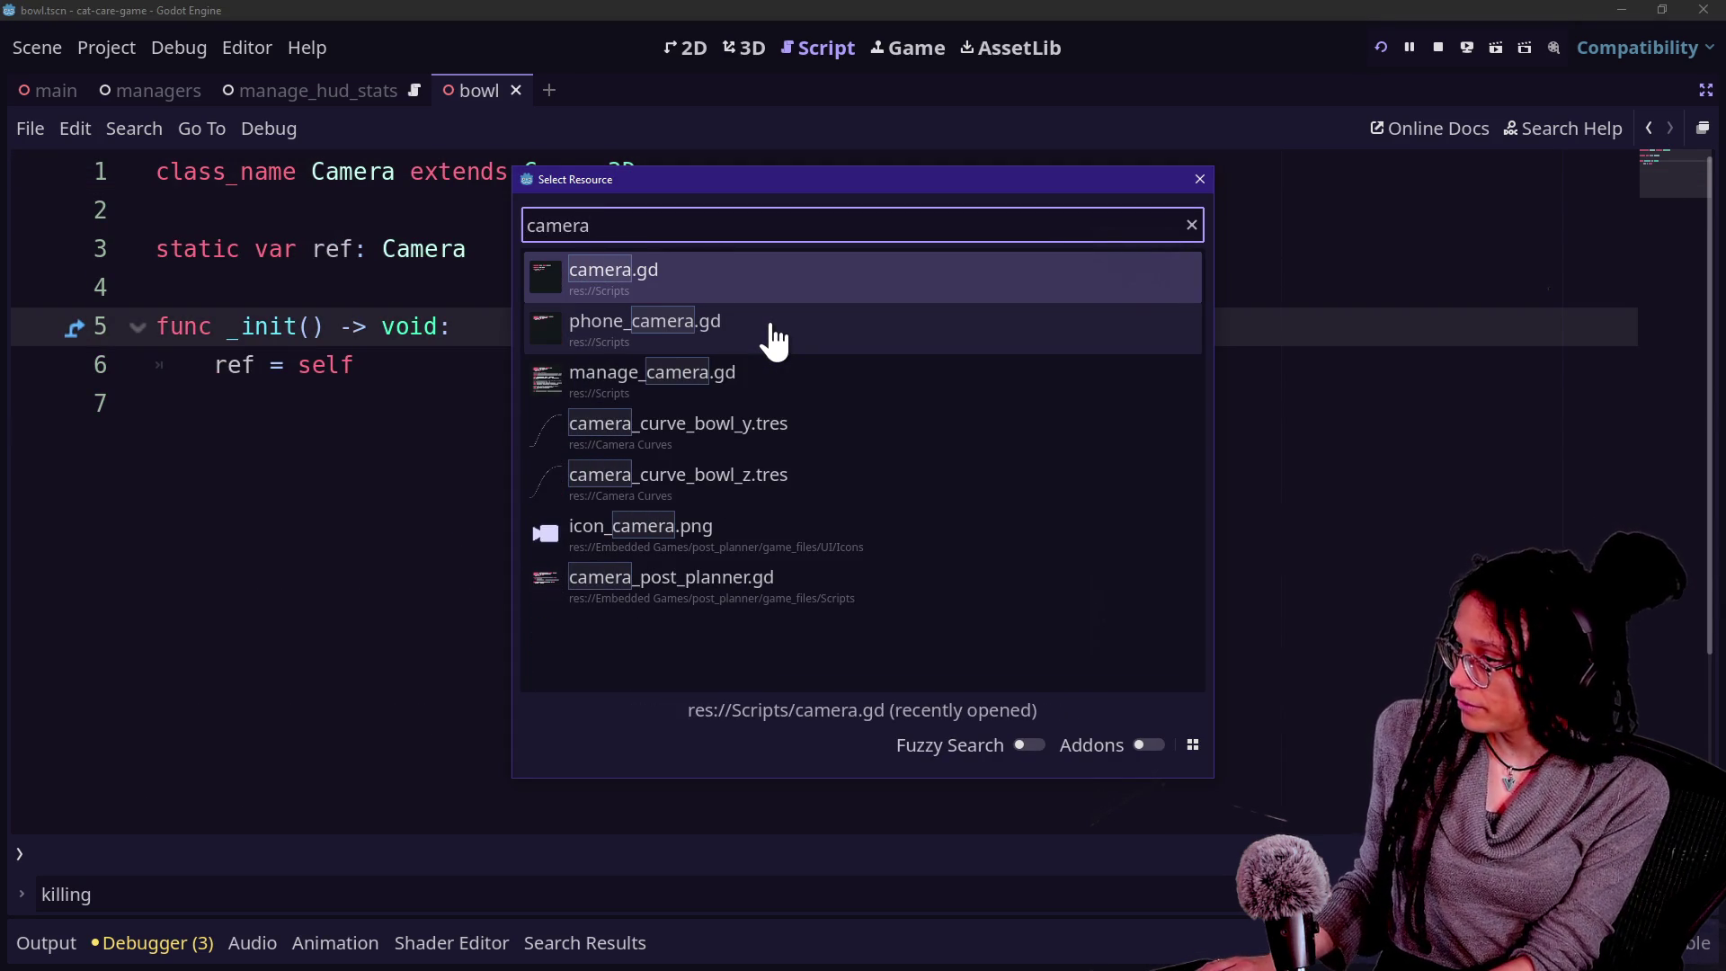
pyautogui.press('Down')
pyautogui.press('Down')
pyautogui.press('Down')
pyautogui.press('Up')
pyautogui.press('Up')
pyautogui.press('Down')
pyautogui.press('Return')
pyautogui.click(636, 354)
pyautogui.hotkey('ctrl', 'shift', 'F11')
pyautogui.hotkey('ctrl', 'shift', 'F11')
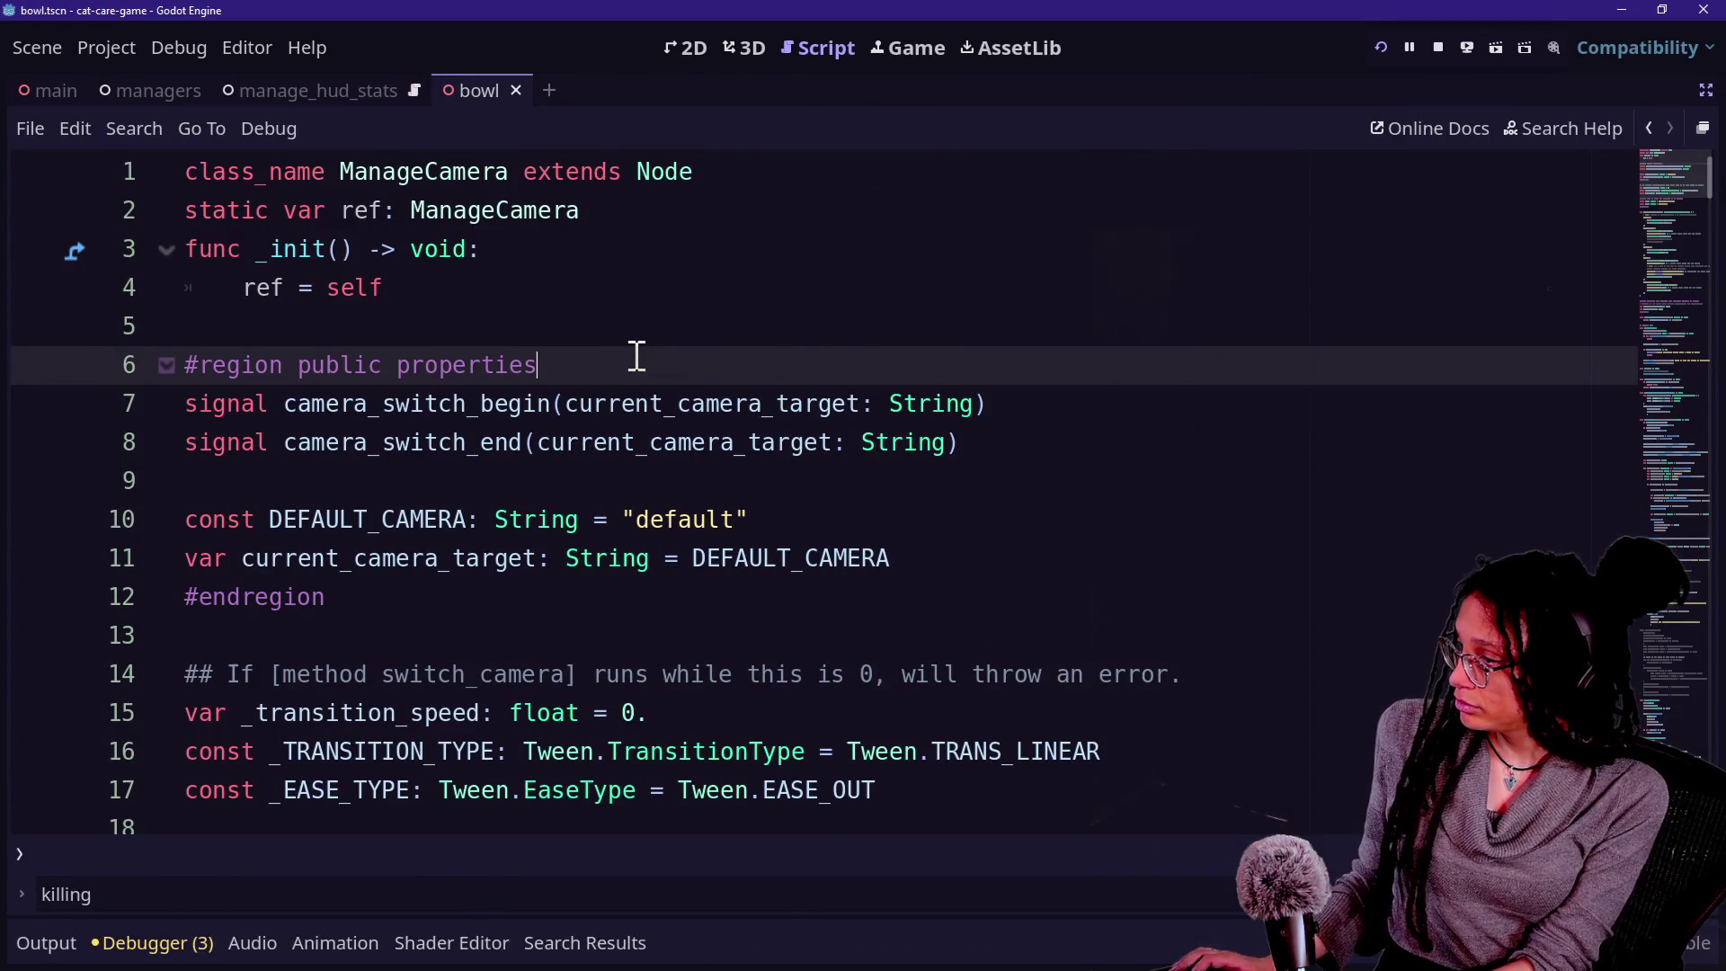
pyautogui.press('Down')
pyautogui.press('Down')
pyautogui.press('Down')
pyautogui.press('Down')
pyautogui.press('Down')
pyautogui.click(645, 481)
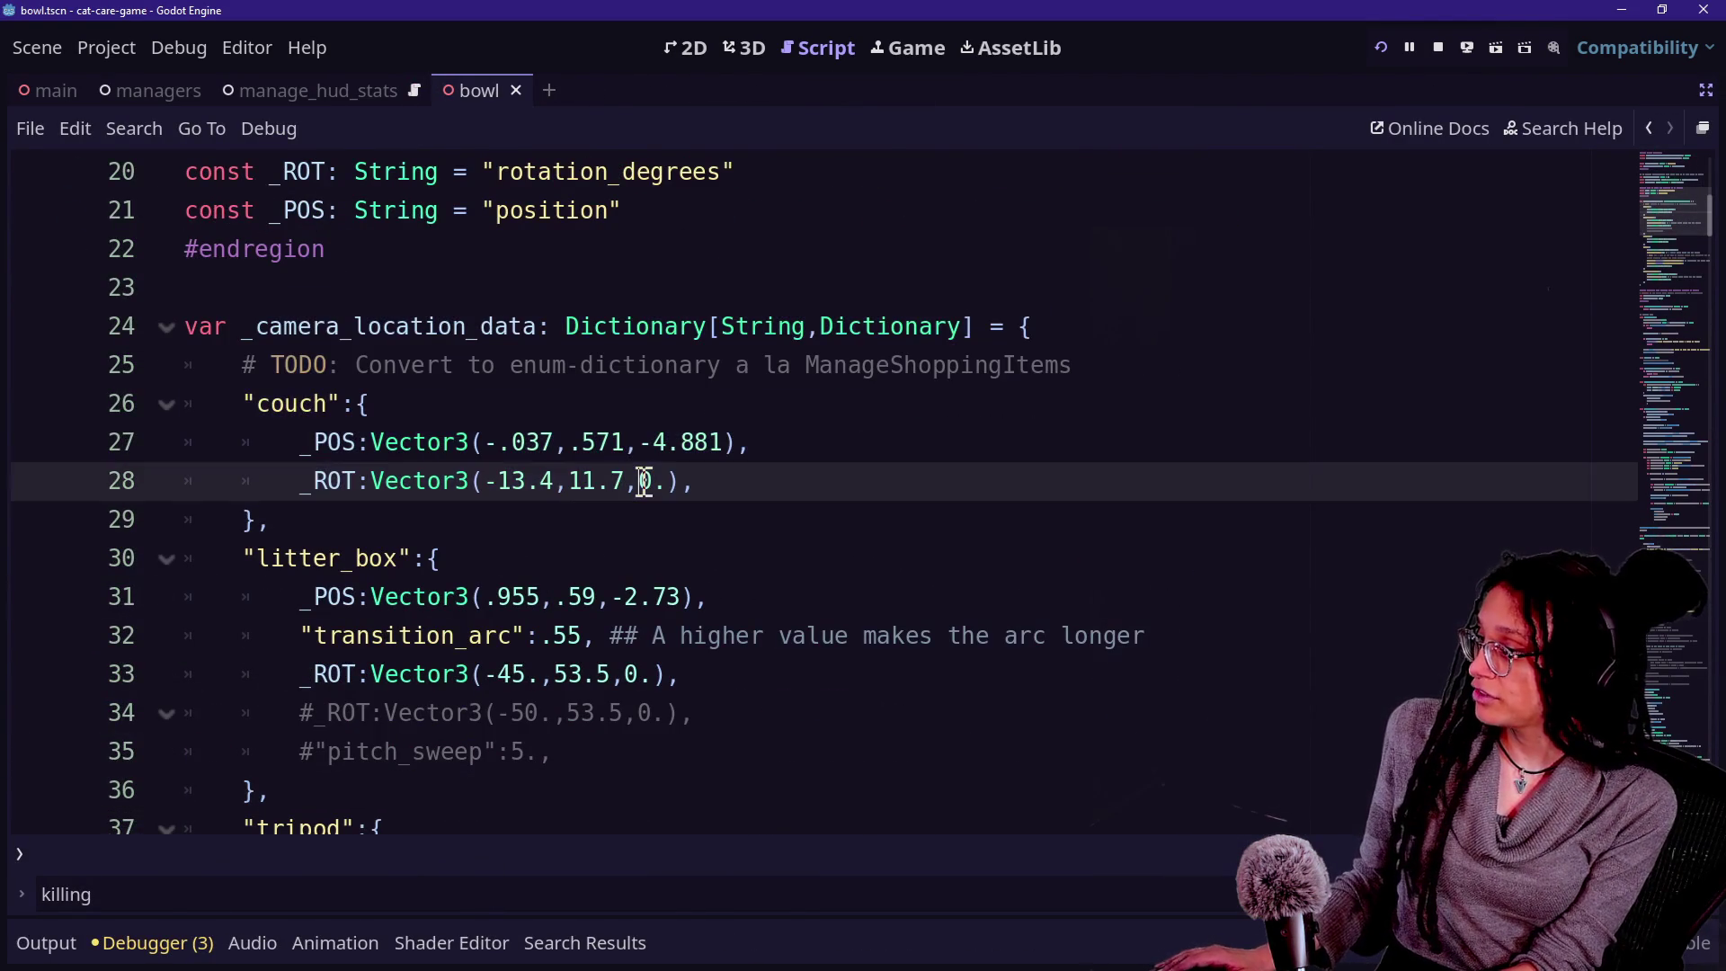
pyautogui.press('Down')
pyautogui.press('Down')
pyautogui.press('Down')
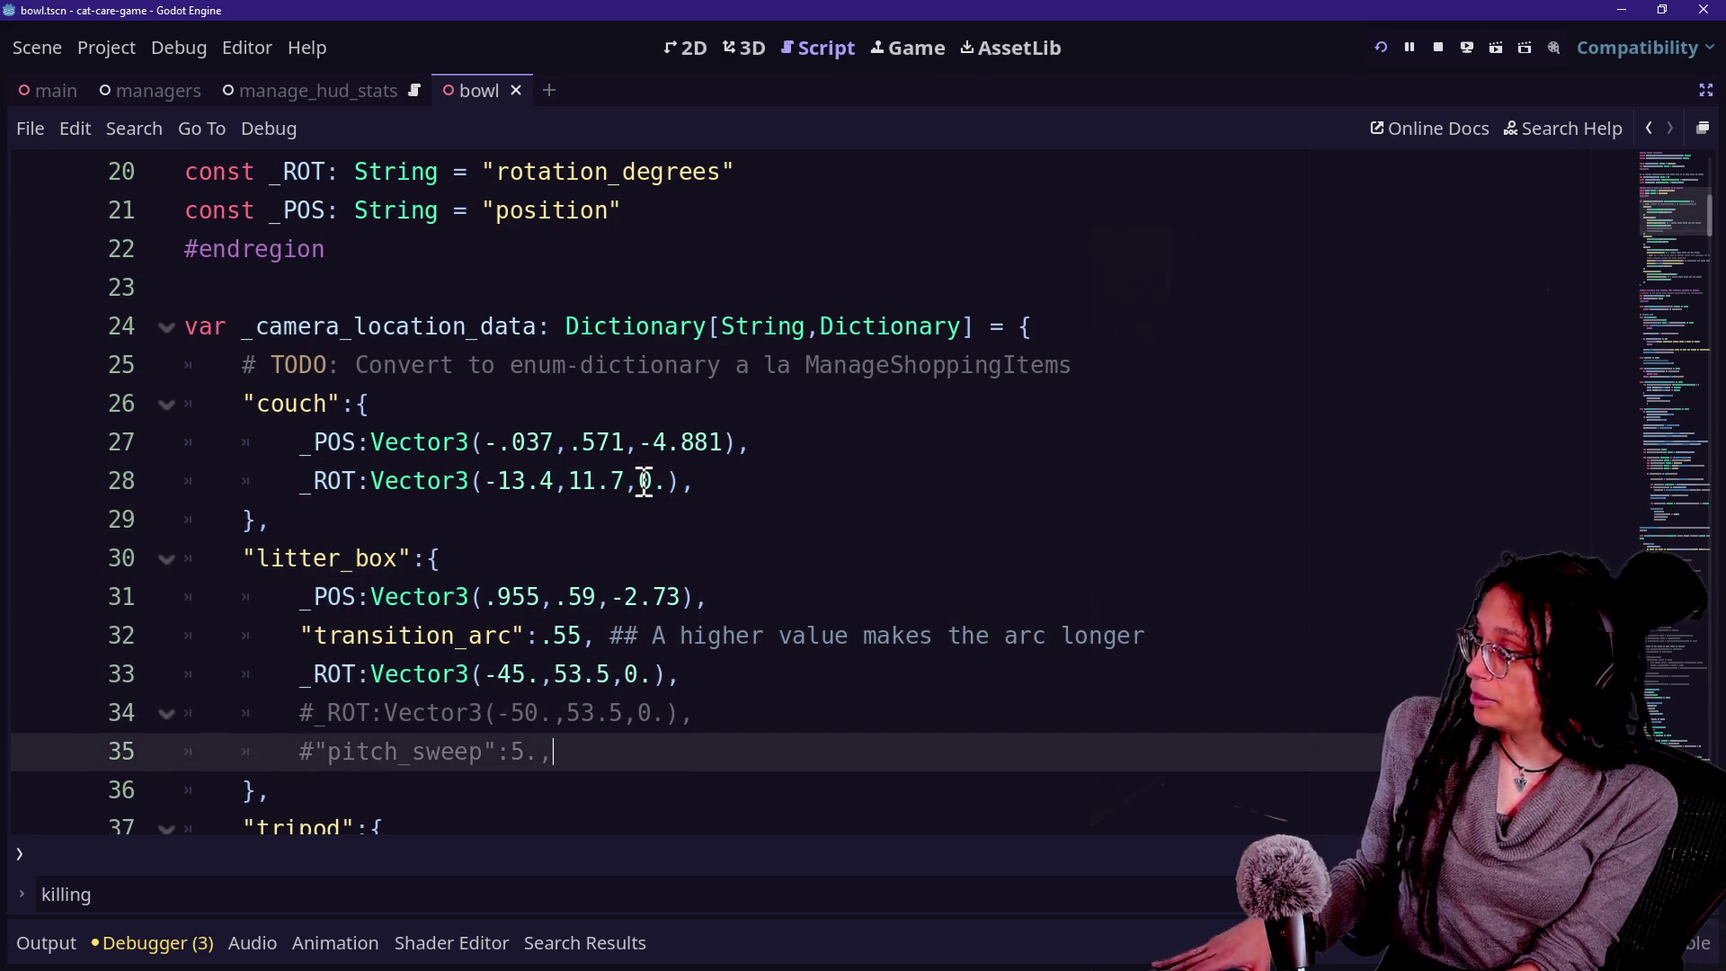
pyautogui.write('`')
pyautogui.press('BackSpace')
pyautogui.moveTo(135, 411)
pyautogui.mouseDown()
pyautogui.moveTo(794, 458)
pyautogui.moveTo(764, 414)
pyautogui.mouseUp()
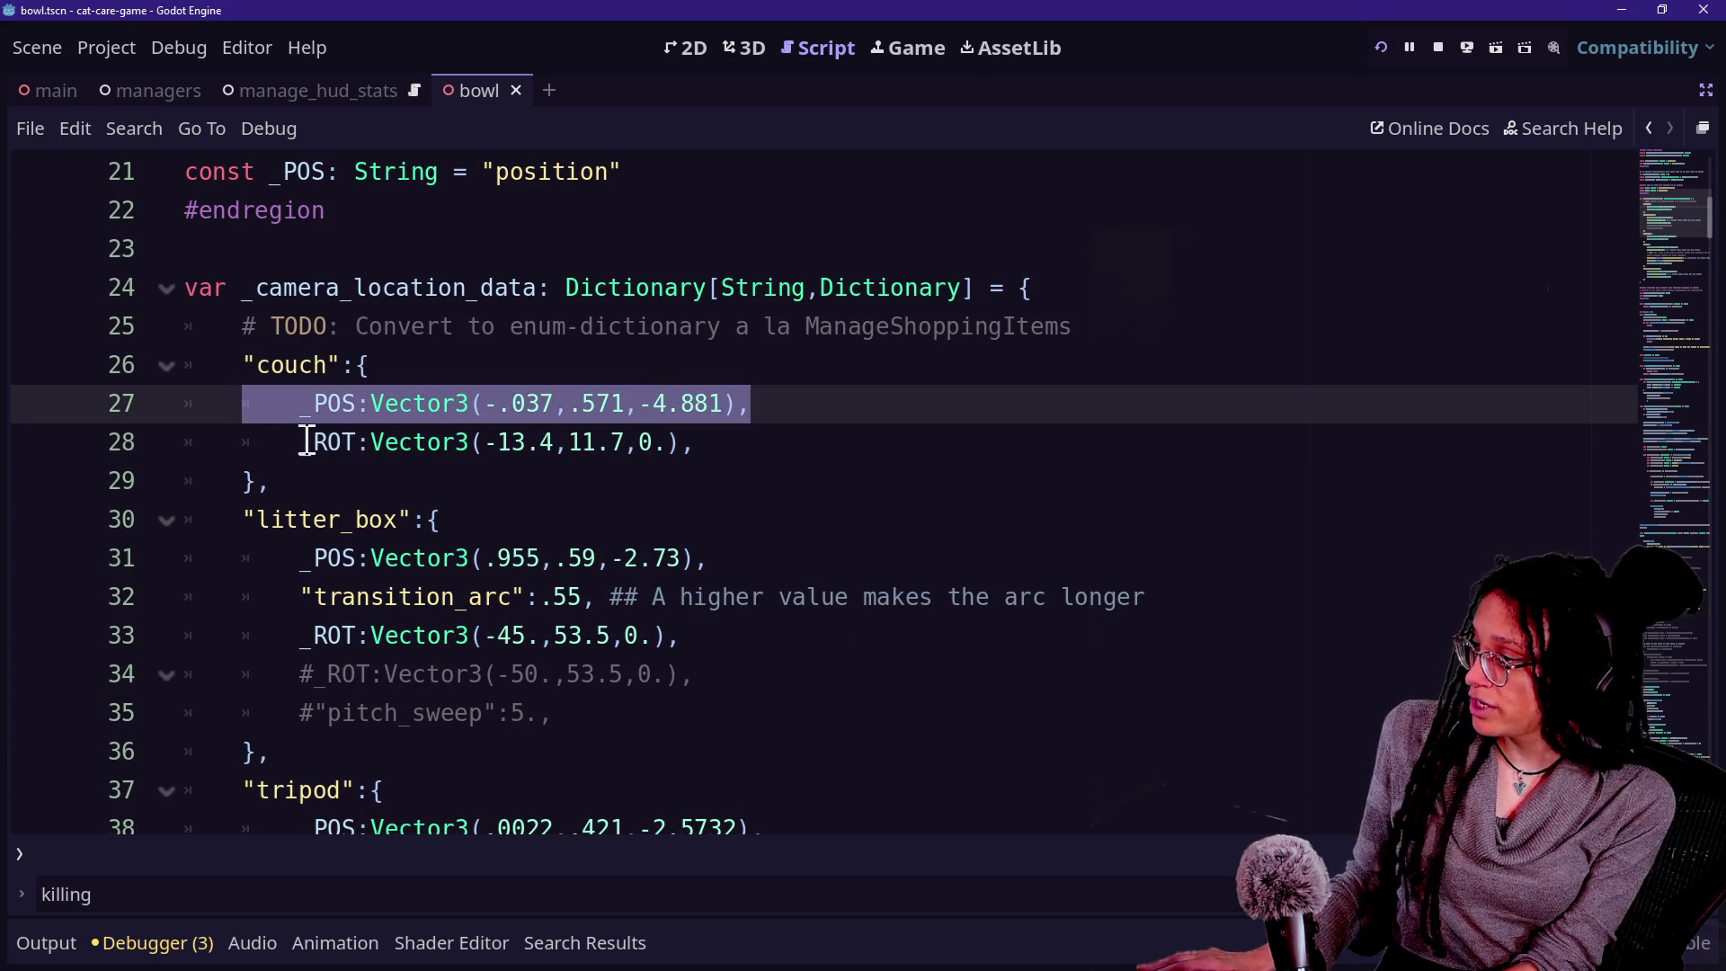
pyautogui.moveTo(307, 441); pyautogui.dragTo(721, 441)
pyautogui.click(723, 441)
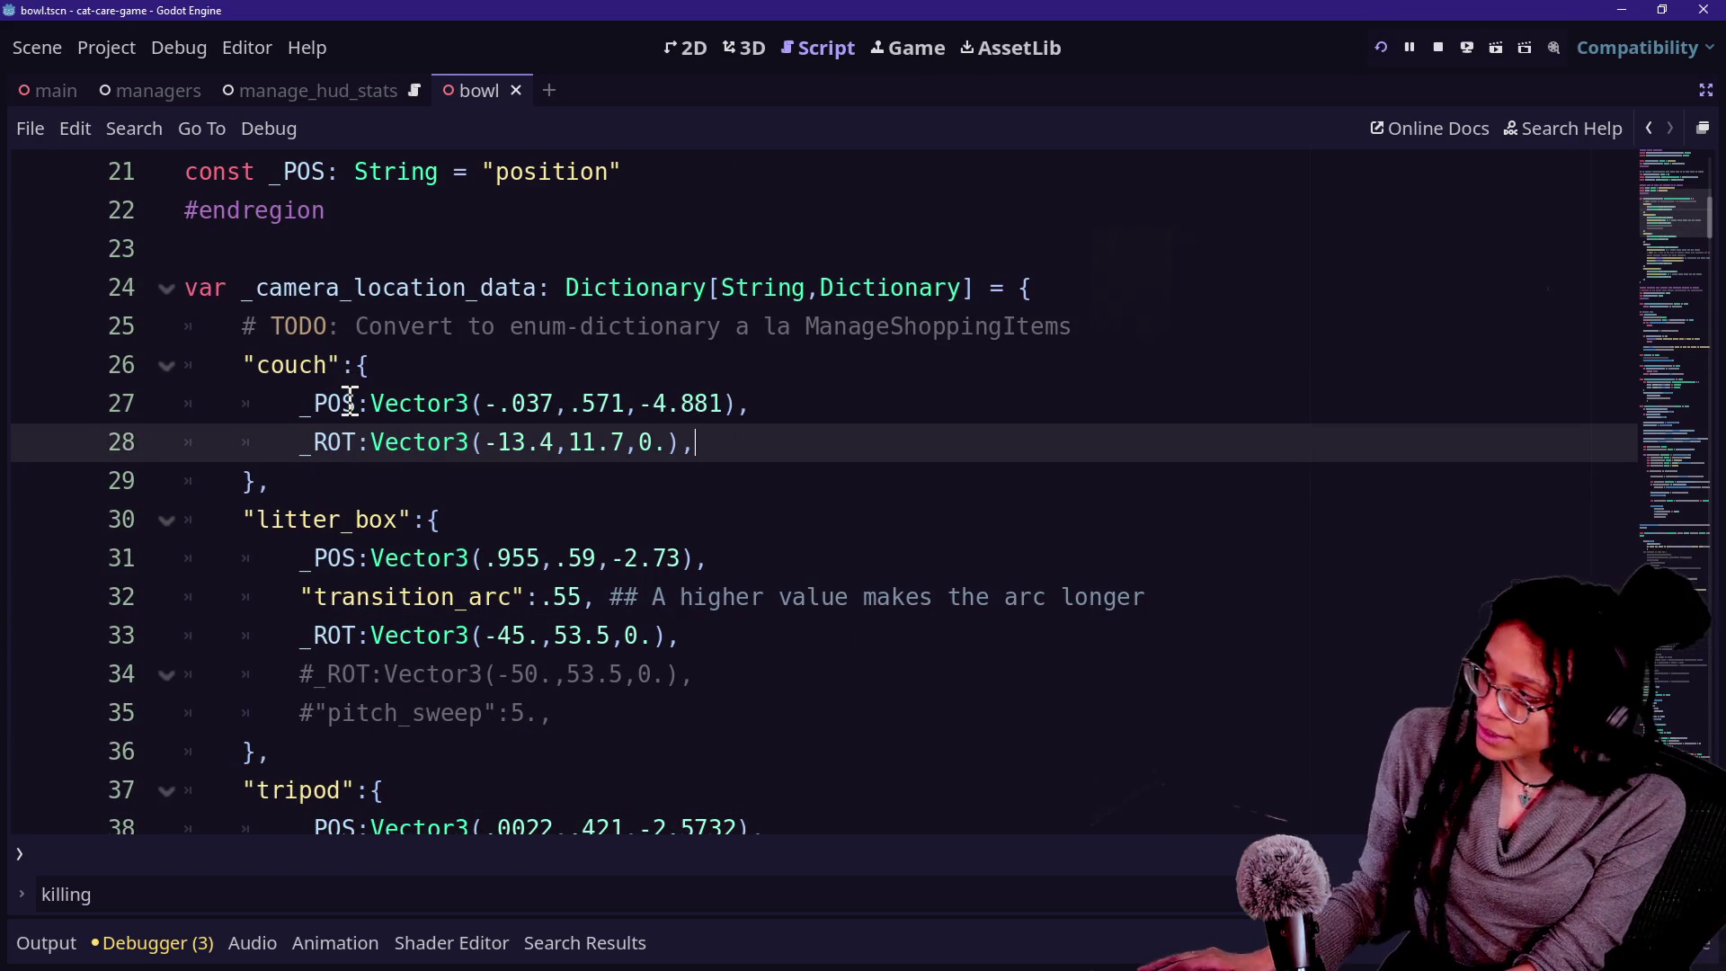
pyautogui.moveTo(298, 412); pyautogui.dragTo(806, 404)
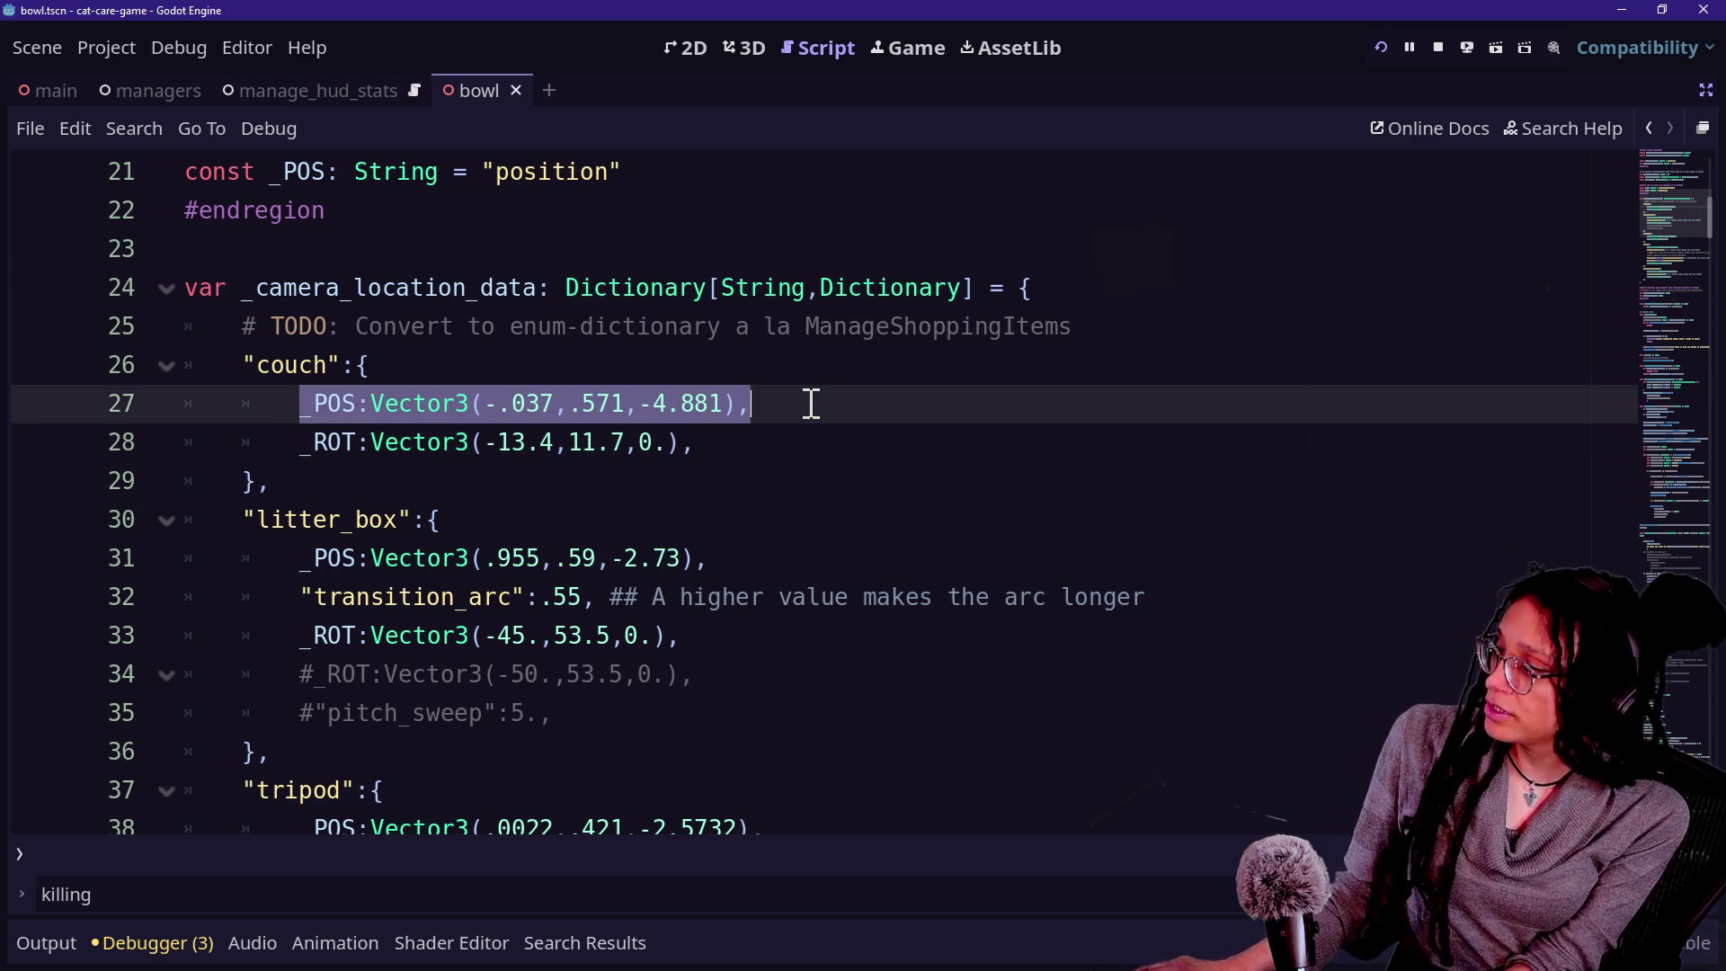
pyautogui.click(811, 403)
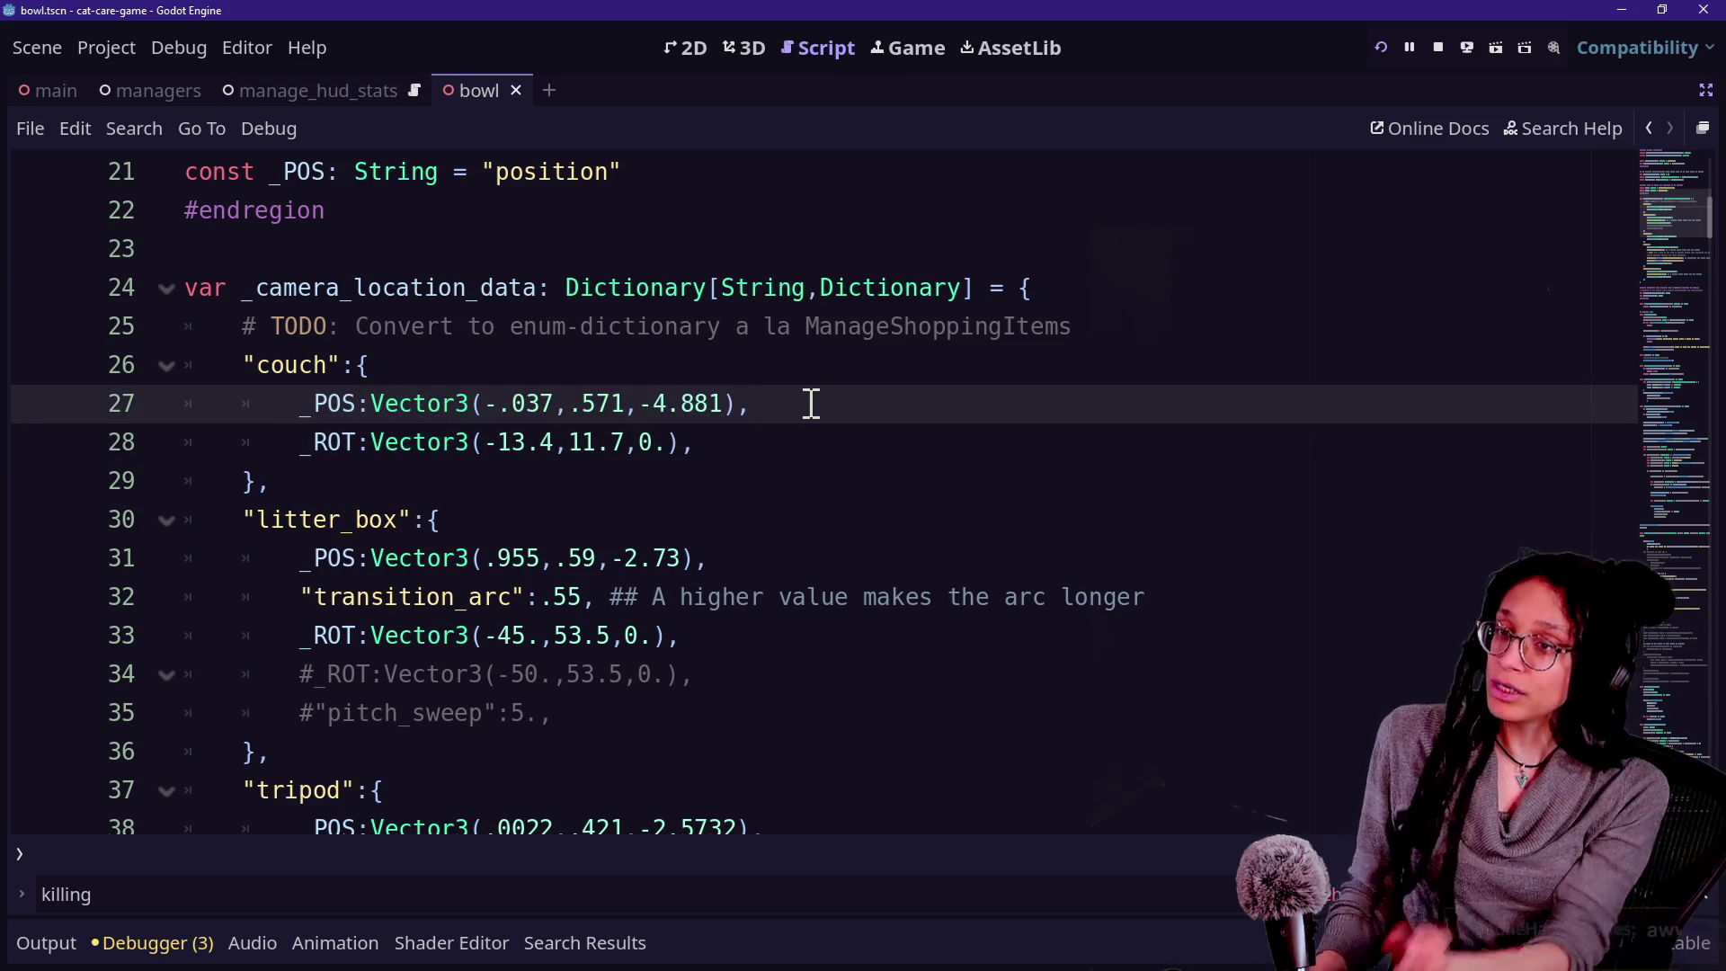
pyautogui.moveTo(316, 433); pyautogui.dragTo(771, 417)
pyautogui.click(775, 419)
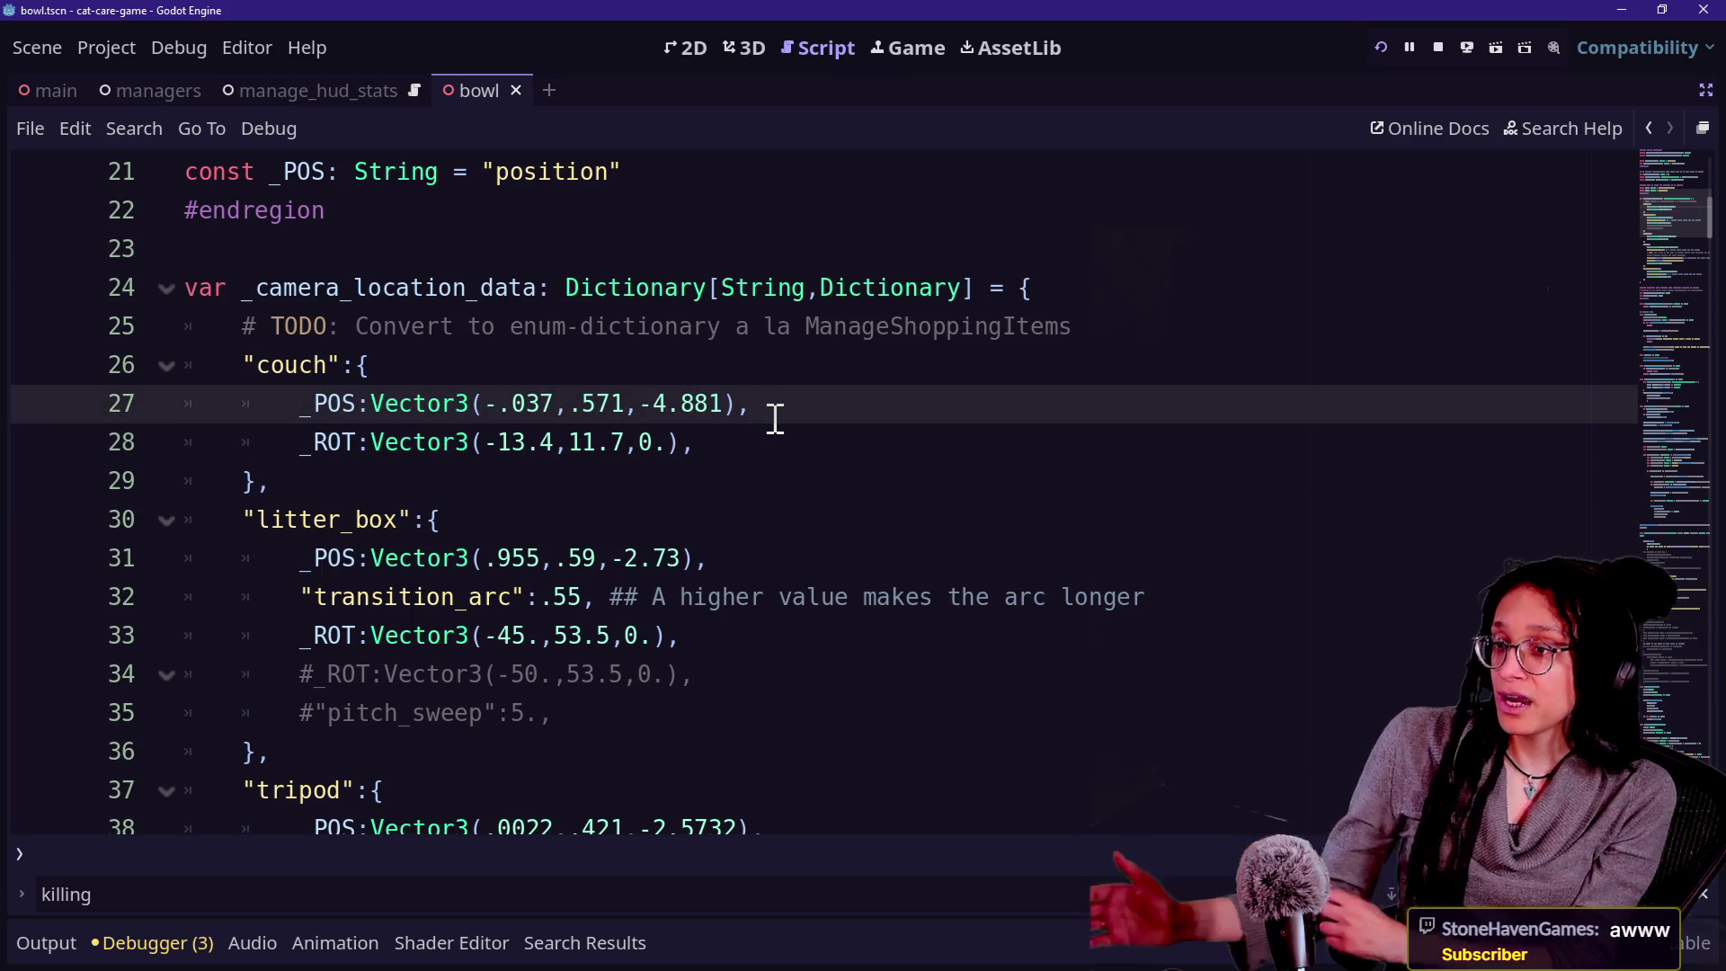
pyautogui.scroll(-13, 827, 330)
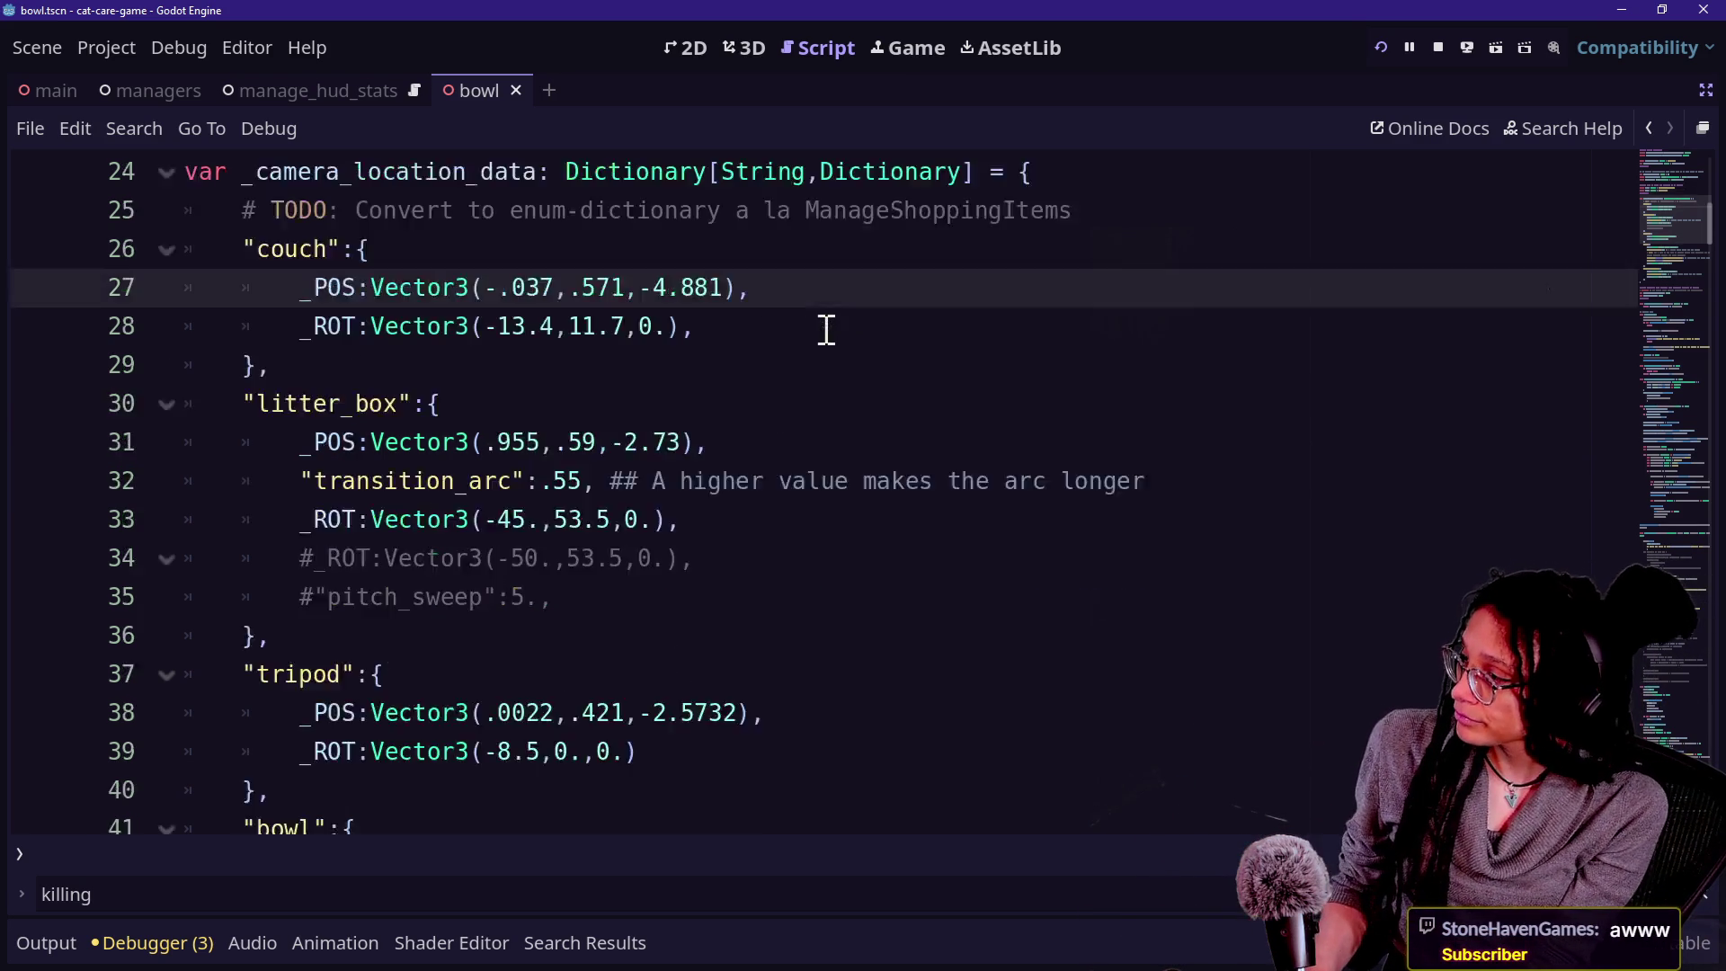
pyautogui.scroll(-6, 826, 330)
pyautogui.scroll(13, 826, 330)
pyautogui.scroll(-3, 827, 330)
pyautogui.scroll(-8, 826, 330)
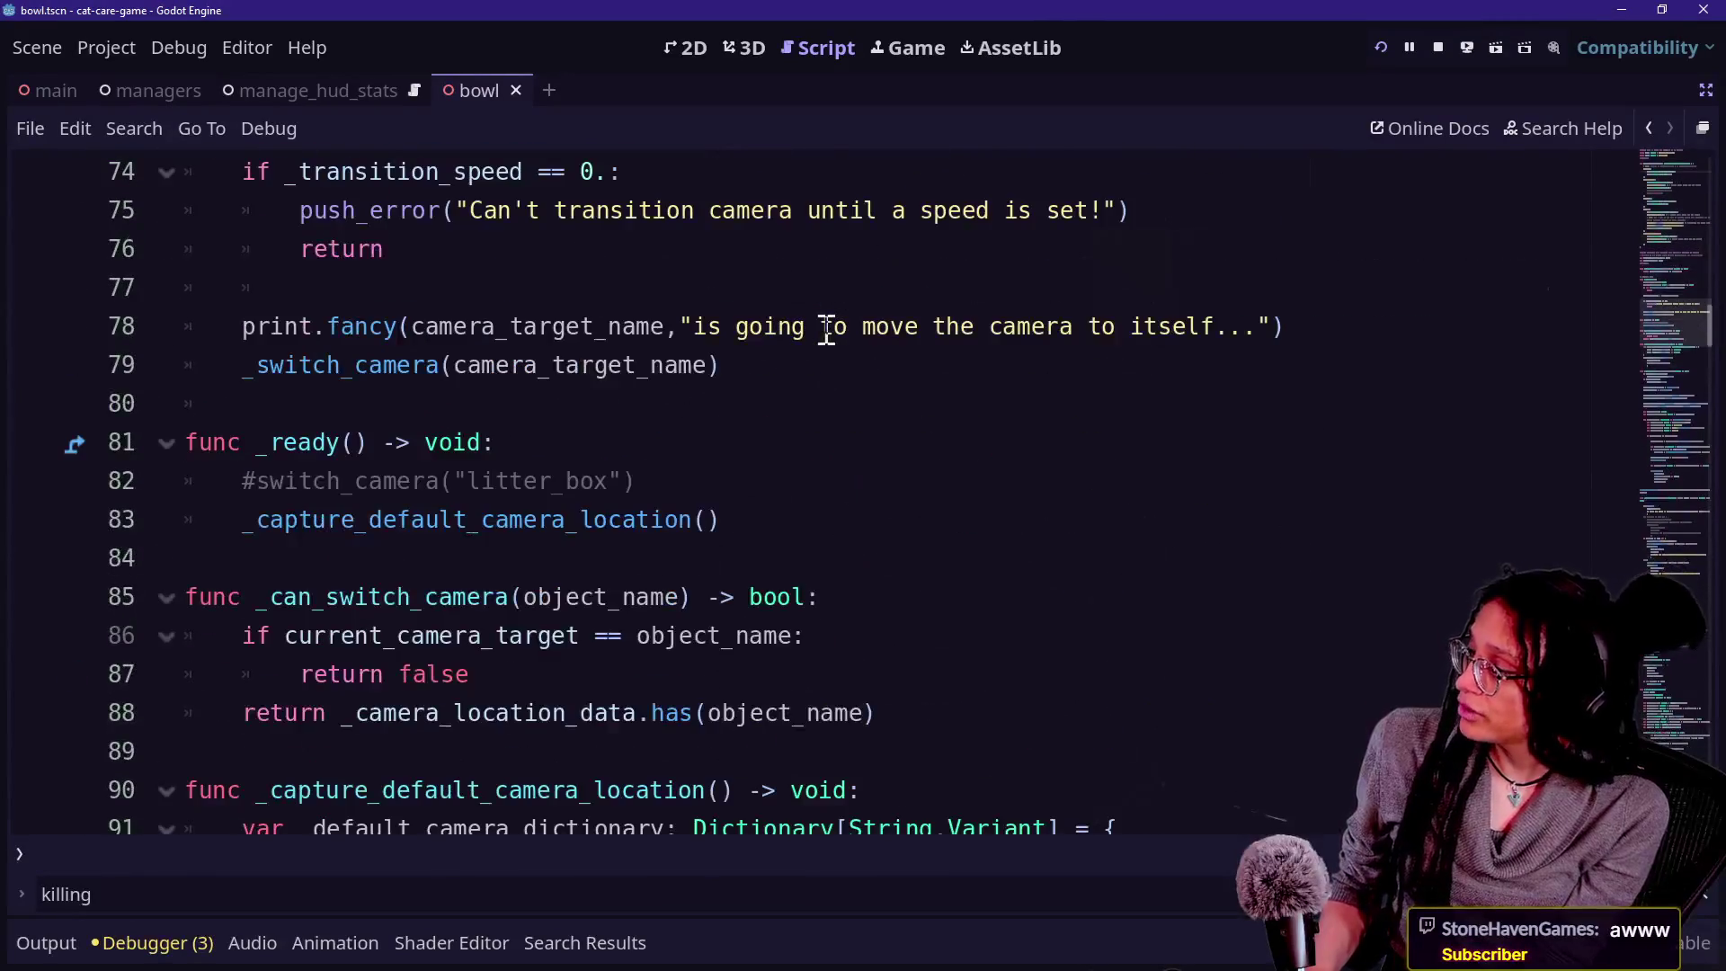
pyautogui.click(827, 330)
pyautogui.press('Down')
pyautogui.press('Down')
pyautogui.press('Down')
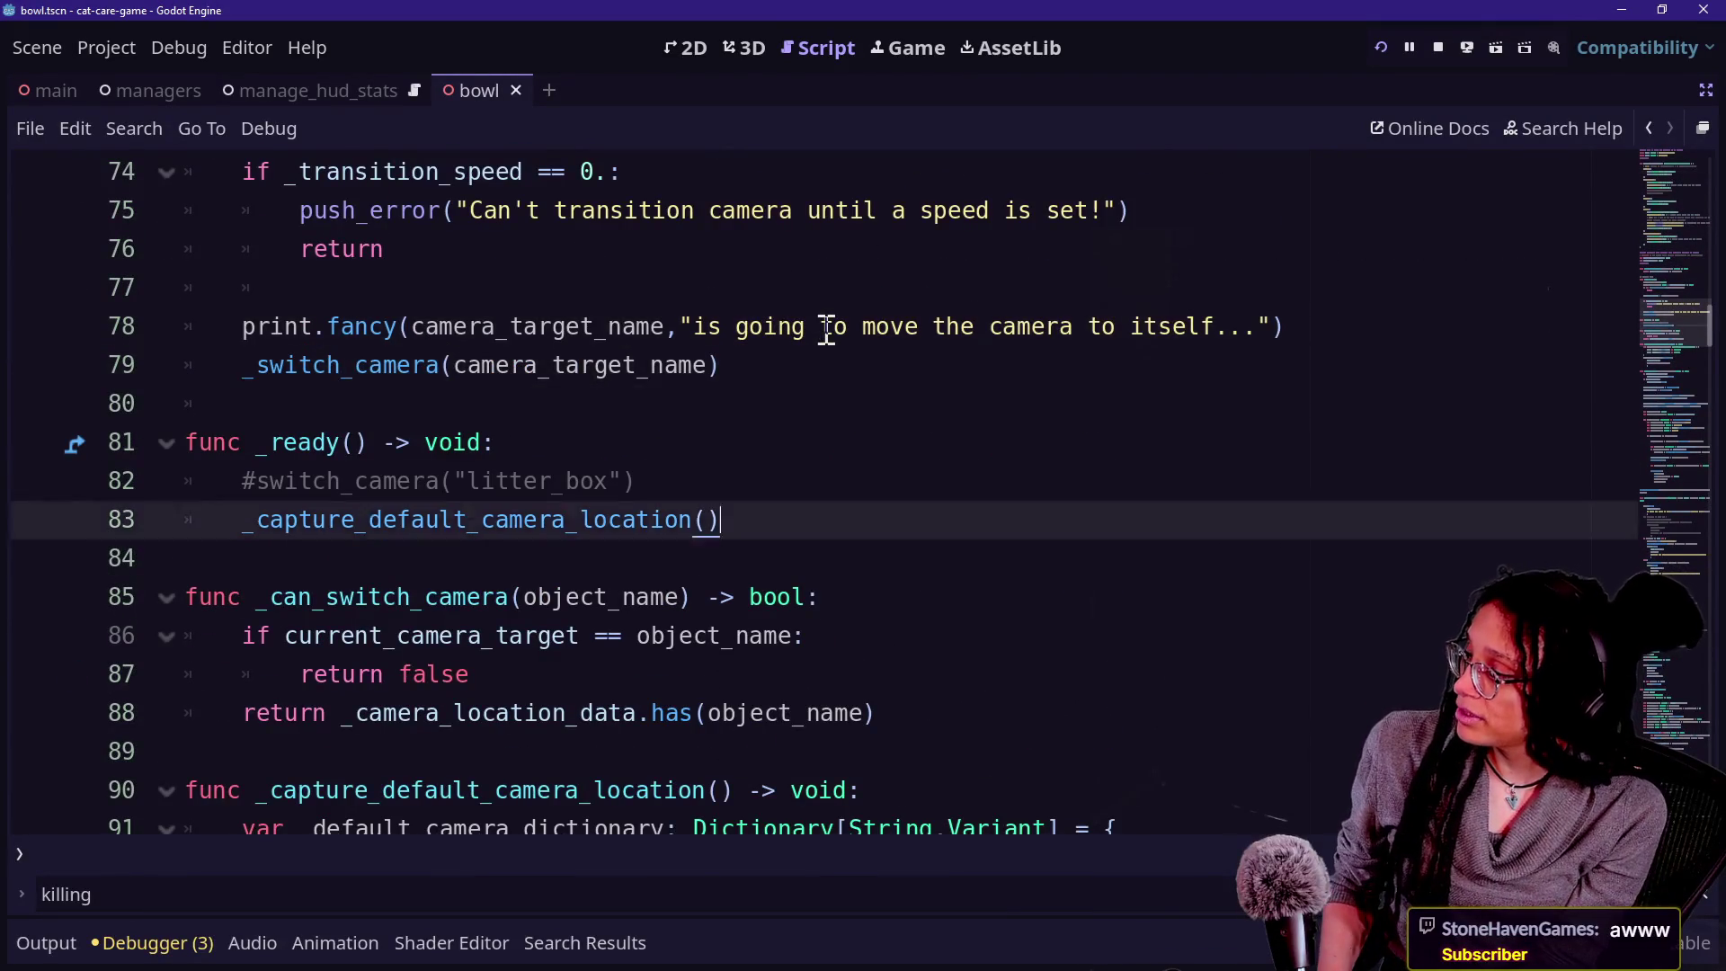
pyautogui.press('Down')
pyautogui.press('Down')
pyautogui.press('Down')
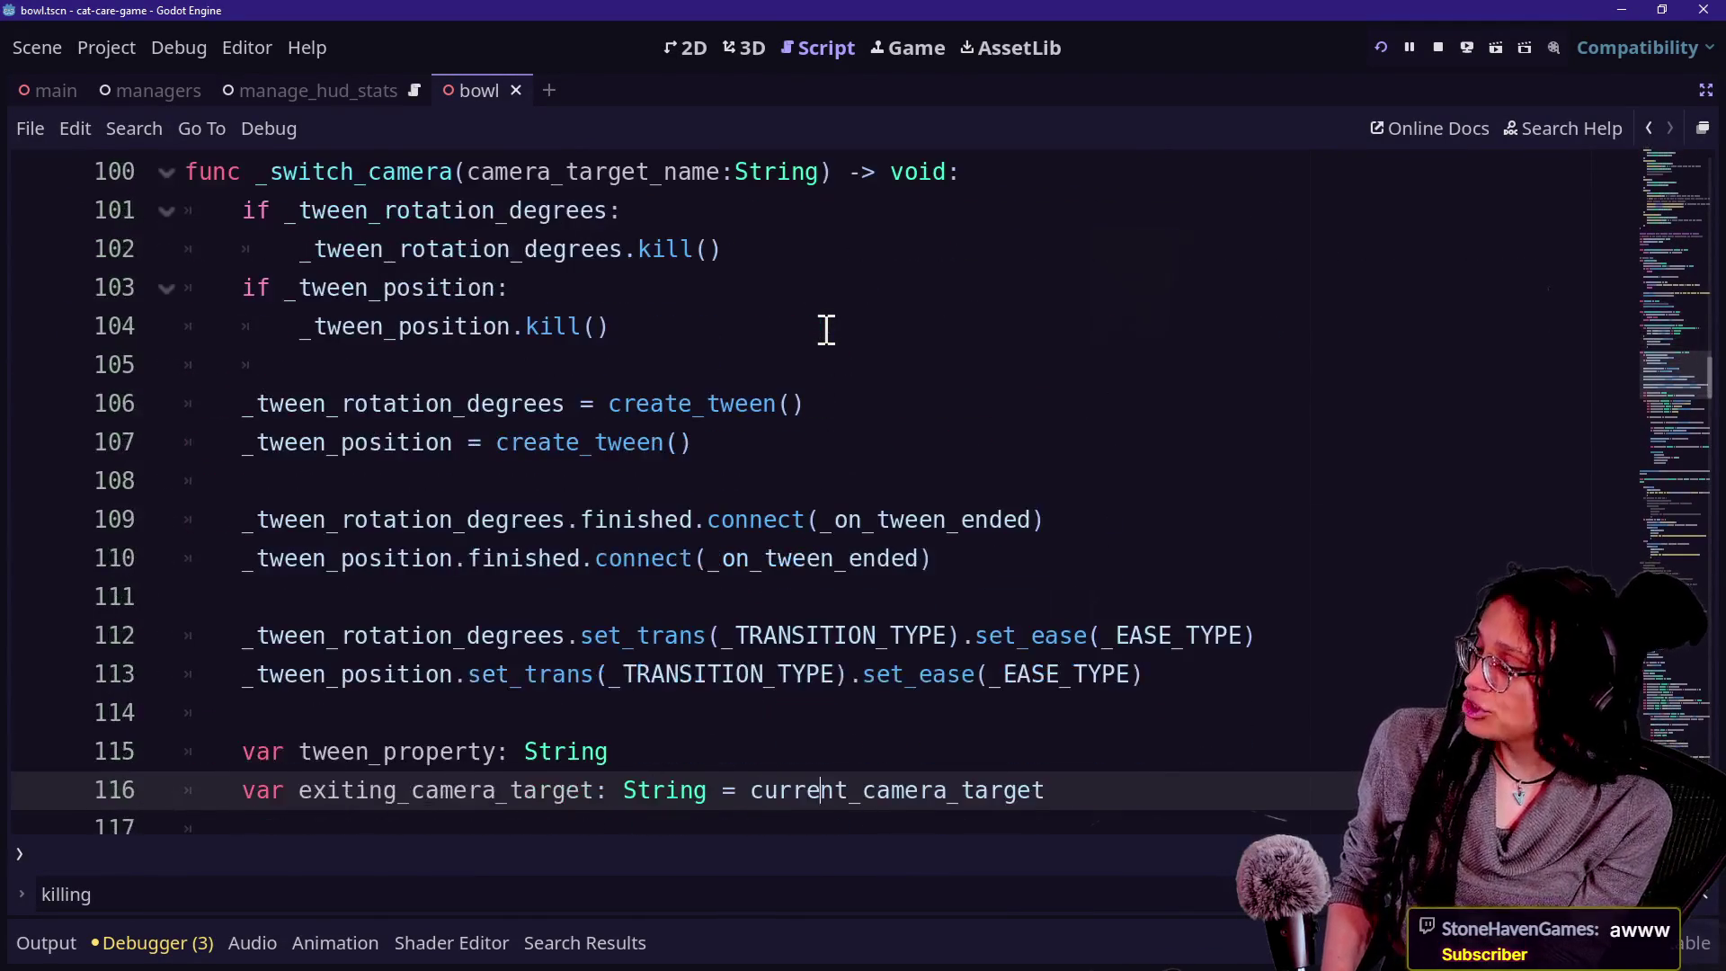
pyautogui.press('Down')
pyautogui.press('Down')
pyautogui.press('Down')
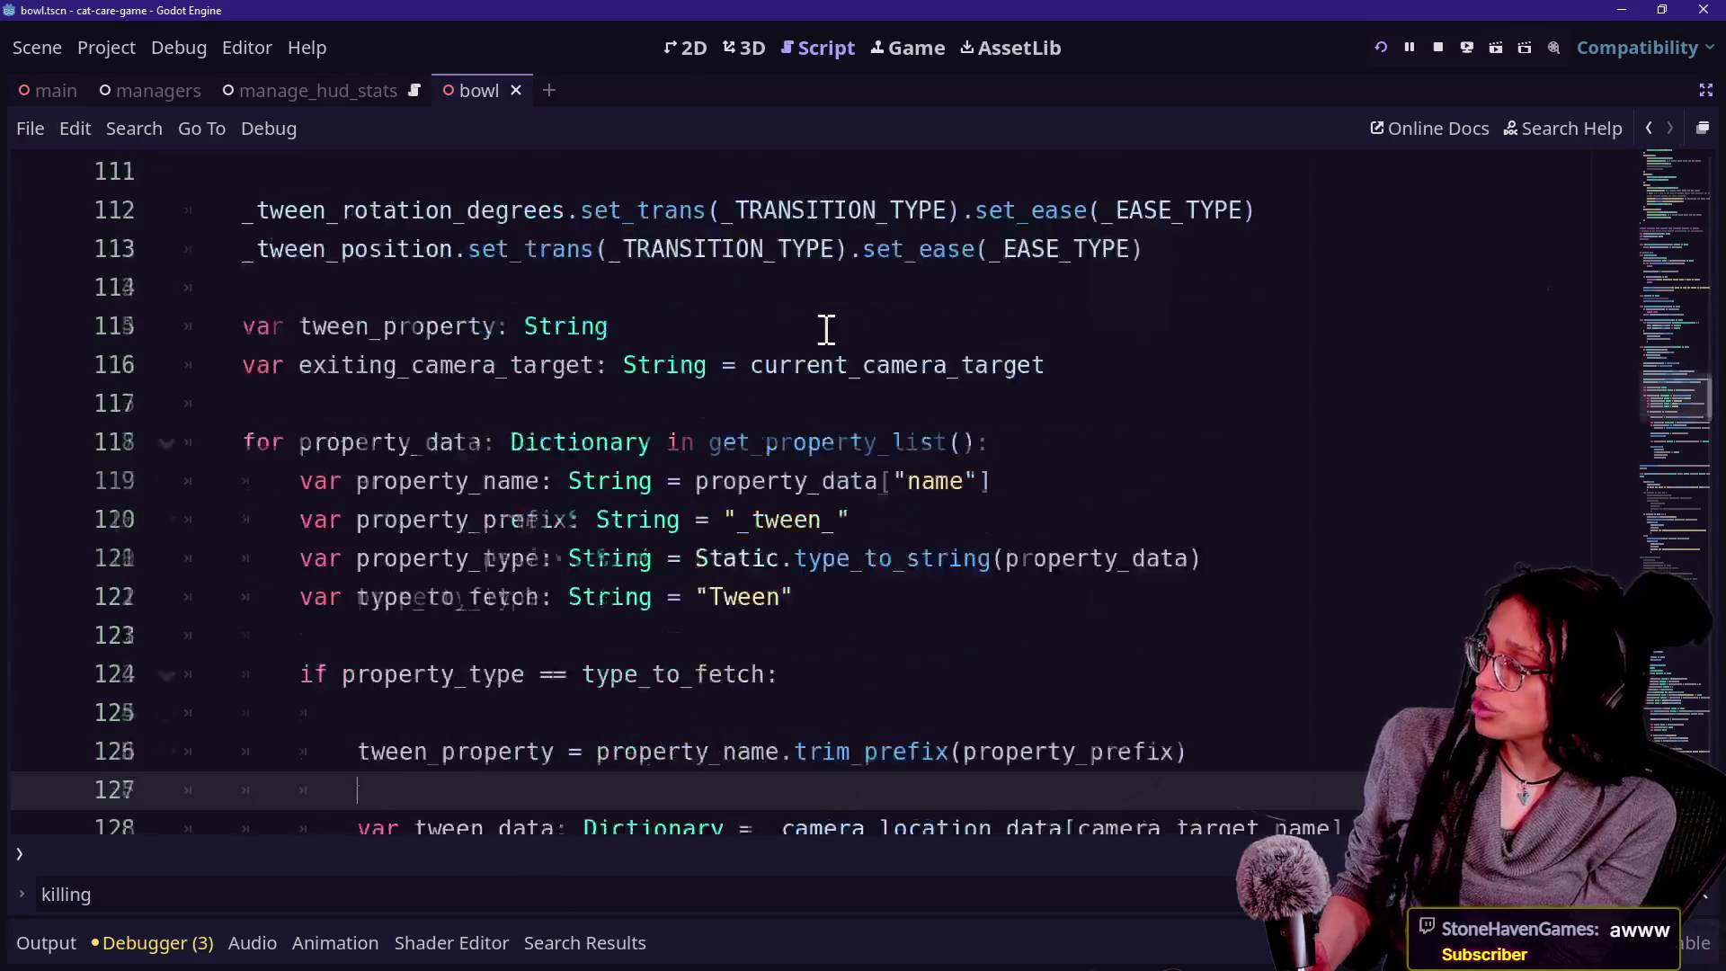
pyautogui.press('Down')
pyautogui.press('Down')
pyautogui.press('Down')
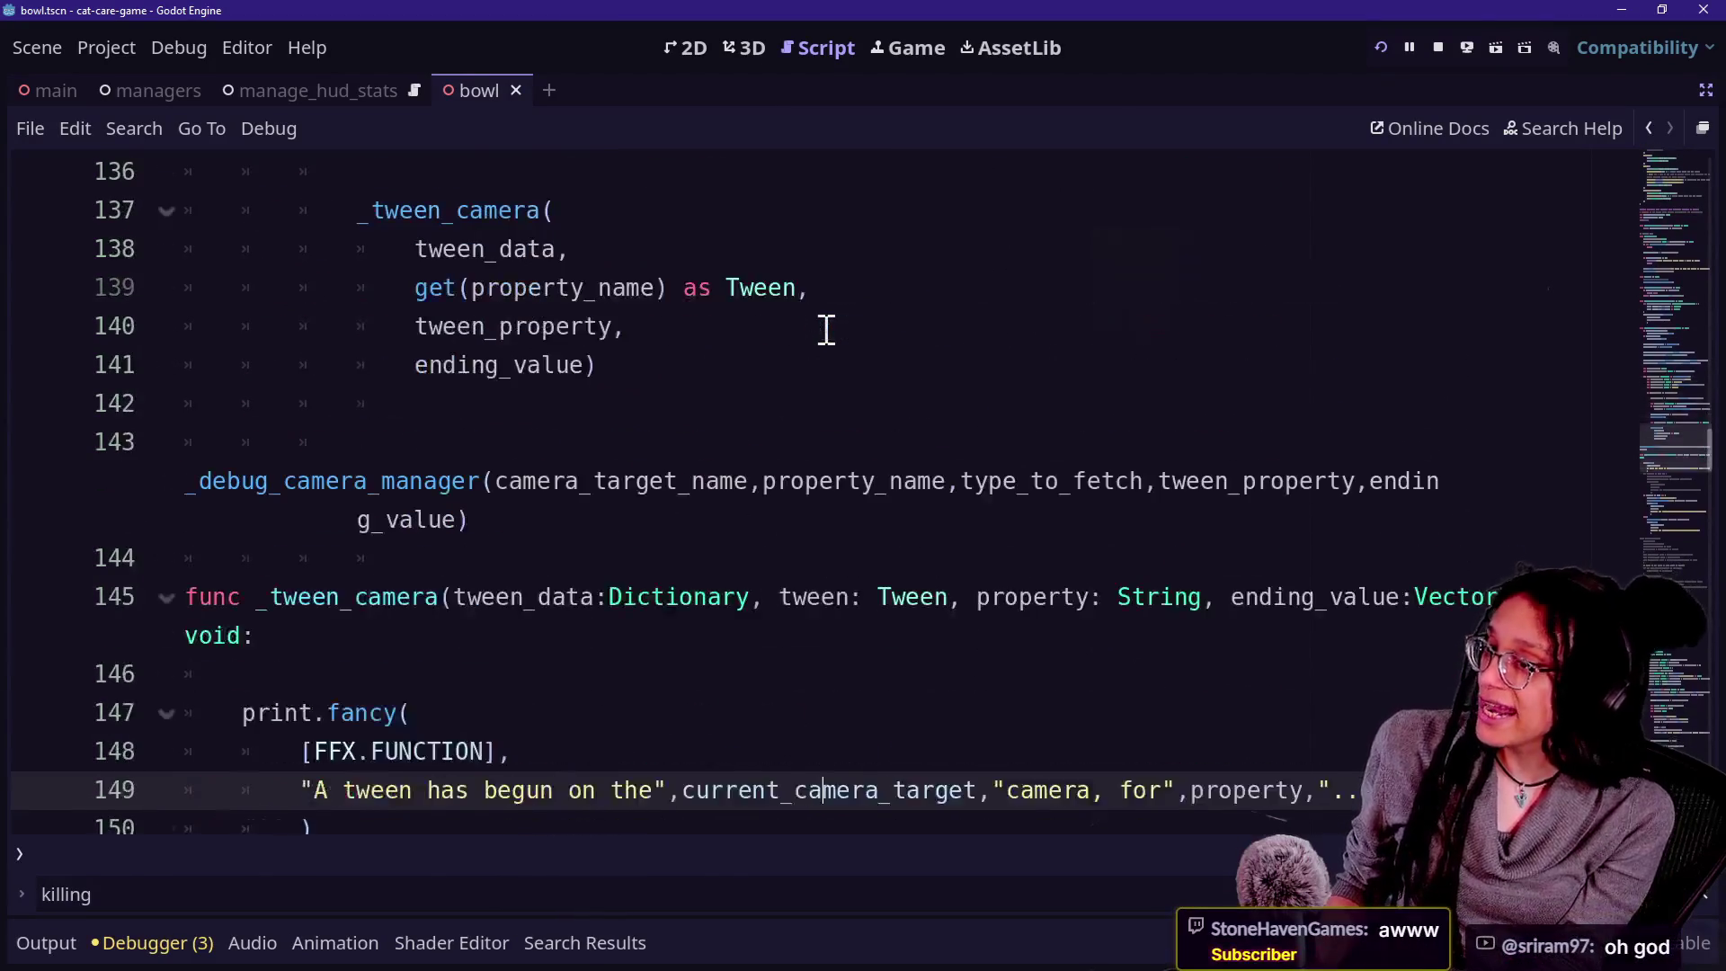
pyautogui.press('Down')
pyautogui.press('Down')
pyautogui.press('Down')
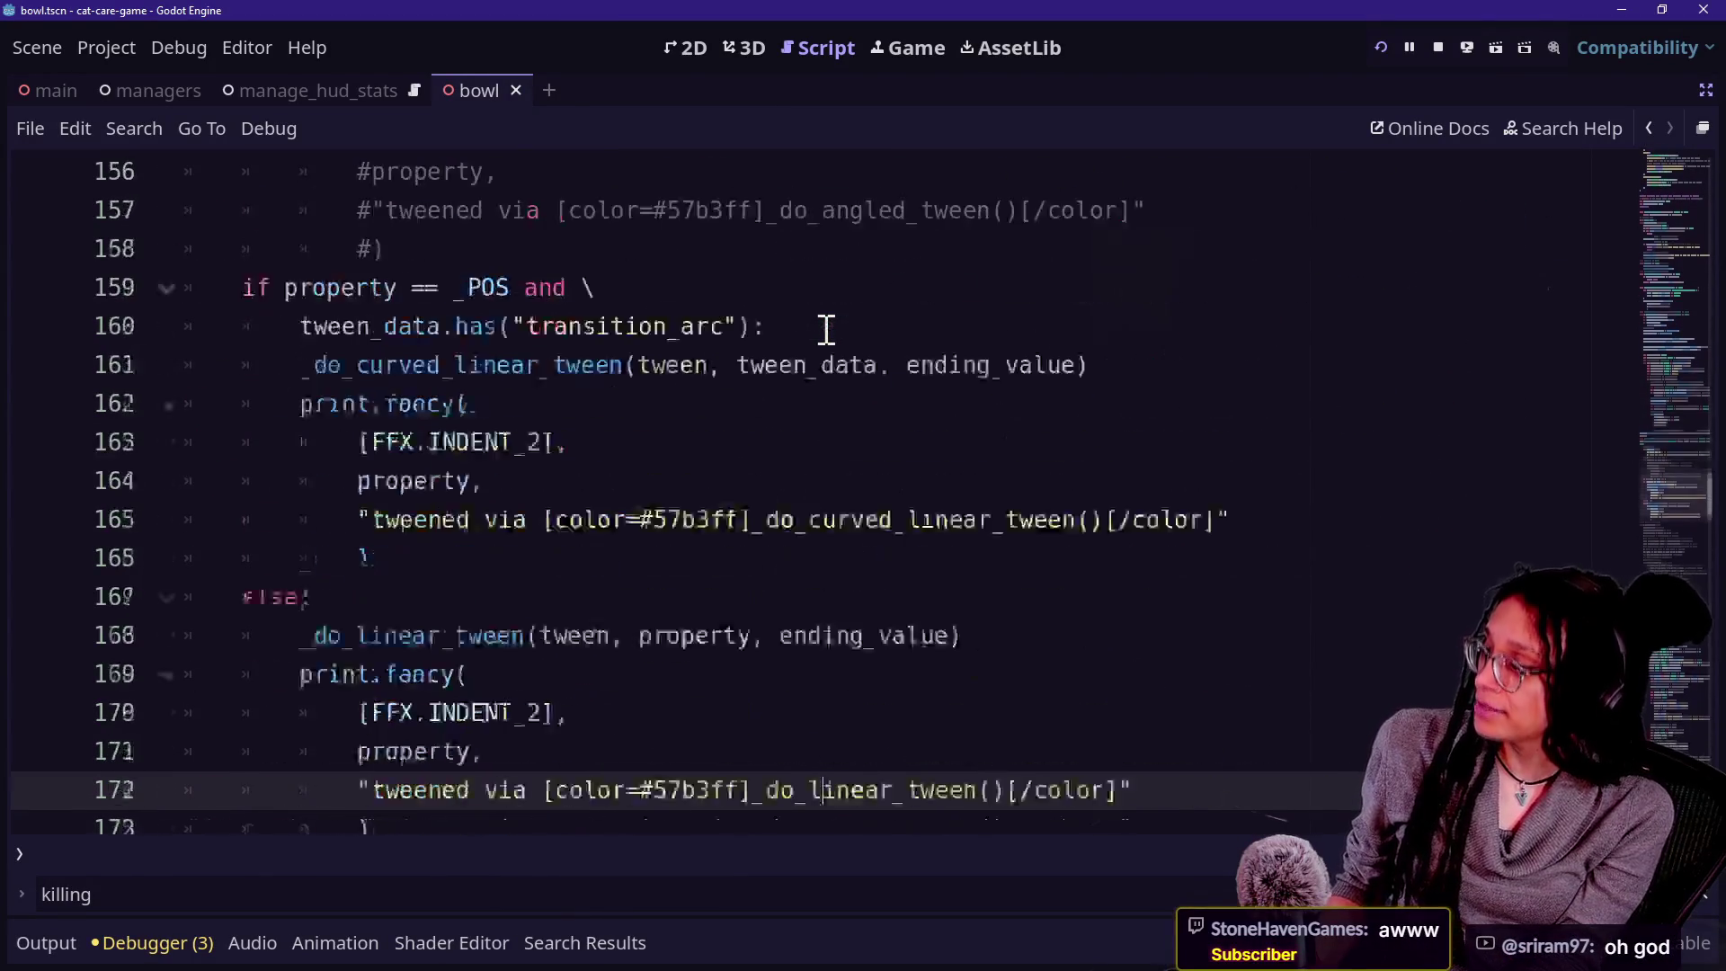
pyautogui.scroll(-2, 826, 328)
pyautogui.scroll(3, 728, 380)
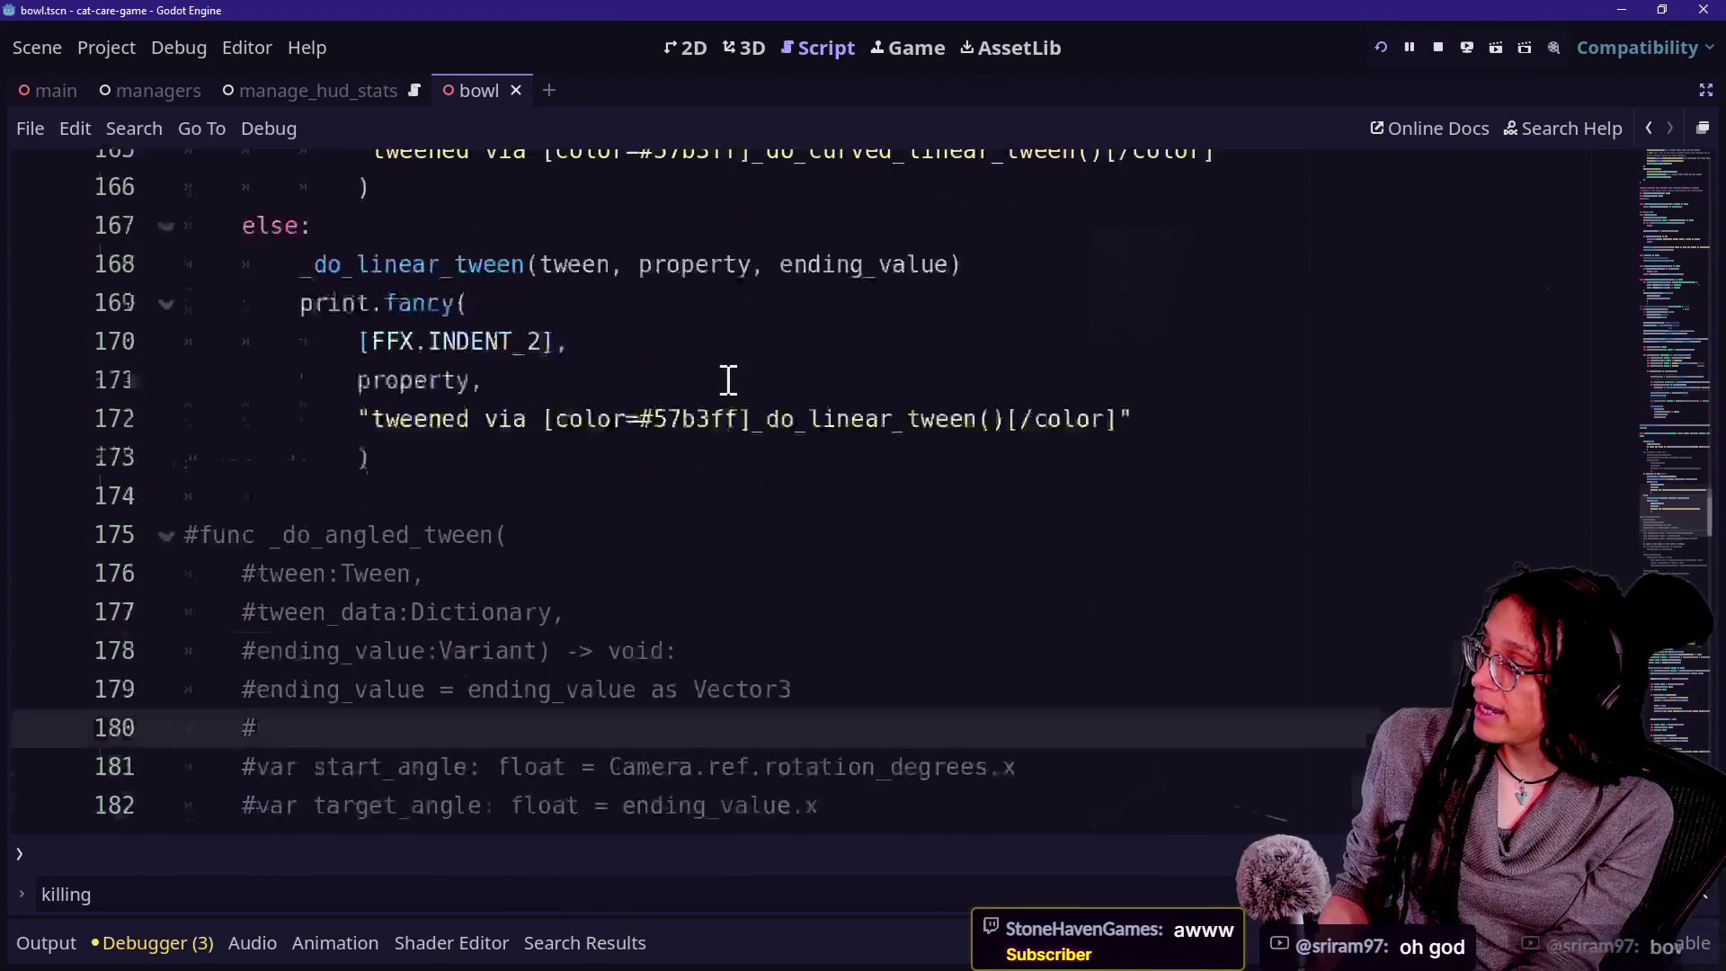
pyautogui.click(511, 421)
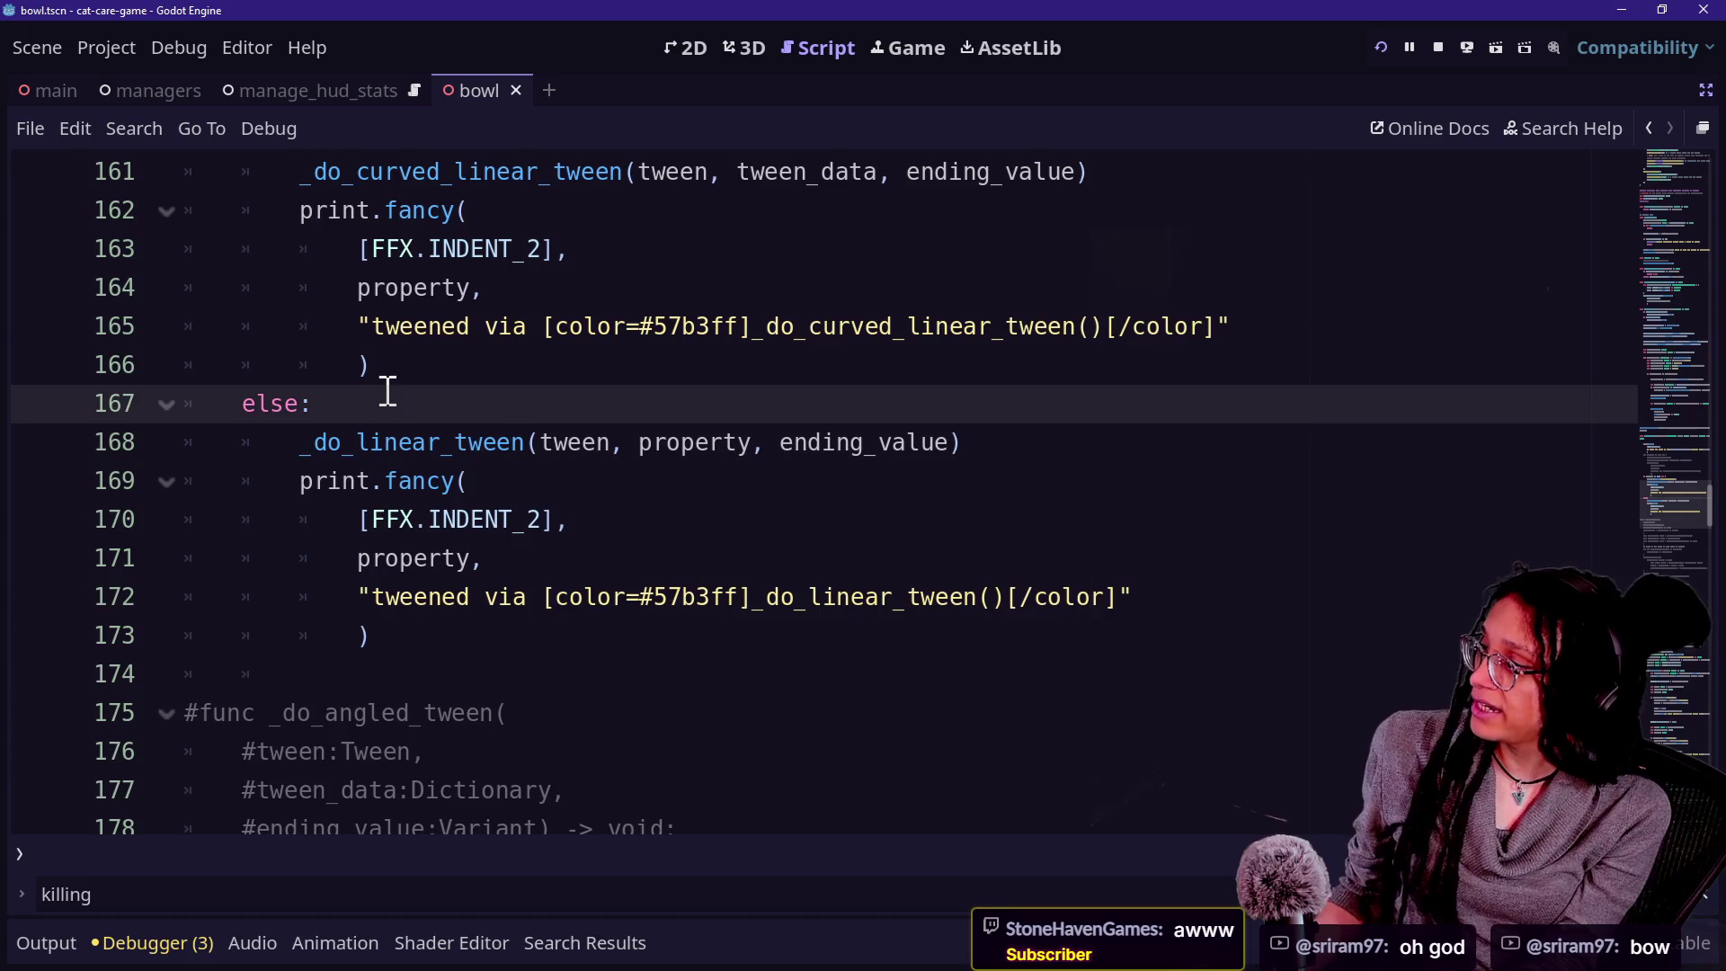
pyautogui.scroll(1, 387, 391)
pyautogui.moveTo(327, 287); pyautogui.dragTo(589, 288)
pyautogui.moveTo(242, 558); pyautogui.dragTo(524, 559)
pyautogui.scroll(5, 606, 563)
pyautogui.scroll(6, 607, 563)
pyautogui.scroll(7, 607, 564)
pyautogui.scroll(-15, 607, 564)
pyautogui.scroll(5, 607, 564)
pyautogui.scroll(-6, 607, 564)
pyautogui.keyDown('shift'); pyautogui.click(609, 558); pyautogui.keyUp('shift')
pyautogui.keyDown('ctrl'); pyautogui.click(410, 562); pyautogui.keyUp('ctrl')
pyautogui.scroll(-4, 733, 625)
pyautogui.scroll(-3, 737, 628)
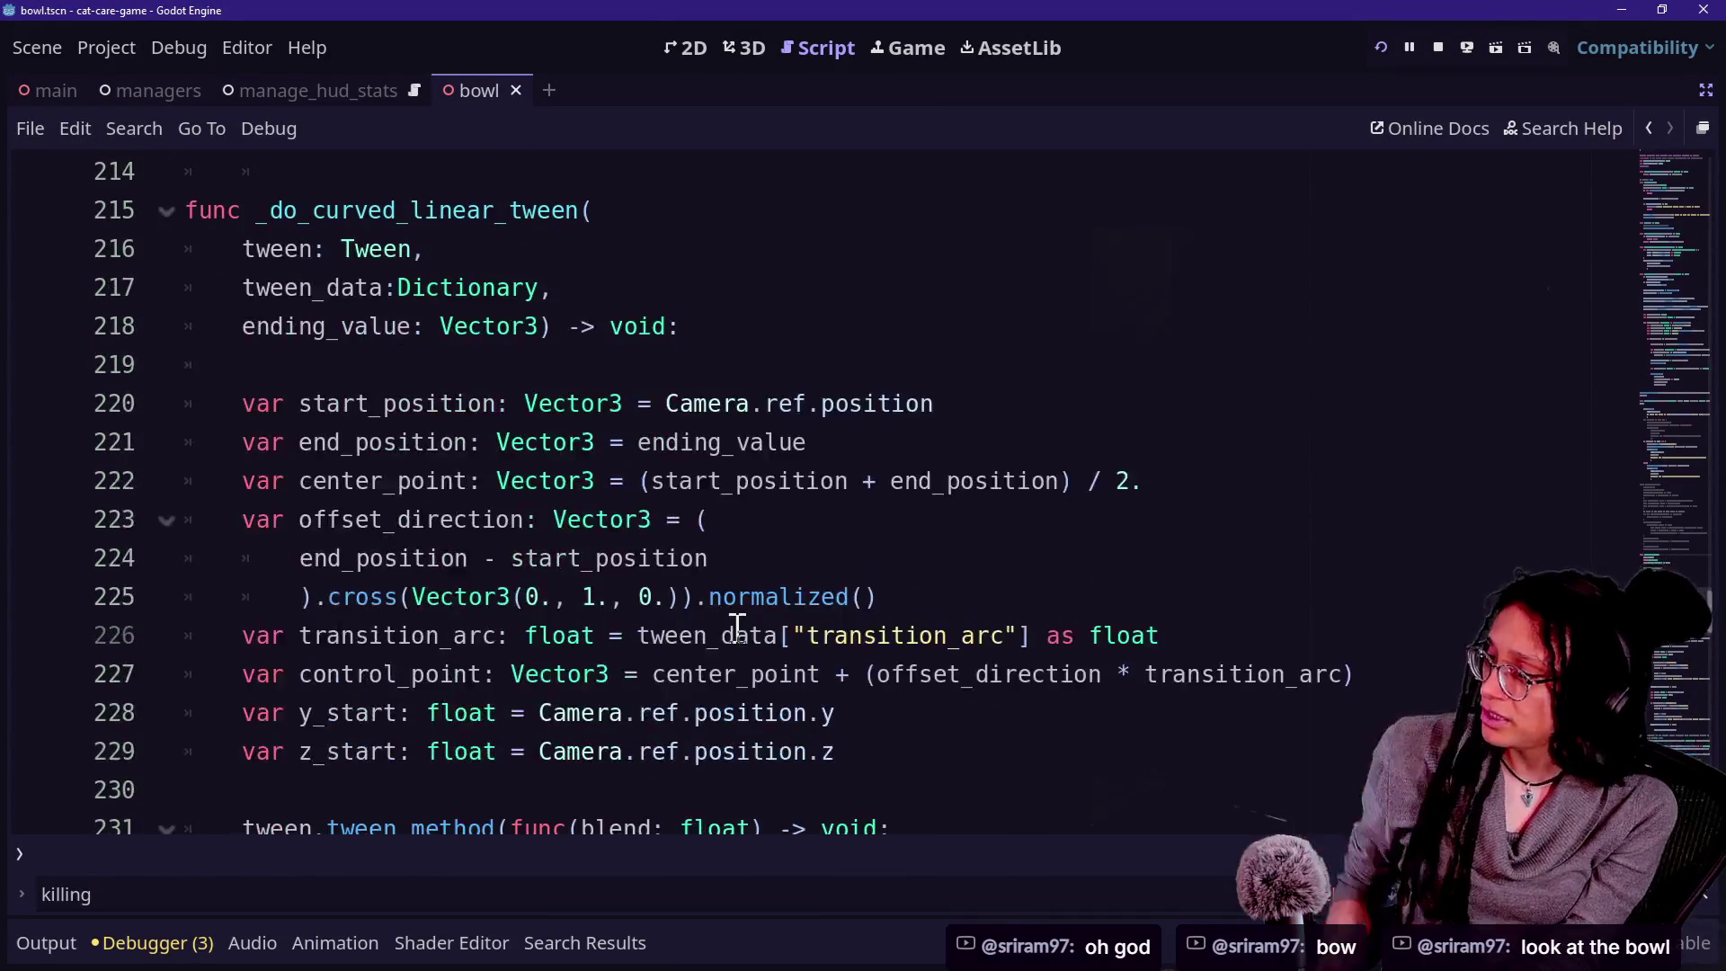
pyautogui.scroll(-2, 737, 627)
pyautogui.click(1066, 672)
pyautogui.press('Up')
pyautogui.press('Up')
pyautogui.press('Down')
pyautogui.press('Down')
pyautogui.press('Down')
pyautogui.press('Down')
pyautogui.press('Down')
pyautogui.press('Down')
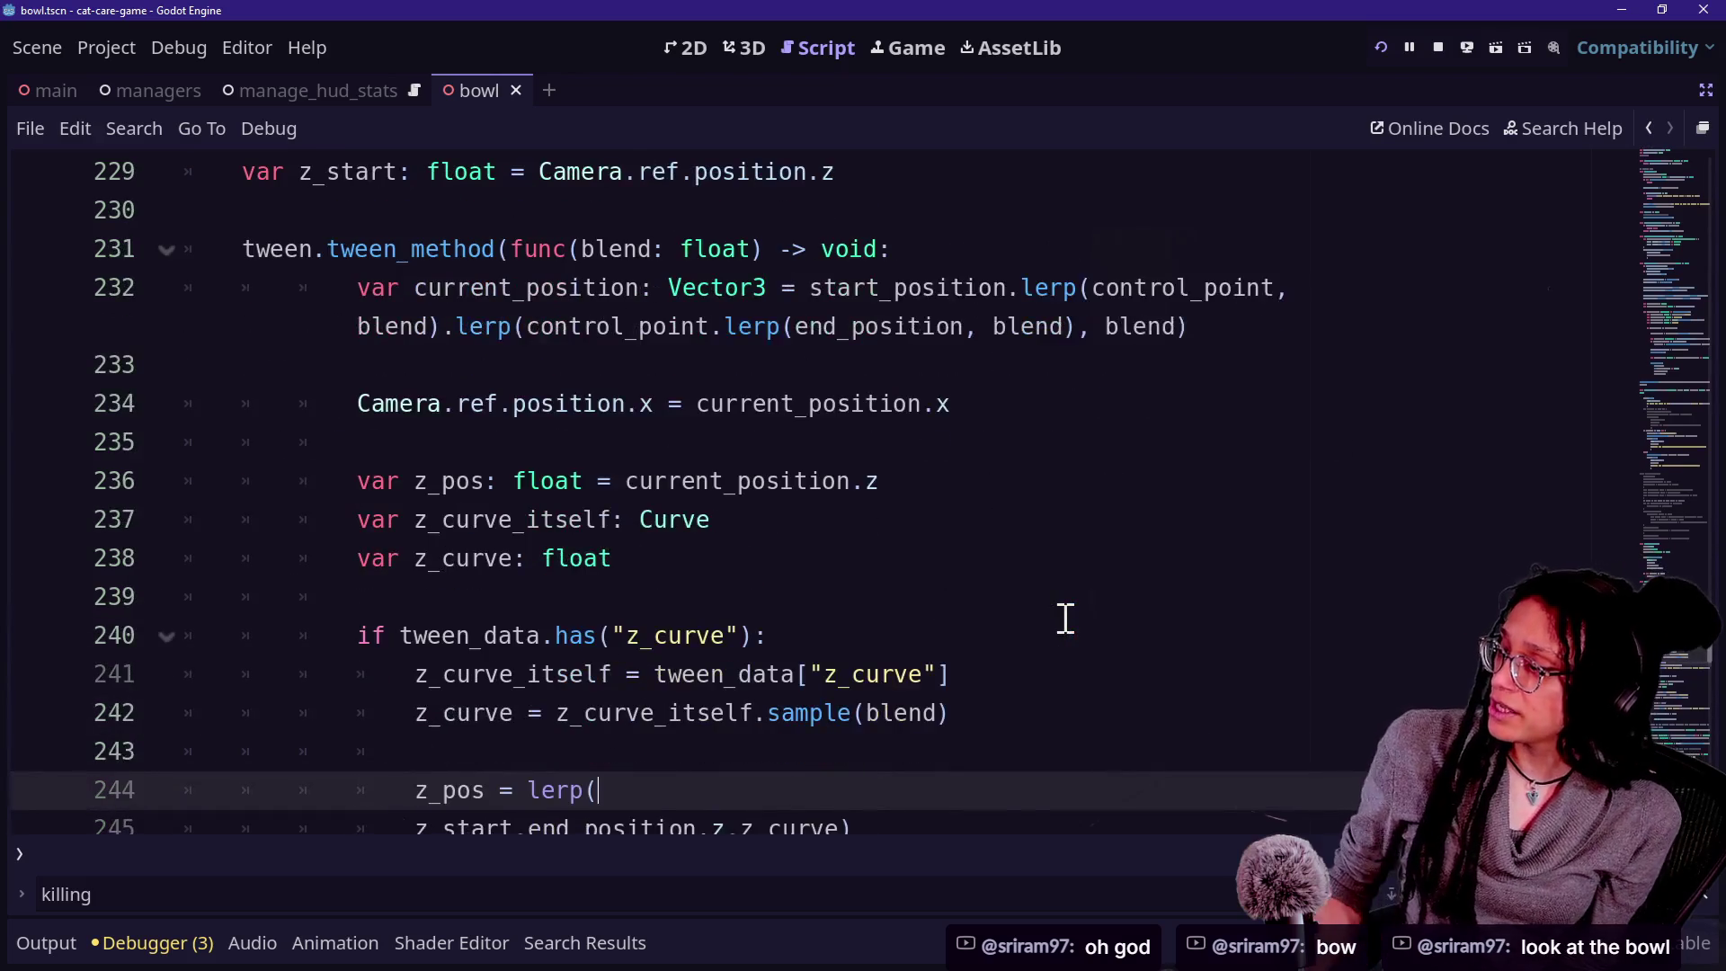
pyautogui.press('Up')
pyautogui.press('Up')
pyautogui.press('Up')
pyautogui.press('Up')
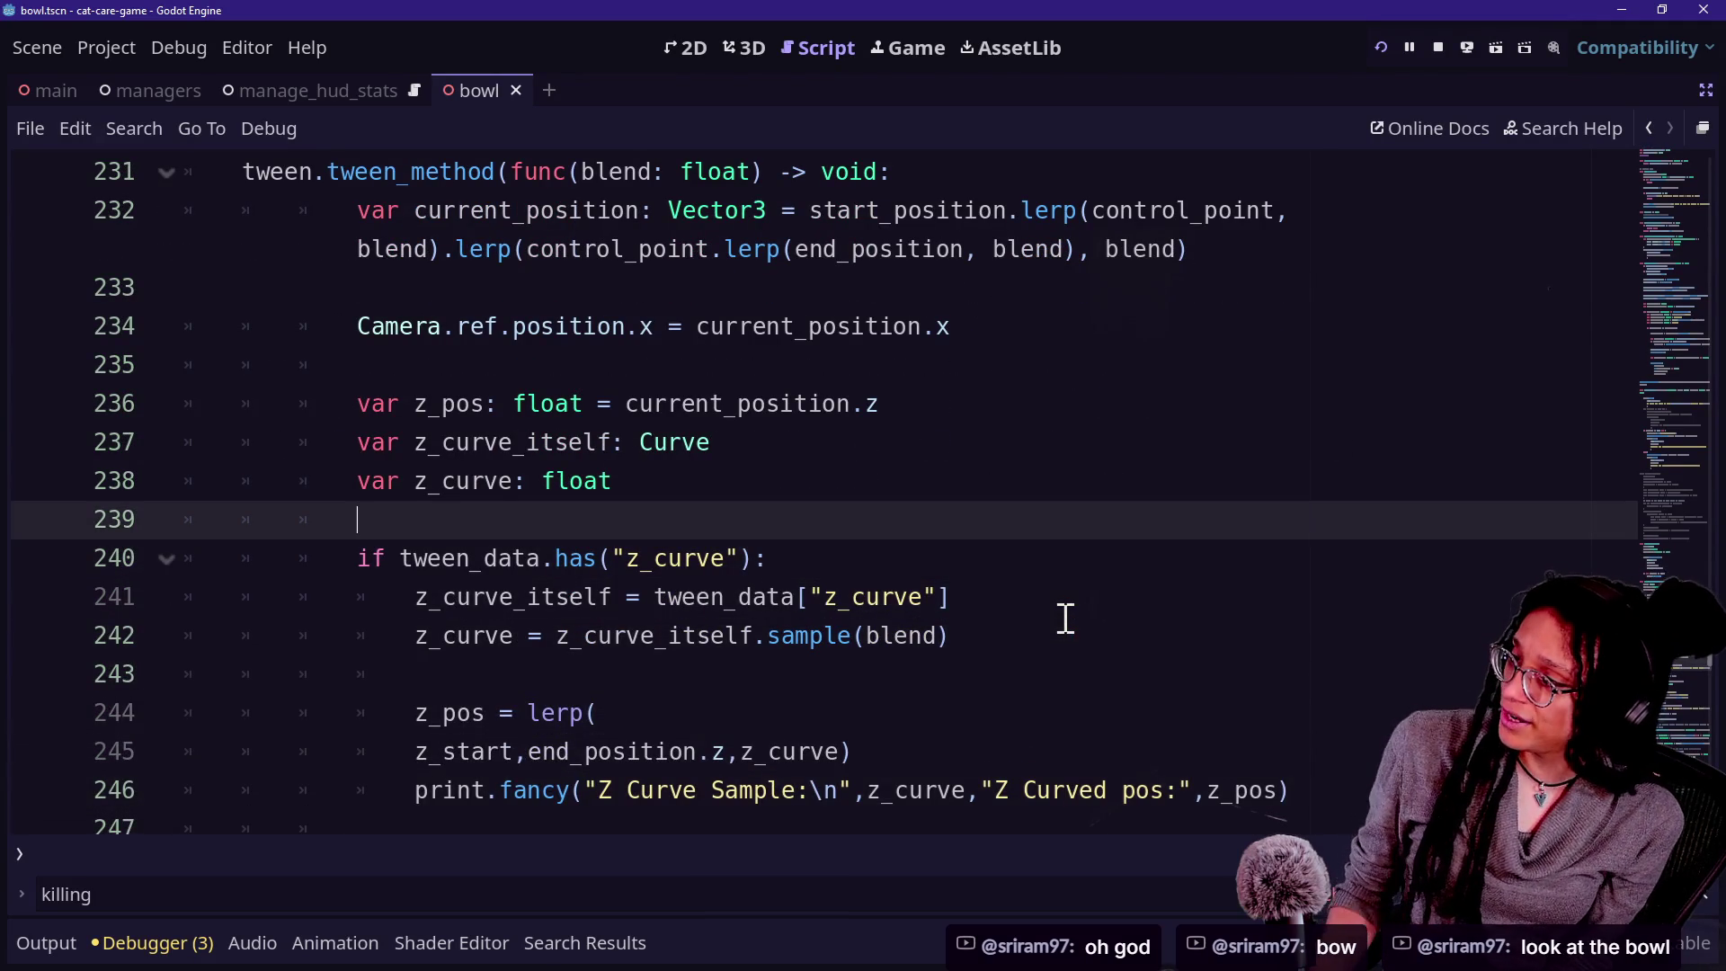
pyautogui.click(530, 481)
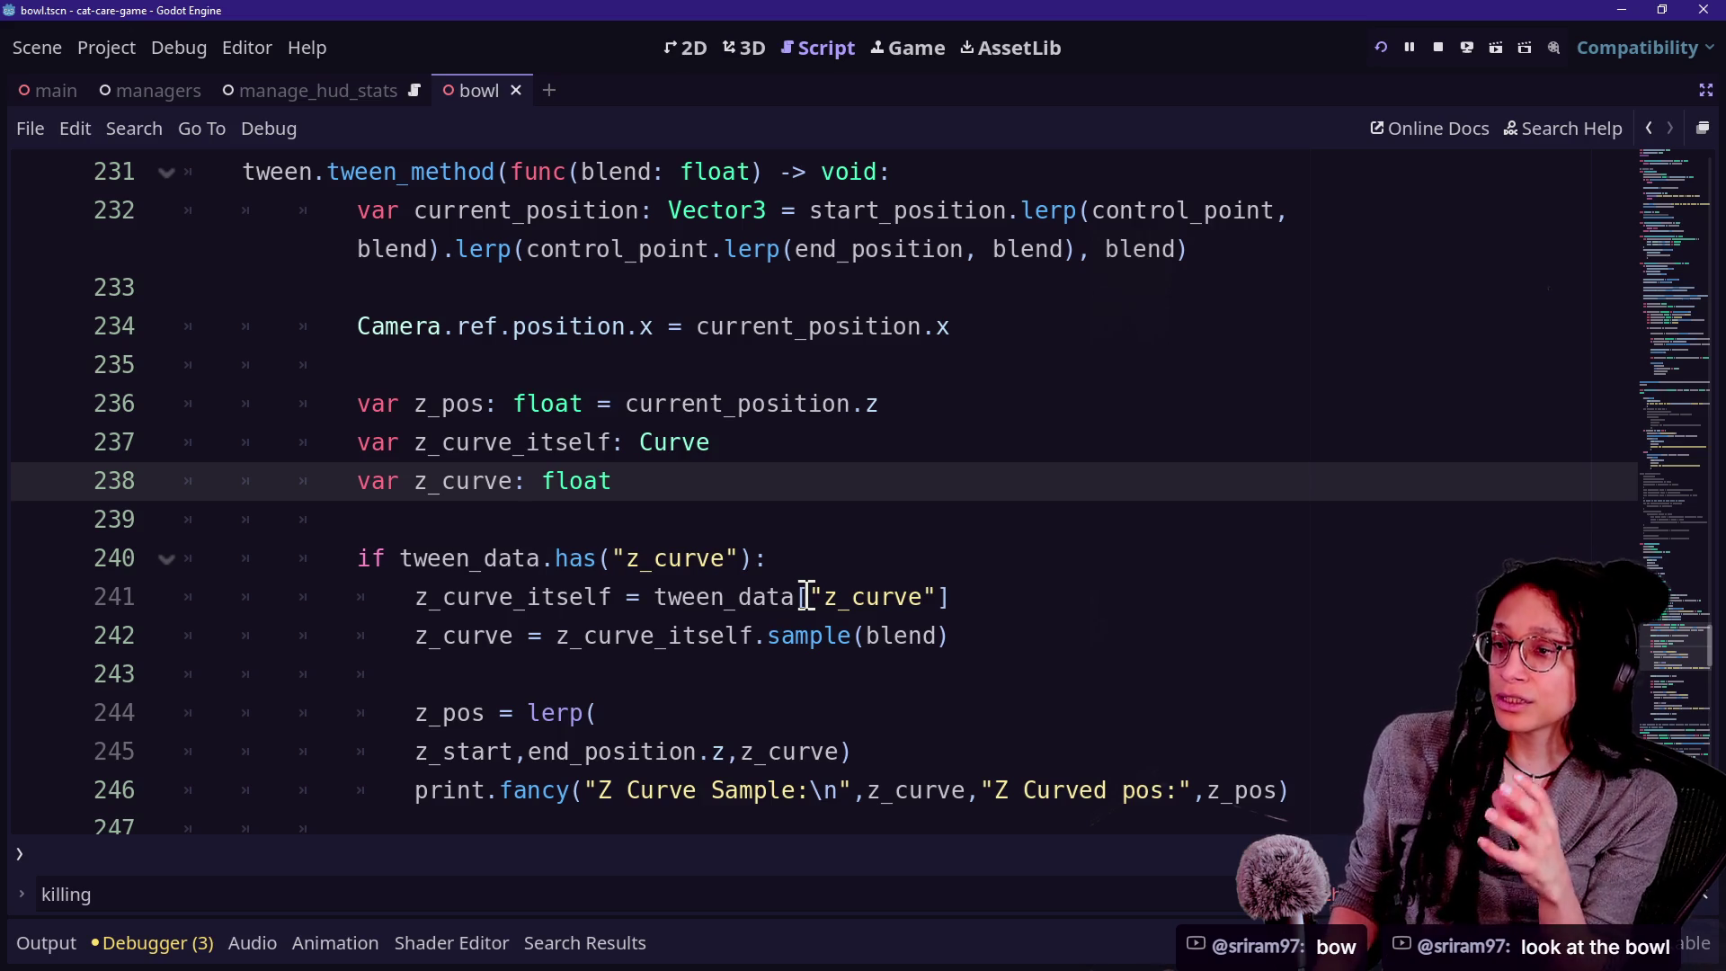
pyautogui.press('Down')
pyautogui.press('Up')
pyautogui.press('Up')
pyautogui.press('Up')
pyautogui.press('Down')
pyautogui.press('Down')
pyautogui.press('Down')
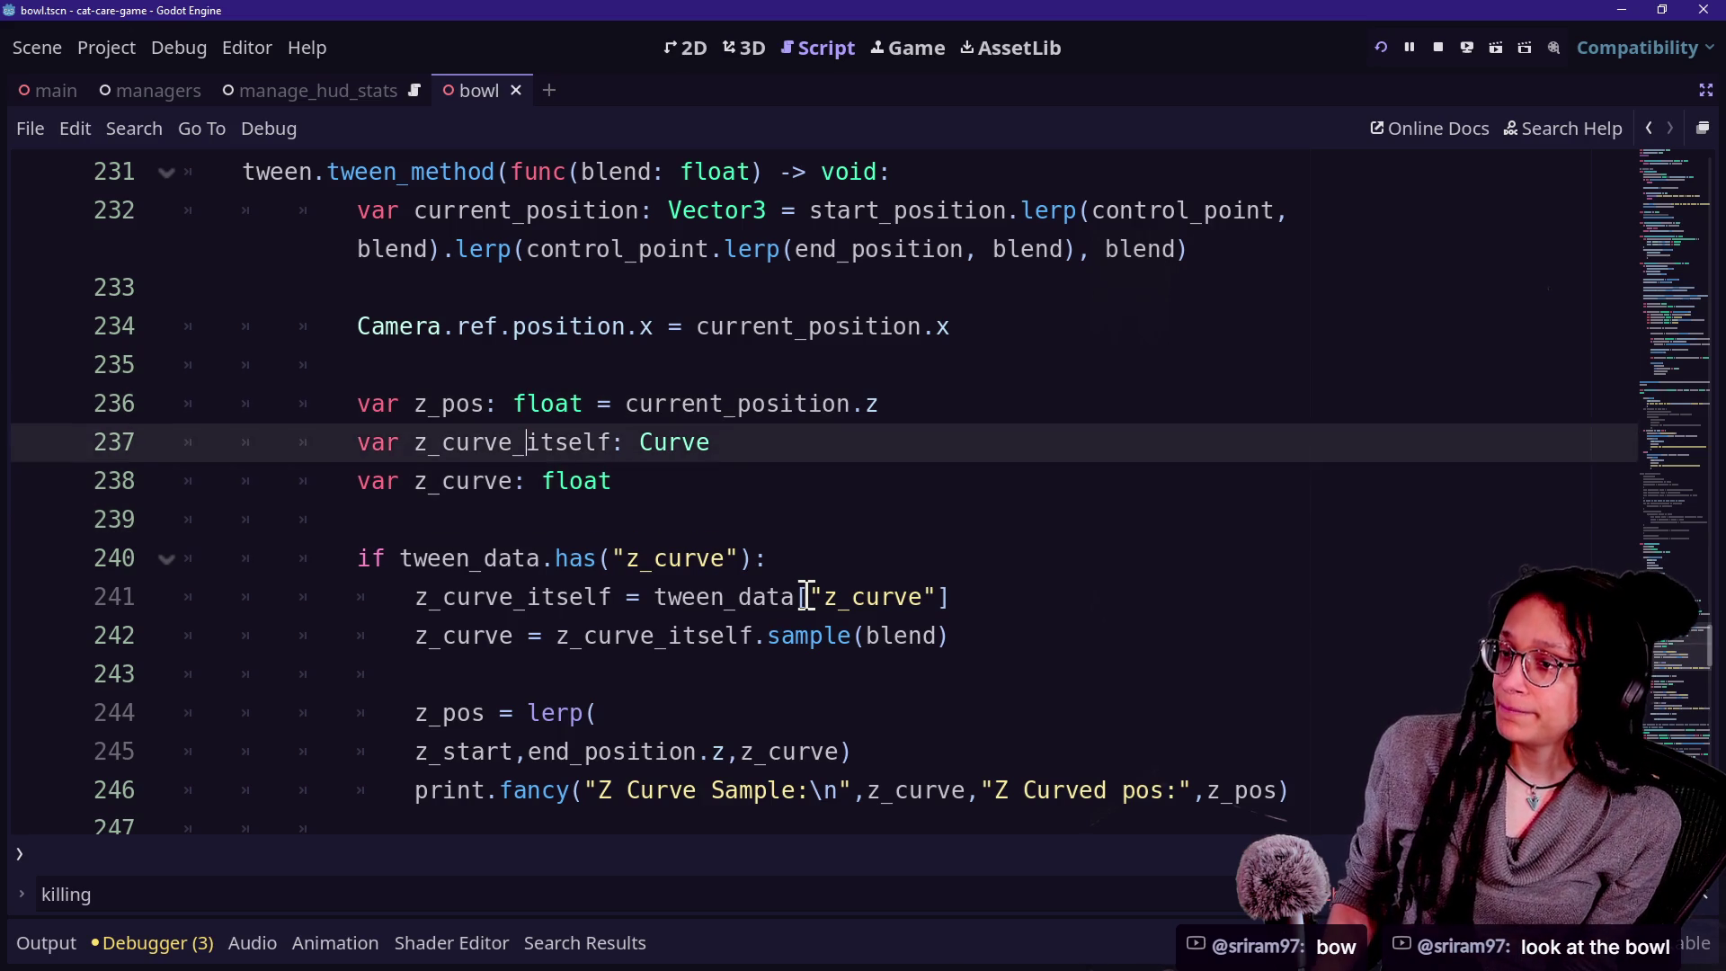
pyautogui.press('Down')
pyautogui.press('Down')
pyautogui.press('Down')
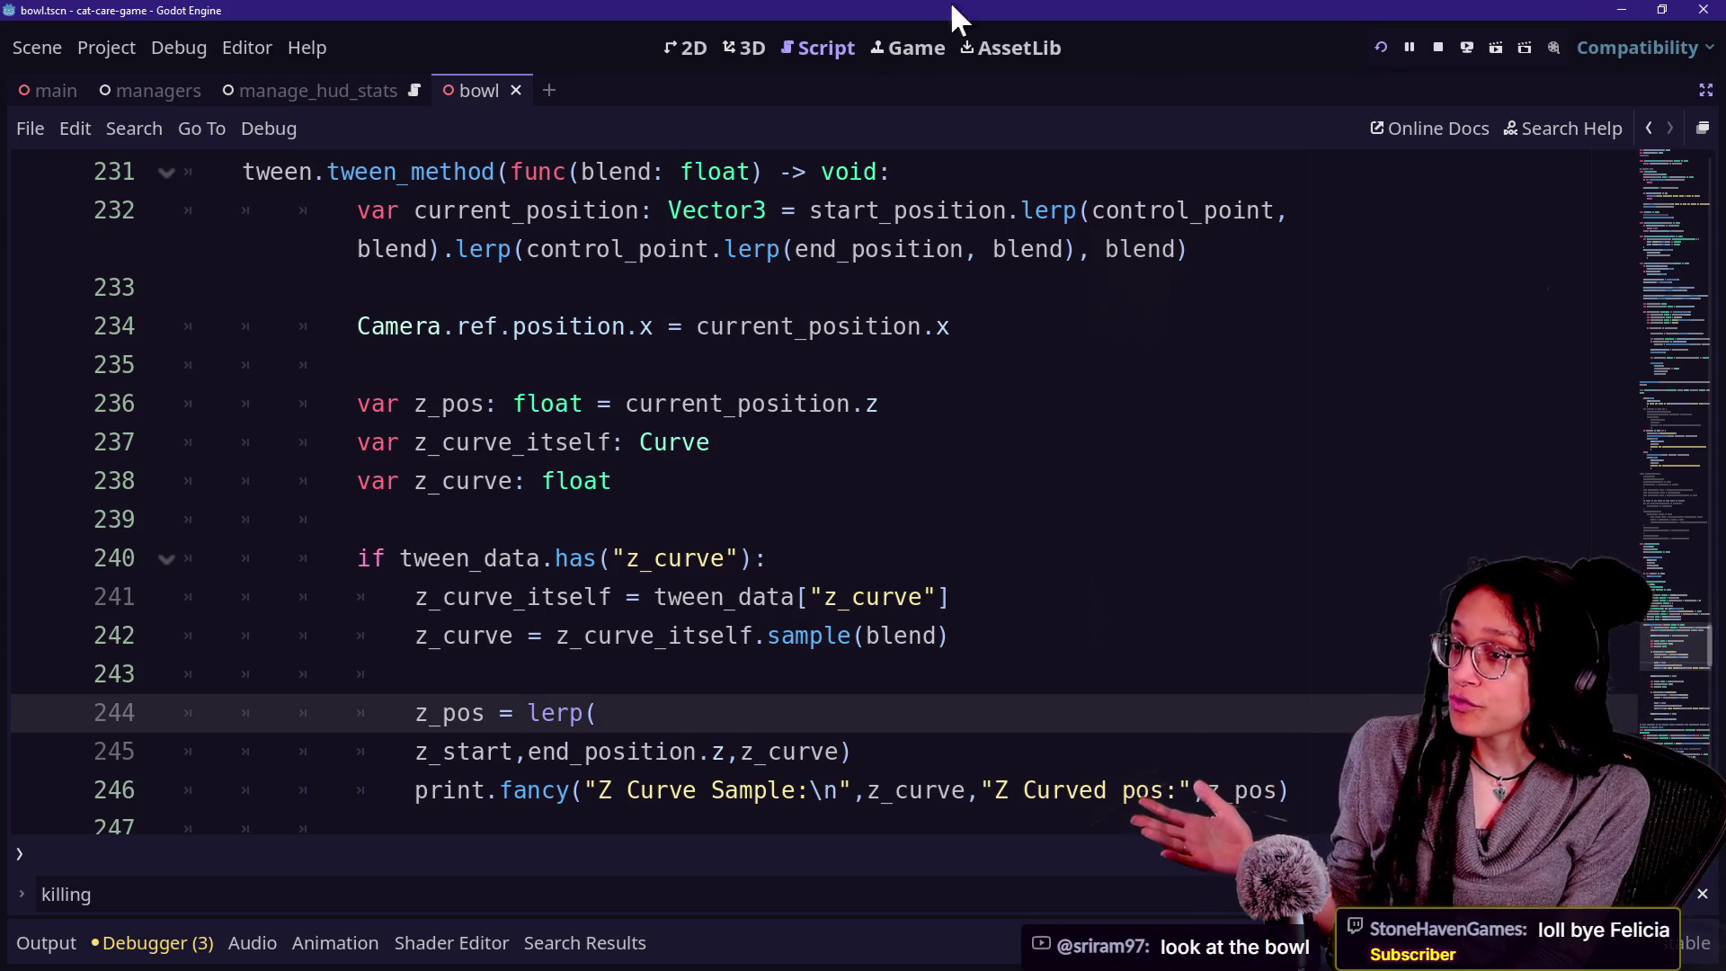
pyautogui.click(899, 50)
# Test the couch and tripod camera transitions in the game, then return to the tween script.
pyautogui.click(748, 413)
pyautogui.click(1196, 704)
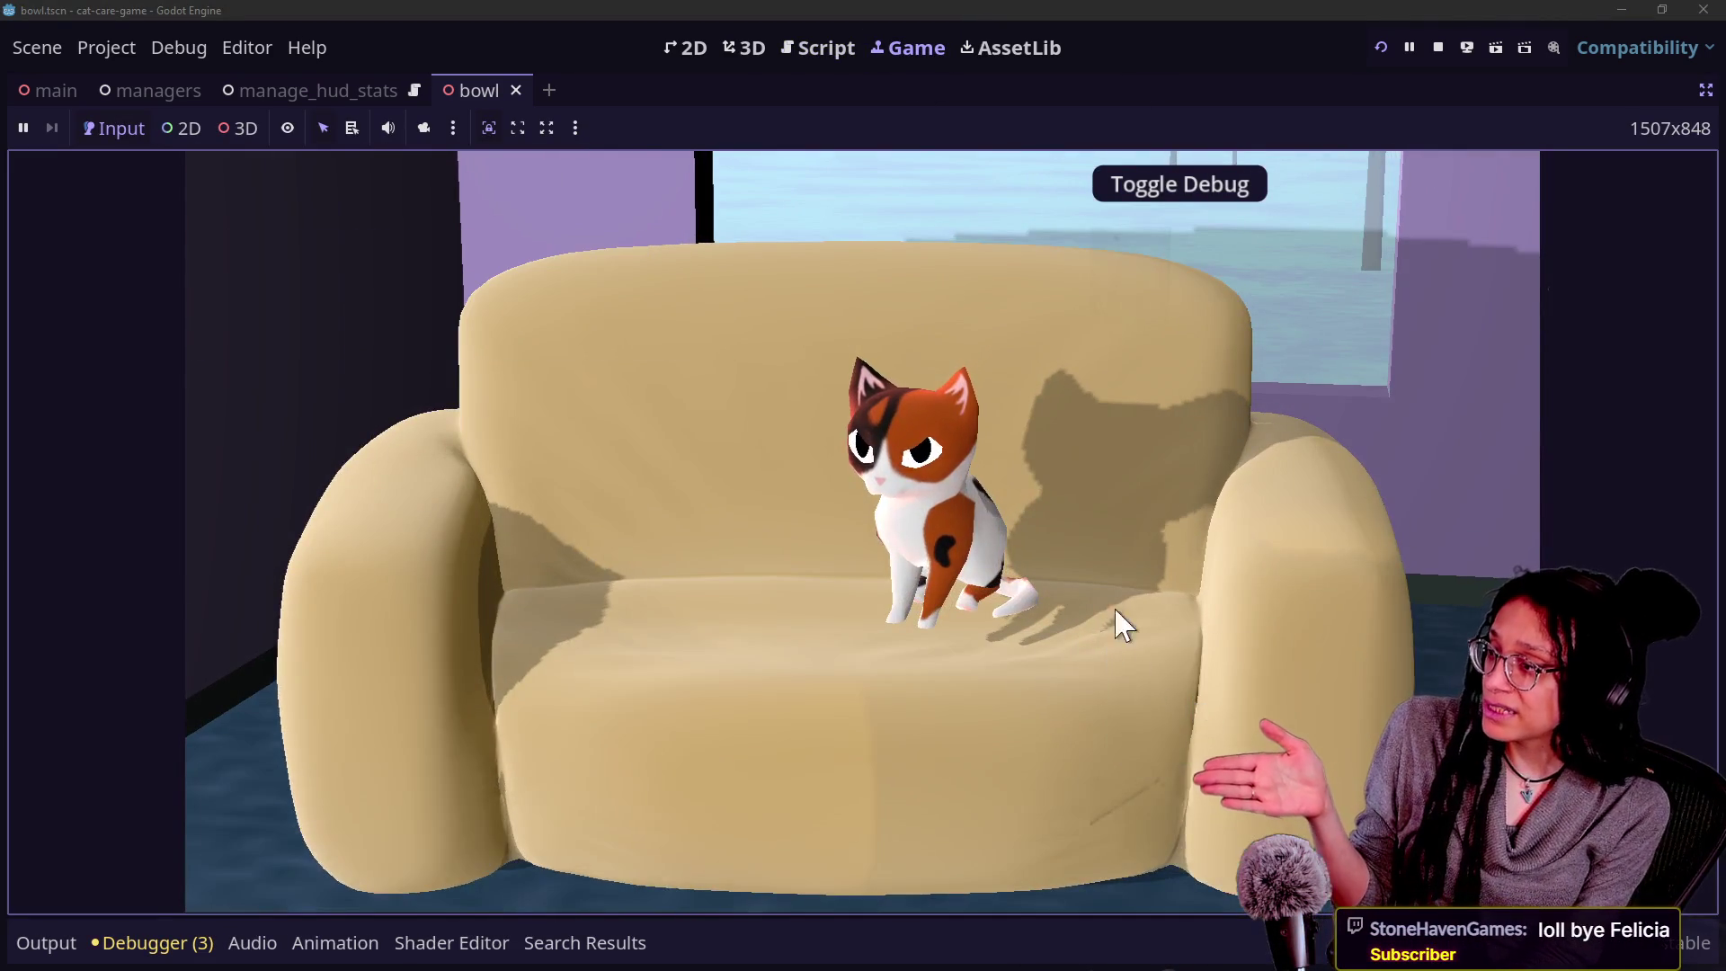
pyautogui.click(1379, 51)
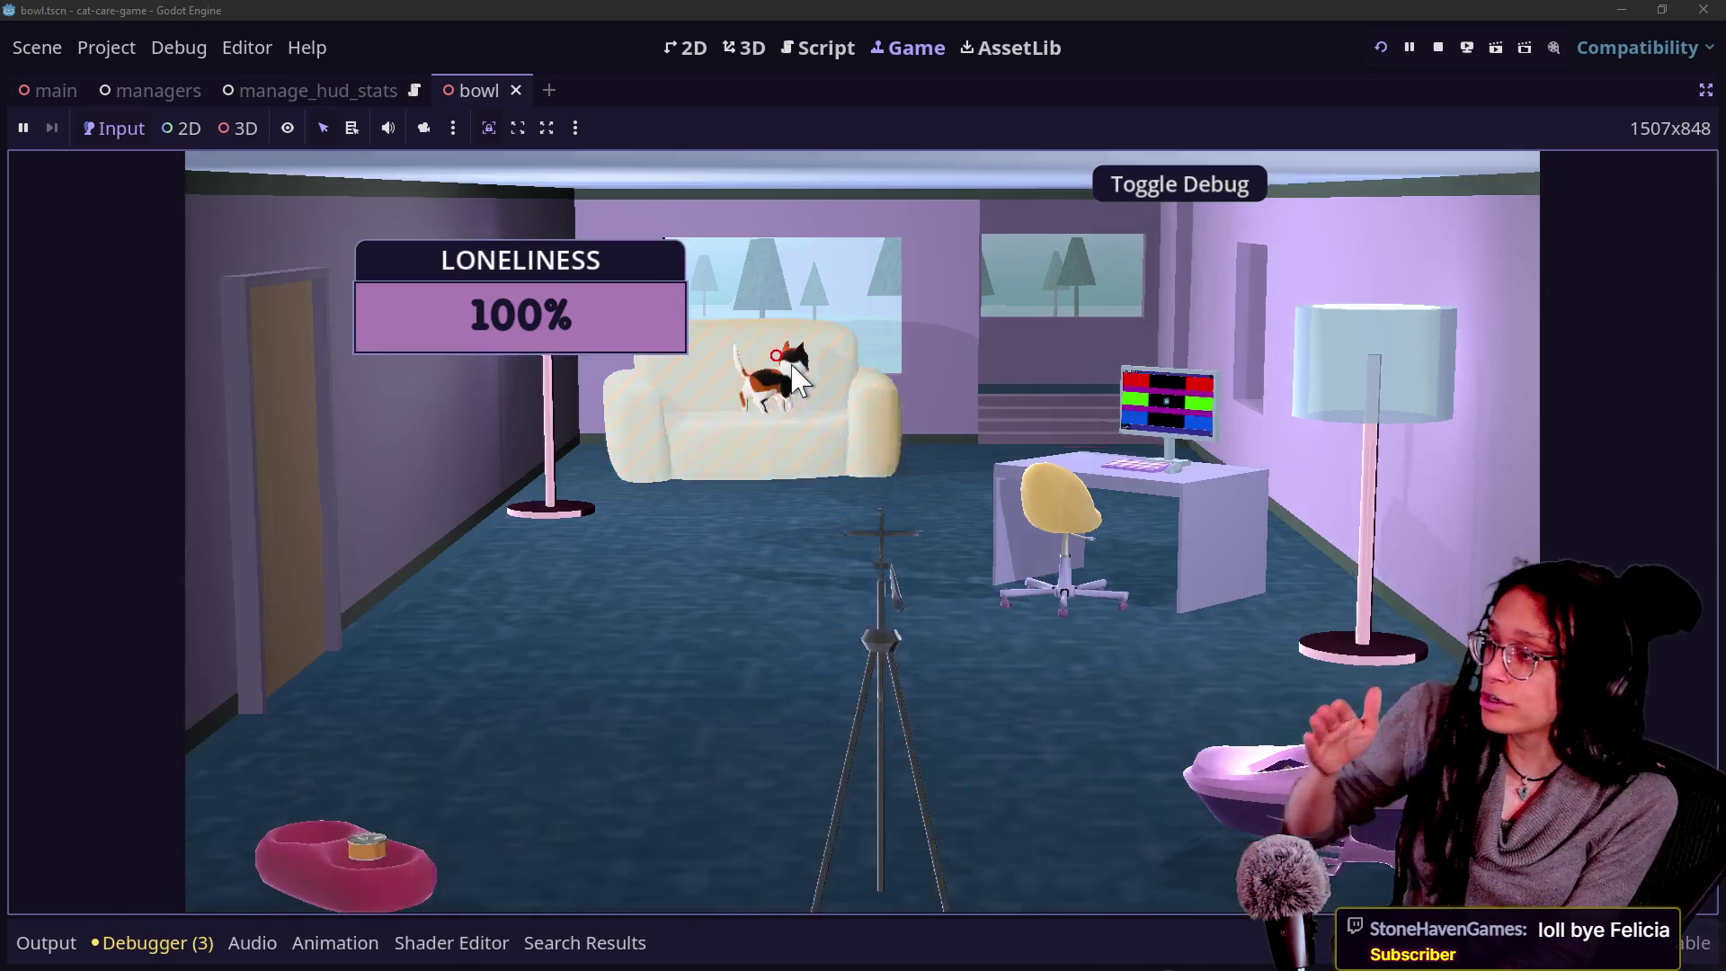
pyautogui.click(792, 364)
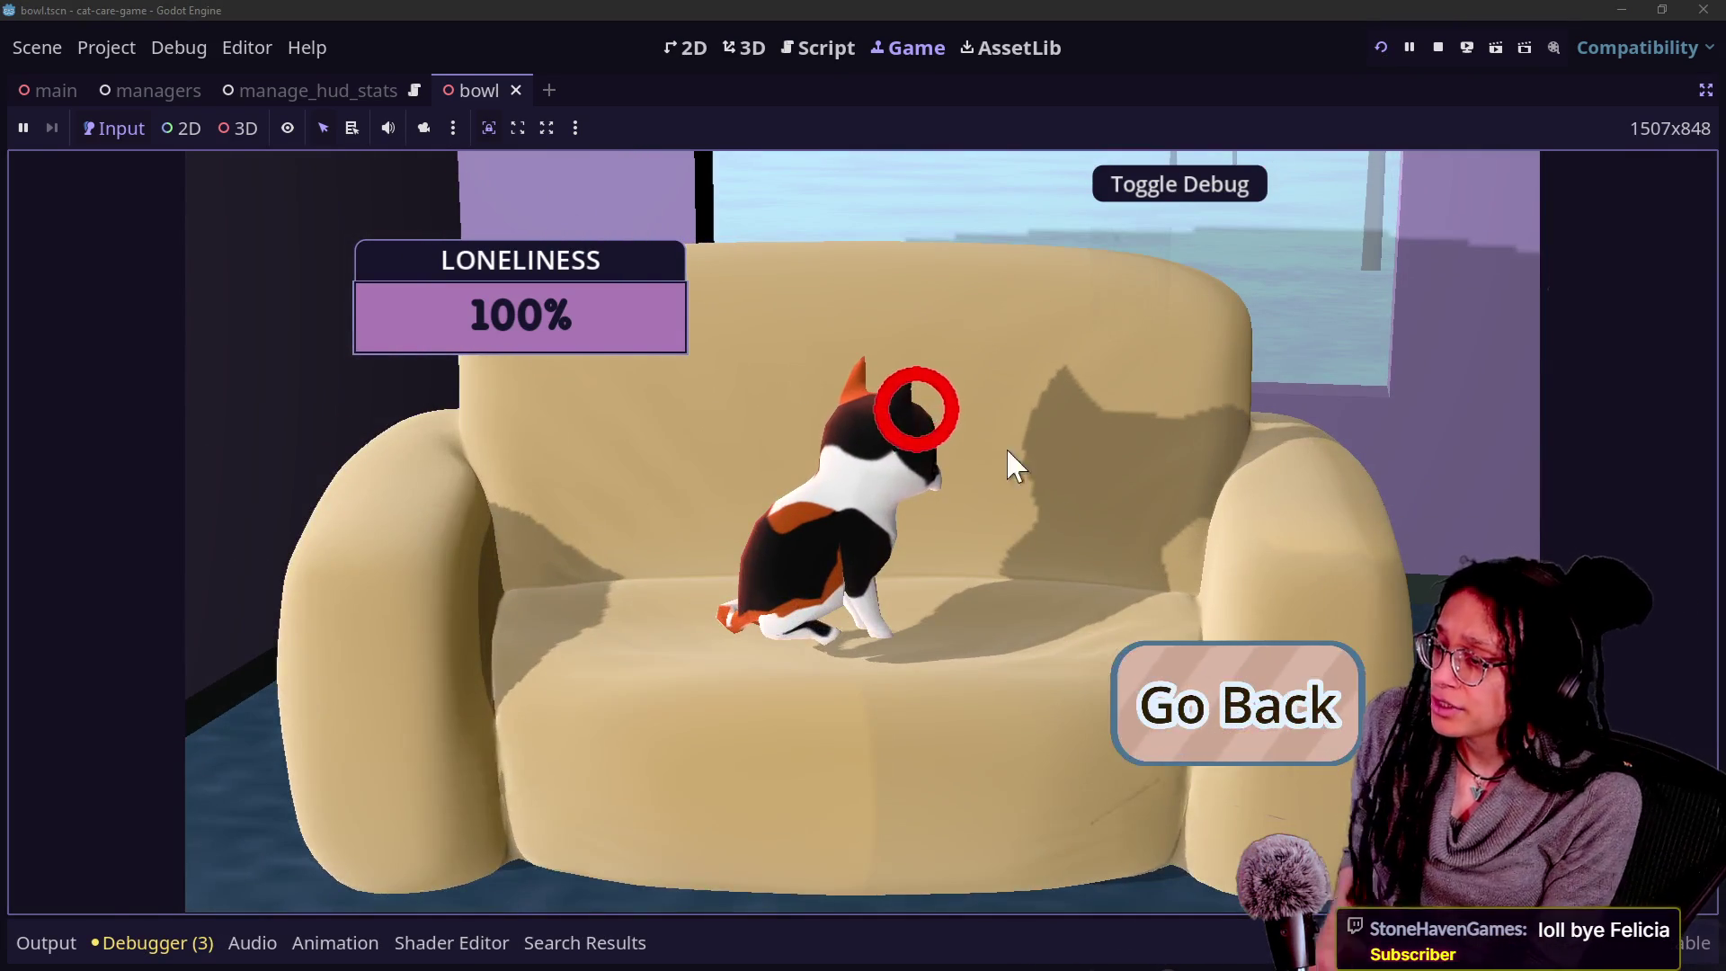
pyautogui.click(1188, 692)
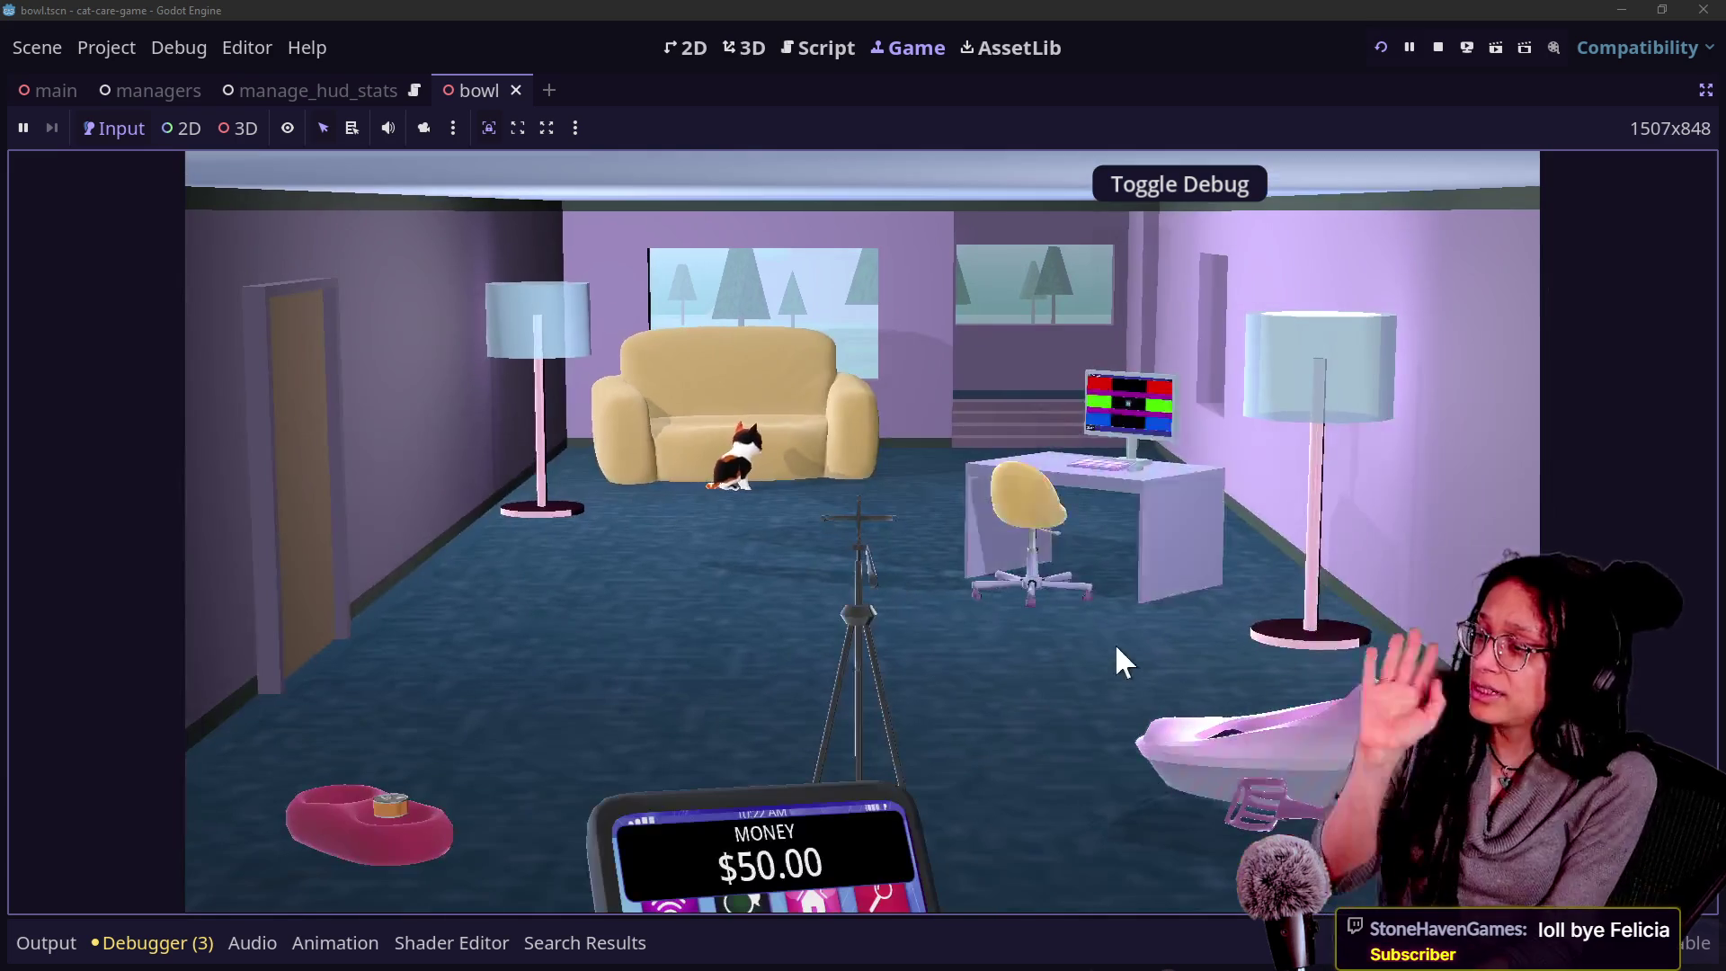
pyautogui.click(842, 599)
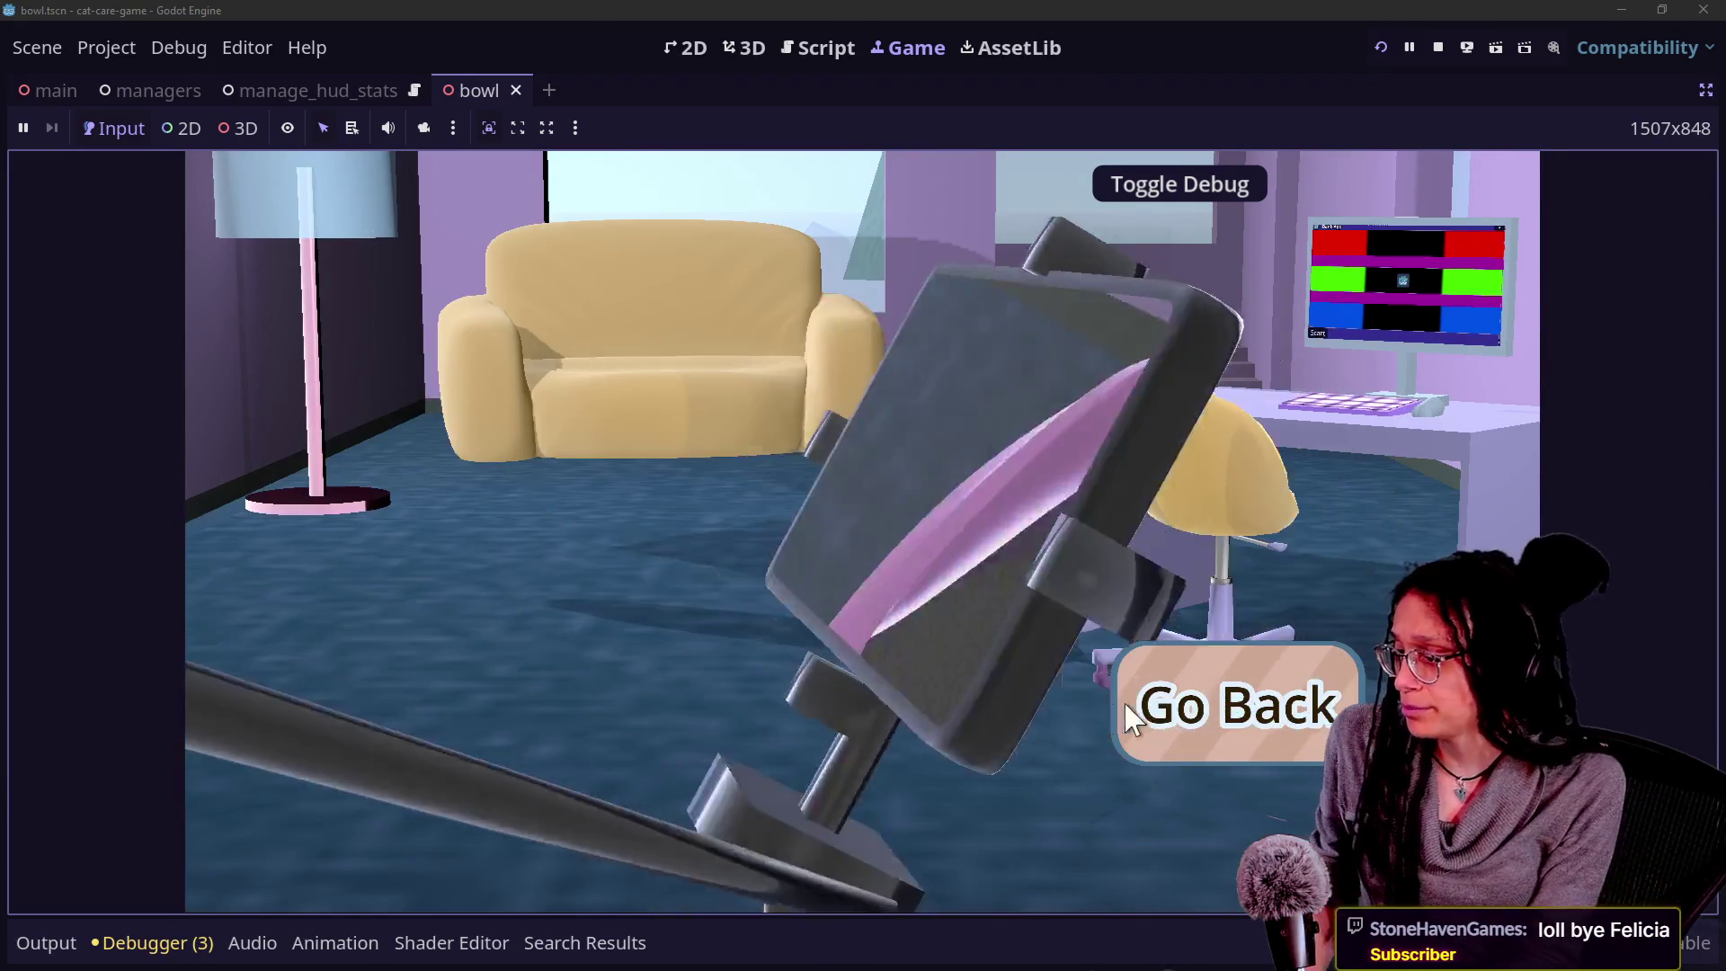
pyautogui.click(1117, 703)
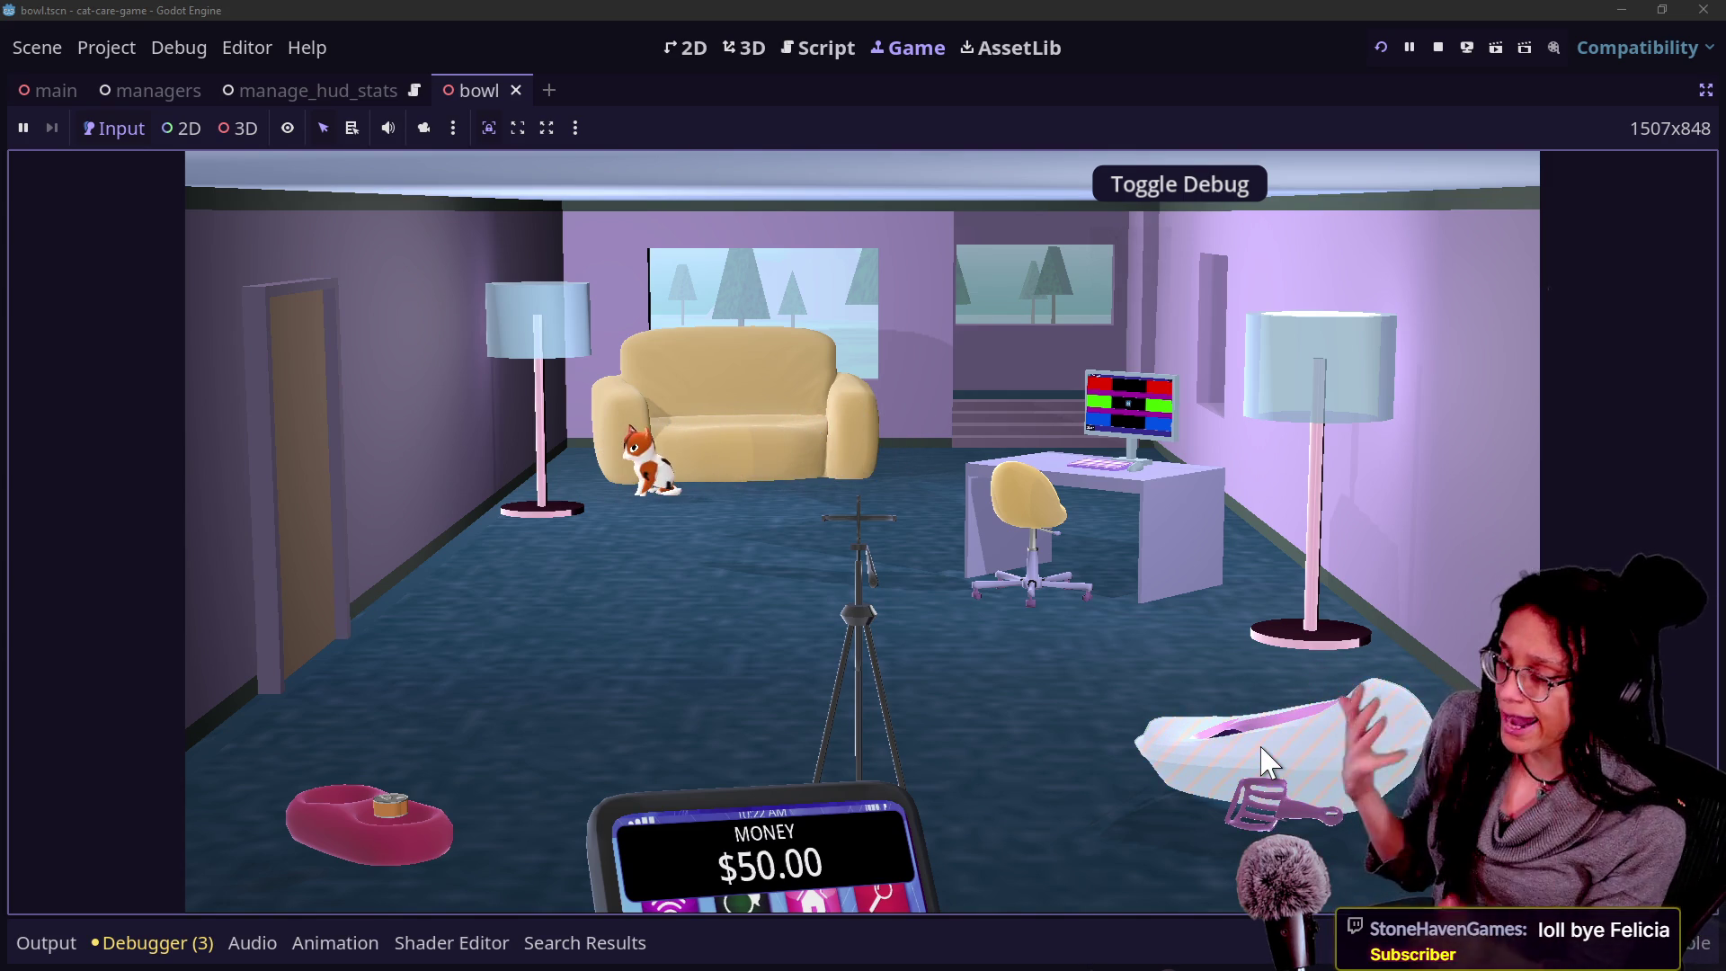
pyautogui.click(843, 60)
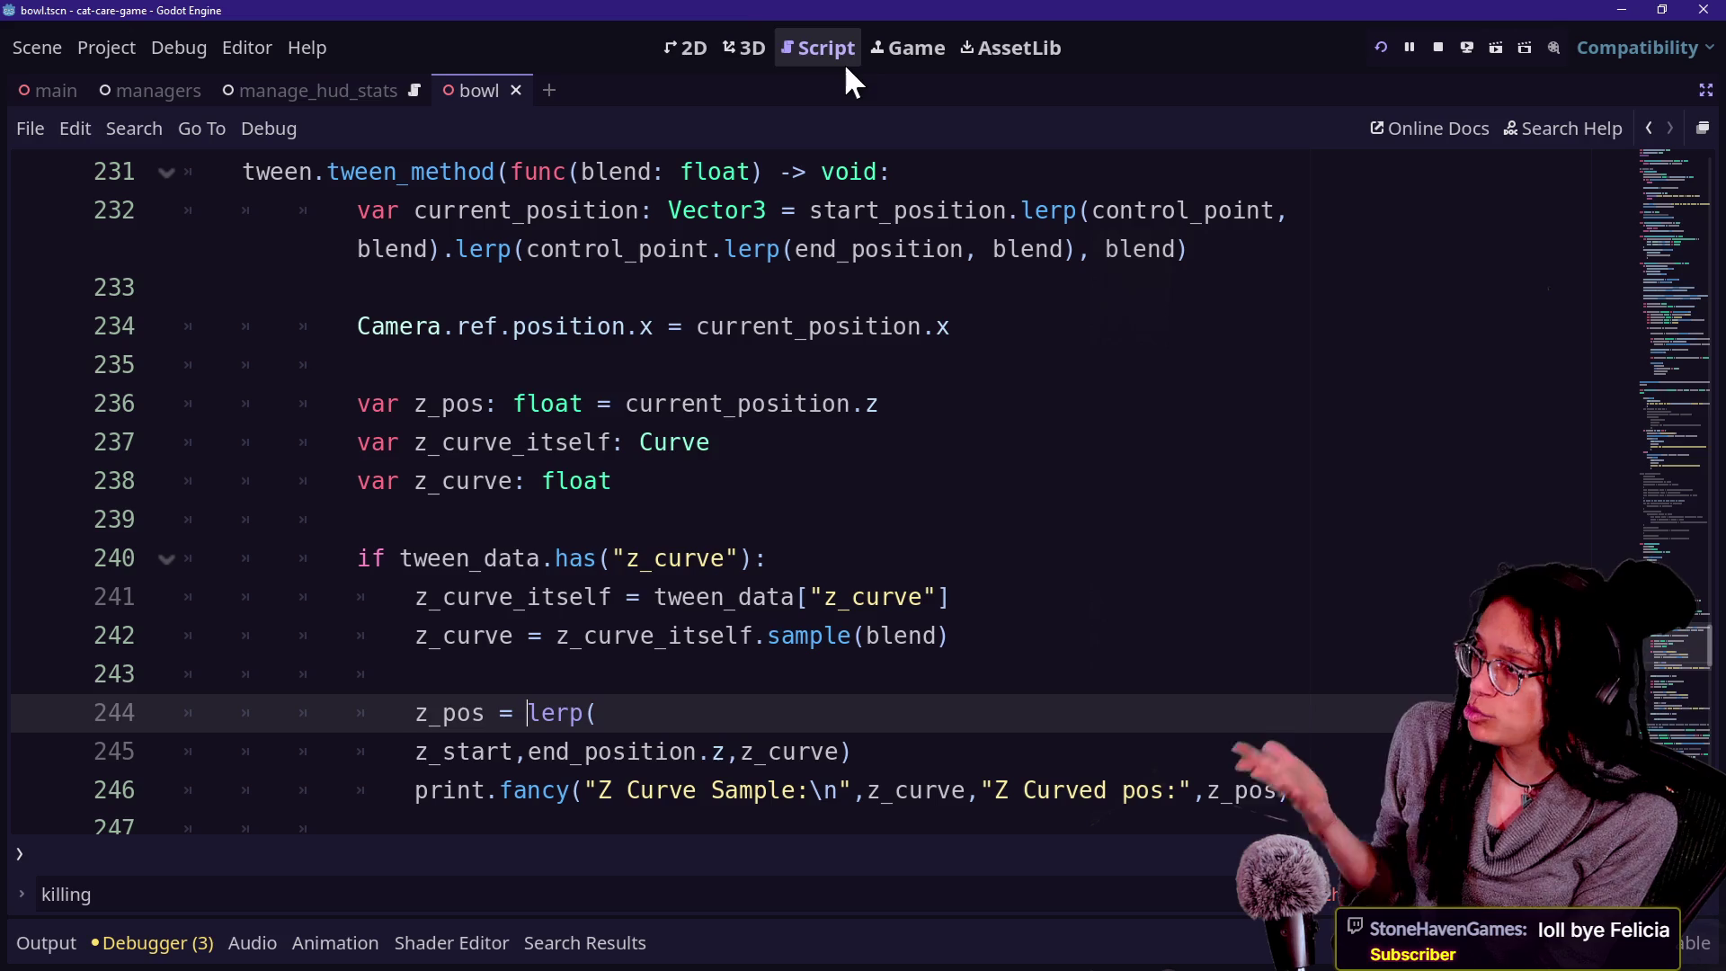
# Find litter_box, comment out its transition_arc line with Ctrl+K, then save and run with F5.
pyautogui.click(953, 347)
pyautogui.scroll(15, 953, 347)
pyautogui.scroll(16, 953, 346)
pyautogui.hotkey('ctrl', 'f')
pyautogui.write('litter')
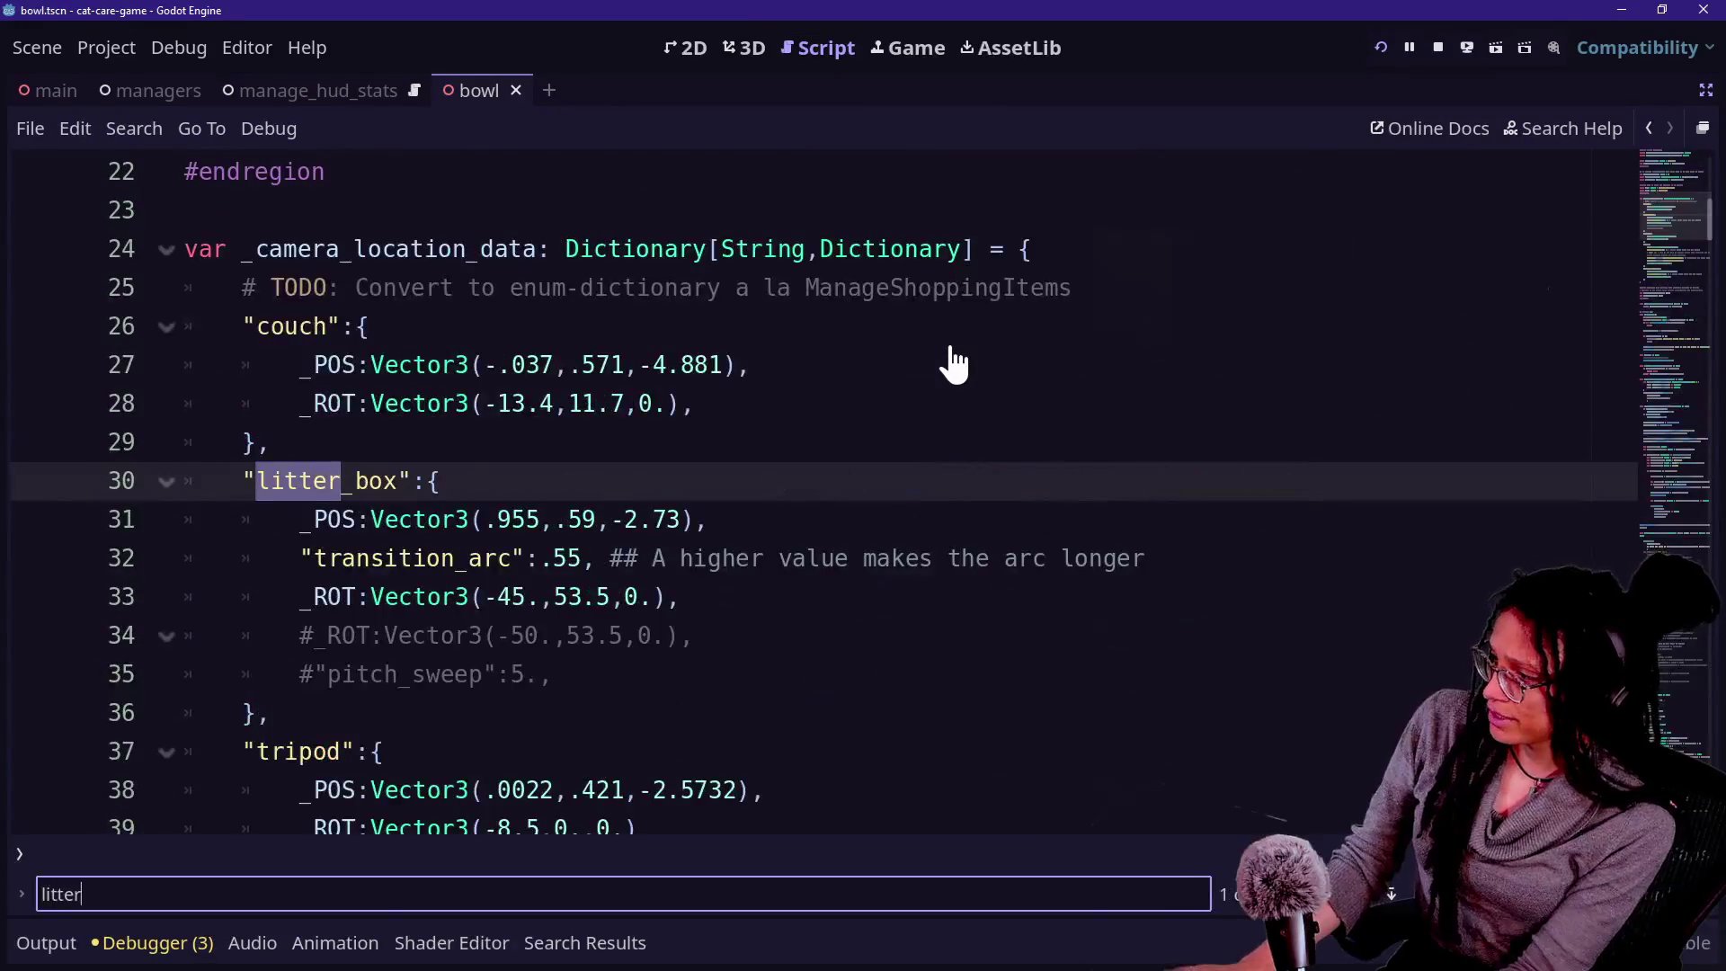
pyautogui.click(373, 635)
pyautogui.click(359, 559)
pyautogui.hotkey('ctrl', 'k')
pyautogui.tripleClick(281, 561)
pyautogui.moveTo(281, 561); pyautogui.dragTo(797, 589)
pyautogui.hotkey('ctrl', 'z')
pyautogui.press('F5')
# Fly the camera to the litter box and back, restarting the game once in between.
pyautogui.click(908, 48)
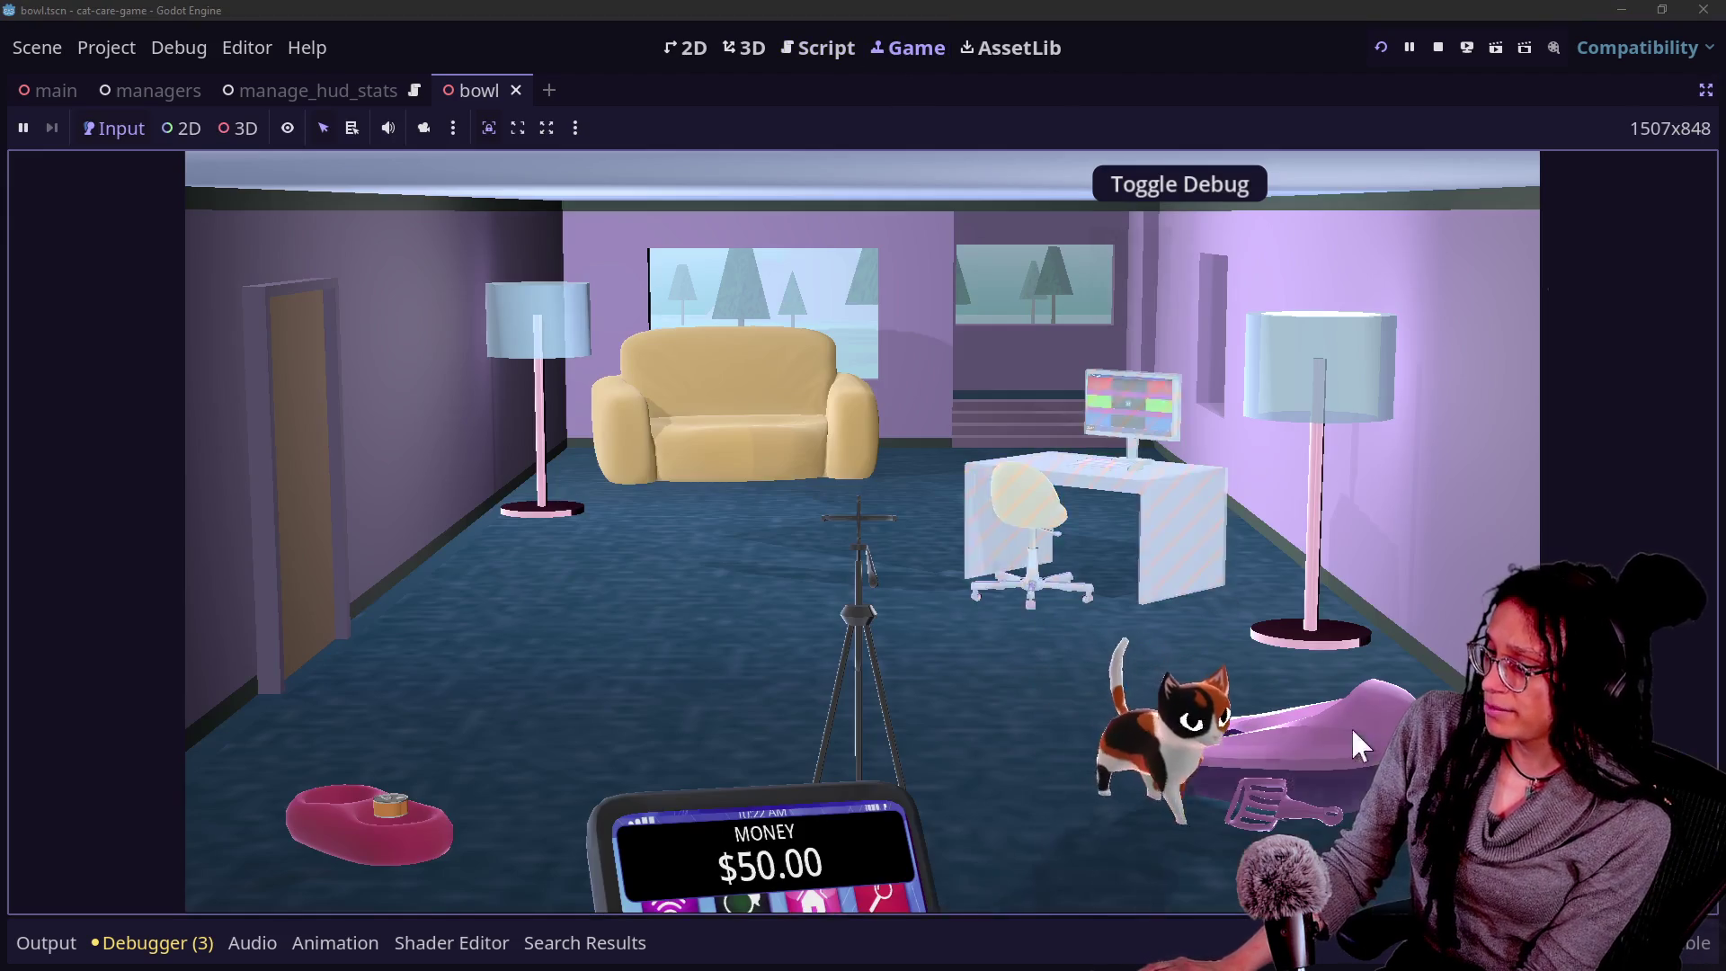
pyautogui.click(1232, 633)
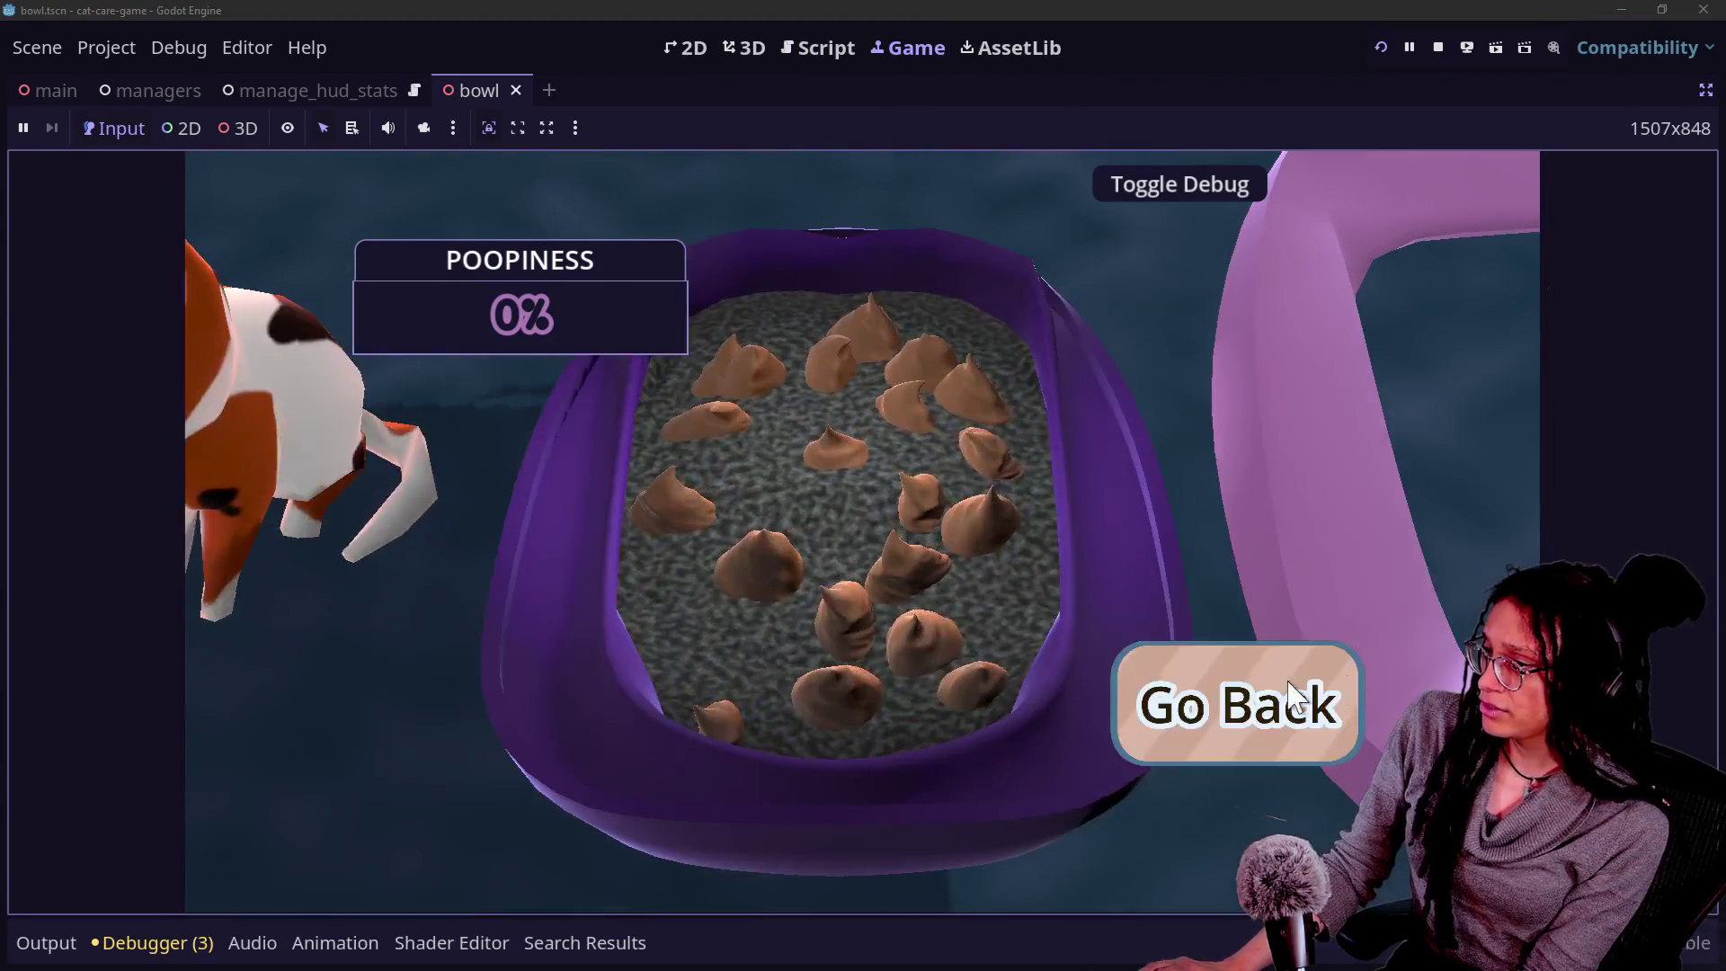
pyautogui.click(1331, 700)
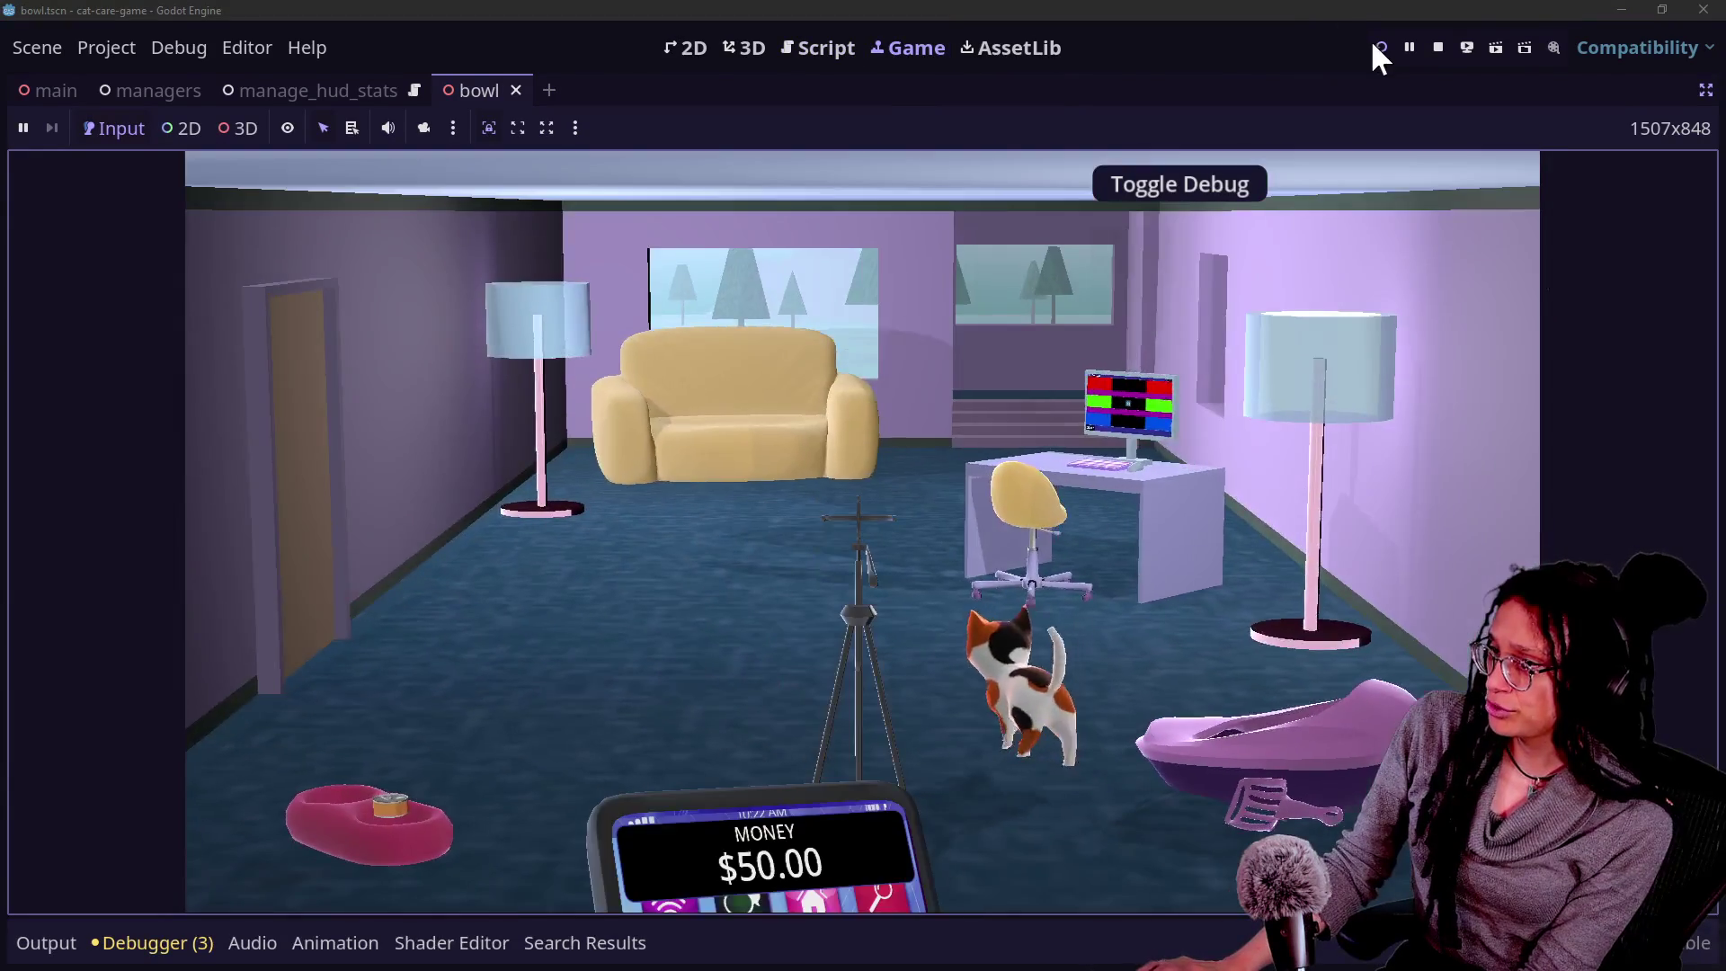
pyautogui.click(1377, 47)
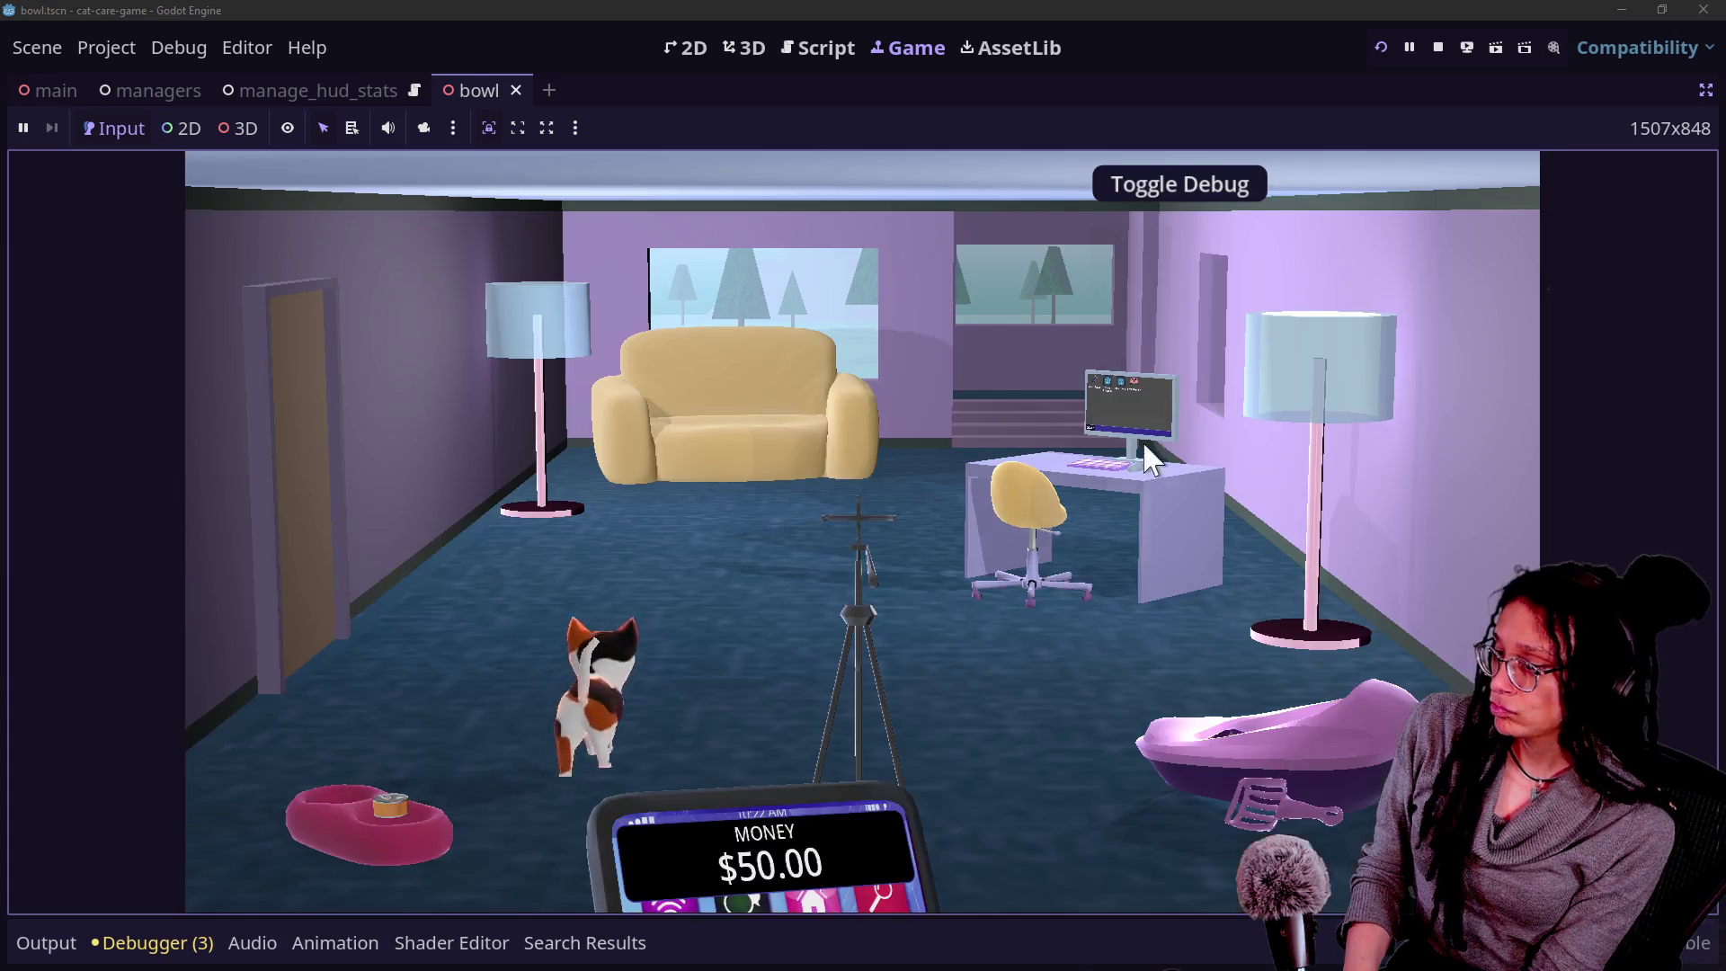
pyautogui.click(1303, 715)
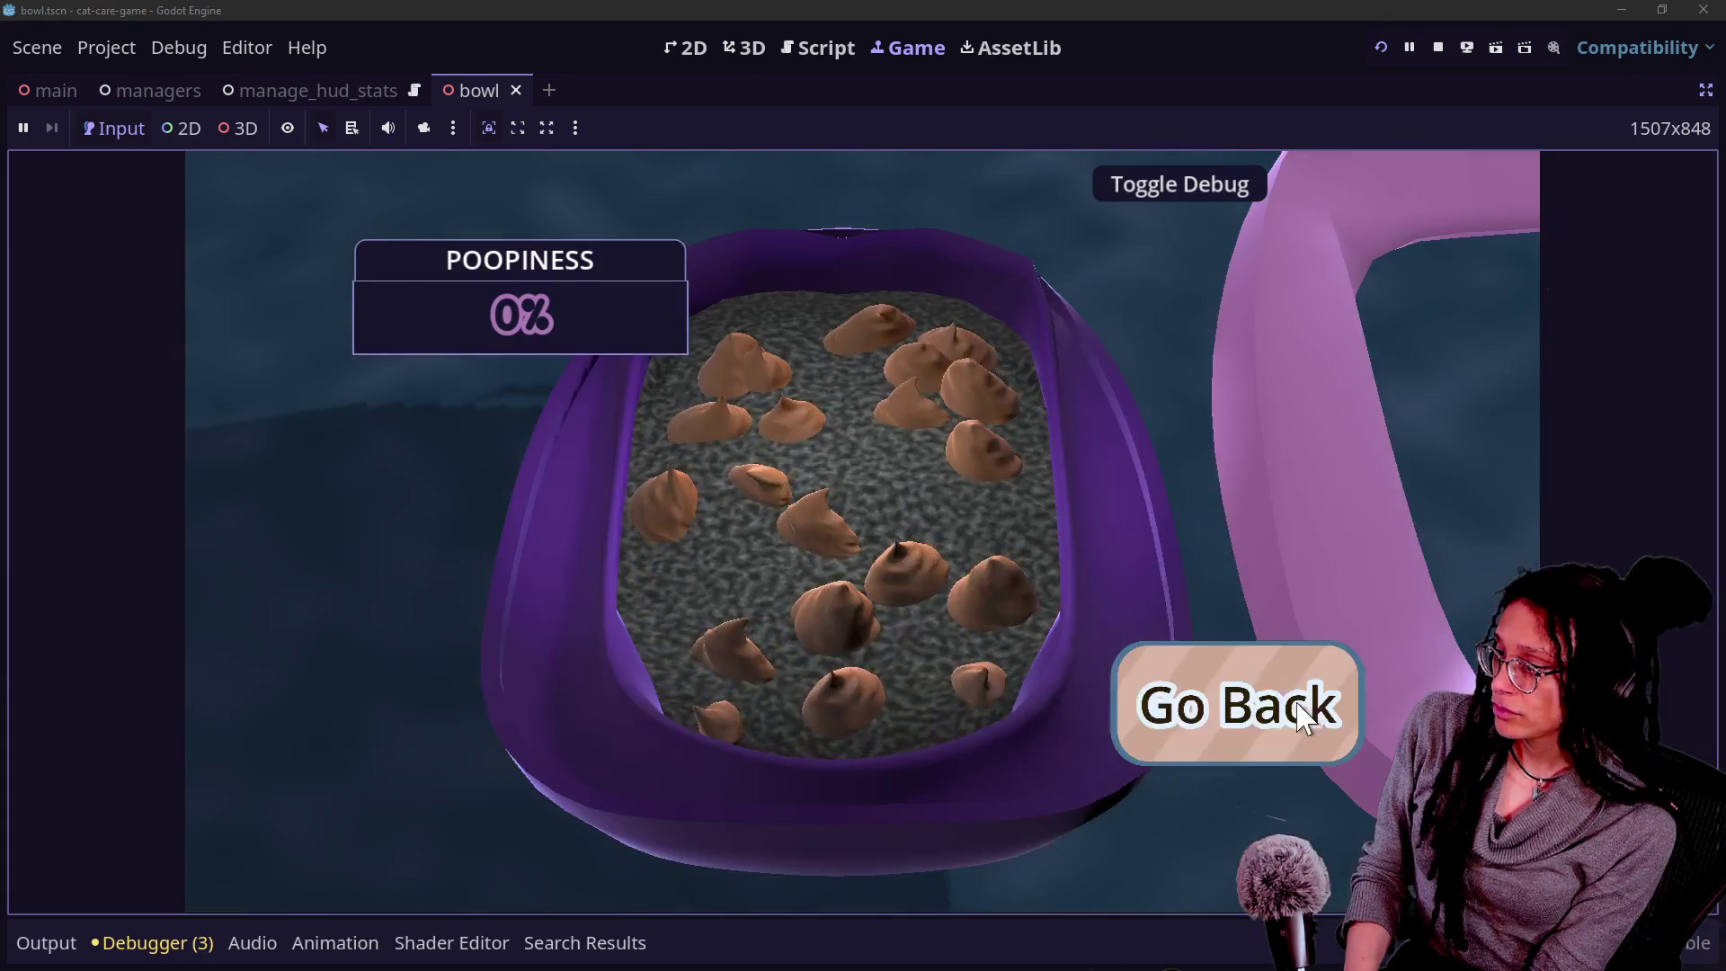
pyautogui.click(1286, 702)
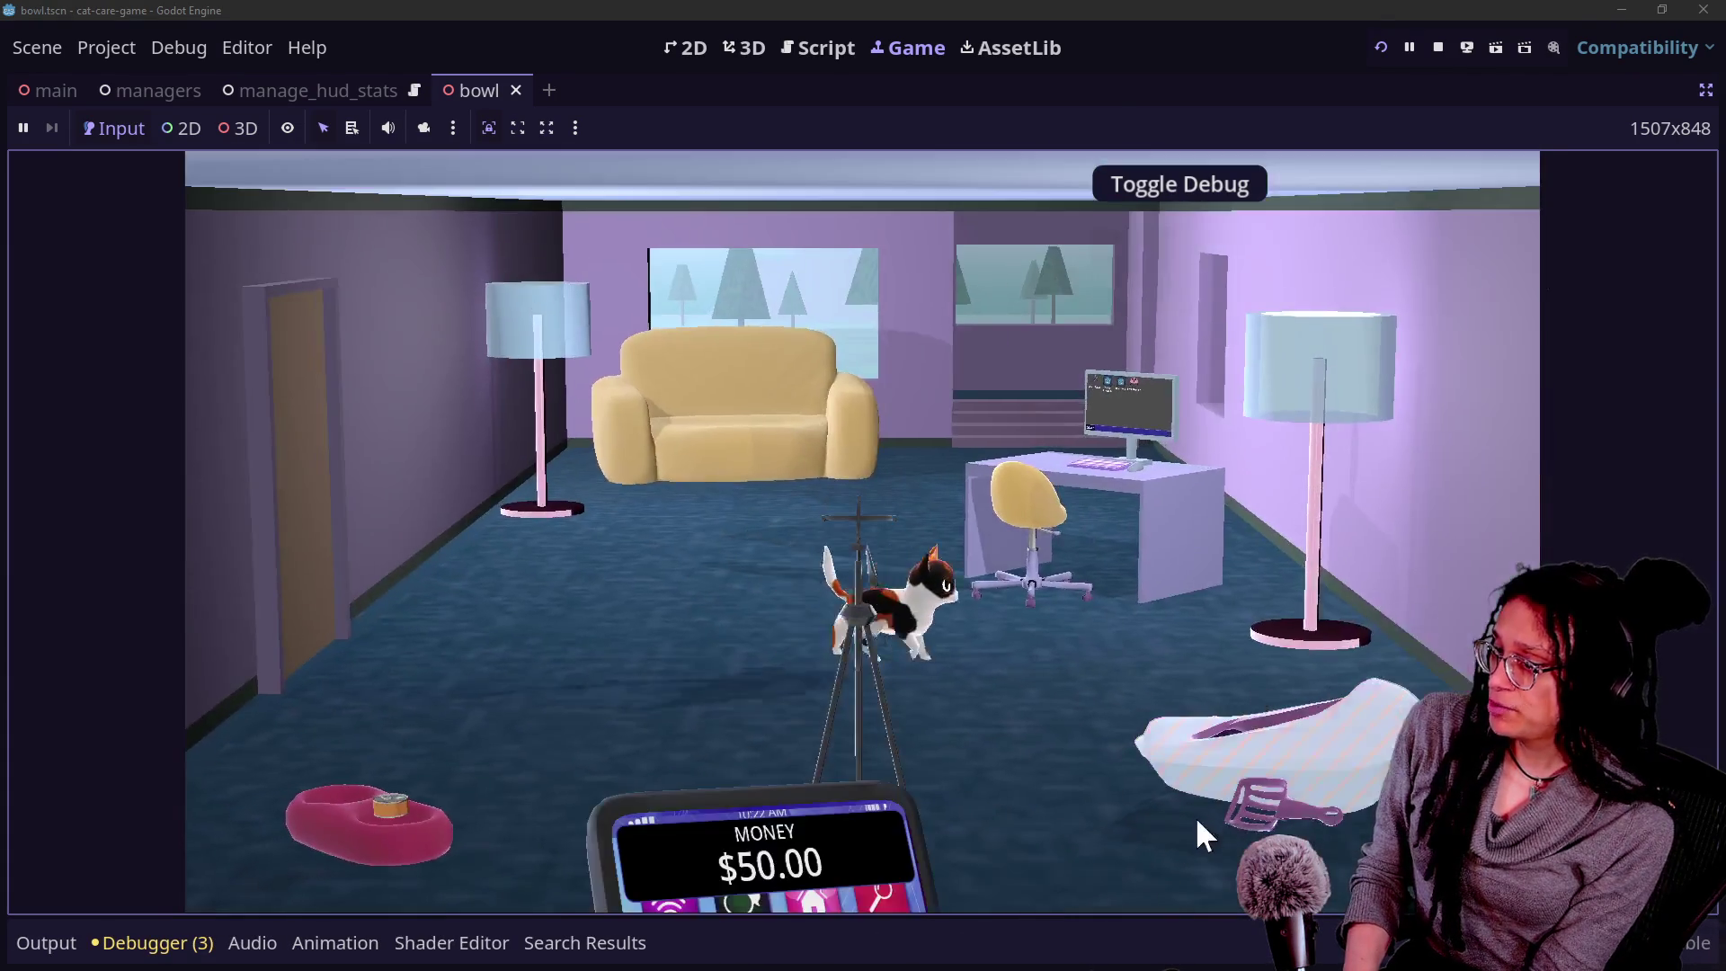
pyautogui.click(1197, 820)
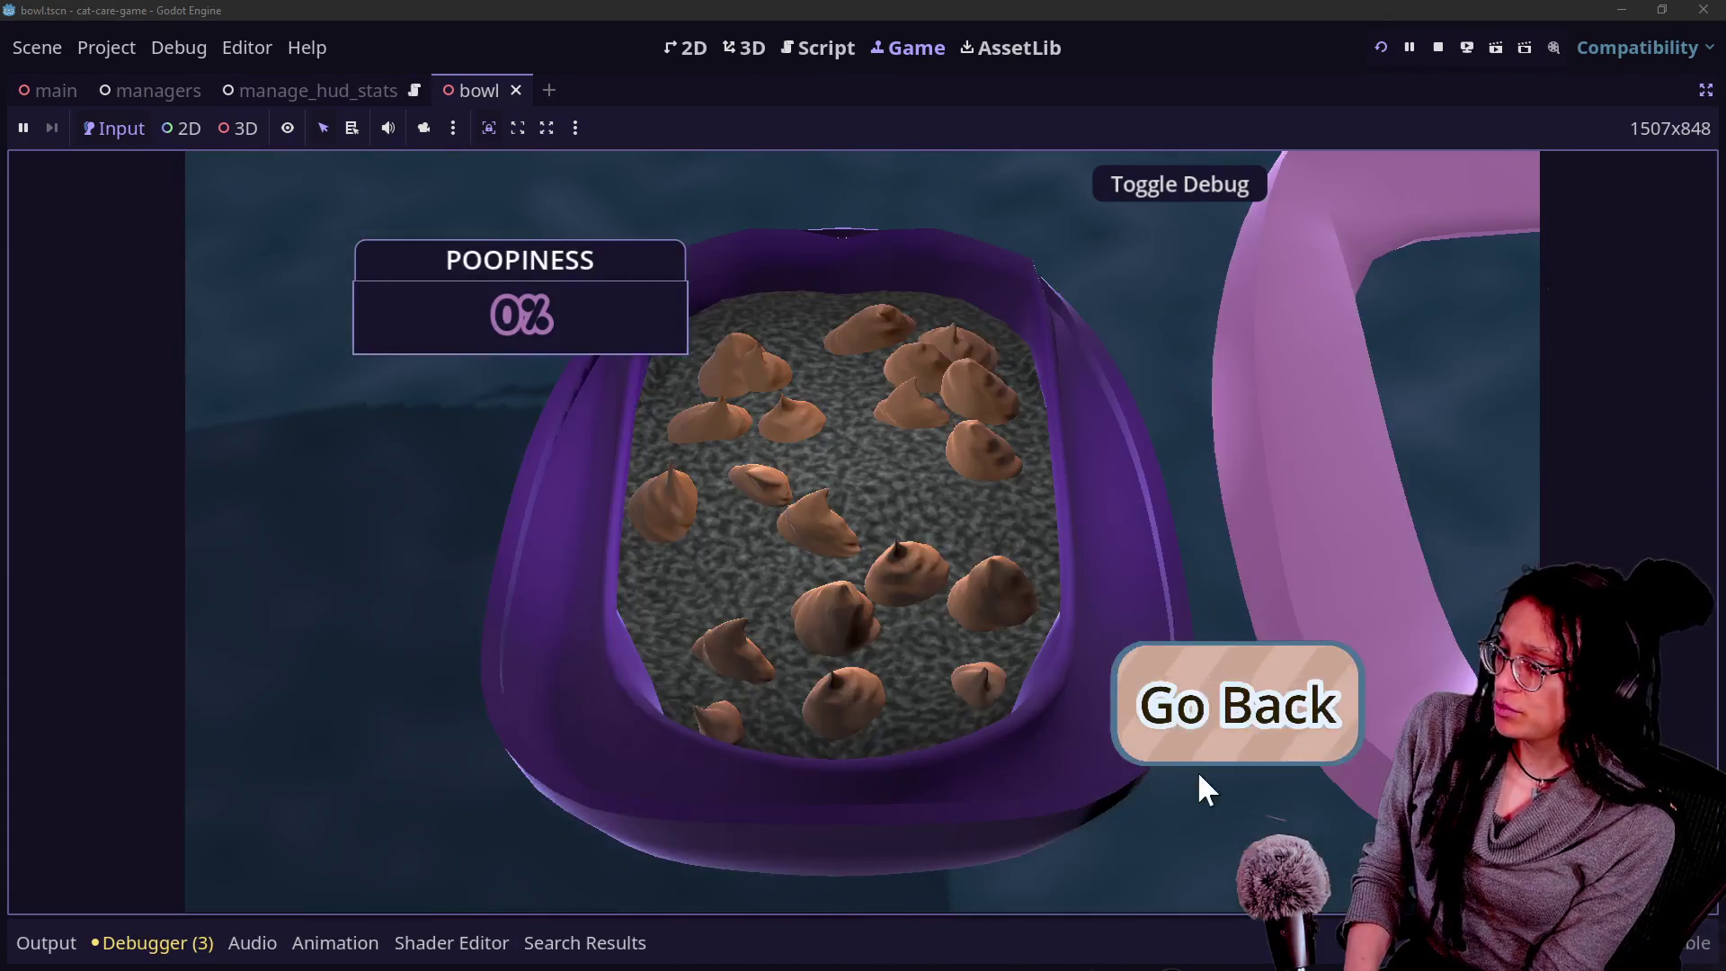
pyautogui.click(1198, 766)
pyautogui.click(1197, 768)
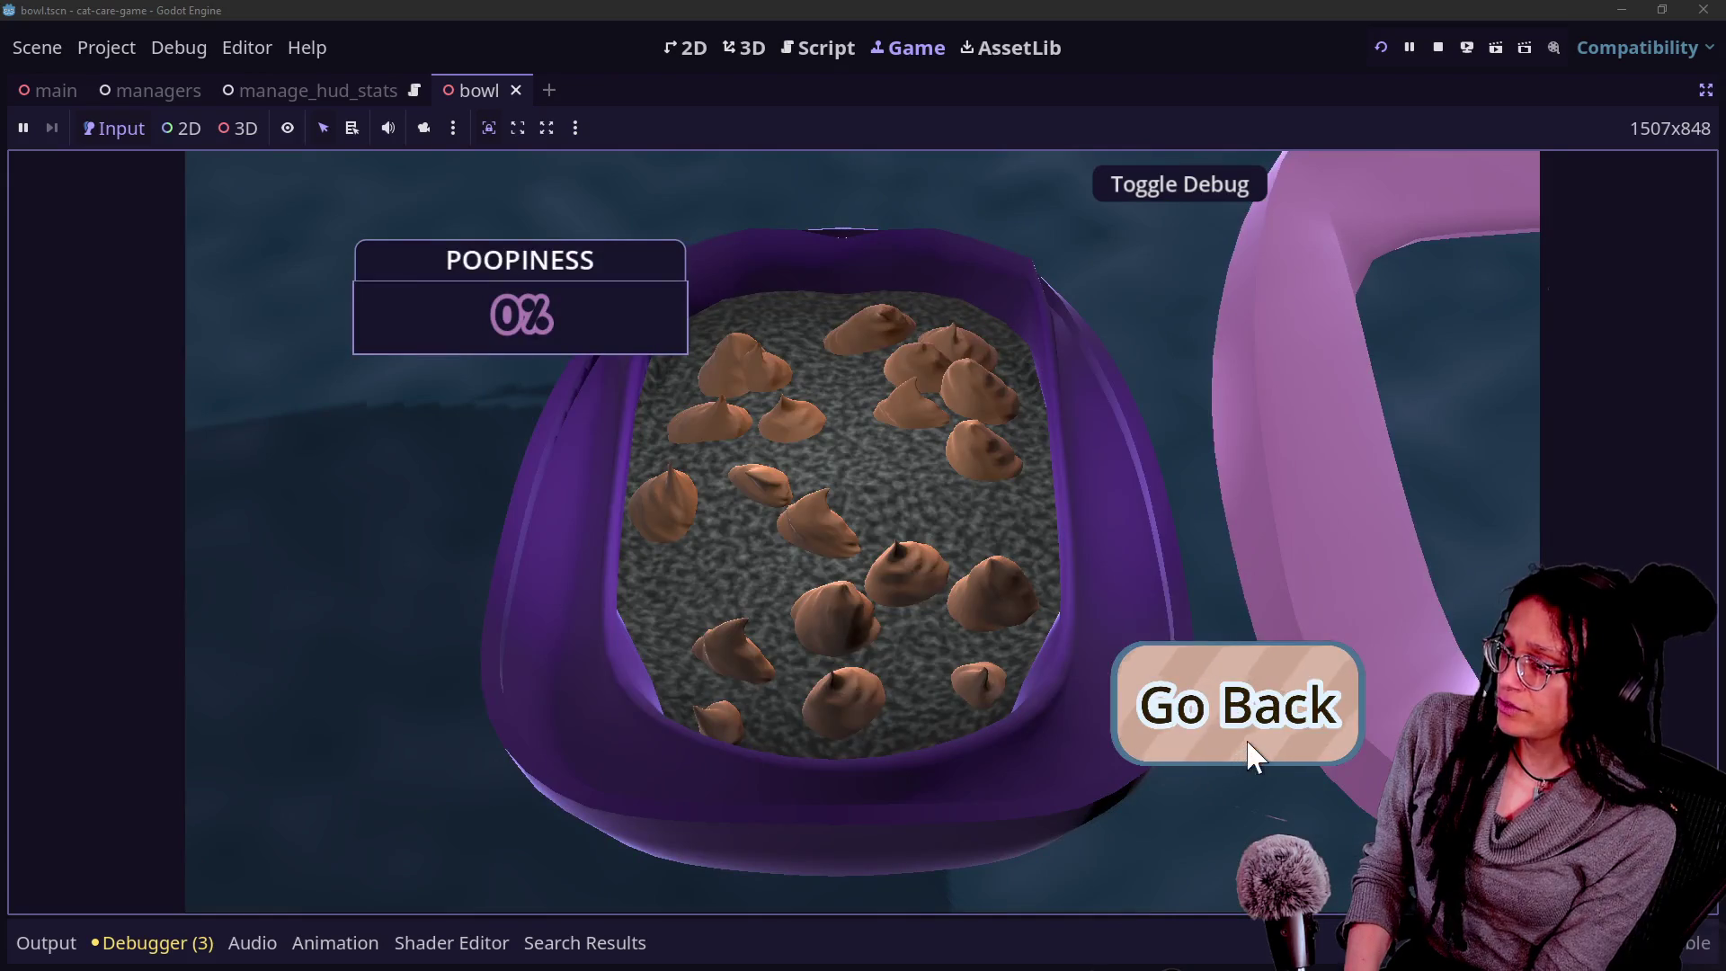
pyautogui.click(1246, 745)
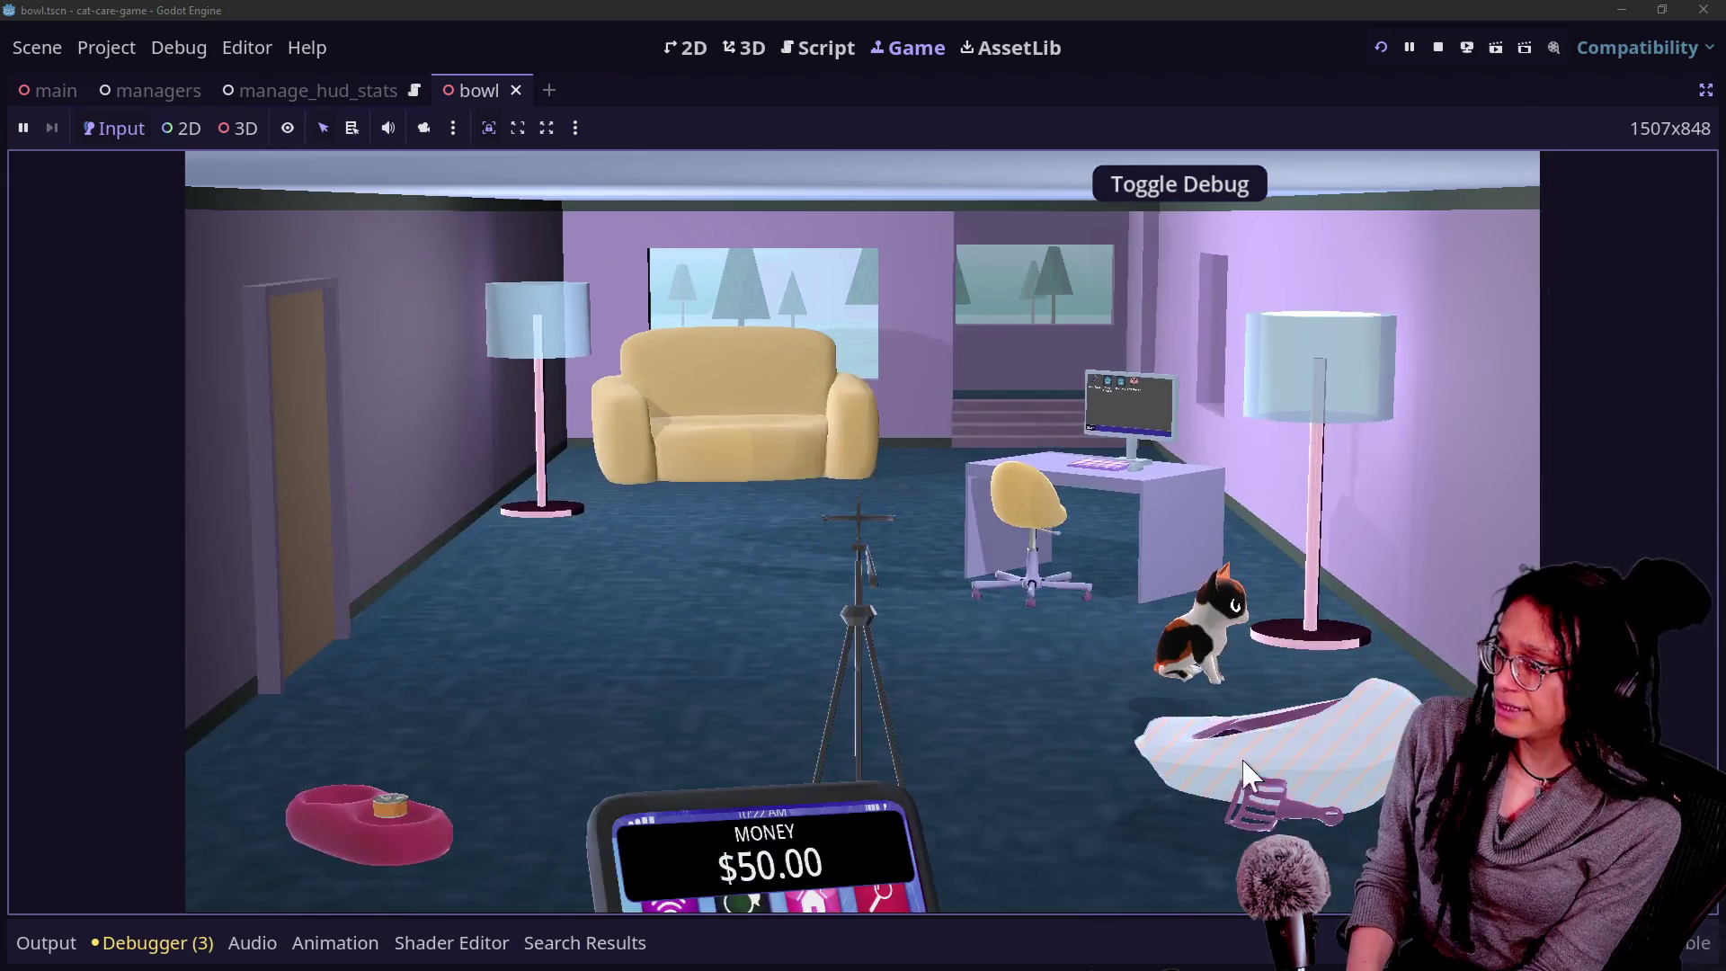
# Repeat the litter-box zoom and return several more times, then go back to line 31 of the camera script.
pyautogui.click(1244, 762)
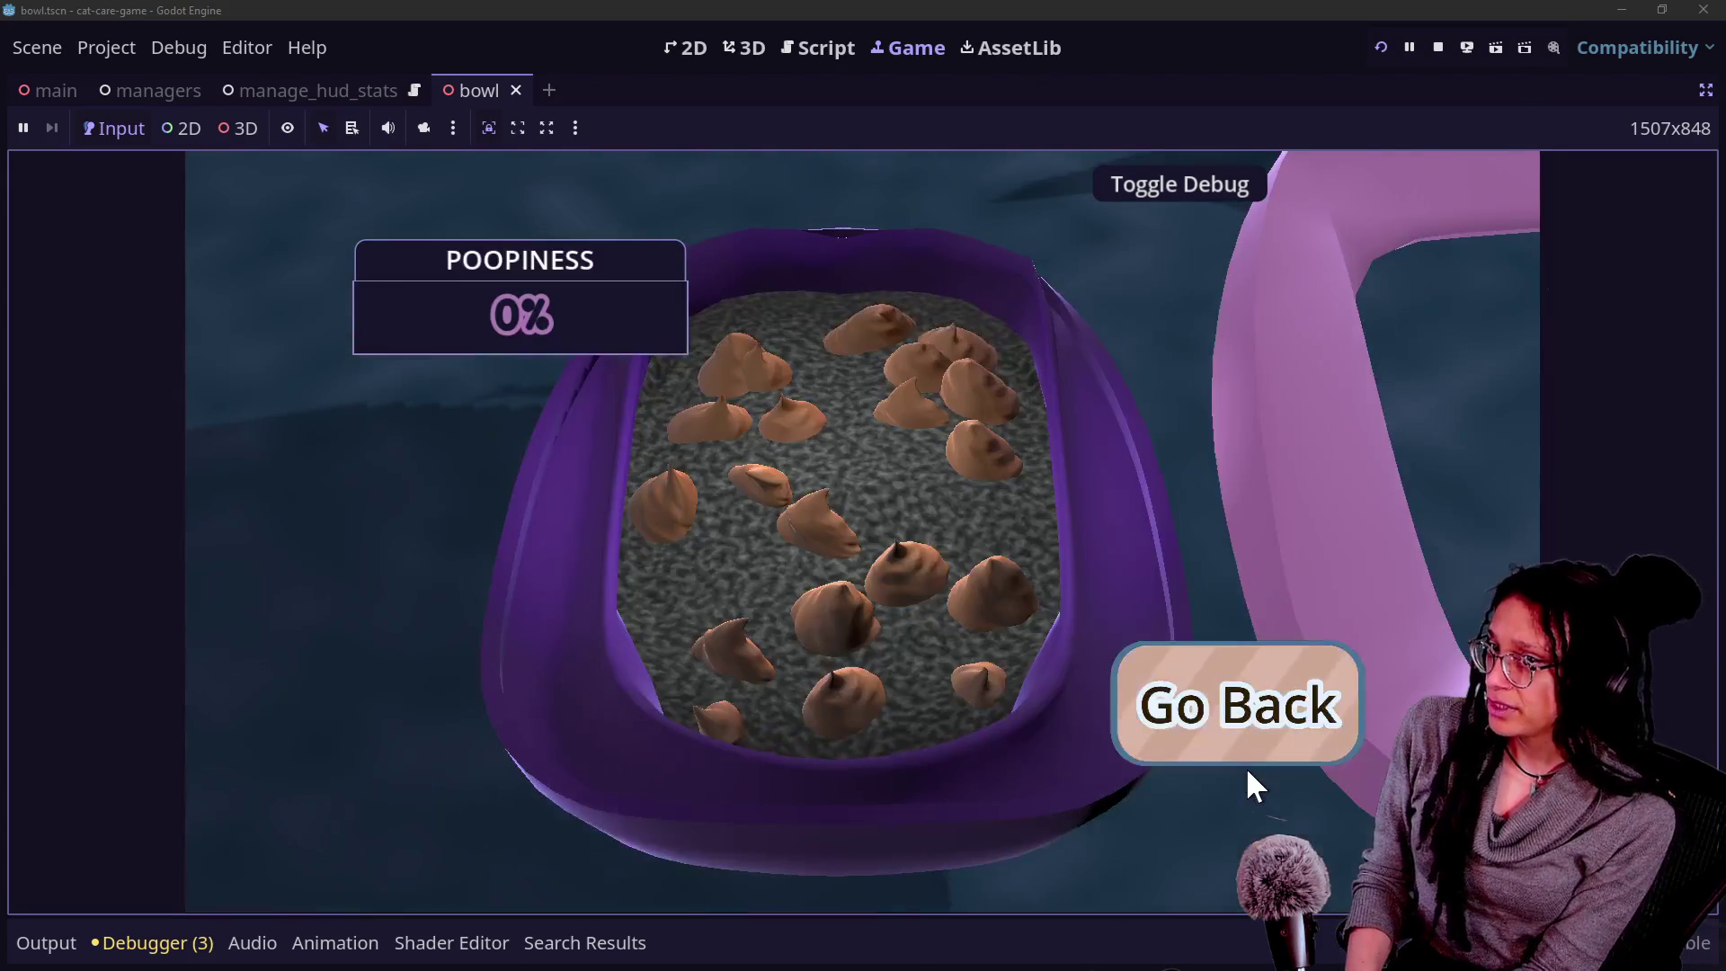
pyautogui.click(1252, 728)
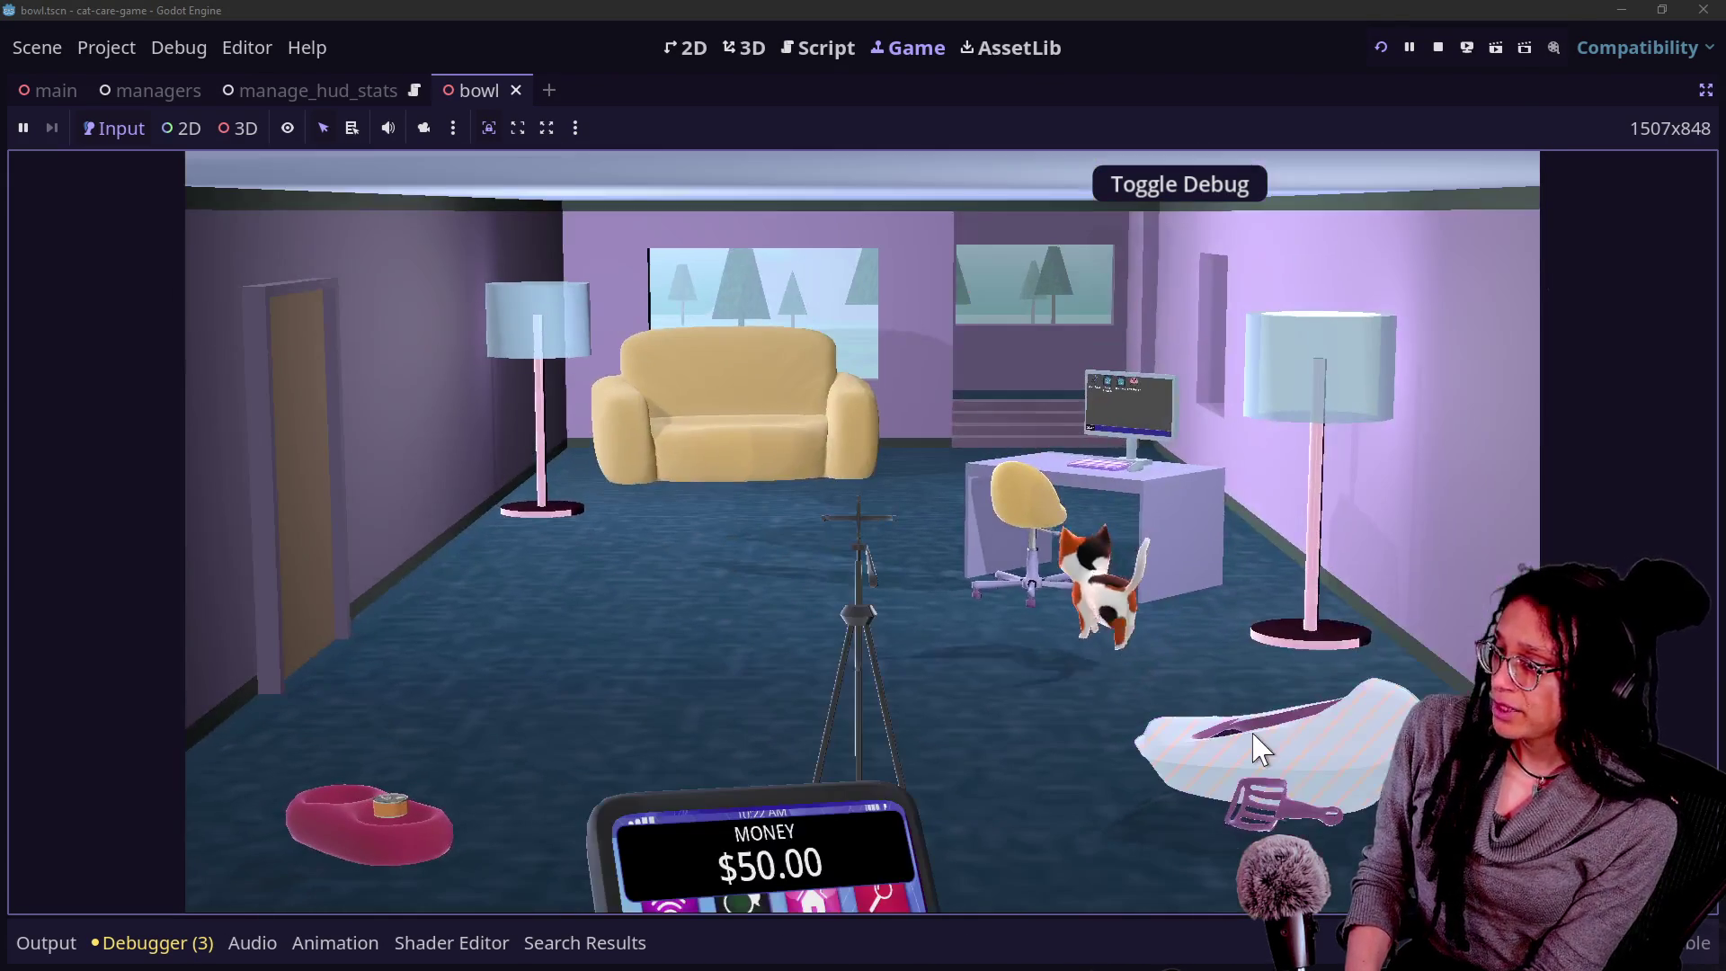
pyautogui.click(1253, 739)
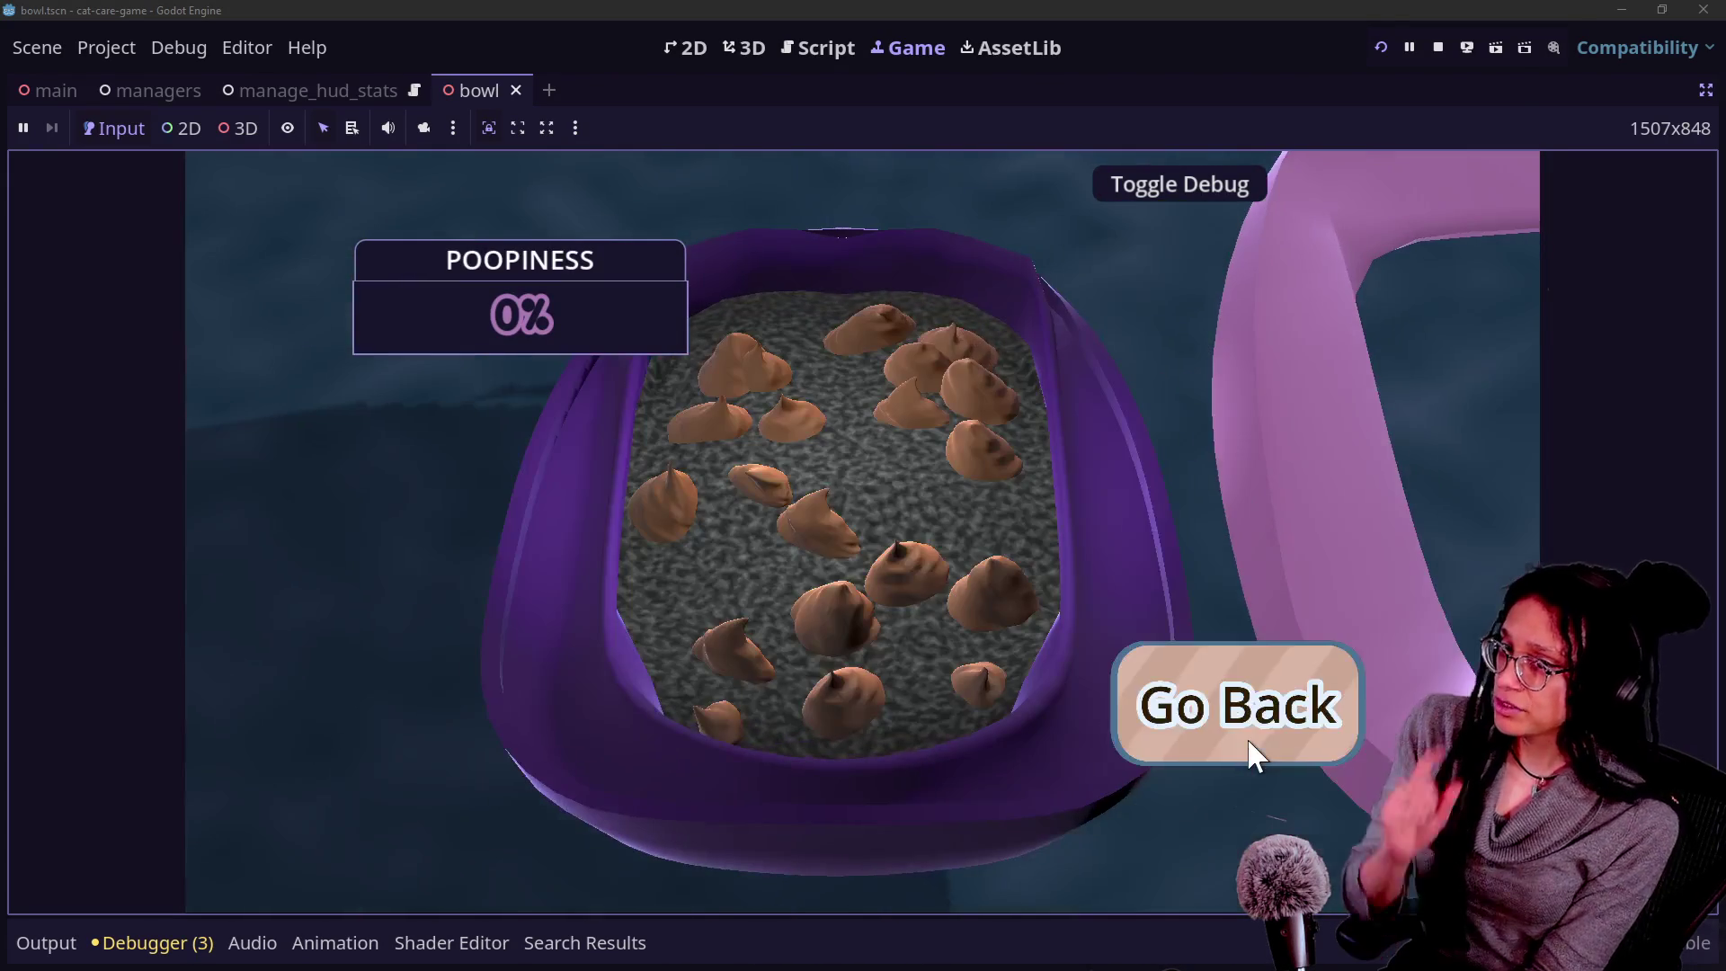
pyautogui.click(1254, 724)
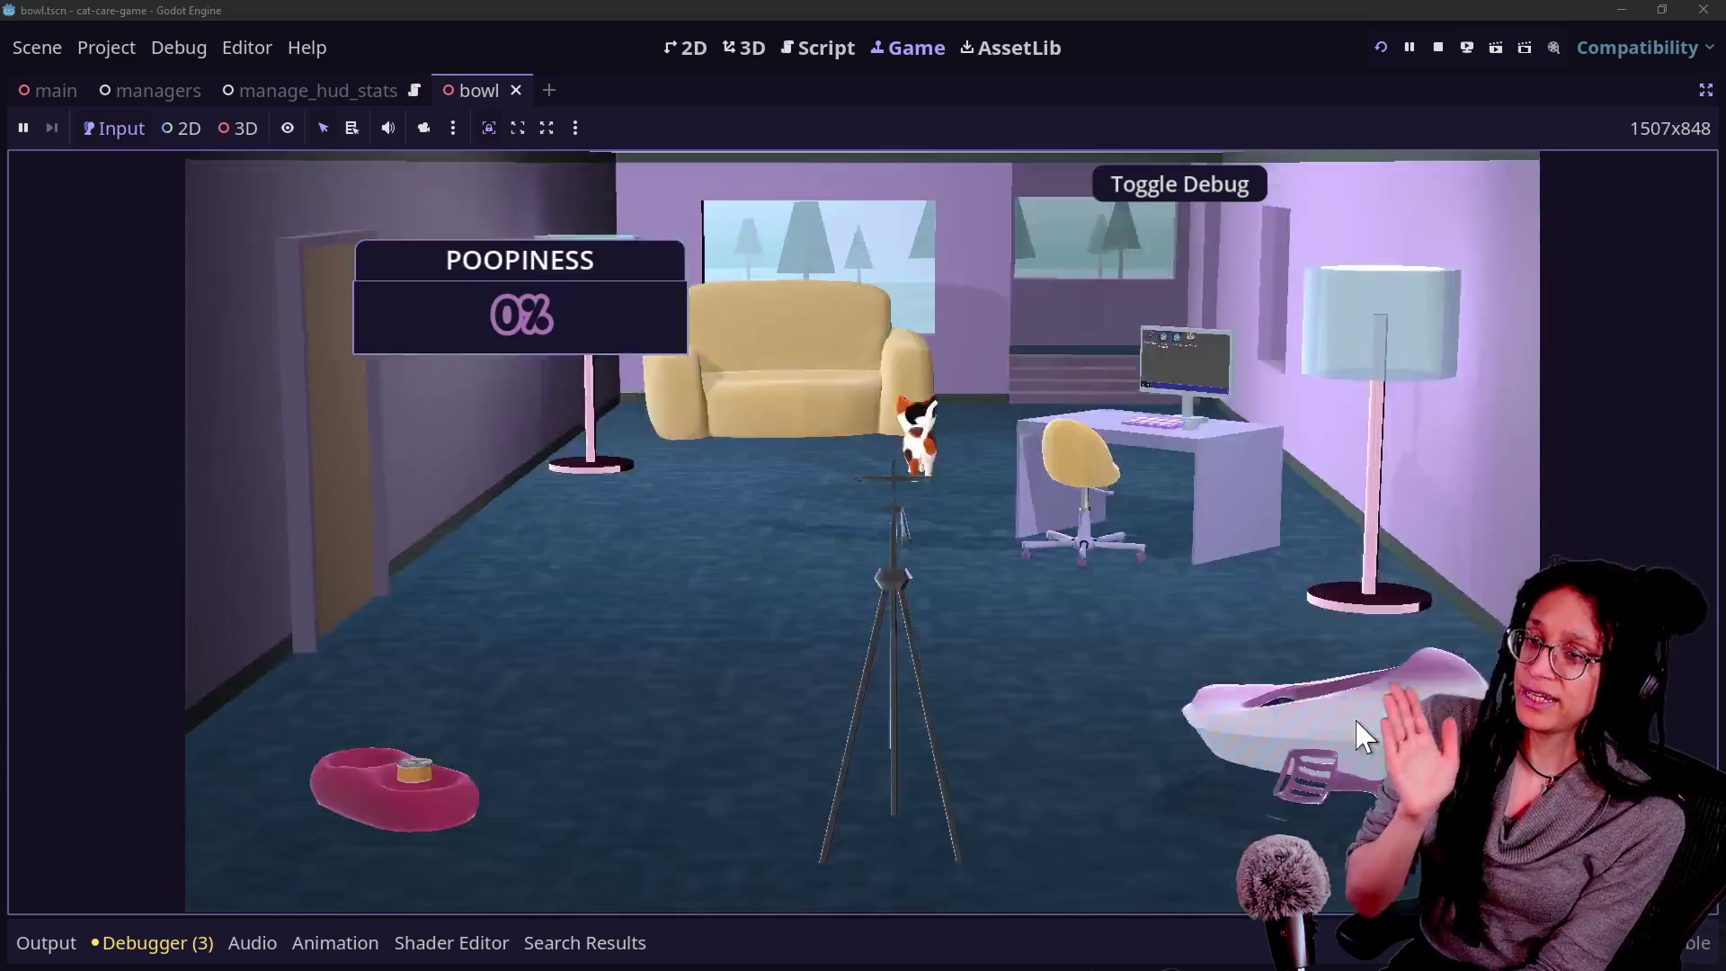
pyautogui.click(1358, 724)
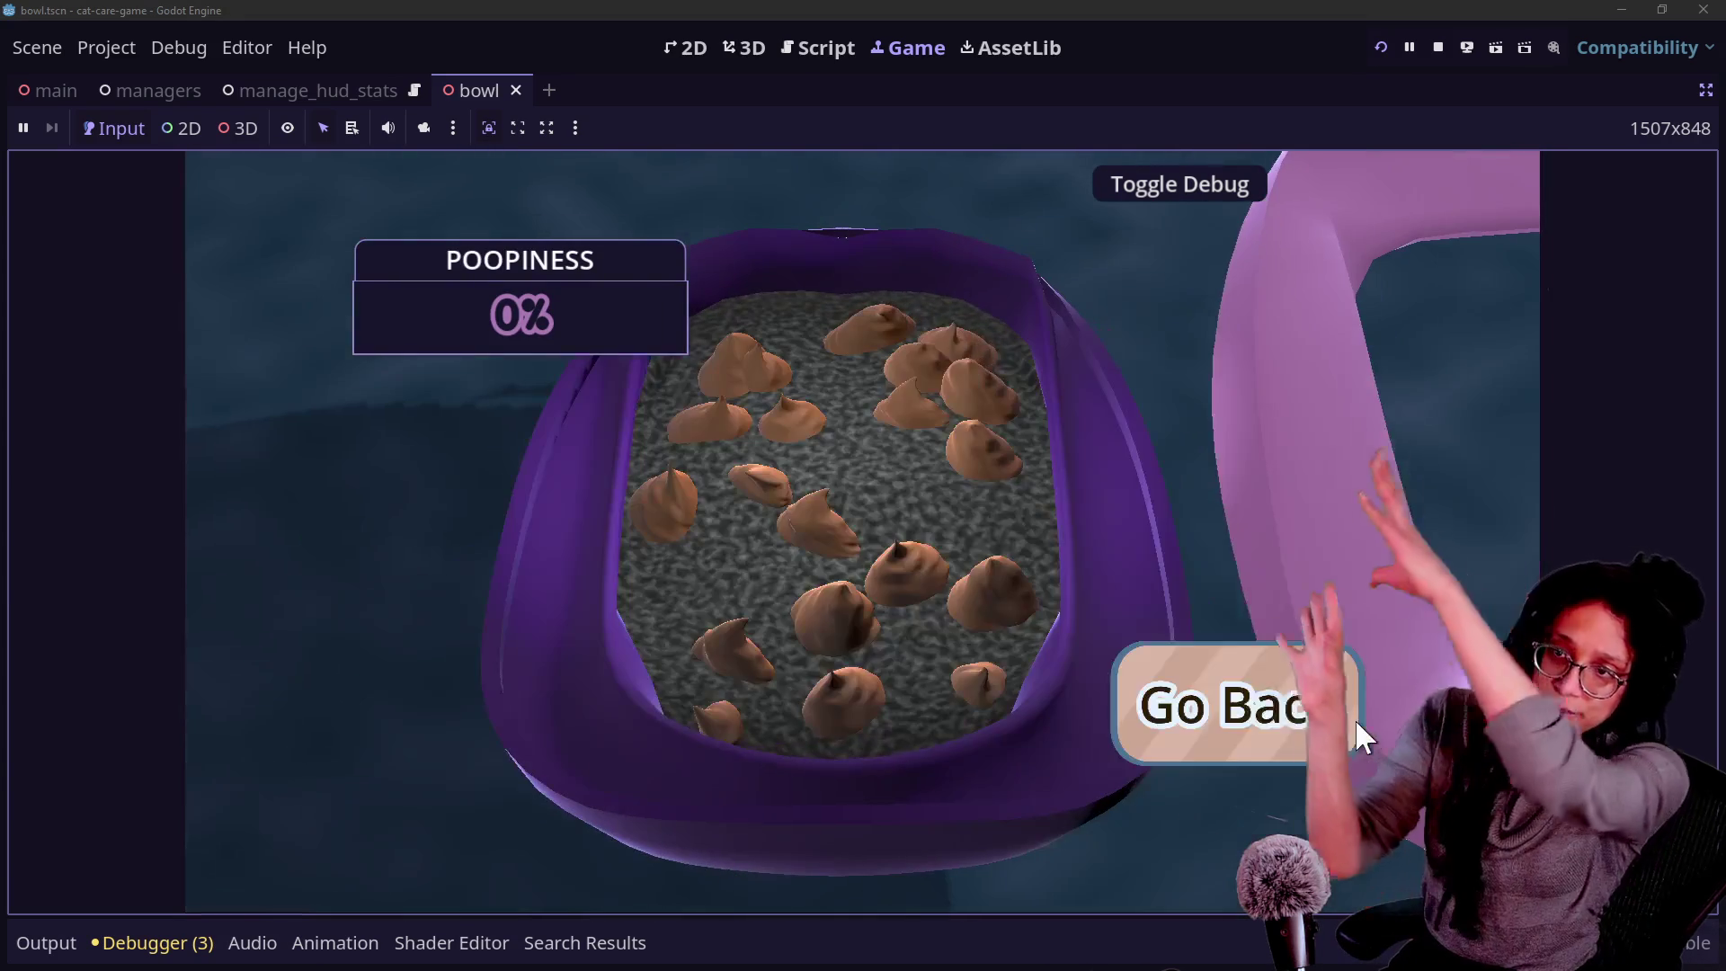
pyautogui.click(1356, 719)
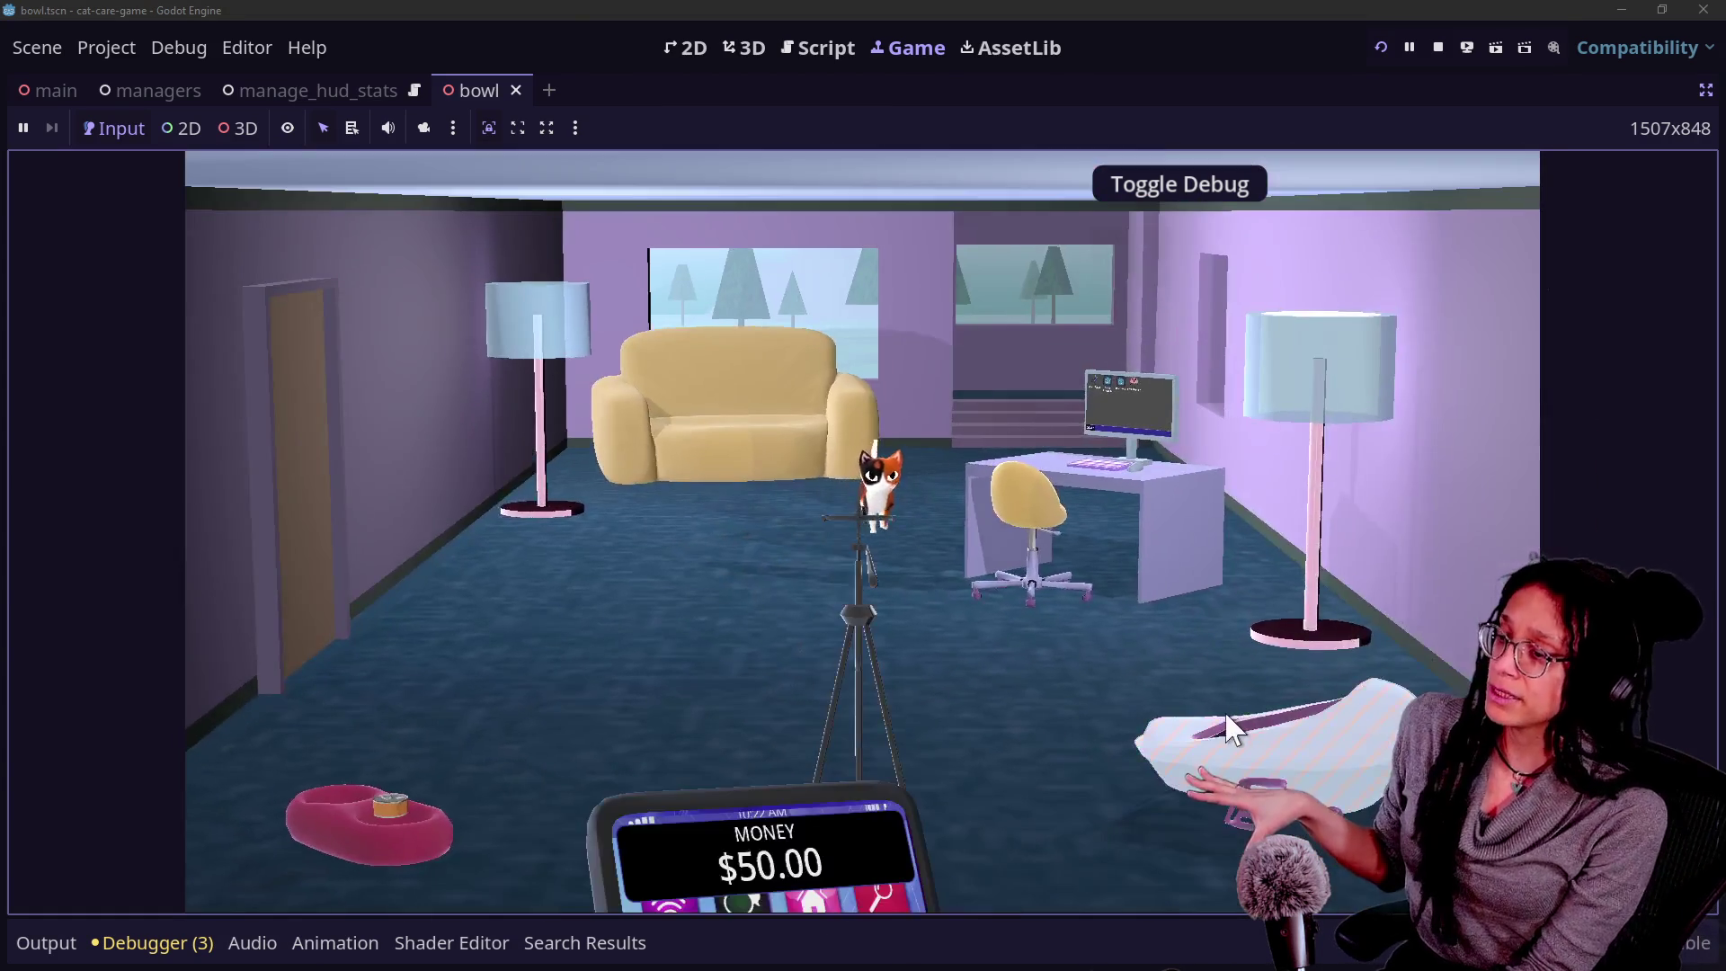
pyautogui.click(1230, 727)
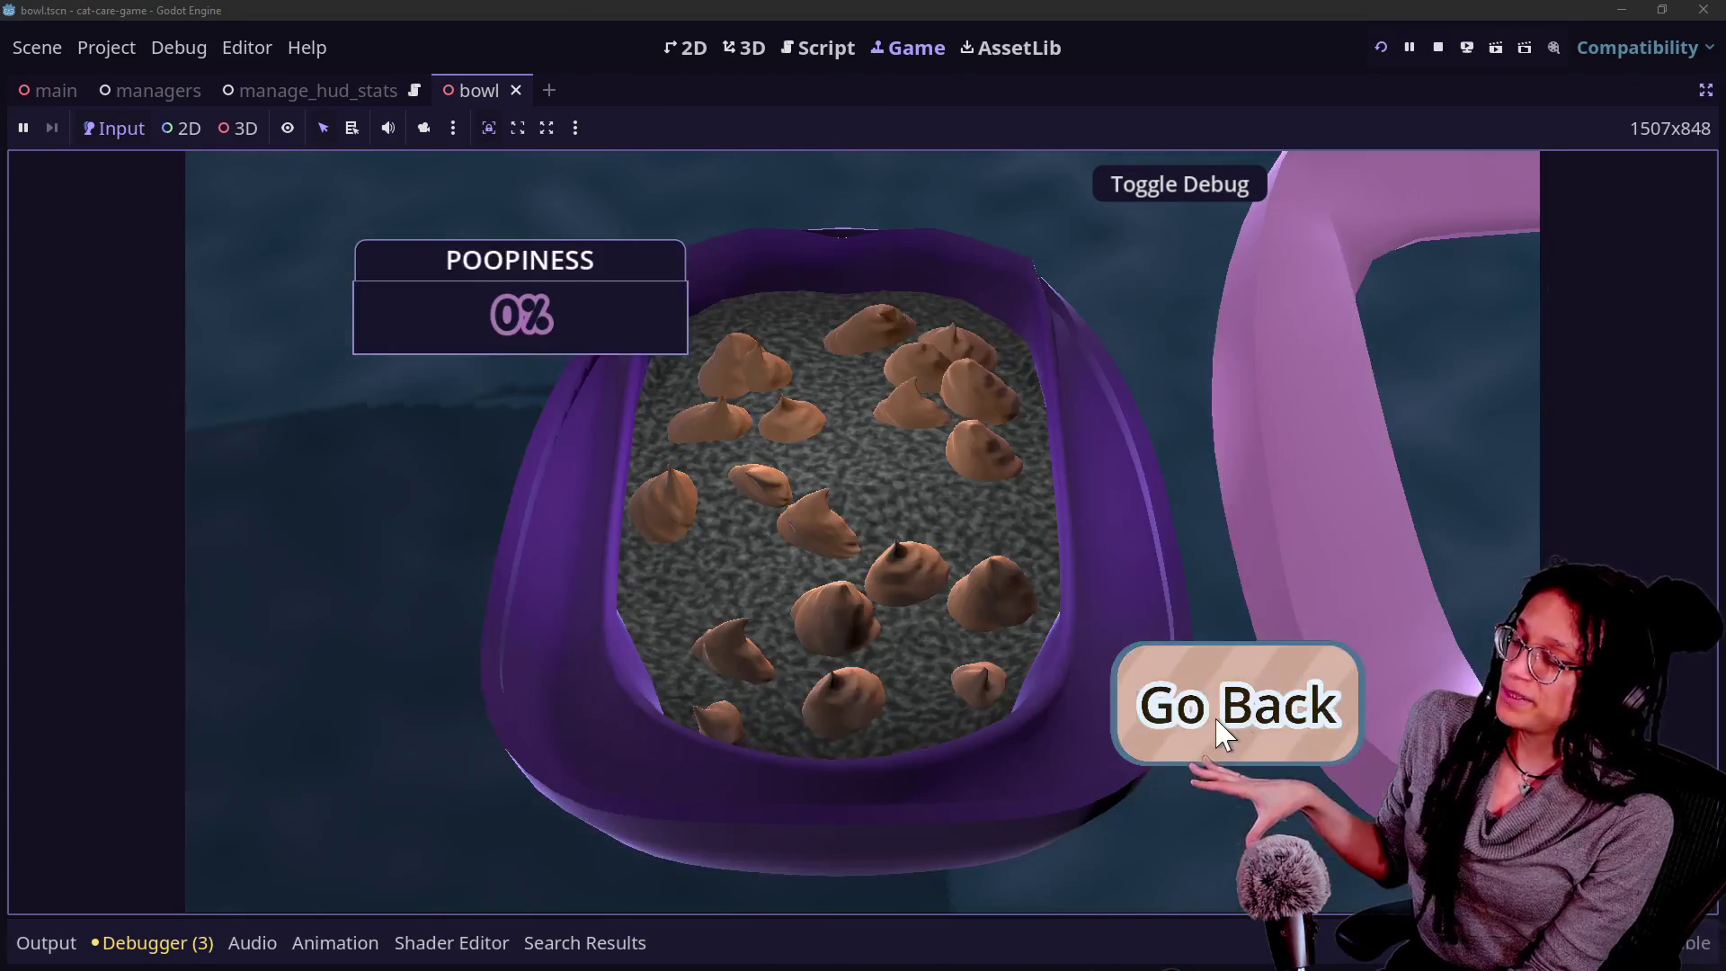
pyautogui.click(1240, 726)
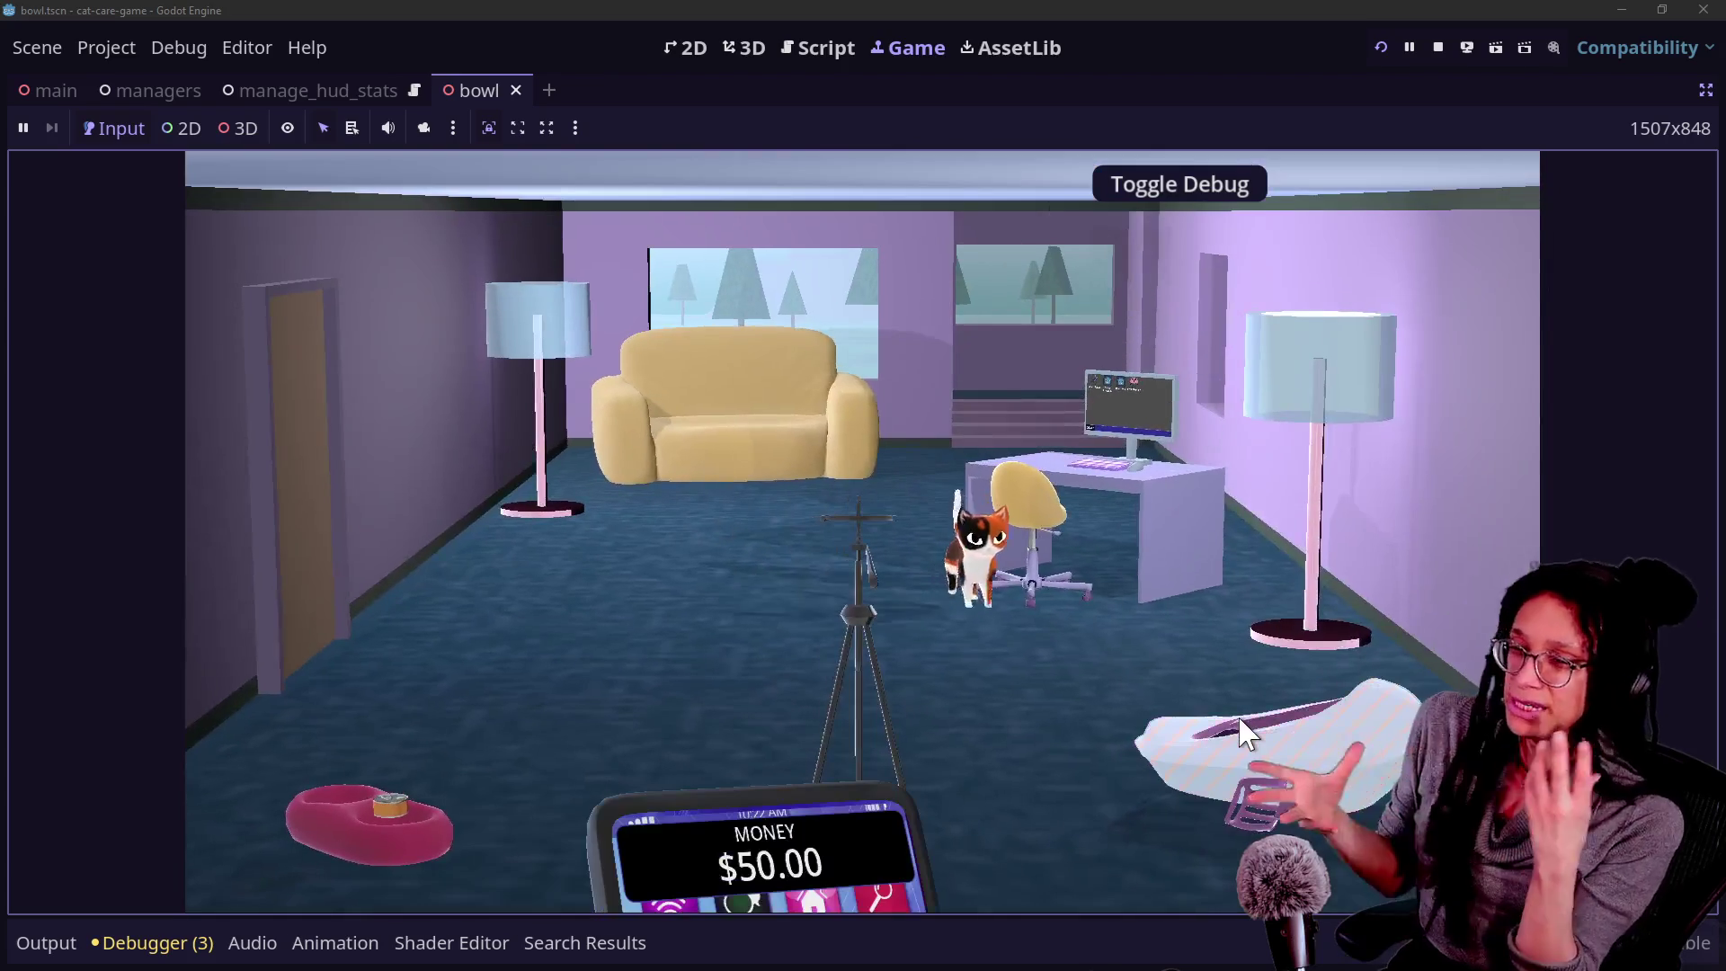
pyautogui.click(1241, 718)
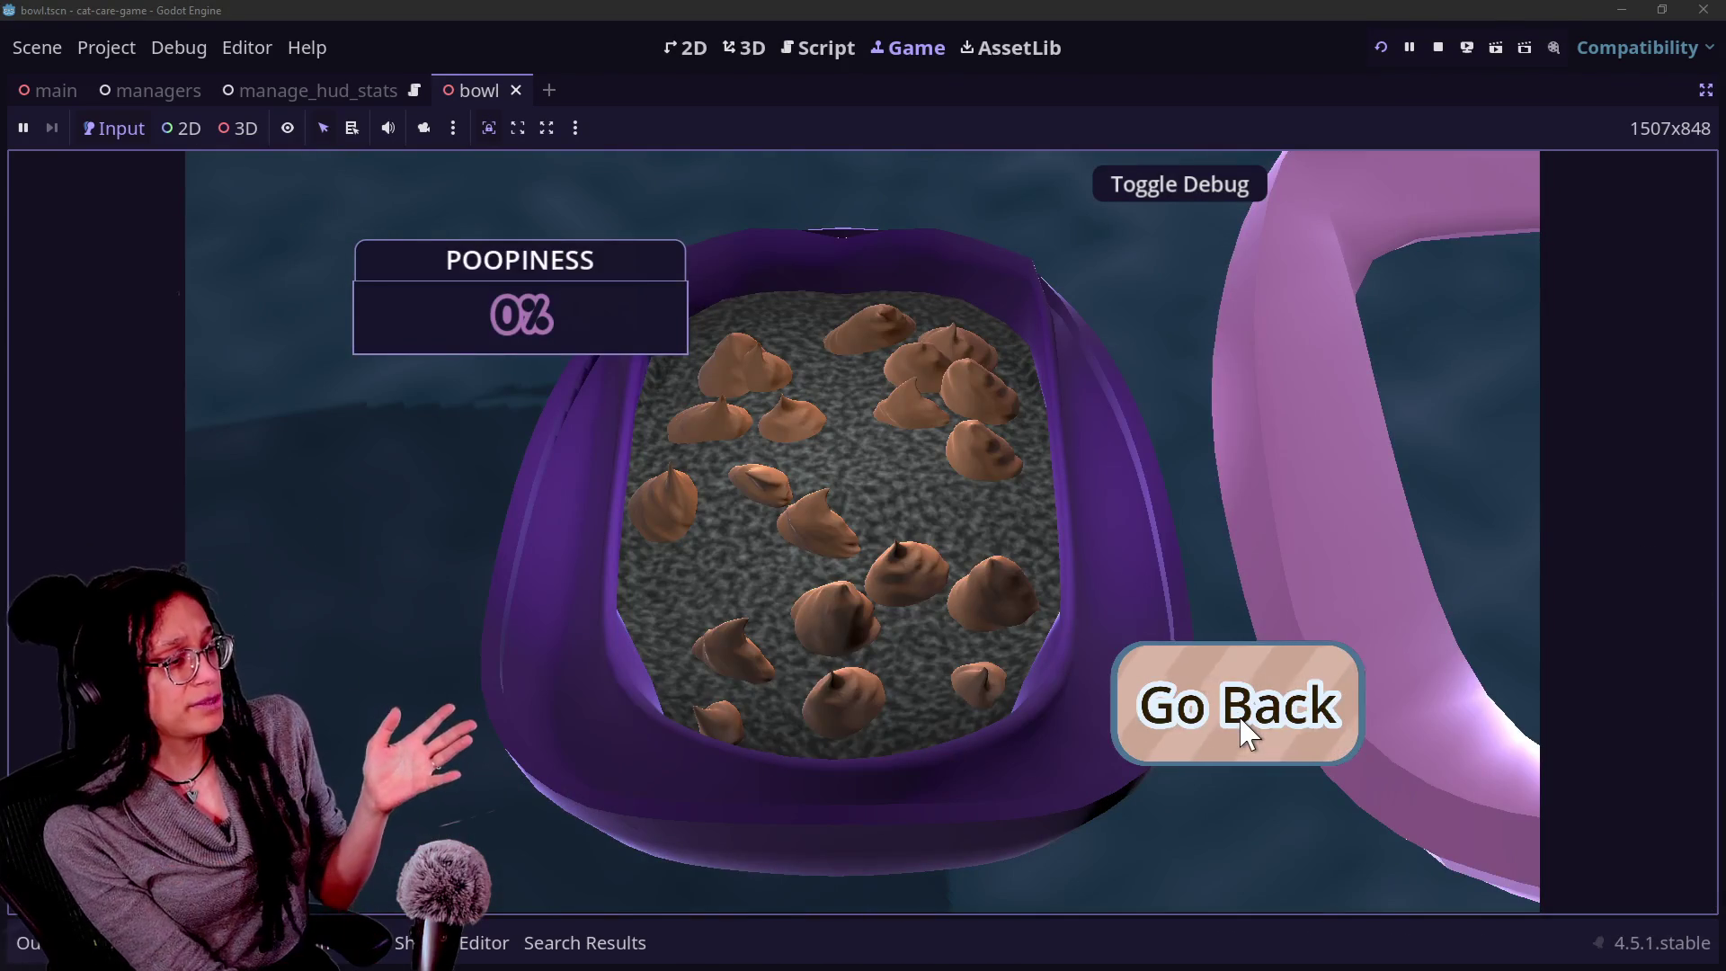
pyautogui.click(1246, 731)
pyautogui.click(787, 49)
pyautogui.click(812, 534)
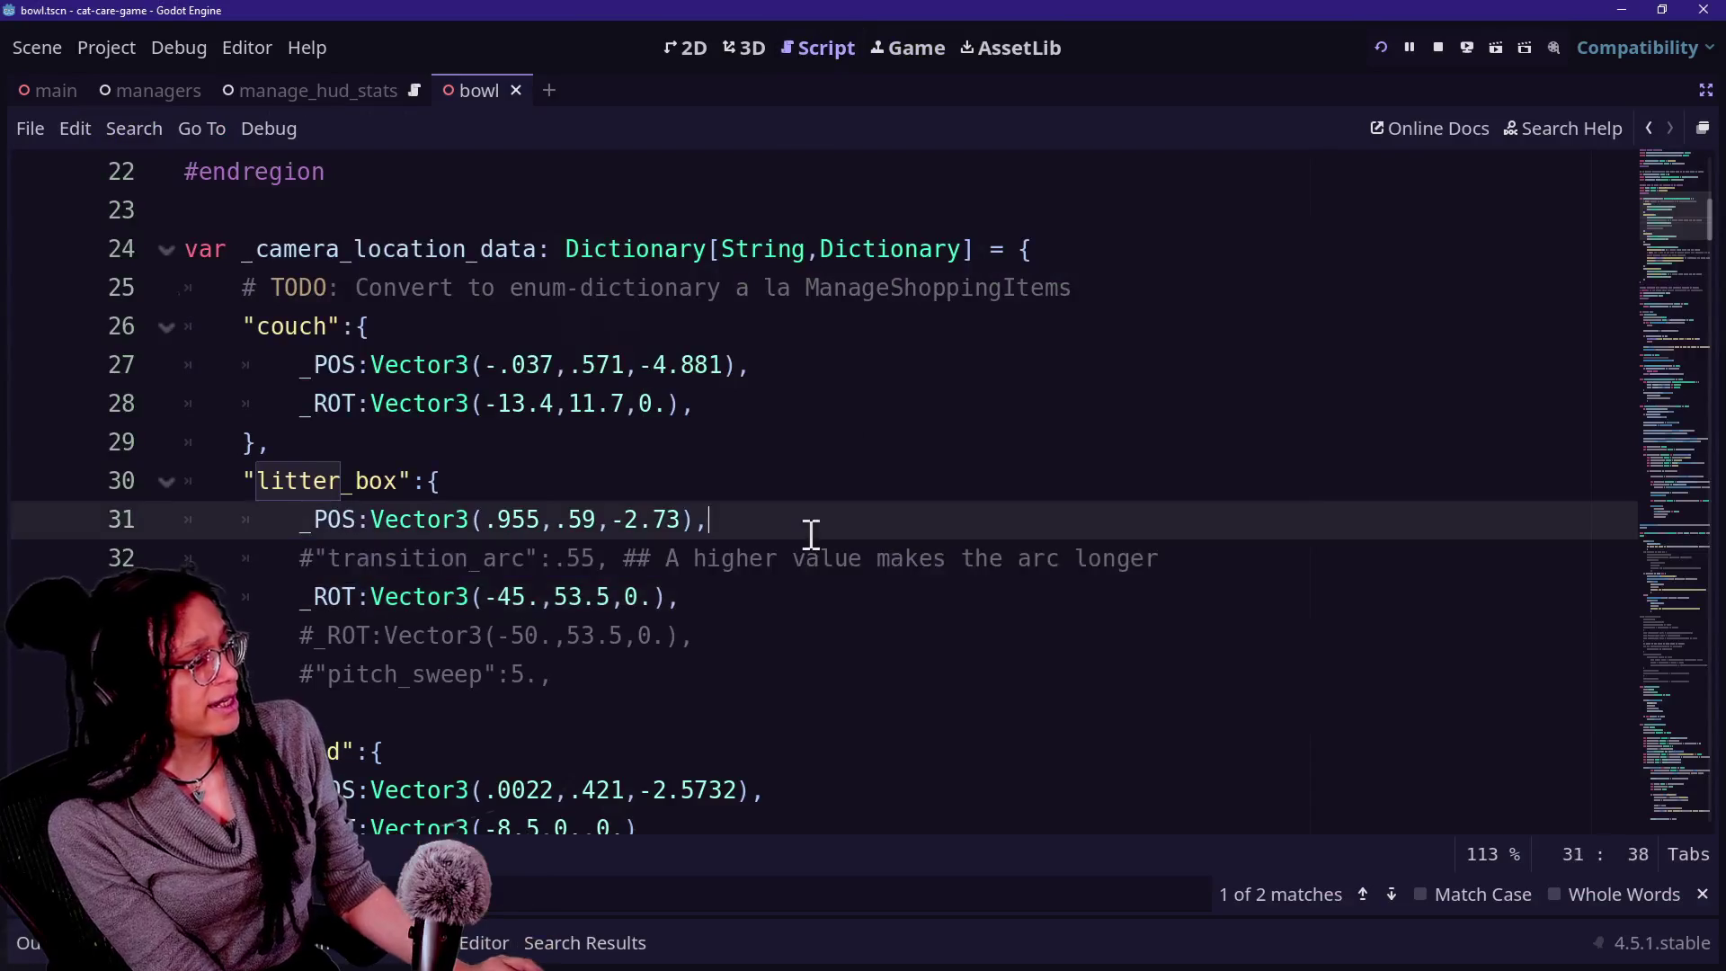
# Undo the comment to restore the 0.55 transition_arc, restart, and retest the litter-box swoop twice.
pyautogui.hotkey('ctrl', 'z')
pyautogui.click(1382, 48)
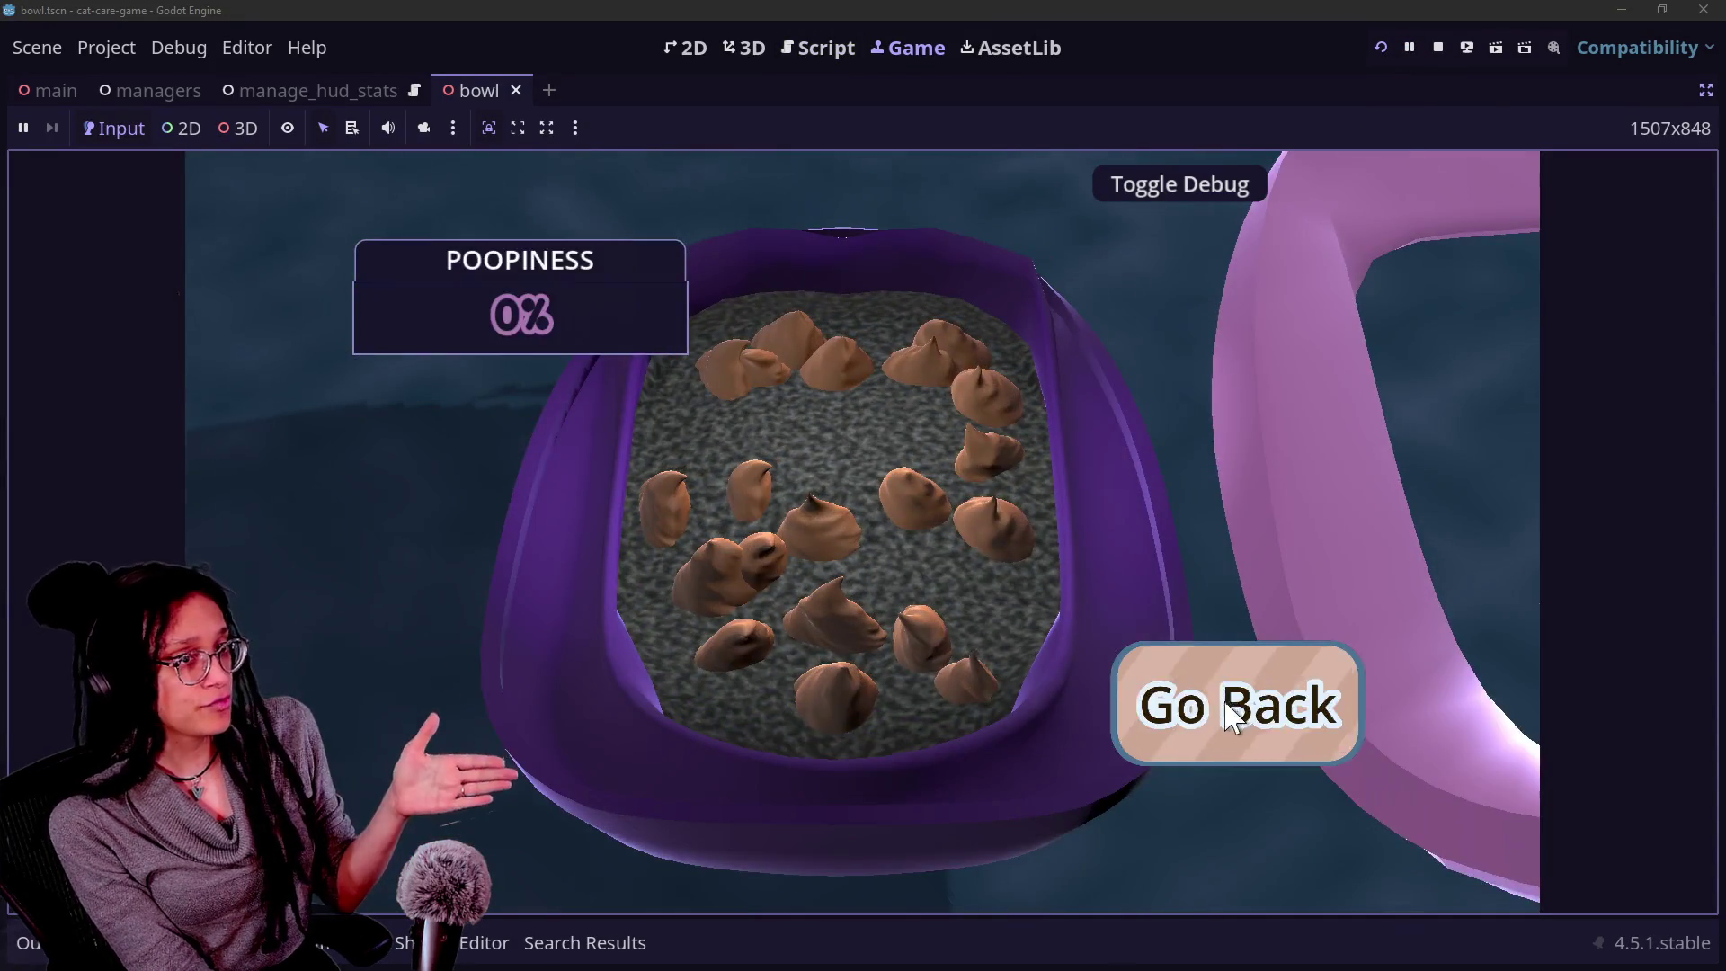
pyautogui.click(1228, 706)
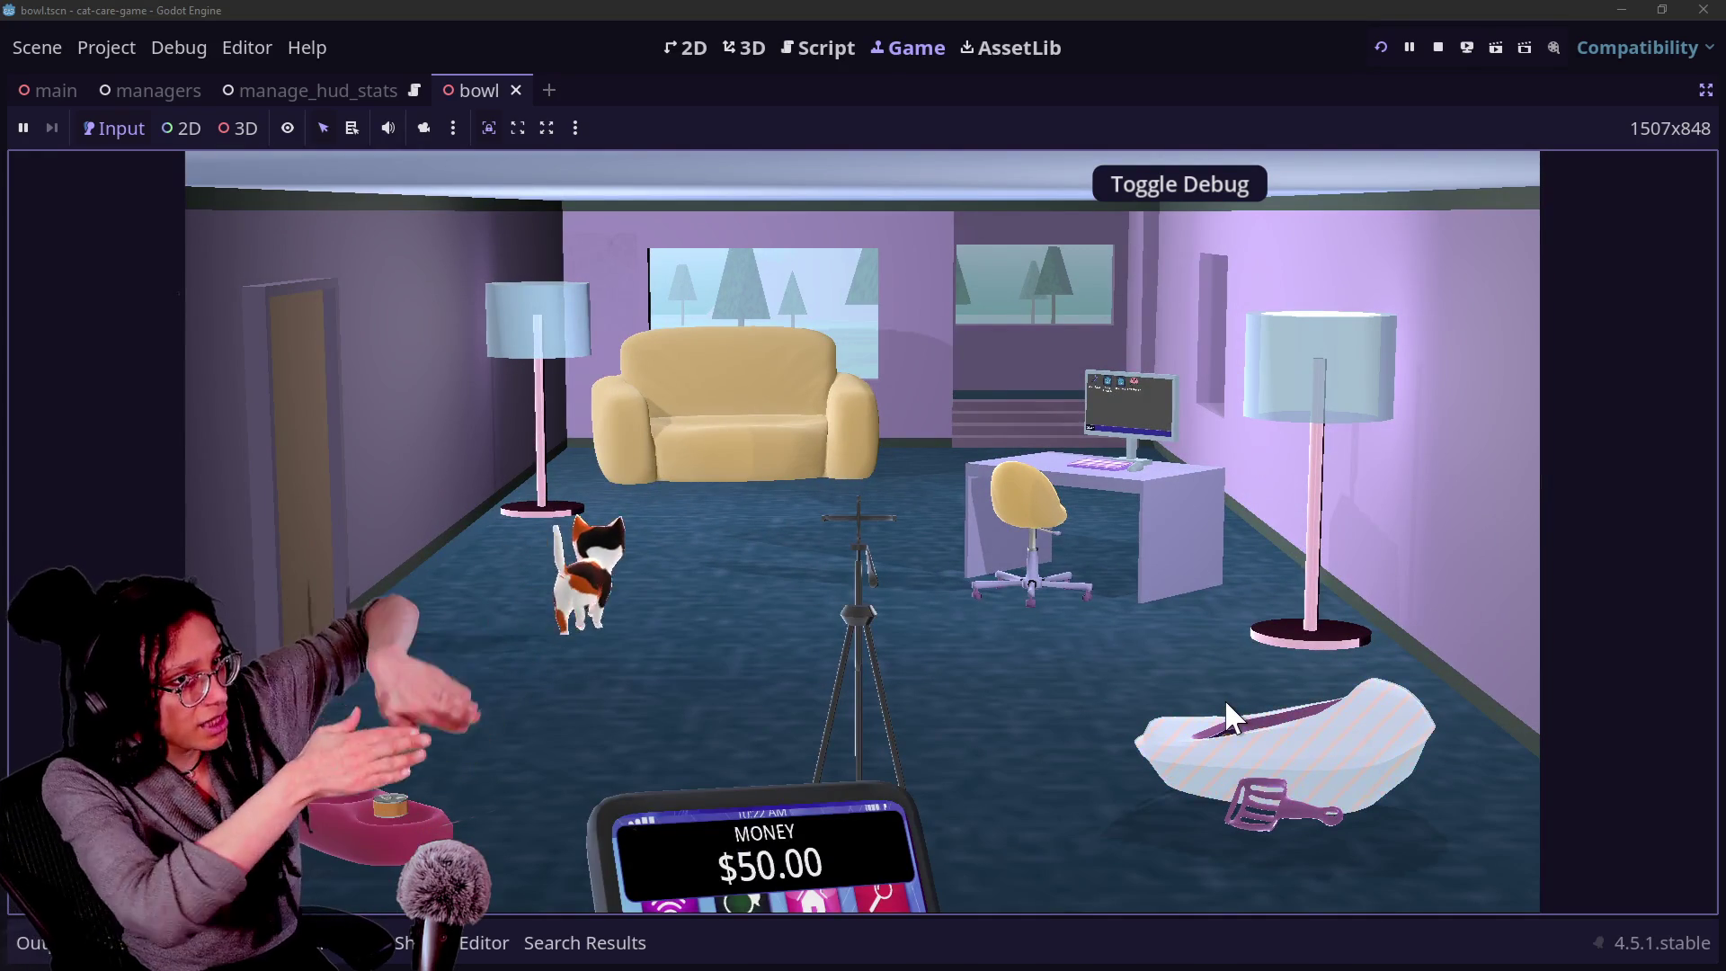
pyautogui.click(1226, 706)
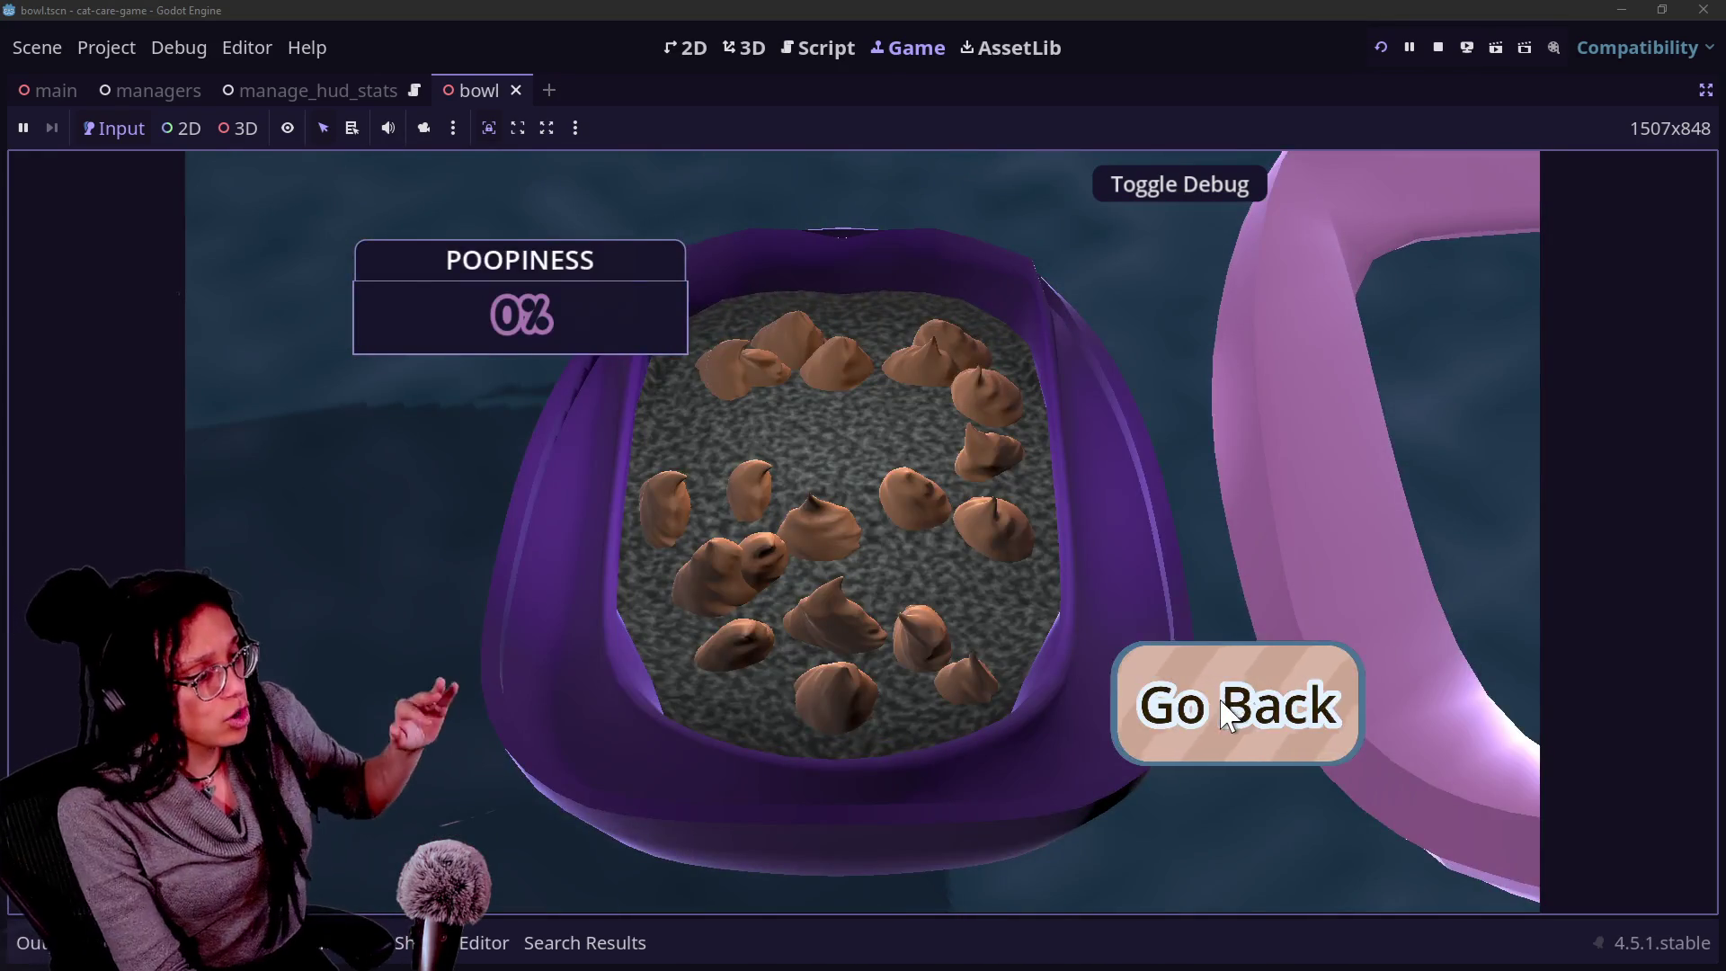
pyautogui.click(1222, 703)
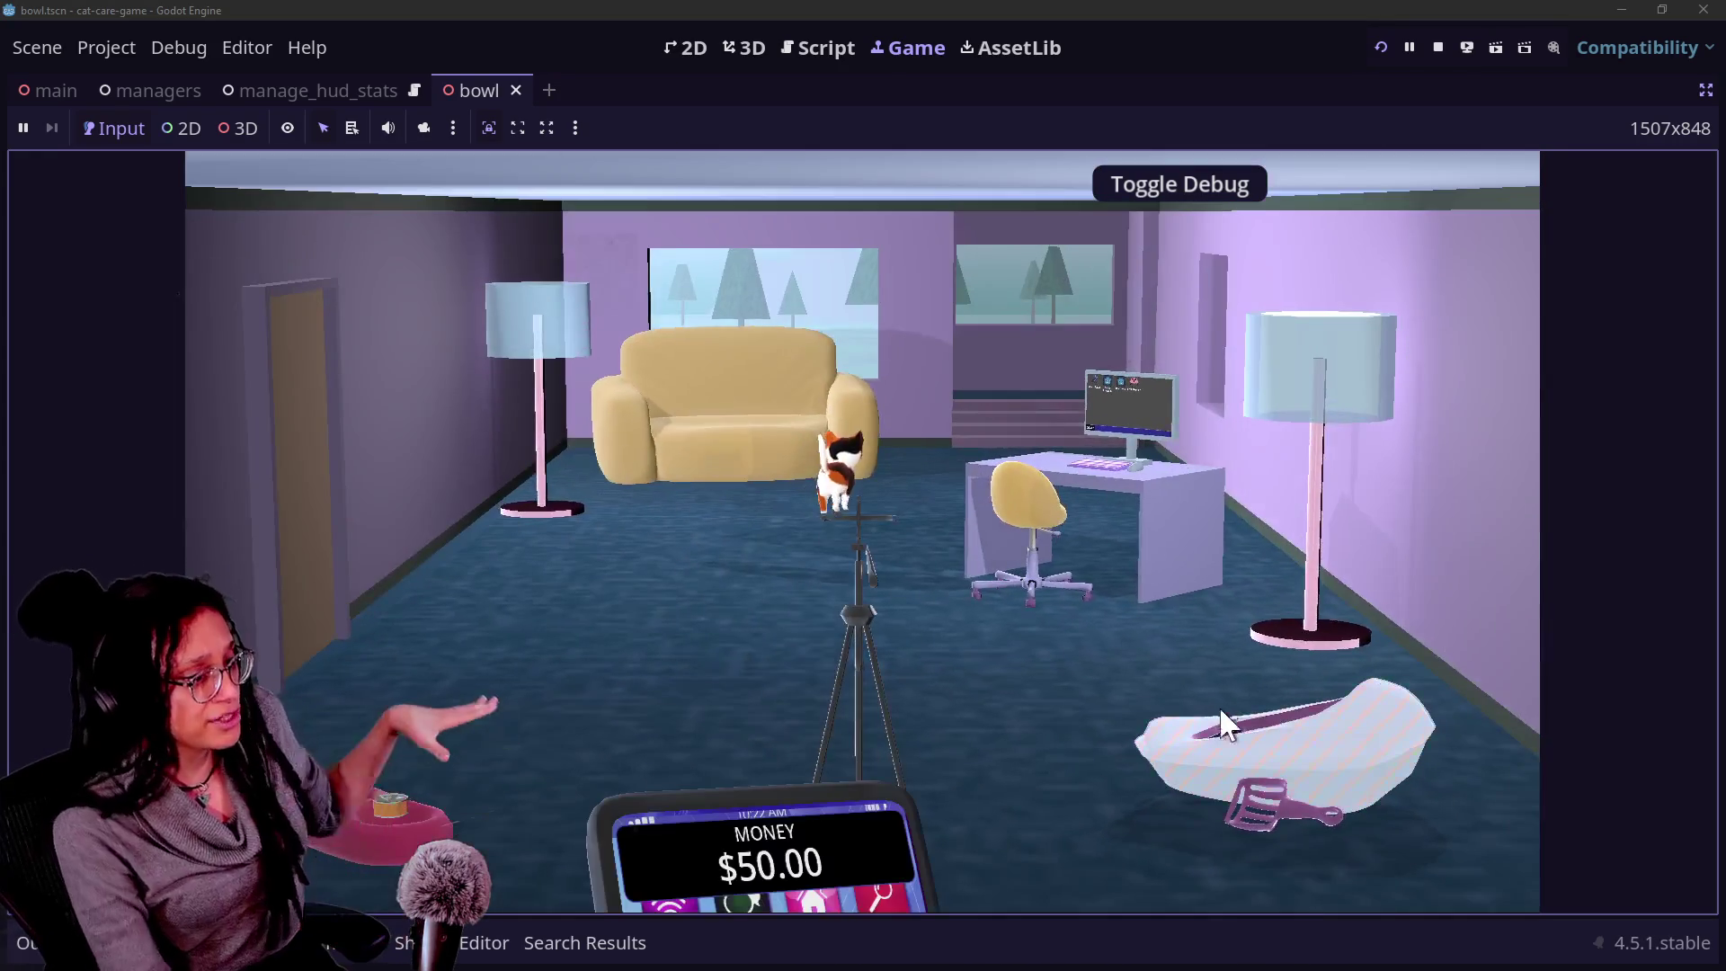
pyautogui.click(1217, 729)
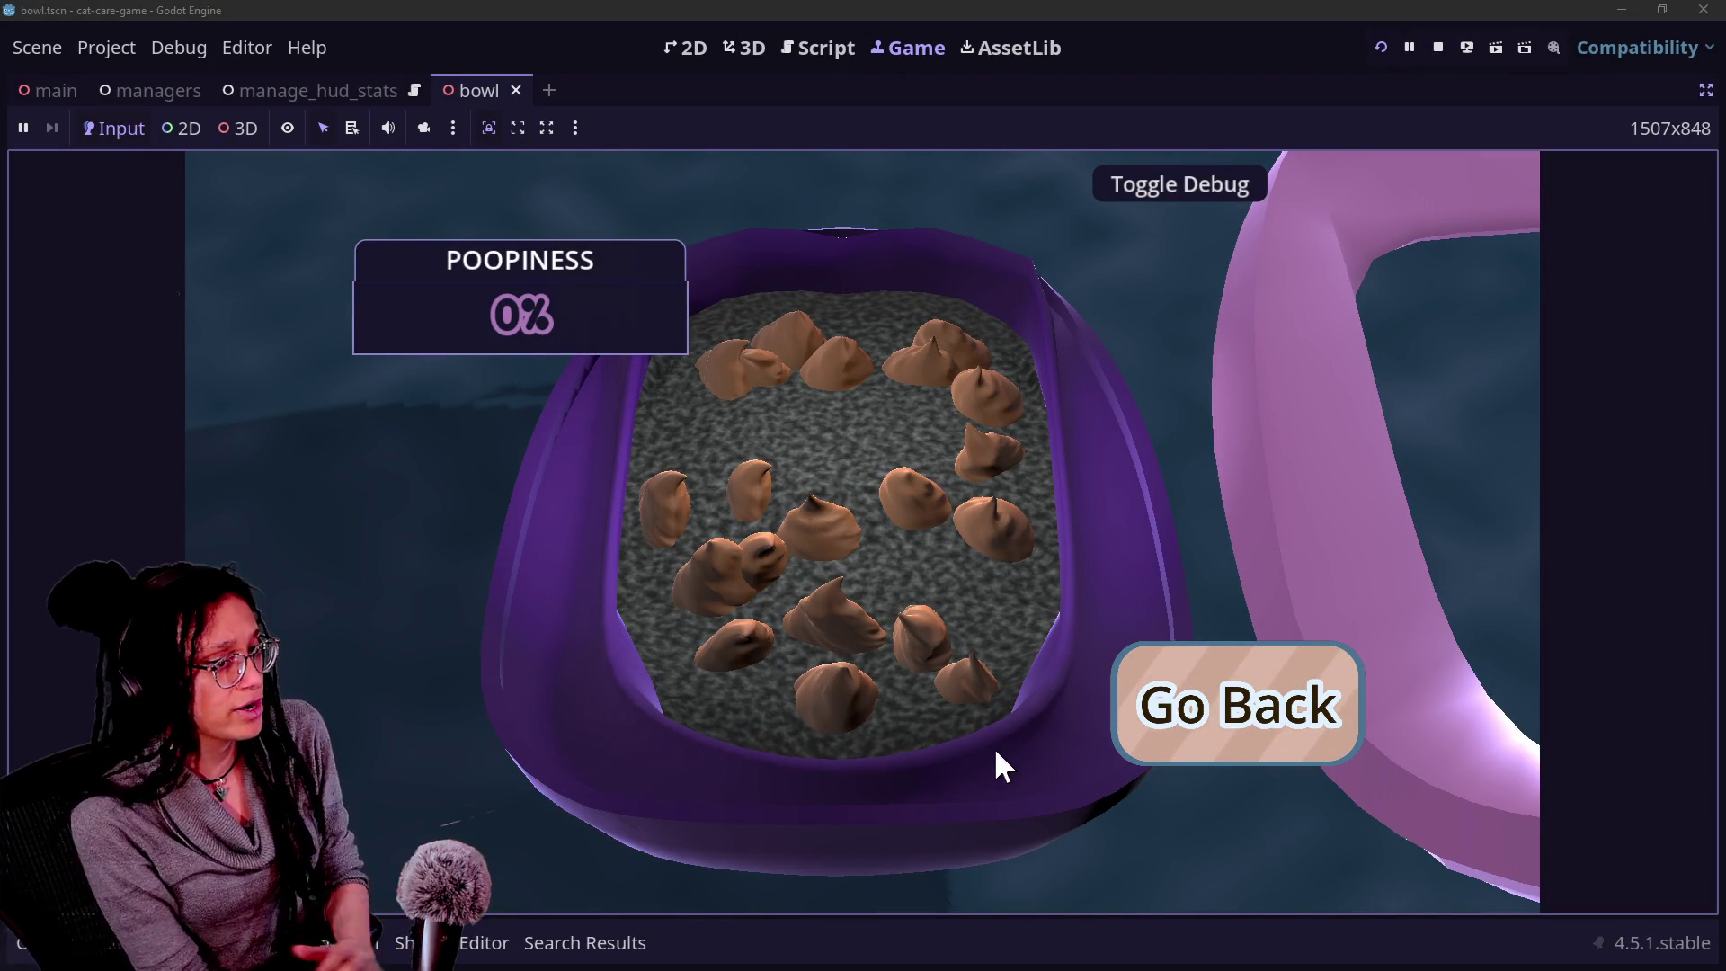
pyautogui.click(1246, 716)
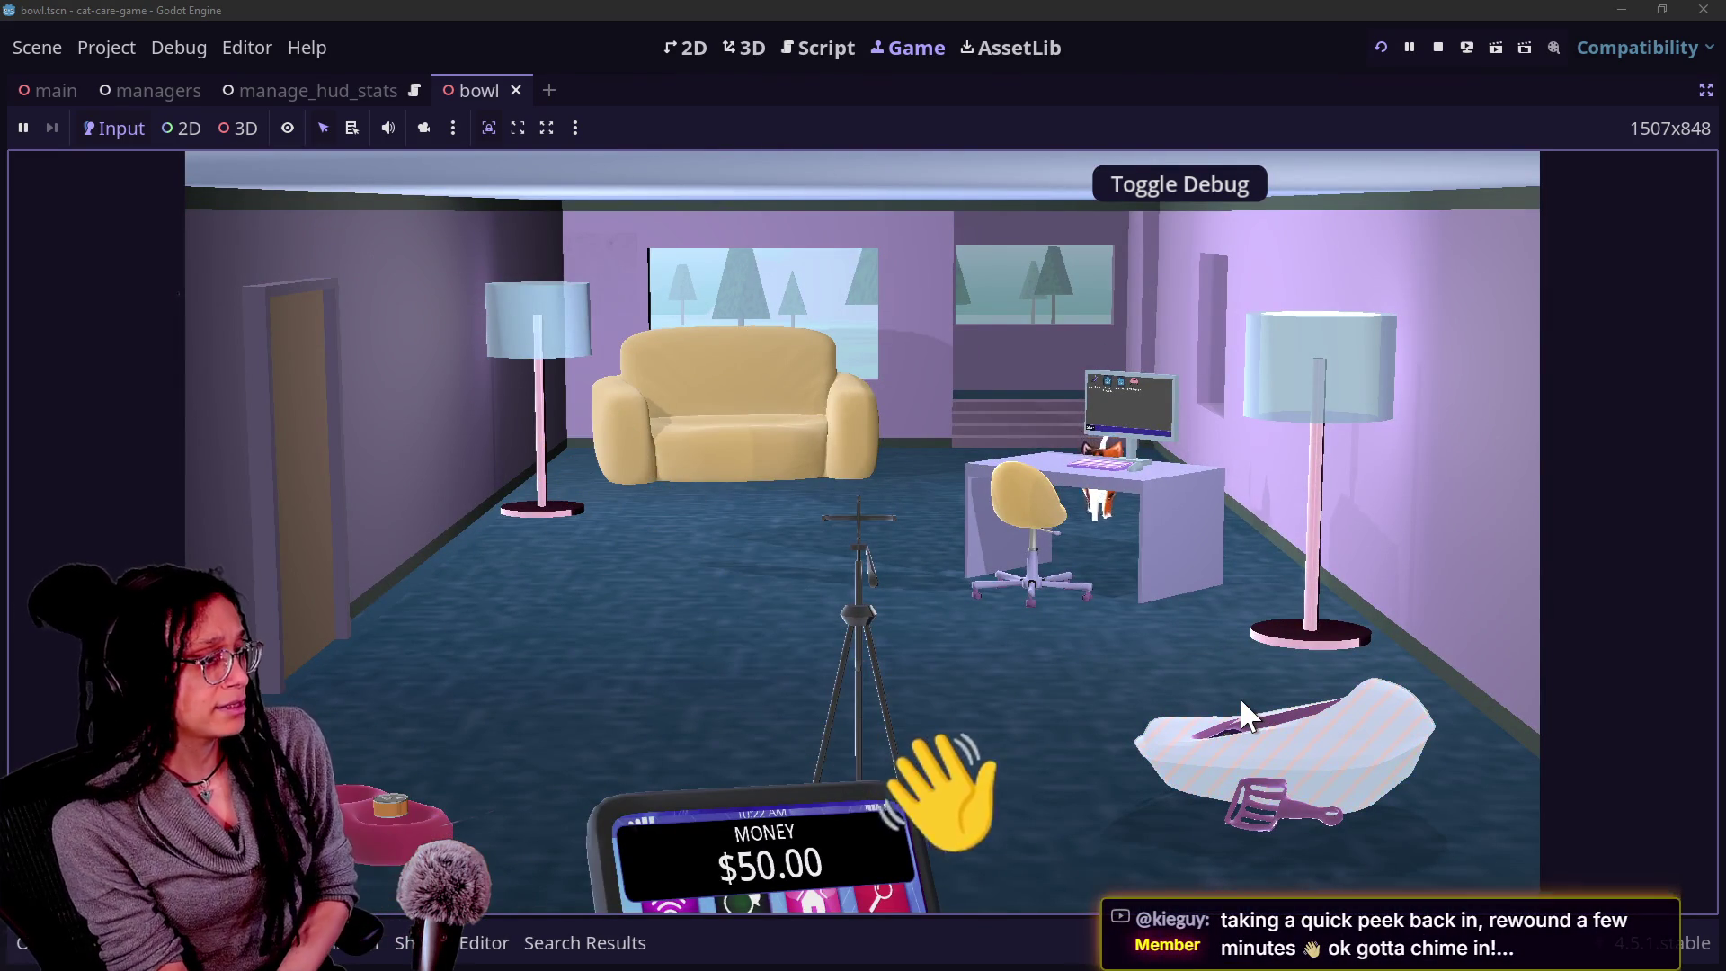
# Scroll the camera script to the computer_station entry, then fly the game camera into the computer.
pyautogui.click(735, 45)
pyautogui.click(813, 43)
pyautogui.scroll(-4, 693, 501)
pyautogui.scroll(-4, 693, 501)
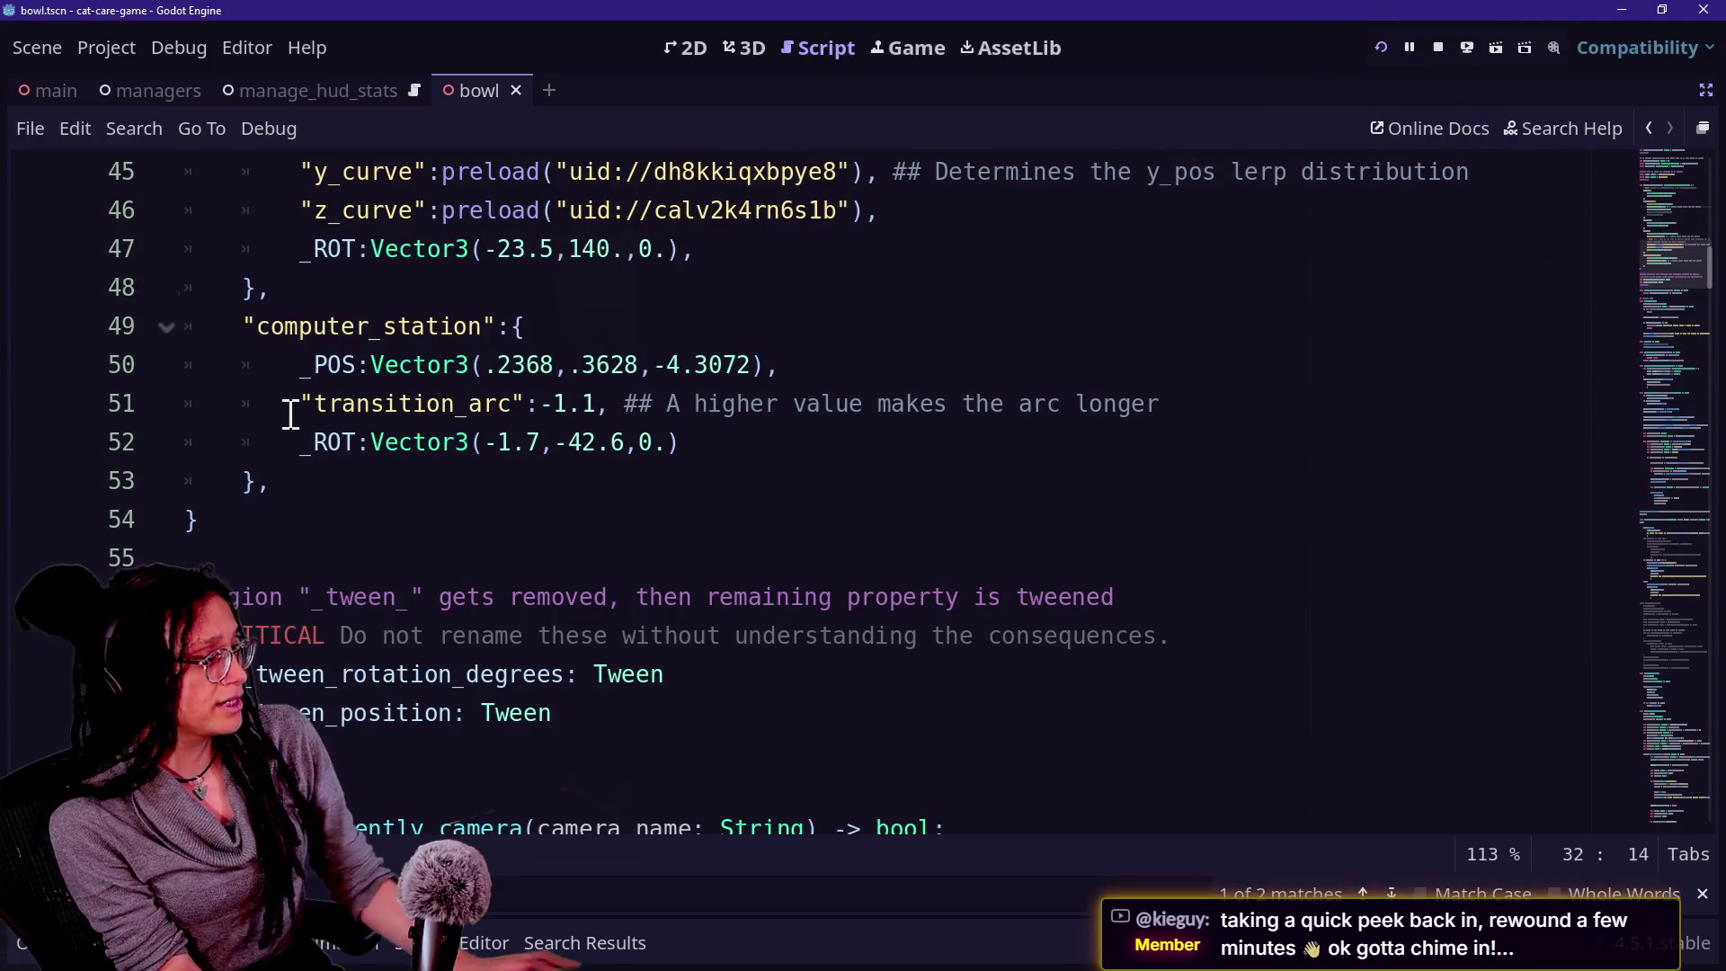
pyautogui.moveTo(294, 396); pyautogui.dragTo(828, 366)
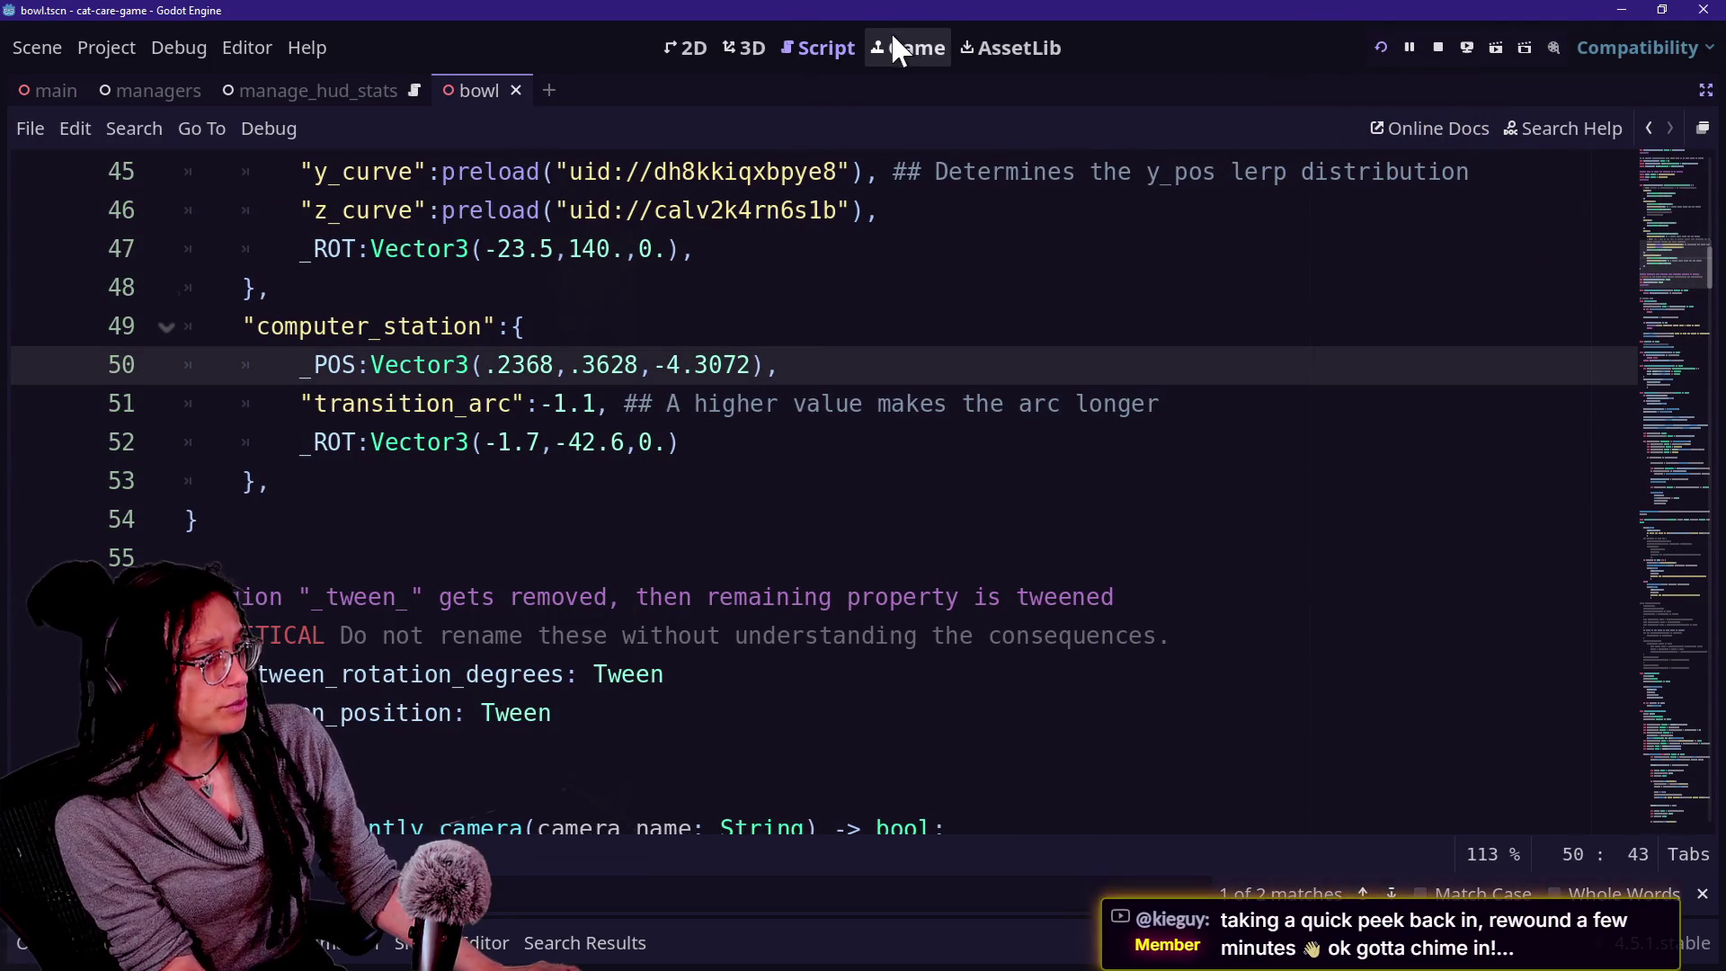
pyautogui.click(910, 49)
pyautogui.click(1169, 473)
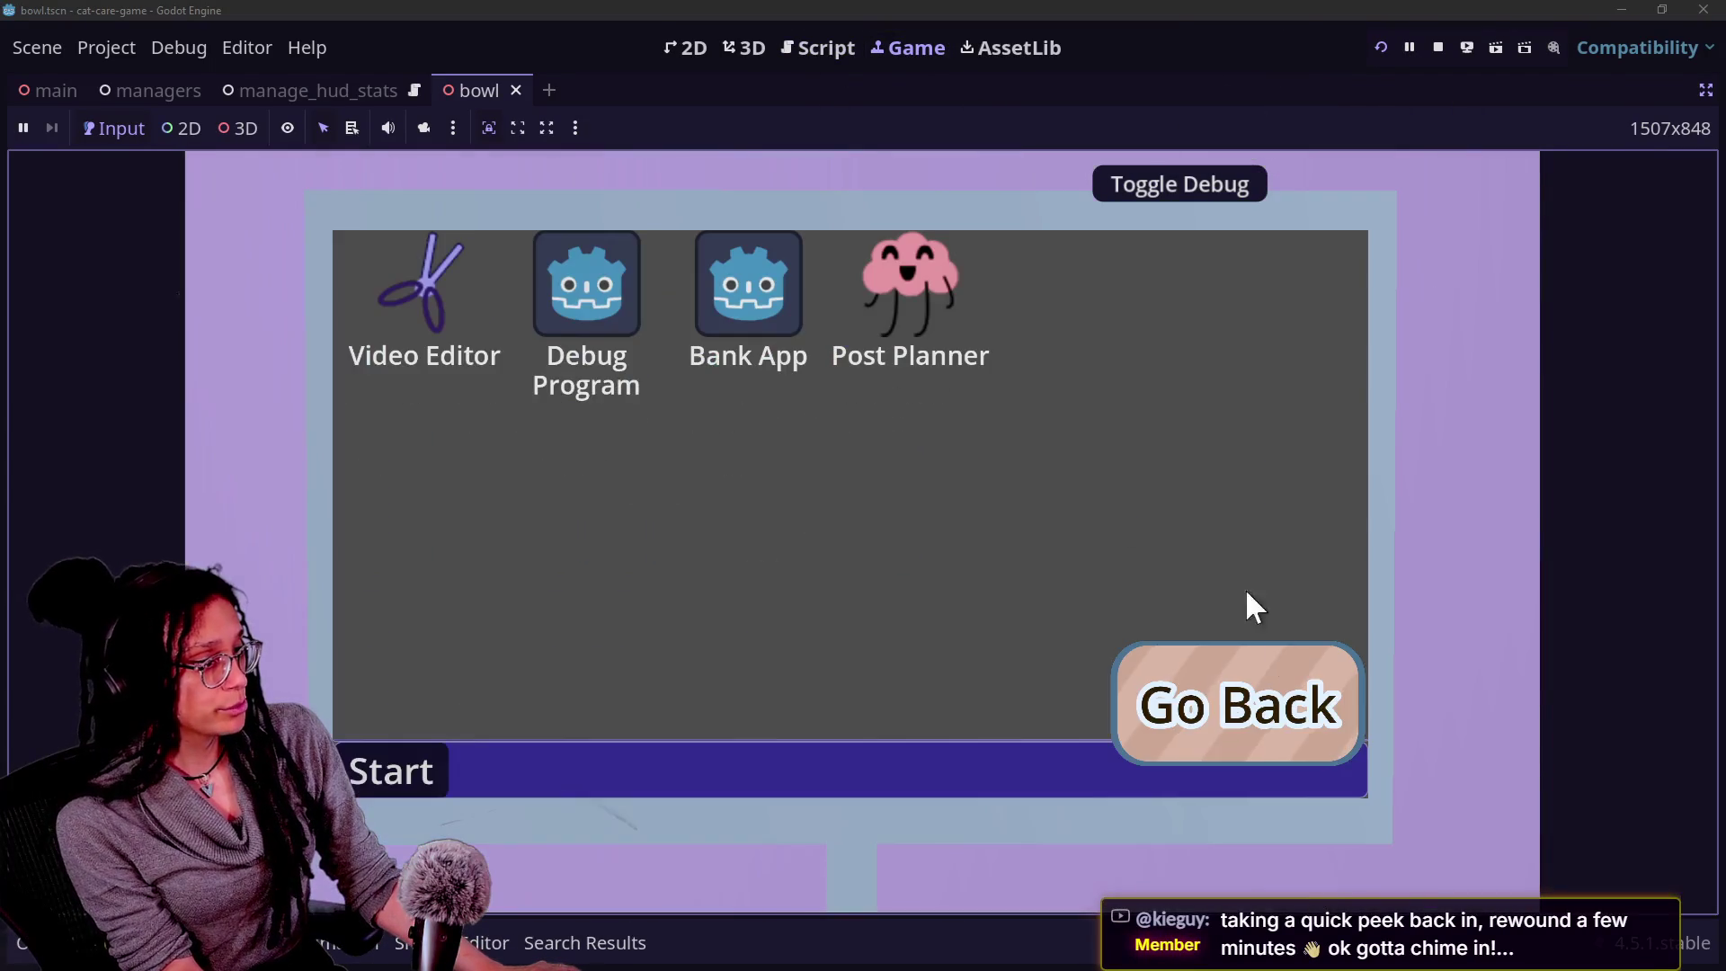
# Leave the computer view and put the caret on computer_station's commented -1.1 transition_arc line.
pyautogui.click(1251, 685)
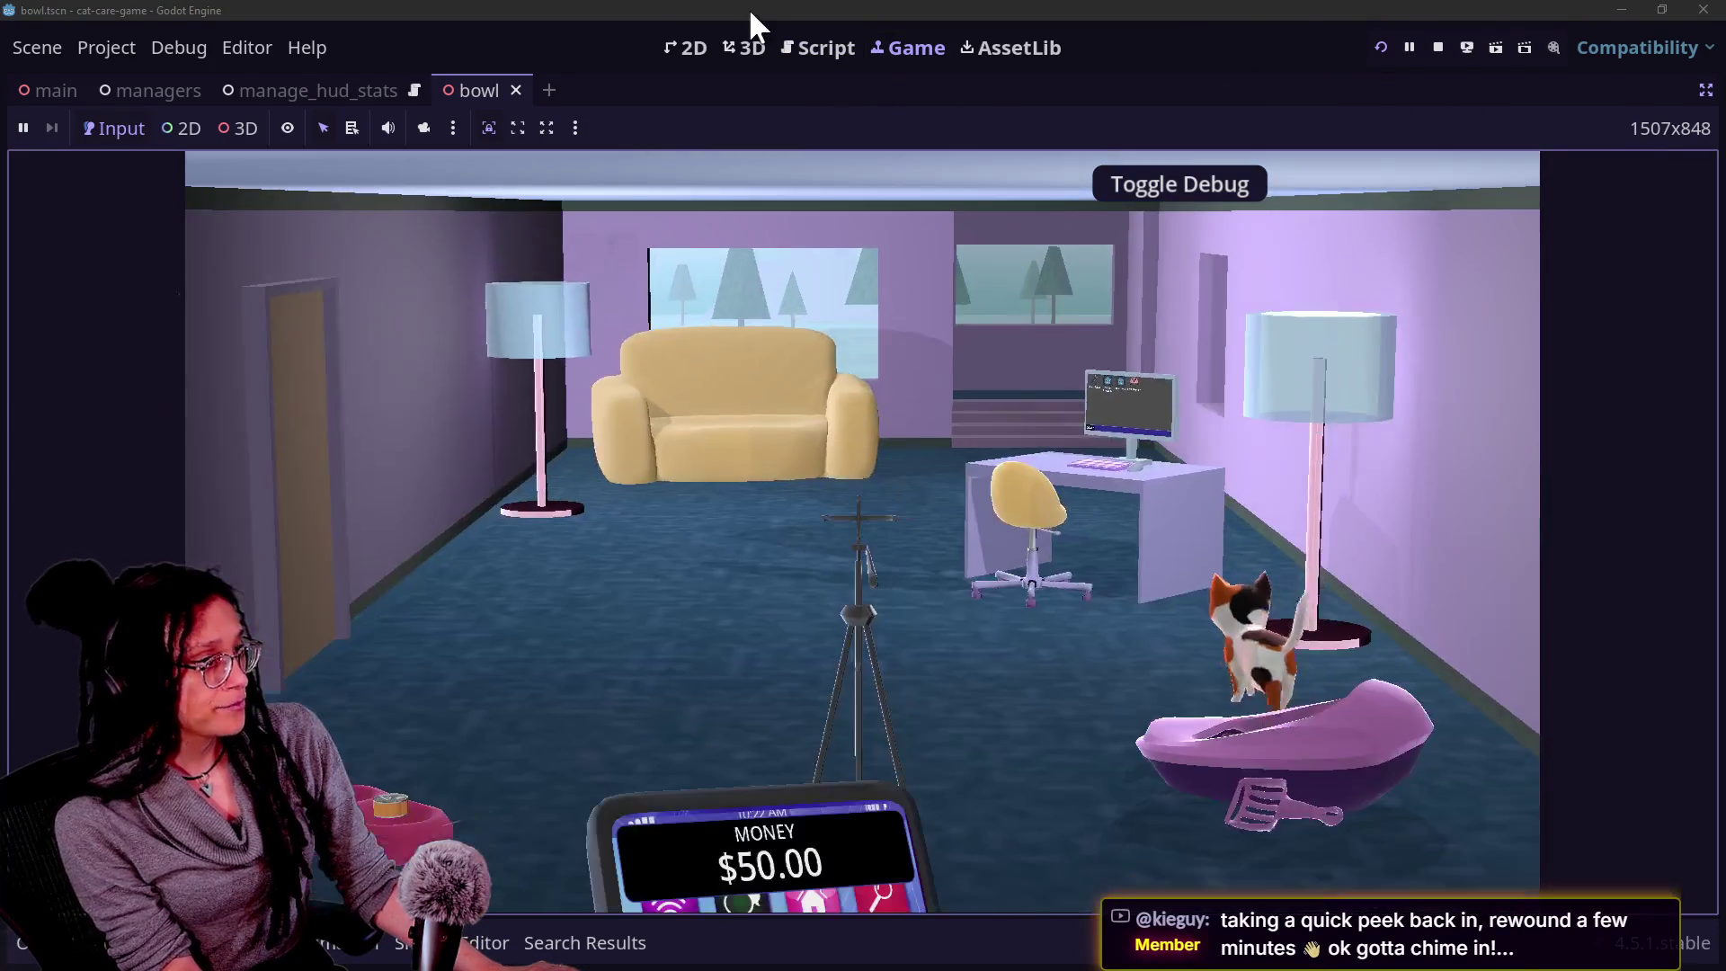
pyautogui.click(814, 49)
pyautogui.click(755, 405)
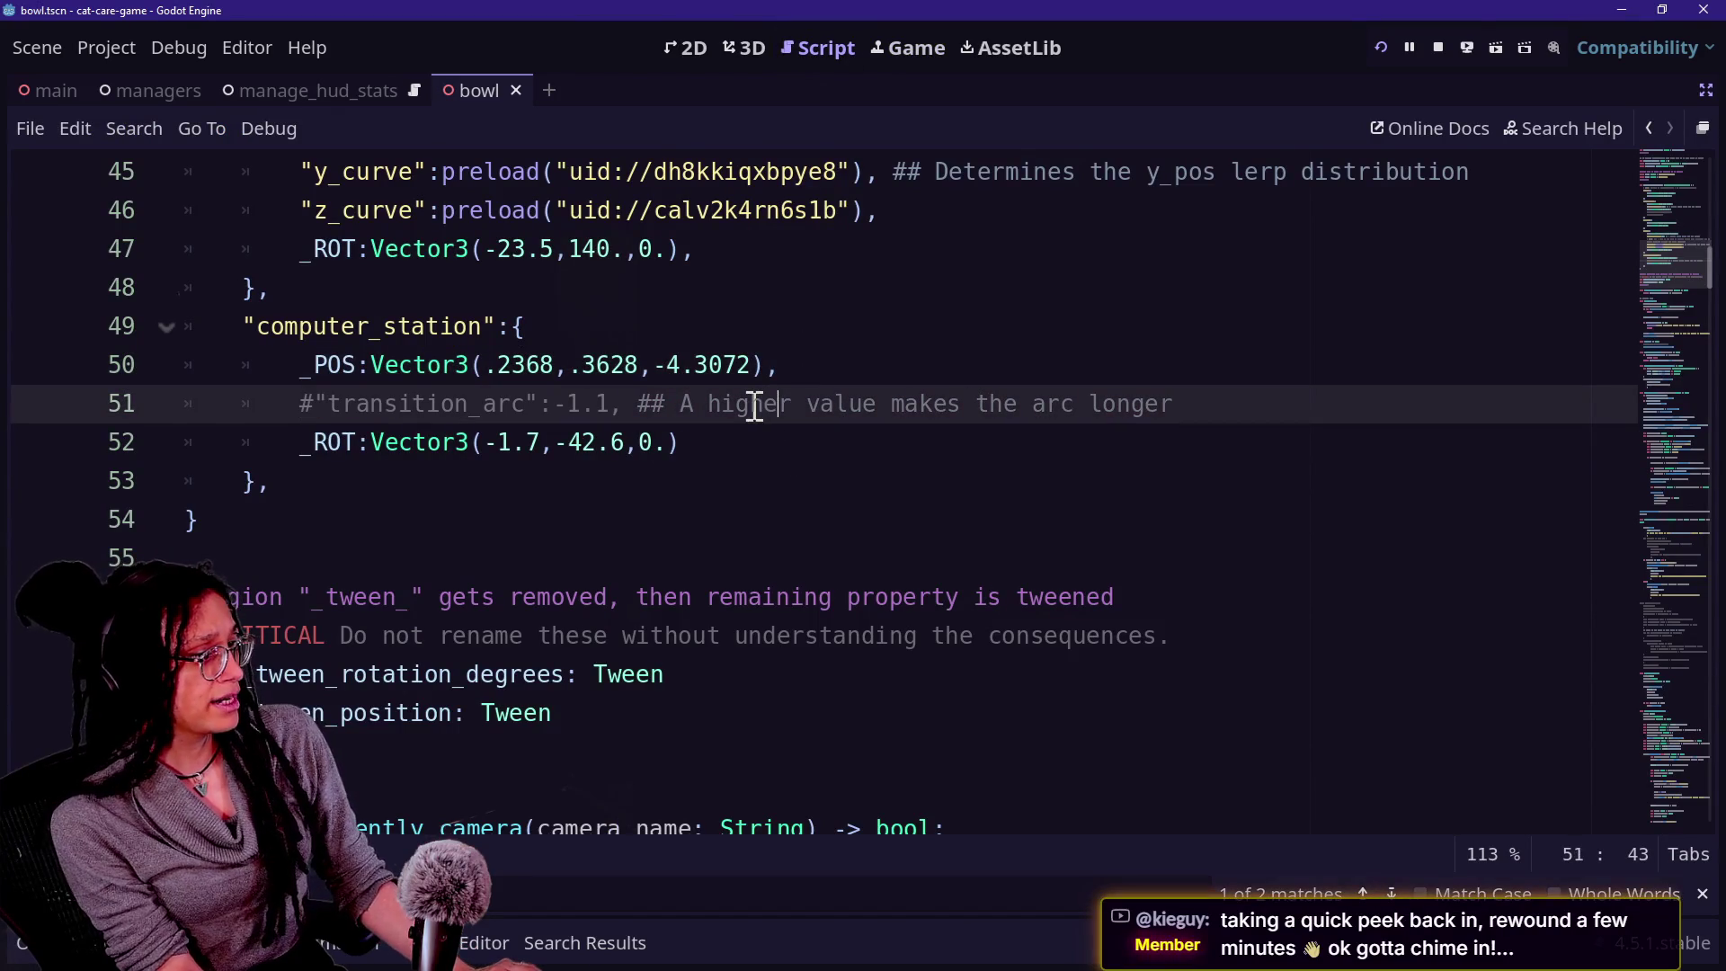
# Restart the game, fly the camera into and out of the computer station five times, then return to the script.
pyautogui.click(1381, 47)
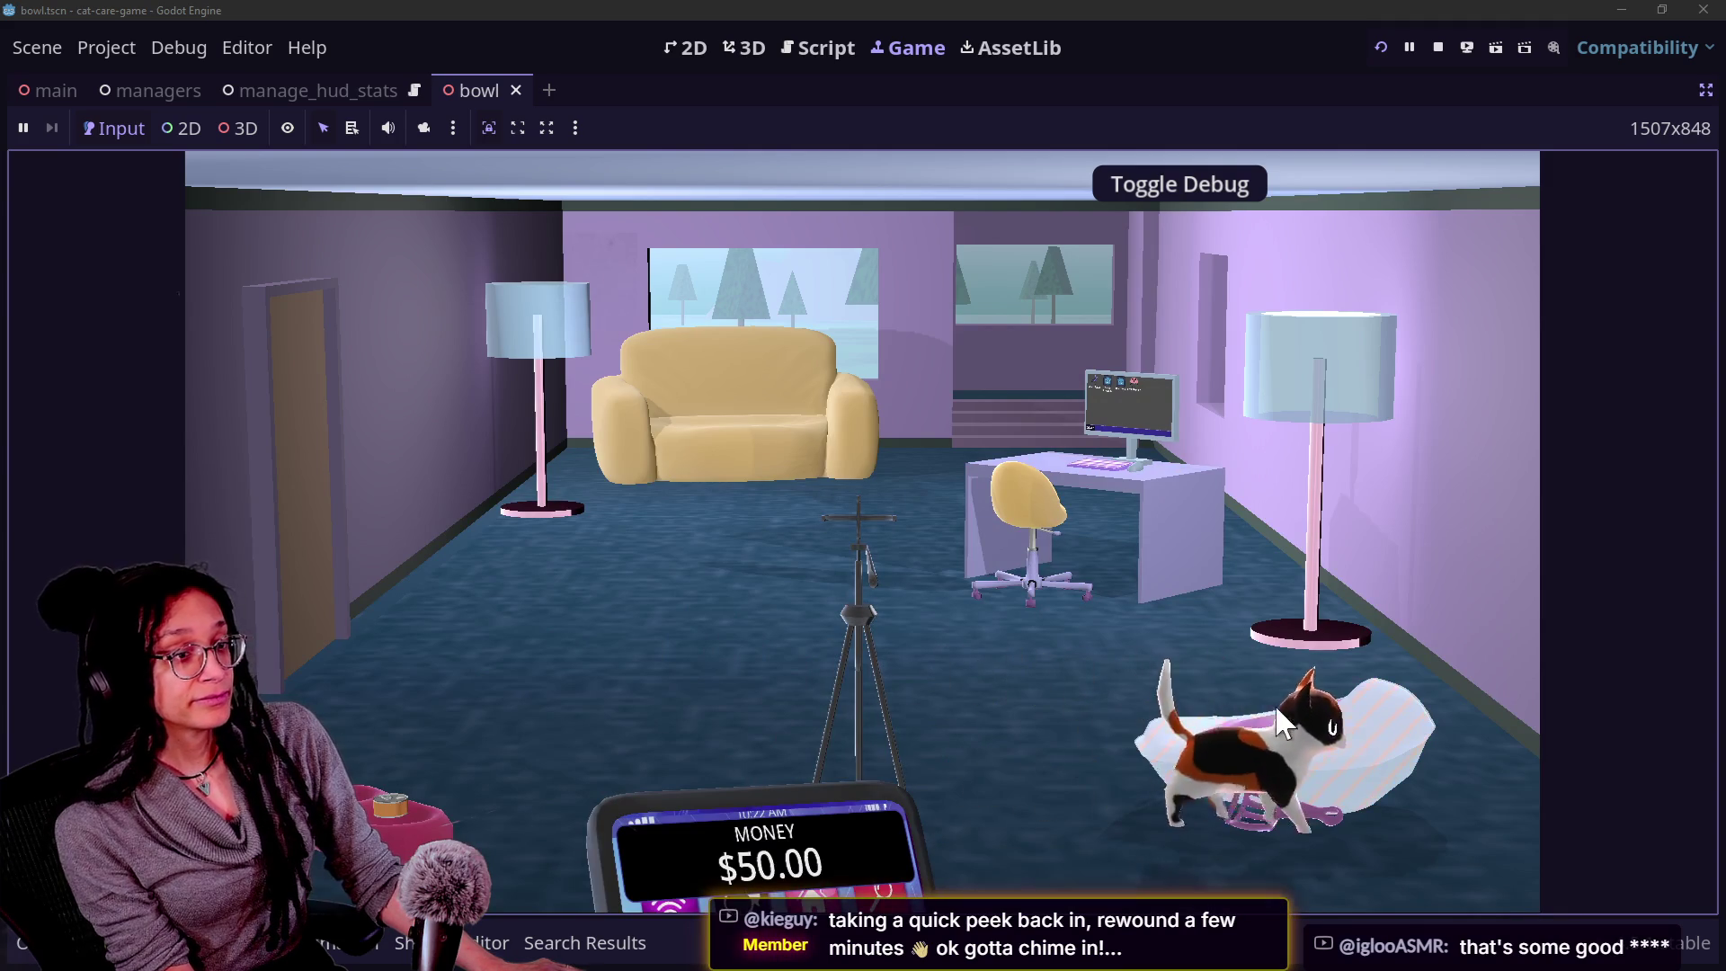
pyautogui.click(1125, 517)
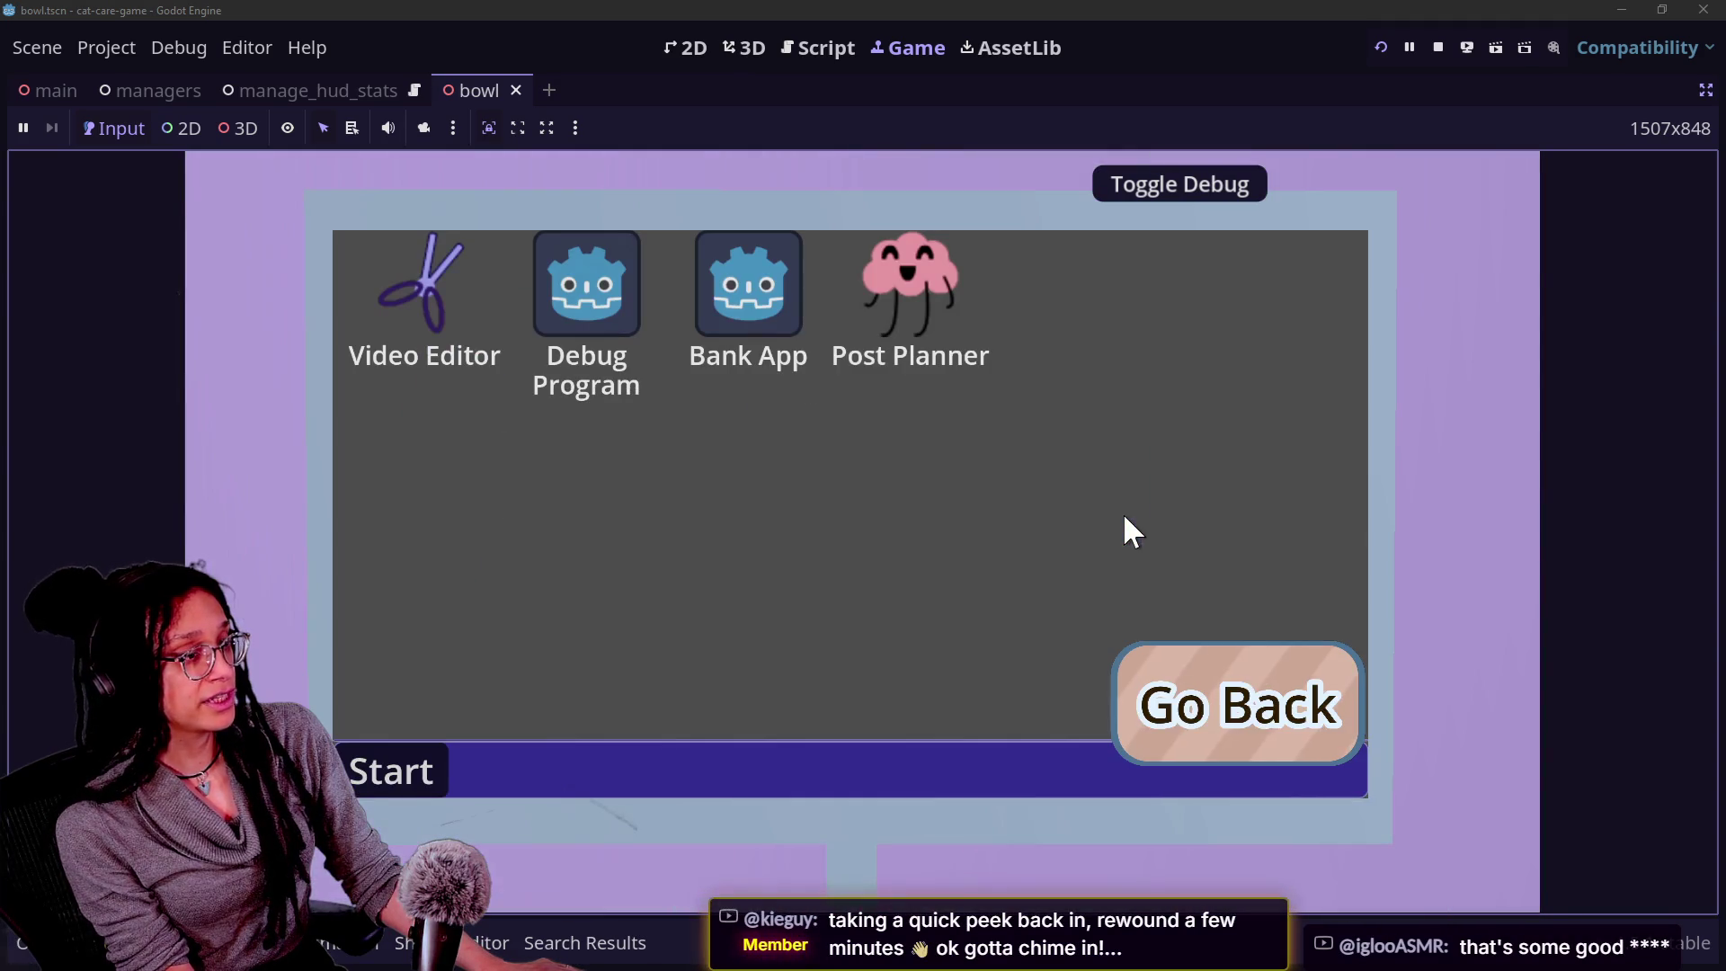
pyautogui.click(1257, 697)
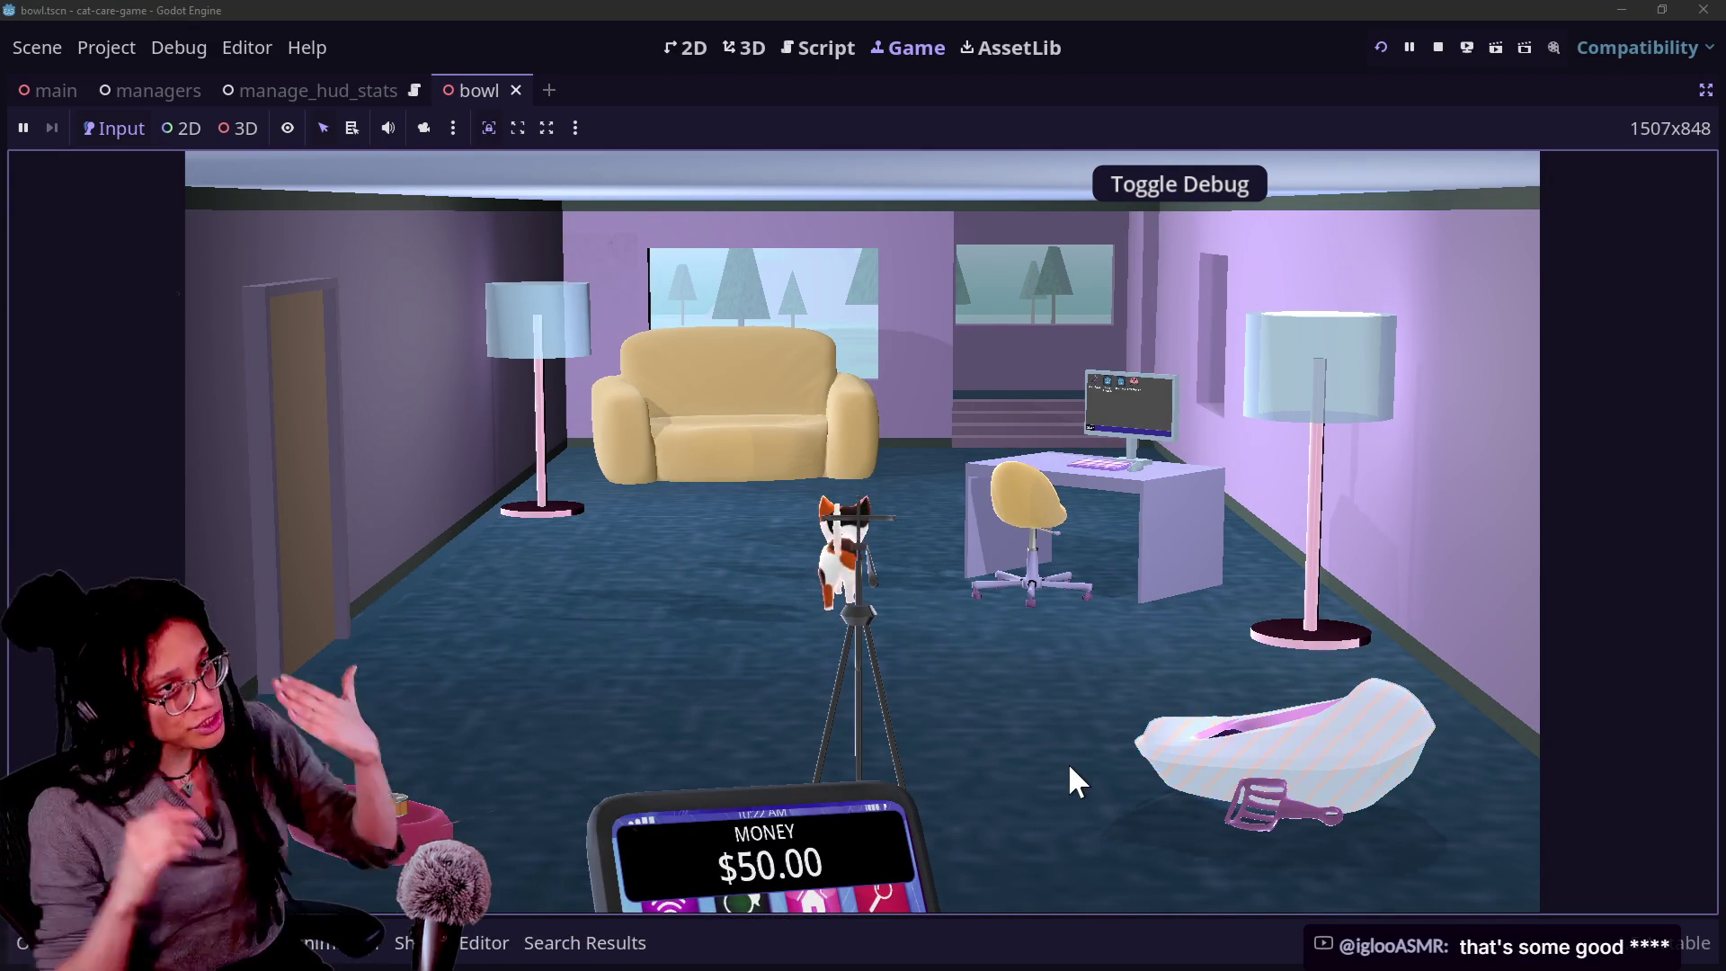
pyautogui.click(1066, 503)
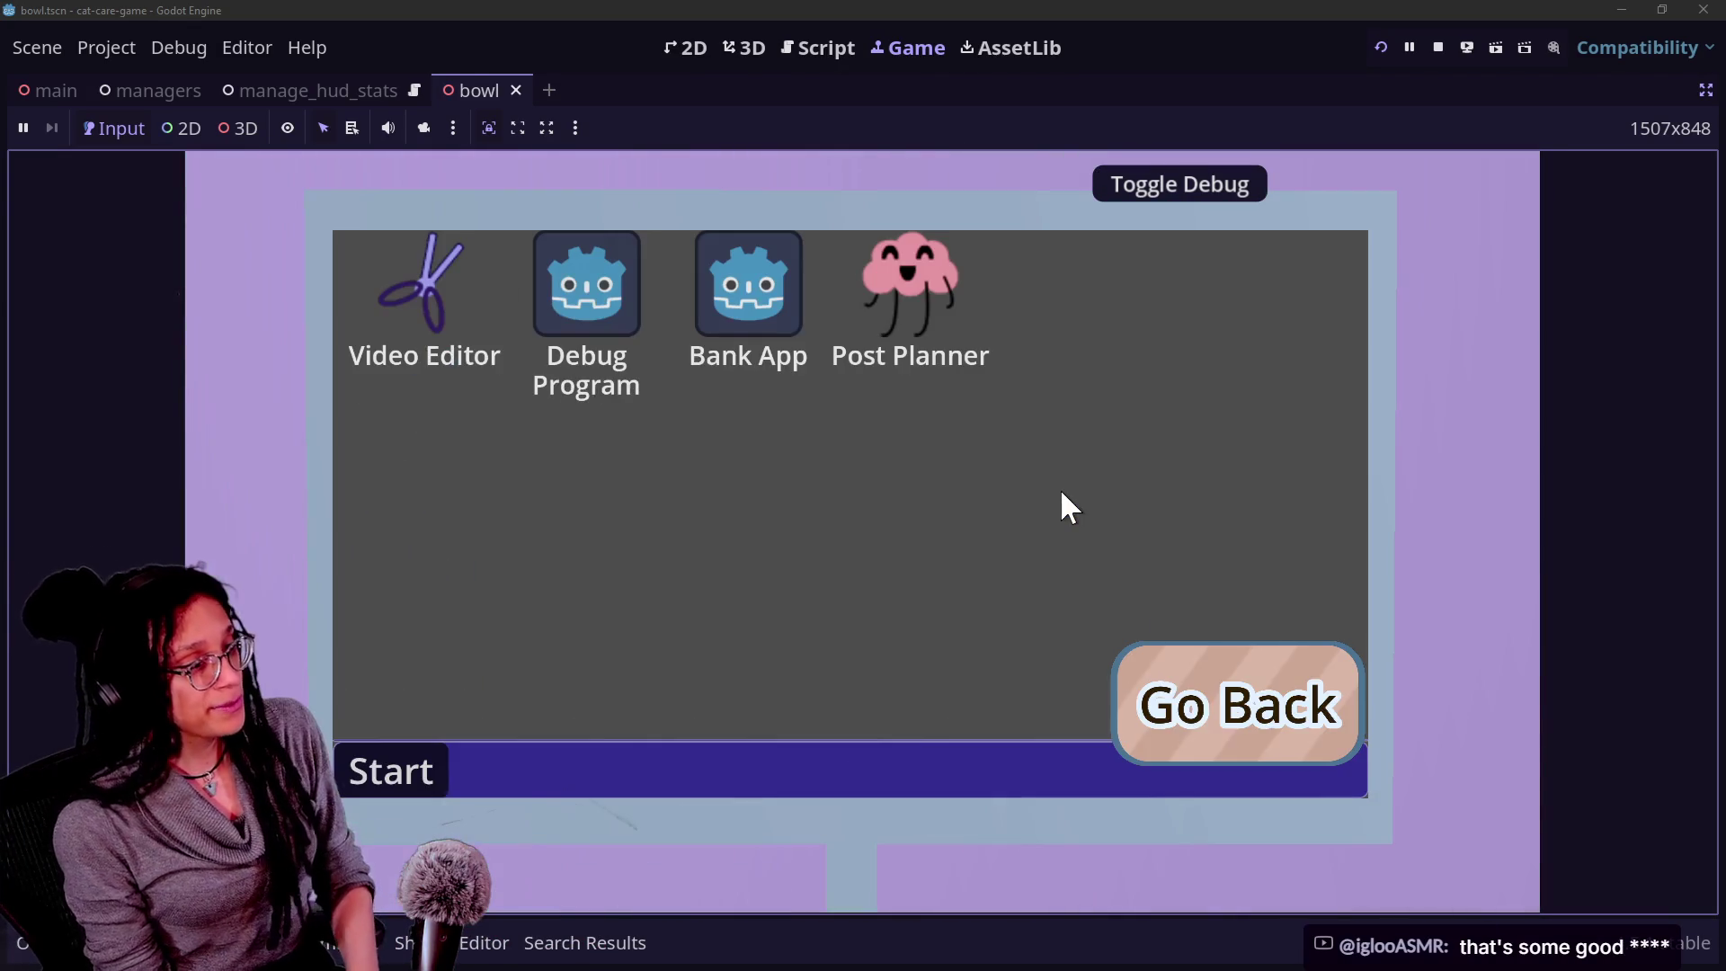
pyautogui.click(1198, 661)
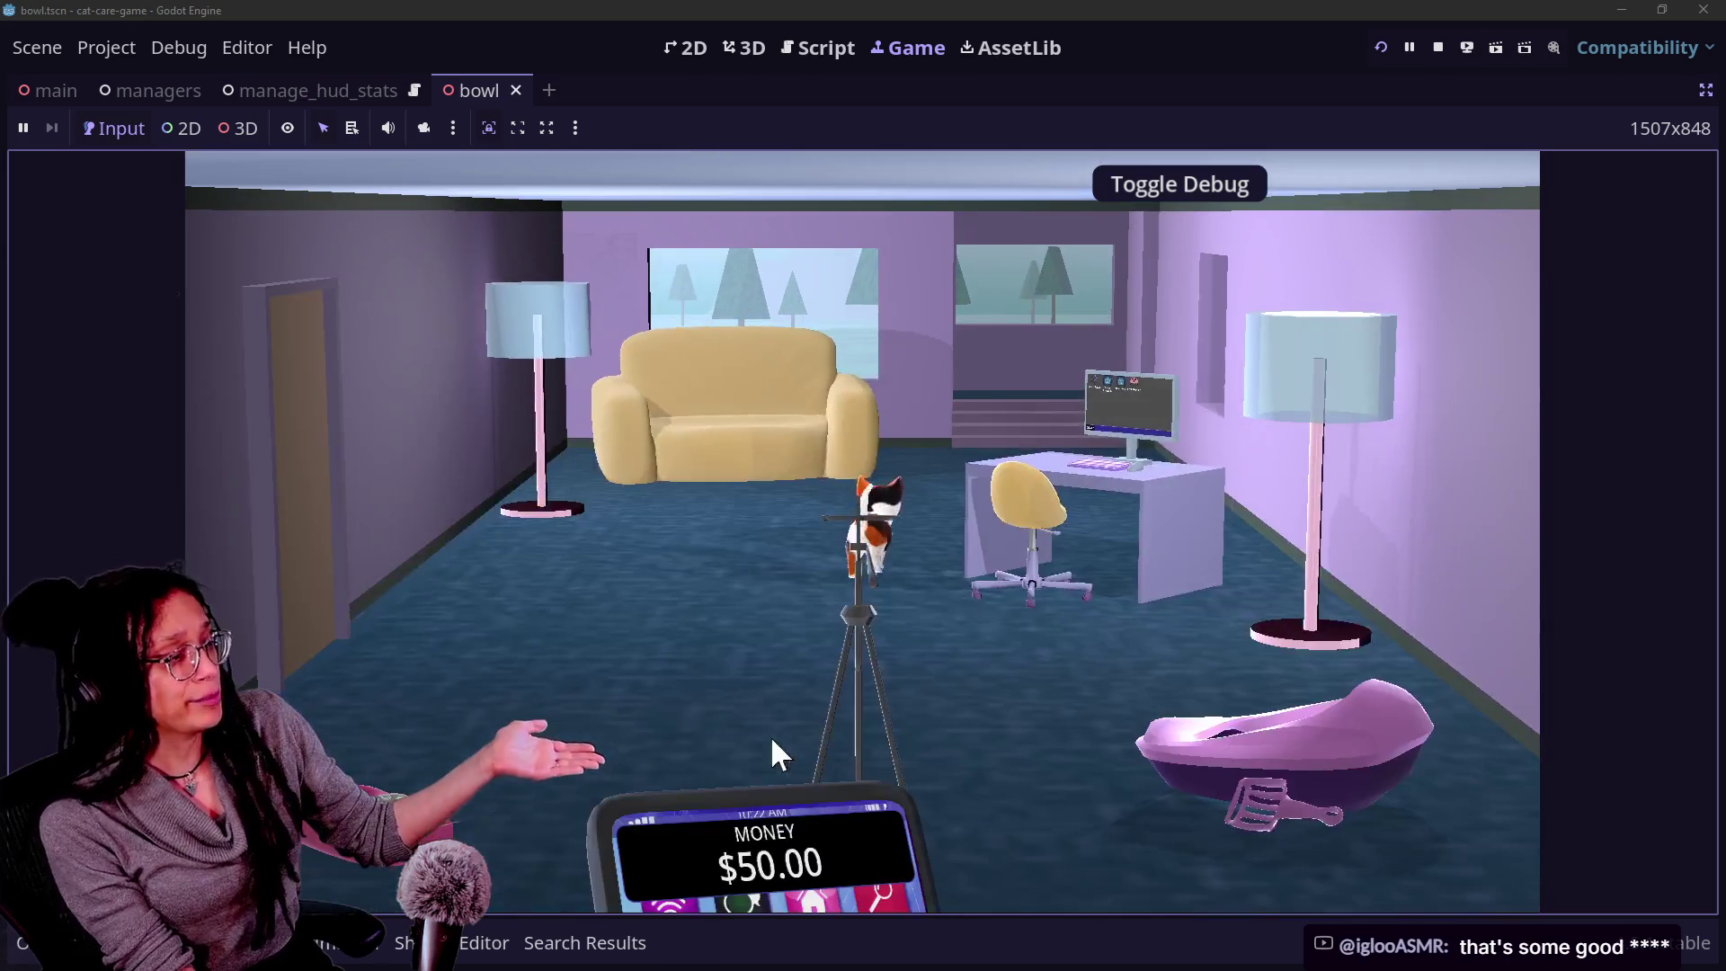
pyautogui.click(1061, 486)
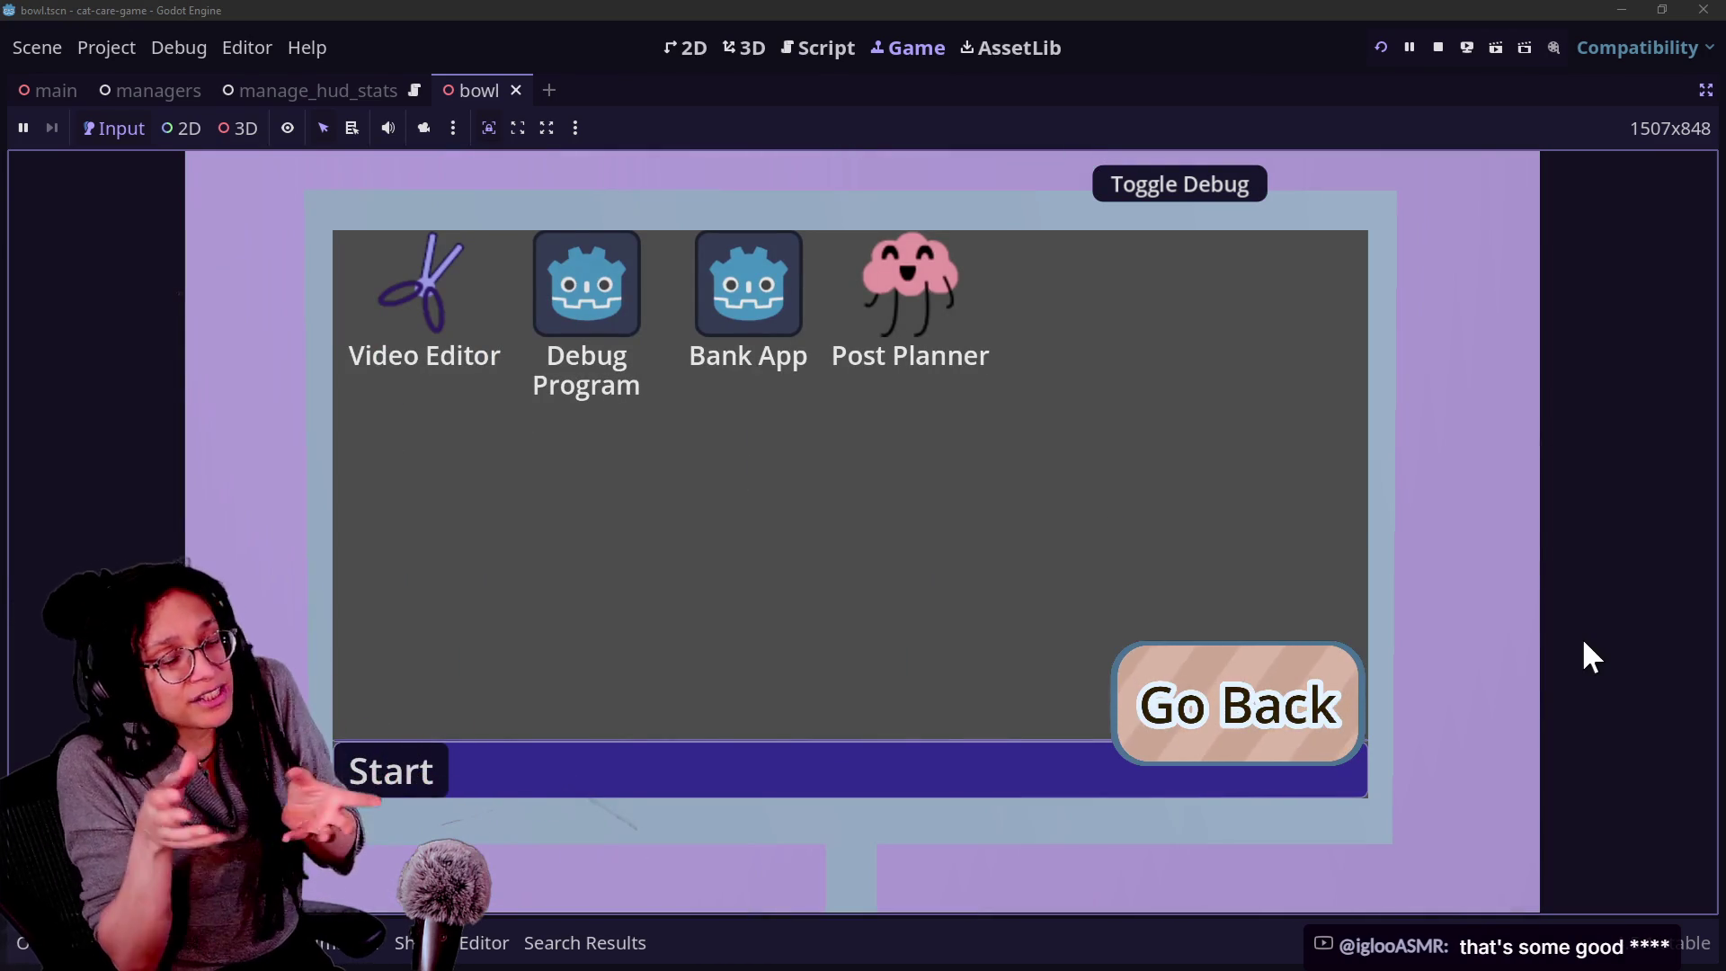
pyautogui.click(1227, 730)
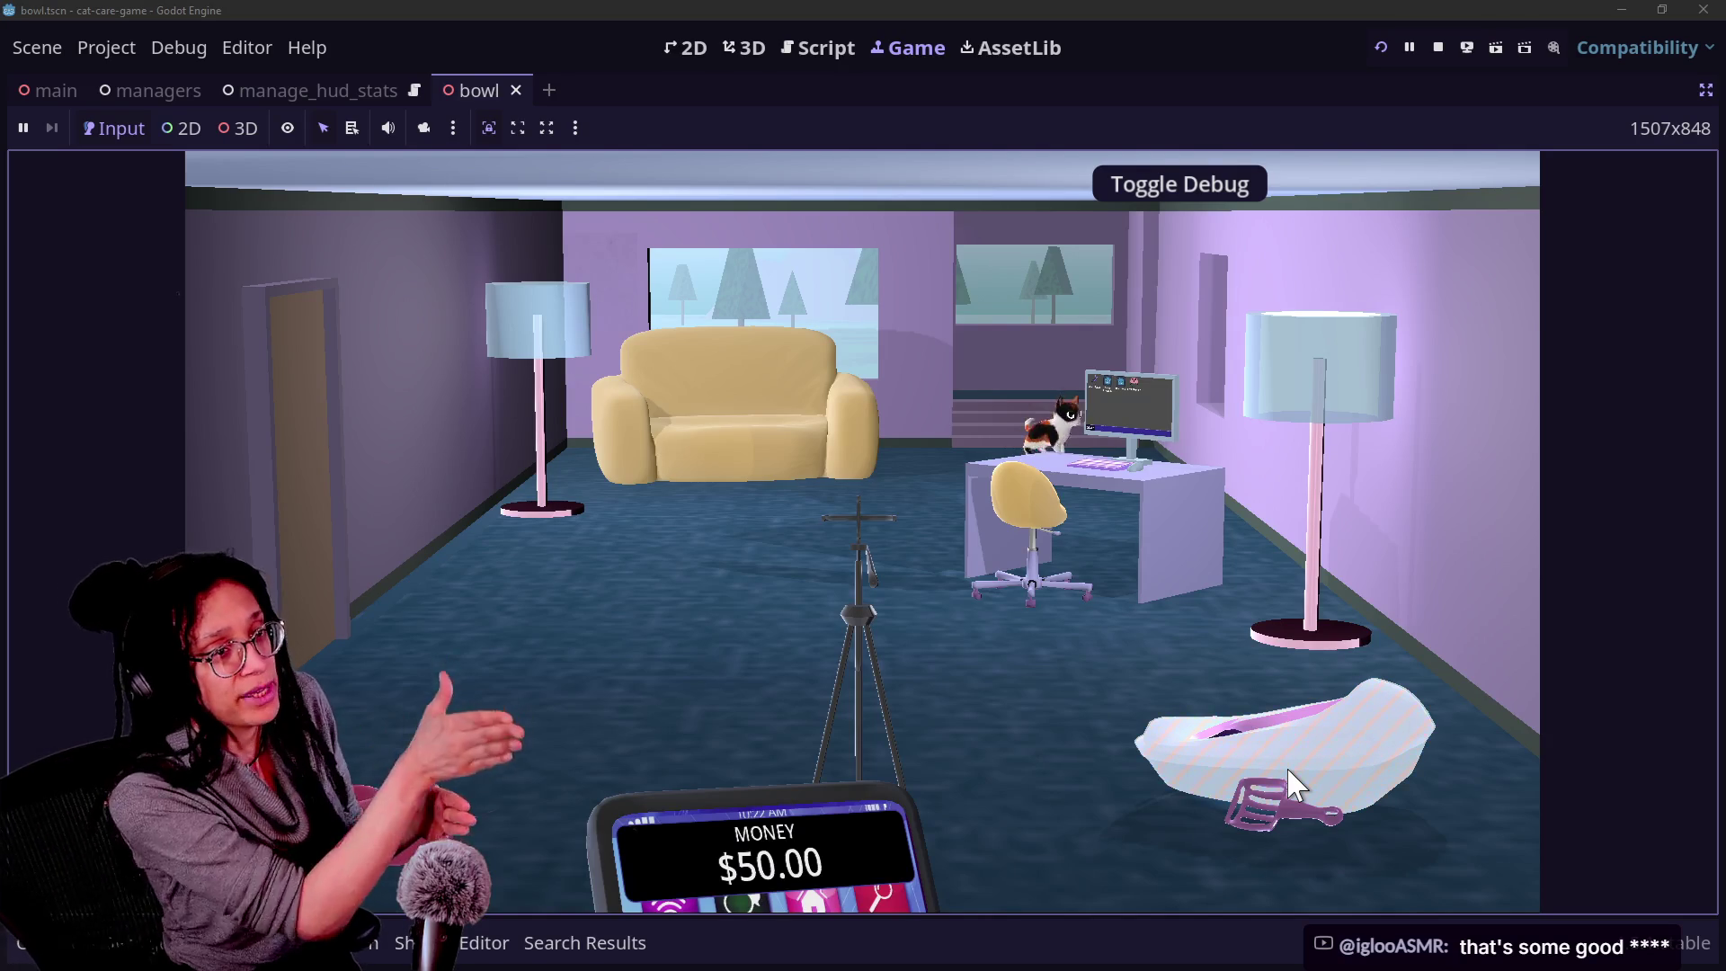
pyautogui.click(1066, 504)
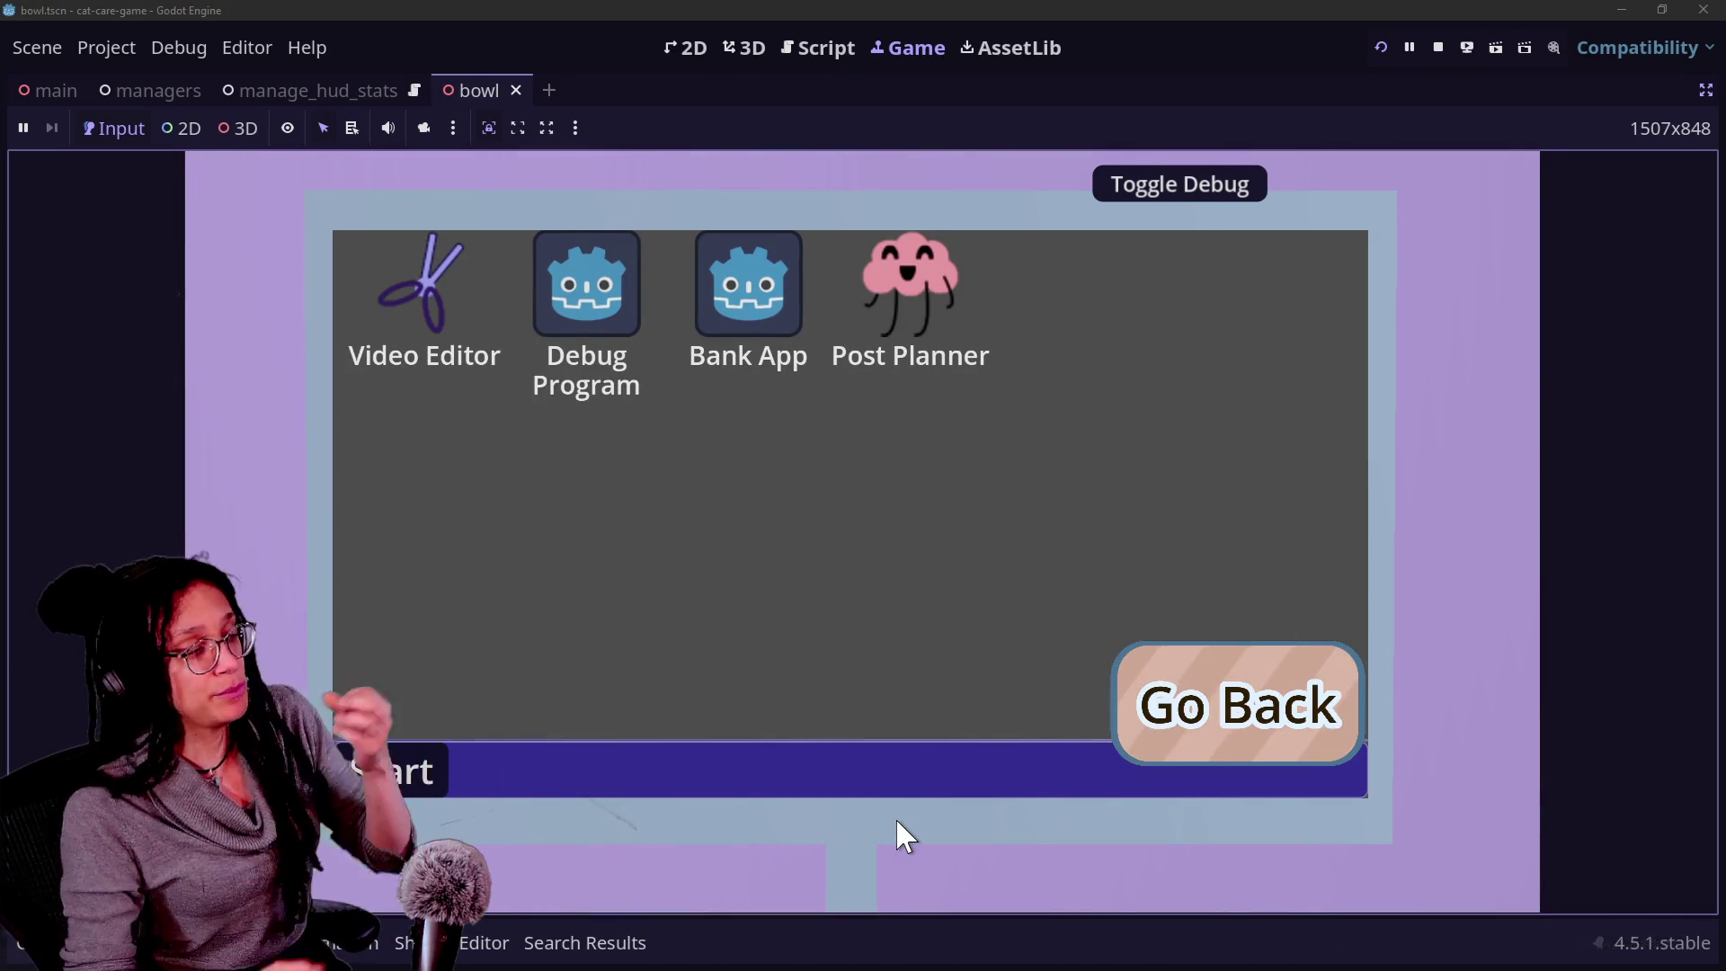
pyautogui.click(1273, 697)
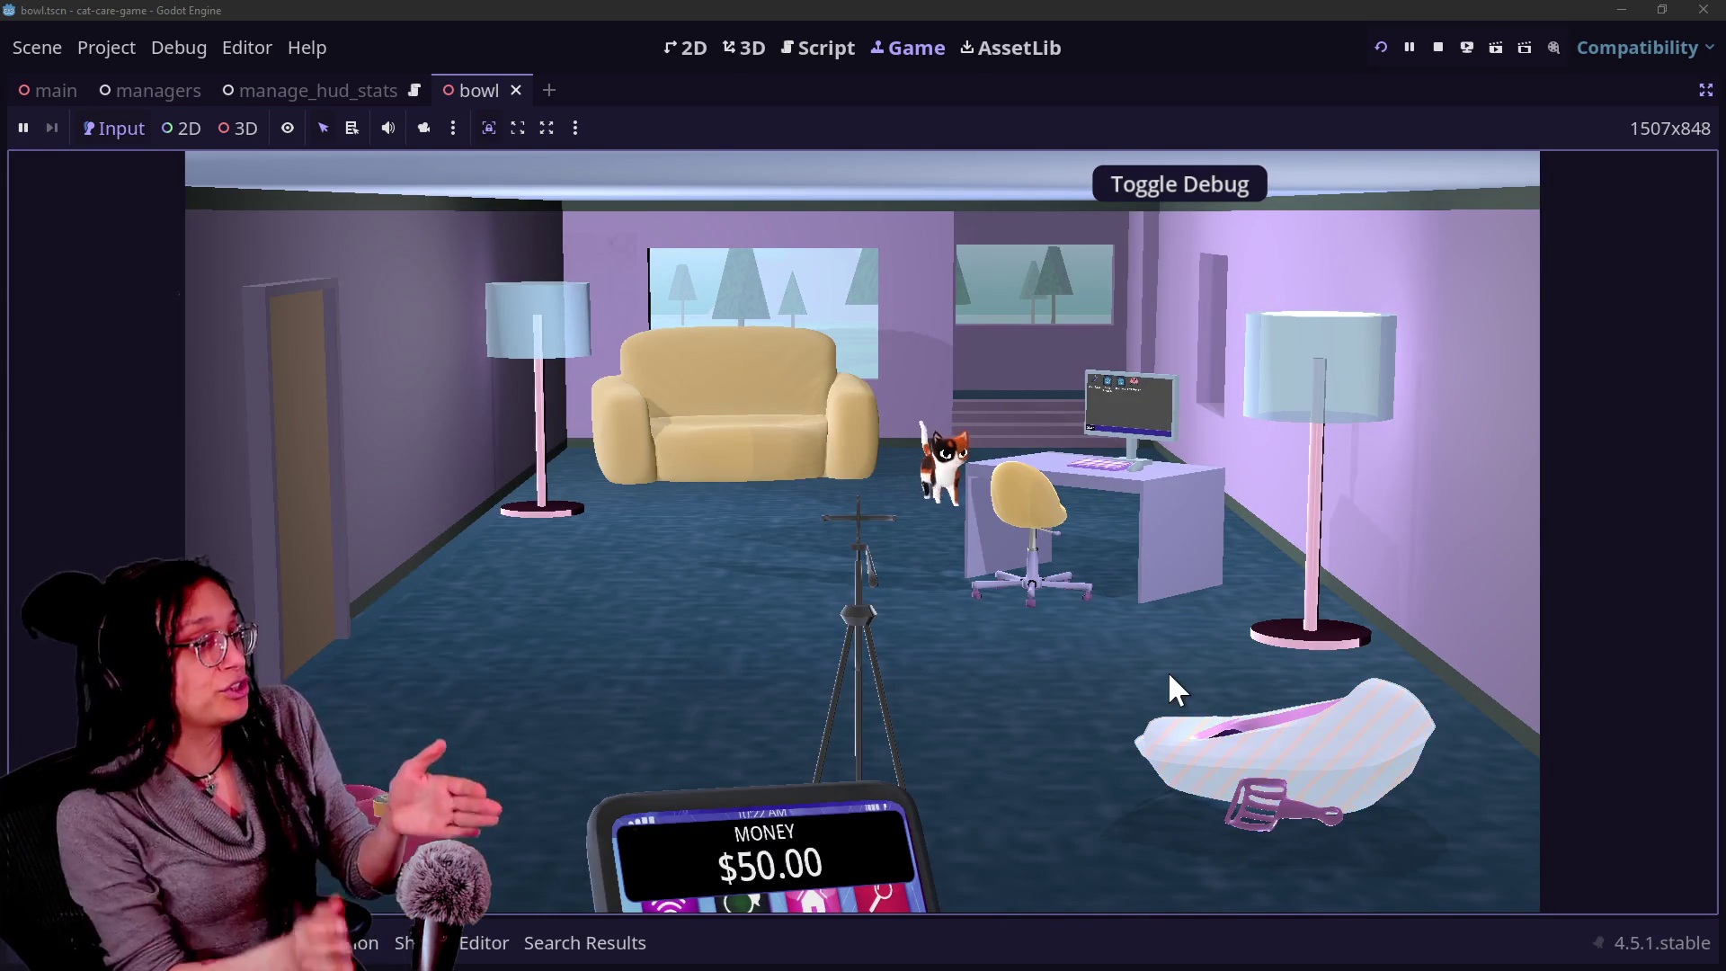
pyautogui.click(1171, 676)
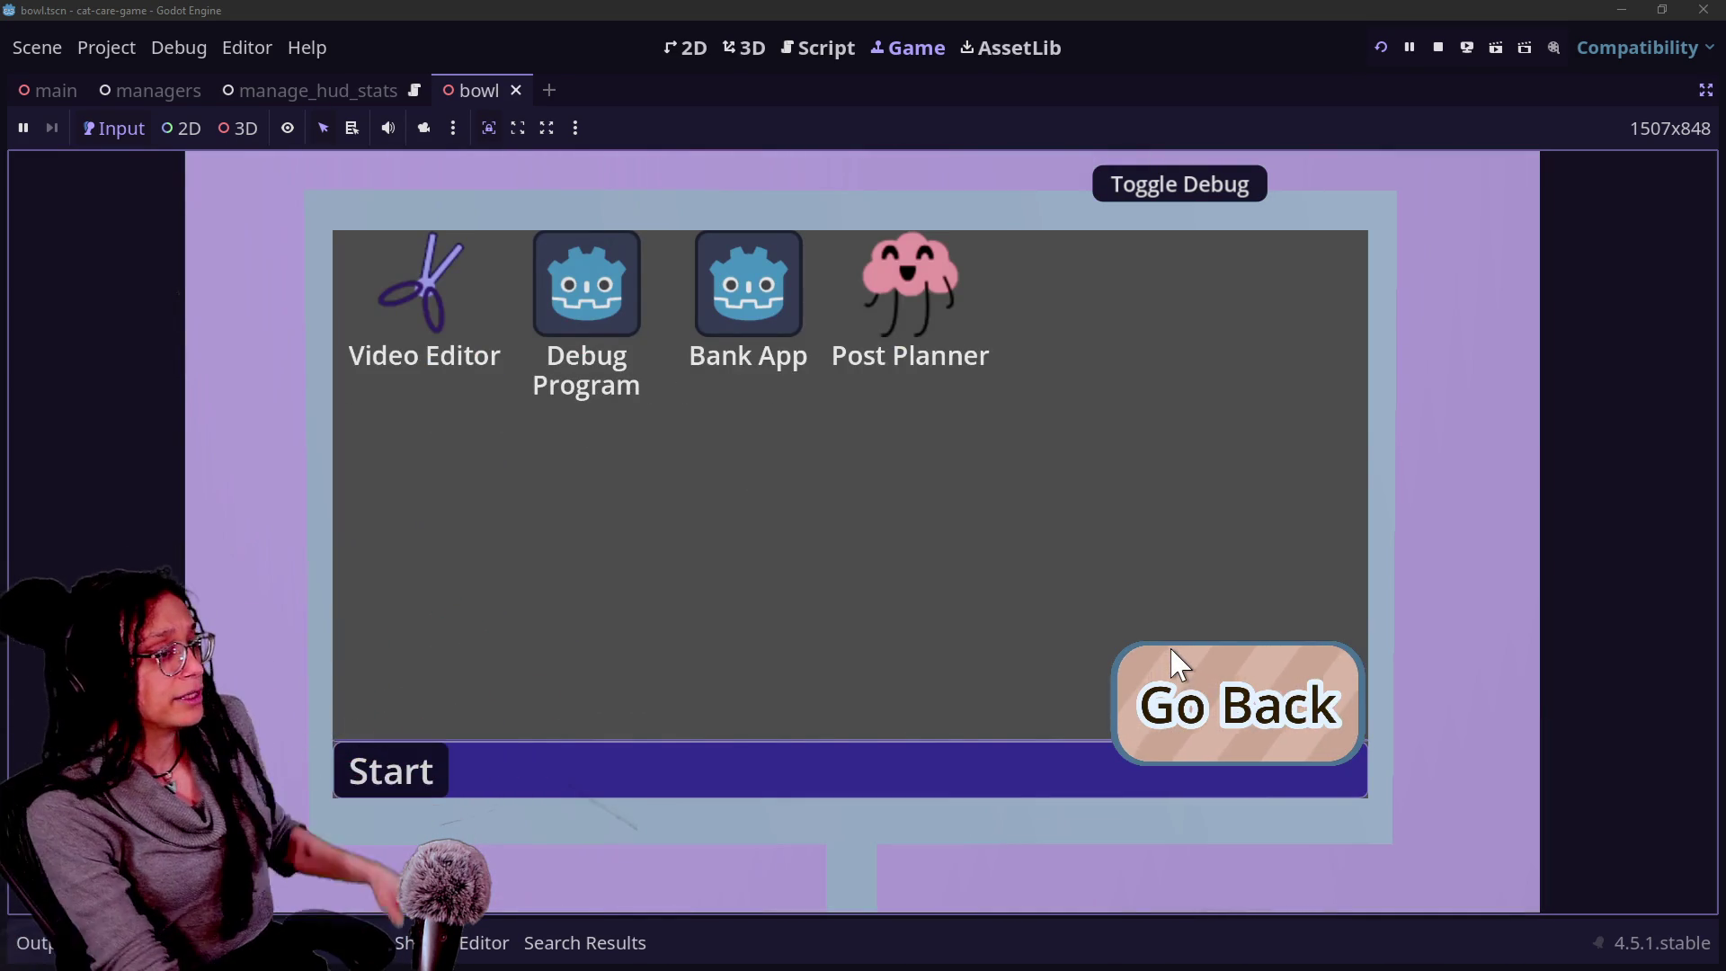
pyautogui.click(1178, 664)
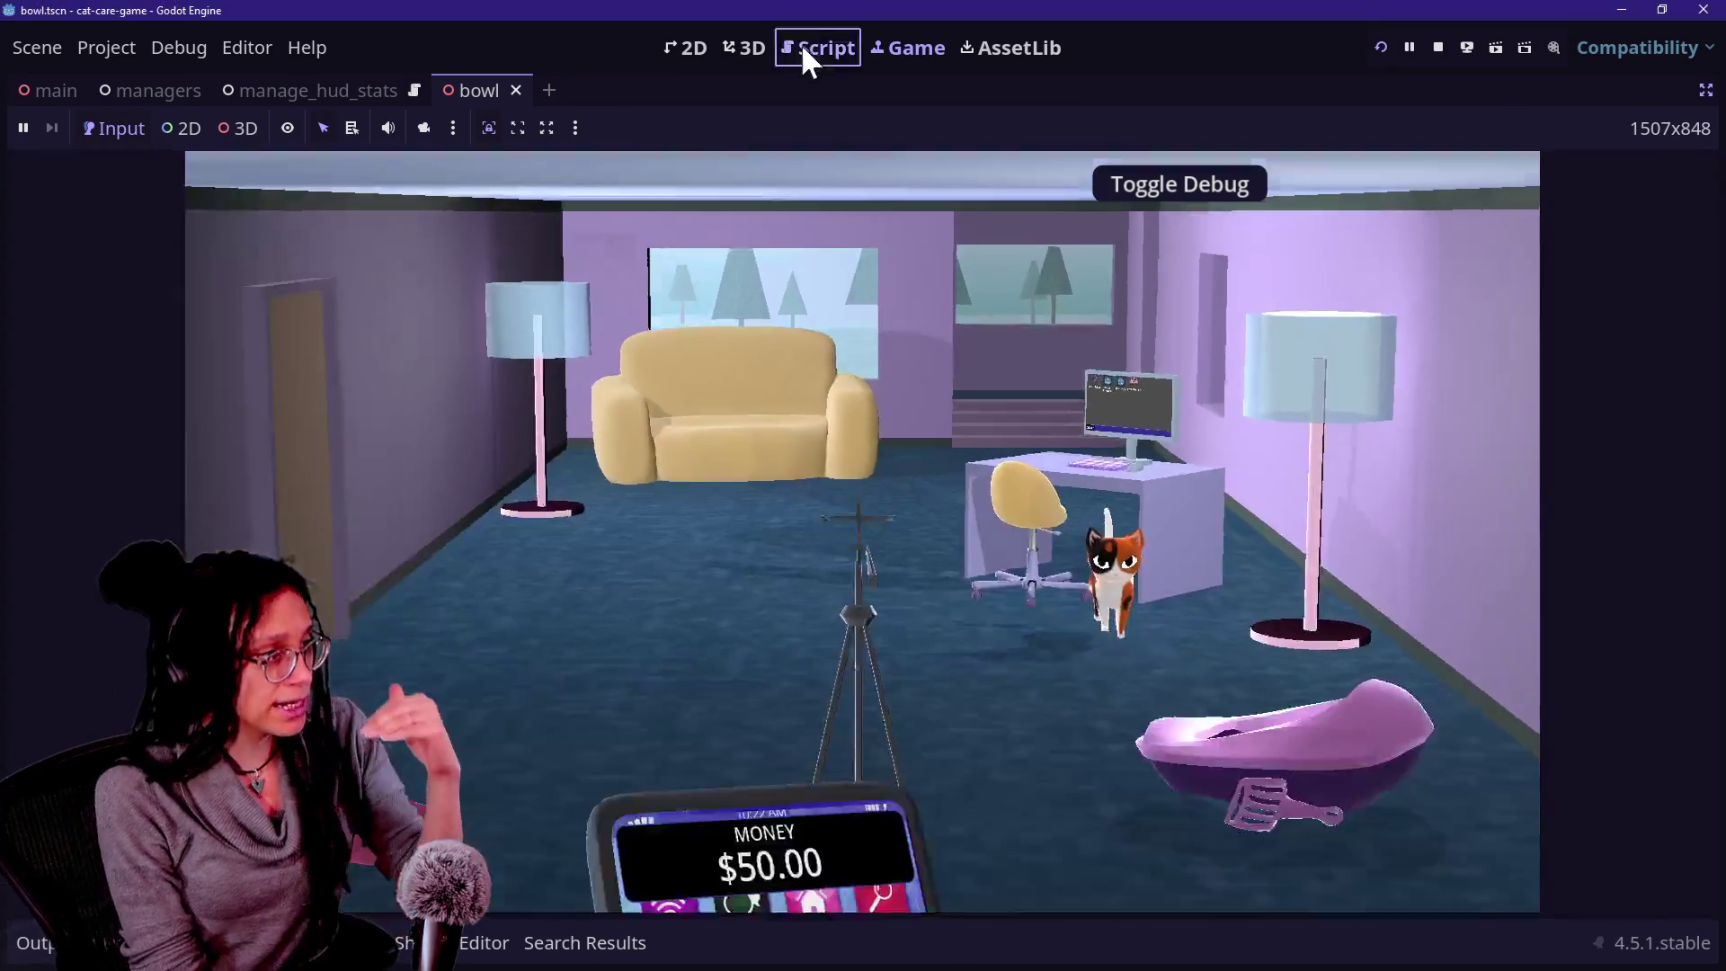
pyautogui.click(802, 47)
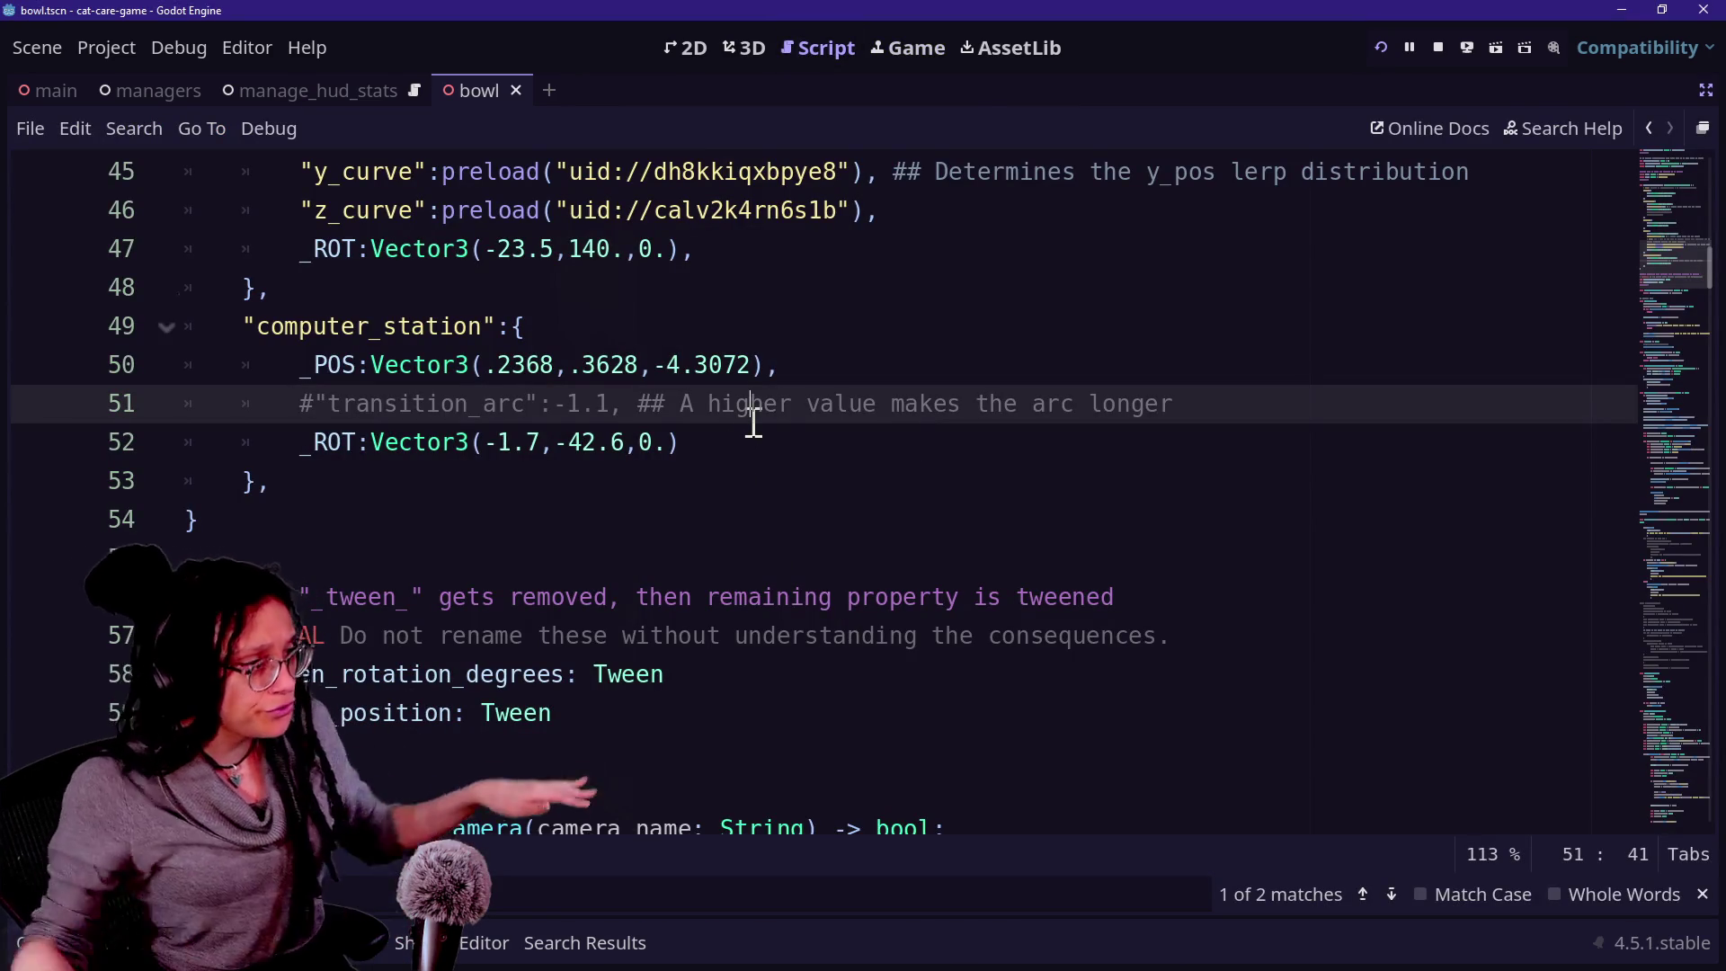
# Uncomment the computer station's -1.1 transition_arc on line 51, relaunch, and test Go Back.
pyautogui.hotkey('ctrl', 'k')
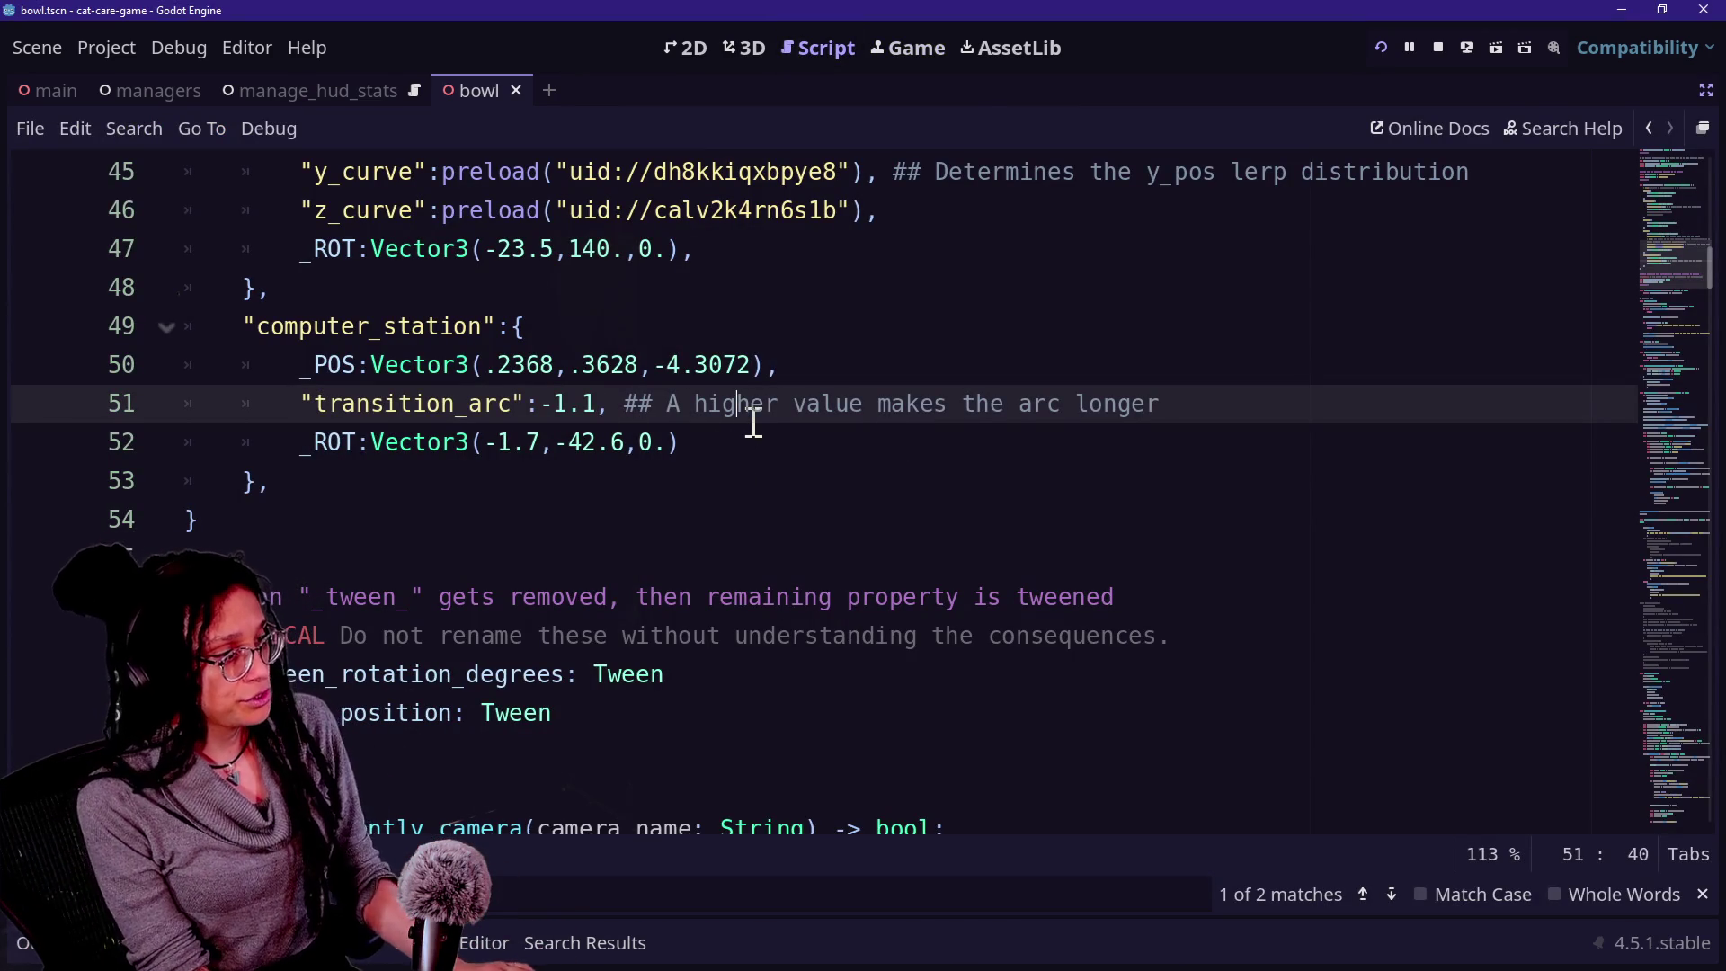
pyautogui.click(1392, 41)
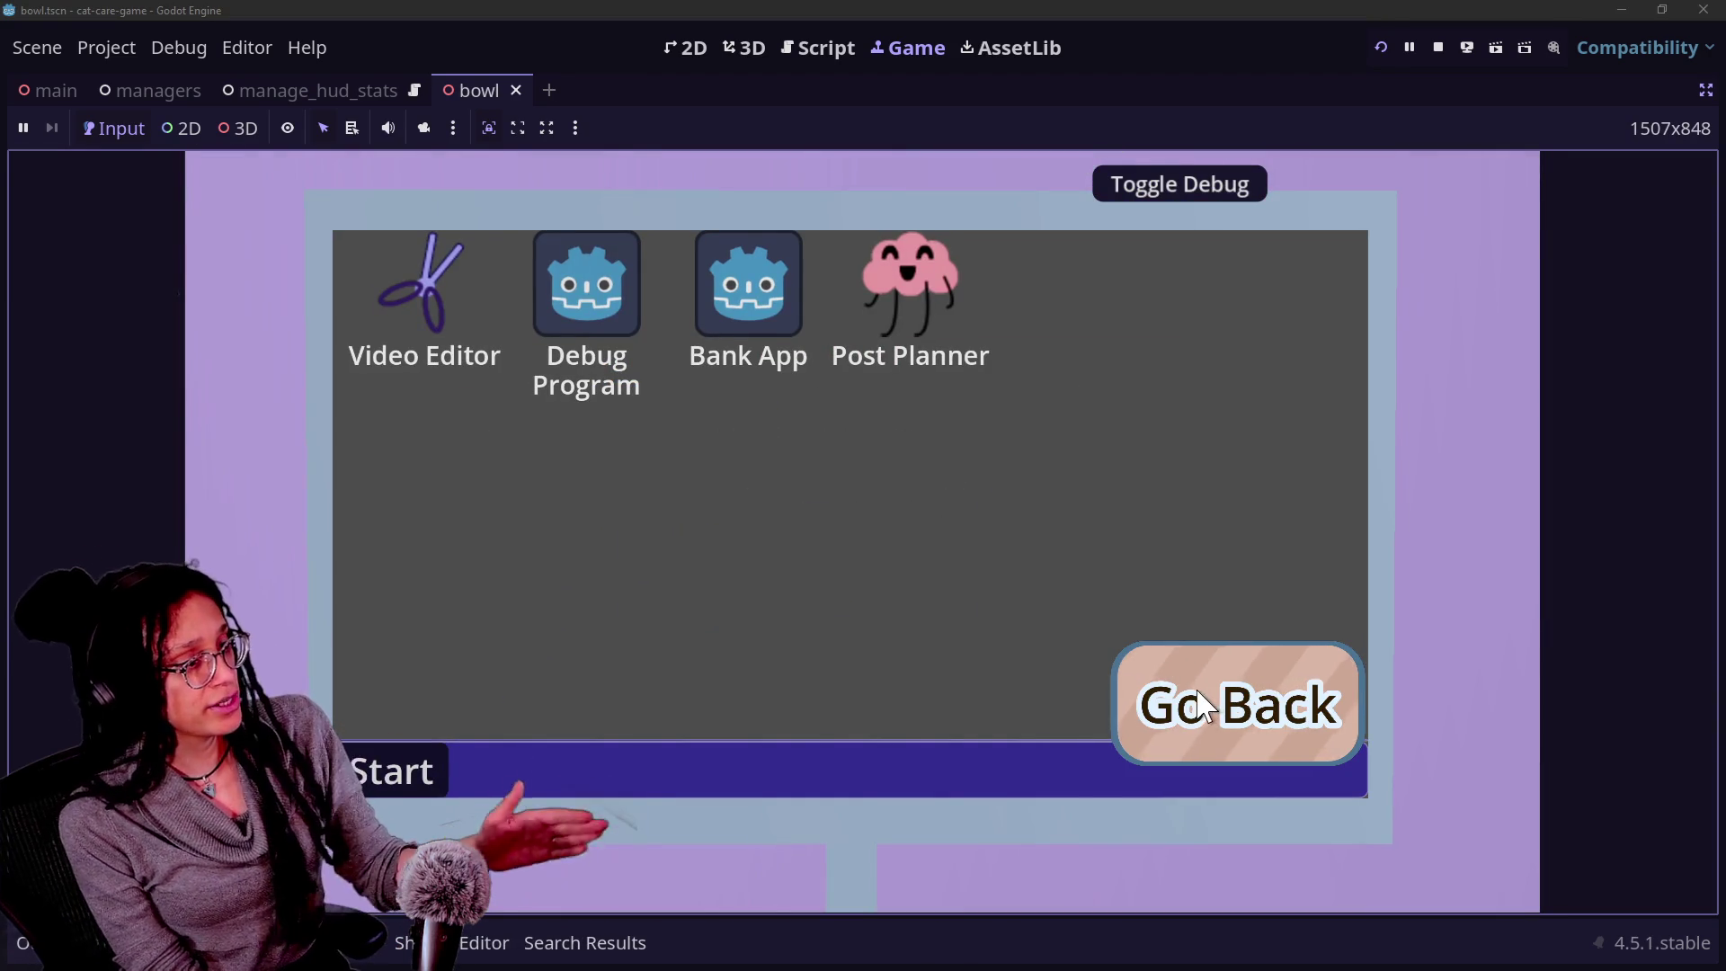
pyautogui.click(1203, 706)
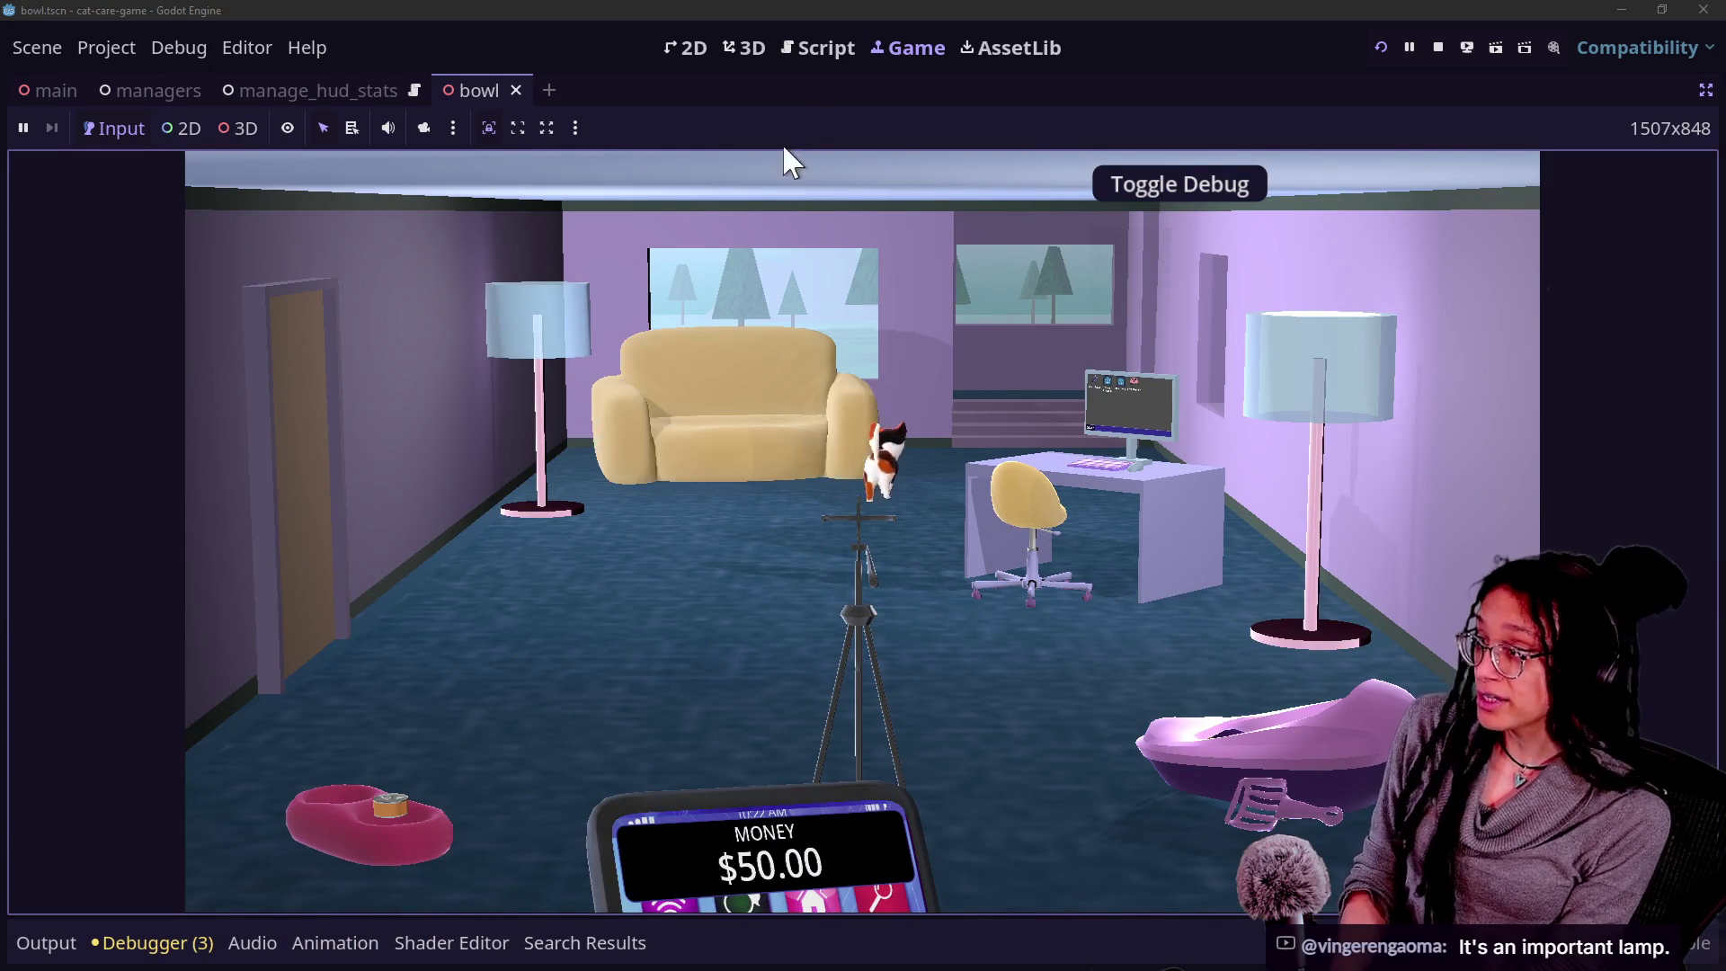
pyautogui.click(822, 48)
pyautogui.scroll(4, 693, 501)
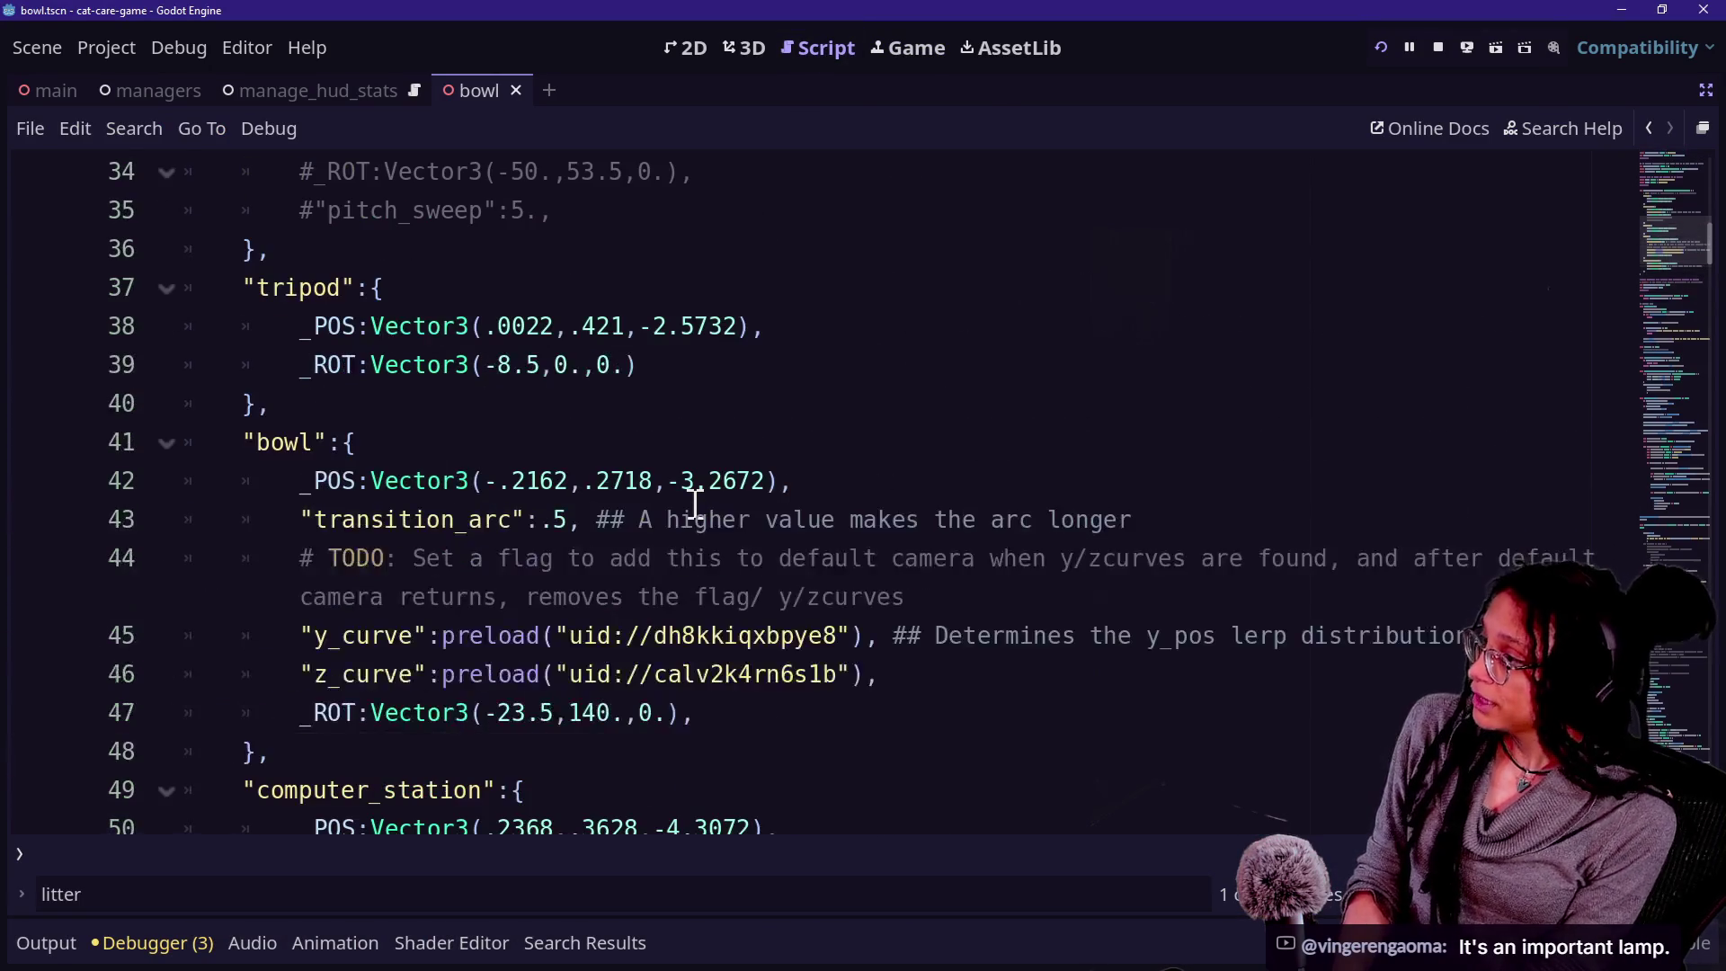
# Review the bowl's y_curve and z_curve preload lines, toggling distraction-free mode off and on.
pyautogui.scroll(-1, 300, 605)
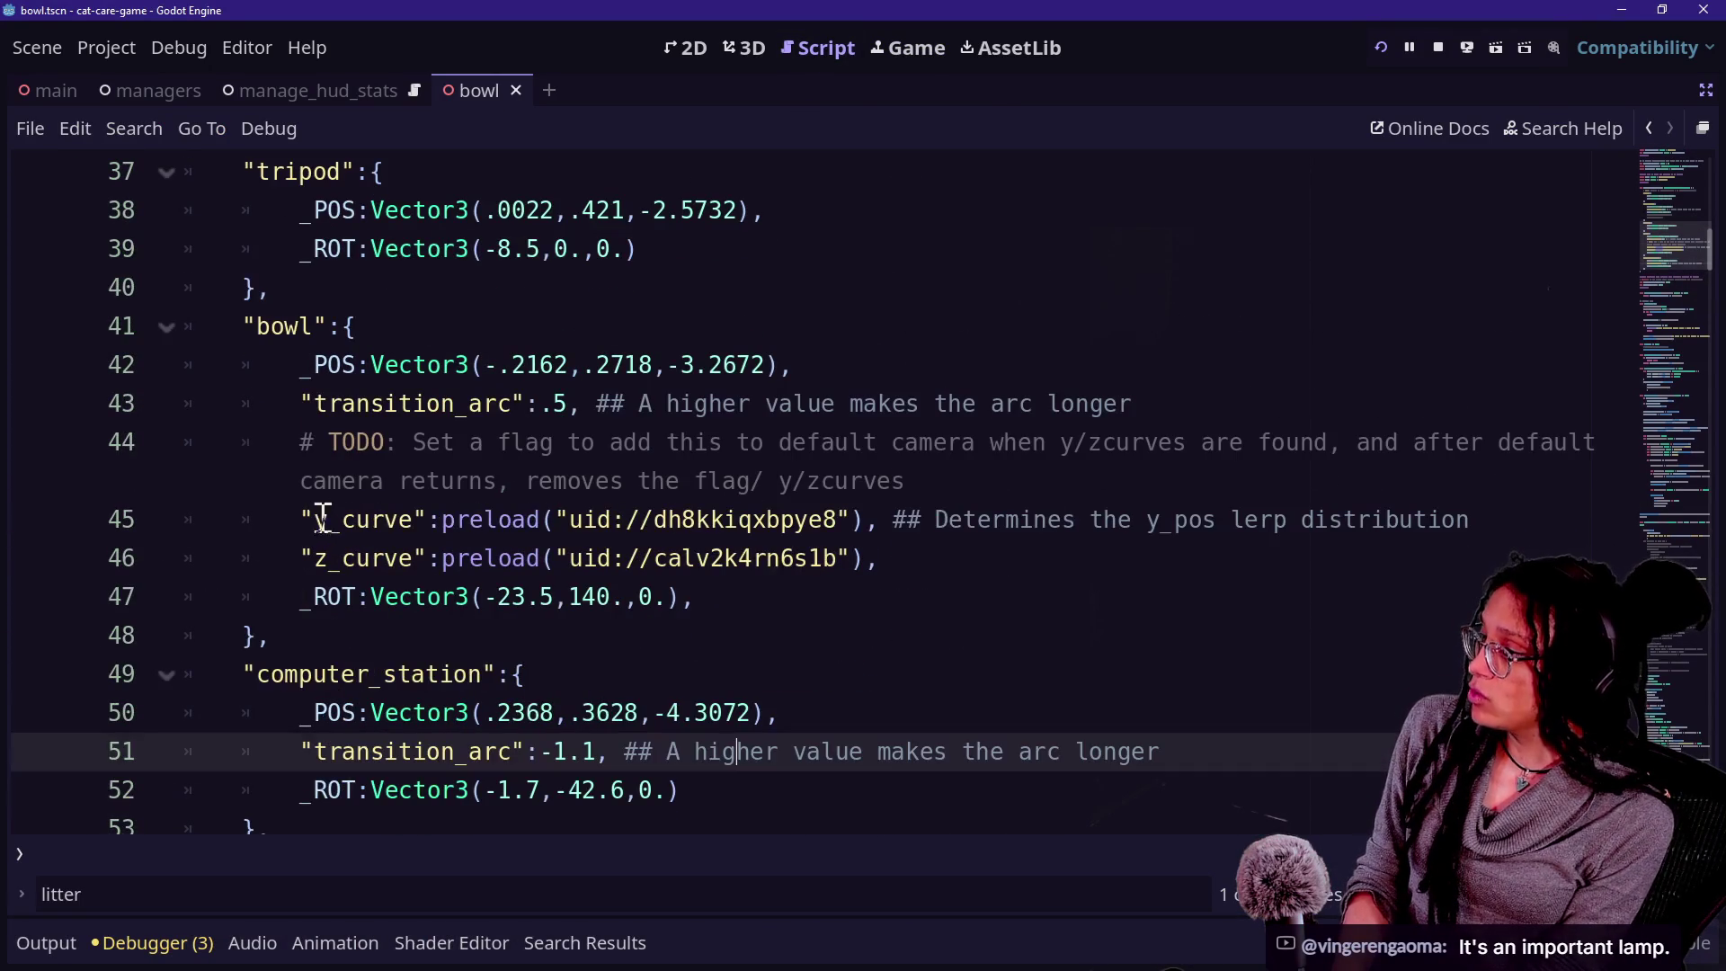
pyautogui.click(327, 519)
pyautogui.click(865, 557)
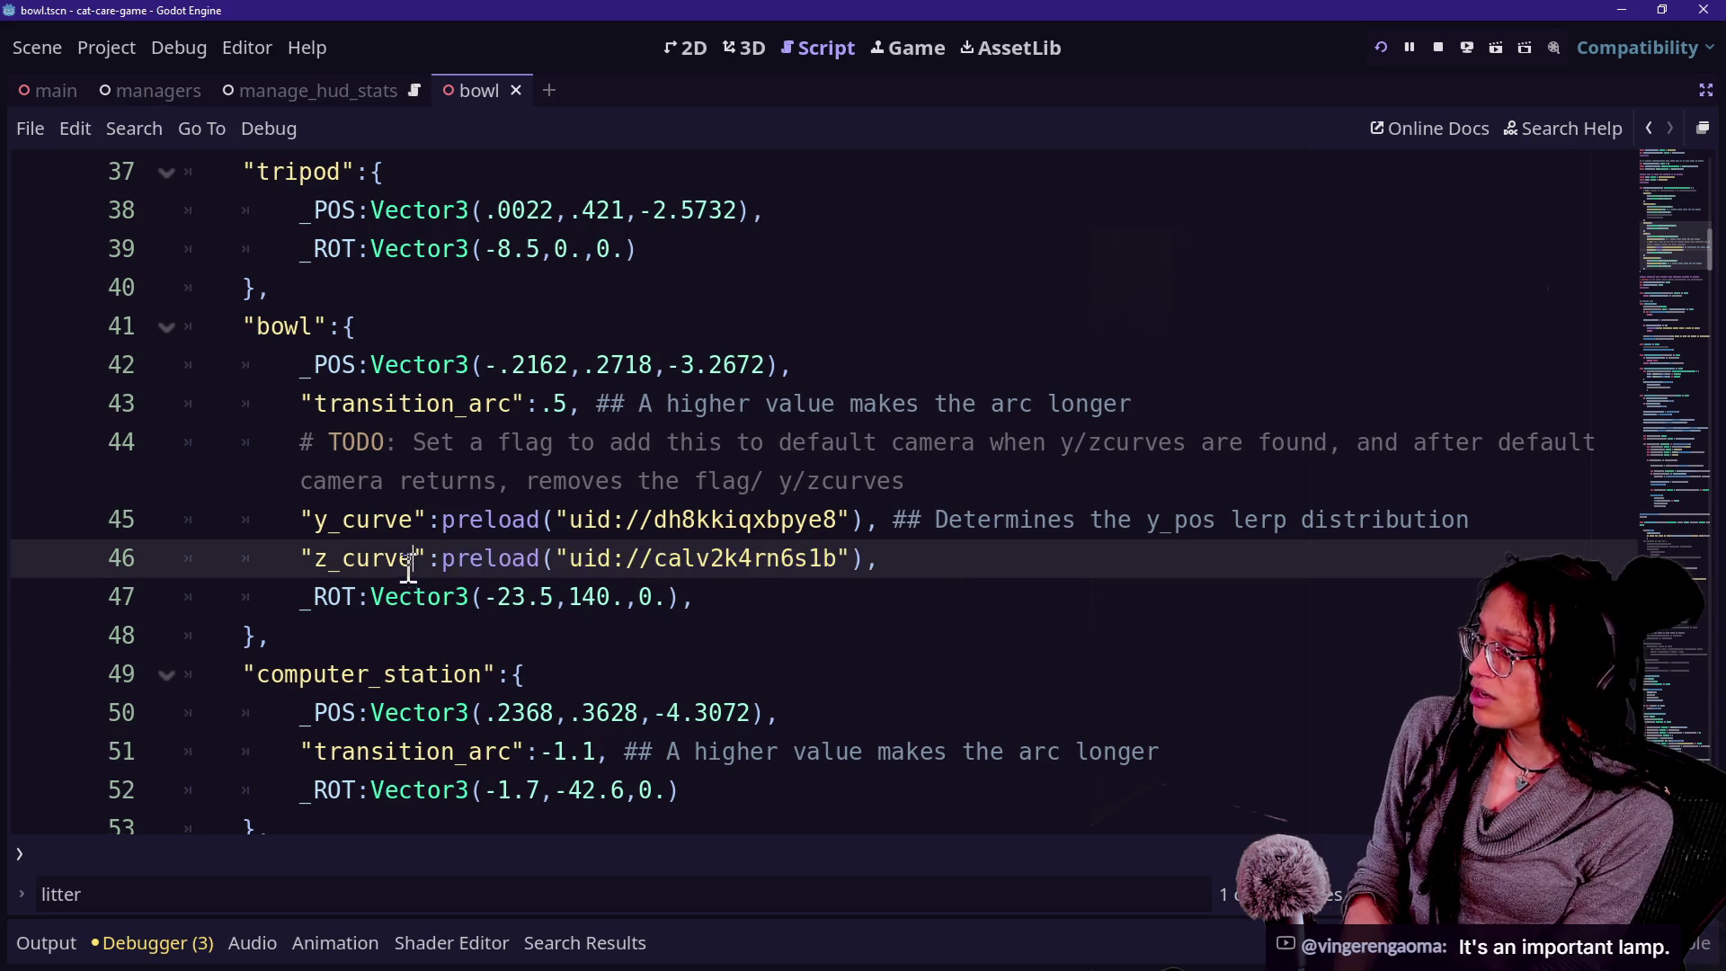
pyautogui.moveTo(435, 517); pyautogui.dragTo(670, 555)
pyautogui.click(501, 520)
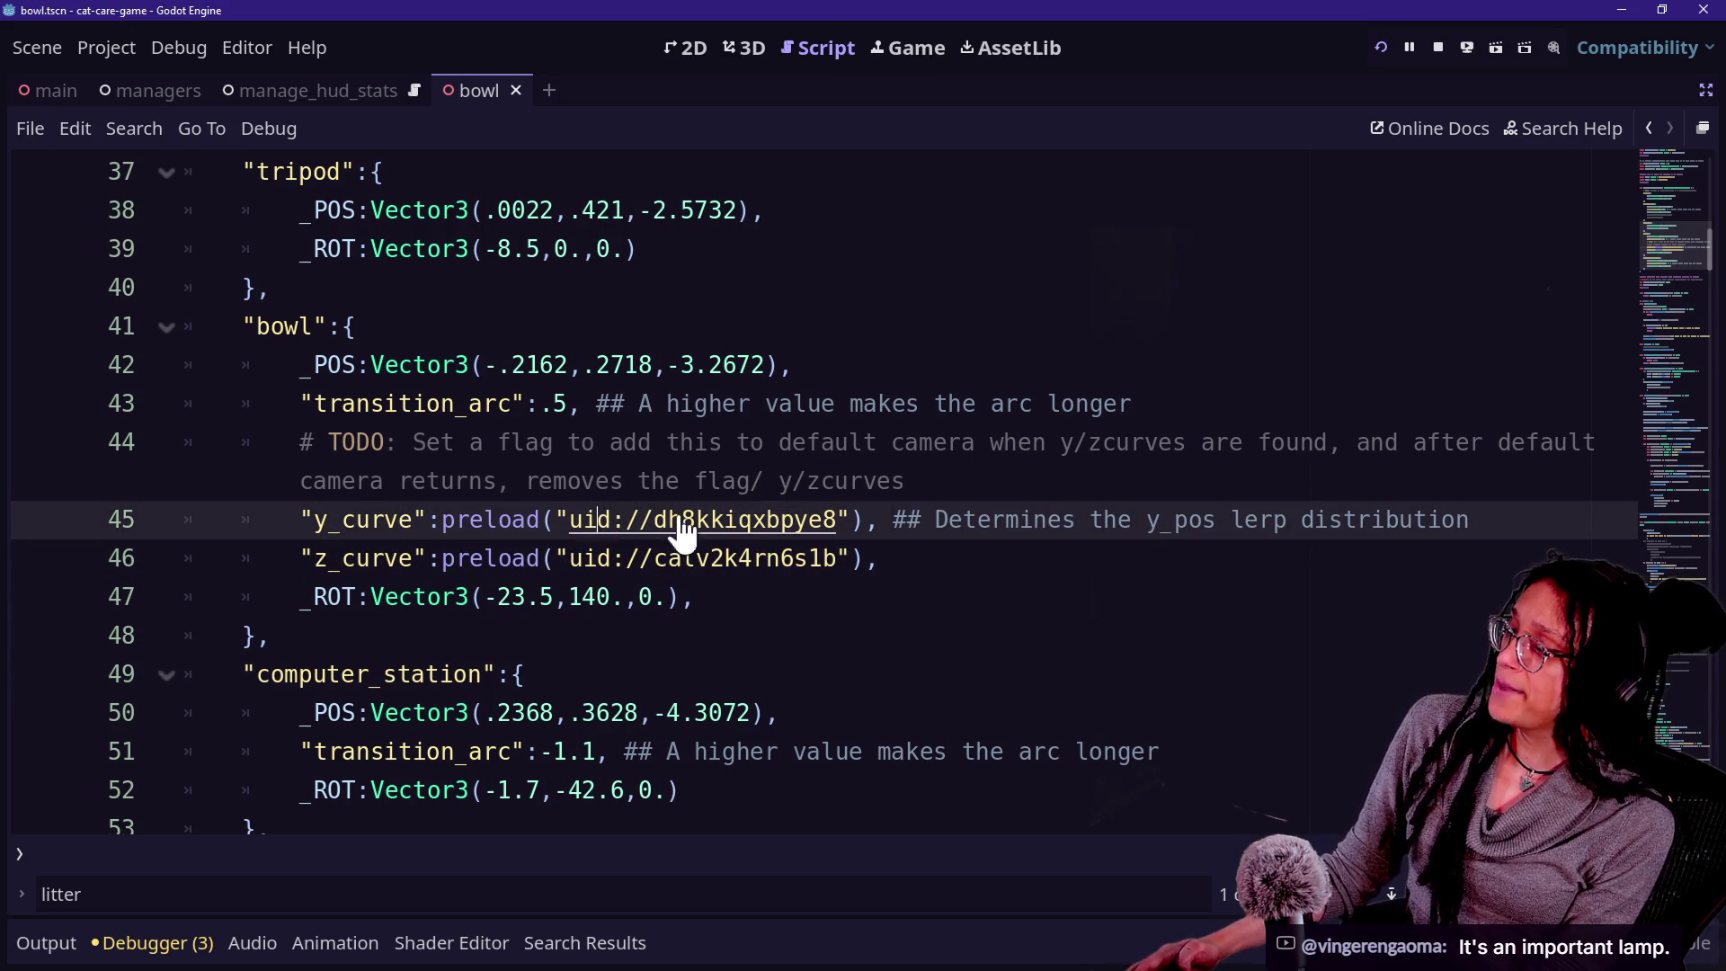
pyautogui.hotkey('ctrl', 'shift', 'F11')
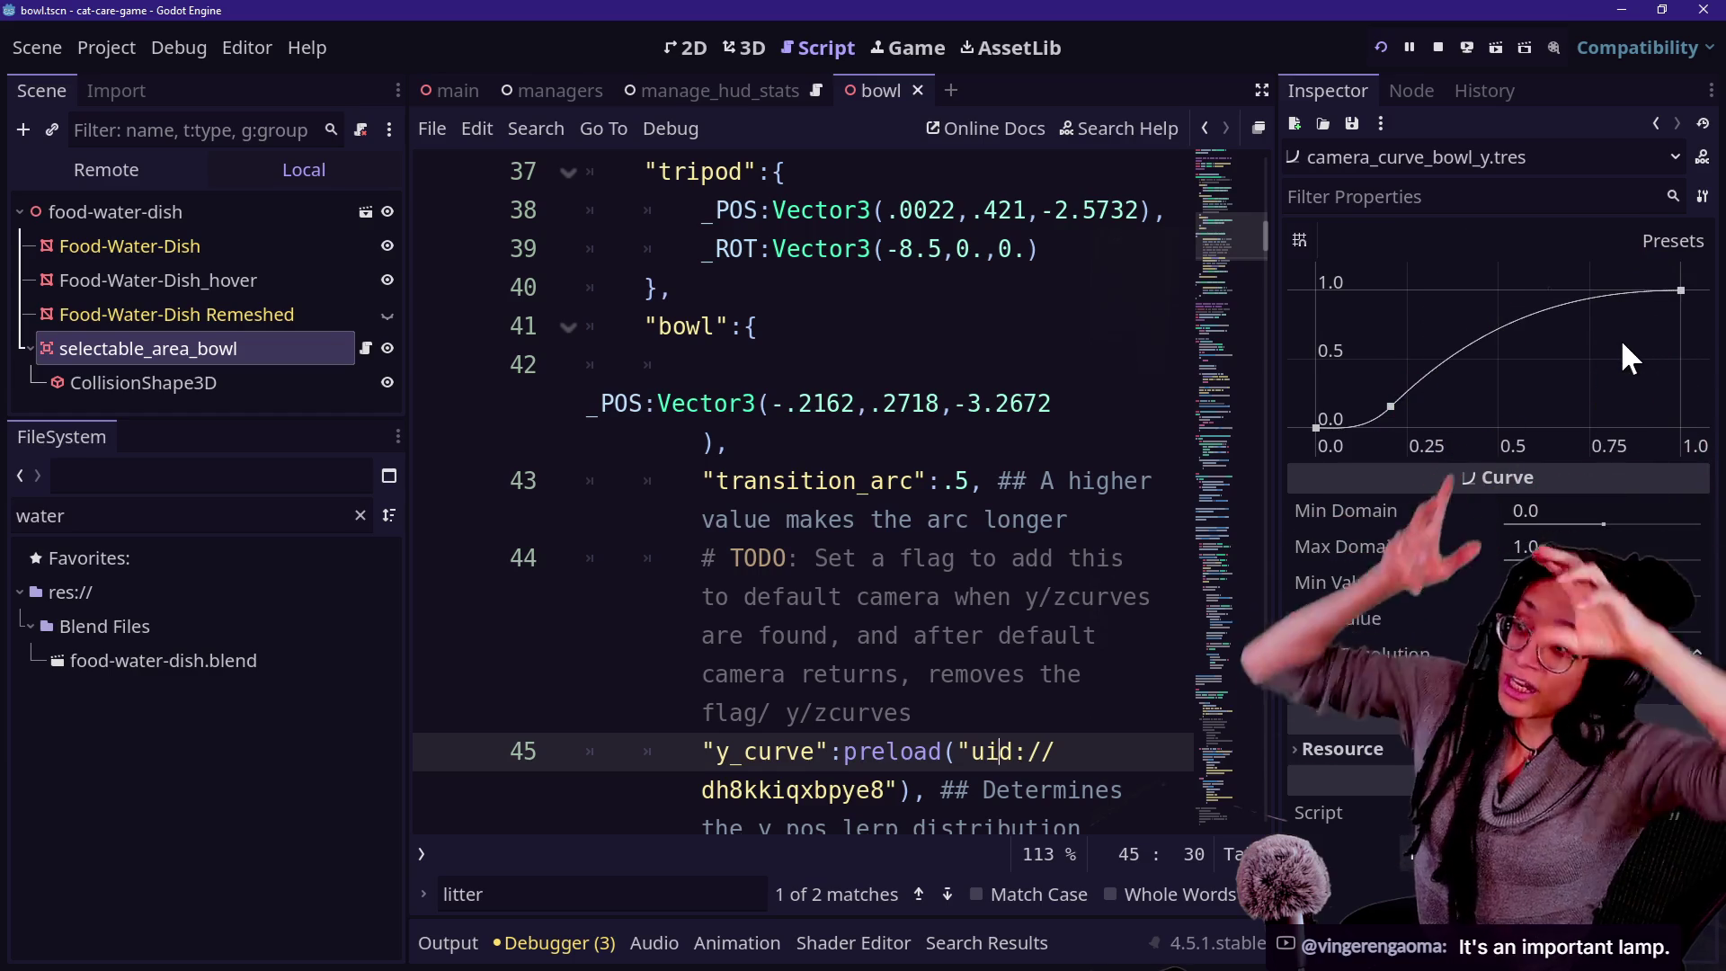
pyautogui.hotkey('ctrl', 'shift', 'F11')
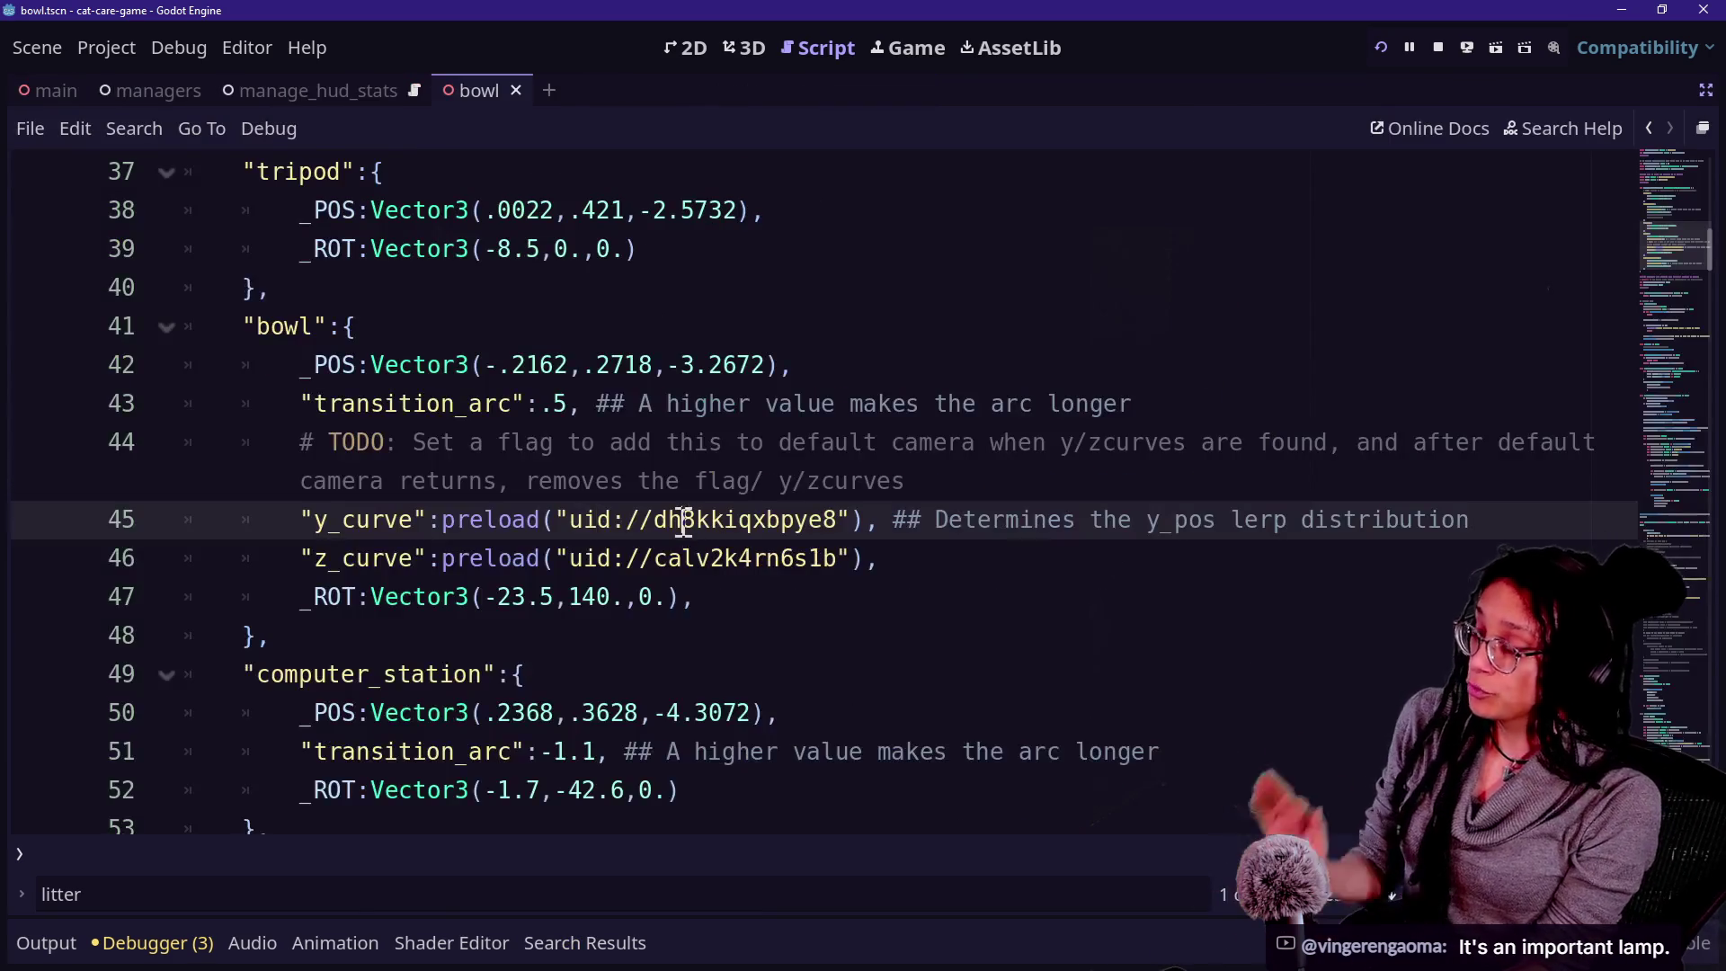
# Inspect the computer station's arc and the litter box's position, rotation and transition_arc values.
pyautogui.scroll(-2, 683, 521)
pyautogui.click(436, 520)
pyautogui.click(539, 520)
pyautogui.scroll(5, 614, 520)
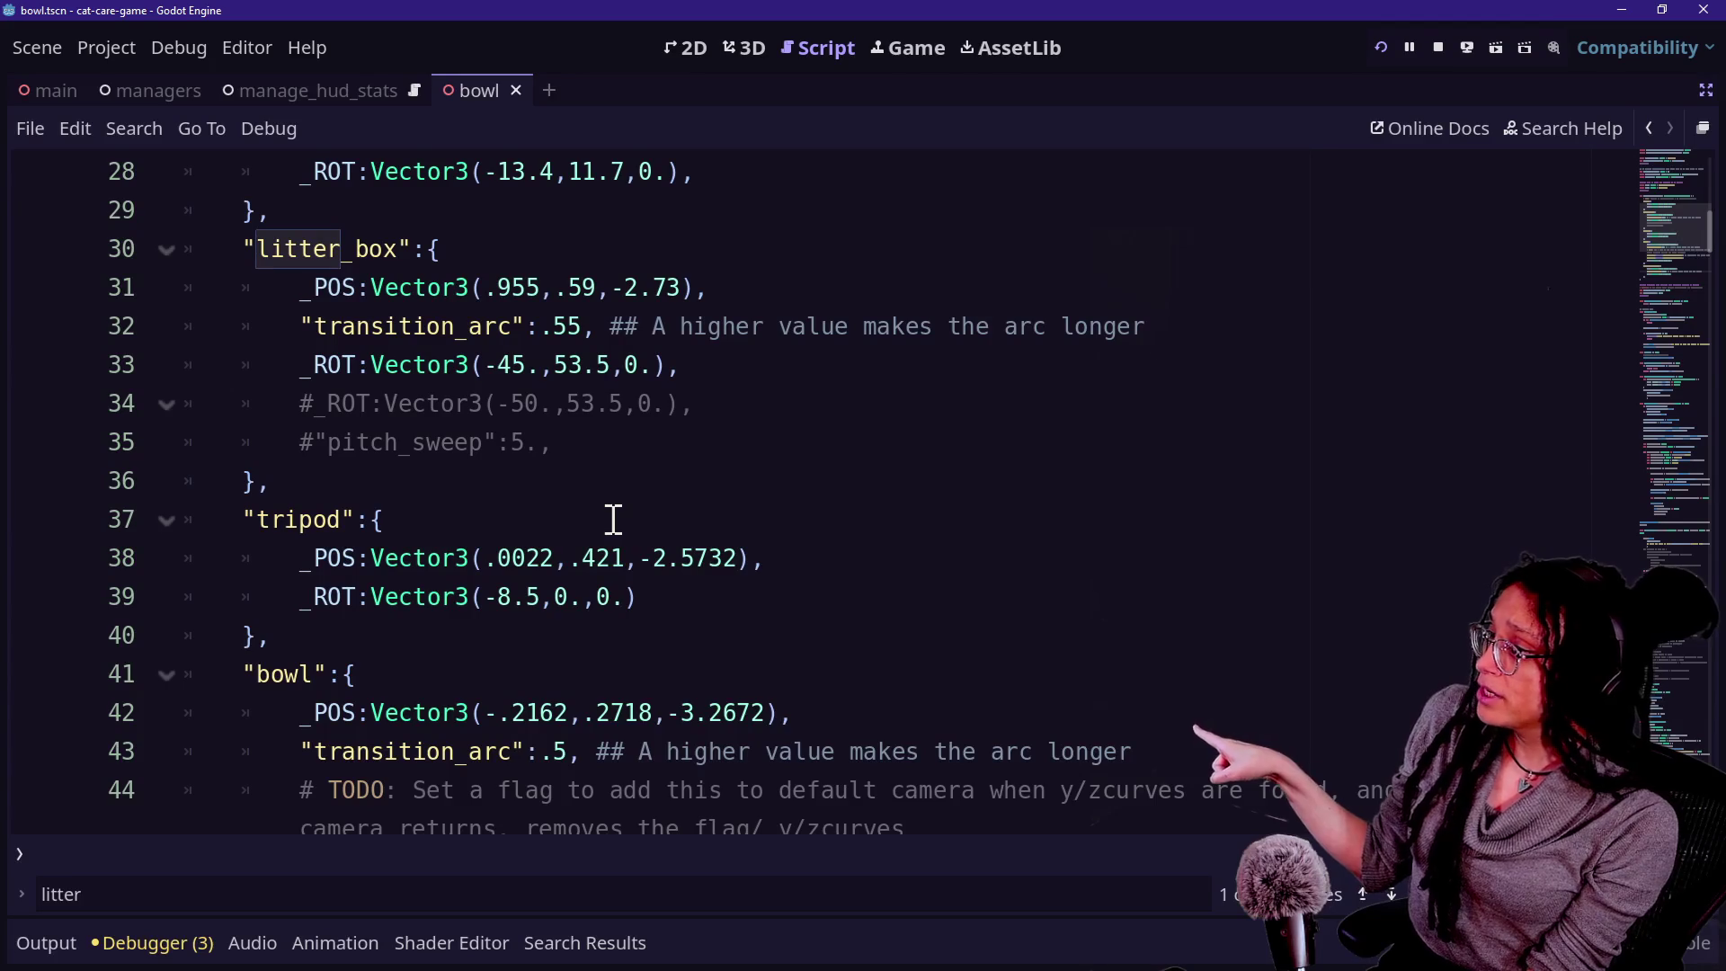
pyautogui.rightClick(611, 519)
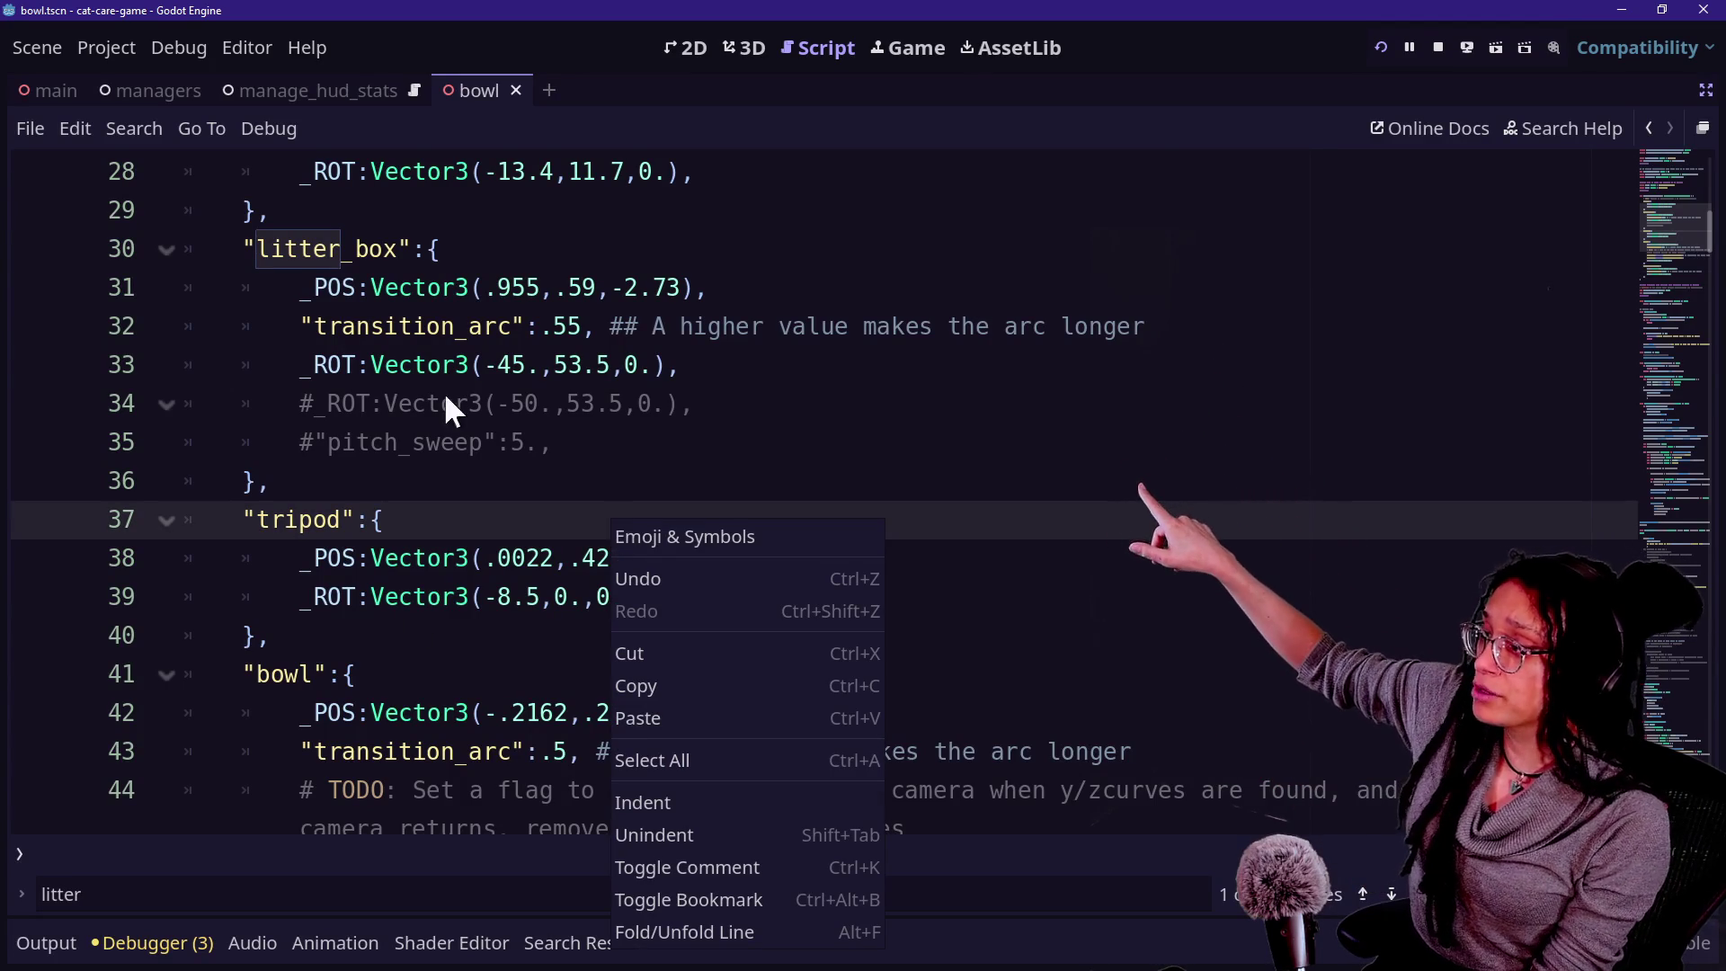
pyautogui.click(555, 342)
pyautogui.moveTo(541, 331); pyautogui.dragTo(570, 331)
pyautogui.moveTo(460, 286); pyautogui.dragTo(687, 286)
pyautogui.moveTo(474, 365)
pyautogui.mouseDown()
pyautogui.moveTo(654, 328)
pyautogui.moveTo(682, 365)
pyautogui.mouseUp()
pyautogui.click(481, 330)
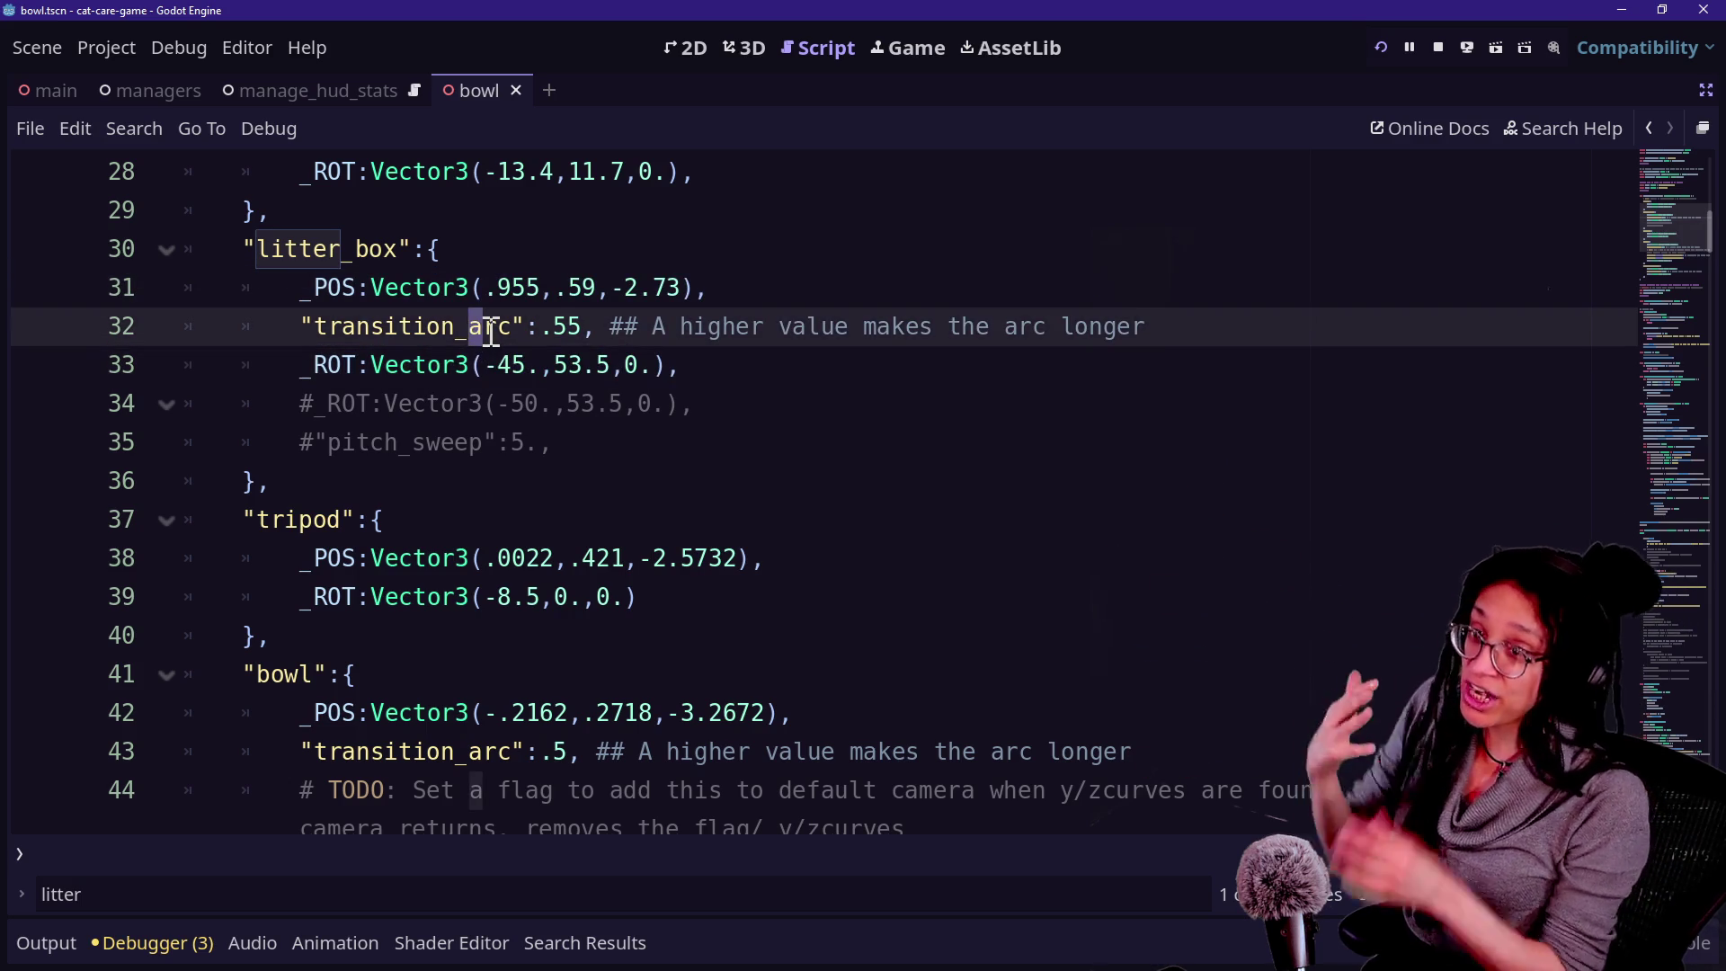
# Look over the computer station's -1.1 arc and the bowl's curve and rotation lines.
pyautogui.scroll(-5, 492, 331)
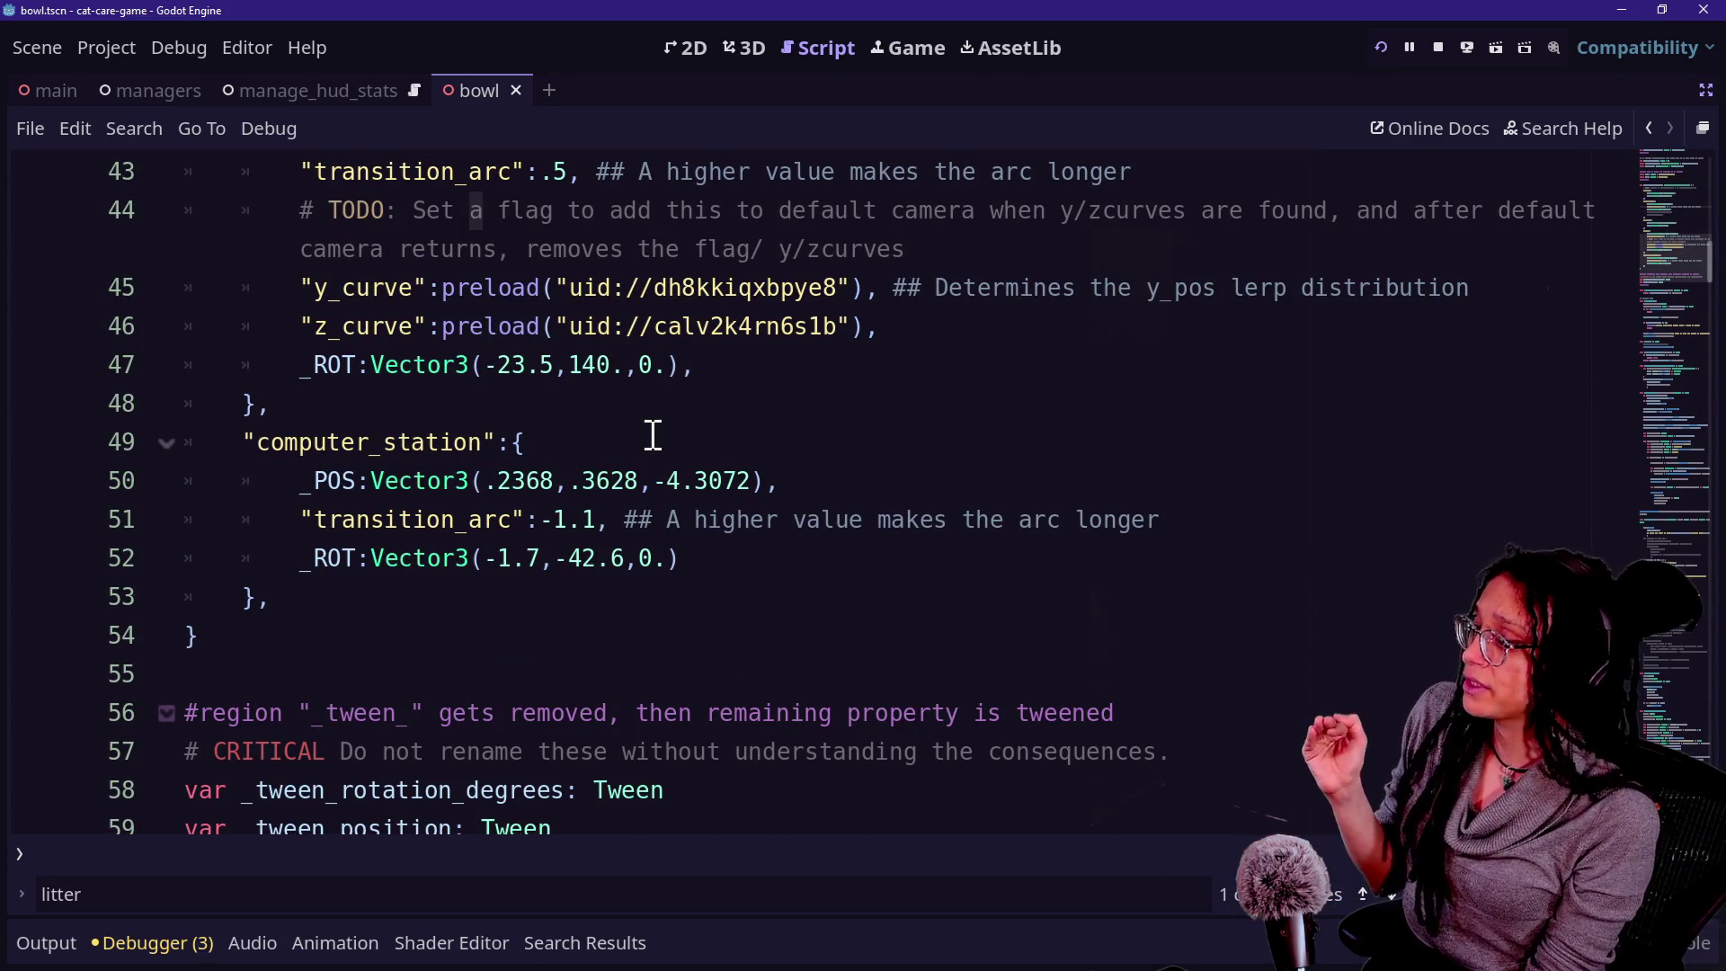
pyautogui.click(572, 520)
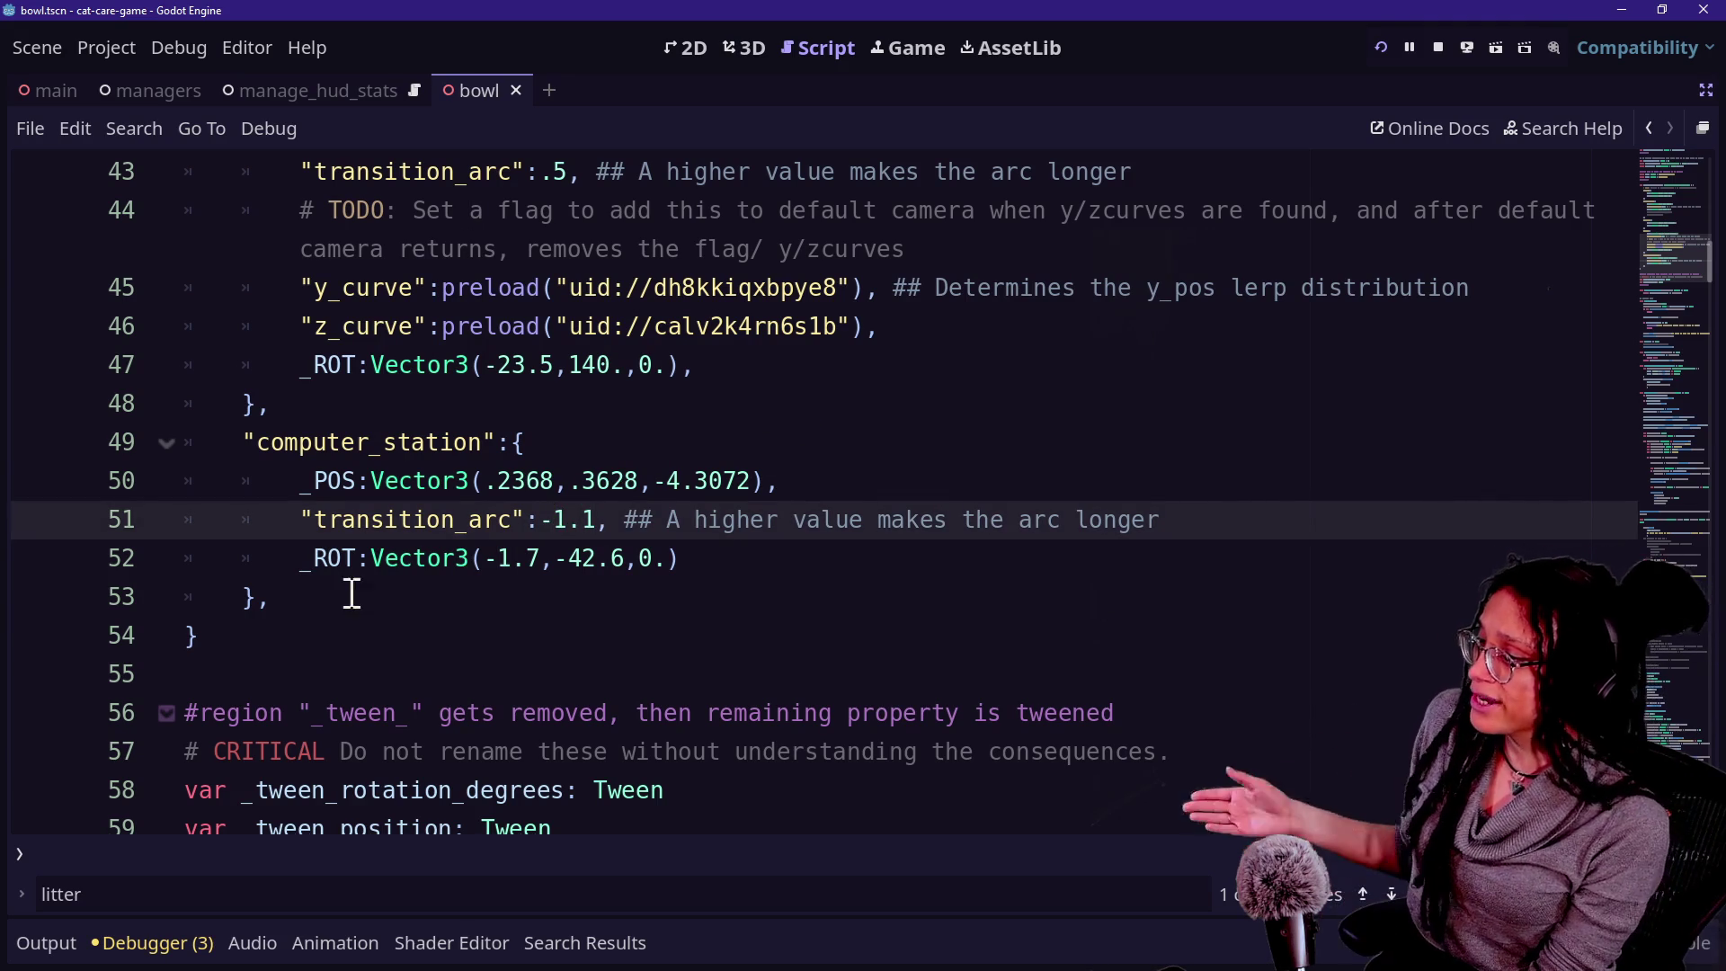
pyautogui.moveTo(385, 493); pyautogui.dragTo(727, 461)
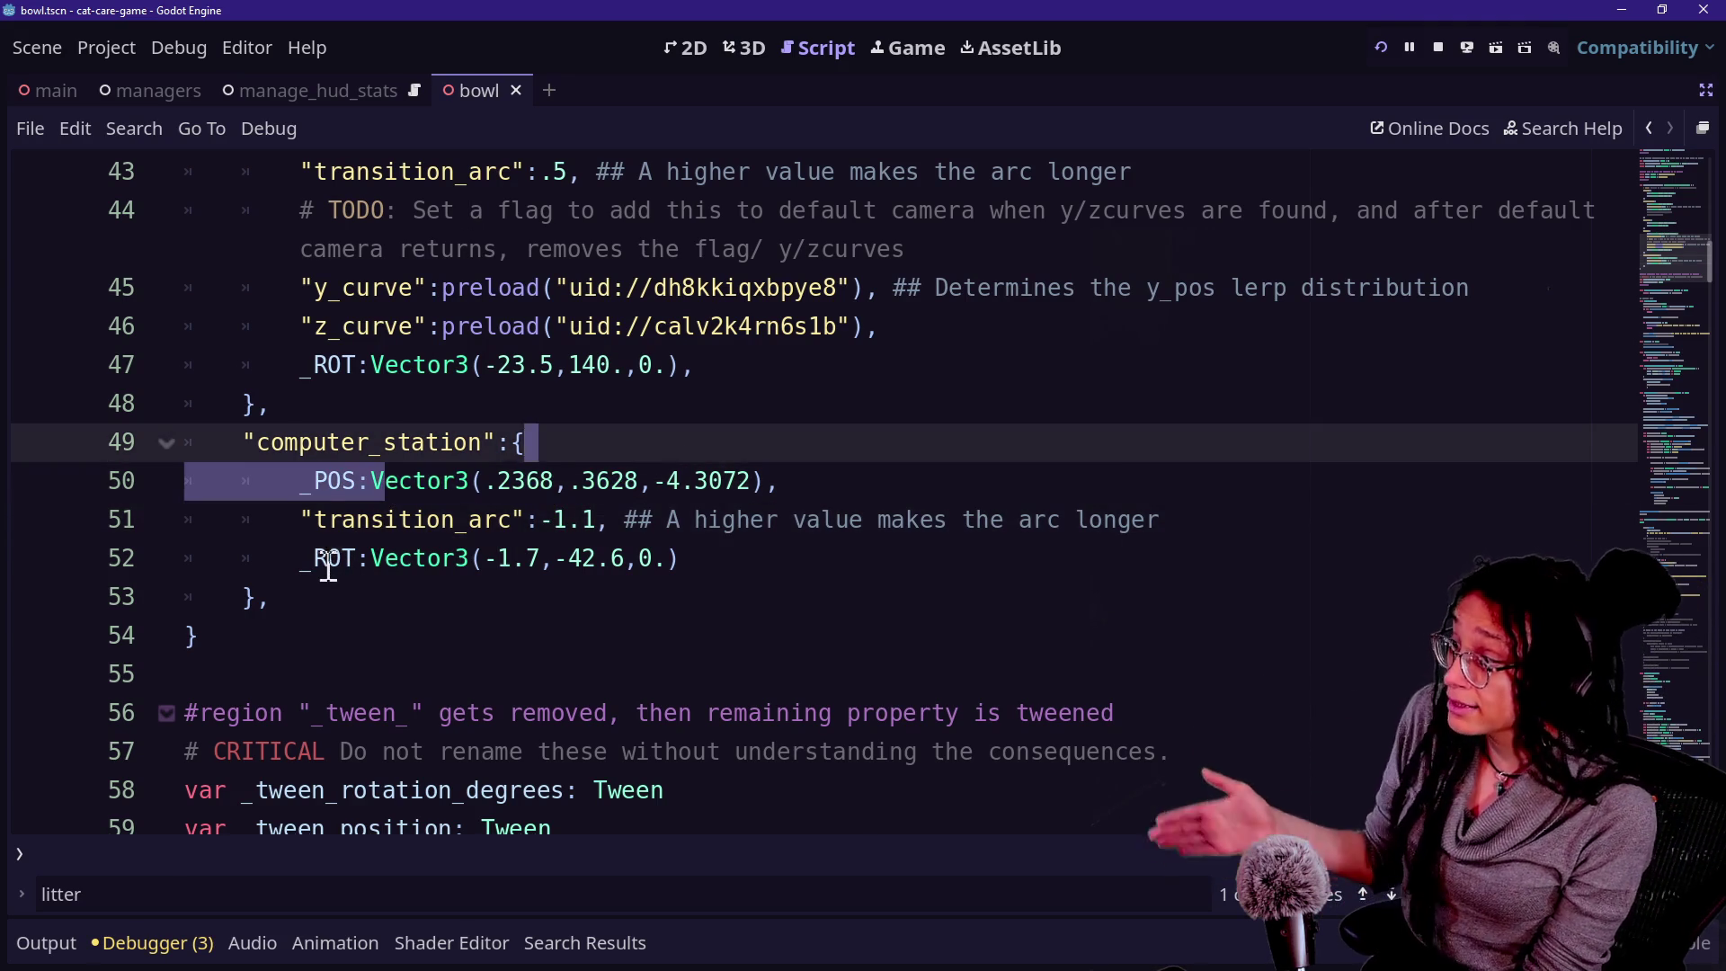
pyautogui.click(329, 568)
pyautogui.press('Up')
pyautogui.press('Up')
pyautogui.press('Up')
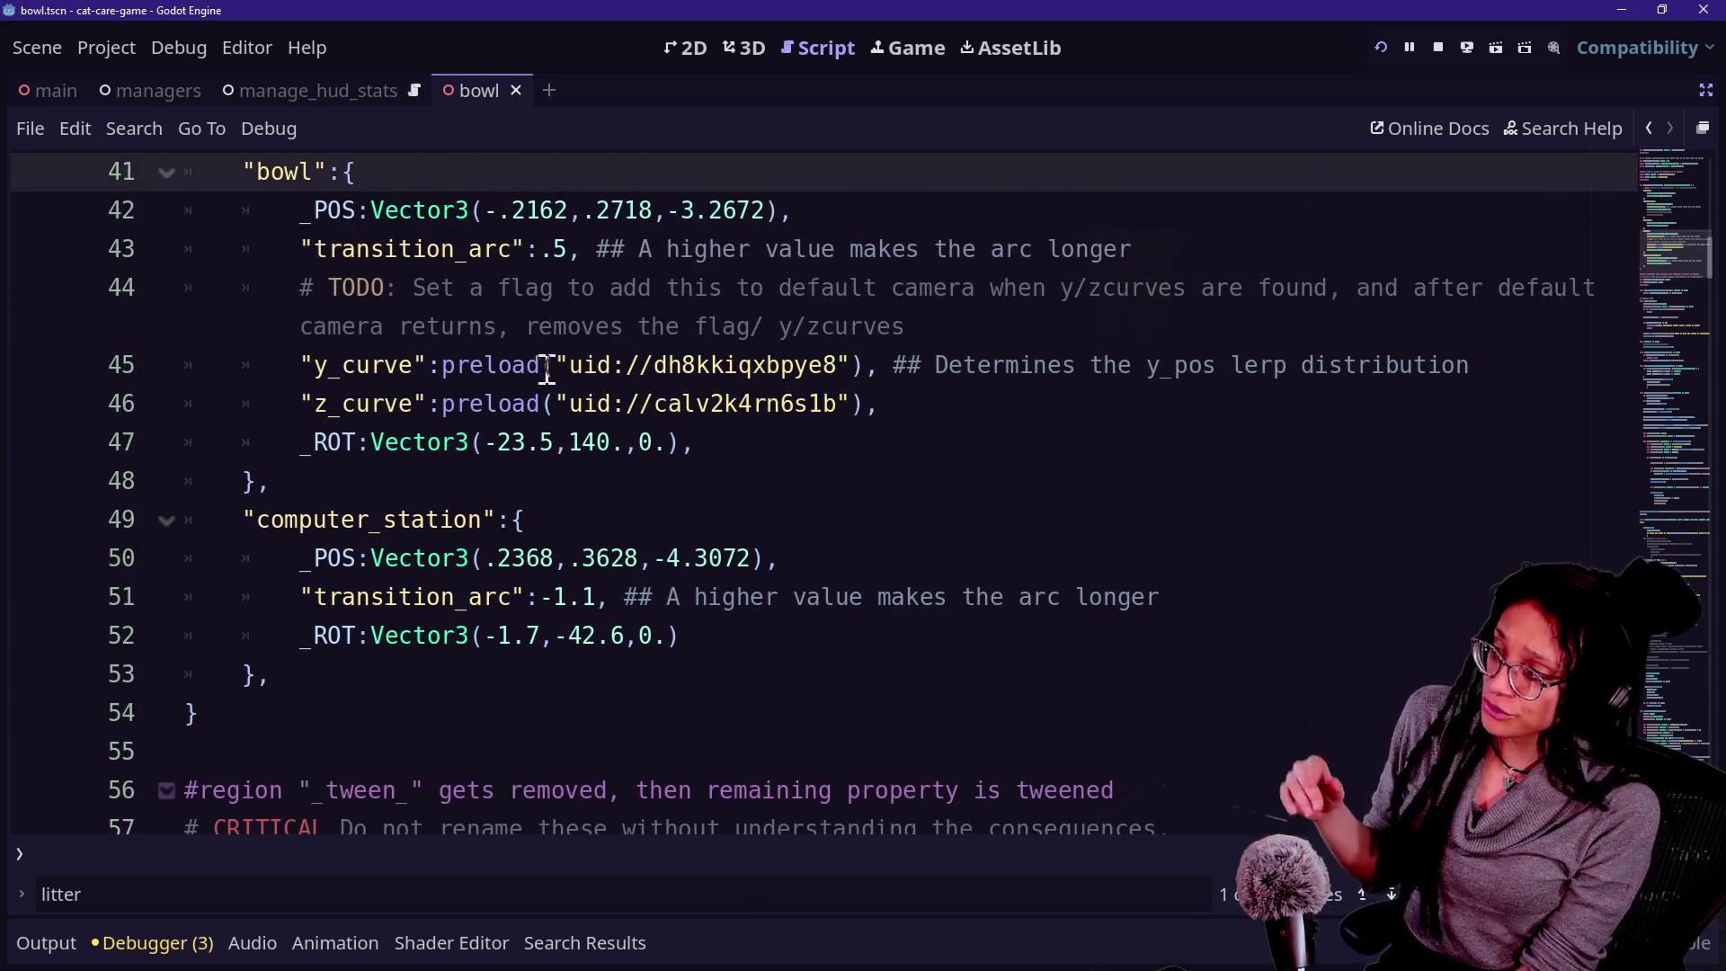
pyautogui.moveTo(301, 365); pyautogui.dragTo(705, 462)
pyautogui.click(700, 442)
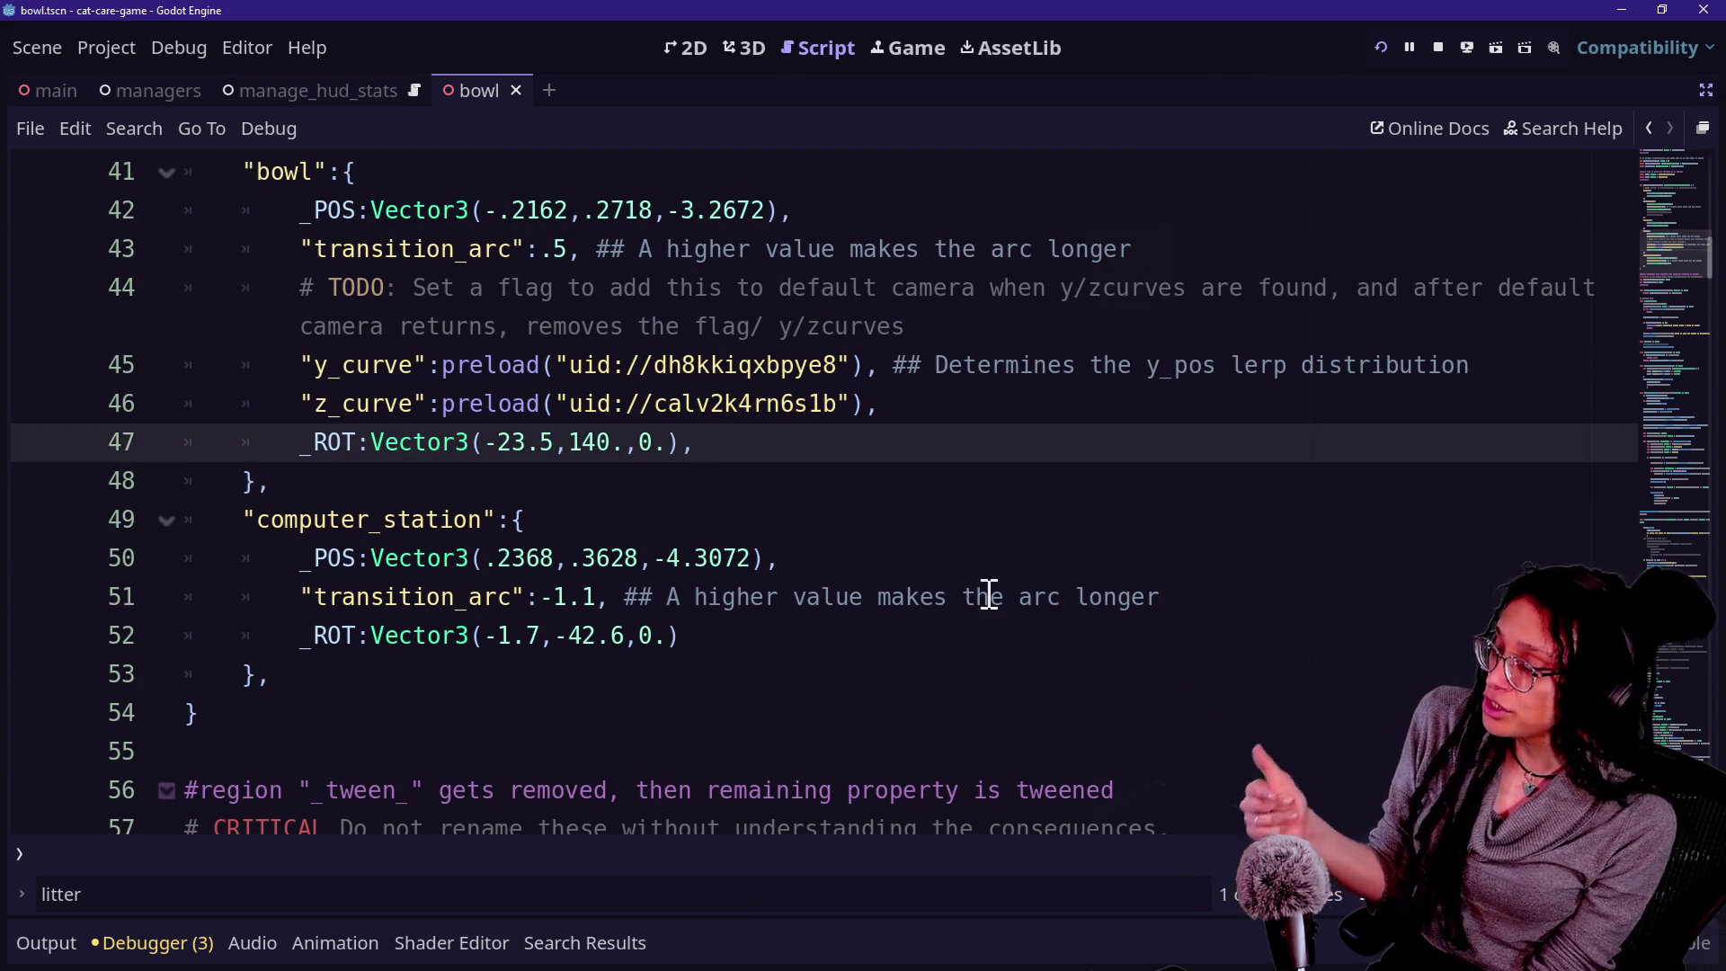
# Move a point on the bowl's y curve, undo it, then go back to the running game.
pyautogui.click(1707, 90)
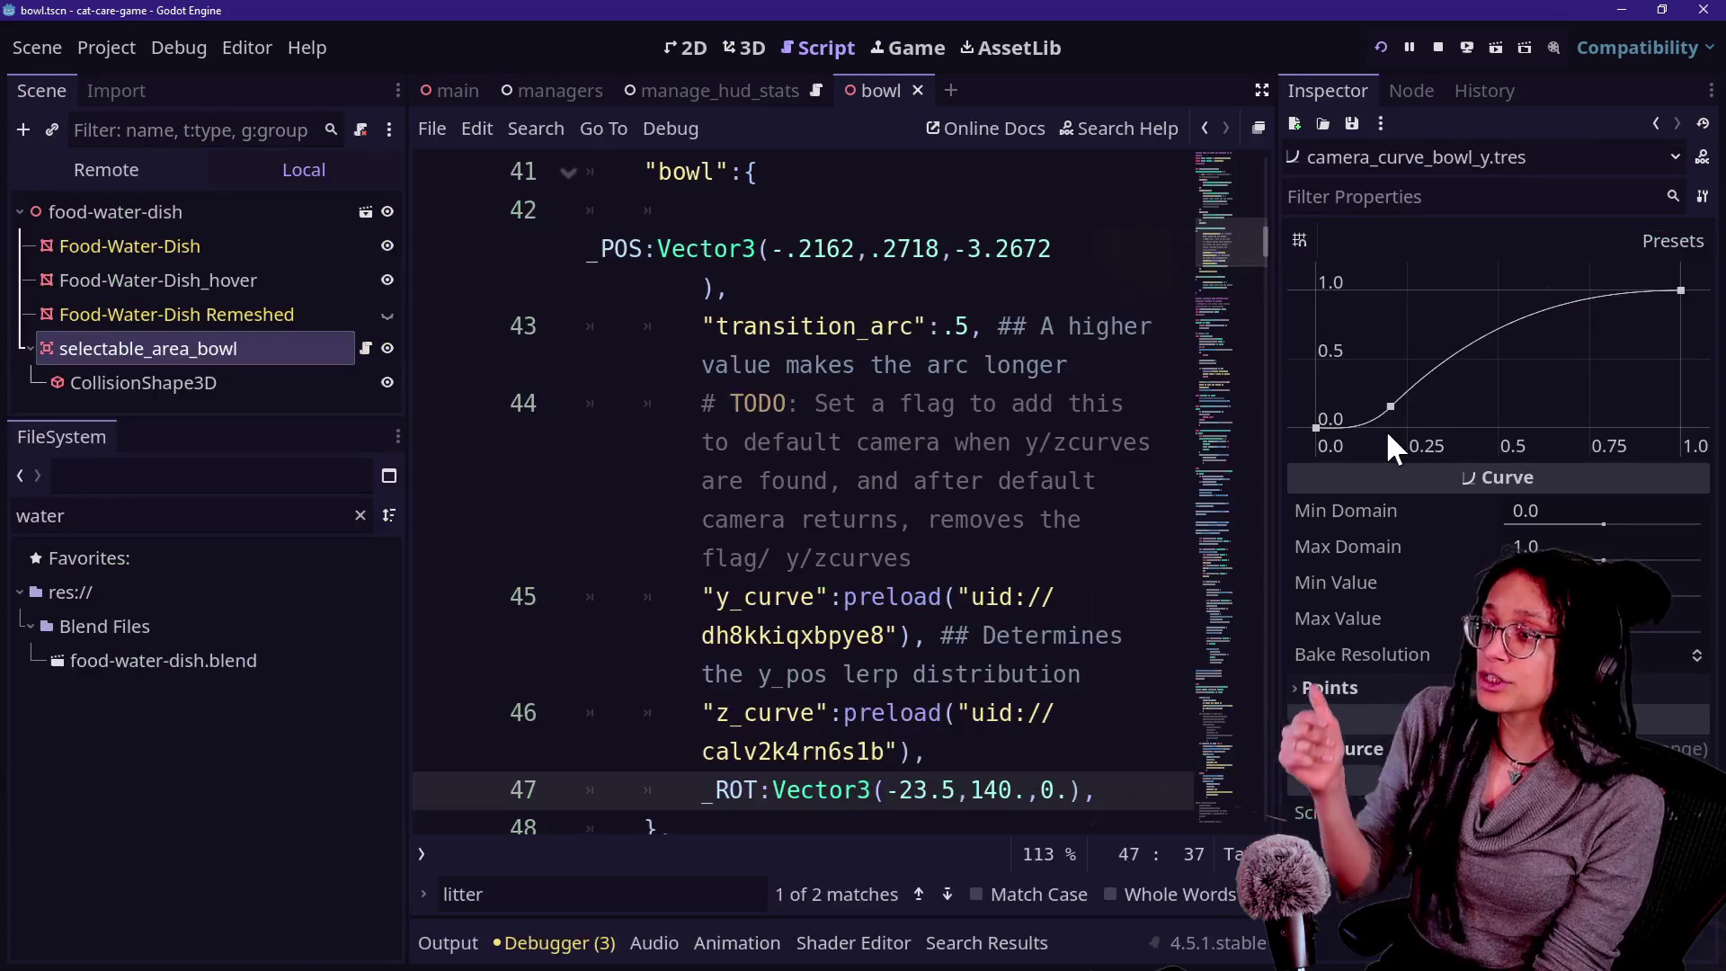
pyautogui.moveTo(1392, 408); pyautogui.dragTo(1534, 428)
pyautogui.hotkey('ctrl', 'z')
pyautogui.hotkey('ctrl', 'z')
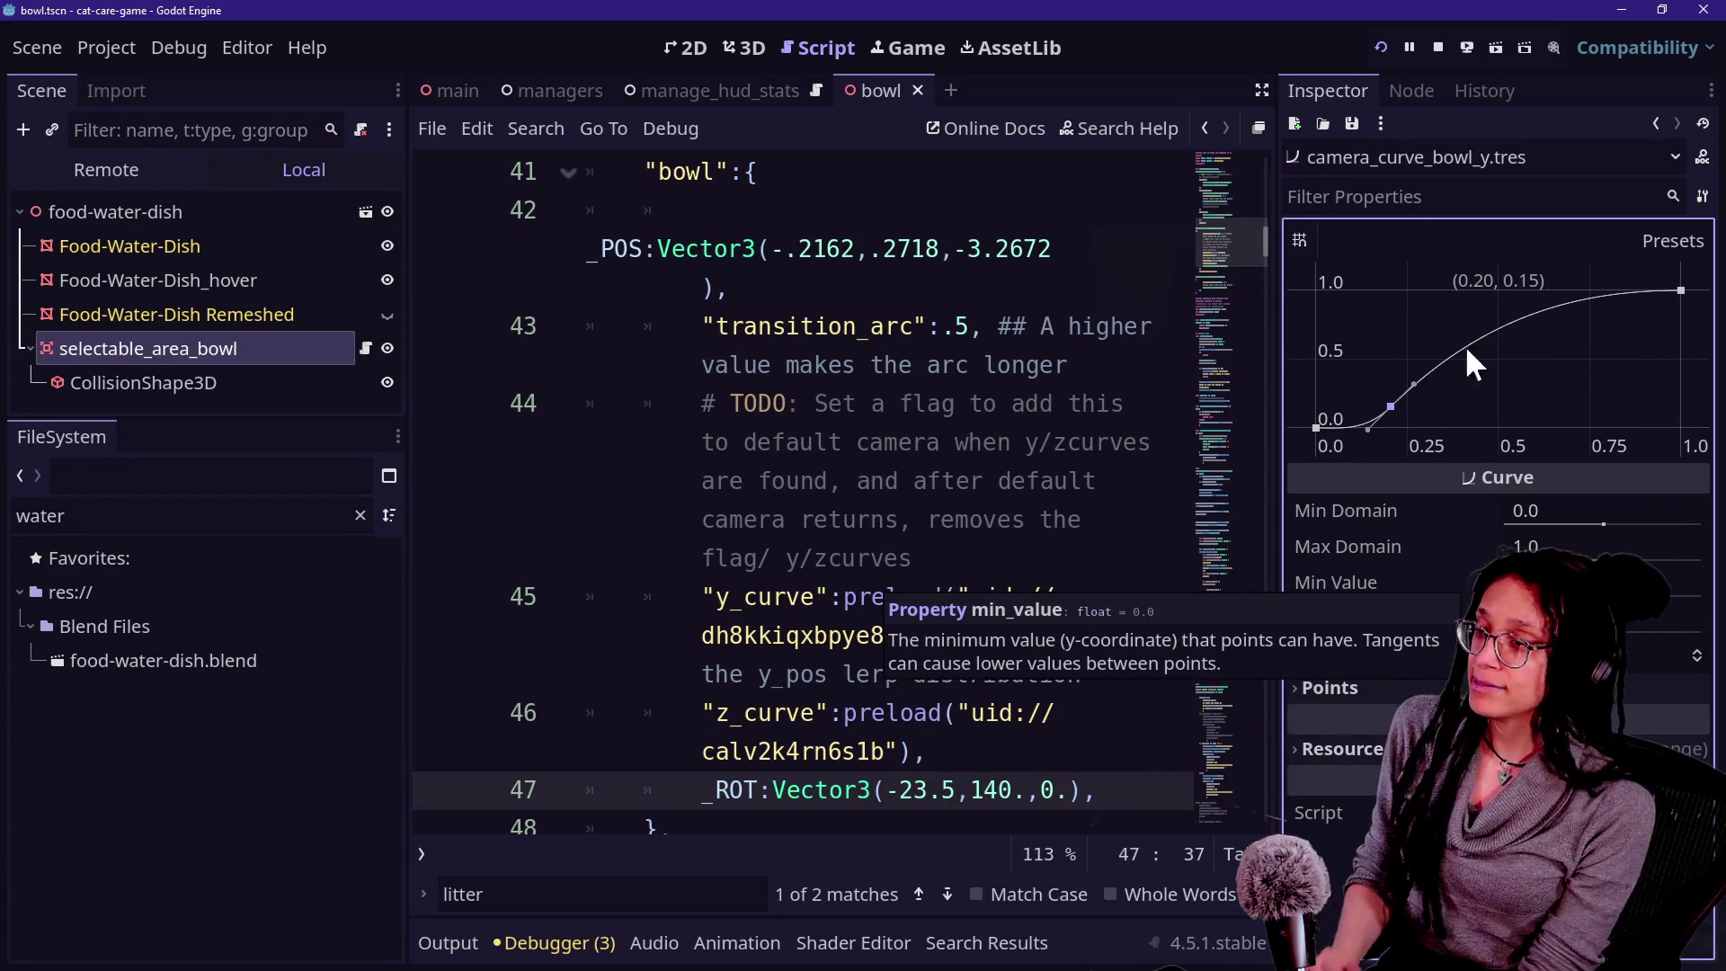
pyautogui.click(1263, 90)
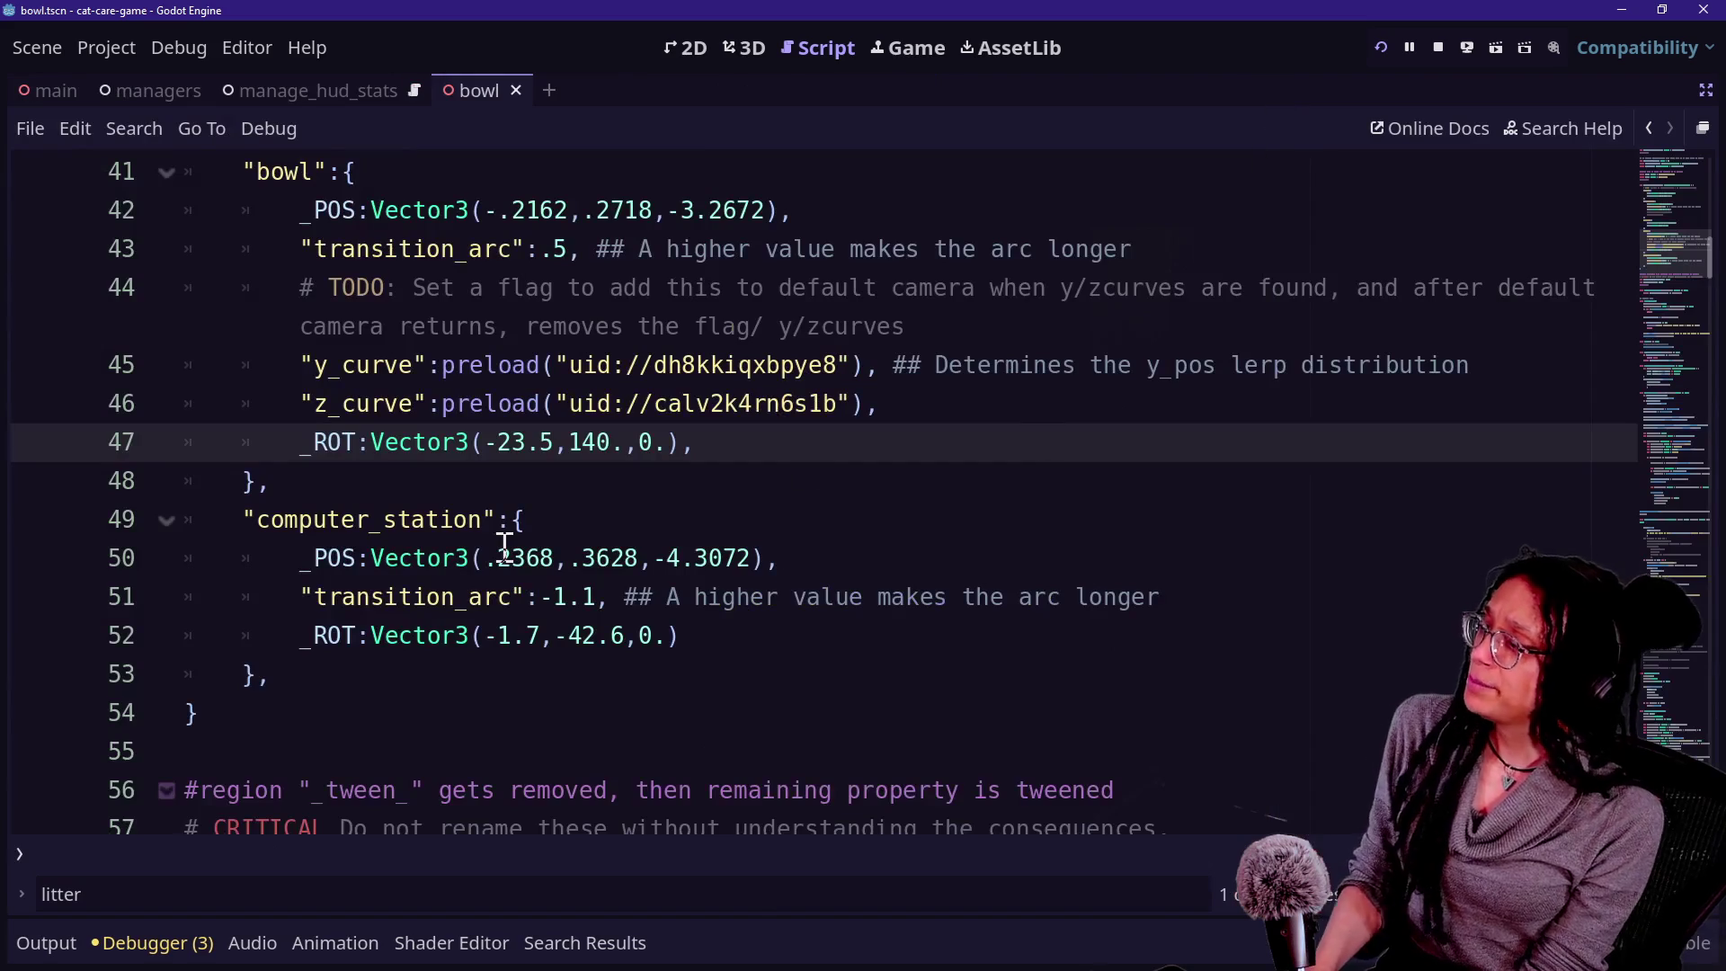
pyautogui.scroll(1, 485, 498)
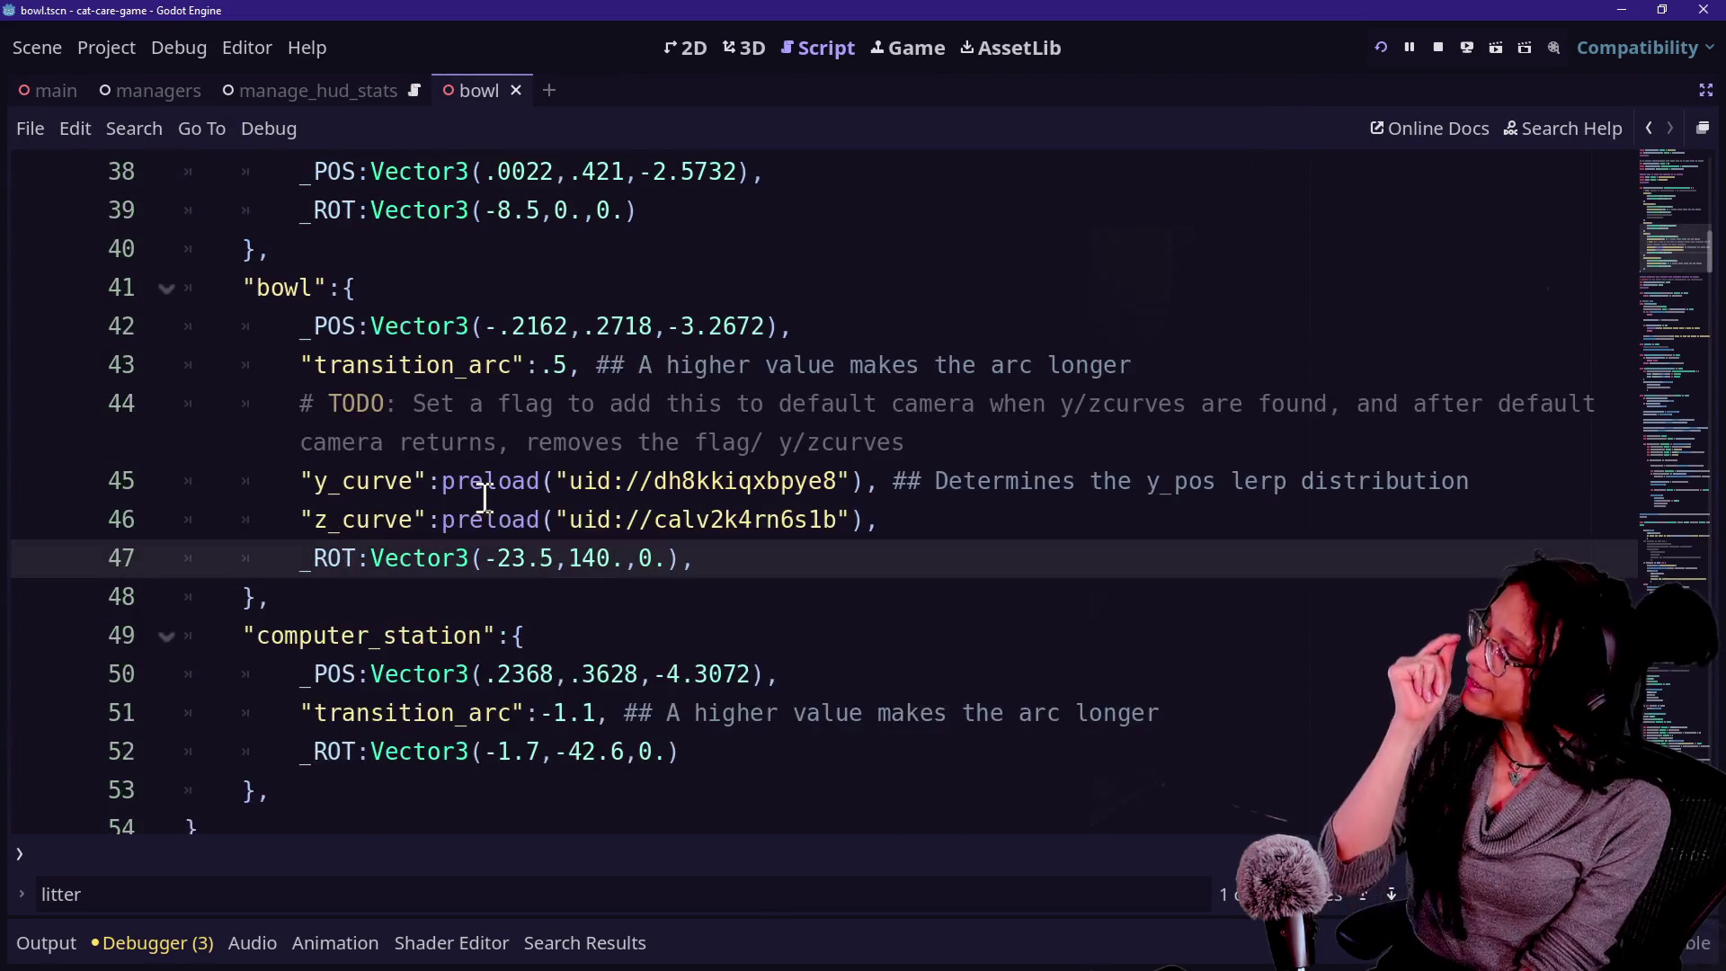
pyautogui.click(893, 50)
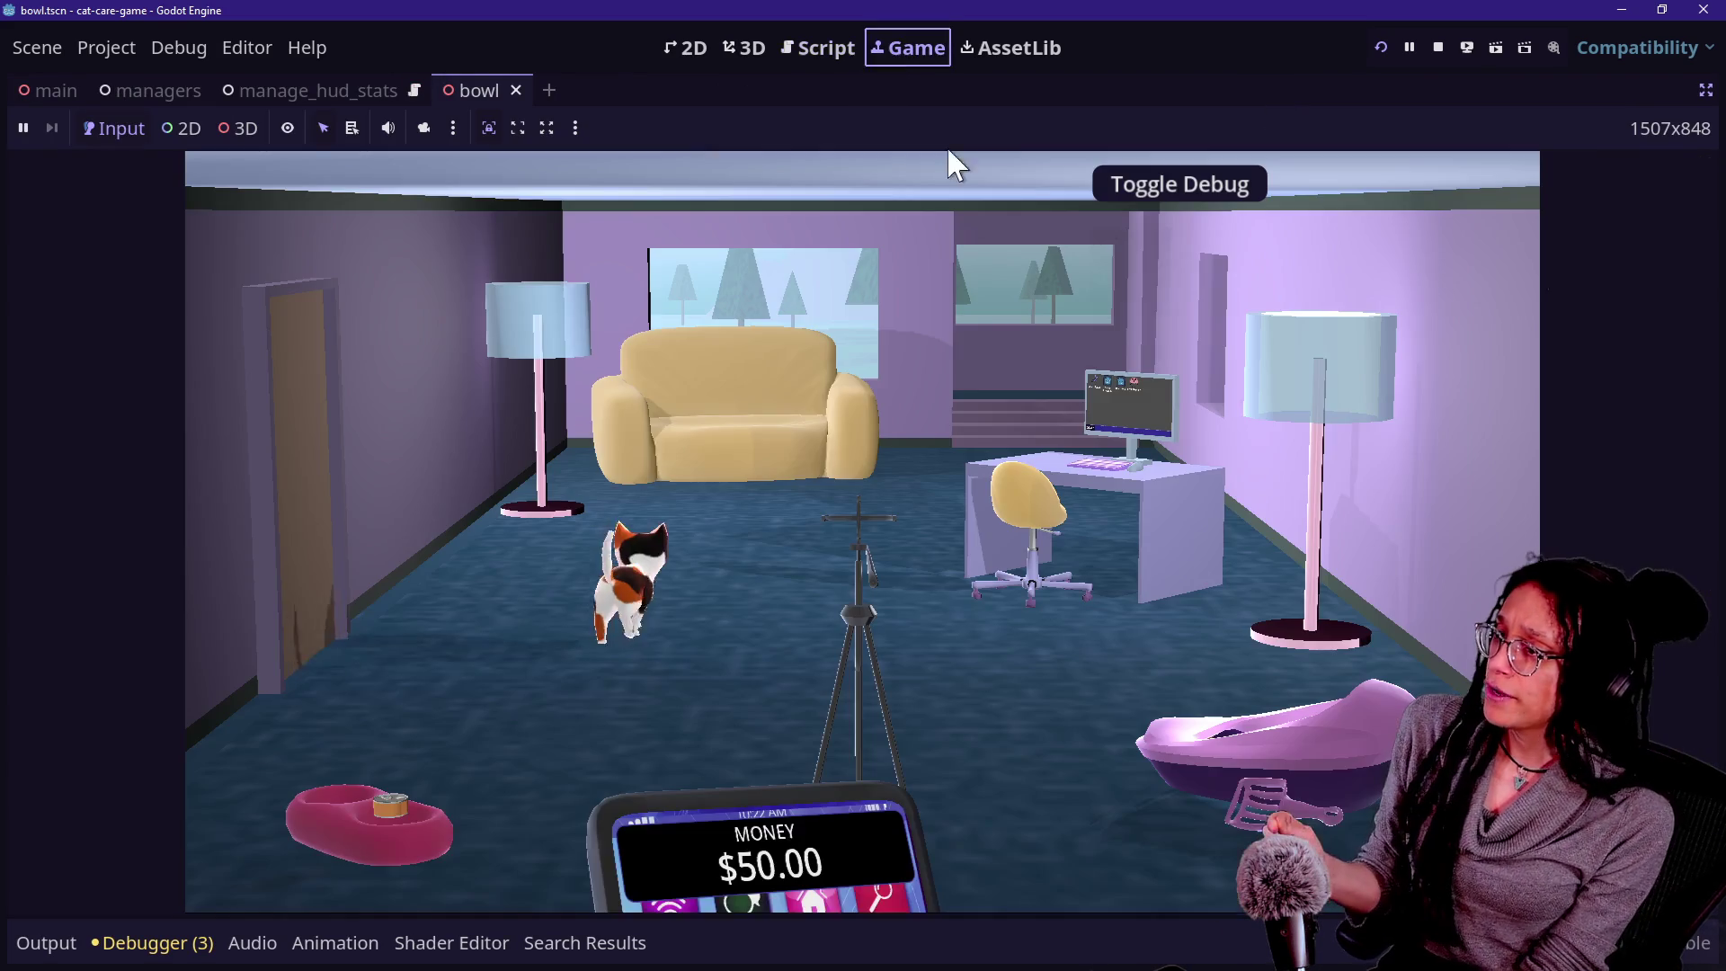
pyautogui.click(467, 813)
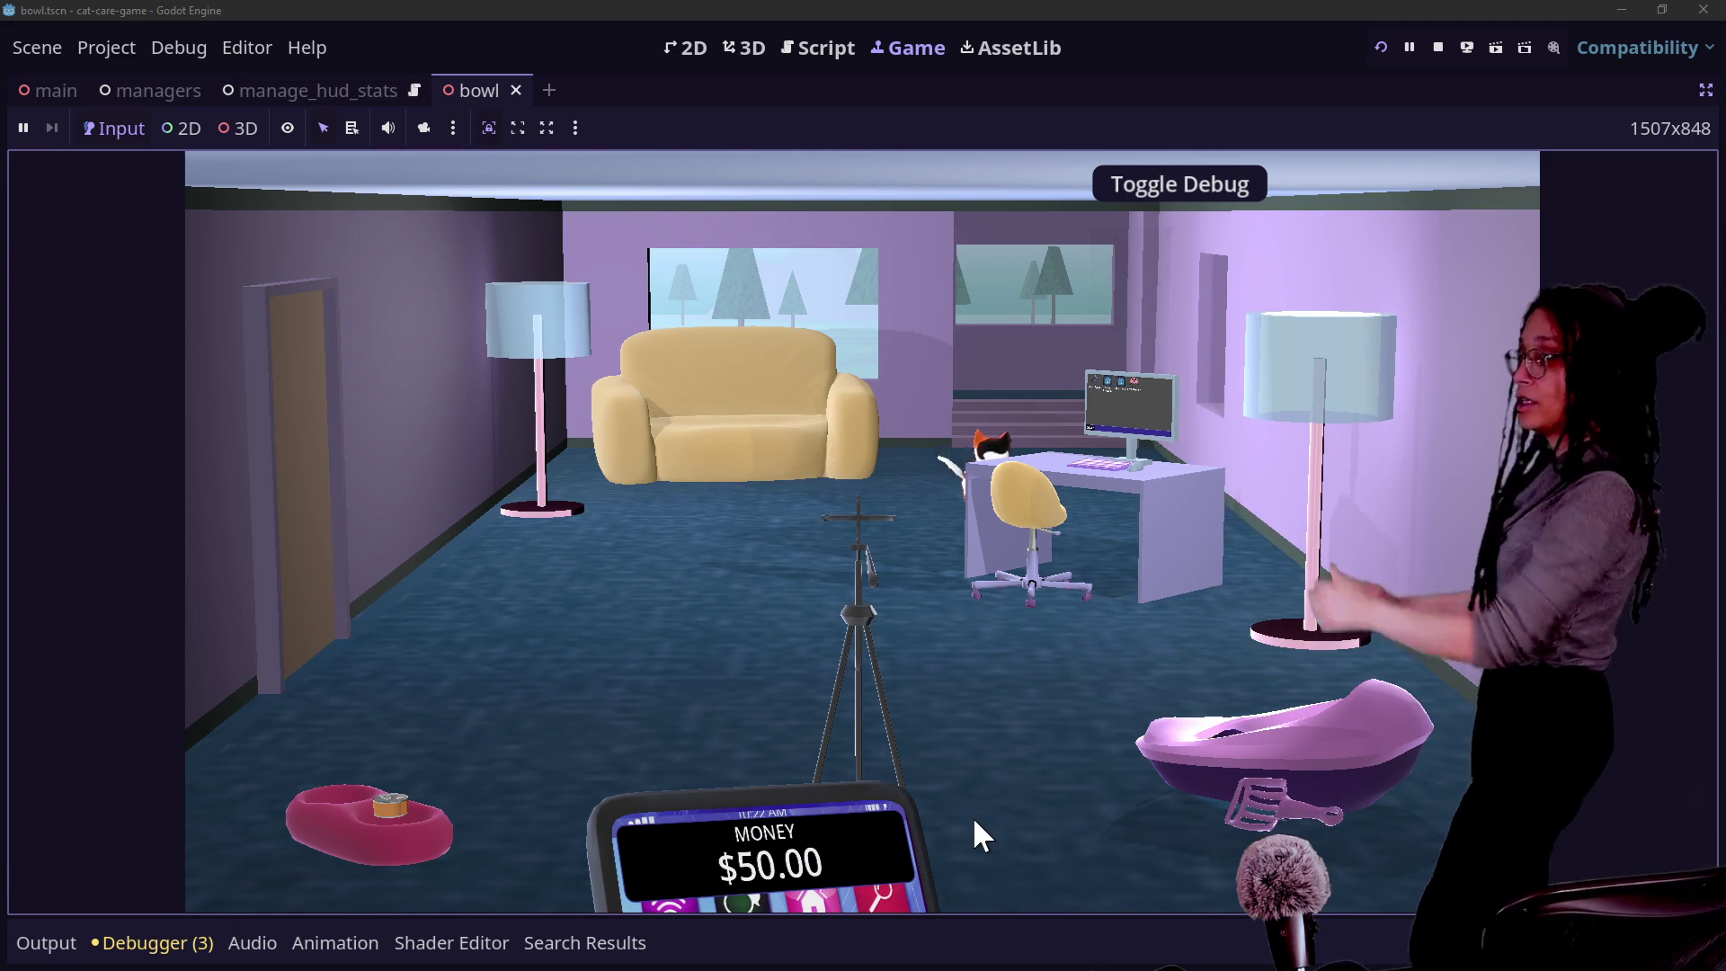
pyautogui.click(1306, 684)
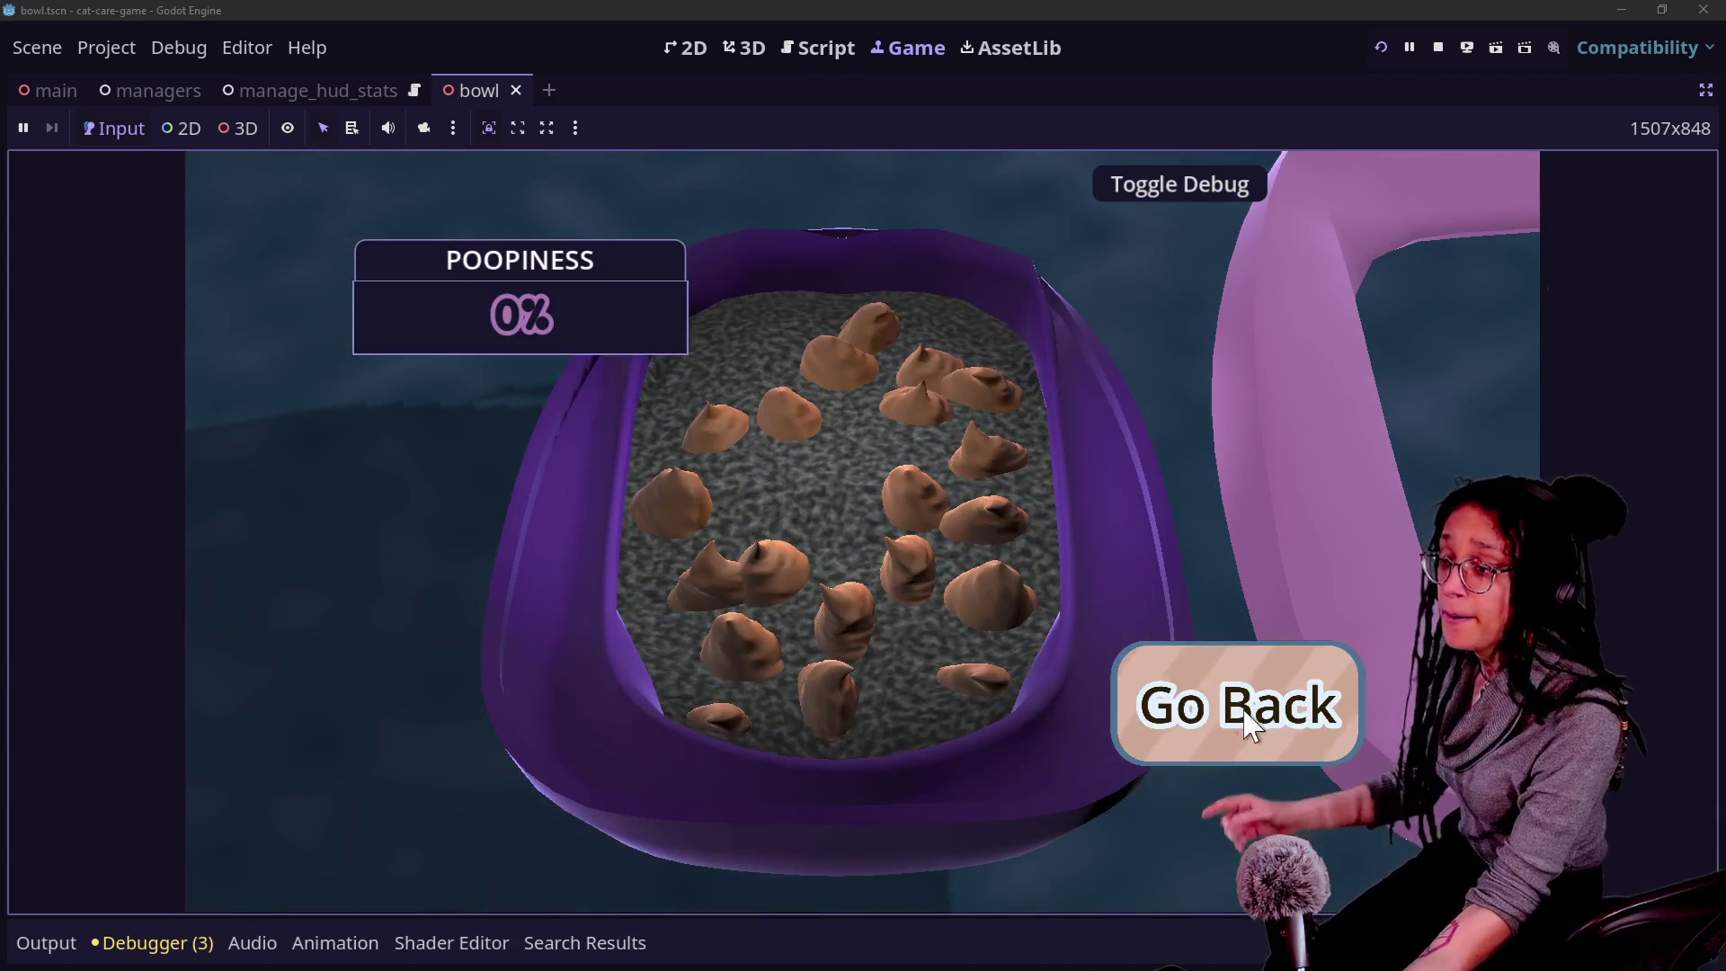
pyautogui.click(1239, 703)
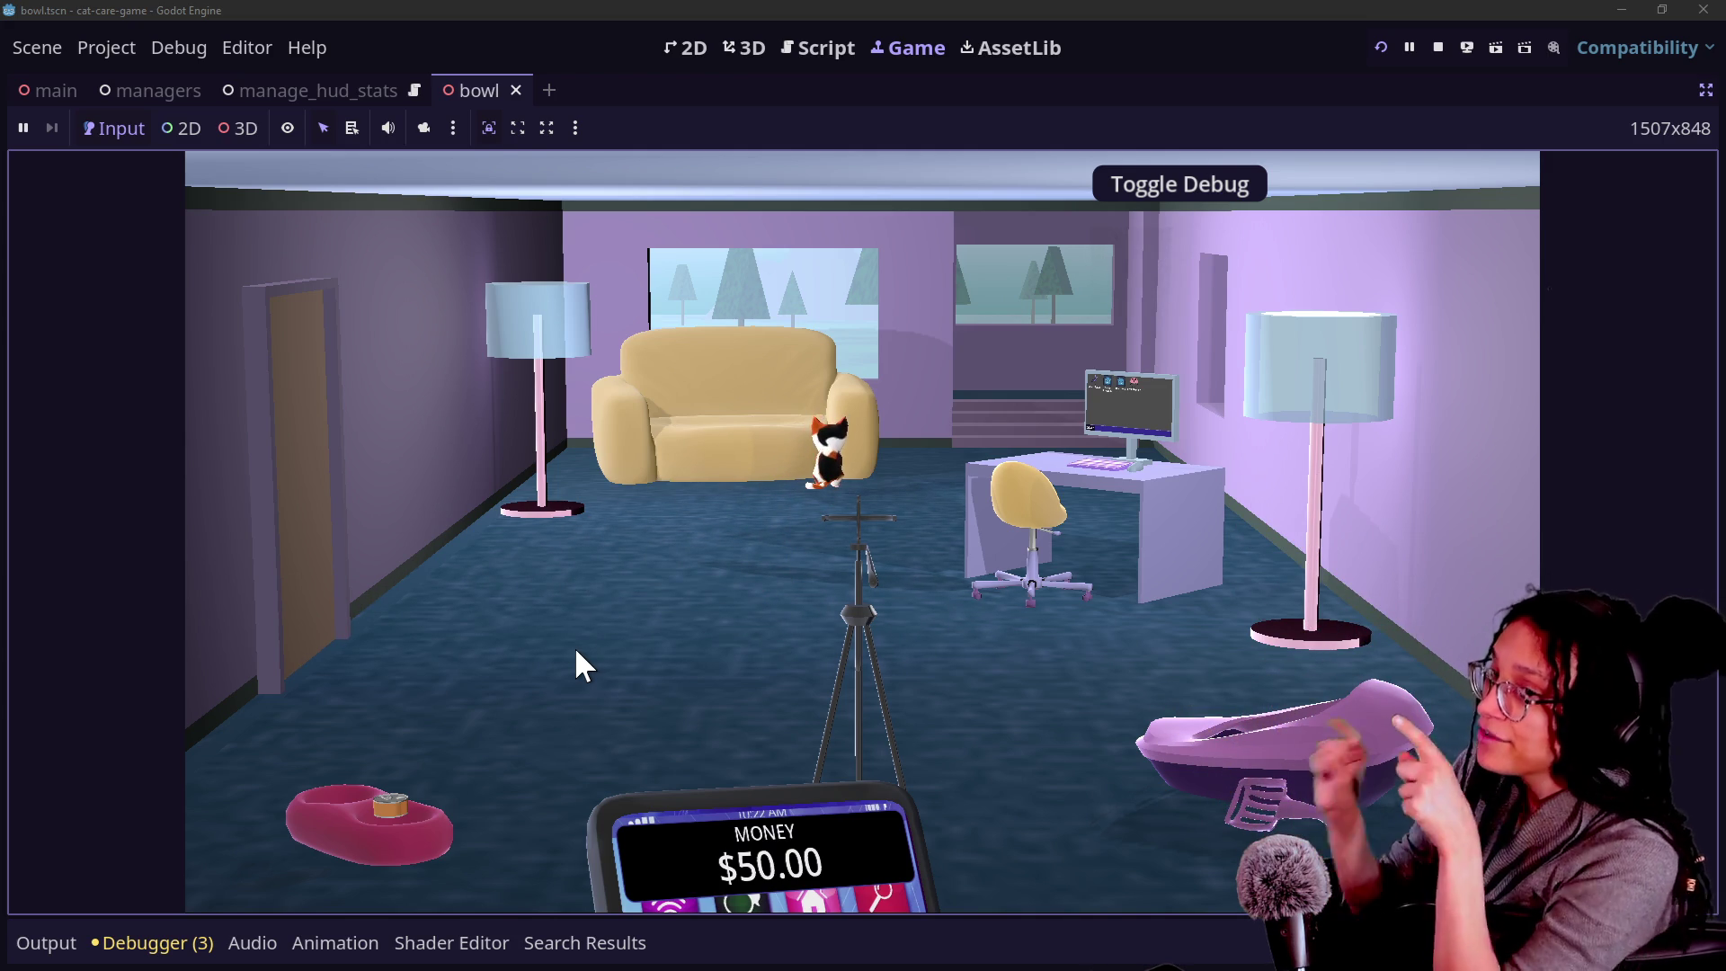
# Test the couch, computer, litter box and bowl camera moves with Go Back, then reopen the script.
pyautogui.click(662, 474)
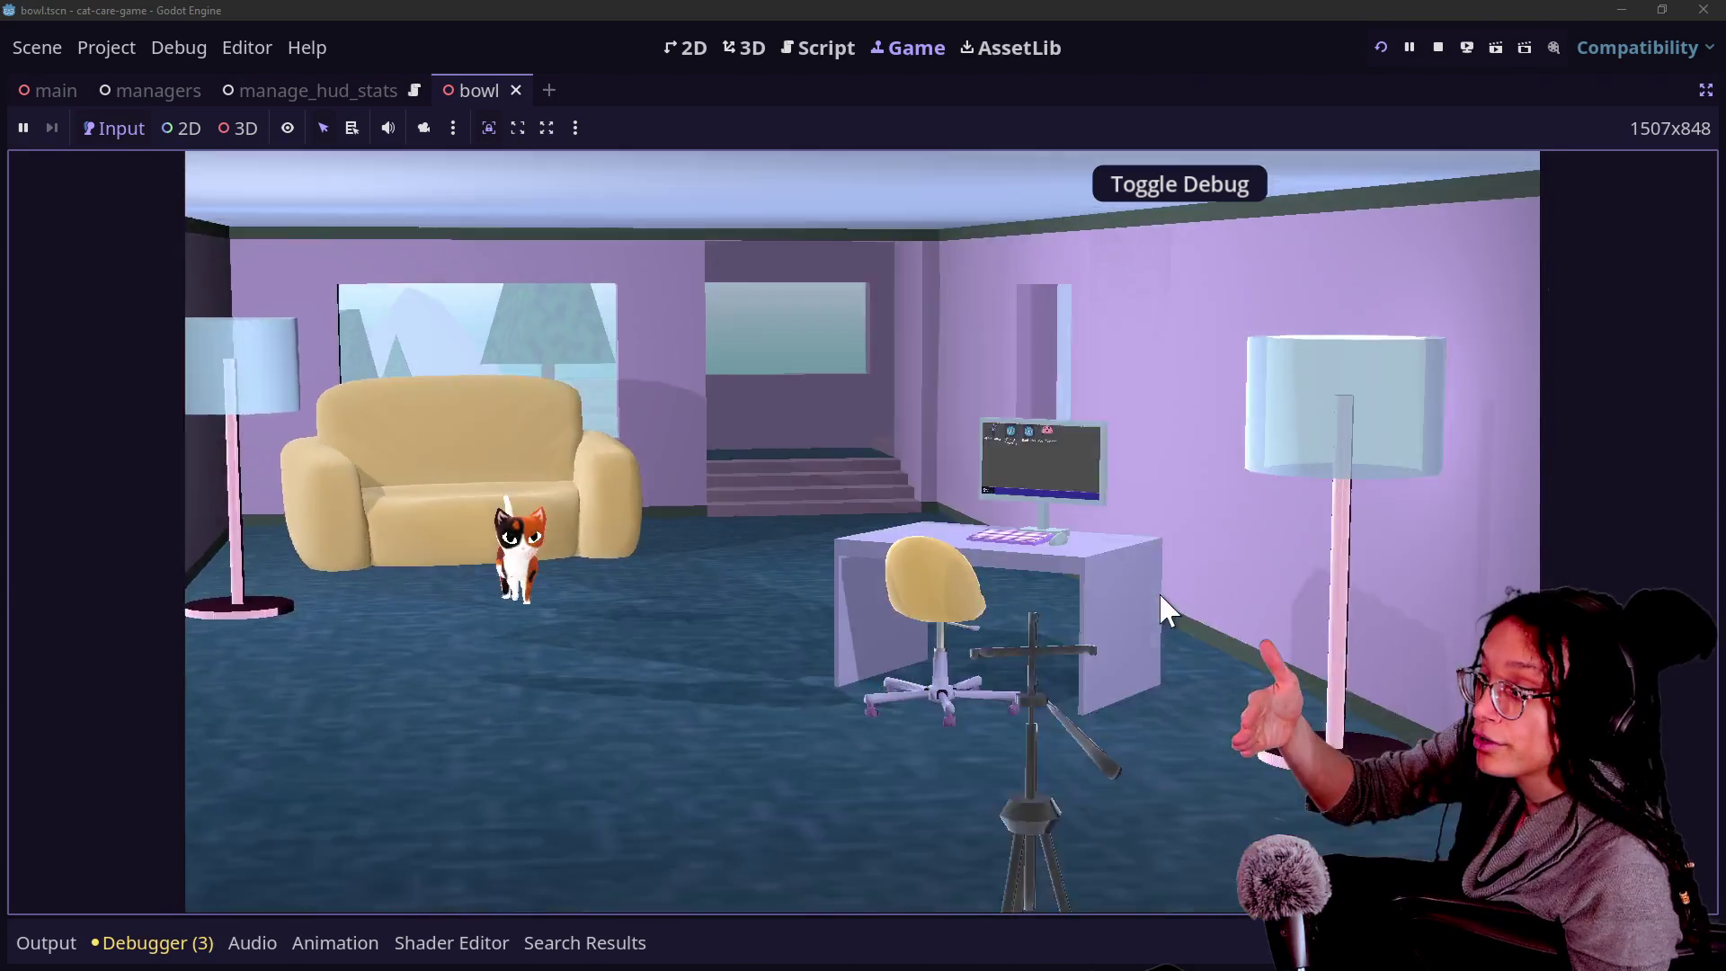
pyautogui.click(1159, 592)
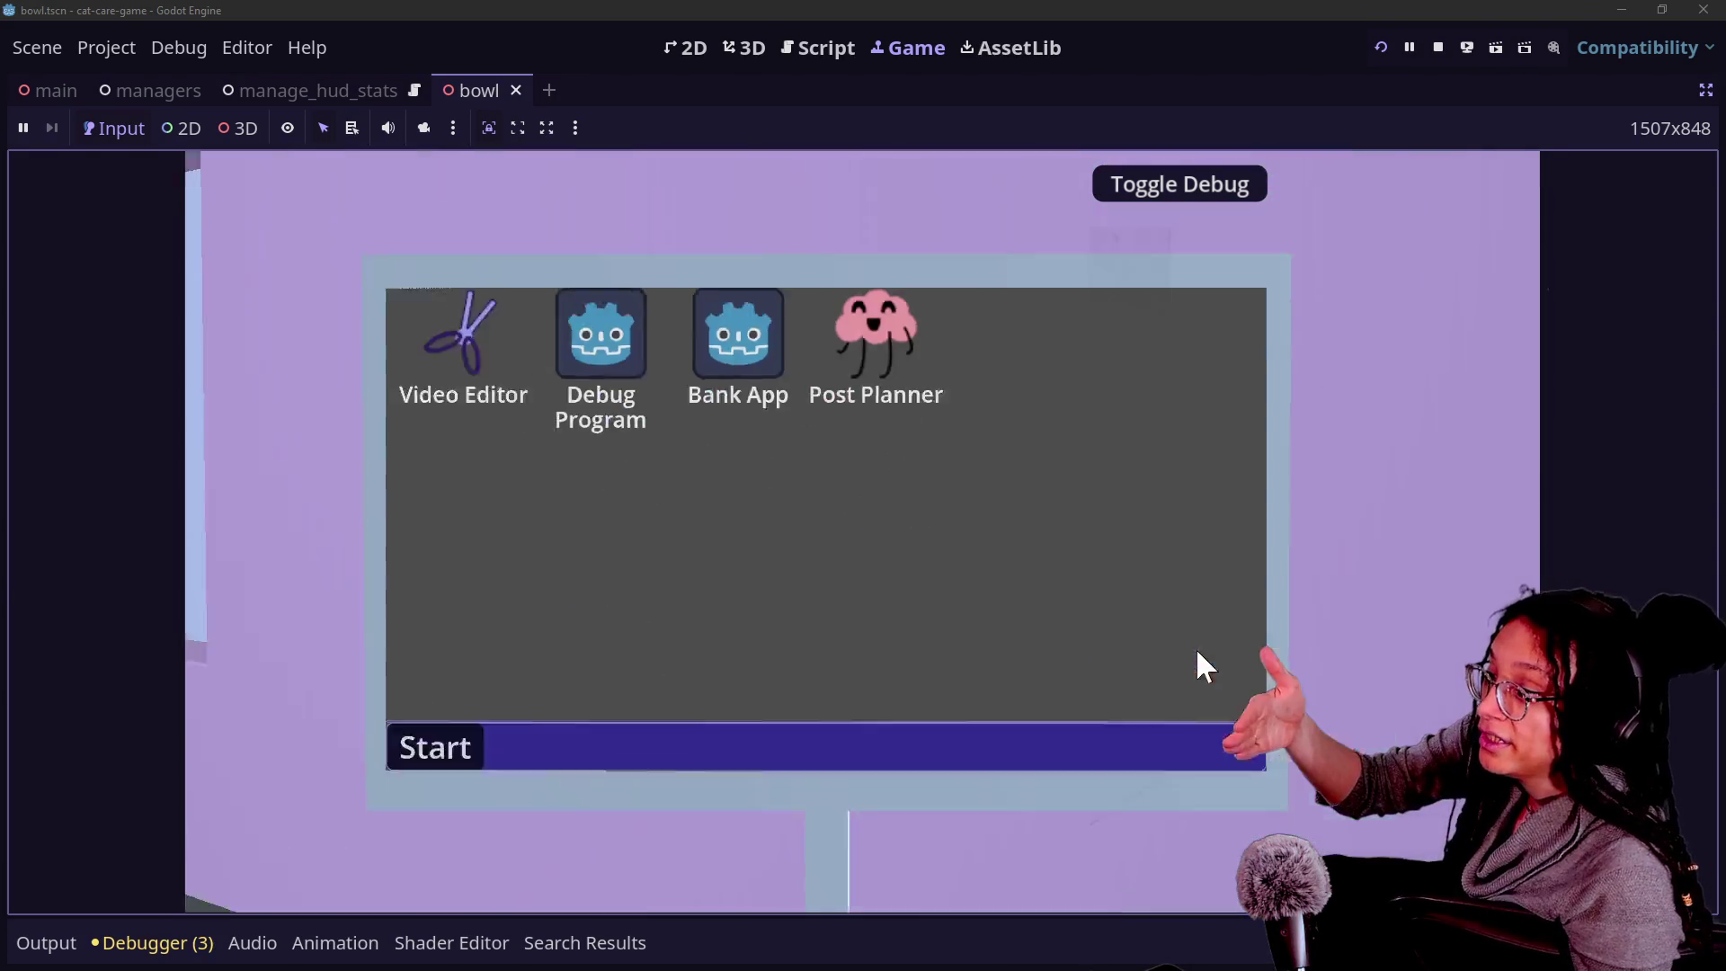
pyautogui.click(1203, 670)
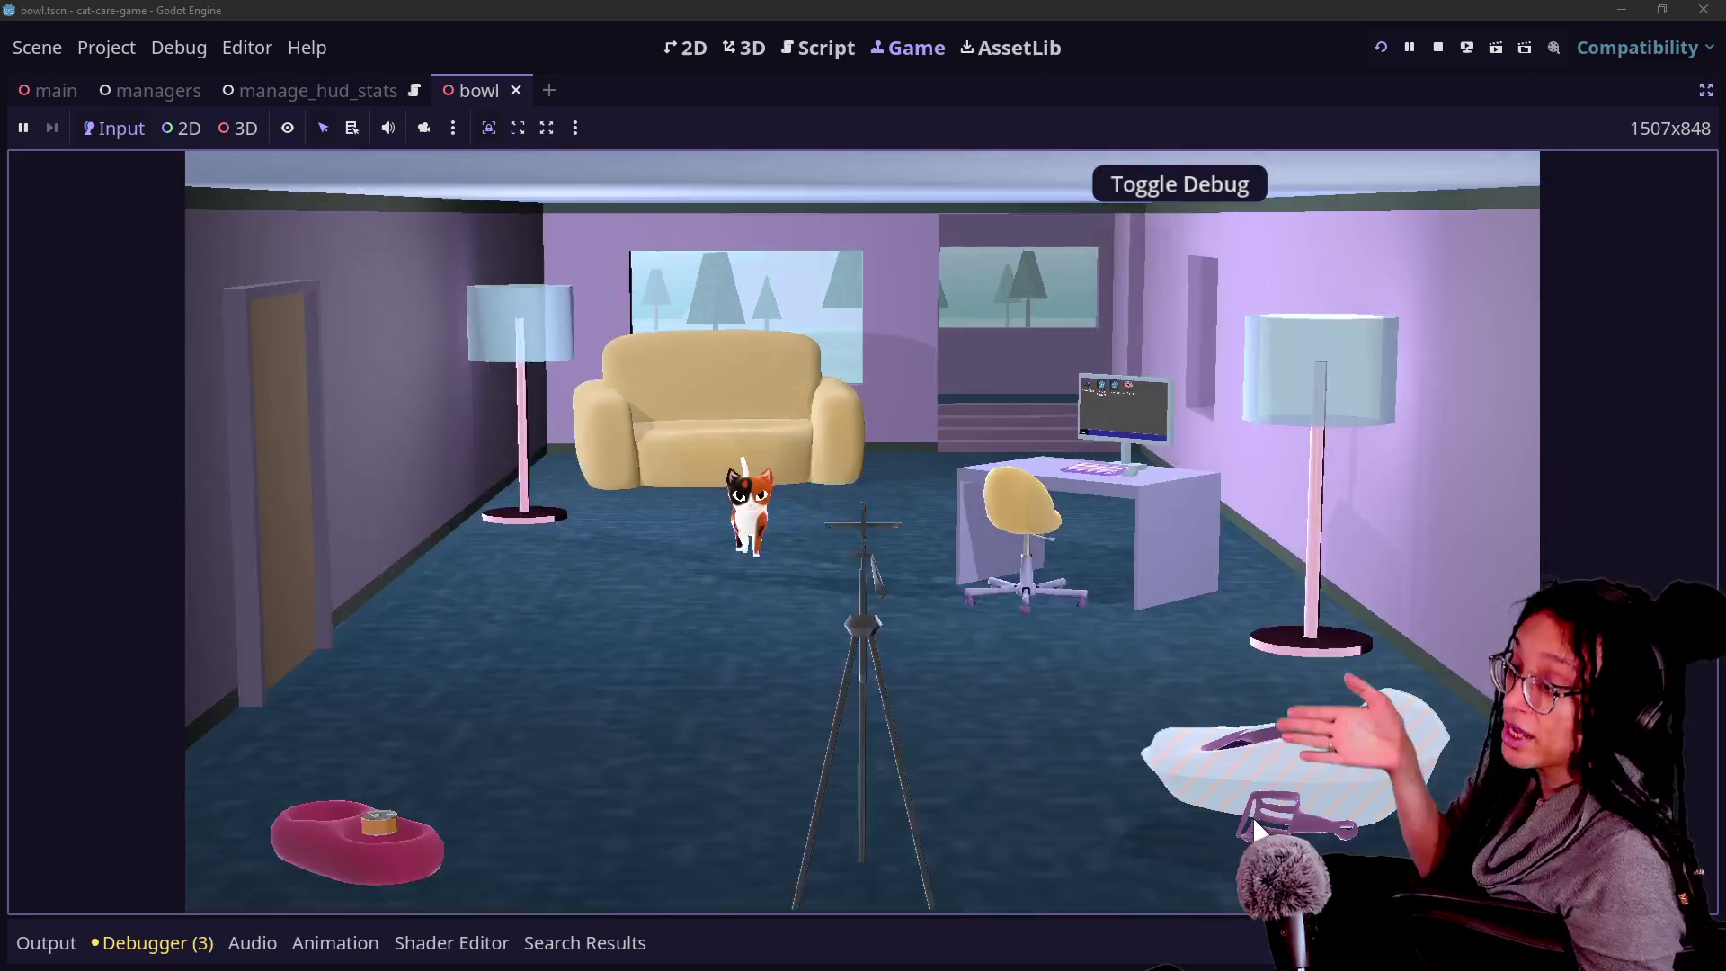
pyautogui.click(1255, 821)
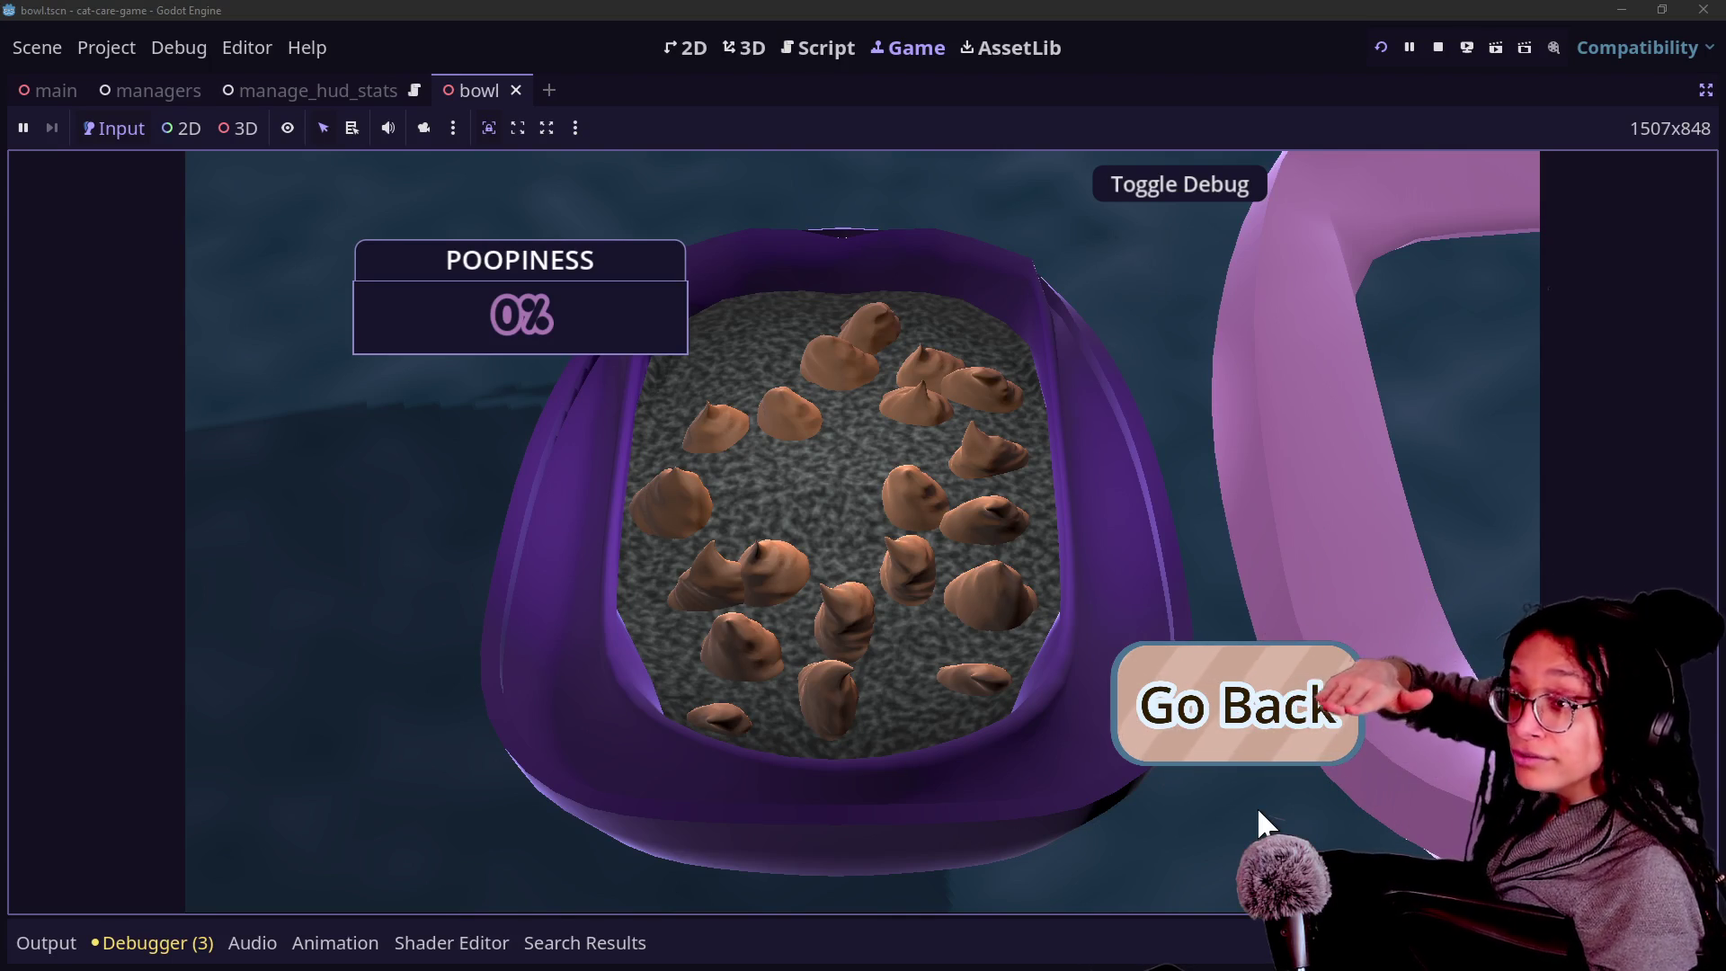
pyautogui.click(1254, 739)
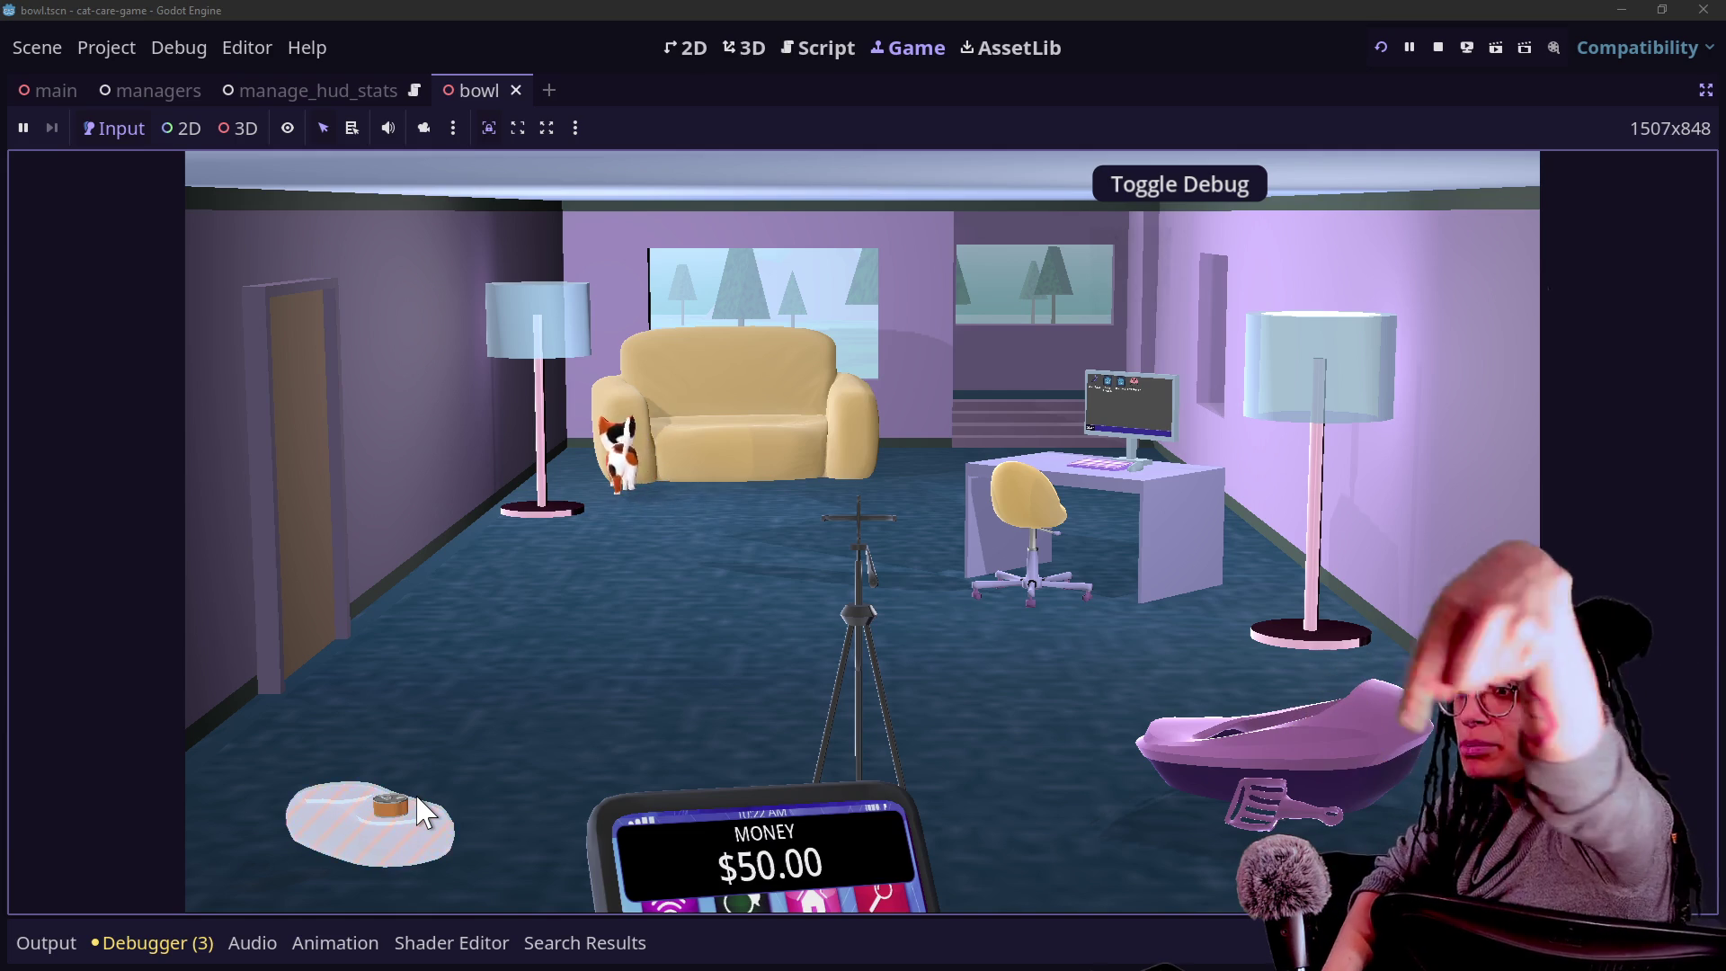
pyautogui.click(421, 810)
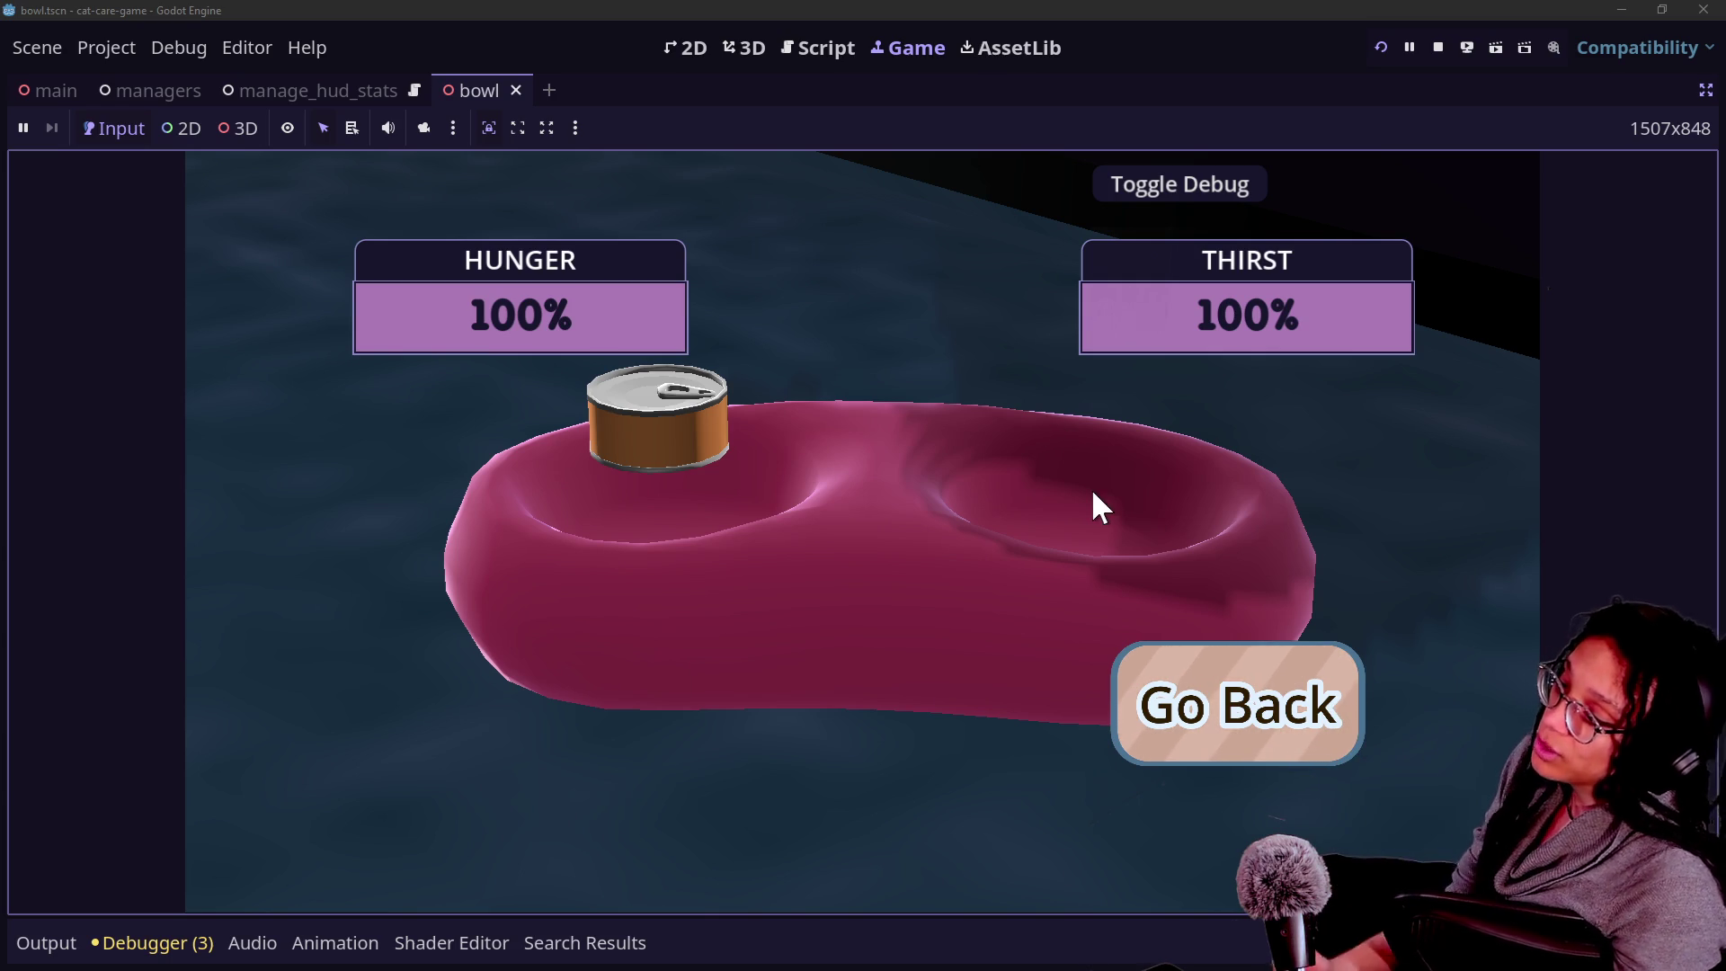
pyautogui.click(1344, 703)
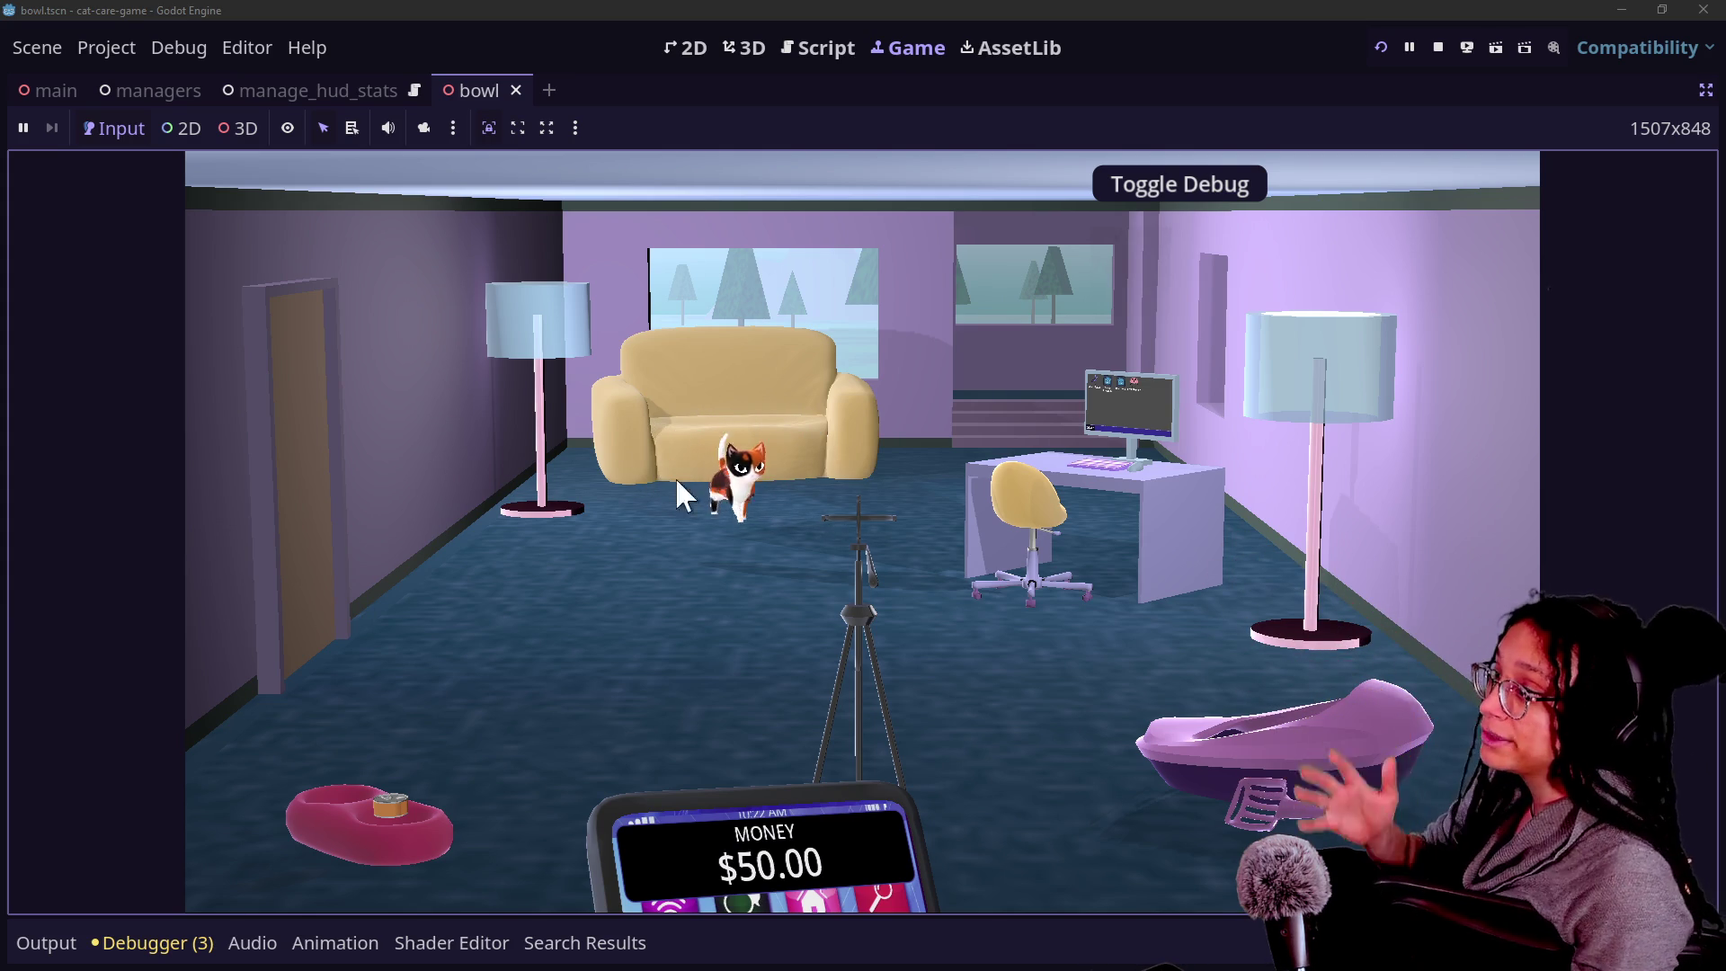
pyautogui.click(825, 49)
pyautogui.moveTo(782, 310); pyautogui.dragTo(1079, 732)
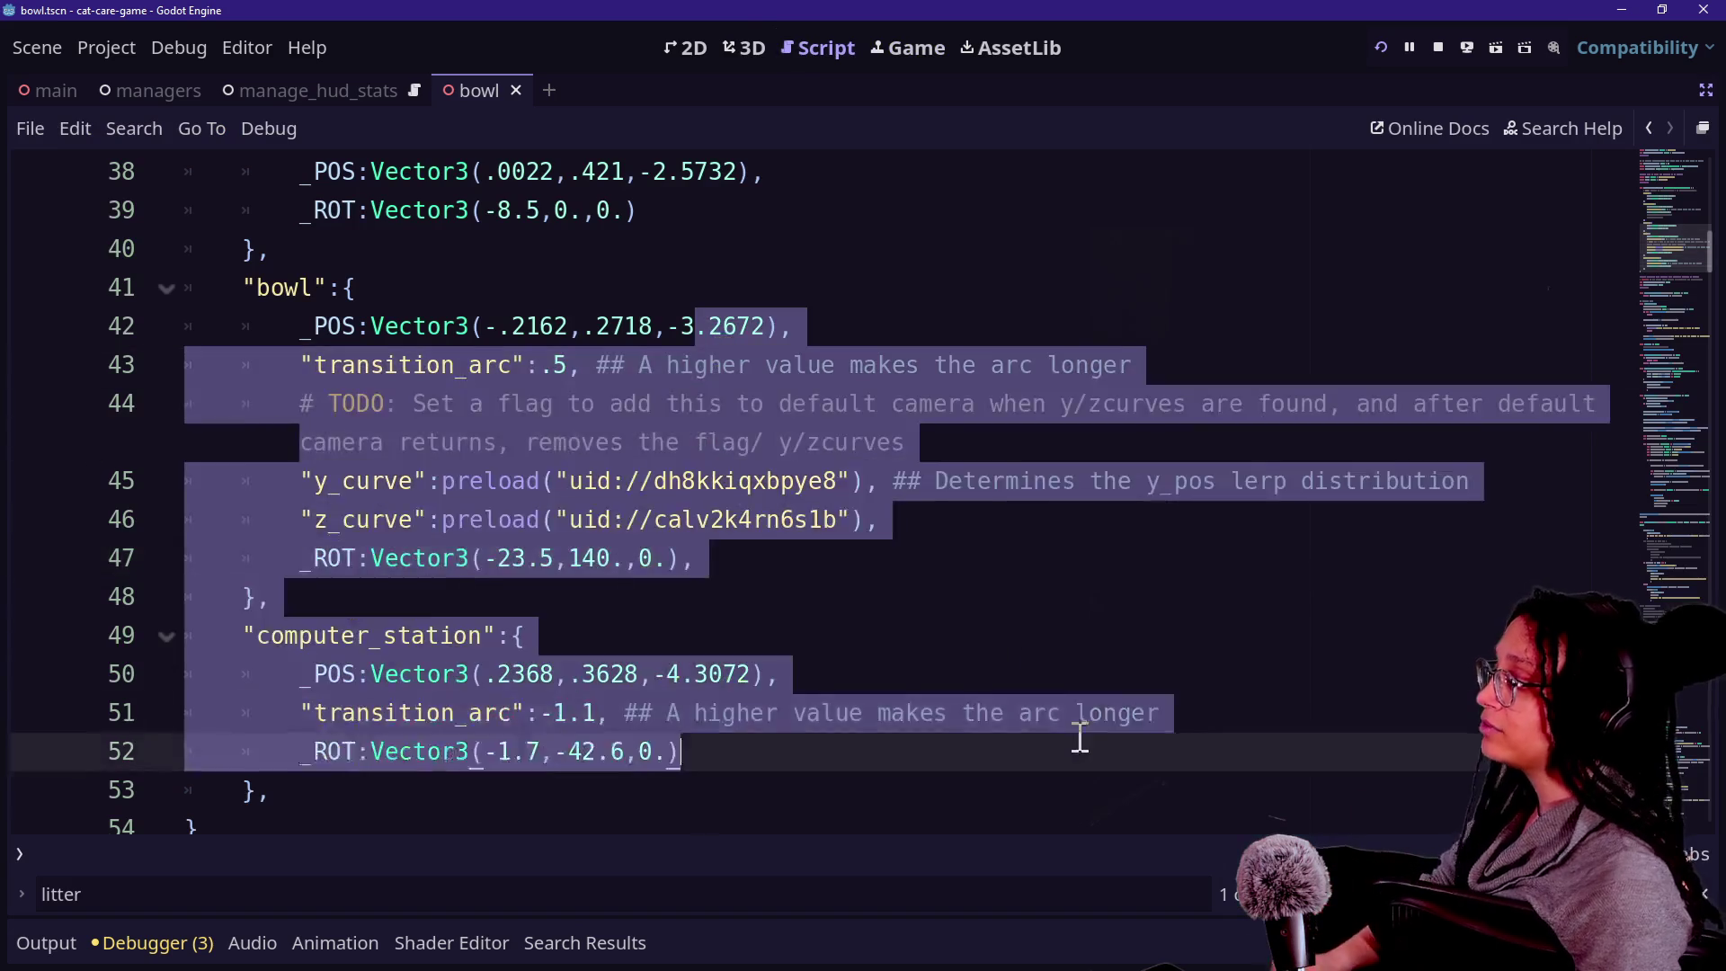
# Scroll to lines 124–141 and mark the current_camera_target line, checking the stream chat in between.
pyautogui.click(1079, 732)
pyautogui.scroll(-15, 1079, 732)
pyautogui.scroll(2, 1080, 735)
pyautogui.scroll(-15, 1075, 732)
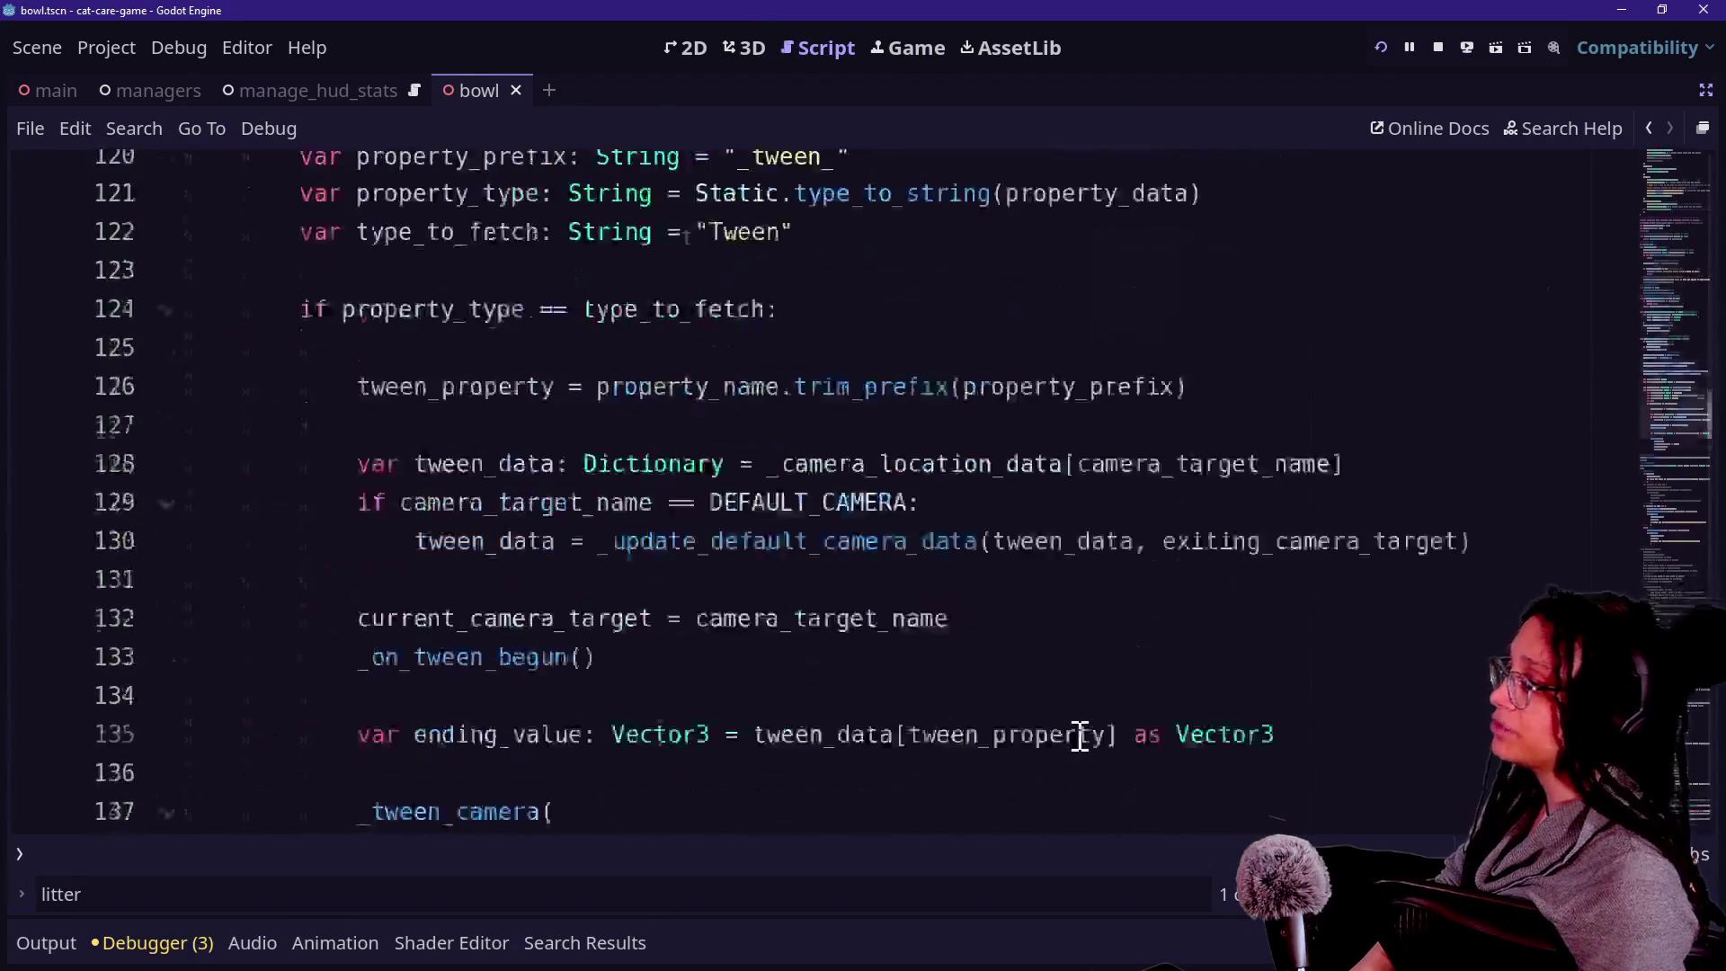
pyautogui.click(1010, 487)
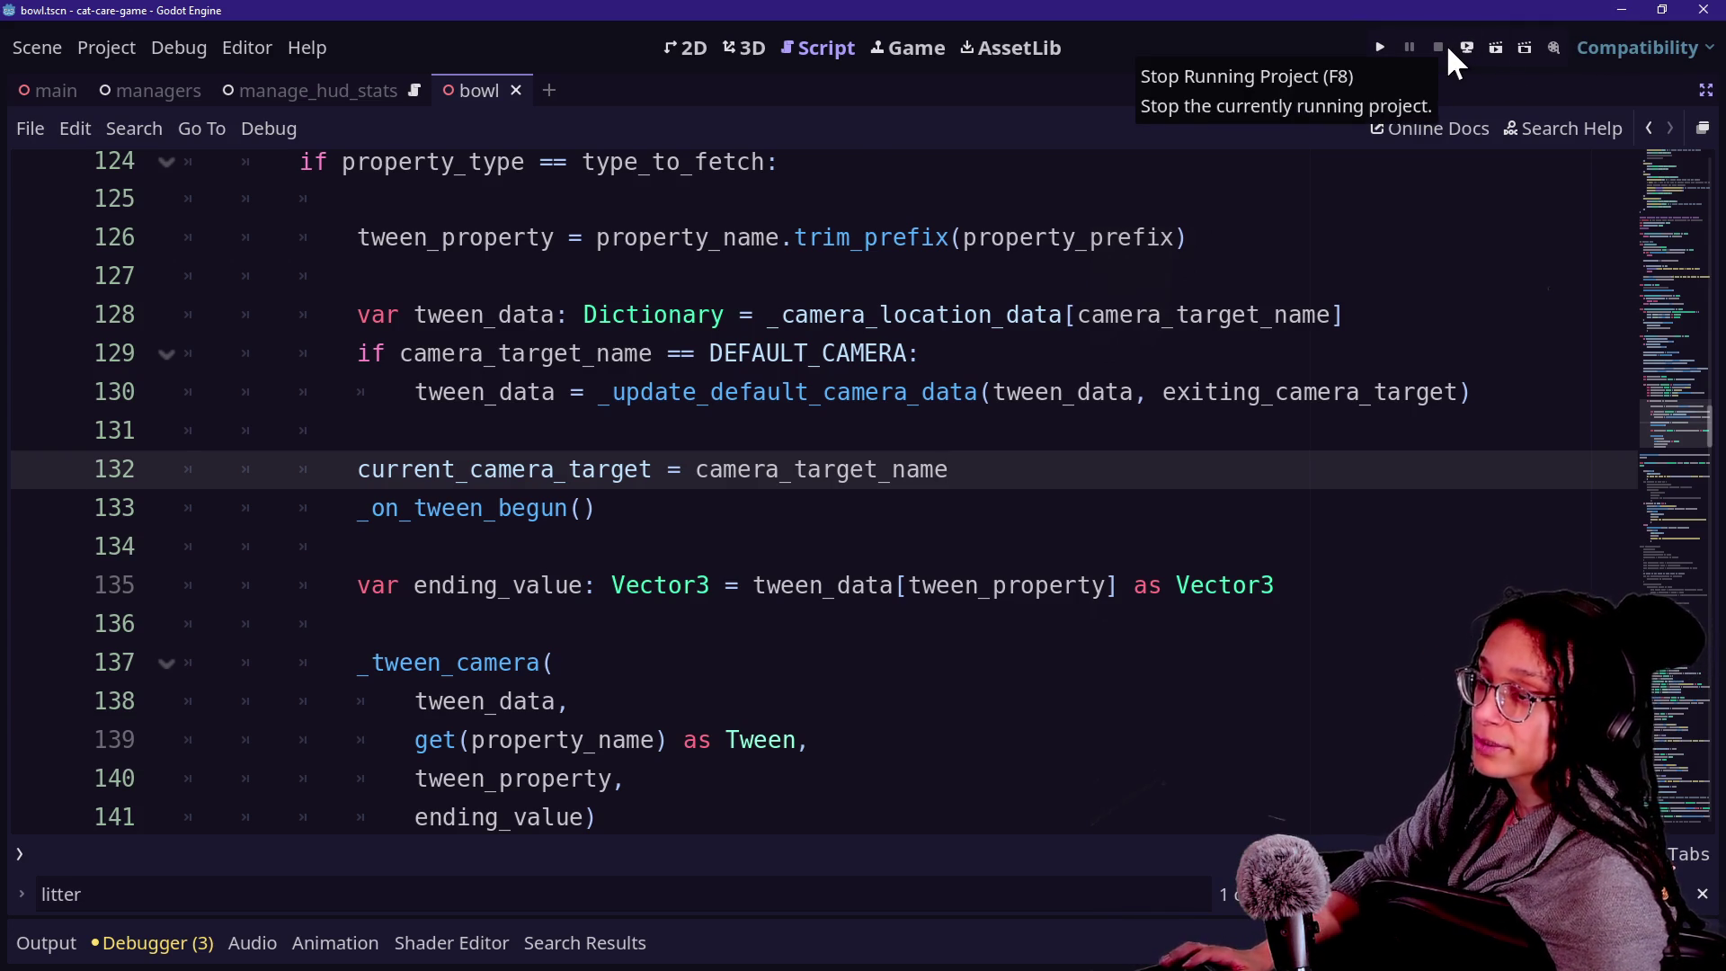
pyautogui.hotkey('alt', 'Tab')
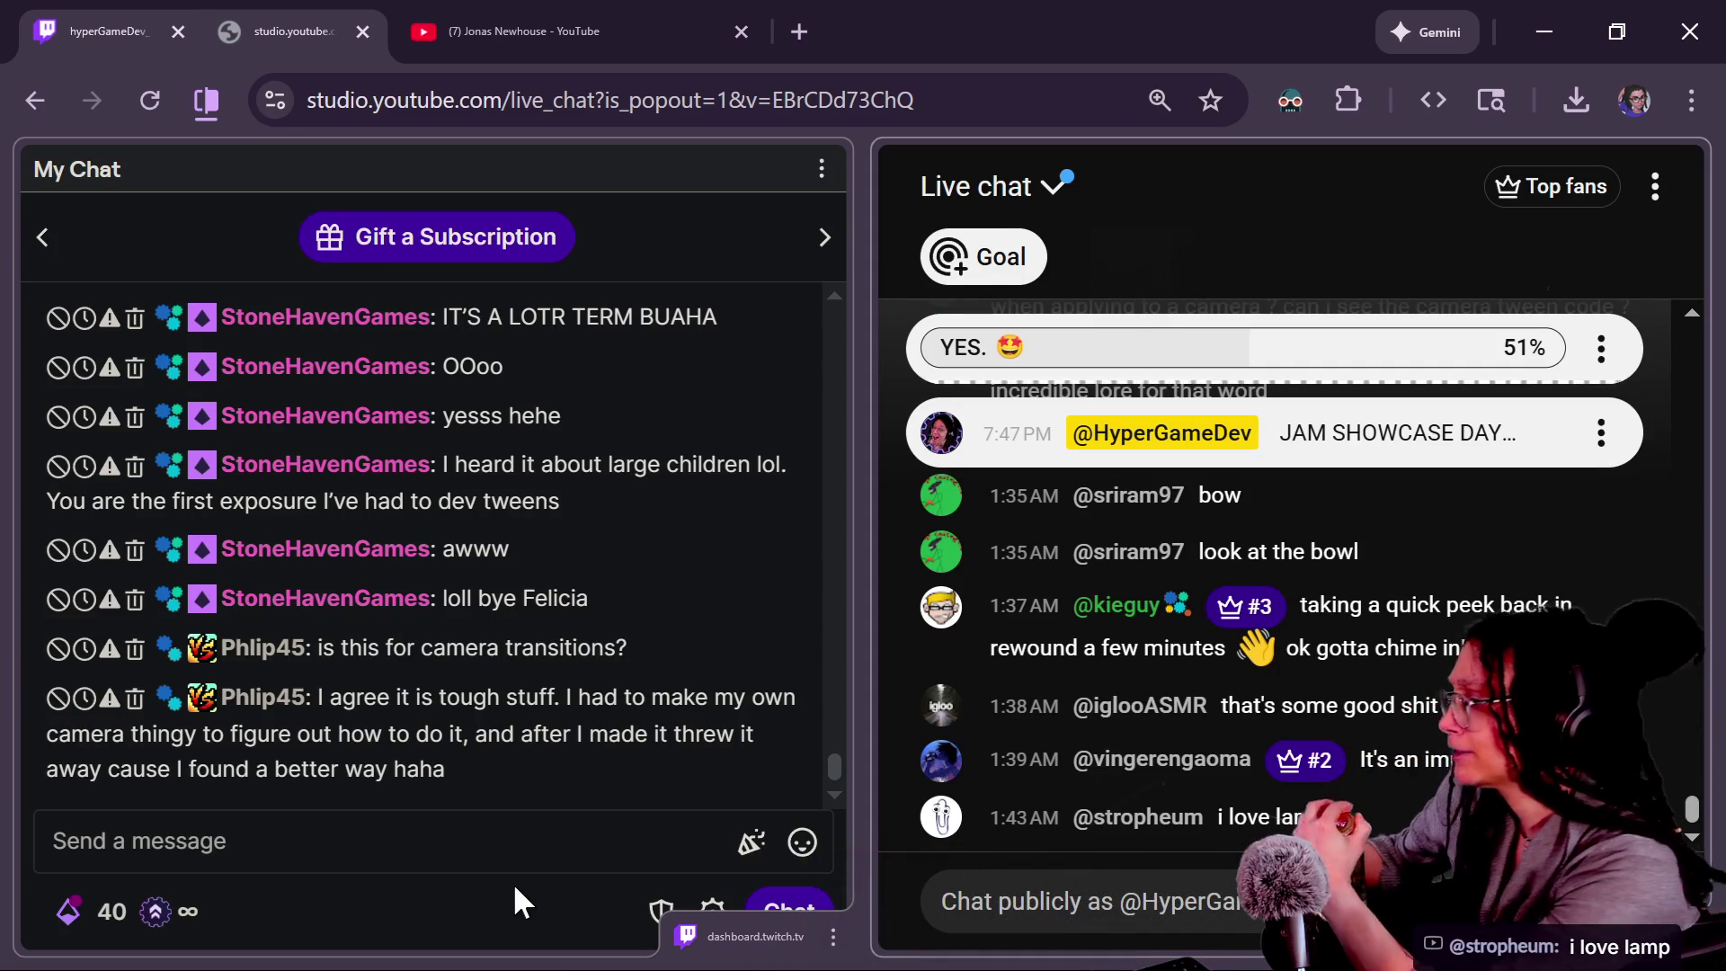
pyautogui.hotkey('alt', 'Tab')
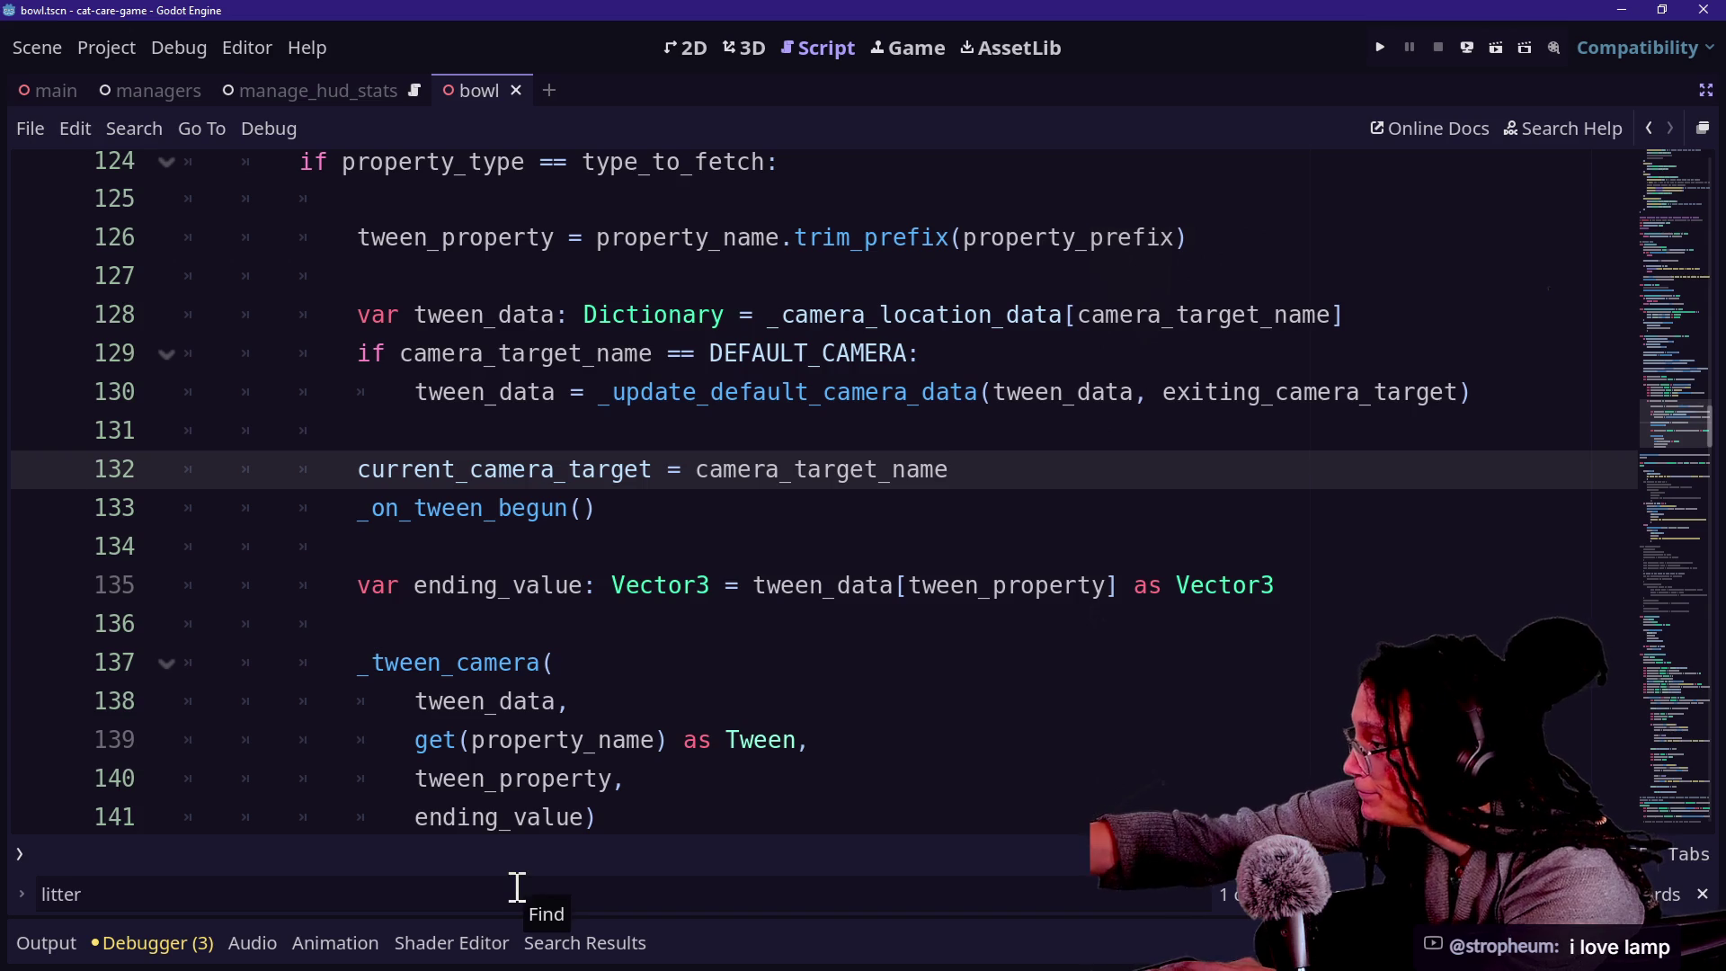
# Search project files for 'sel' and highlight selectable_area_object.gd in the results.
pyautogui.click(698, 597)
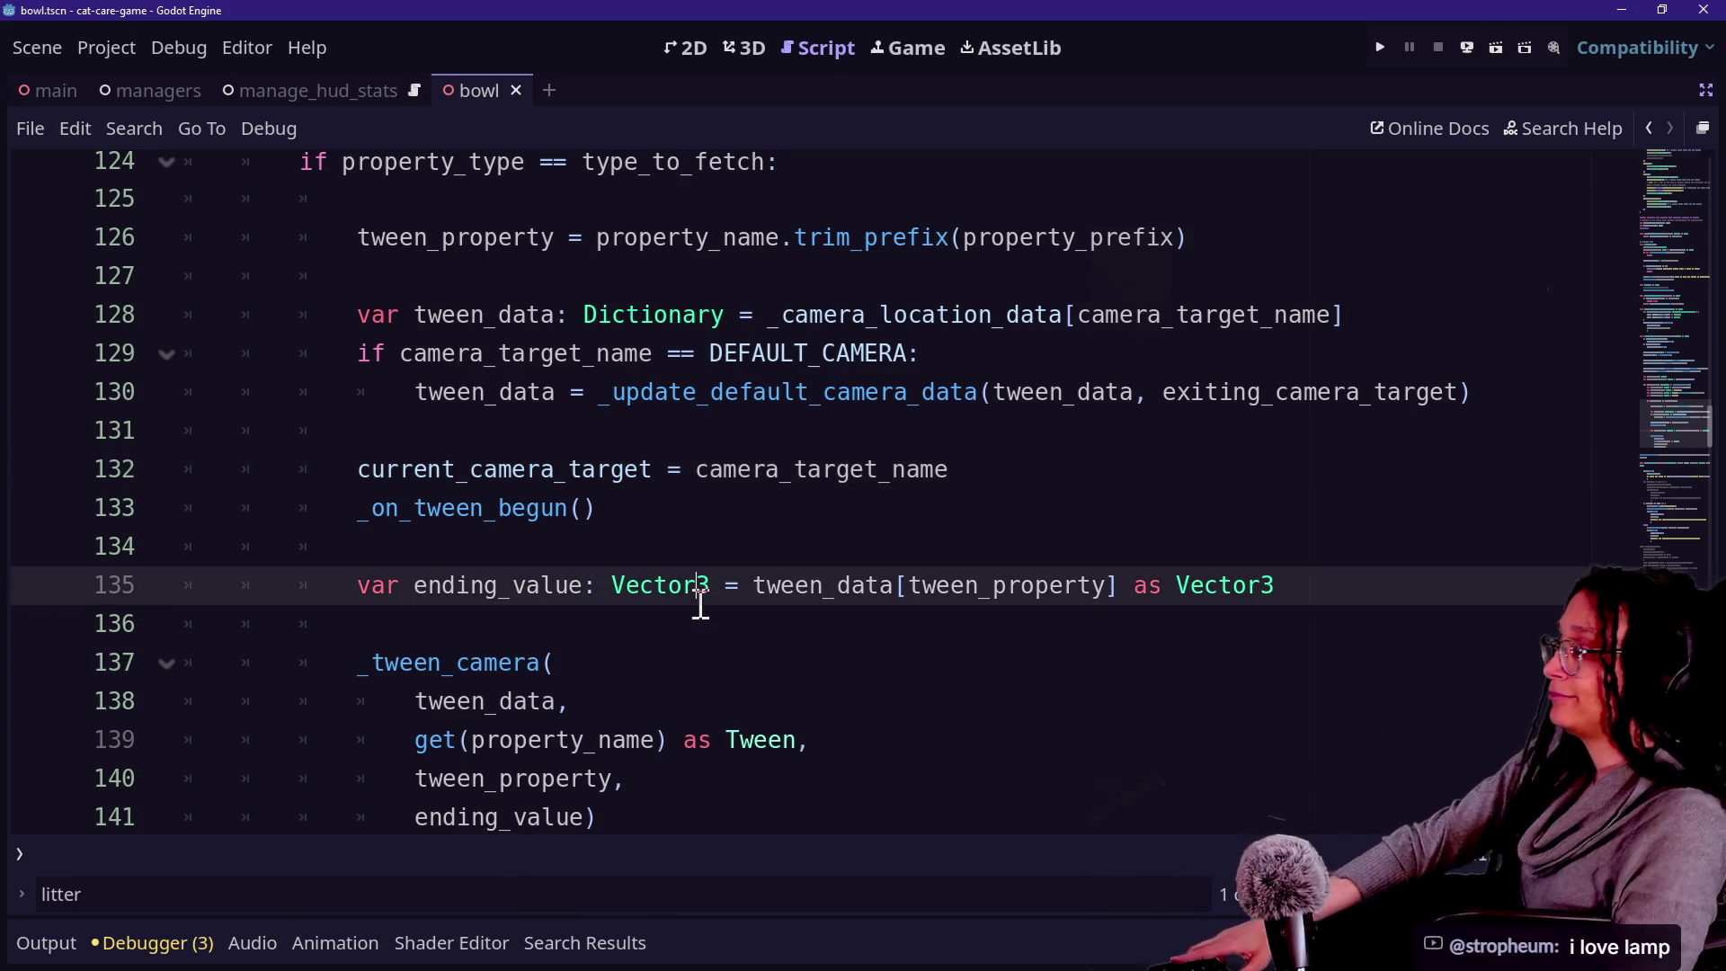
pyautogui.click(769, 500)
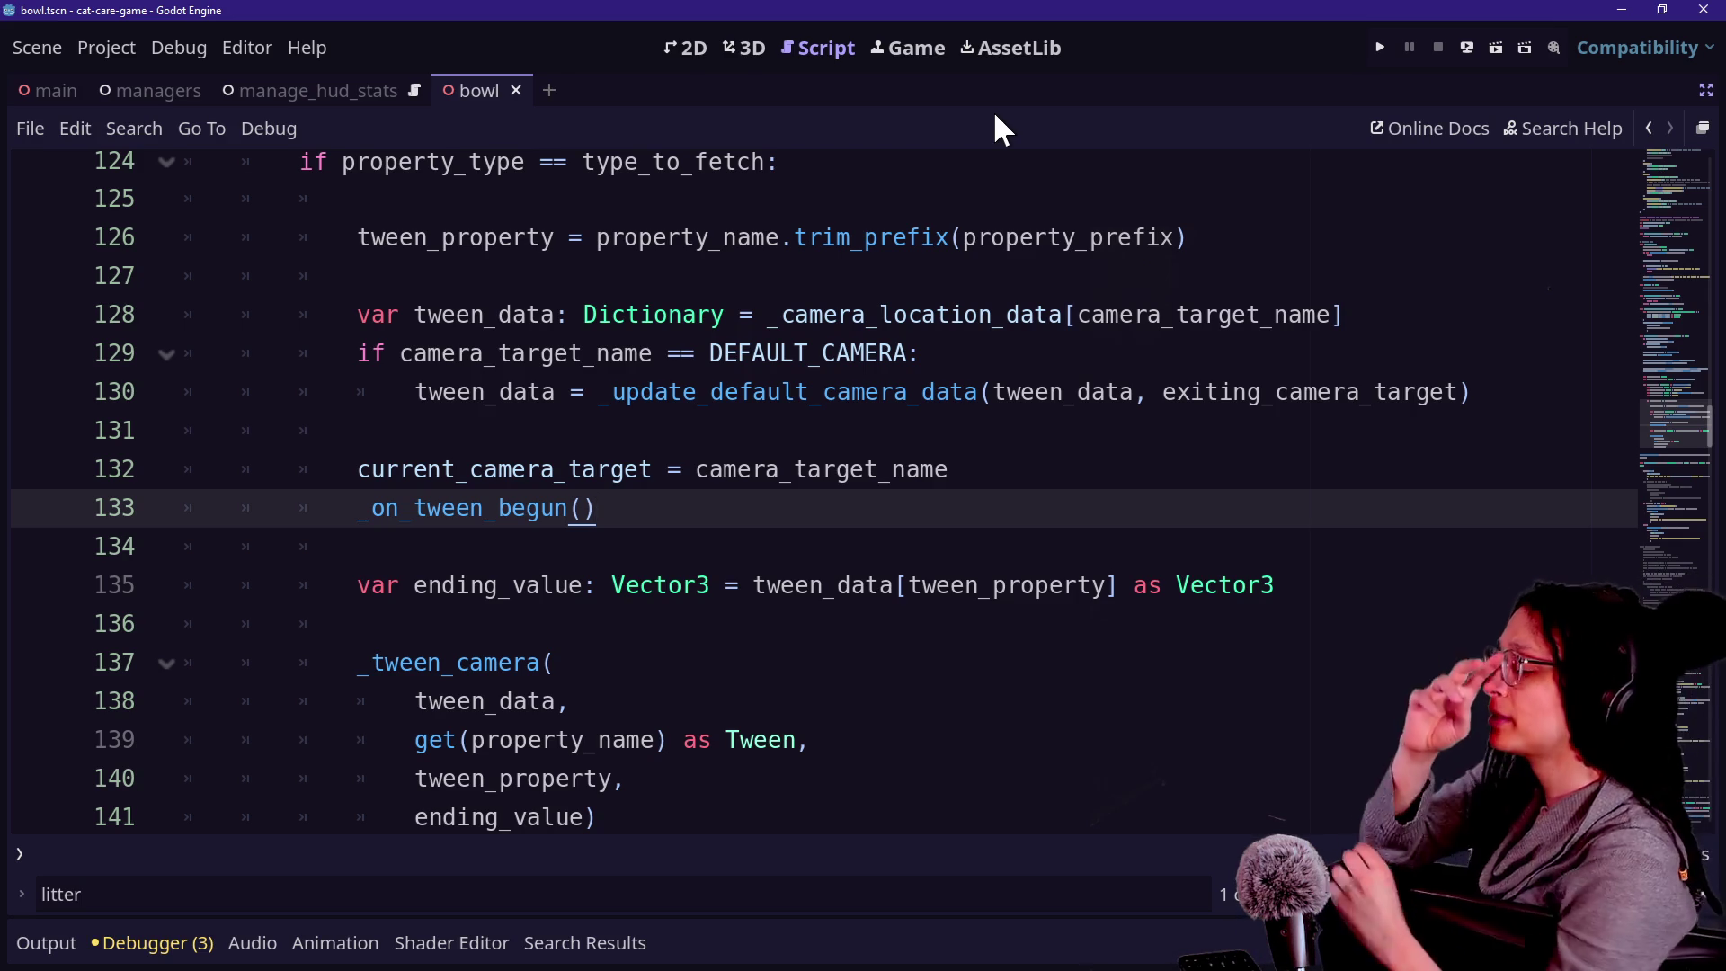
pyautogui.scroll(2, 812, 369)
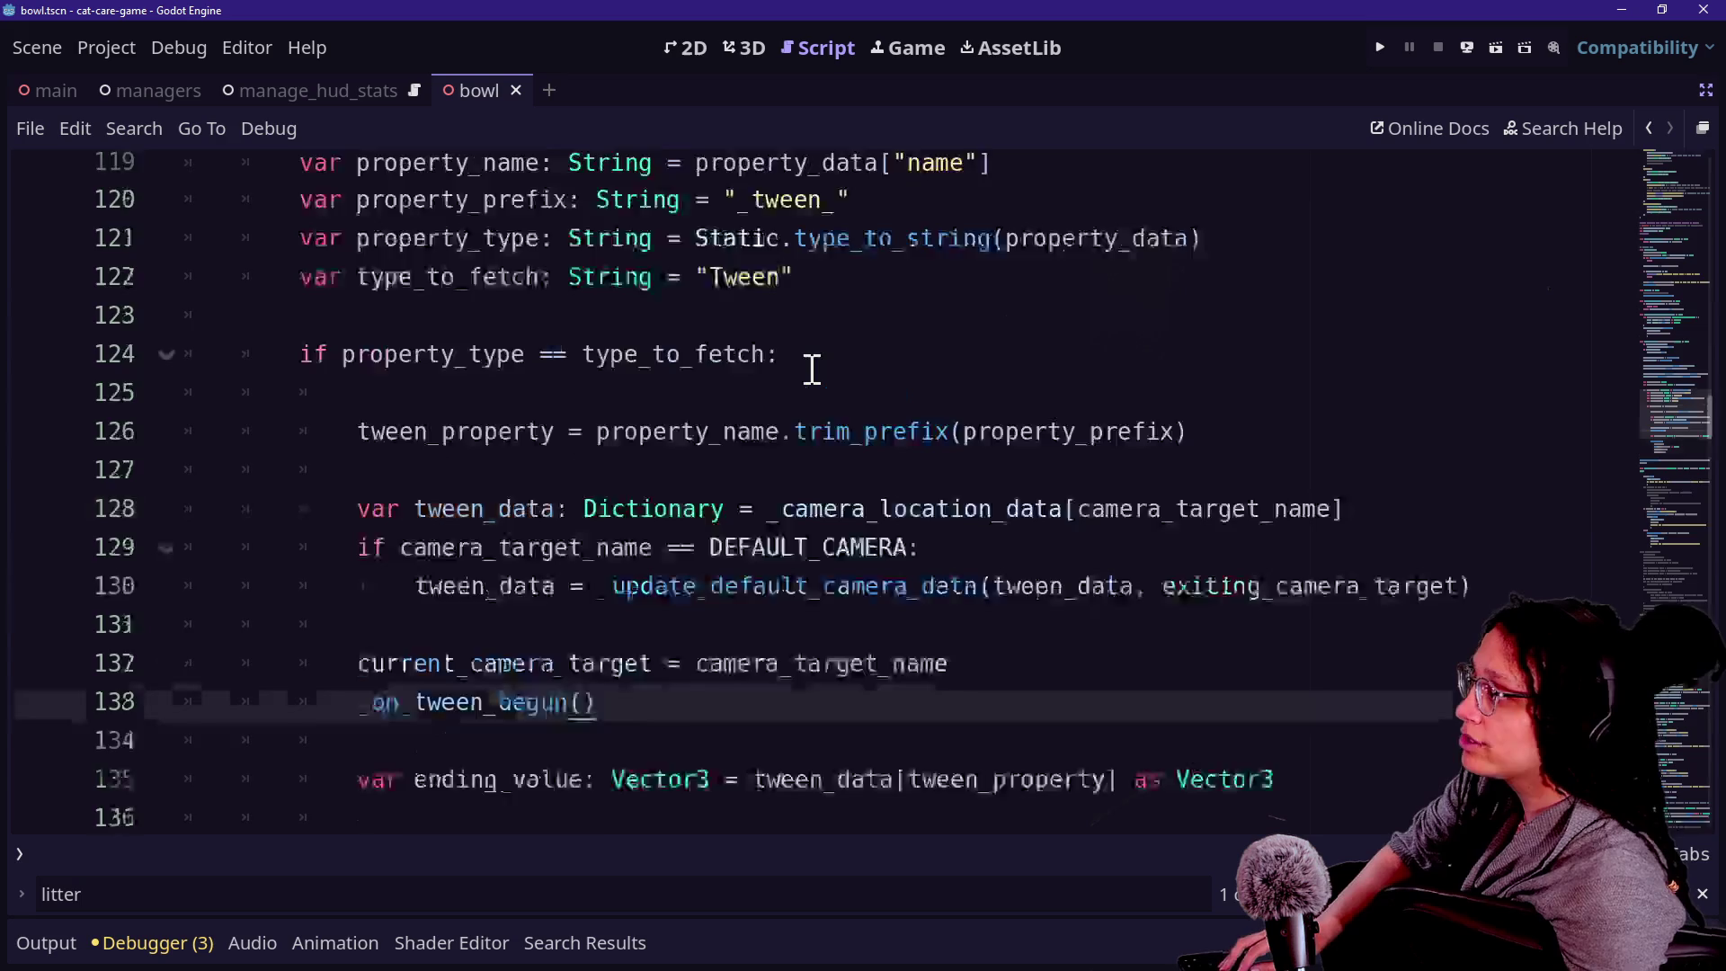
pyautogui.scroll(20, 812, 369)
pyautogui.hotkey('shift', 'alt', 'o')
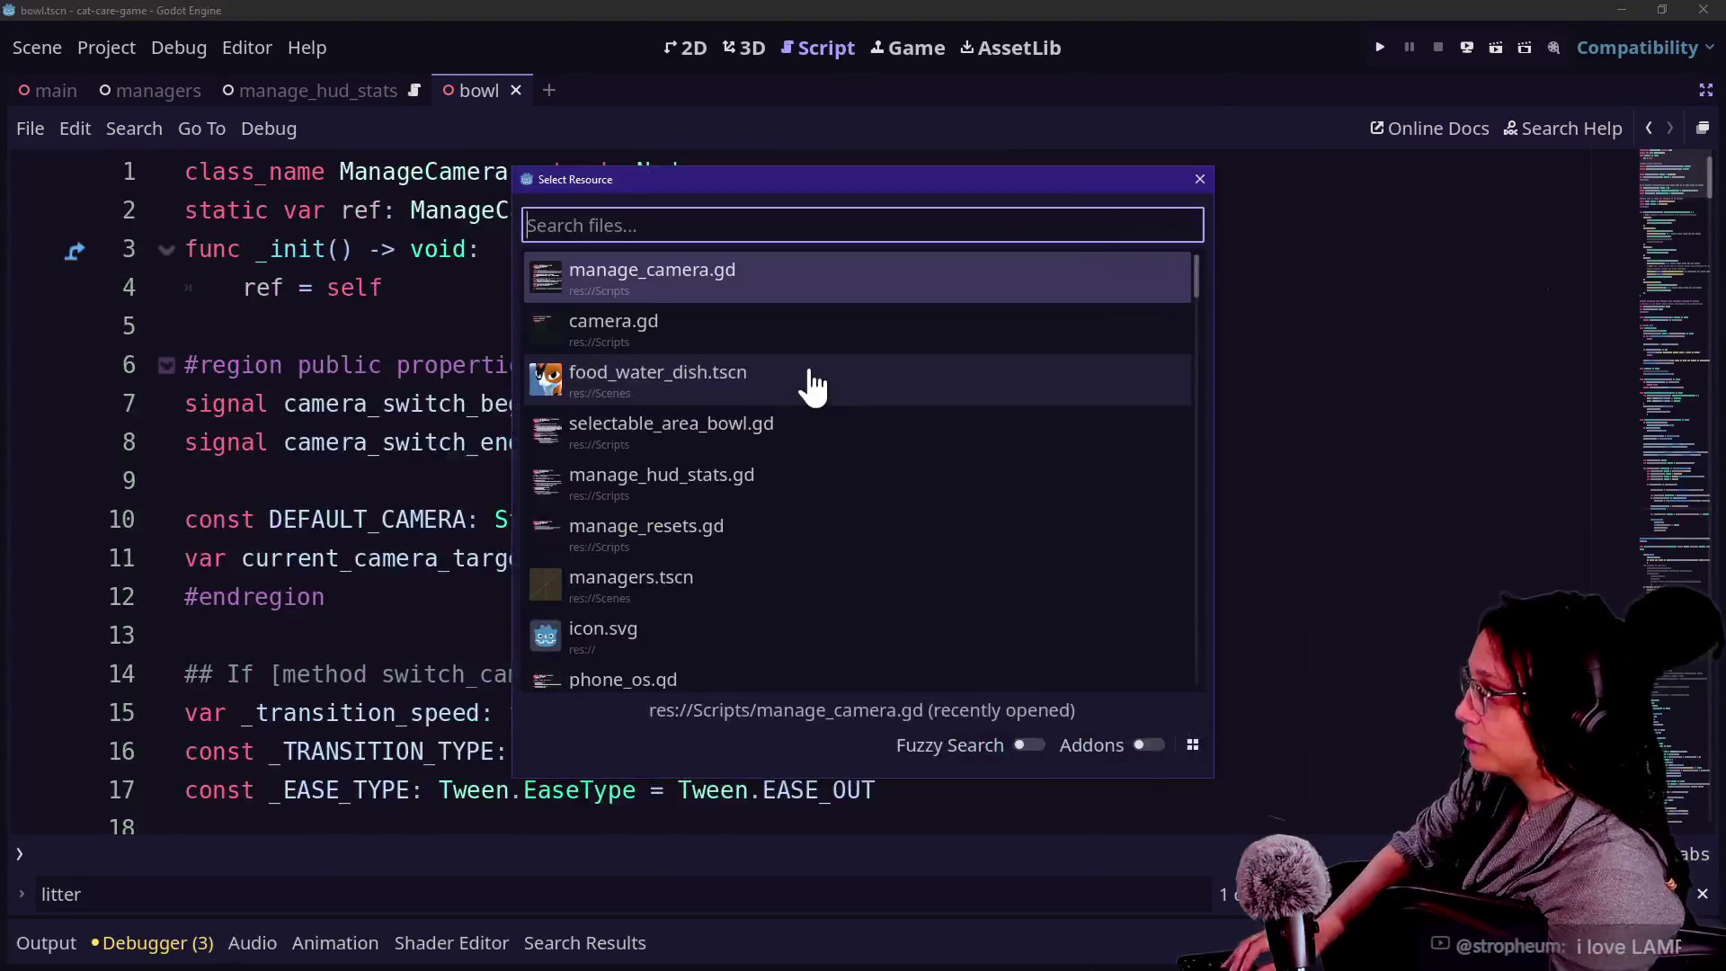
pyautogui.write('sel')
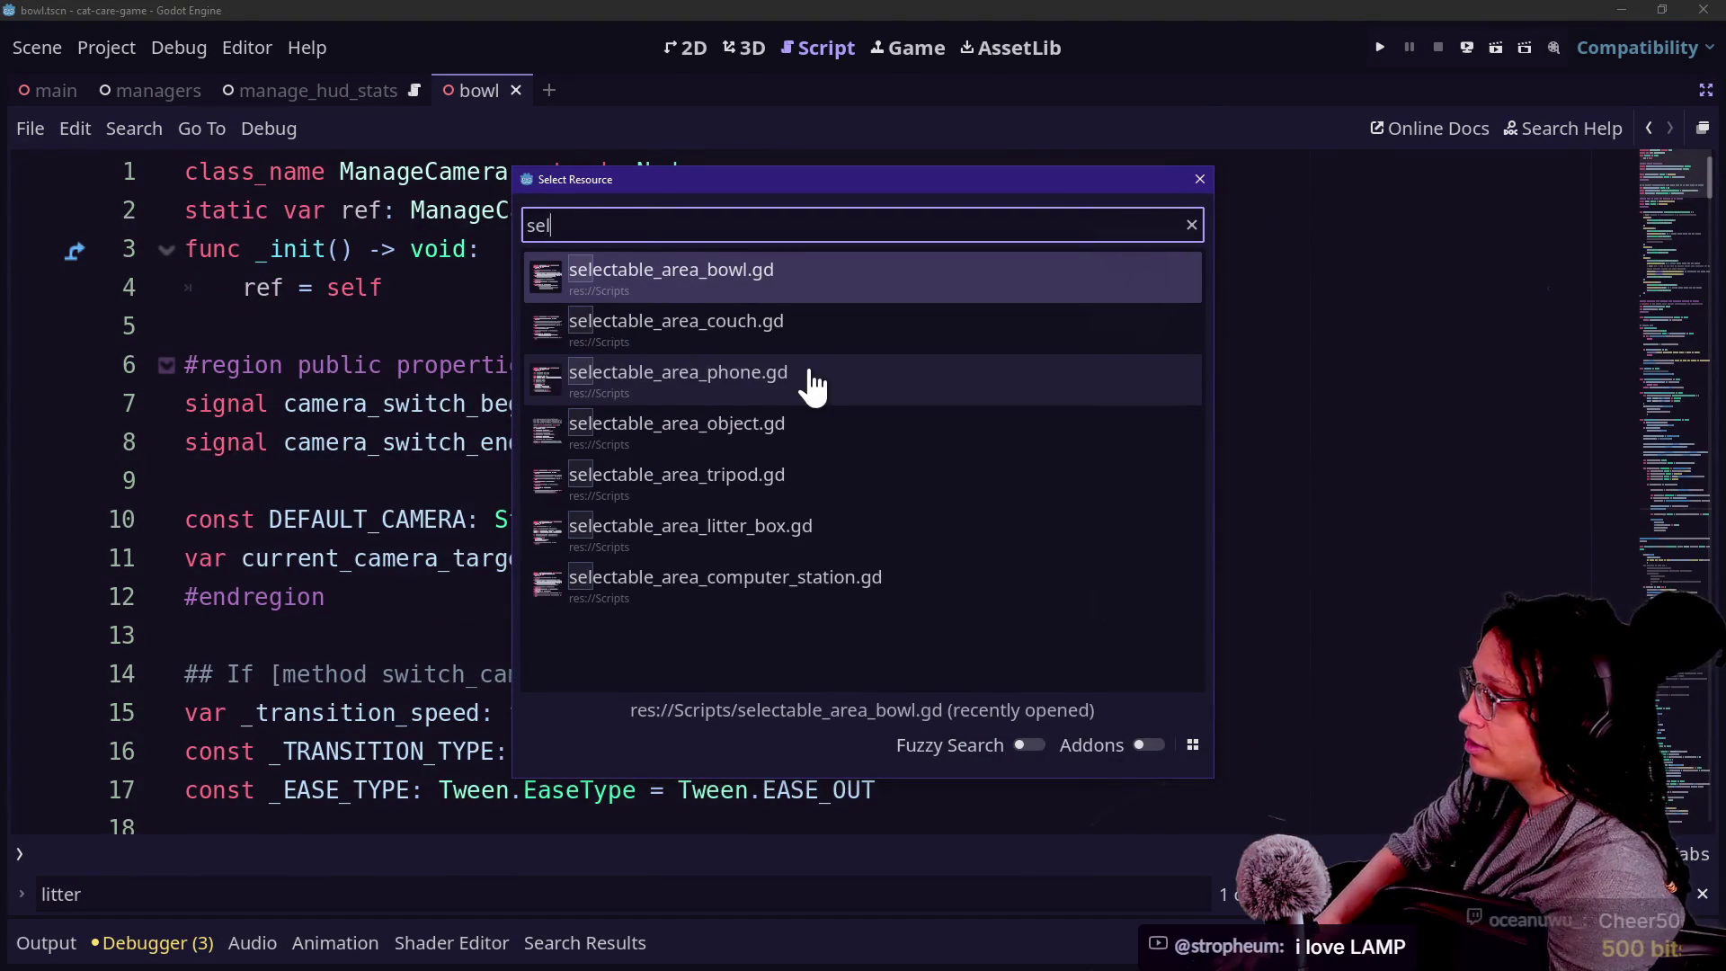
pyautogui.press('Down')
pyautogui.press('Down')
pyautogui.press('Down')
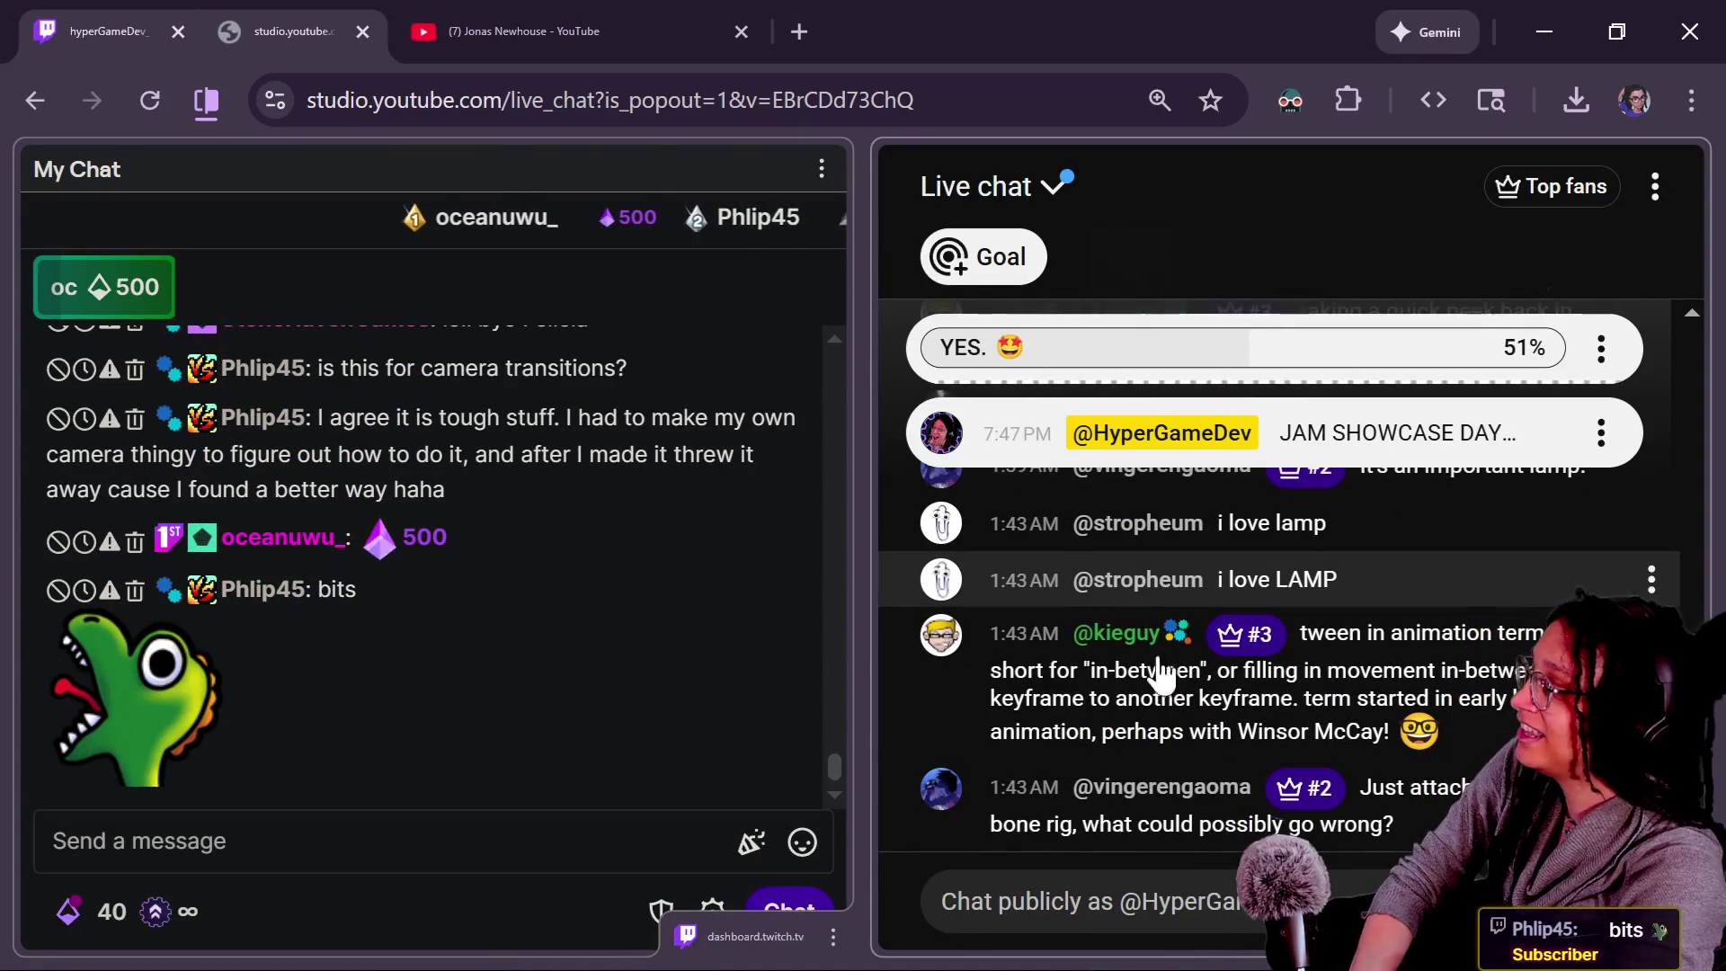
# Open and close the tthewAwe emote's card in Twitch chat, then return to Godot.
pyautogui.click(148, 715)
pyautogui.click(149, 715)
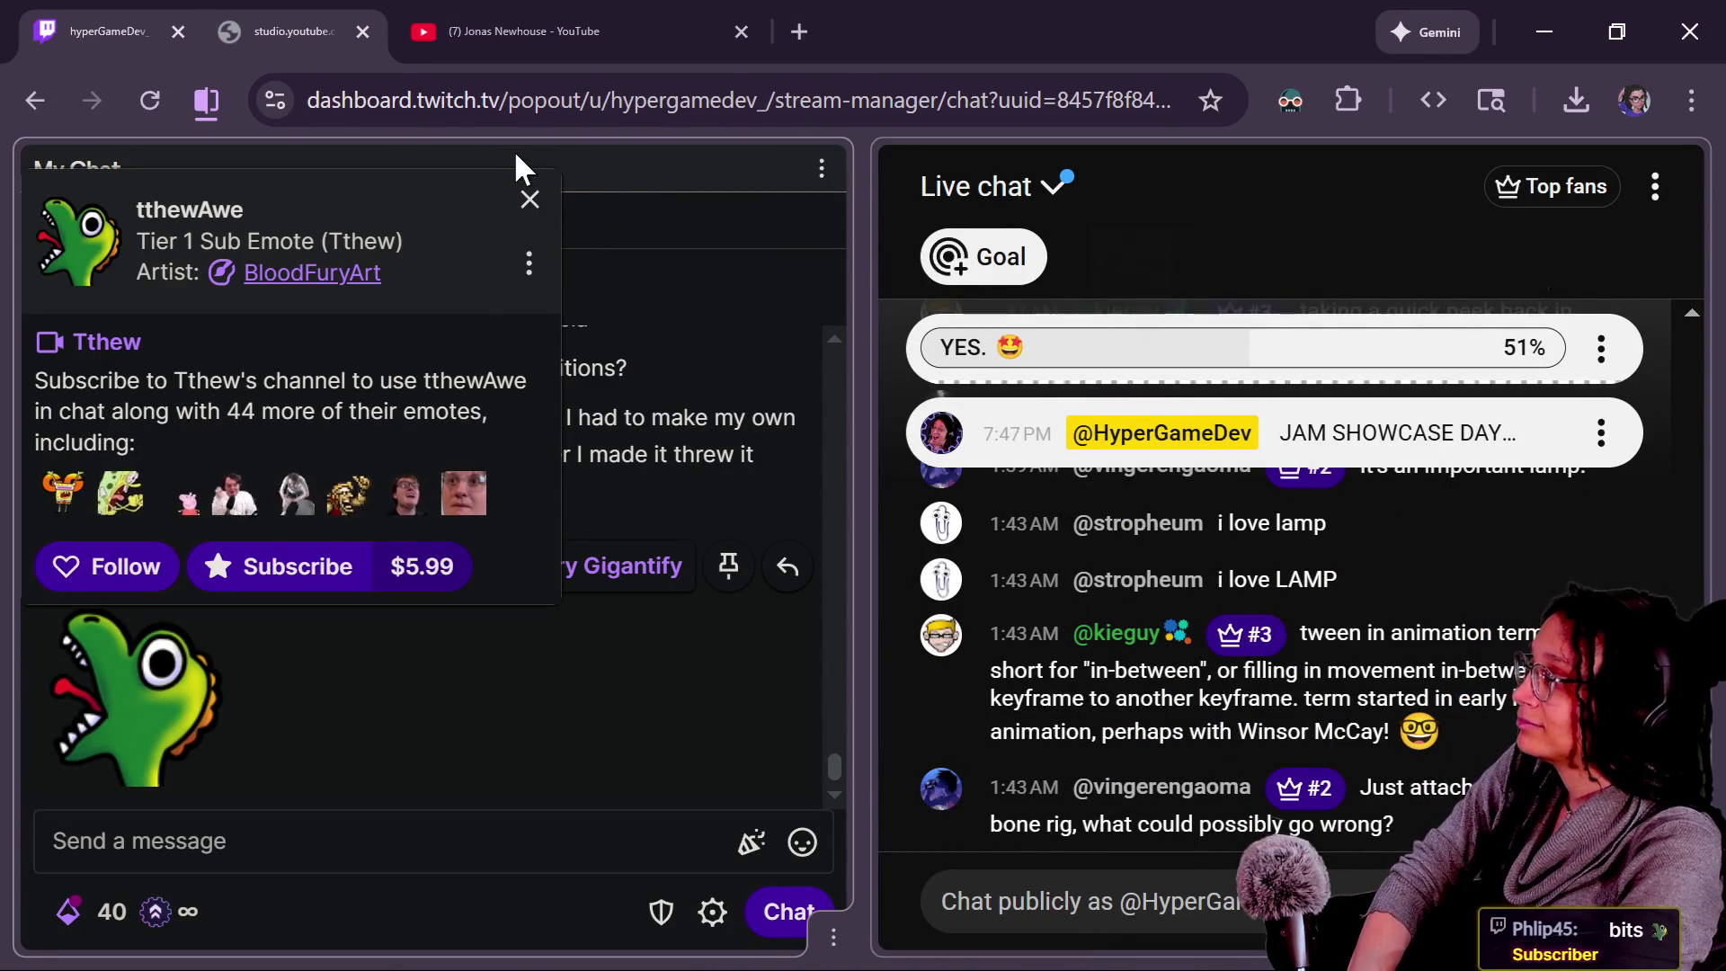
pyautogui.click(531, 200)
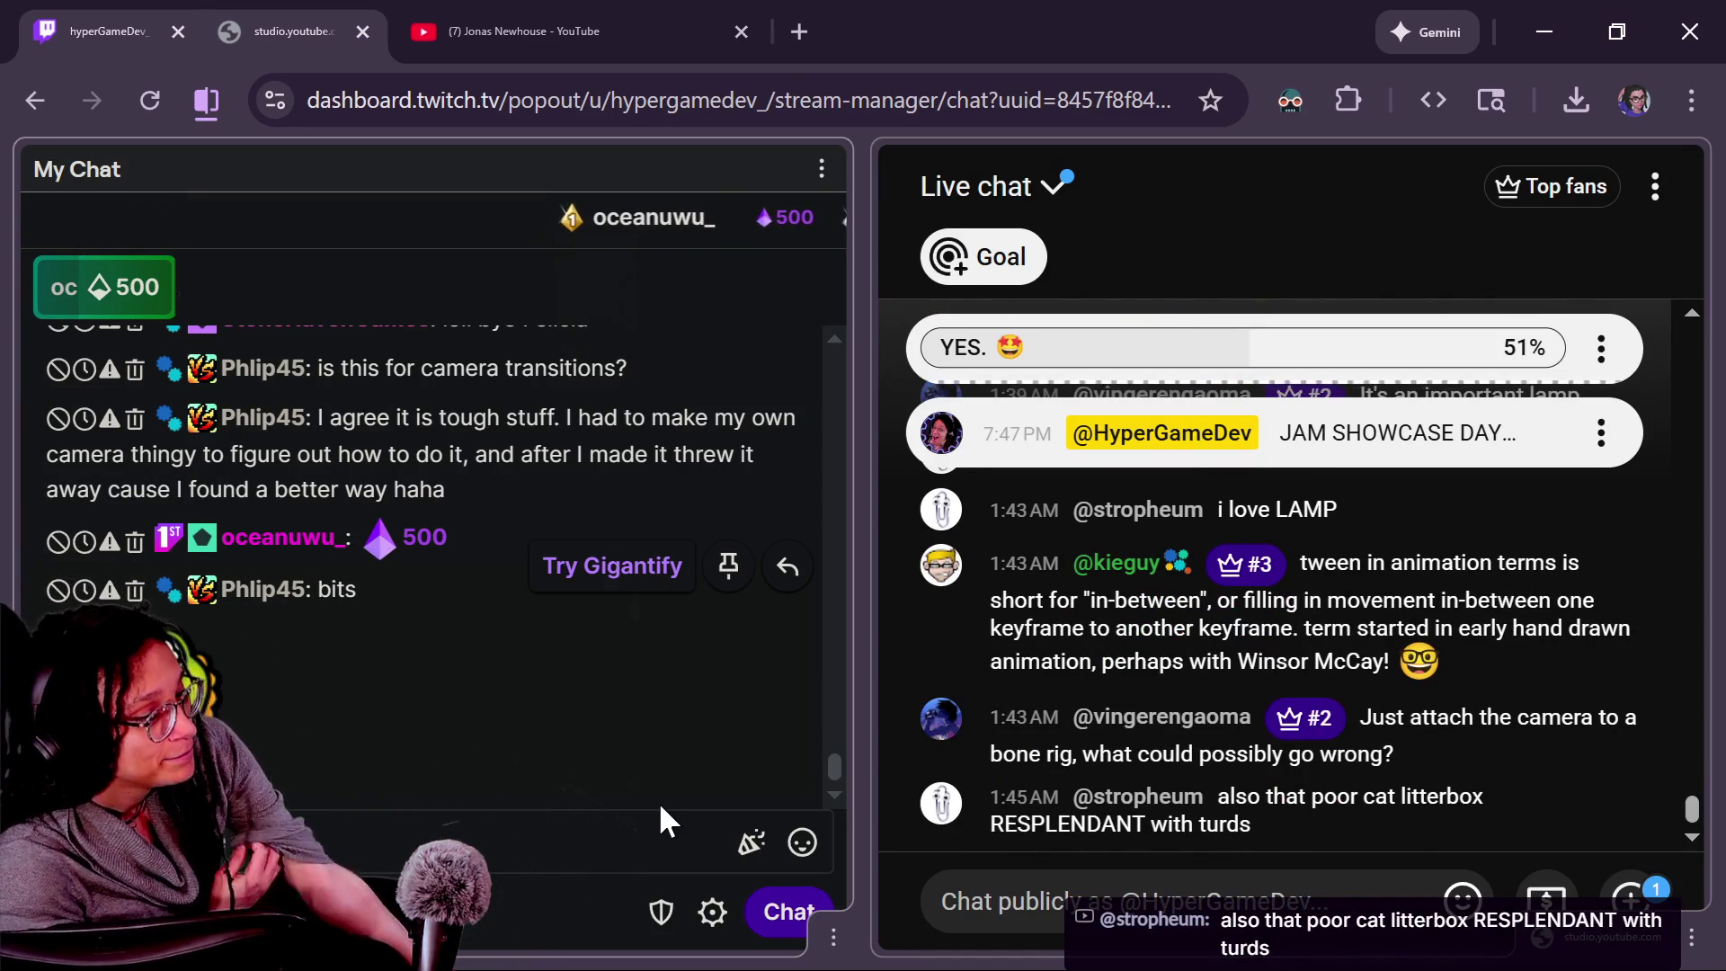
pyautogui.hotkey('alt', 'Tab')
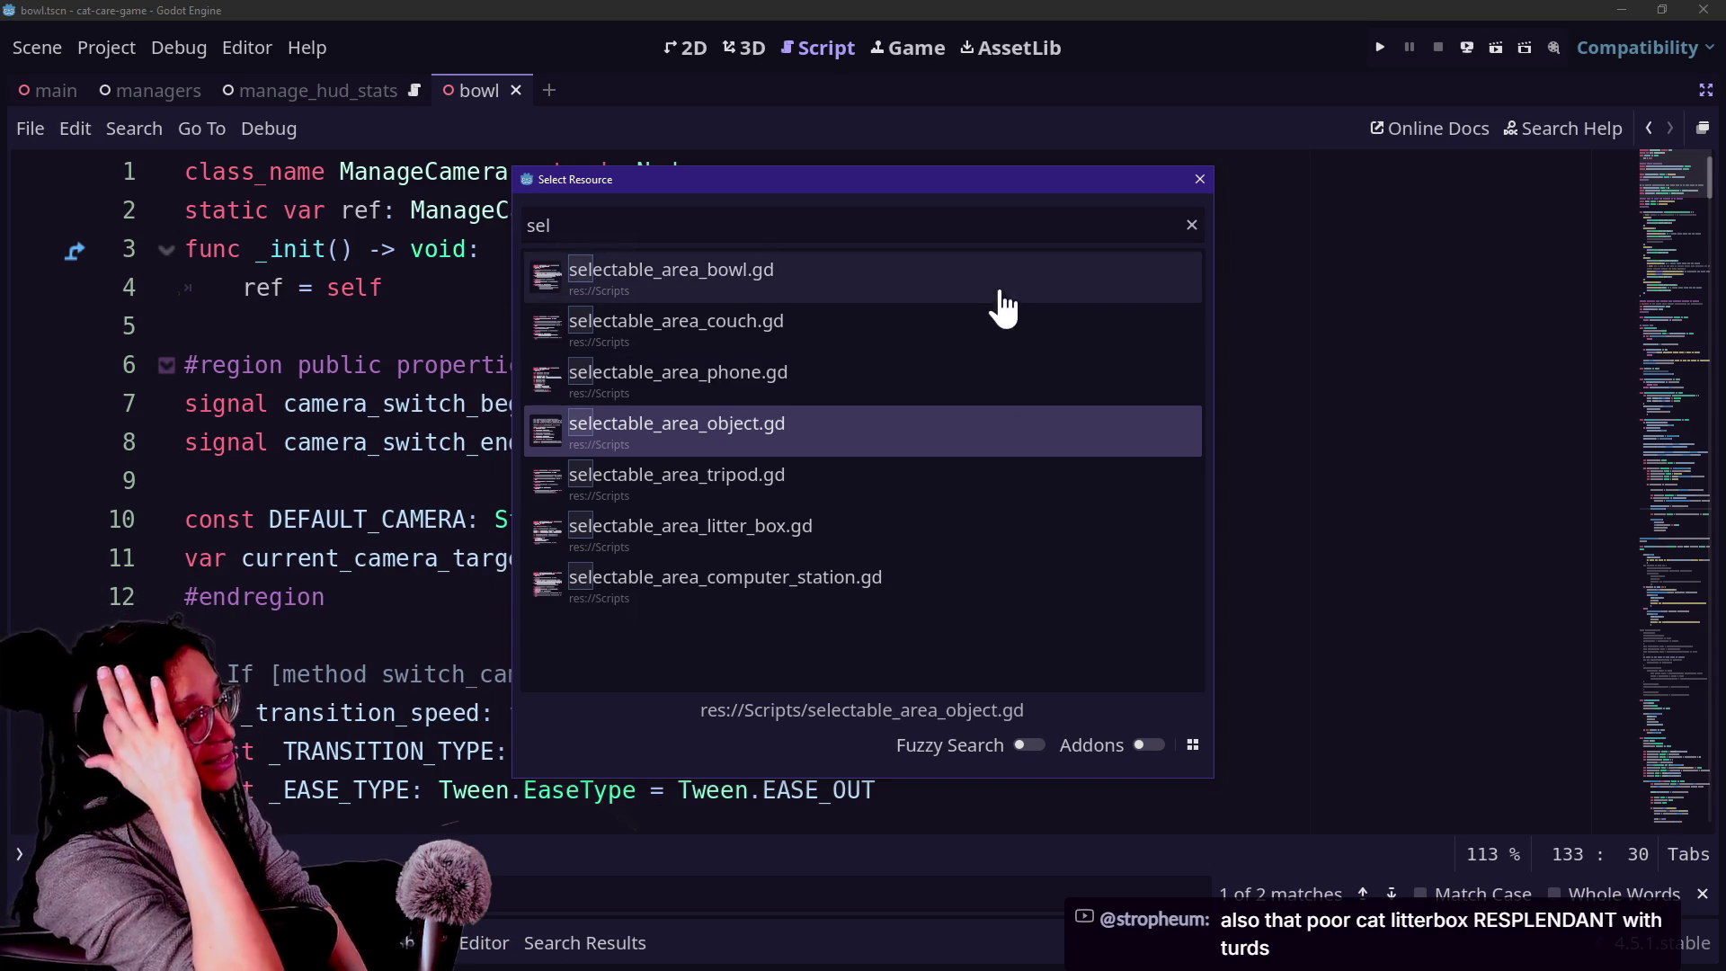
# Run the game, scoop the poop out of the litter box, go back, and stop.
pyautogui.click(1201, 179)
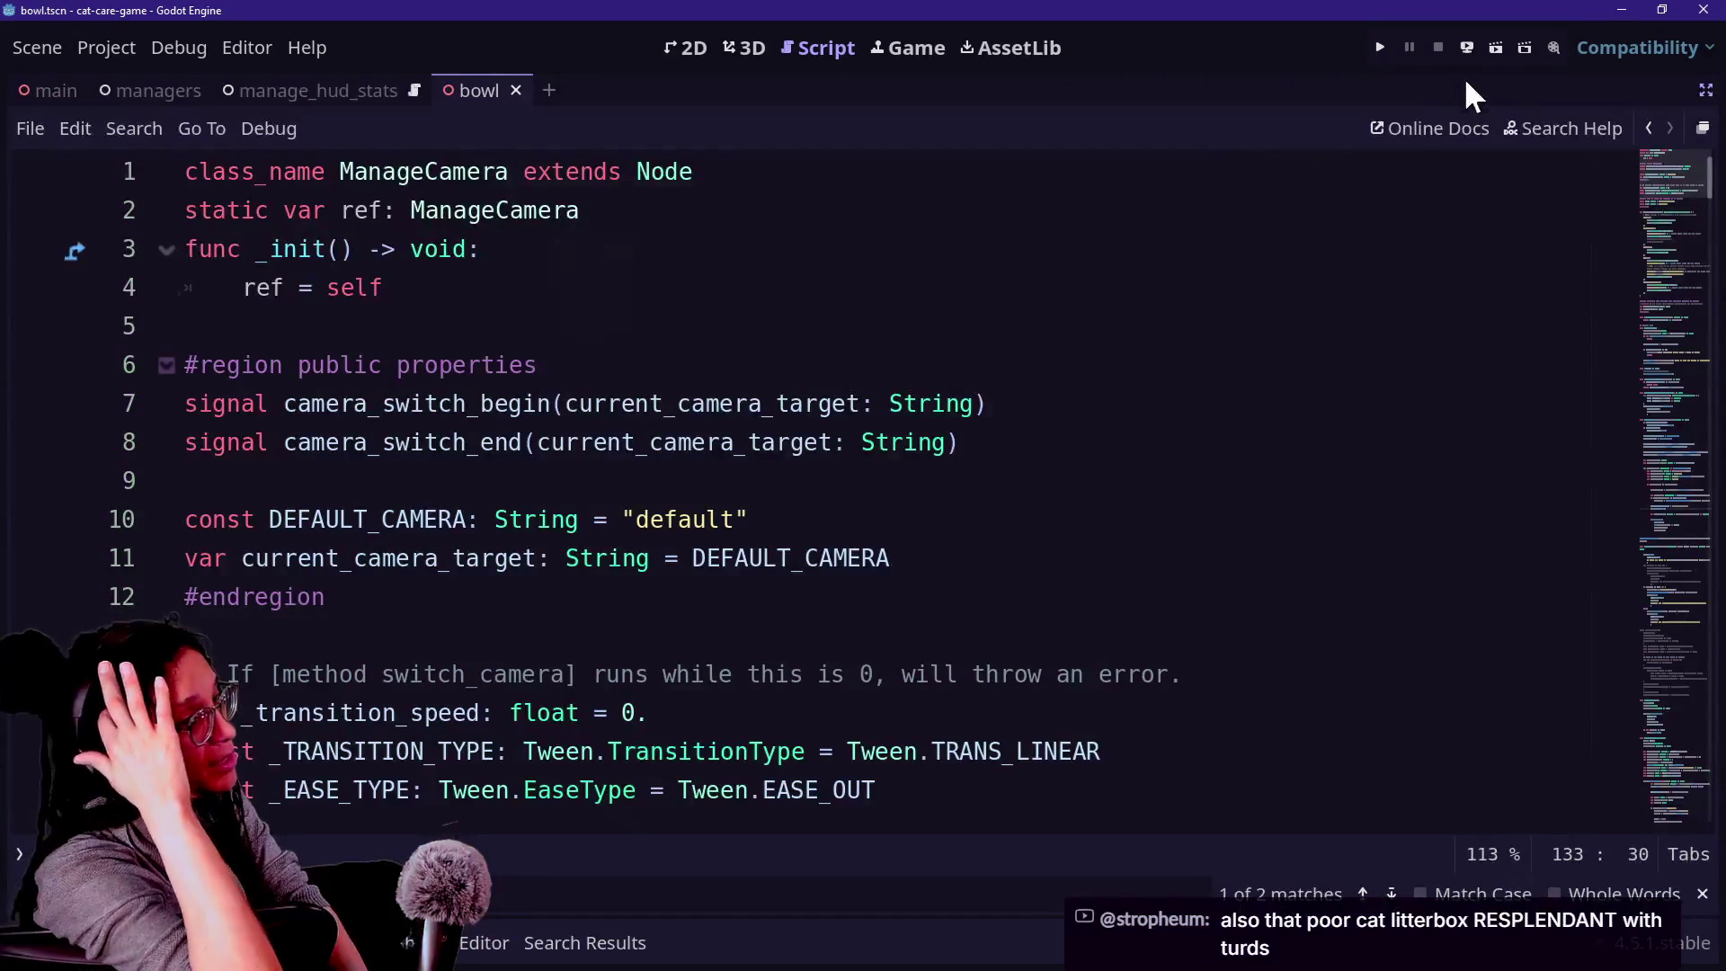
pyautogui.click(1378, 48)
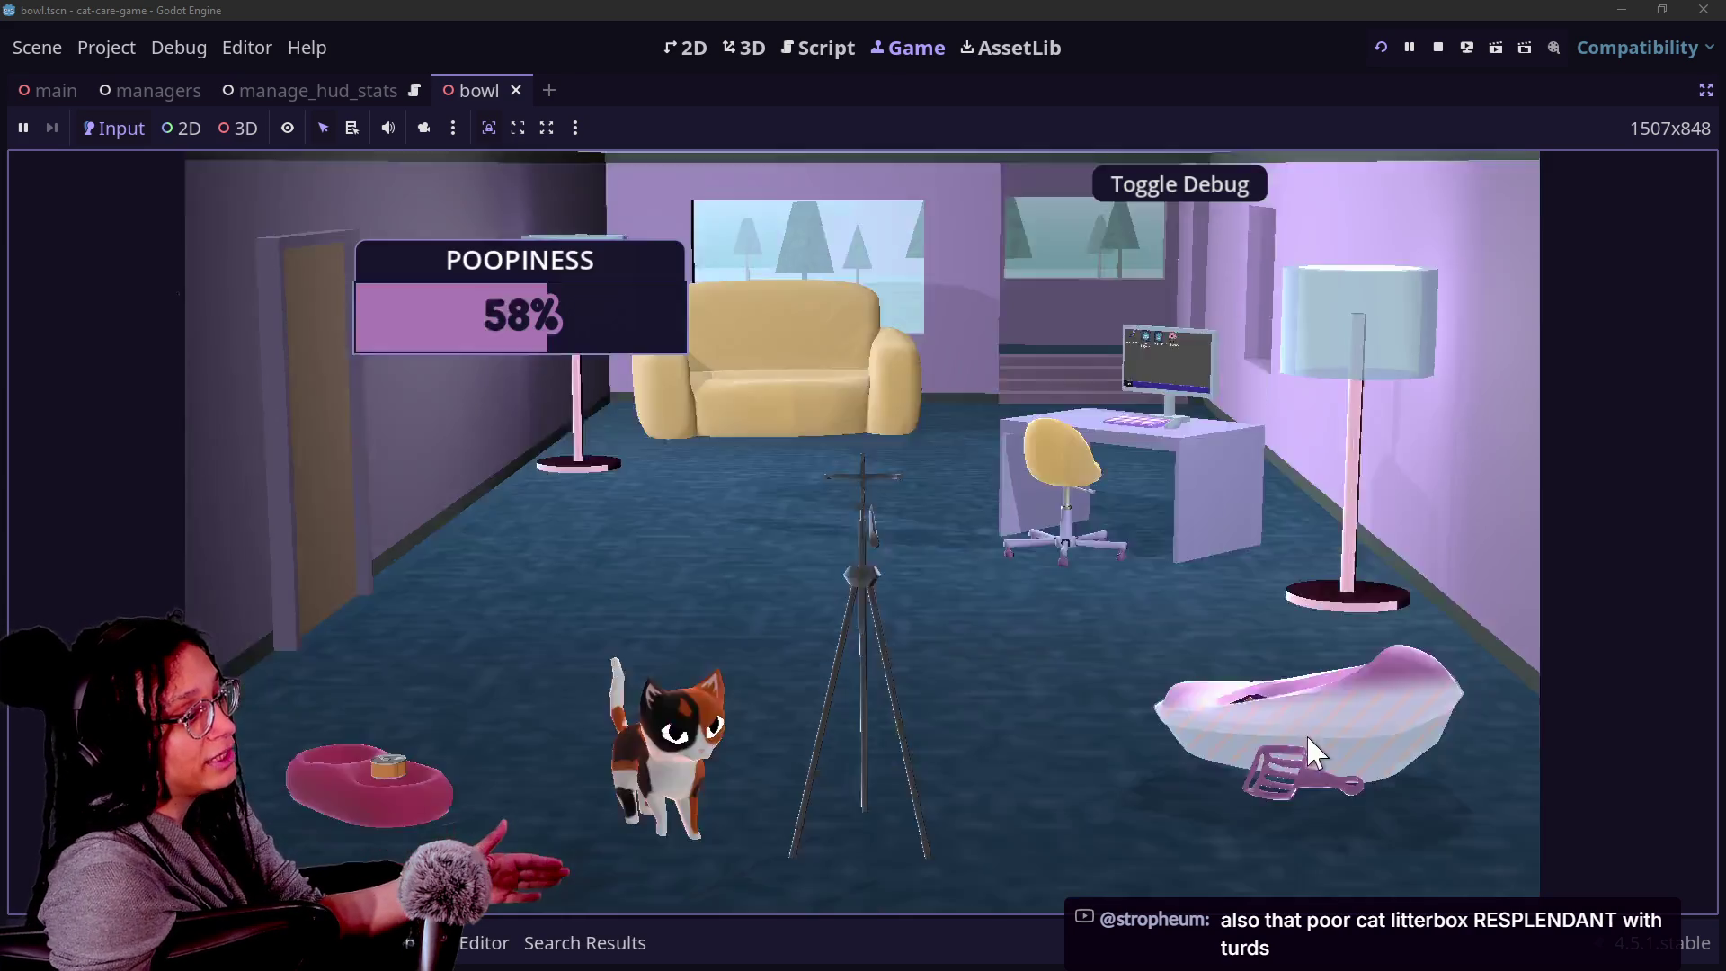
pyautogui.click(1307, 735)
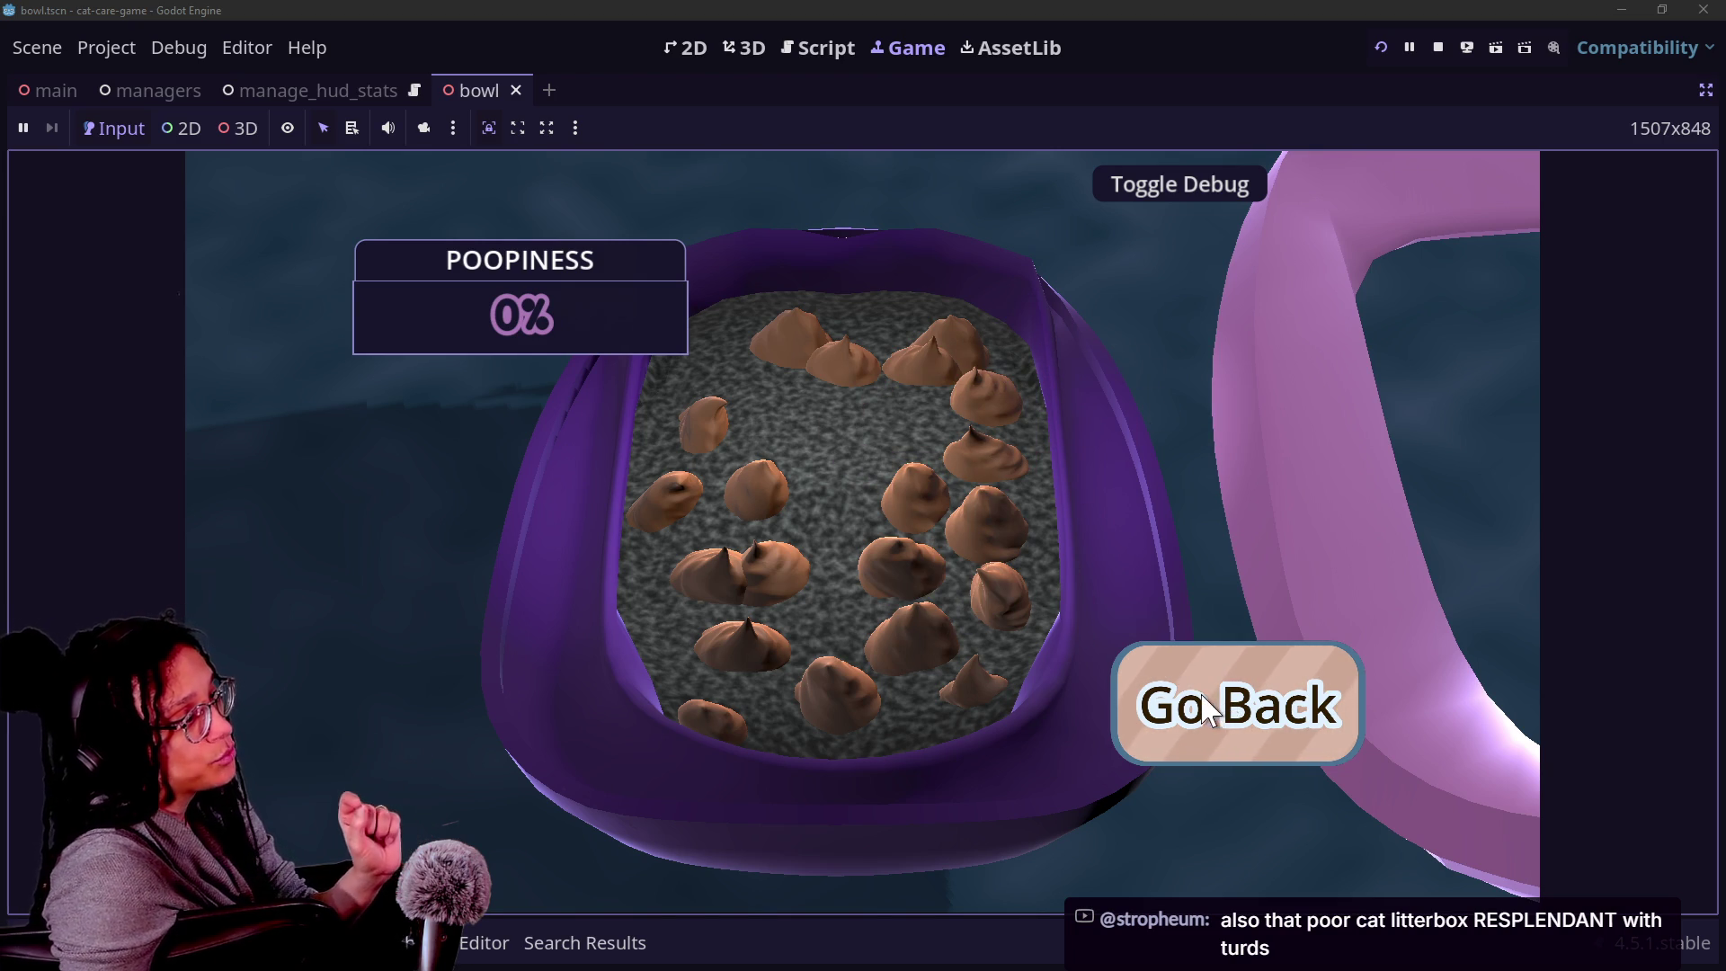
pyautogui.moveTo(924, 401)
pyautogui.mouseDown()
pyautogui.moveTo(708, 618)
pyautogui.moveTo(761, 508)
pyautogui.moveTo(721, 539)
pyautogui.moveTo(666, 661)
pyautogui.moveTo(719, 730)
pyautogui.moveTo(749, 714)
pyautogui.moveTo(732, 675)
pyautogui.moveTo(730, 757)
pyautogui.moveTo(698, 677)
pyautogui.moveTo(802, 669)
pyautogui.moveTo(909, 617)
pyautogui.moveTo(929, 520)
pyautogui.moveTo(919, 496)
pyautogui.moveTo(861, 579)
pyautogui.moveTo(871, 521)
pyautogui.moveTo(891, 515)
pyautogui.moveTo(926, 550)
pyautogui.moveTo(940, 492)
pyautogui.moveTo(933, 798)
pyautogui.moveTo(764, 827)
pyautogui.moveTo(730, 870)
pyautogui.moveTo(823, 865)
pyautogui.moveTo(956, 729)
pyautogui.moveTo(978, 755)
pyautogui.moveTo(984, 860)
pyautogui.moveTo(948, 609)
pyautogui.moveTo(976, 691)
pyautogui.moveTo(786, 618)
pyautogui.moveTo(869, 617)
pyautogui.moveTo(989, 683)
pyautogui.mouseUp()
pyautogui.click(1169, 738)
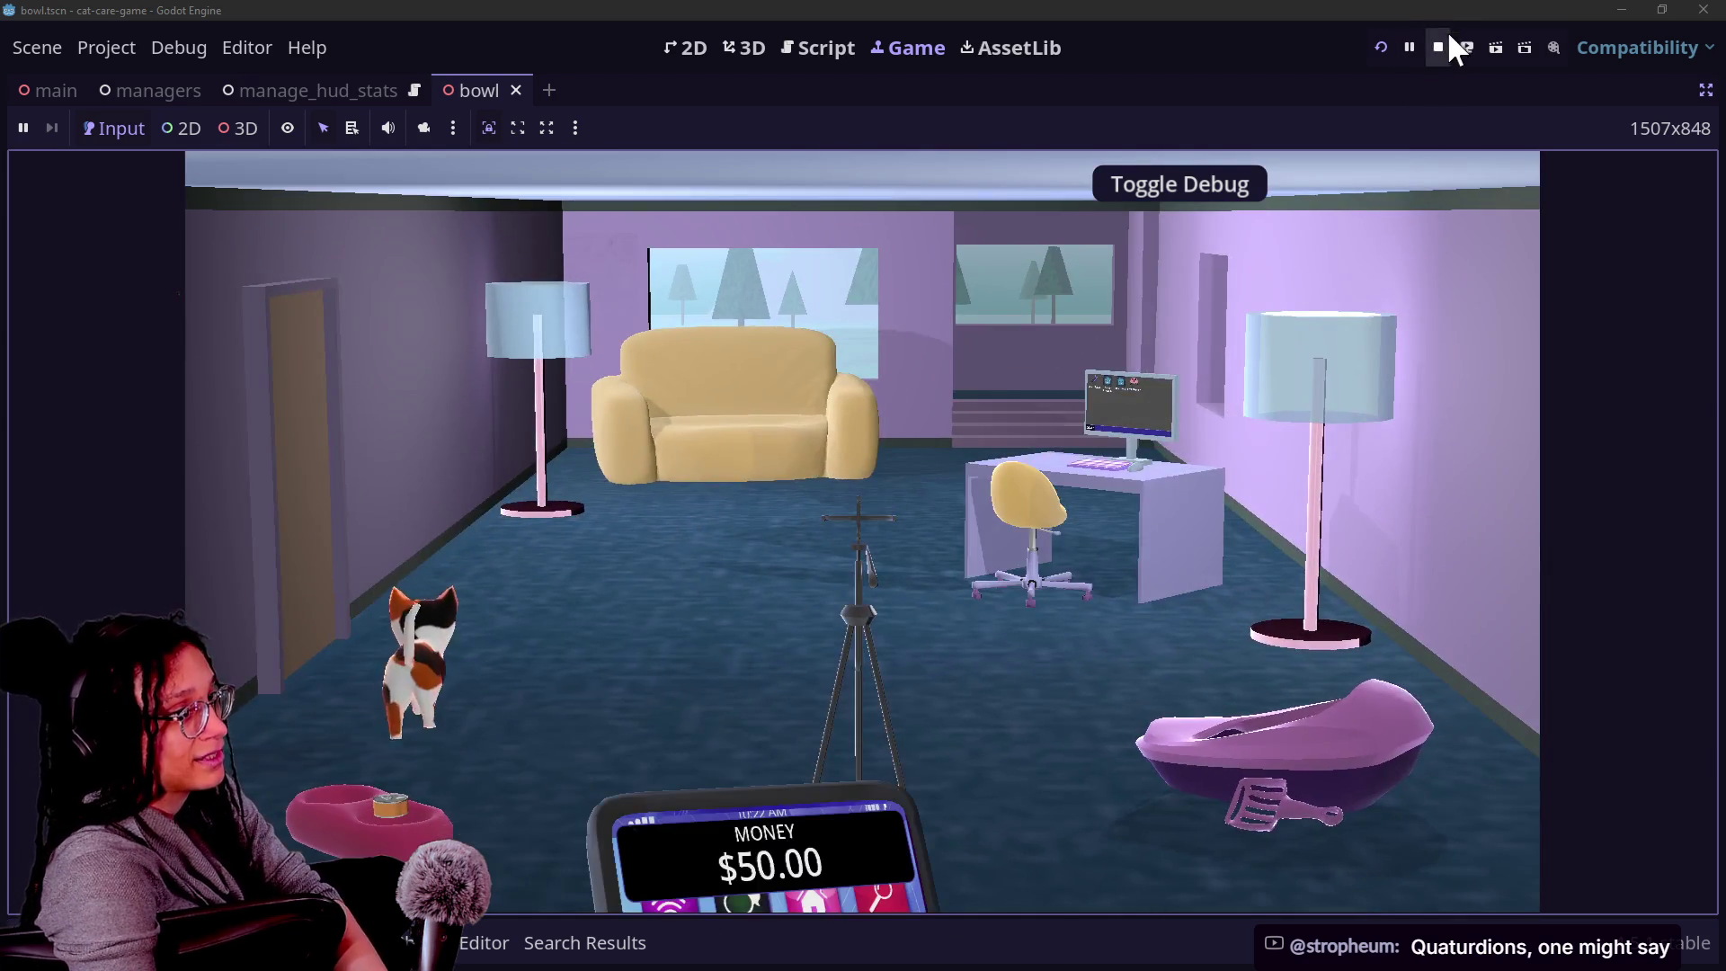
pyautogui.click(1438, 46)
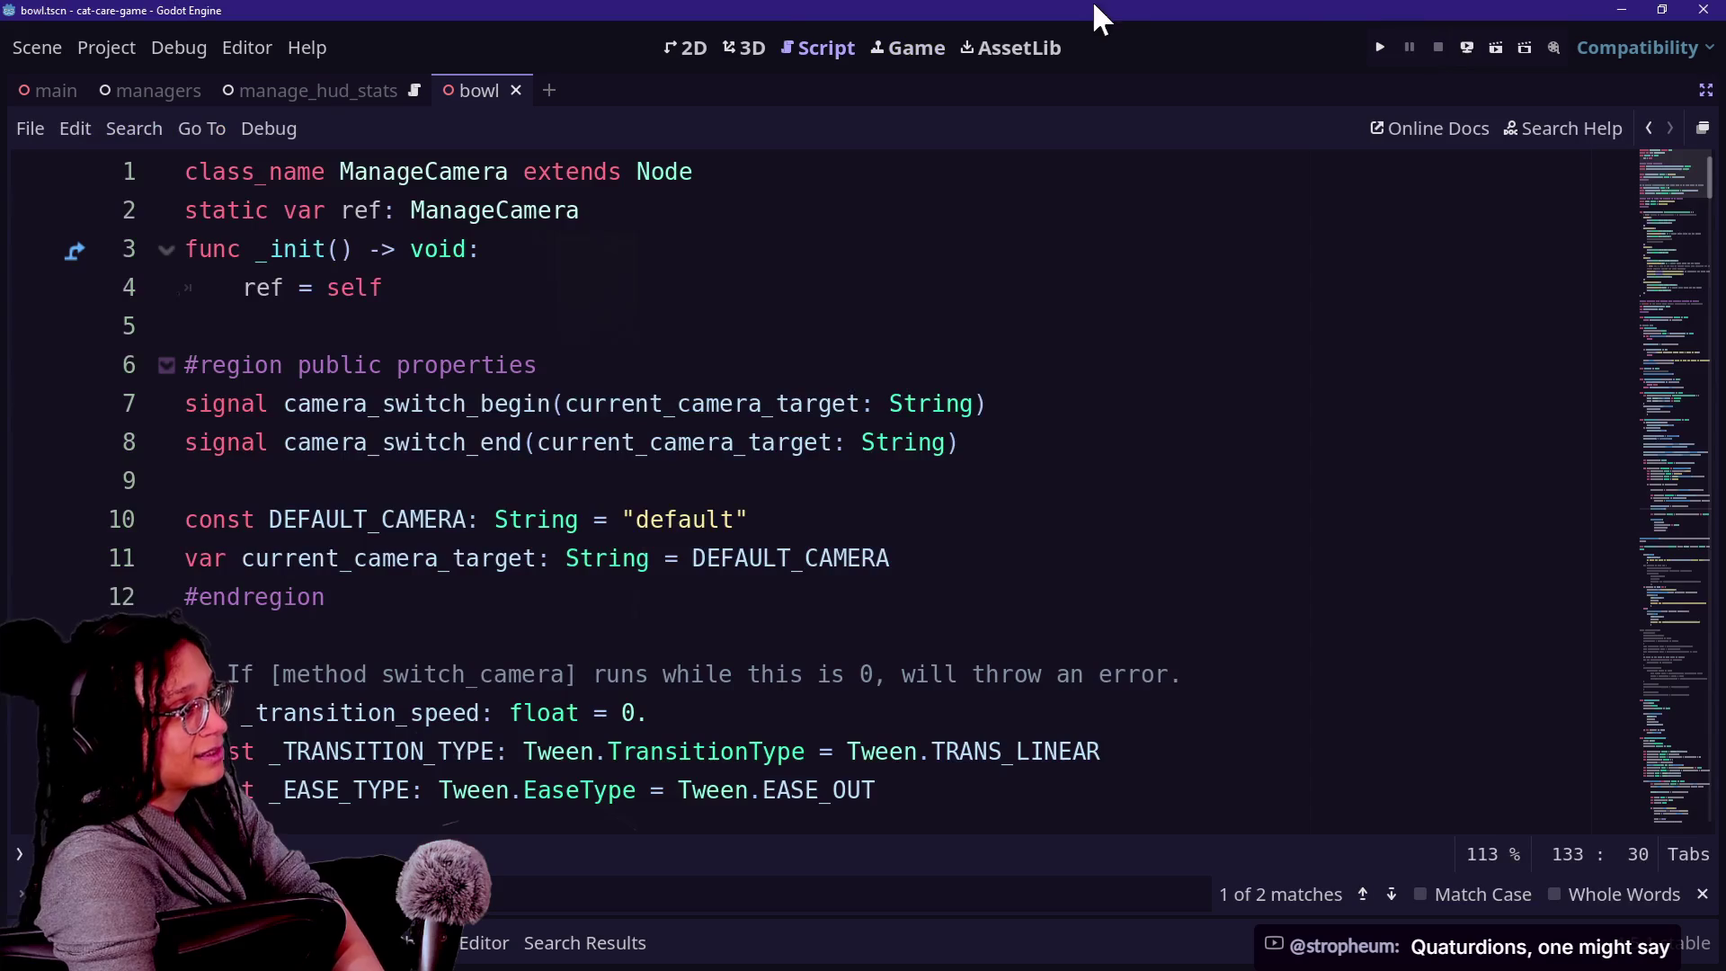
# Open the litter_box scene via 'litter' search and orbit the 3D view to look inside.
pyautogui.hotkey('shift', 'alt', 'o')
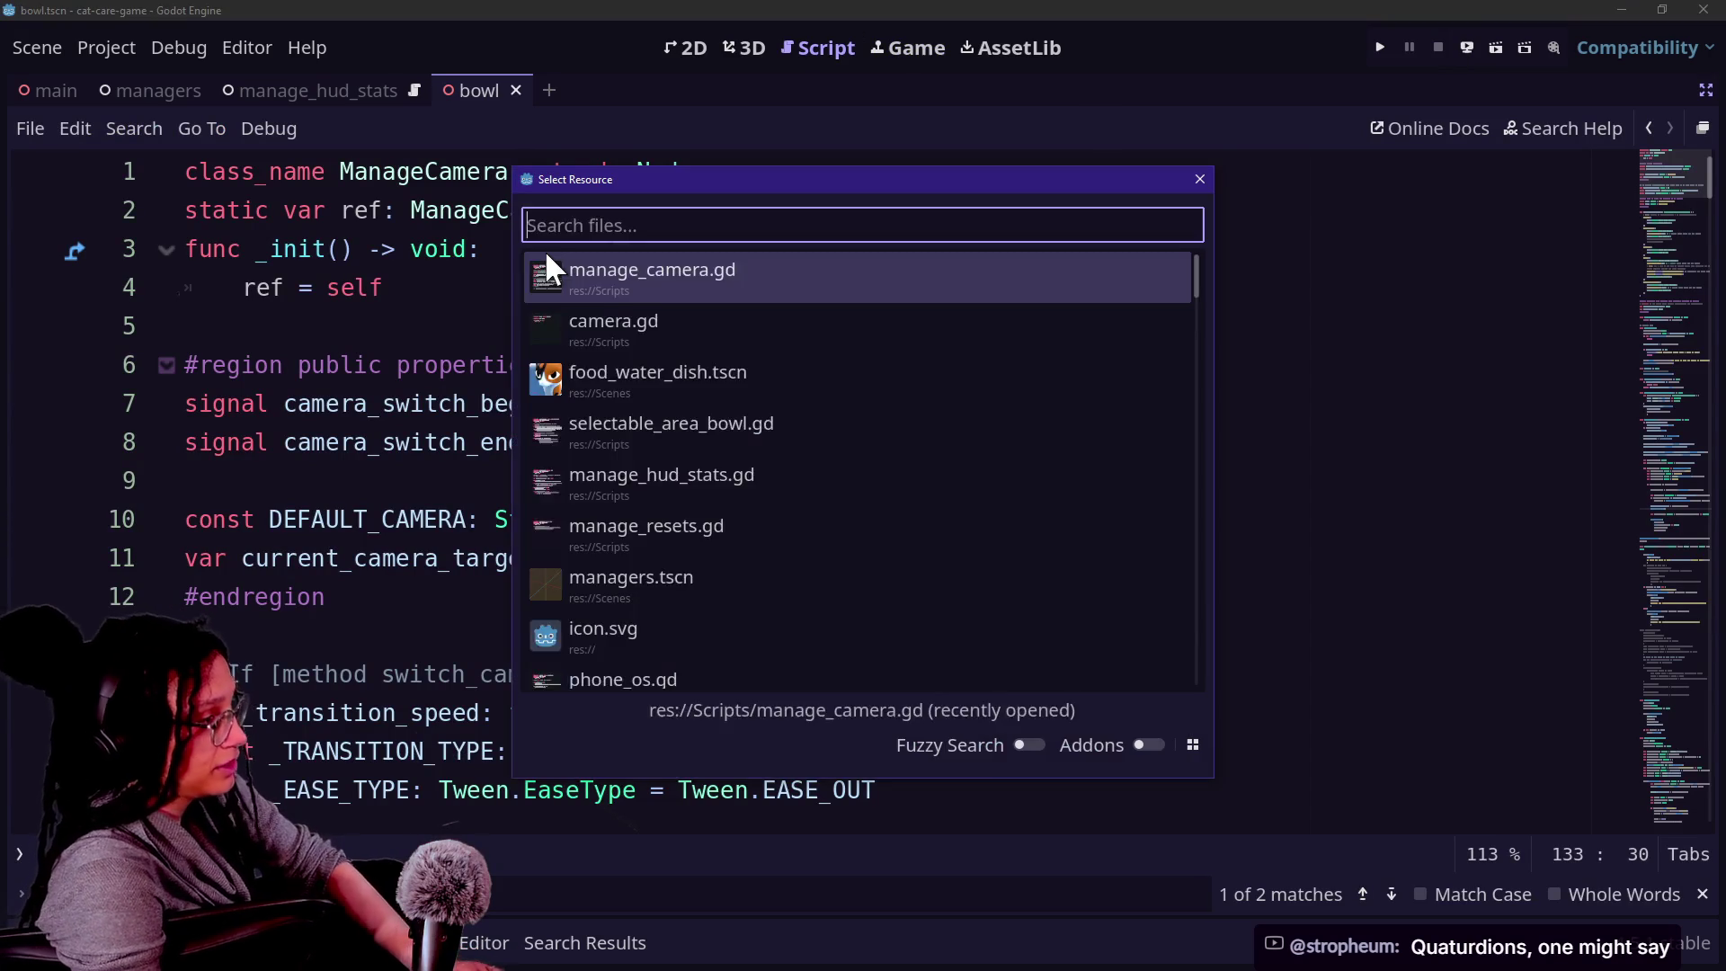
pyautogui.write('litter')
pyautogui.press('Return')
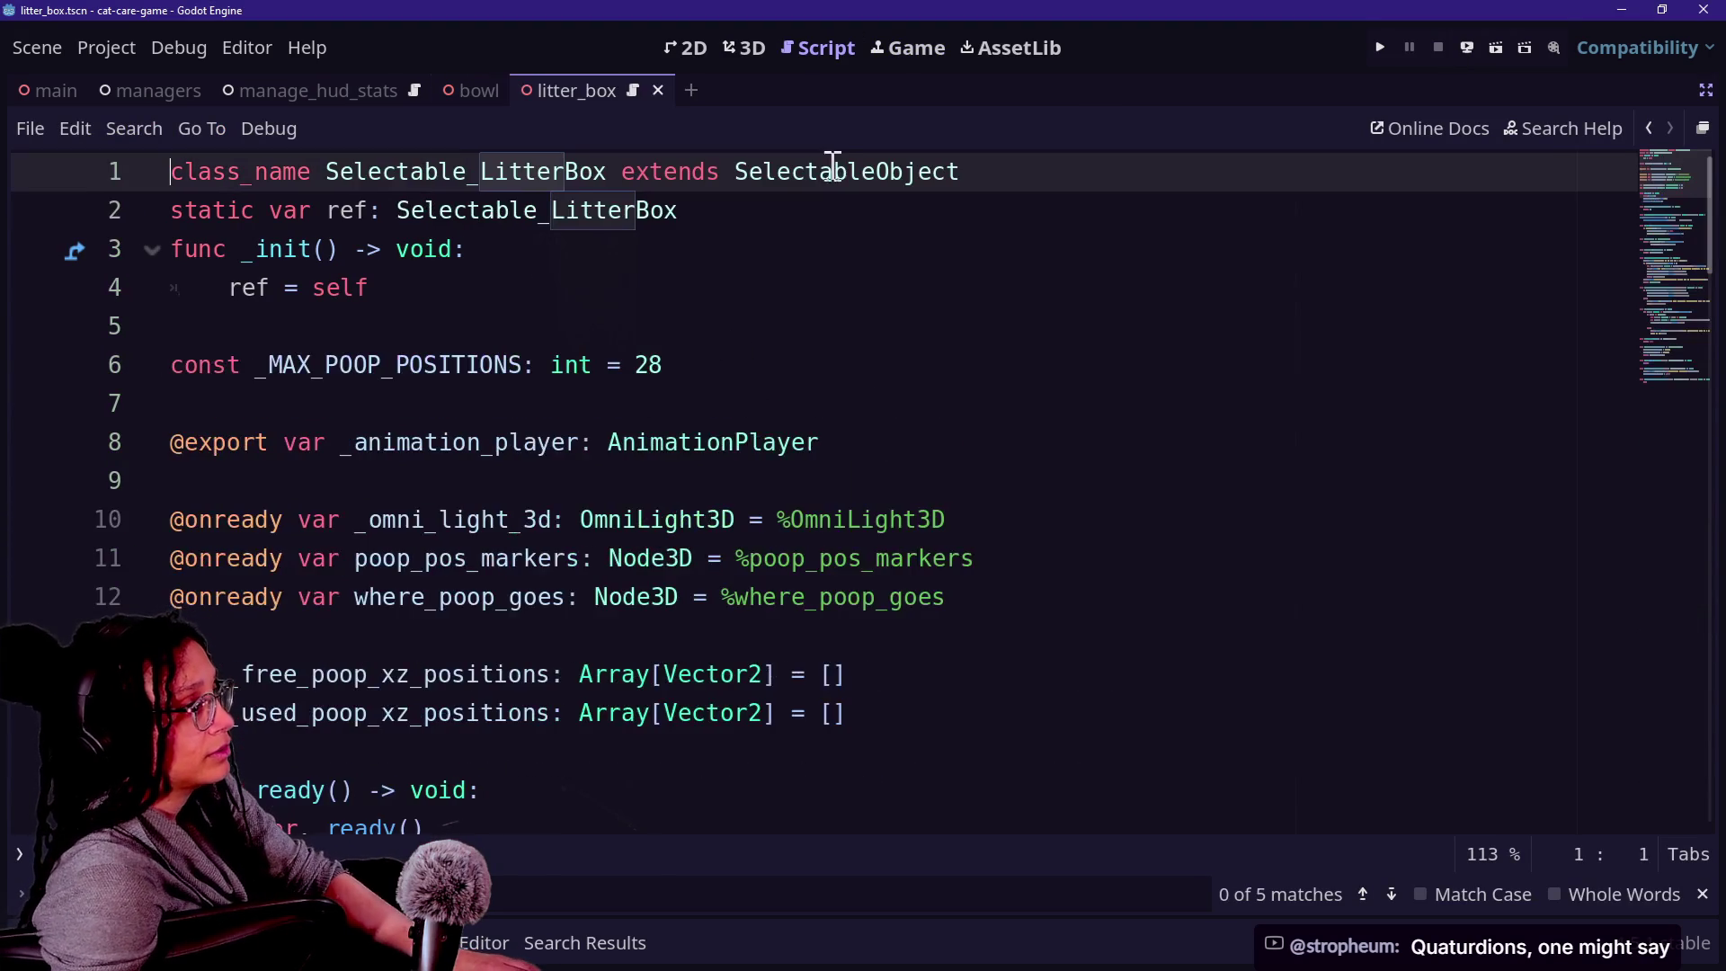
pyautogui.click(709, 48)
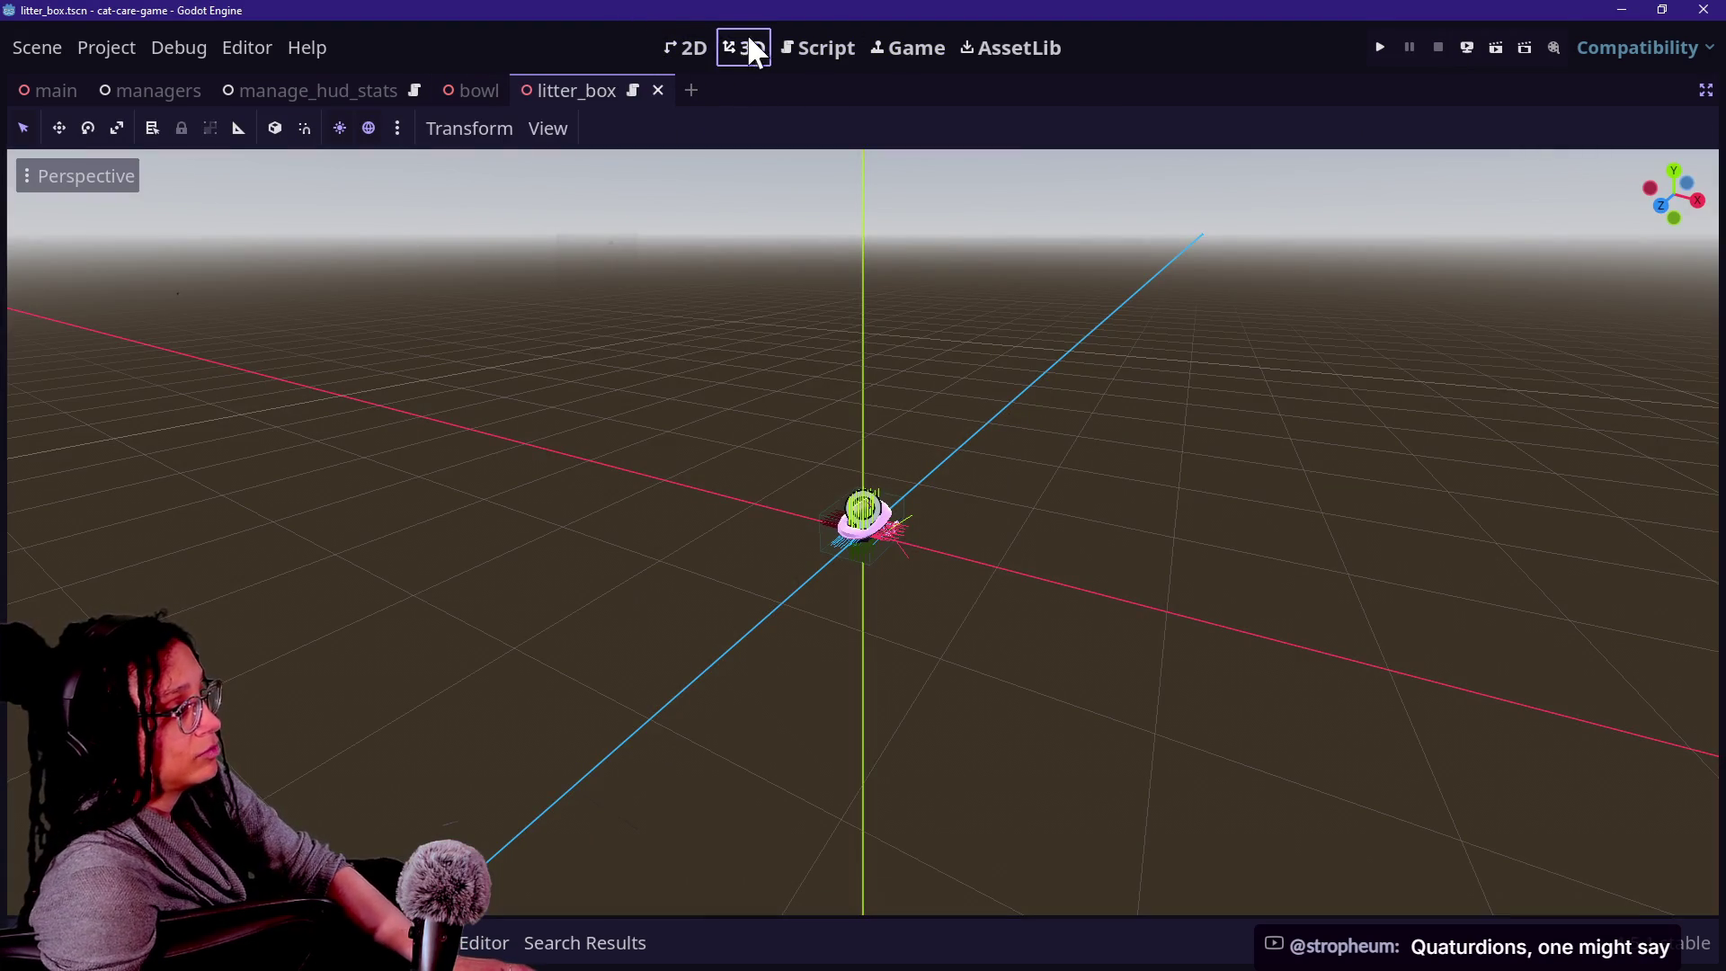
pyautogui.scroll(10, 860, 597)
pyautogui.scroll(-3, 867, 617)
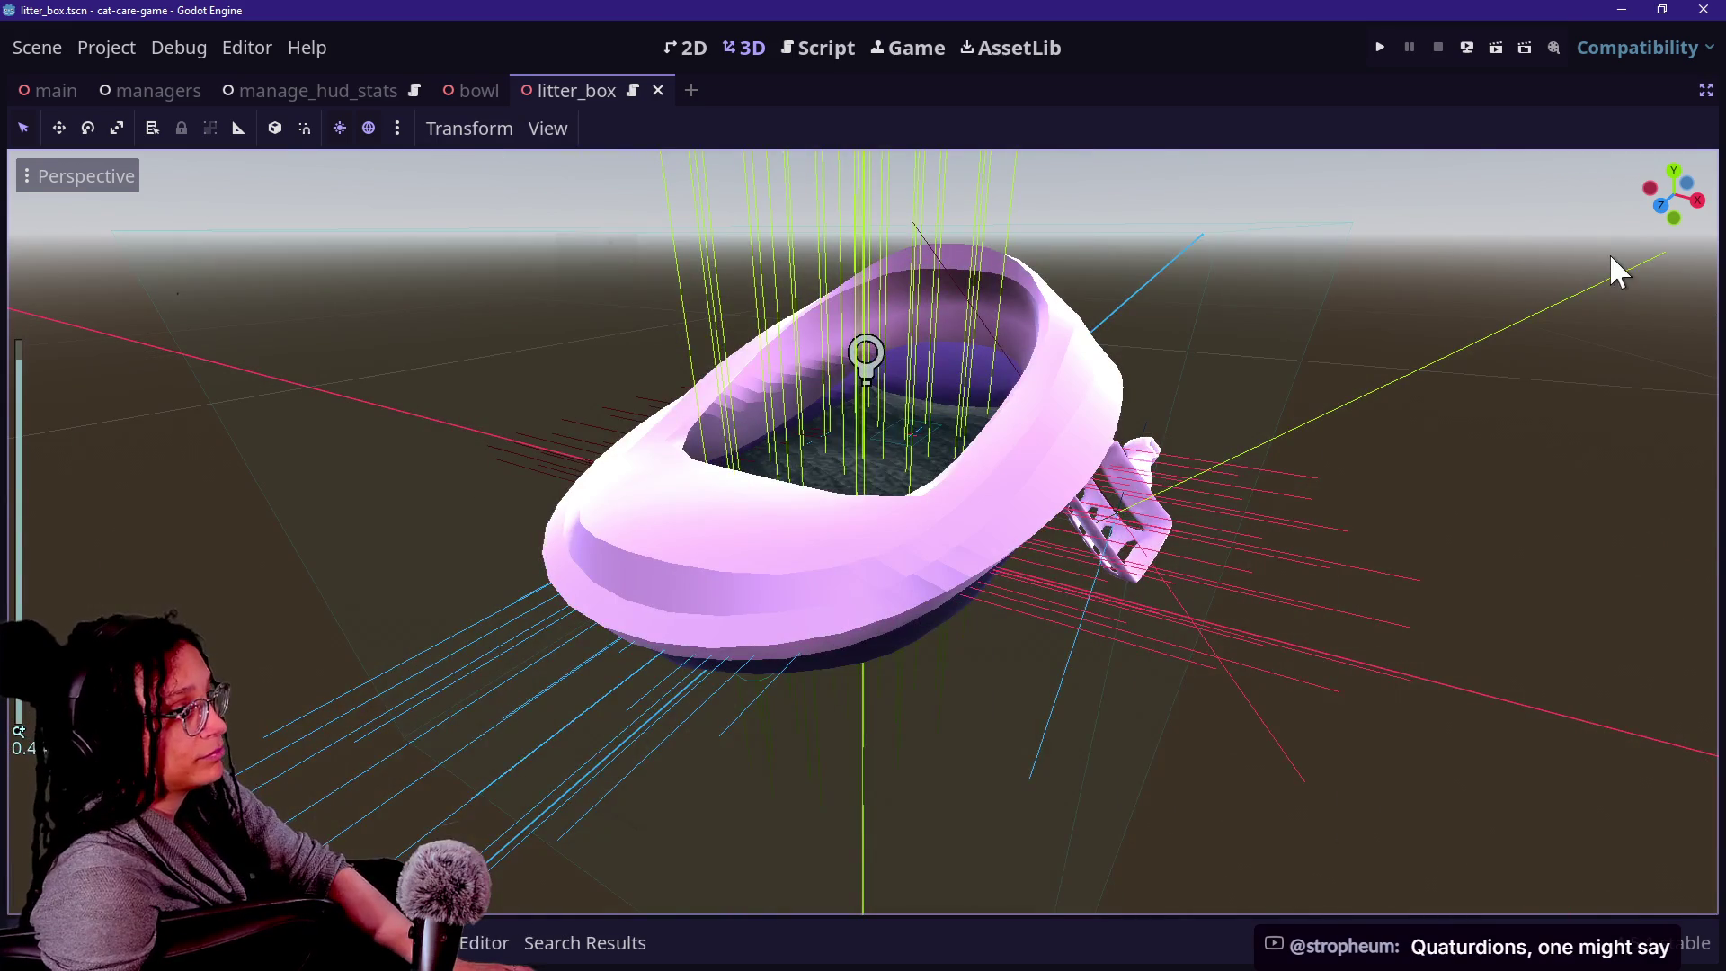
pyautogui.moveTo(1665, 212)
pyautogui.mouseDown()
pyautogui.moveTo(1618, 297)
pyautogui.moveTo(1619, 252)
pyautogui.moveTo(1663, 270)
pyautogui.moveTo(1671, 220)
pyautogui.mouseUp()
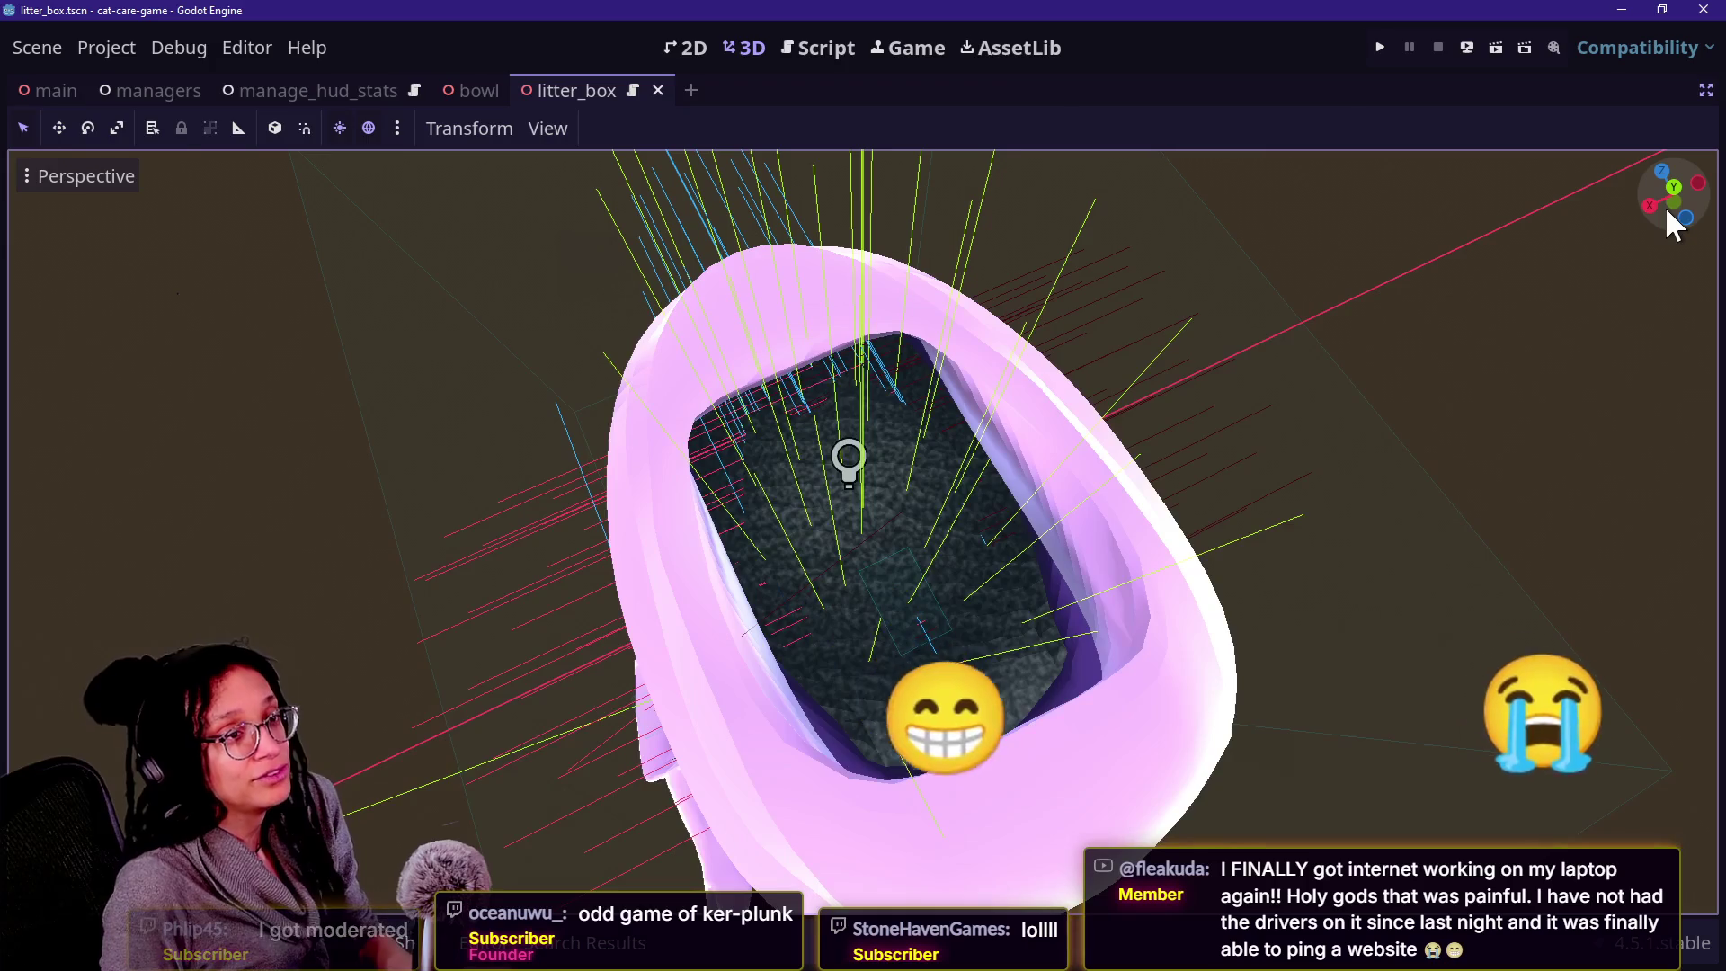
pyautogui.hotkey('alt', 'Tab')
pyautogui.hotkey('ctrl', 'a')
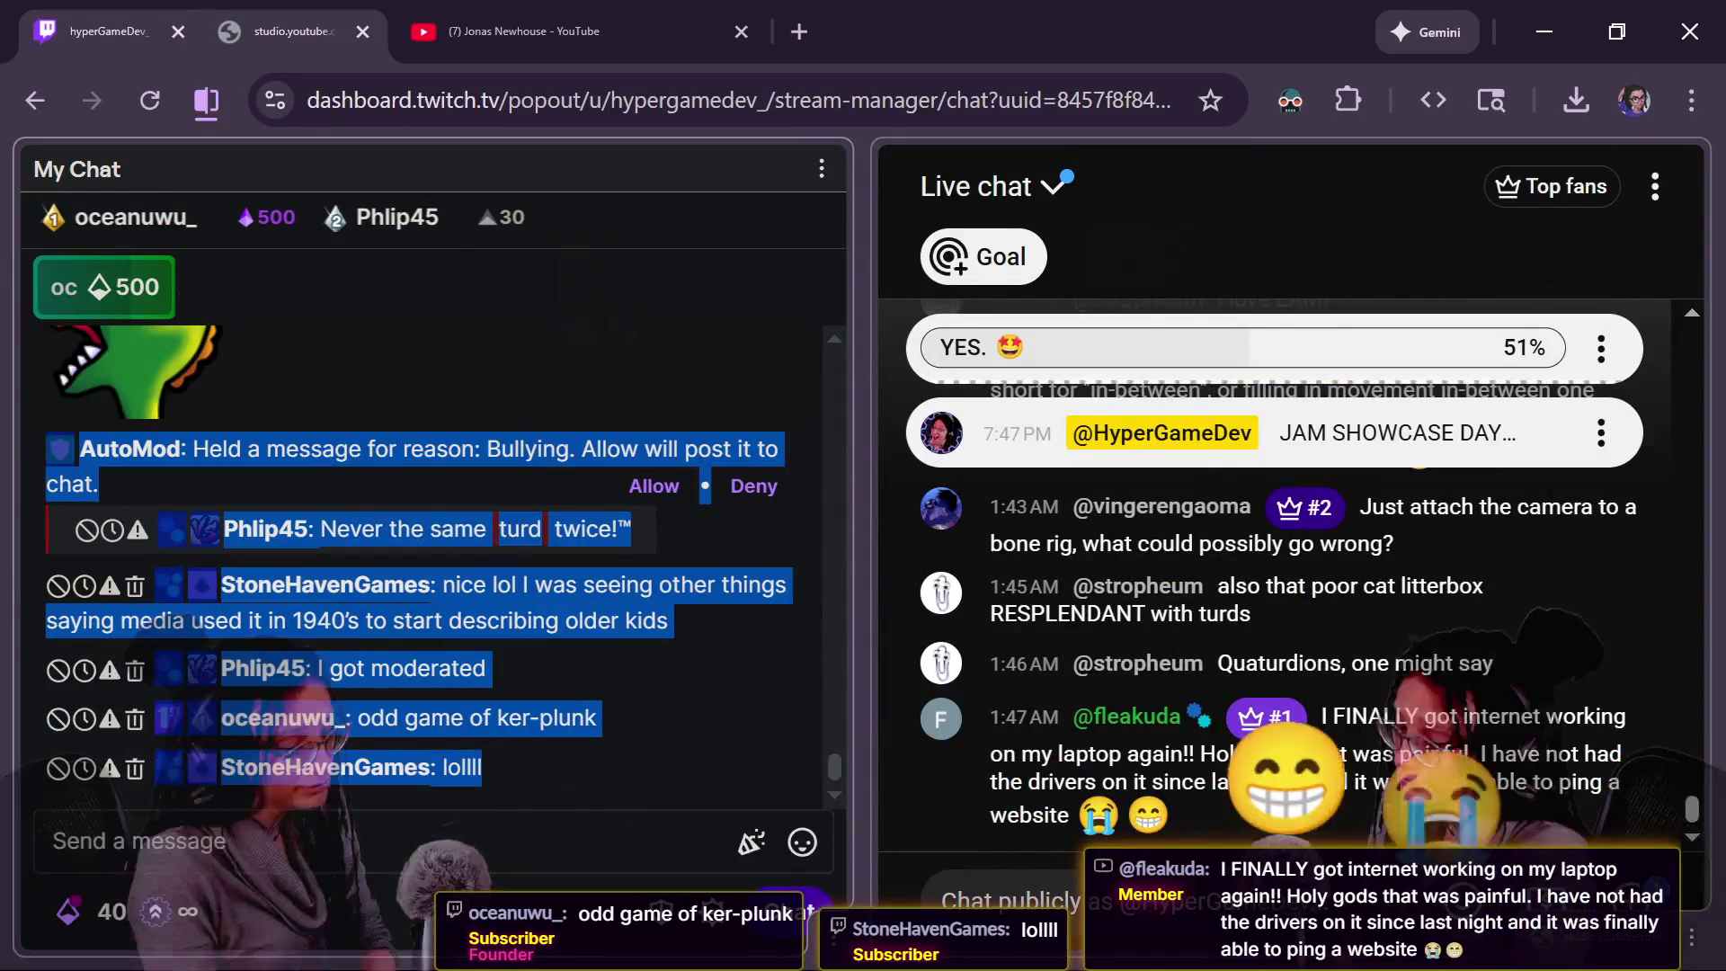
# Allow the AutoMod-held 'Never the same turd twice!™' message and refocus the chat field.
pyautogui.click(544, 861)
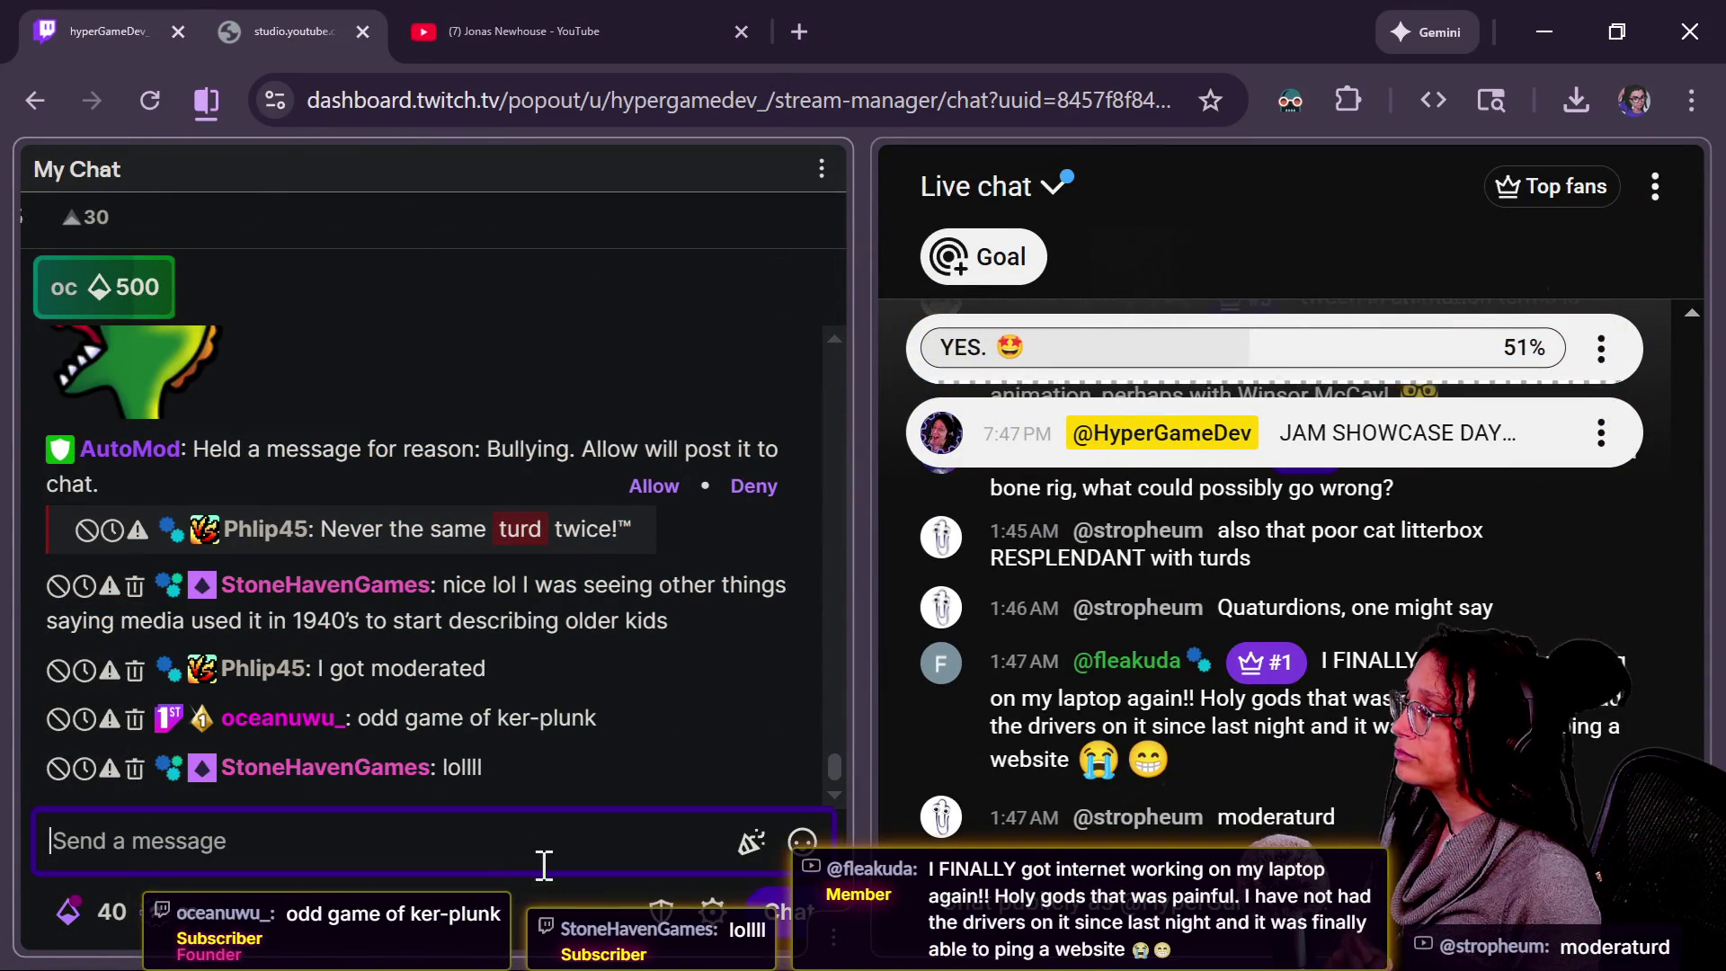
pyautogui.click(561, 457)
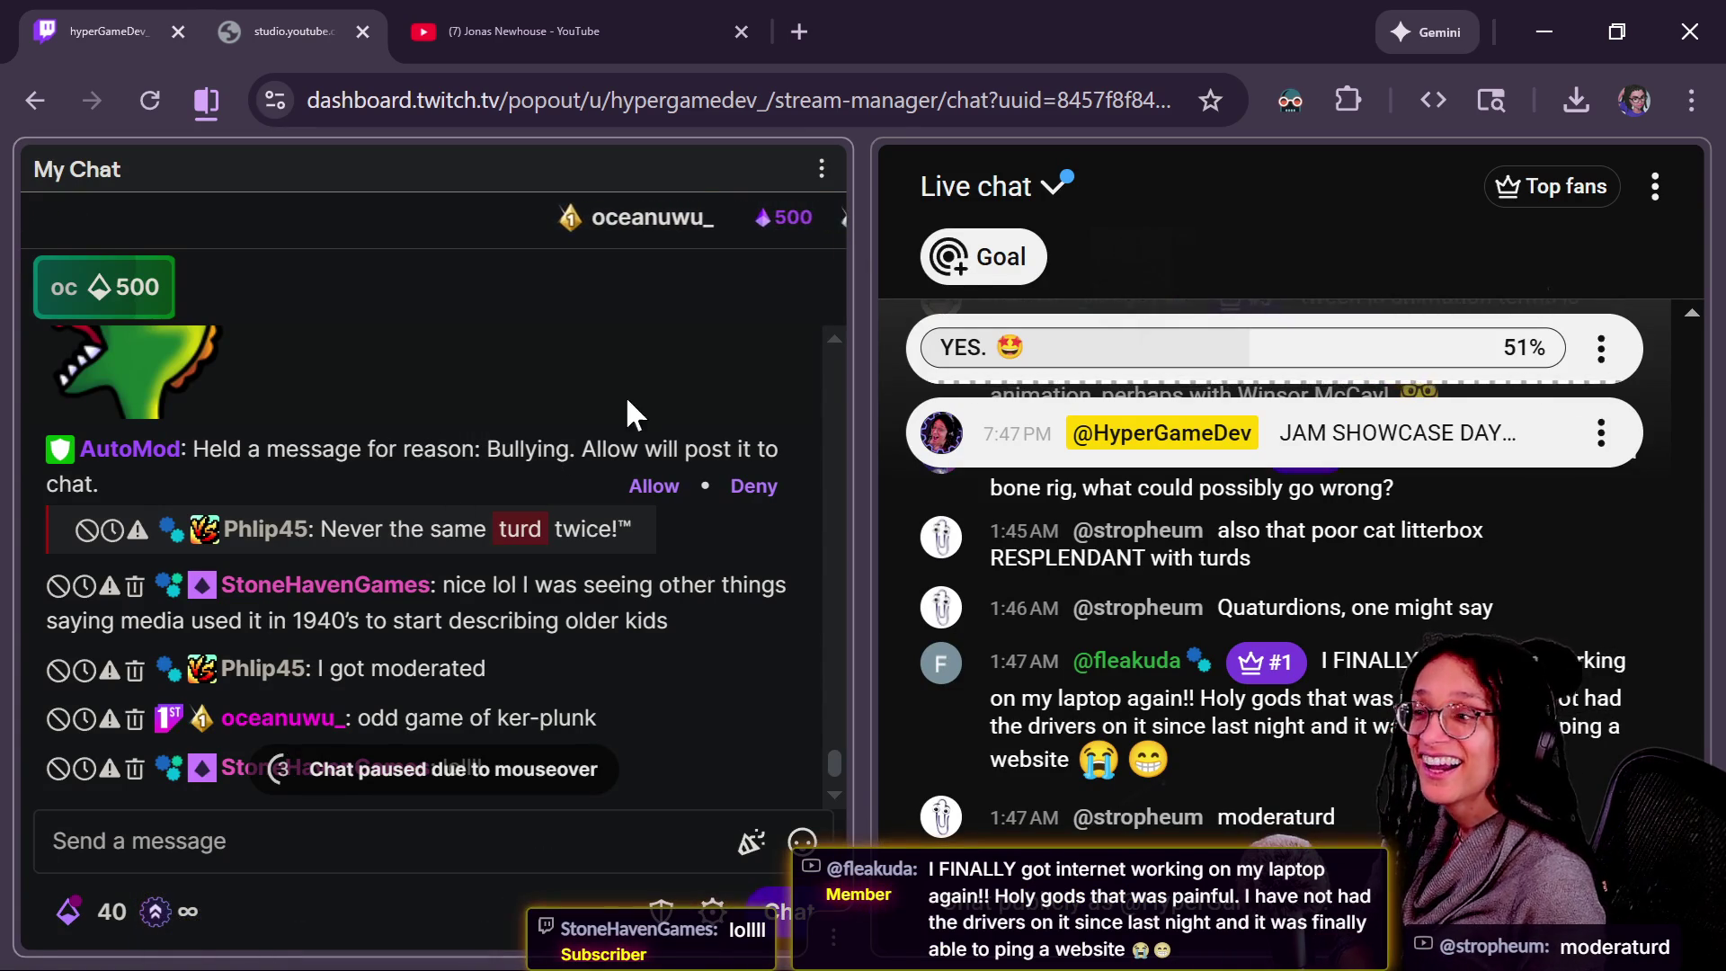
pyautogui.click(654, 487)
pyautogui.scroll(2, 529, 617)
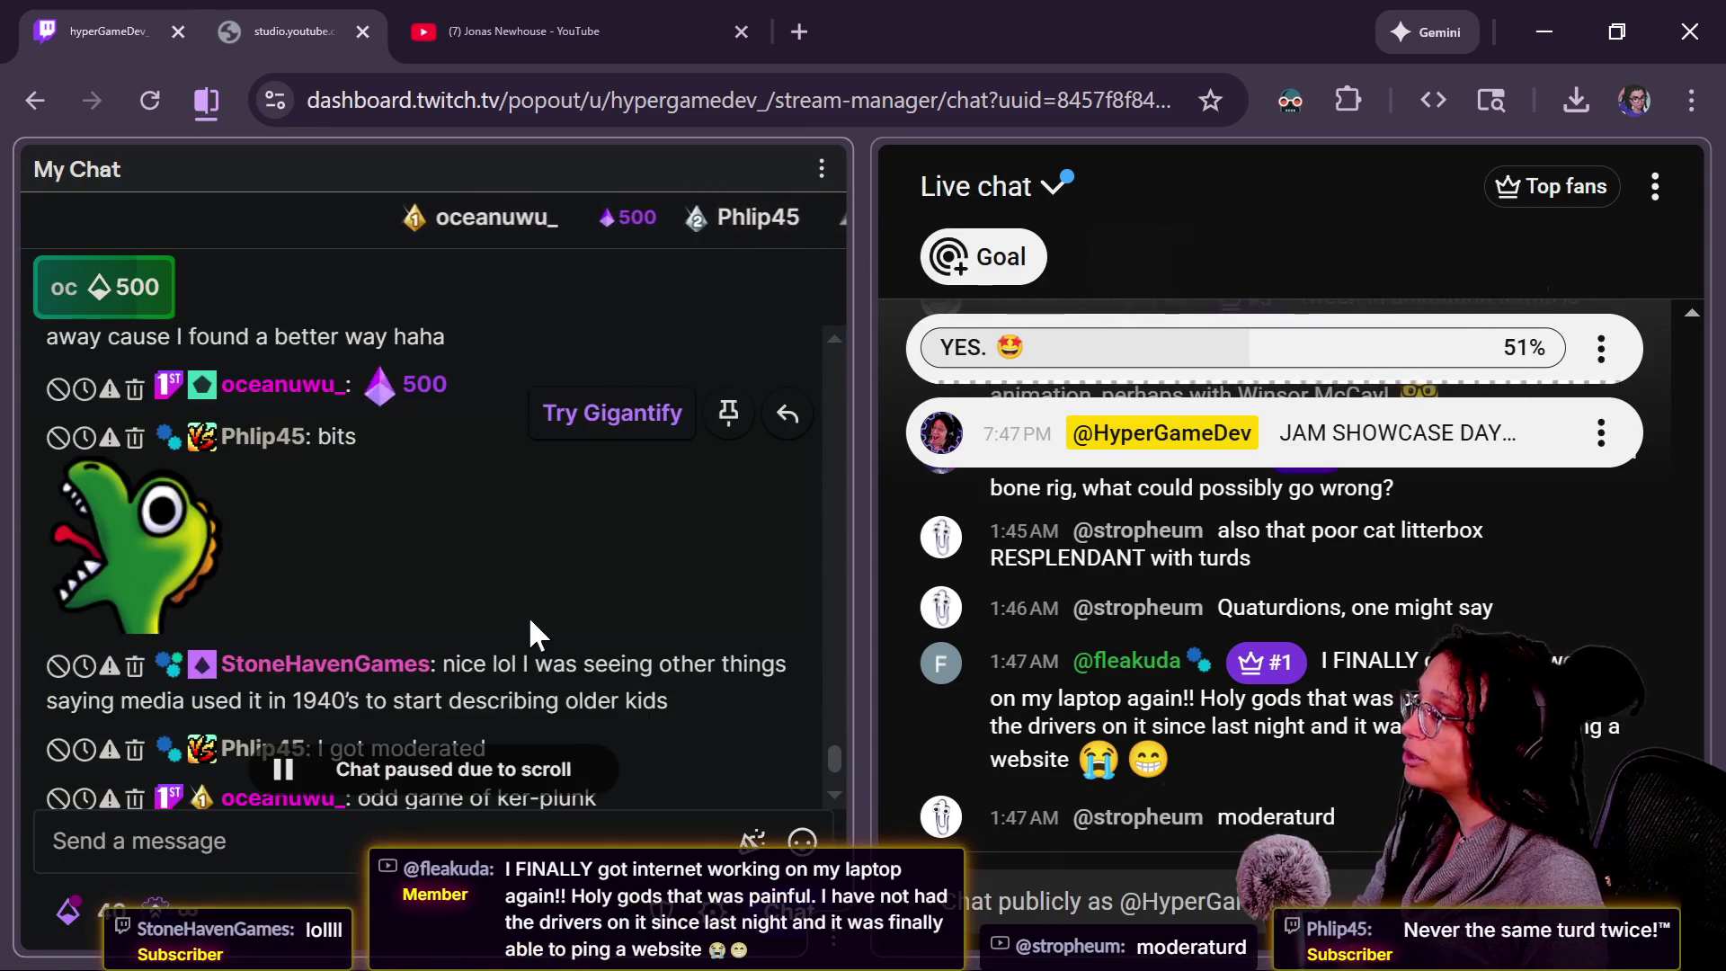
pyautogui.scroll(-3, 529, 616)
pyautogui.scroll(-2, 535, 635)
pyautogui.click(383, 843)
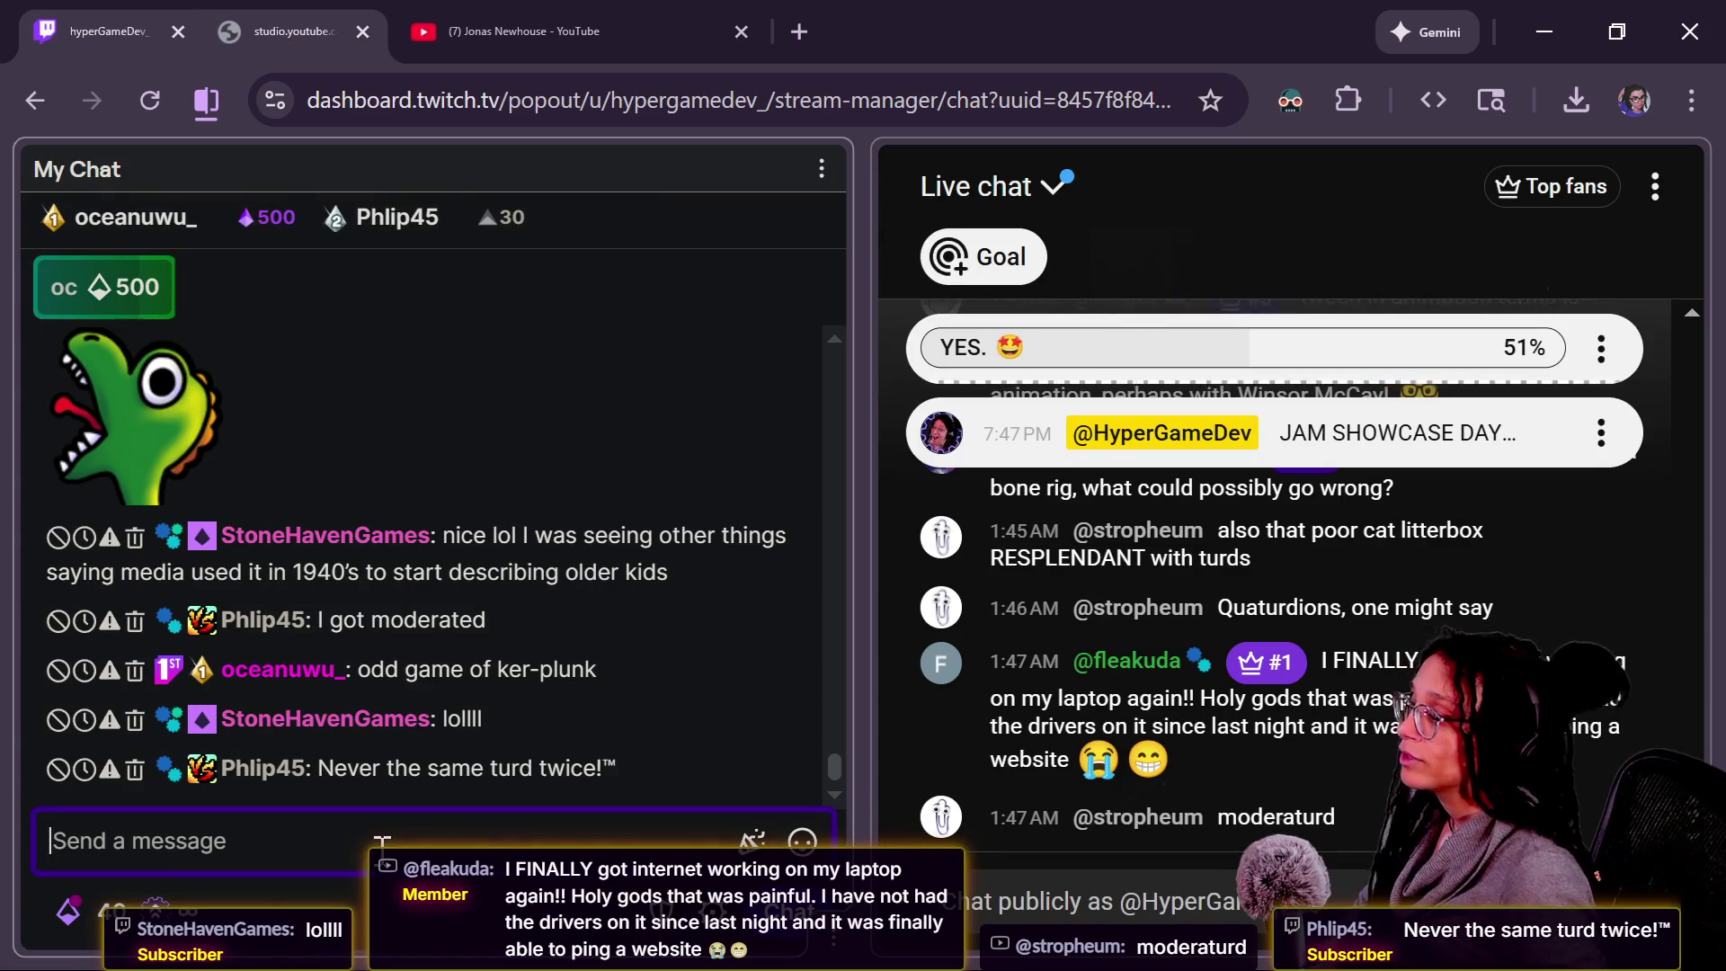
pyautogui.click(796, 30)
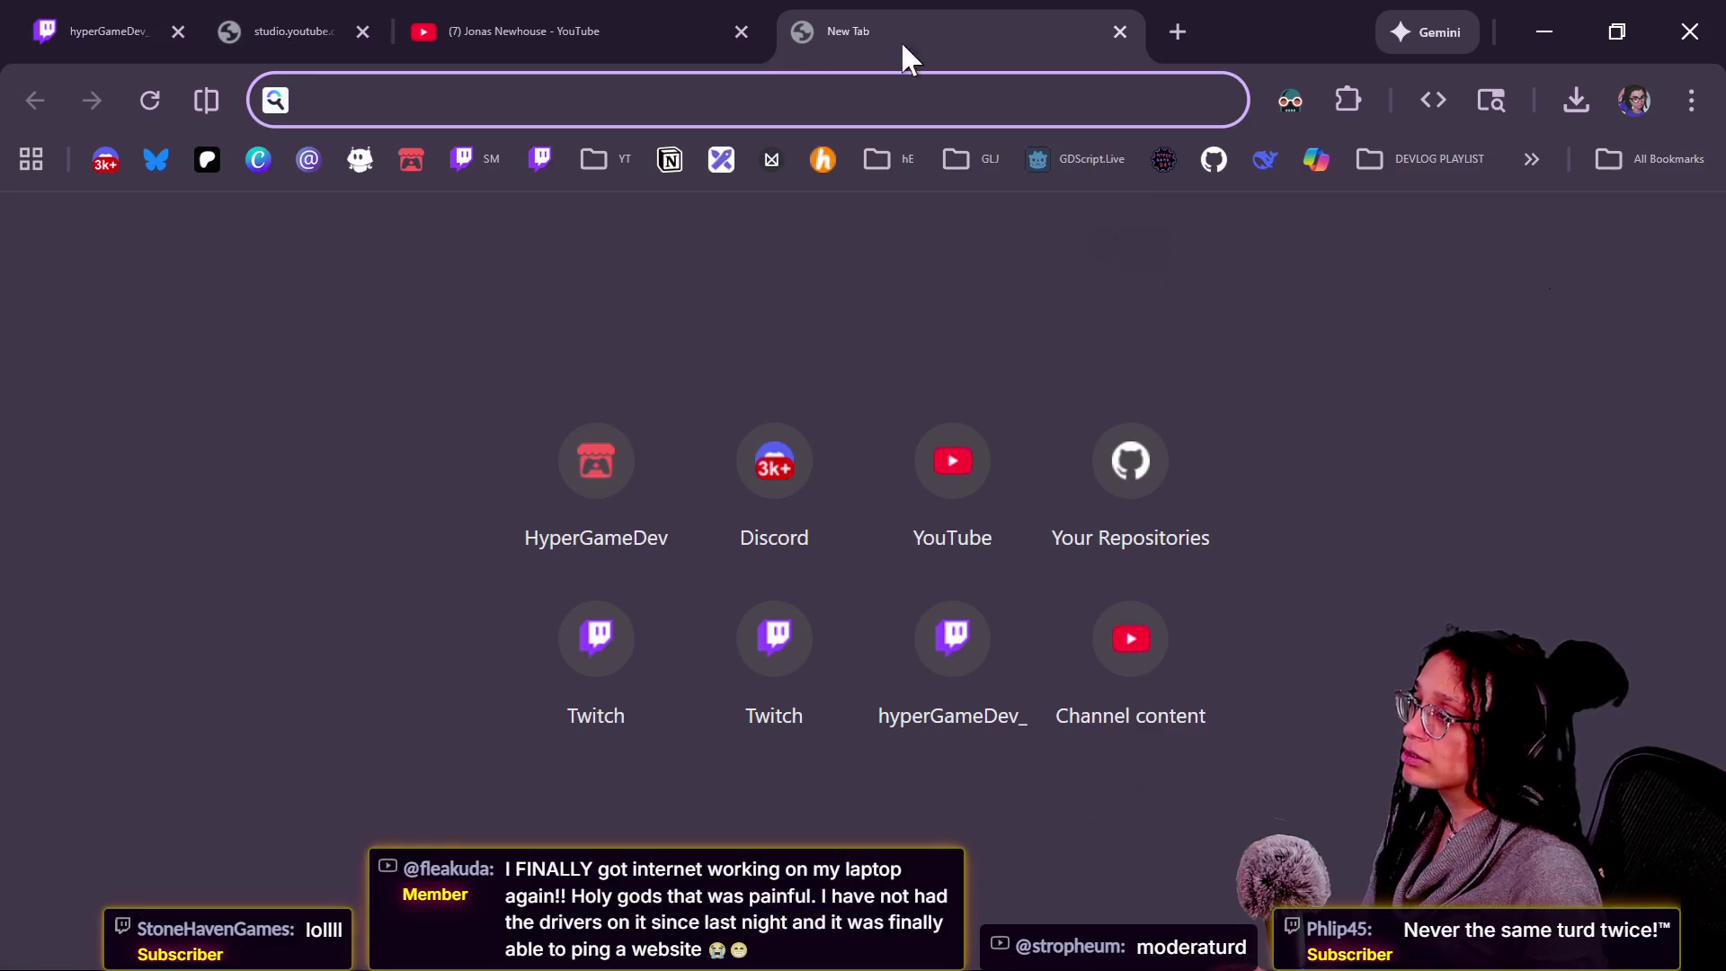
pyautogui.click(1119, 33)
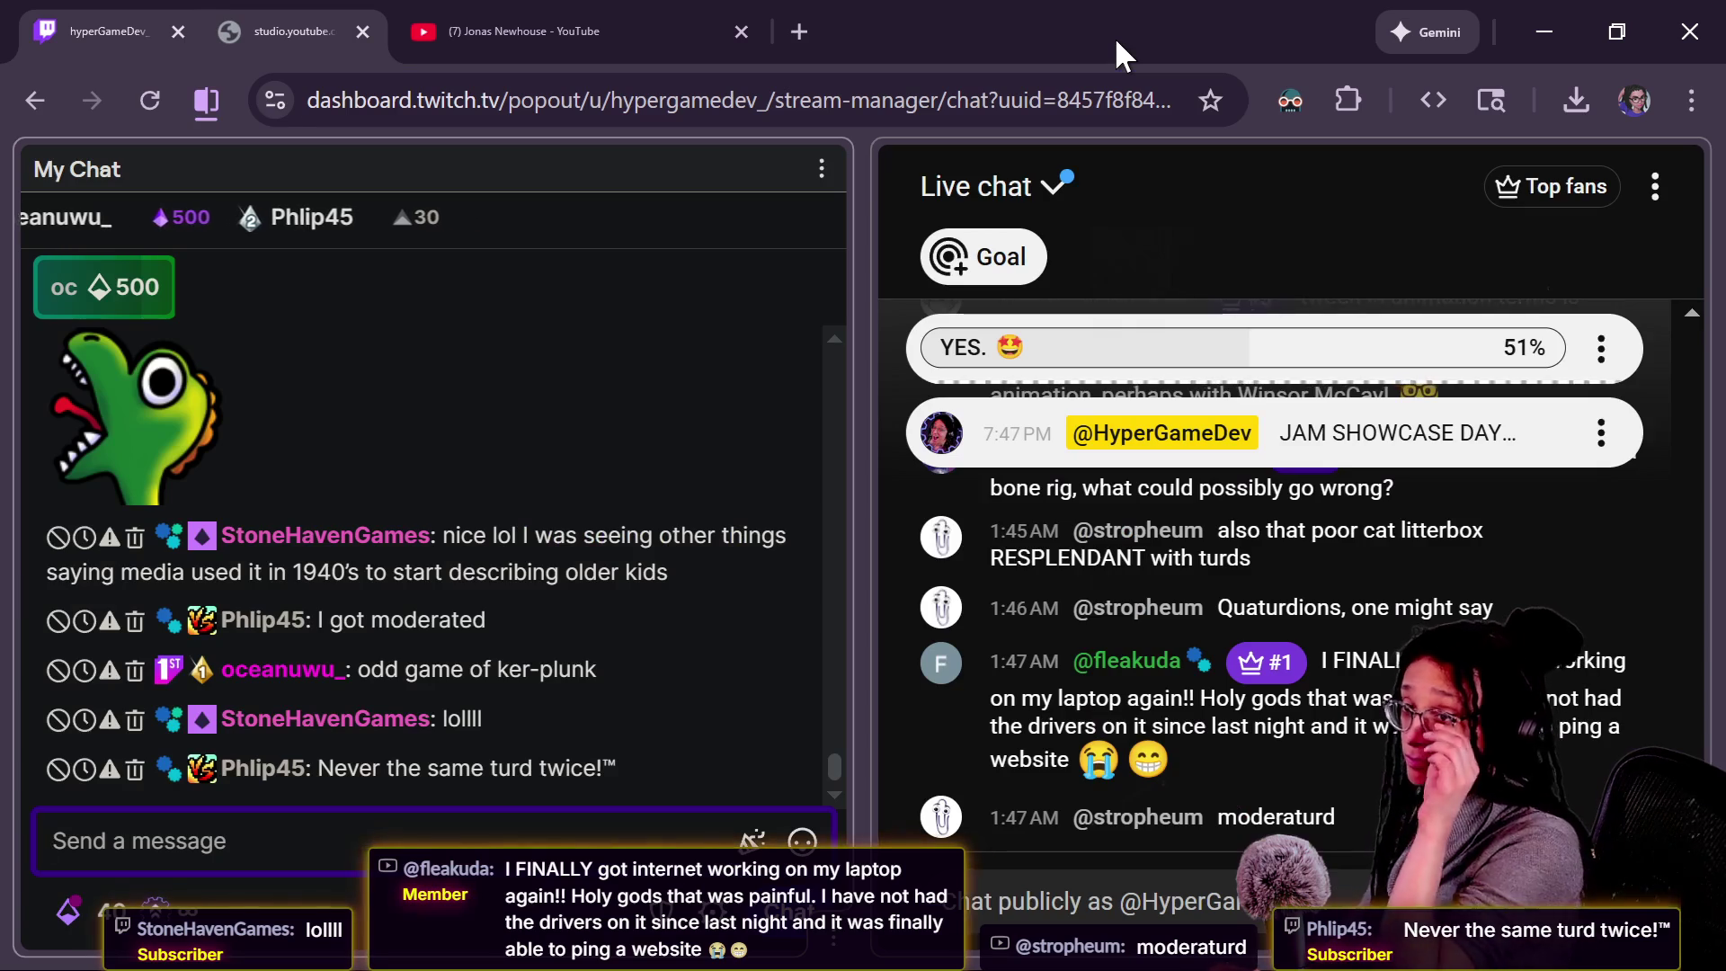
# Switch between browser windows, briefly opening and closing a spare tab.
pyautogui.hotkey('alt', 'Tab')
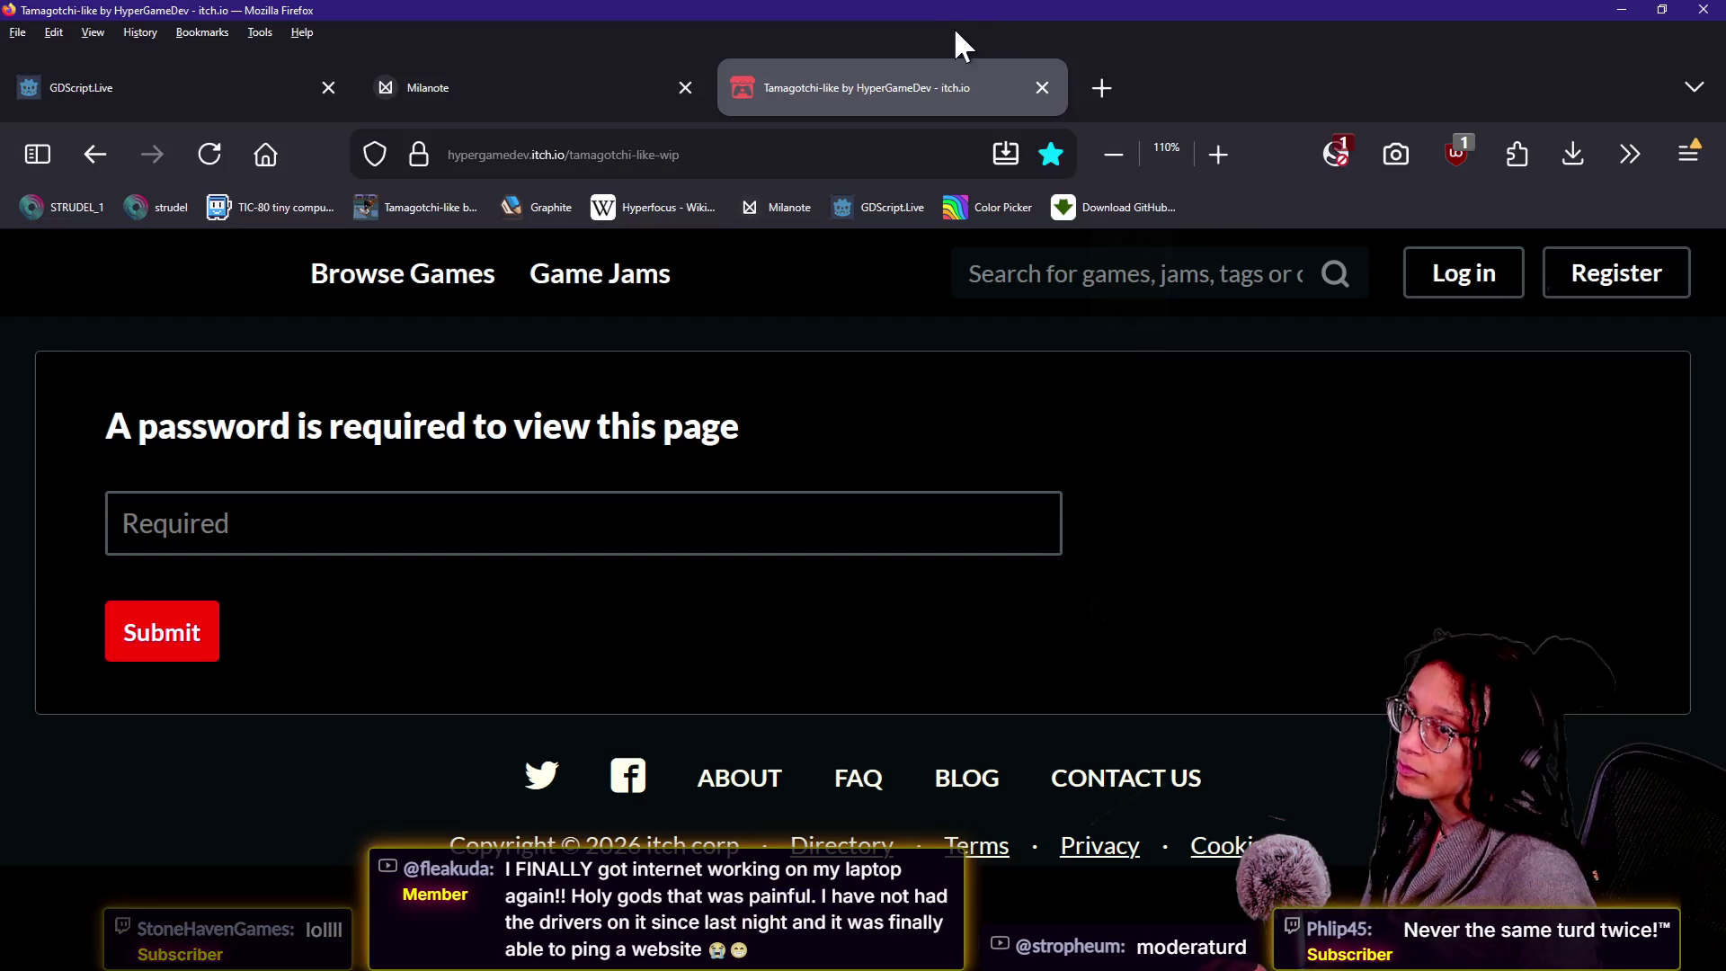
pyautogui.click(1102, 81)
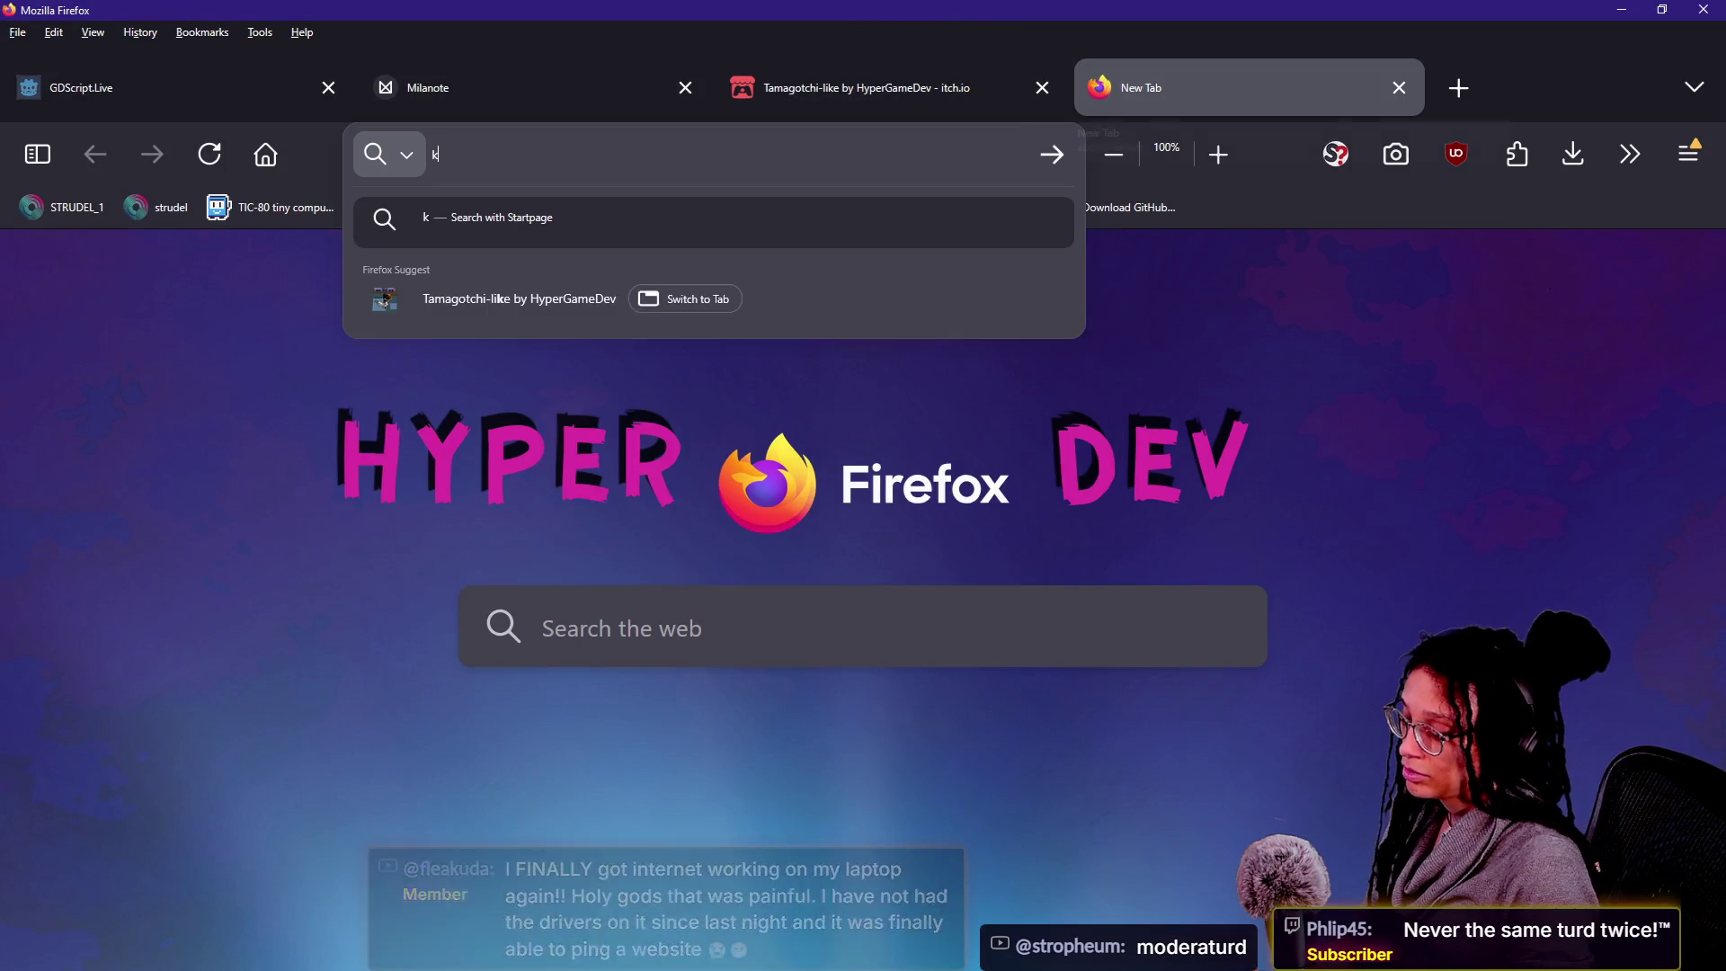
pyautogui.middleClick(1233, 85)
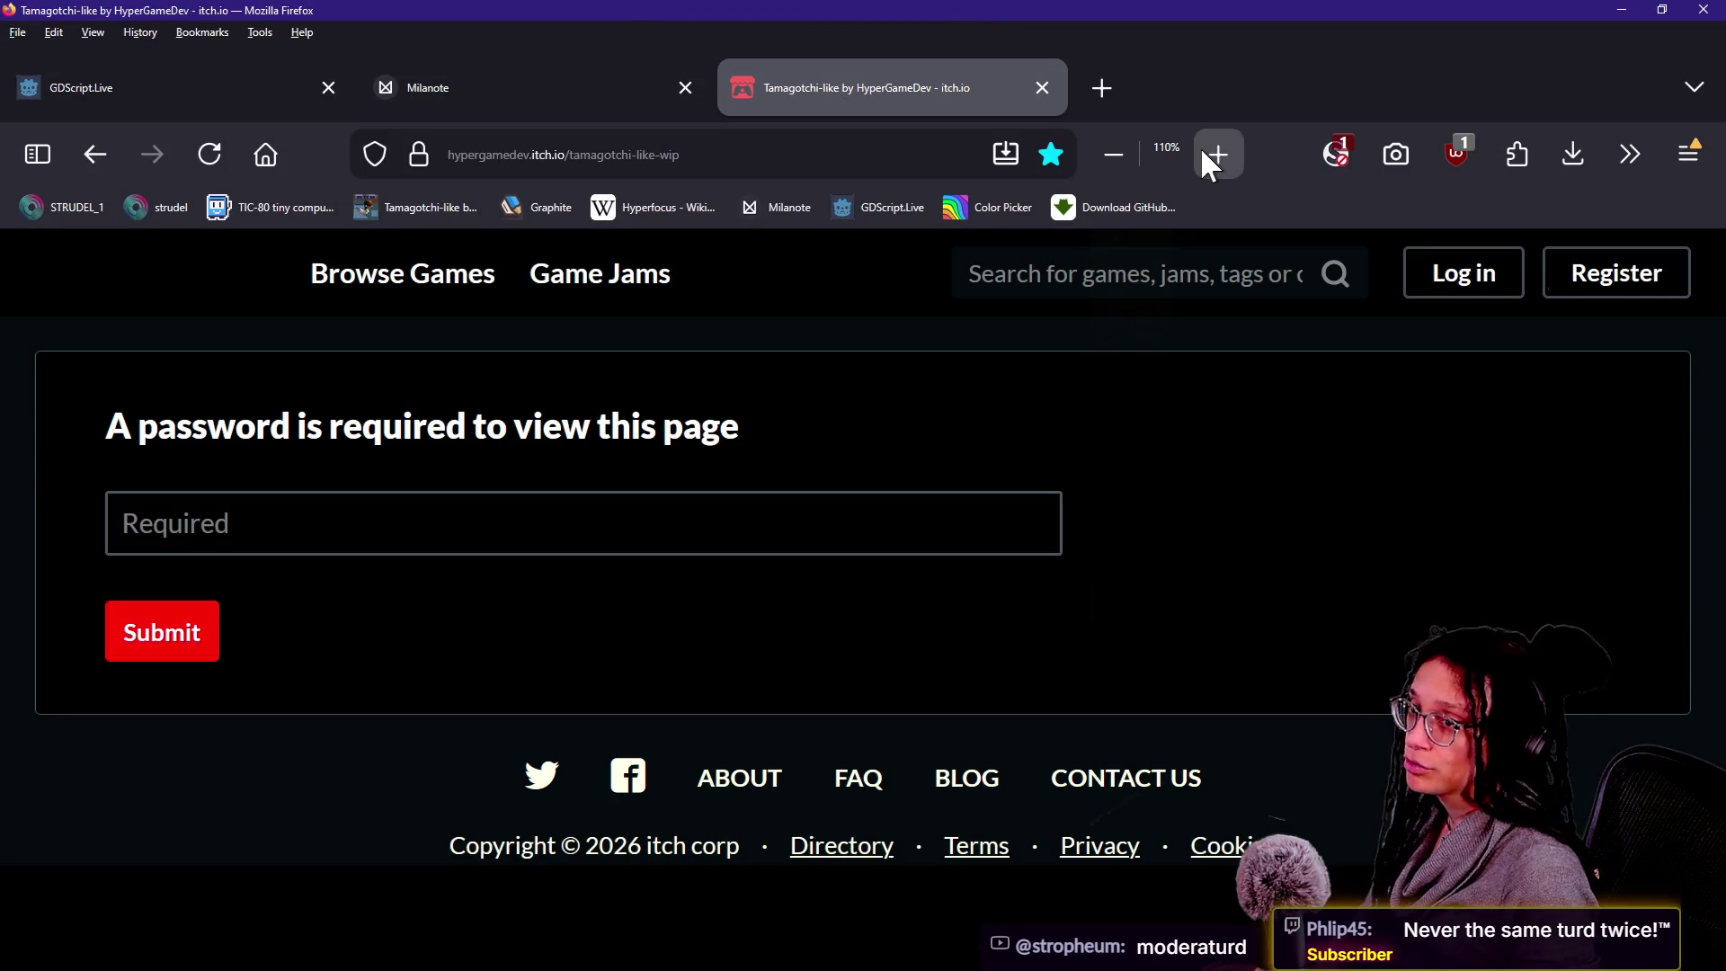
pyautogui.hotkey('alt', 'Tab')
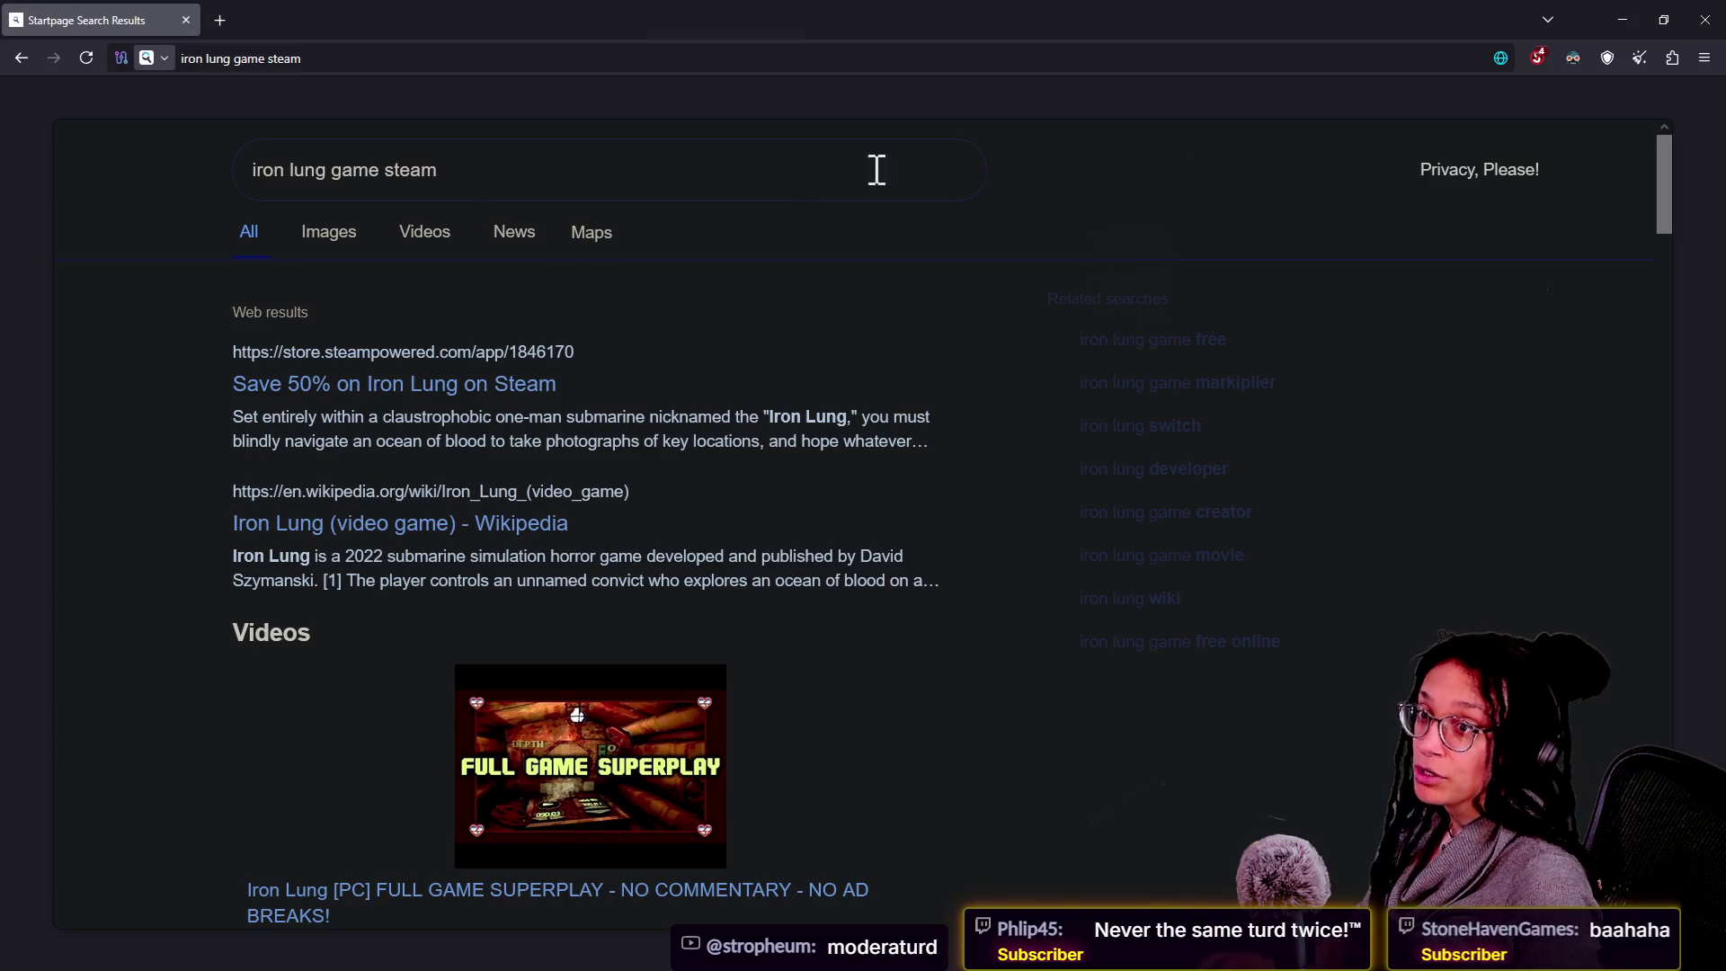
# Search Startpage for 'kerplunk game' and scroll through its image results.
pyautogui.click(642, 69)
pyautogui.write('k')
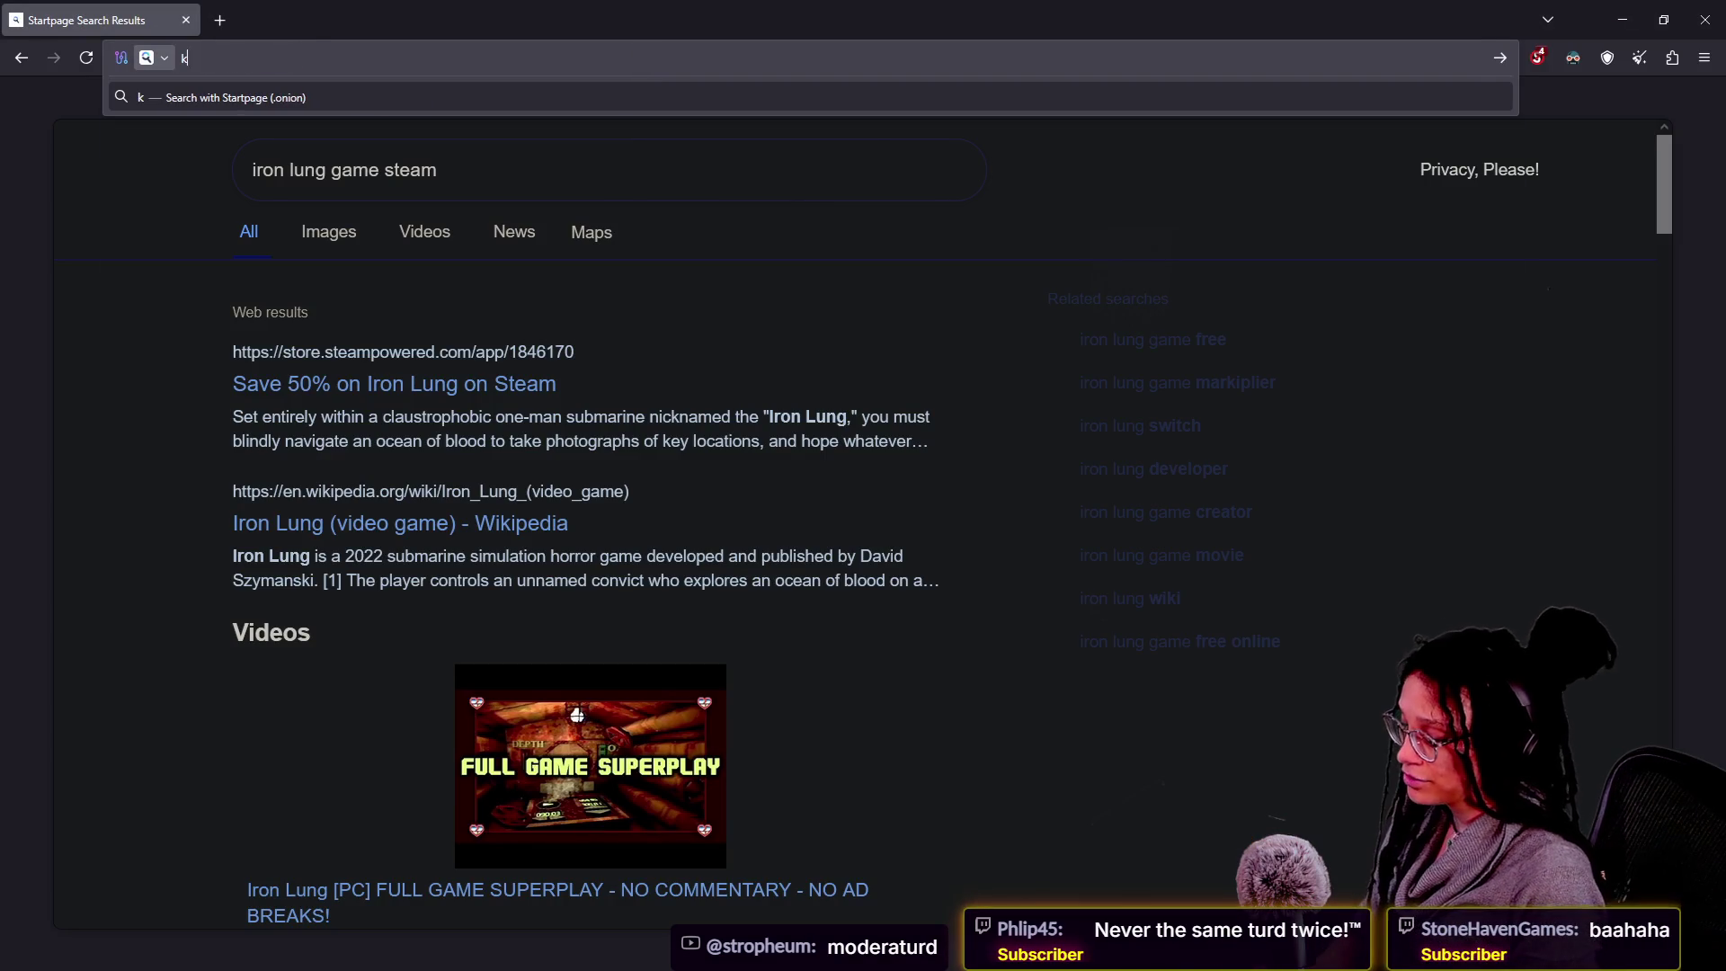
pyautogui.write('erplunk game')
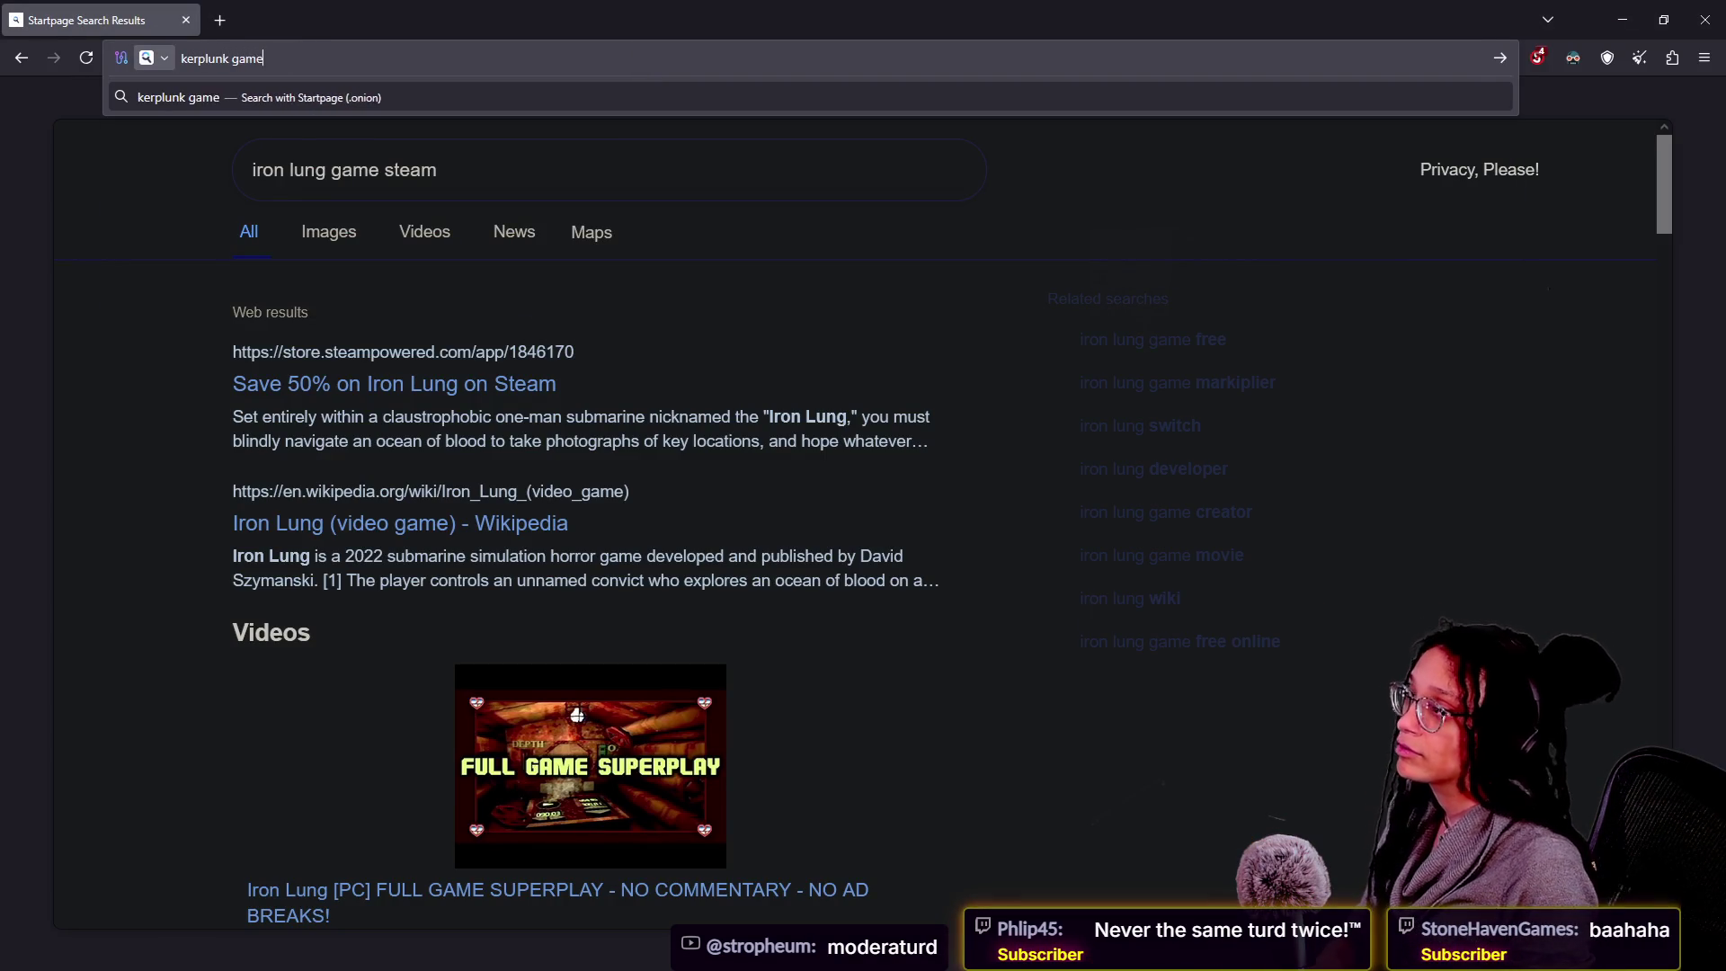
pyautogui.press('Return')
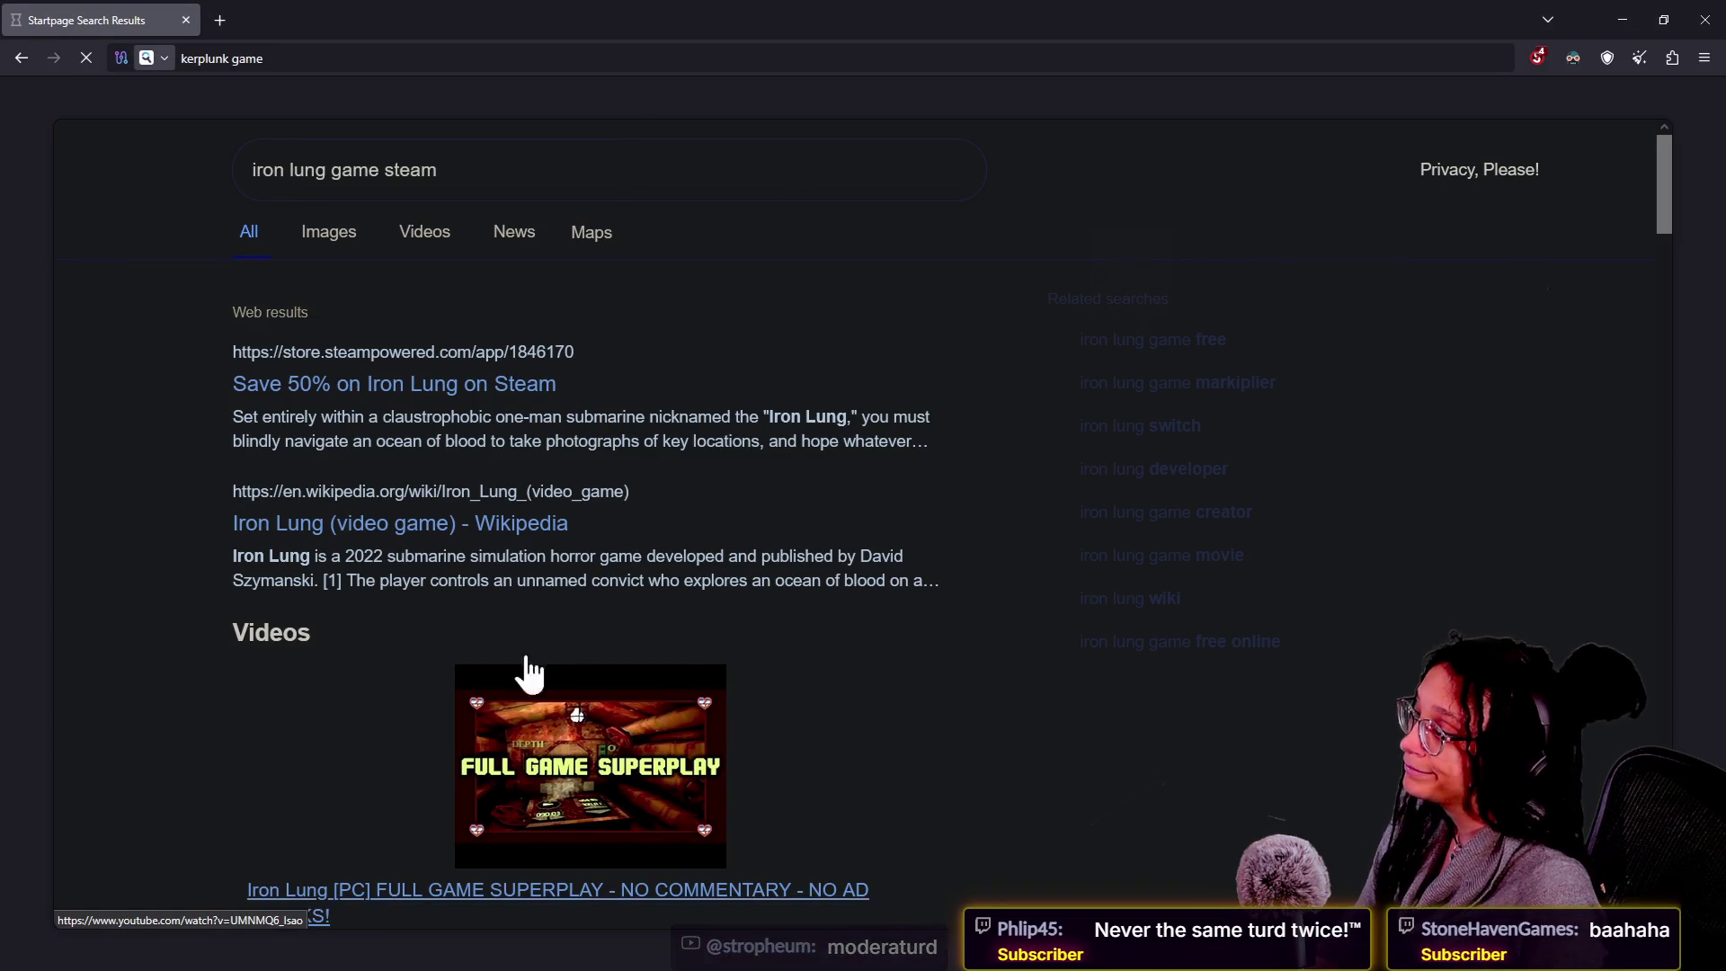
pyautogui.click(412, 53)
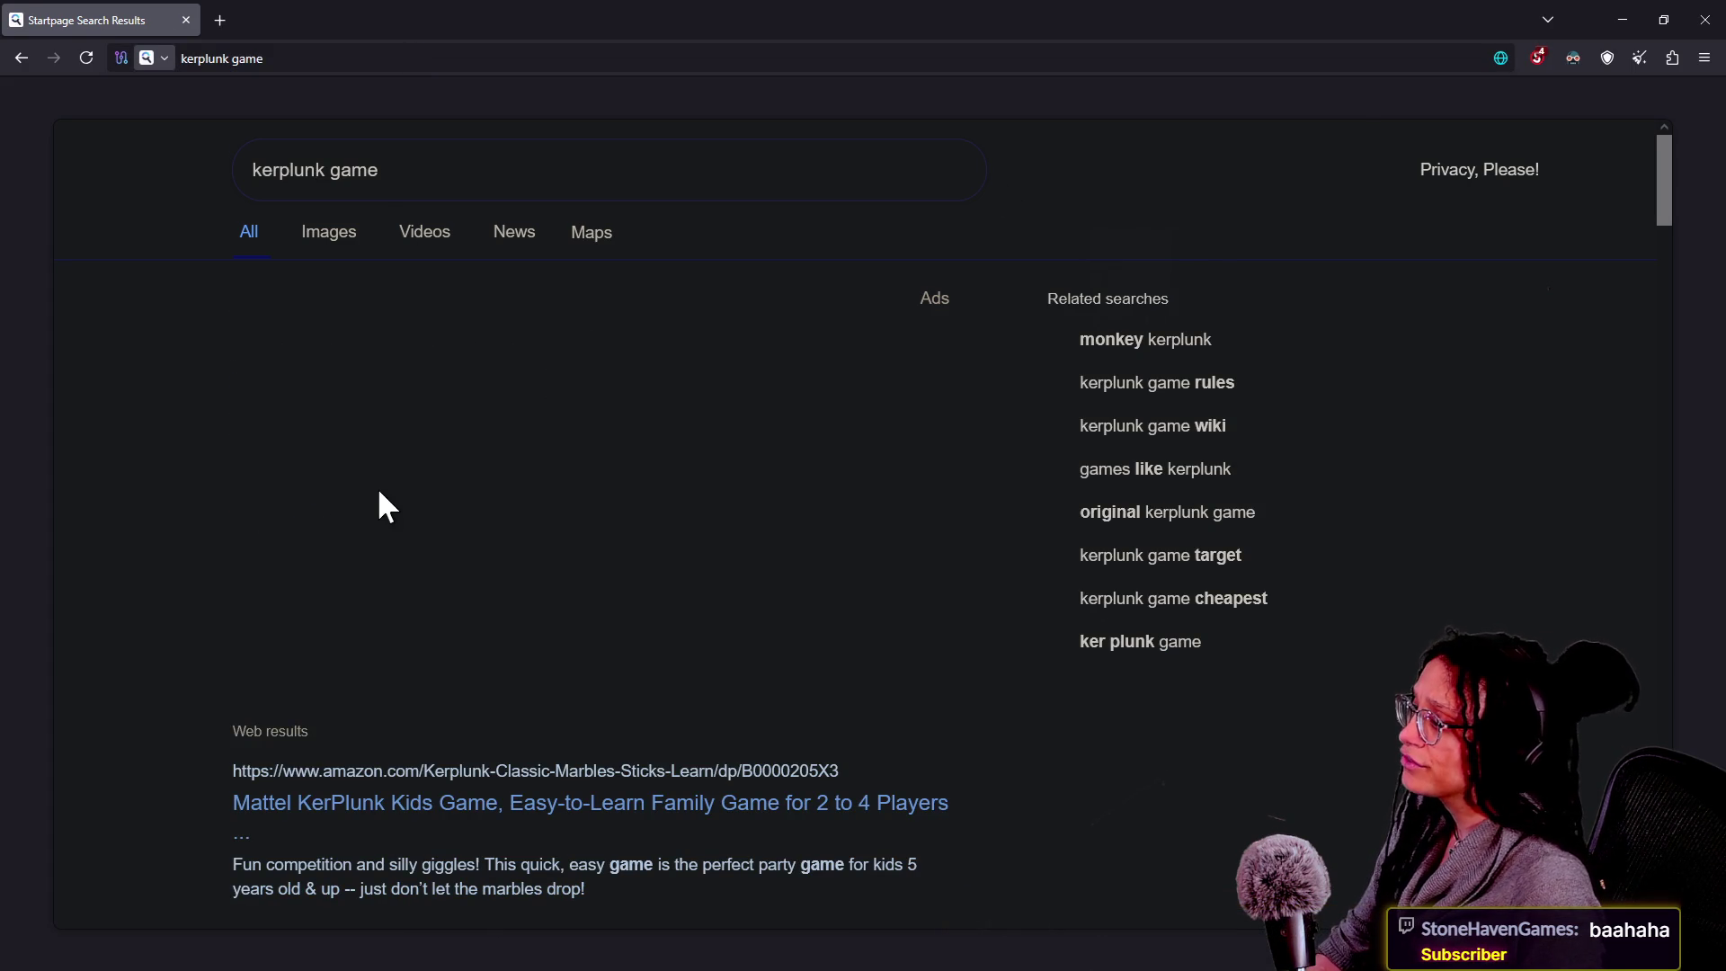
pyautogui.click(331, 241)
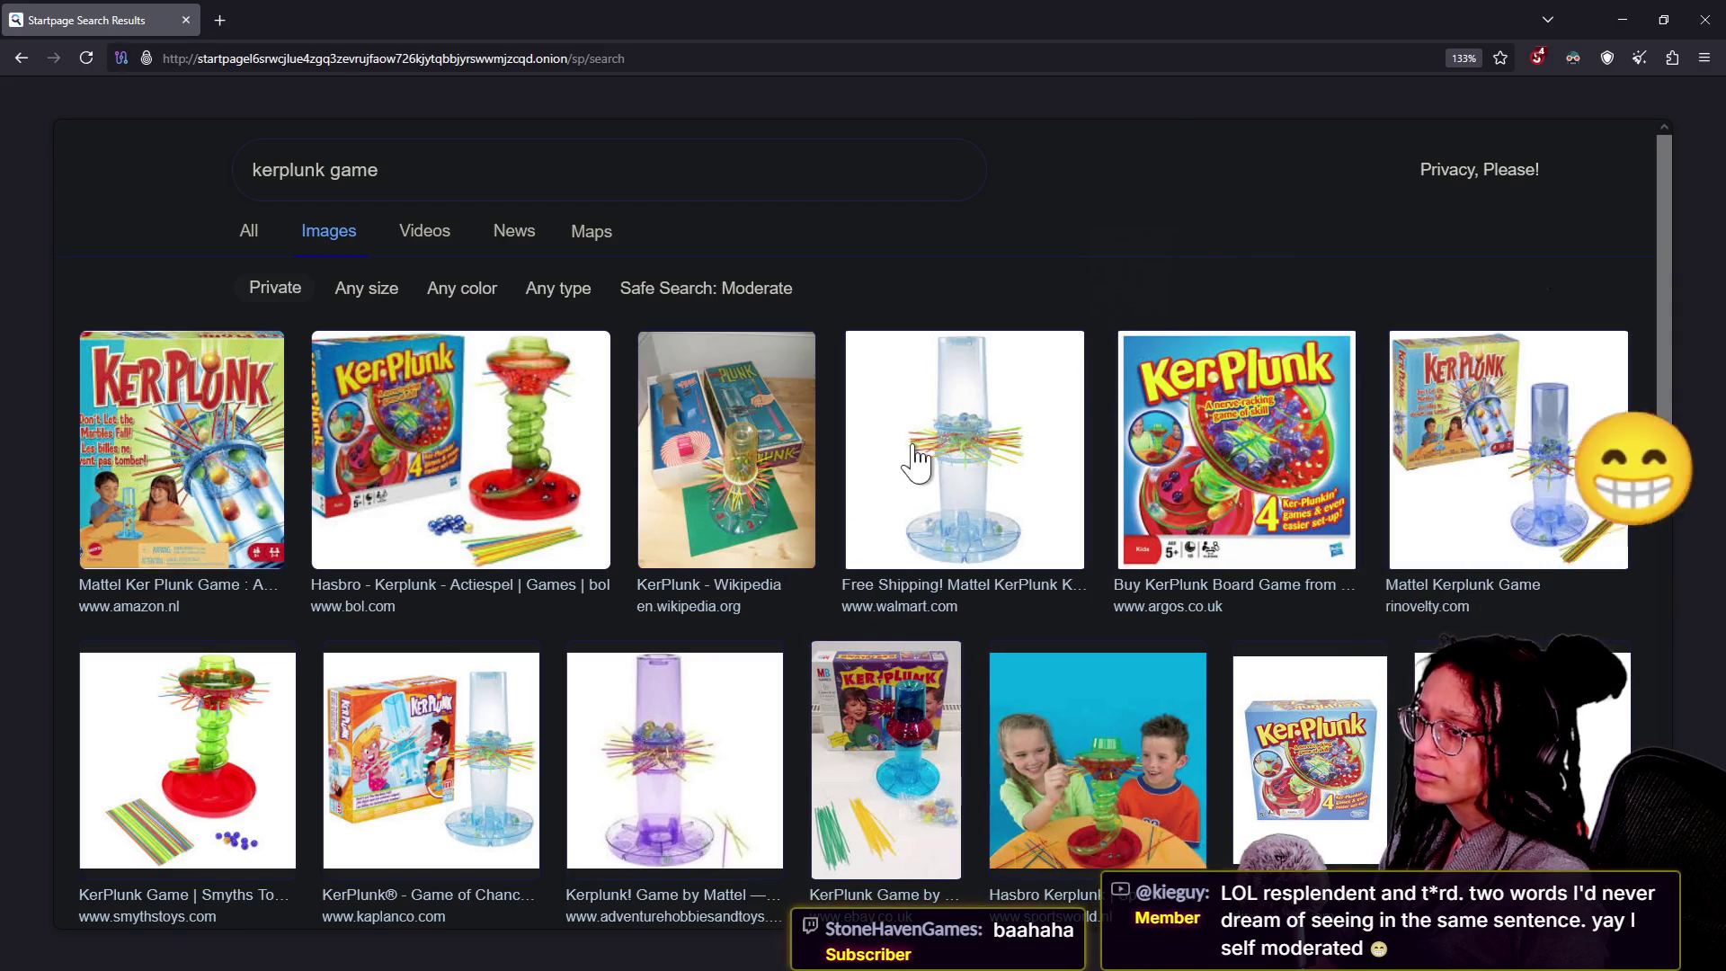
pyautogui.scroll(-5, 918, 461)
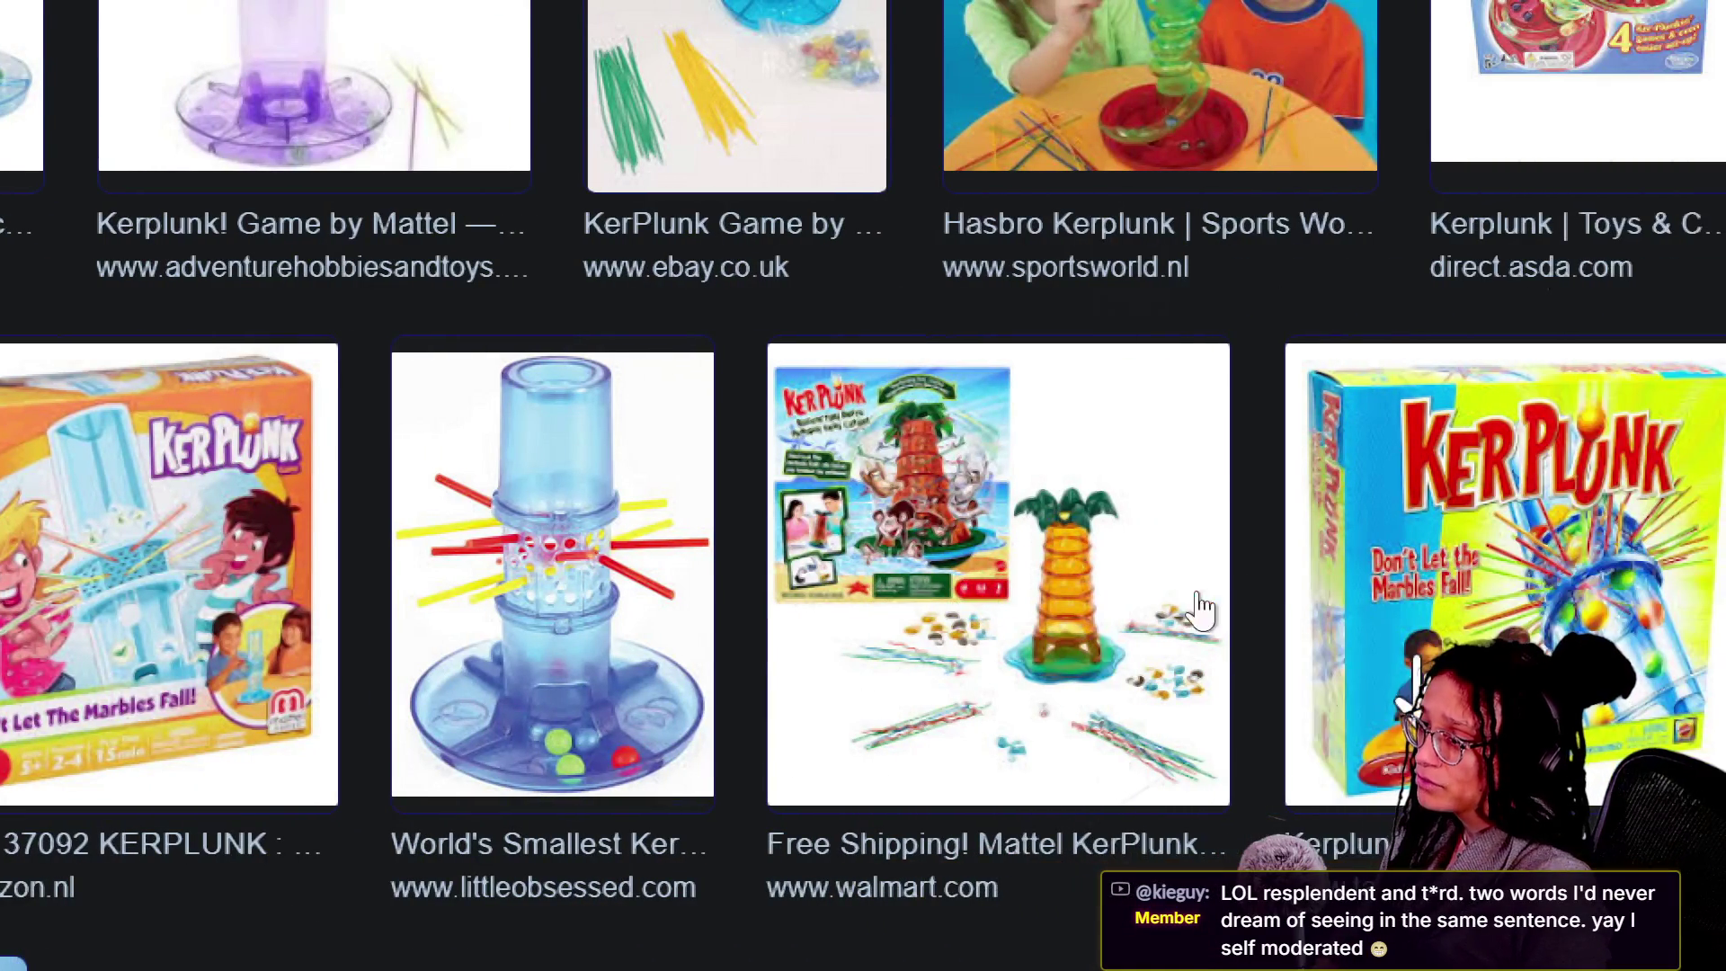
pyautogui.scroll(5, 756, 720)
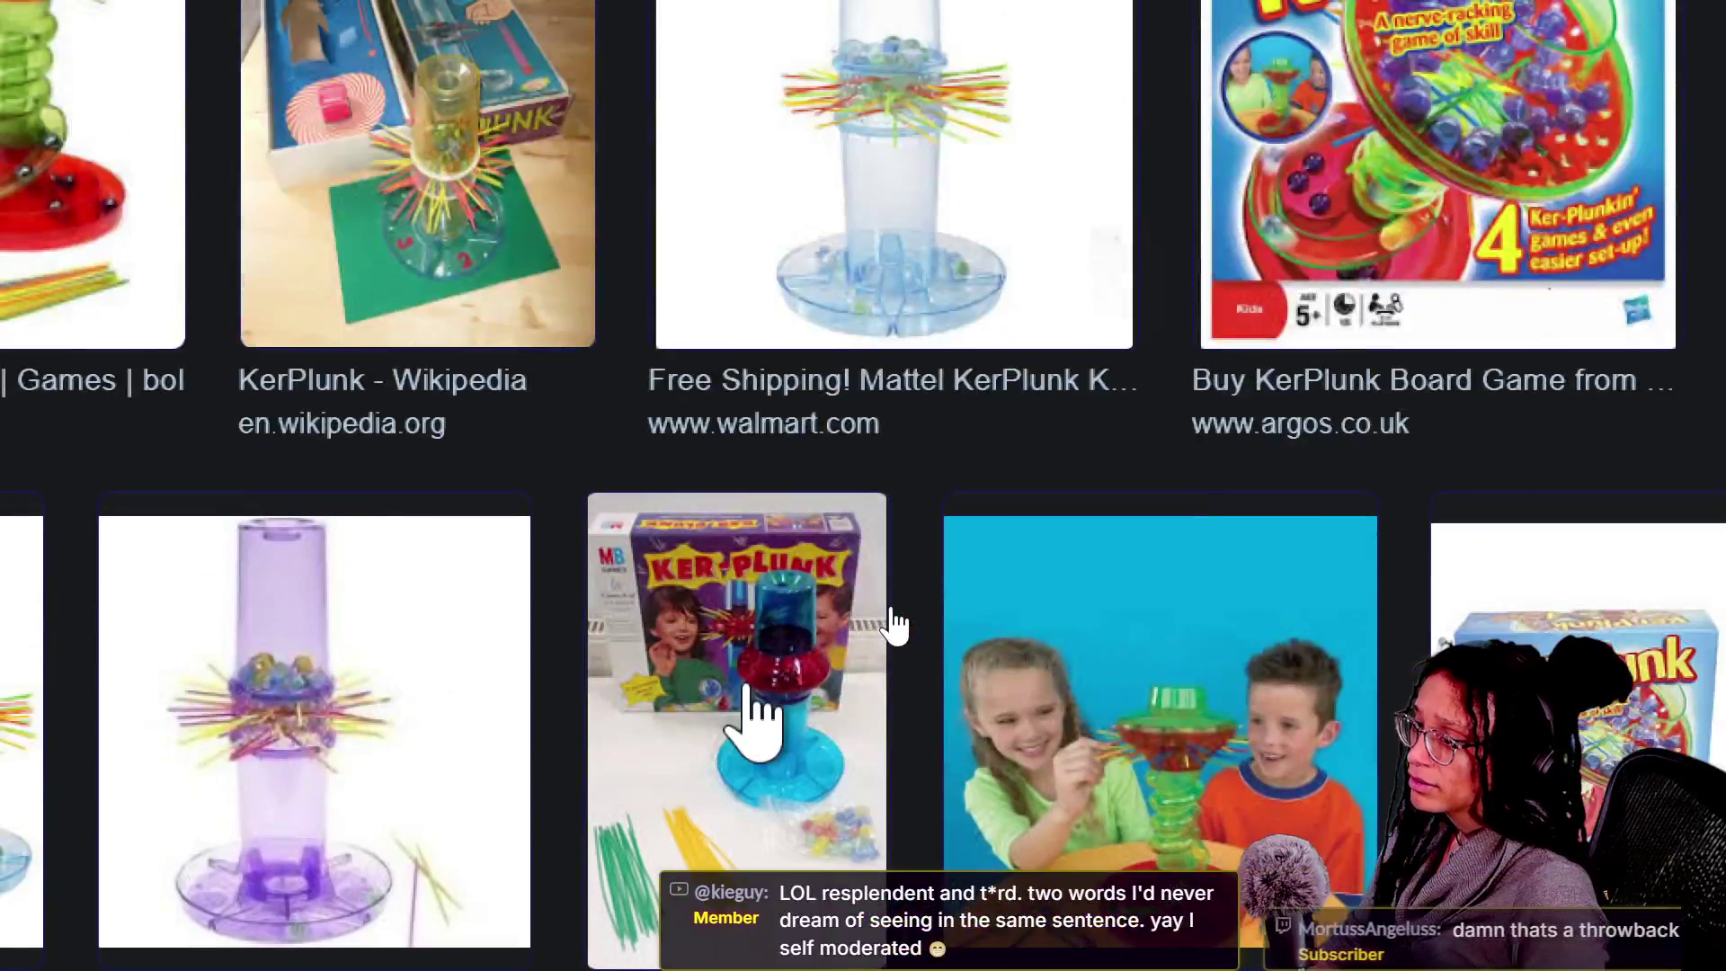
pyautogui.scroll(-5, 755, 710)
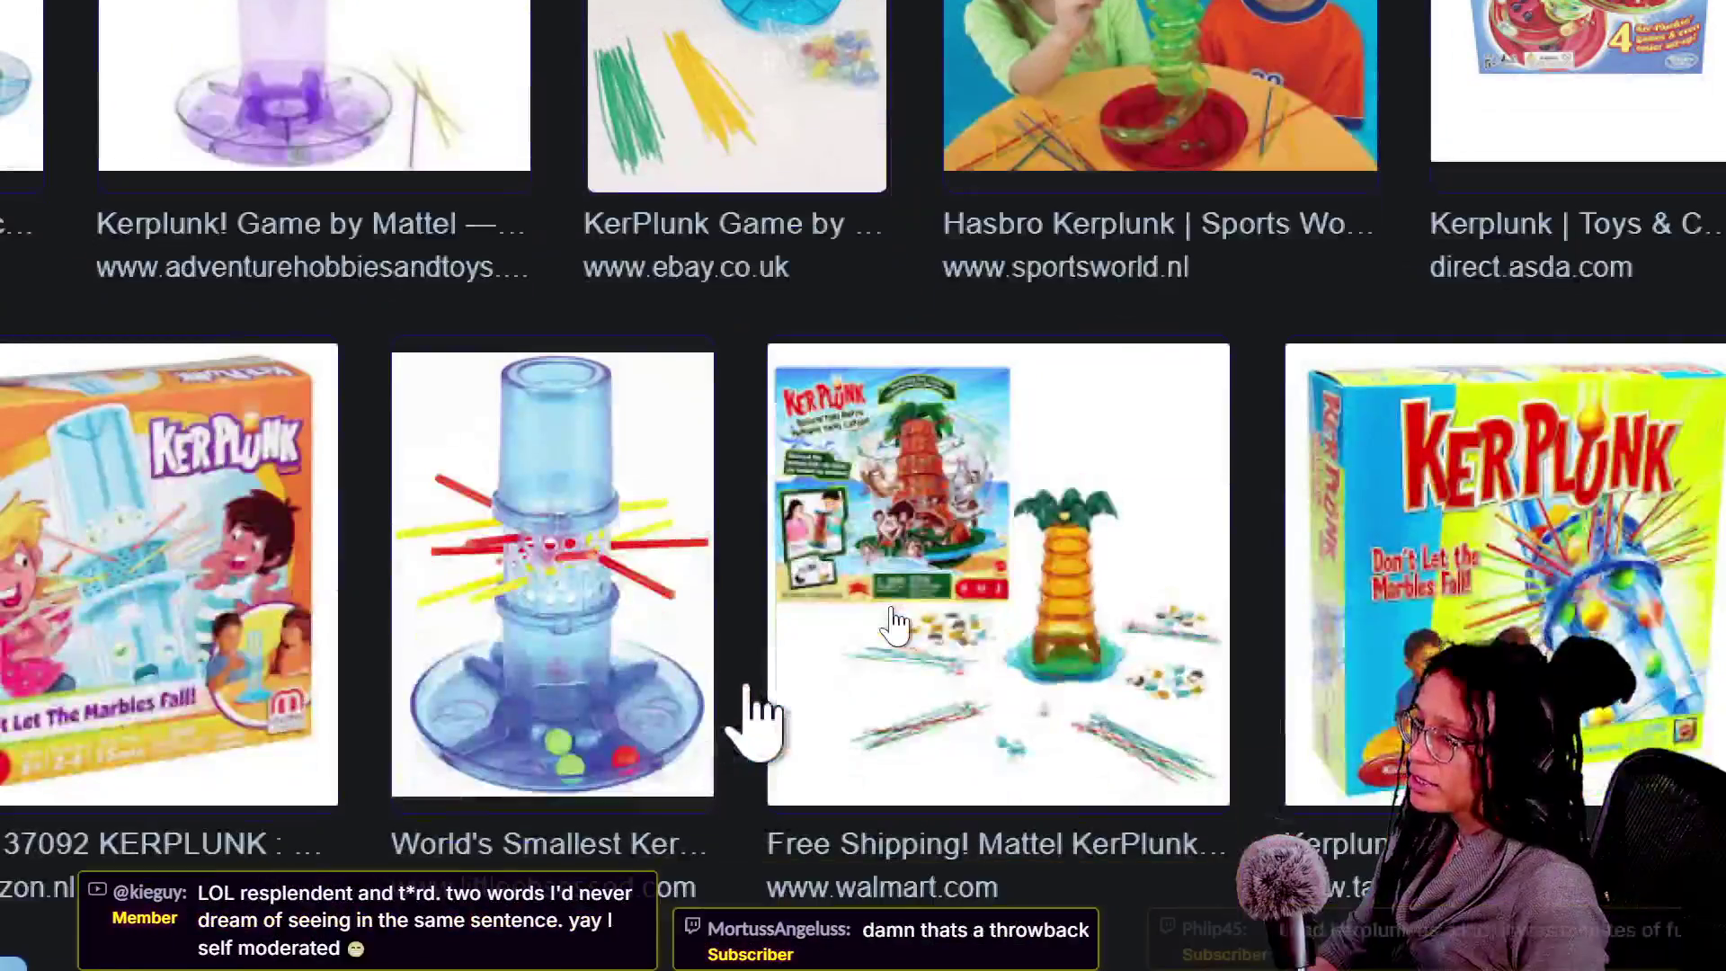
pyautogui.scroll(5, 606, 743)
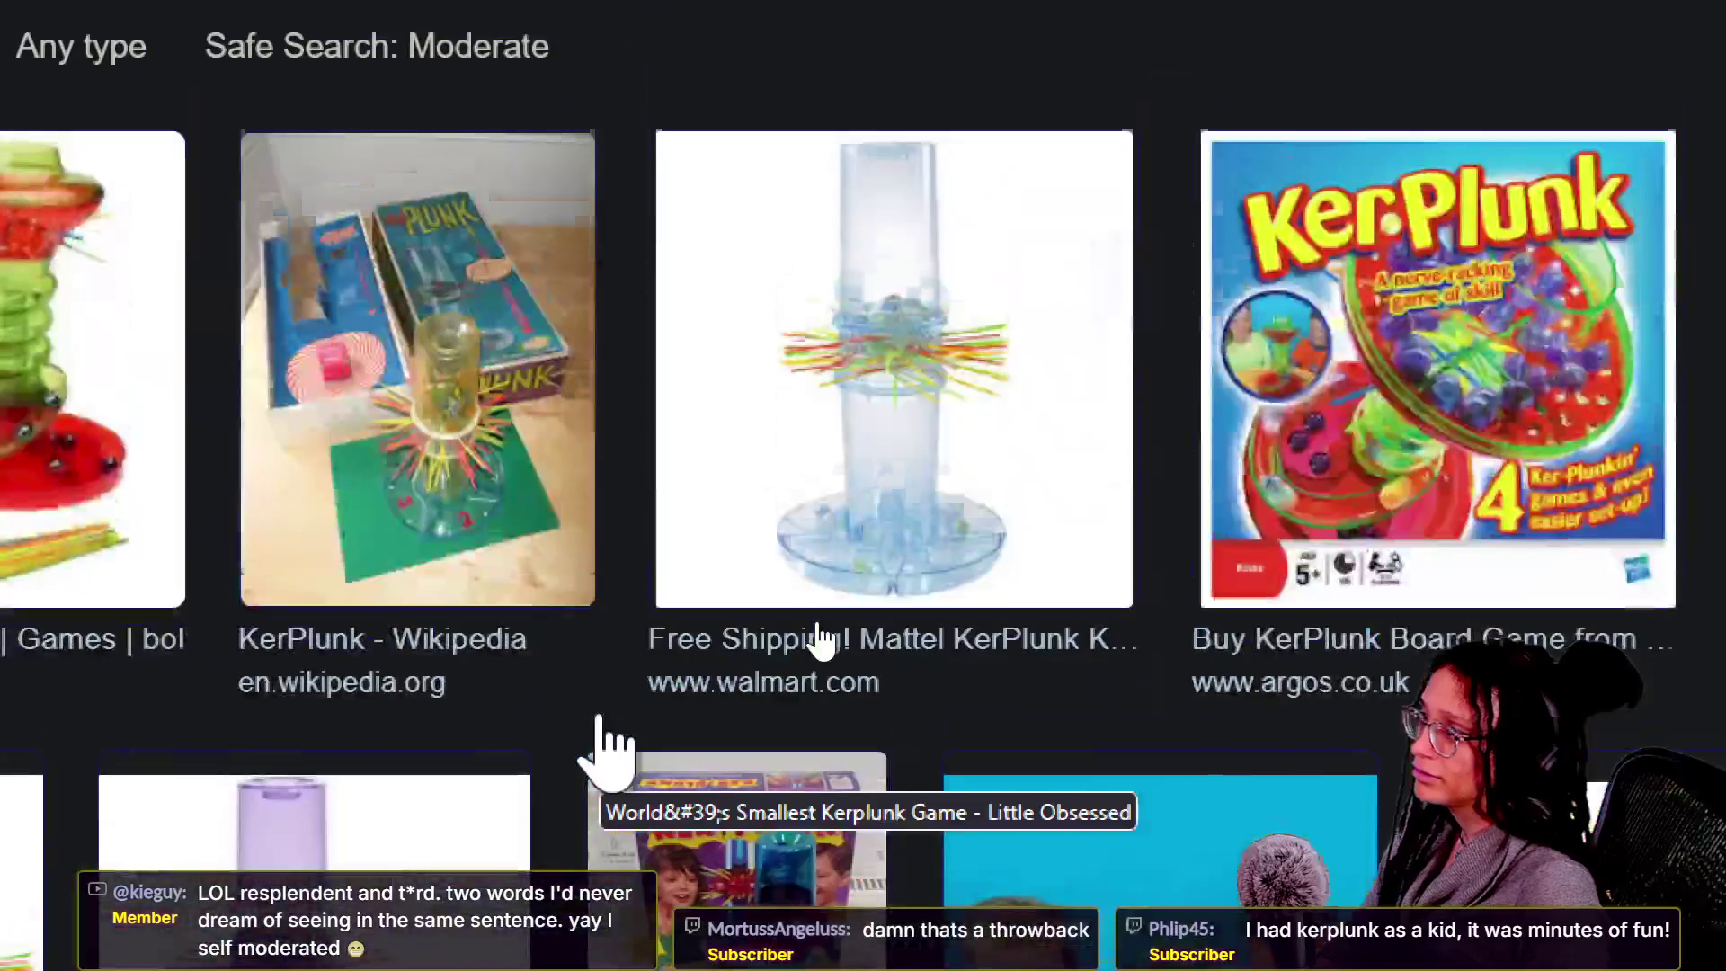